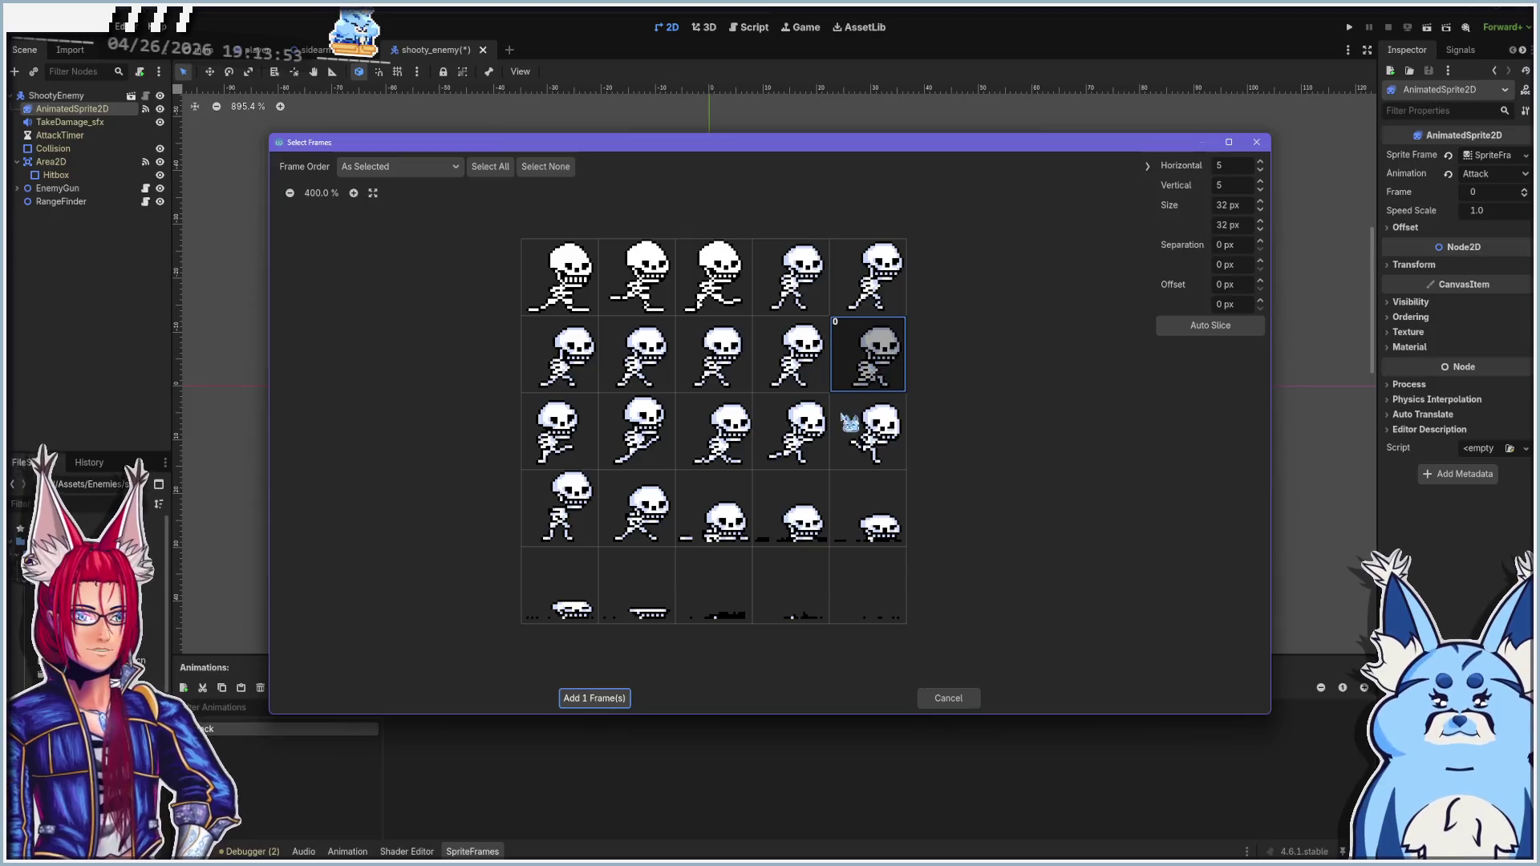
# Add the six row-3 skeleton frames to Attack, then clear Die's old frames
pyautogui.moveTo(576, 448); pyautogui.dragTo(878, 445)
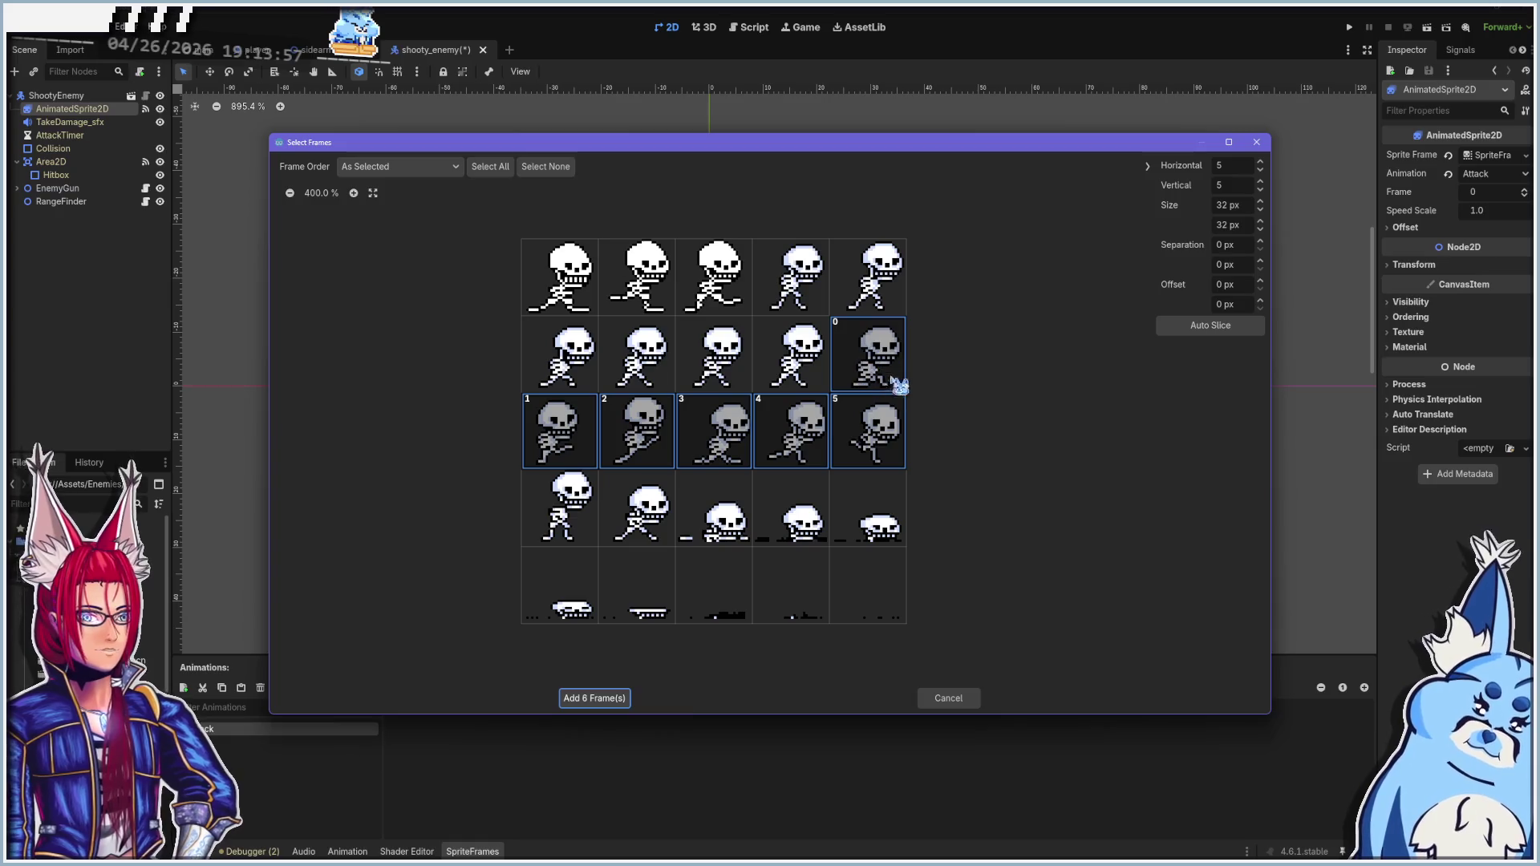
pyautogui.click(594, 699)
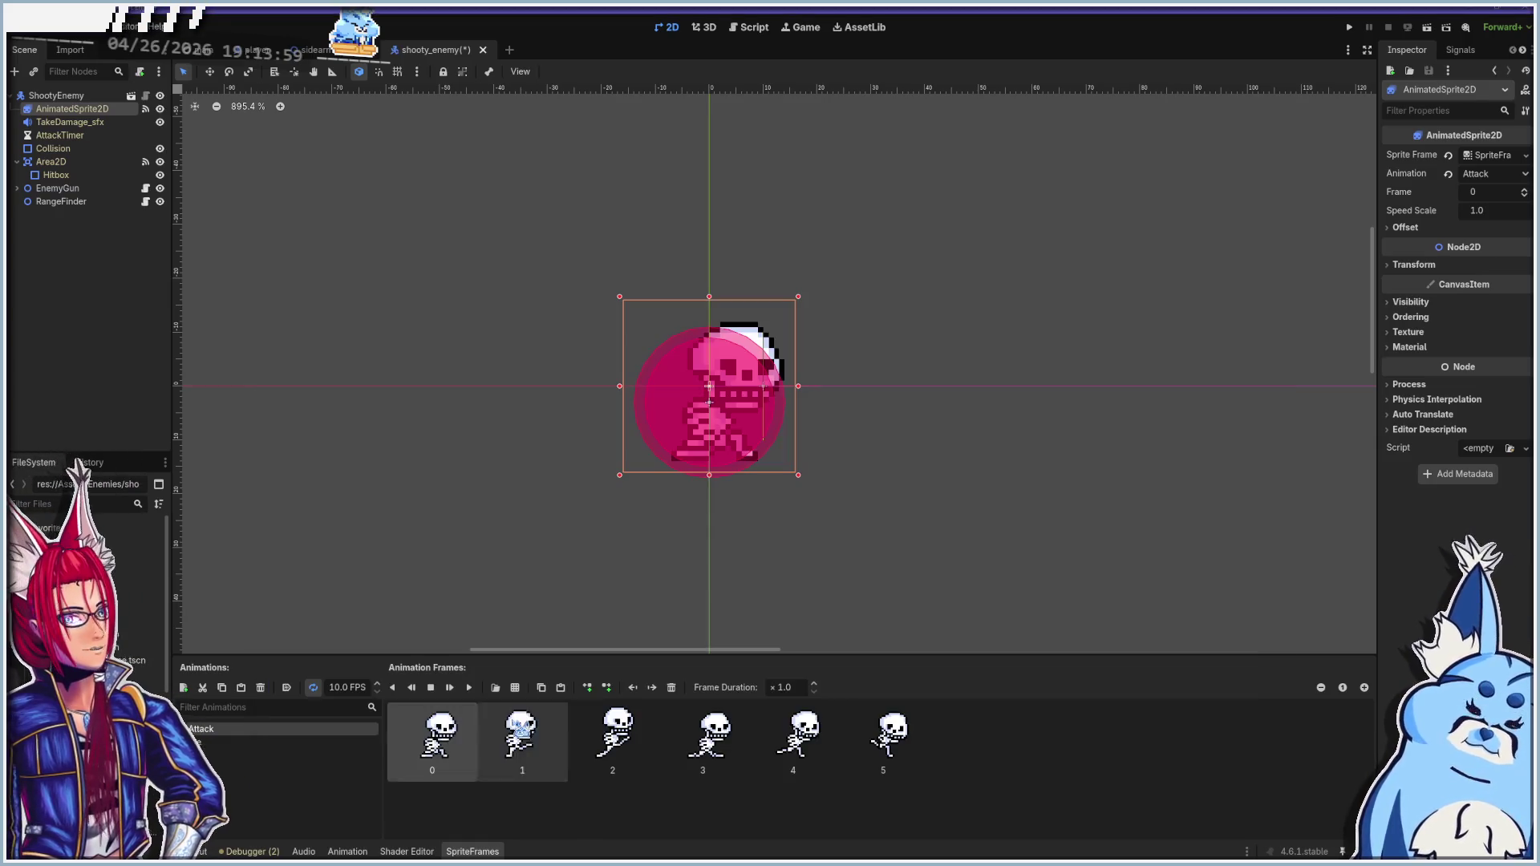
pyautogui.click(243, 745)
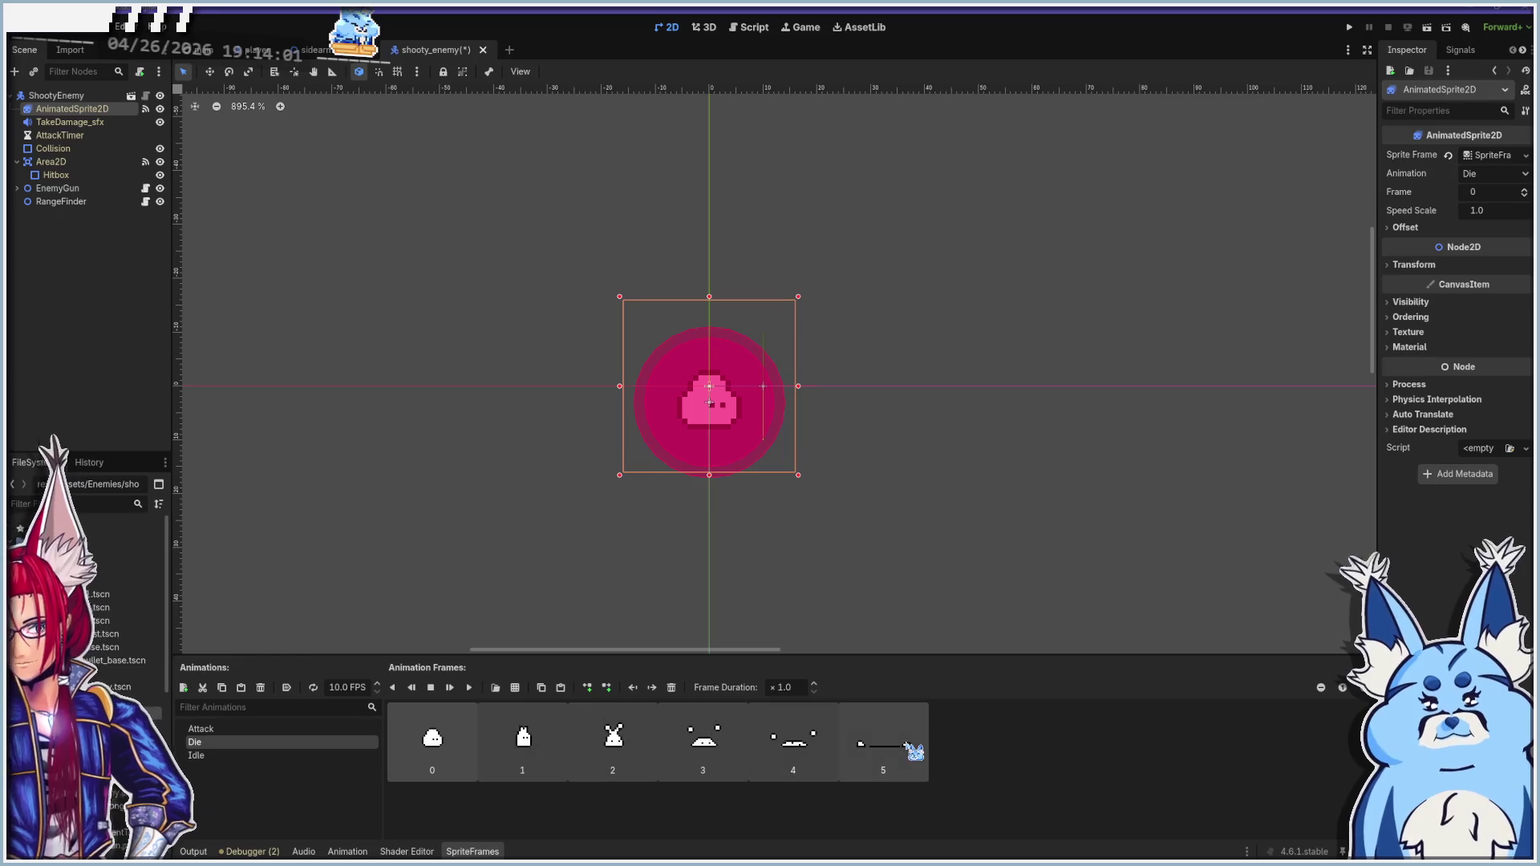
pyautogui.click(671, 687)
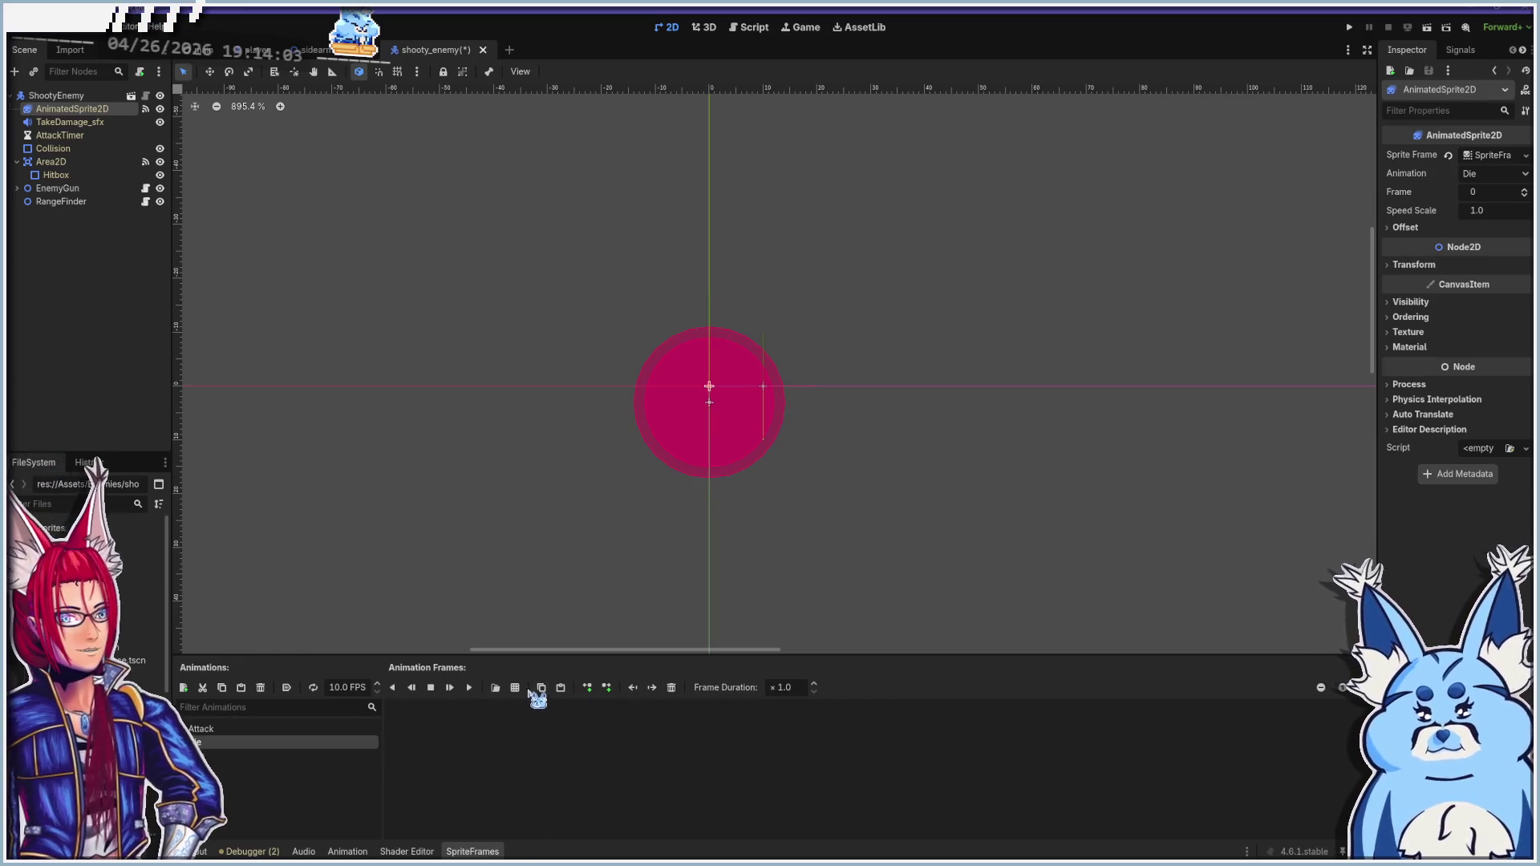
# Fill Die with ten death frames from rows 4–5 of Godot_Skeleton.png
pyautogui.click(517, 688)
pyautogui.click(651, 628)
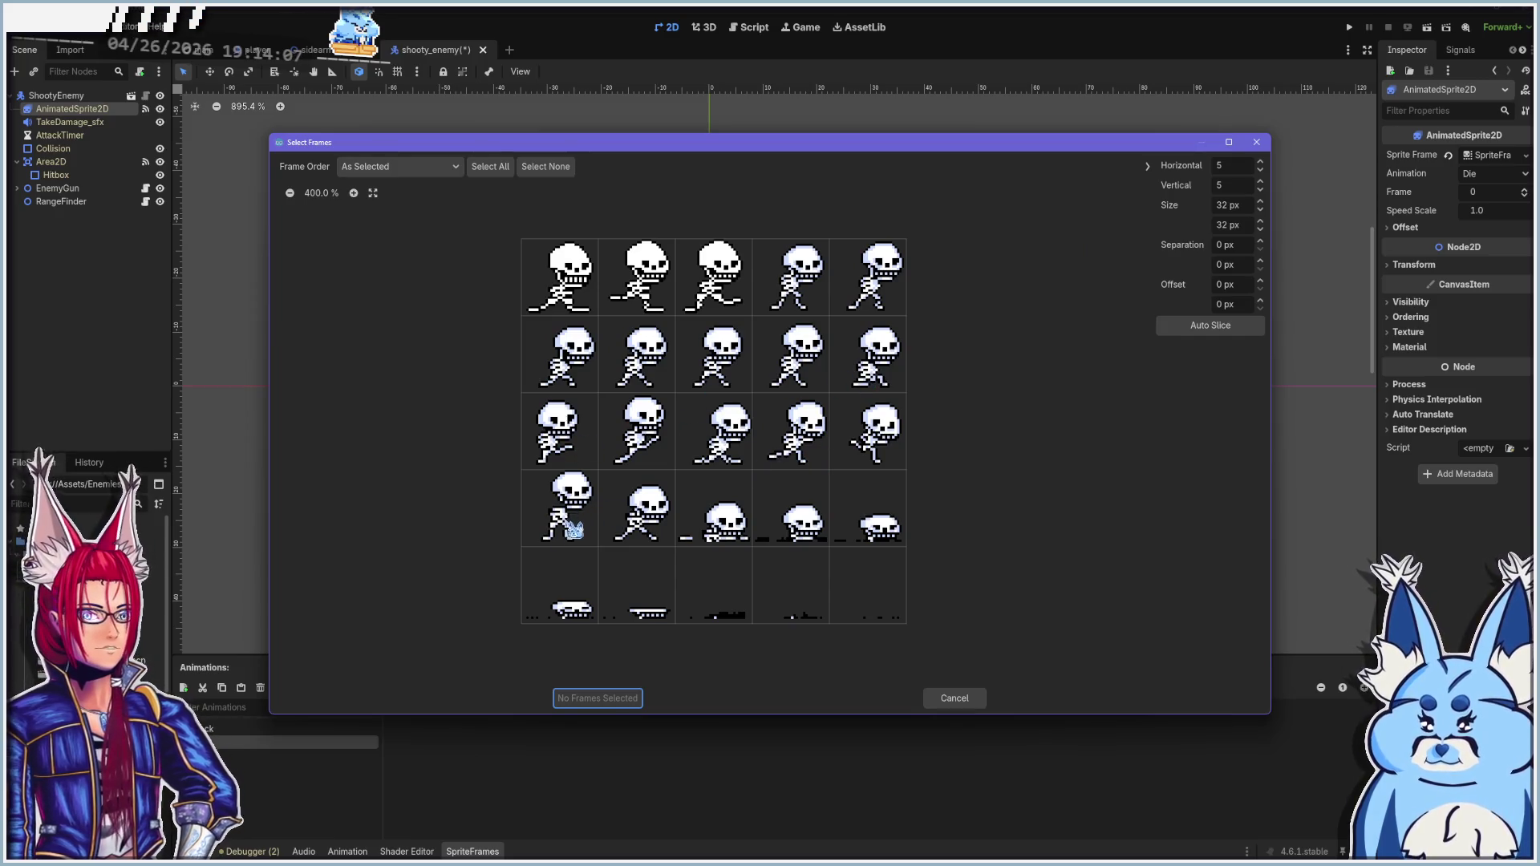
pyautogui.moveTo(570, 527); pyautogui.dragTo(809, 498)
pyautogui.moveTo(602, 616); pyautogui.dragTo(862, 589)
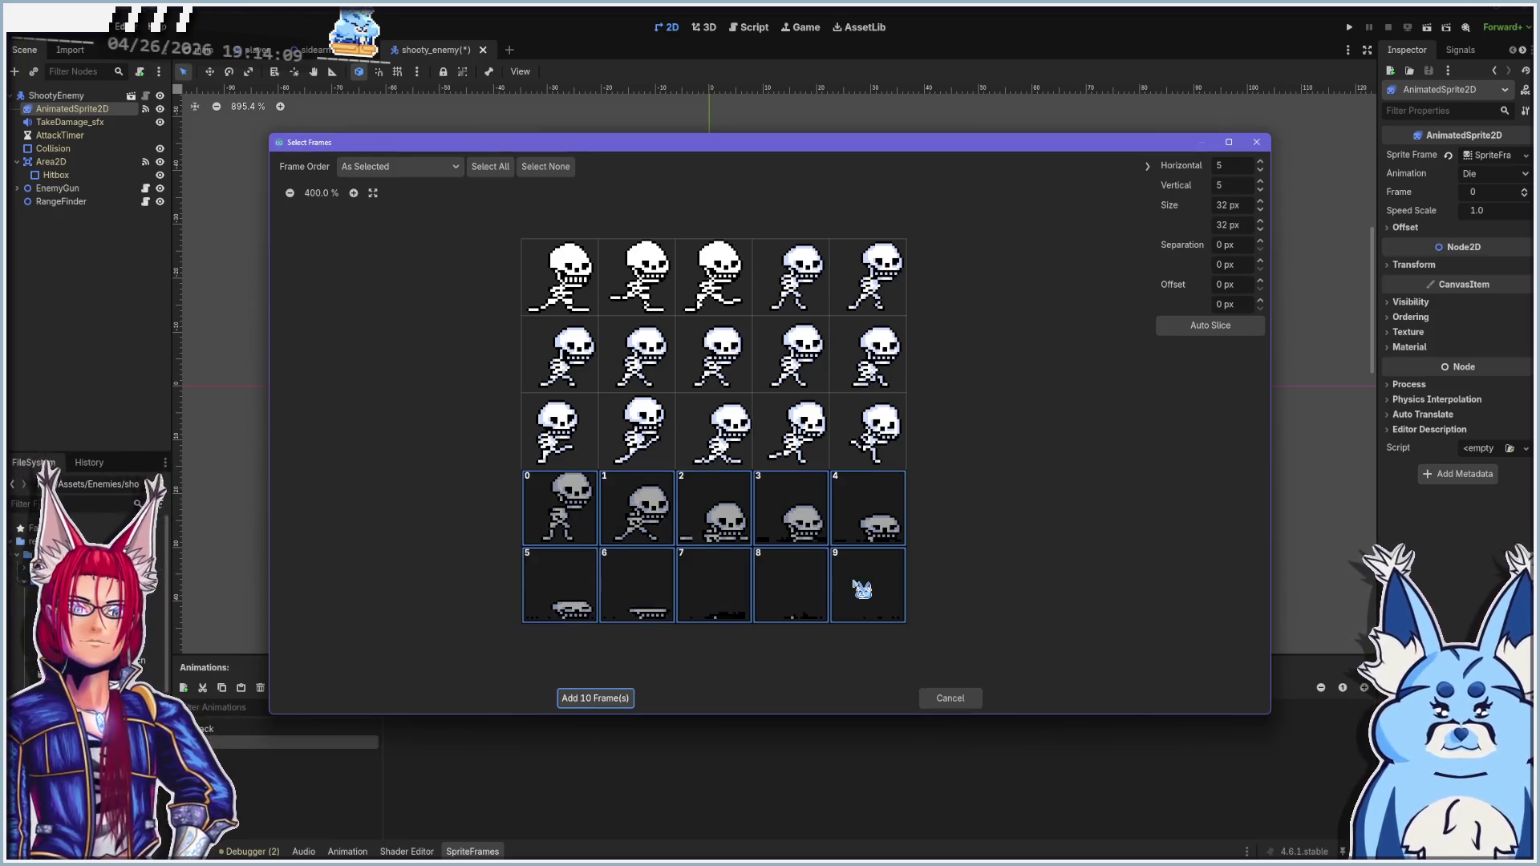
pyautogui.click(569, 699)
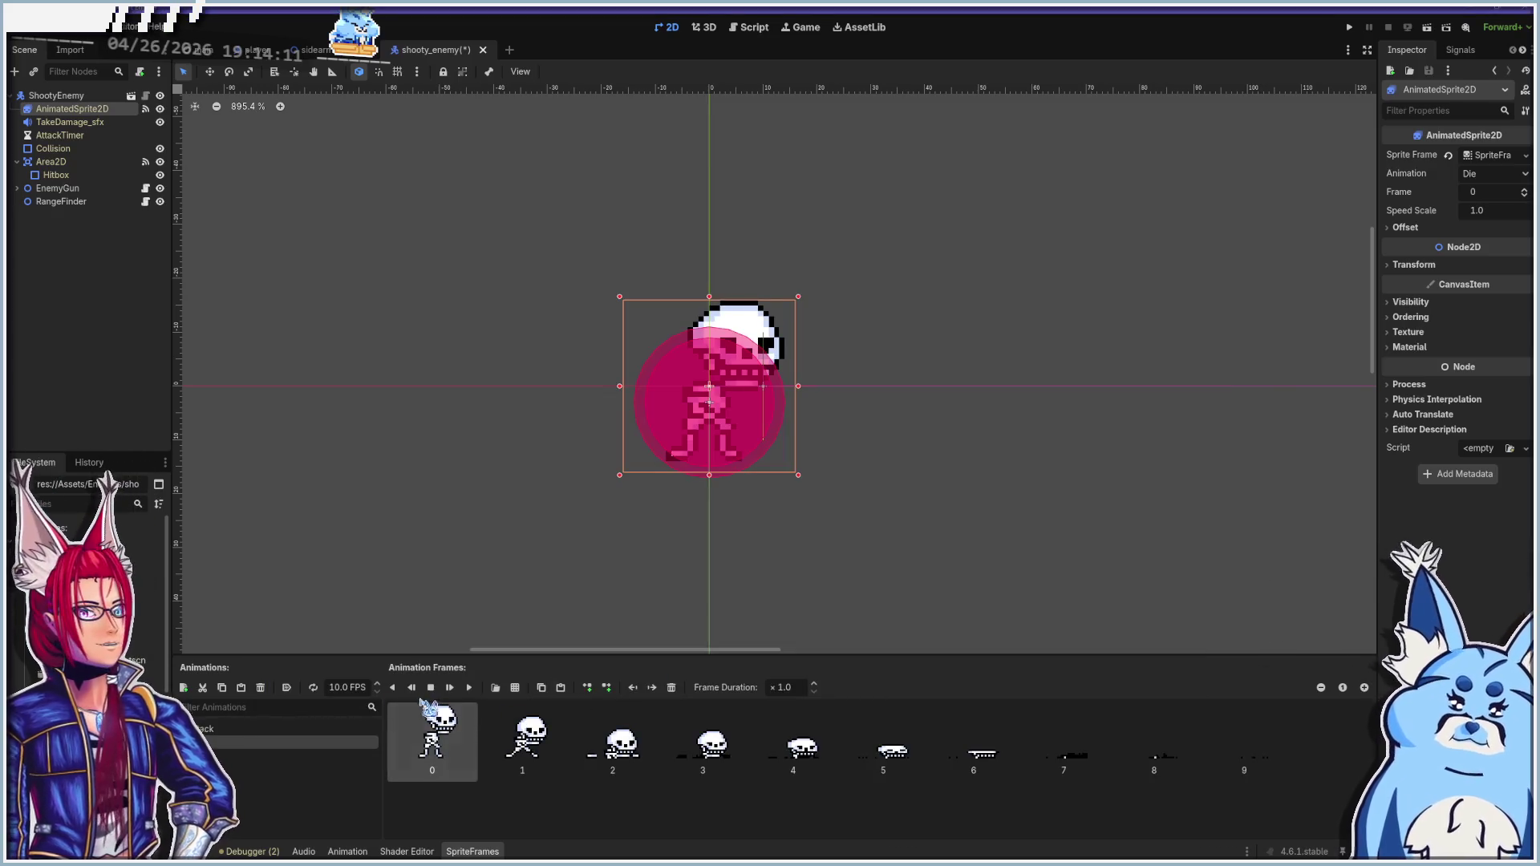
pyautogui.click(213, 731)
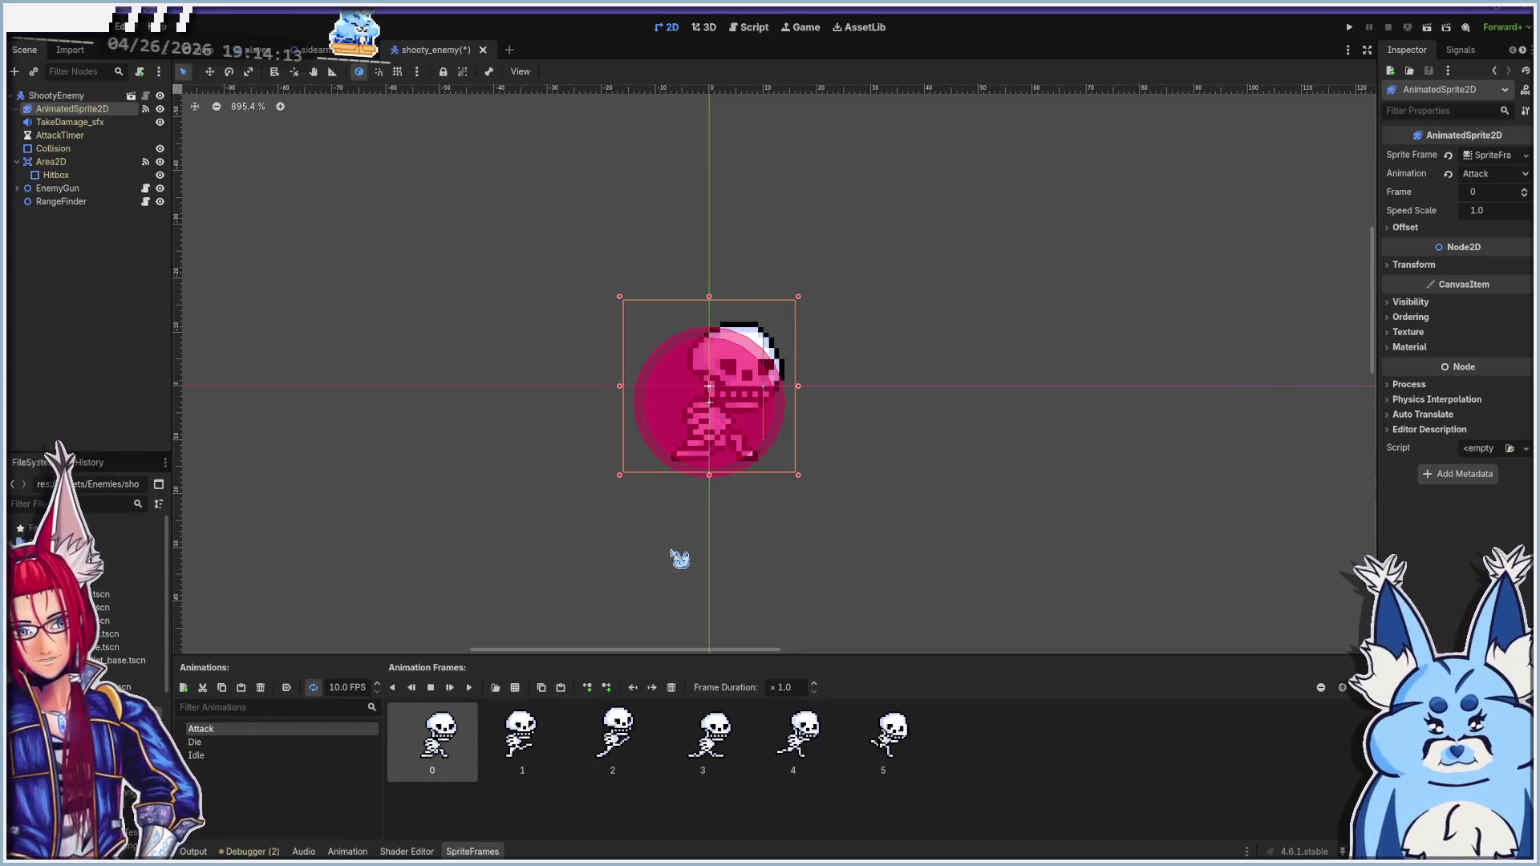
# Save and run the project with F5, start a game, and choose the Shotgun
pyautogui.press('F5')
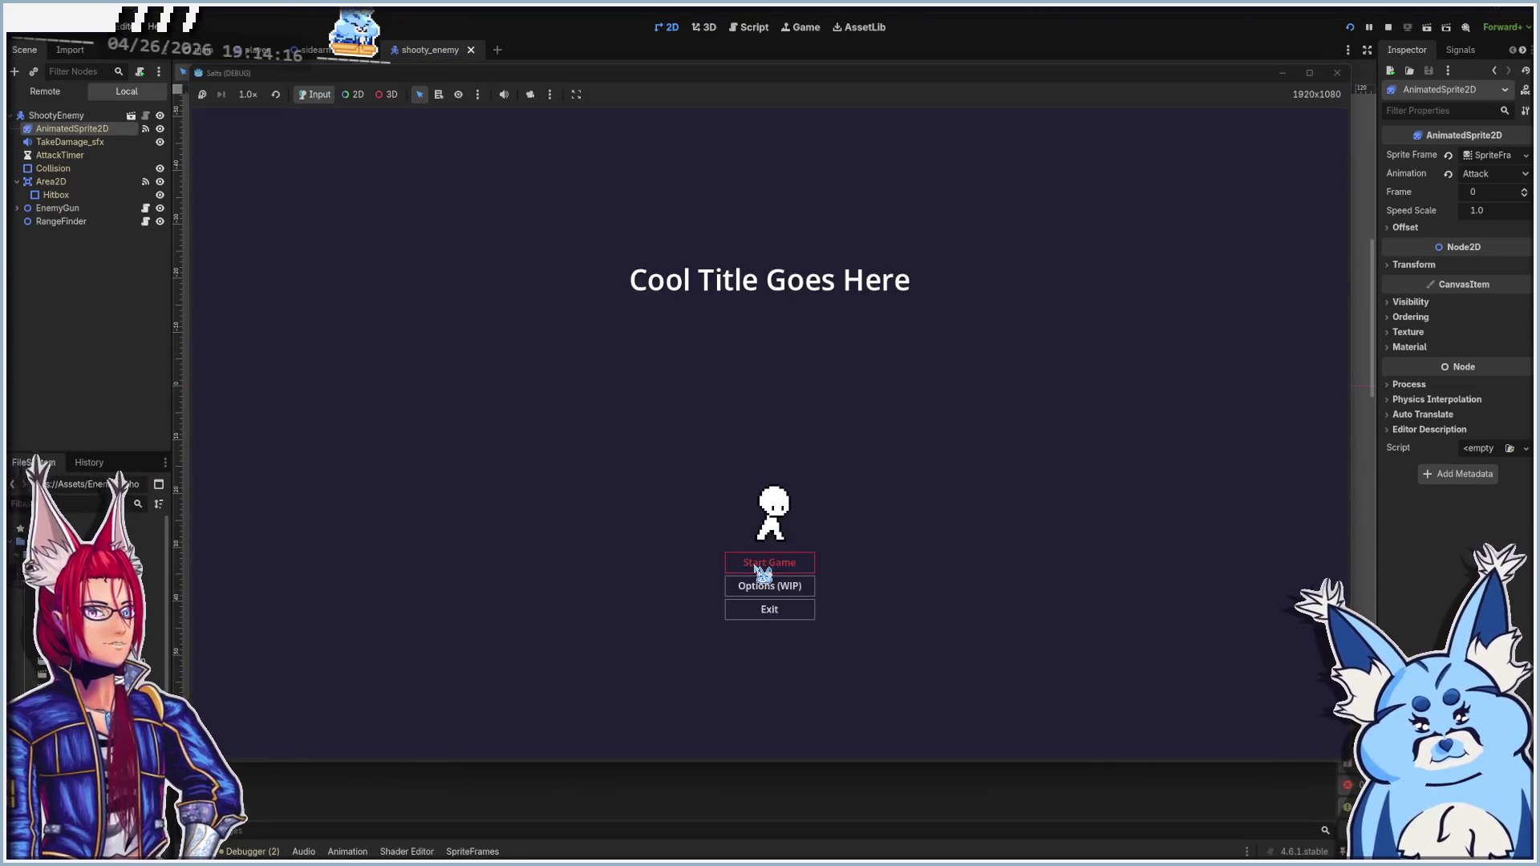
pyautogui.click(755, 565)
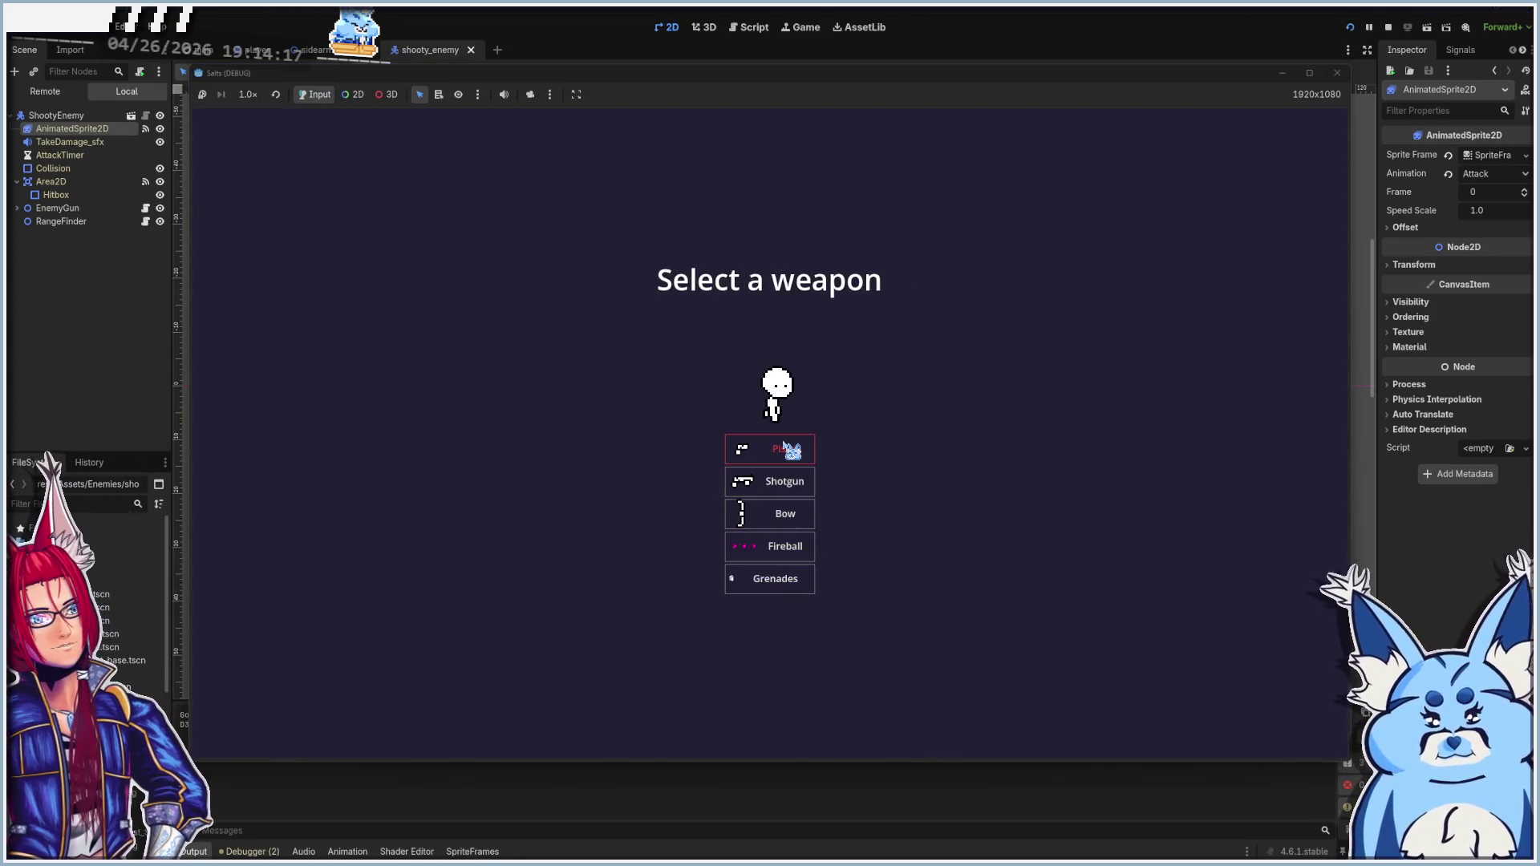
pyautogui.click(770, 482)
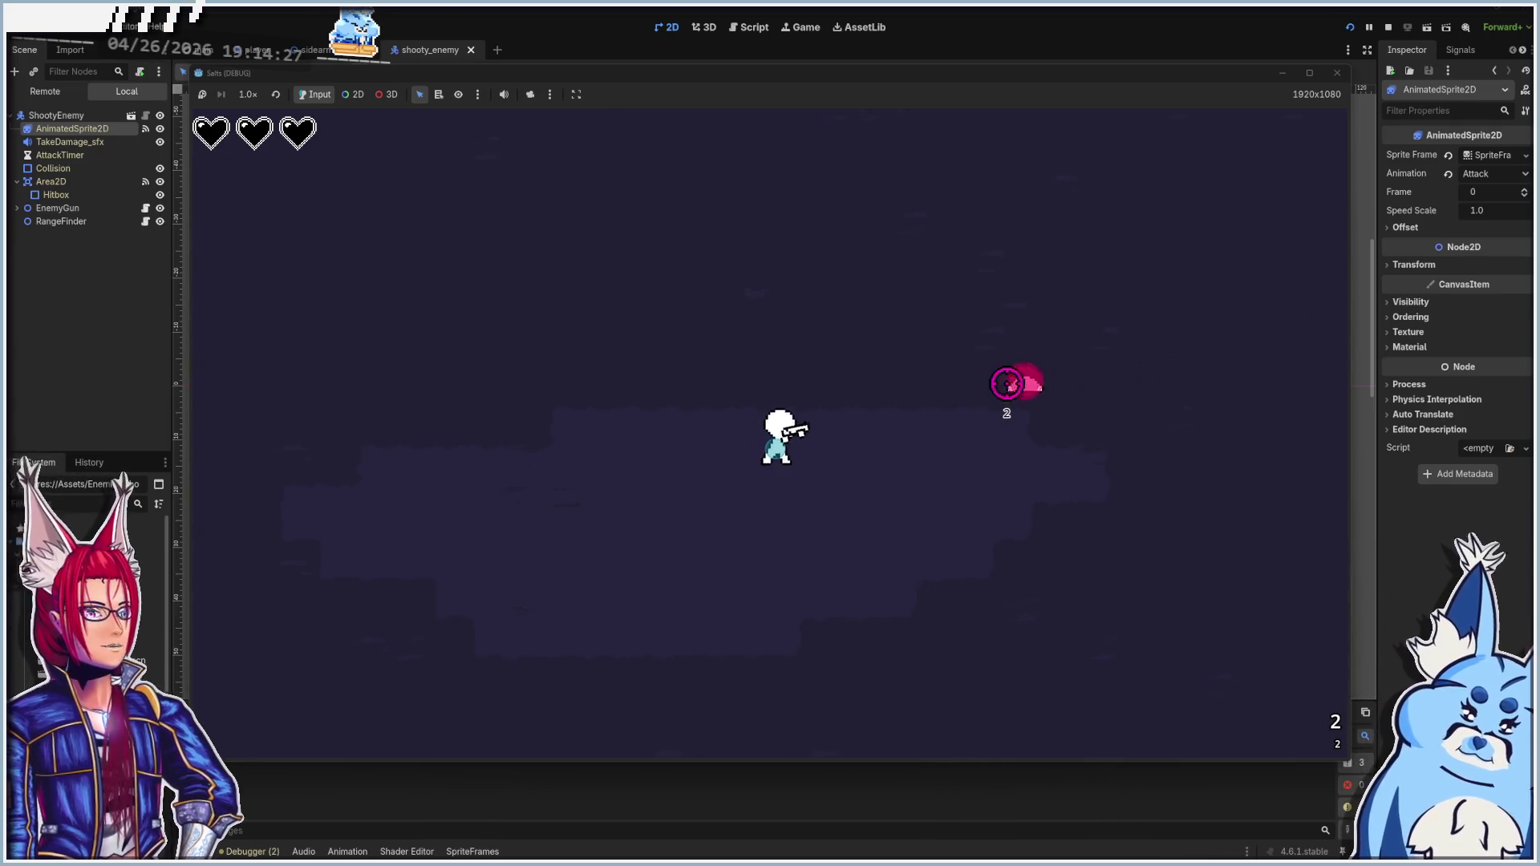
# Move left and right and shoot enemies until the Level Up screen appears
pyautogui.press('d')
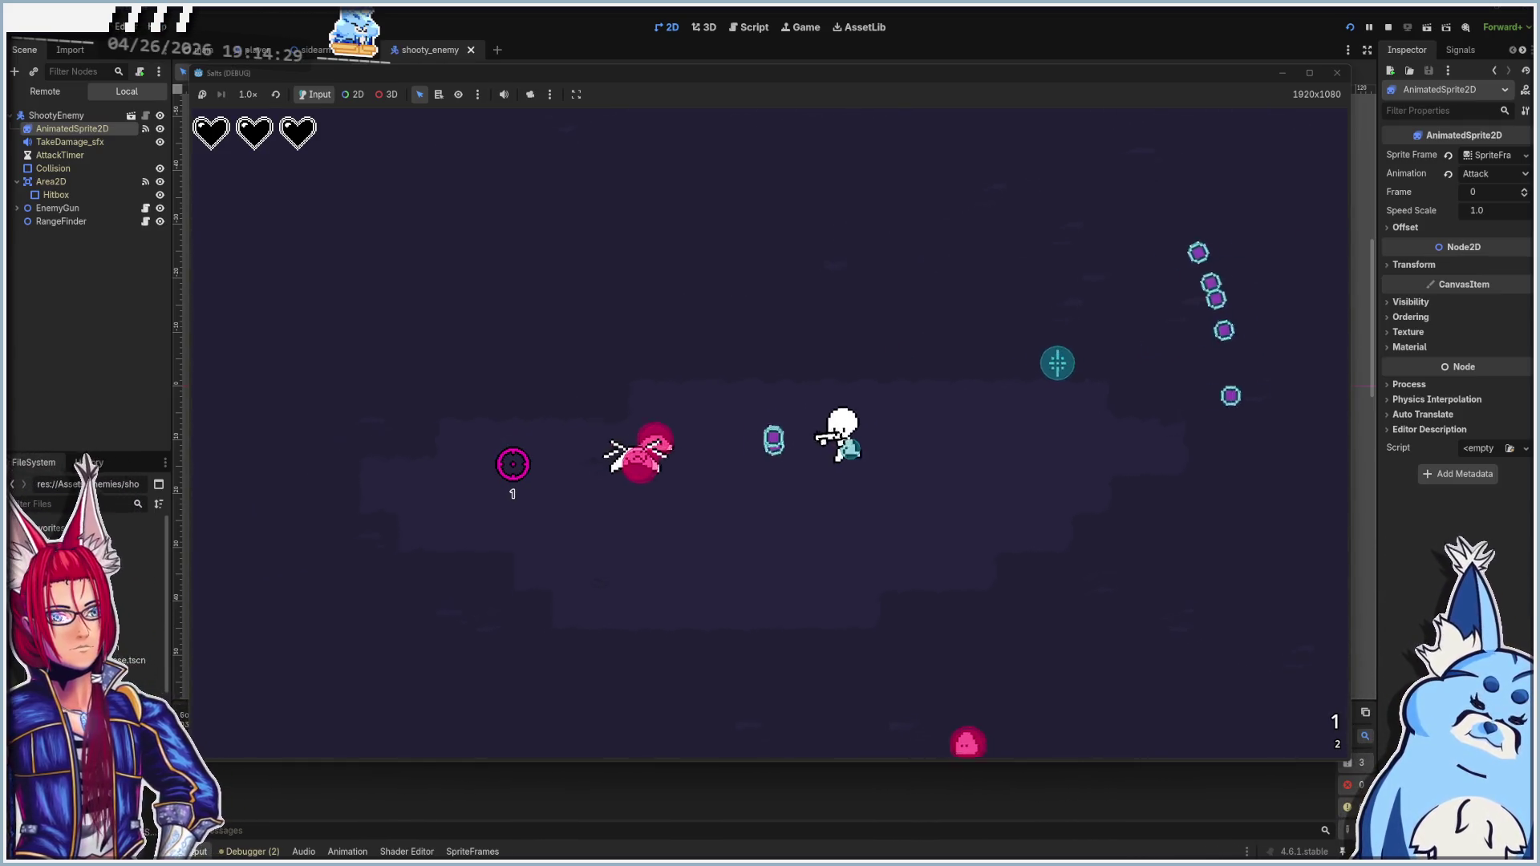
pyautogui.click(515, 462)
pyautogui.press('a')
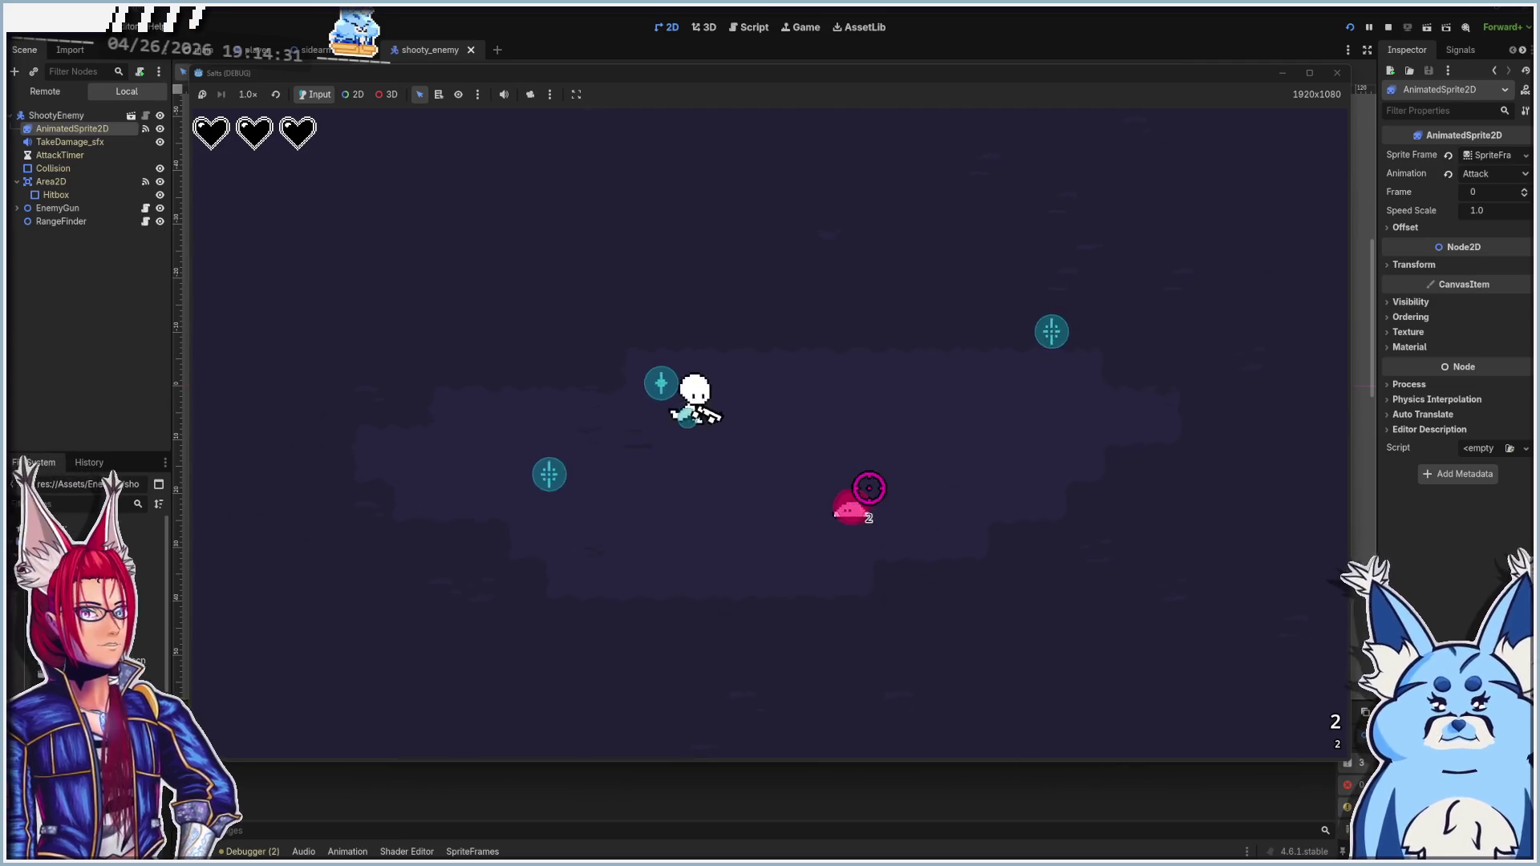
pyautogui.press('d')
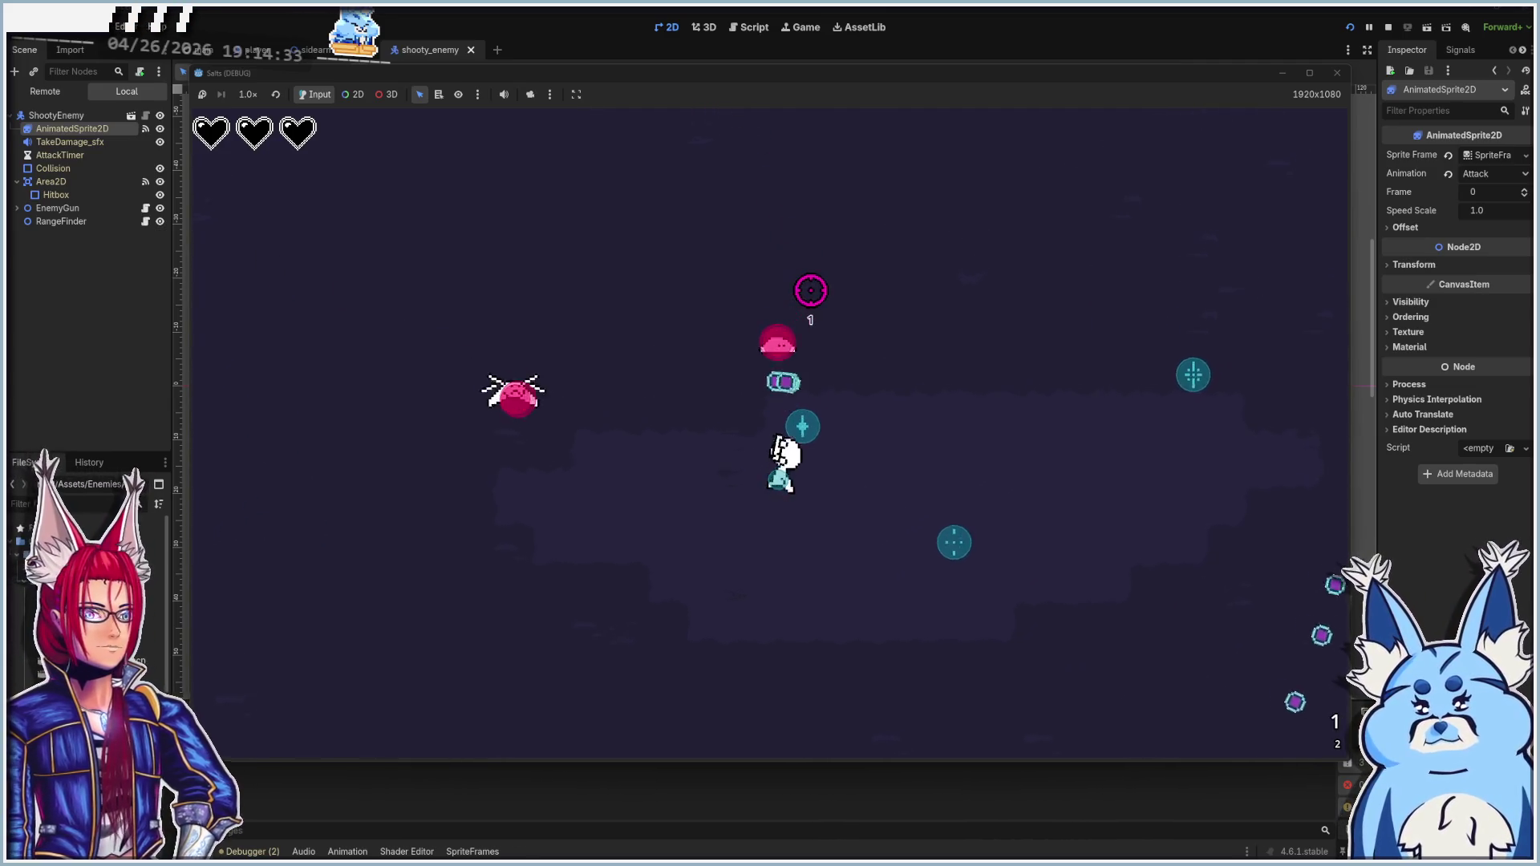
pyautogui.click(562, 421)
pyautogui.press('a')
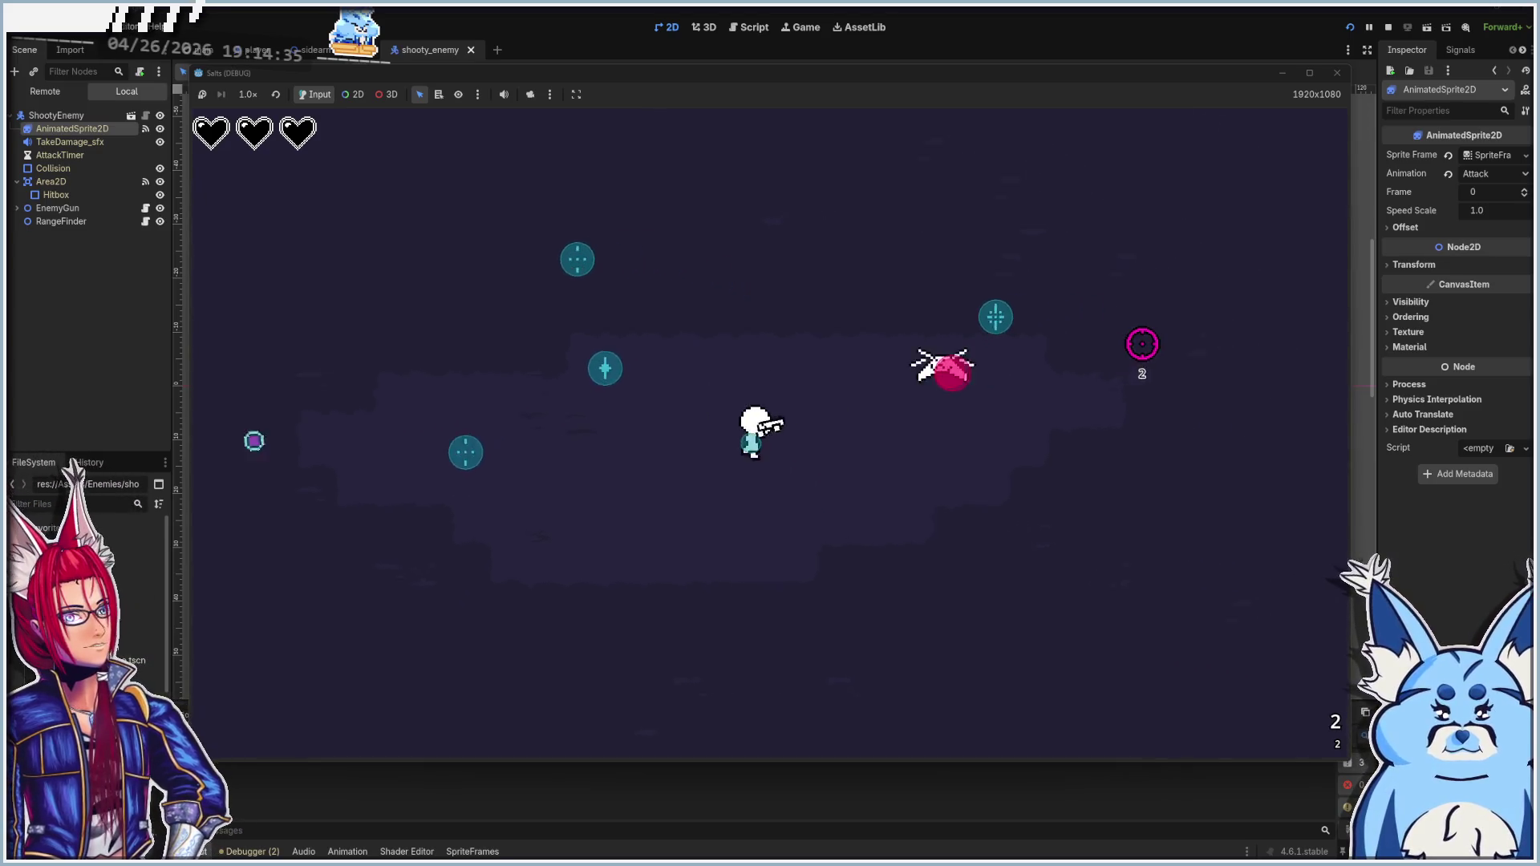
pyautogui.press('a')
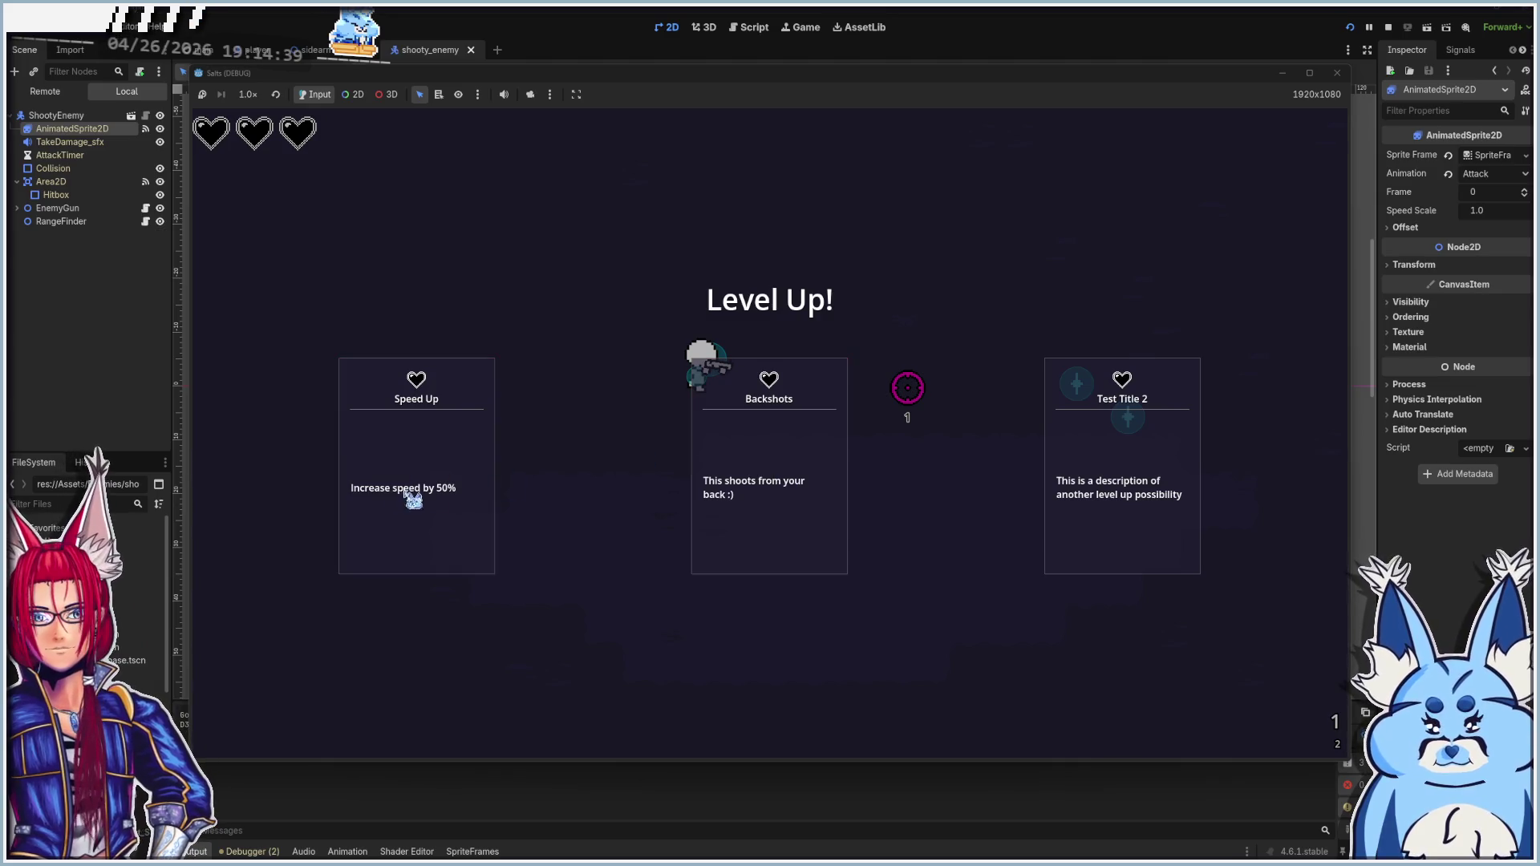
# Choose a level-up upgrade, then dodge around with WASD while watching enemies retreat and chase
pyautogui.click(768, 449)
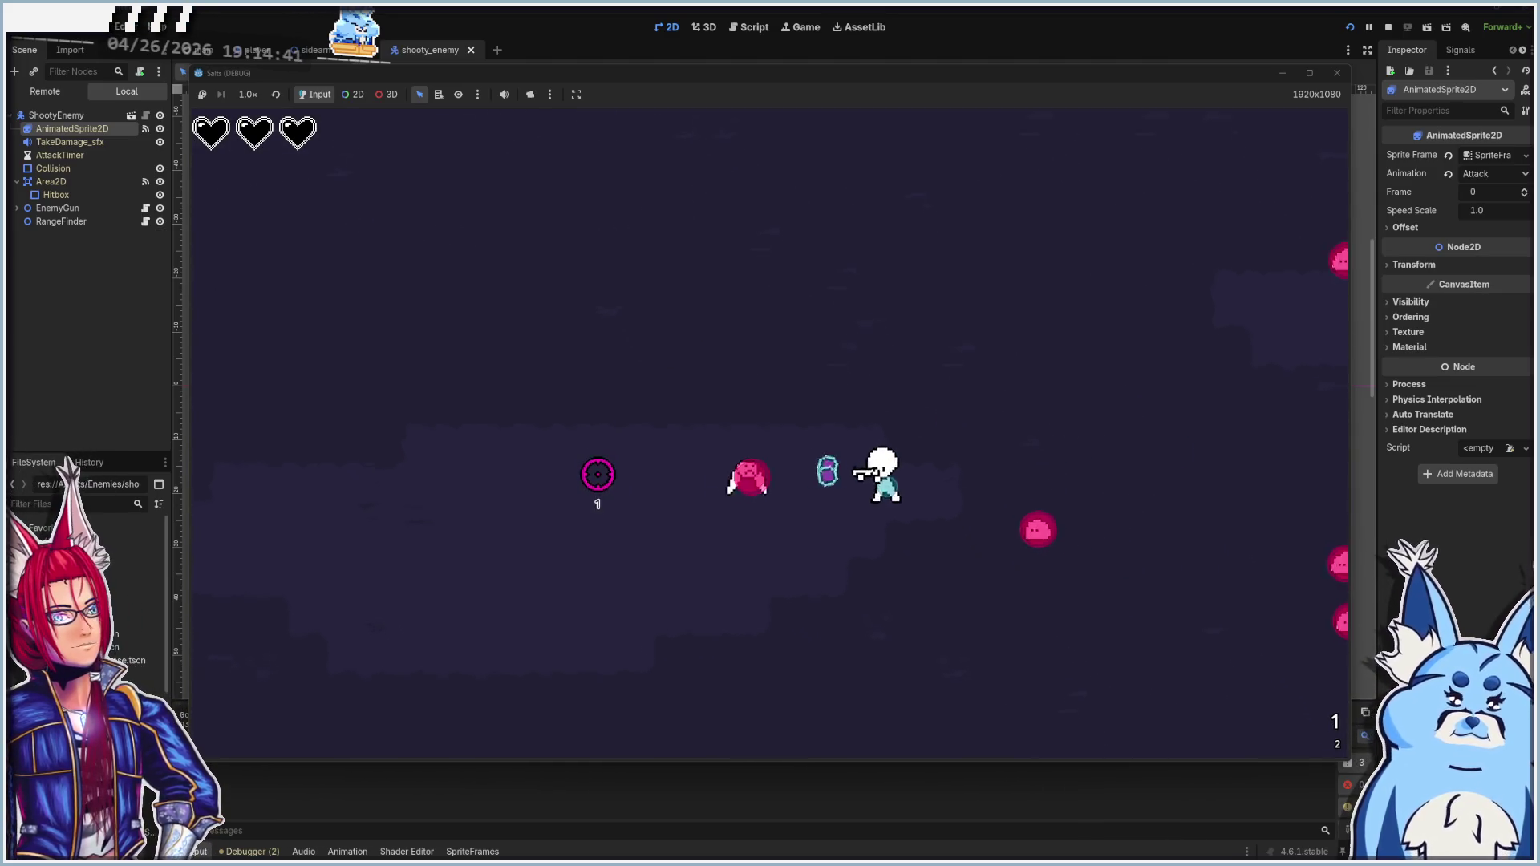
pyautogui.press('w')
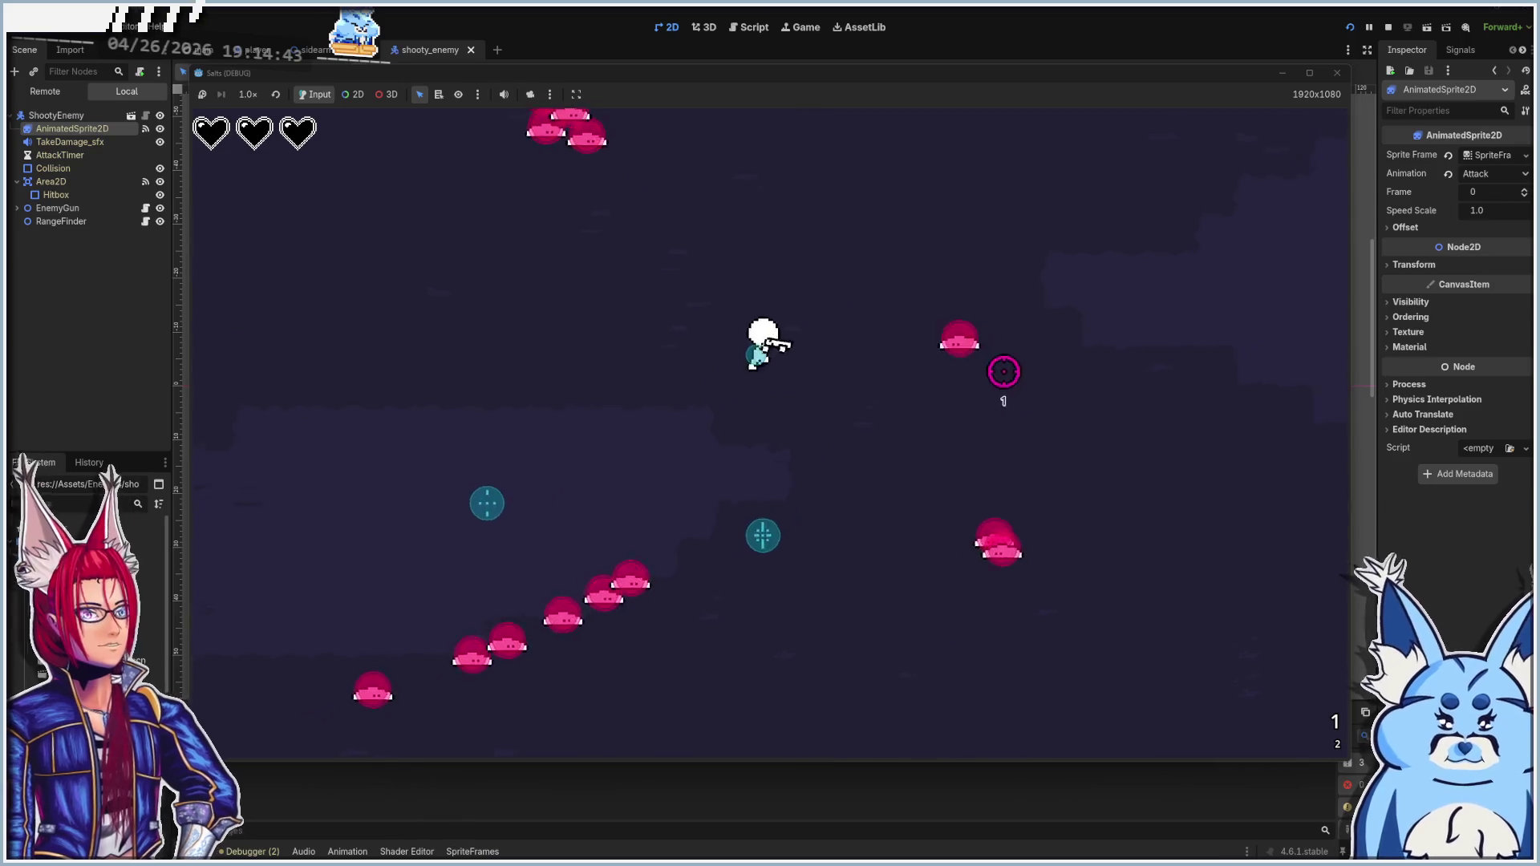
pyautogui.press('d')
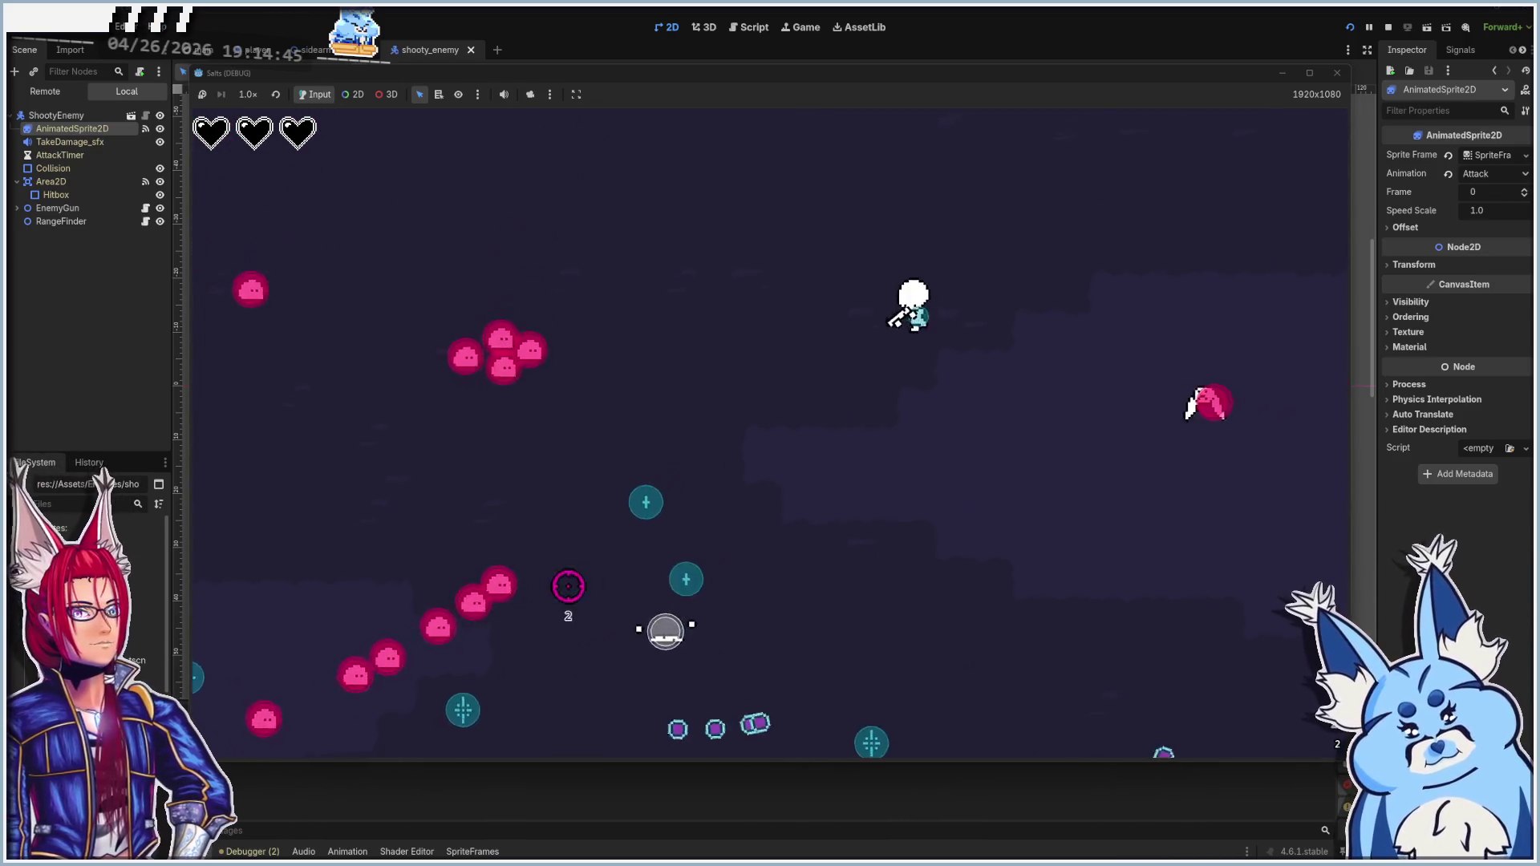
pyautogui.press('s')
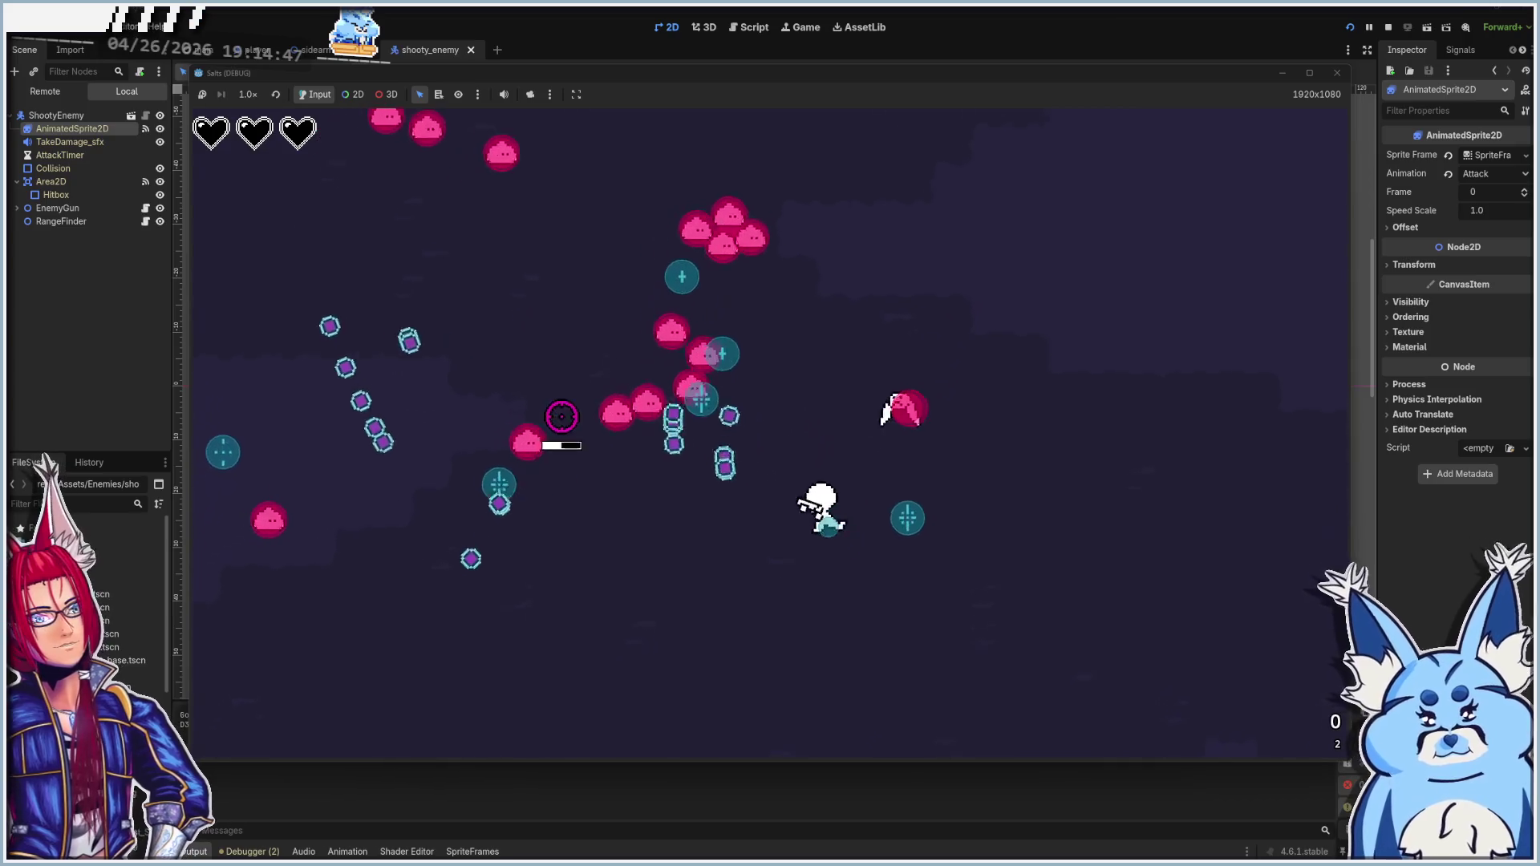
pyautogui.press('a')
pyautogui.press('d')
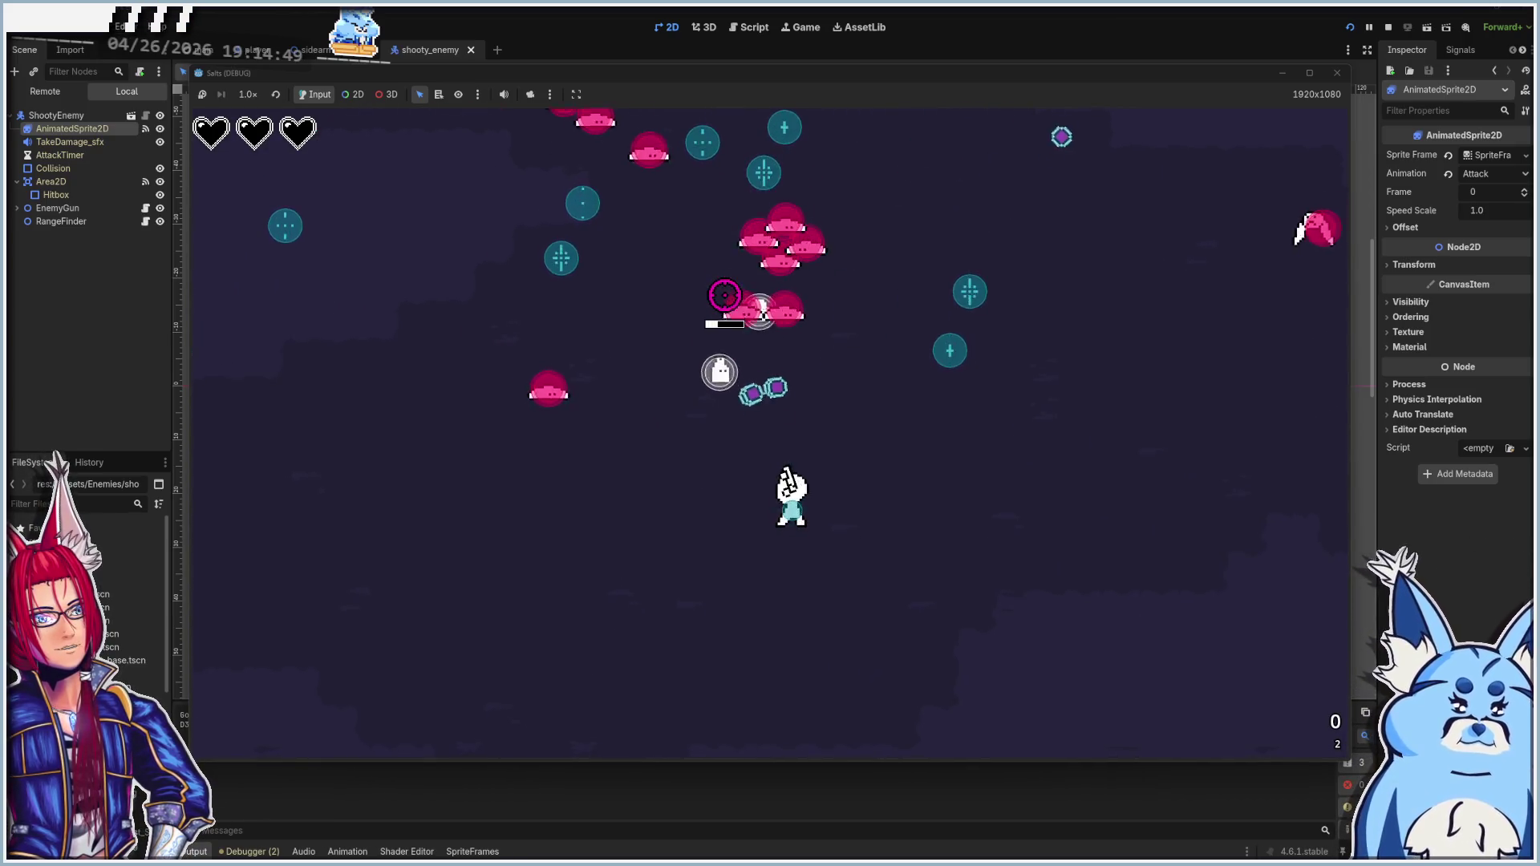
pyautogui.press('s')
pyautogui.press('a')
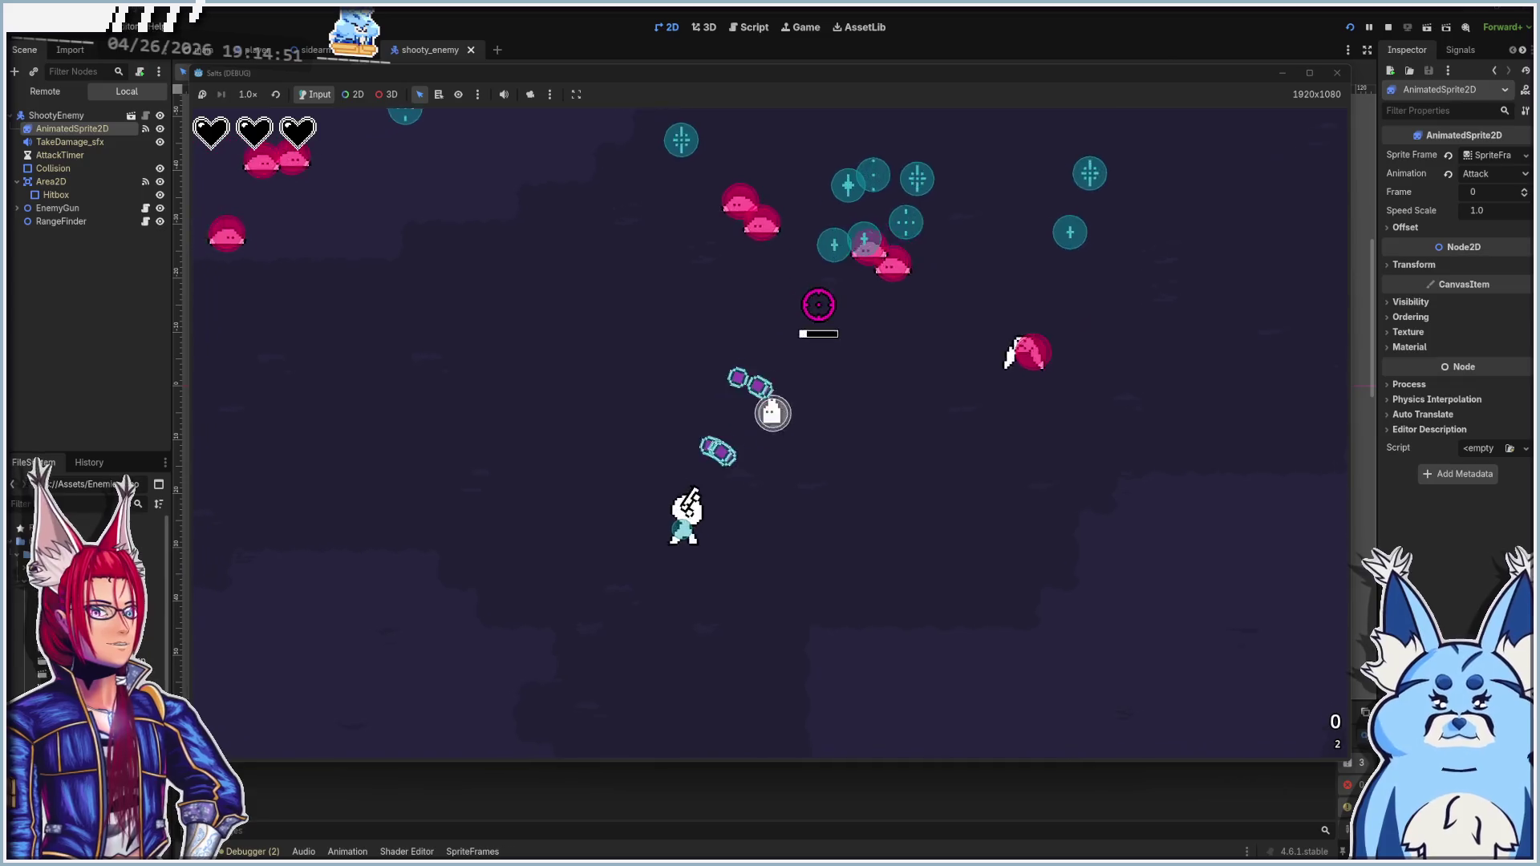
pyautogui.press('a')
pyautogui.press('d')
pyautogui.press('s')
pyautogui.press('w')
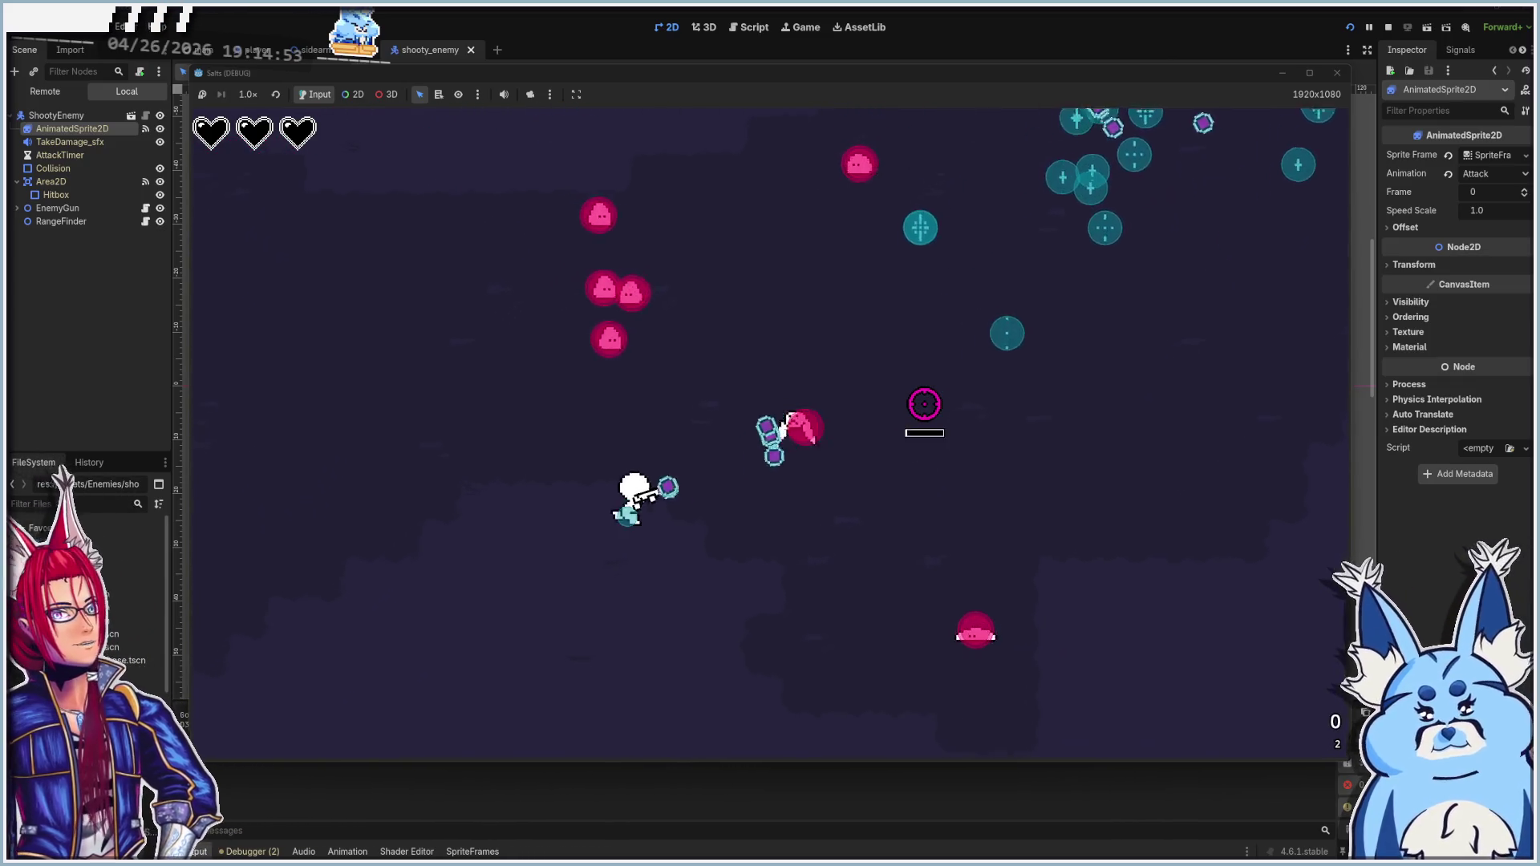
pyautogui.press('w')
pyautogui.press('d')
pyautogui.press('a')
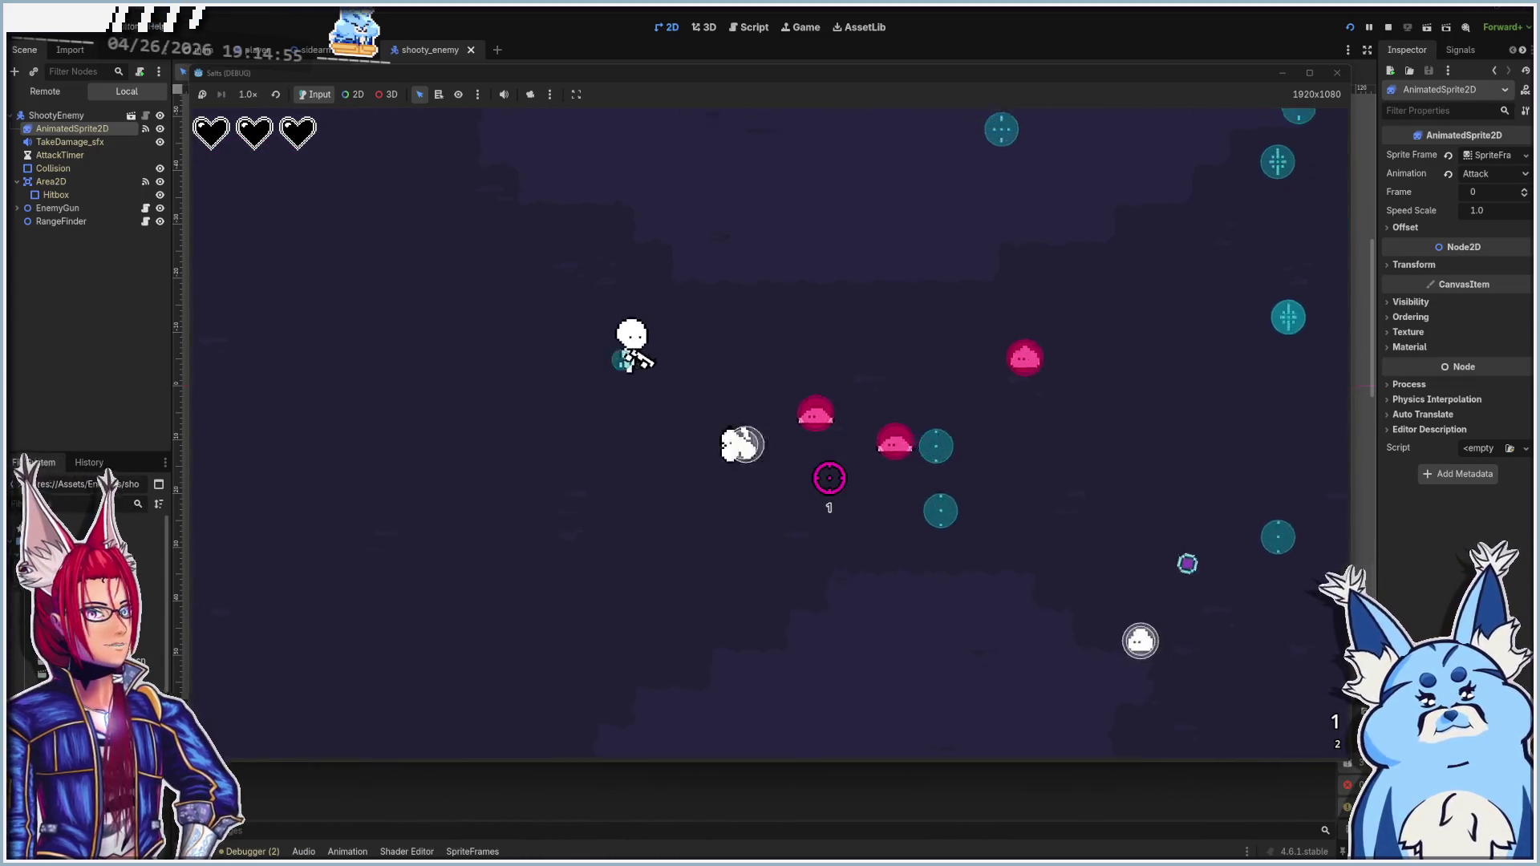
pyautogui.press('s')
pyautogui.press('d')
pyautogui.press('d')
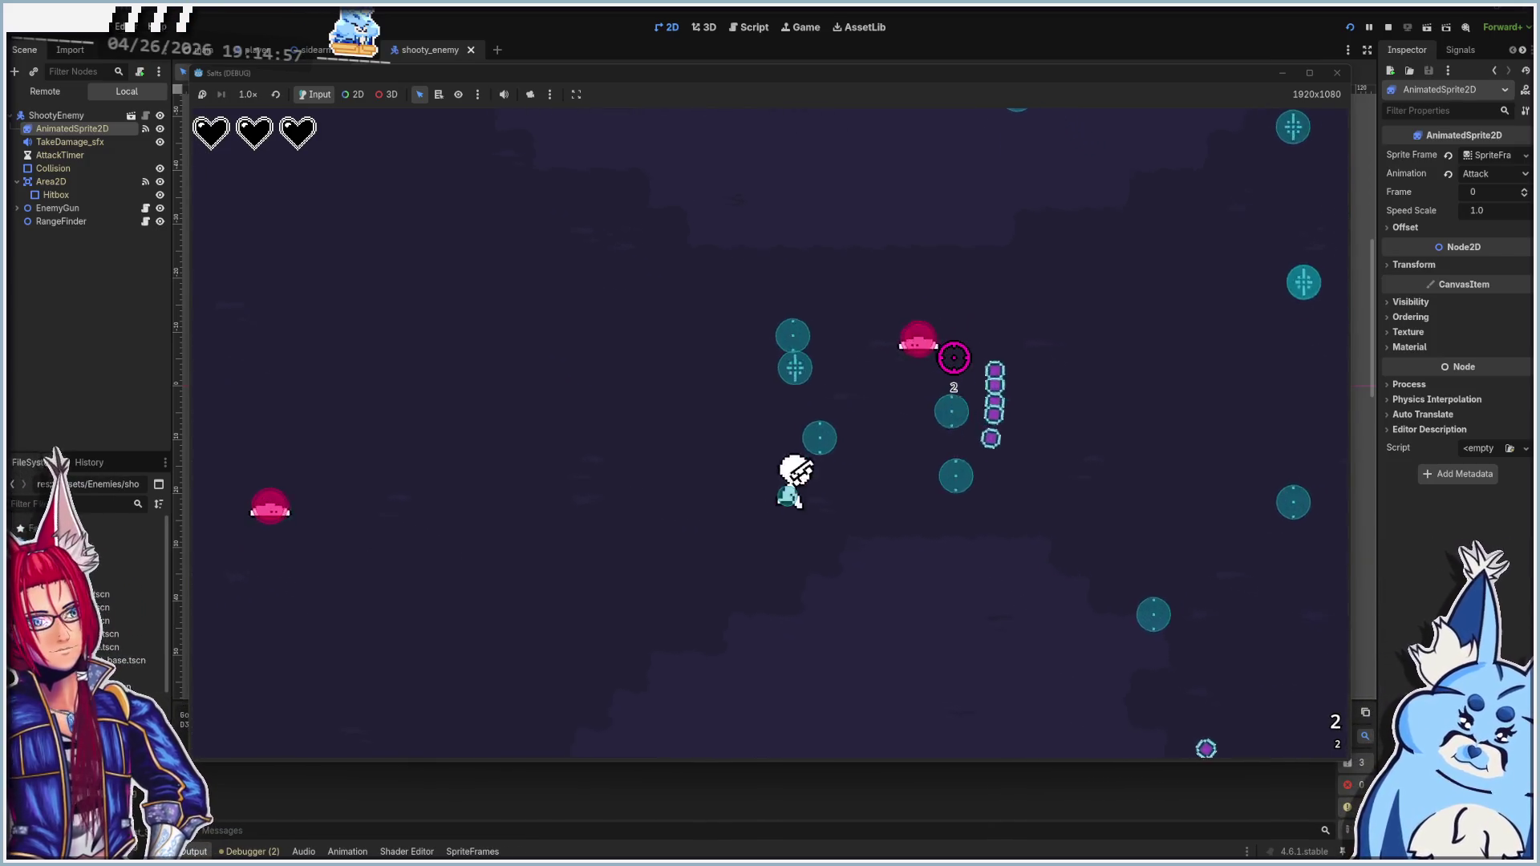
pyautogui.press('w')
pyautogui.press('a')
# Take the Butt Slash upgrade and keep moving the player around the arena
pyautogui.click(789, 435)
pyautogui.press('s')
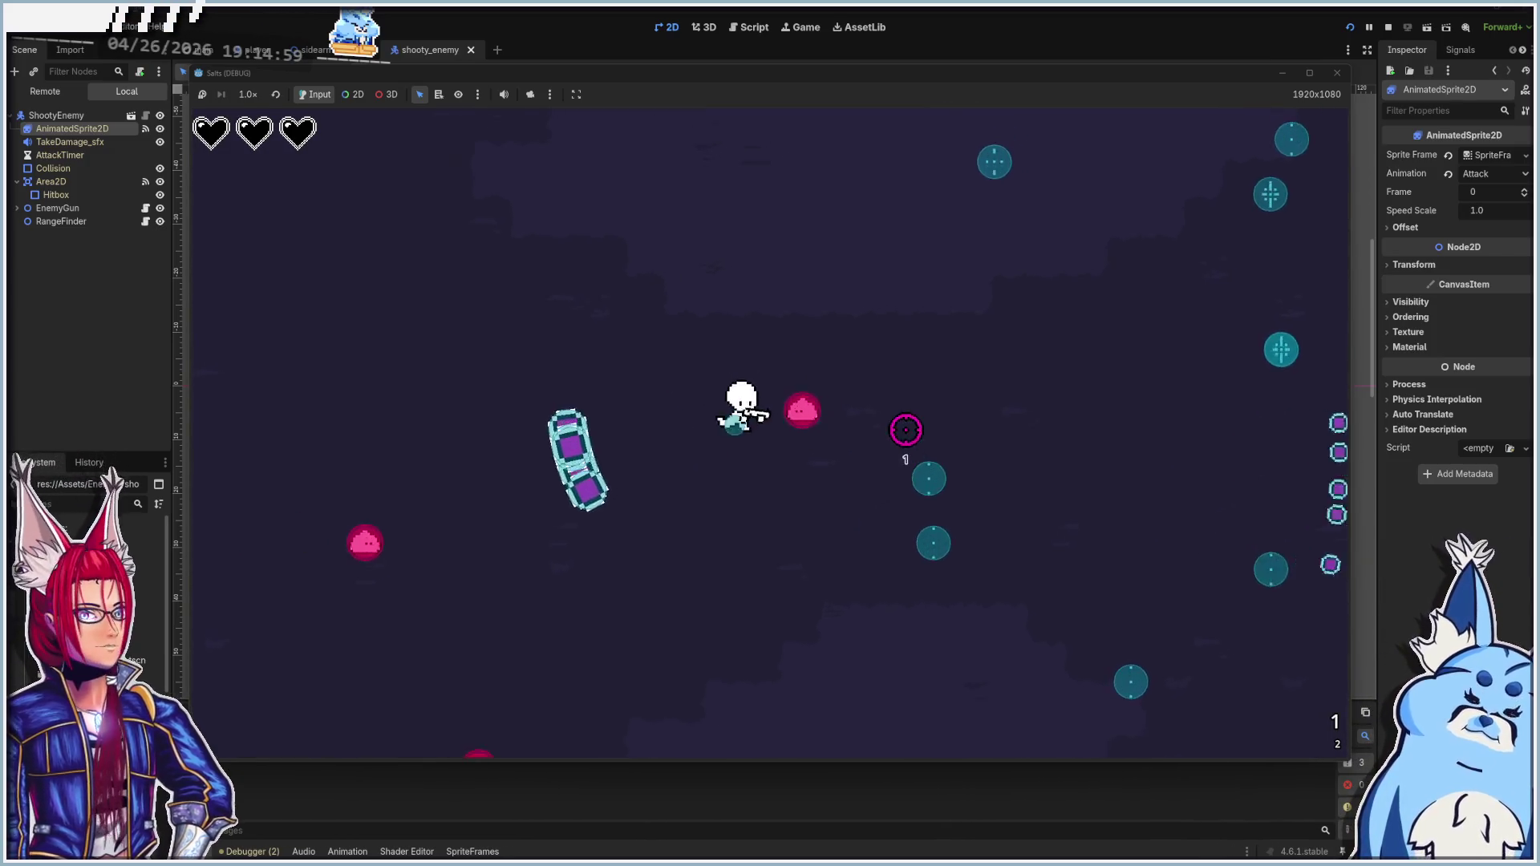
pyautogui.press('d')
pyautogui.press('w')
pyautogui.press('d')
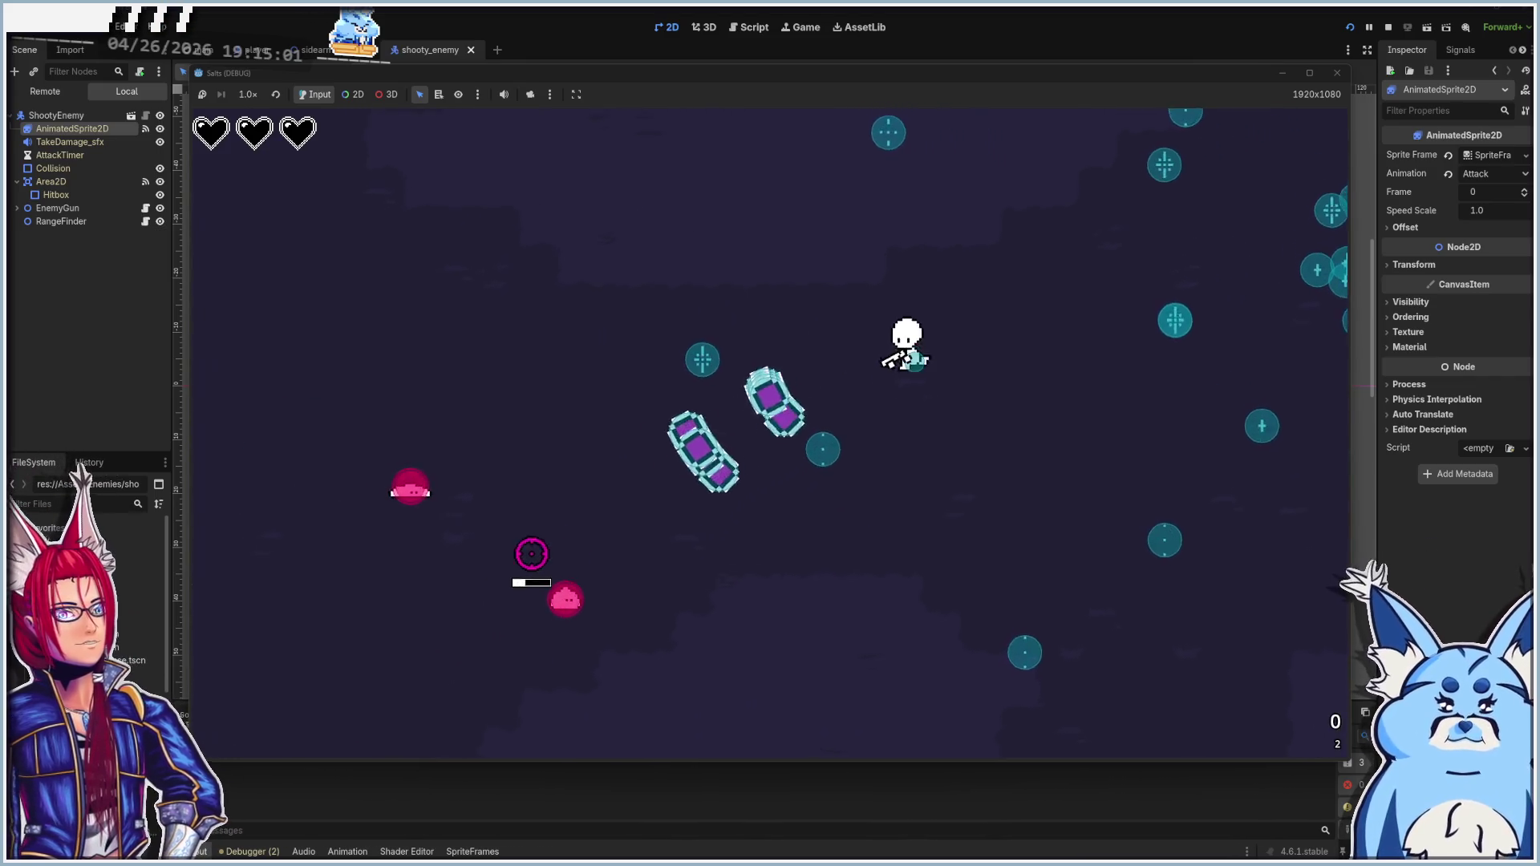
pyautogui.press('s')
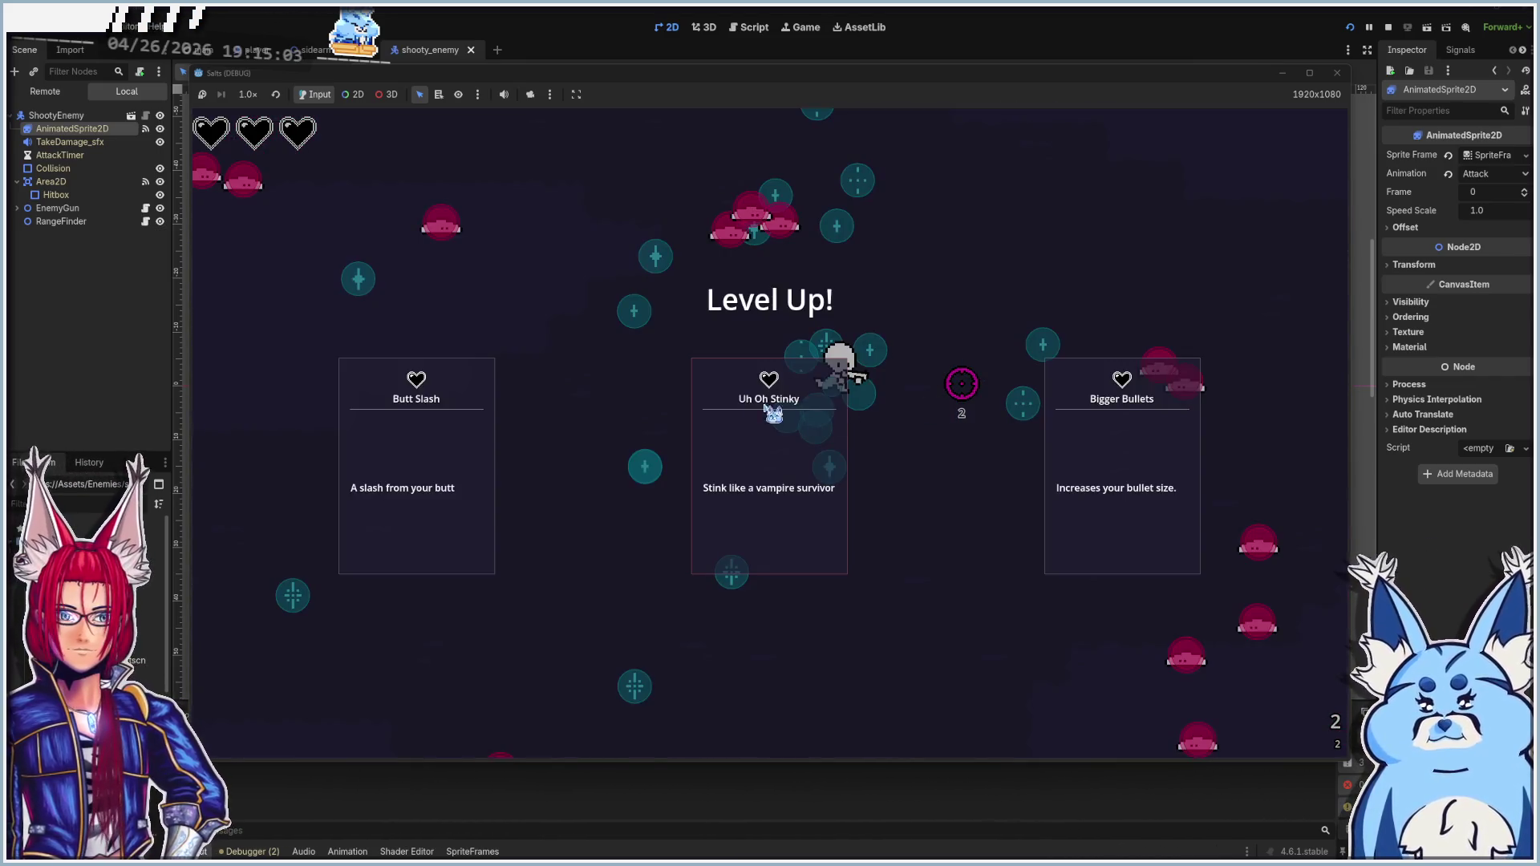
# Take the Uh Oh Stinky upgrade, then keep moving and shooting at nearby enemies
pyautogui.click(829, 447)
pyautogui.press('d')
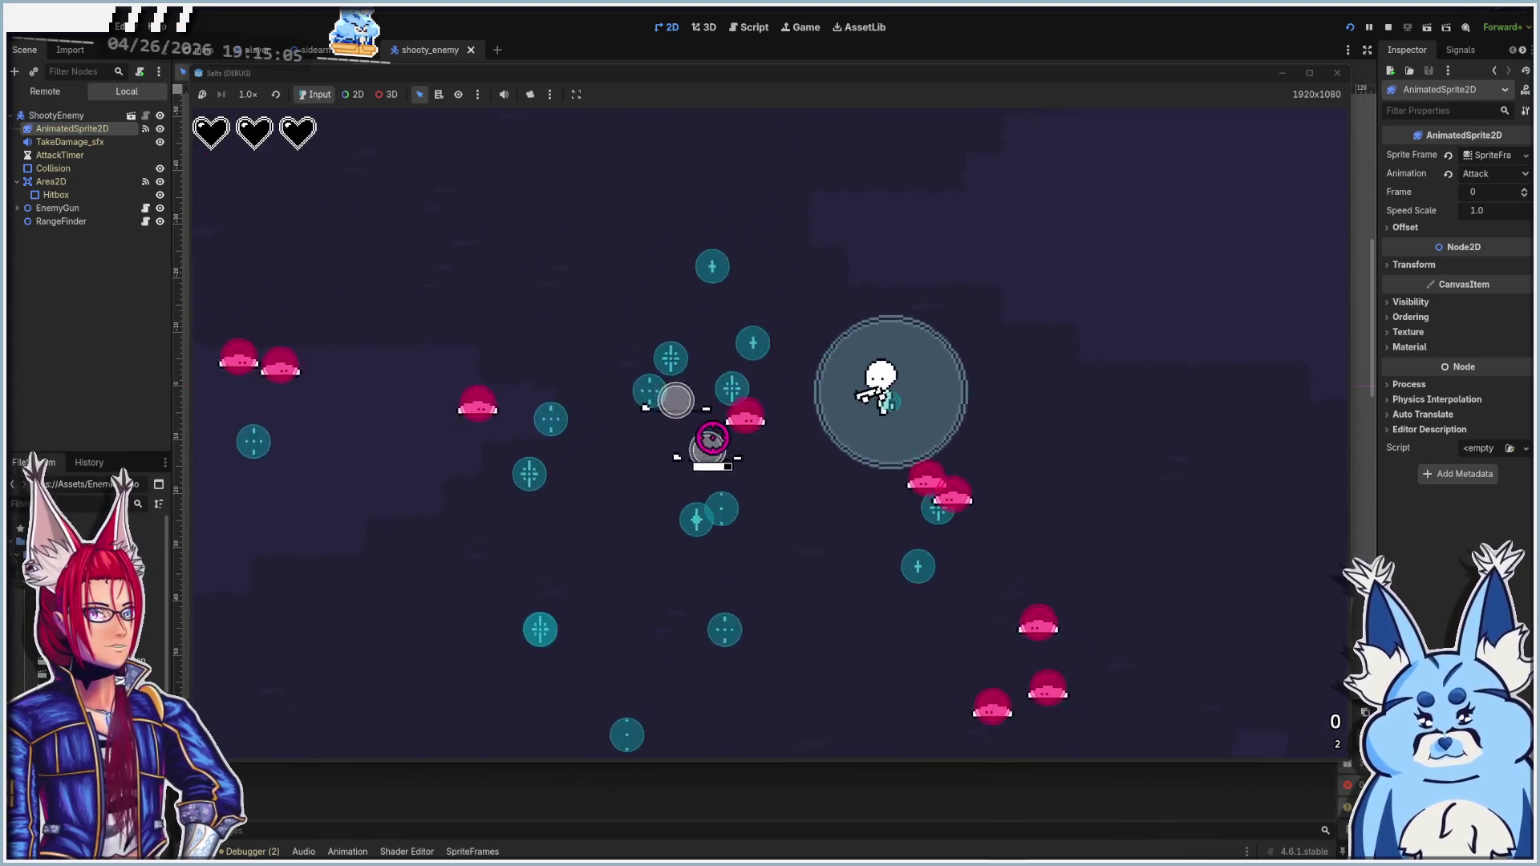
pyautogui.press('a')
pyautogui.press('s')
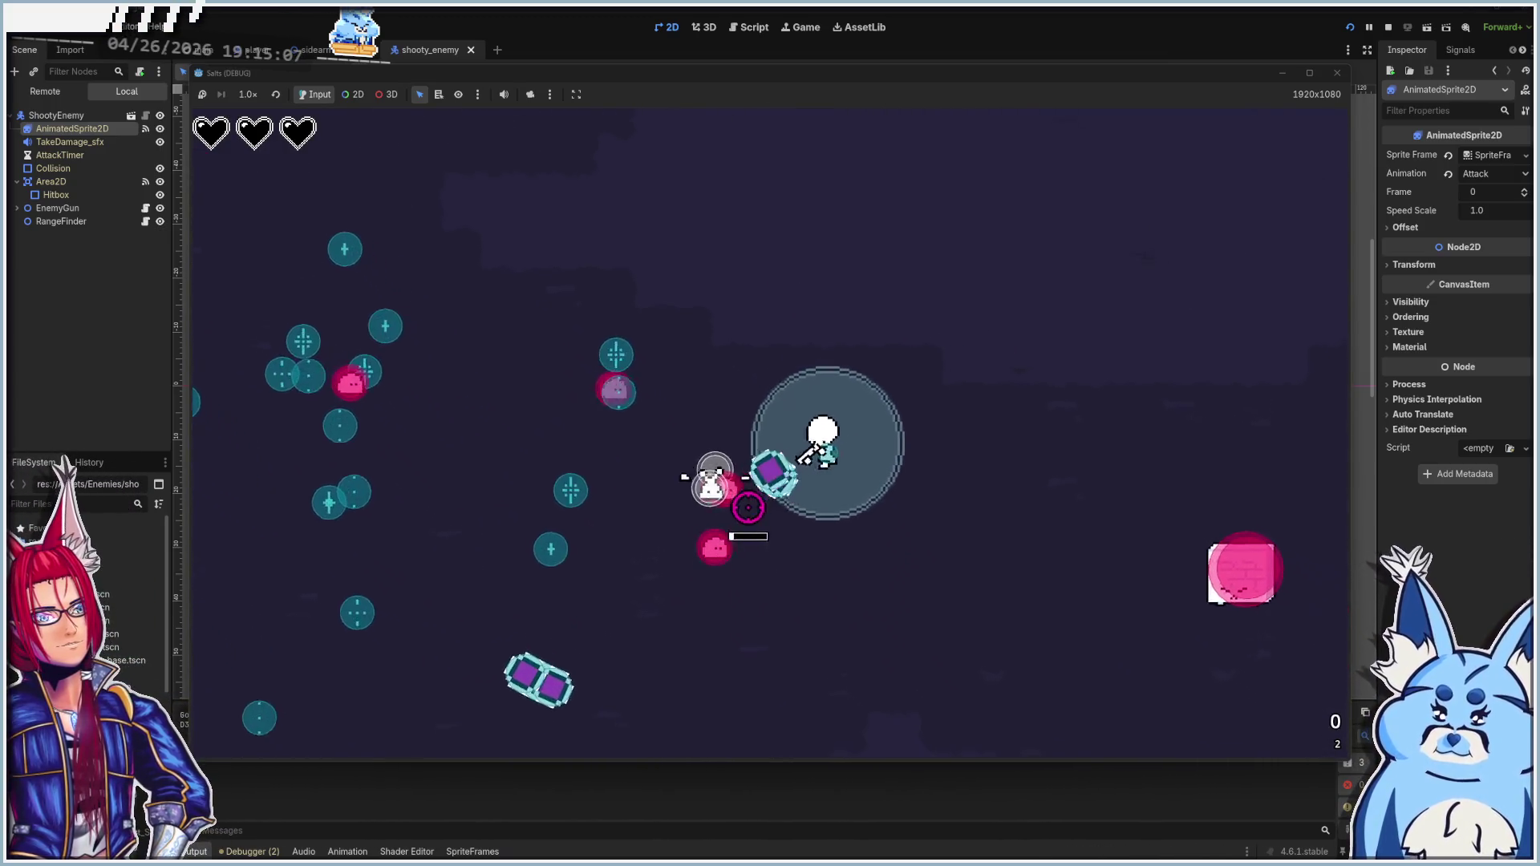
pyautogui.press('d')
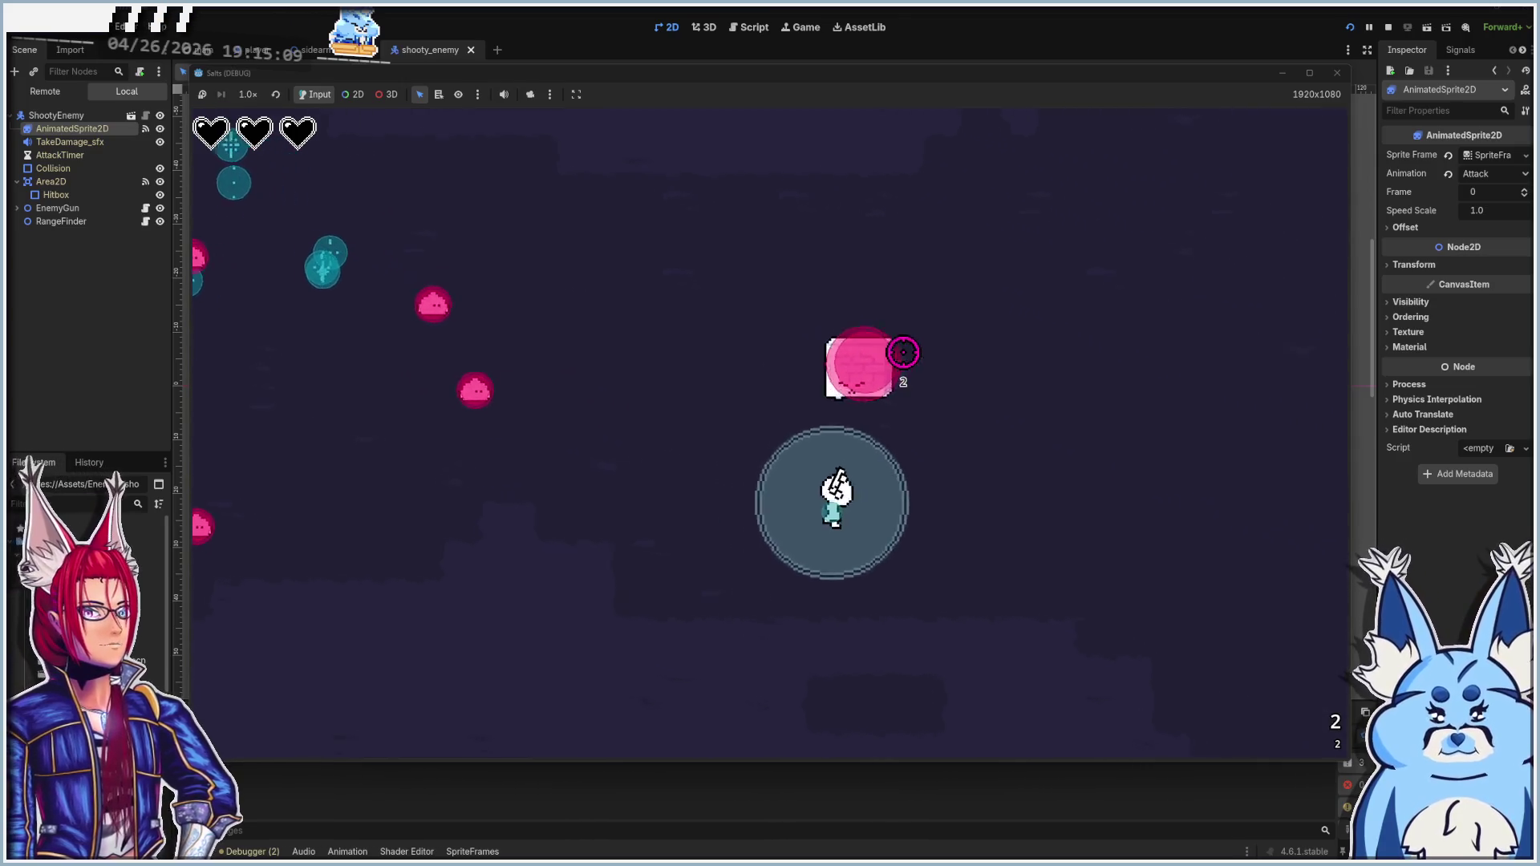
pyautogui.press('d')
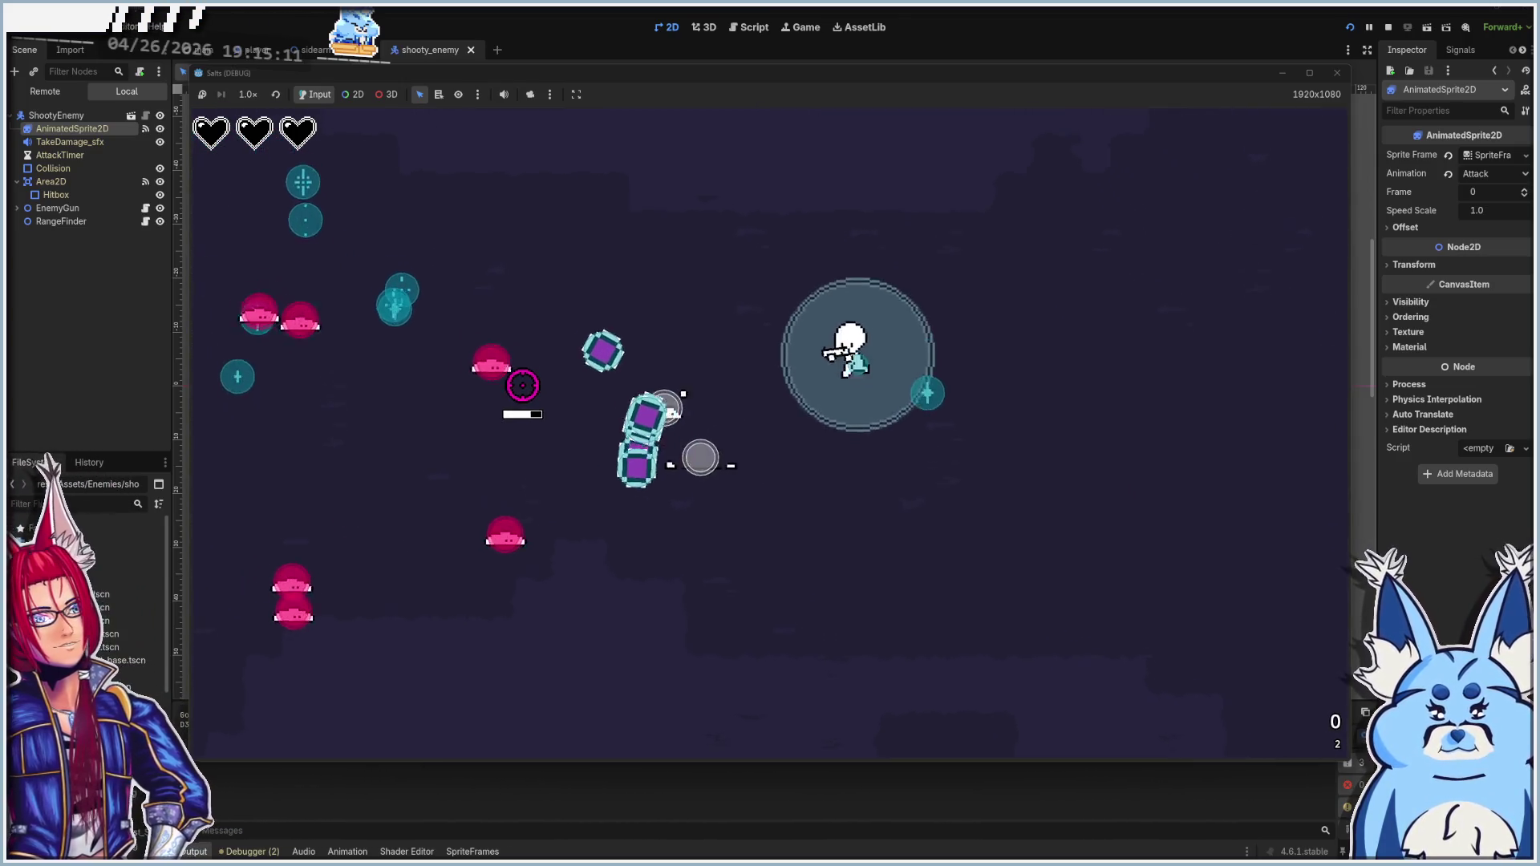
pyautogui.press('w')
pyautogui.click(546, 495)
pyautogui.click(529, 468)
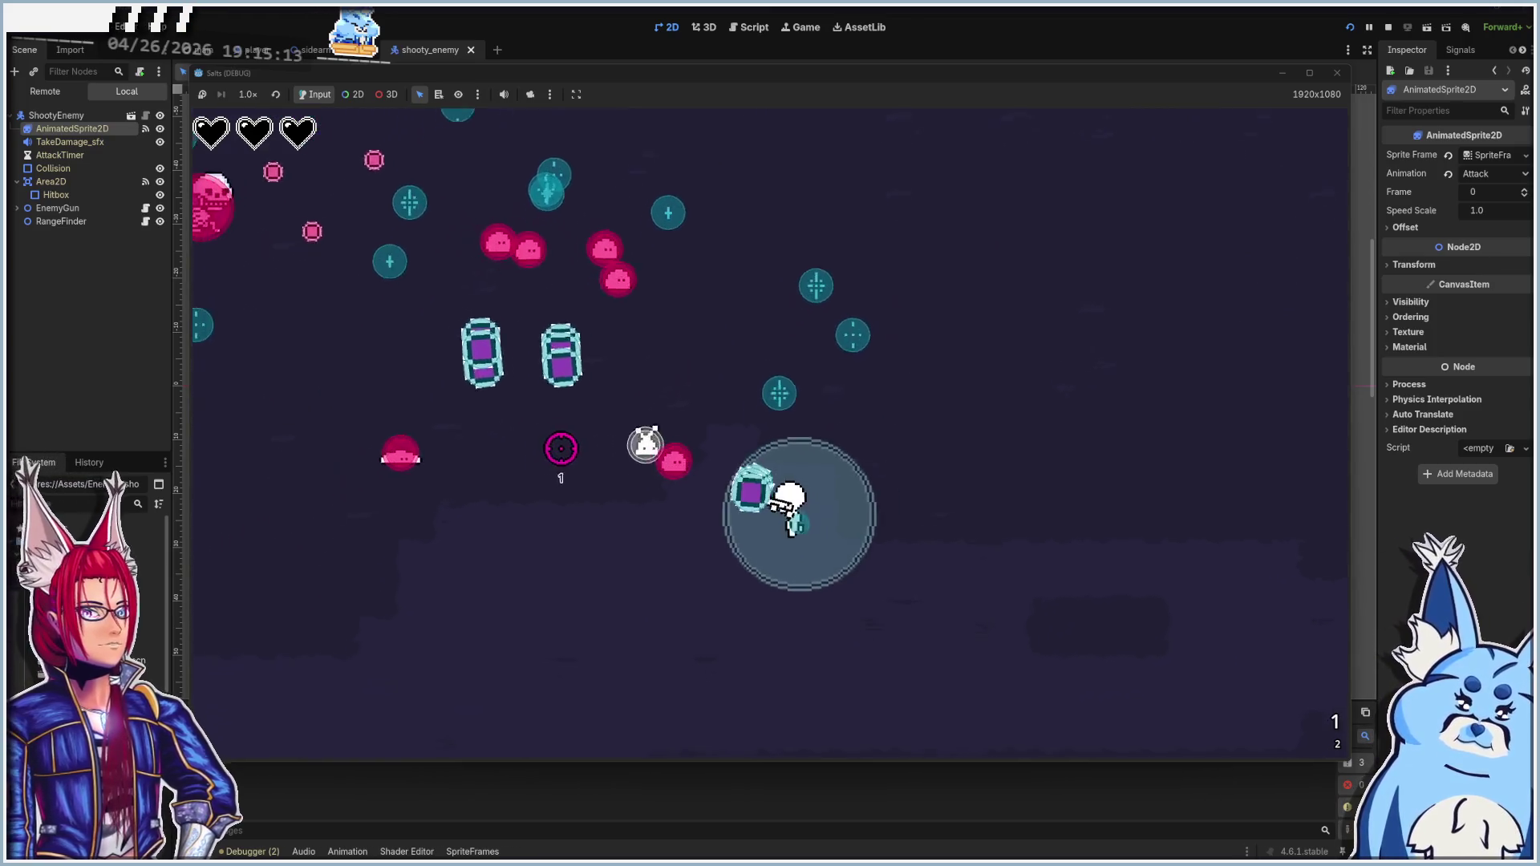
pyautogui.press('s')
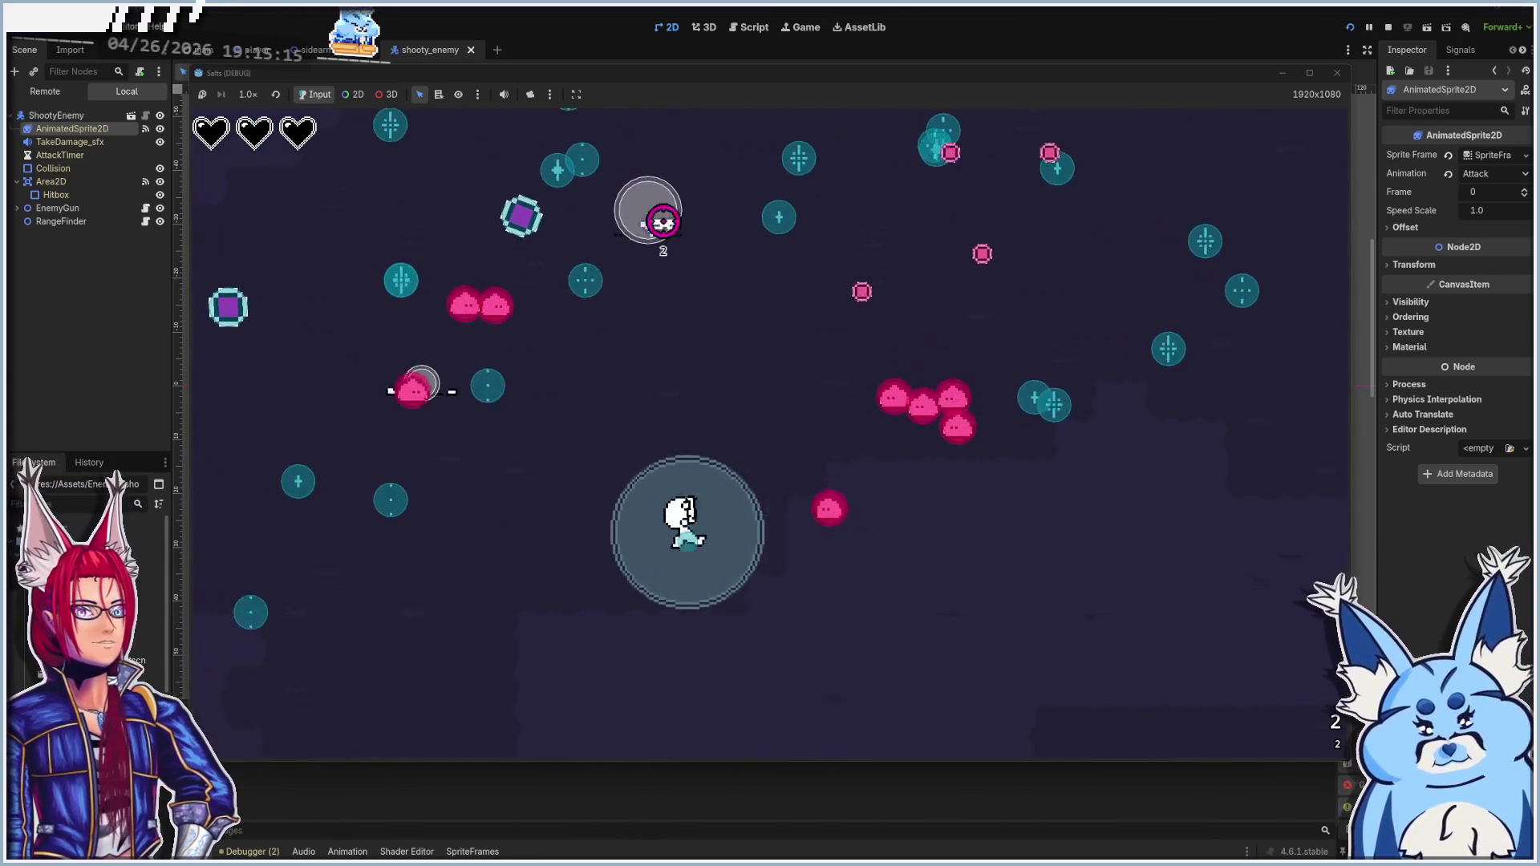
pyautogui.click(915, 361)
pyautogui.click(919, 361)
pyautogui.press('d')
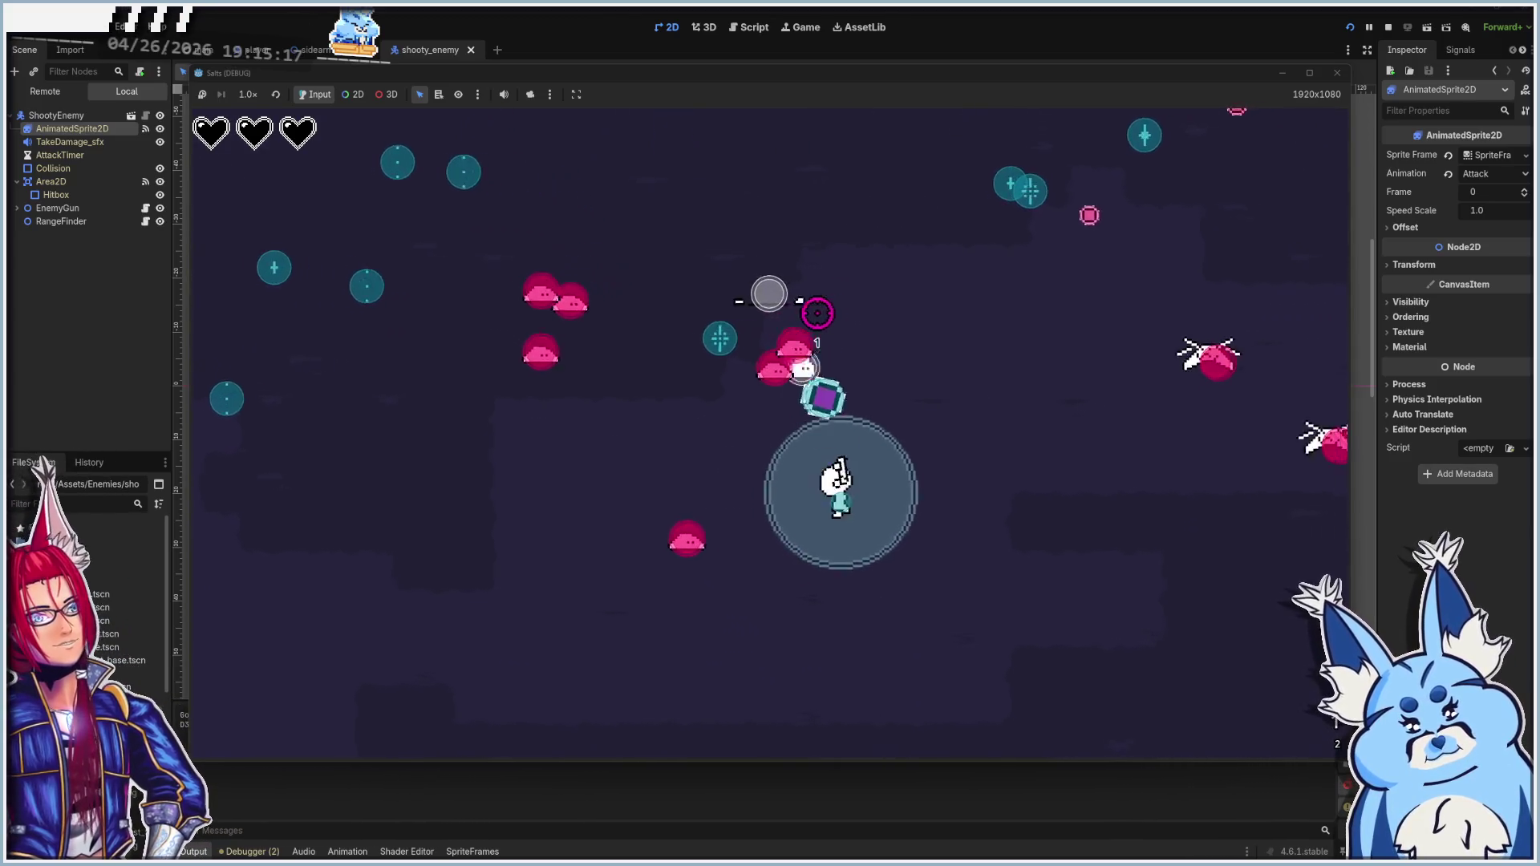
pyautogui.press('a')
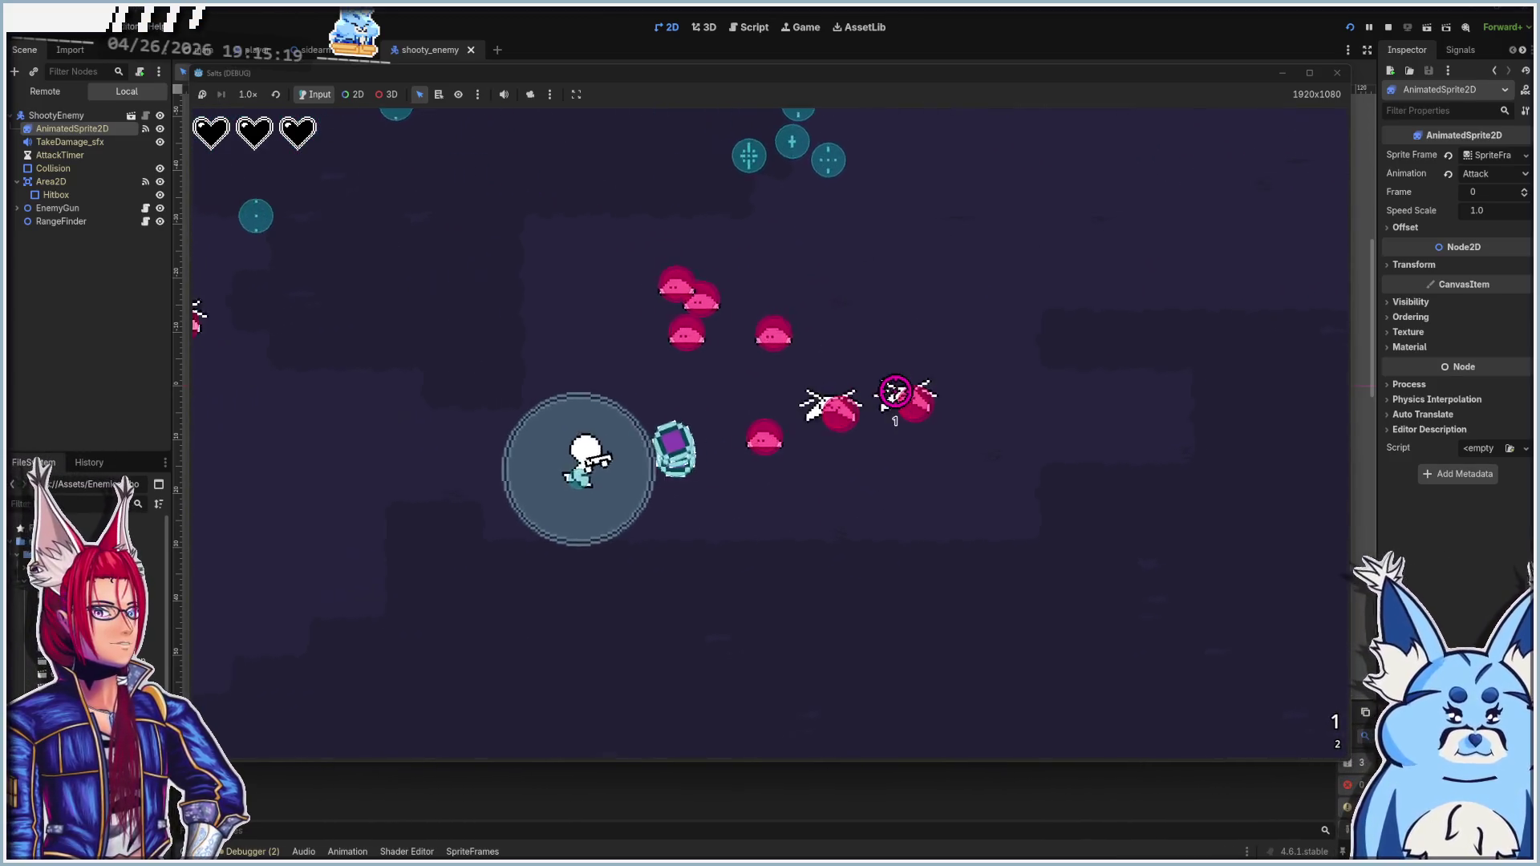
pyautogui.click(888, 433)
pyautogui.press('d')
pyautogui.click(802, 453)
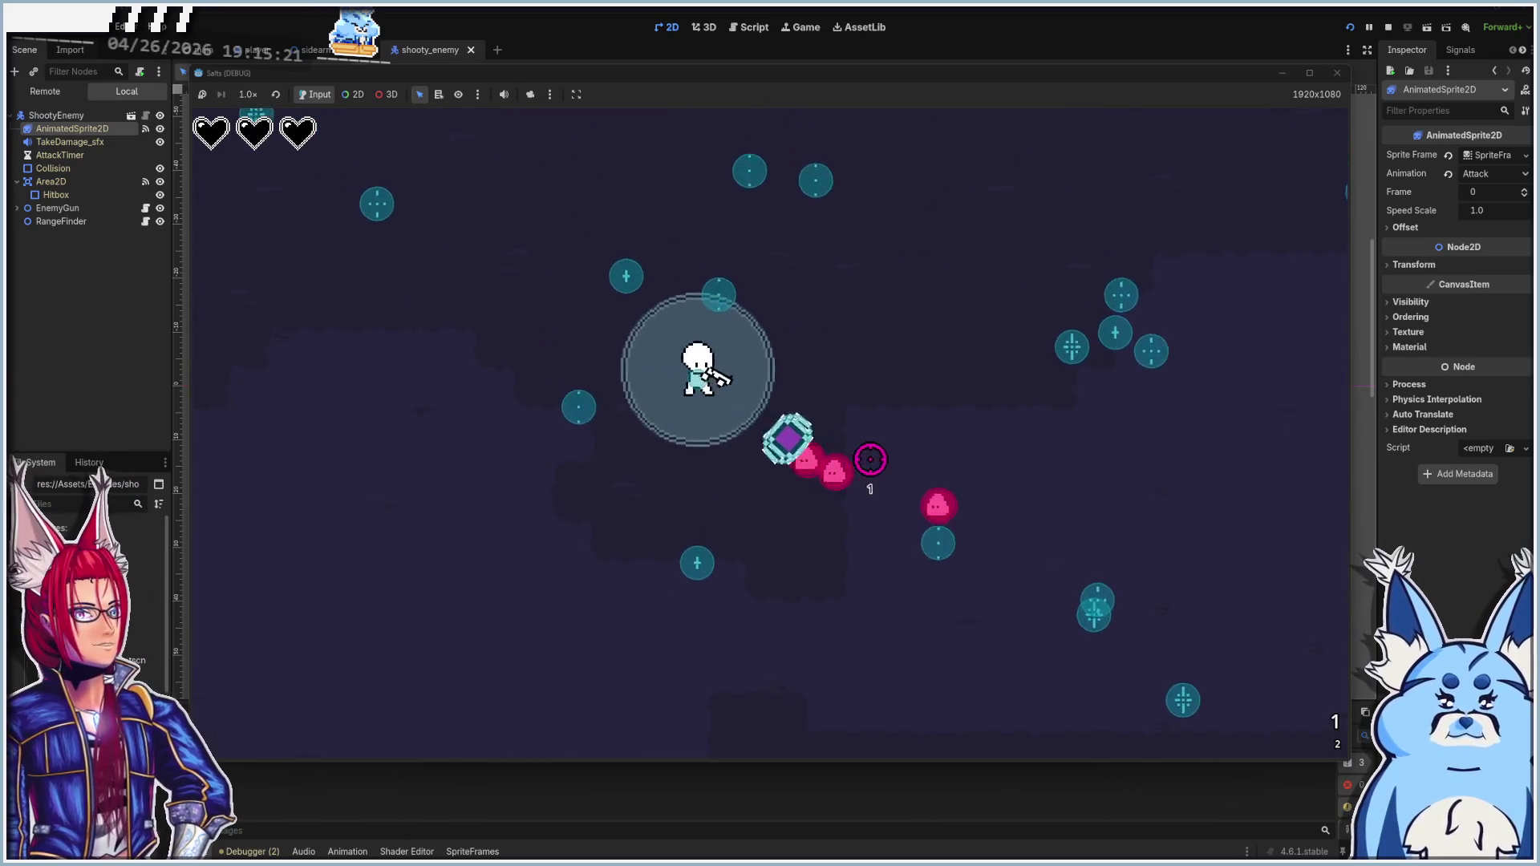
pyautogui.press('w')
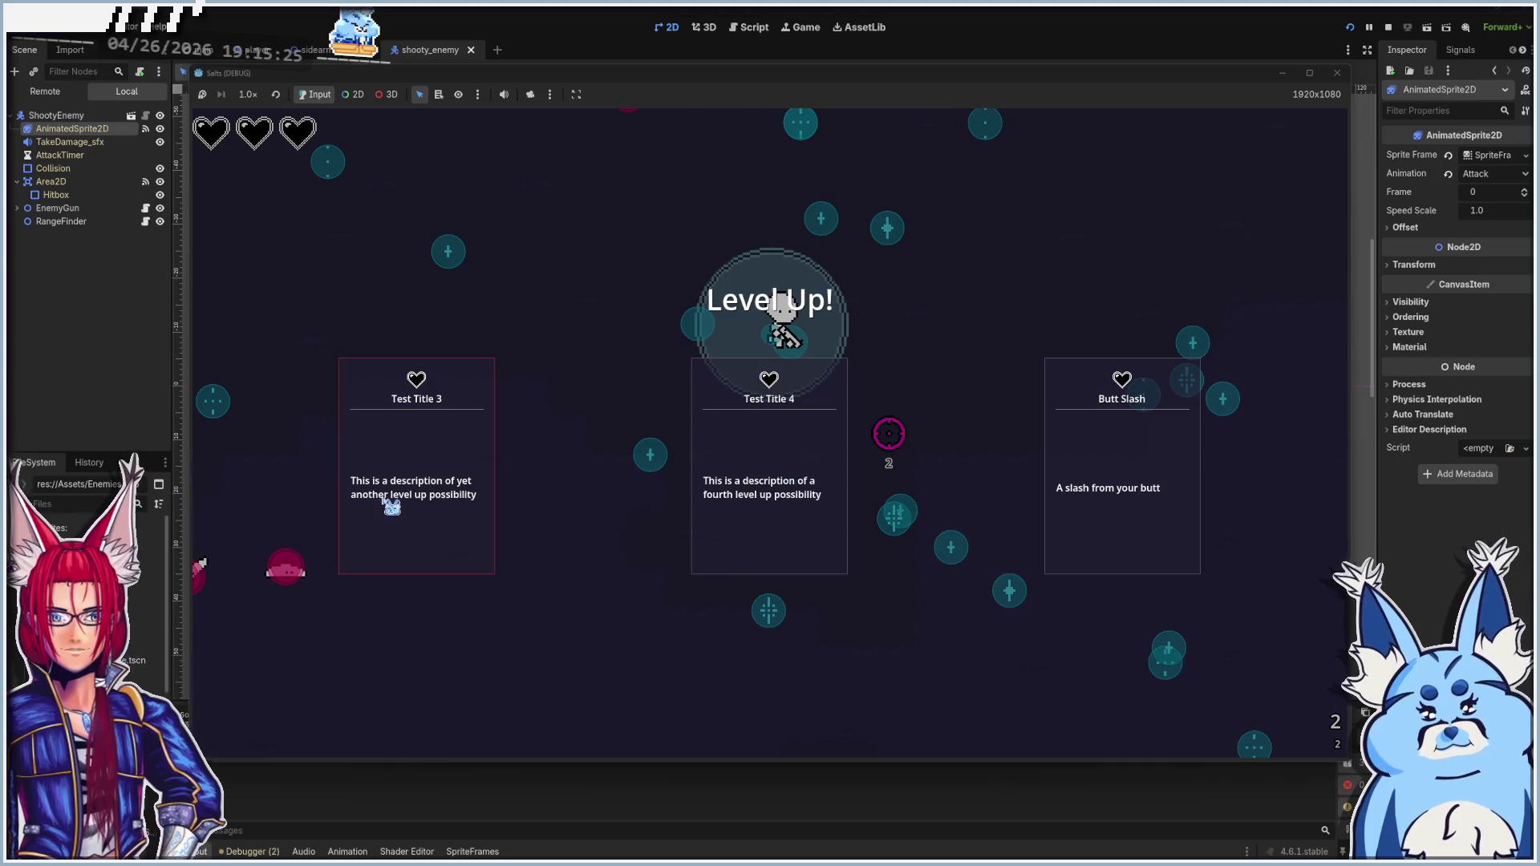
# Pick another level-up card, kite enemies around the level, then stop the running game
pyautogui.click(392, 507)
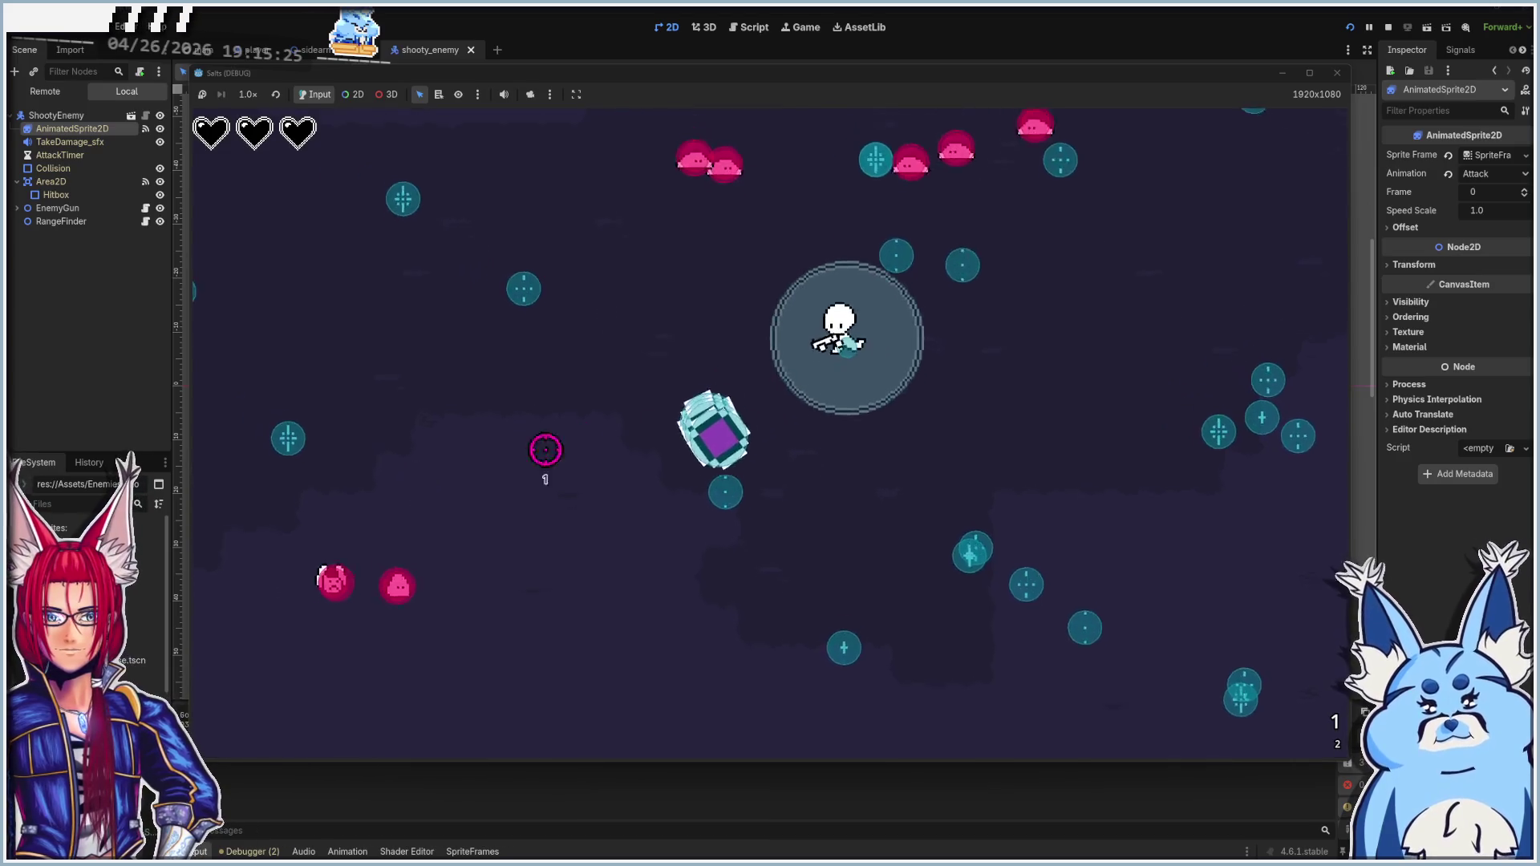
pyautogui.press('w')
pyautogui.press('a')
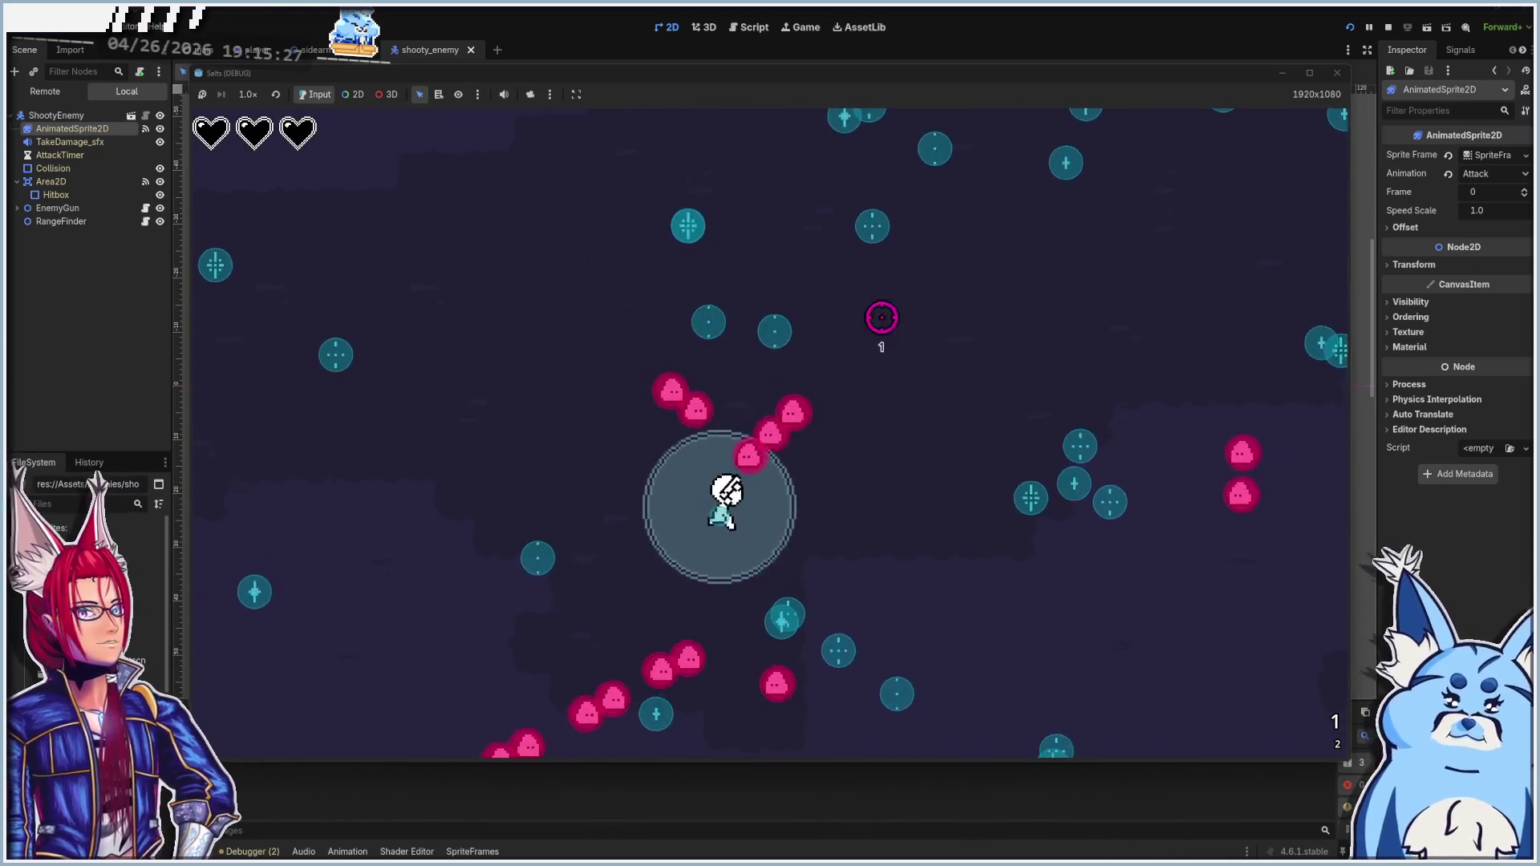
pyautogui.press('w')
pyautogui.press('d')
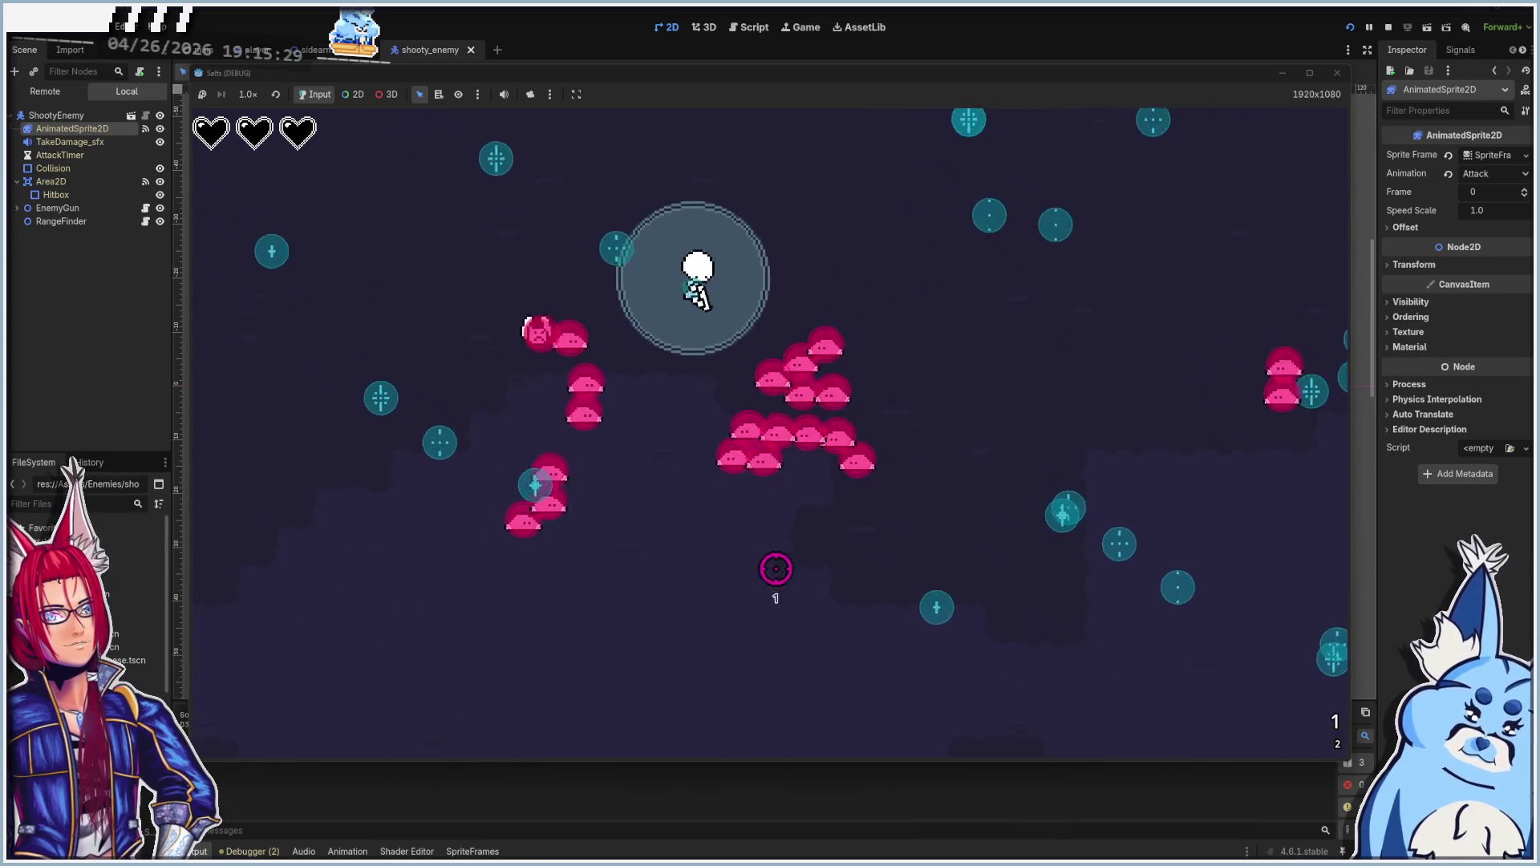
pyautogui.press('s')
pyautogui.press('a')
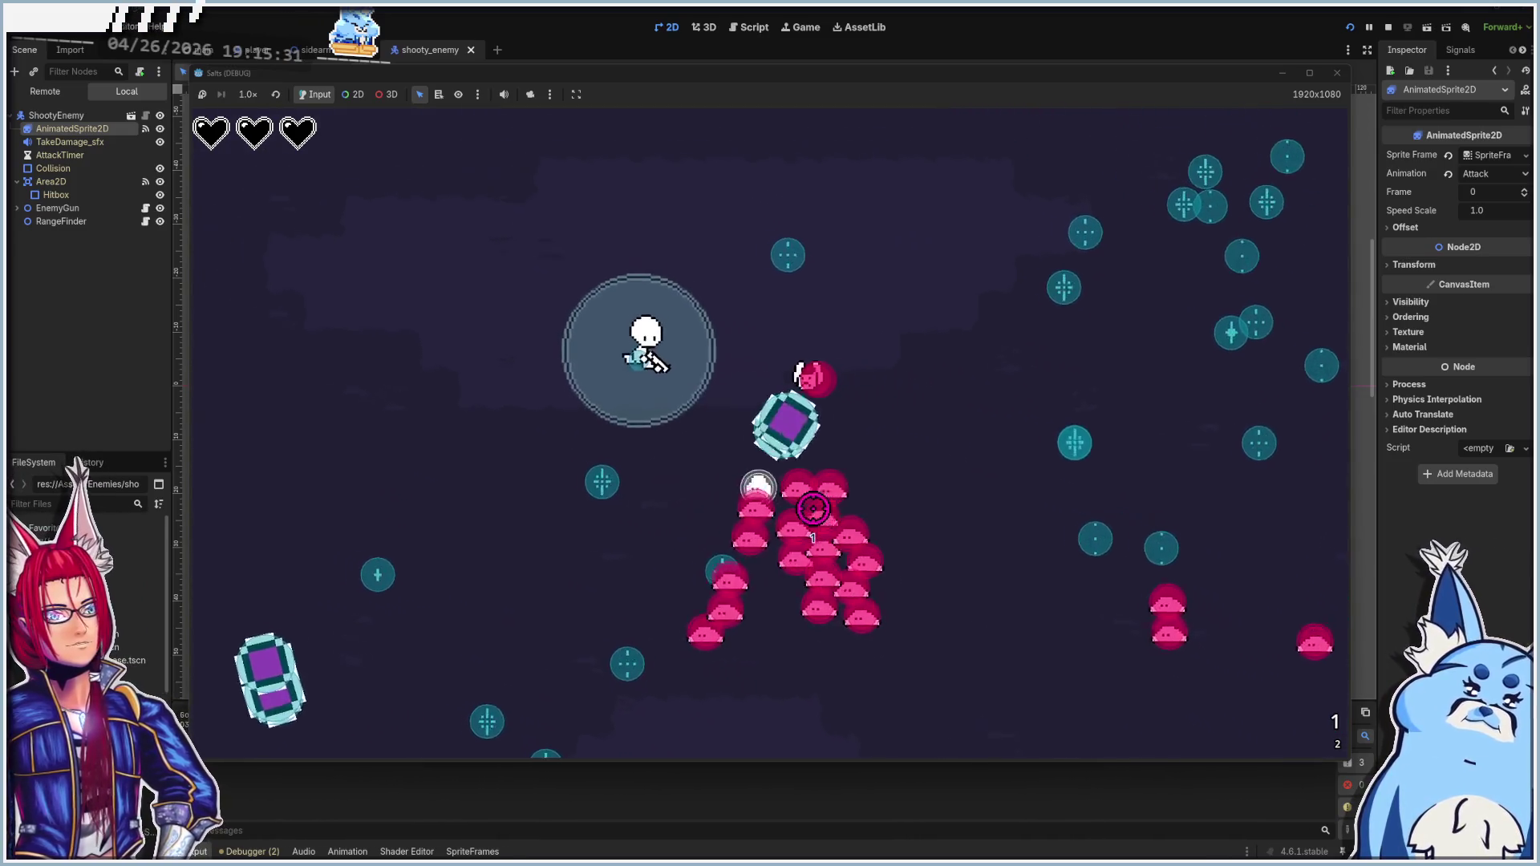
pyautogui.press('s')
pyautogui.press('a')
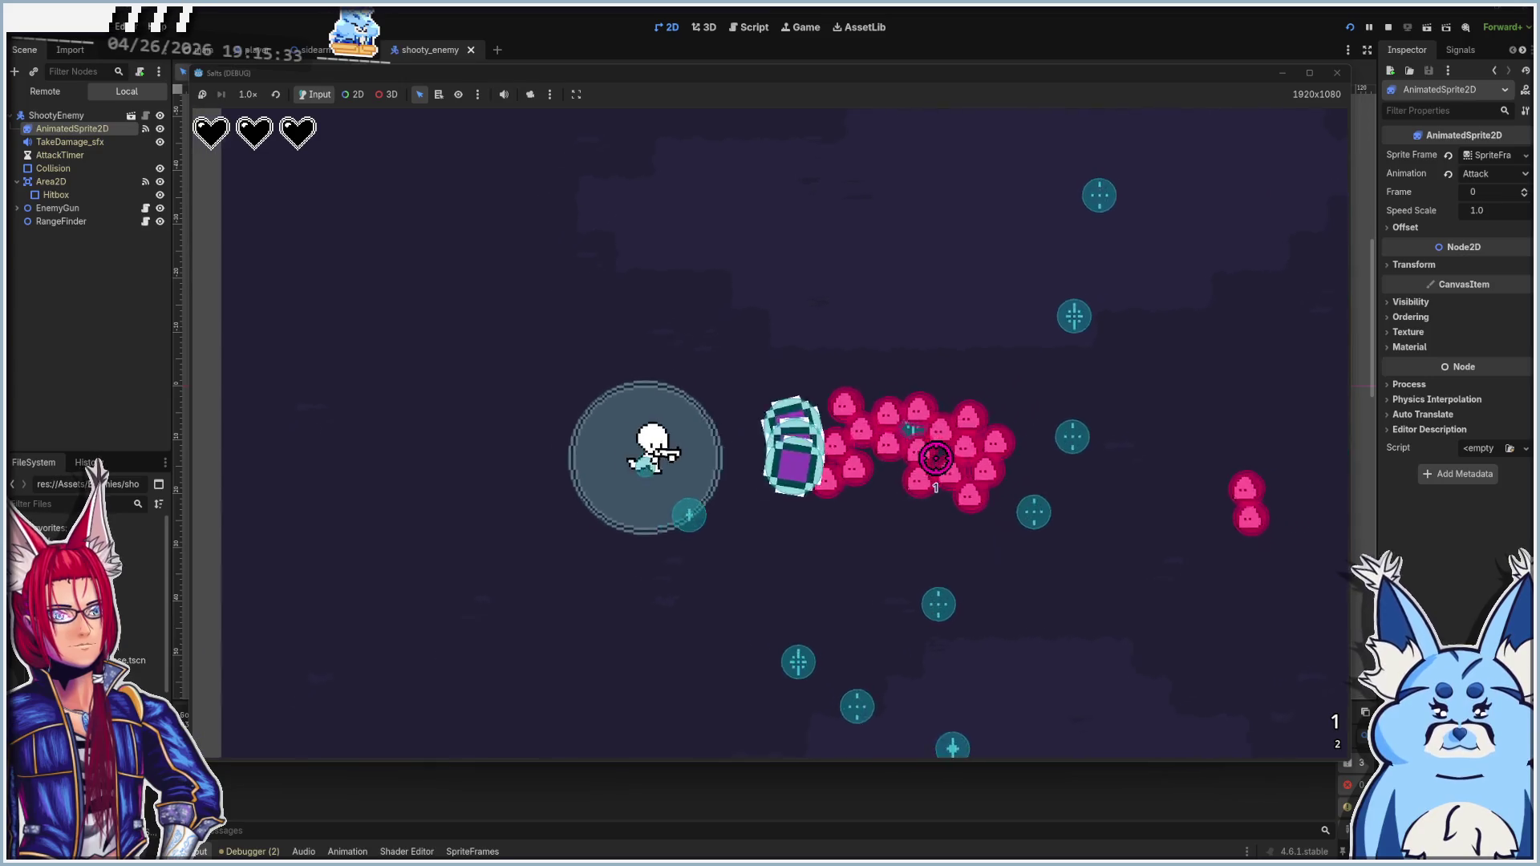
pyautogui.press('s')
pyautogui.press('a')
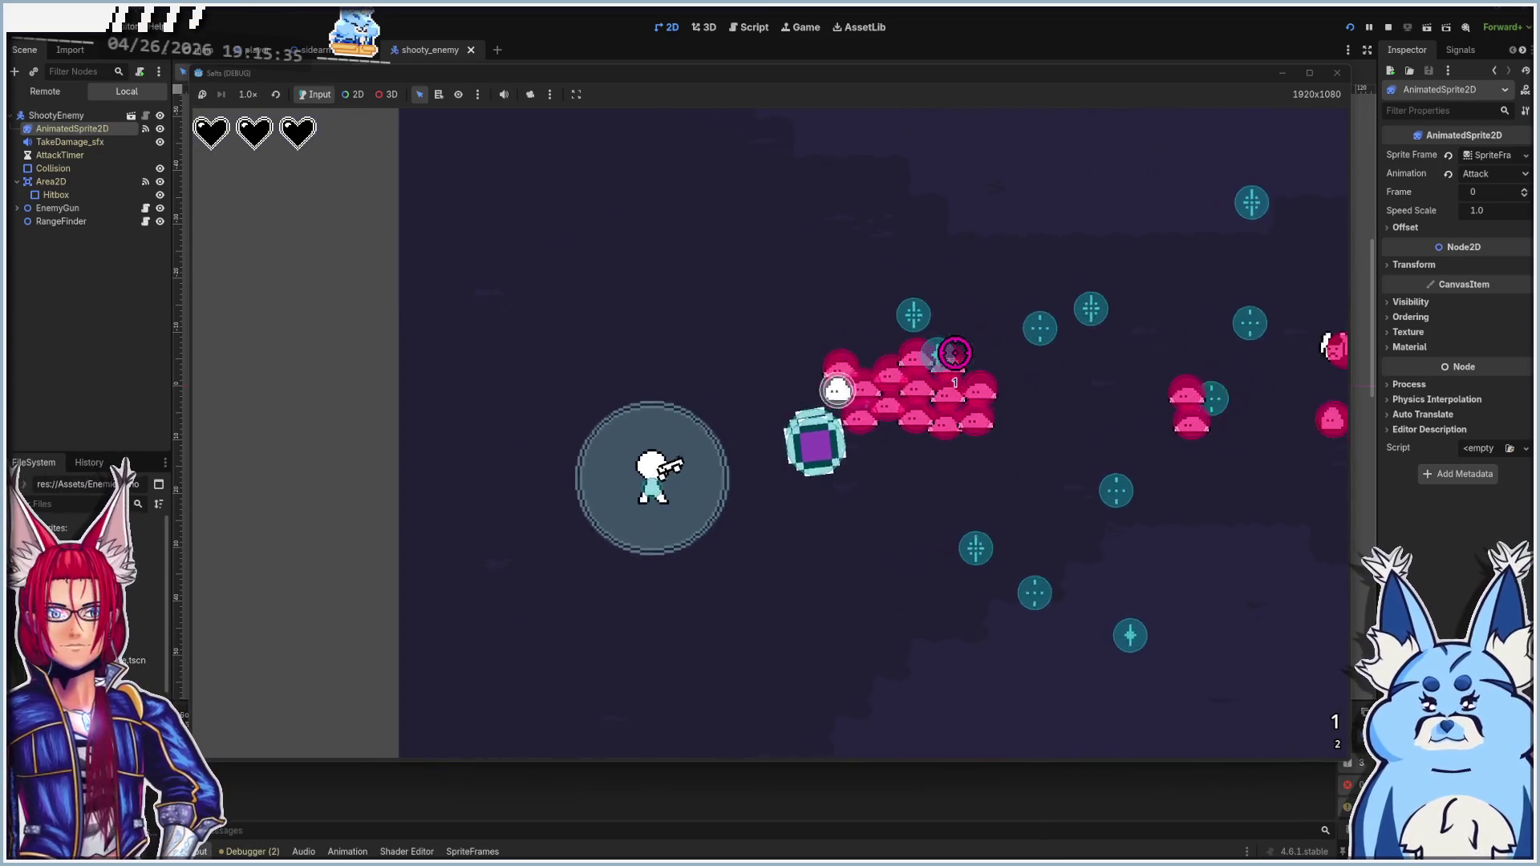
pyautogui.click(955, 365)
pyautogui.press('s')
pyautogui.press('a')
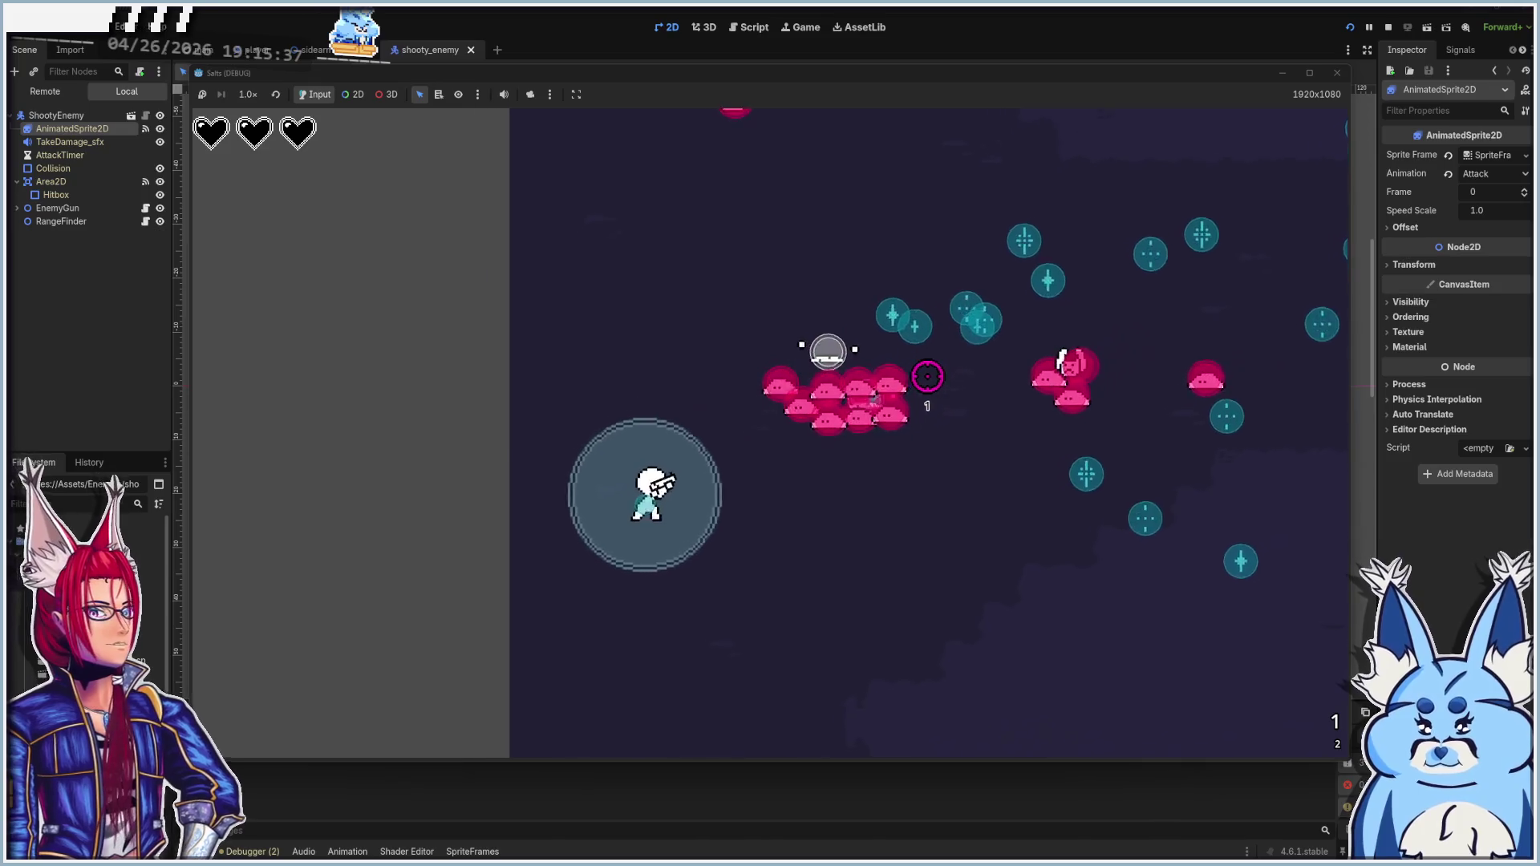
pyautogui.press('s')
pyautogui.press('d')
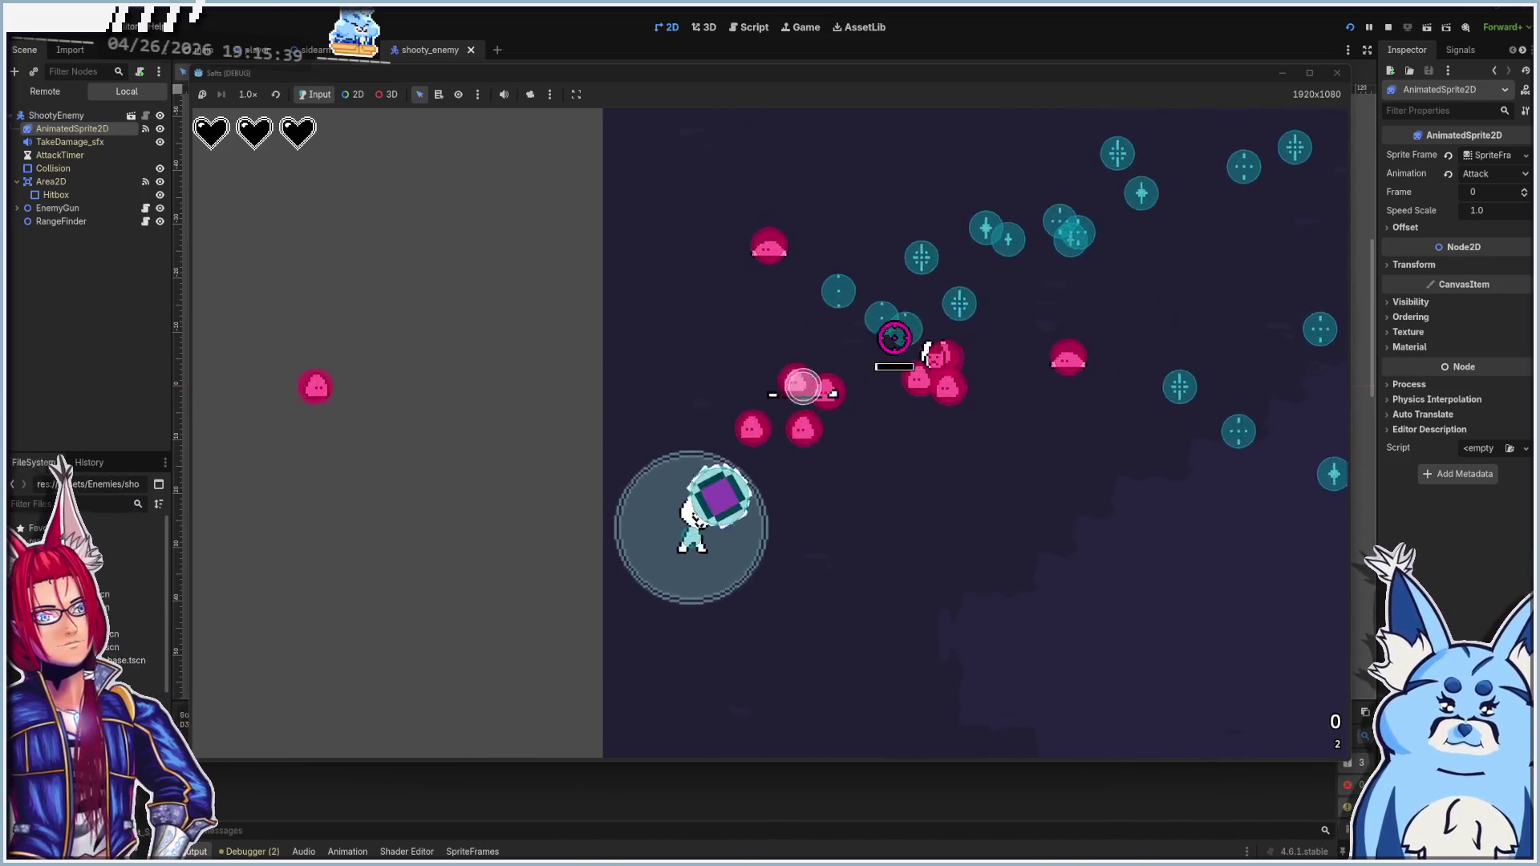
pyautogui.press('d')
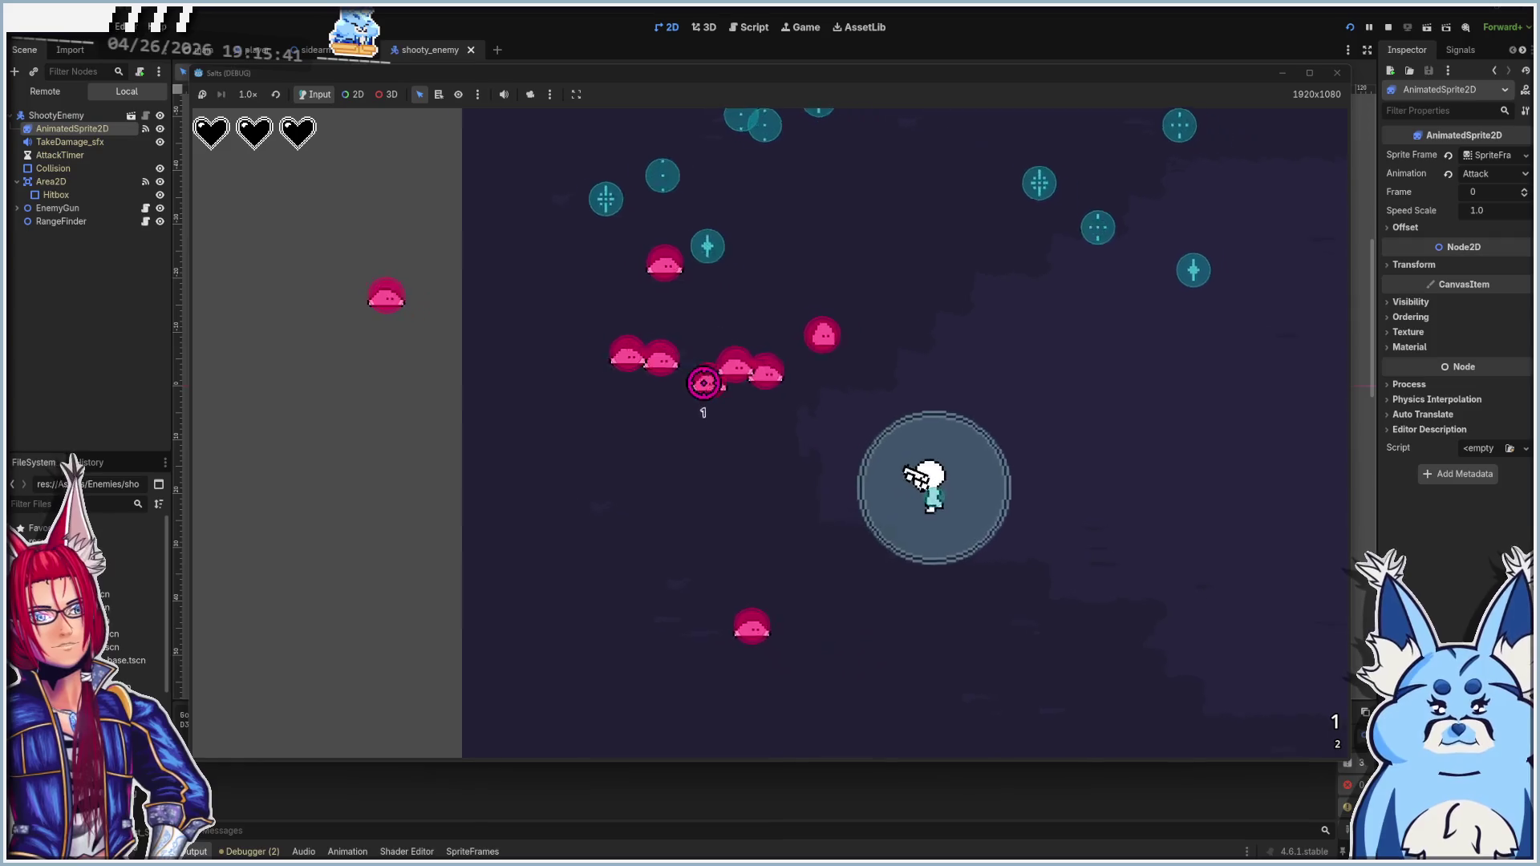
pyautogui.press('d')
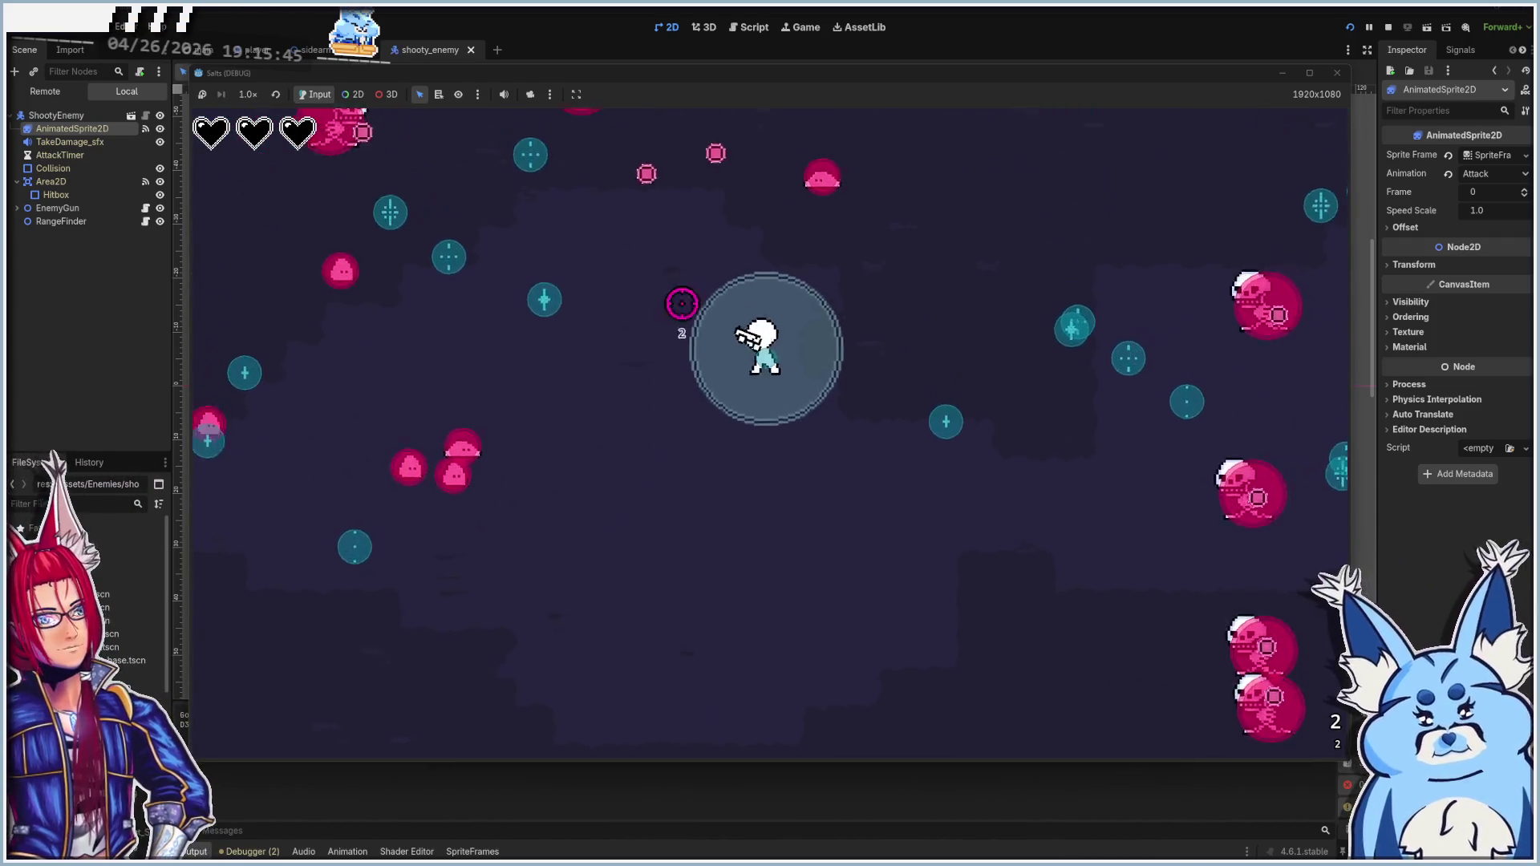
pyautogui.press('s')
pyautogui.press('s')
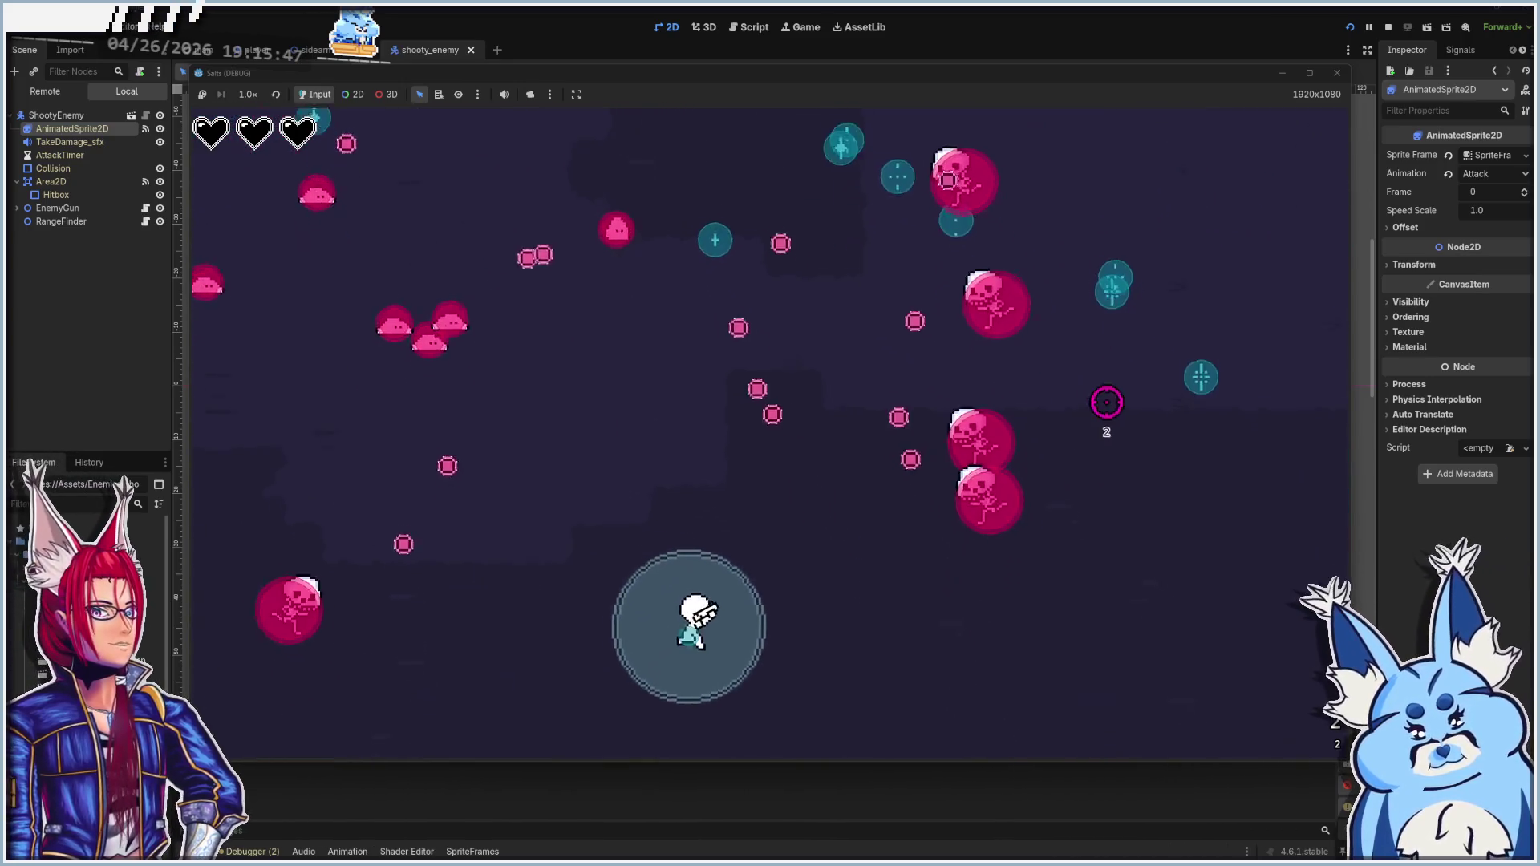
pyautogui.press('w')
pyautogui.press('d')
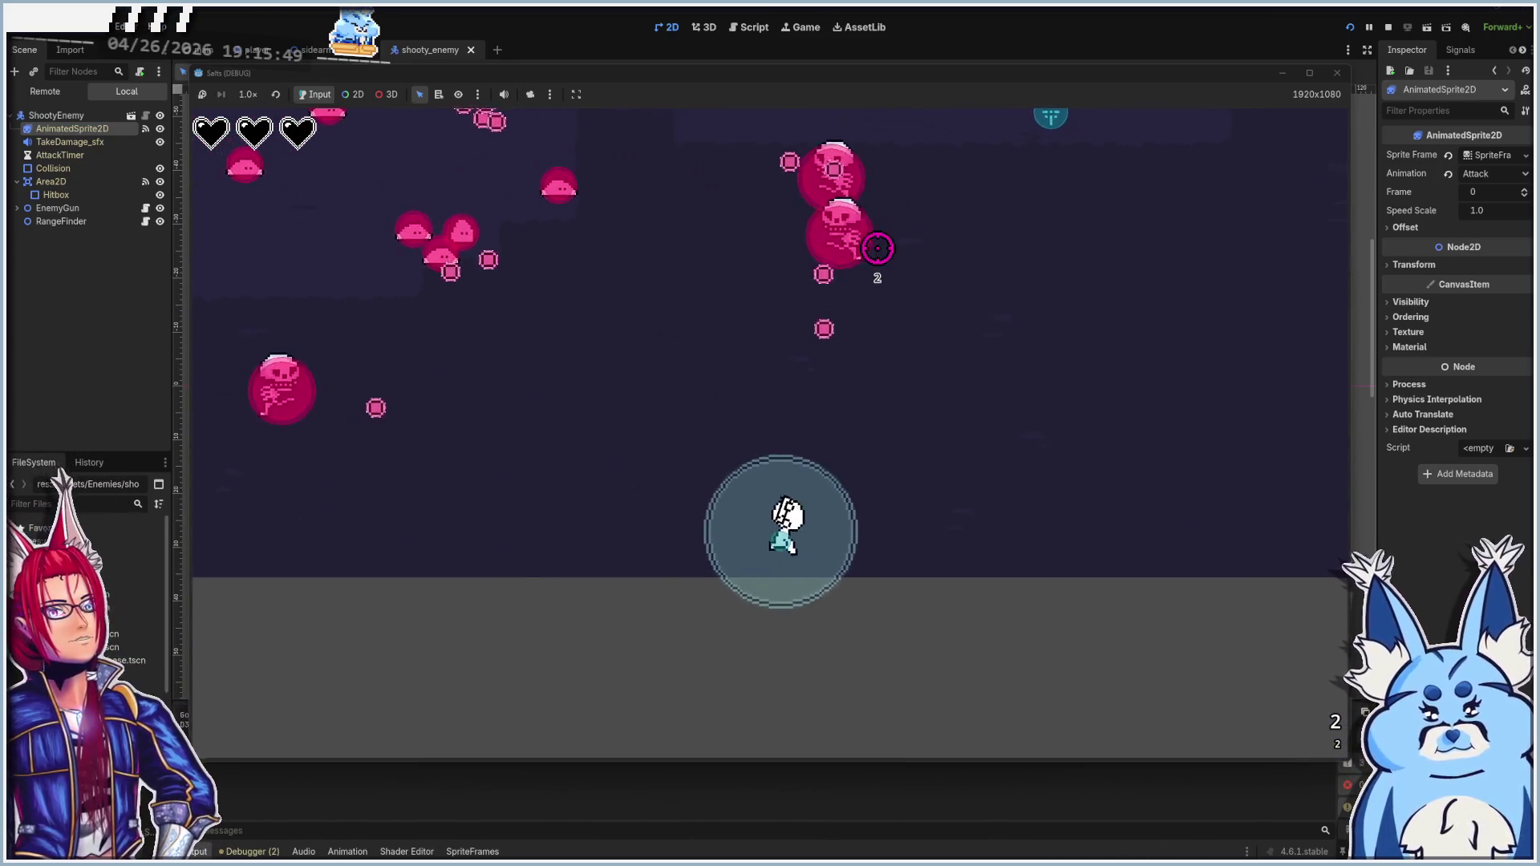
pyautogui.press('w')
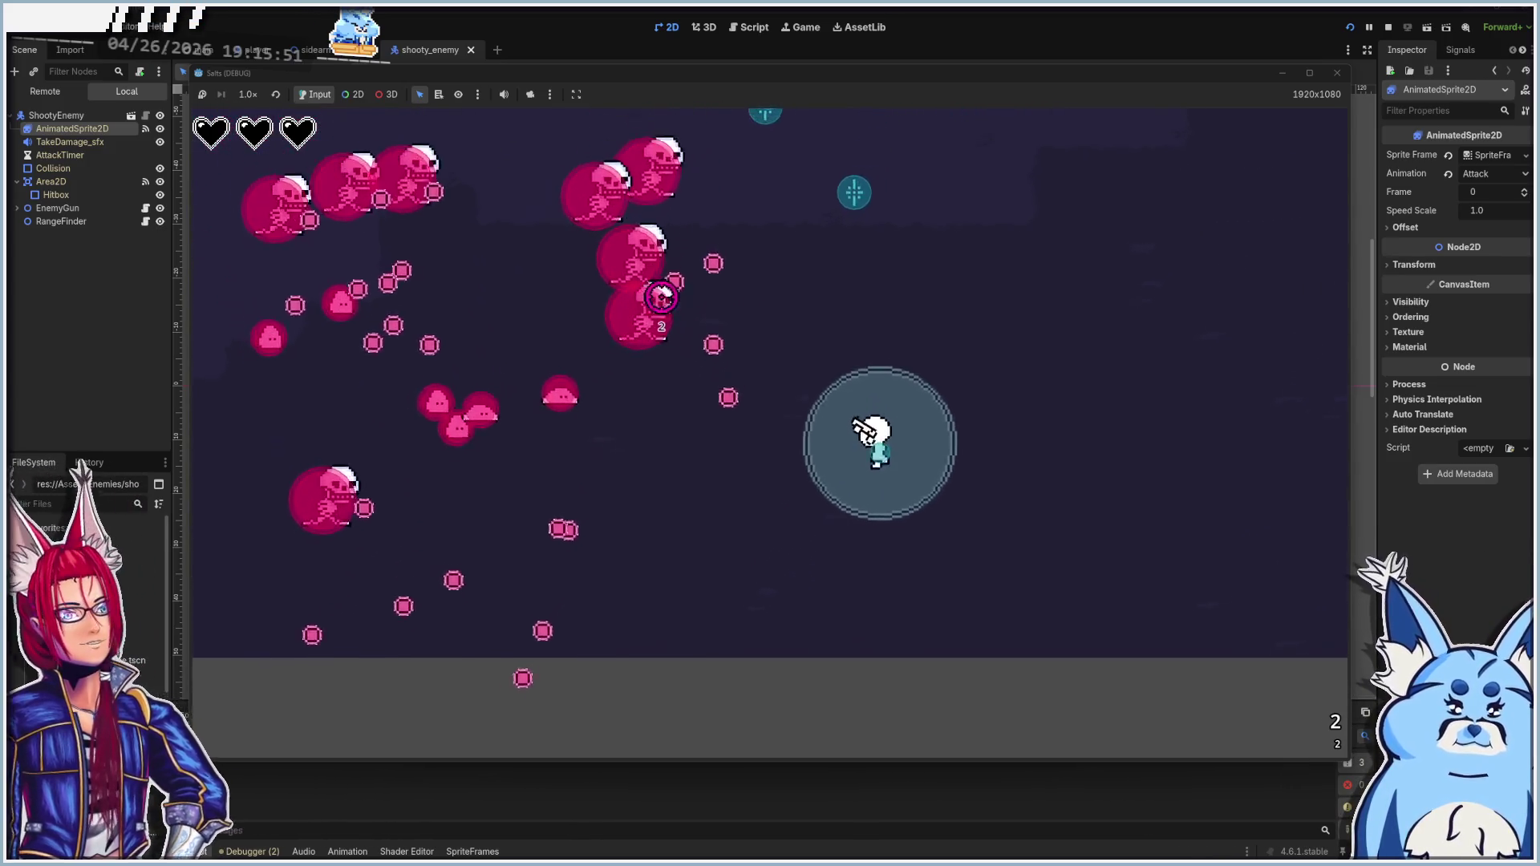
pyautogui.press('s')
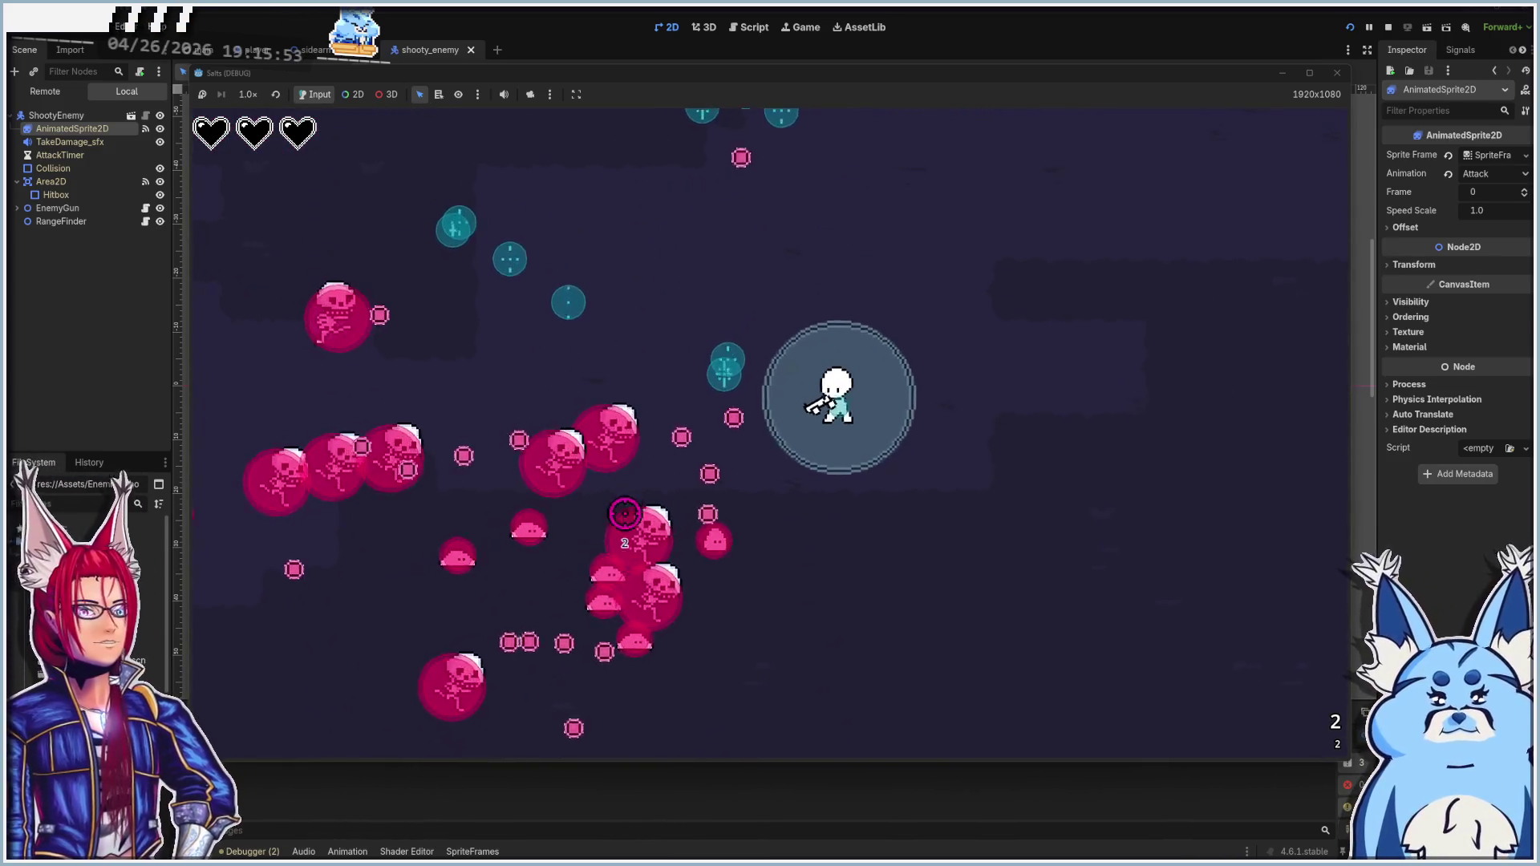
pyautogui.press('d')
pyautogui.press('s')
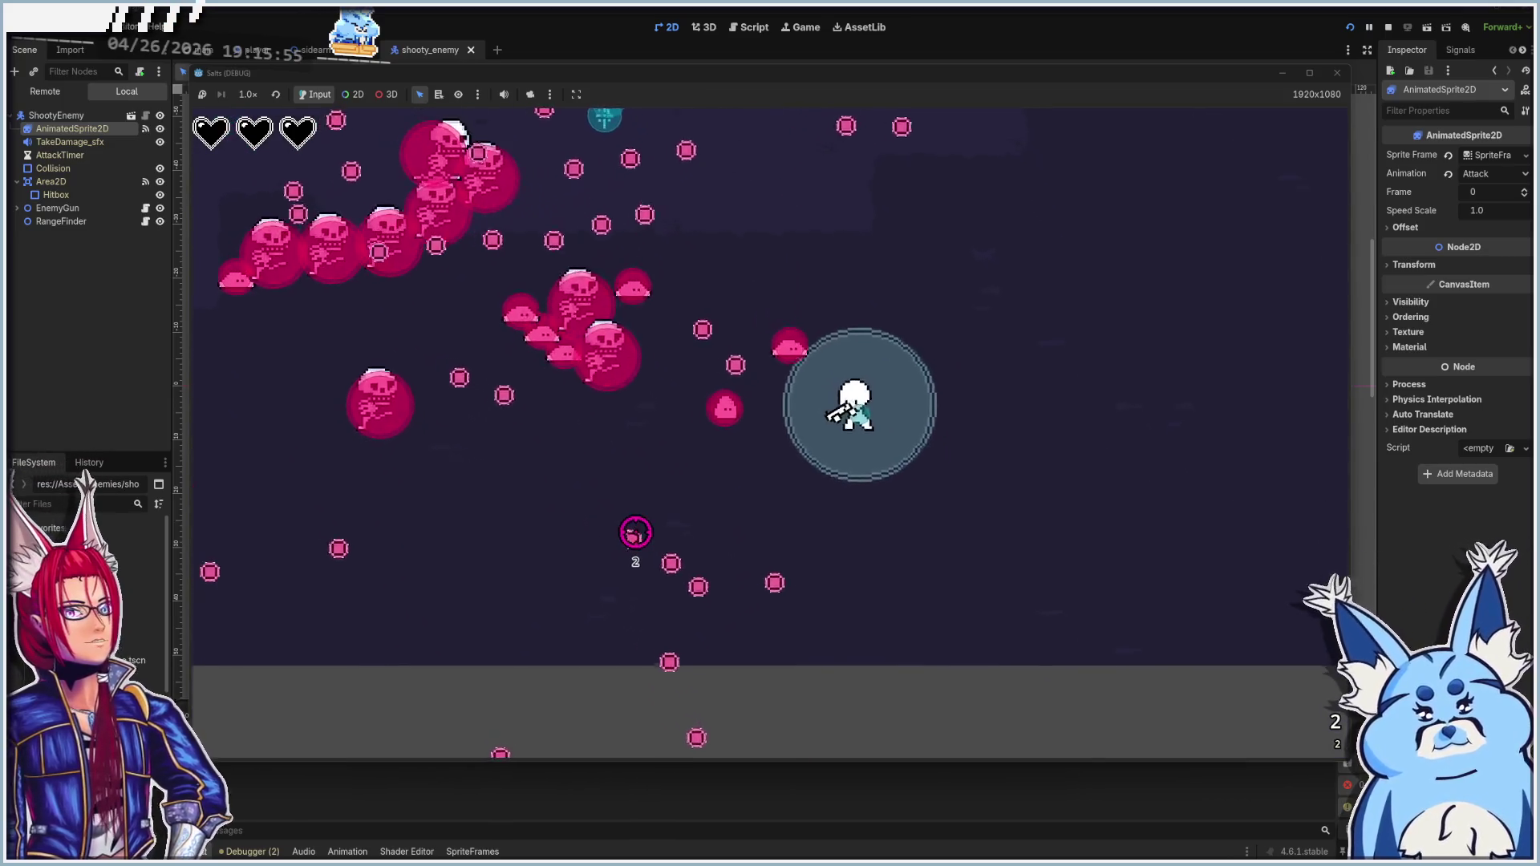
pyautogui.press('a')
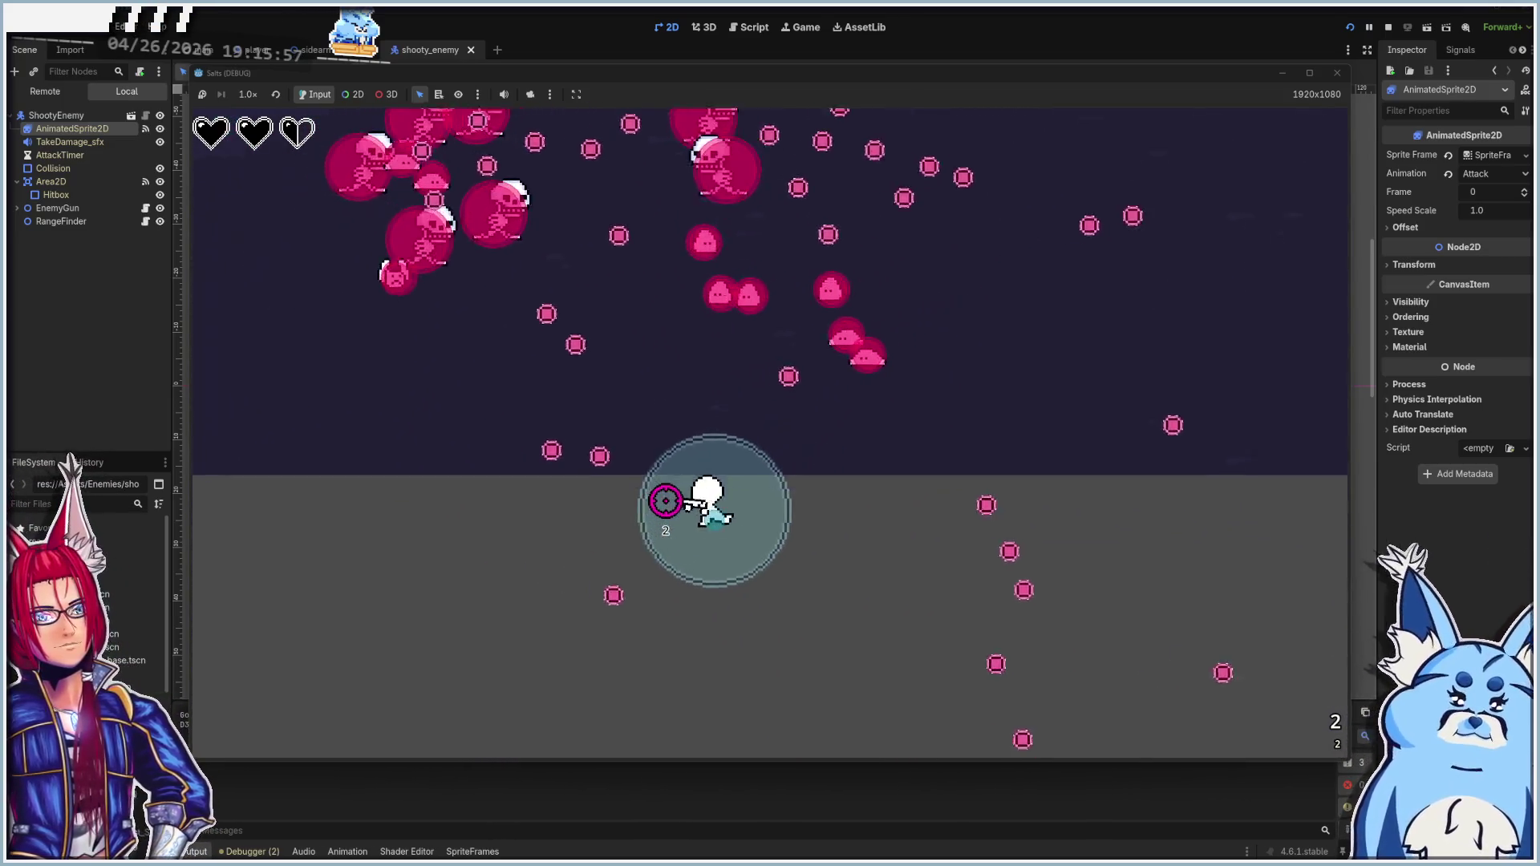
pyautogui.press('w')
pyautogui.press('w')
pyautogui.press('d')
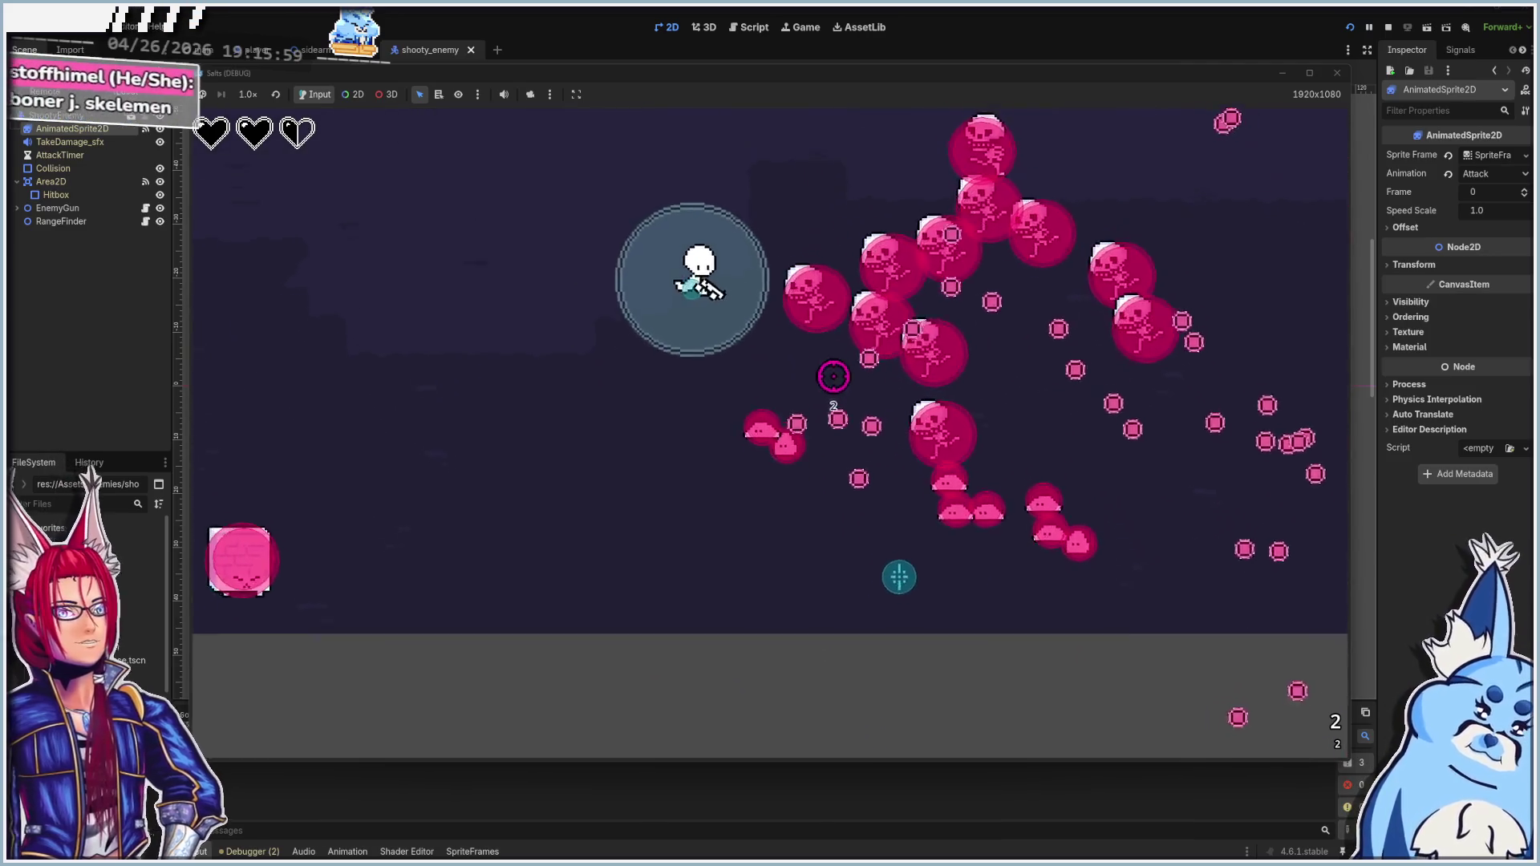
pyautogui.press('s')
pyautogui.press('a')
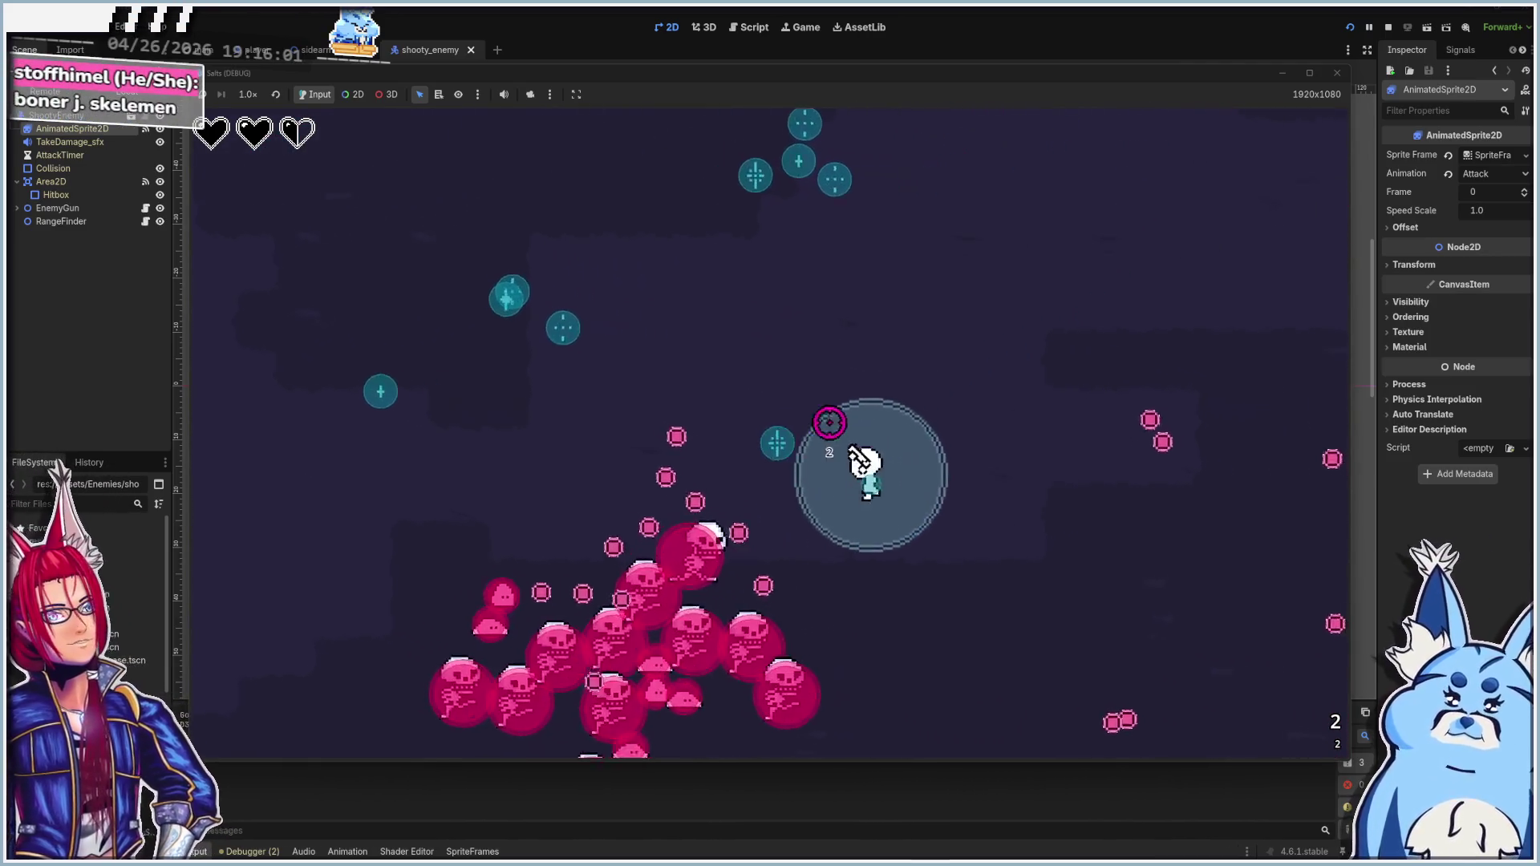
pyautogui.press('a')
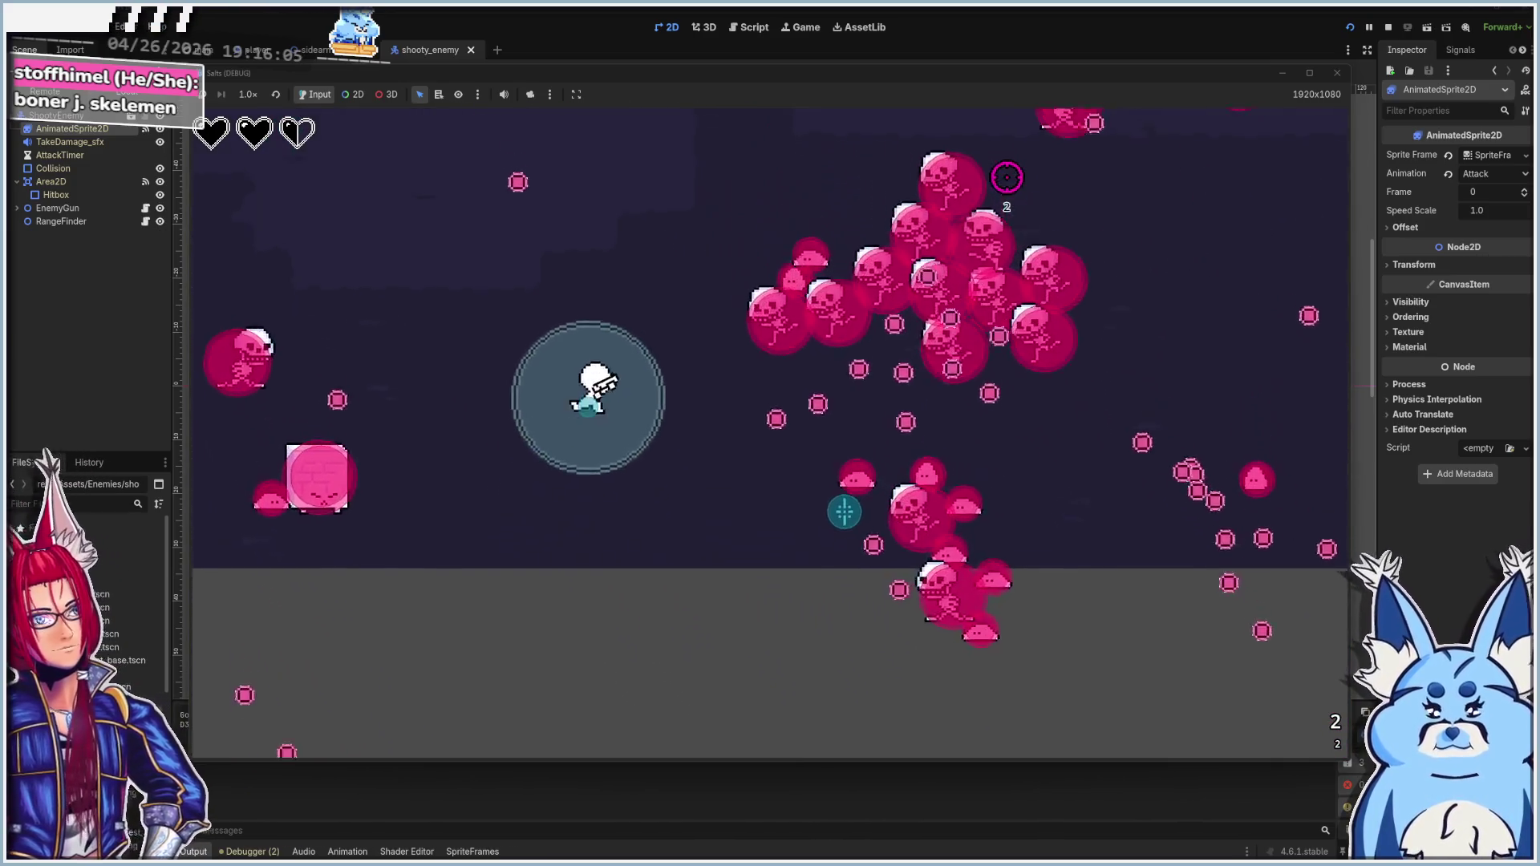
pyautogui.click(1337, 72)
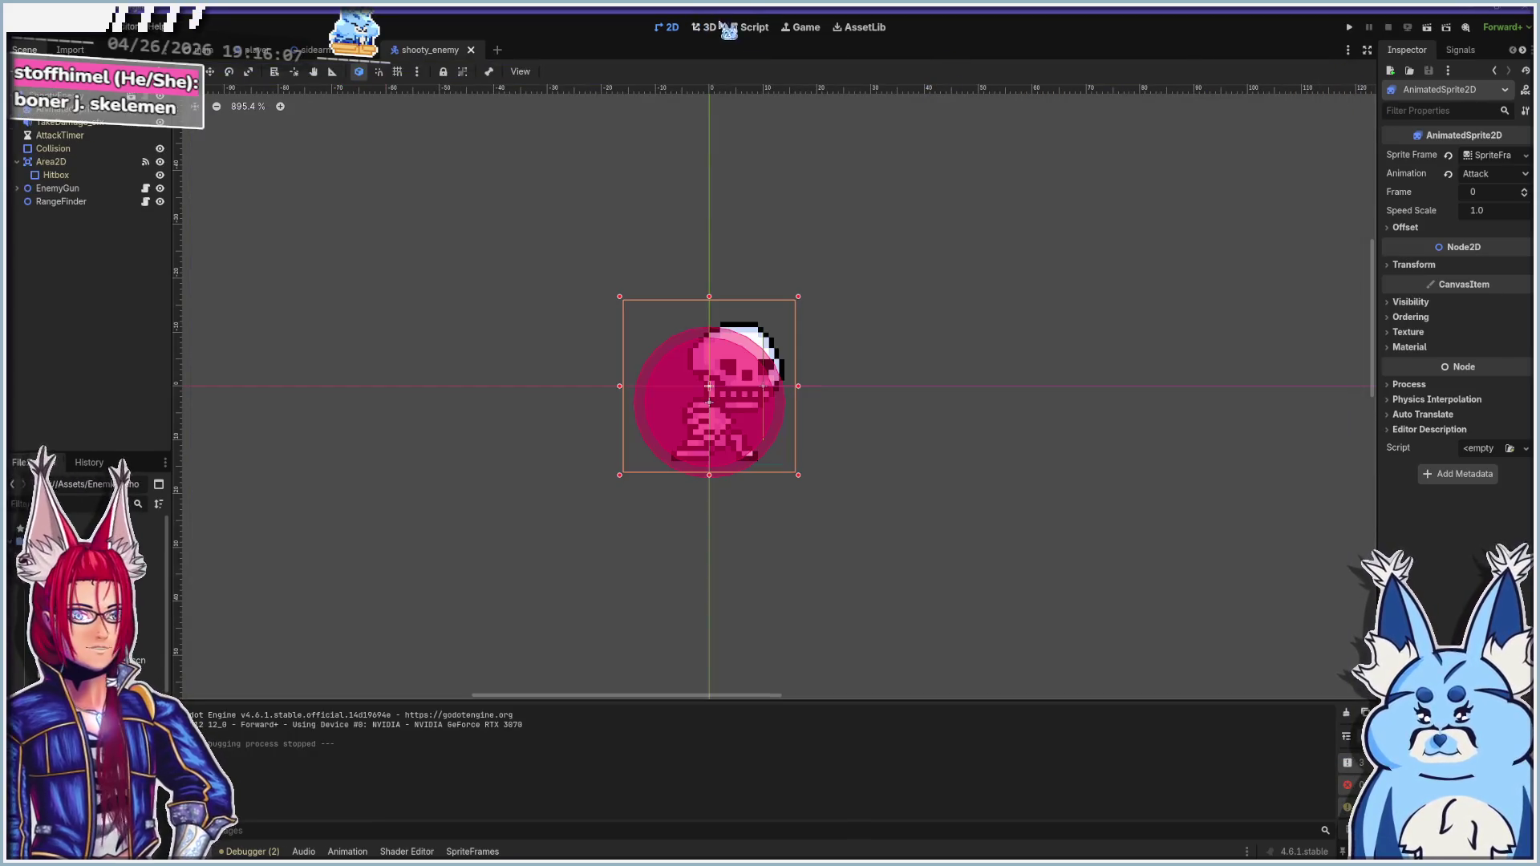
# In the script editor, select the RangeFinder node and scroll through Enemy_Base.gd's code
pyautogui.click(758, 28)
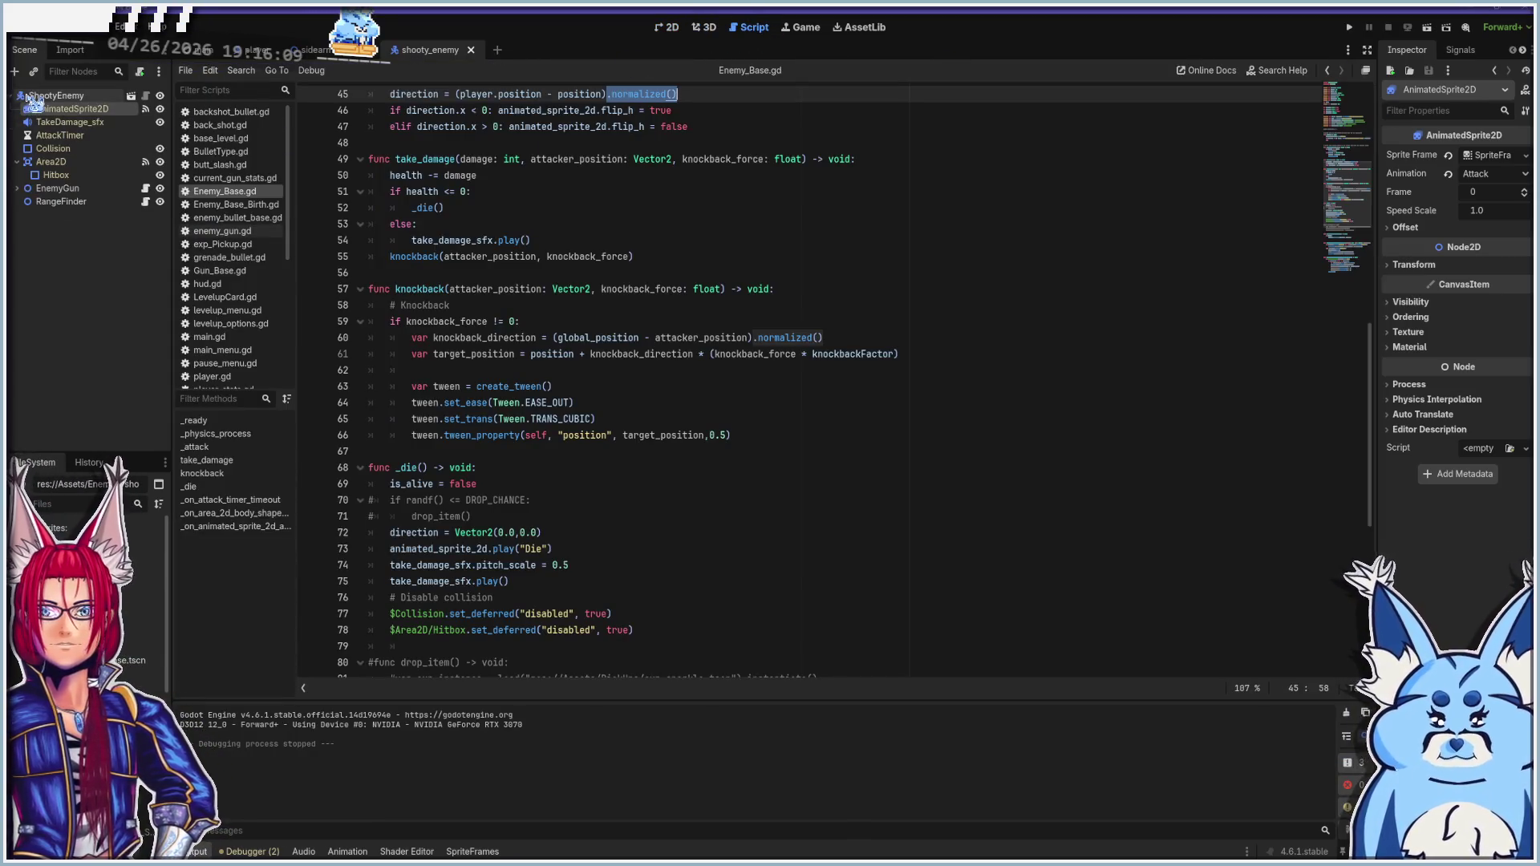
pyautogui.click(77, 202)
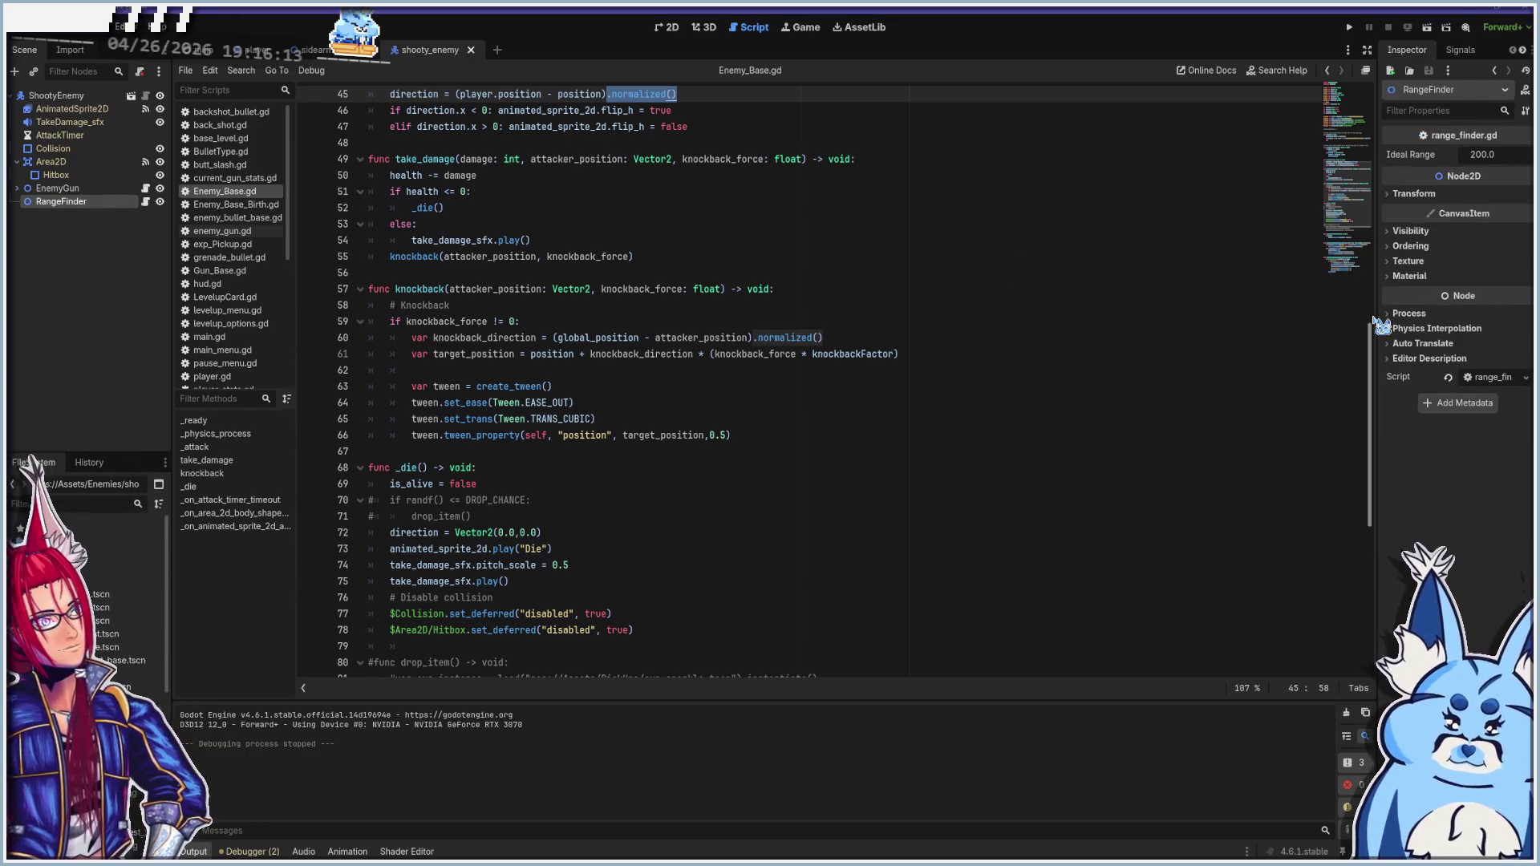
pyautogui.scroll(-8, 830, 484)
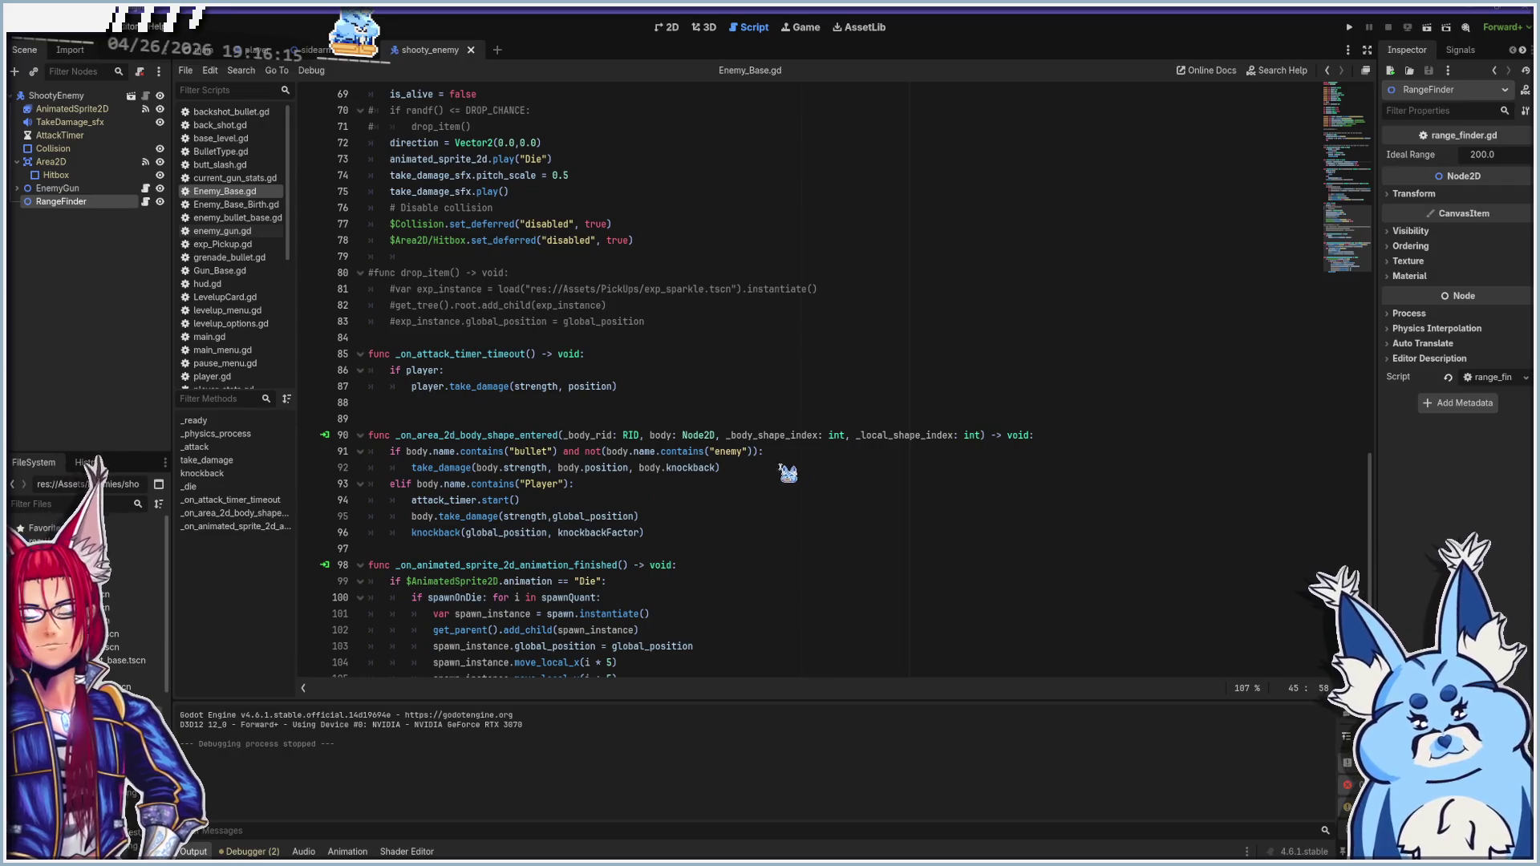
pyautogui.scroll(20, 720, 464)
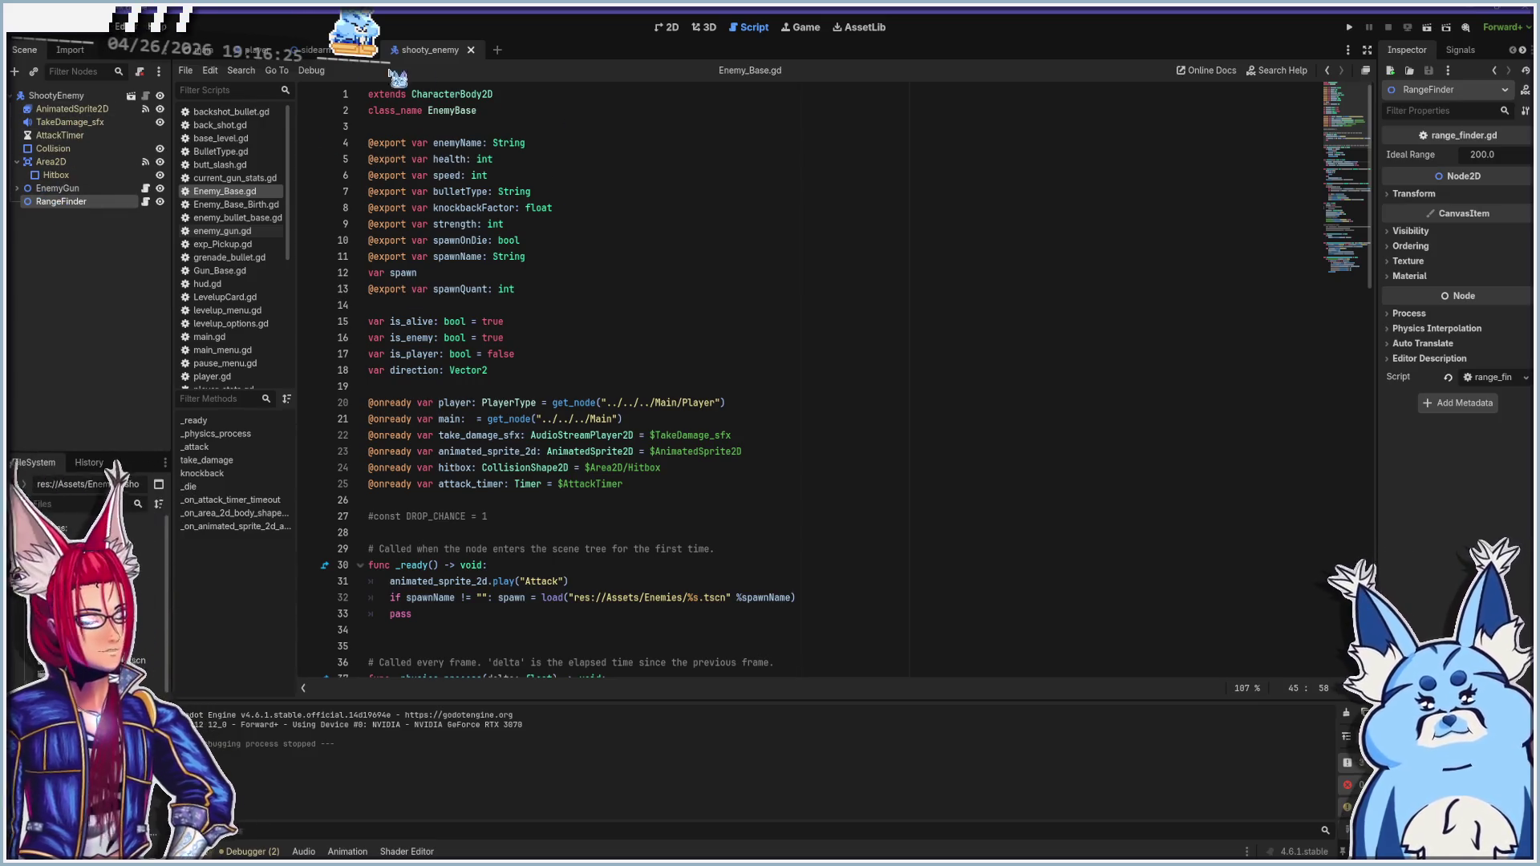
pyautogui.scroll(-6, 393, 360)
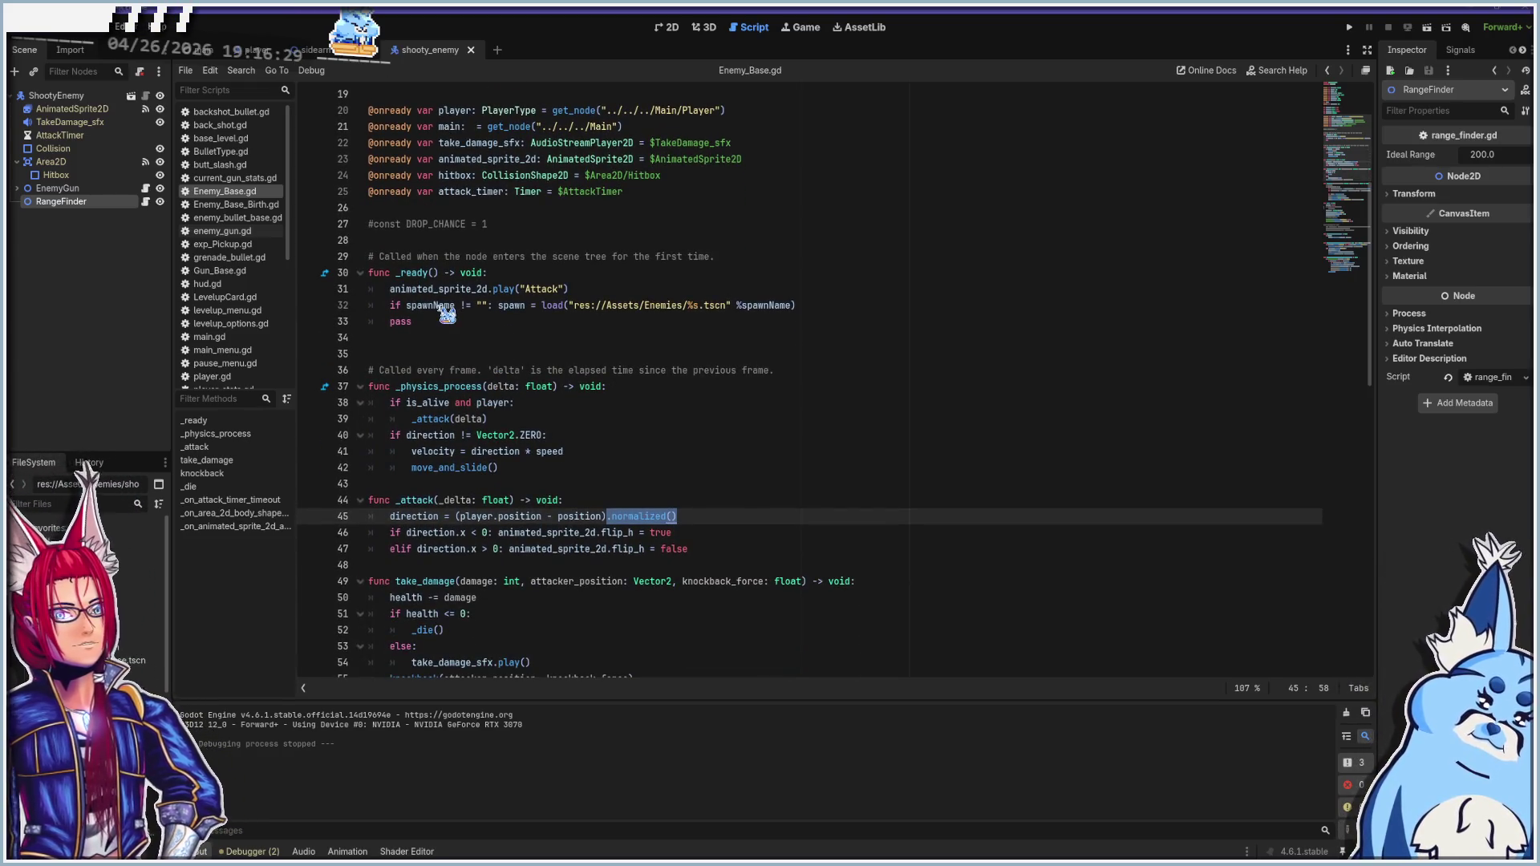
pyautogui.scroll(-1, 447, 313)
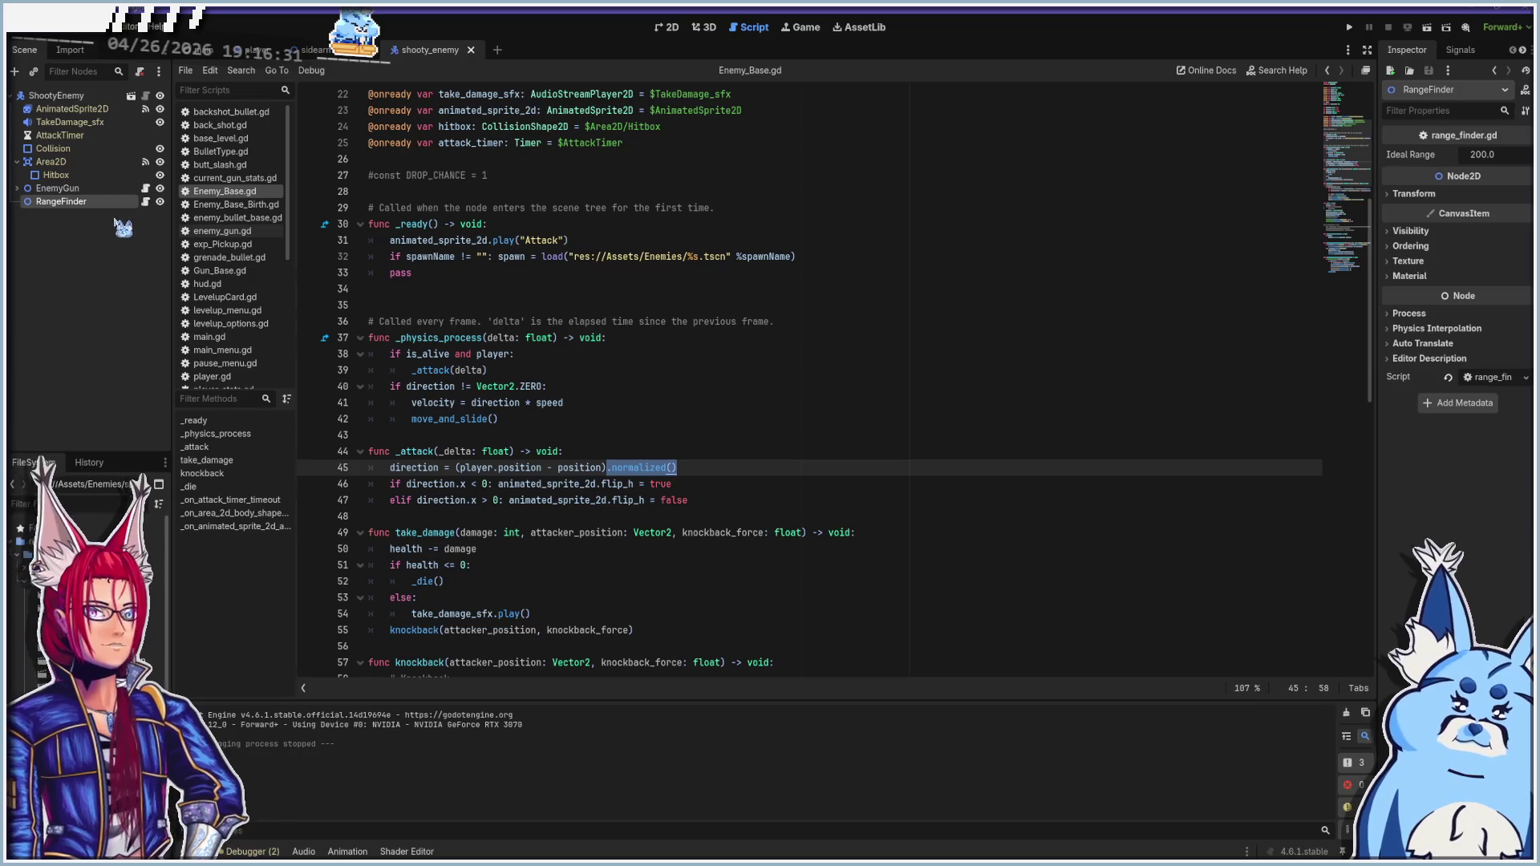
# Filter scripts by 'ra', open range_finder.gd, and drag in an AnimatedSprite2D reference below ideal_range
pyautogui.write('rang')
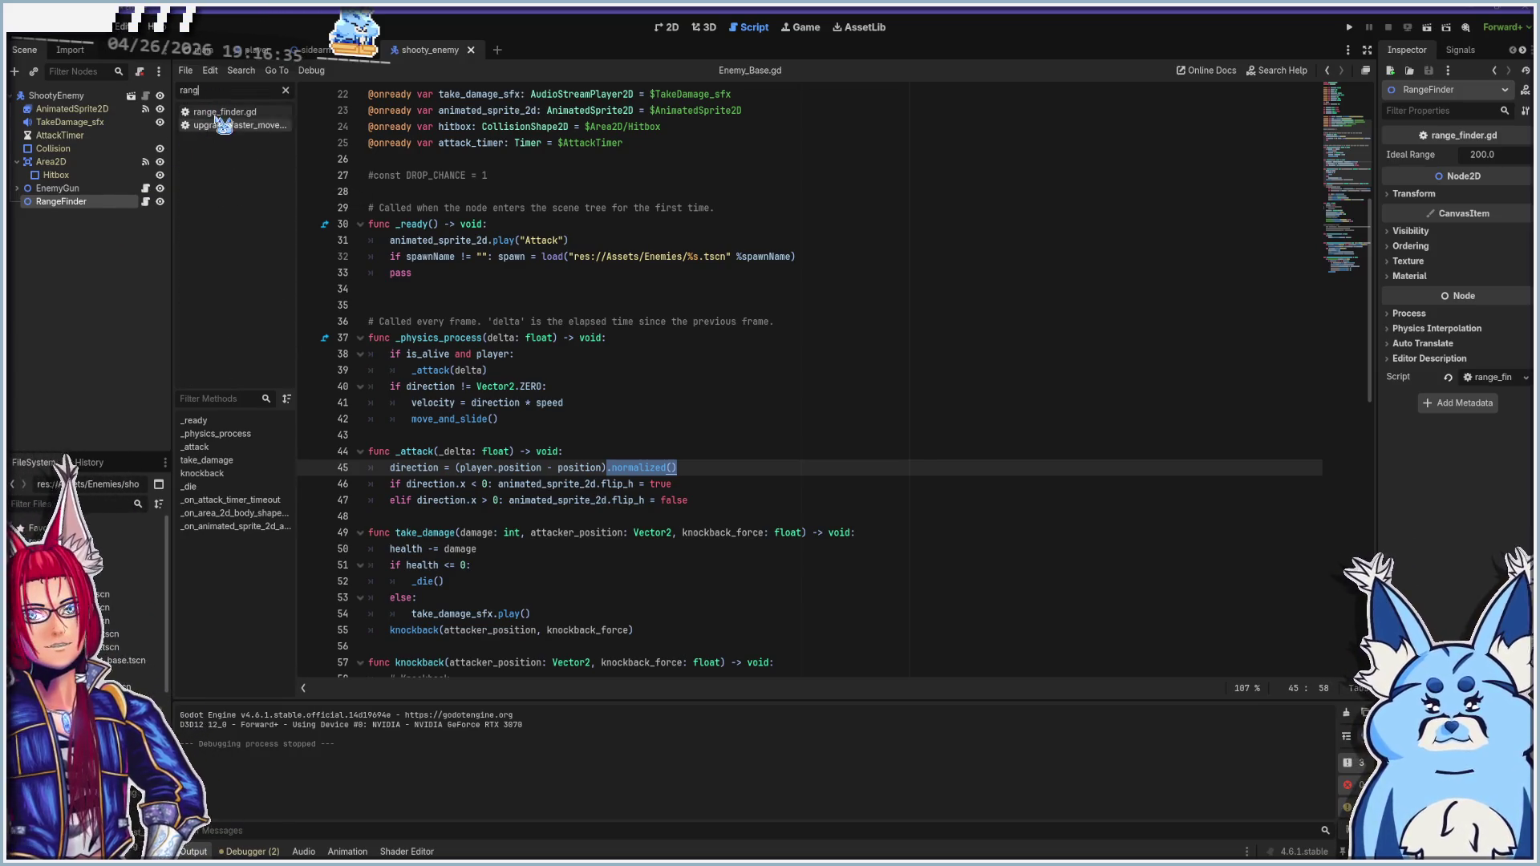
pyautogui.click(220, 113)
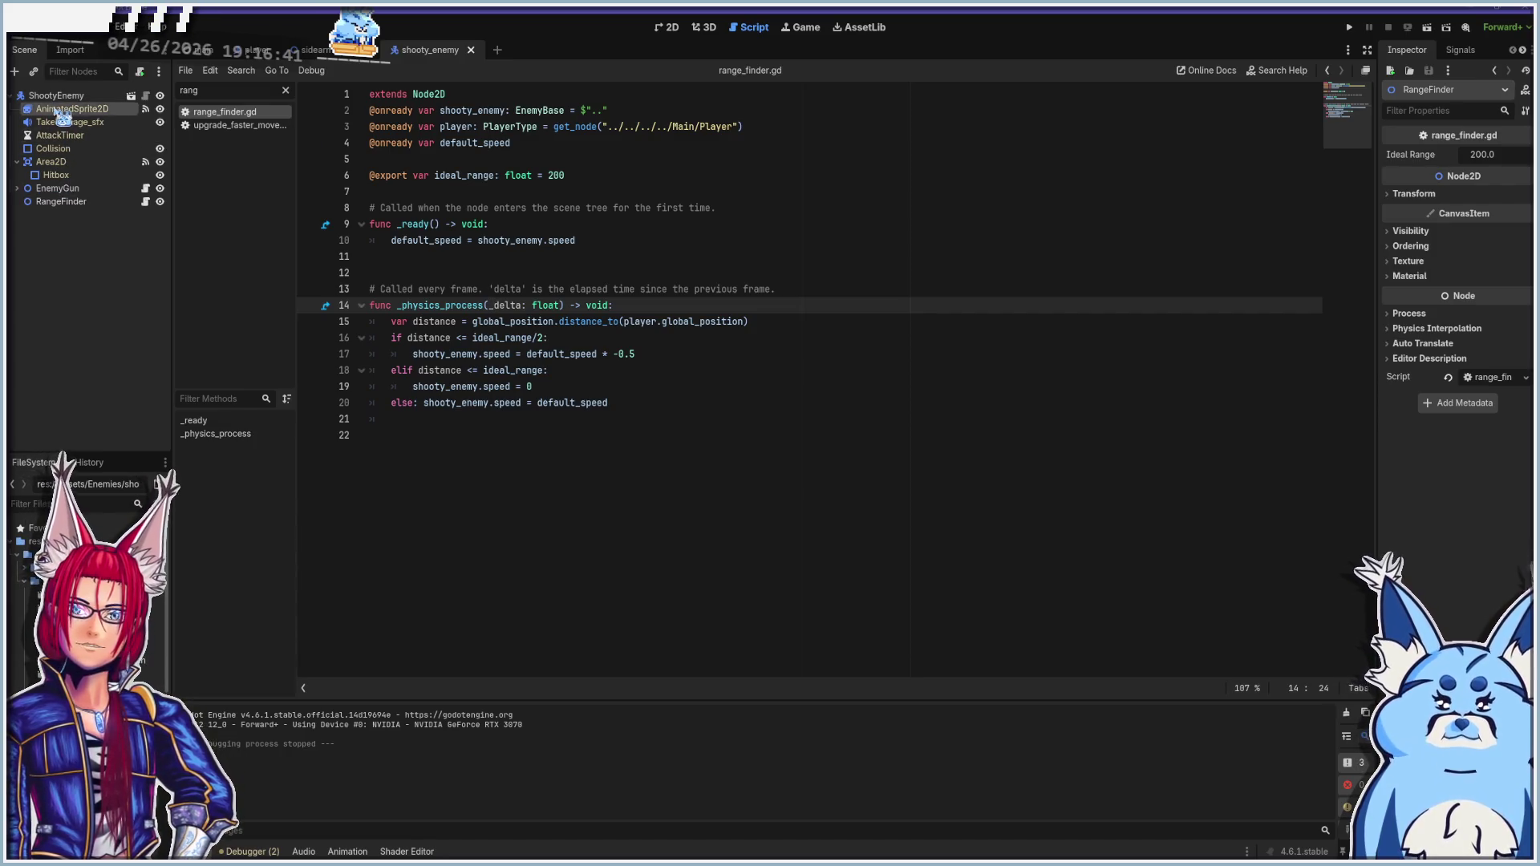
pyautogui.moveTo(57, 113)
pyautogui.mouseDown()
pyautogui.moveTo(390, 163)
pyautogui.moveTo(393, 191)
pyautogui.mouseUp()
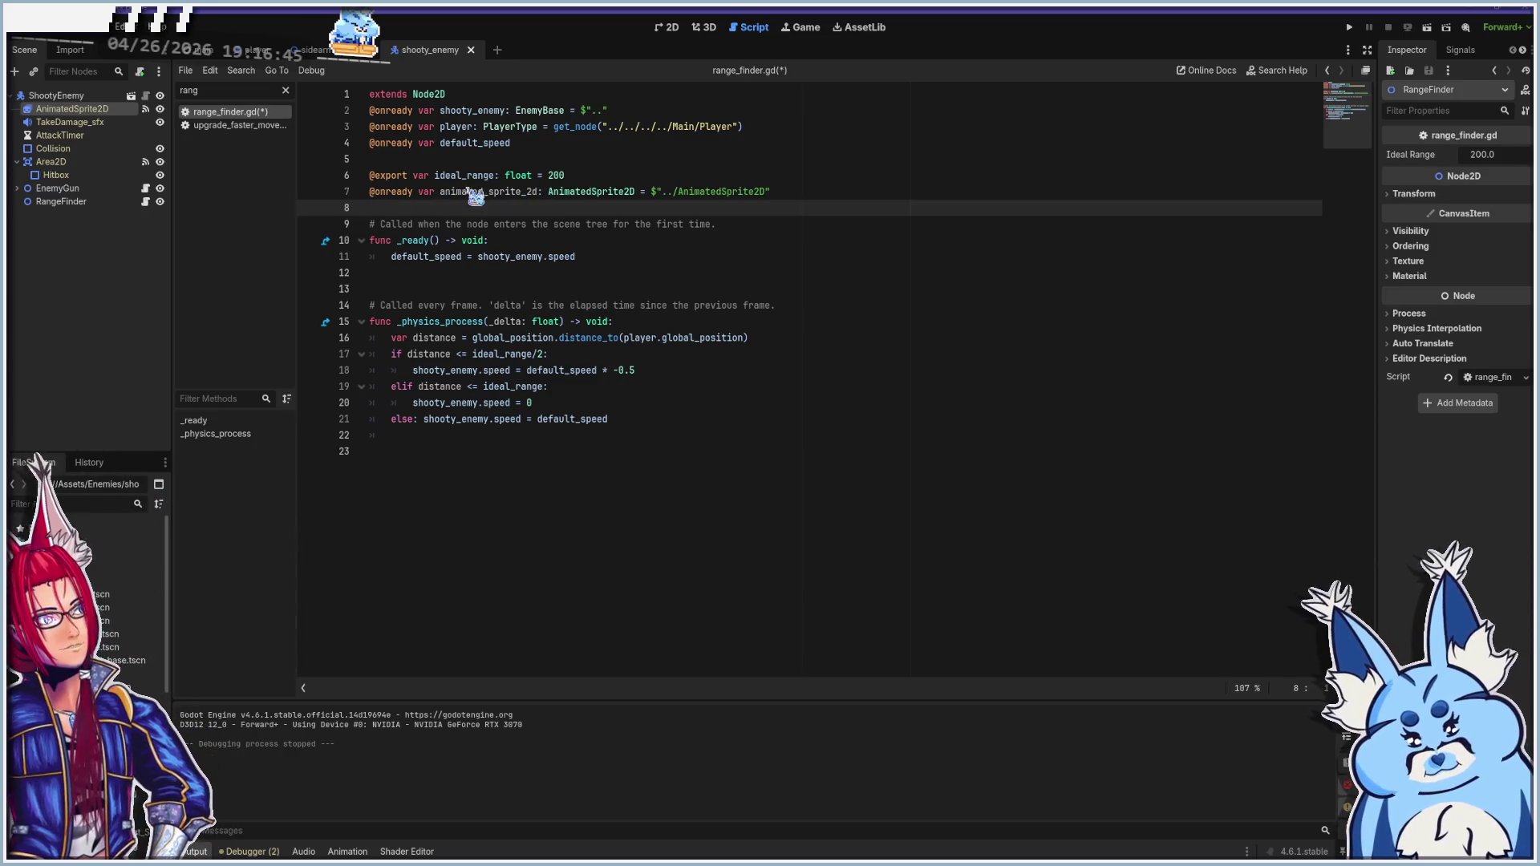
pyautogui.click(871, 307)
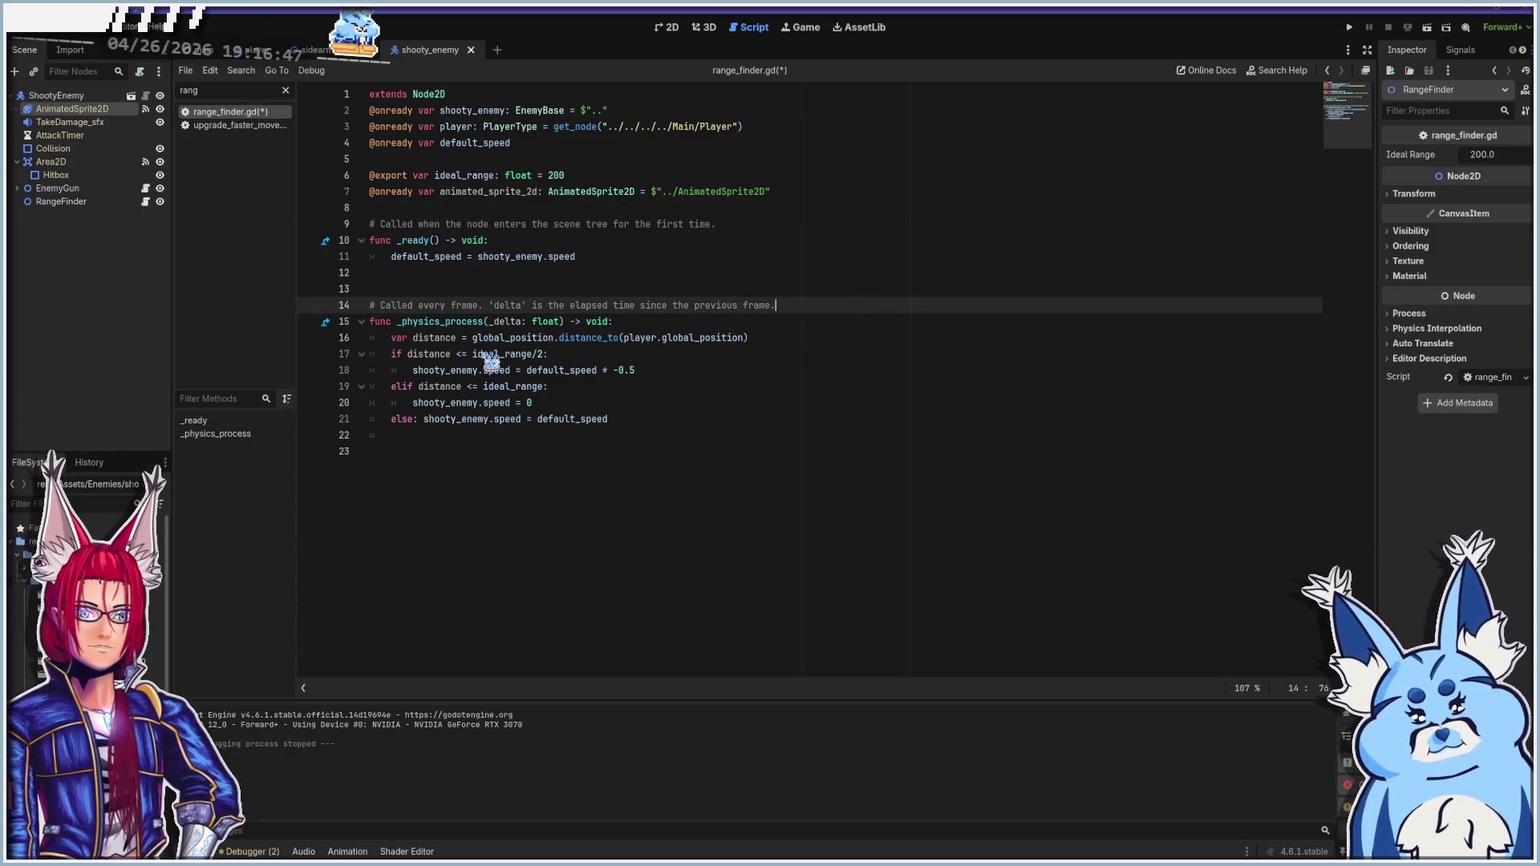
pyautogui.click(624, 355)
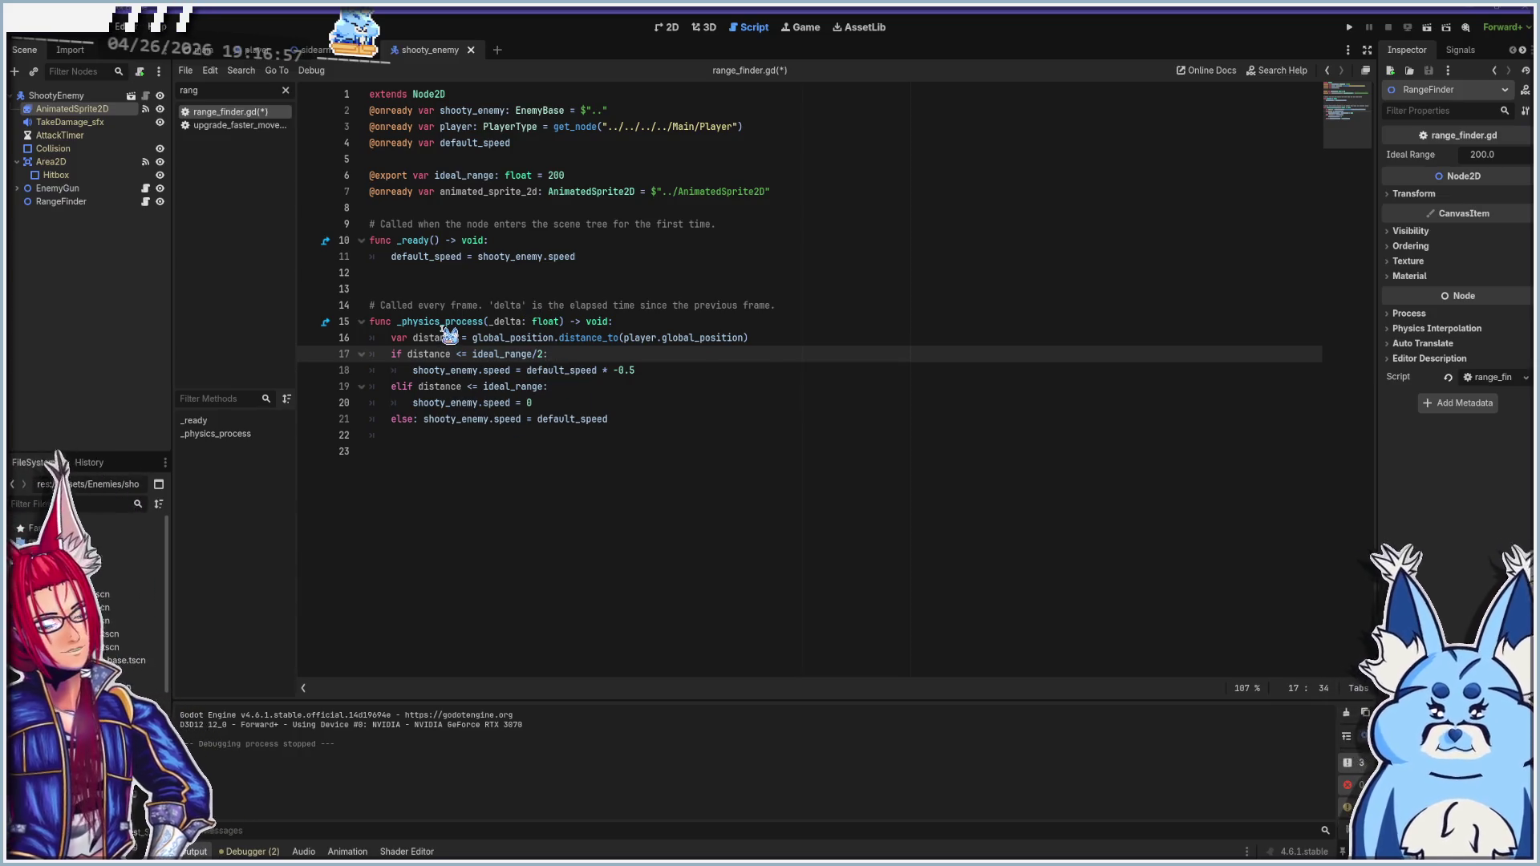
pyautogui.click(922, 410)
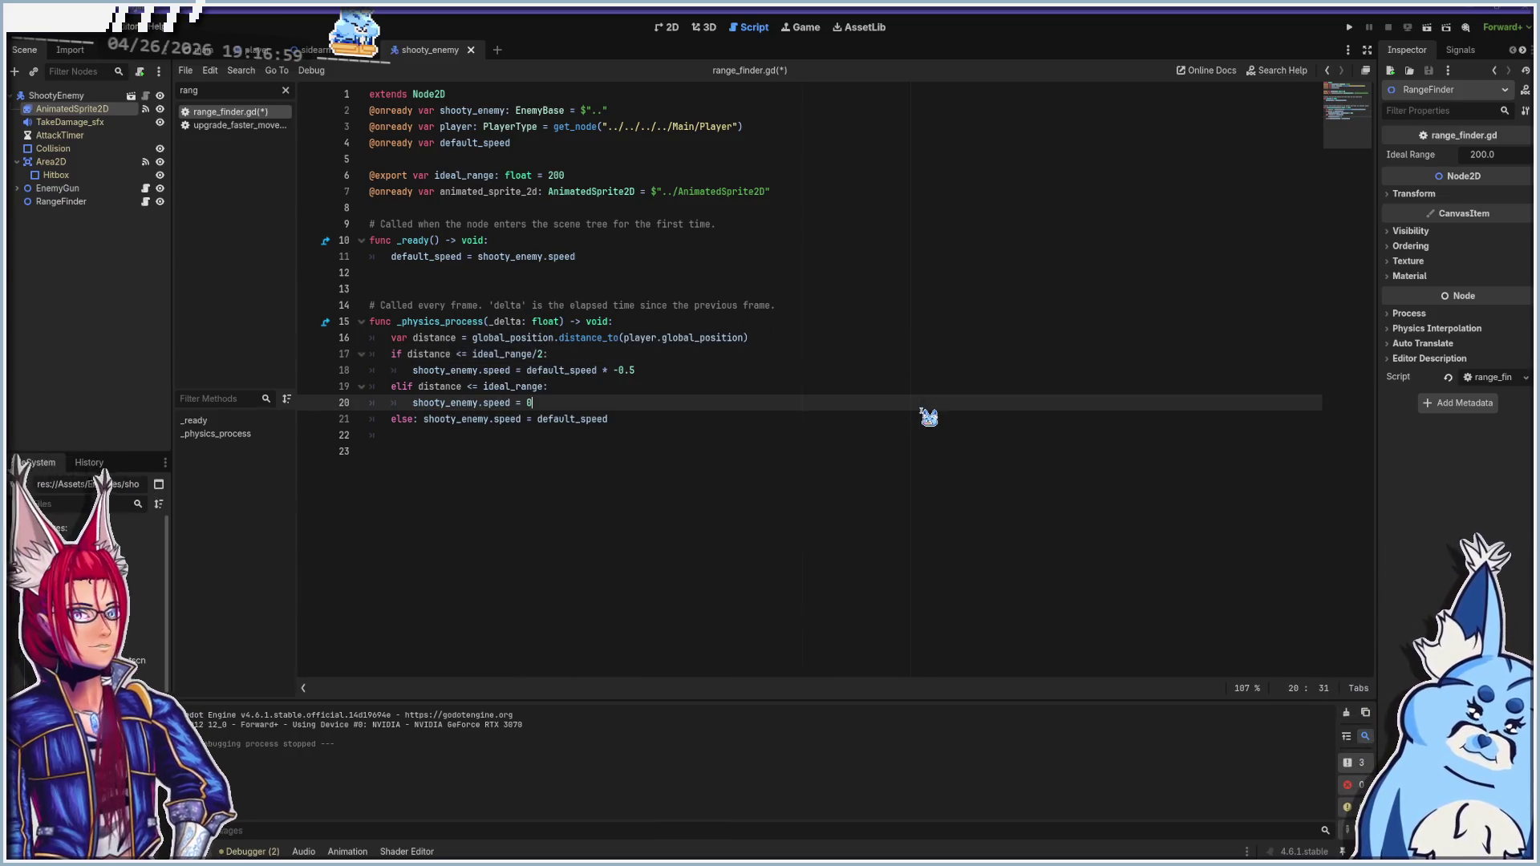
pyautogui.click(821, 193)
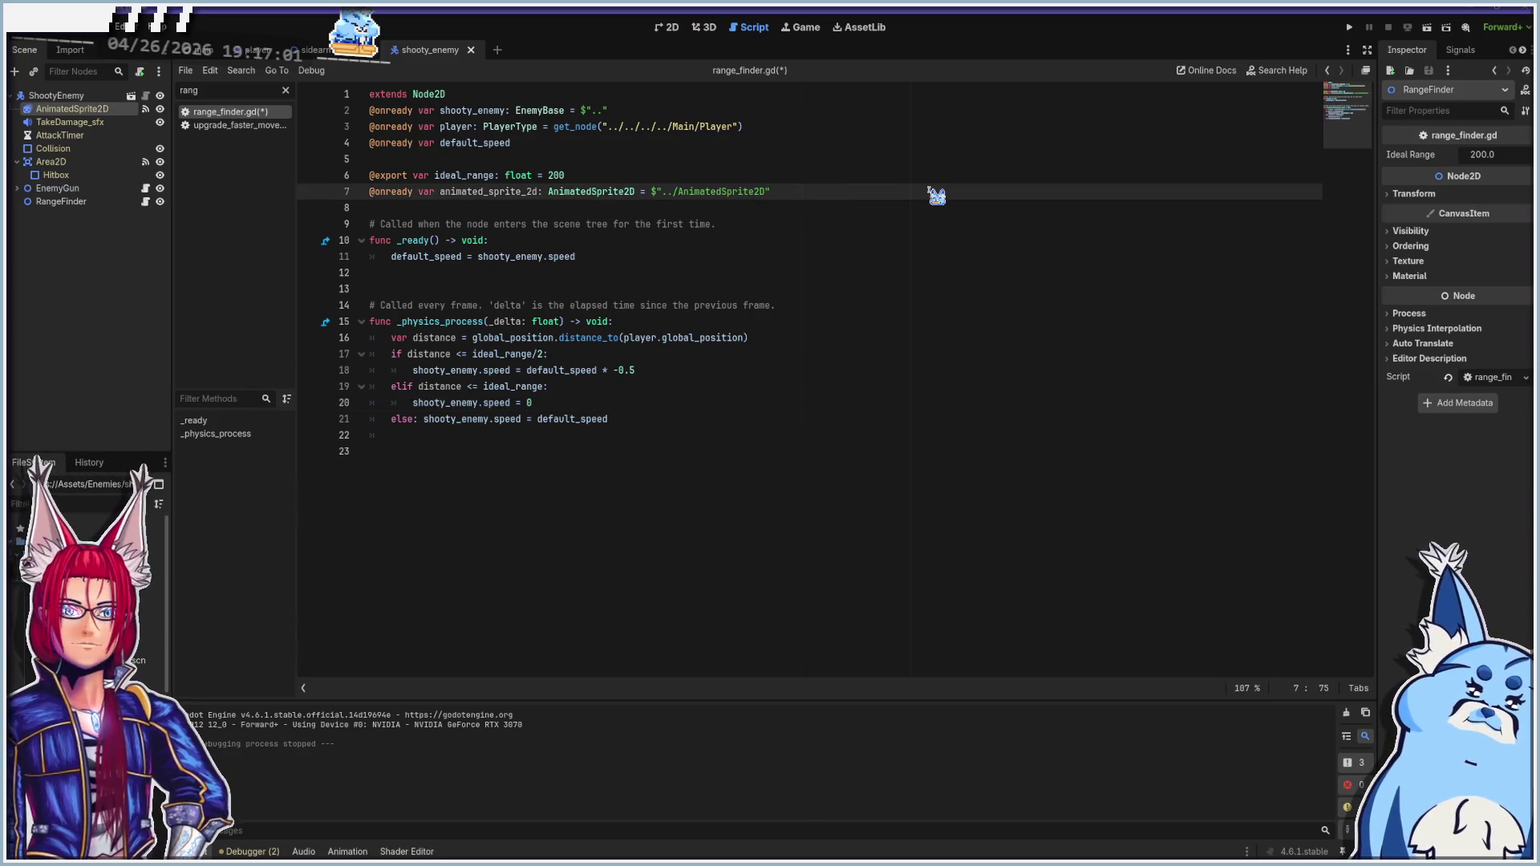
pyautogui.press('Return')
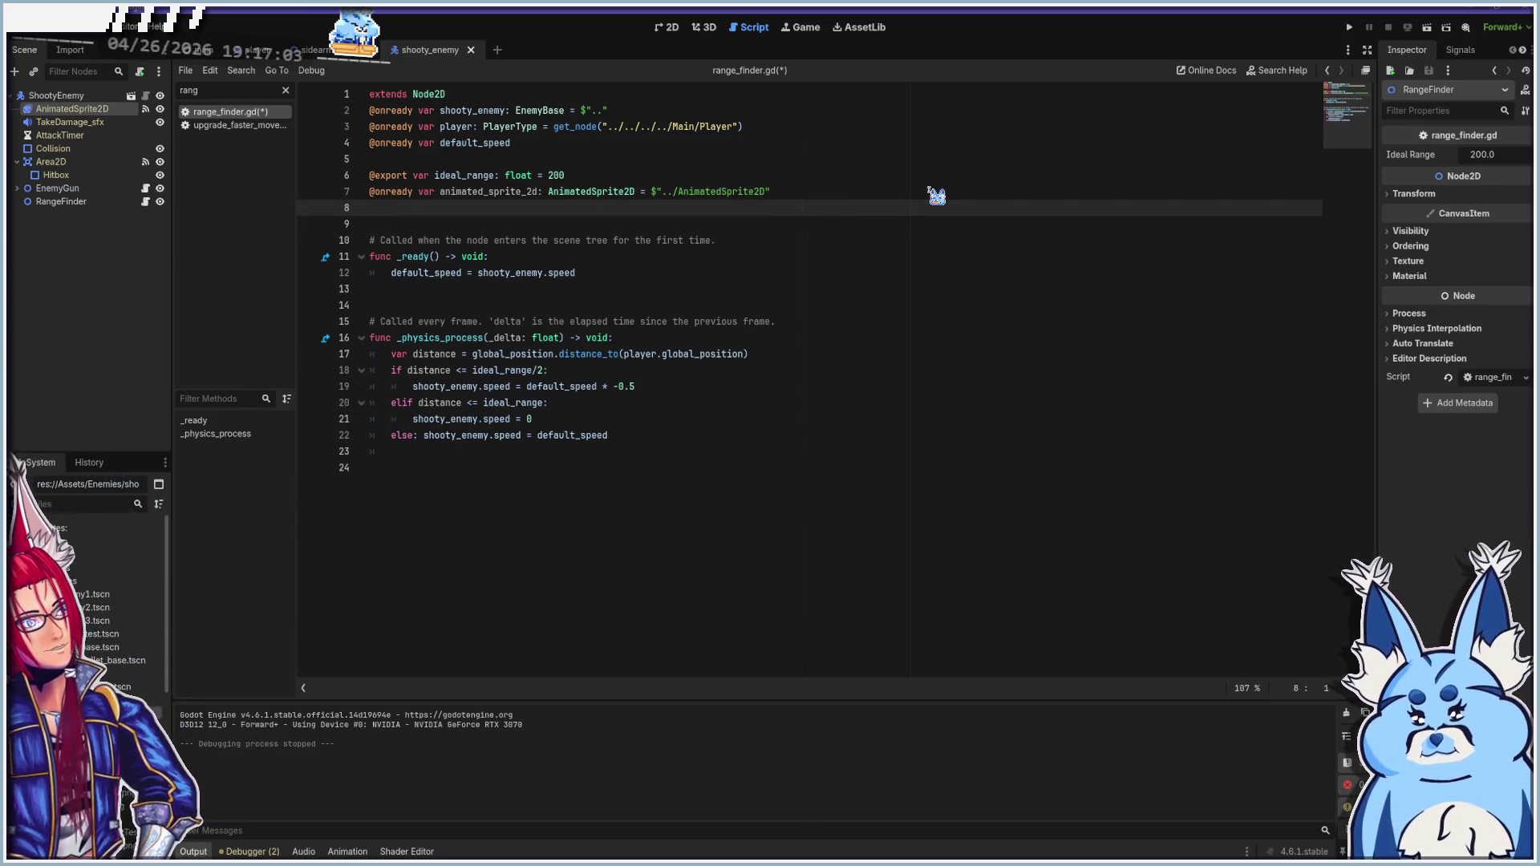
pyautogui.write('onready is')
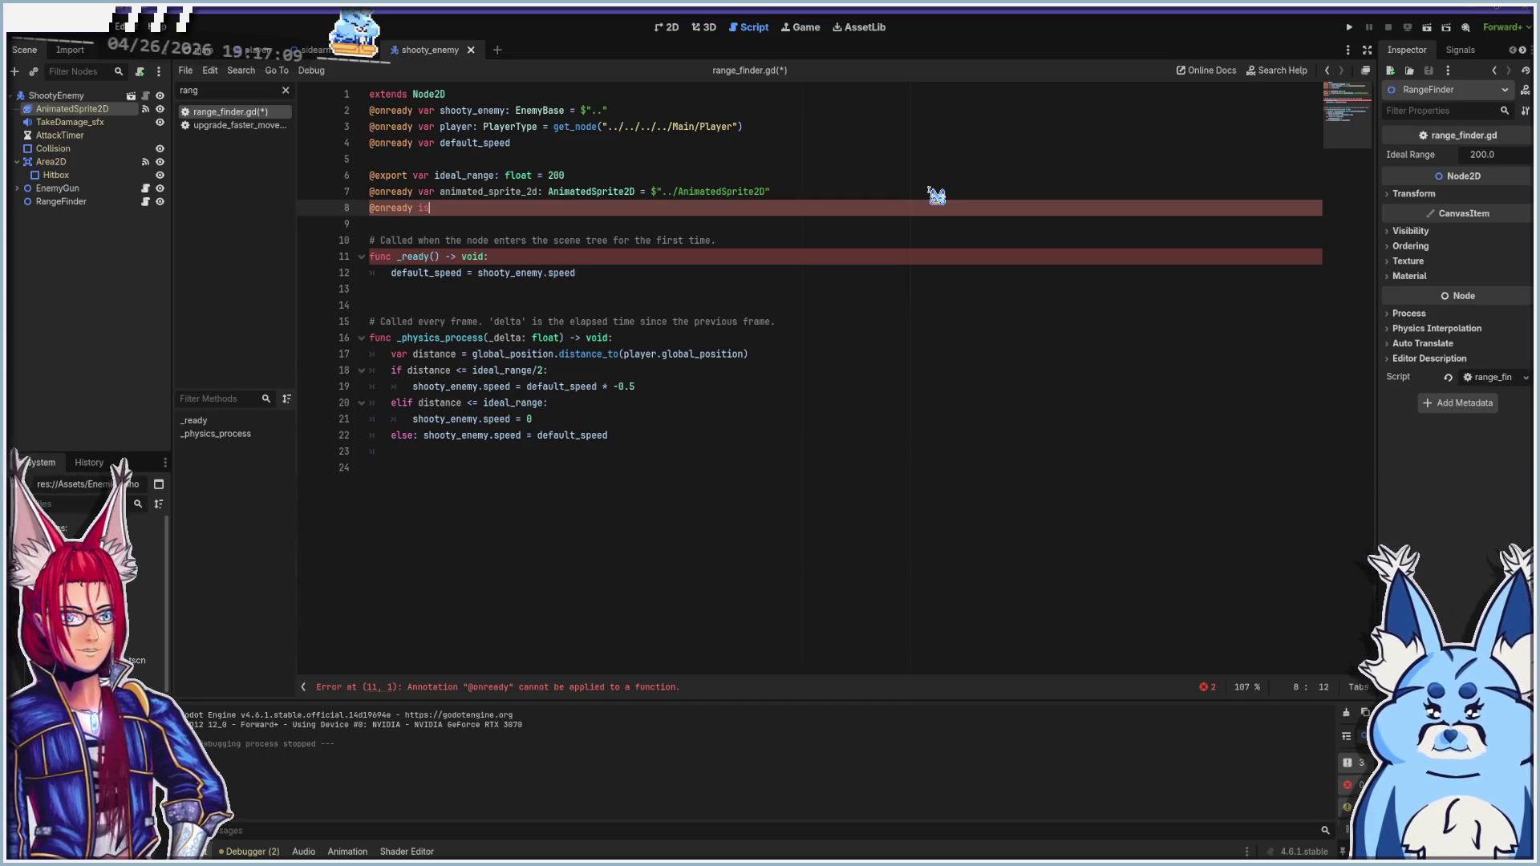
pyautogui.write('_standing:')
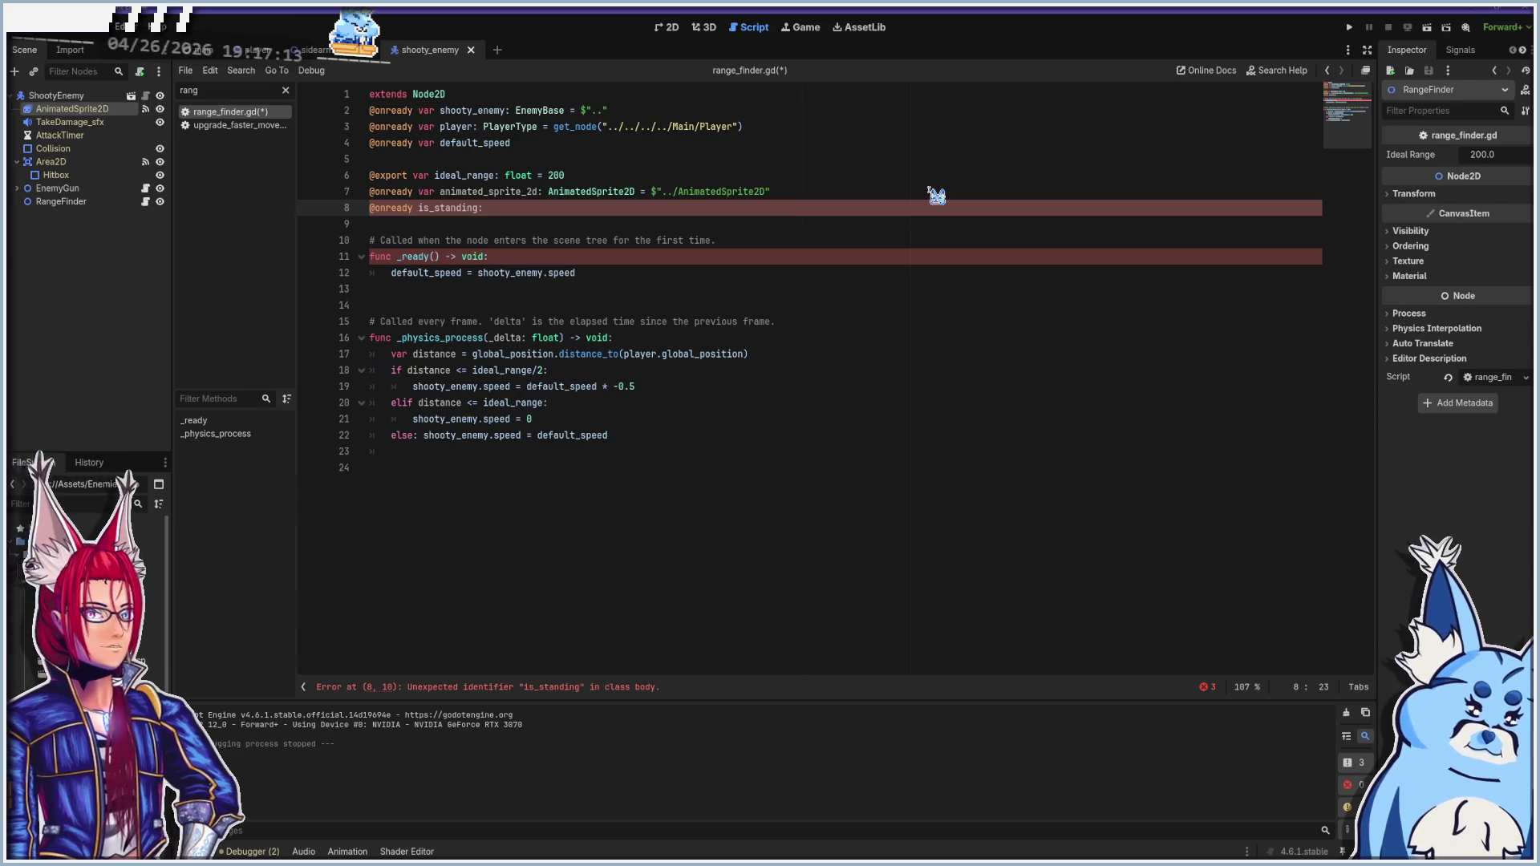
pyautogui.write('ol = fa')
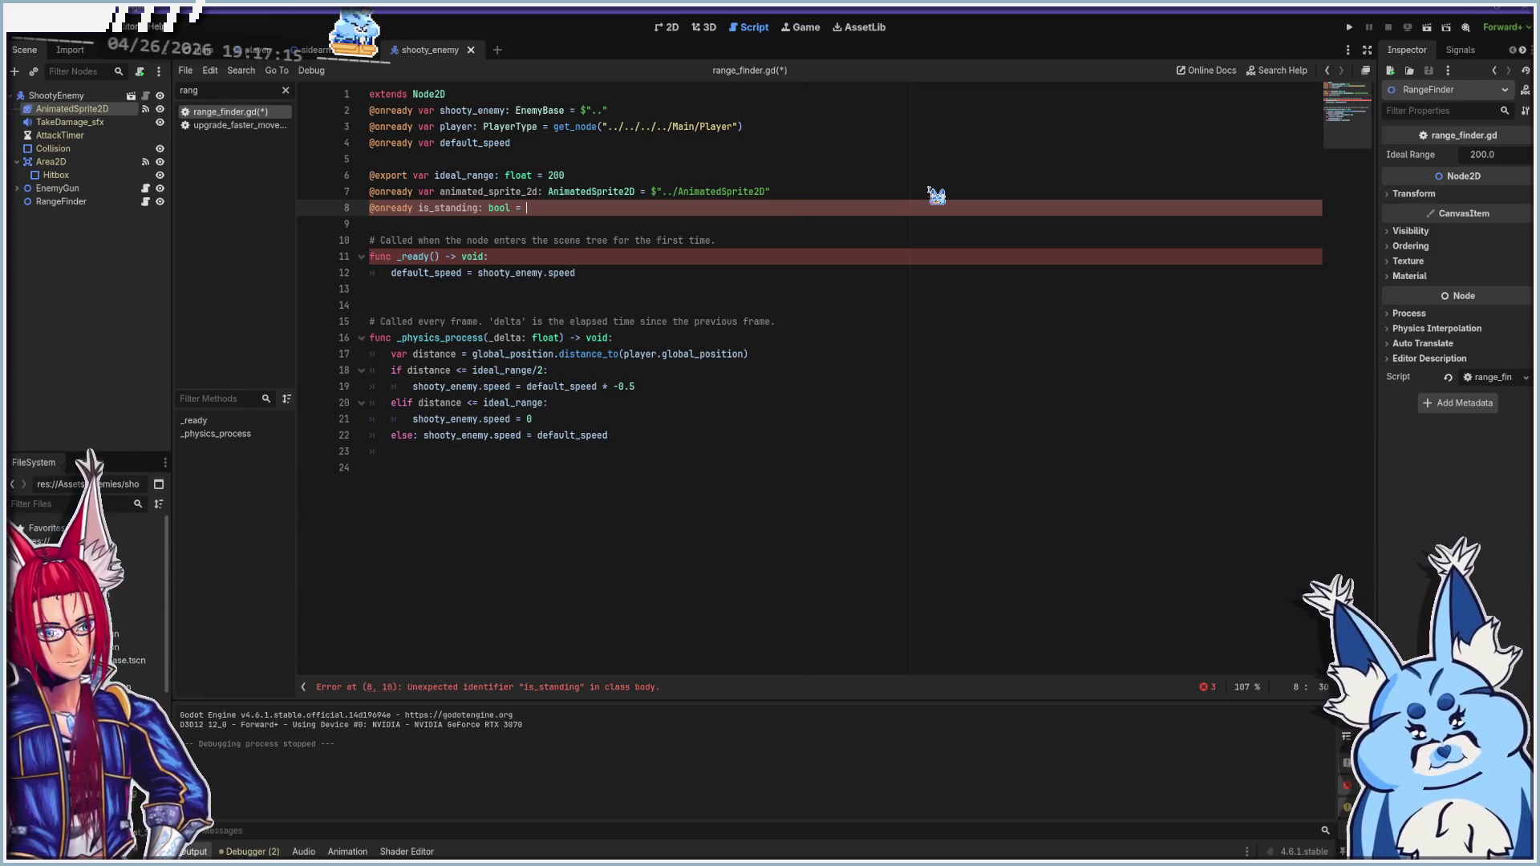
pyautogui.write('lse')
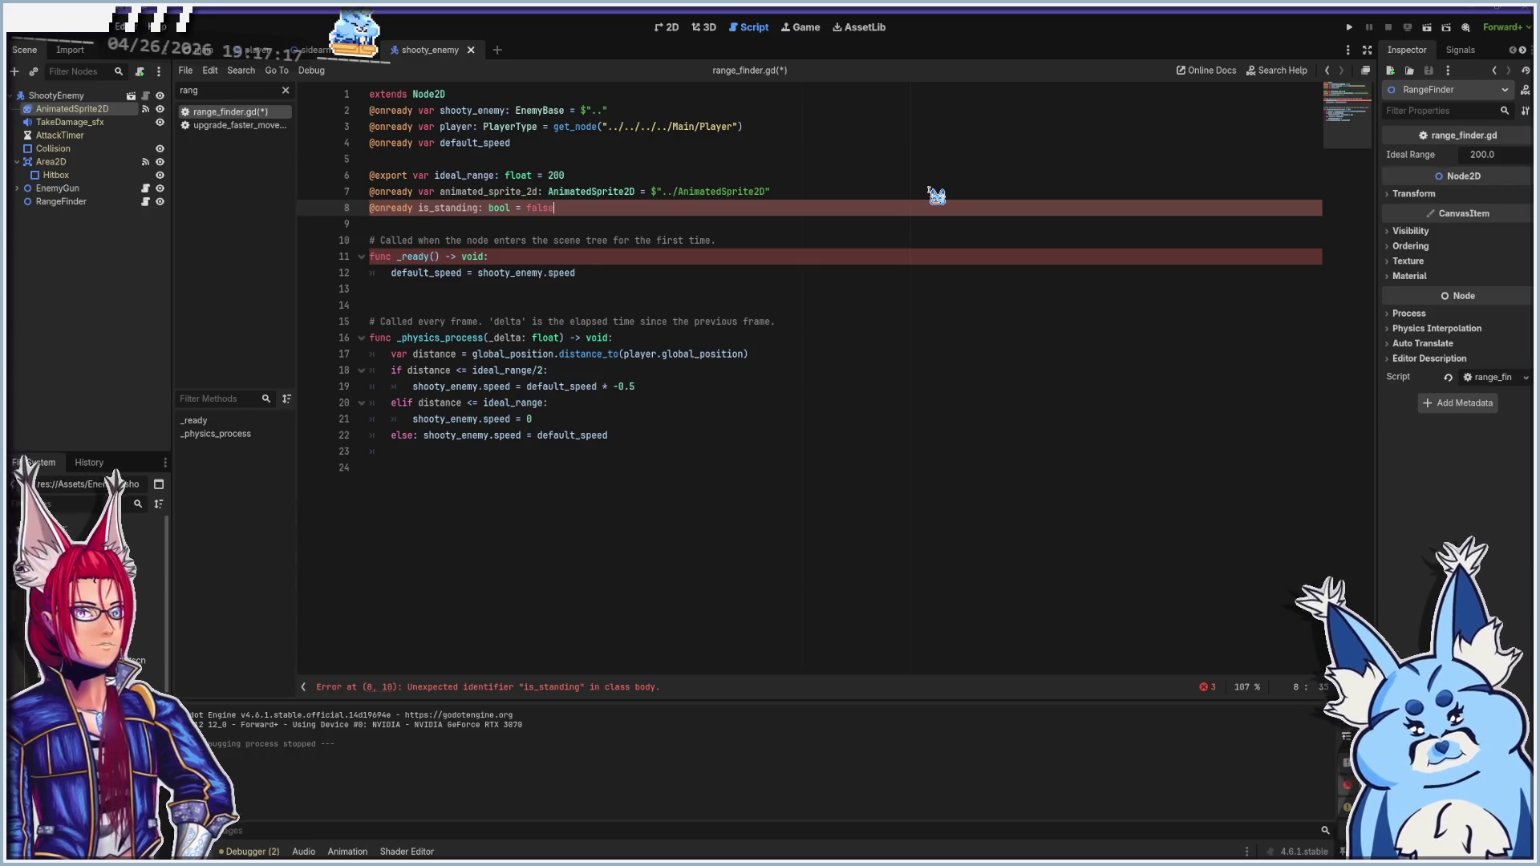
pyautogui.click(751, 258)
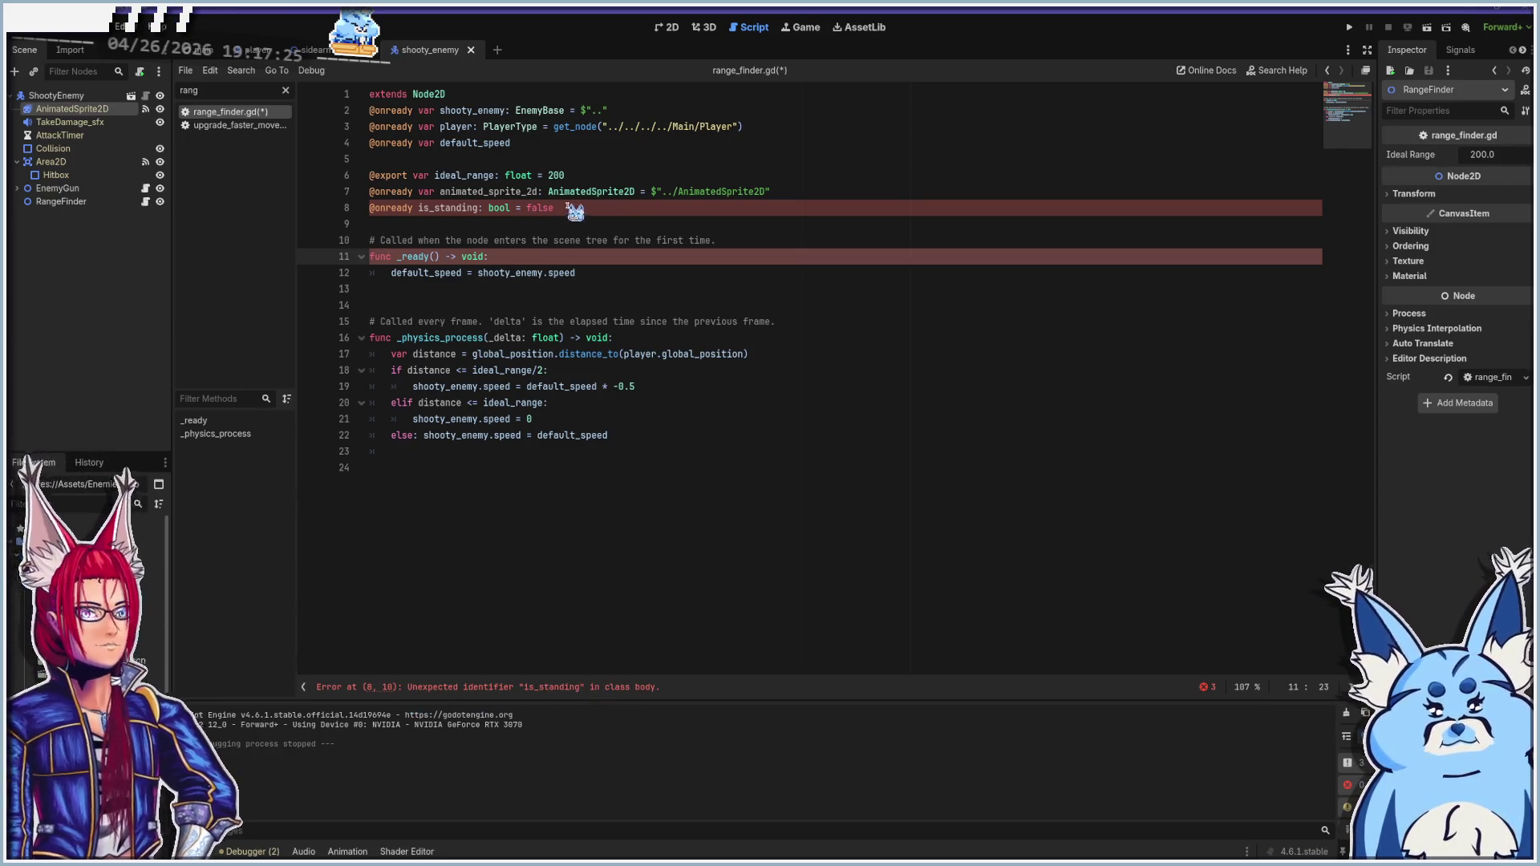
pyautogui.click(601, 210)
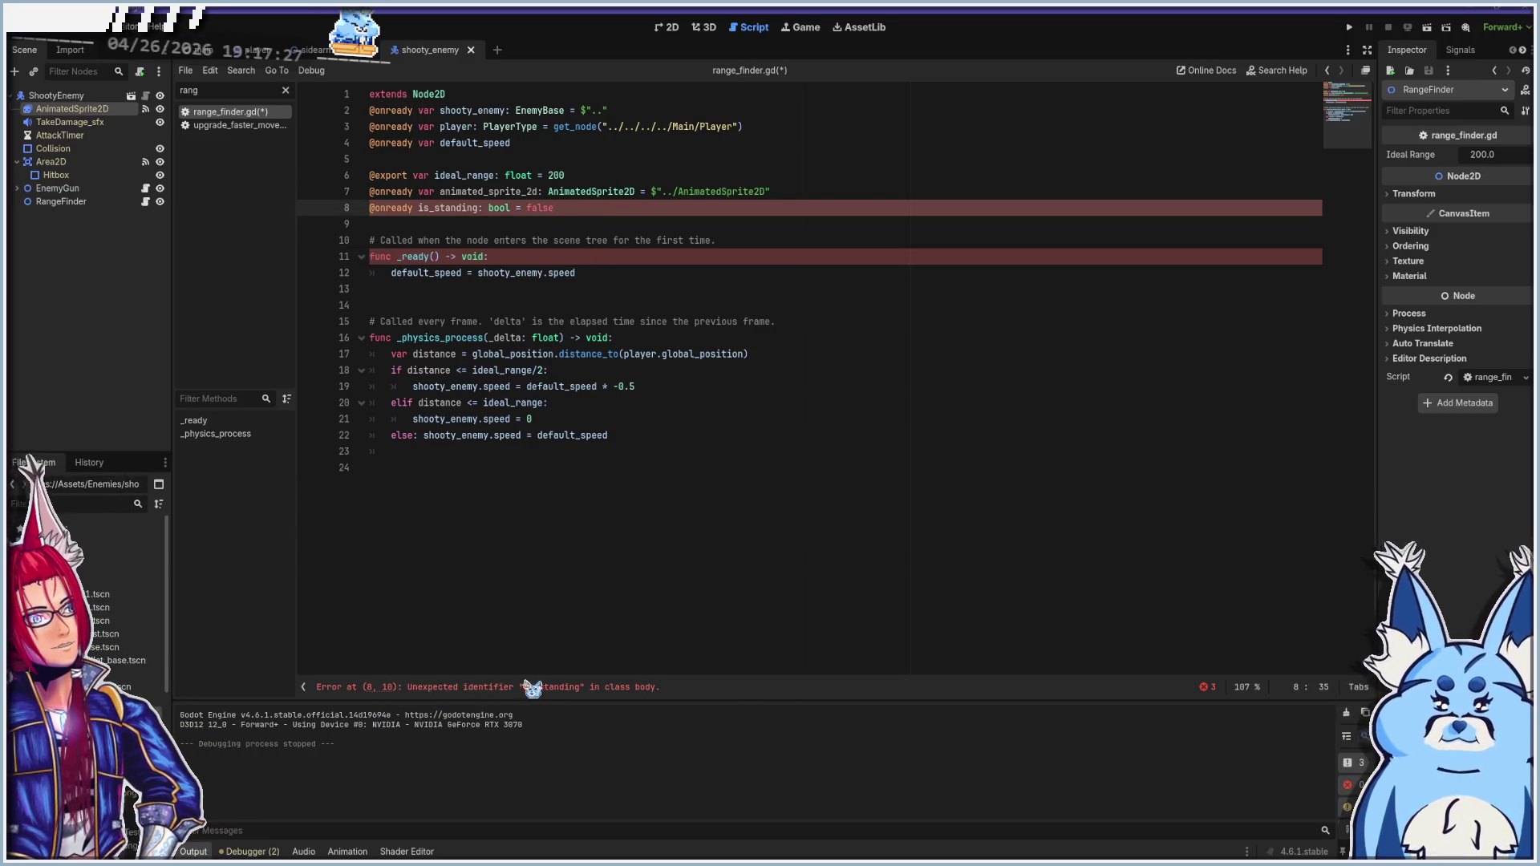
pyautogui.click(418, 208)
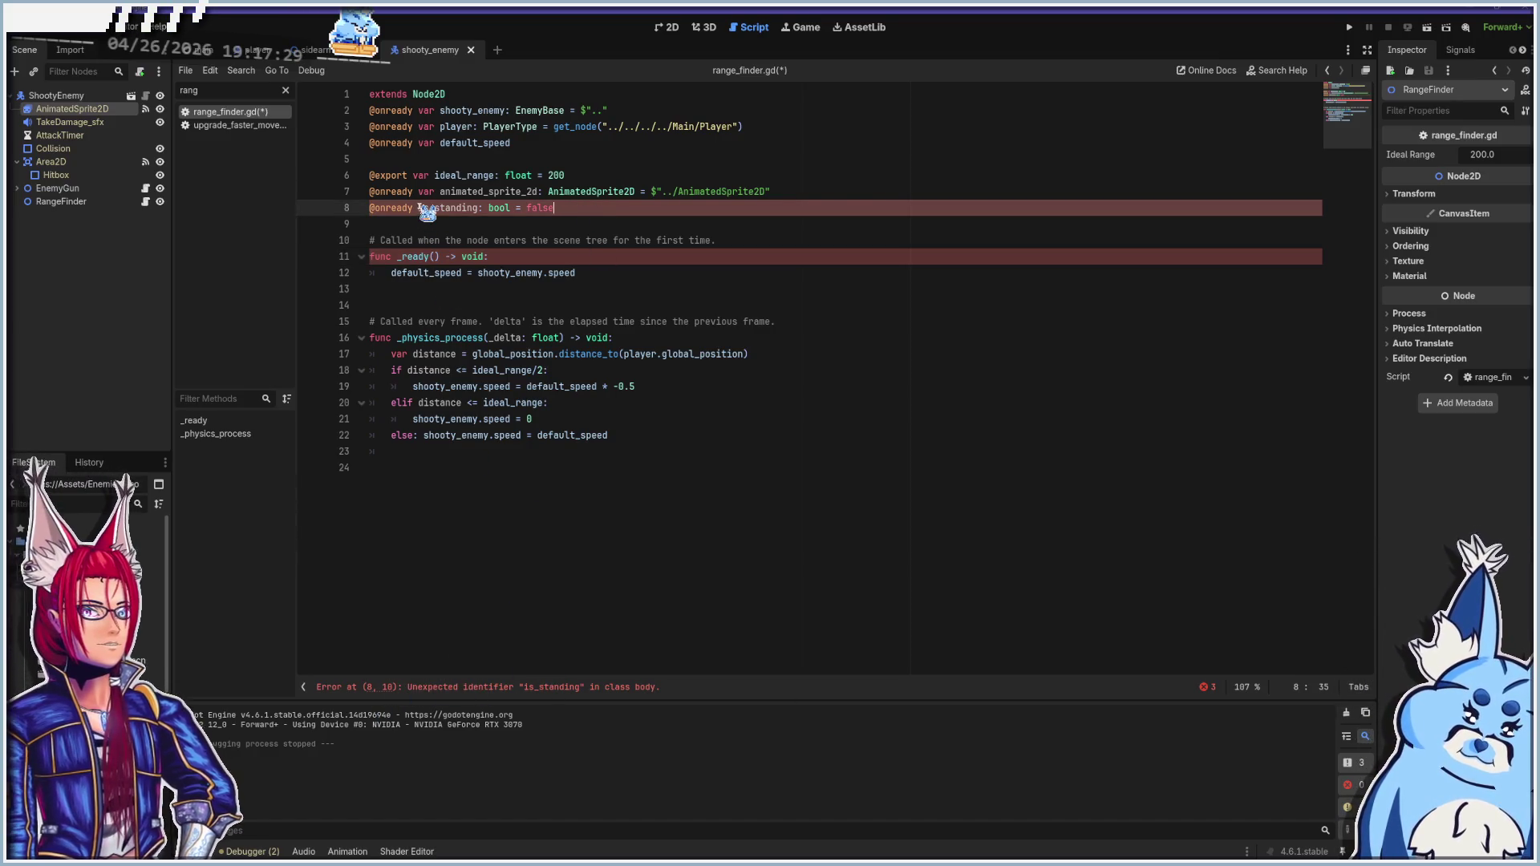
pyautogui.write('var')
pyautogui.click(676, 213)
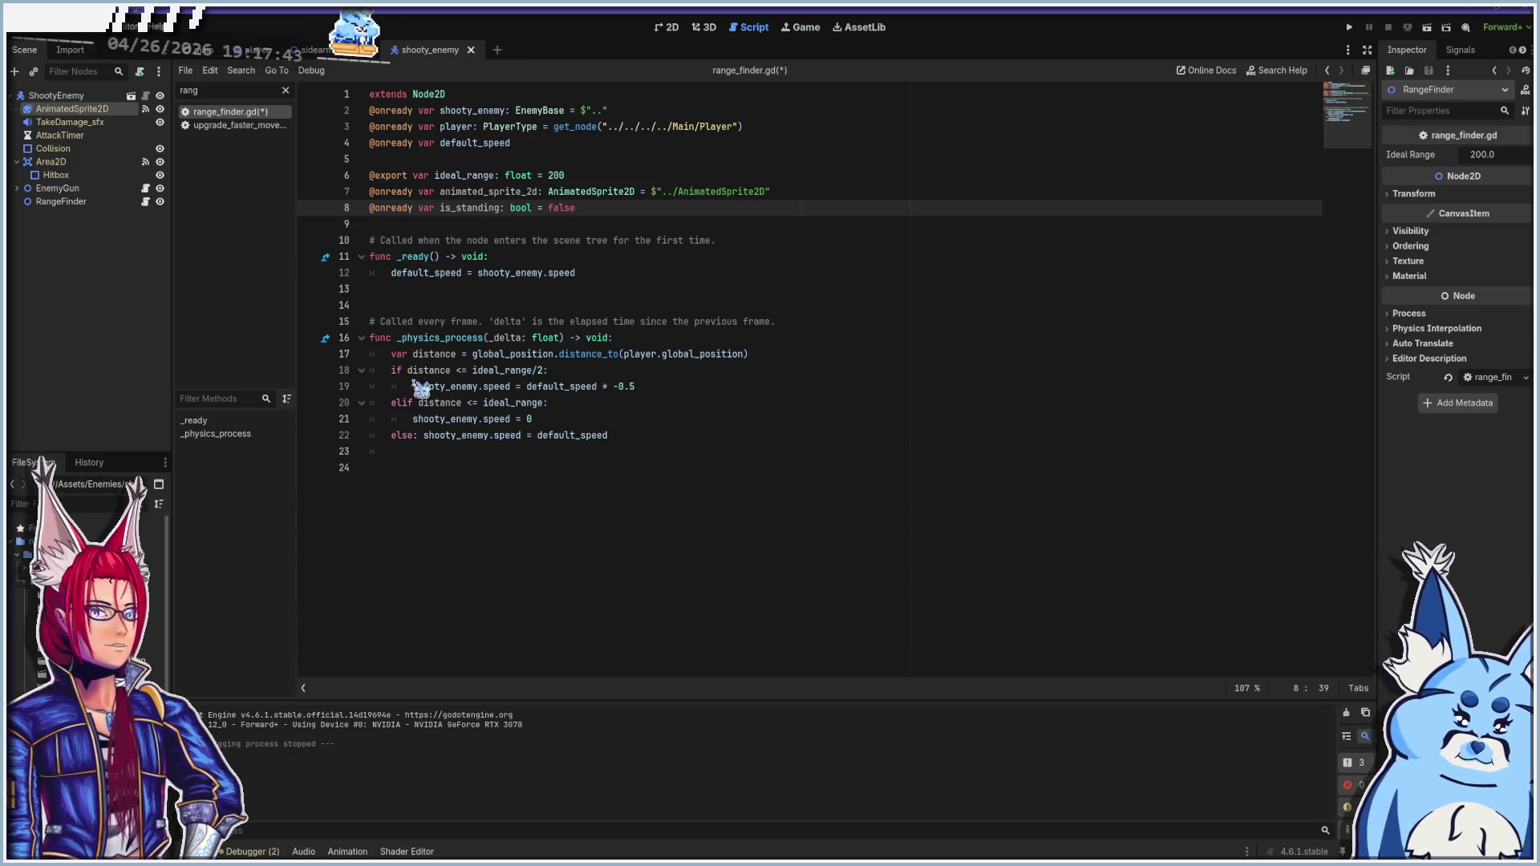
# Review the retreat distance check and retreat speed lines in _physics_process
pyautogui.click(418, 369)
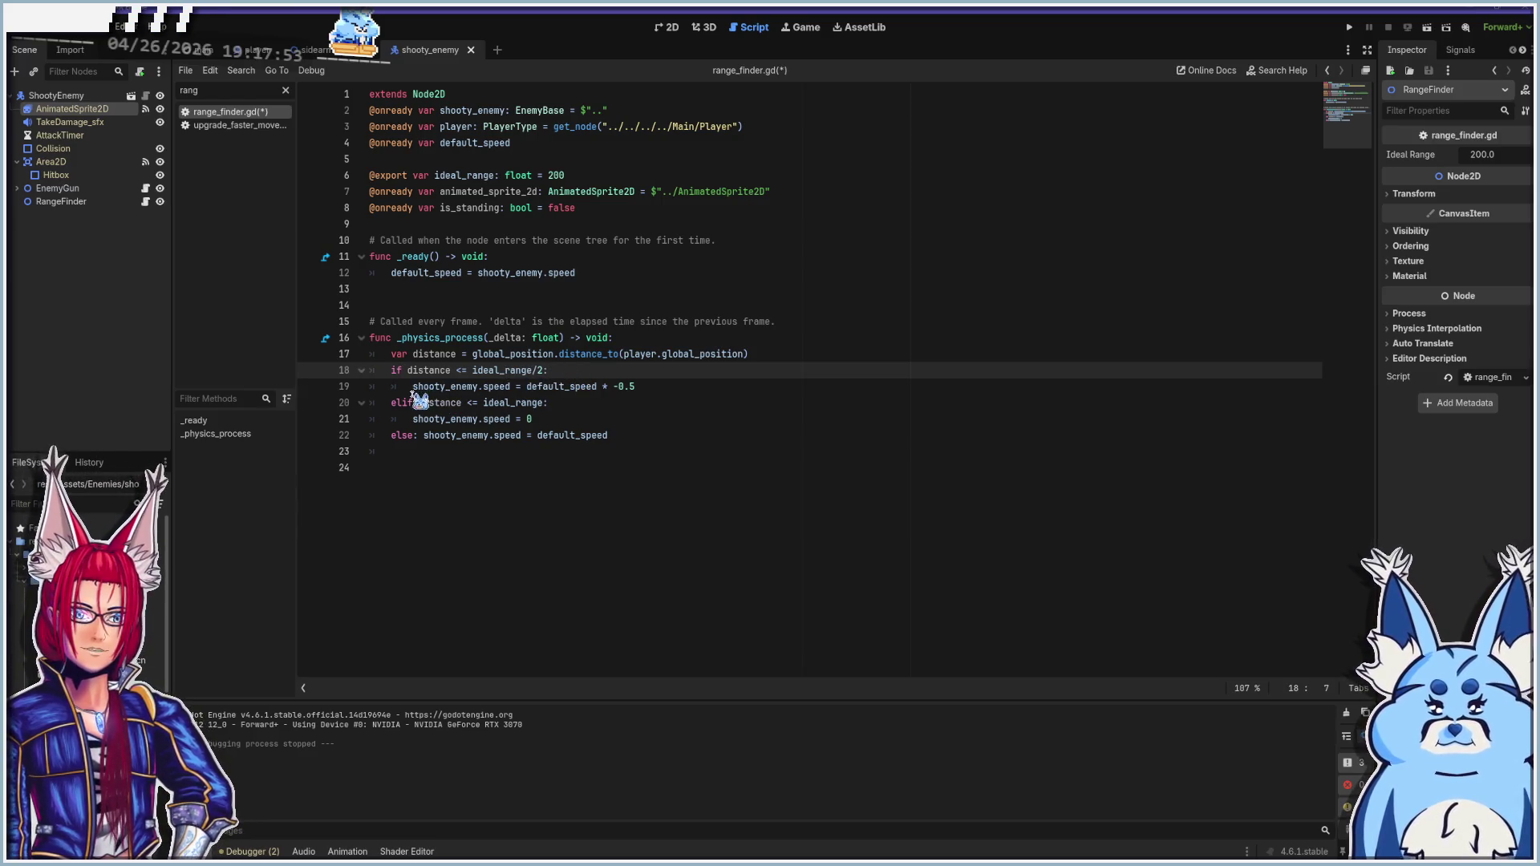
pyautogui.click(692, 386)
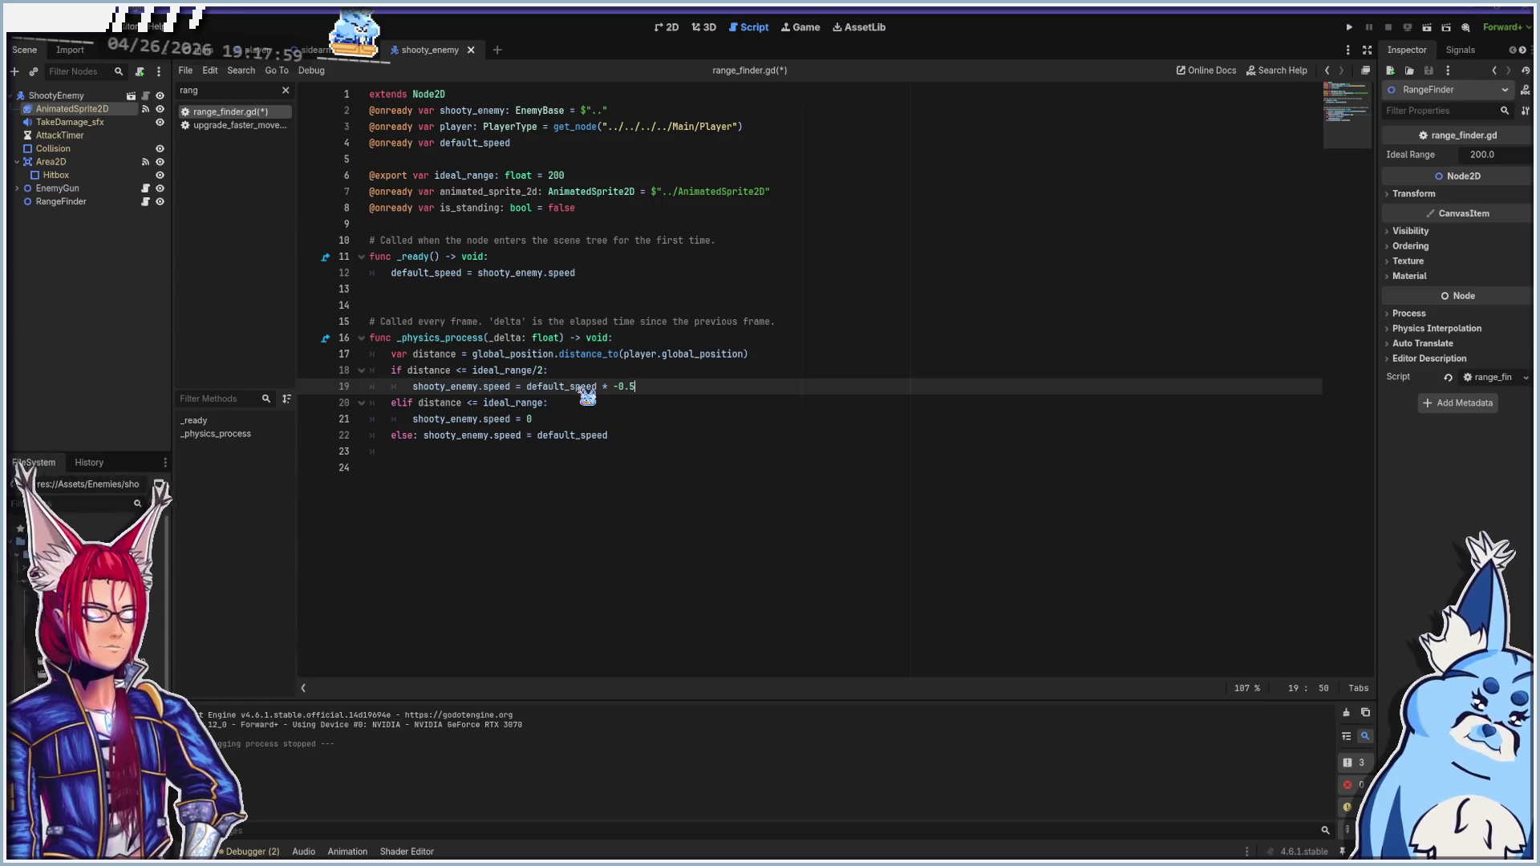
pyautogui.click(614, 372)
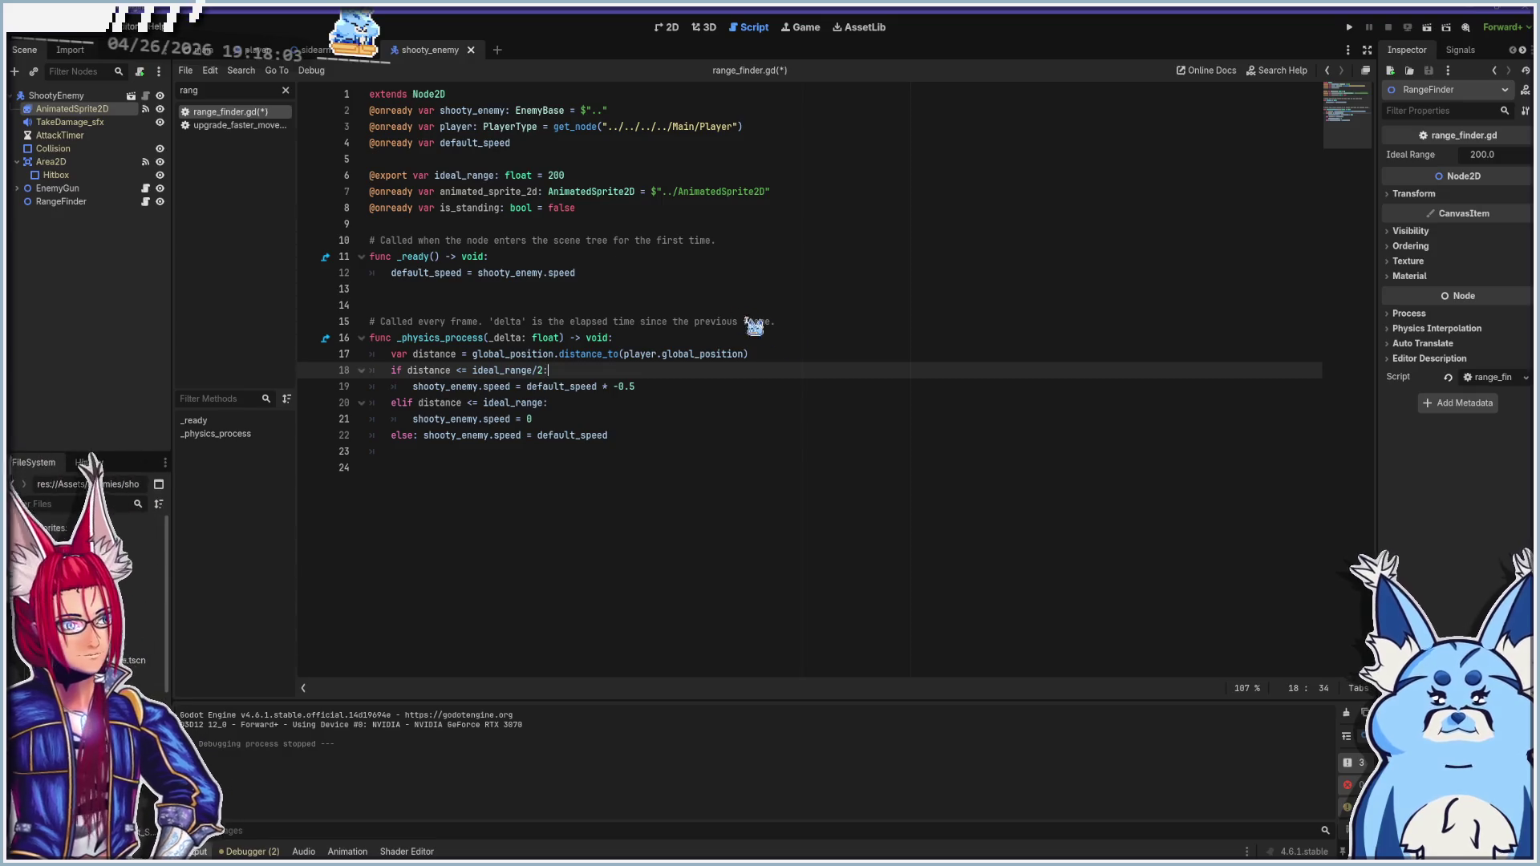
pyautogui.click(732, 388)
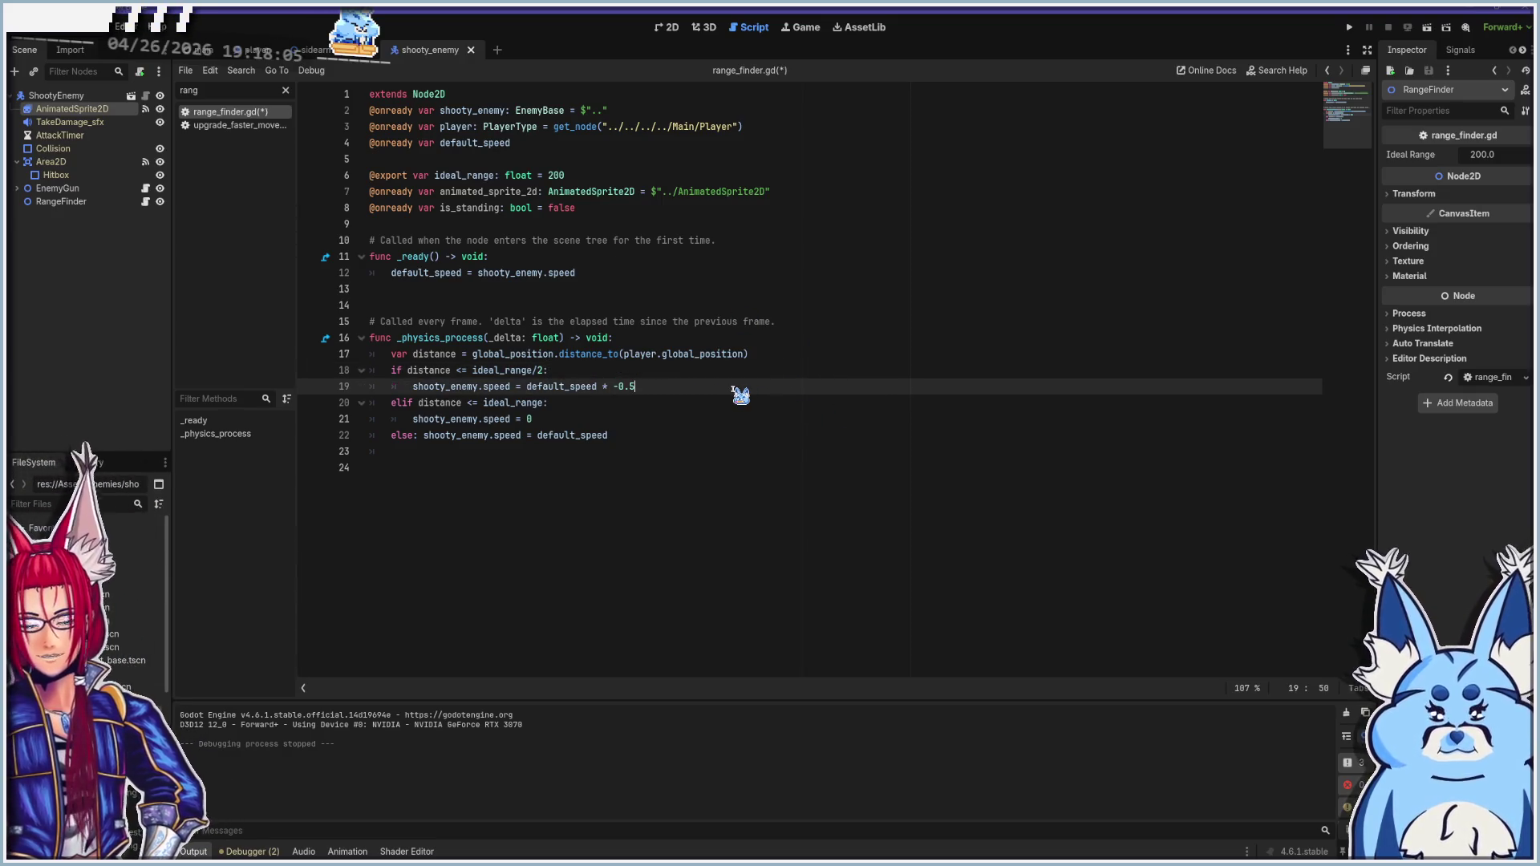
# Below the retreat speed line, add 'if is_standing == true:' setting is_standing = false, with a blank line above
pyautogui.press('Return')
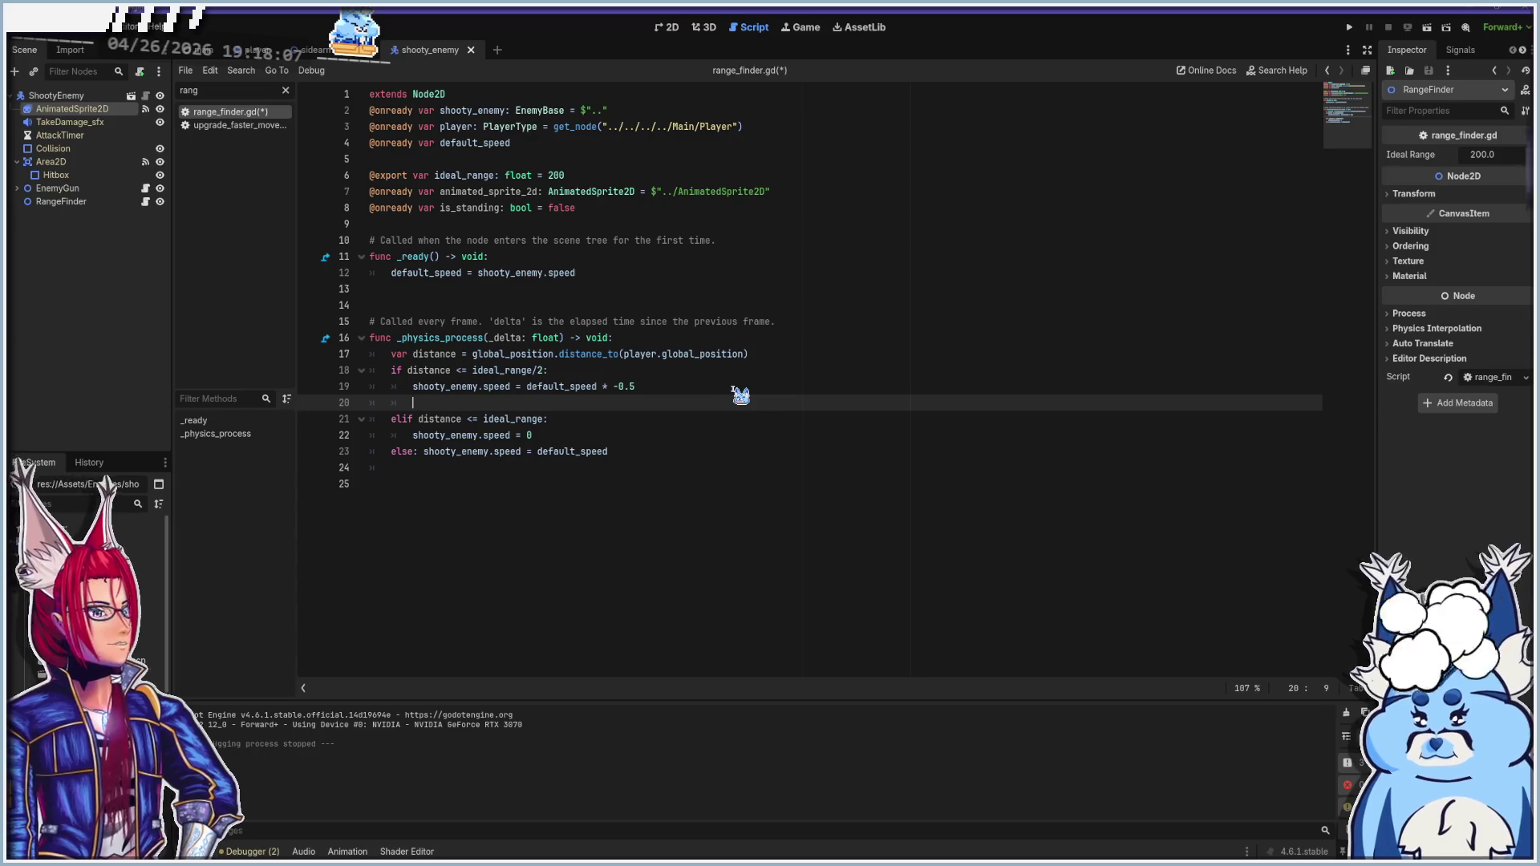
pyautogui.write('if')
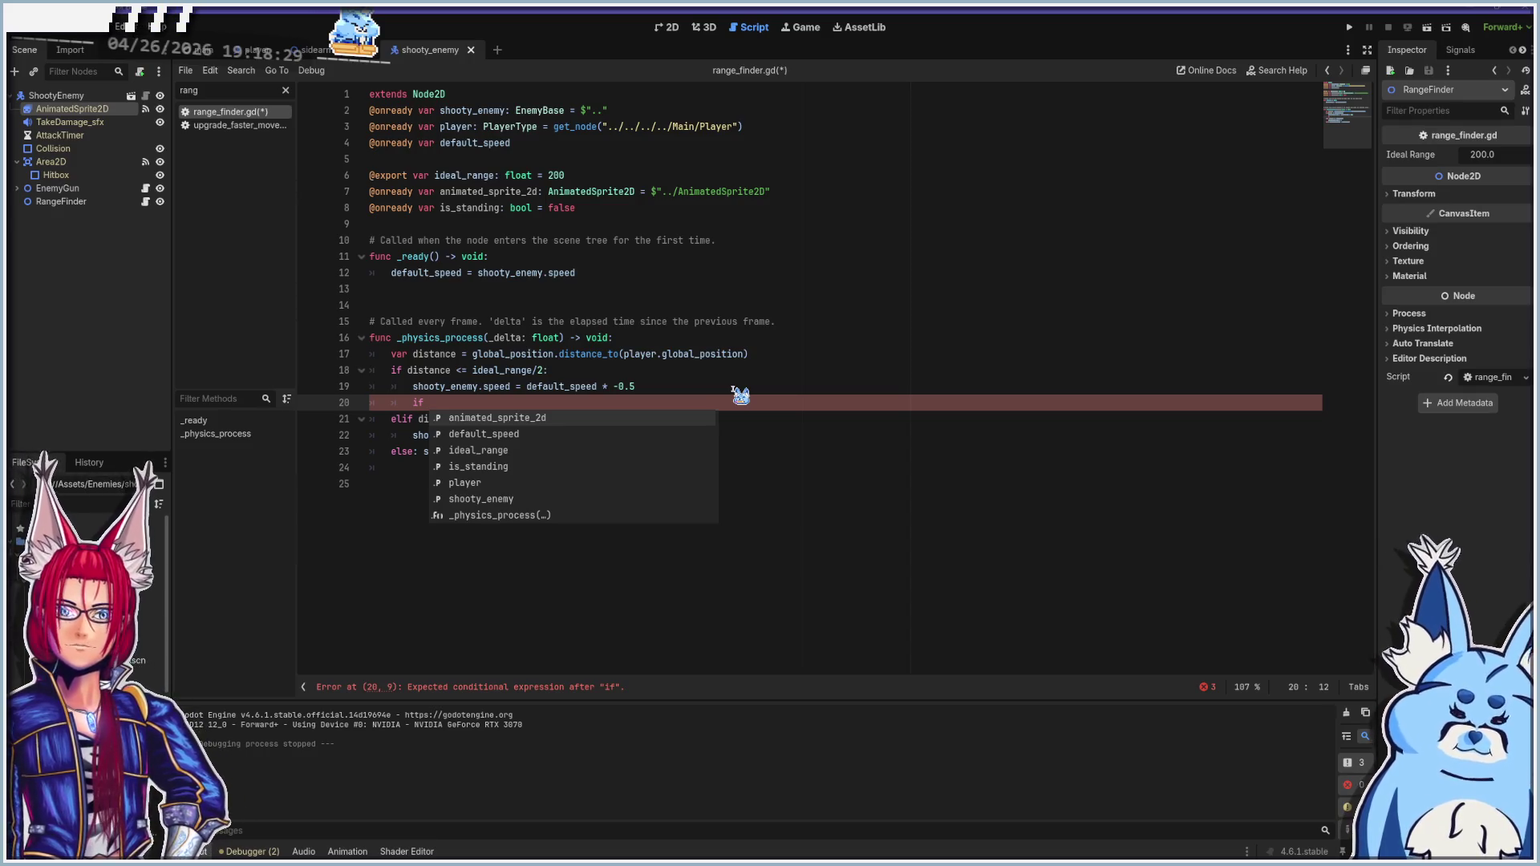
pyautogui.write('is_stand')
pyautogui.press('Return')
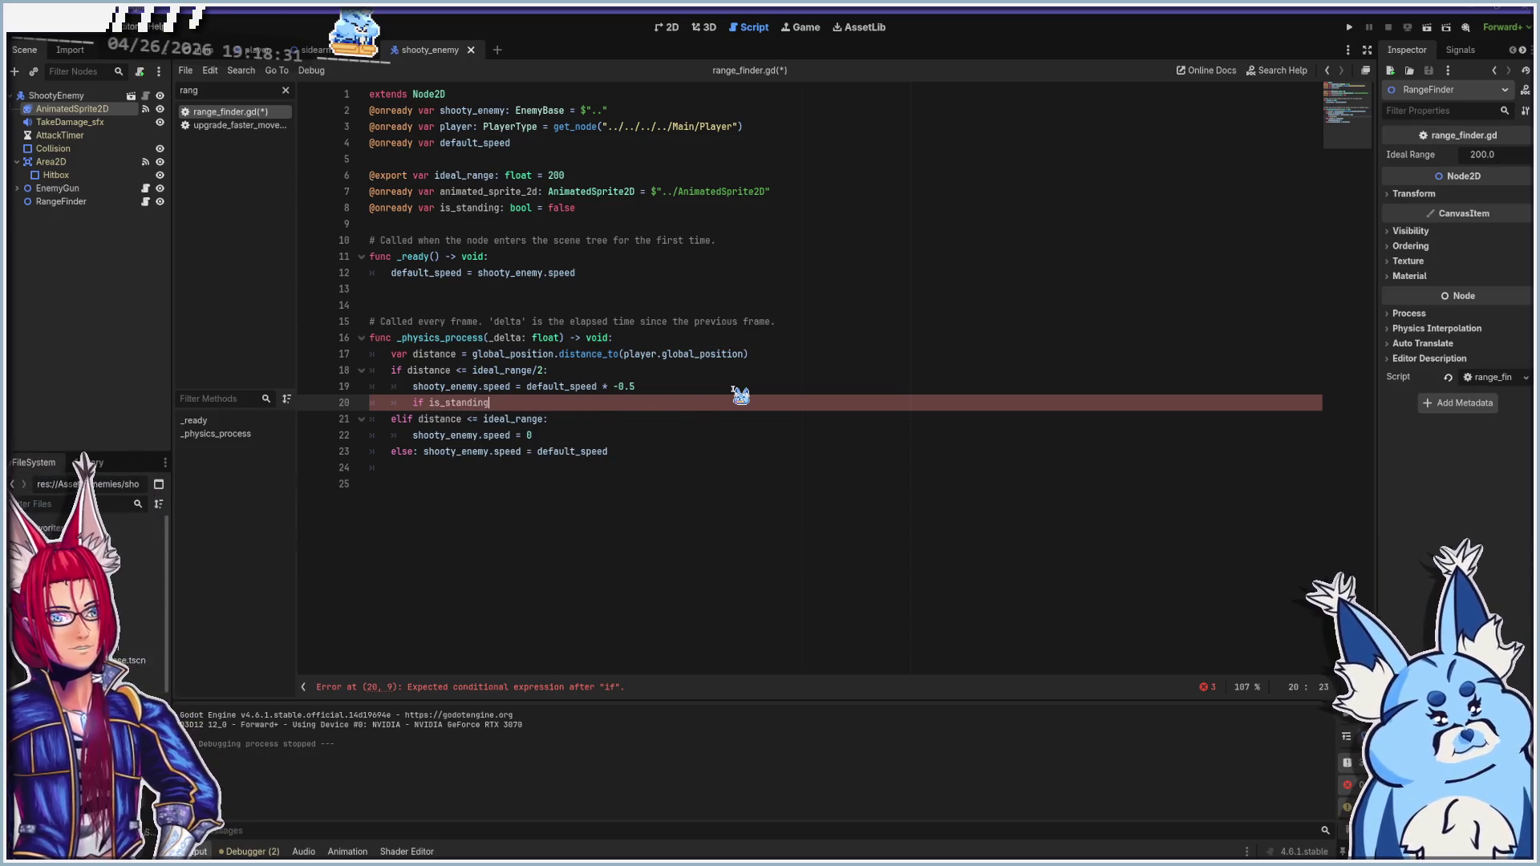
pyautogui.write('true:')
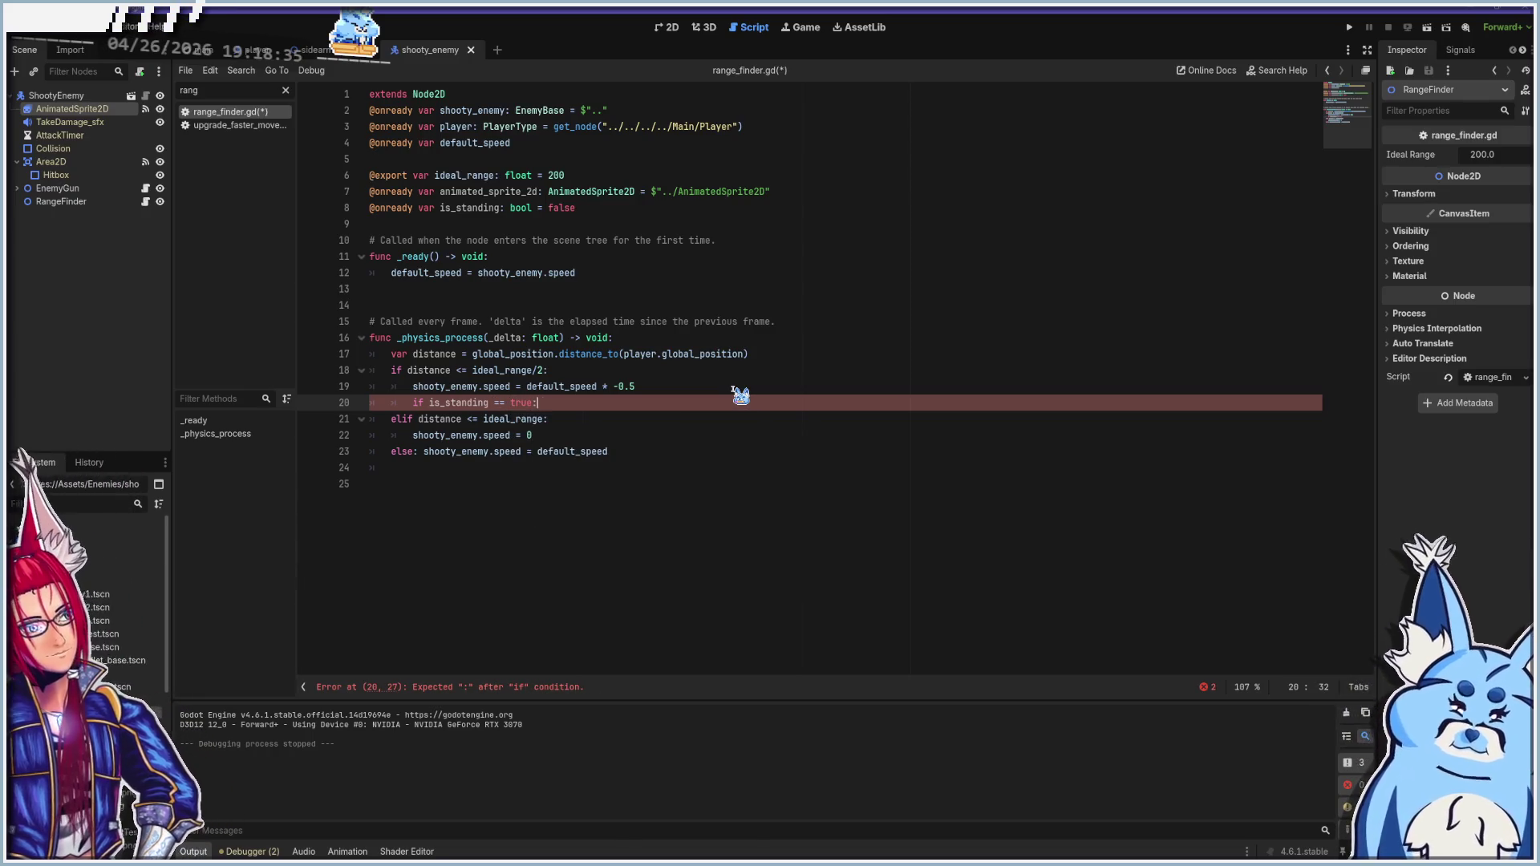
pyautogui.press('Return')
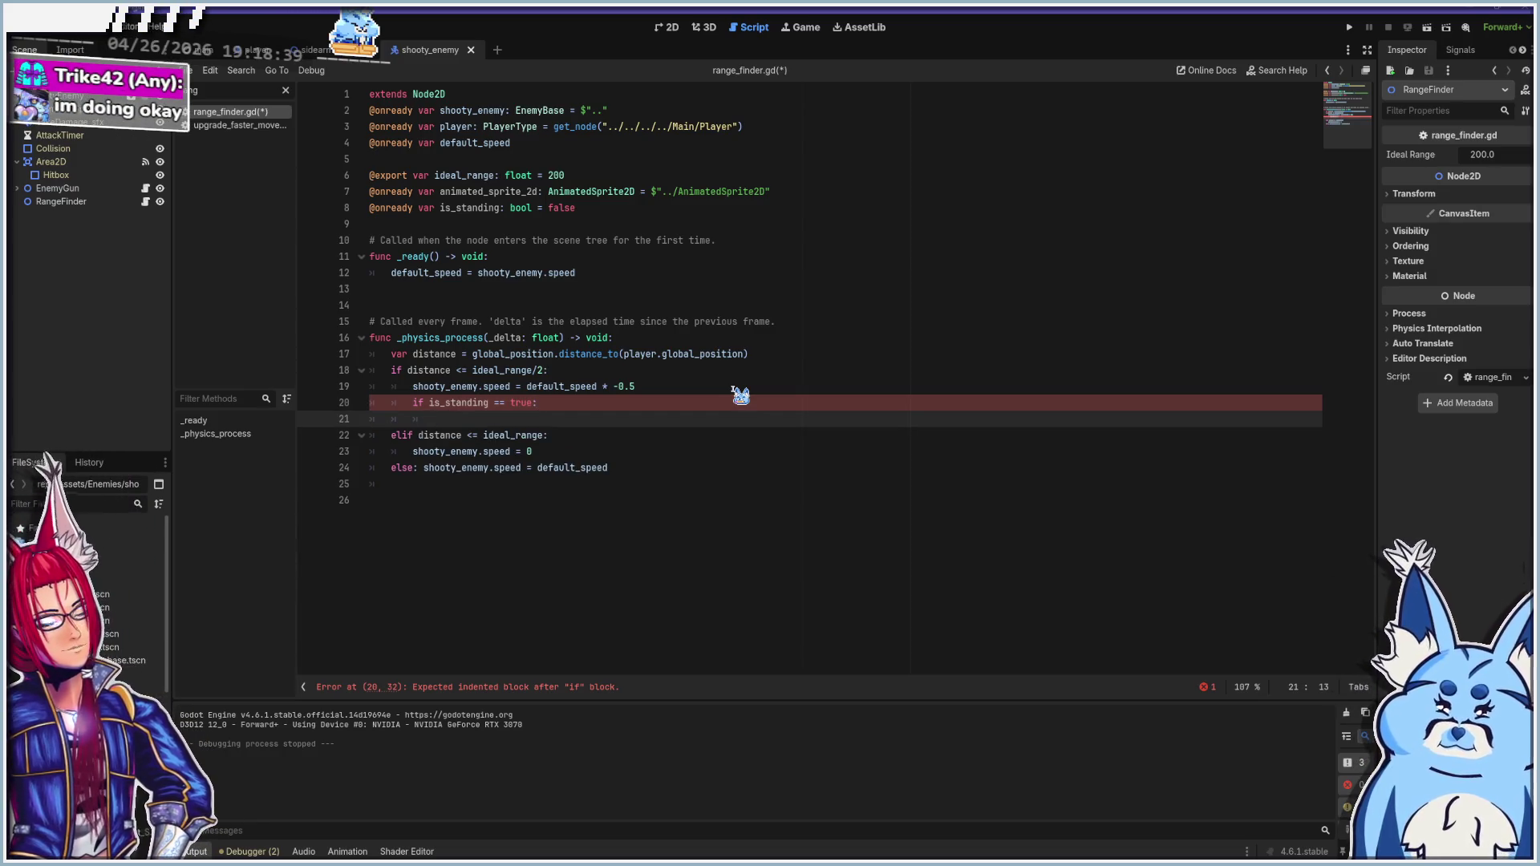
pyautogui.write('is_stand')
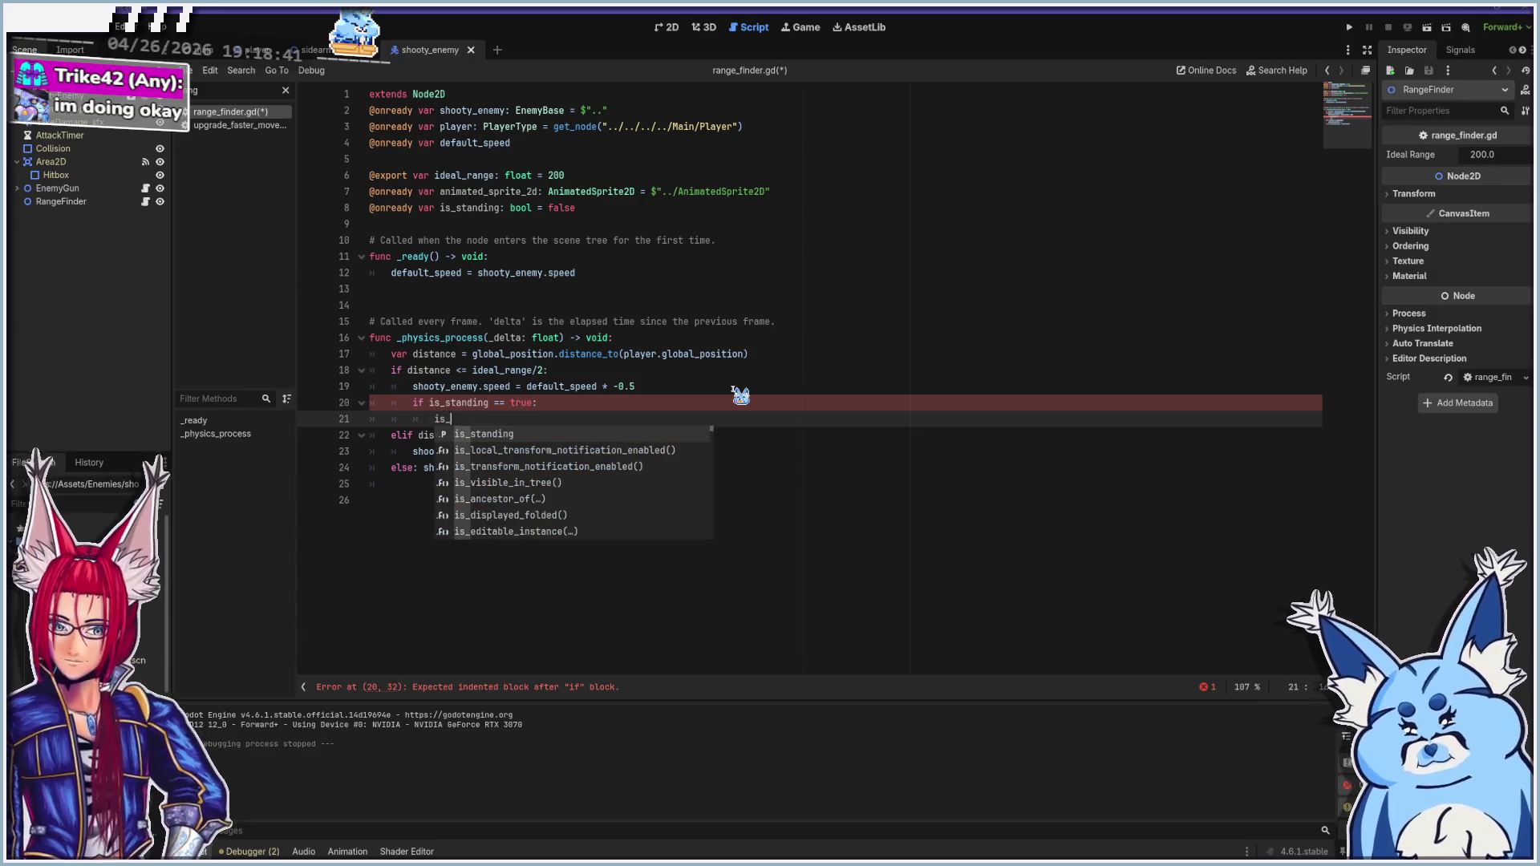
pyautogui.press('Return')
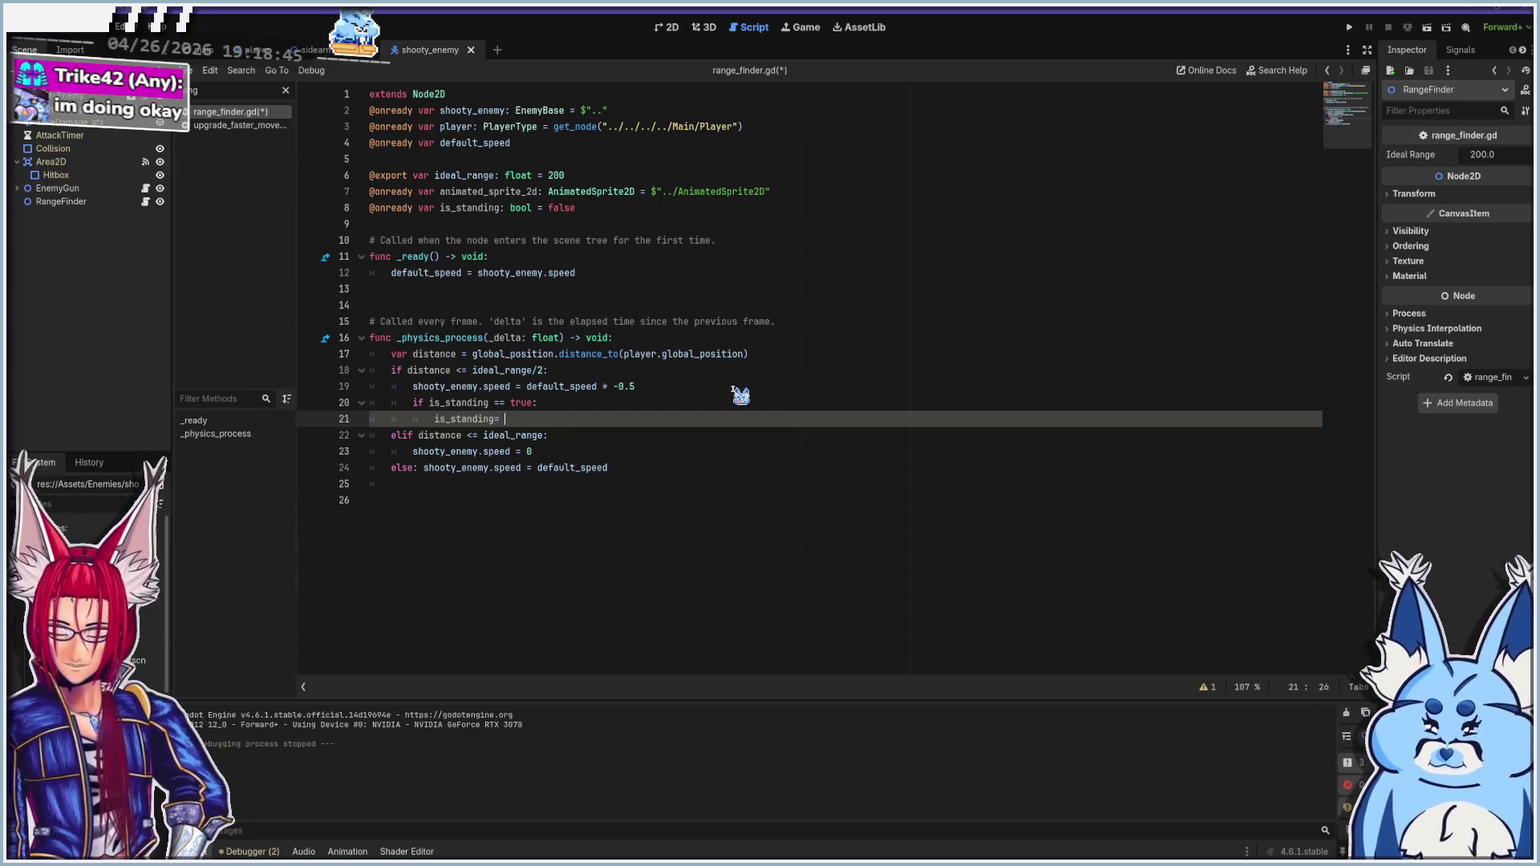
pyautogui.write('false')
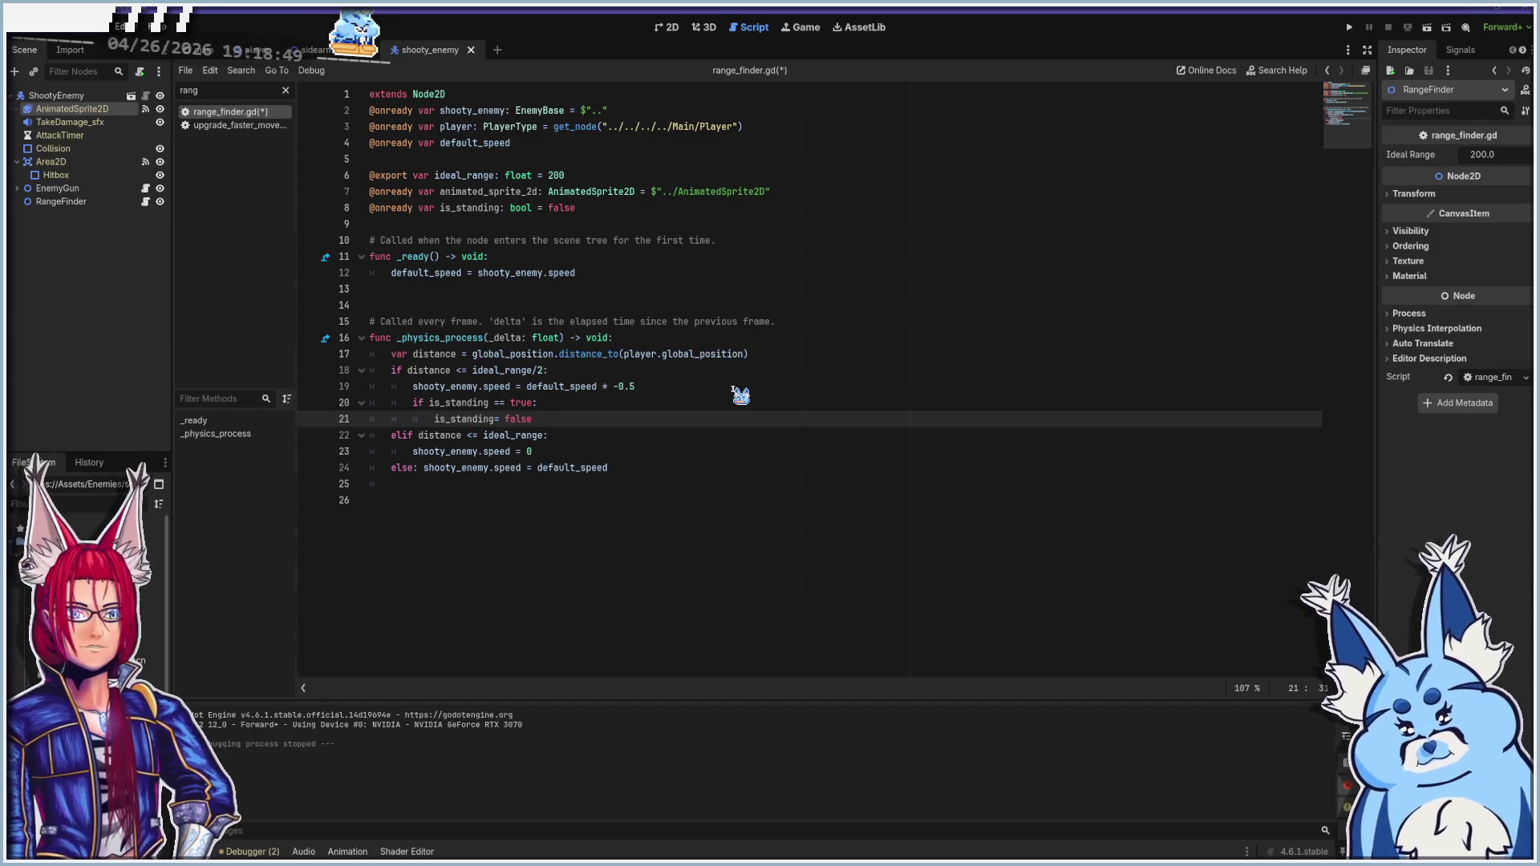
pyautogui.press('Home')
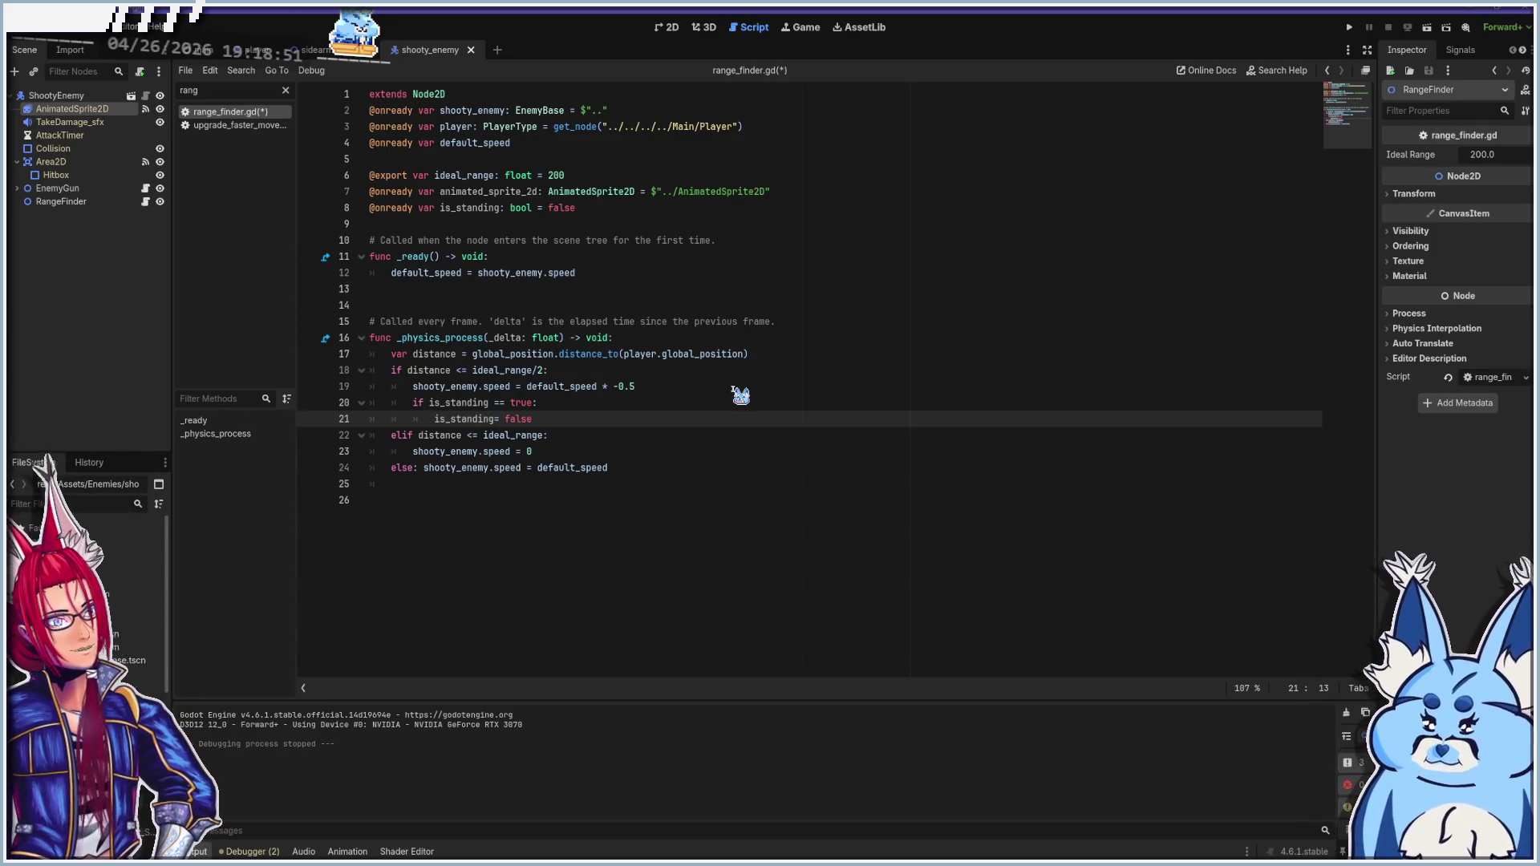
pyautogui.press('Return')
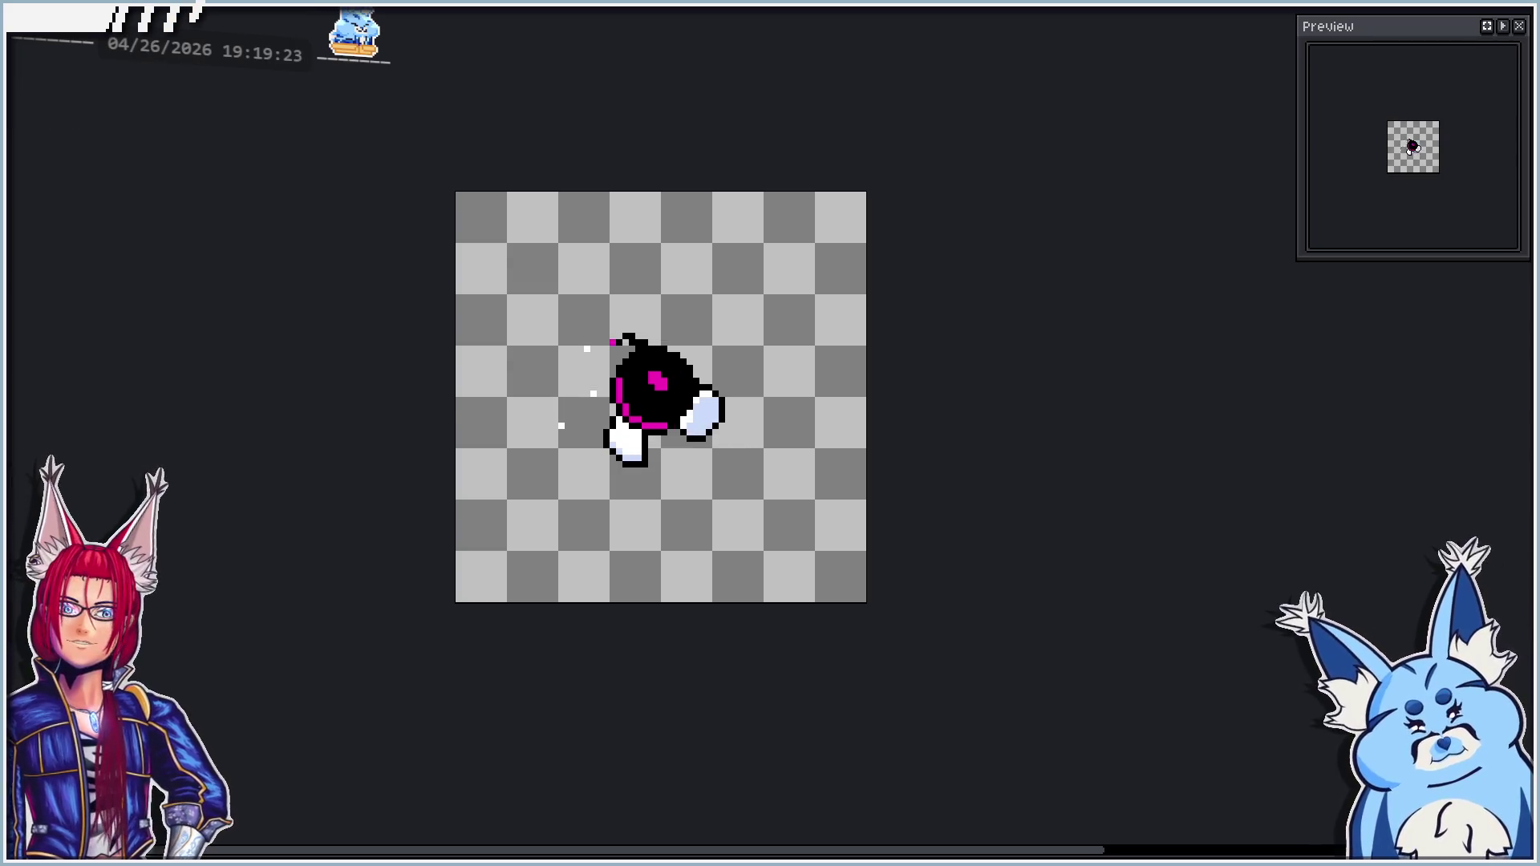
# Switch to the white blob sprite, create a new blank sprite, and paste the copied illustration
pyautogui.hotkey('ctrl', 'Tab')
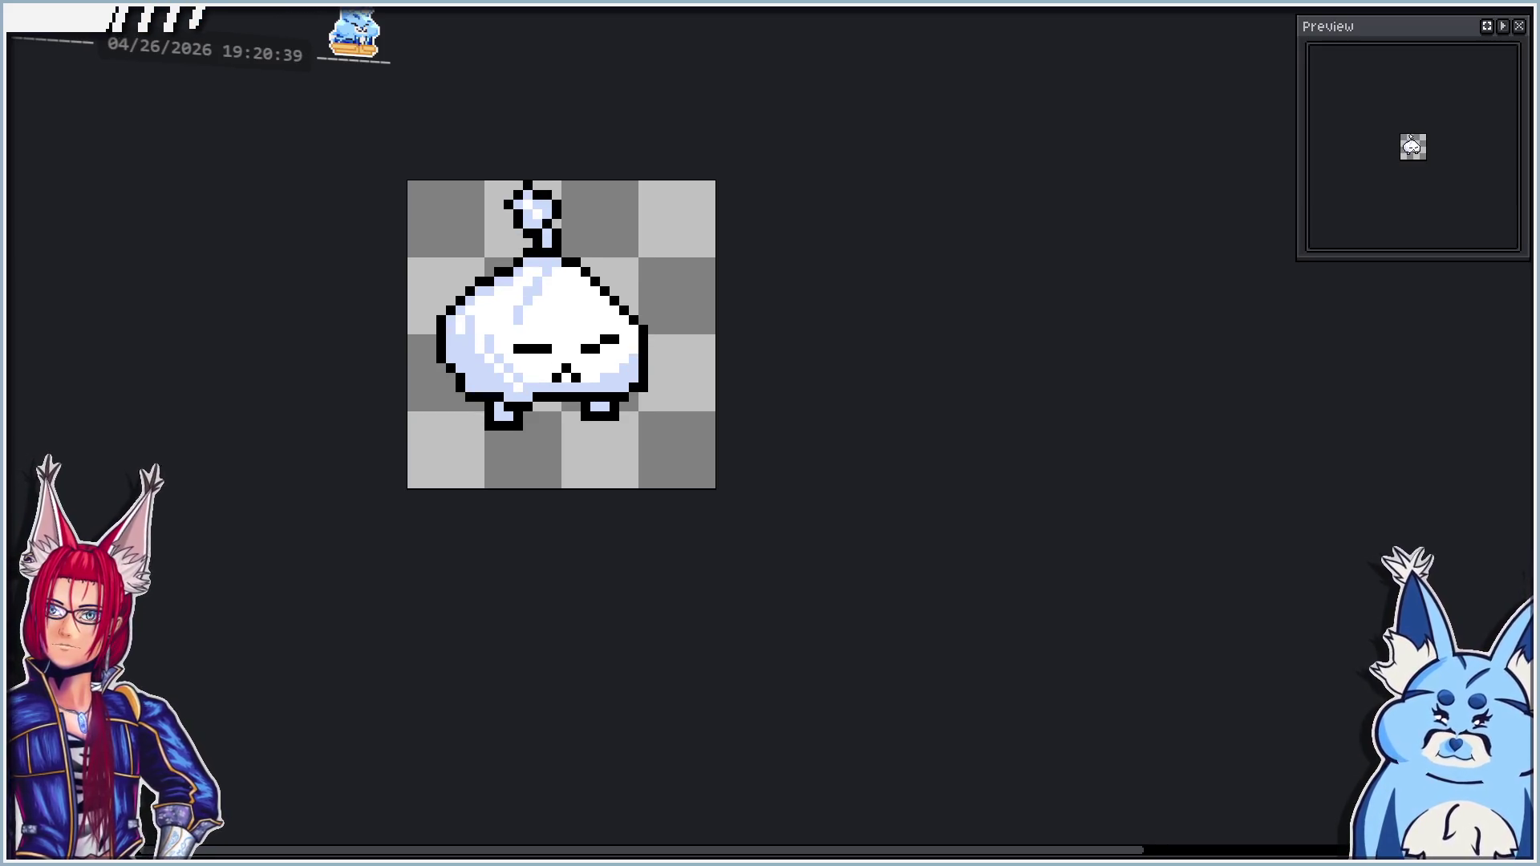
pyautogui.hotkey('ctrl', 'n')
pyautogui.click(504, 667)
pyautogui.hotkey('ctrl', 'v')
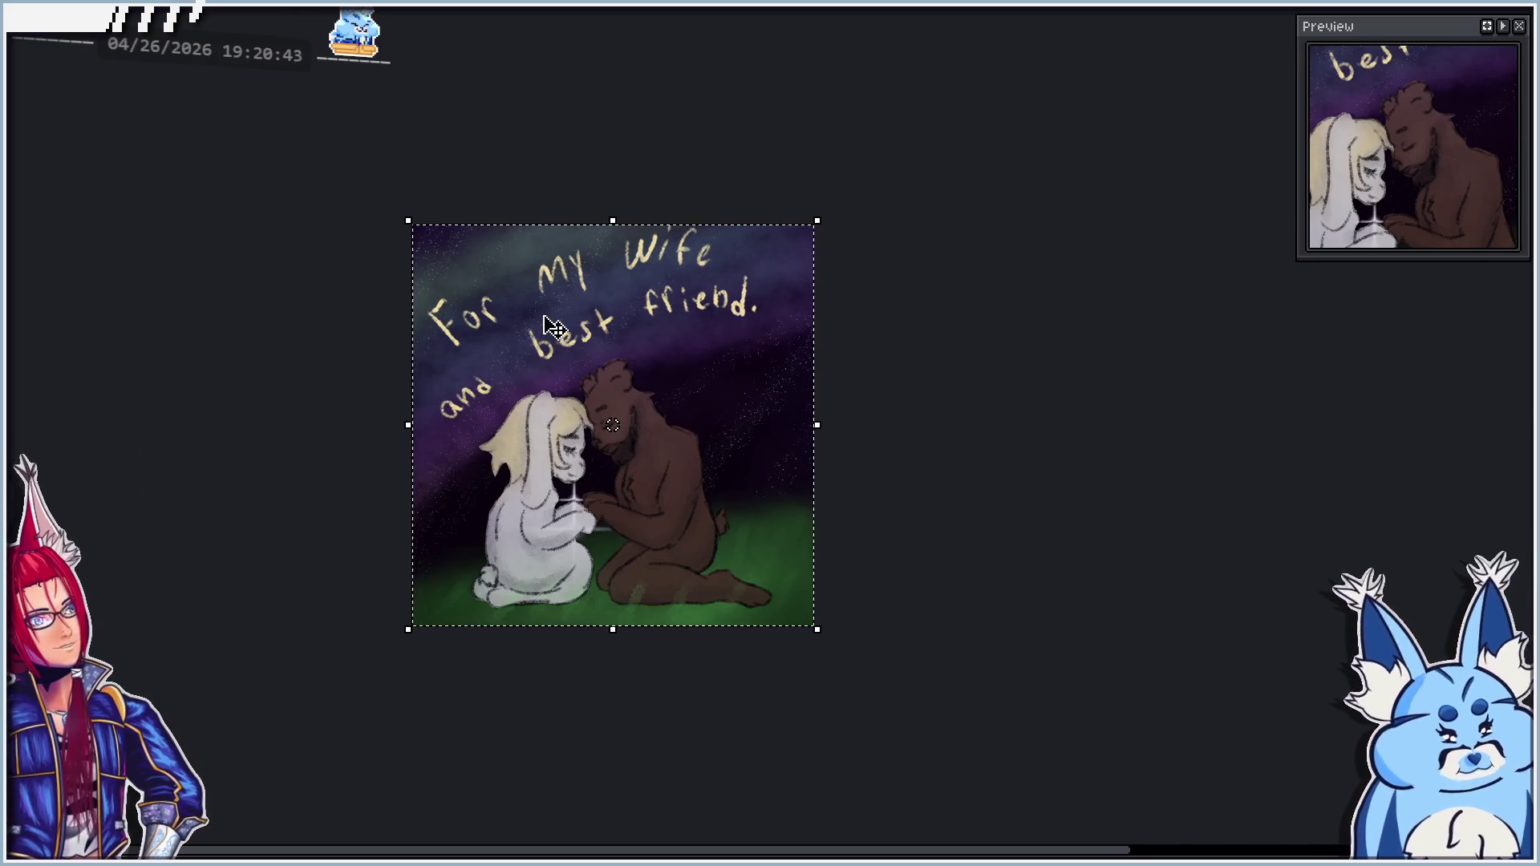
# Move the pasted 'For my wife and best friend.' illustration up the canvas and pan to its lettering
pyautogui.scroll(3, 554, 329)
pyautogui.scroll(-2, 577, 379)
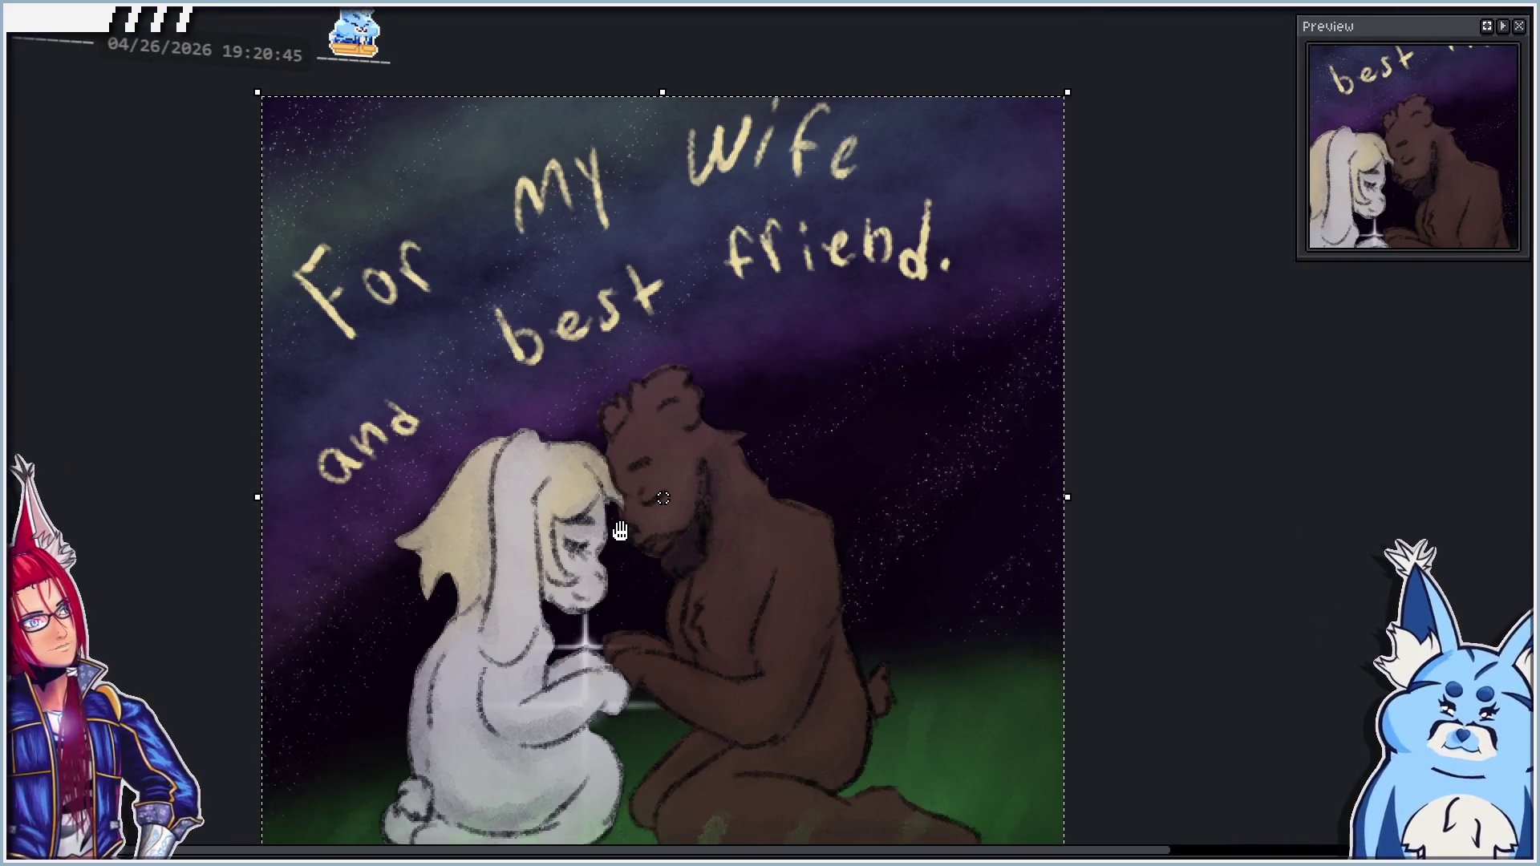
pyautogui.moveTo(620, 531); pyautogui.dragTo(609, 441)
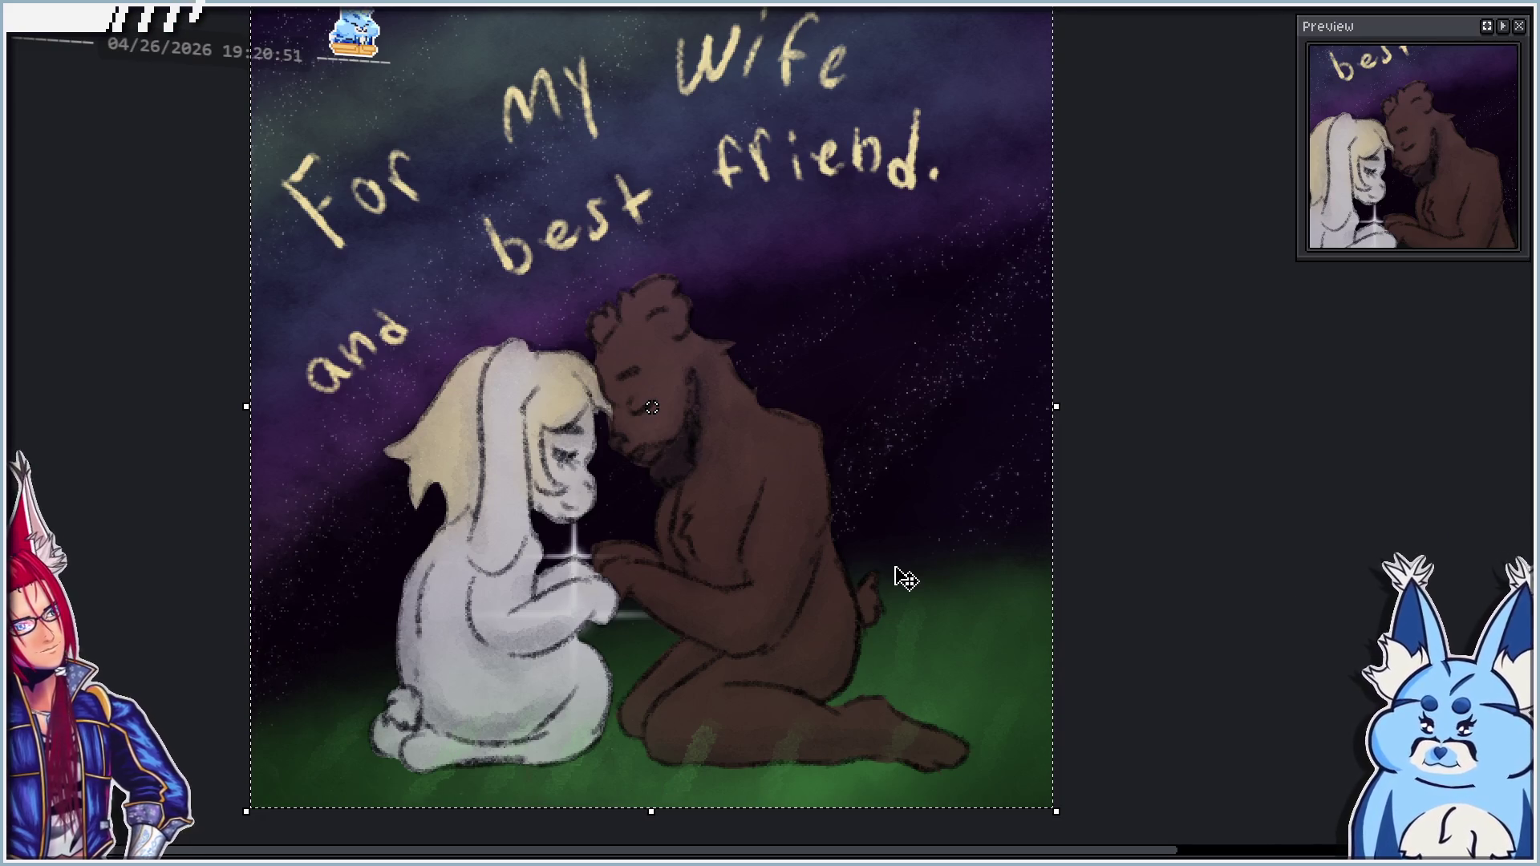
pyautogui.scroll(-2, 905, 578)
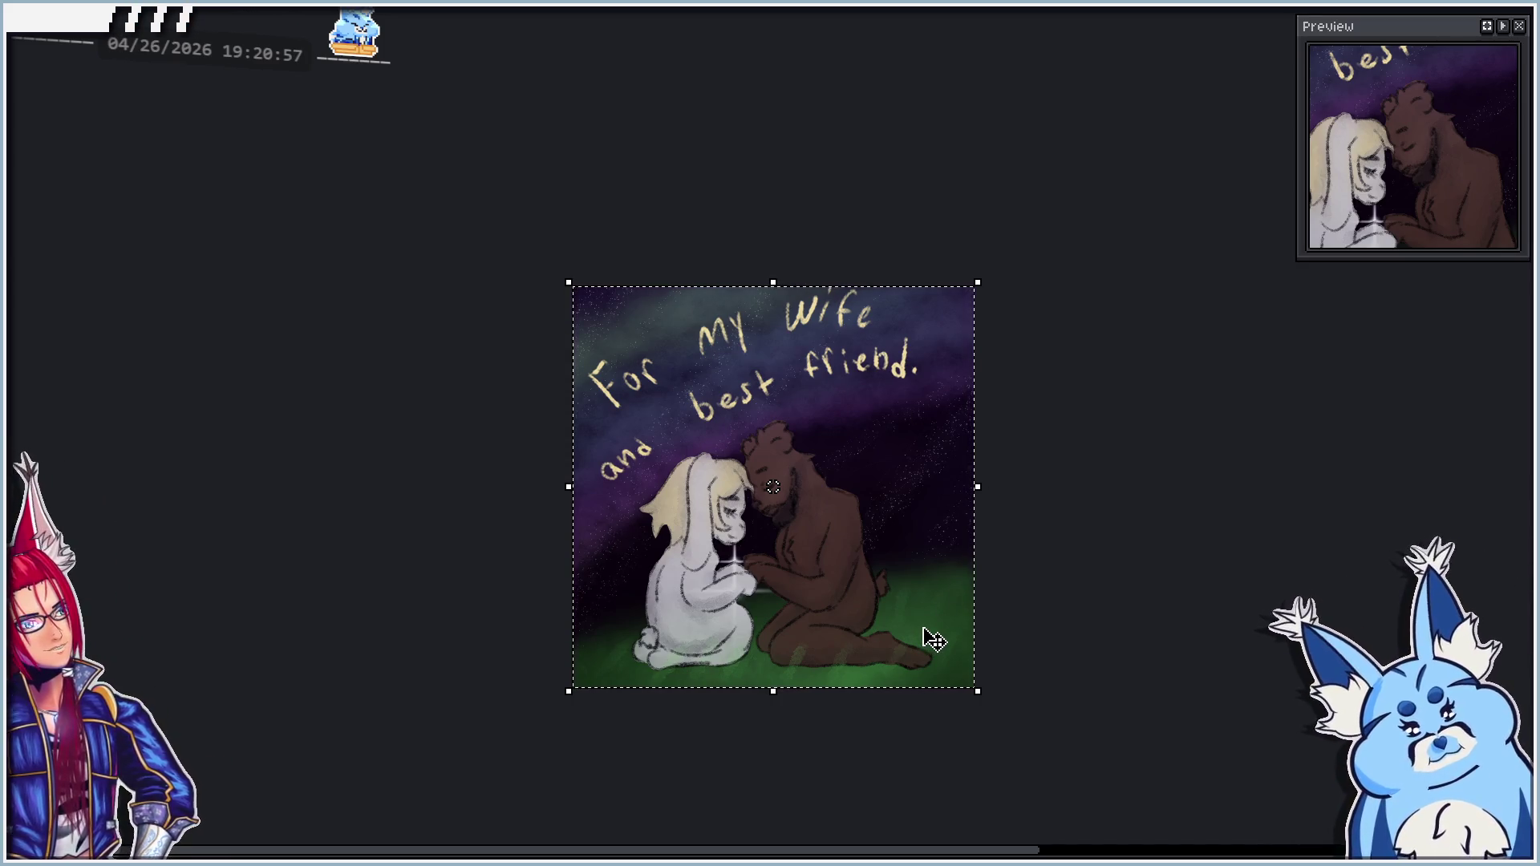
pyautogui.scroll(2, 937, 690)
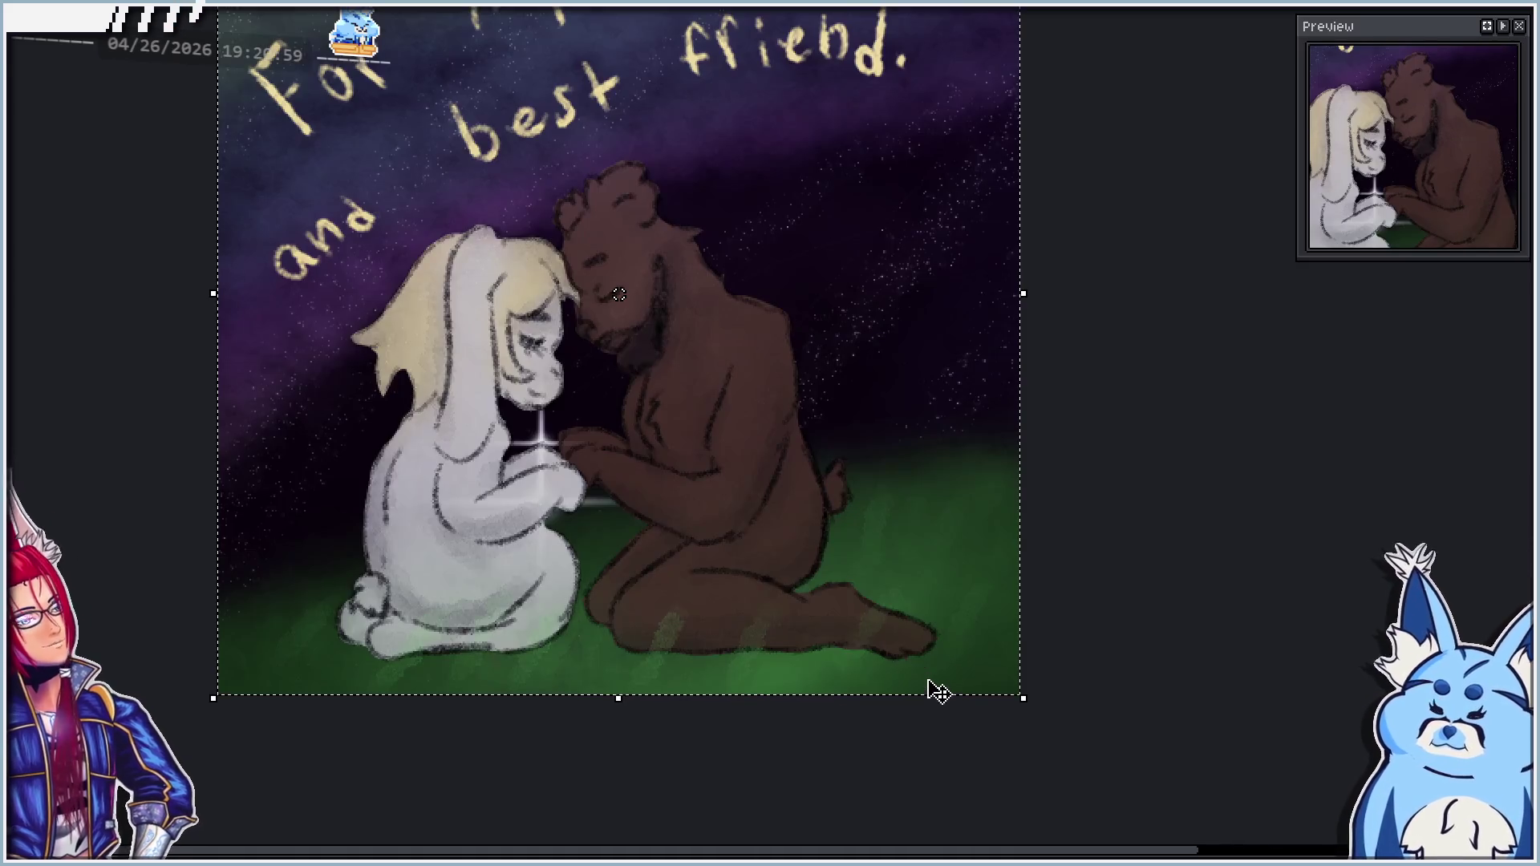
pyautogui.moveTo(1089, 471); pyautogui.dragTo(1098, 592)
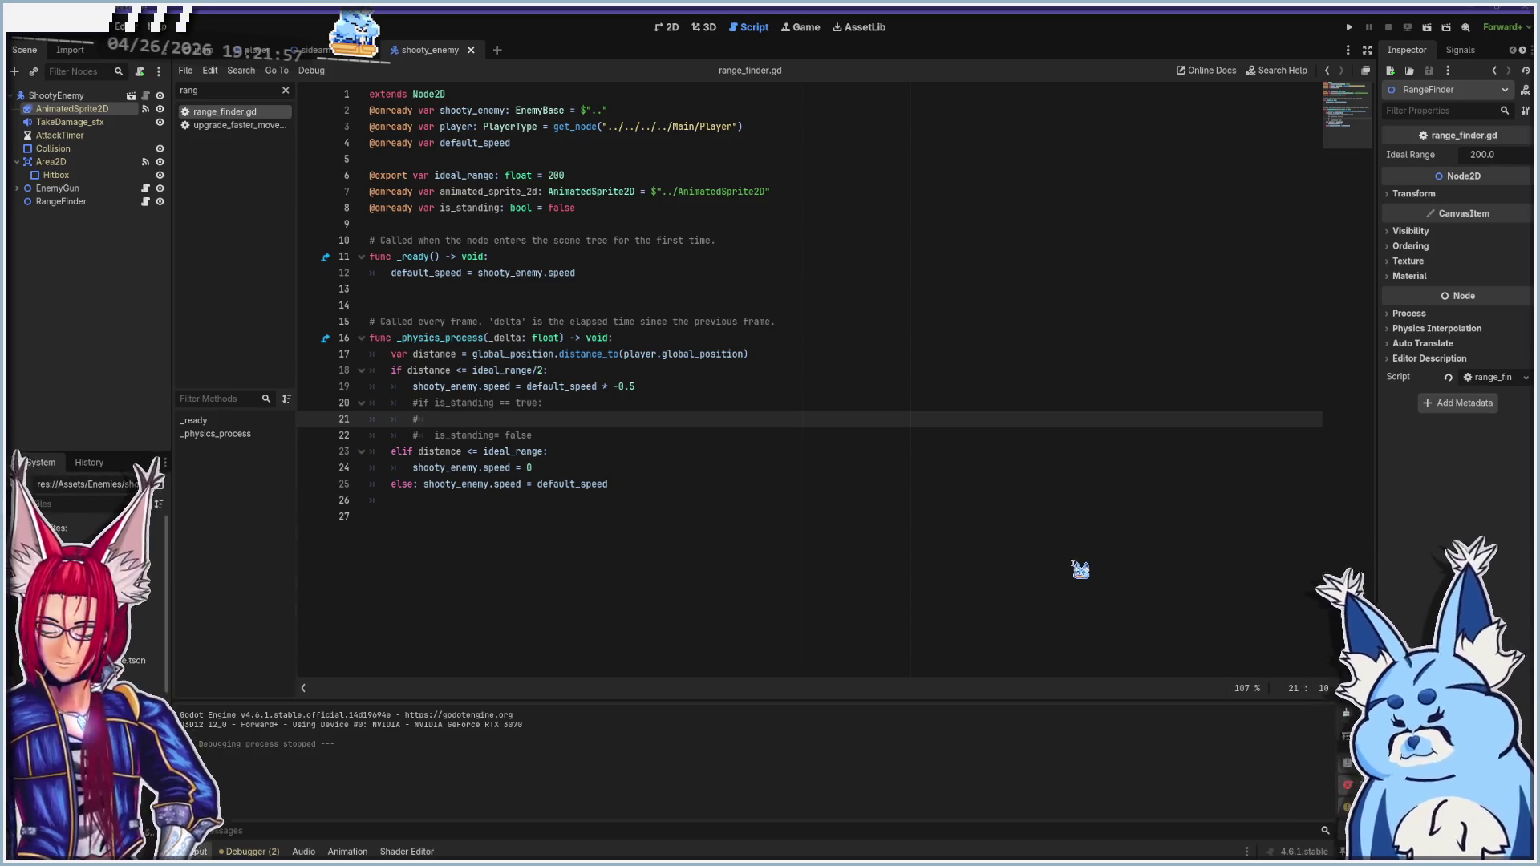
# Run the project with F5 and pick Bow on the Select a weapon screen
pyautogui.press('F5')
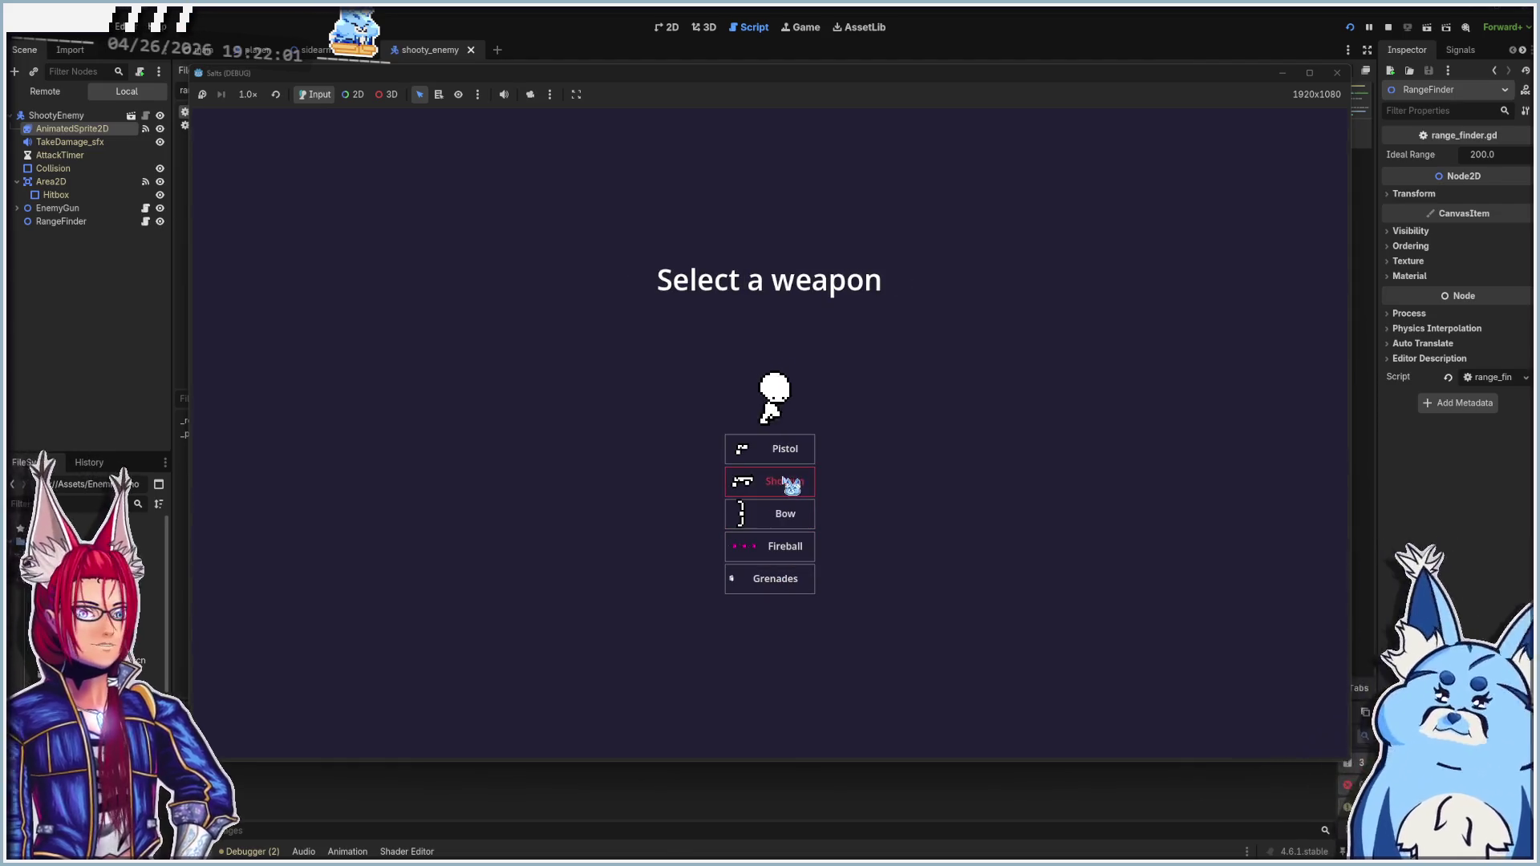
pyautogui.click(779, 507)
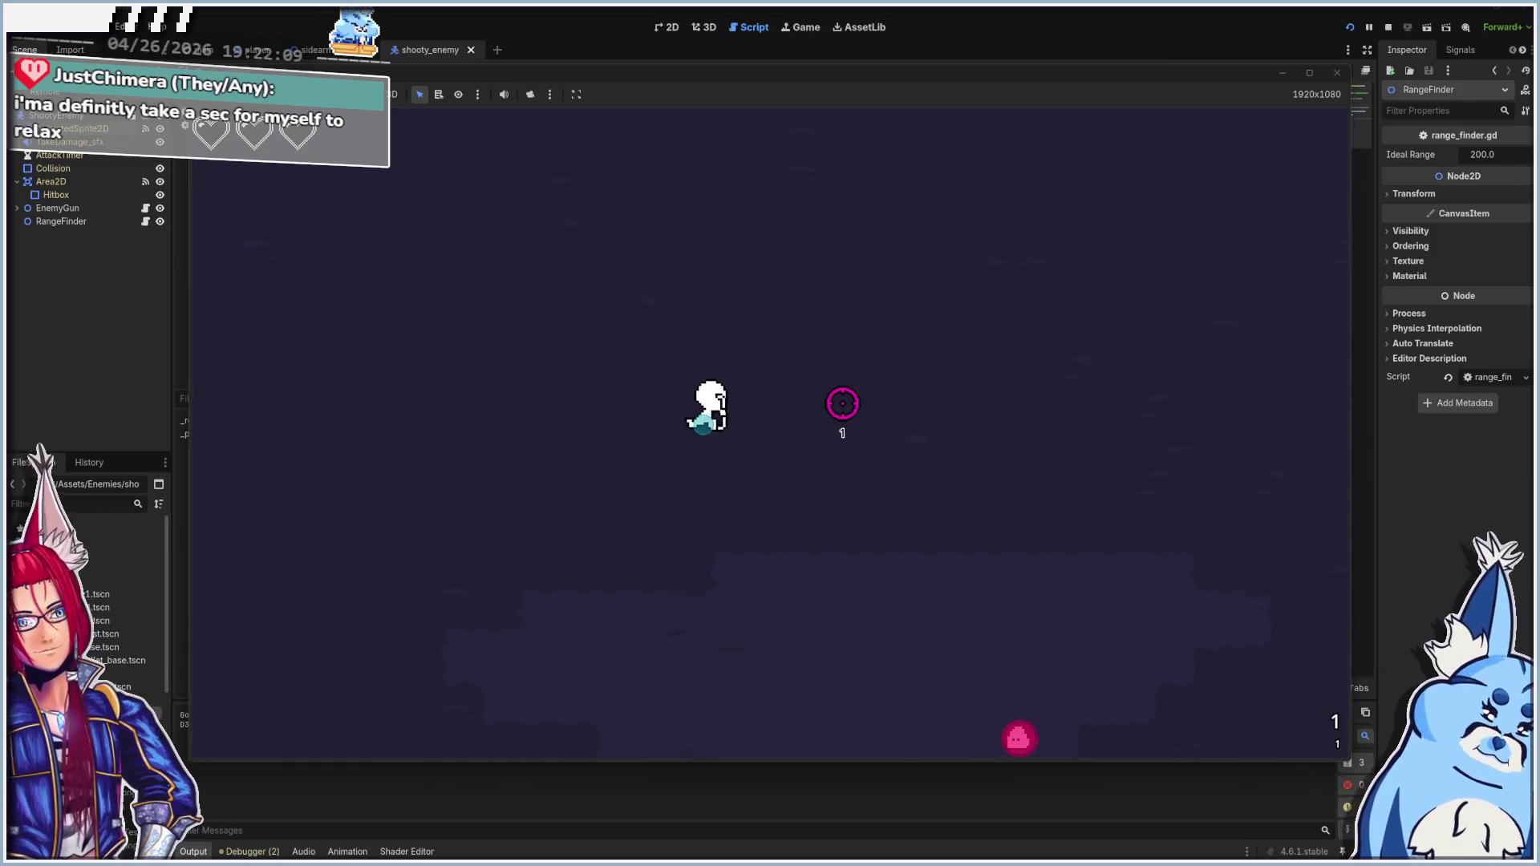
# Move the player around the arena with WASD, dodging the pink ranged enemies
pyautogui.press('s')
pyautogui.press('a')
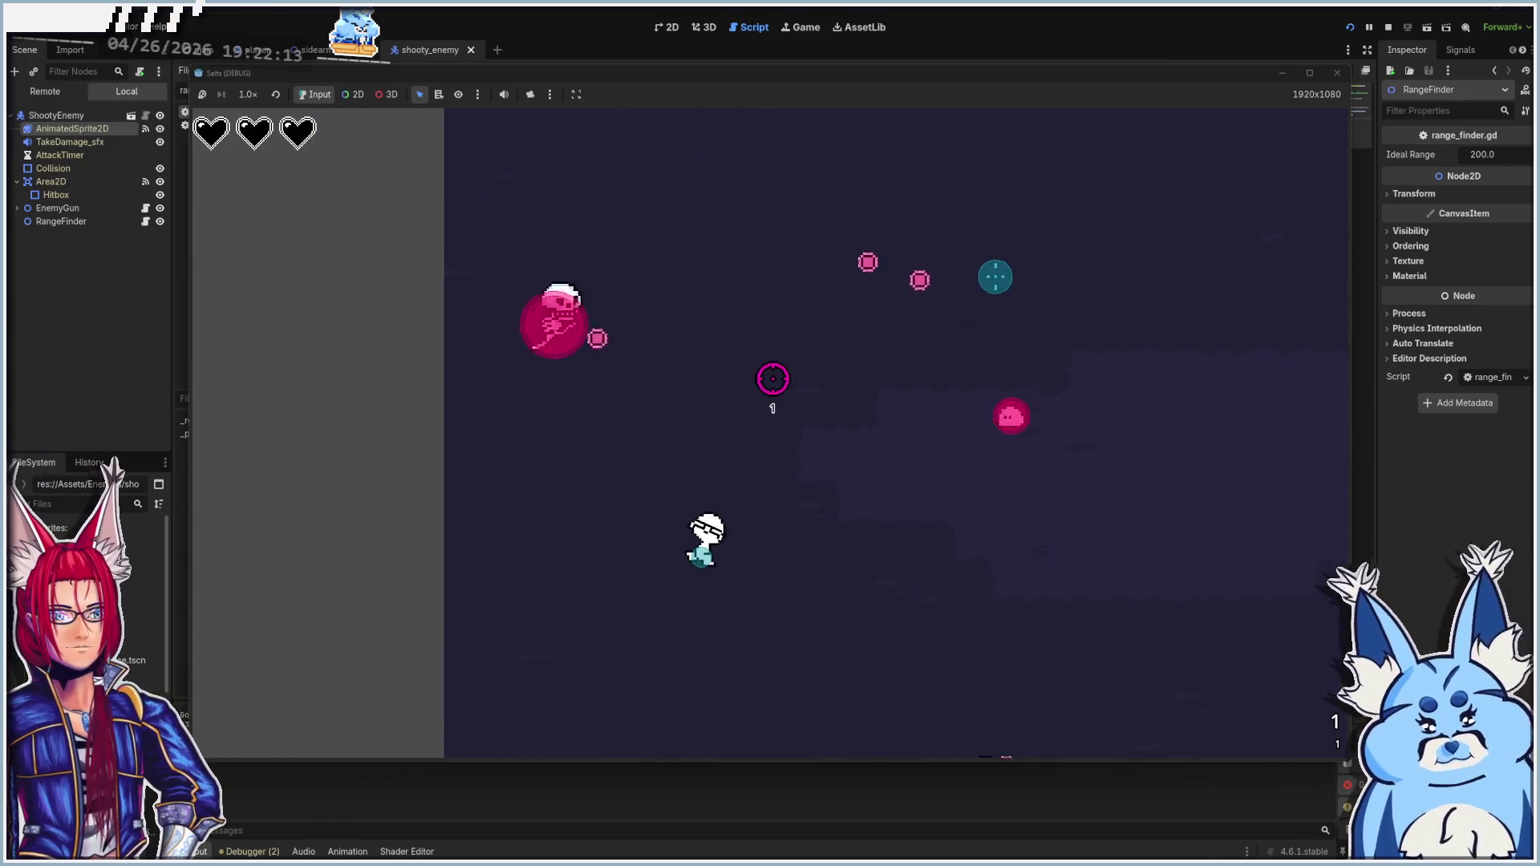
pyautogui.press('w')
pyautogui.press('a')
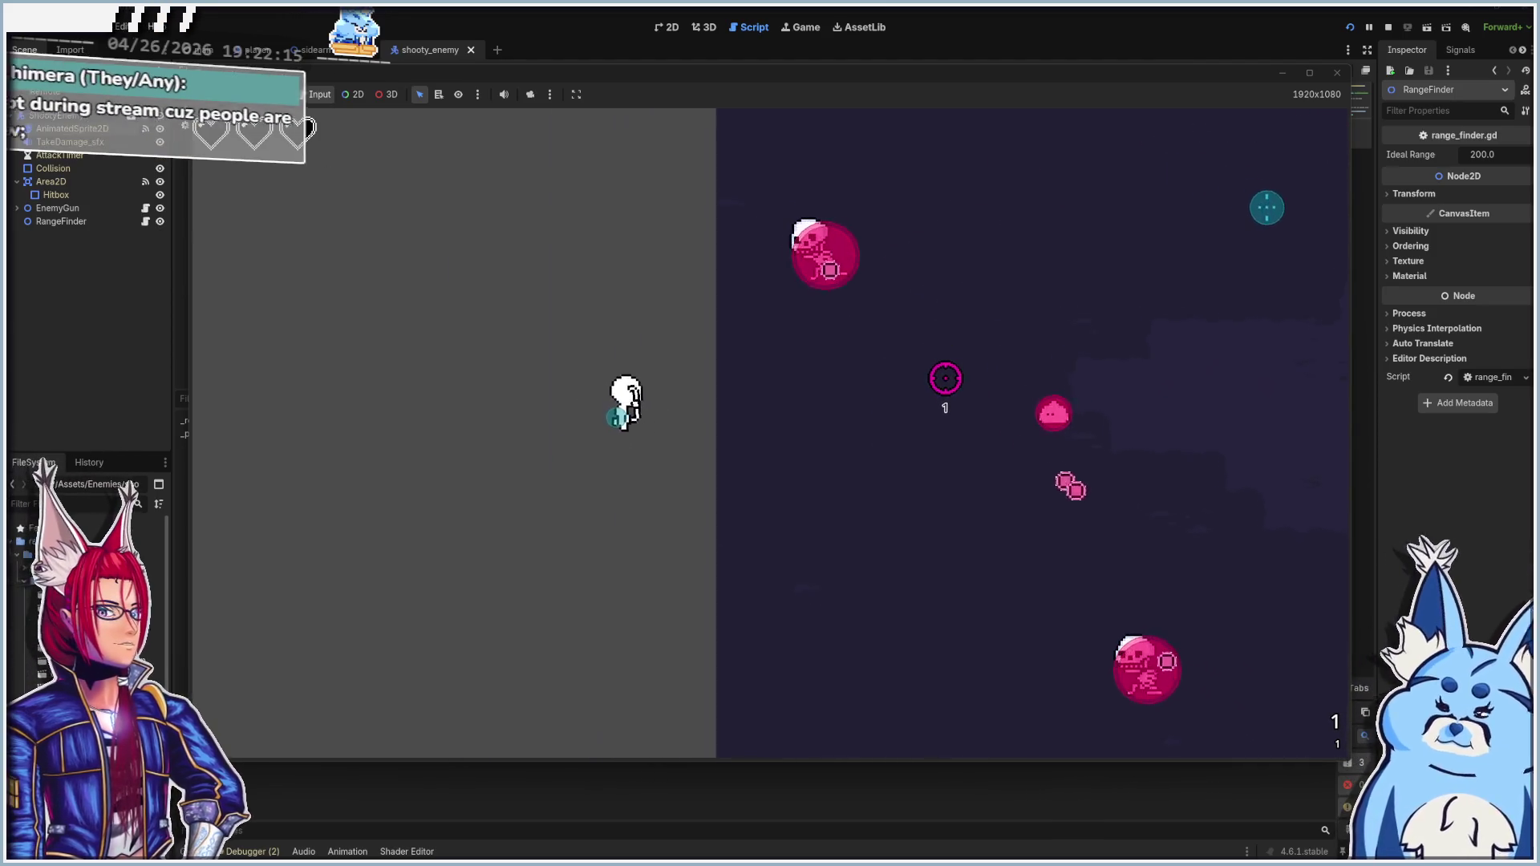
pyautogui.press('w')
pyautogui.press('d')
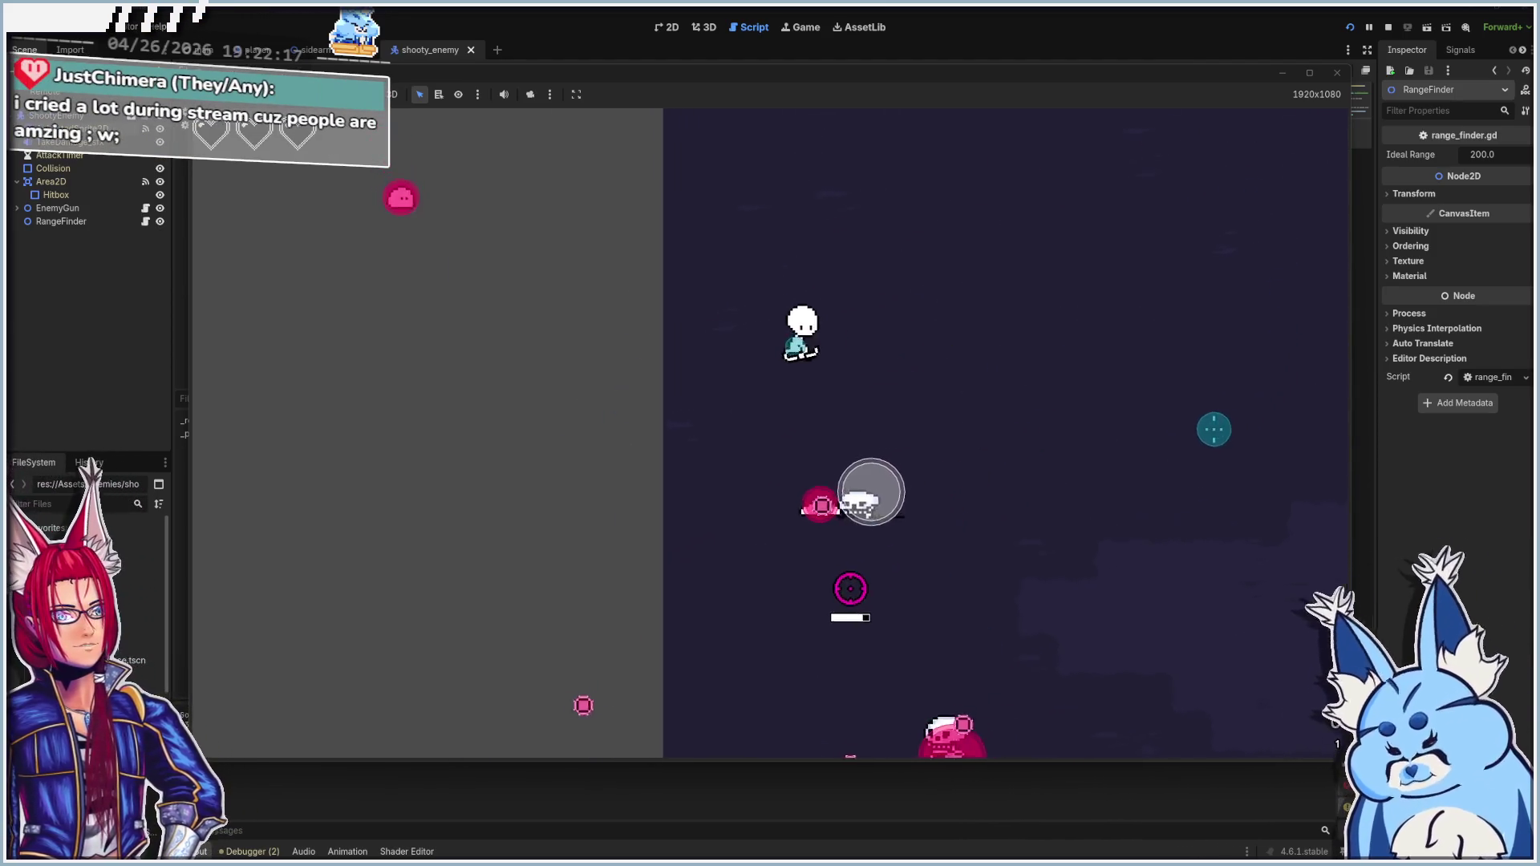
pyautogui.press('a')
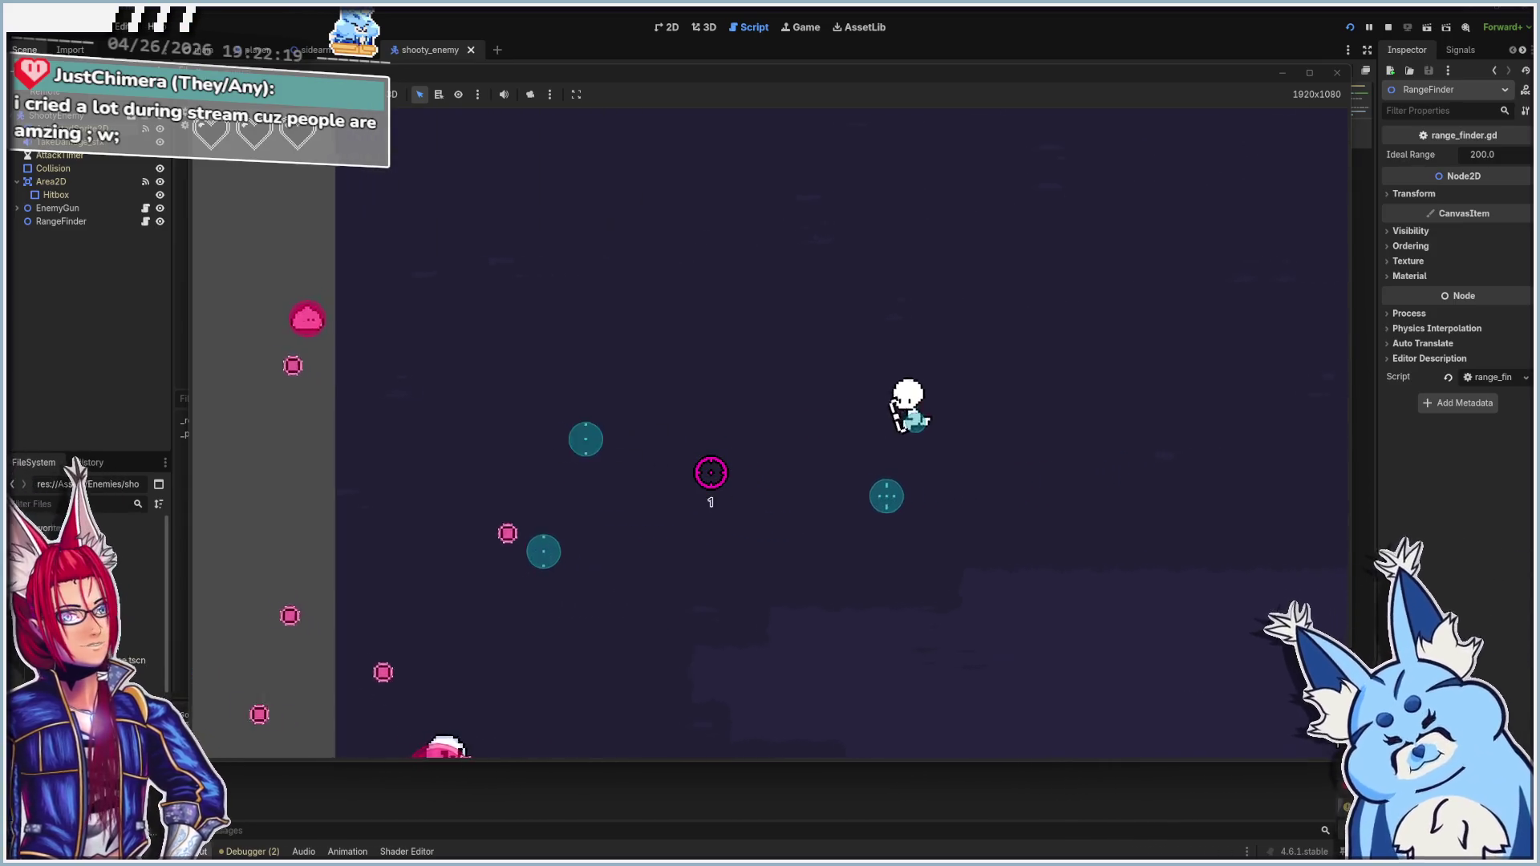
pyautogui.press('s')
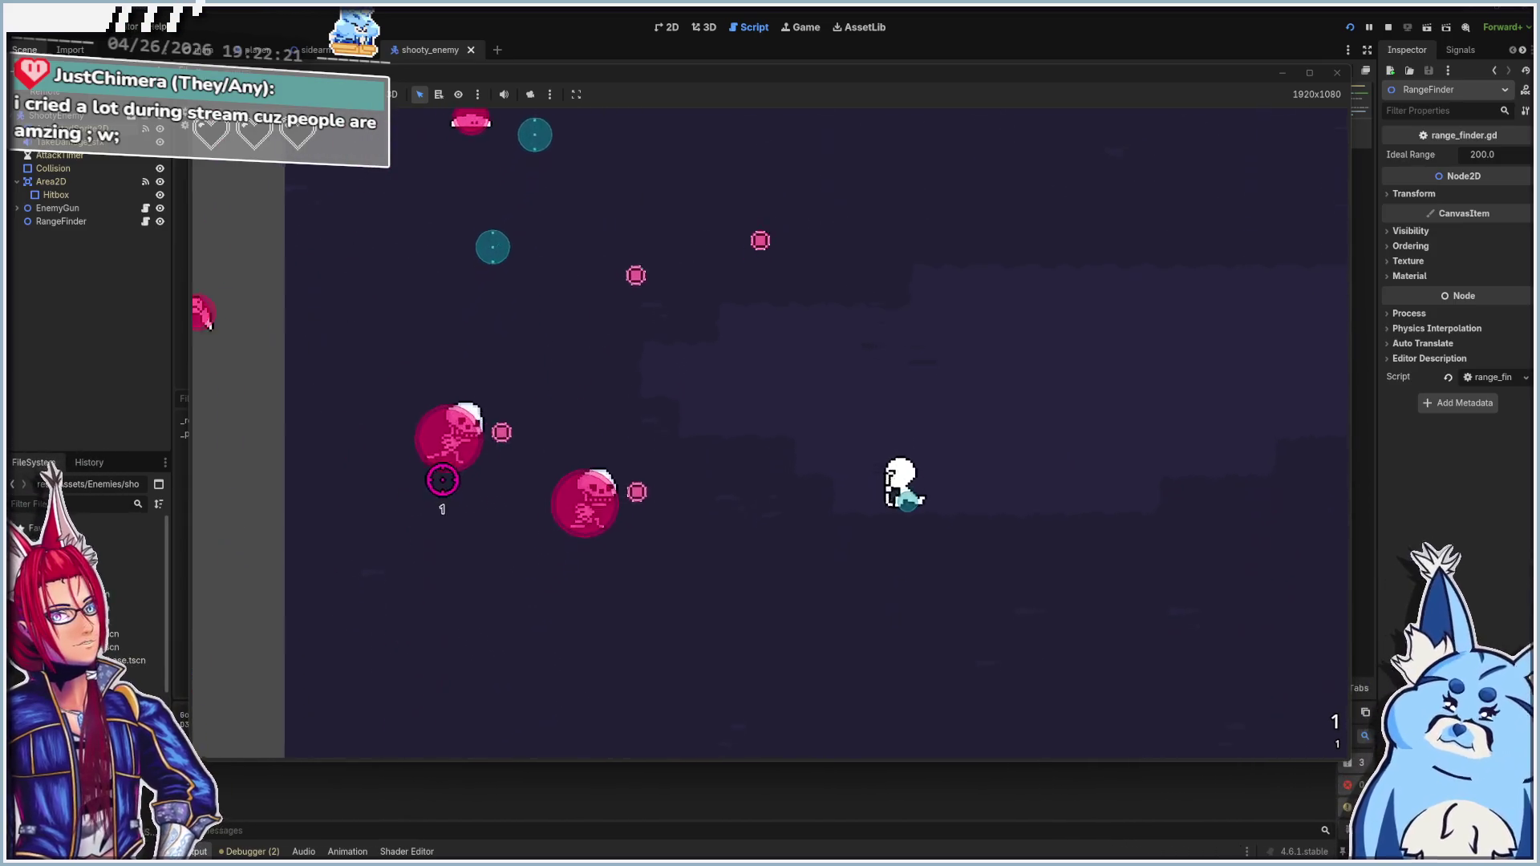
pyautogui.press('a')
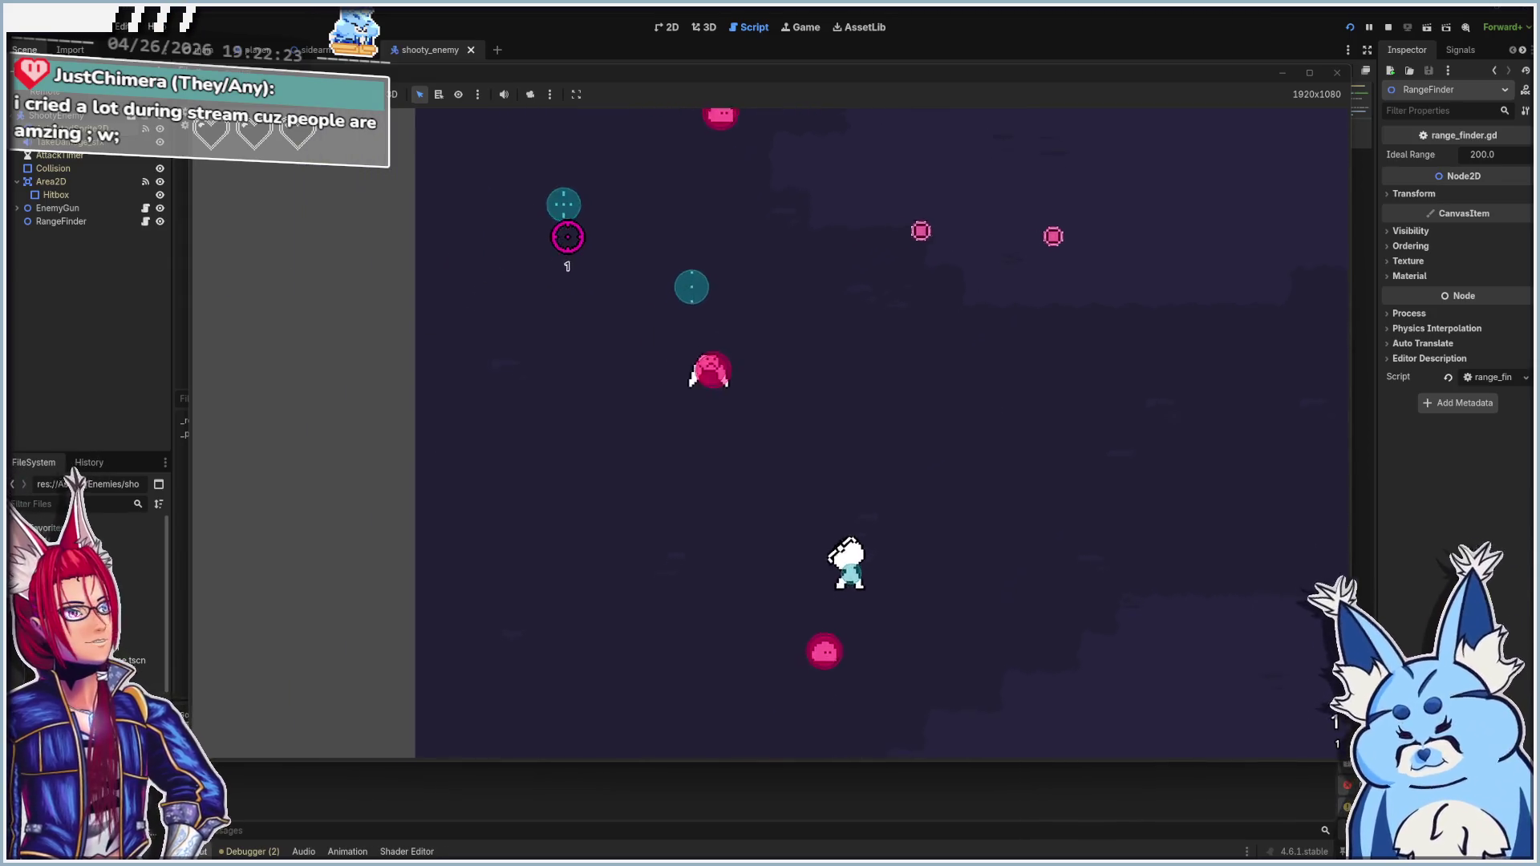
pyautogui.press('w')
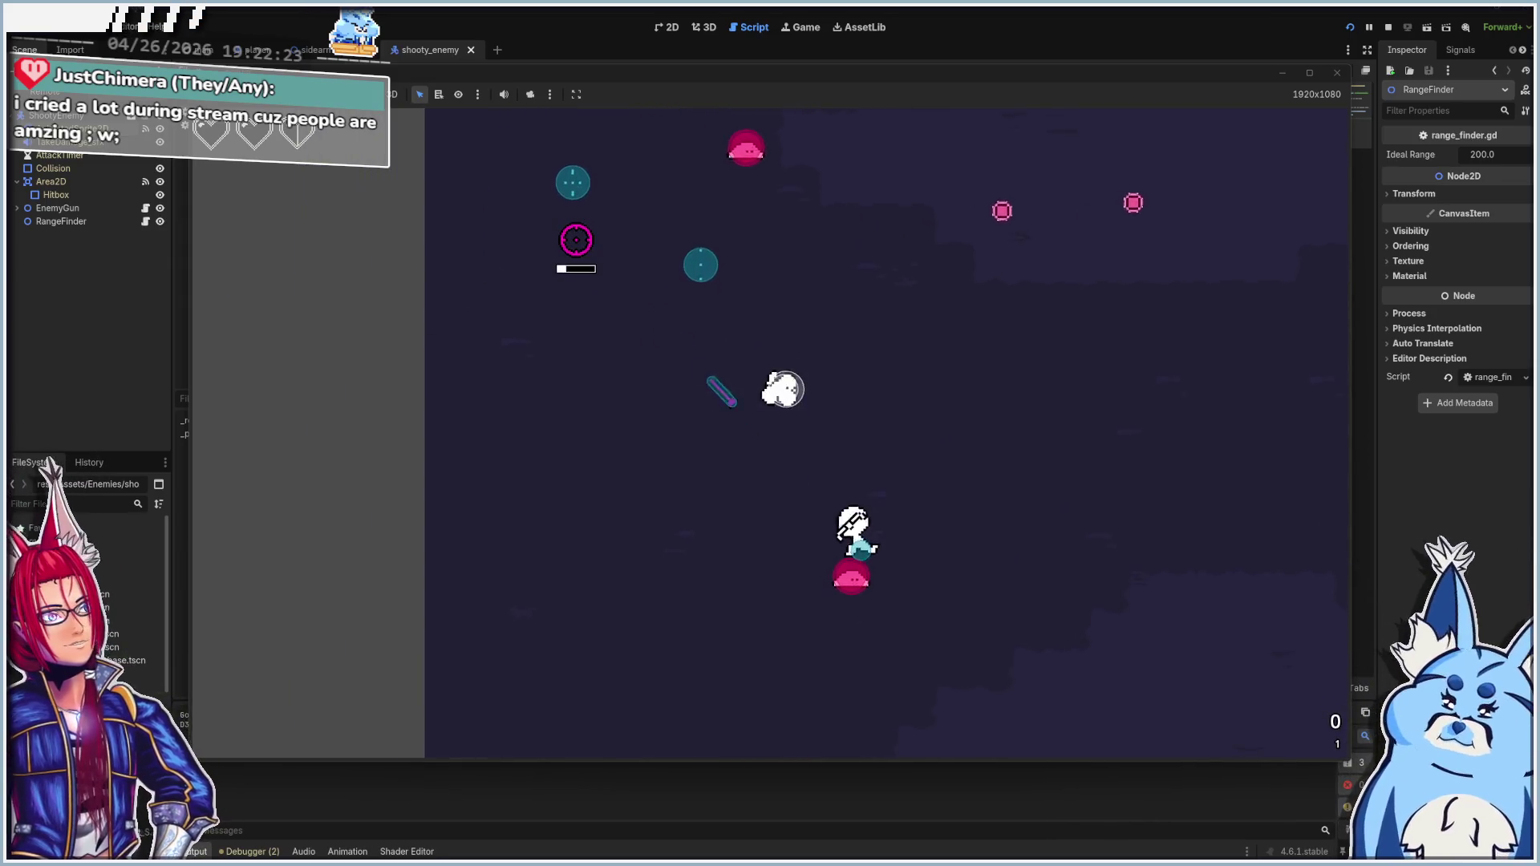
pyautogui.press('d')
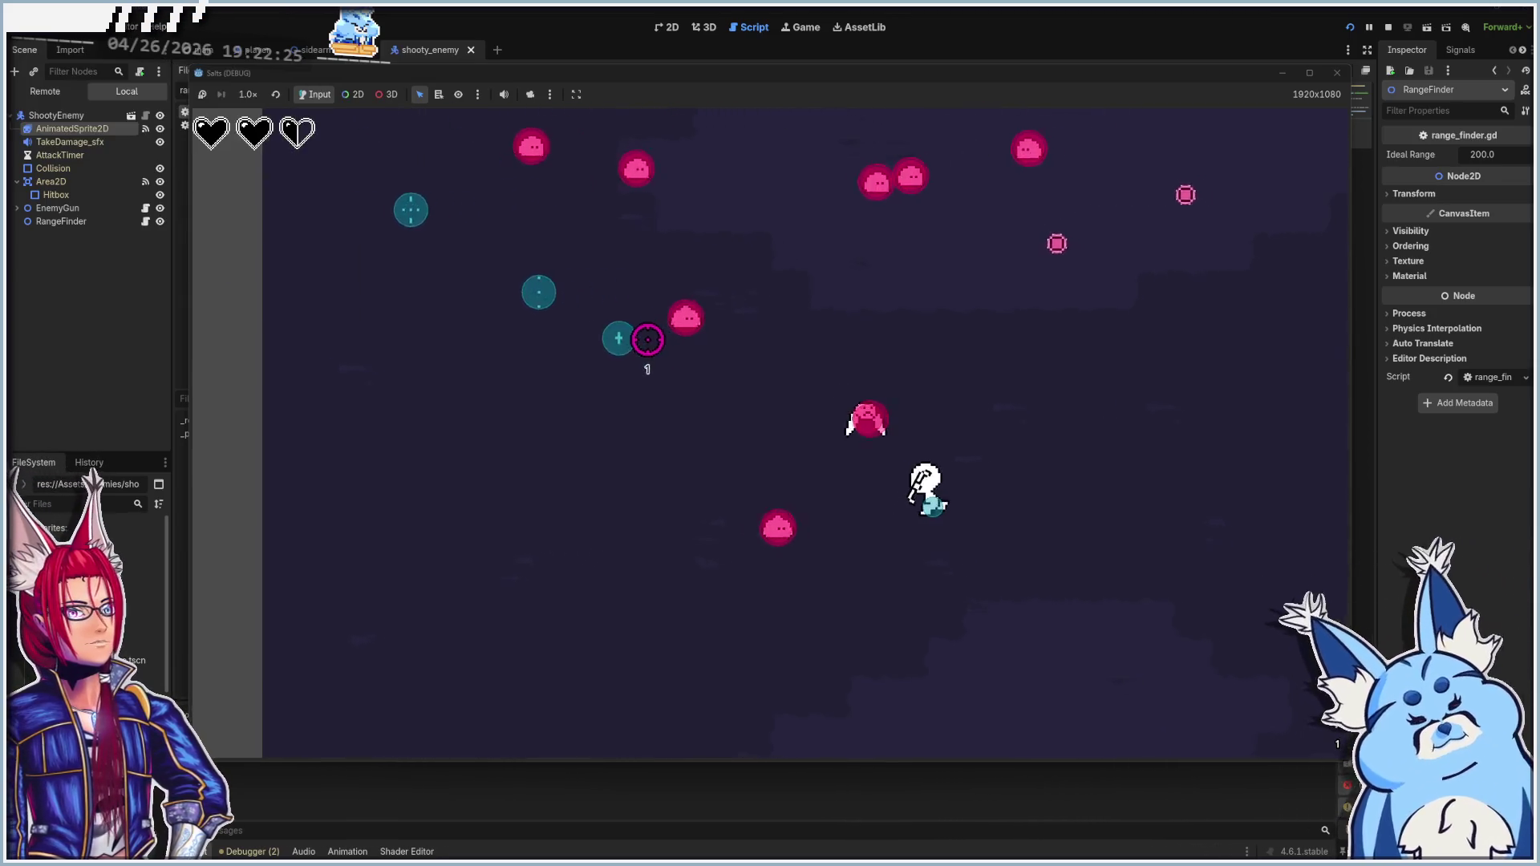
pyautogui.press('d')
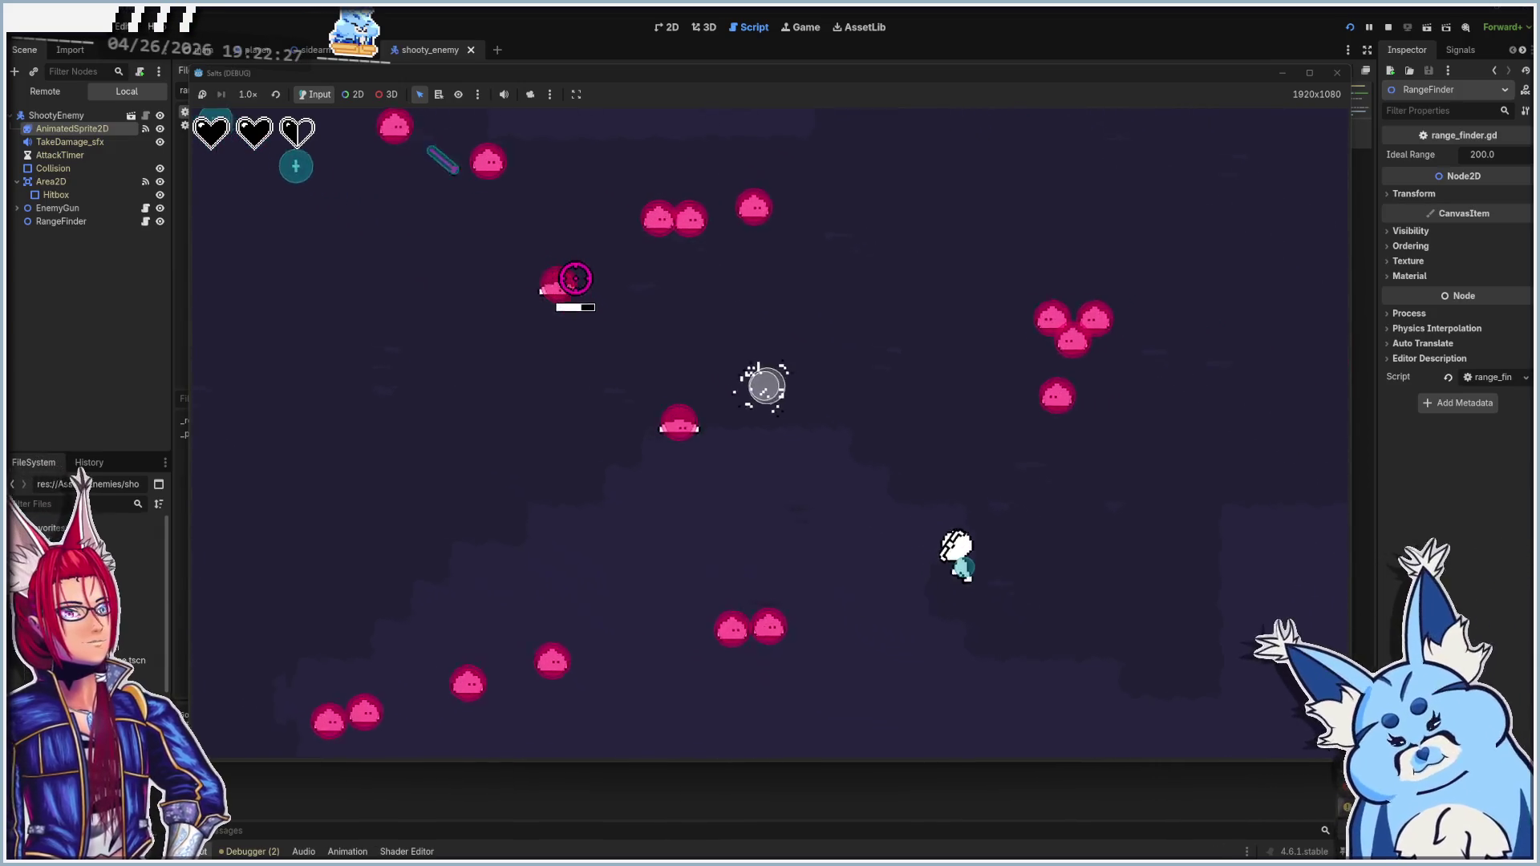
pyautogui.press('w')
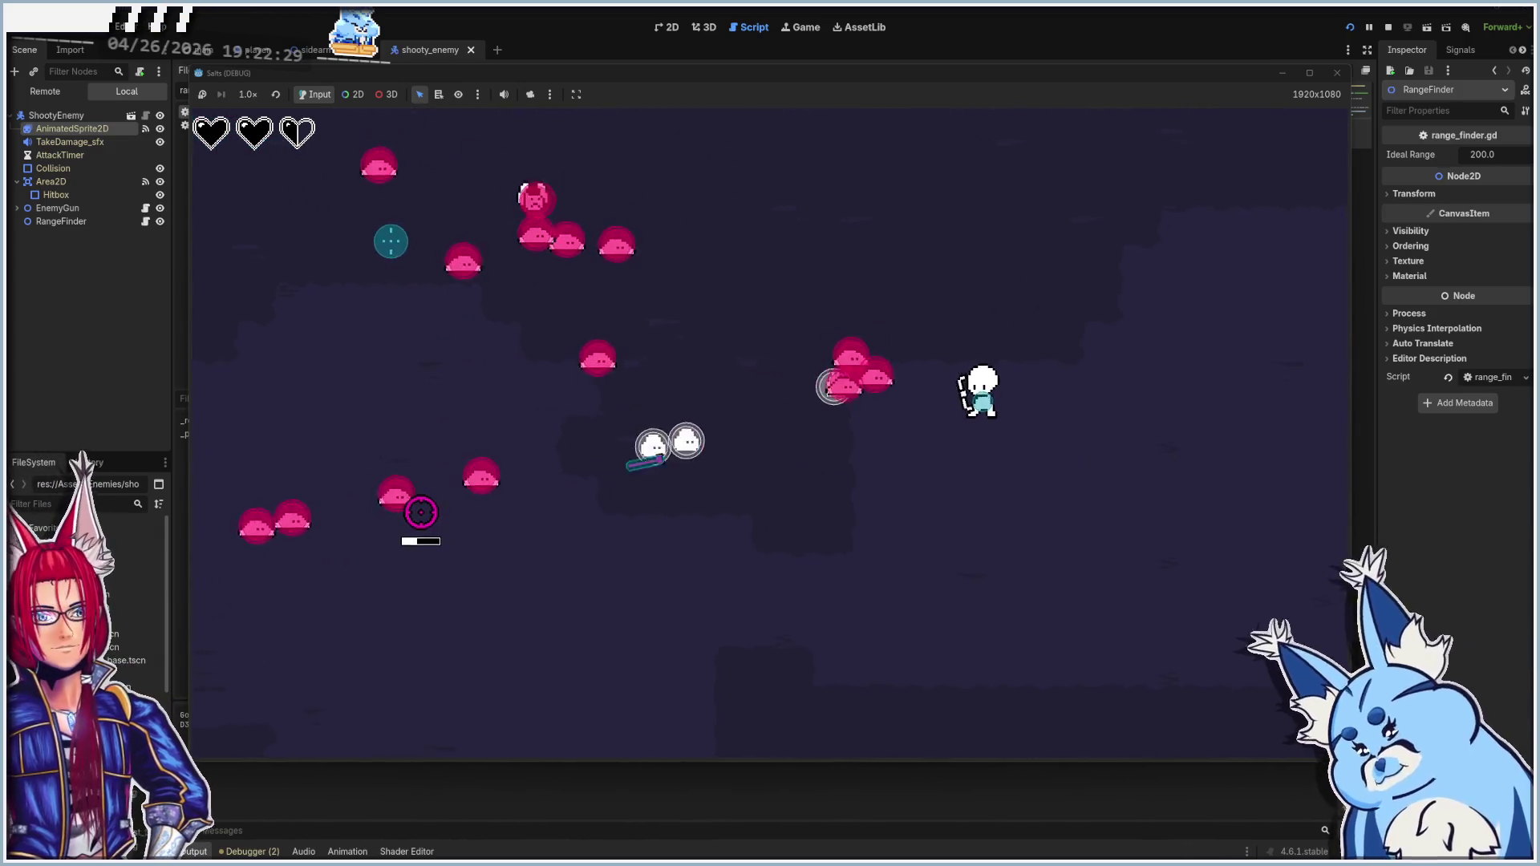
pyautogui.press('d')
pyautogui.press('s')
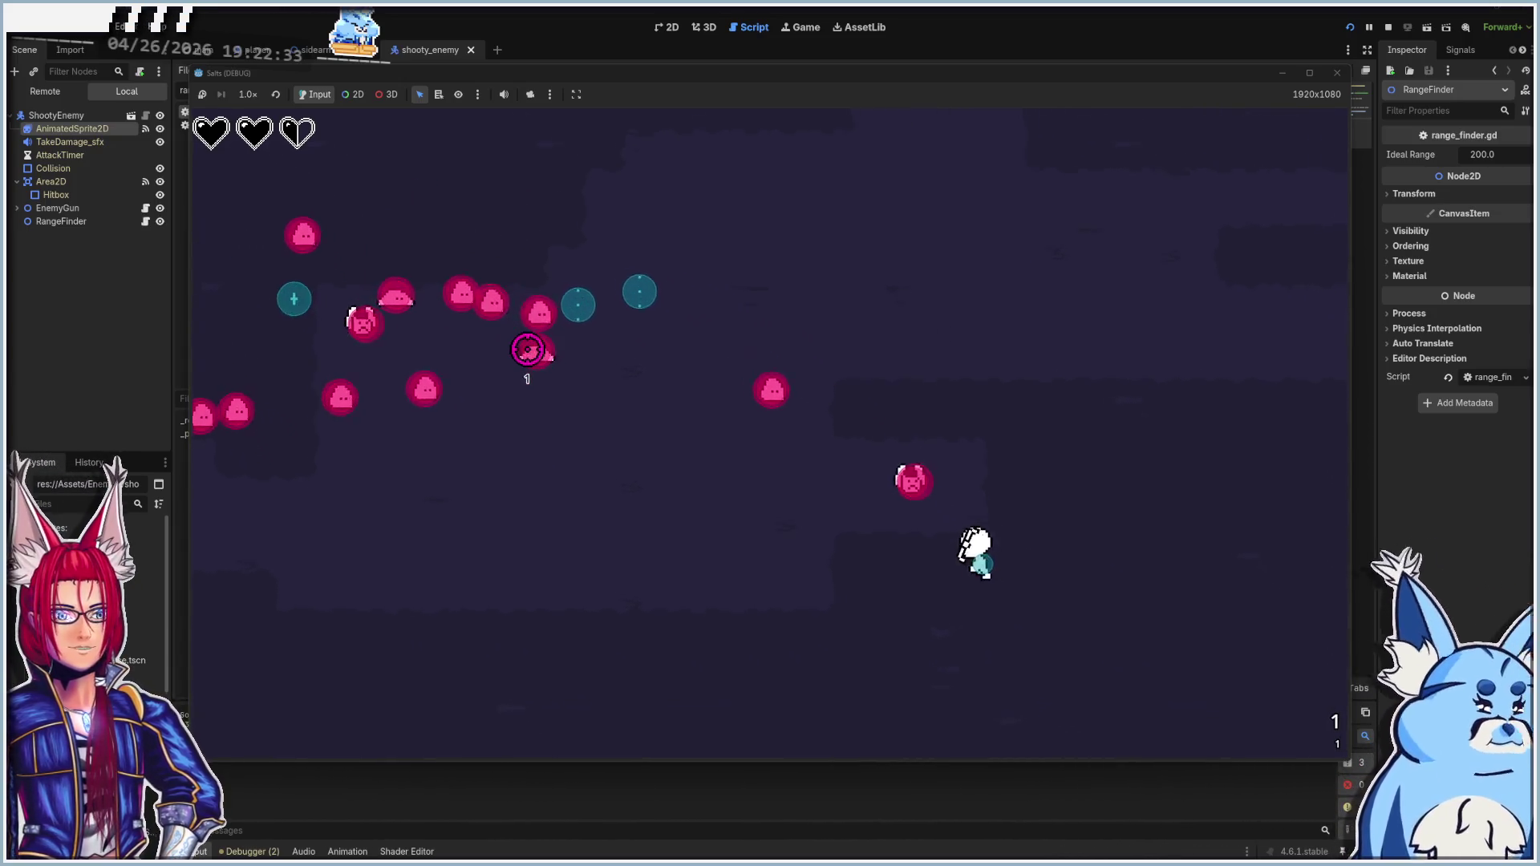
# Keep dodging until Level Up appears, then take the Butt Slash upgrade
pyautogui.press('w')
pyautogui.press('d')
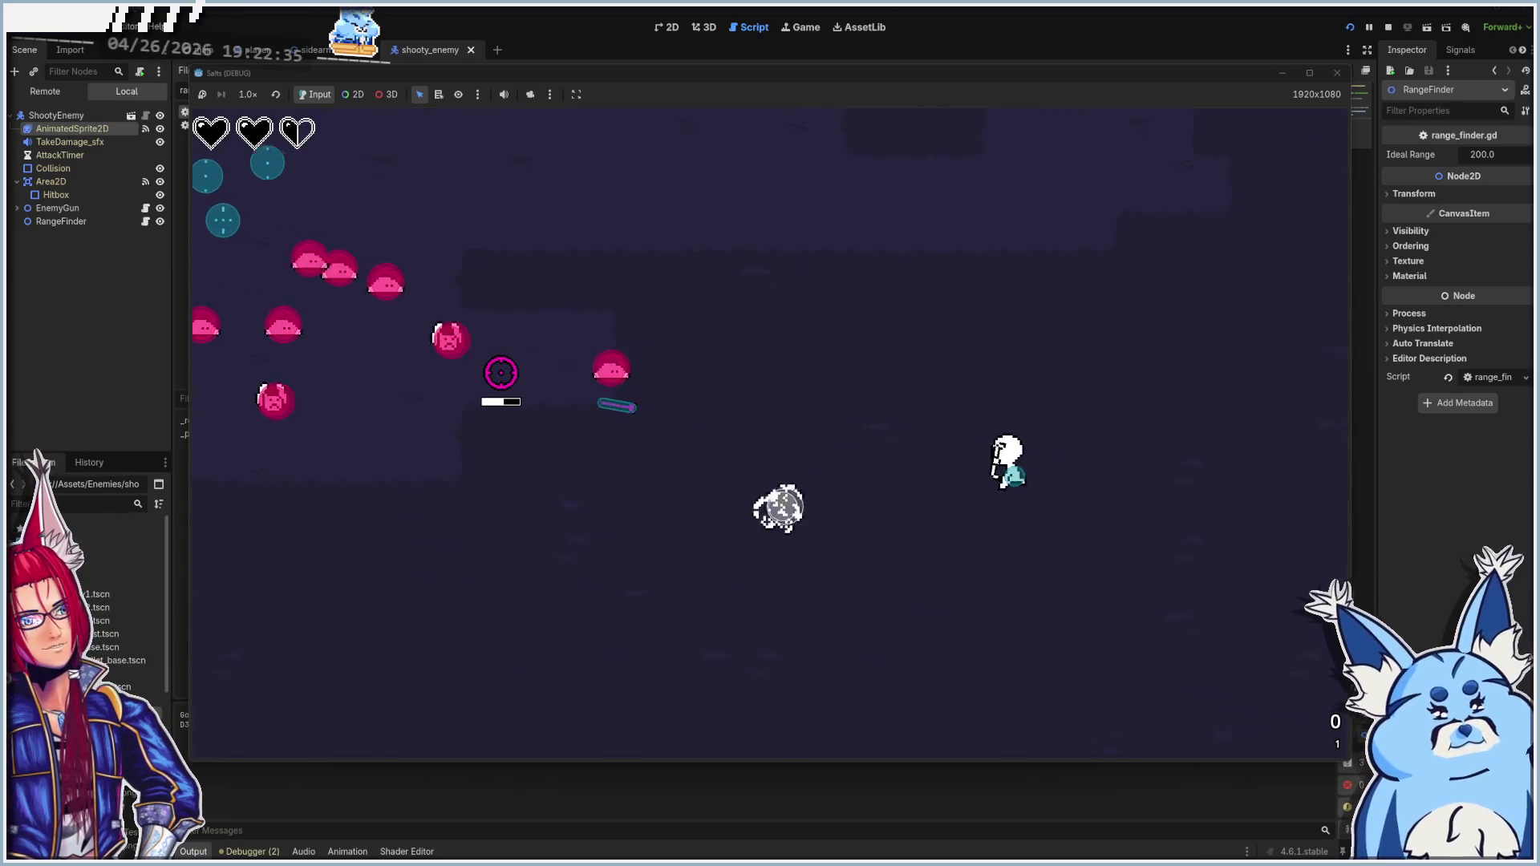
pyautogui.press('a')
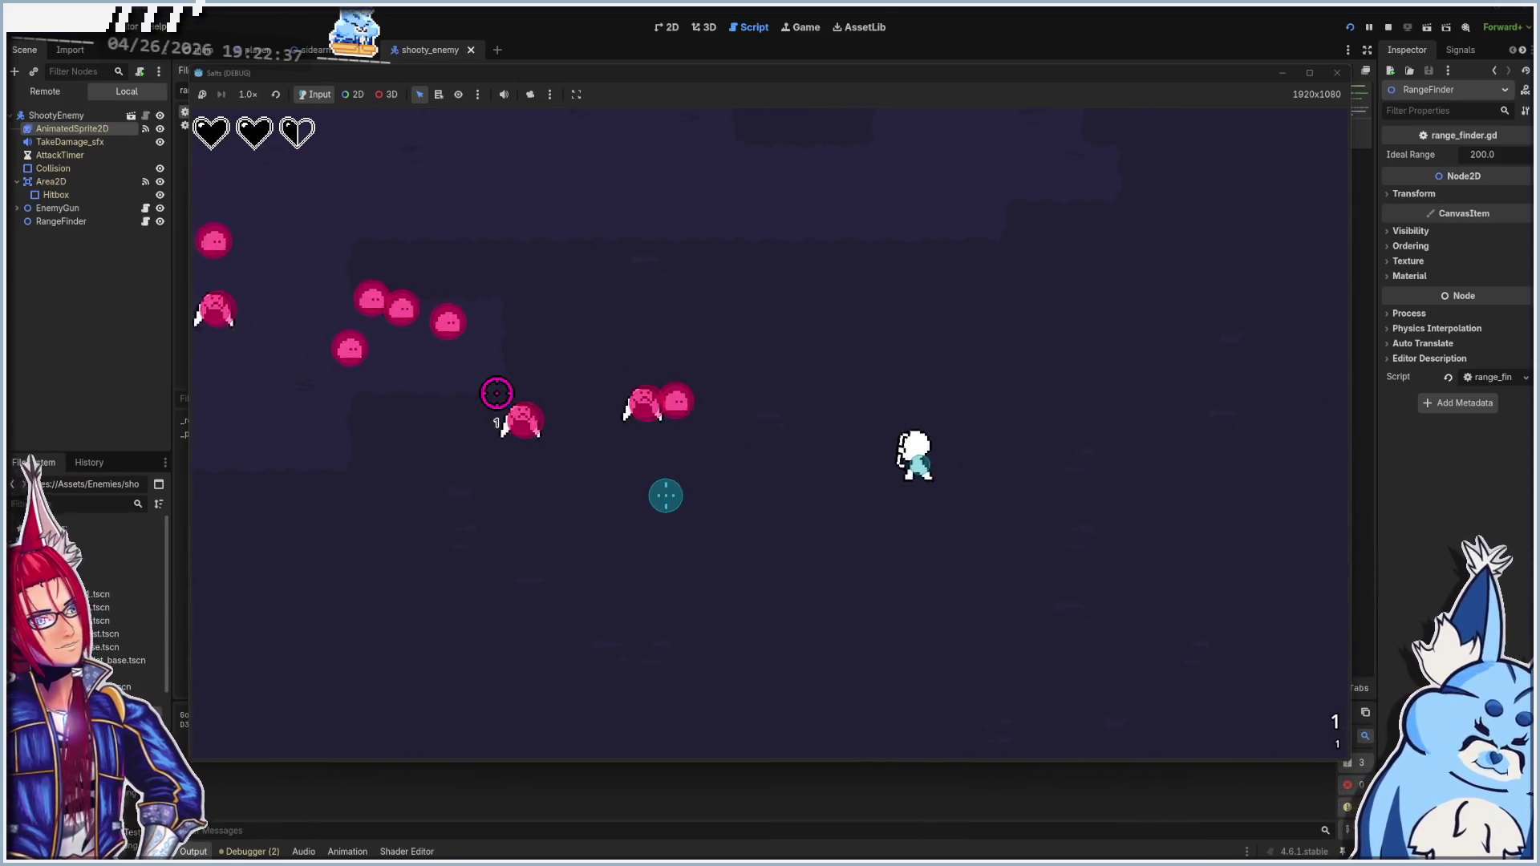
pyautogui.press('d')
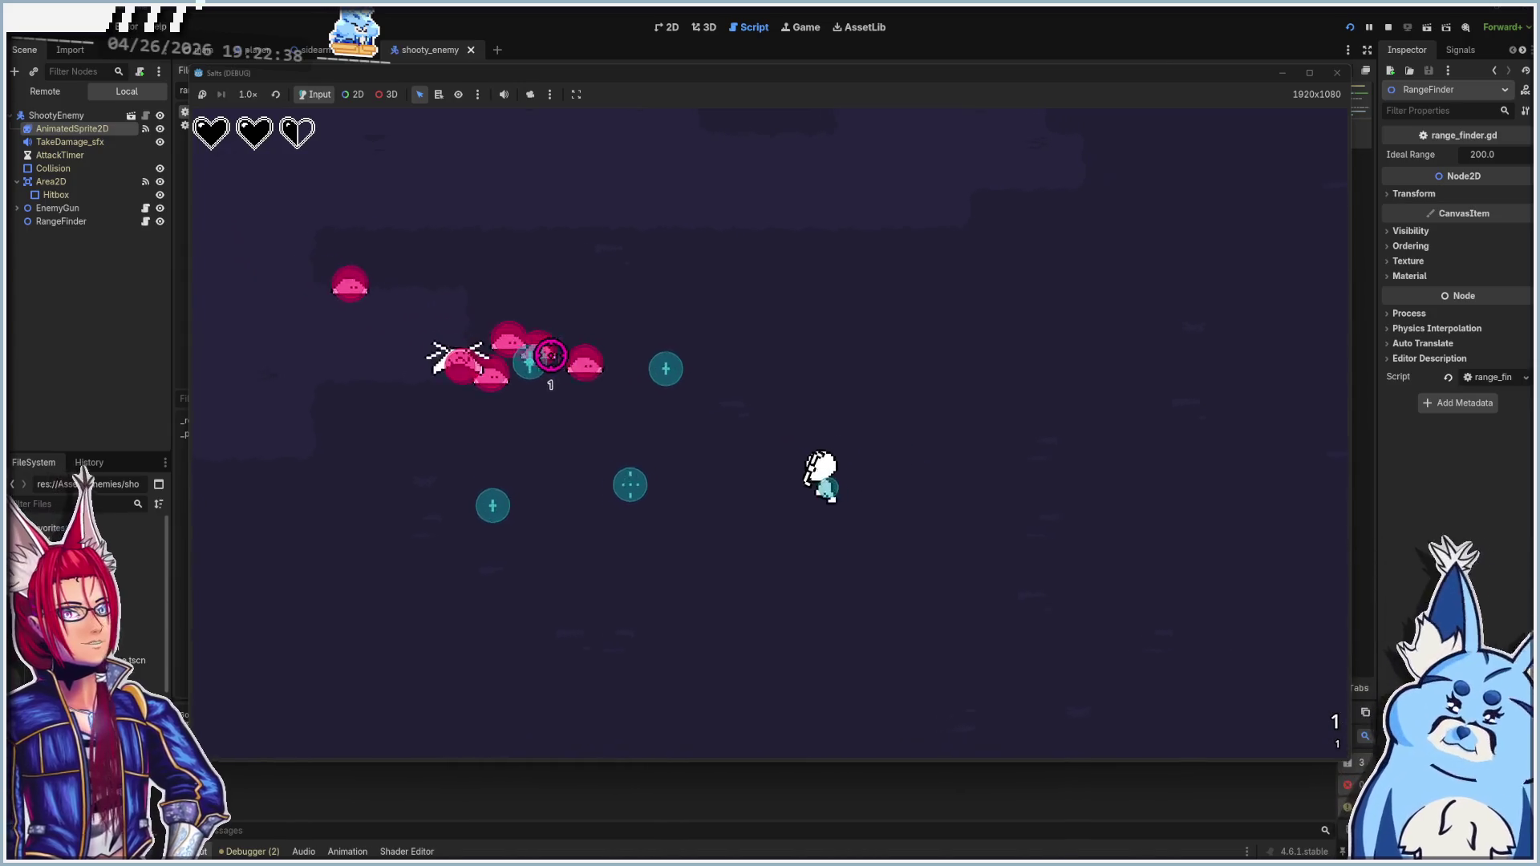
pyautogui.press('a')
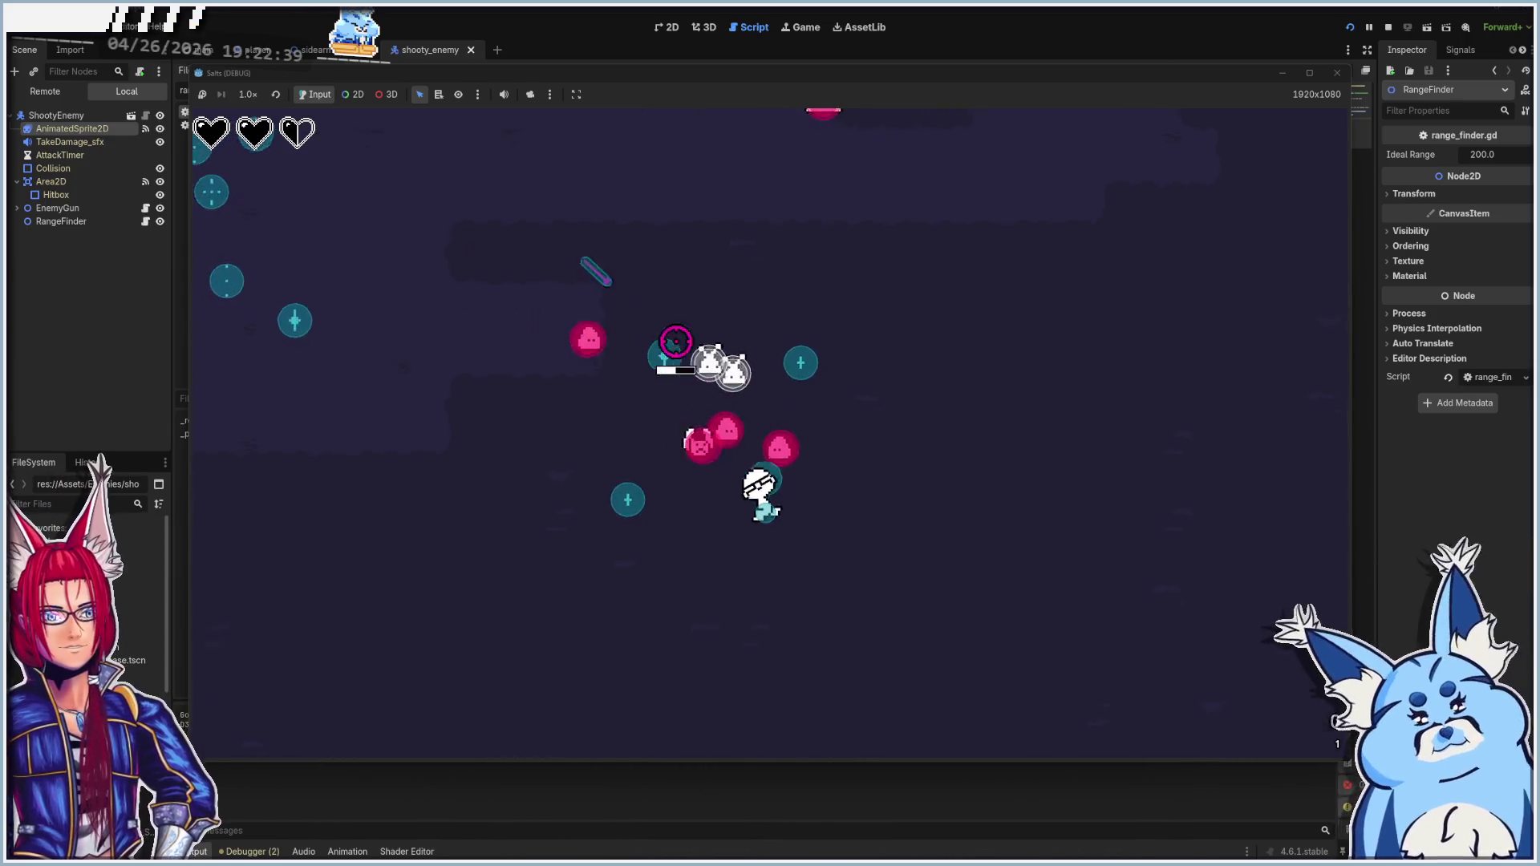
pyautogui.press('w')
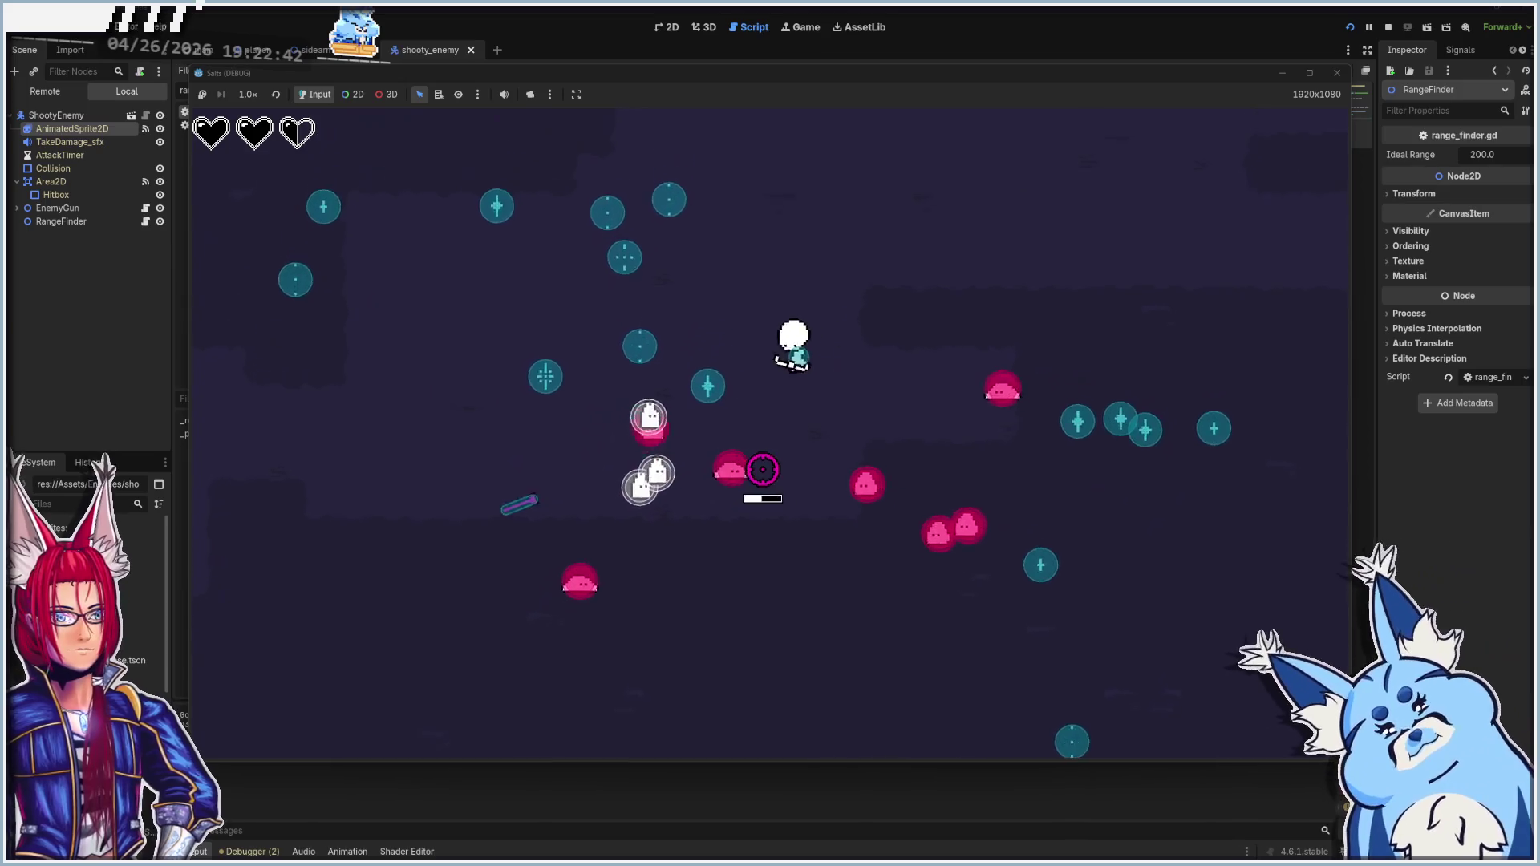
pyautogui.press('a')
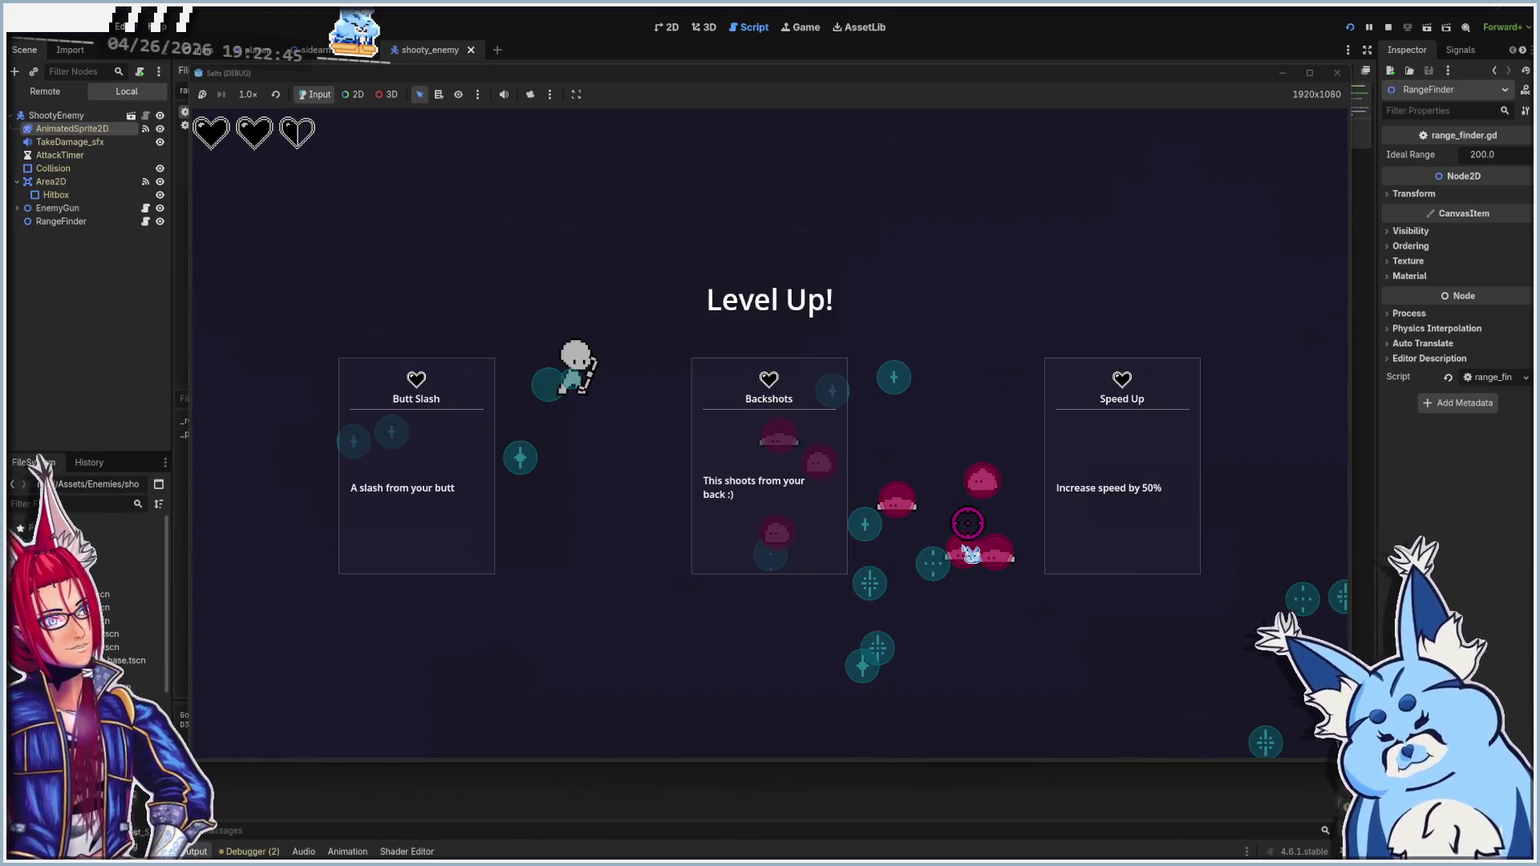
pyautogui.click(442, 478)
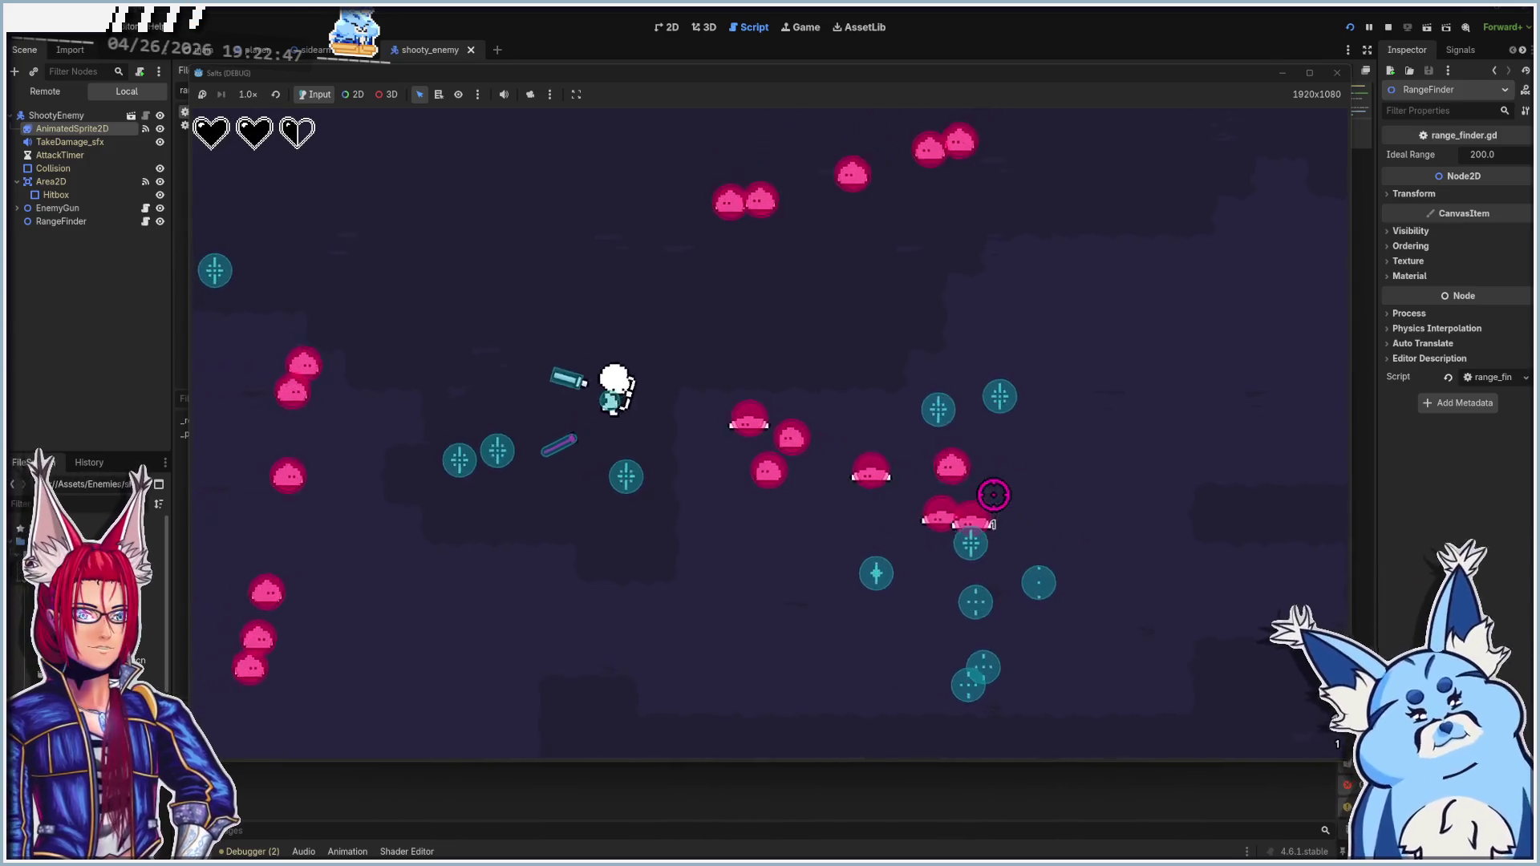
pyautogui.press('s')
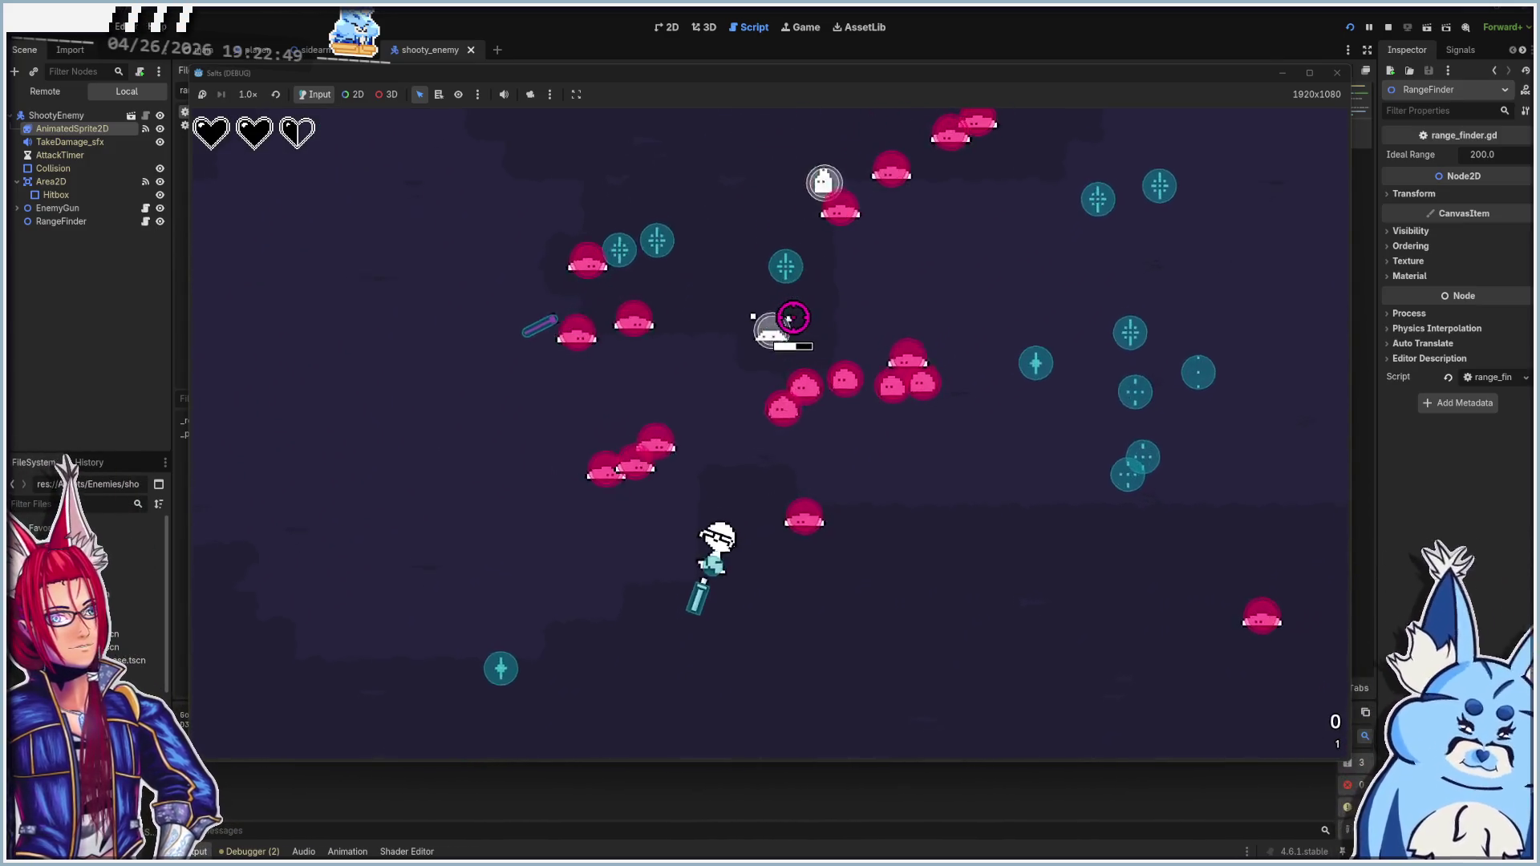
pyautogui.press('s')
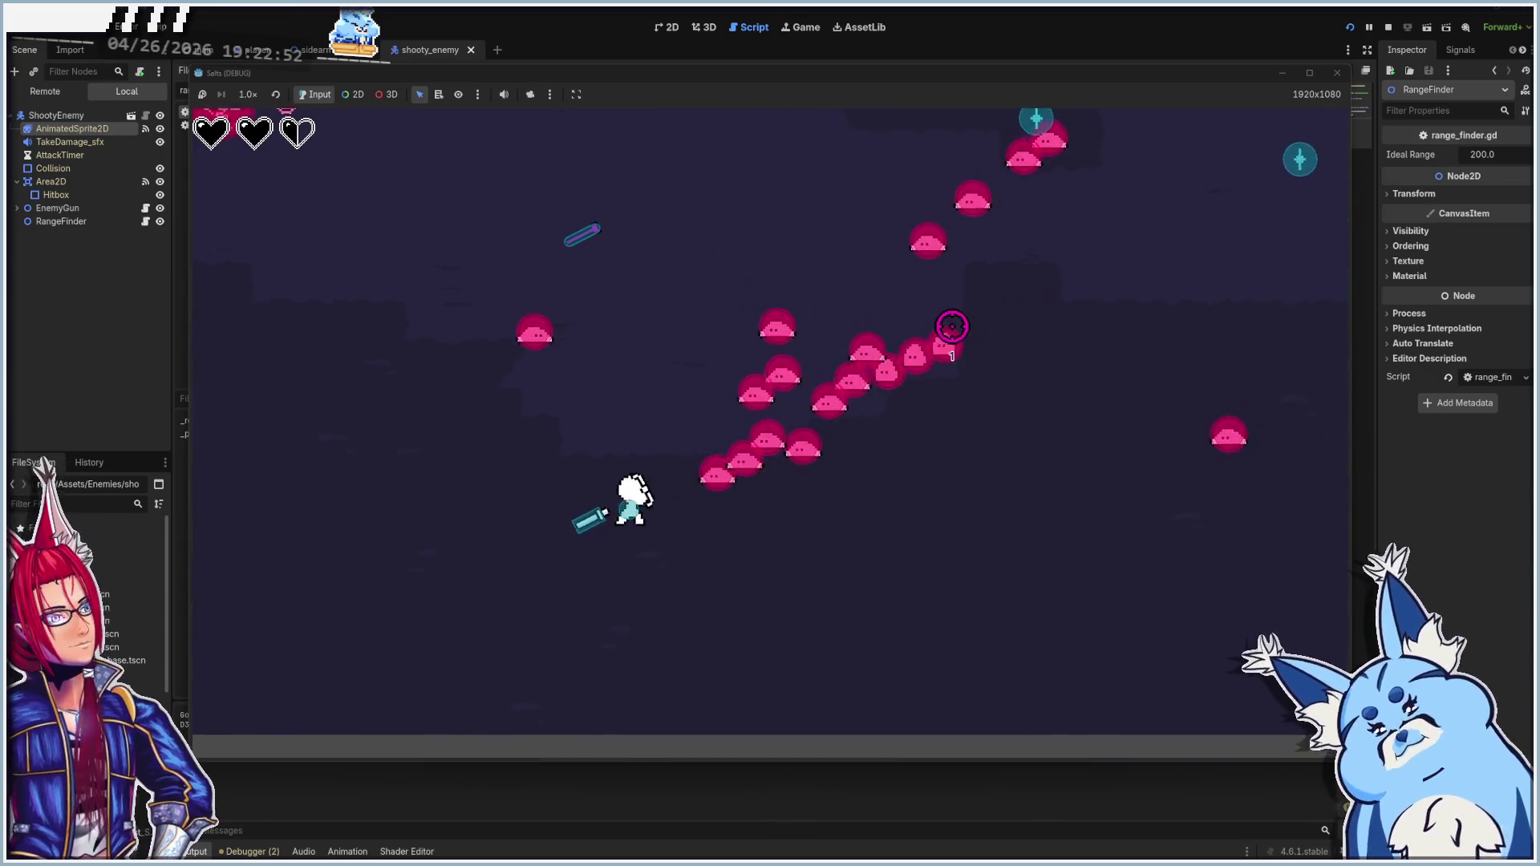
pyautogui.press('s')
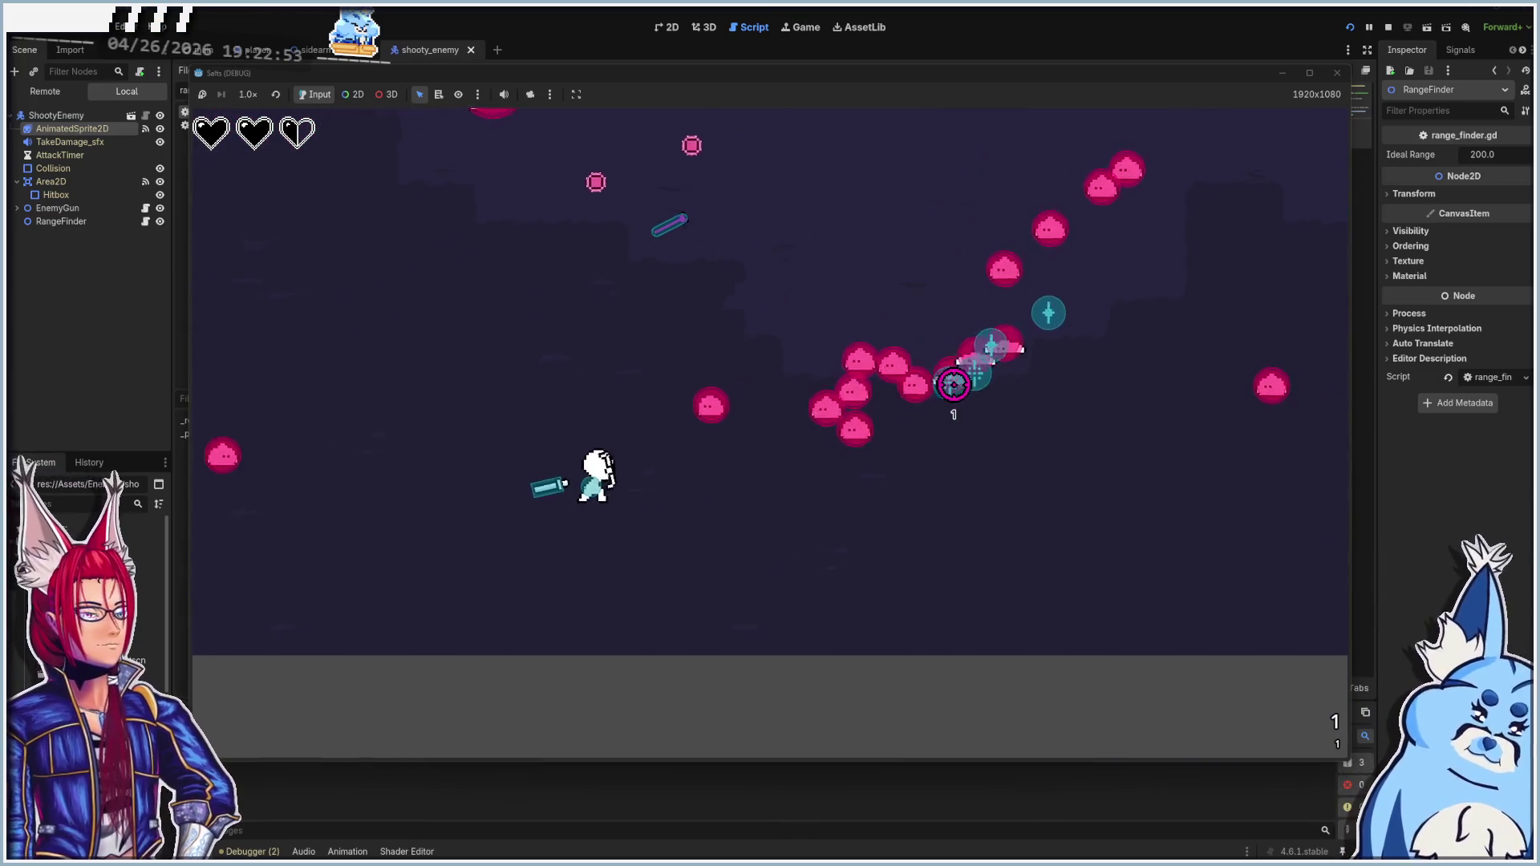
pyautogui.press('w')
pyautogui.press('a')
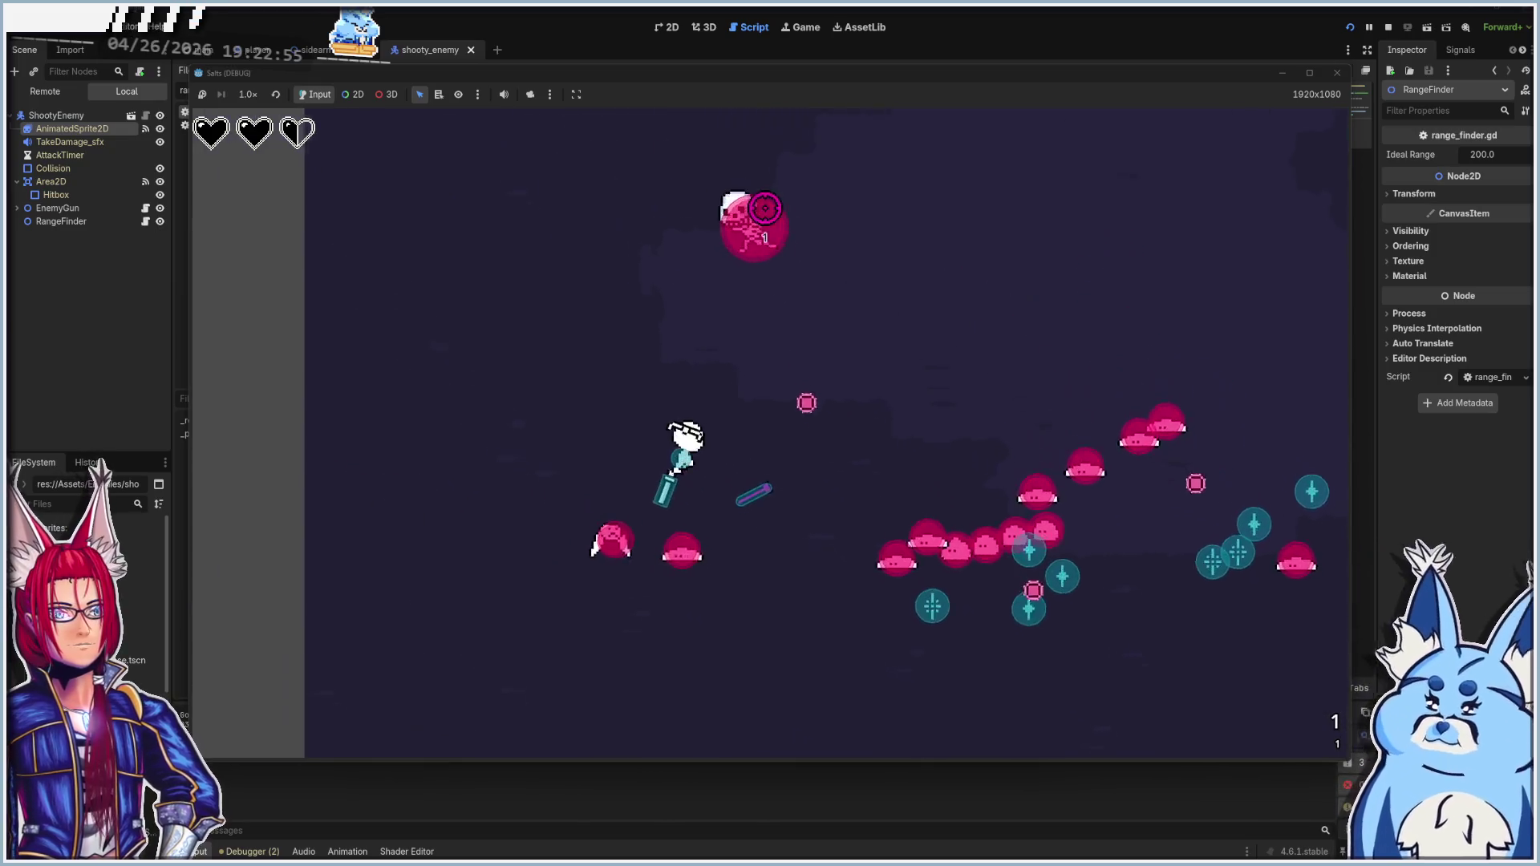
pyautogui.press('w')
pyautogui.press('a')
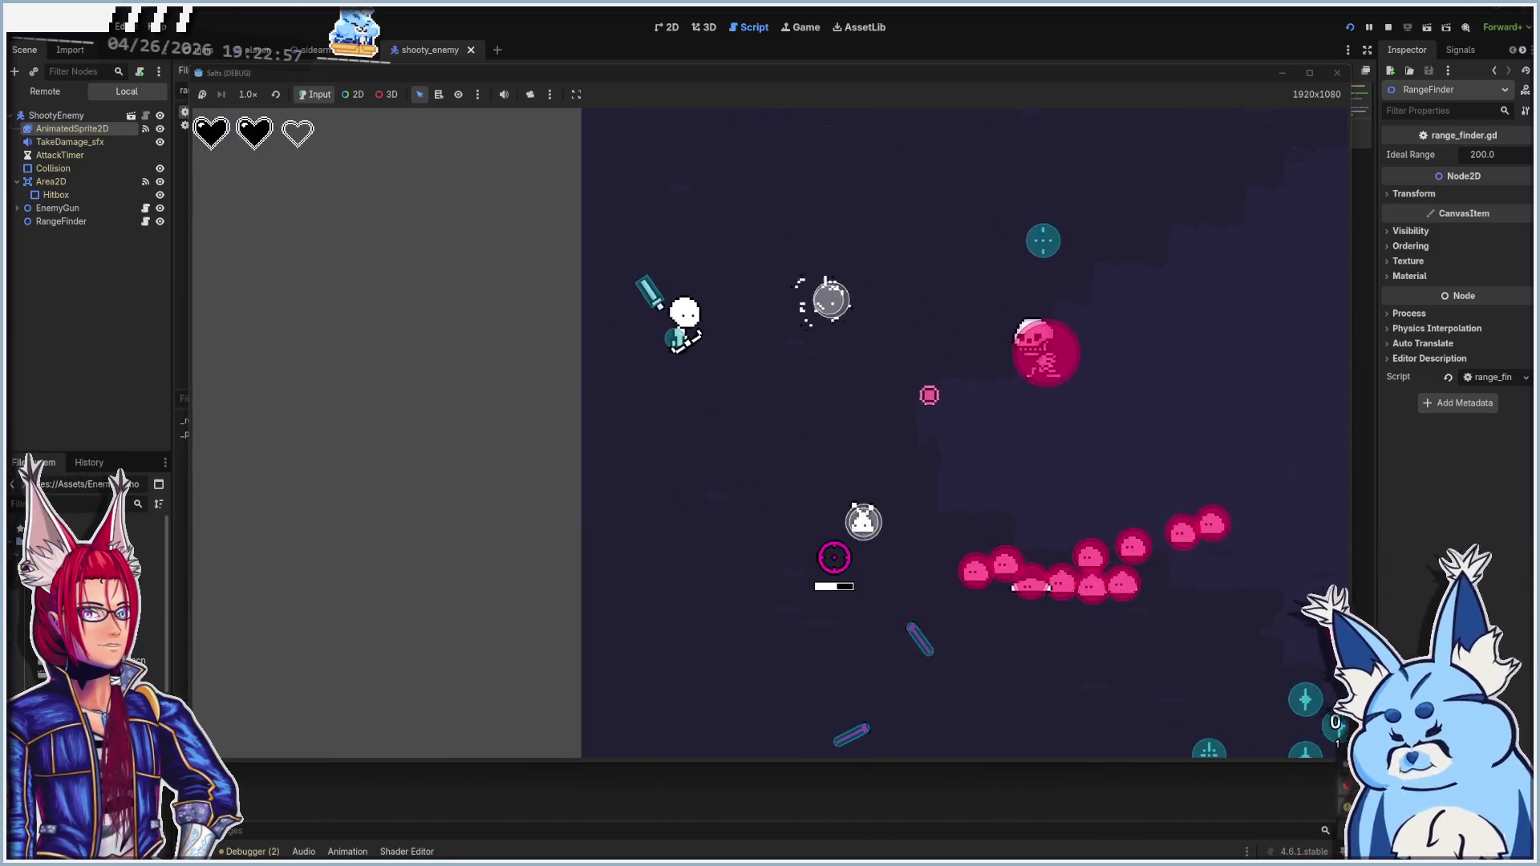
pyautogui.press('s')
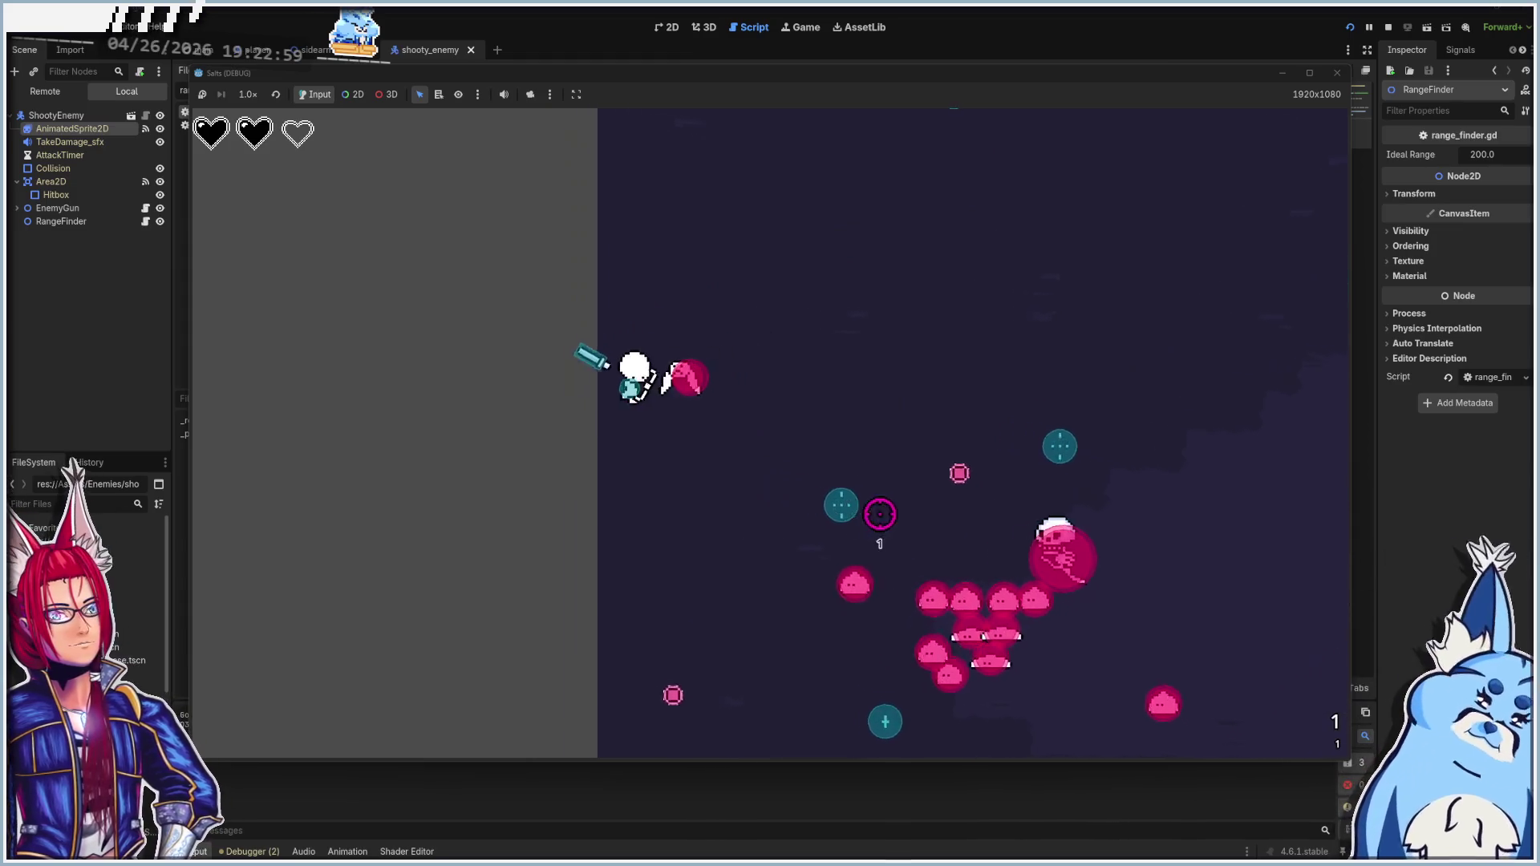
pyautogui.press('a')
pyautogui.press('s')
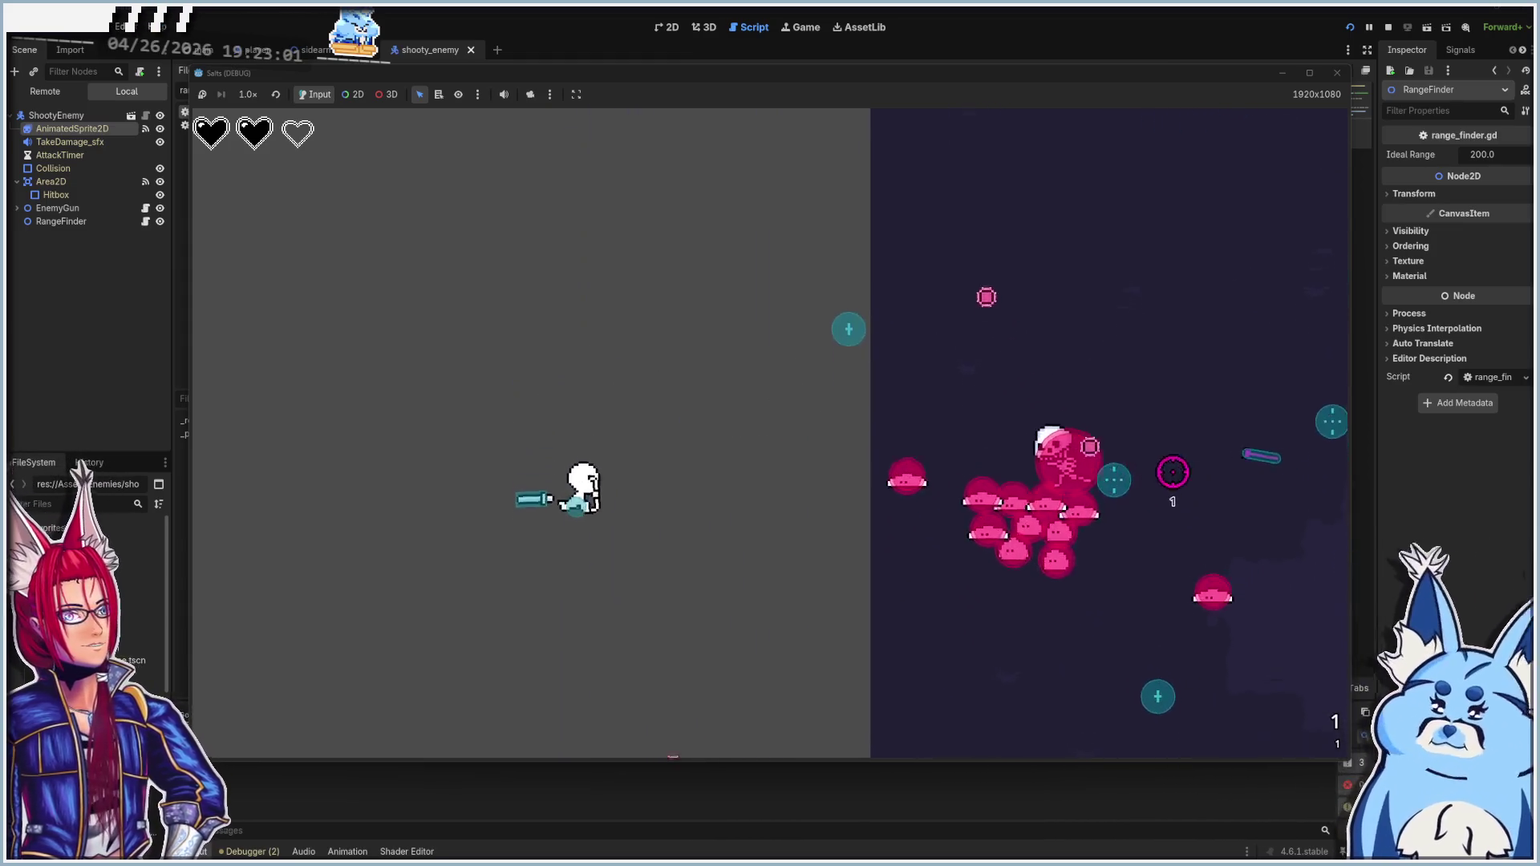
pyautogui.press('s')
pyautogui.click(1031, 369)
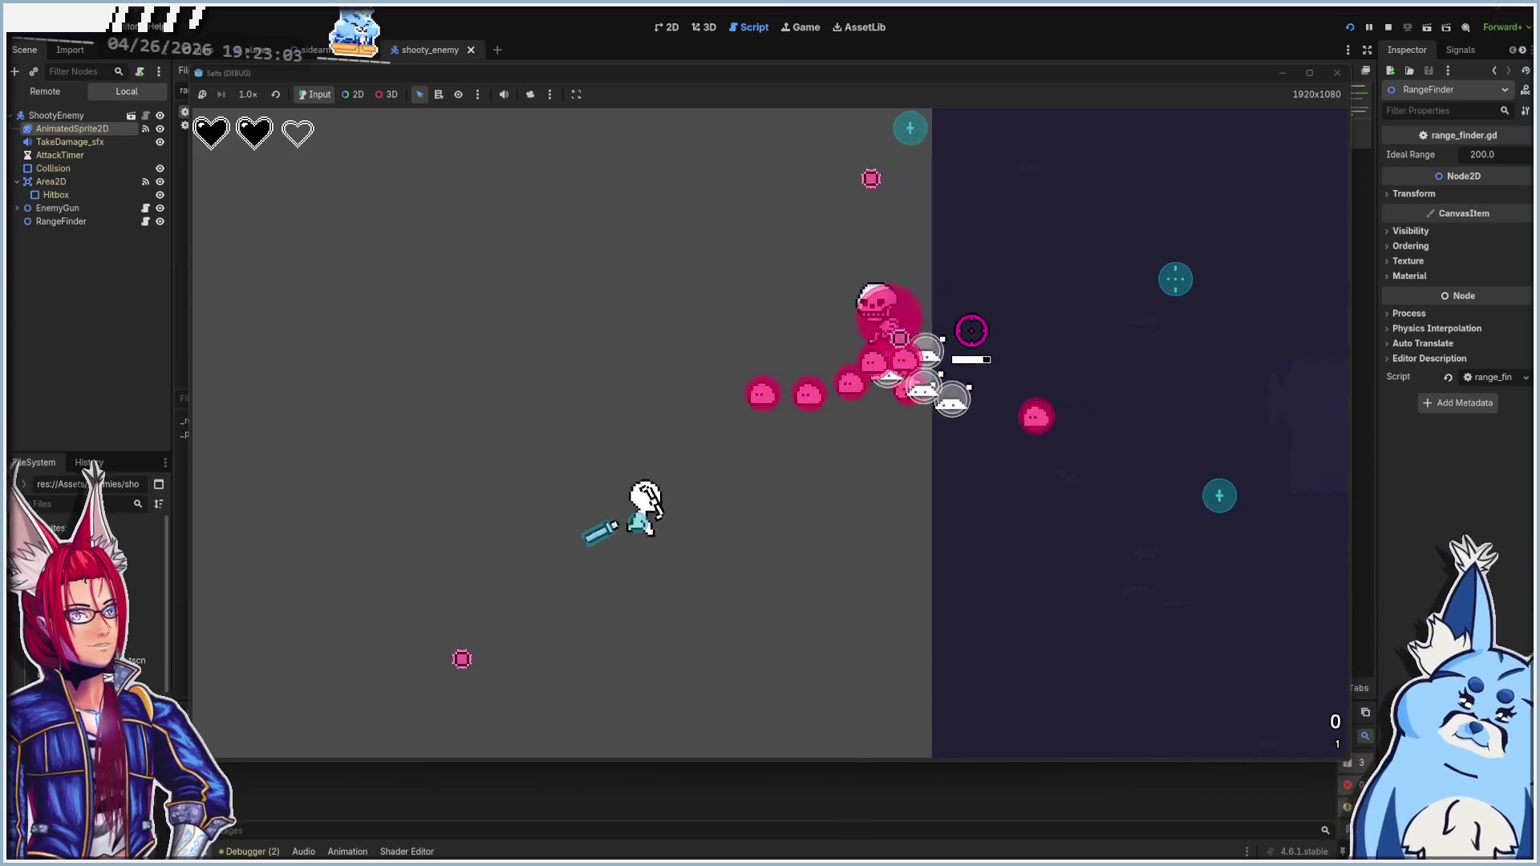
pyautogui.press('a')
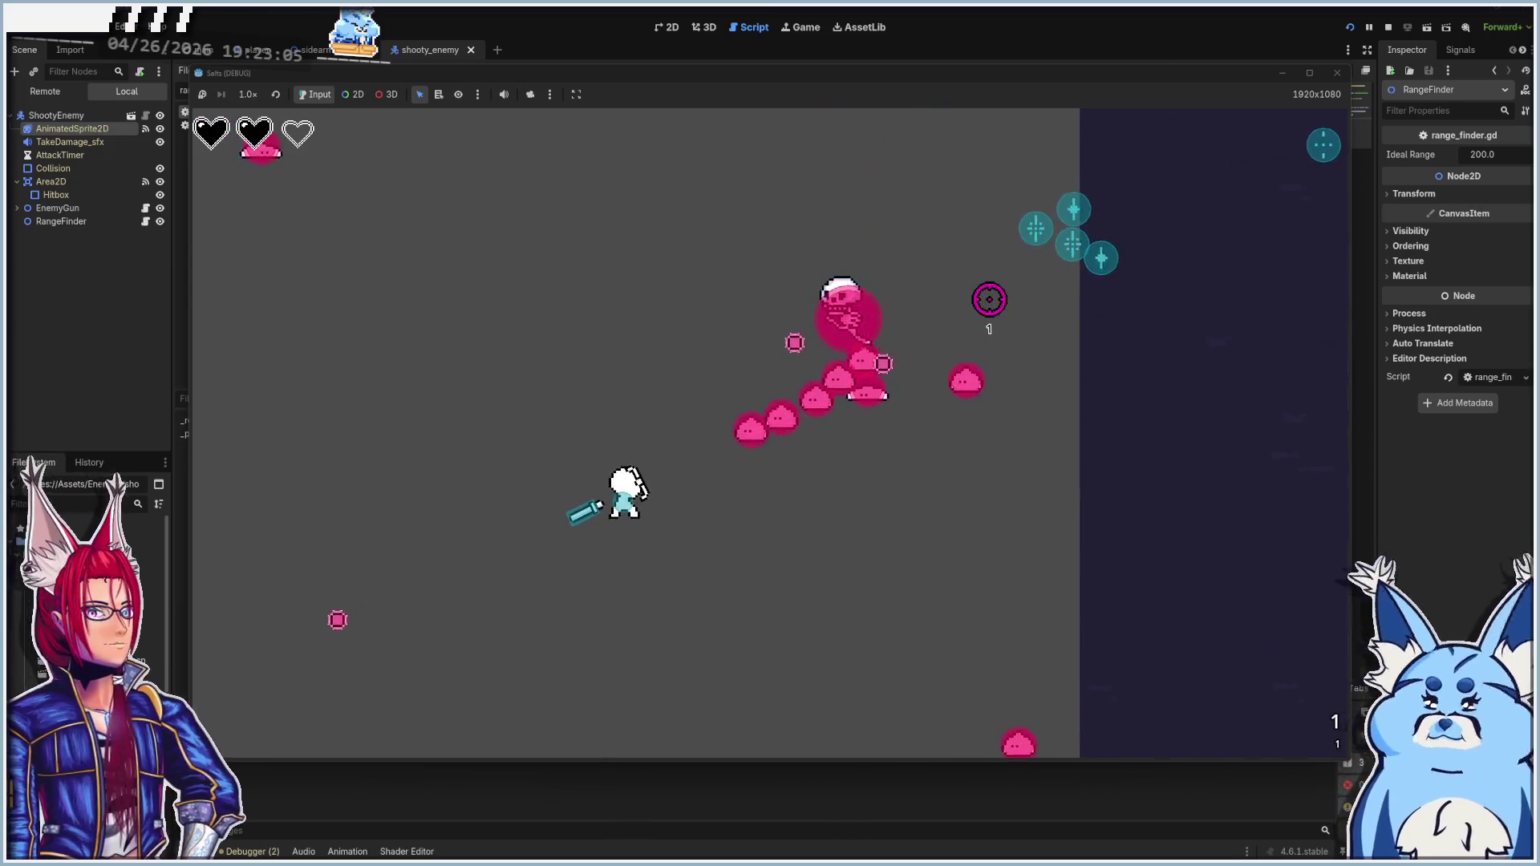
pyautogui.press('d')
pyautogui.press('s')
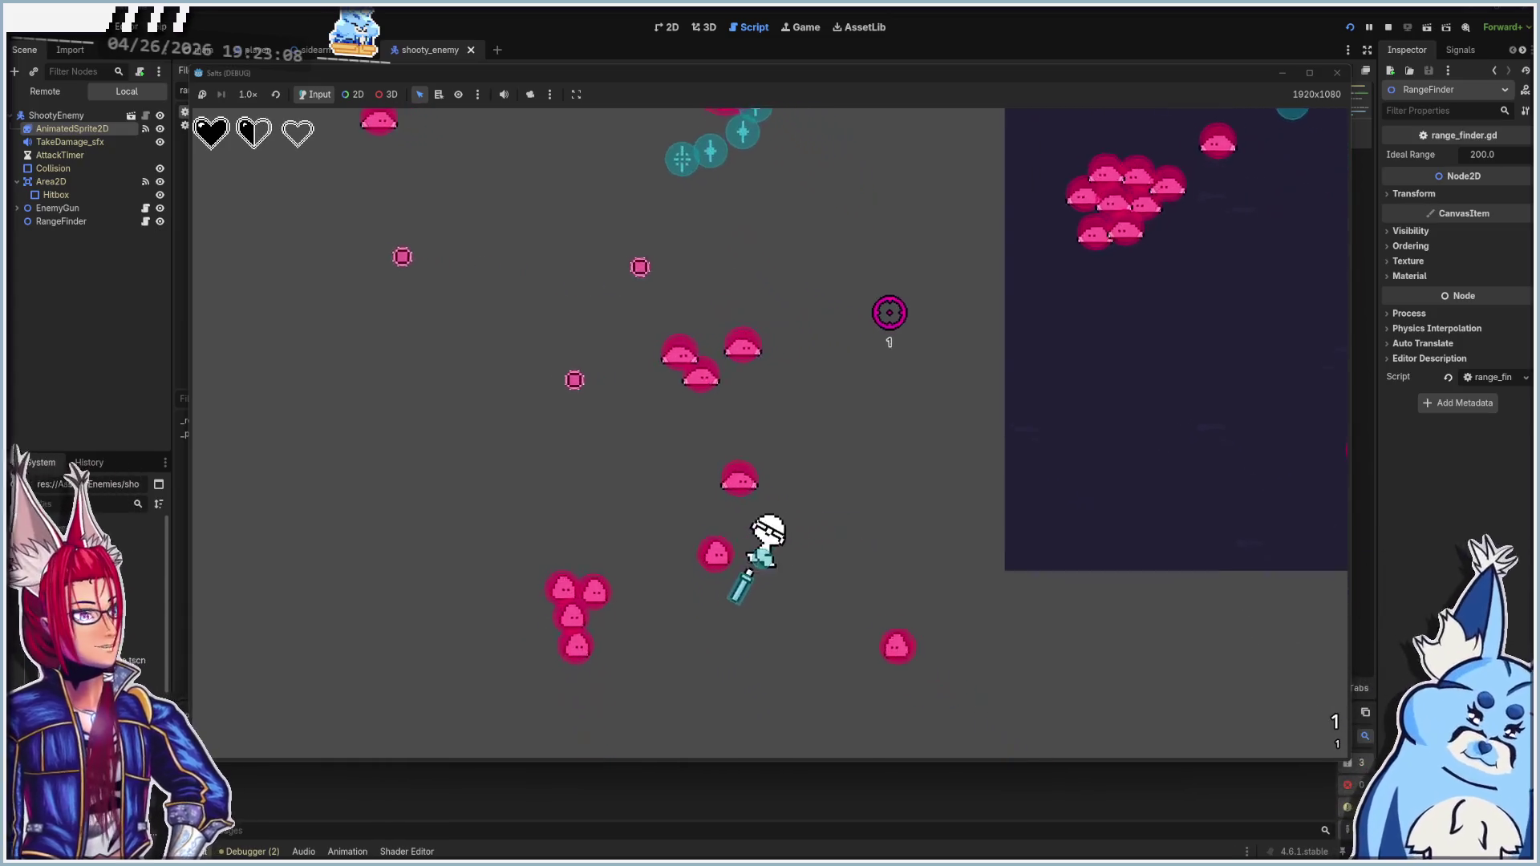
pyautogui.press('d')
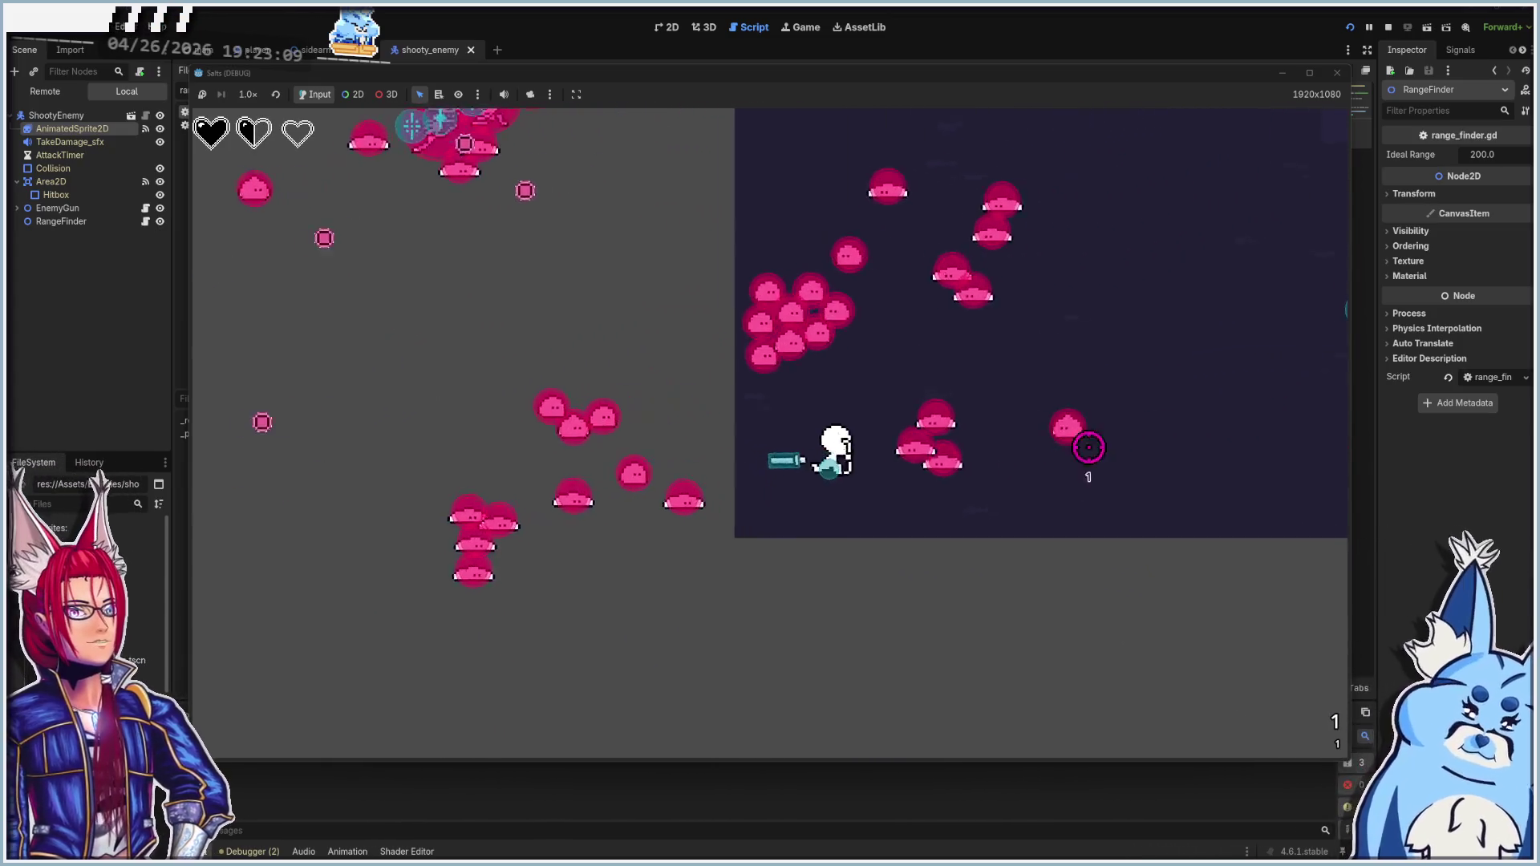
pyautogui.press('d')
pyautogui.press('w')
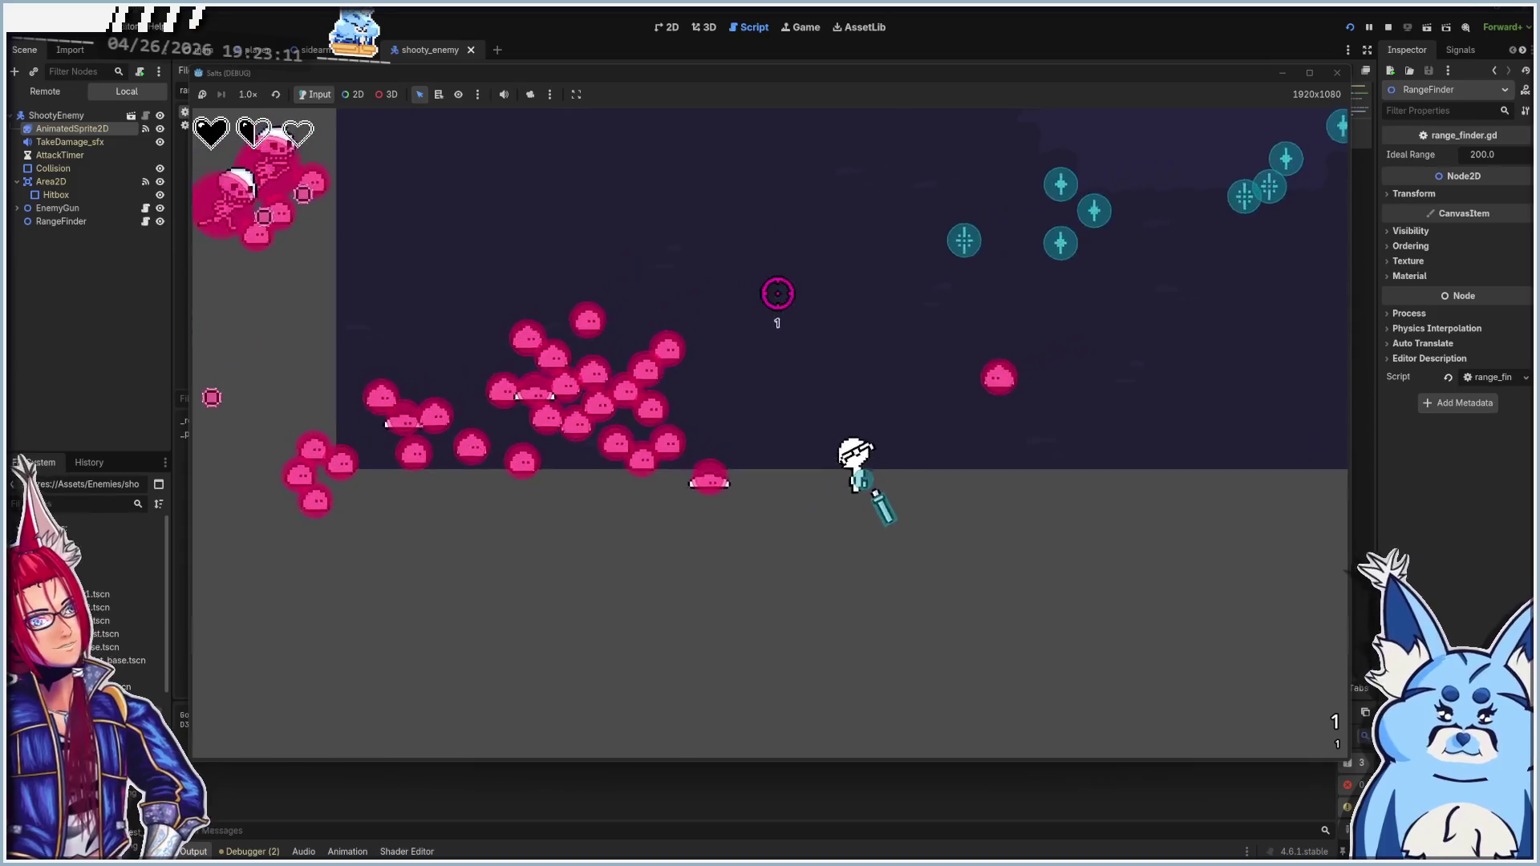
pyautogui.press('w')
pyautogui.press('d')
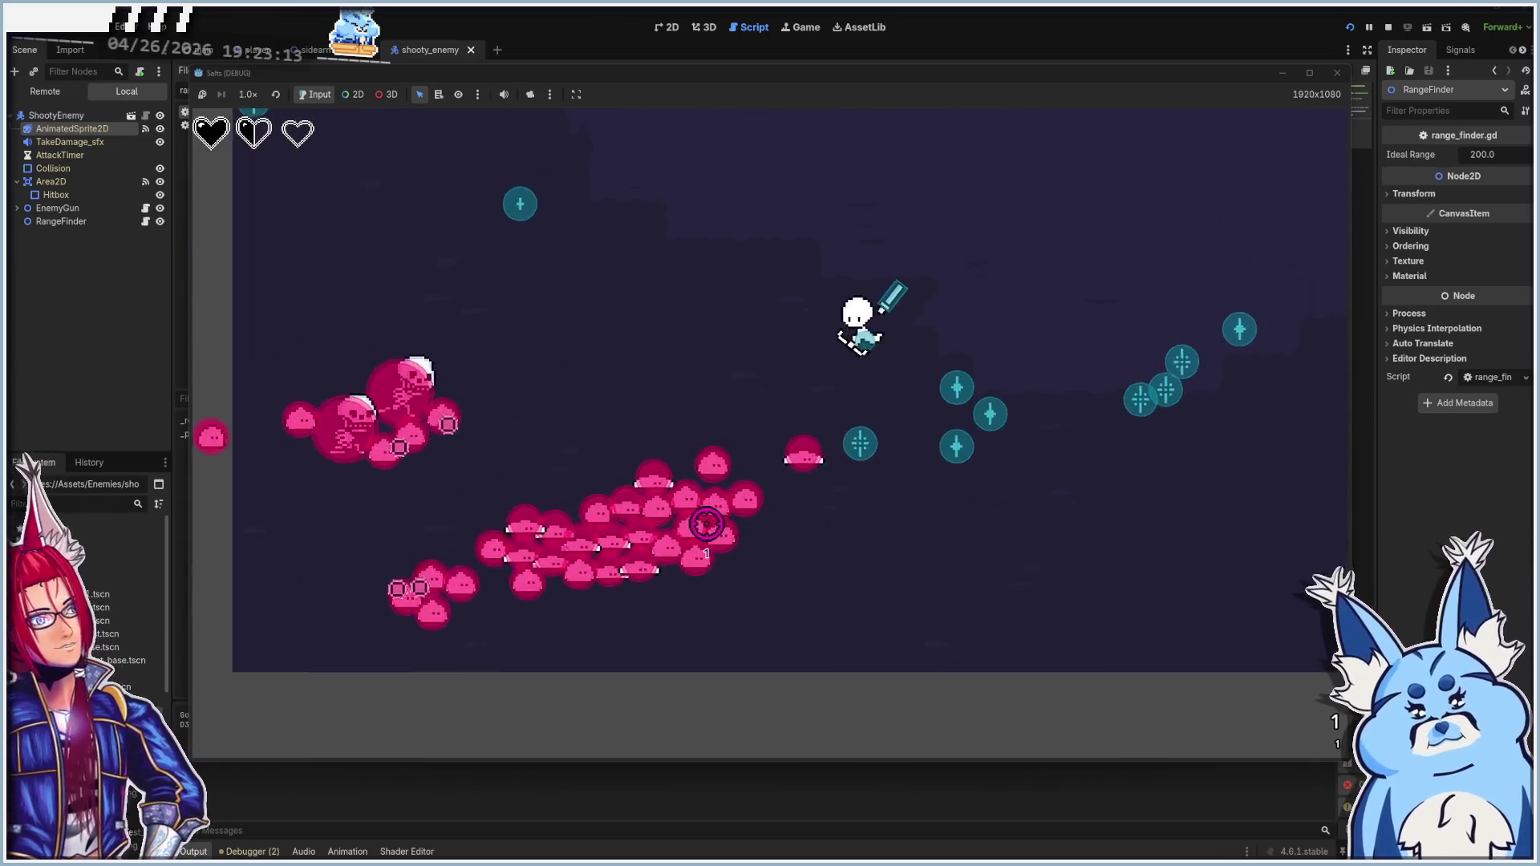
pyautogui.press('s')
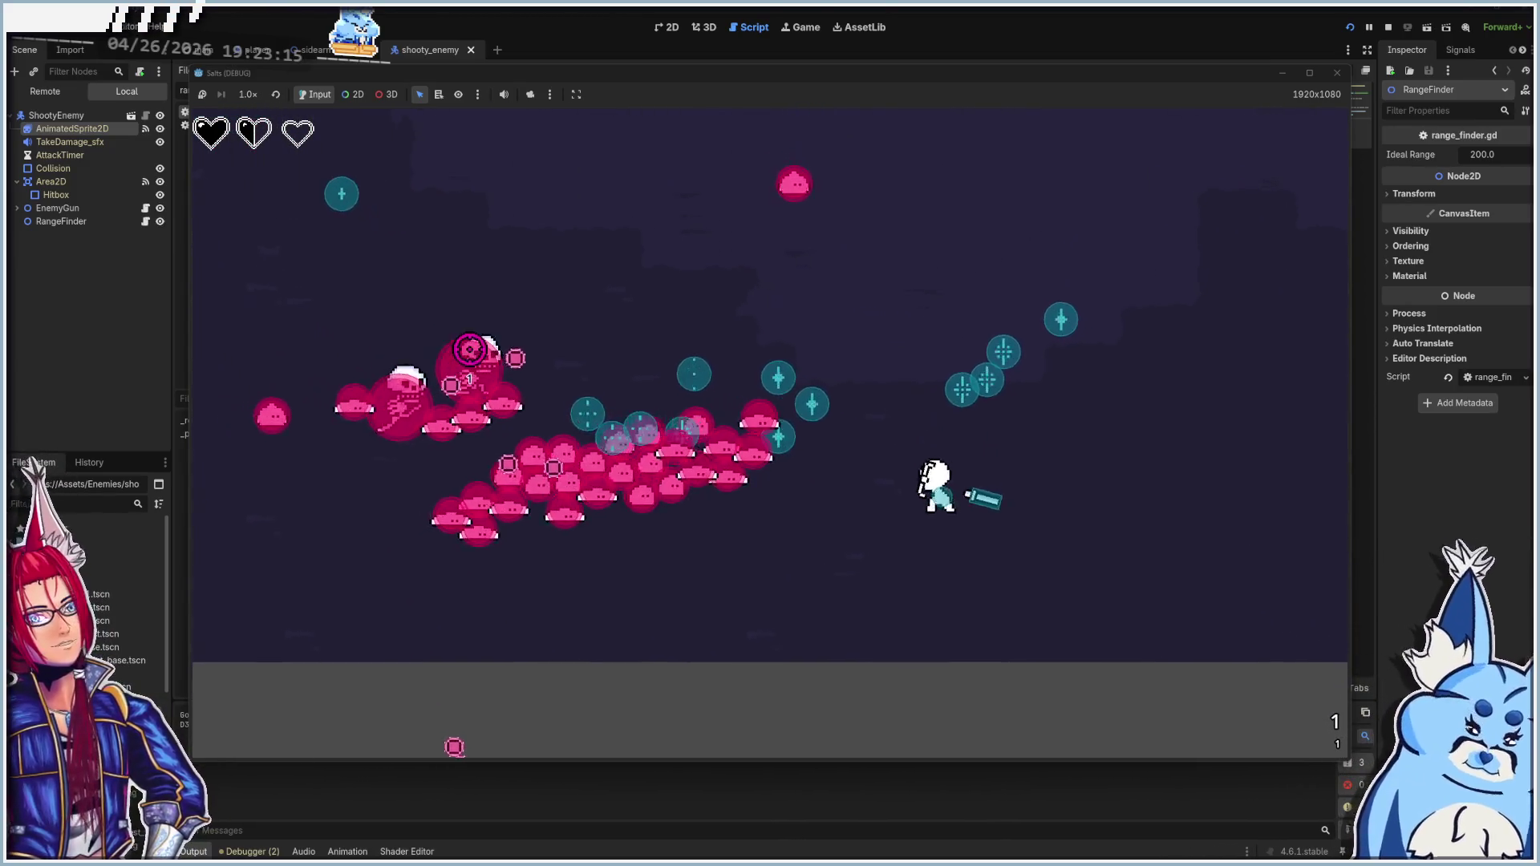
pyautogui.press('a')
pyautogui.press('s')
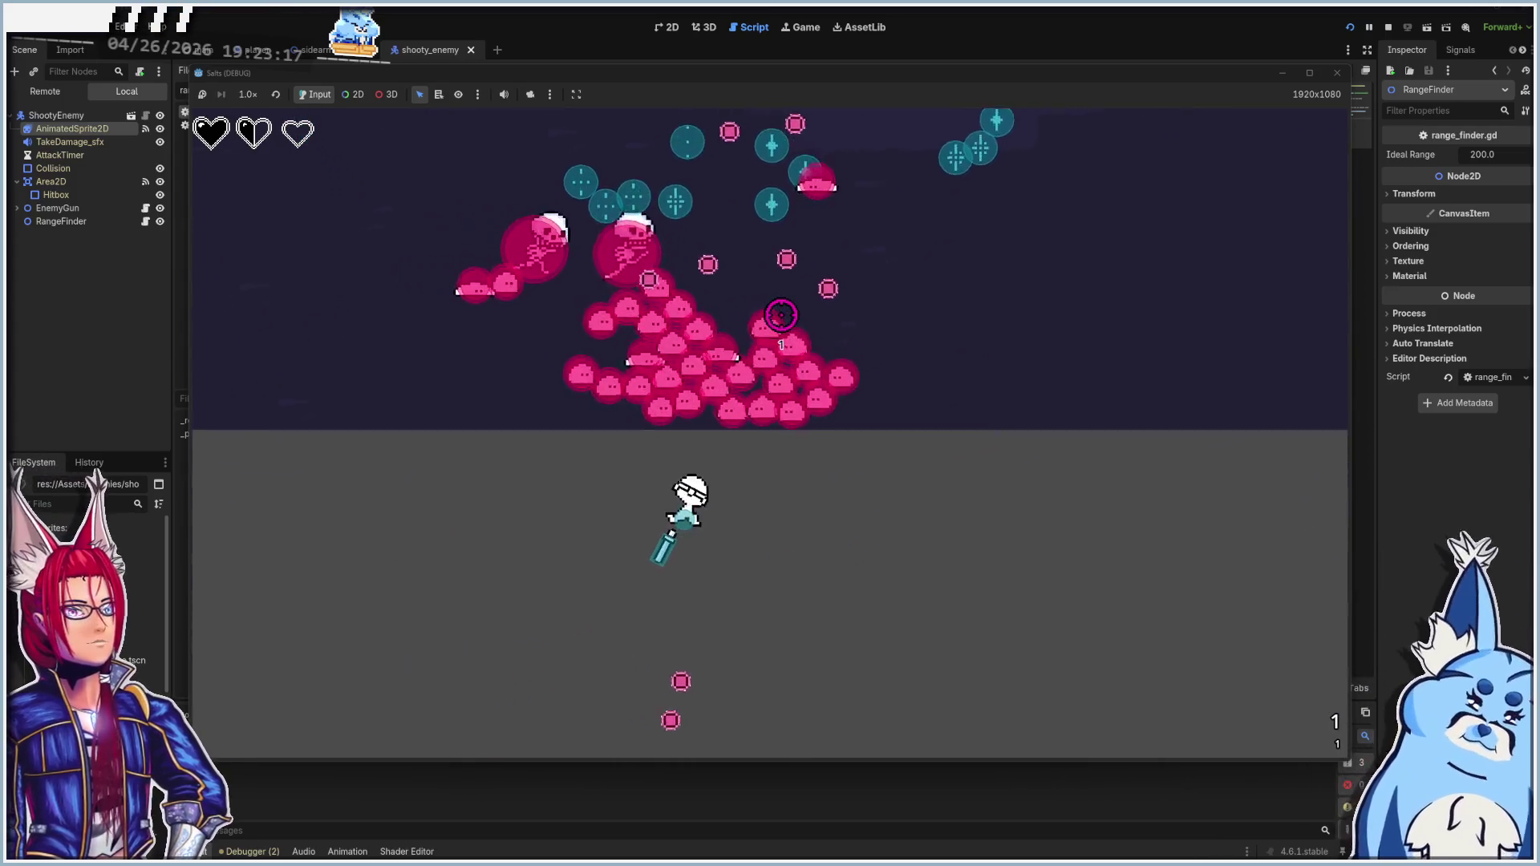
pyautogui.press('s')
pyautogui.press('d')
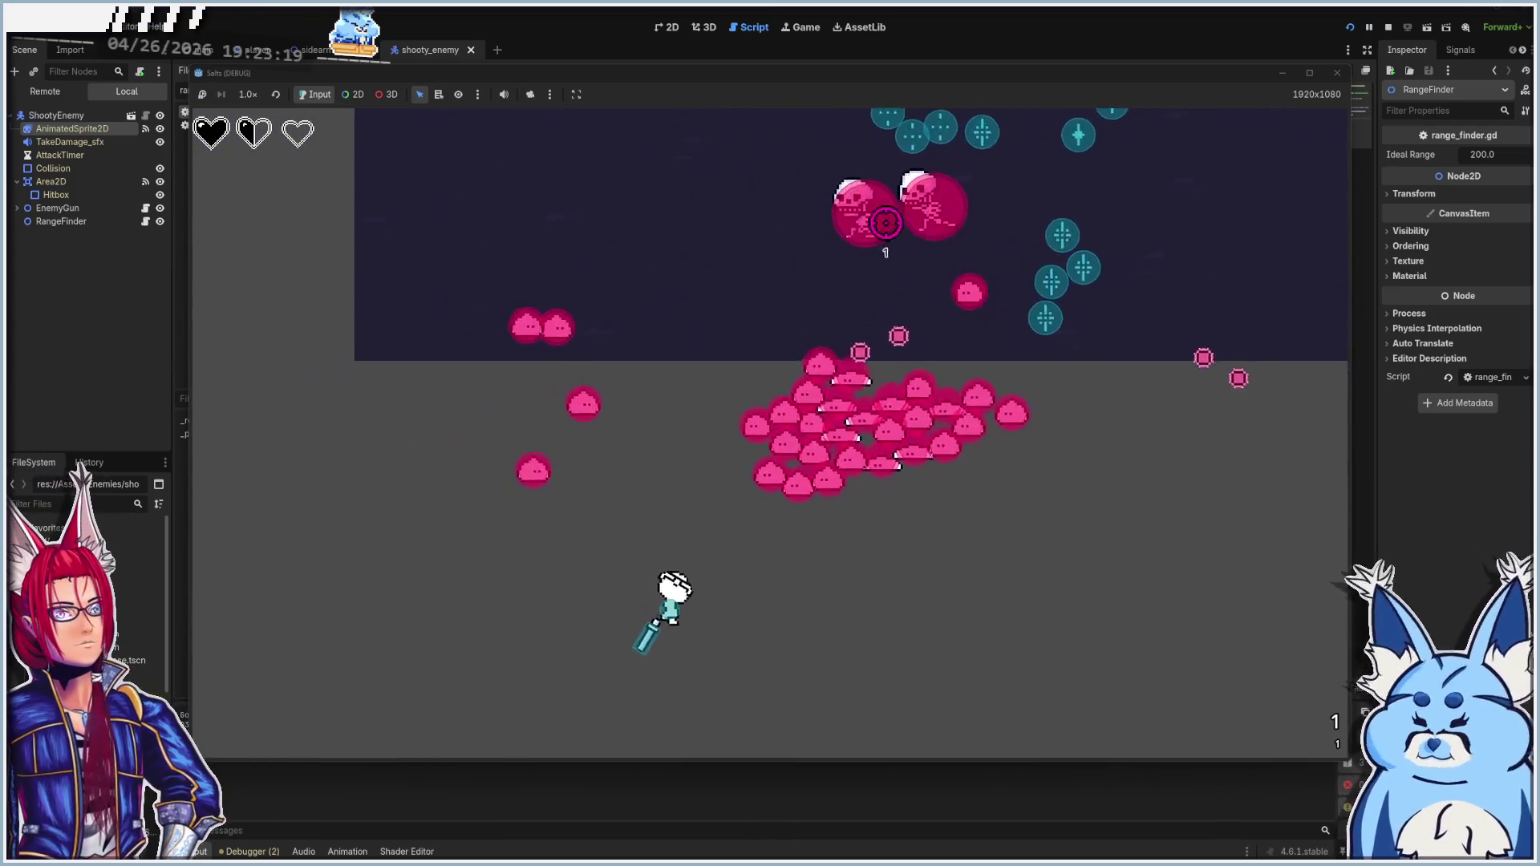
pyautogui.press('s')
pyautogui.press('d')
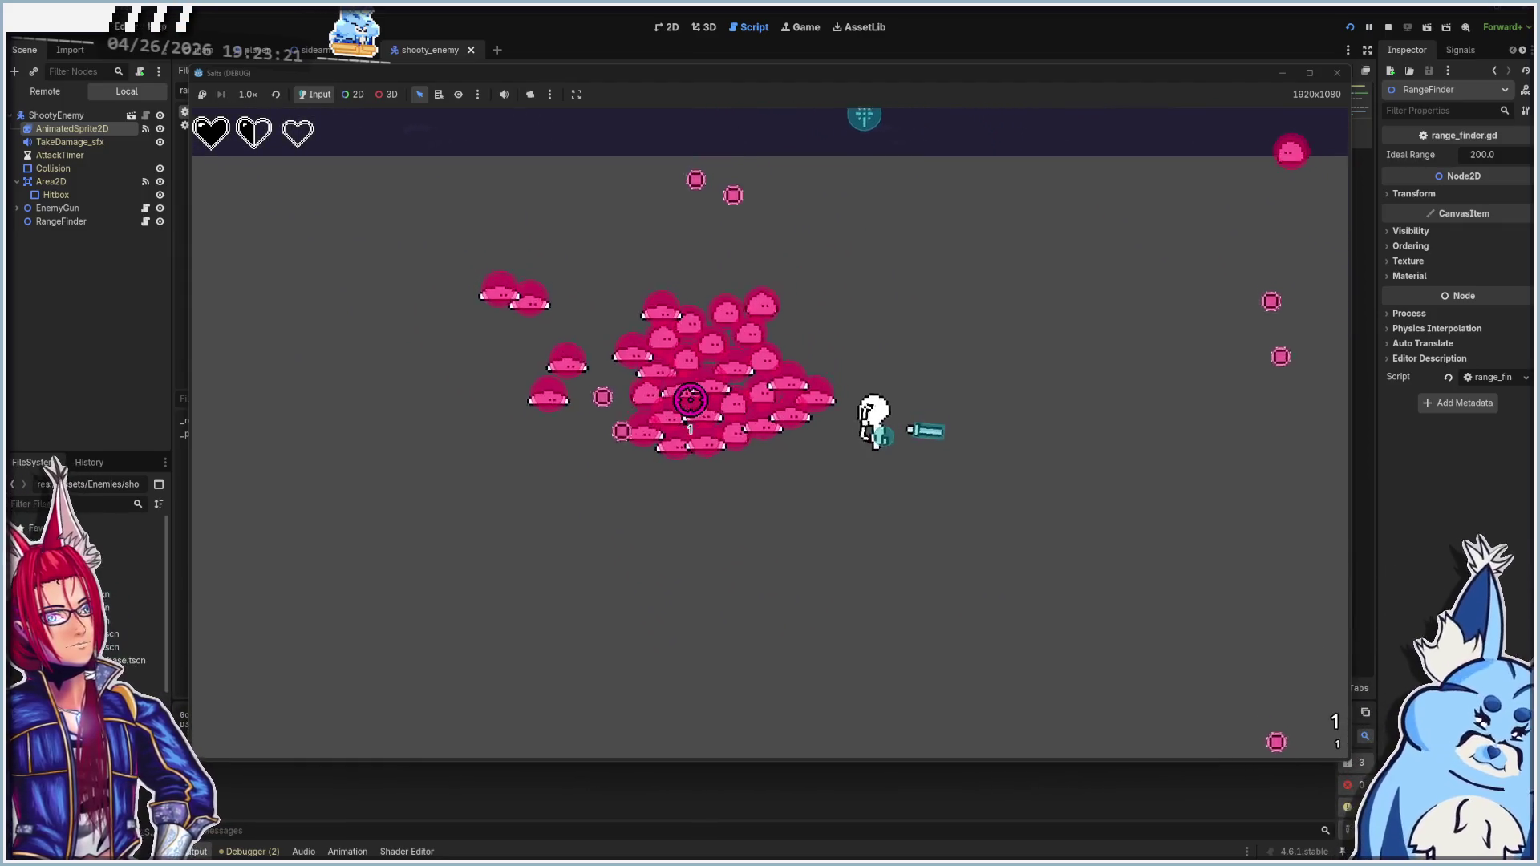
pyautogui.press('w')
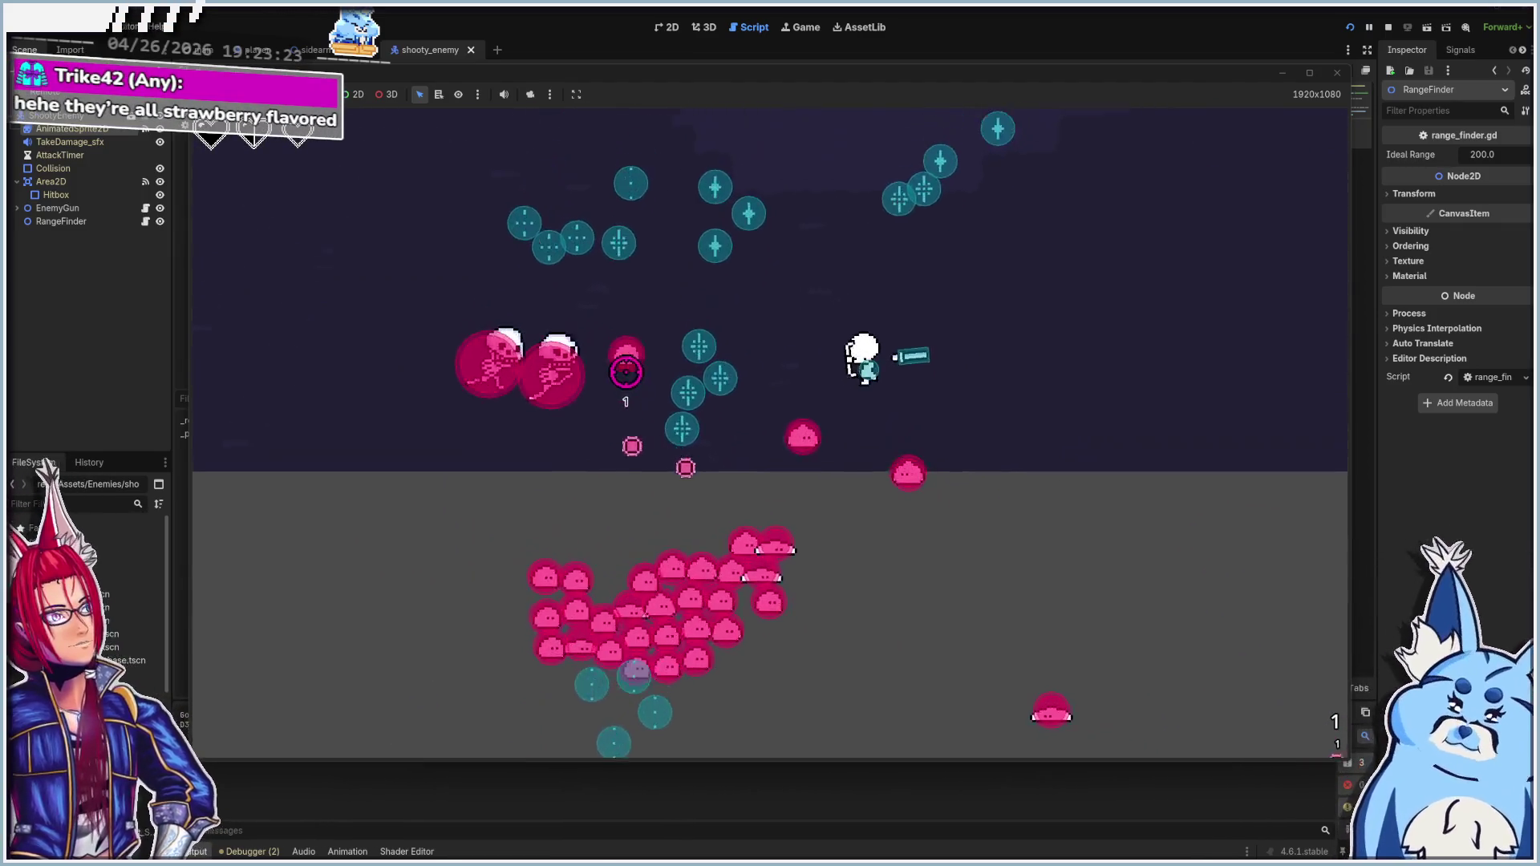
pyautogui.press('w')
pyautogui.press('a')
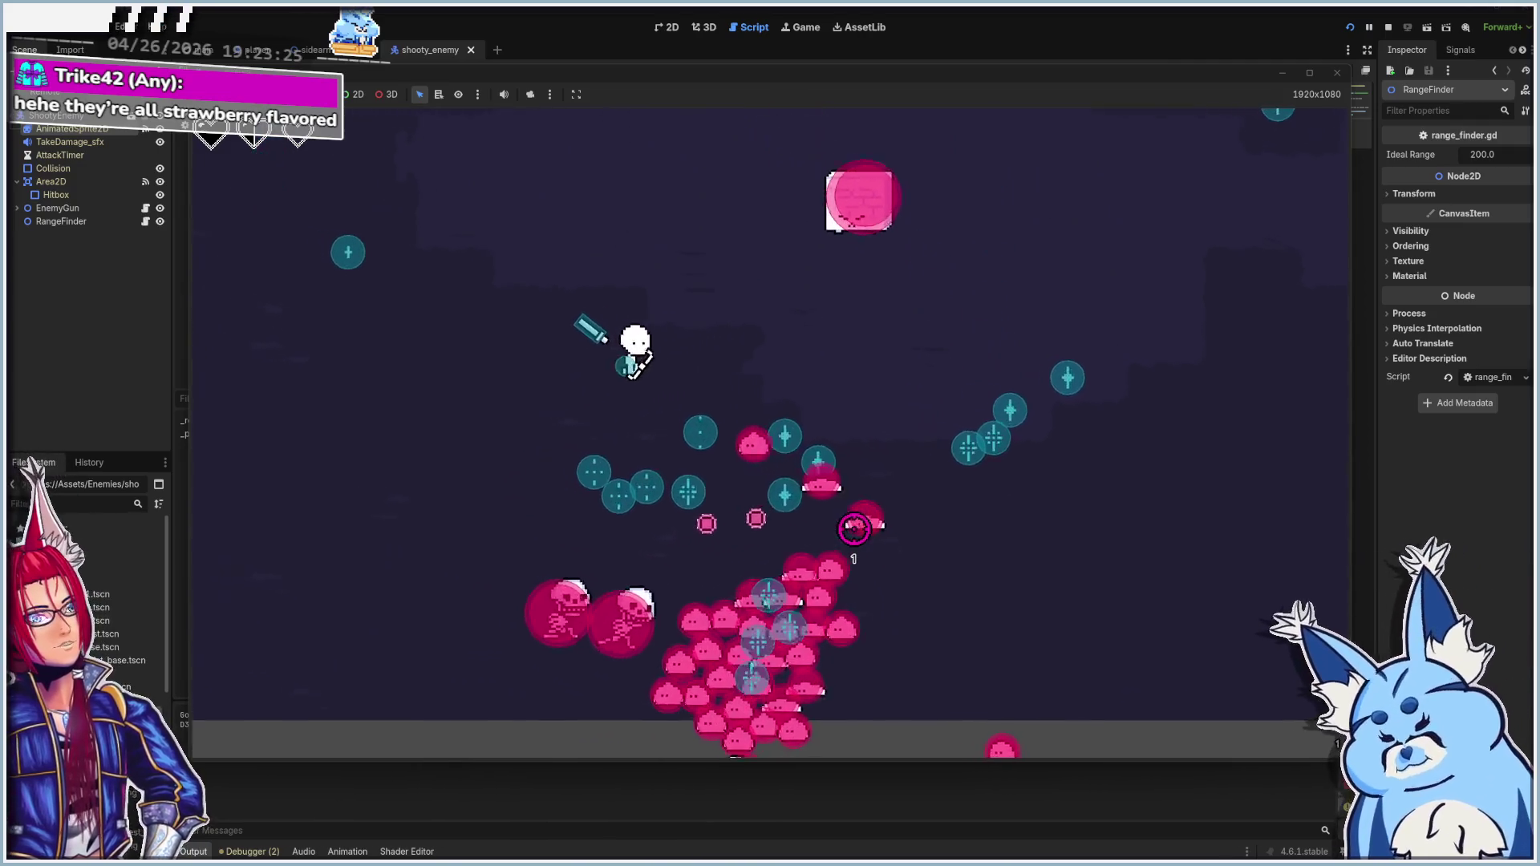
pyautogui.press('s')
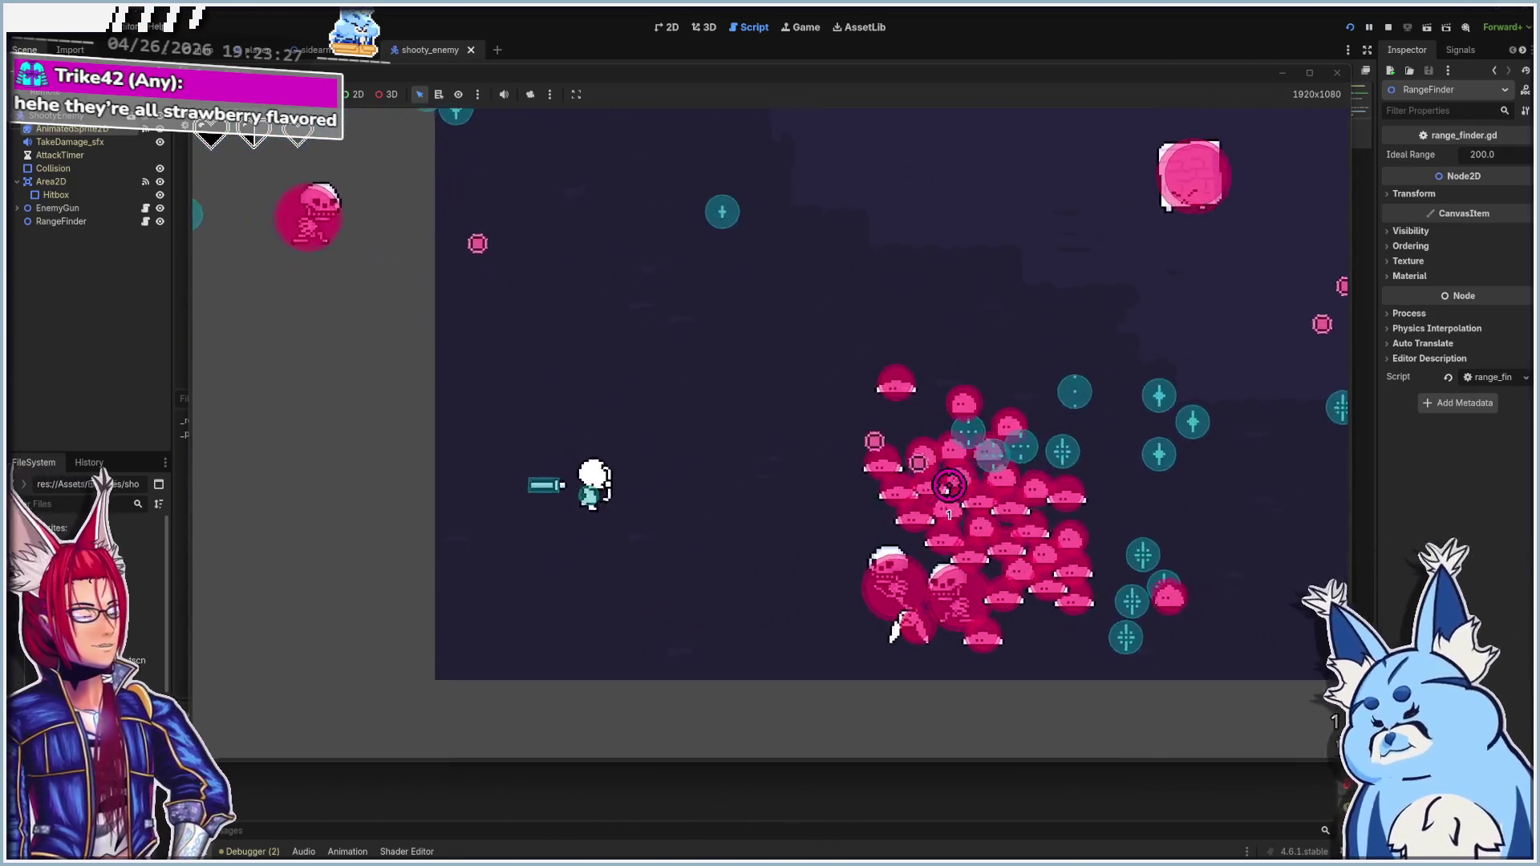
pyautogui.press('s')
pyautogui.press('a')
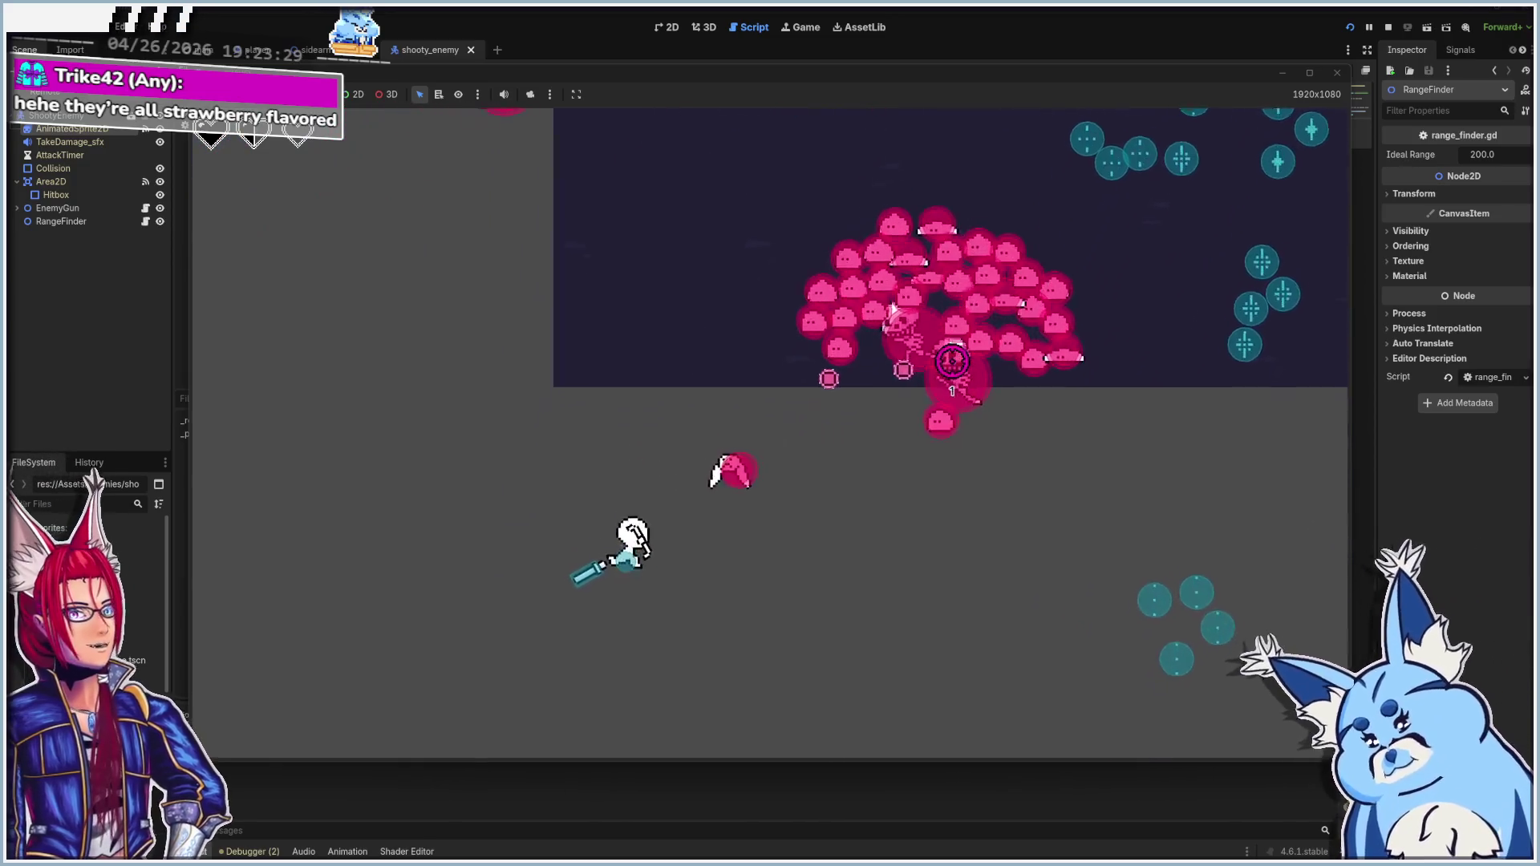
pyautogui.press('s')
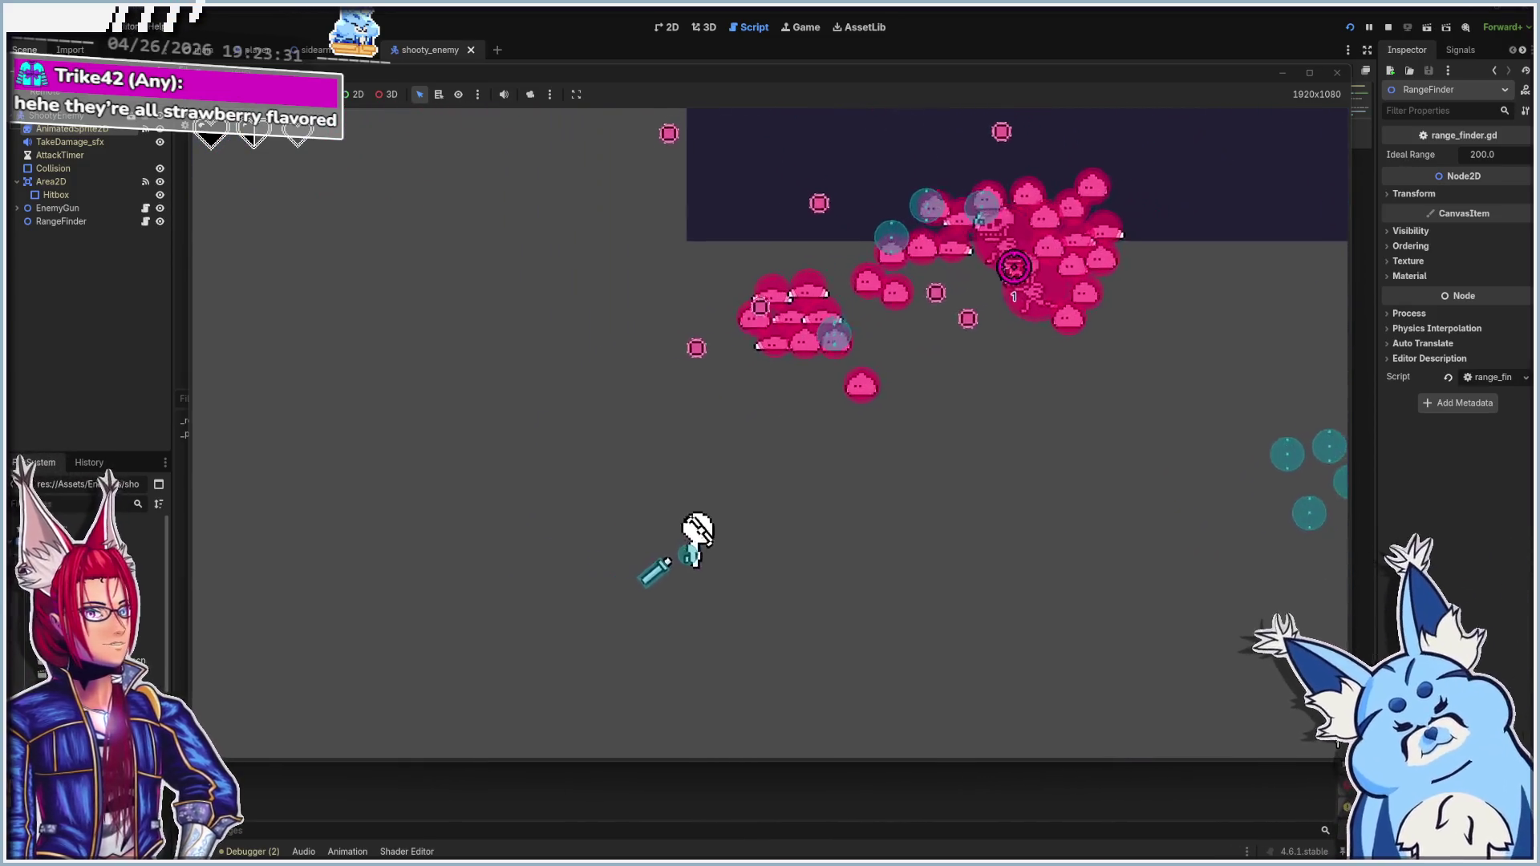
pyautogui.press('s')
pyautogui.press('d')
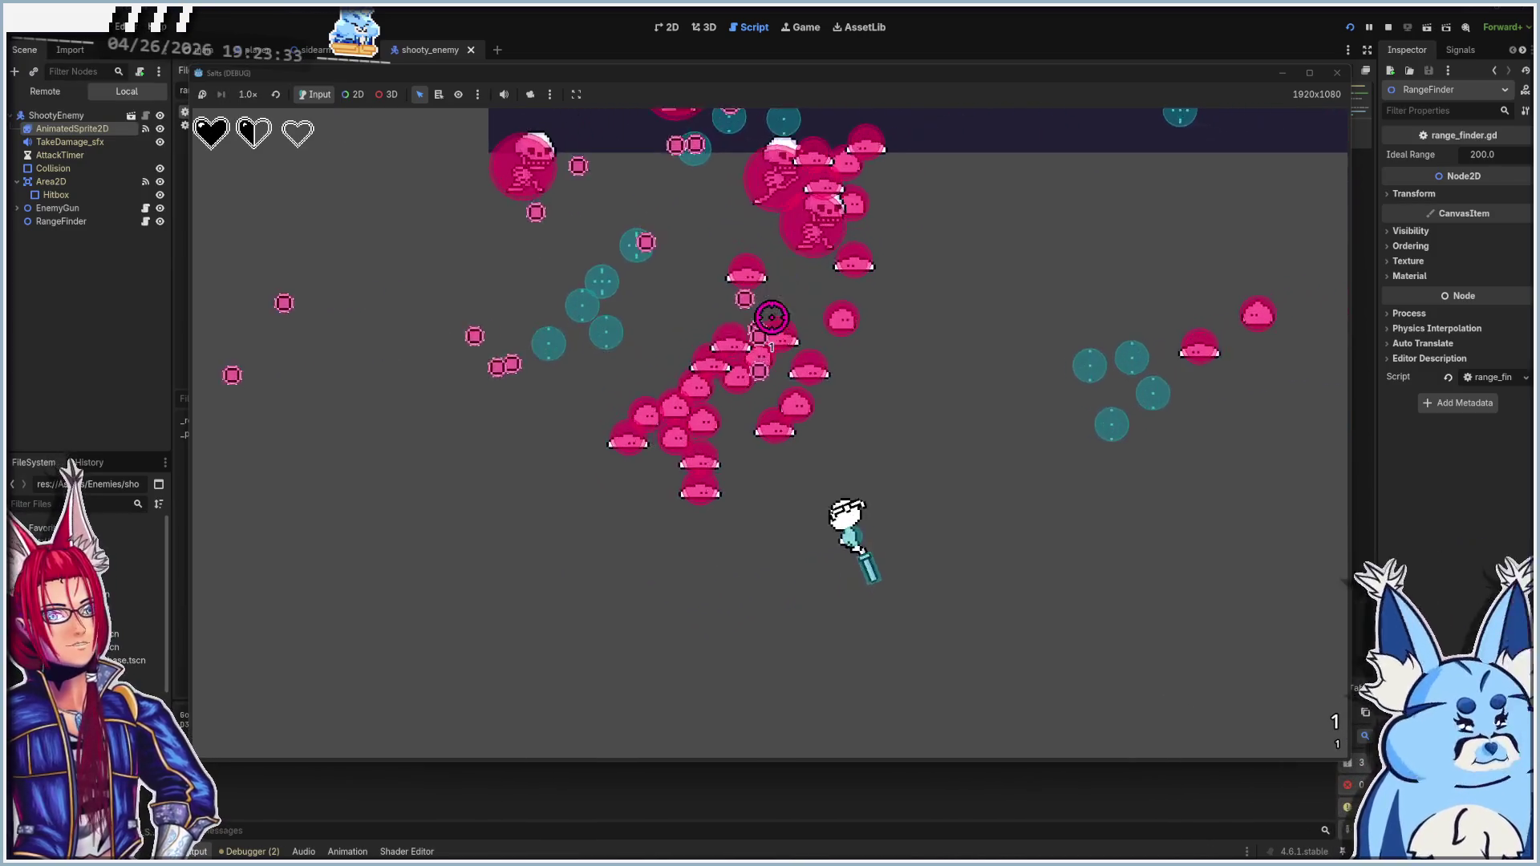
# Move the player around the arena with WASD to watch the range-finding enemies
pyautogui.press('s')
pyautogui.press('a')
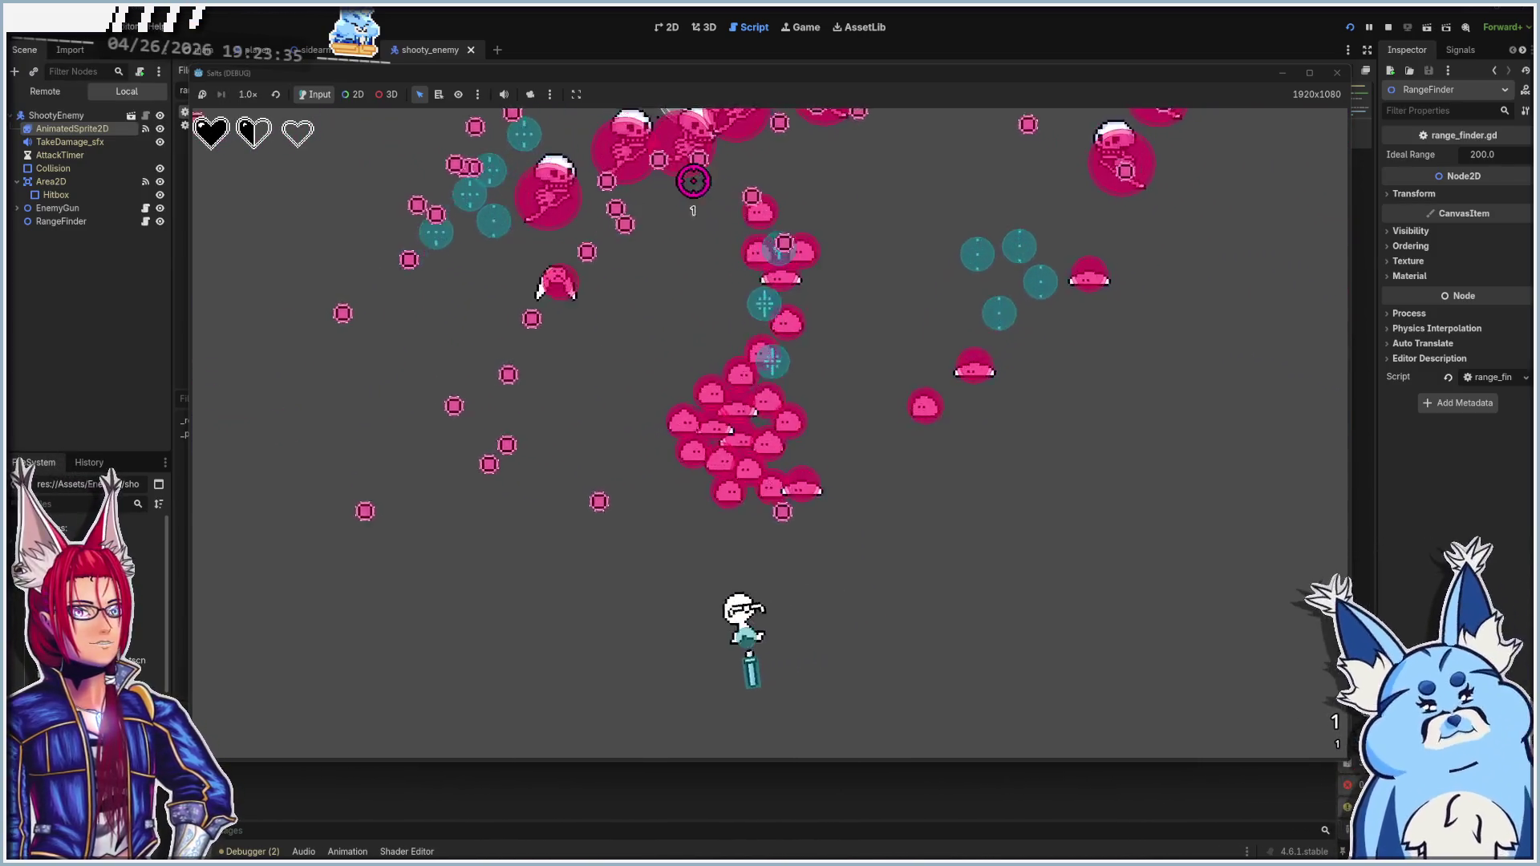
pyautogui.press('d')
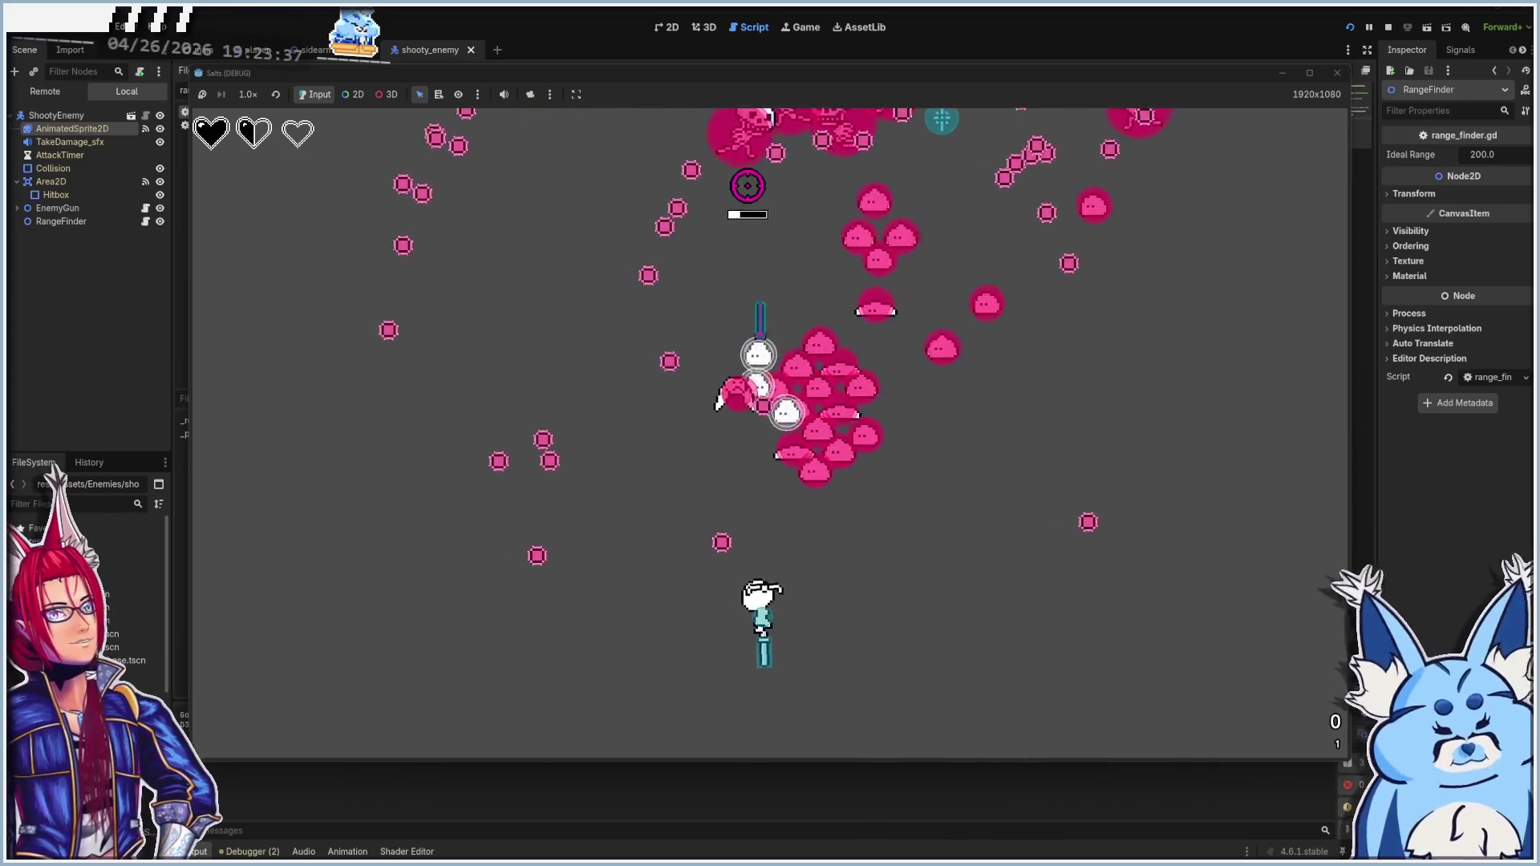
pyautogui.press('d')
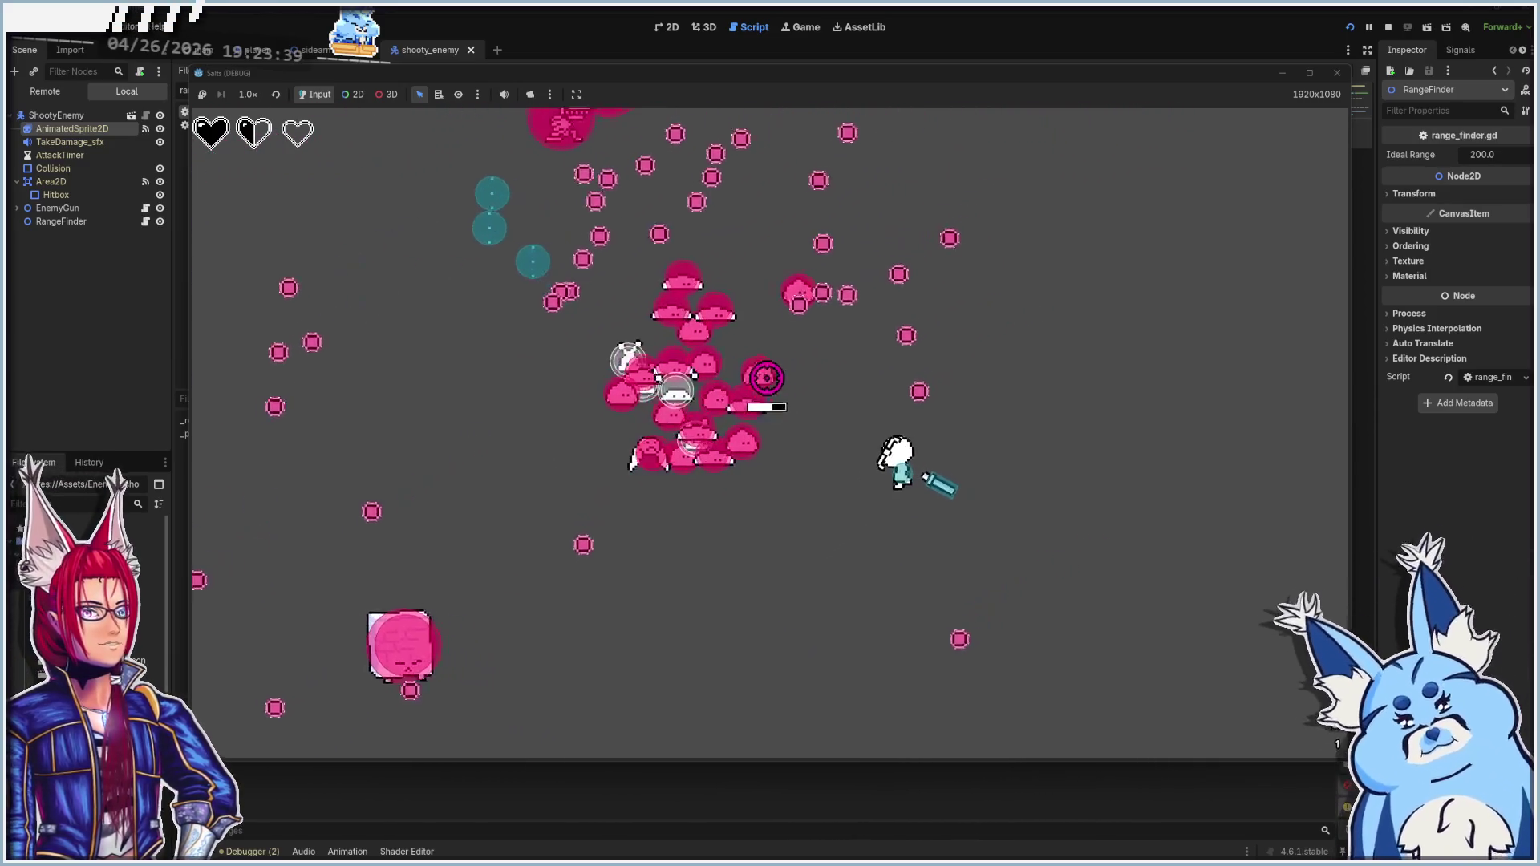
pyautogui.press('w')
pyautogui.press('a')
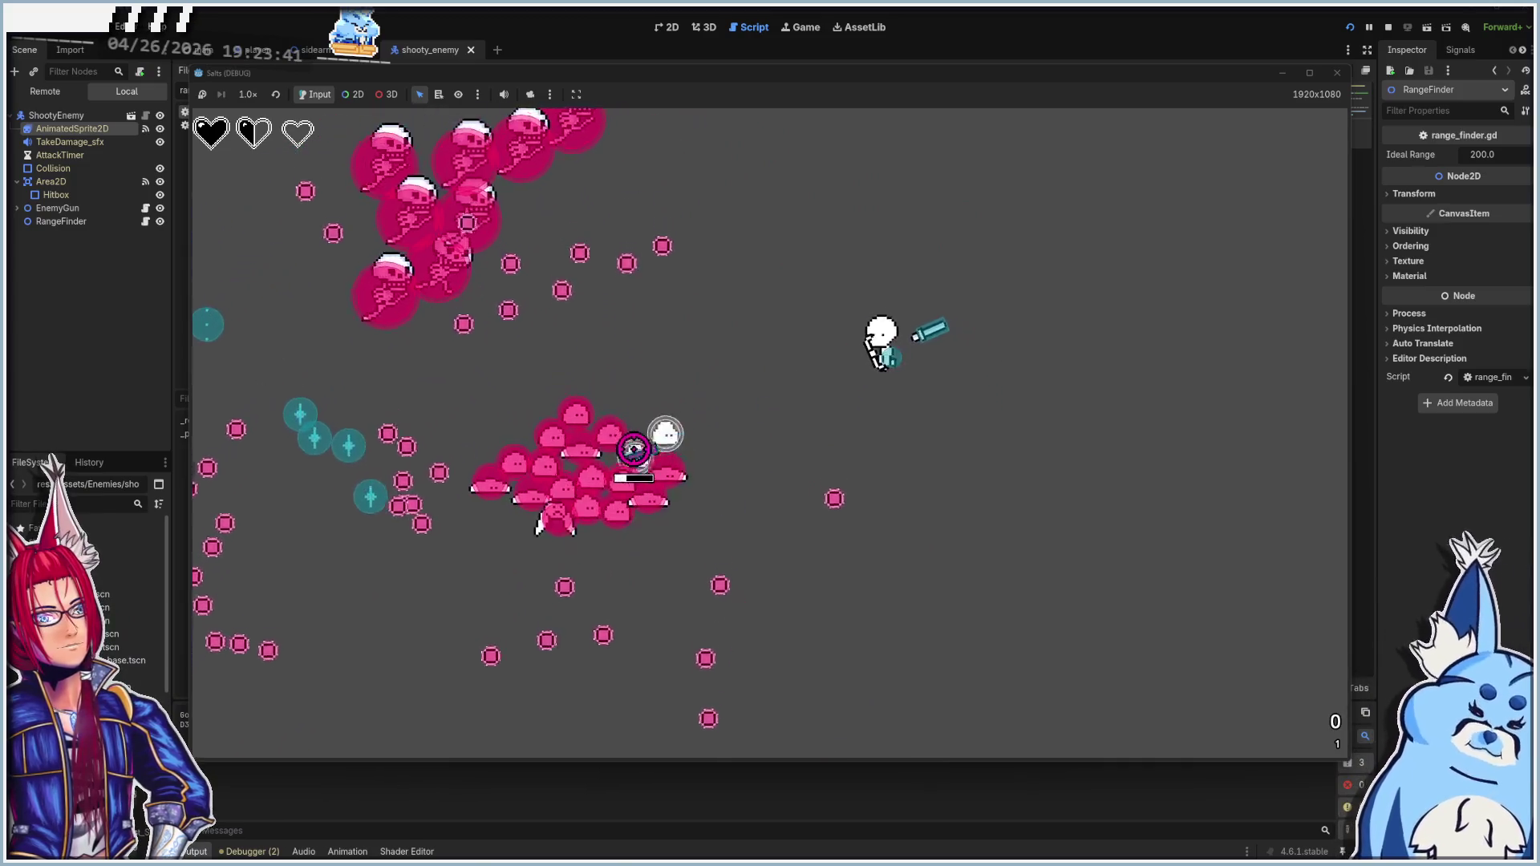
pyautogui.press('w')
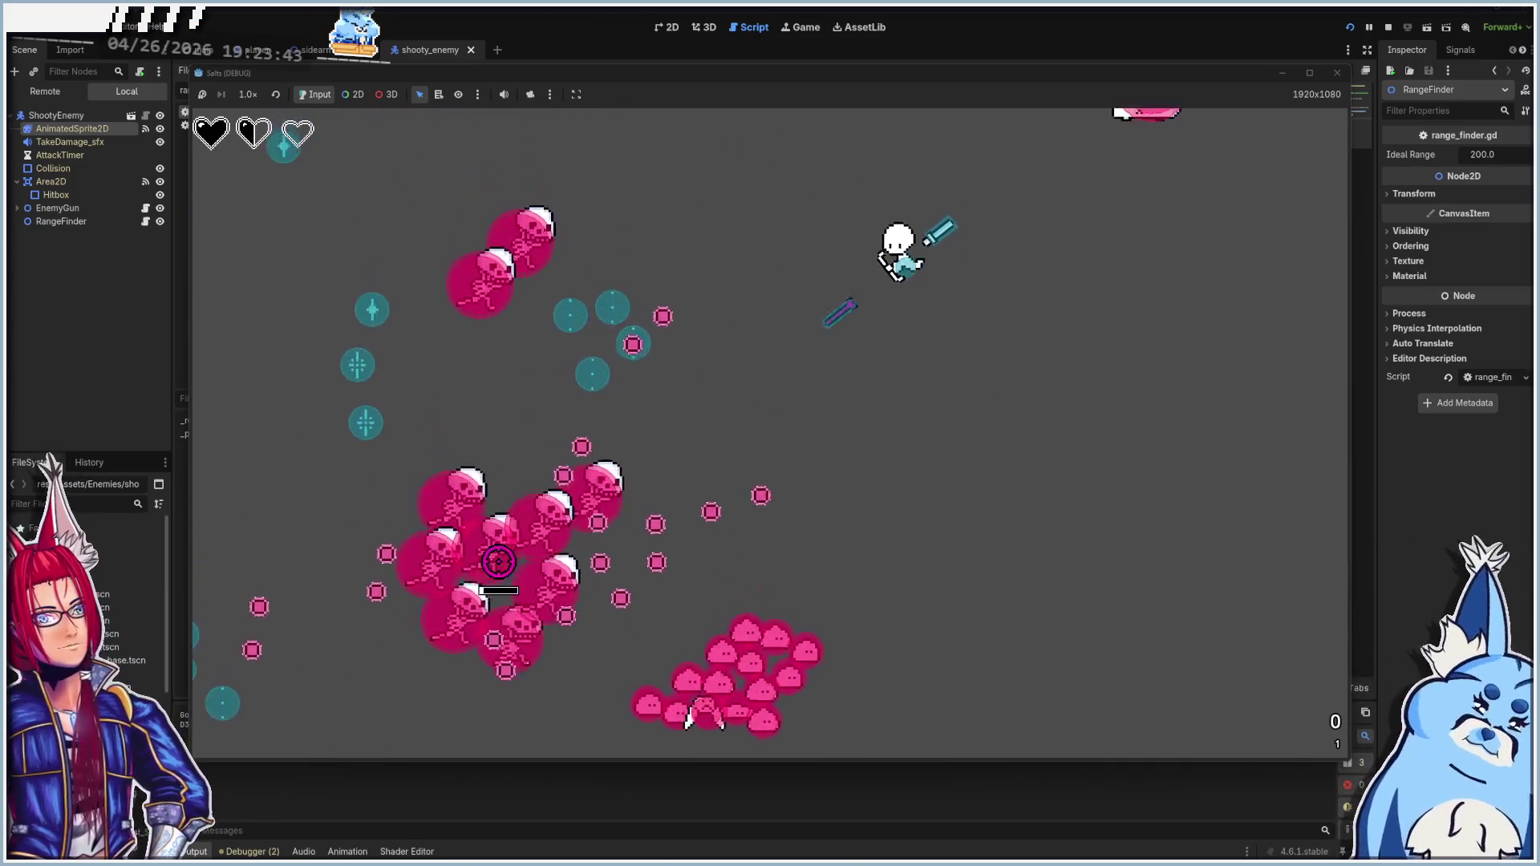
pyautogui.press('w')
pyautogui.press('a')
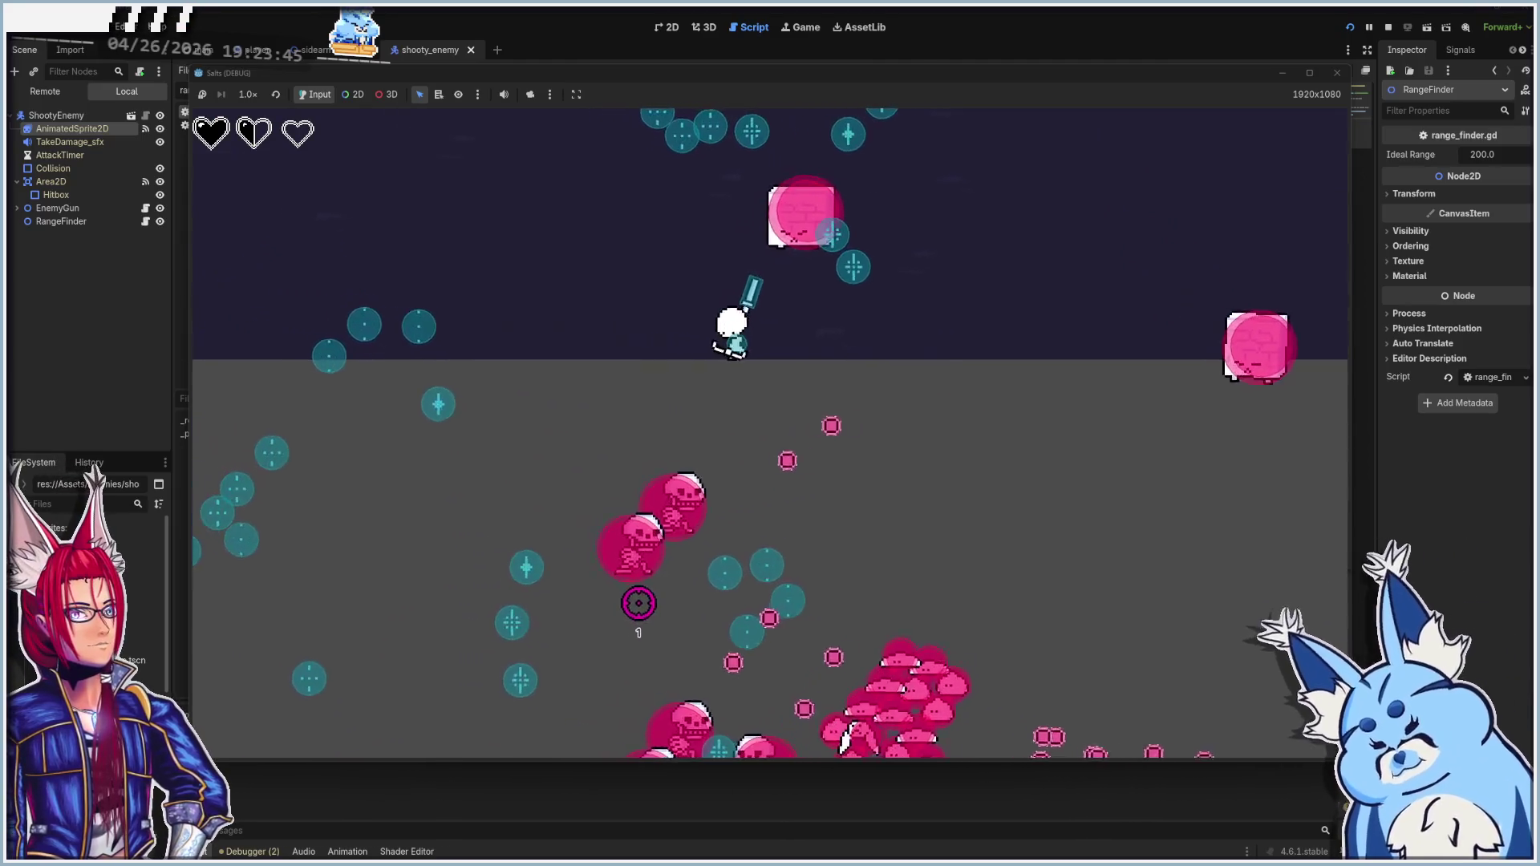
pyautogui.press('s')
pyautogui.press('a')
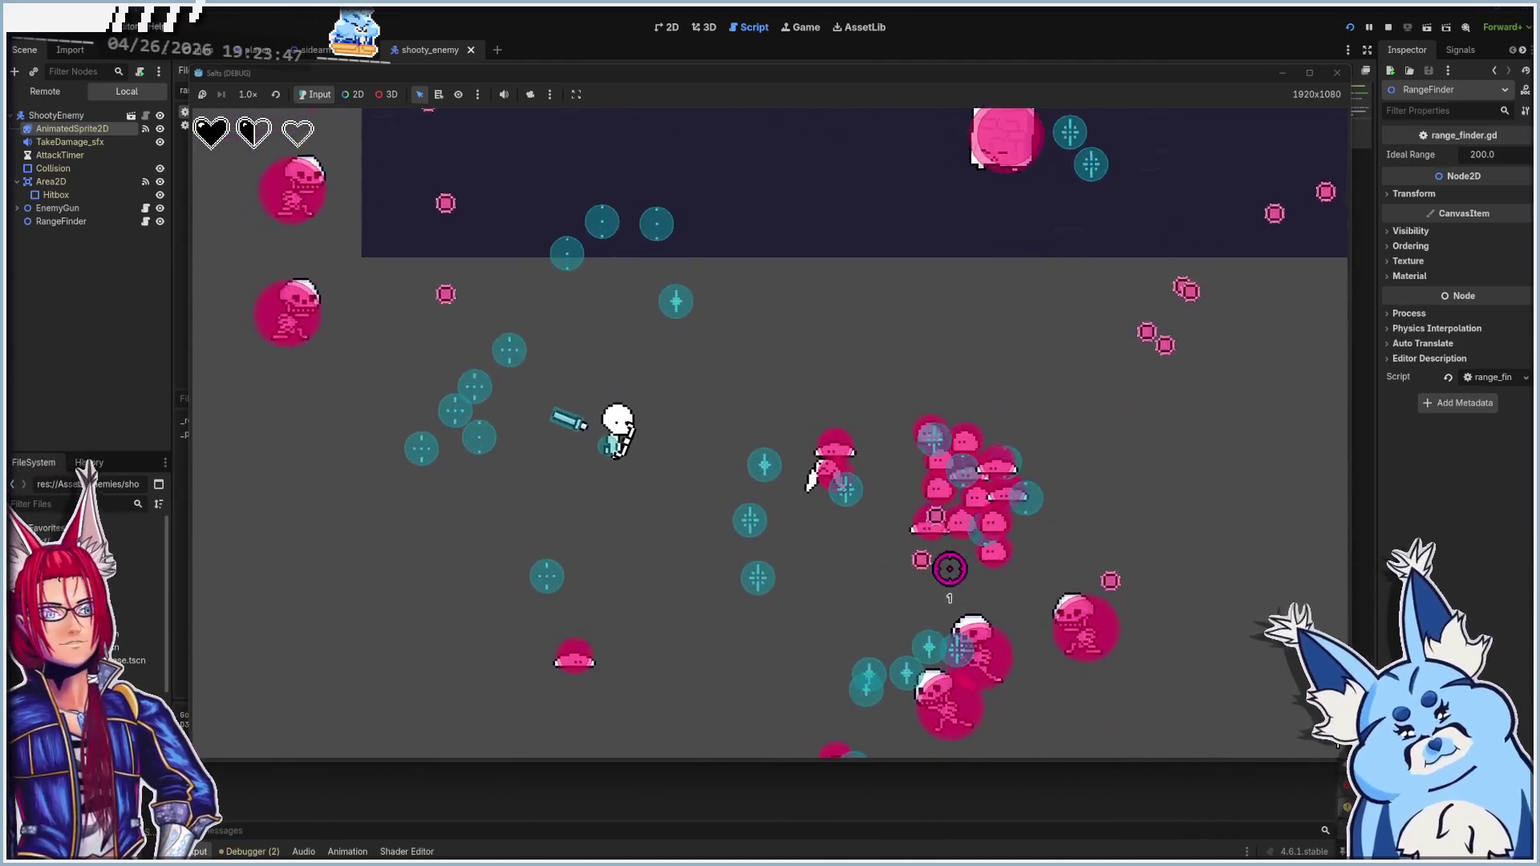
pyautogui.press('s')
# Keep moving near the enemies to observe their reactions, then stop the game with F8
pyautogui.press('d')
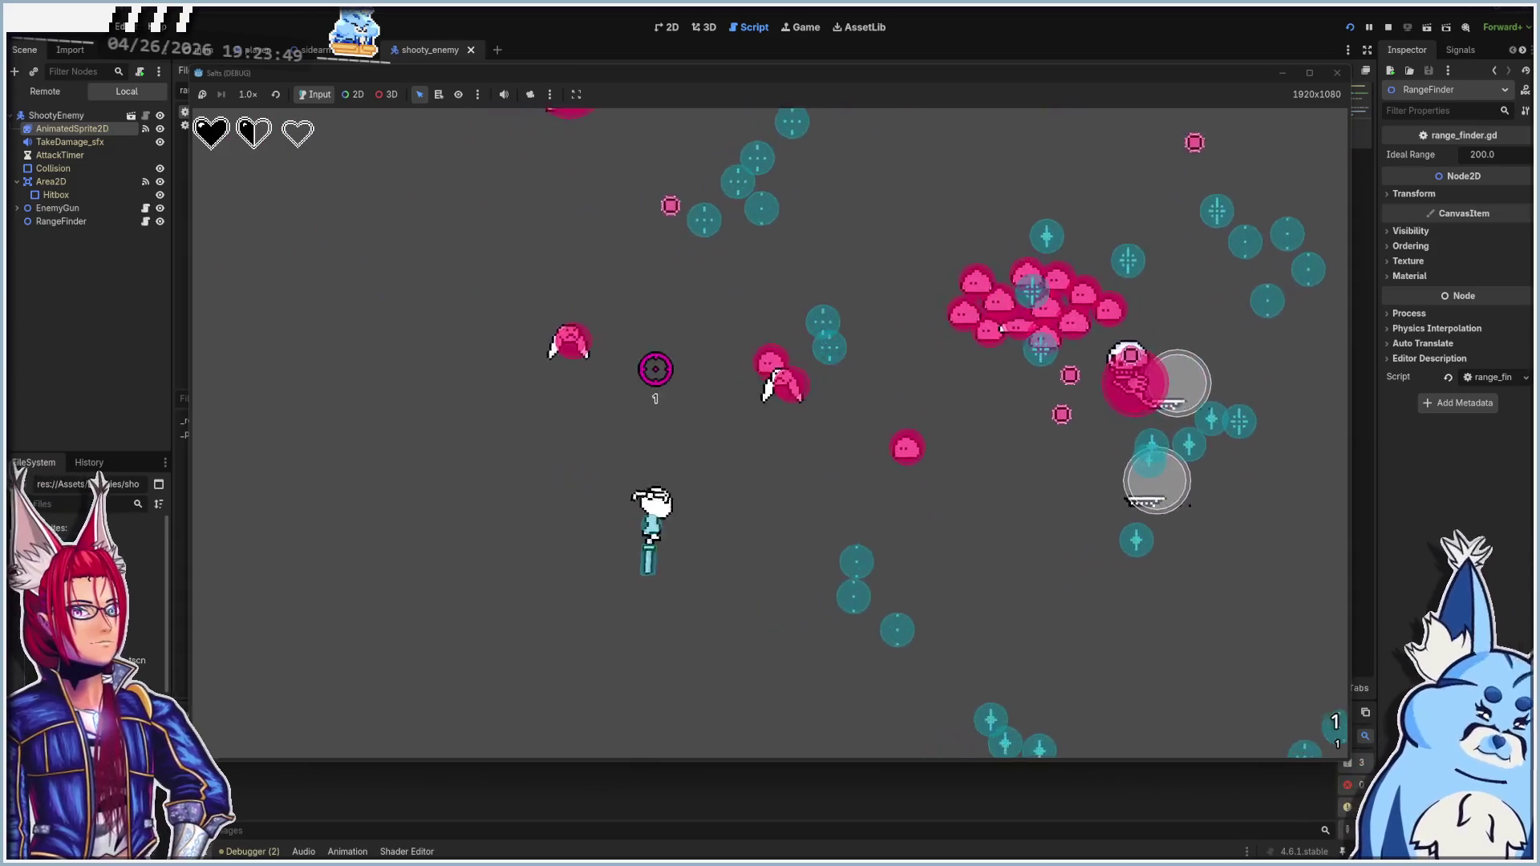
pyautogui.press('s')
pyautogui.press('a')
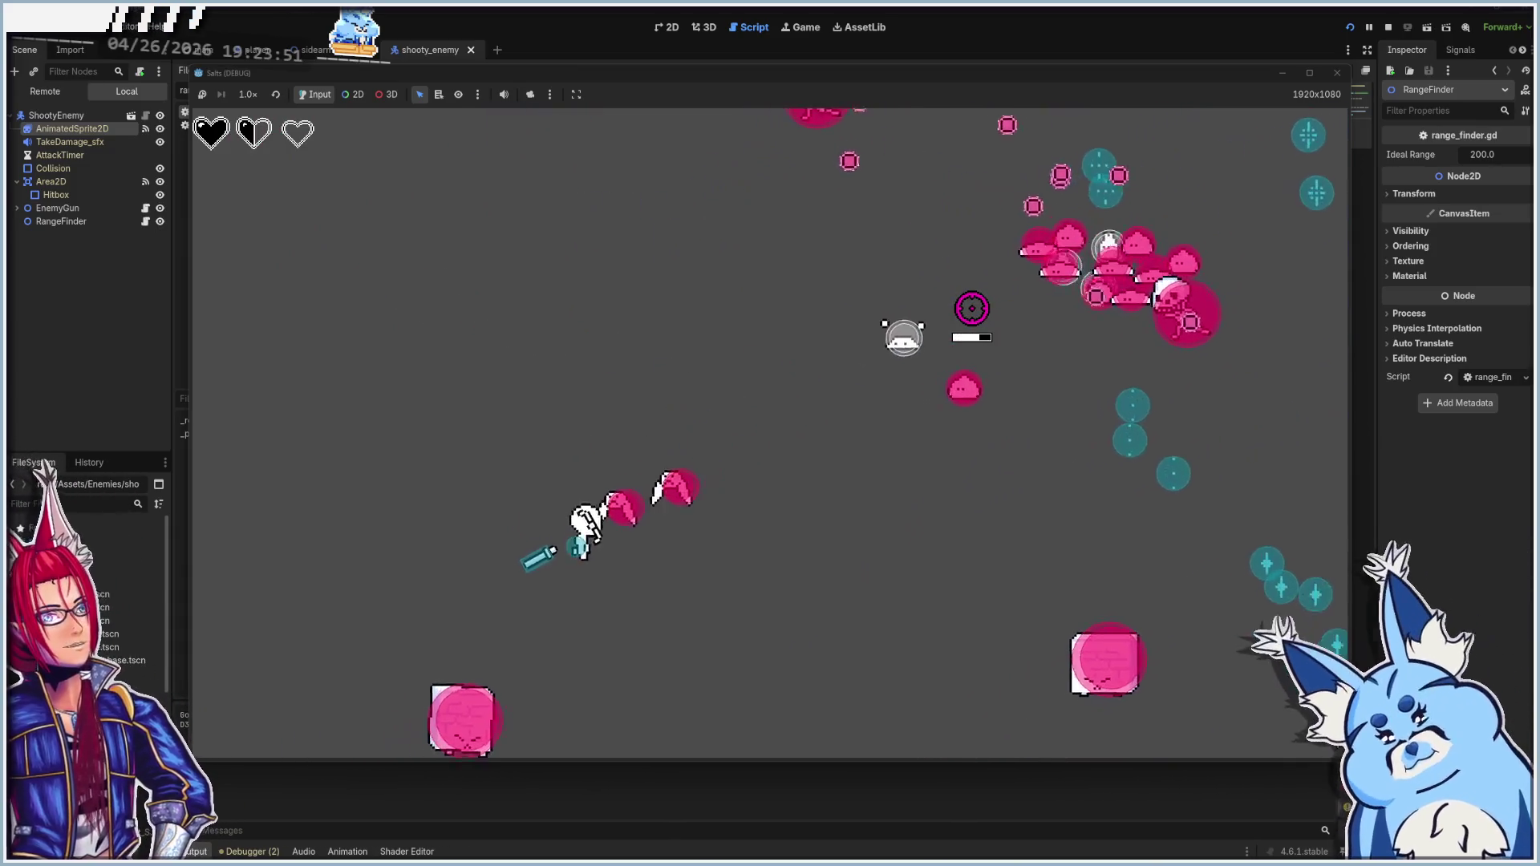
pyautogui.press('s')
pyautogui.press('a')
pyautogui.press('d')
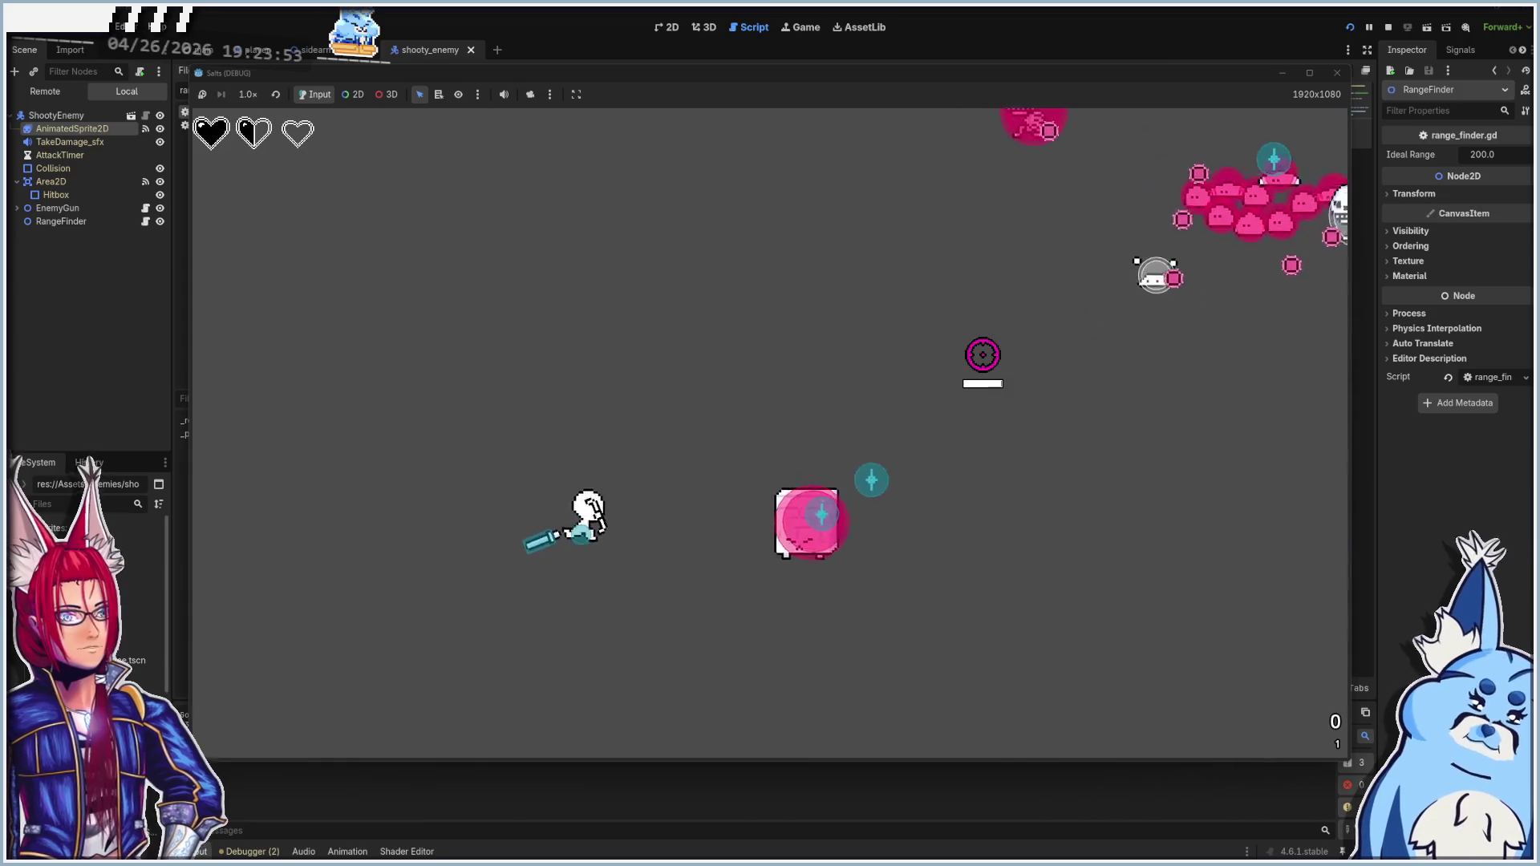
pyautogui.press('w')
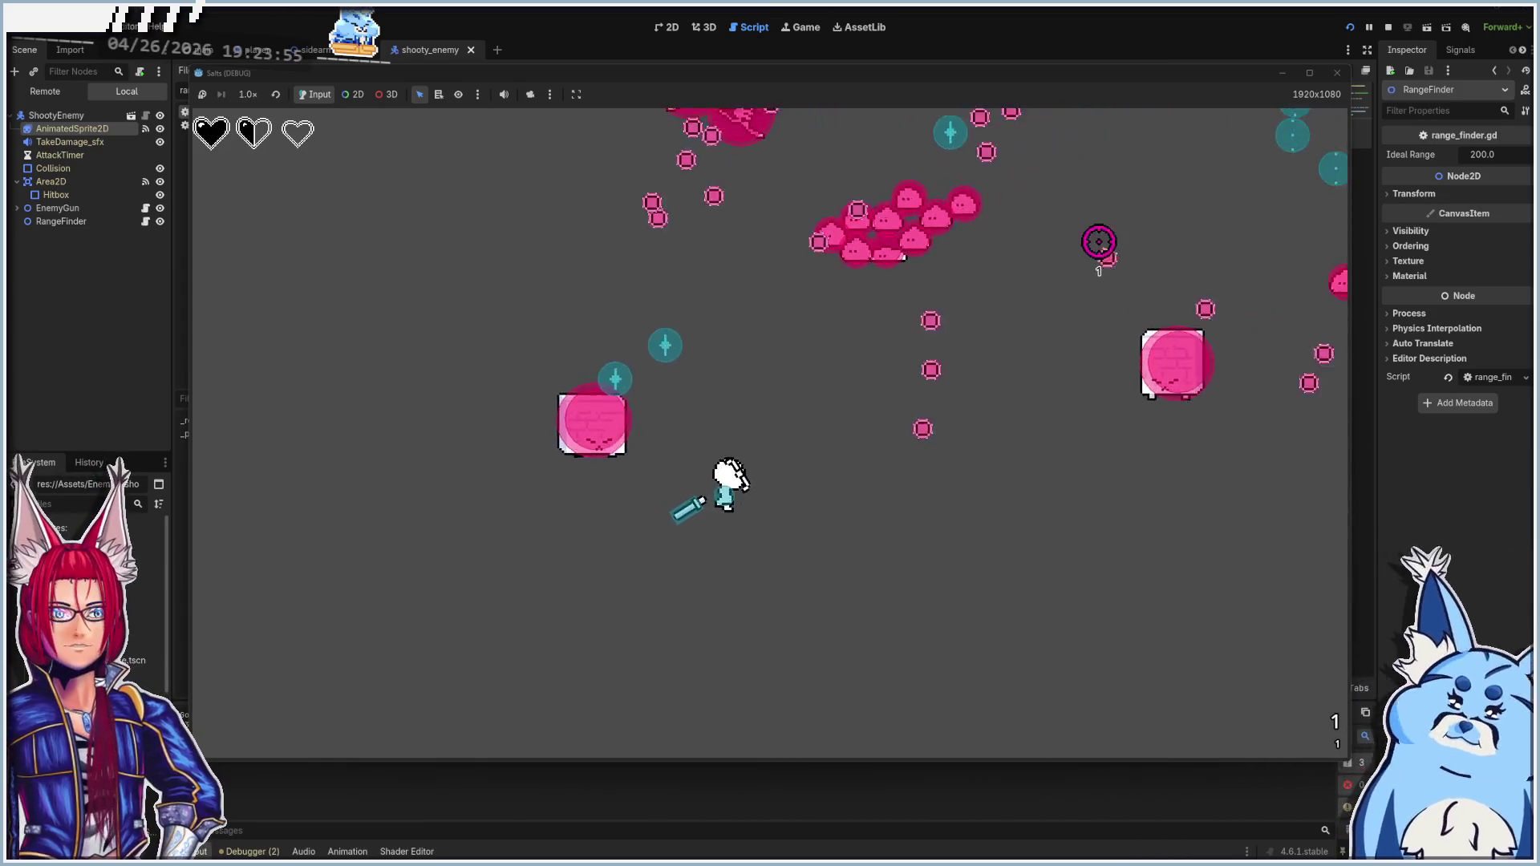
pyautogui.press('d')
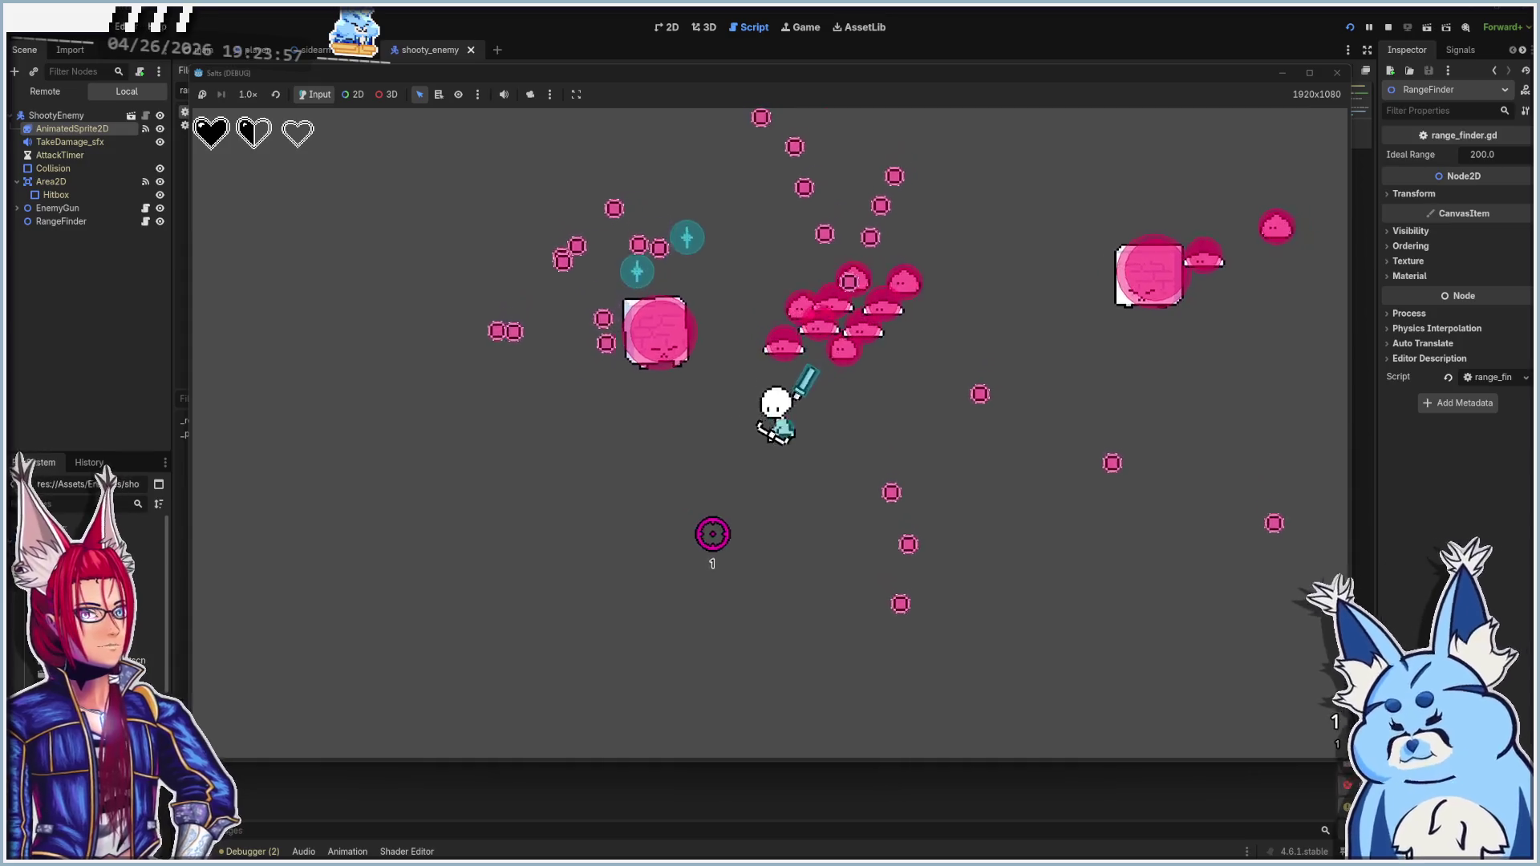
pyautogui.press('s')
pyautogui.press('d')
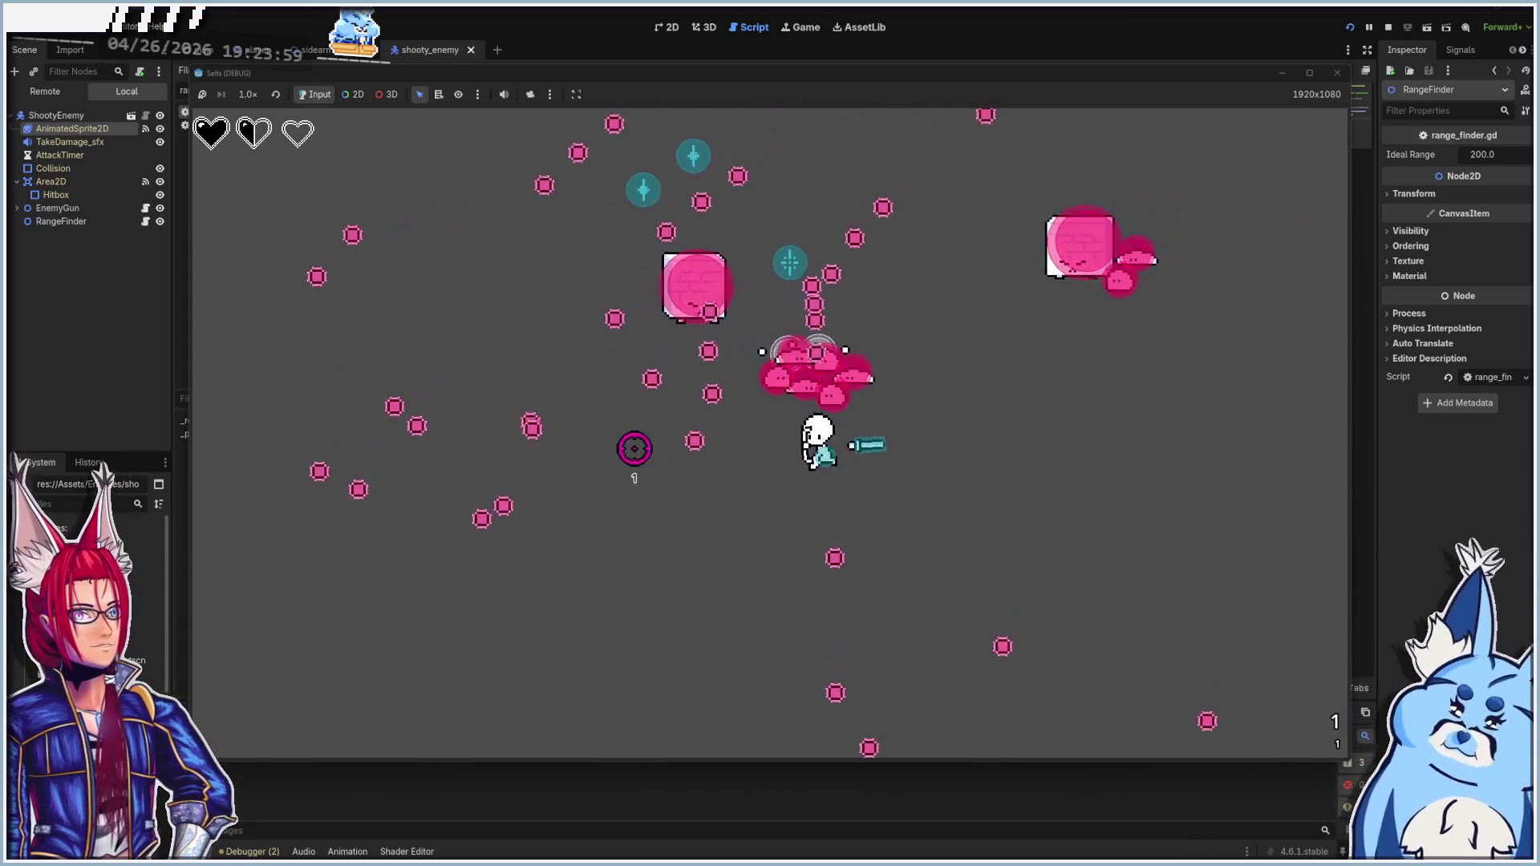
pyautogui.press('d')
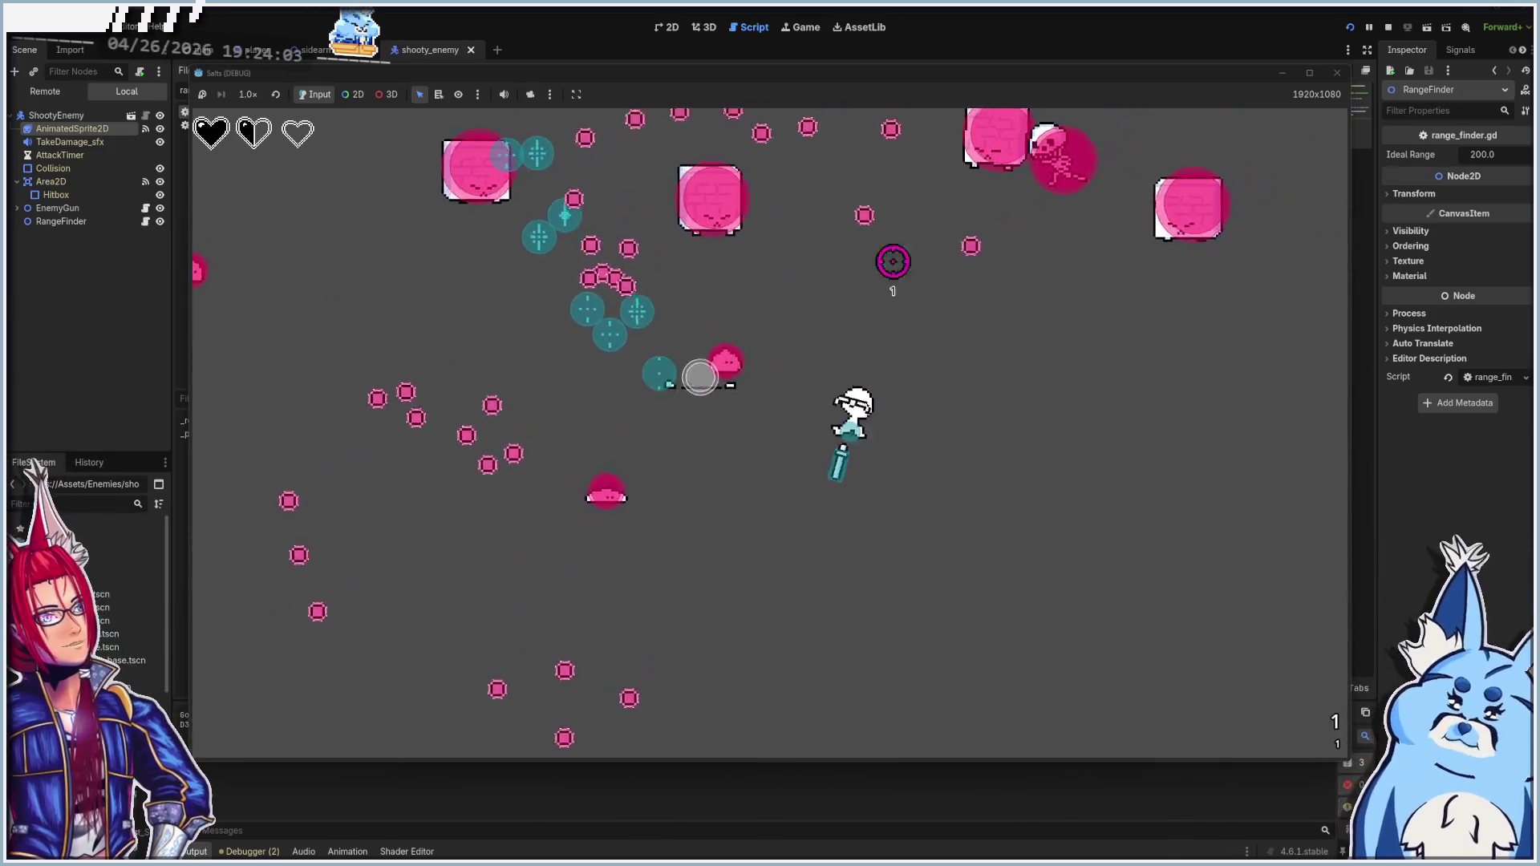
pyautogui.press('F8')
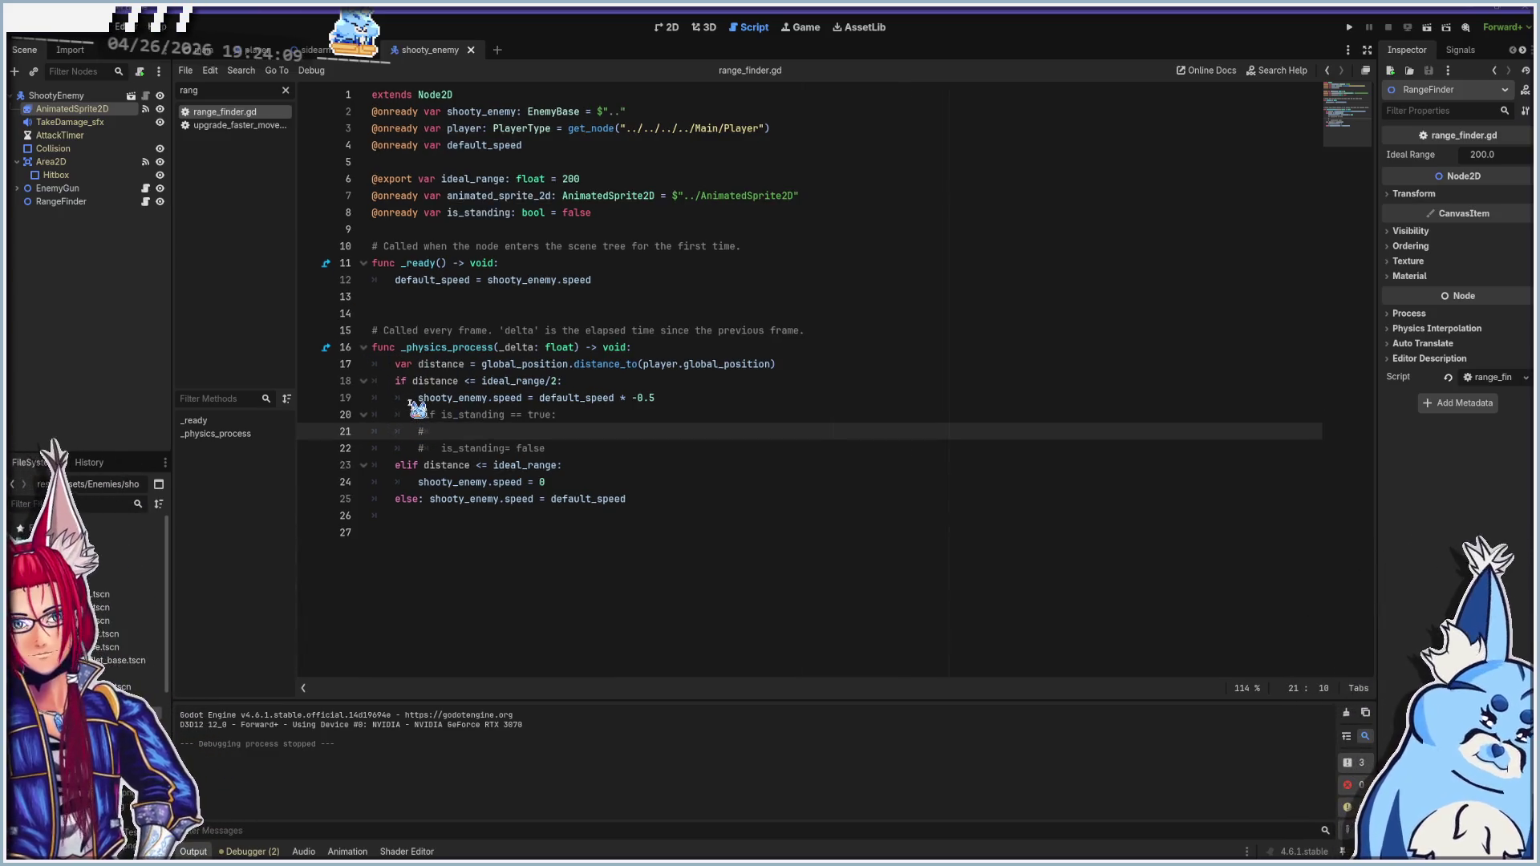
pyautogui.scroll(5, 418, 409)
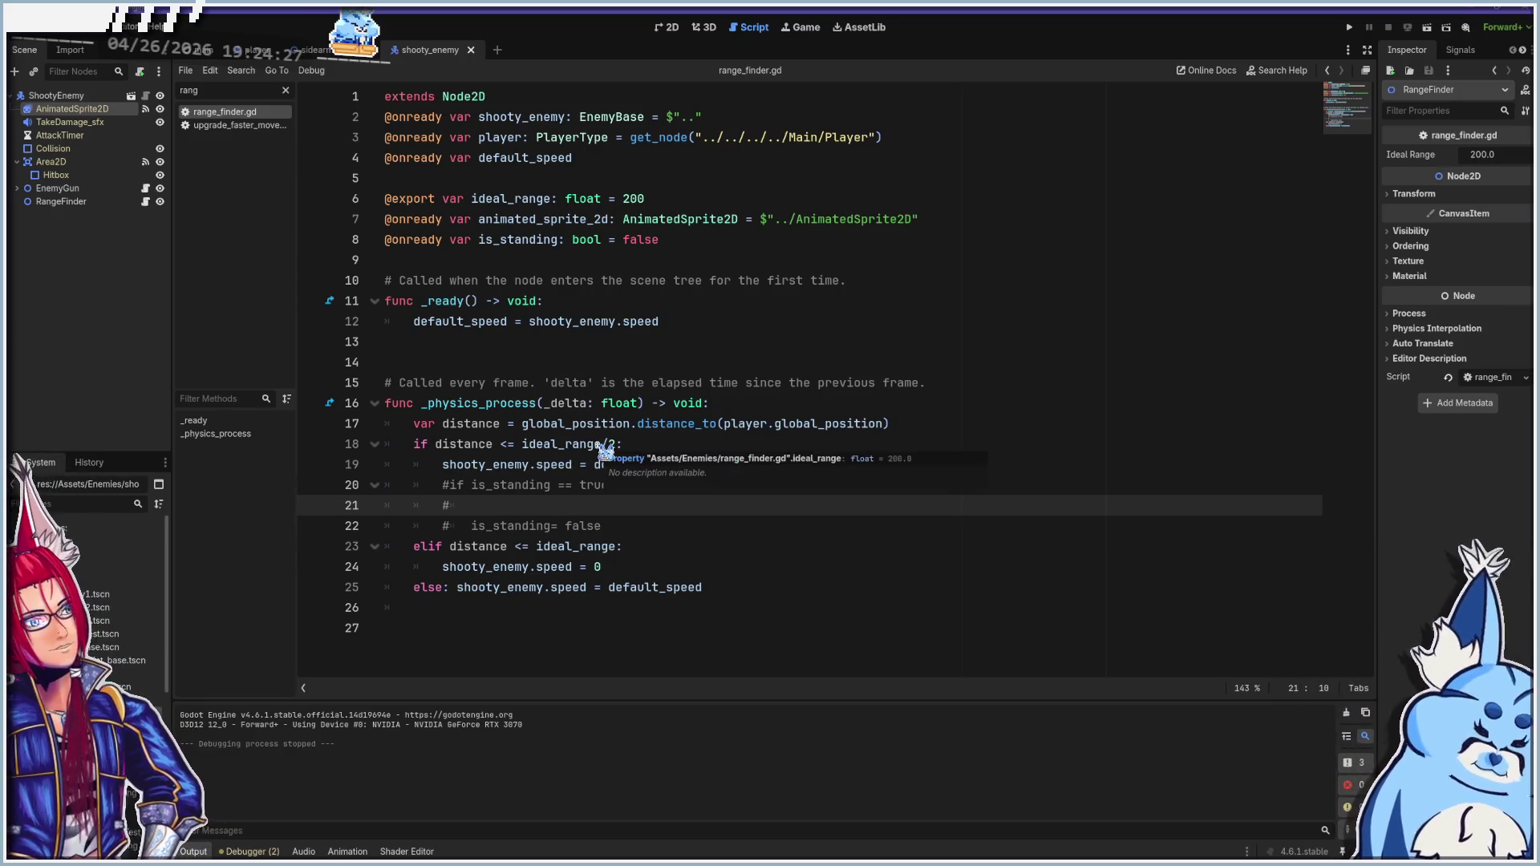
pyautogui.click(645, 446)
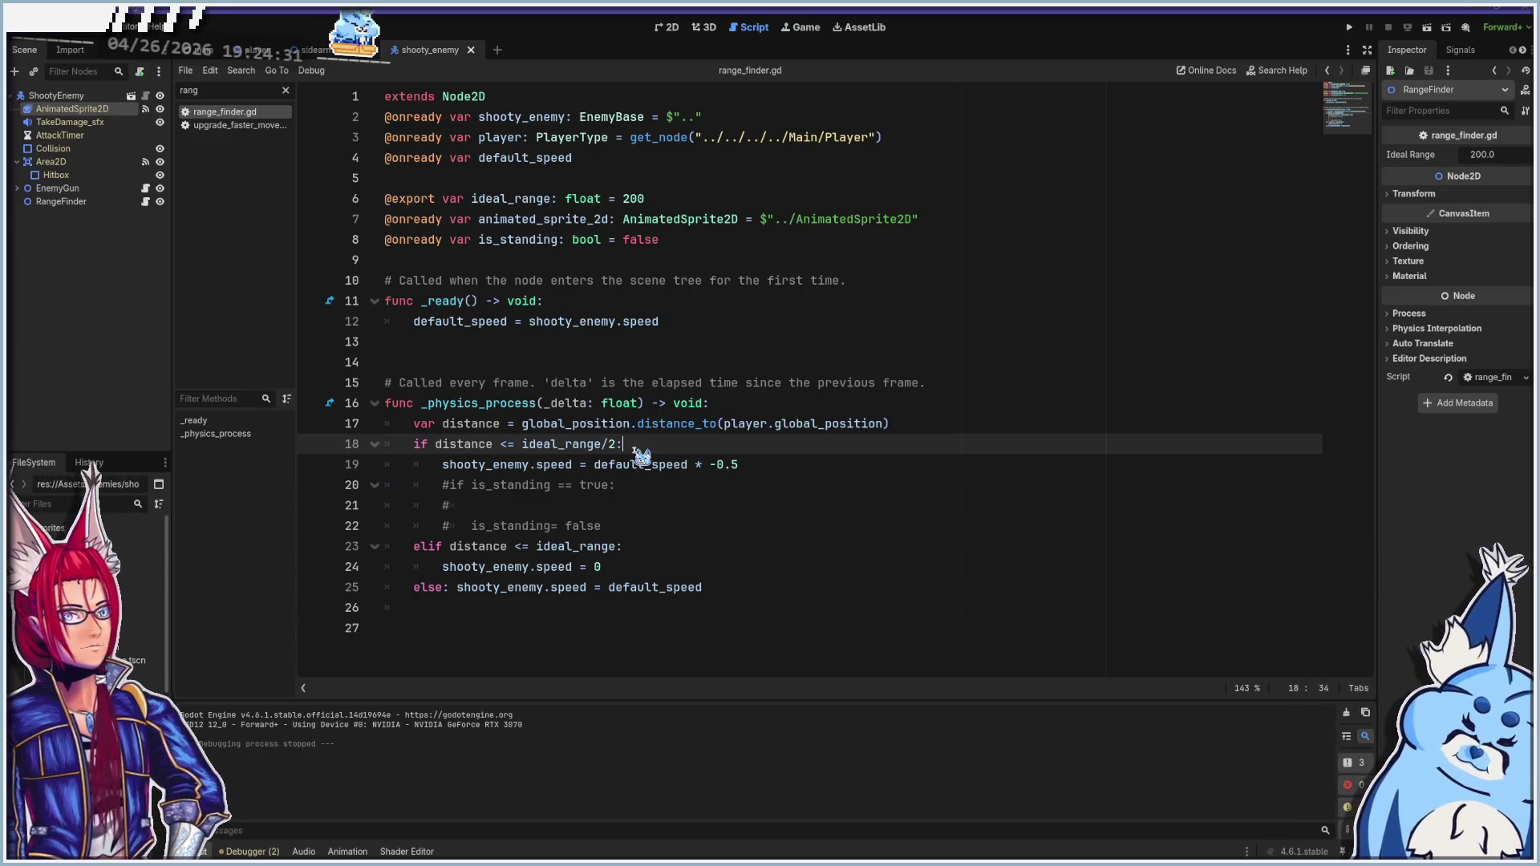
pyautogui.click(530, 465)
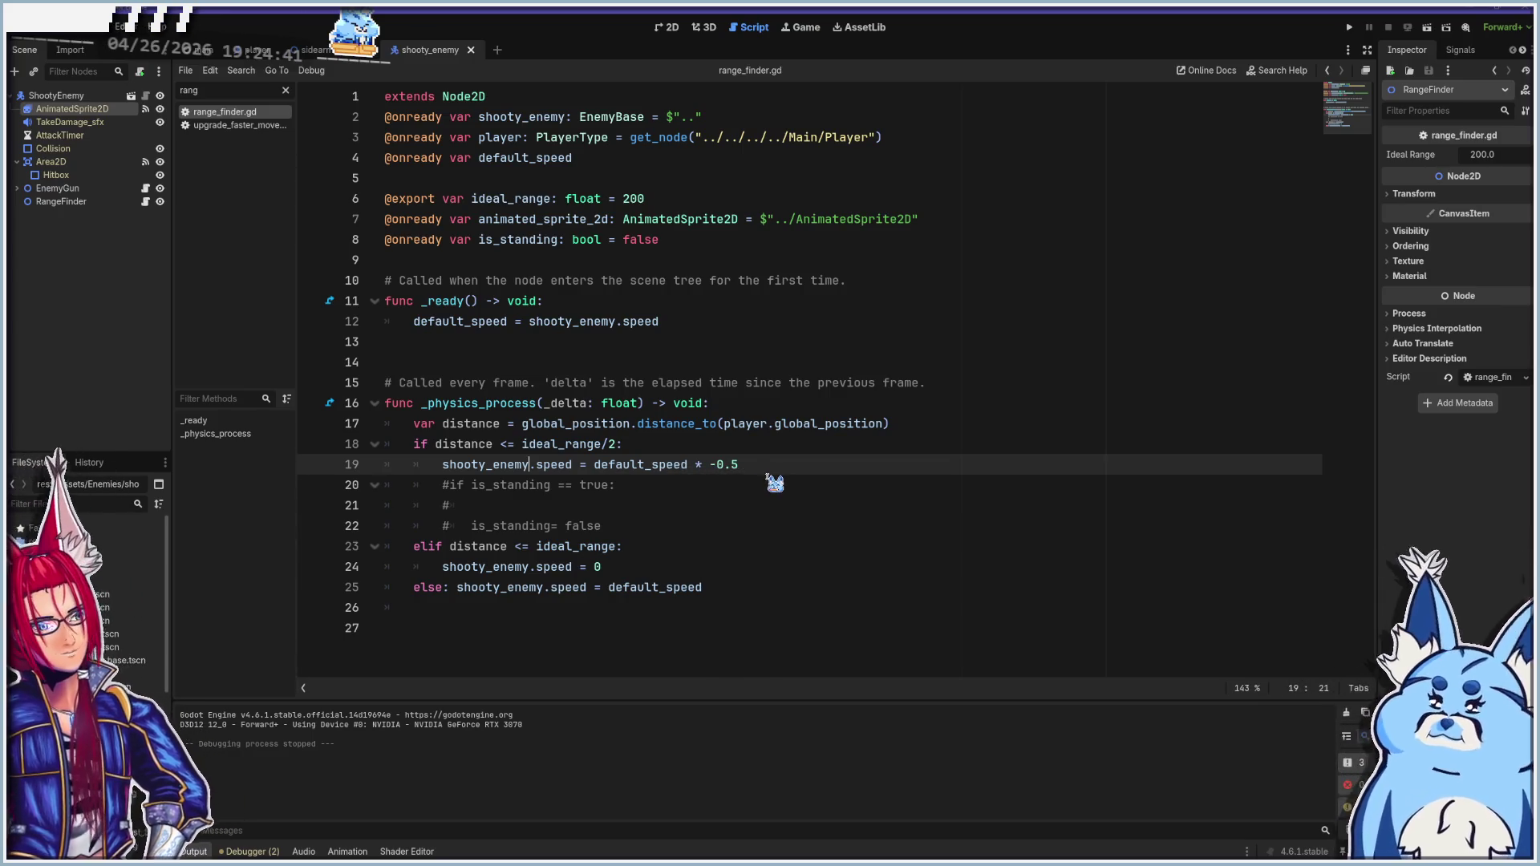
pyautogui.click(792, 547)
pyautogui.click(689, 570)
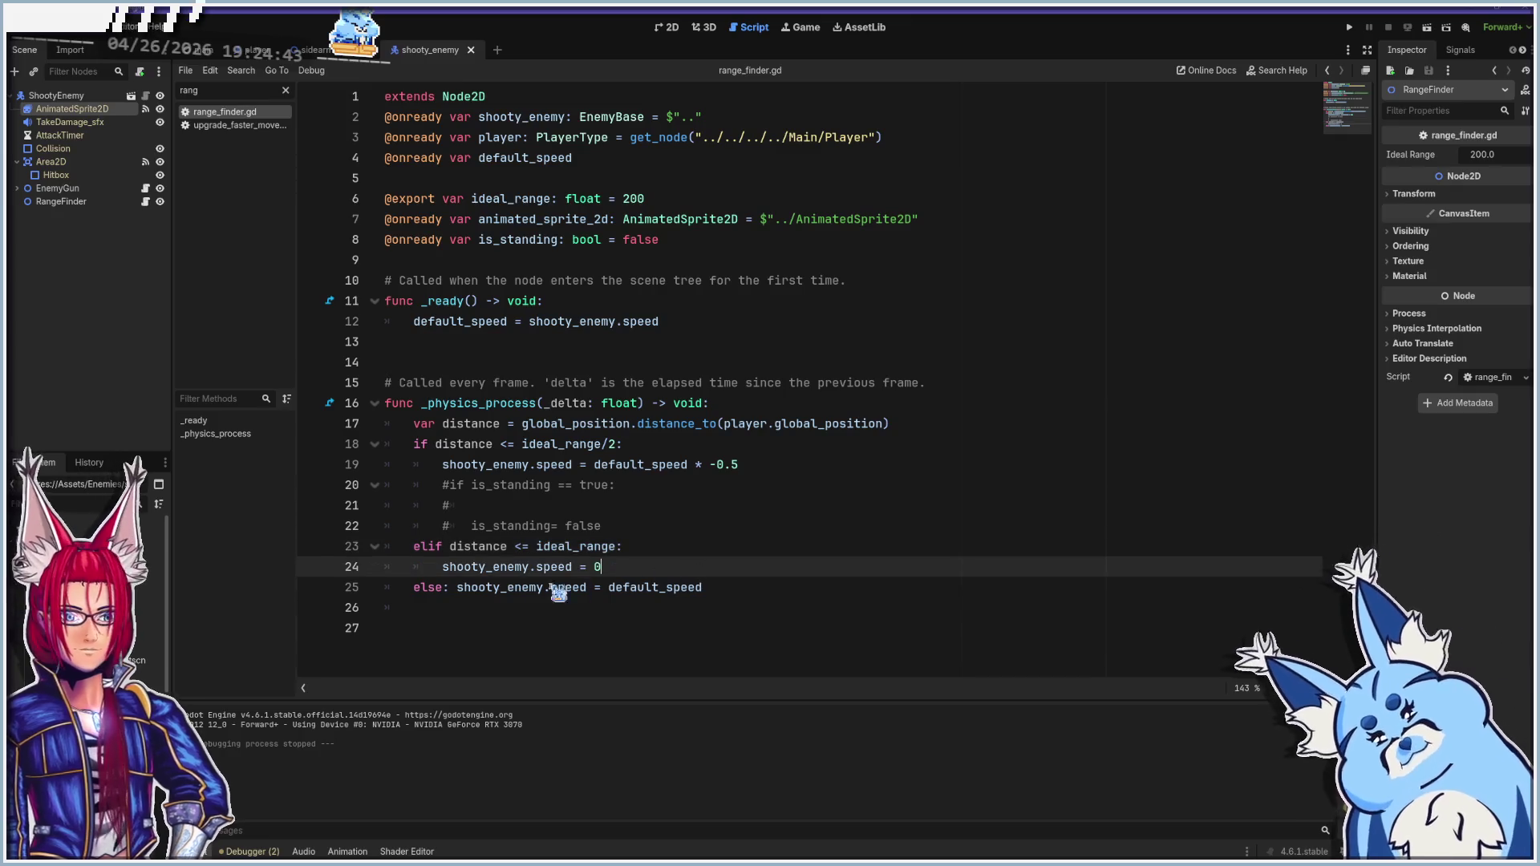
pyautogui.moveTo(572, 571)
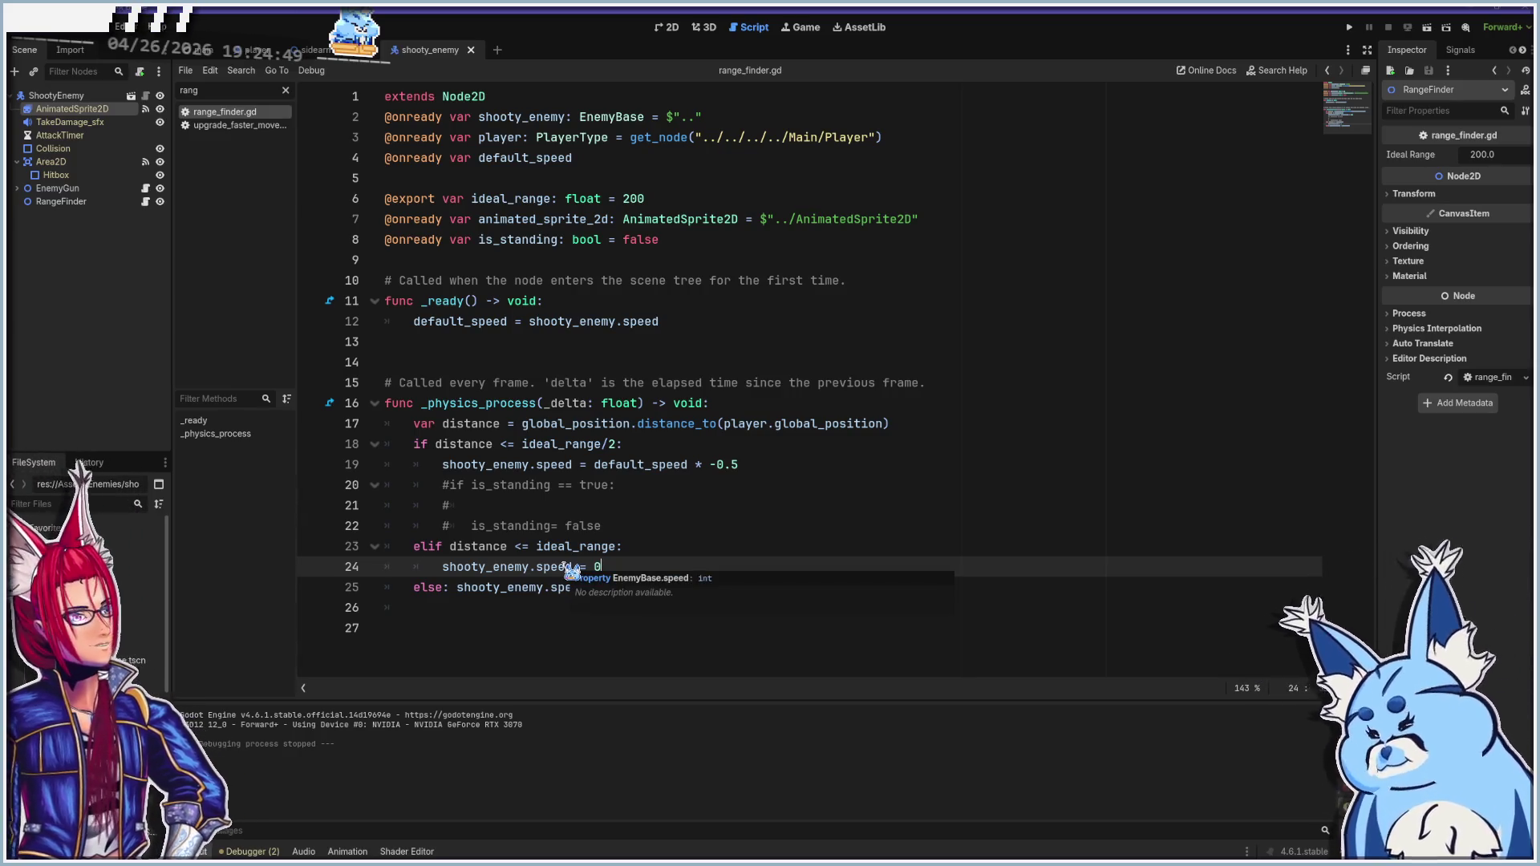
pyautogui.click(457, 486)
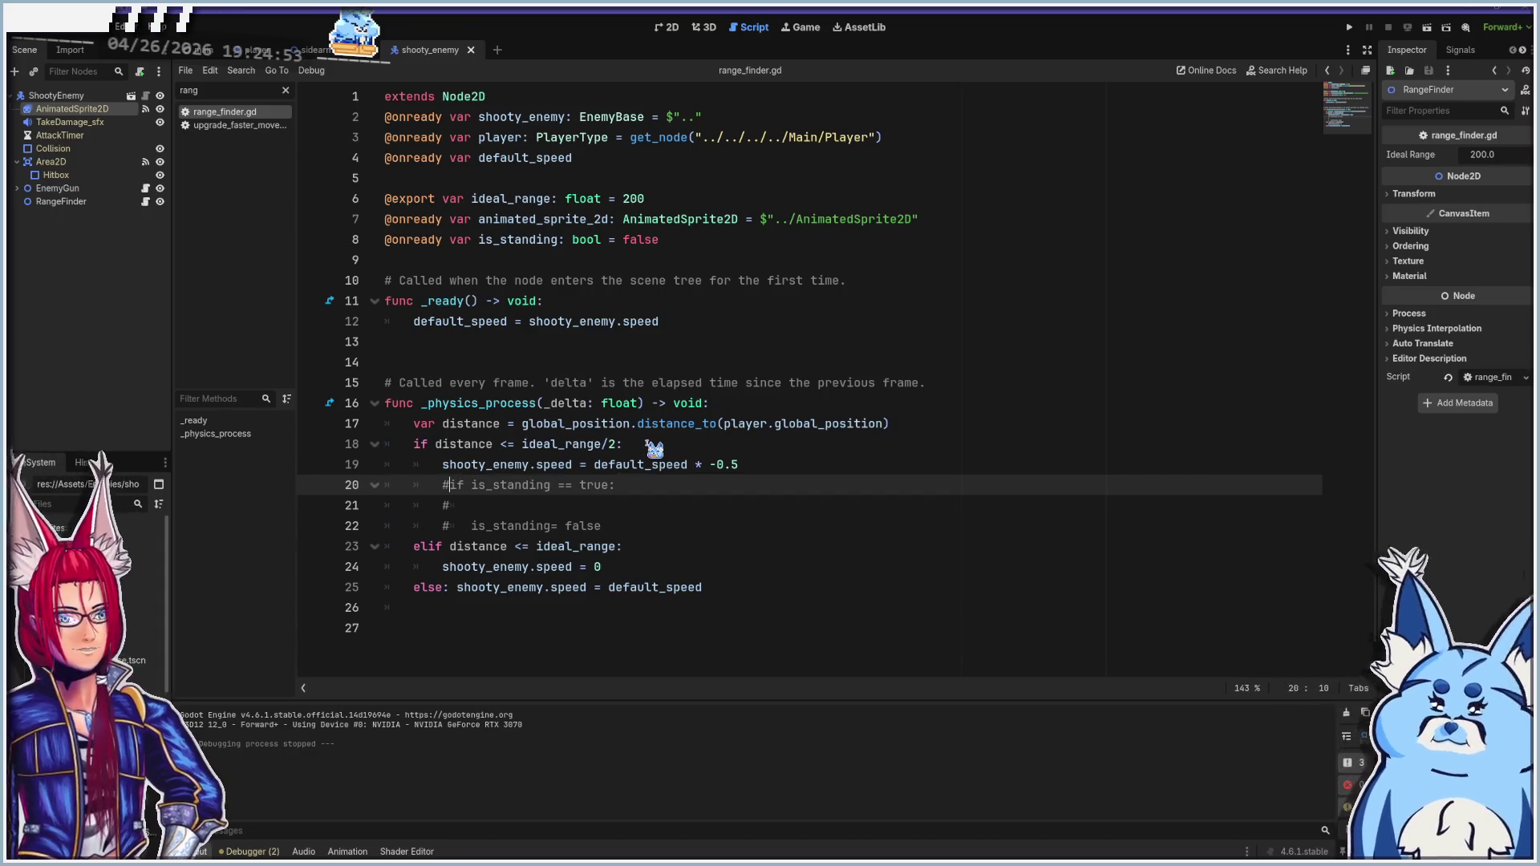
# Uncomment the is_standing check on line 20 and remove the empty line 21
pyautogui.press('BackSpace')
pyautogui.press('Down')
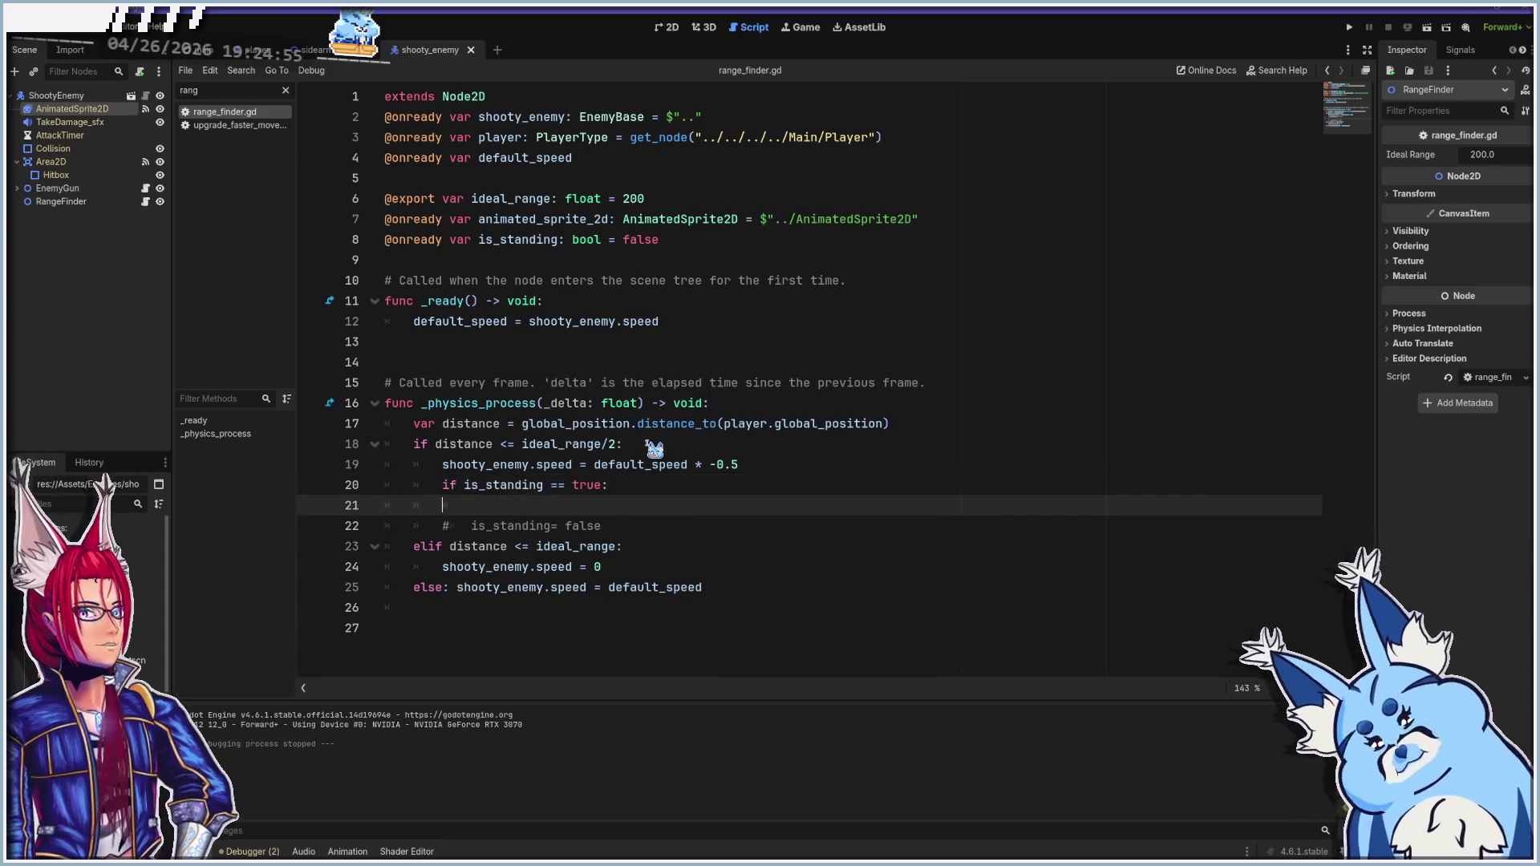
pyautogui.press('Down')
pyautogui.press('Up')
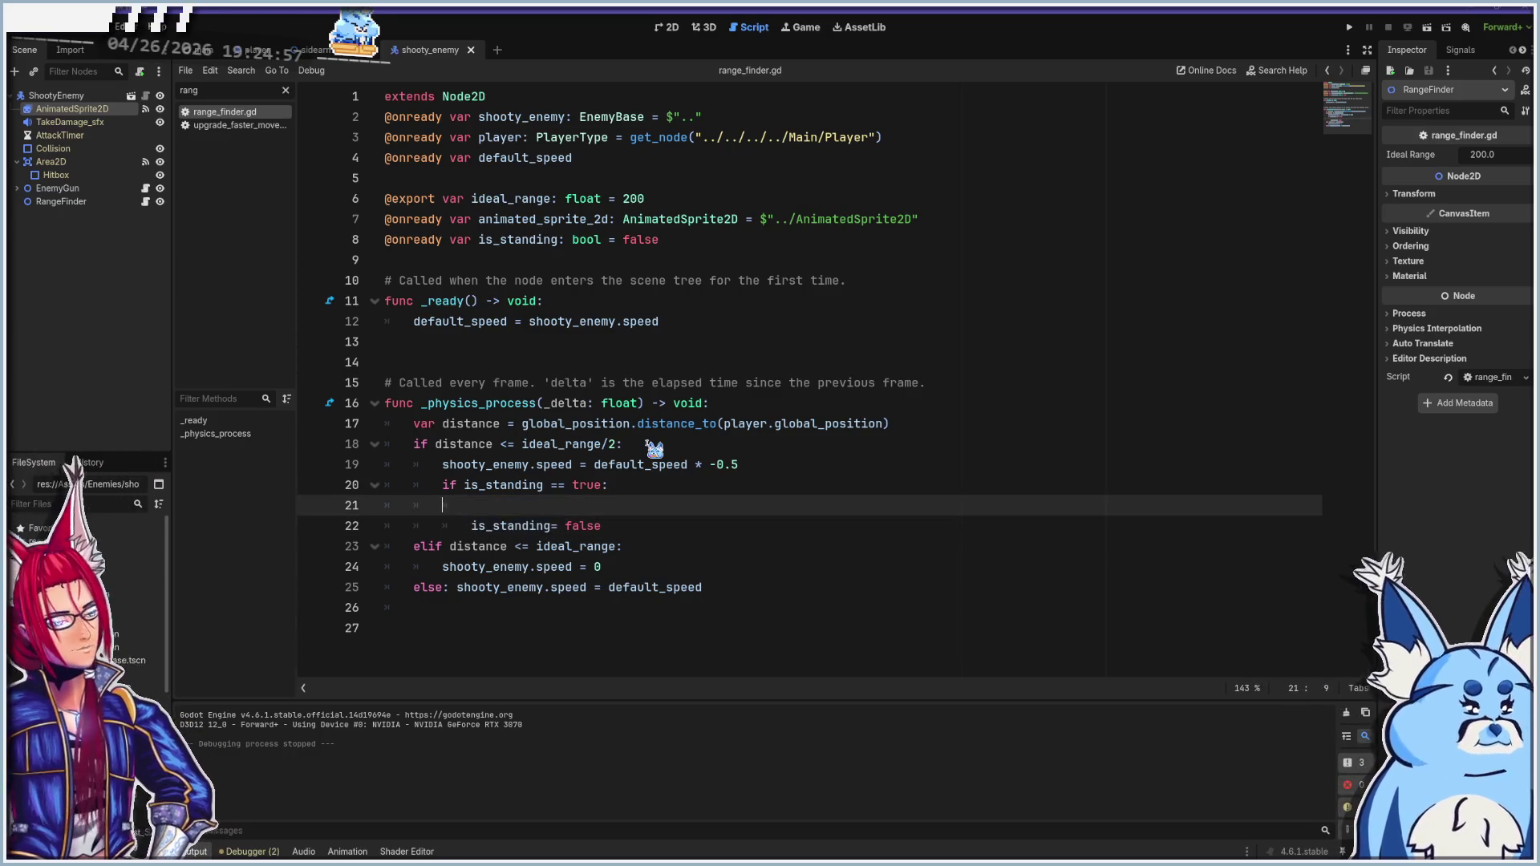
pyautogui.press('BackSpace')
pyautogui.press('BackSpace')
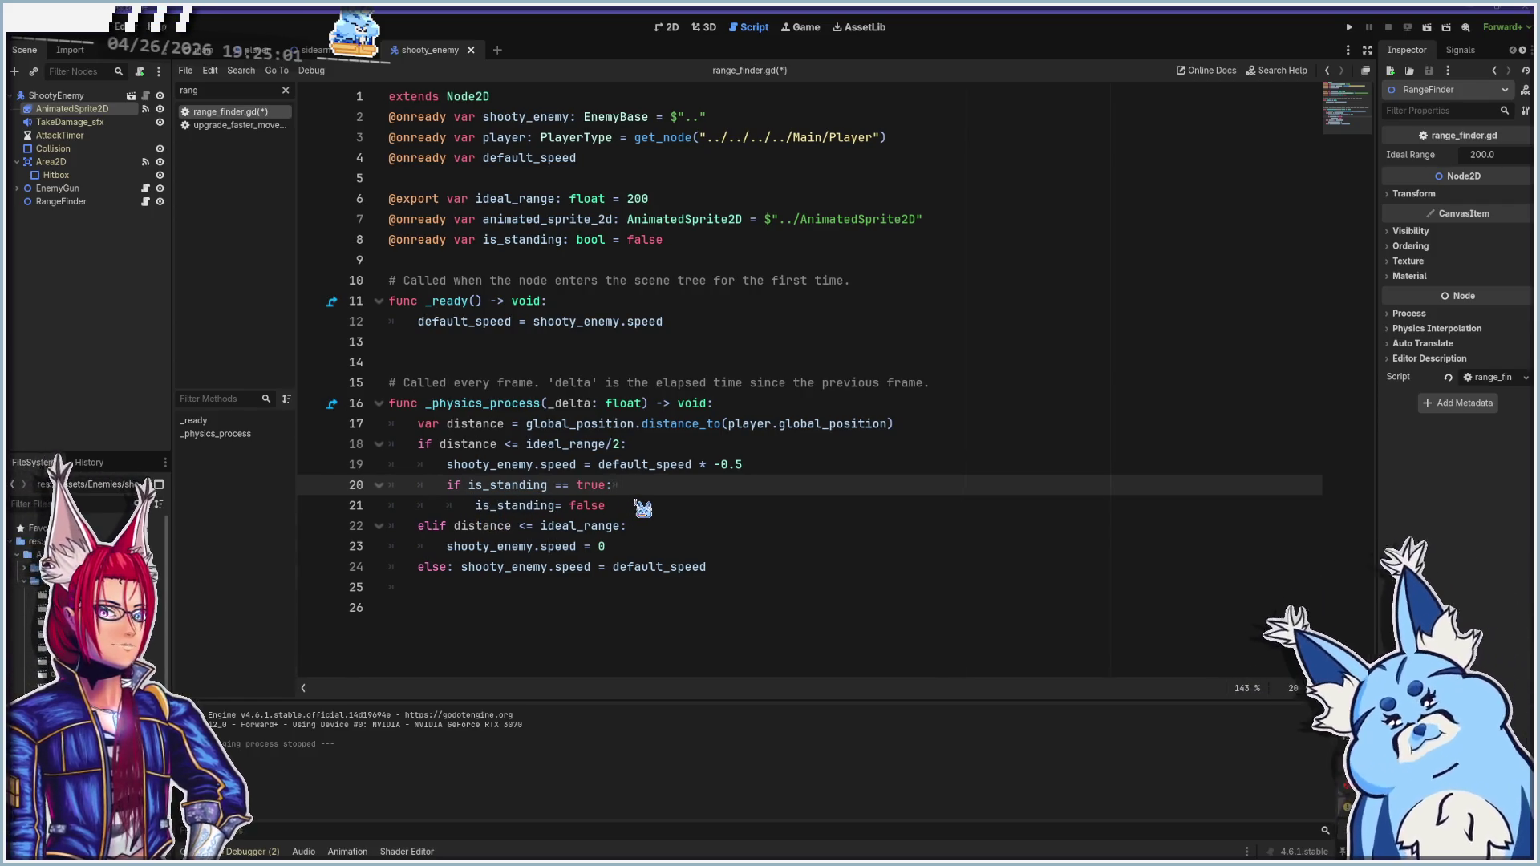
# Space out 'is_standing = false' and add animated_sprite_2d.play("Attack") on the line below it
pyautogui.click(640, 506)
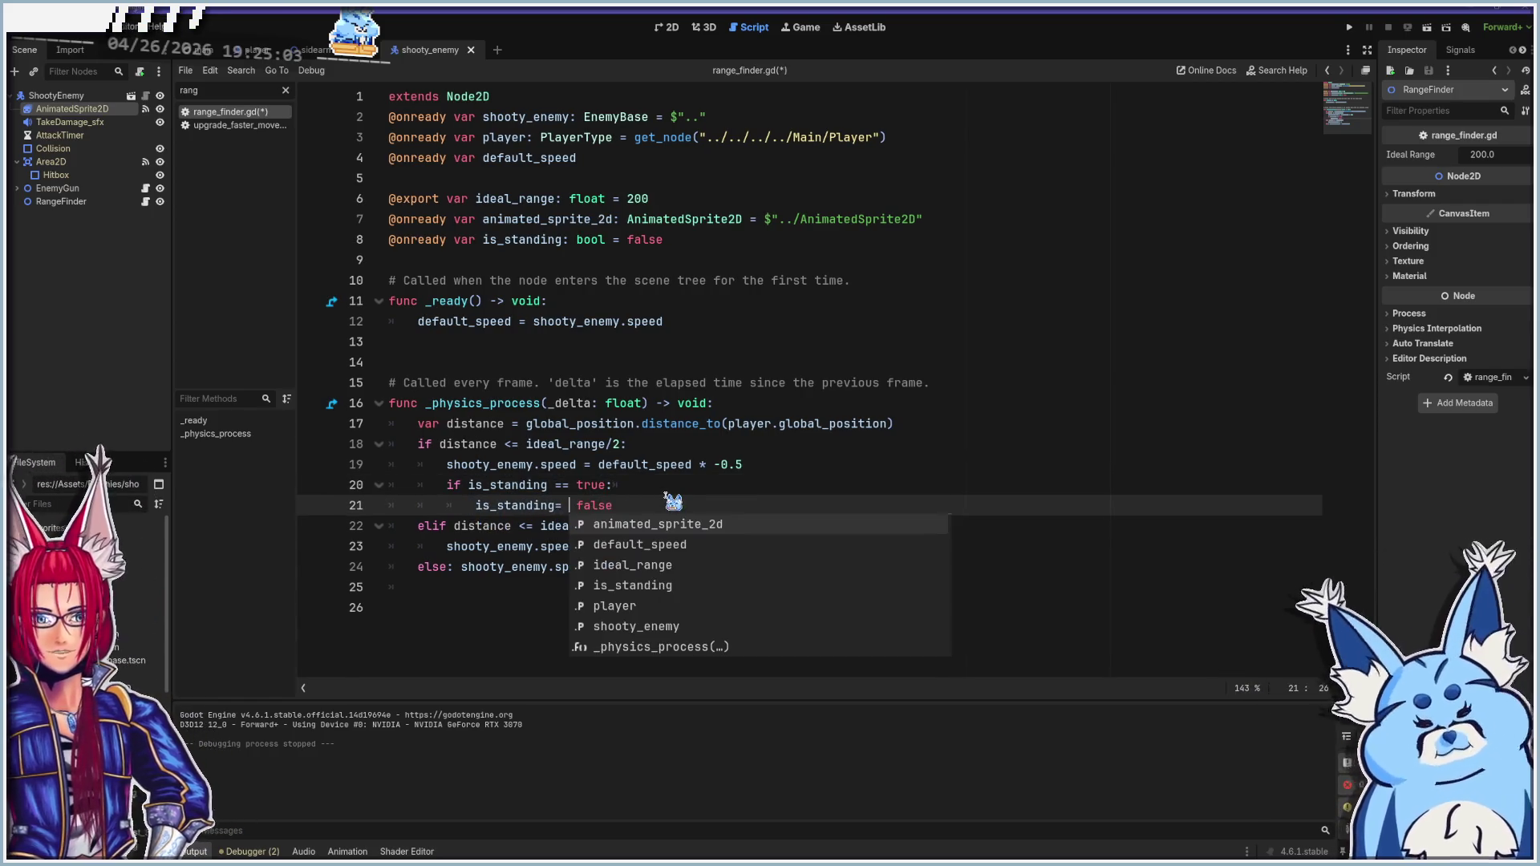
pyautogui.press('Left')
pyautogui.press('Left')
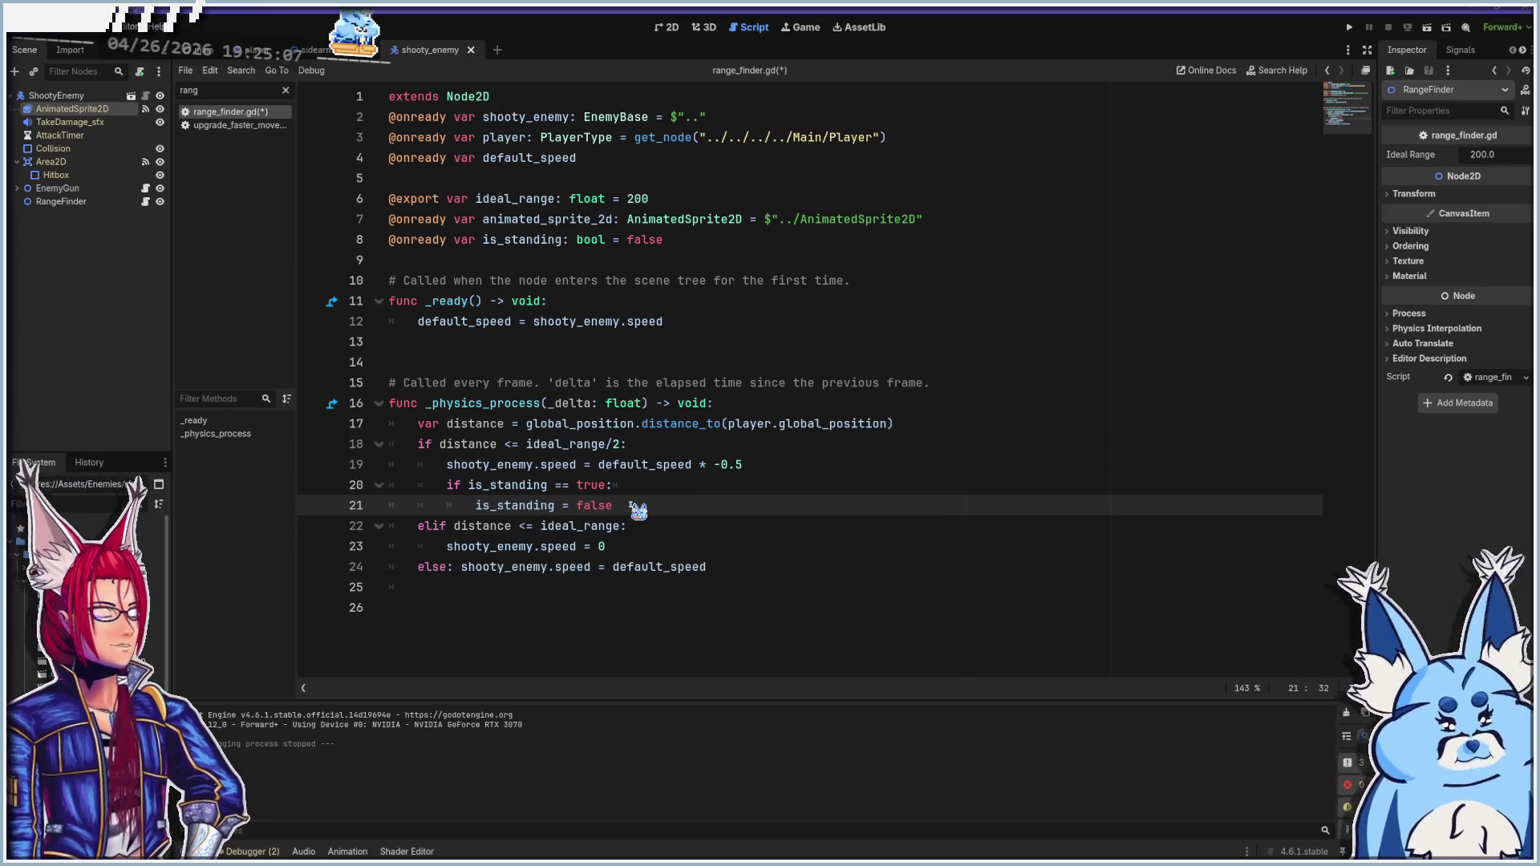
pyautogui.press('Return')
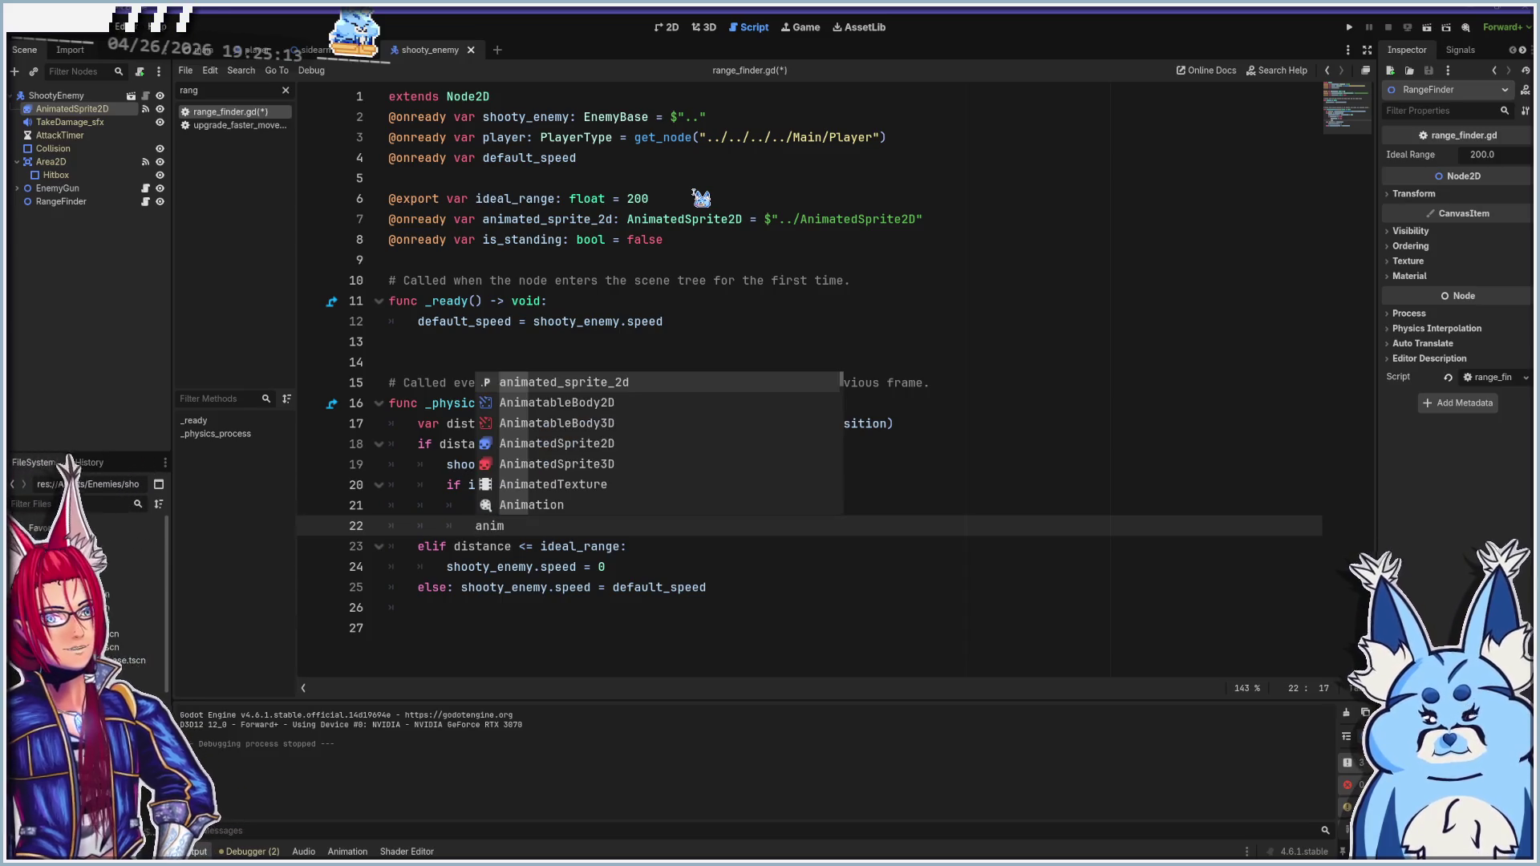
pyautogui.press('Return')
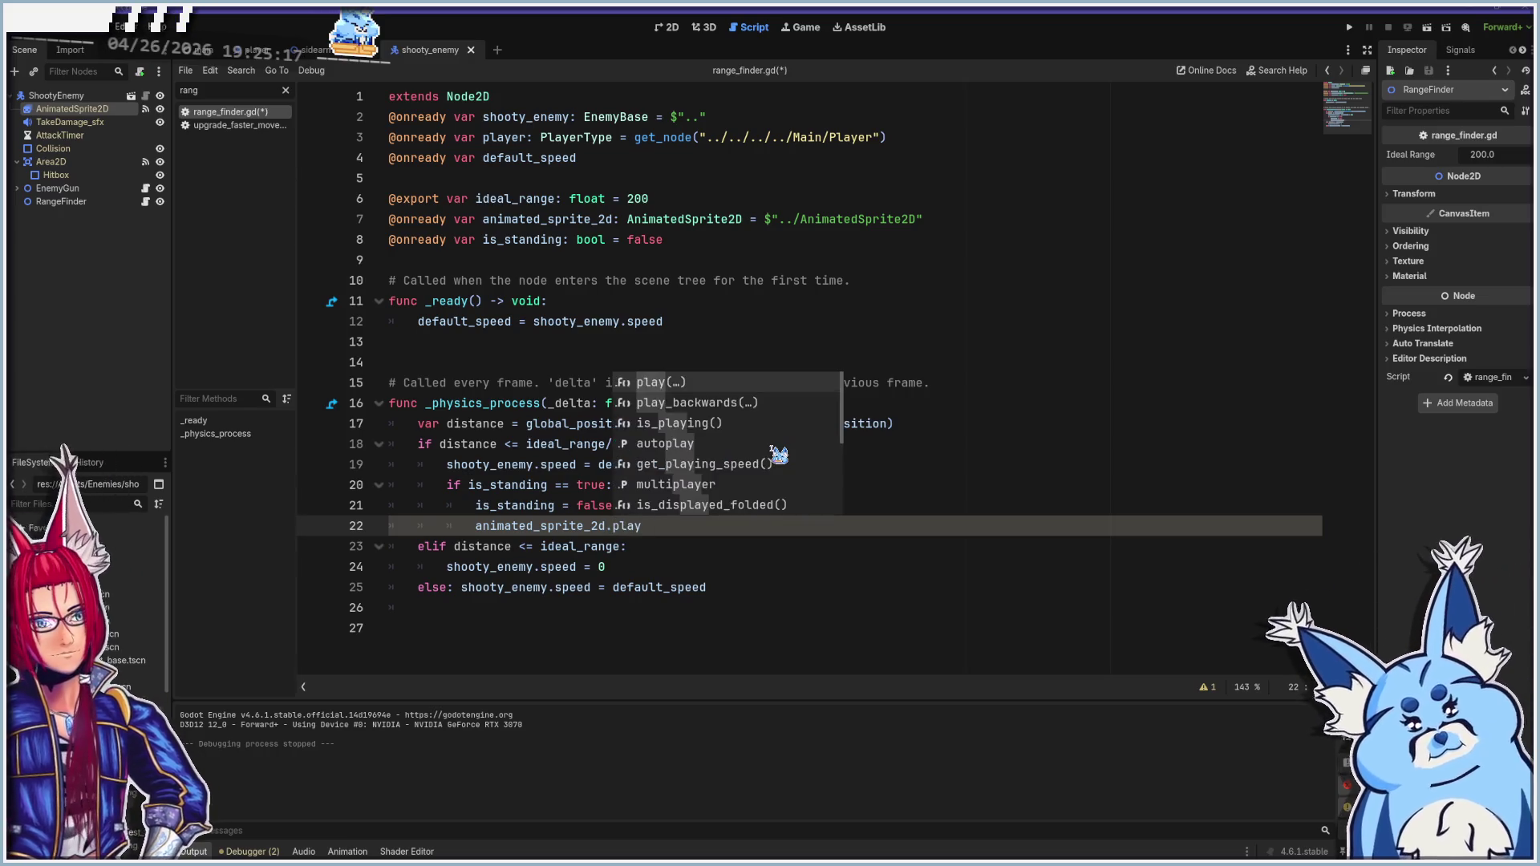
pyautogui.write('(')
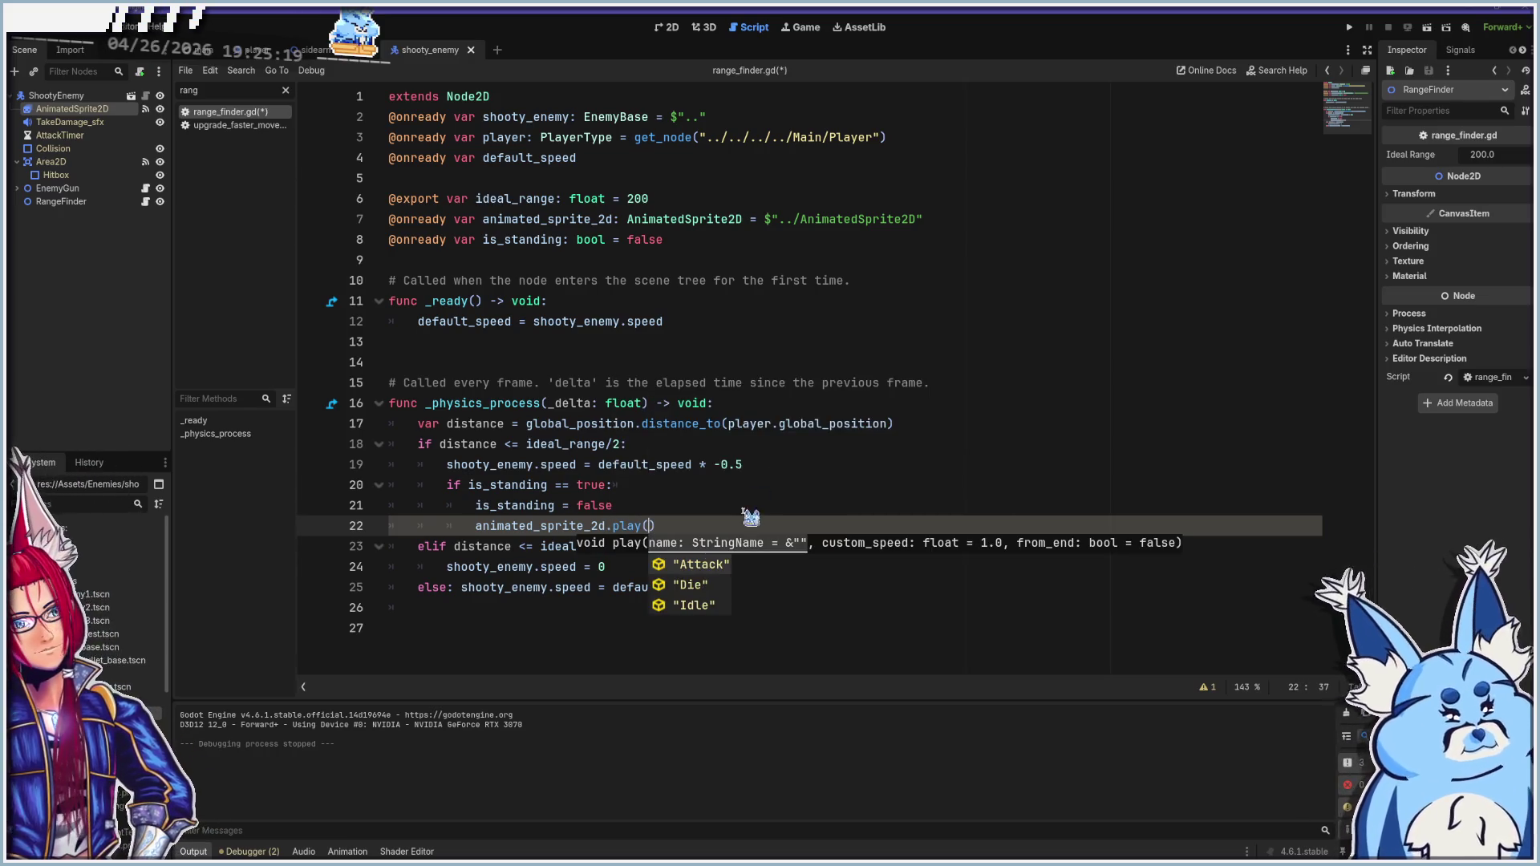
pyautogui.click(708, 571)
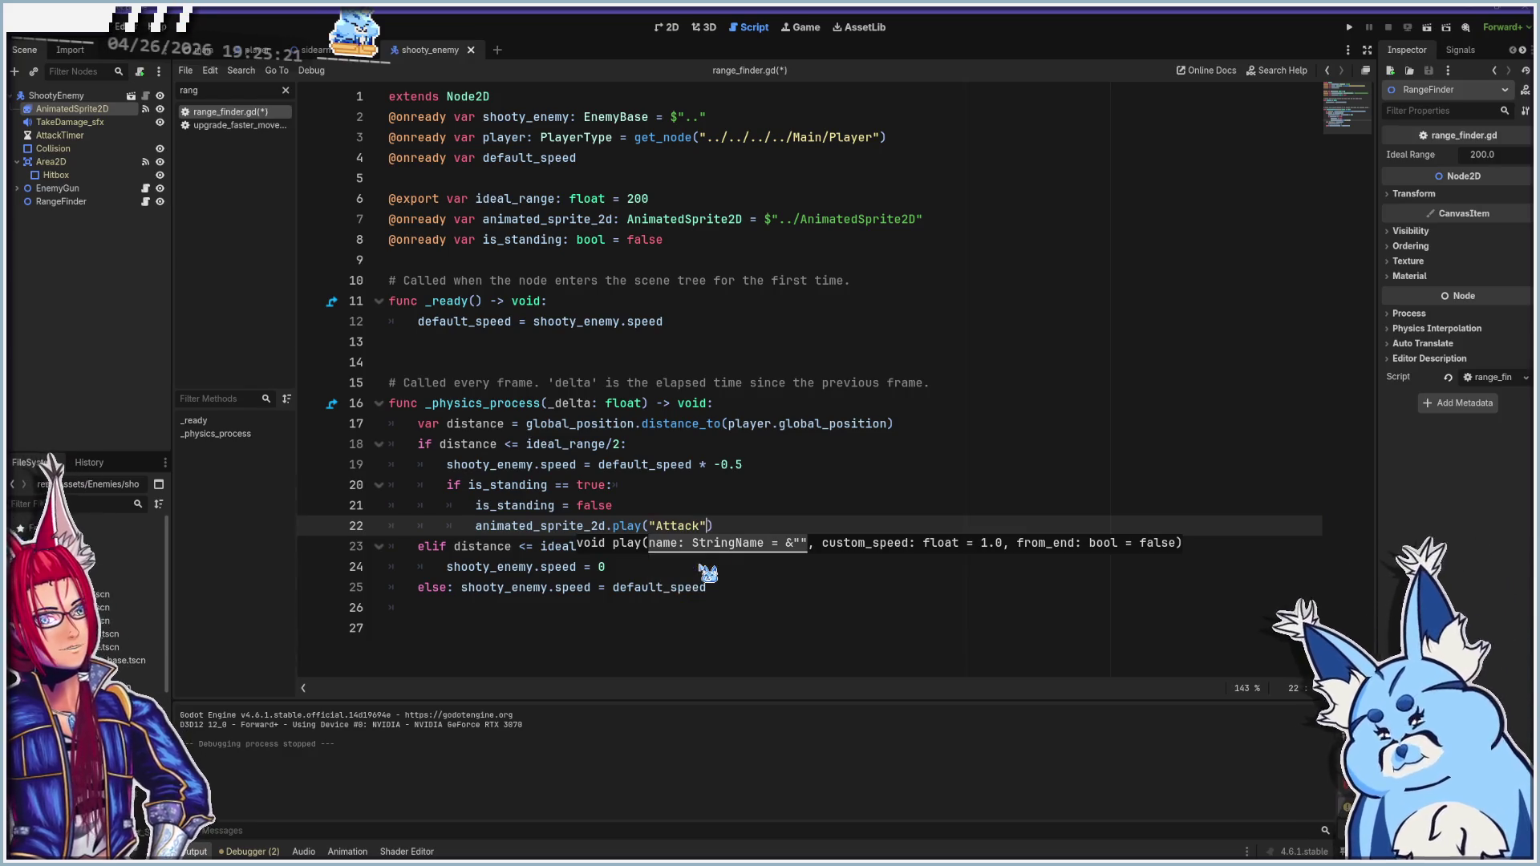
pyautogui.click(775, 526)
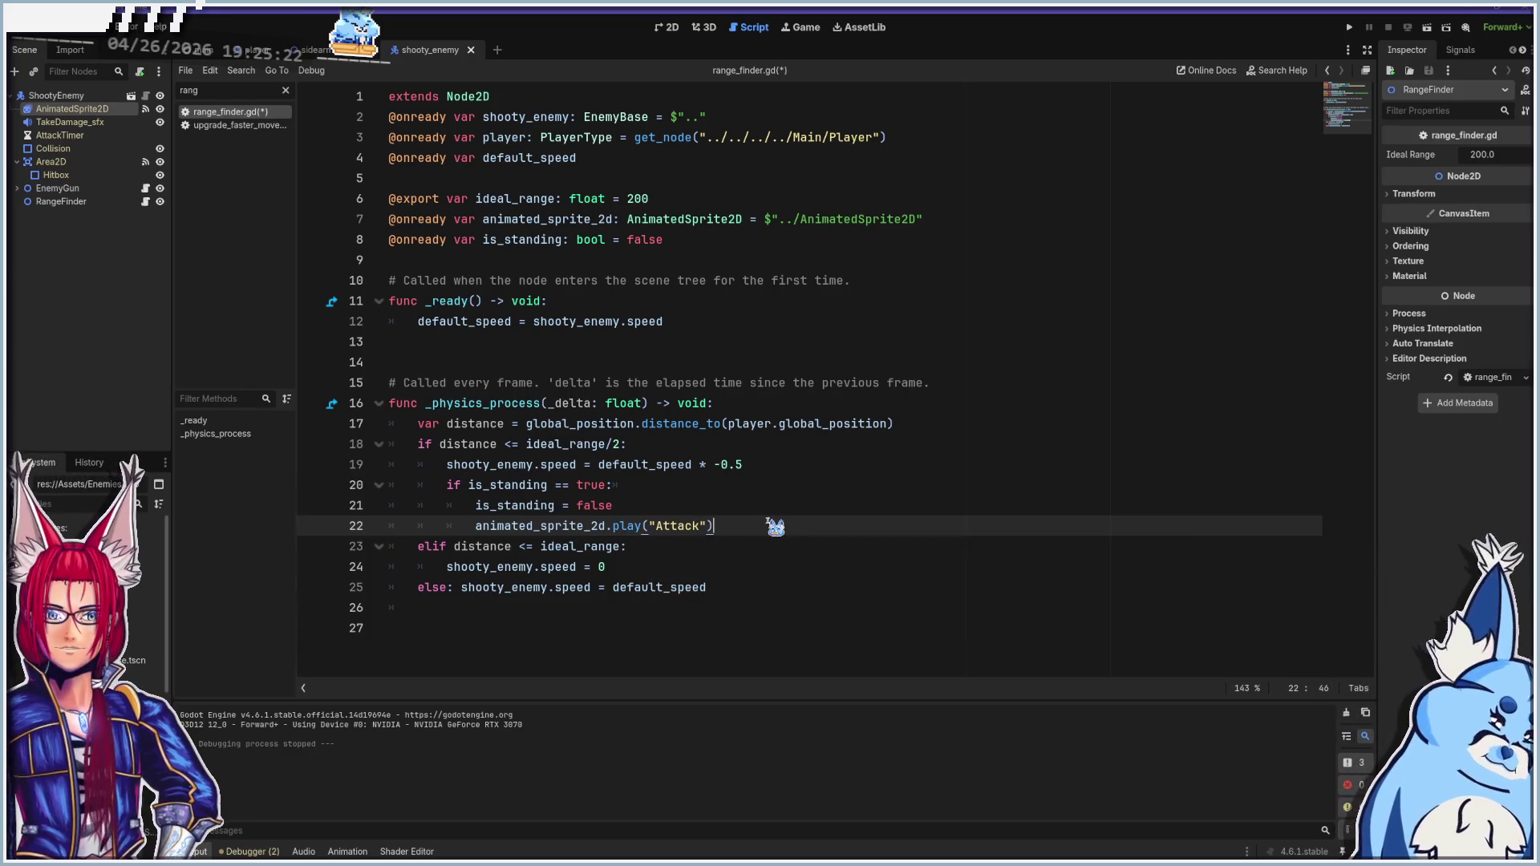
pyautogui.keyDown('shift'); pyautogui.click(417, 486); pyautogui.keyUp('shift')
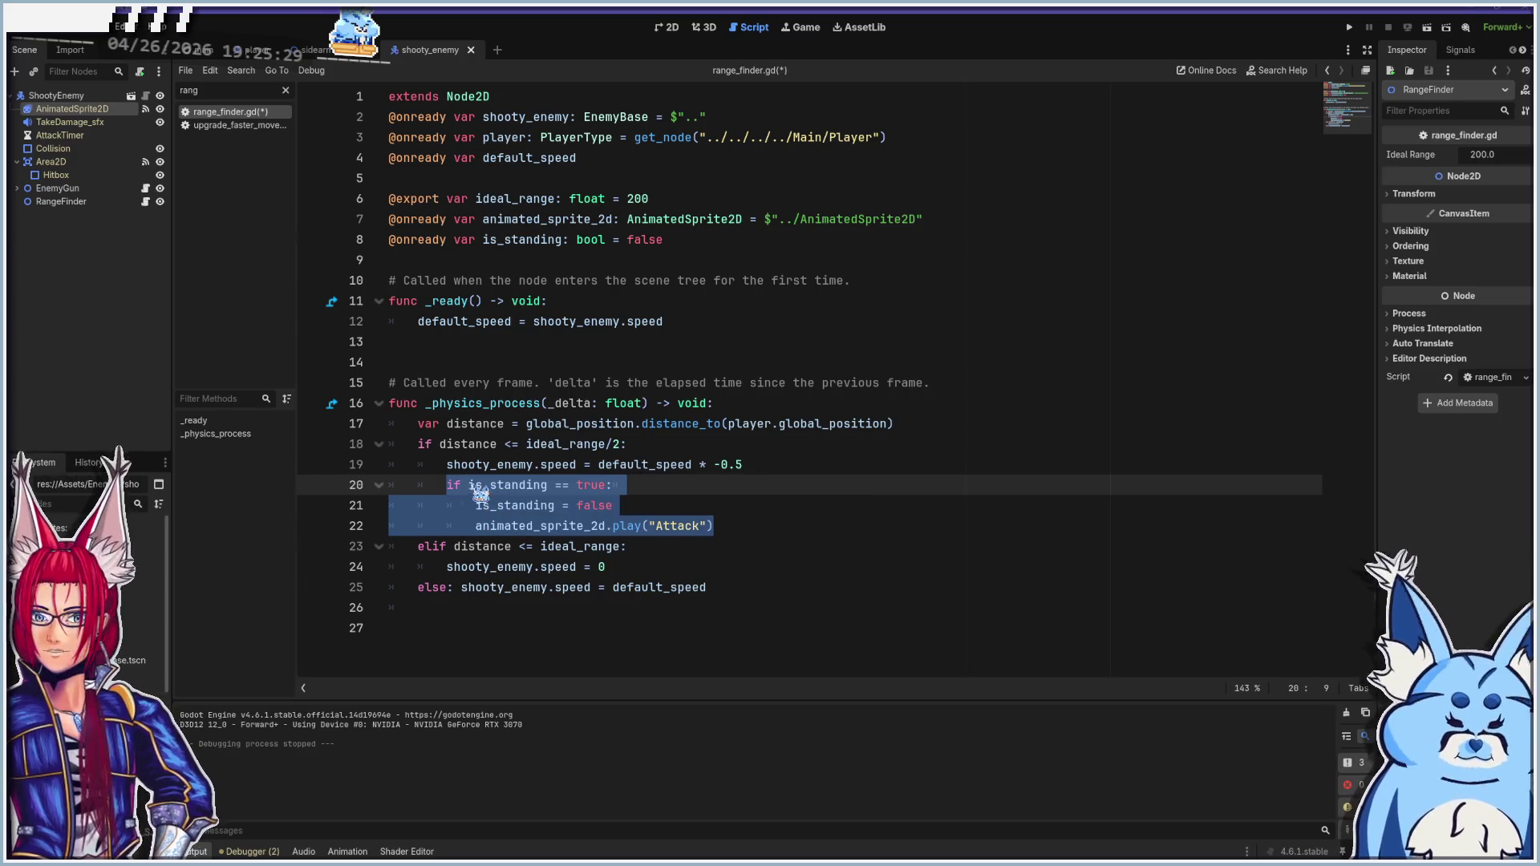
# Paste the is_standing block below the standing-speed line 24
pyautogui.hotkey('shift', 'Home')
pyautogui.hotkey('ctrl', 'c')
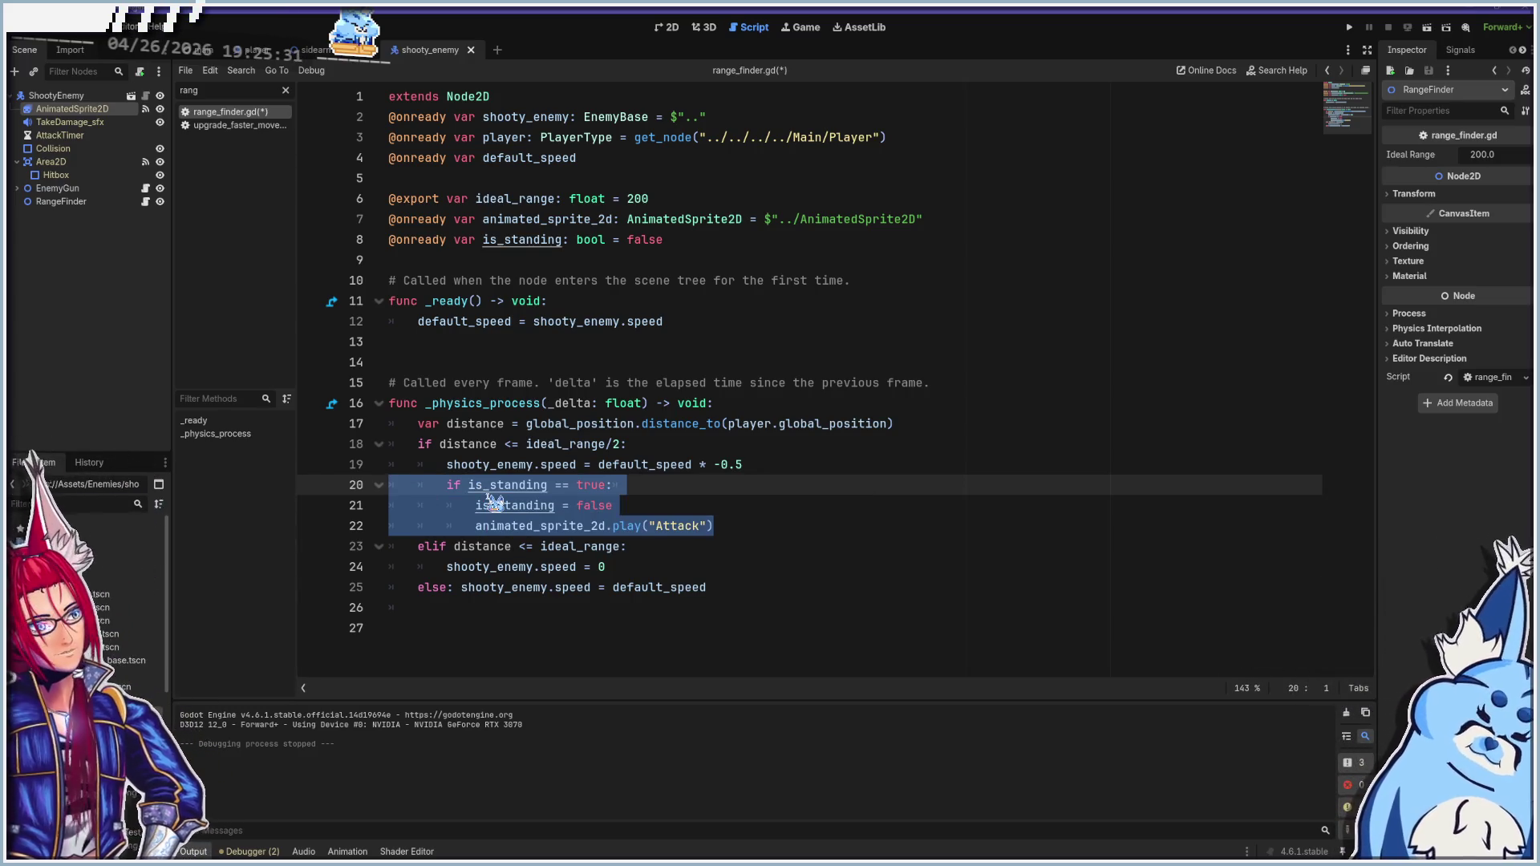
pyautogui.click(661, 561)
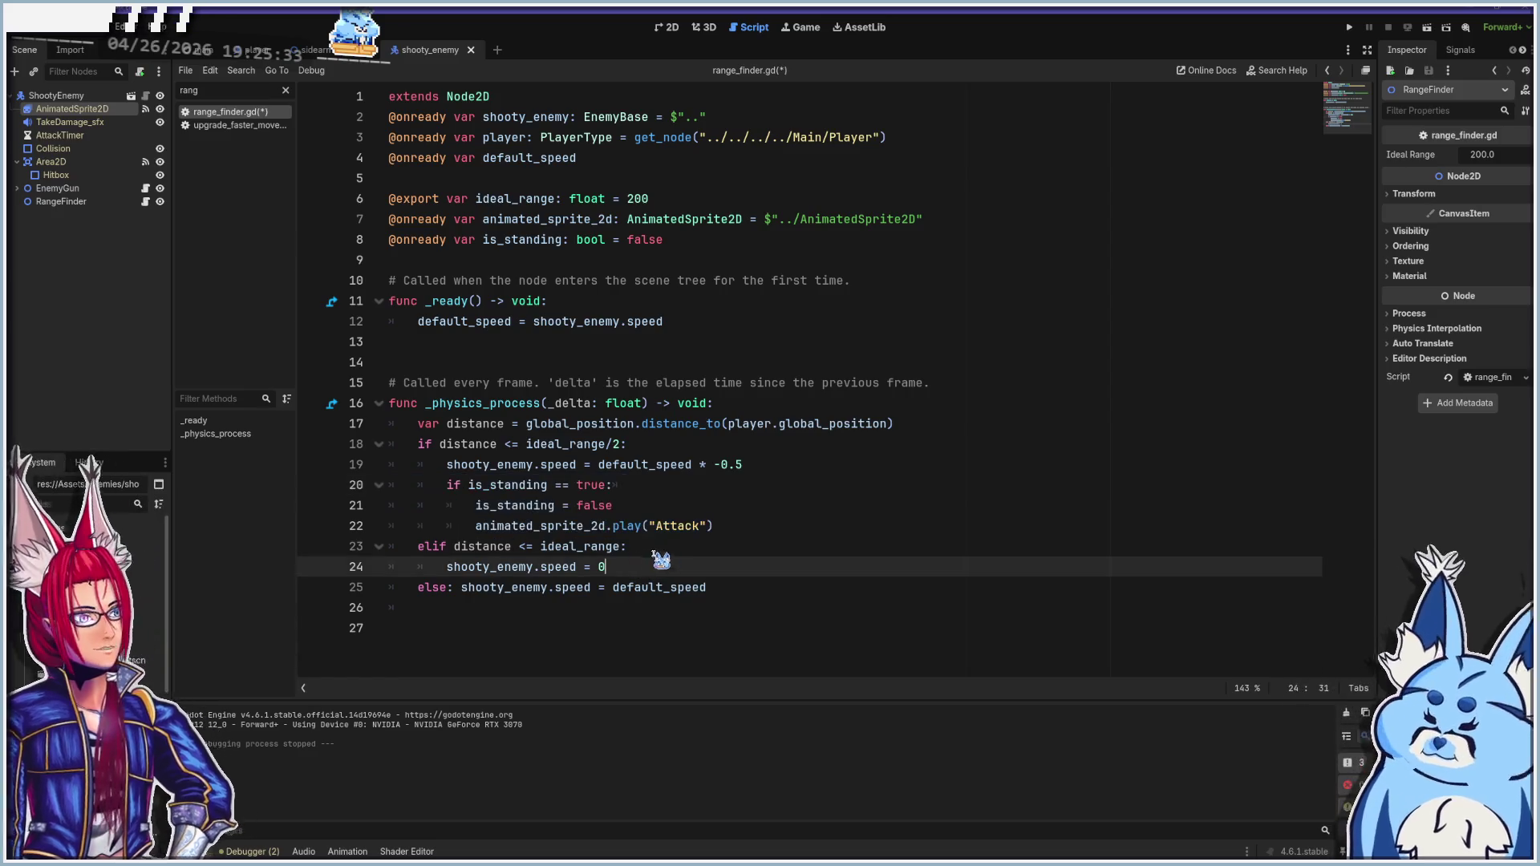
pyautogui.press('Return')
pyautogui.hotkey('ctrl', 'v')
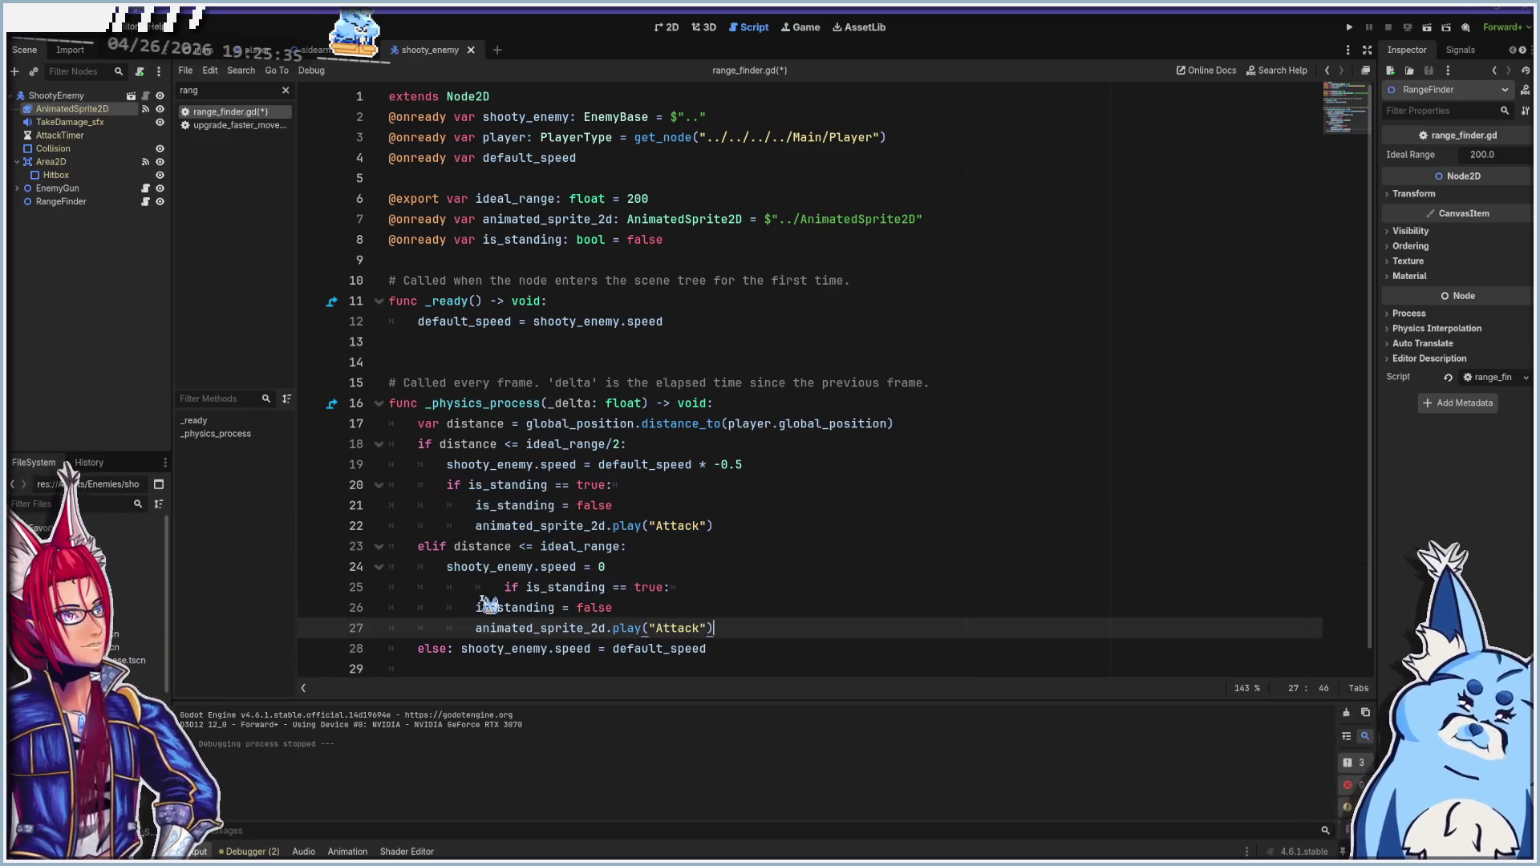
# Fix the pasted block's indentation, outdenting lines 26 and 27 one level
pyautogui.click(479, 591)
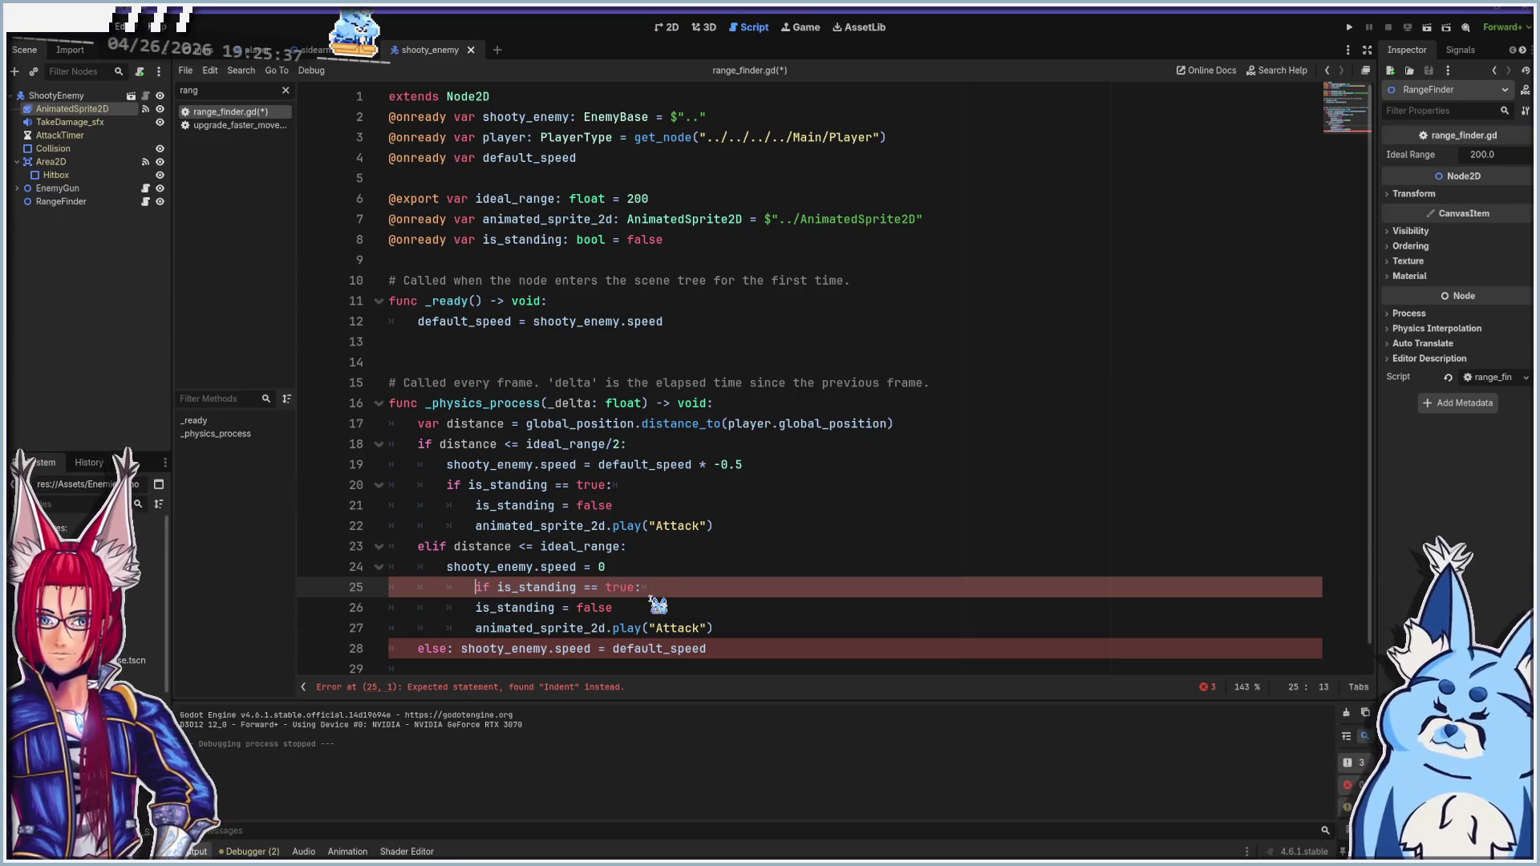
pyautogui.press('Down')
pyautogui.press('Tab')
pyautogui.press('Down')
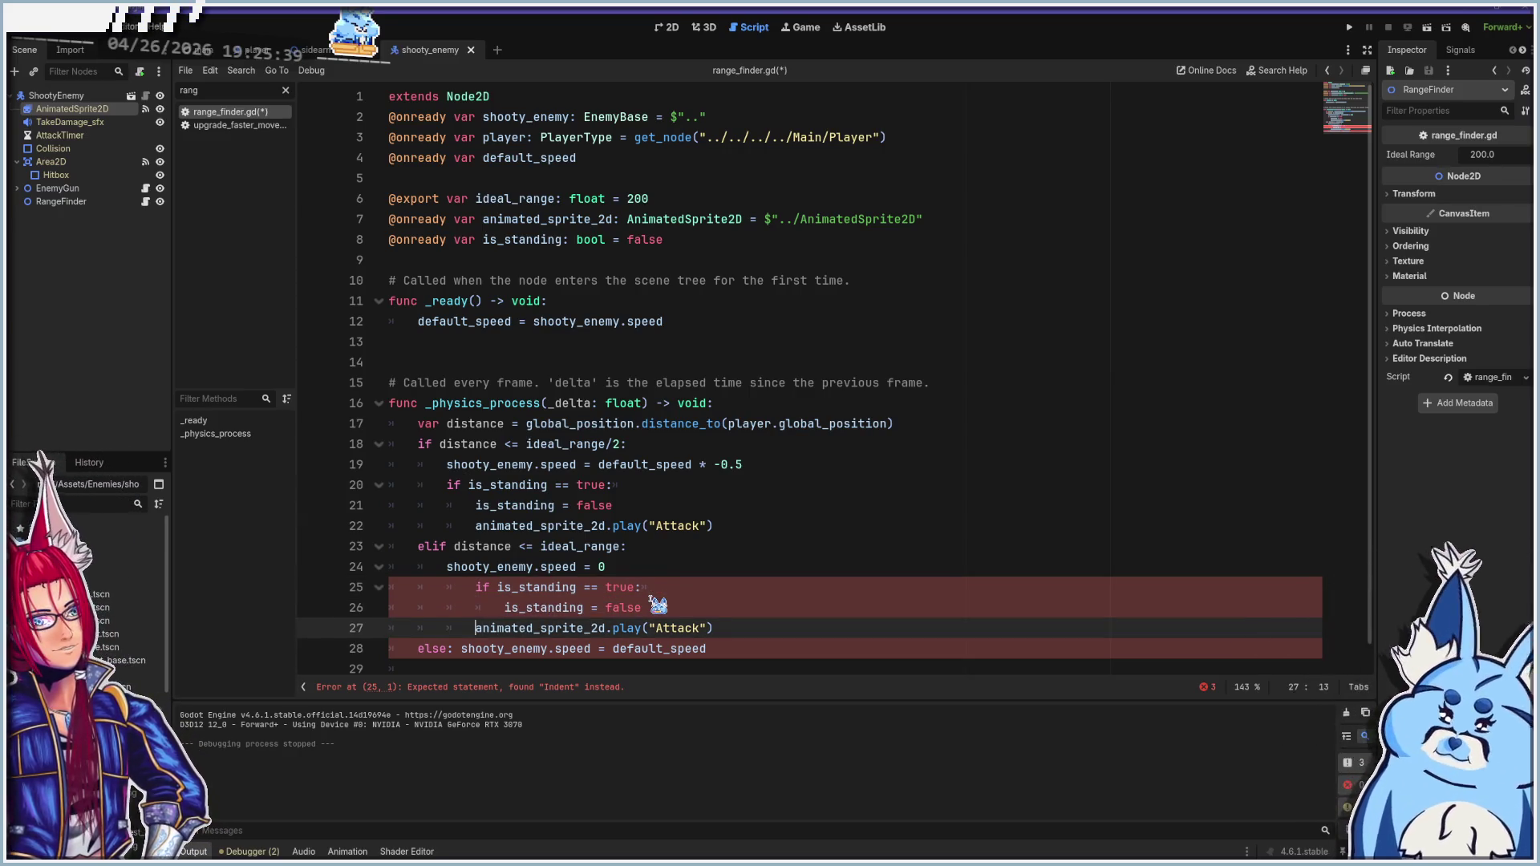
pyautogui.press('Tab')
pyautogui.press('Up')
pyautogui.press('Up')
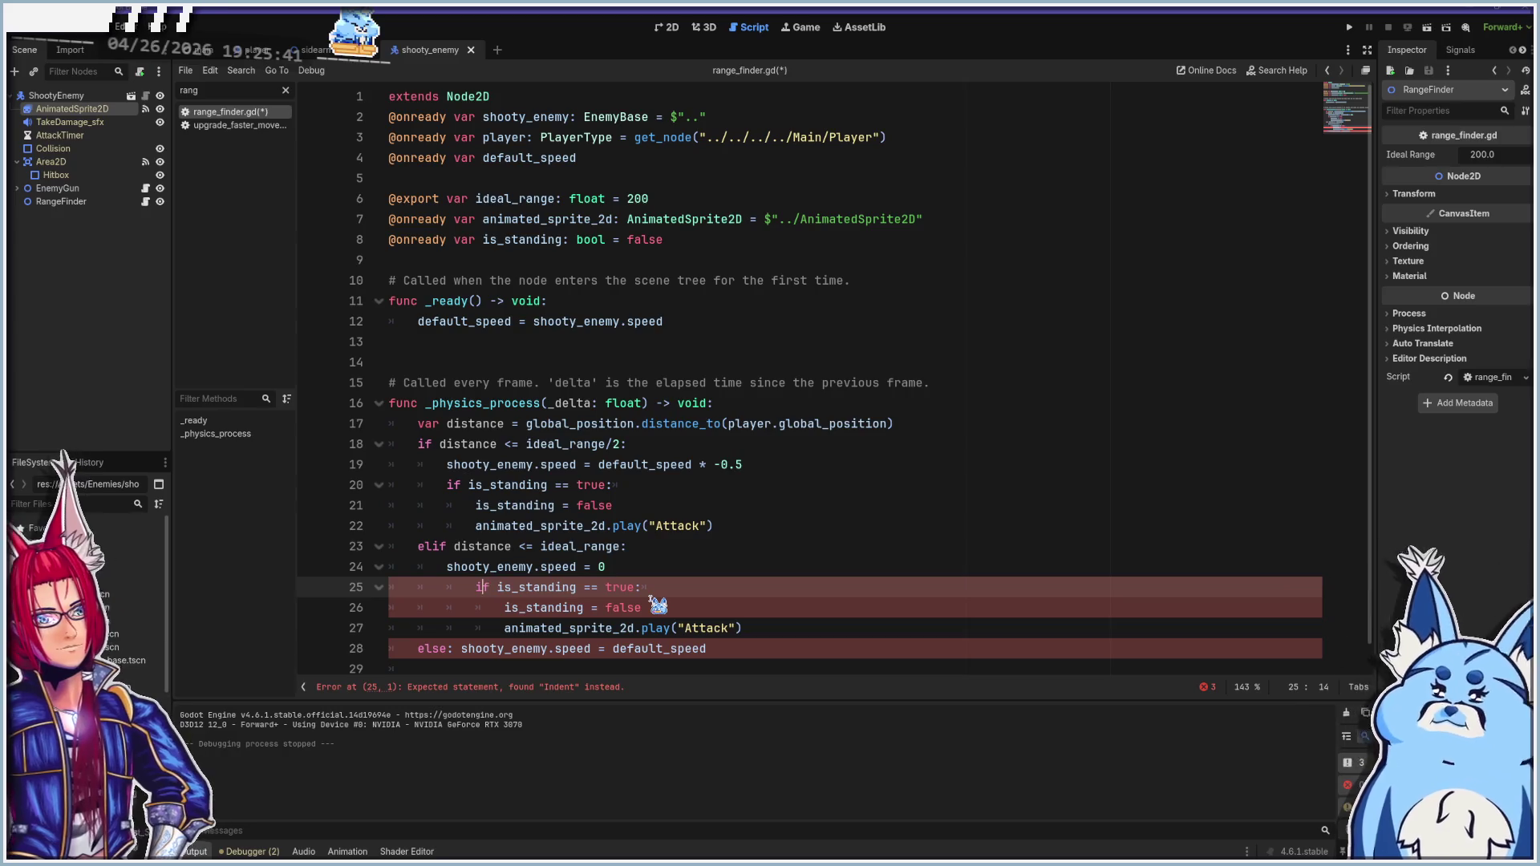
pyautogui.press('Down')
pyautogui.hotkey('shift', 'Tab')
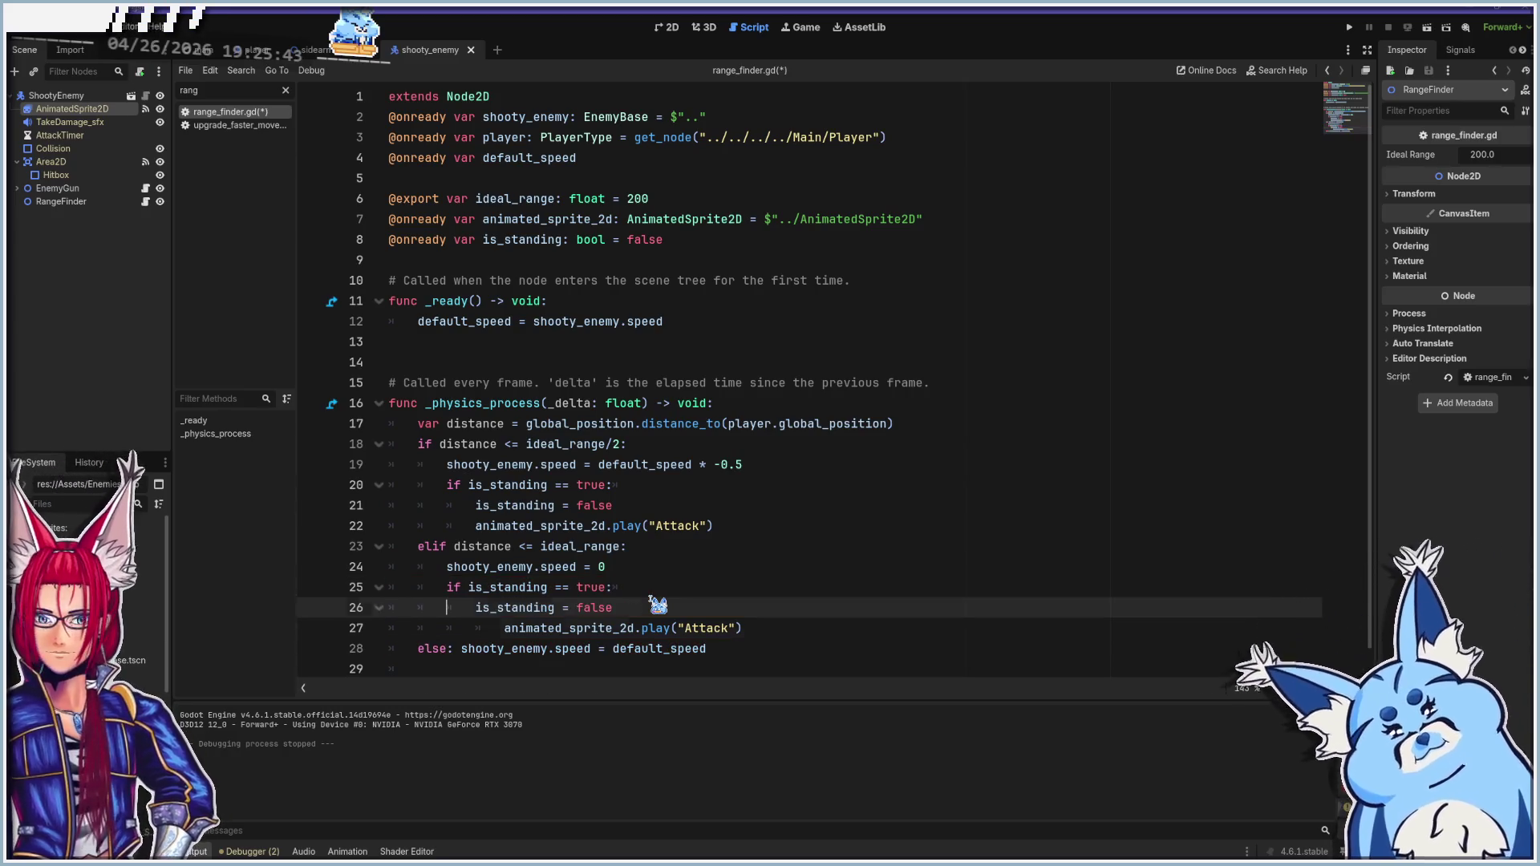
pyautogui.press('Down')
pyautogui.hotkey('shift', 'Tab')
# Change line 25 to check is_standing == false and retype false on line 26
pyautogui.press('Up')
pyautogui.press('Up')
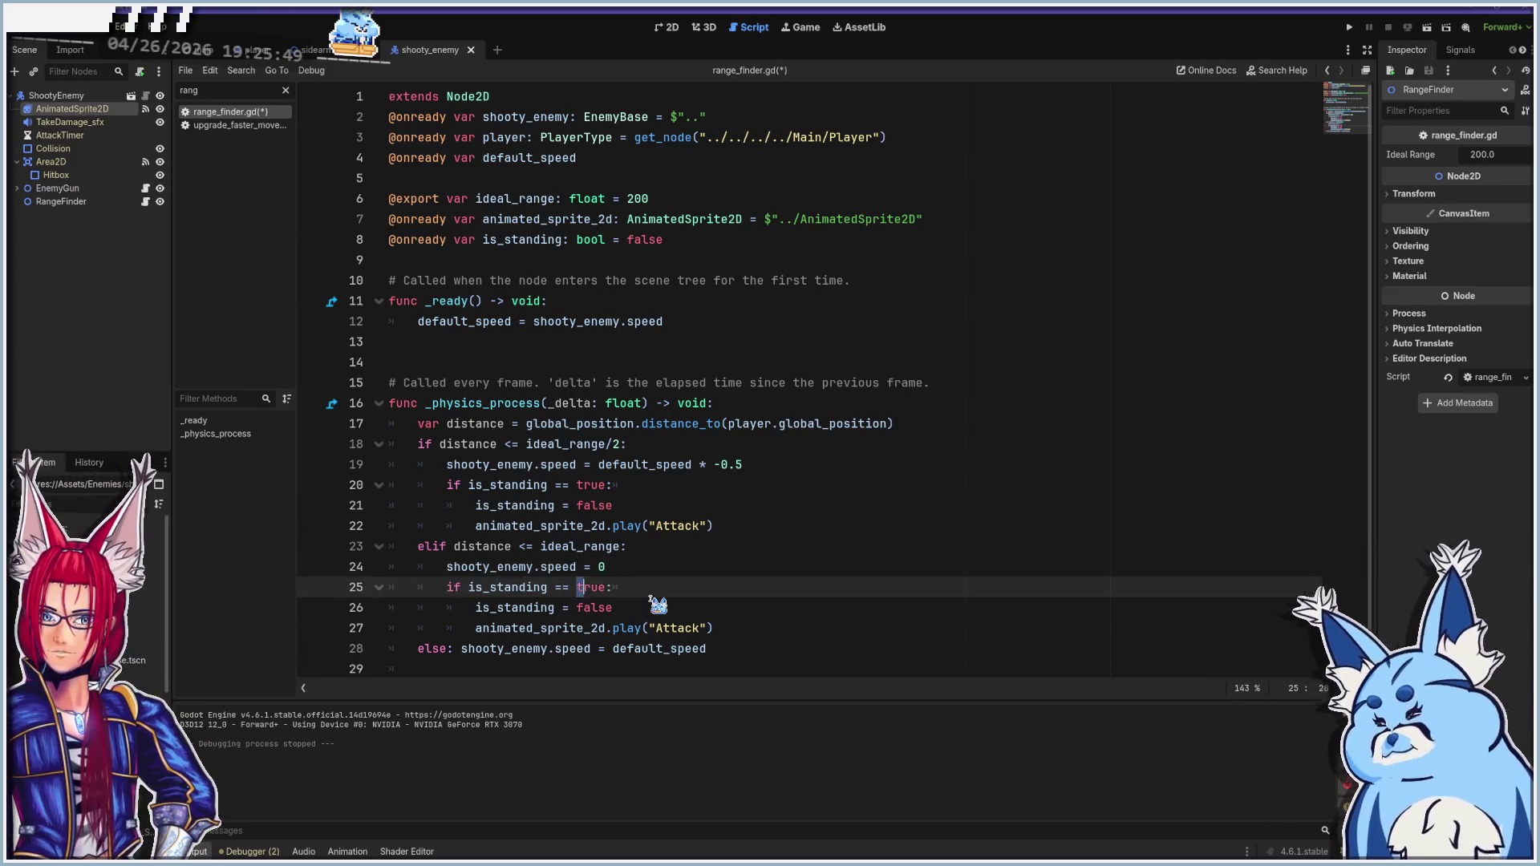
pyautogui.write('fals')
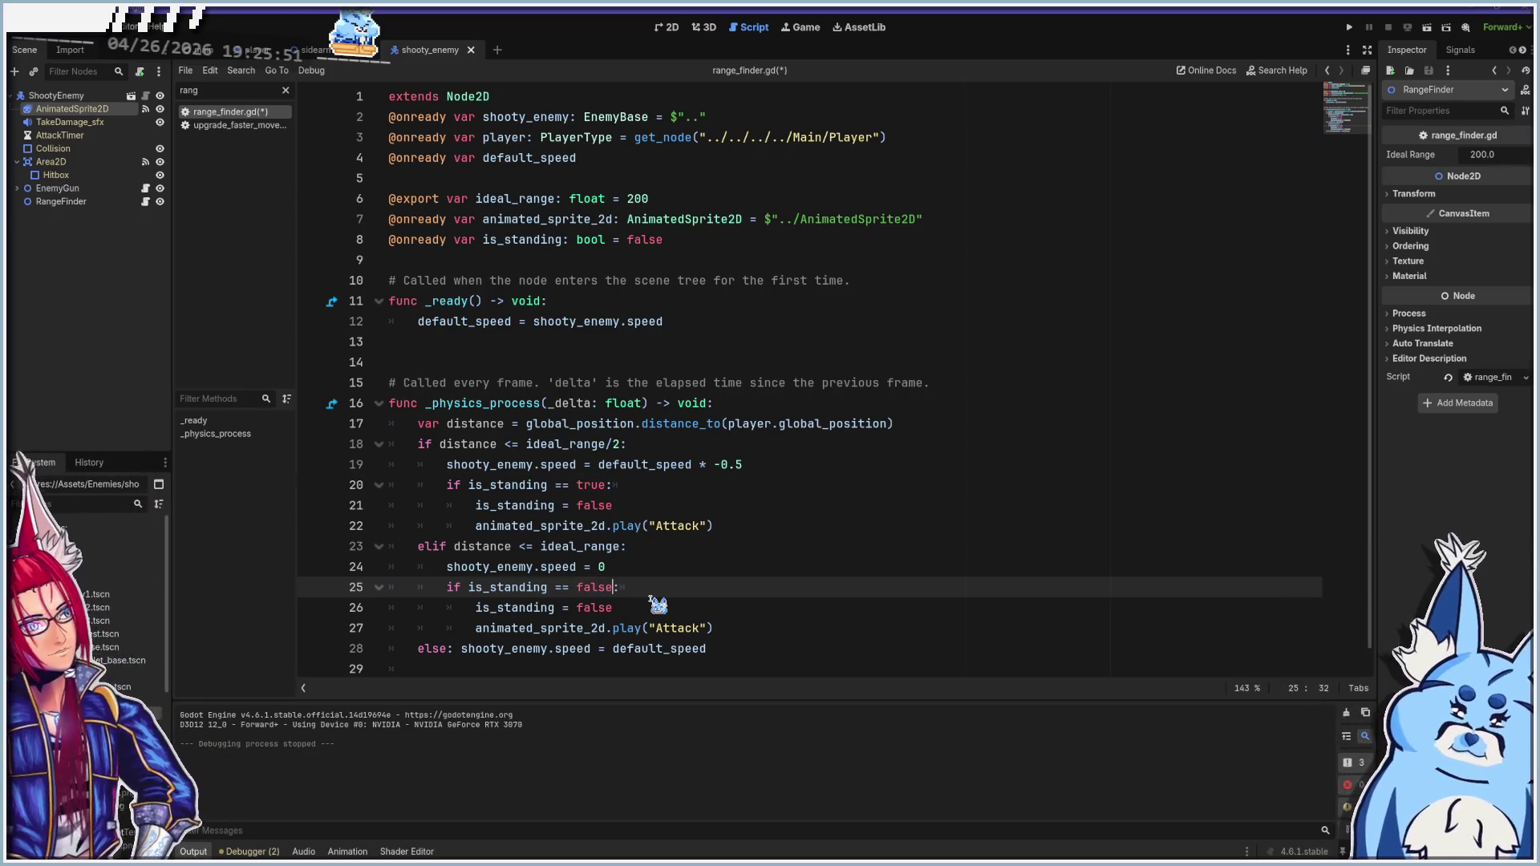
pyautogui.press('Down')
pyautogui.hotkey('shift', 'Left')
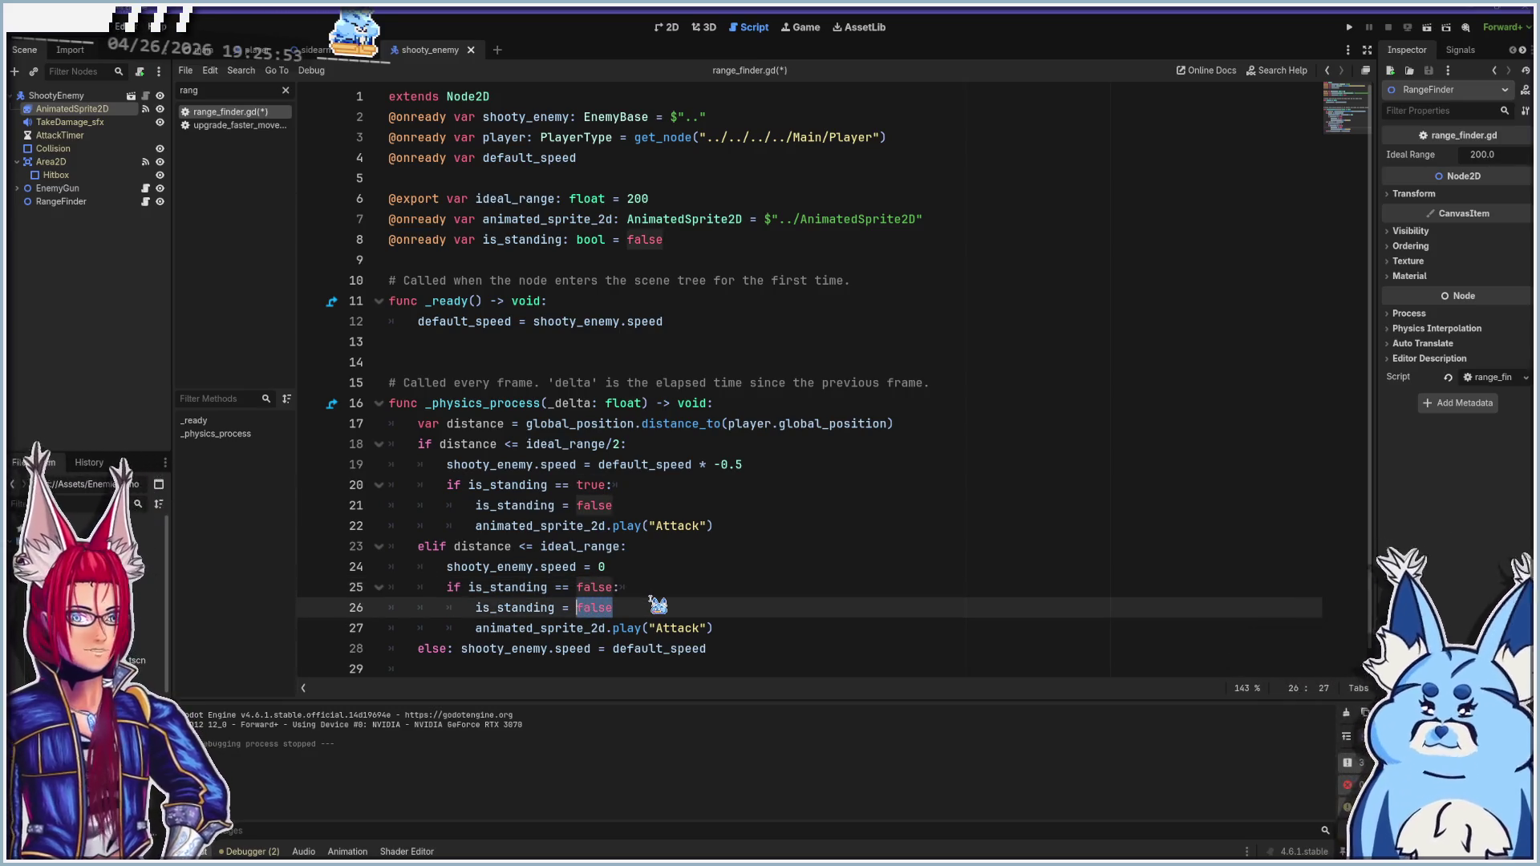
pyautogui.press('BackSpace')
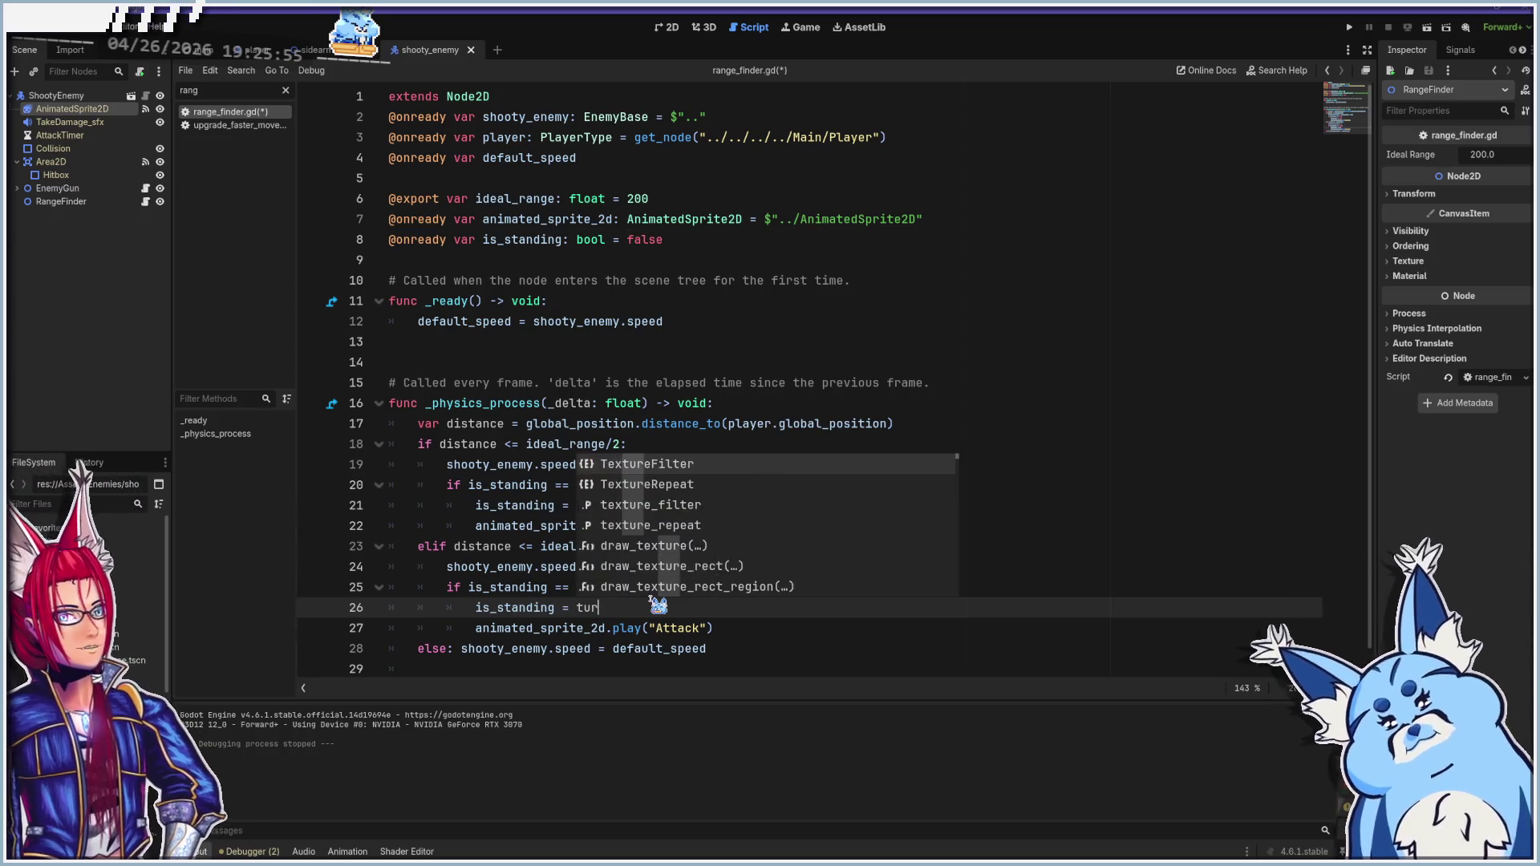
pyautogui.write('false')
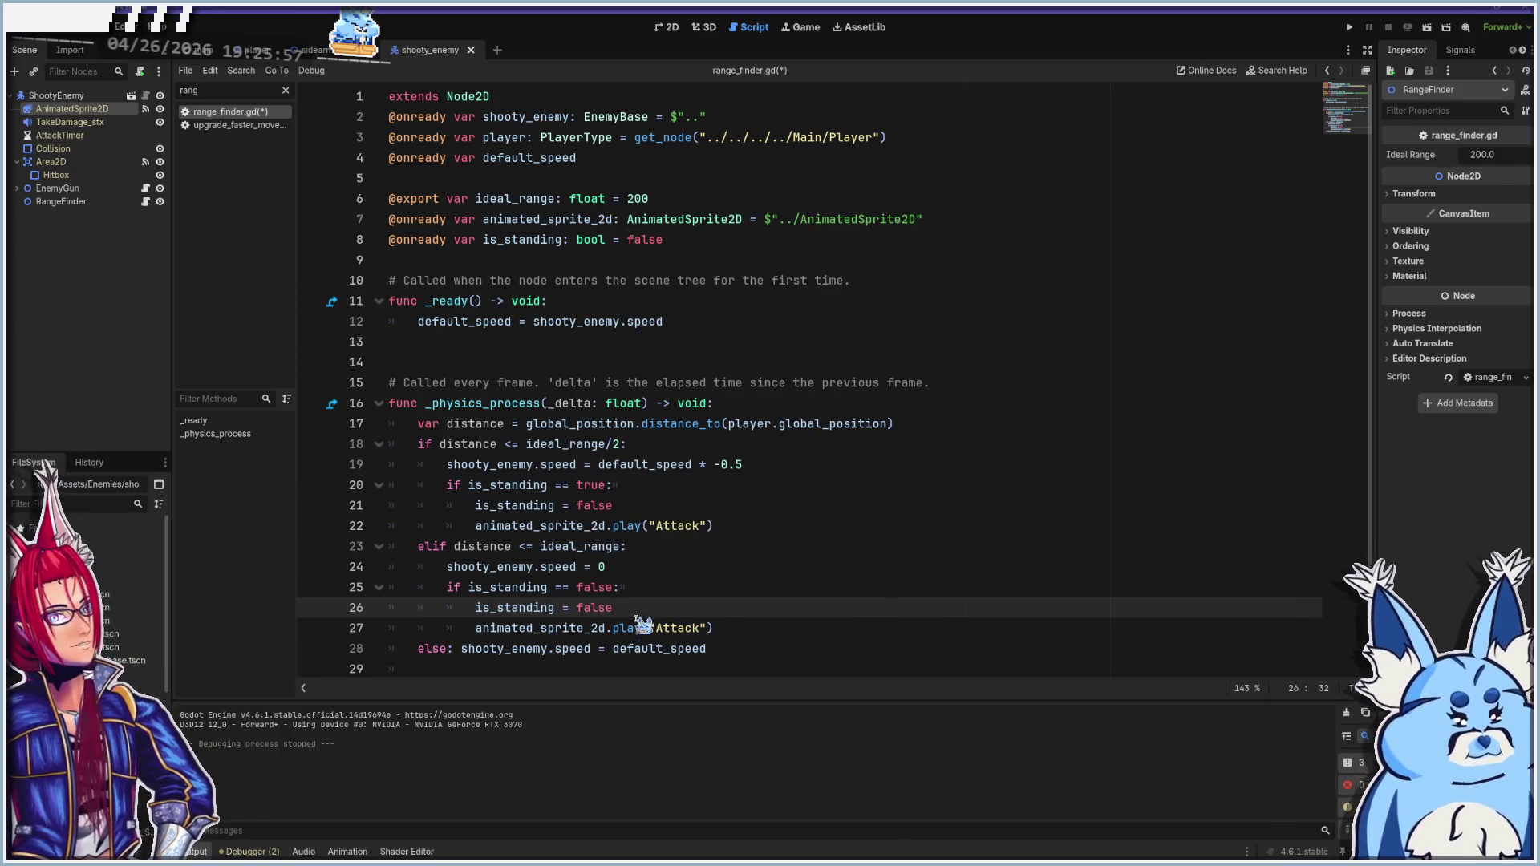
# Make line 27 play "Idle" instead of "Attack"
pyautogui.click(643, 629)
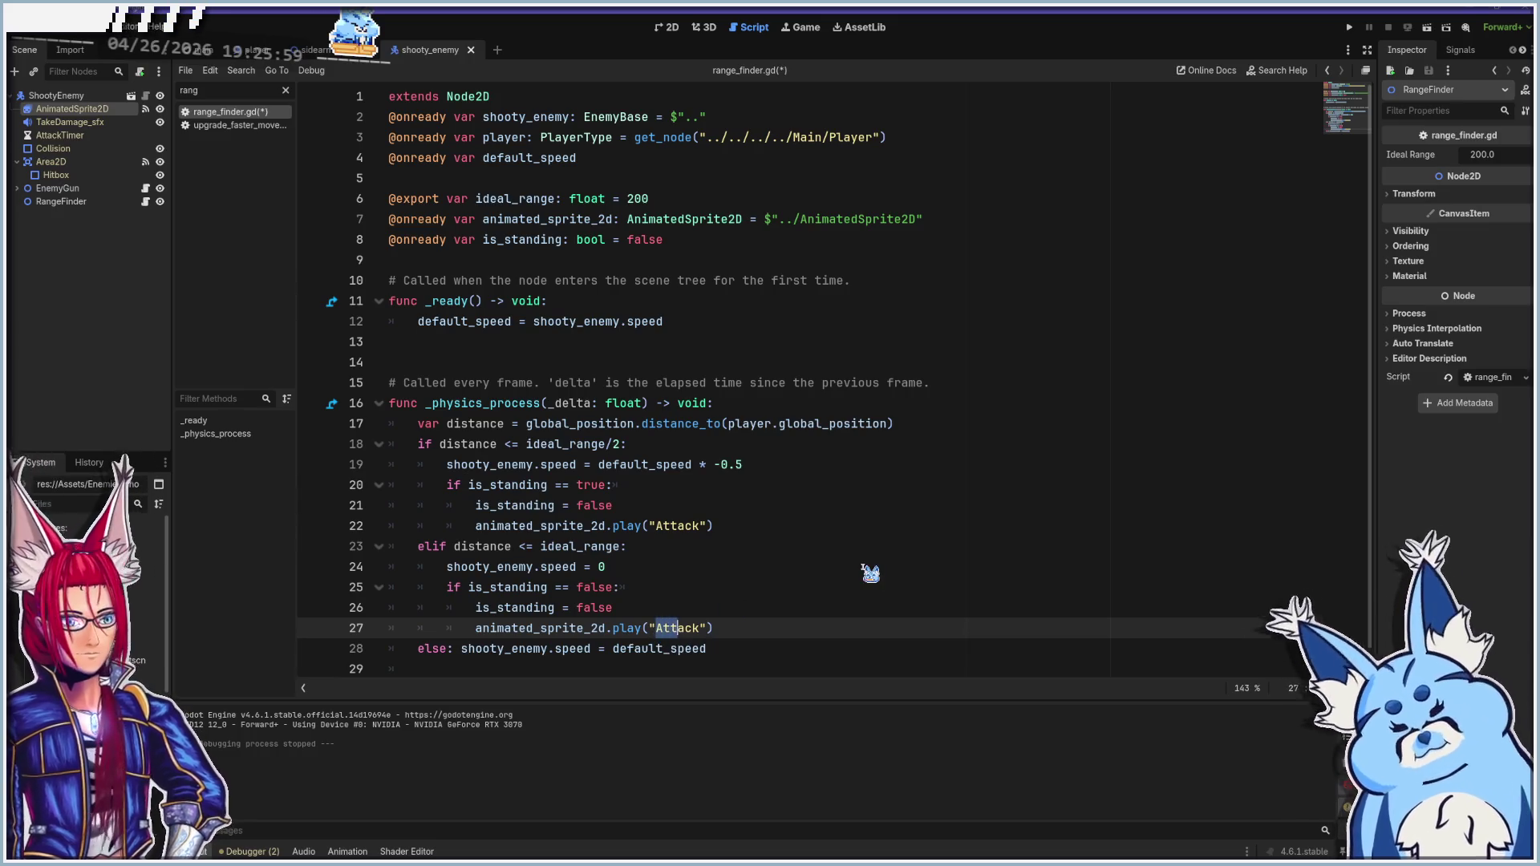
pyautogui.hotkey('shift', 'Right')
pyautogui.hotkey('shift', 'Right')
pyautogui.hotkey('shift', 'Right')
pyautogui.write('Idle')
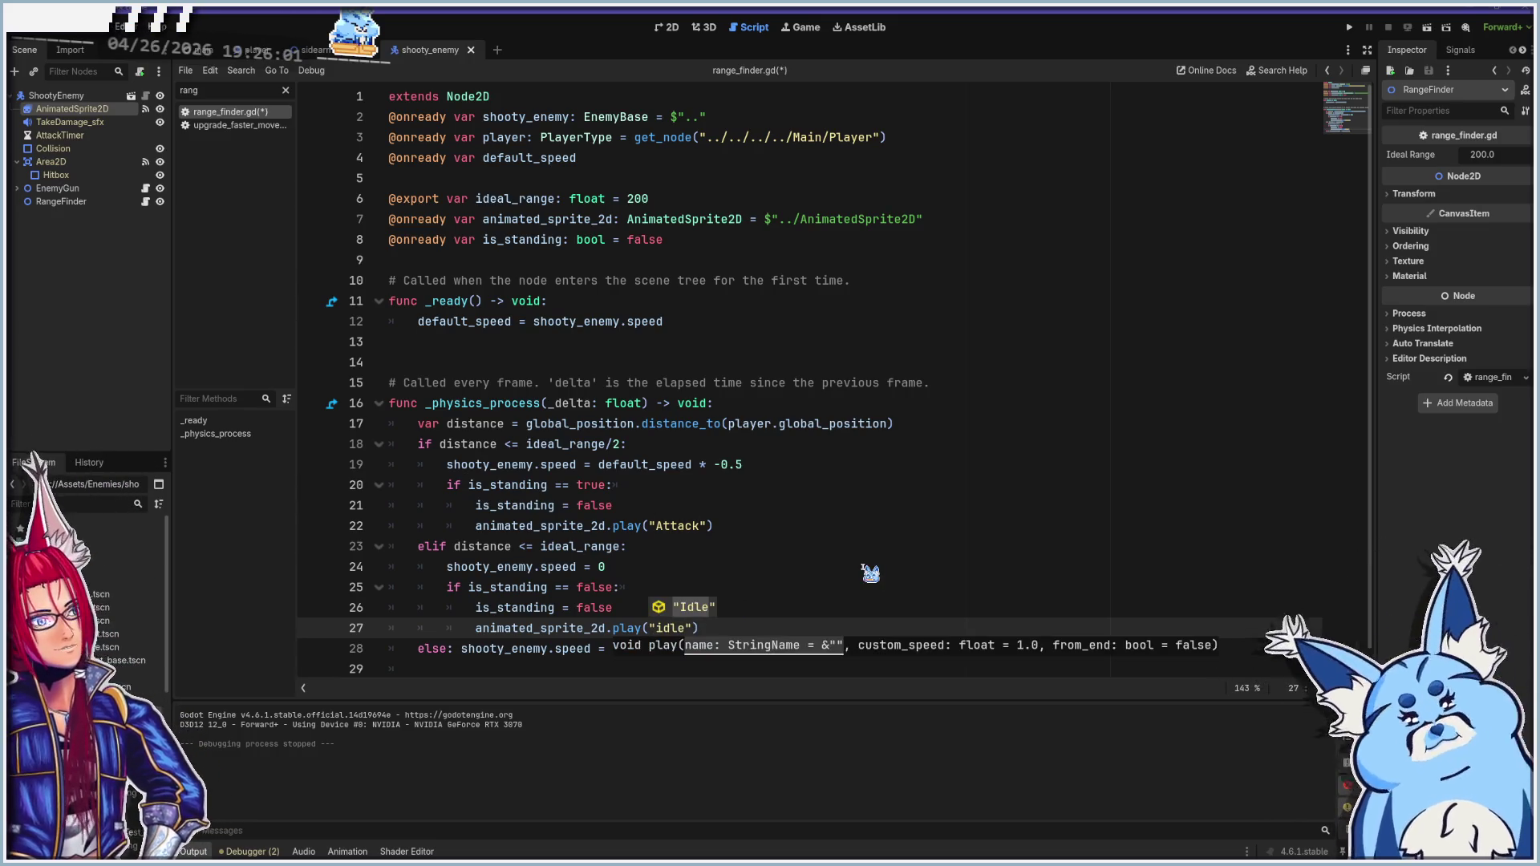
# Save range_finder.gd with Ctrl+S and launch the game with F5
pyautogui.press('Up')
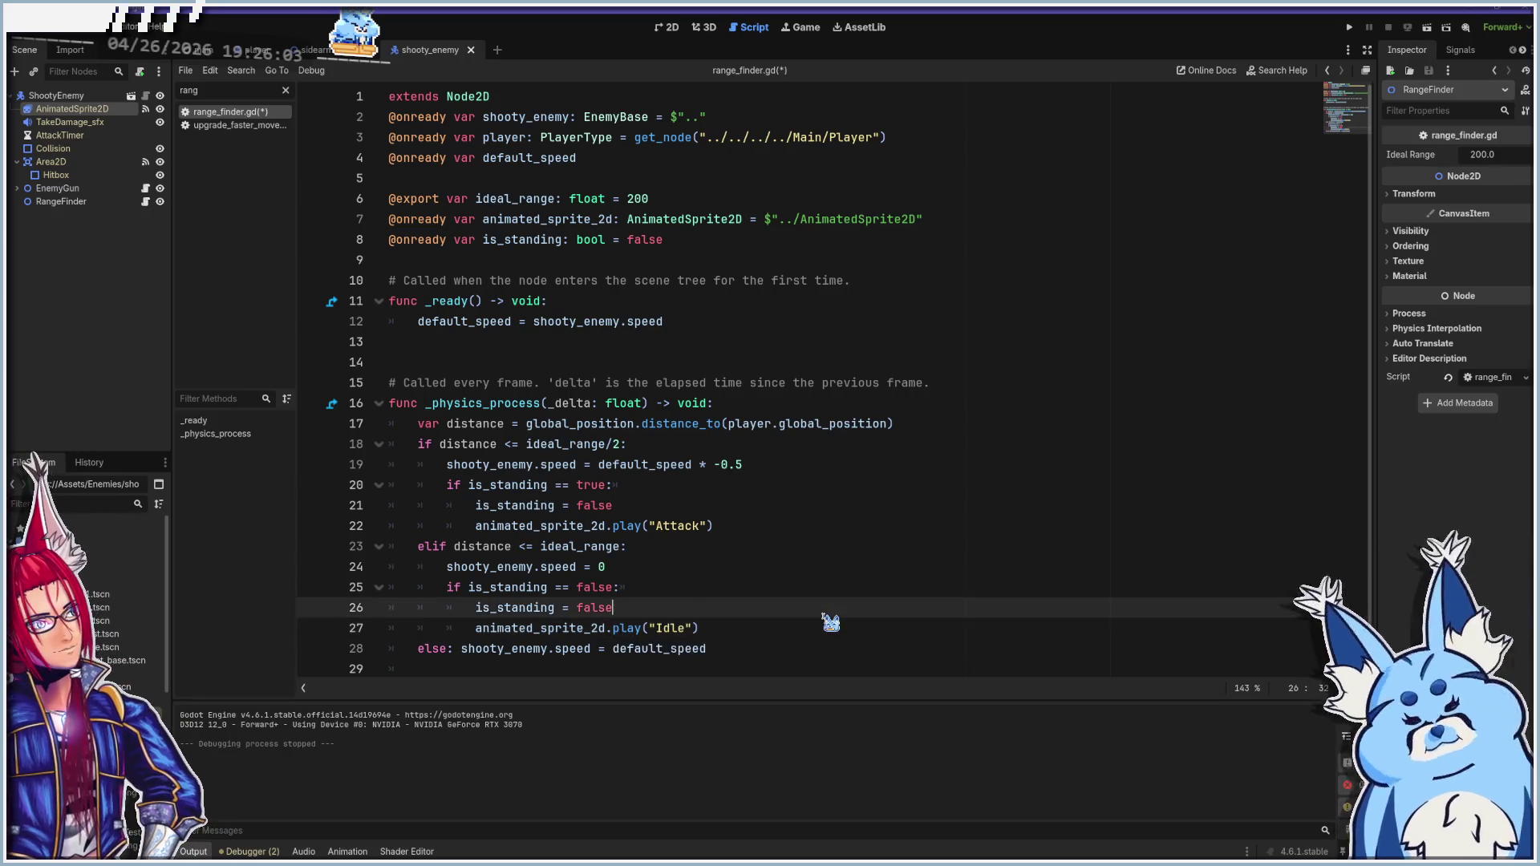
pyautogui.hotkey('ctrl', 's')
pyautogui.press('F5')
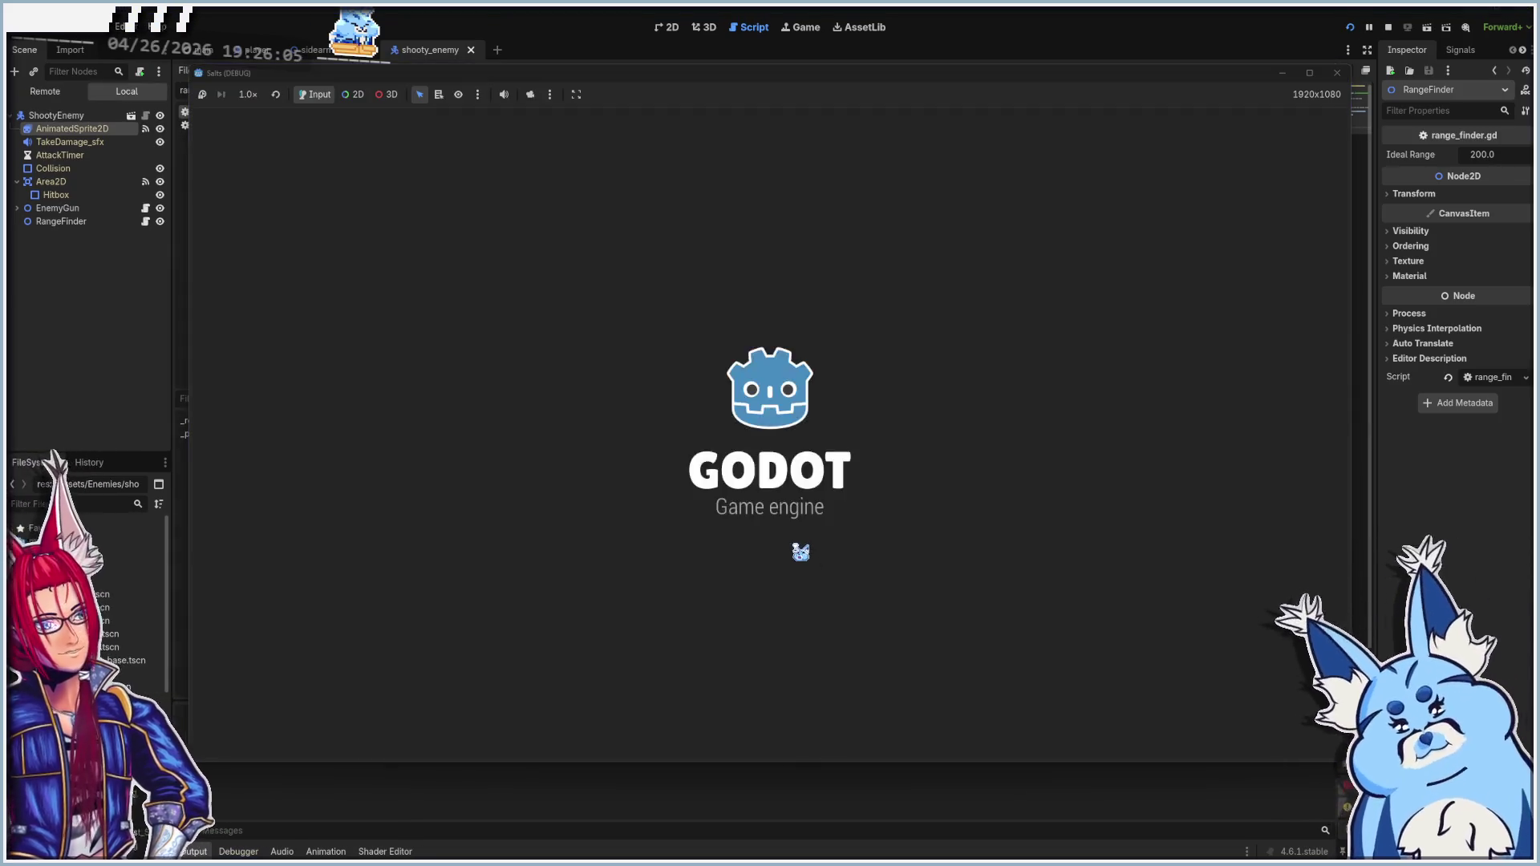
# Start a new game with the Shotgun and walk the player left toward the enemies
pyautogui.click(757, 555)
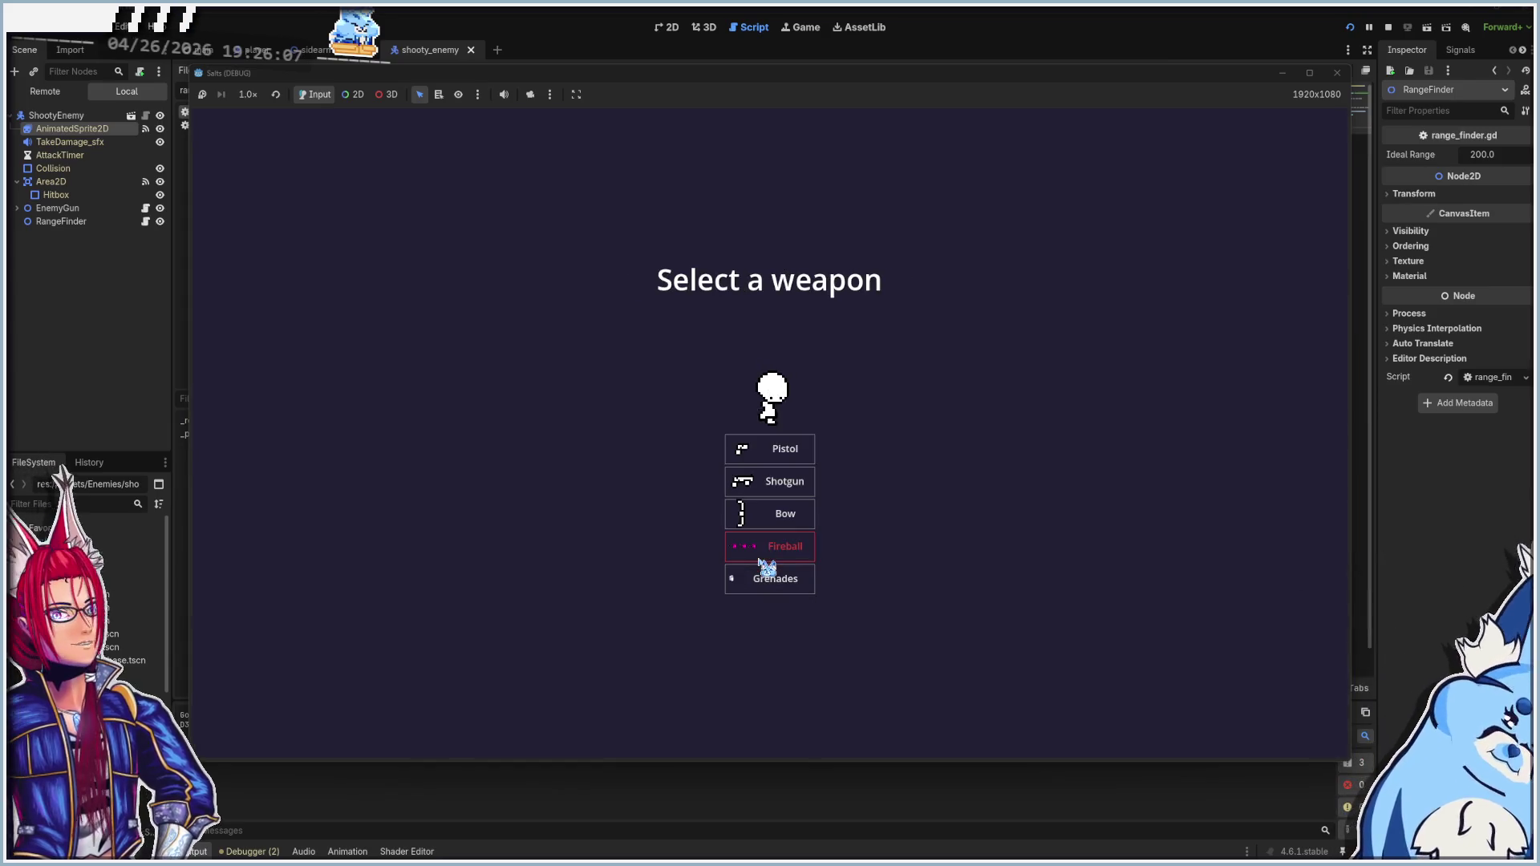
pyautogui.click(778, 482)
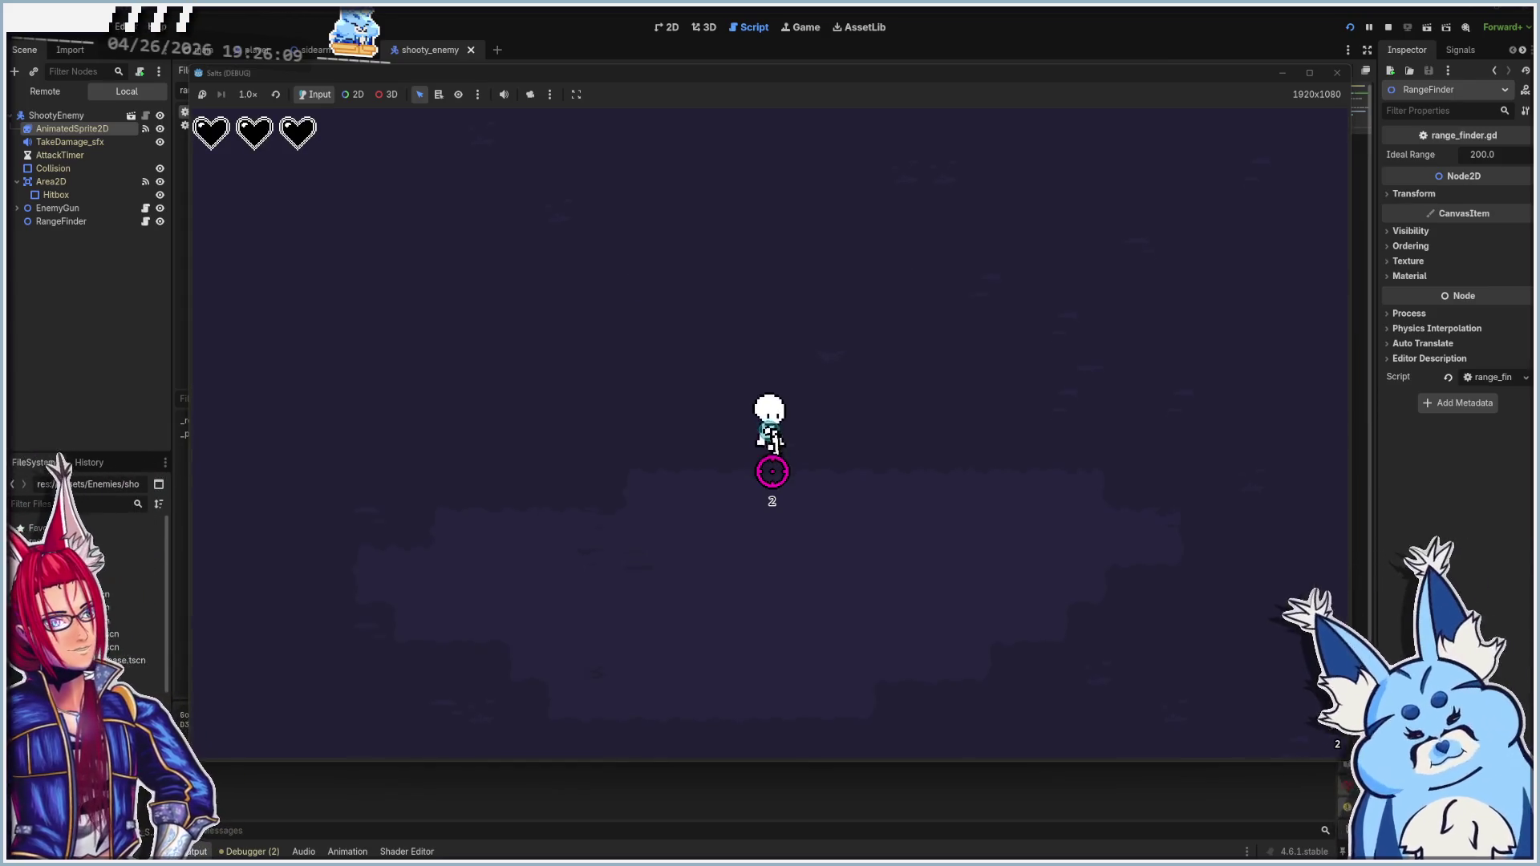
pyautogui.press('a')
pyautogui.press('w')
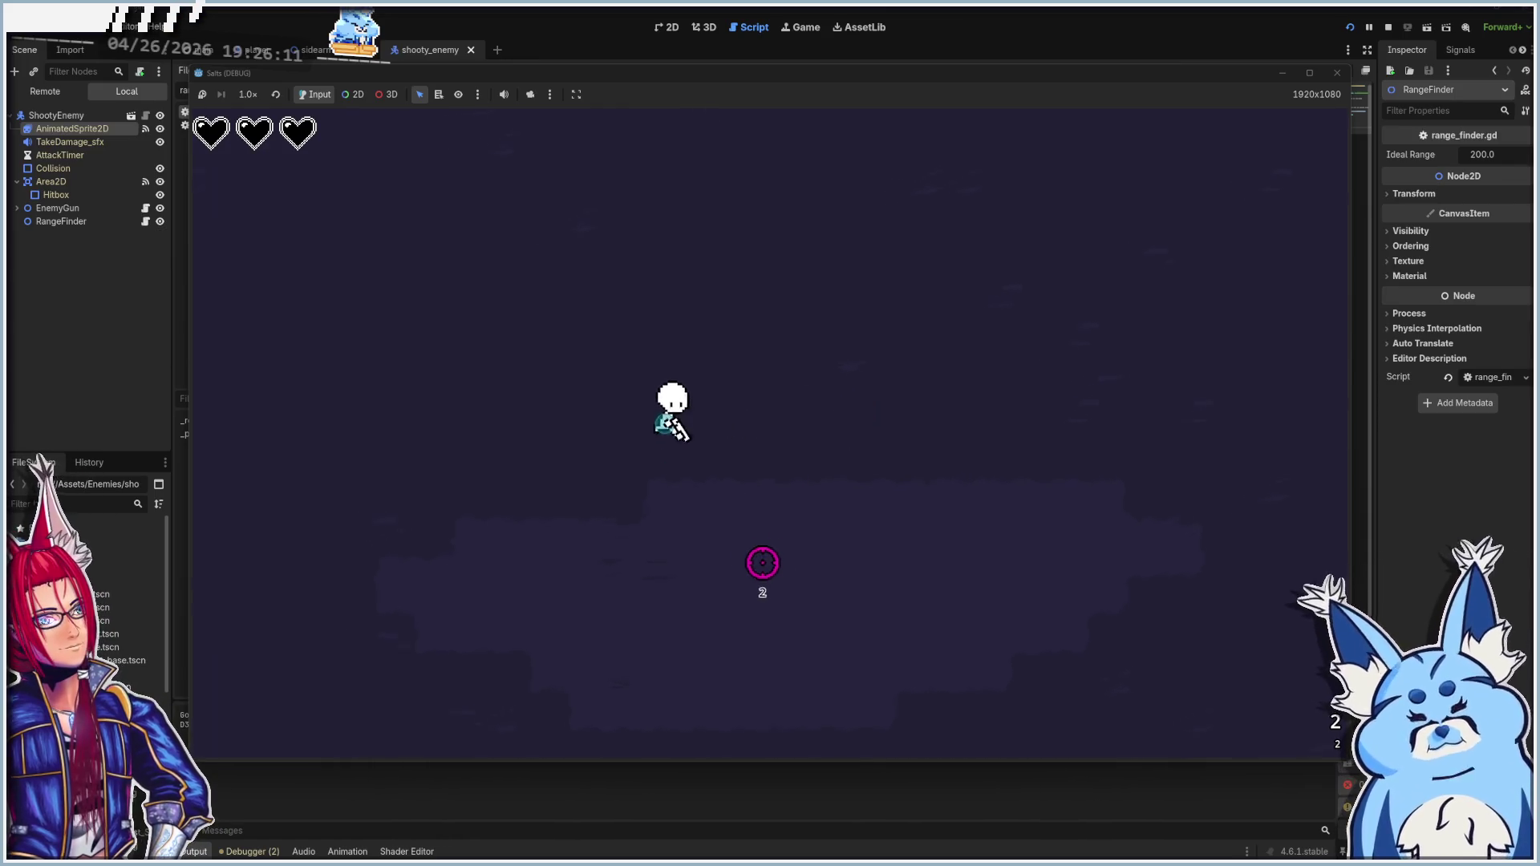
pyautogui.press('a')
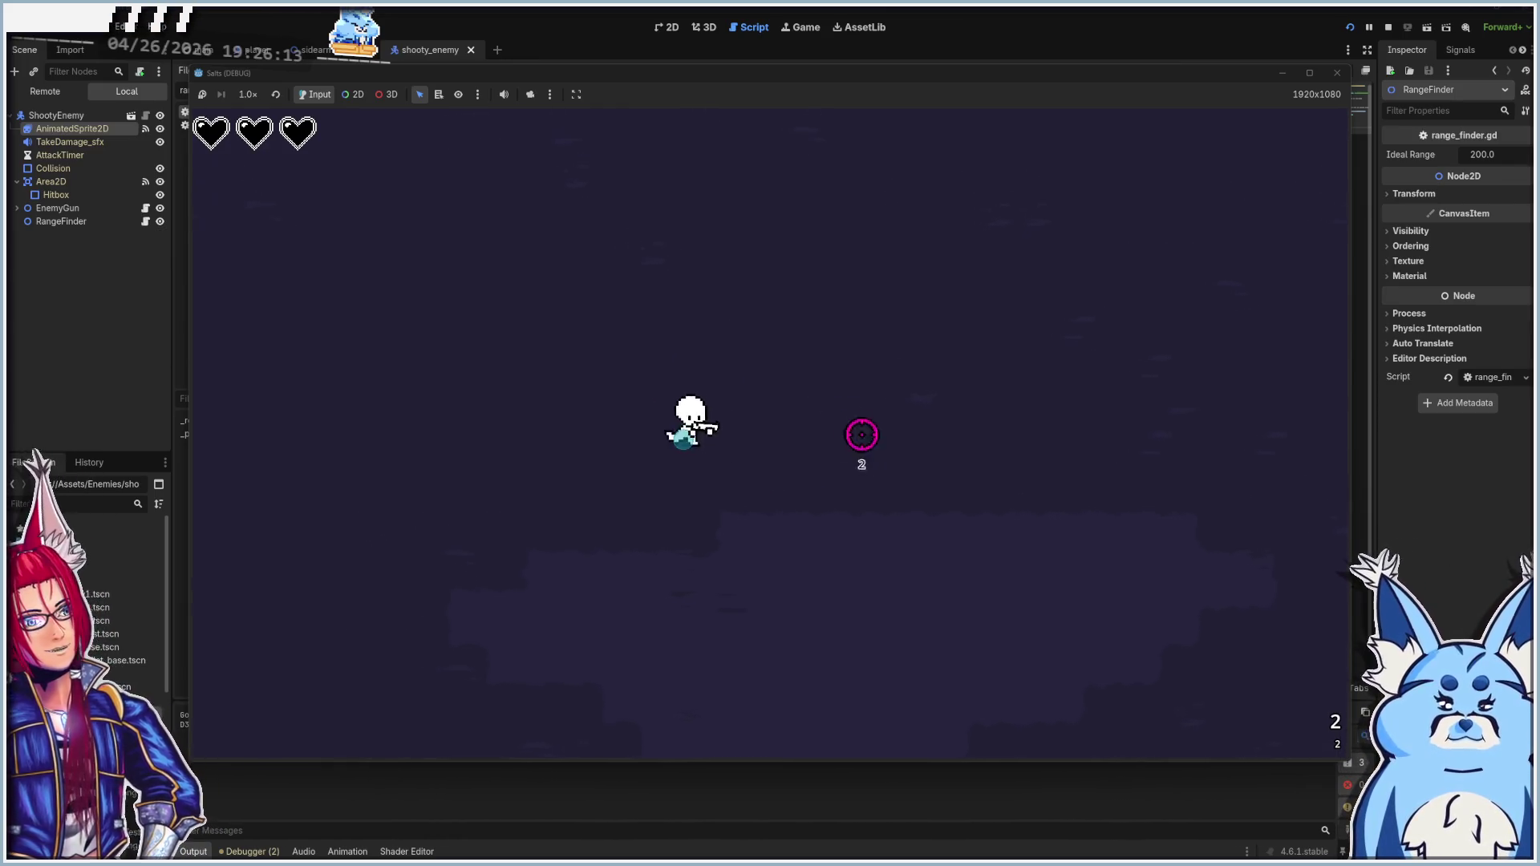
pyautogui.press('a')
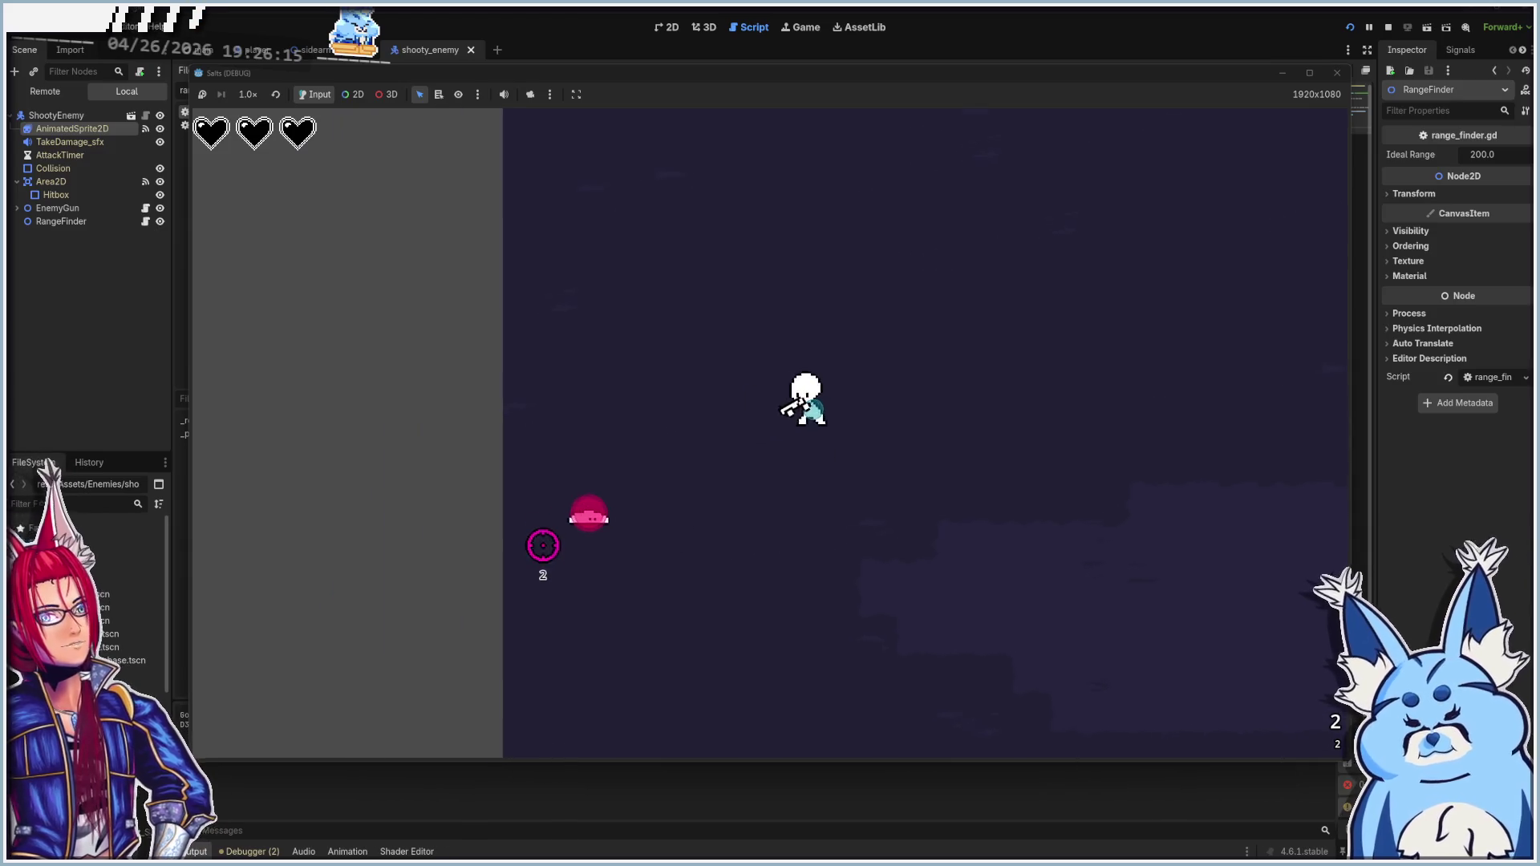
pyautogui.press('a')
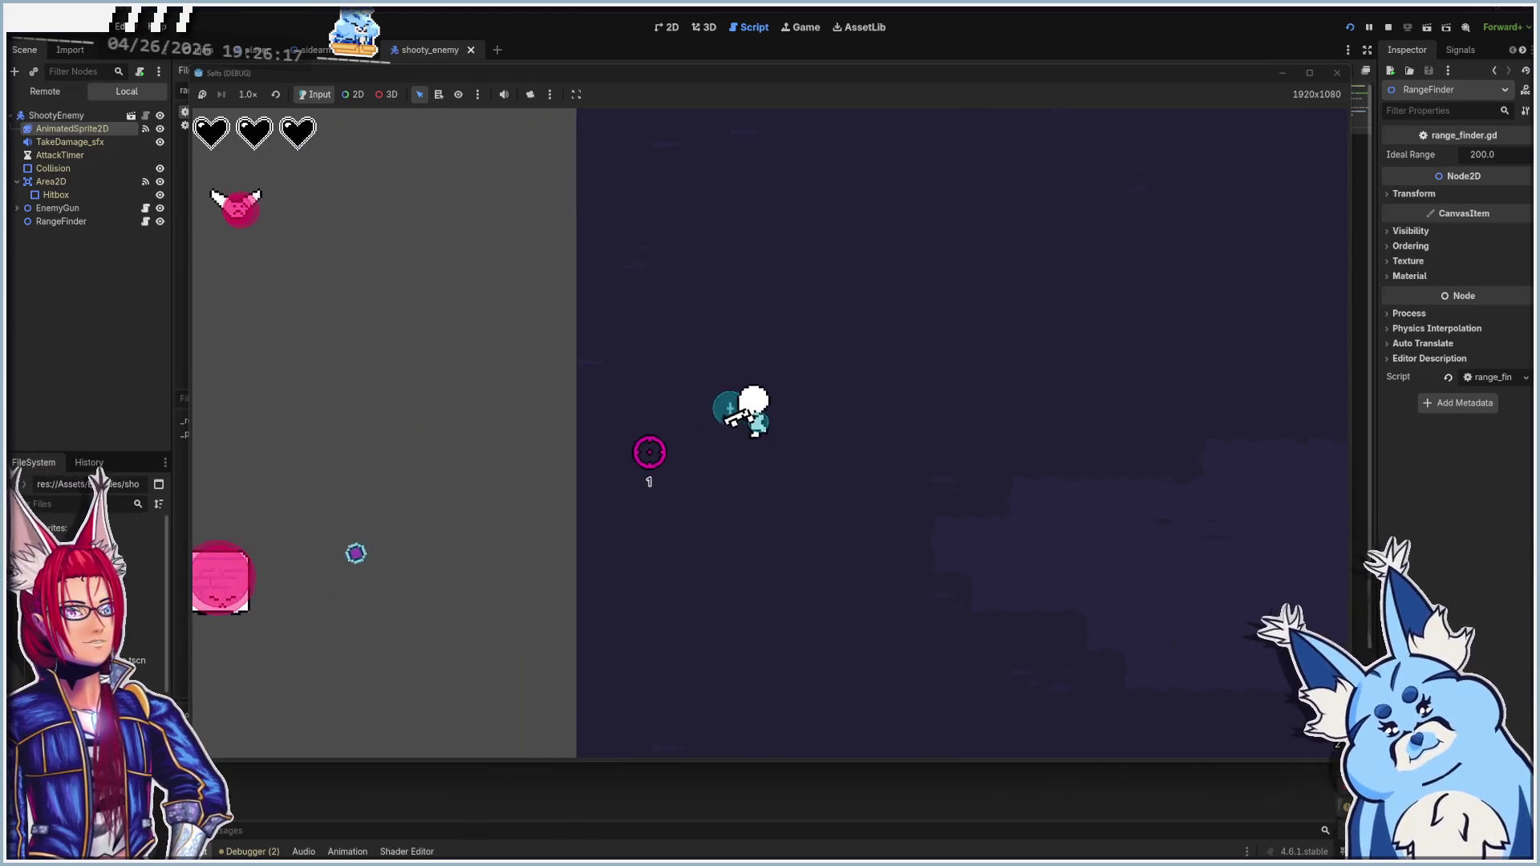
pyautogui.press('d')
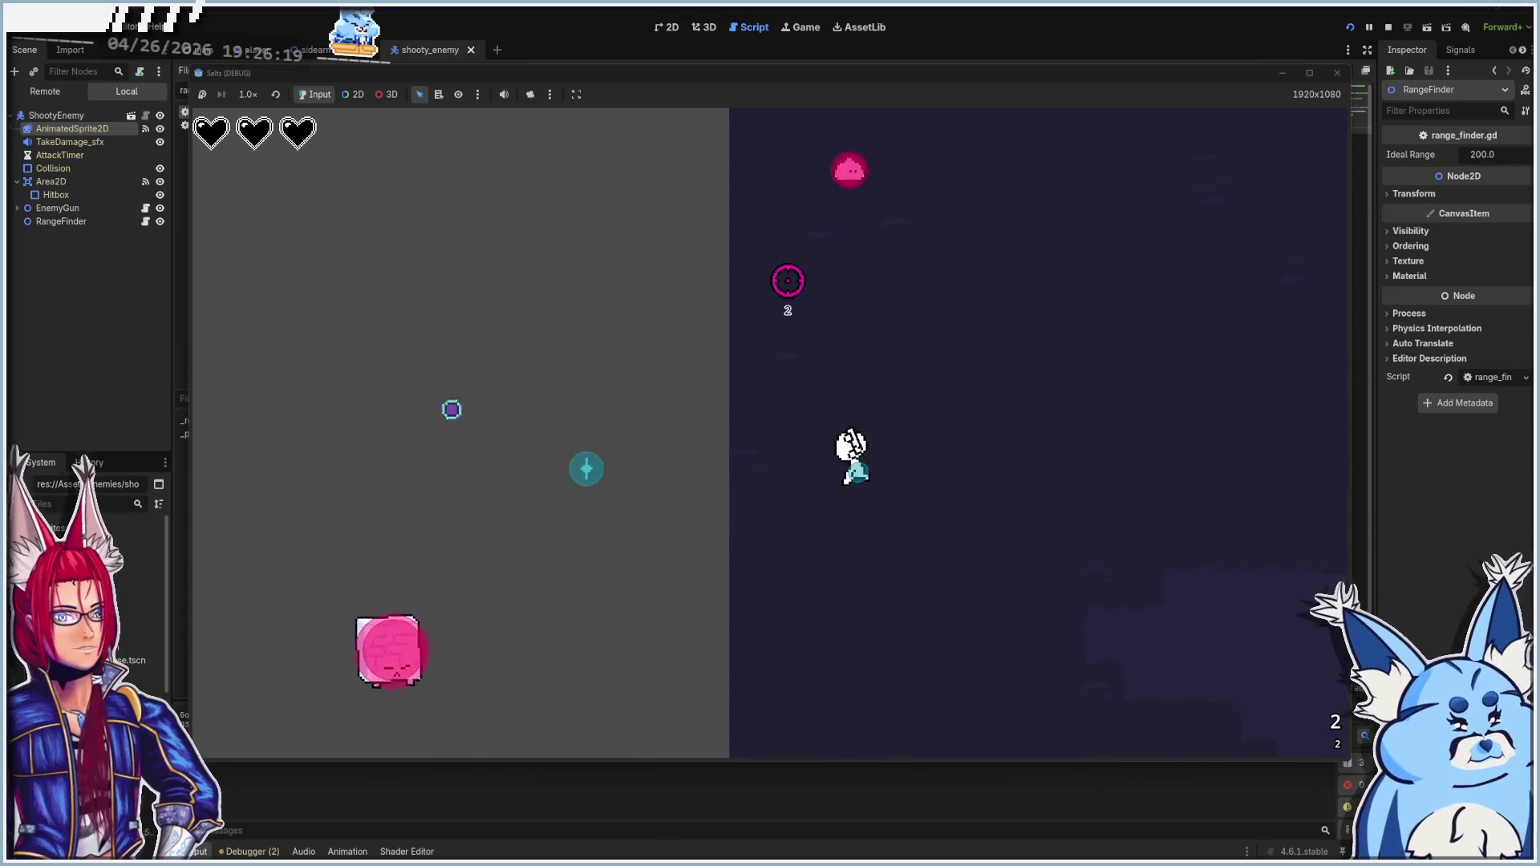
pyautogui.press('a')
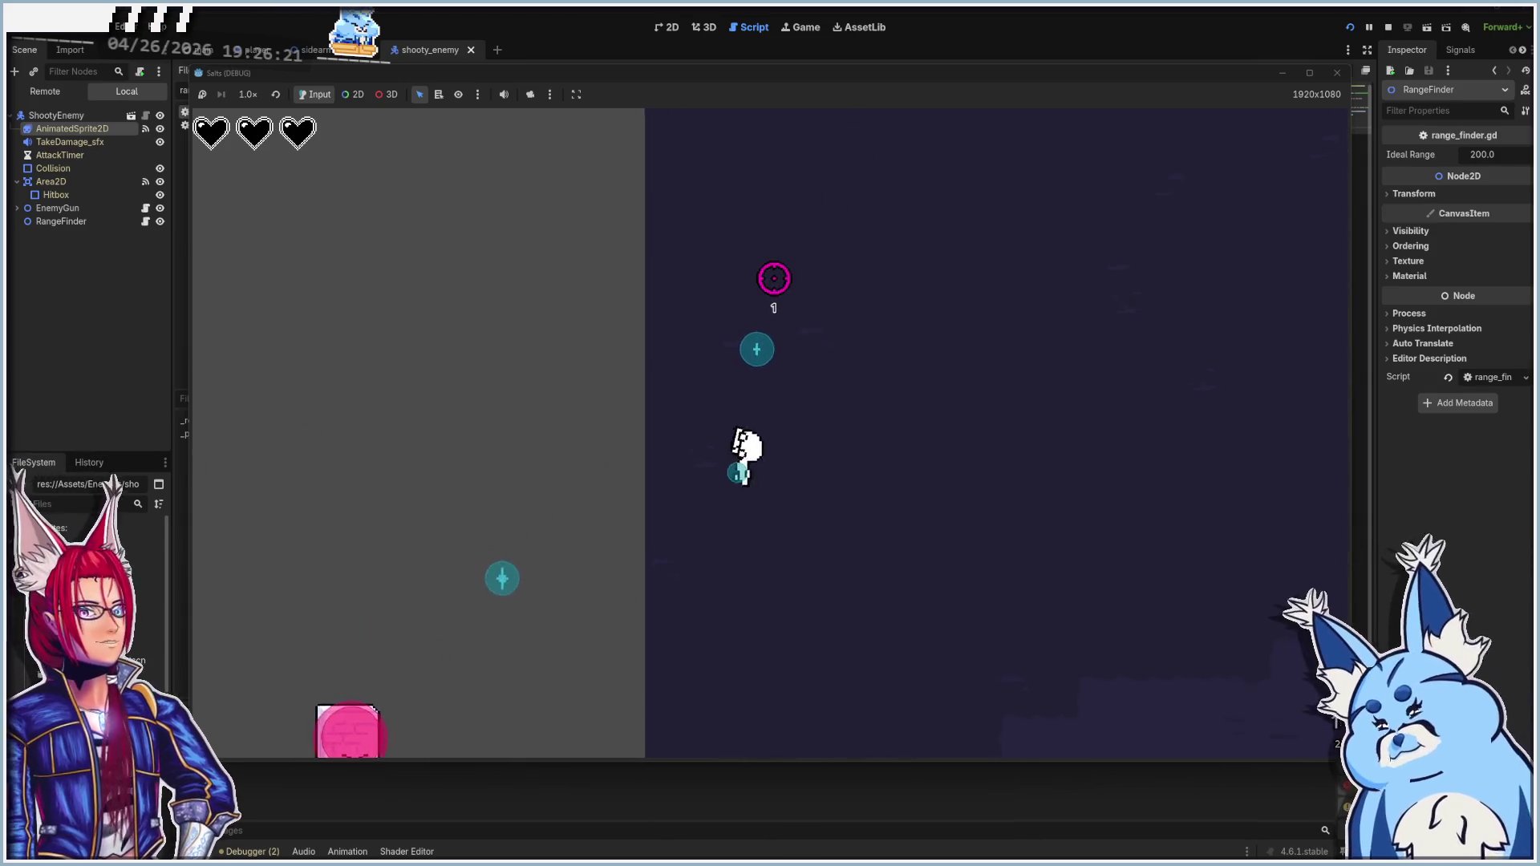
pyautogui.press('a')
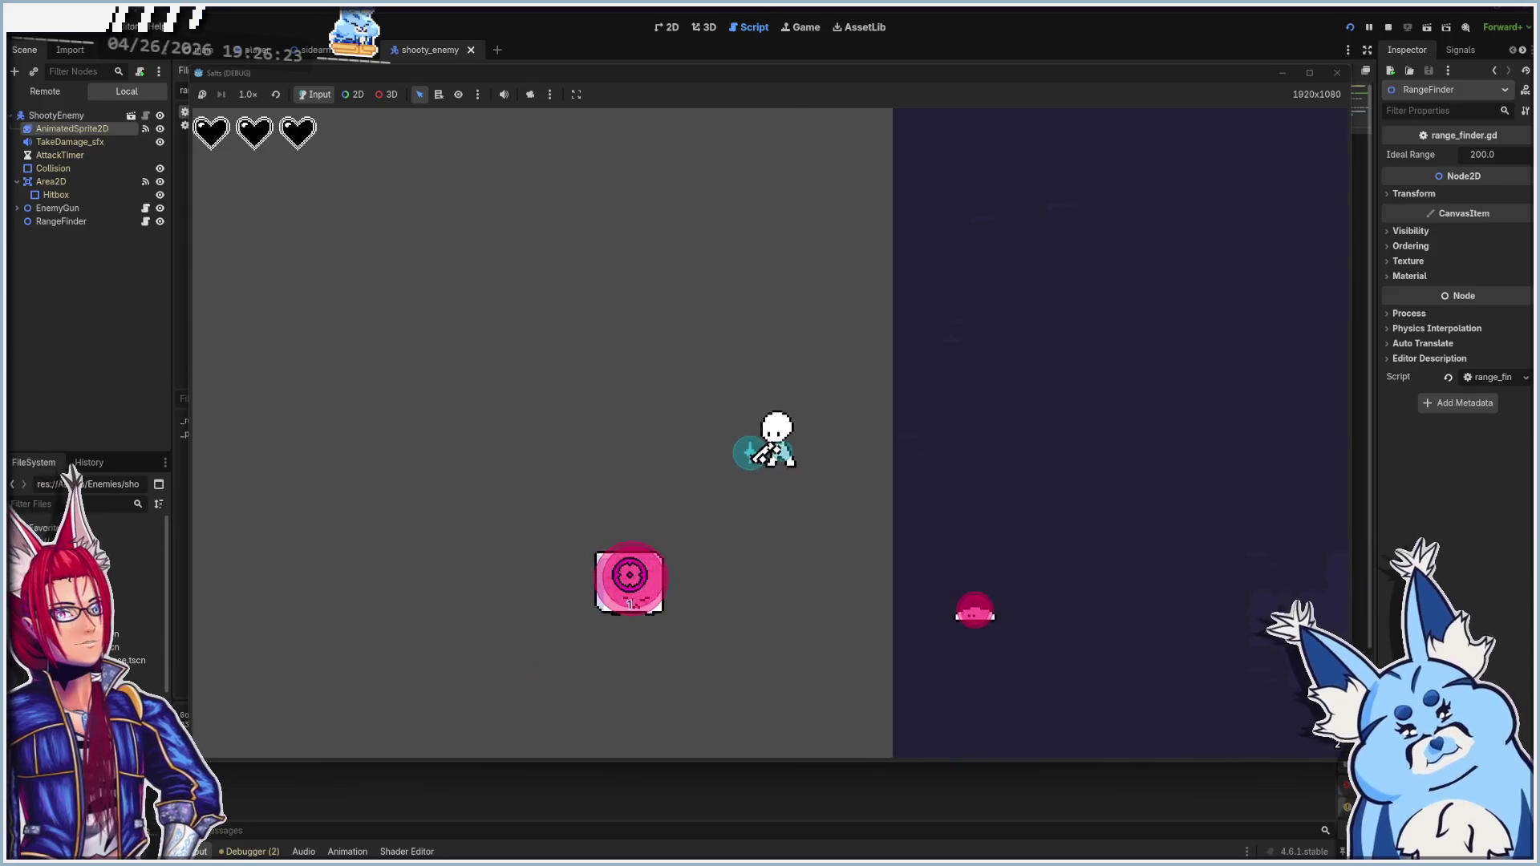
# Keep walking around the arena with WASD to test how the shooty enemies keep their range
pyautogui.press('d')
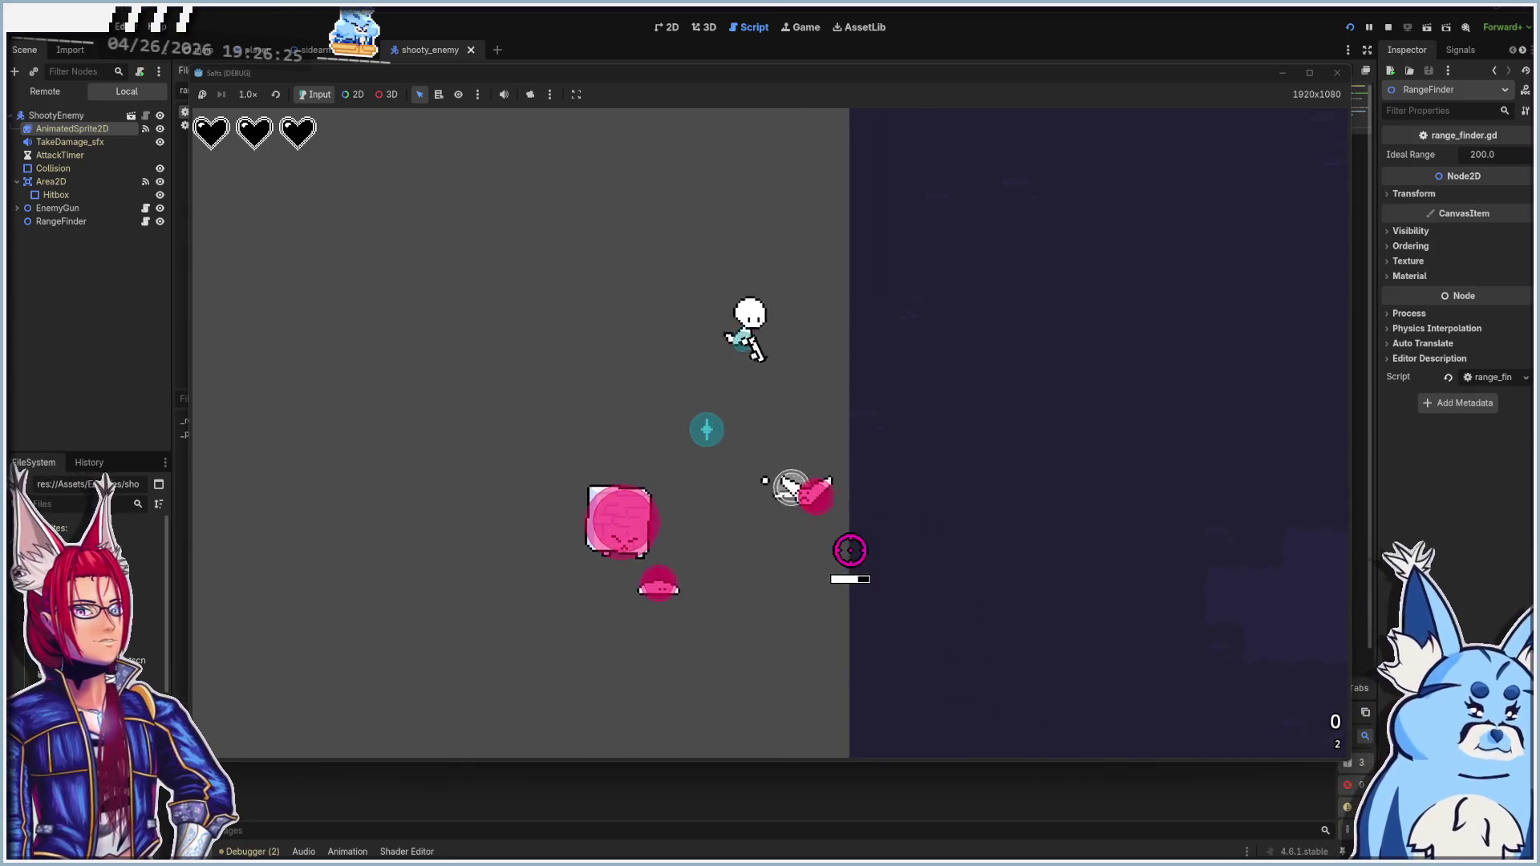
pyautogui.press('a')
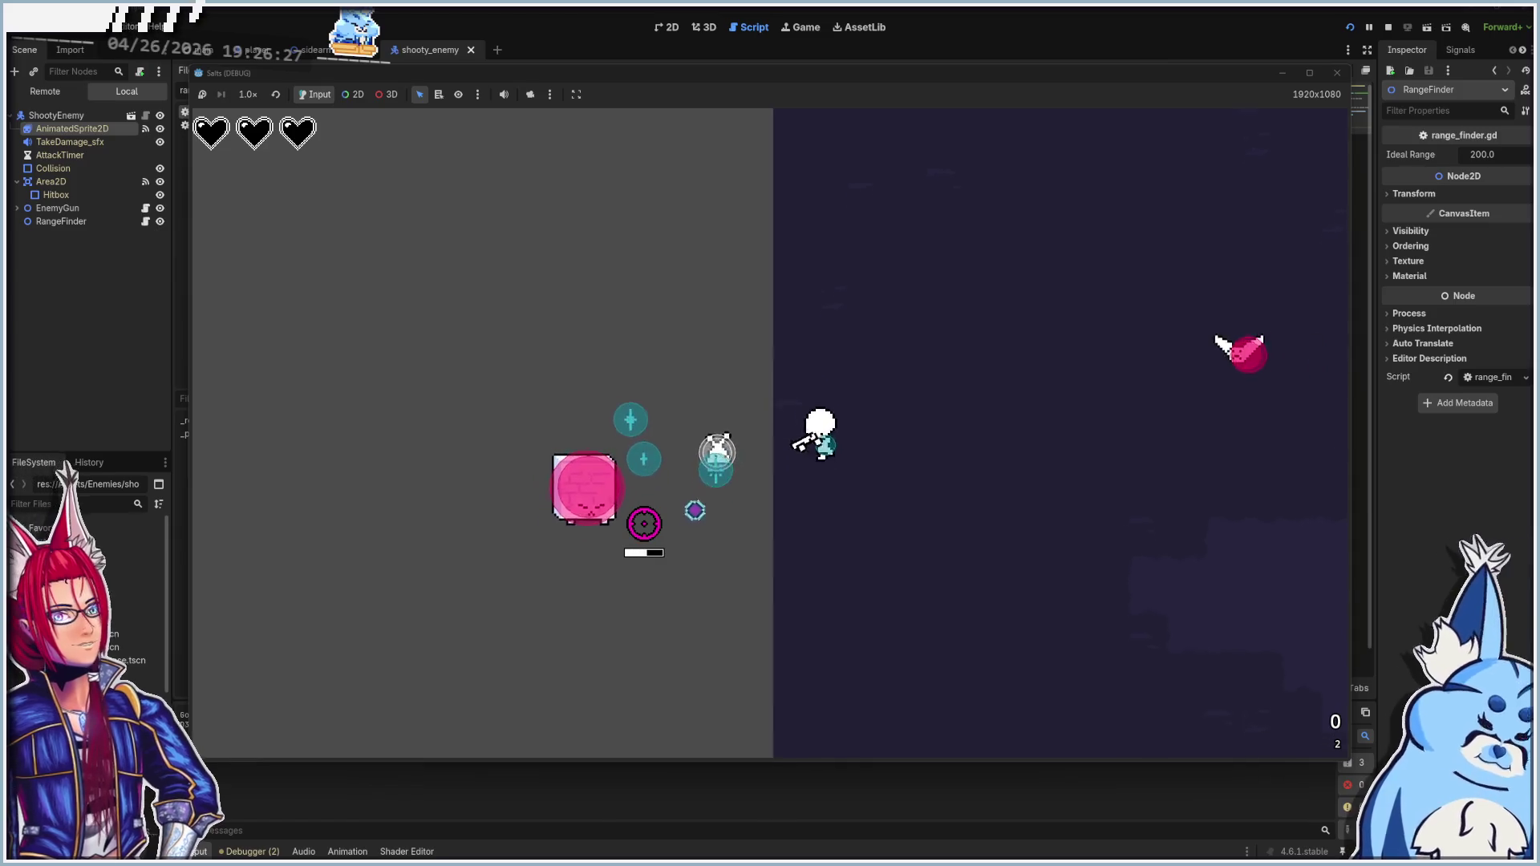
pyautogui.press('a')
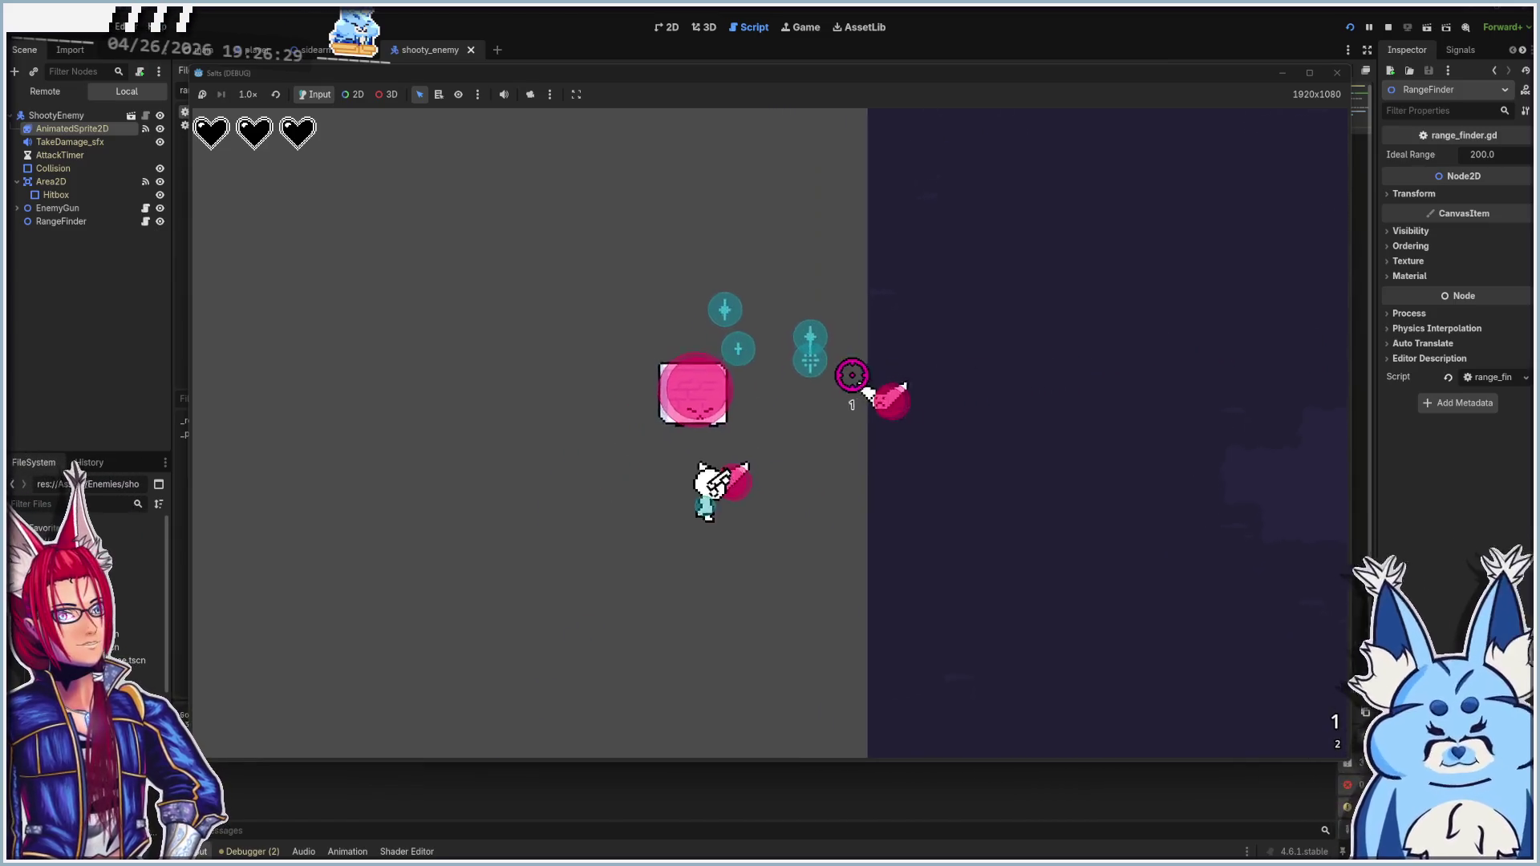
pyautogui.press('w')
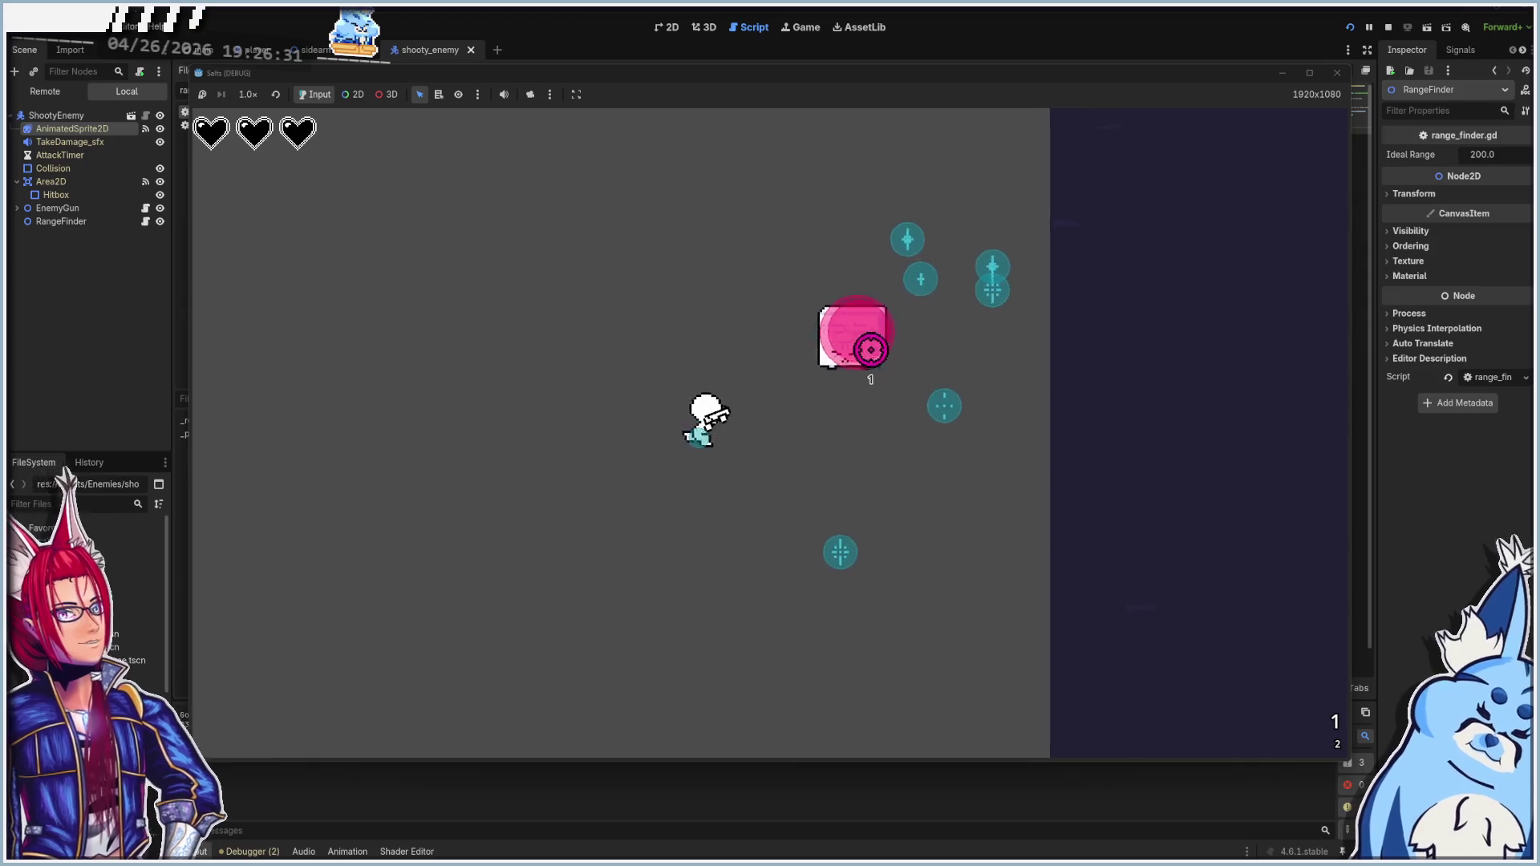
pyautogui.press('d')
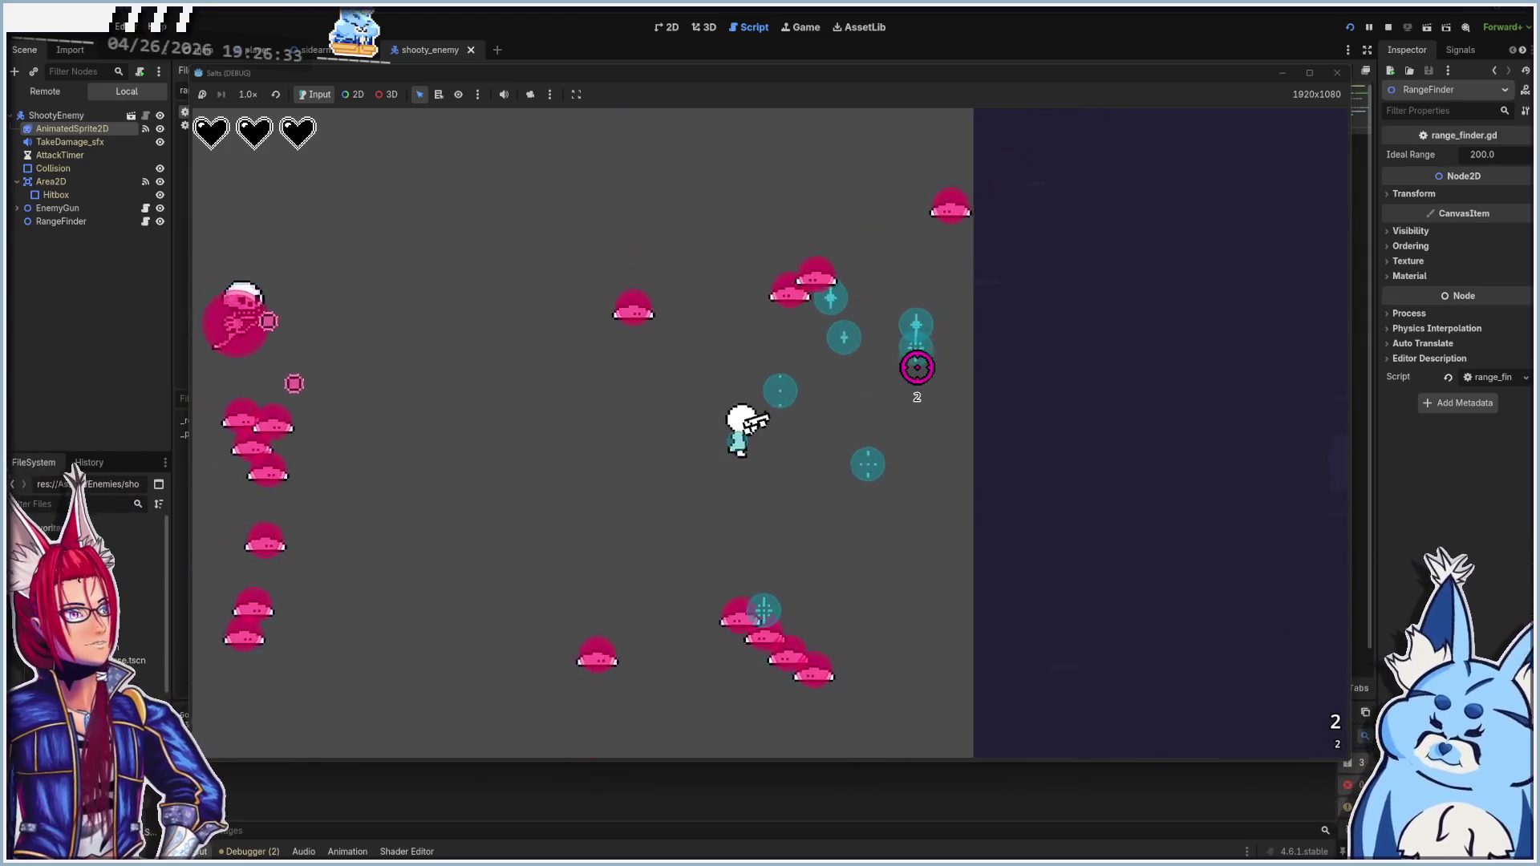
pyautogui.press('d')
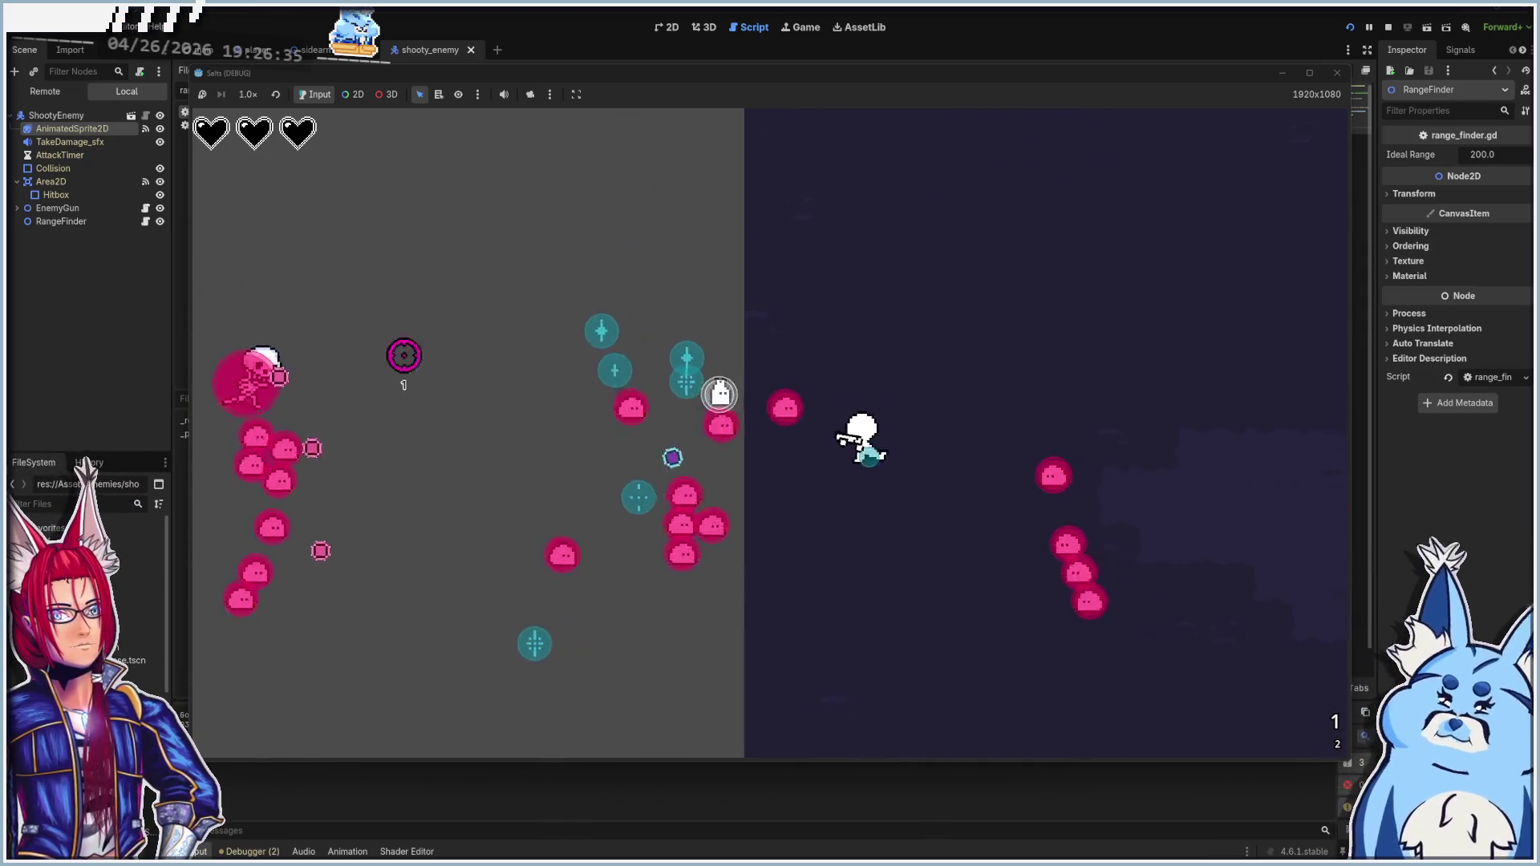
pyautogui.press('s')
pyautogui.press('a')
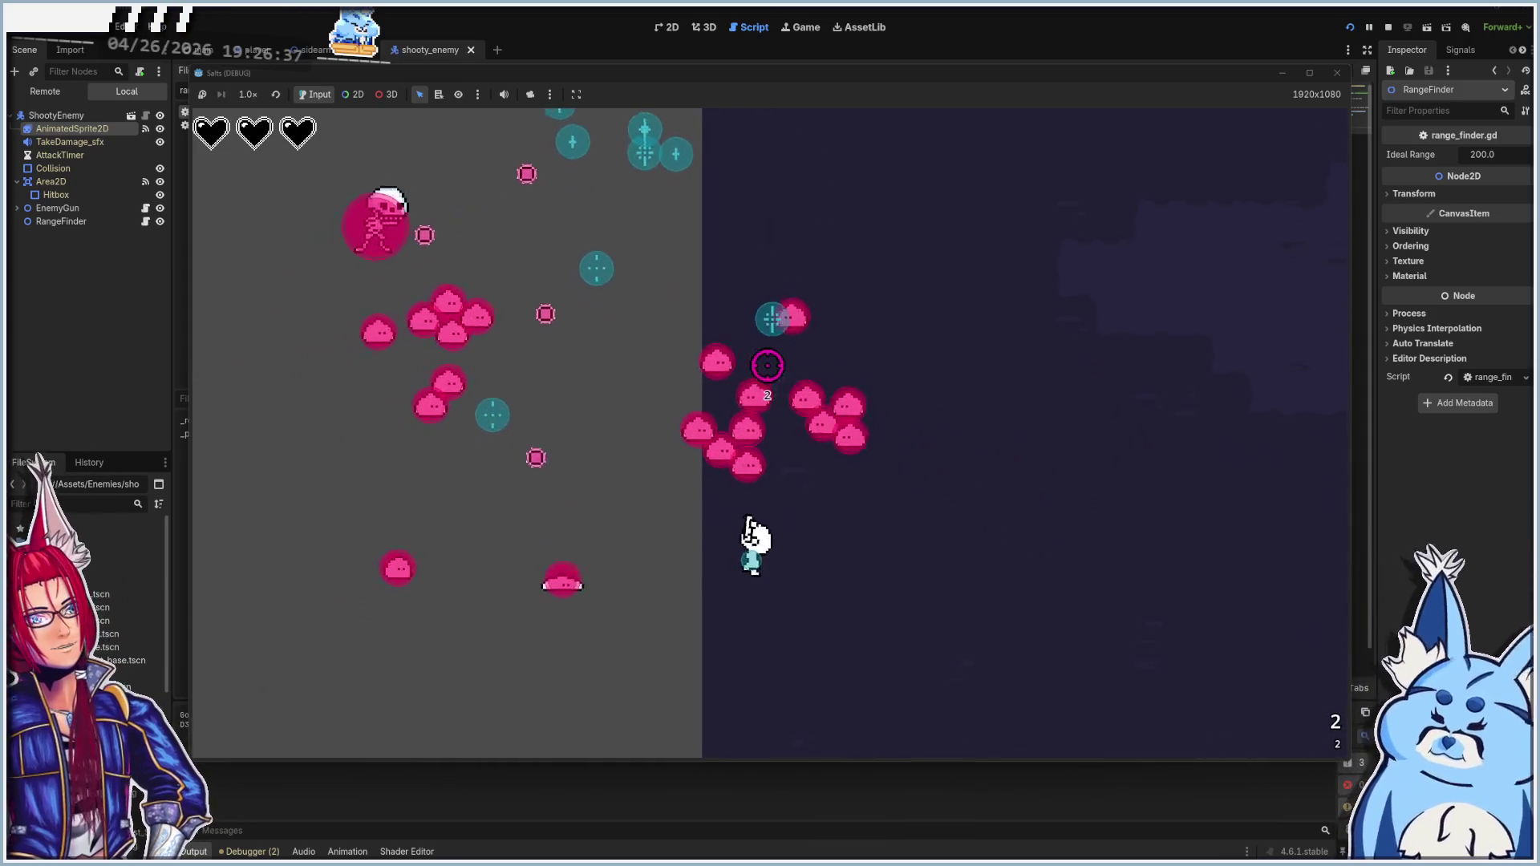
pyautogui.press('a')
pyautogui.press('w')
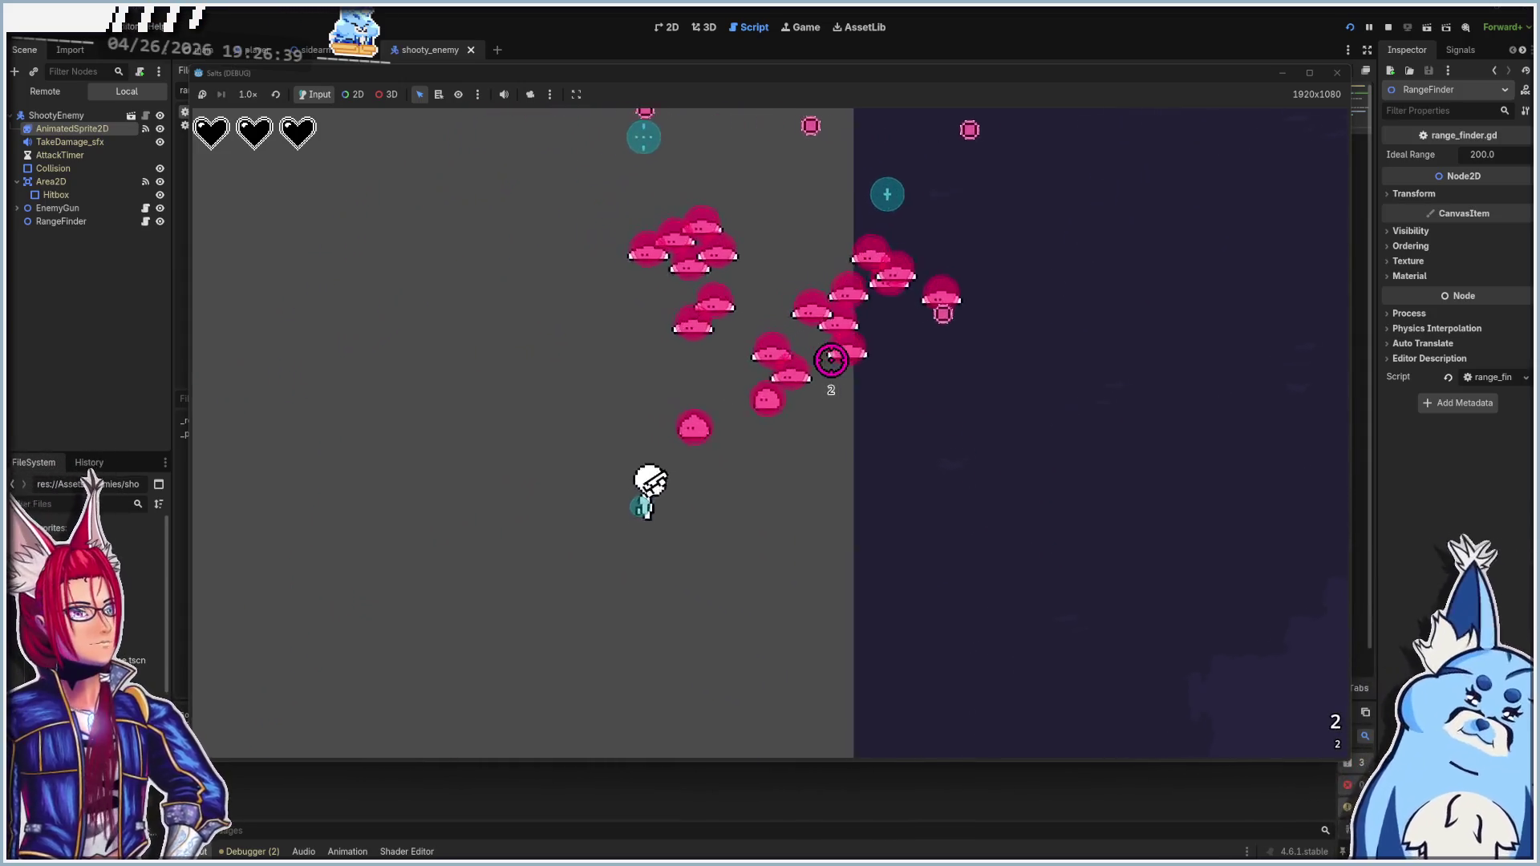
pyautogui.press('a')
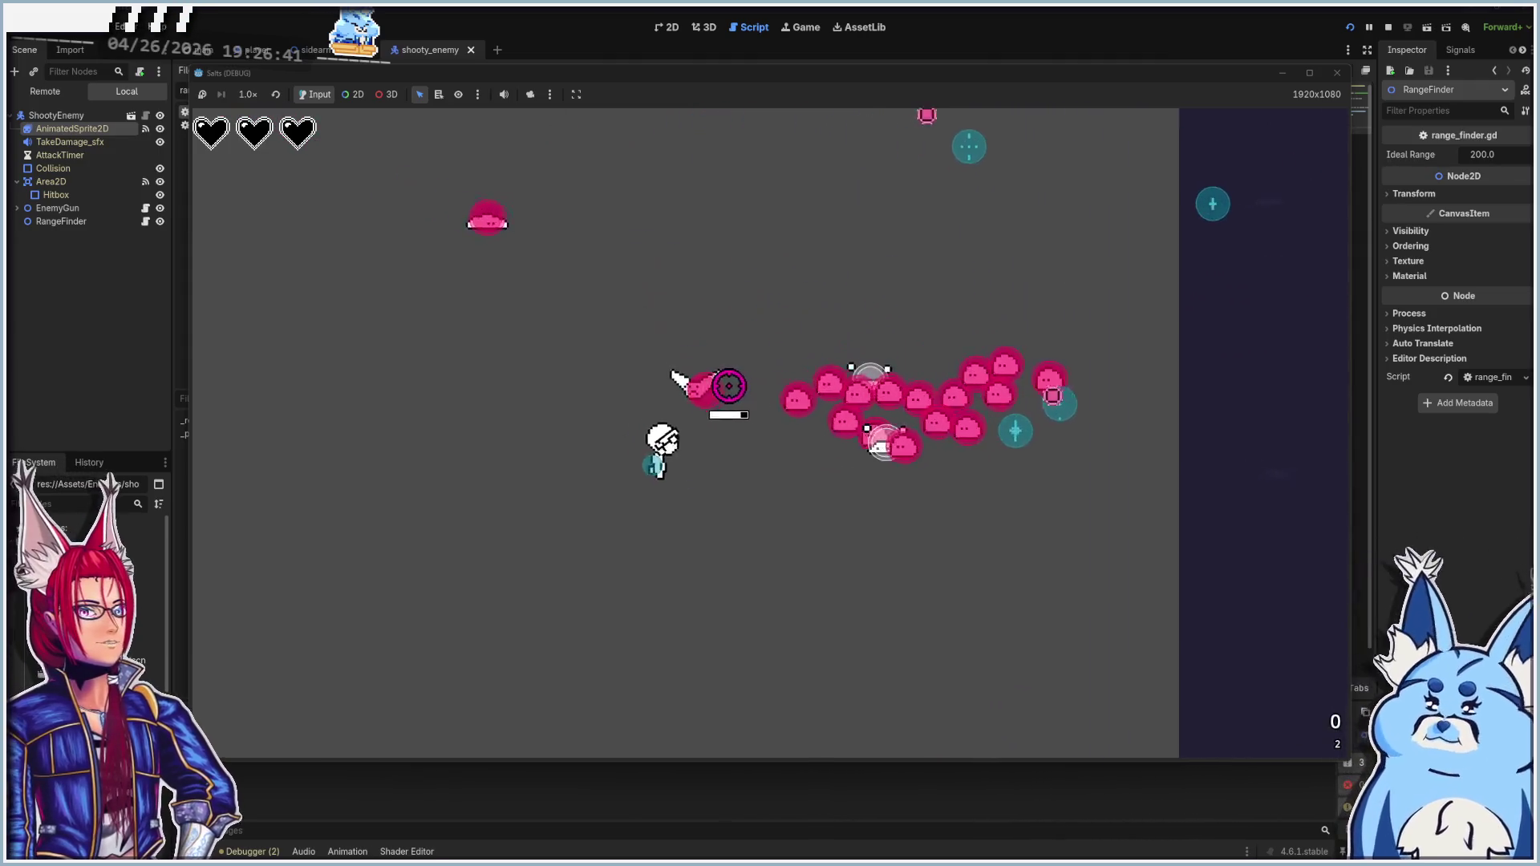
pyautogui.press('d')
pyautogui.press('w')
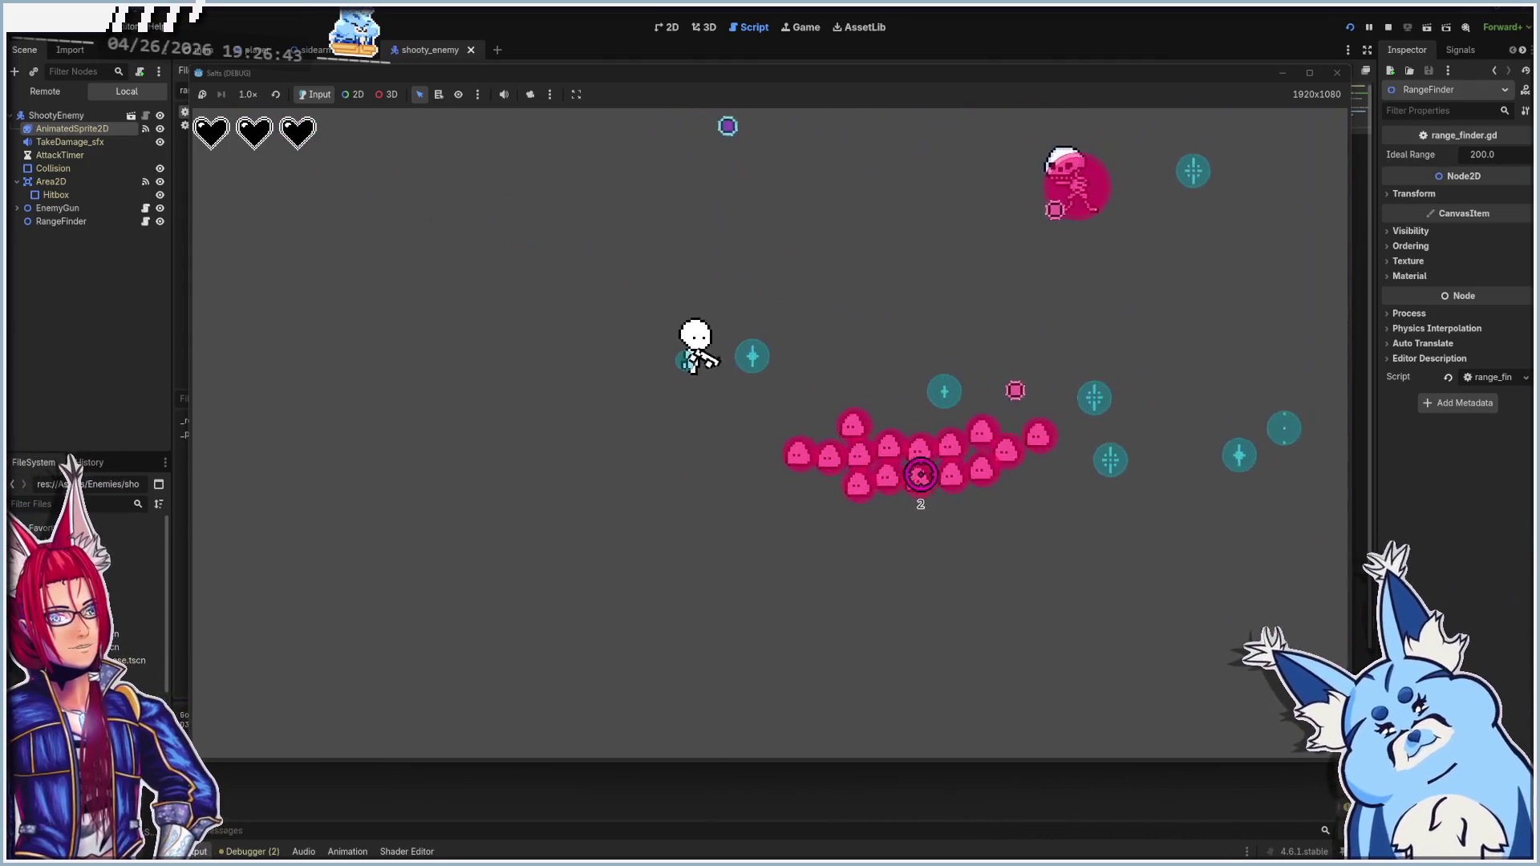
pyautogui.press('a')
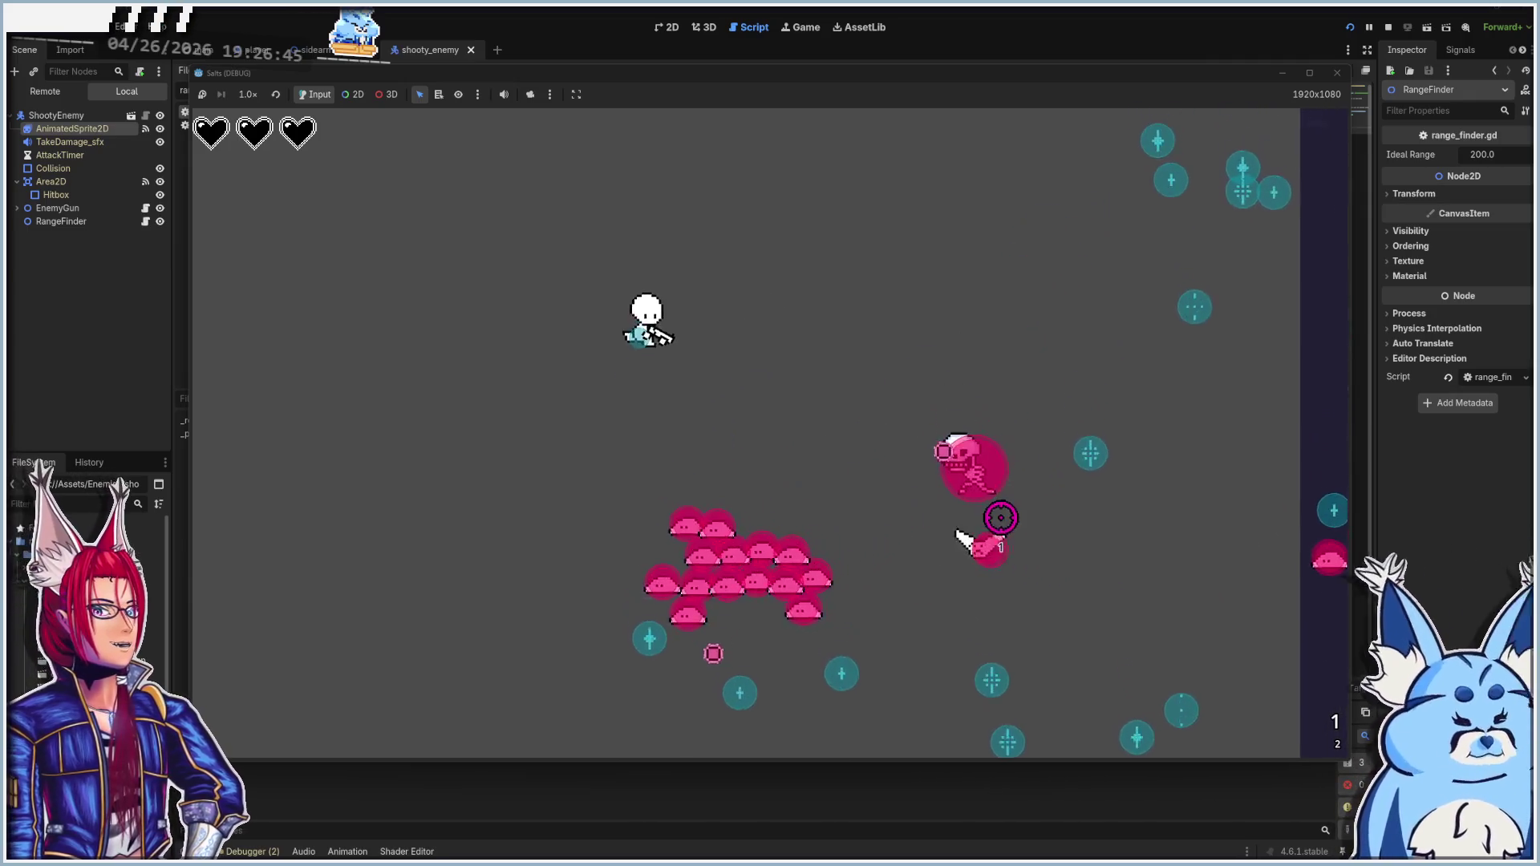
pyautogui.press('w')
pyautogui.press('w')
pyautogui.press('a')
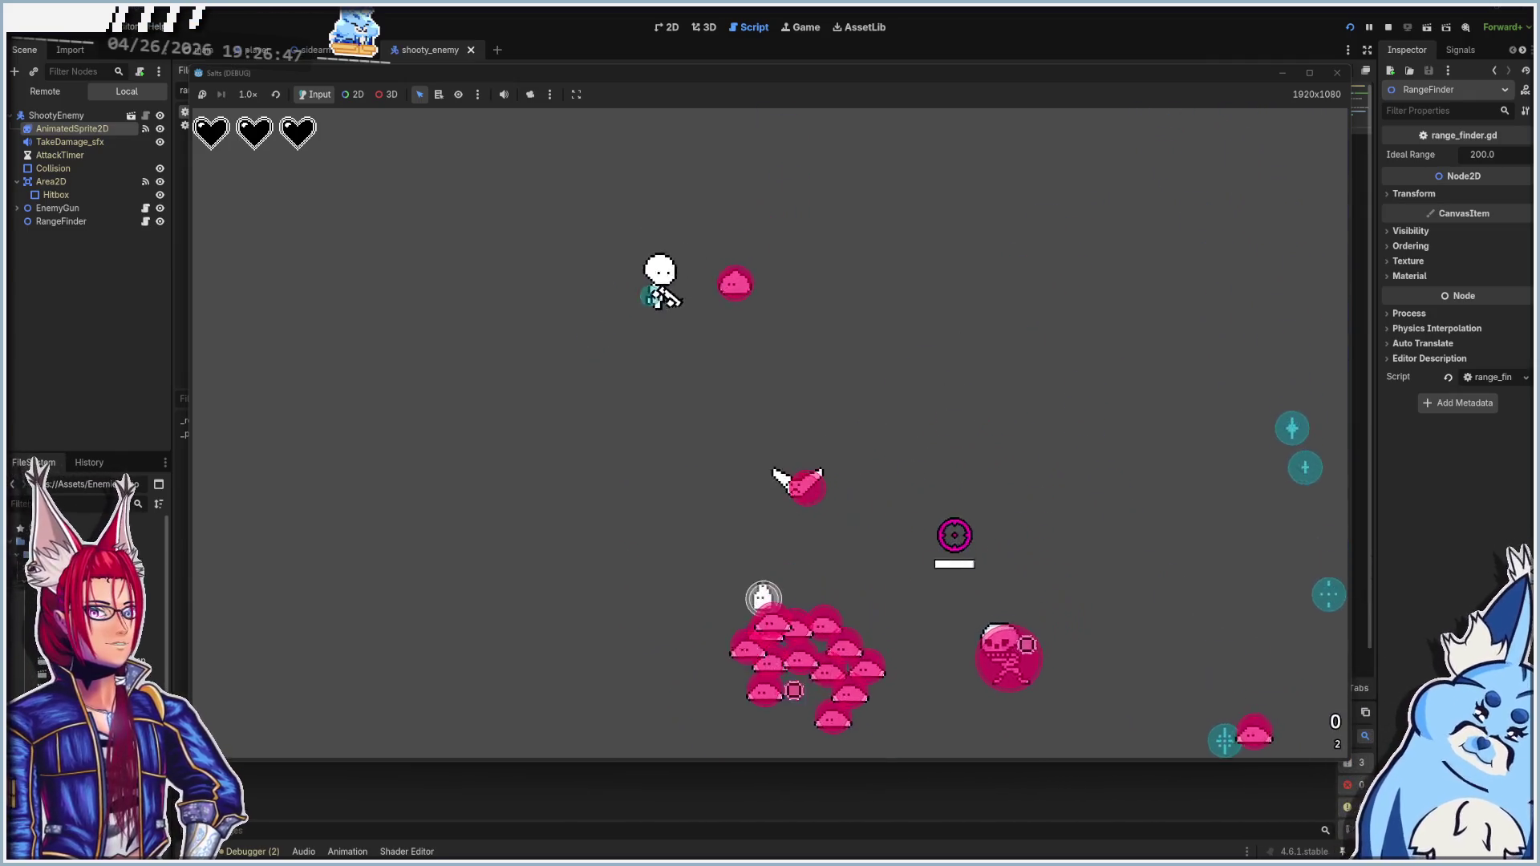
pyautogui.press('s')
# Move toward the level edge watching the enemies react, then stop the game with F8
pyautogui.press('a')
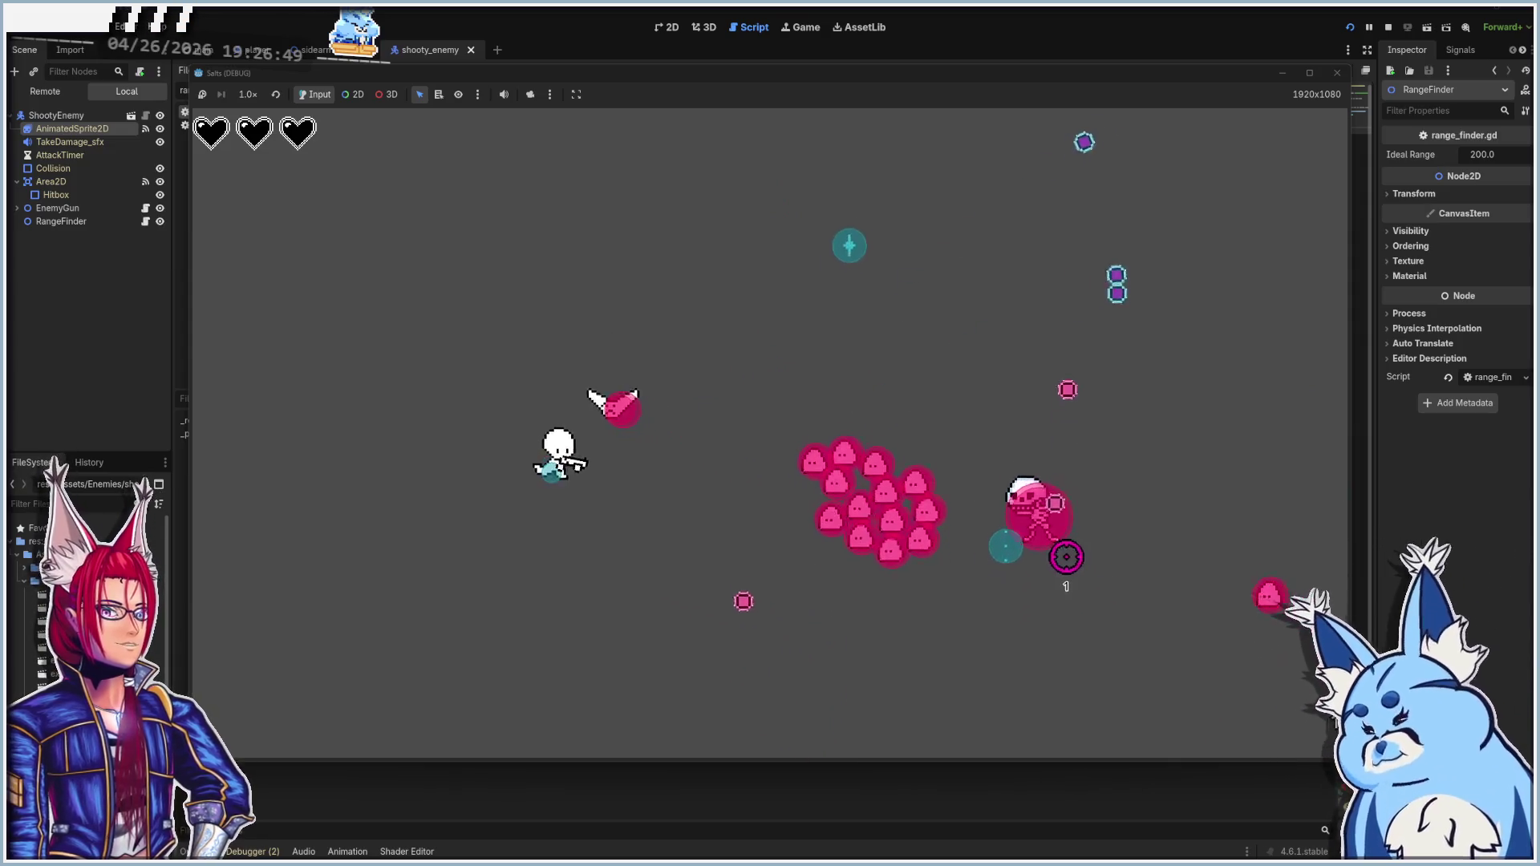
pyautogui.press('d')
pyautogui.press('w')
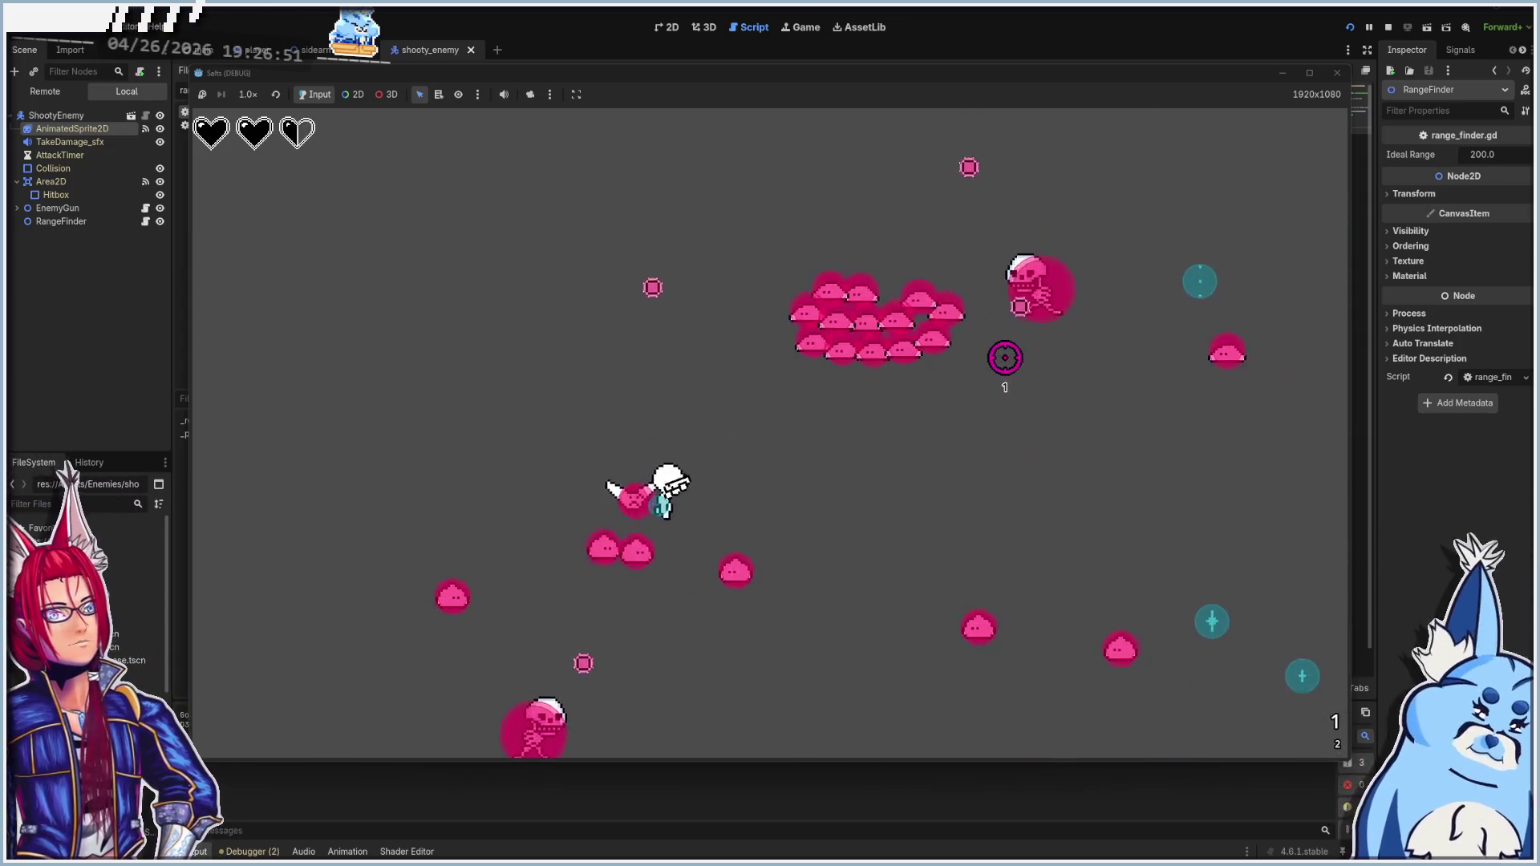
pyautogui.press('d')
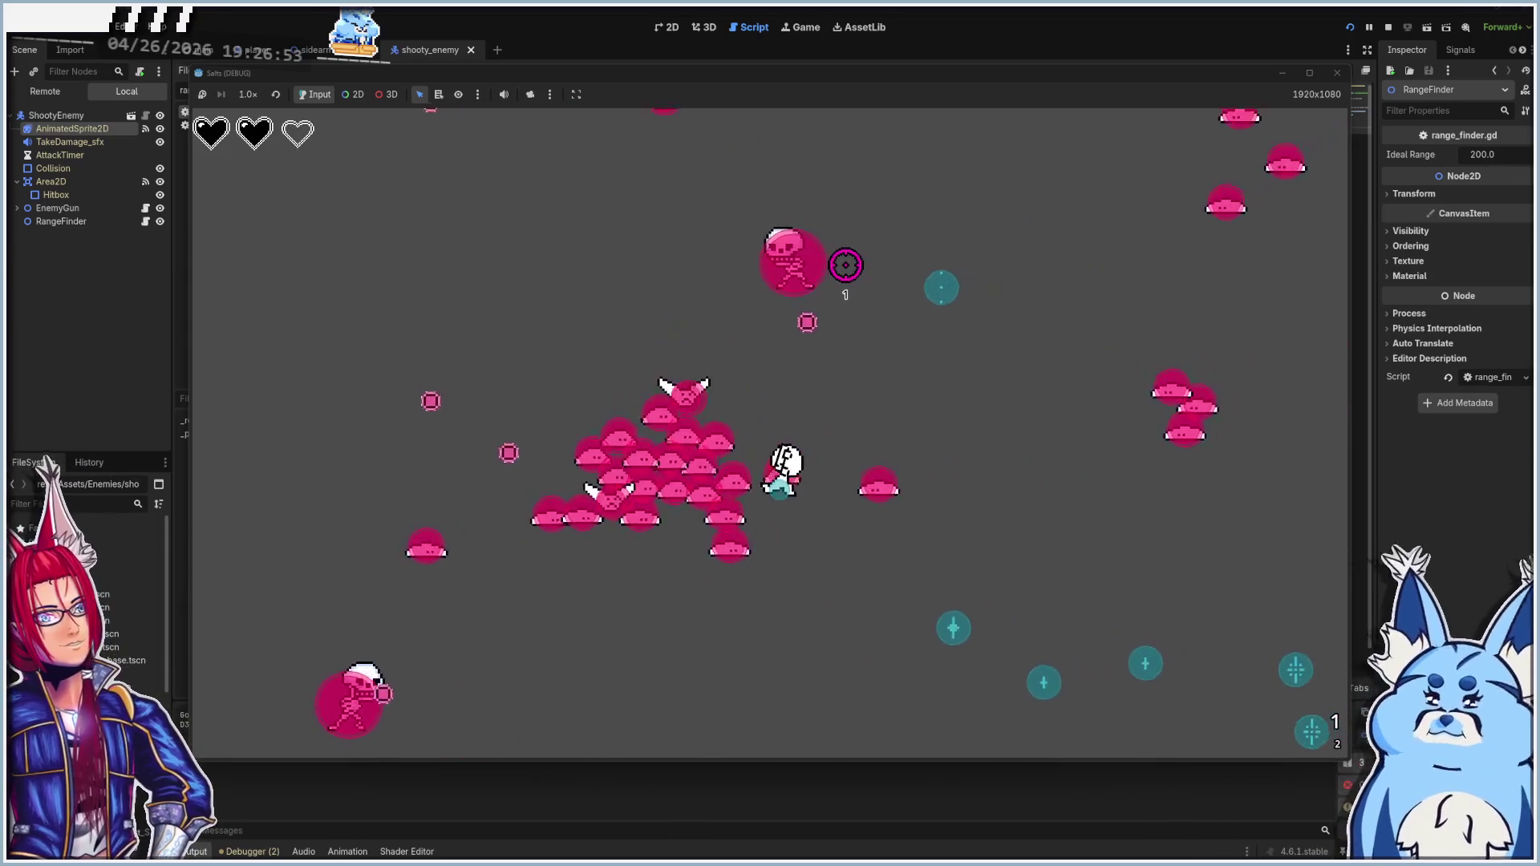
pyautogui.press('s')
pyautogui.press('d')
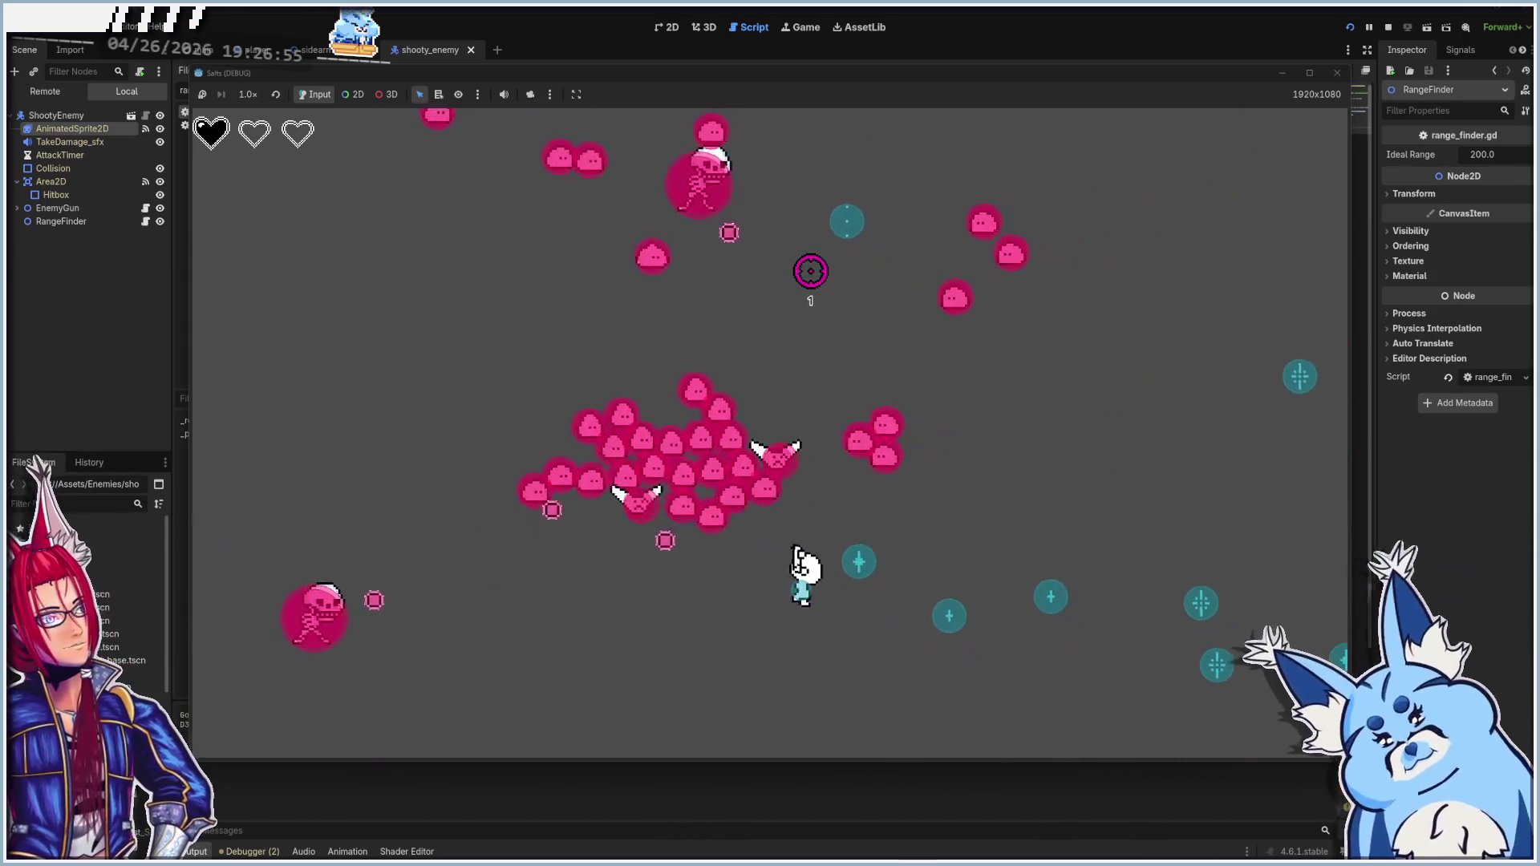
pyautogui.press('d')
pyautogui.press('w')
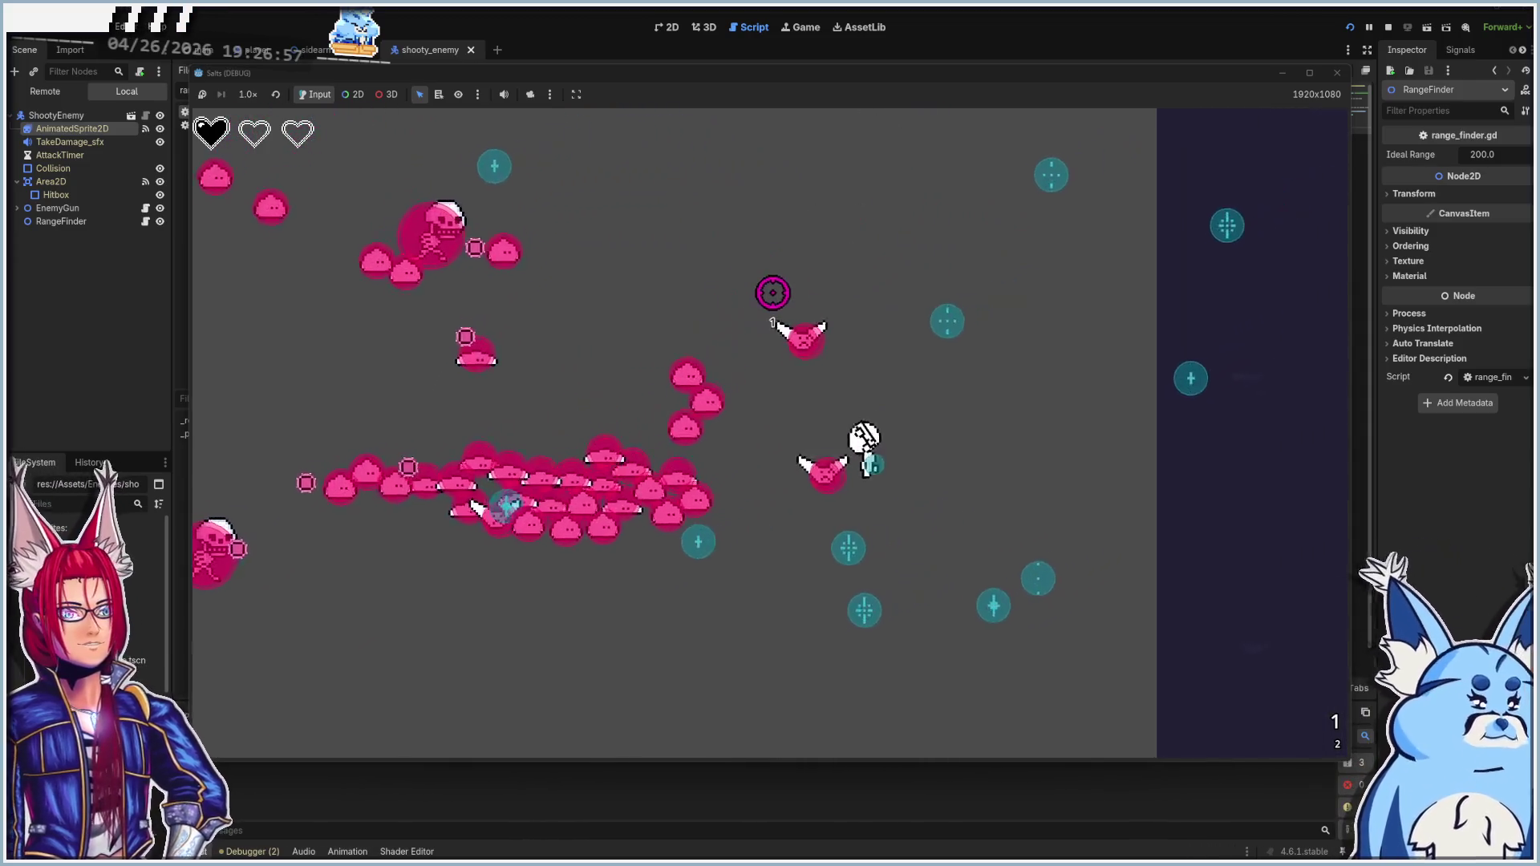
pyautogui.press('w')
pyautogui.press('d')
pyautogui.press('a')
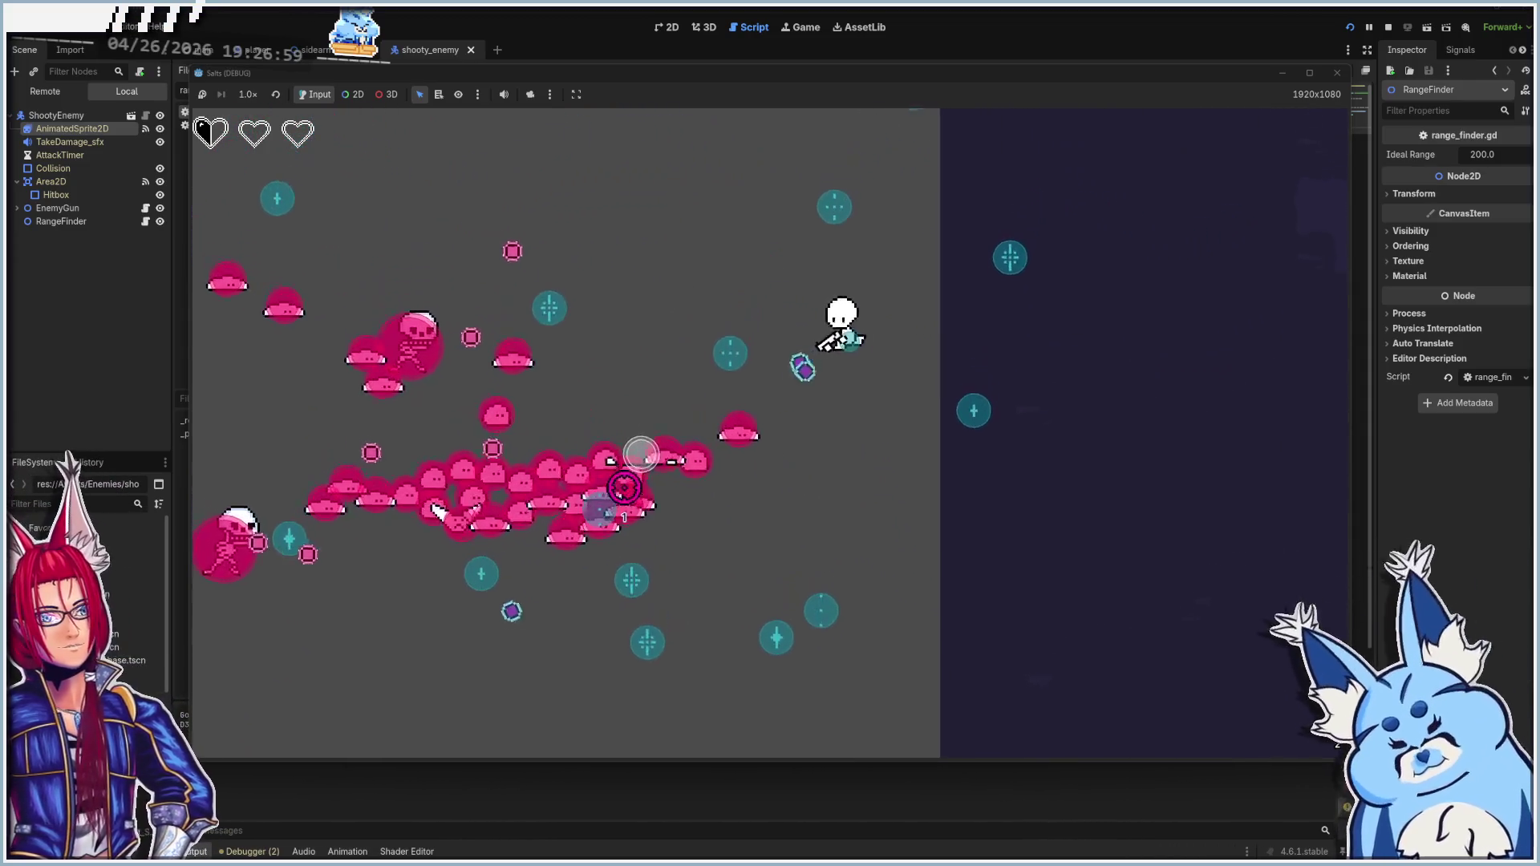
pyautogui.press('a')
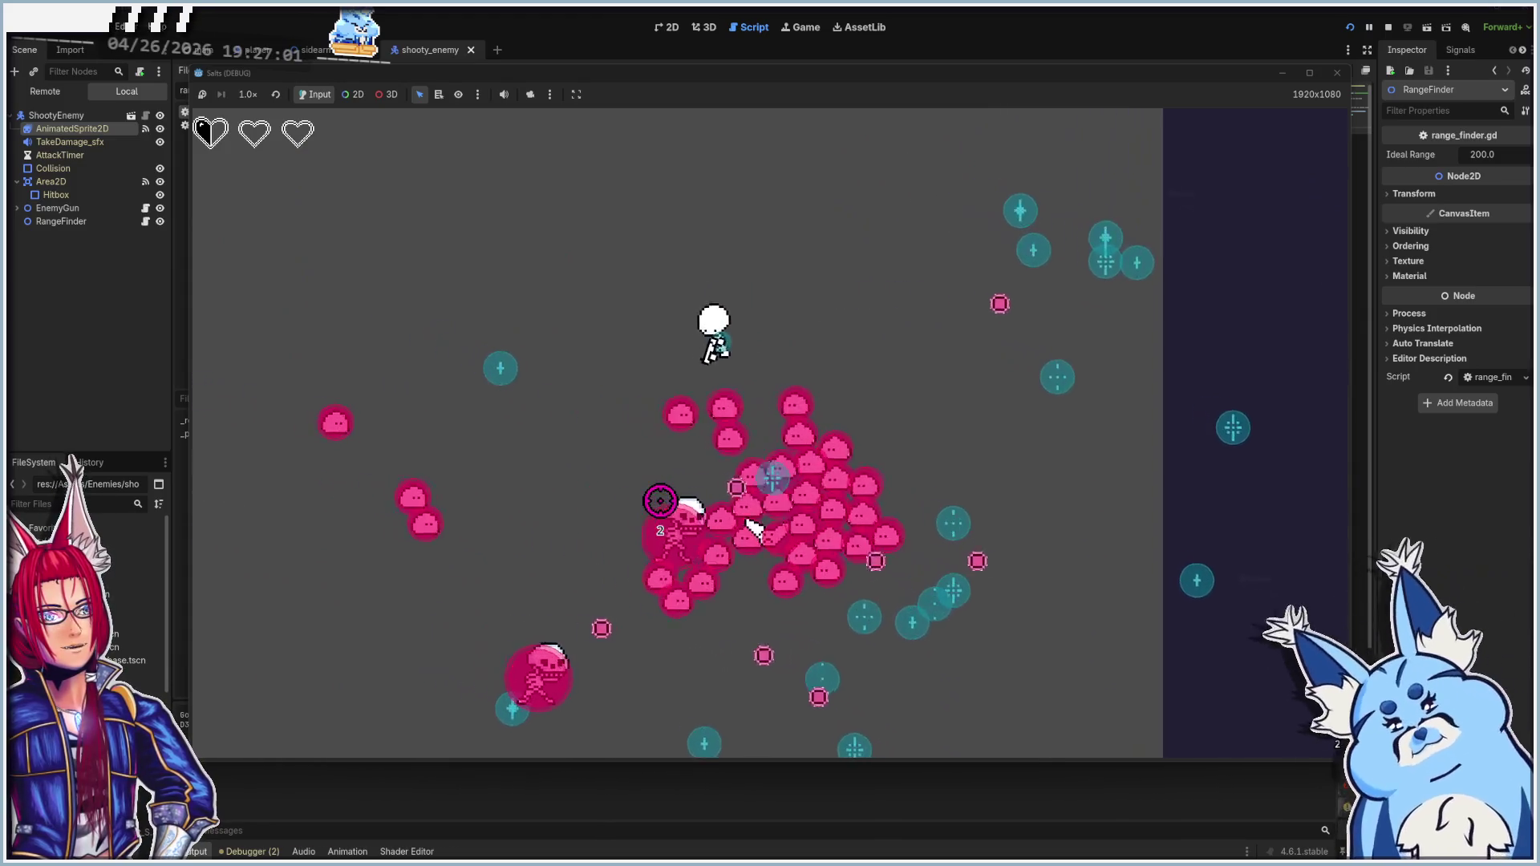
pyautogui.press('s')
pyautogui.press('w')
pyautogui.press('a')
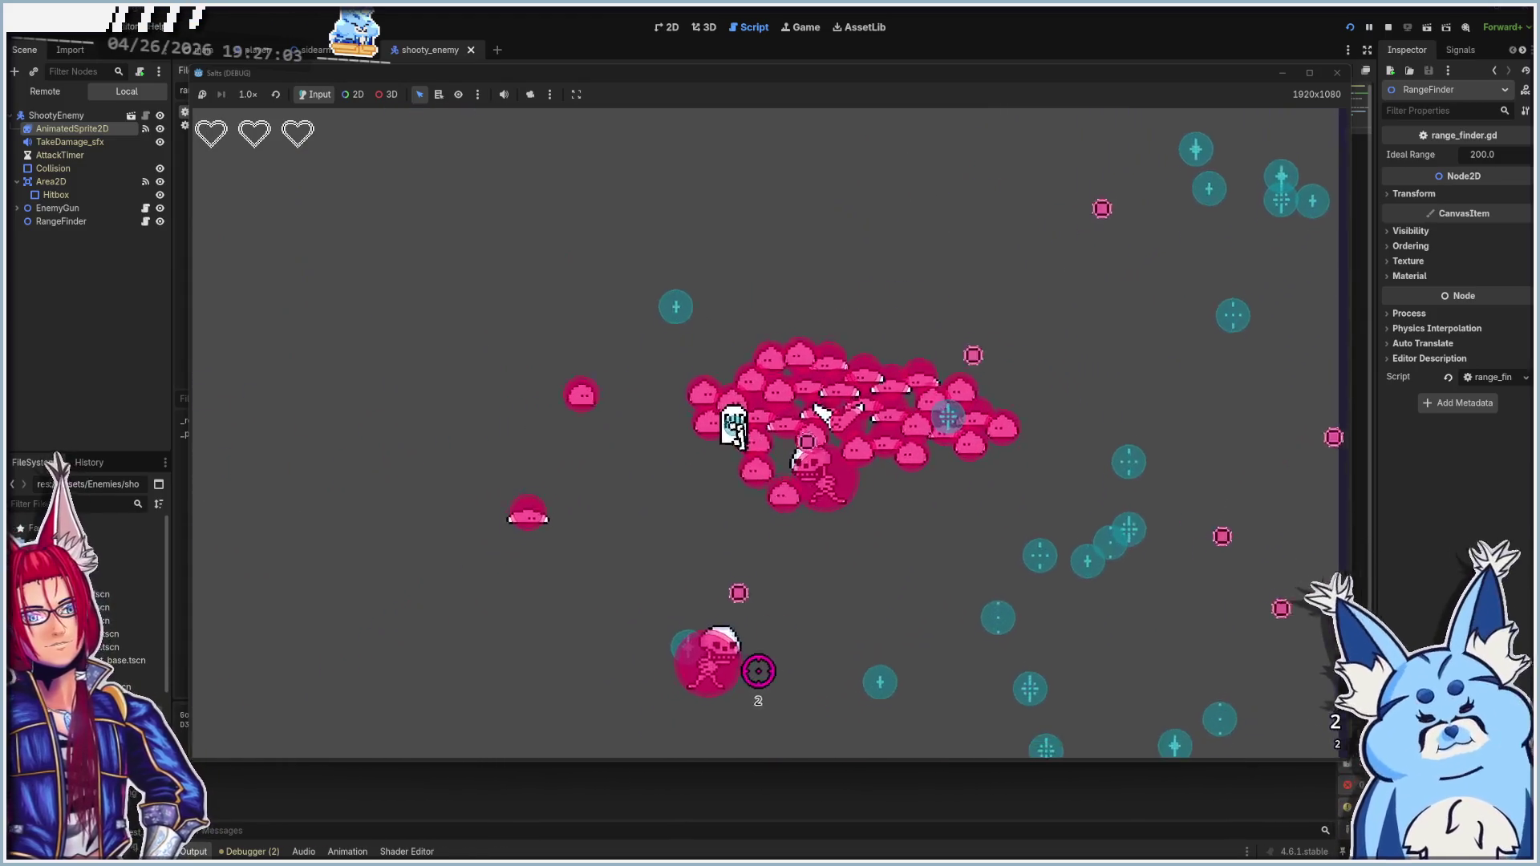
pyautogui.press('a')
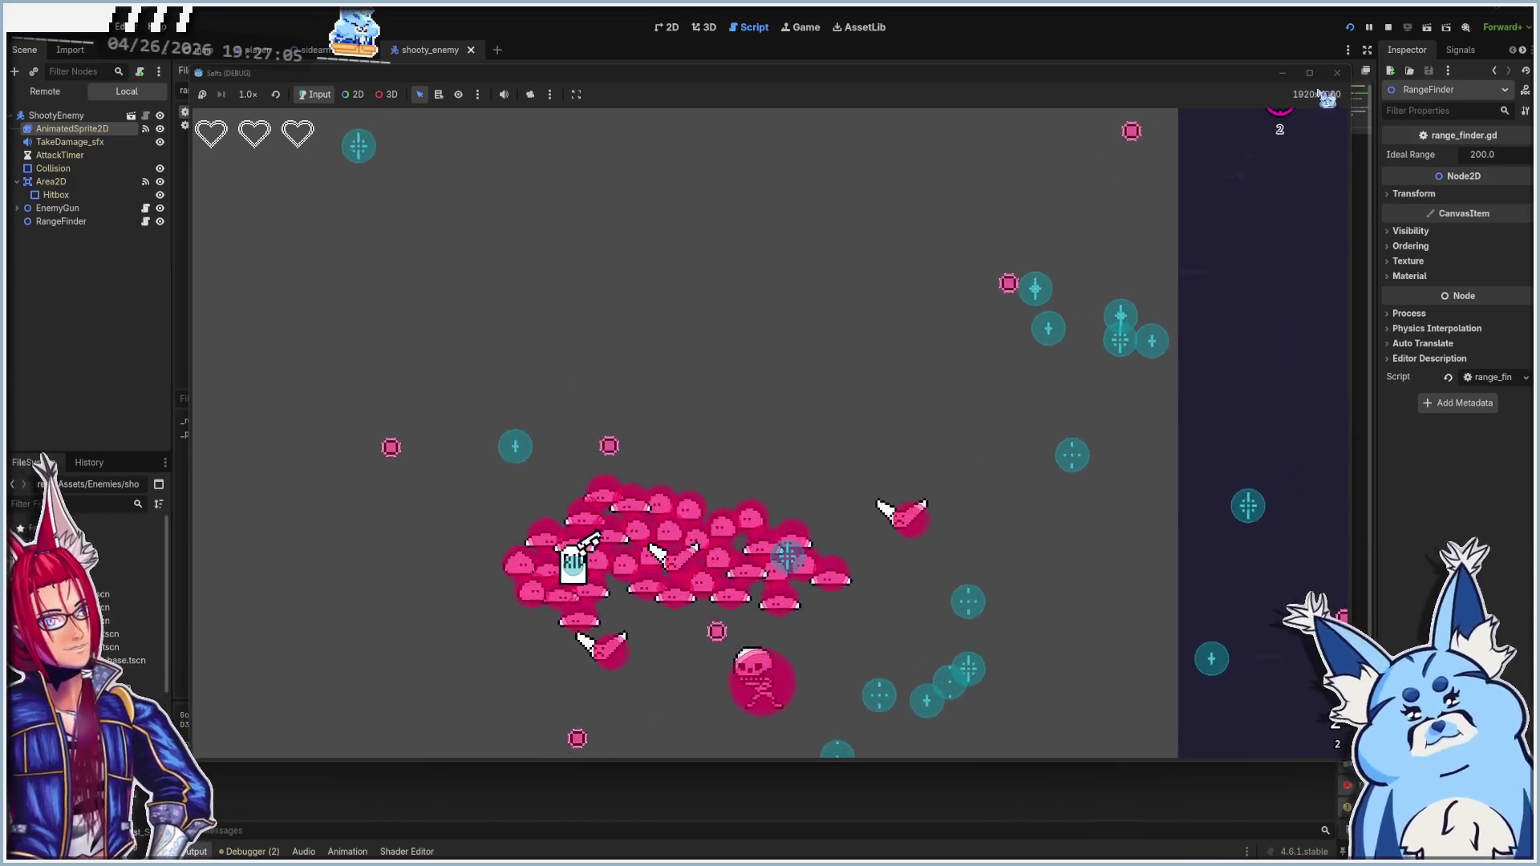
pyautogui.press('F8')
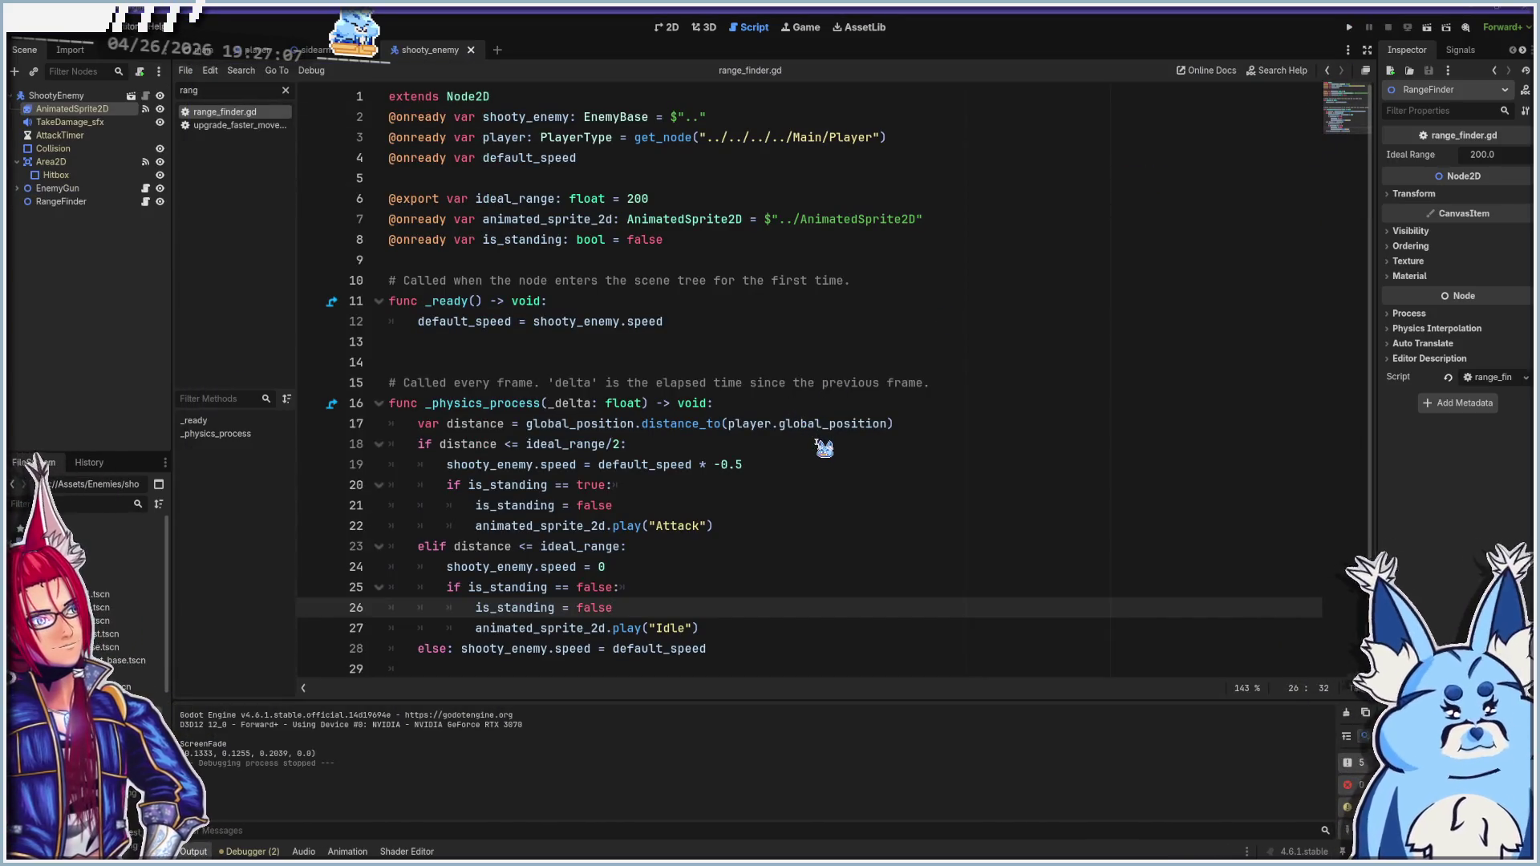
# Duplicate the lines 25–27 is_standing check that plays "Idle" onto a new line after else
pyautogui.scroll(-1, 824, 448)
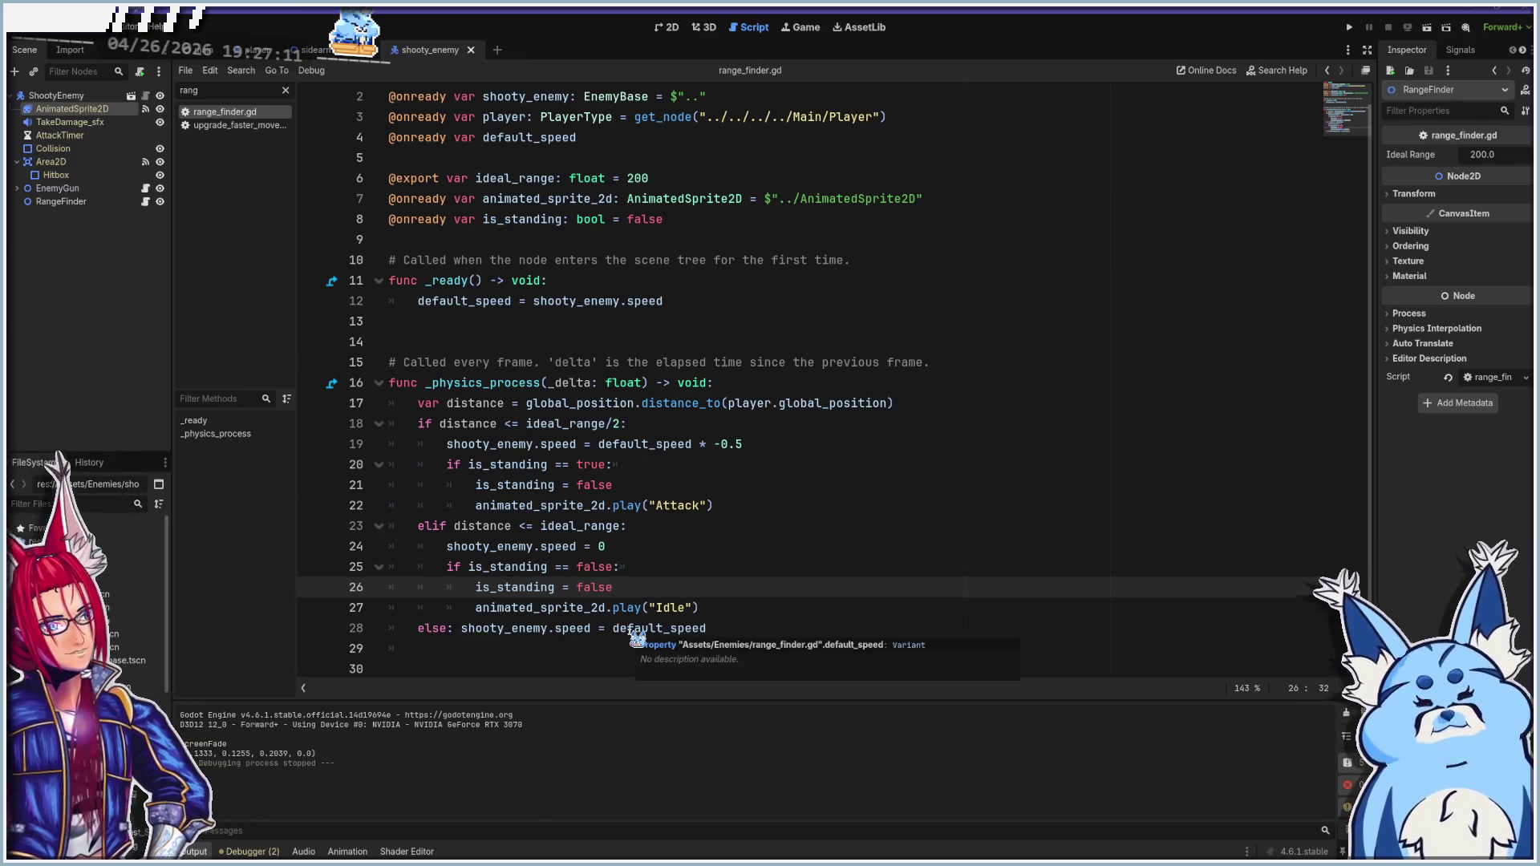
pyautogui.click(739, 630)
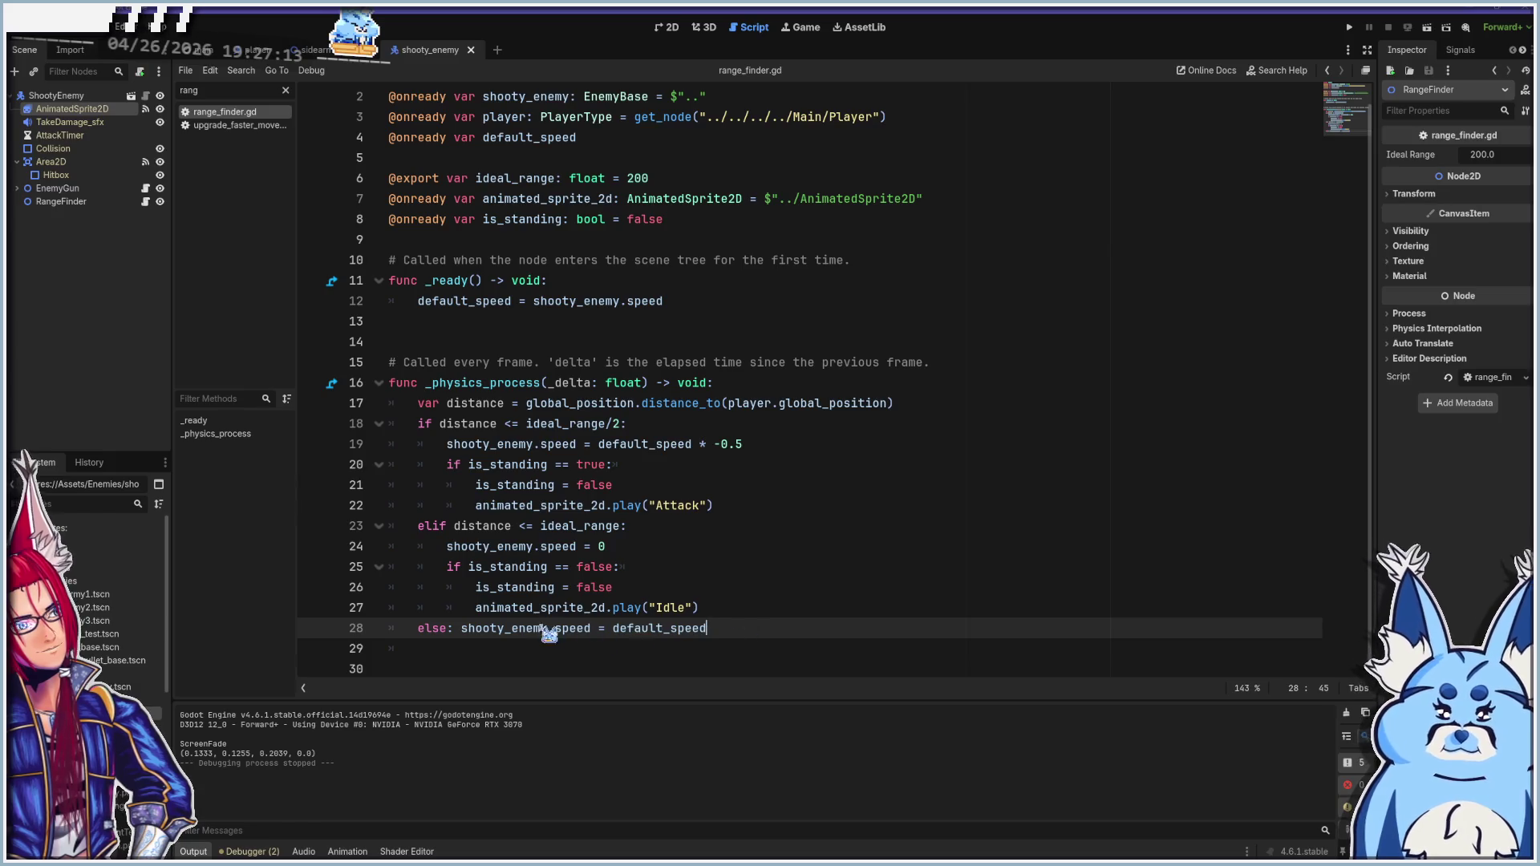
pyautogui.moveTo(699, 607)
pyautogui.mouseDown()
pyautogui.moveTo(467, 605)
pyautogui.moveTo(384, 567)
pyautogui.mouseUp()
pyautogui.hotkey('ctrl', 'c')
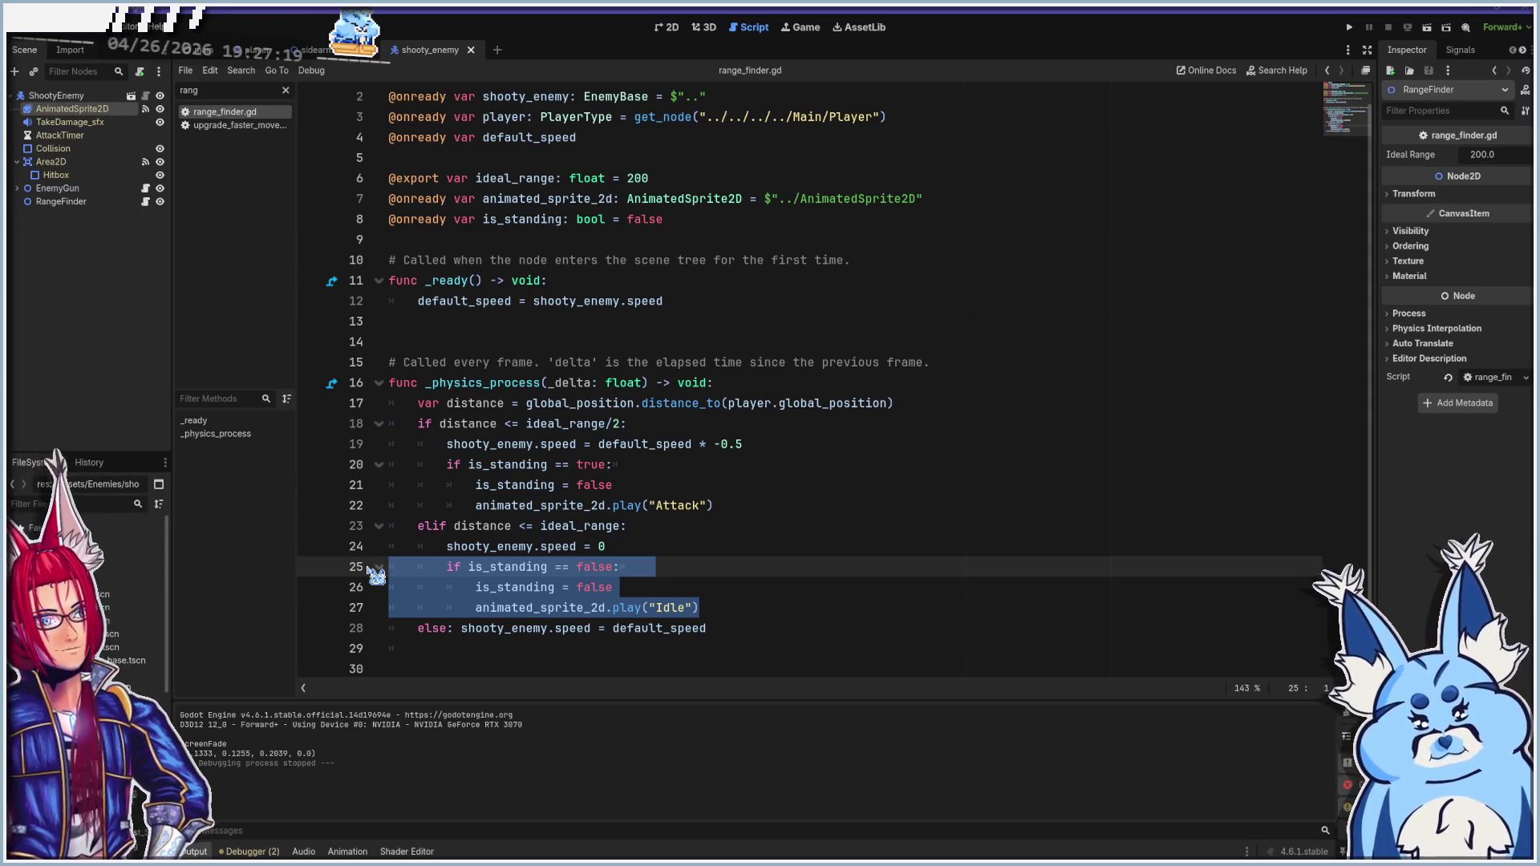
pyautogui.click(727, 630)
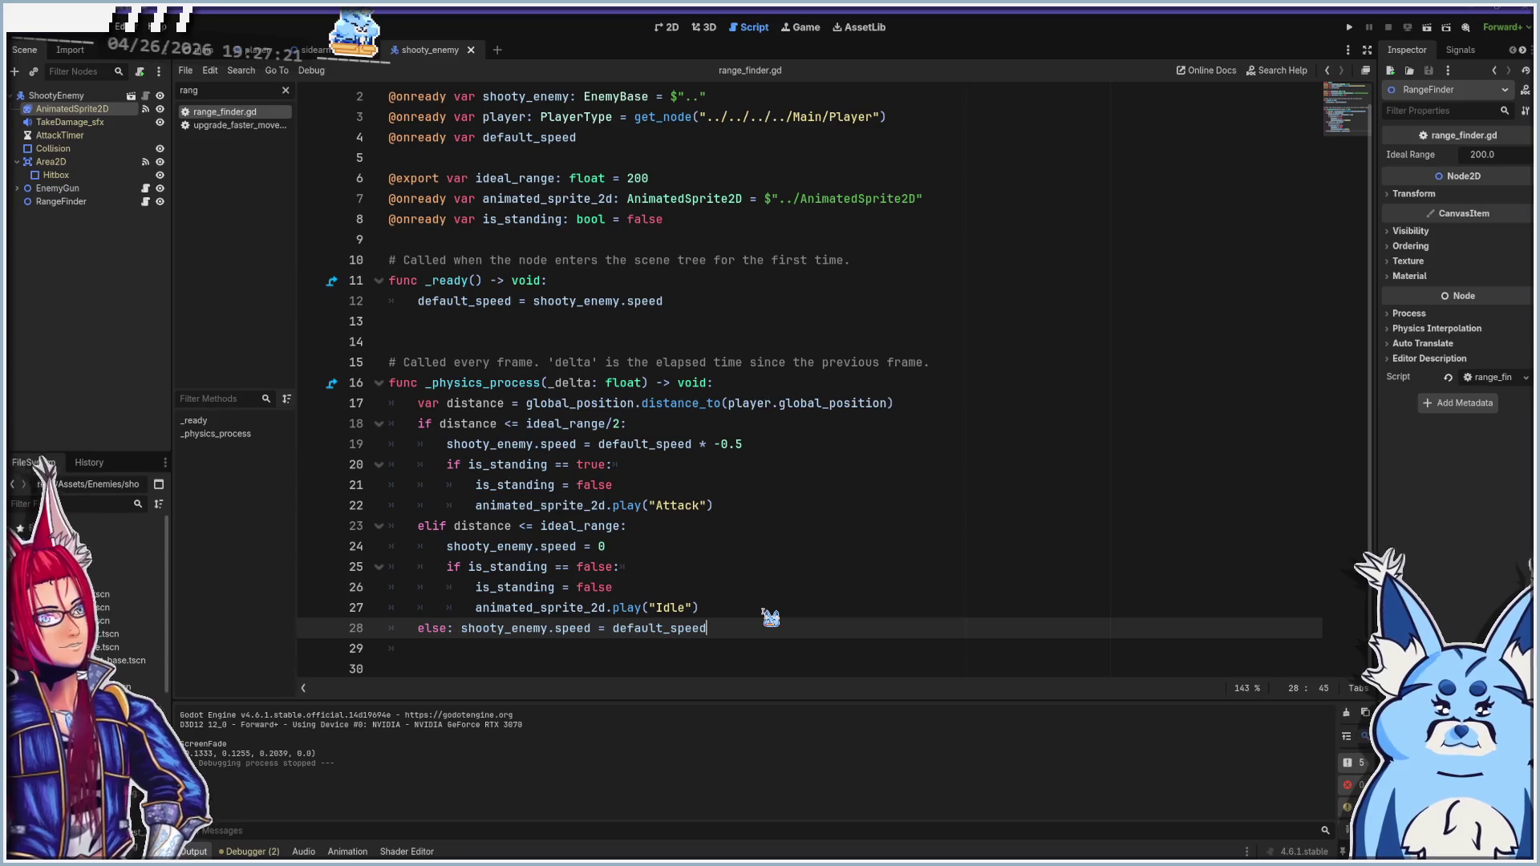
pyautogui.press('Return')
pyautogui.hotkey('ctrl', 'v')
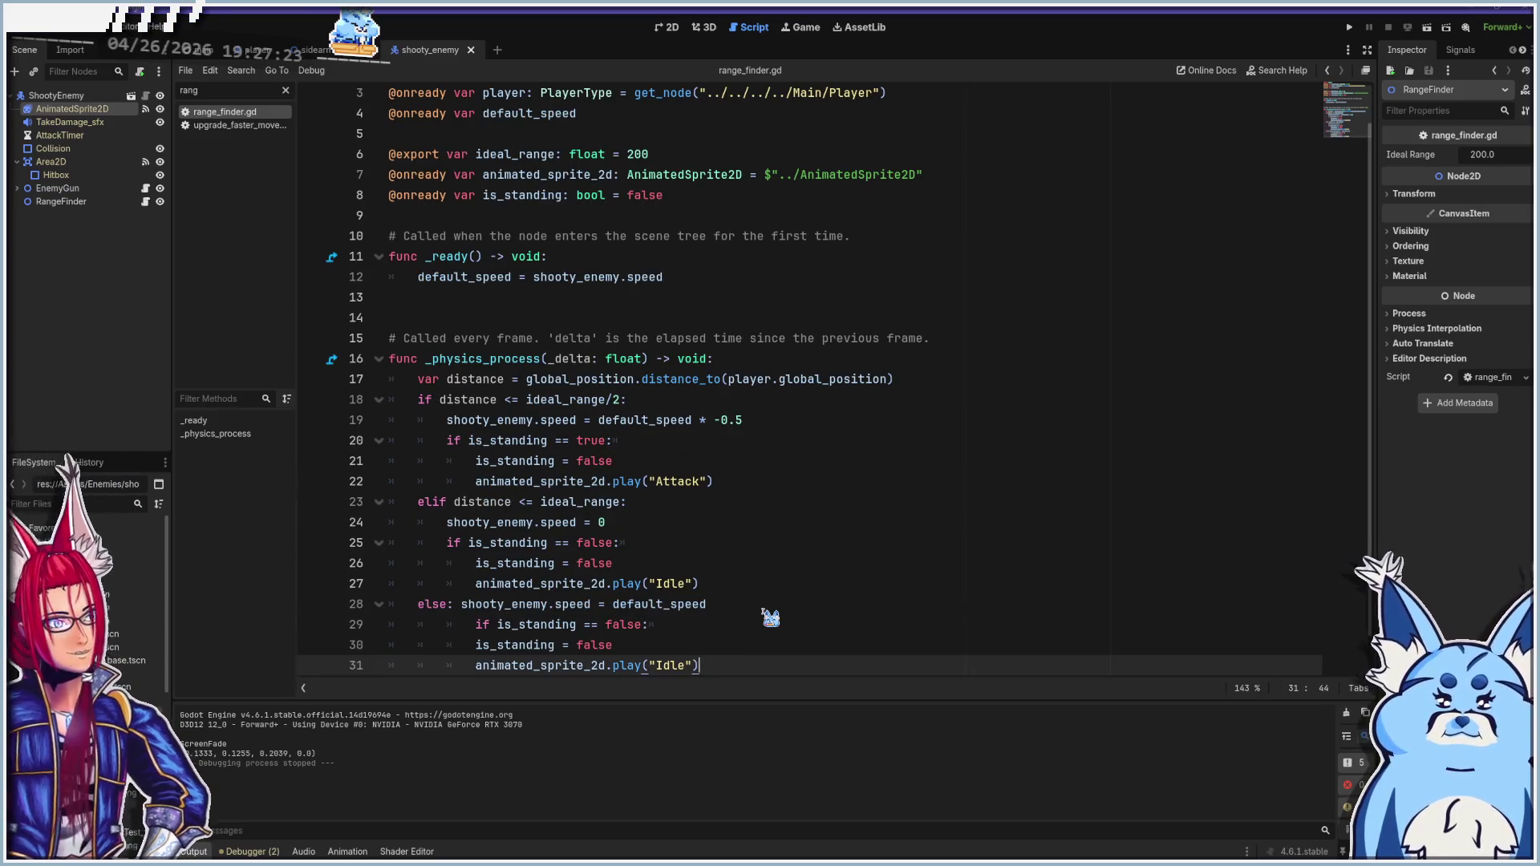
pyautogui.click(470, 634)
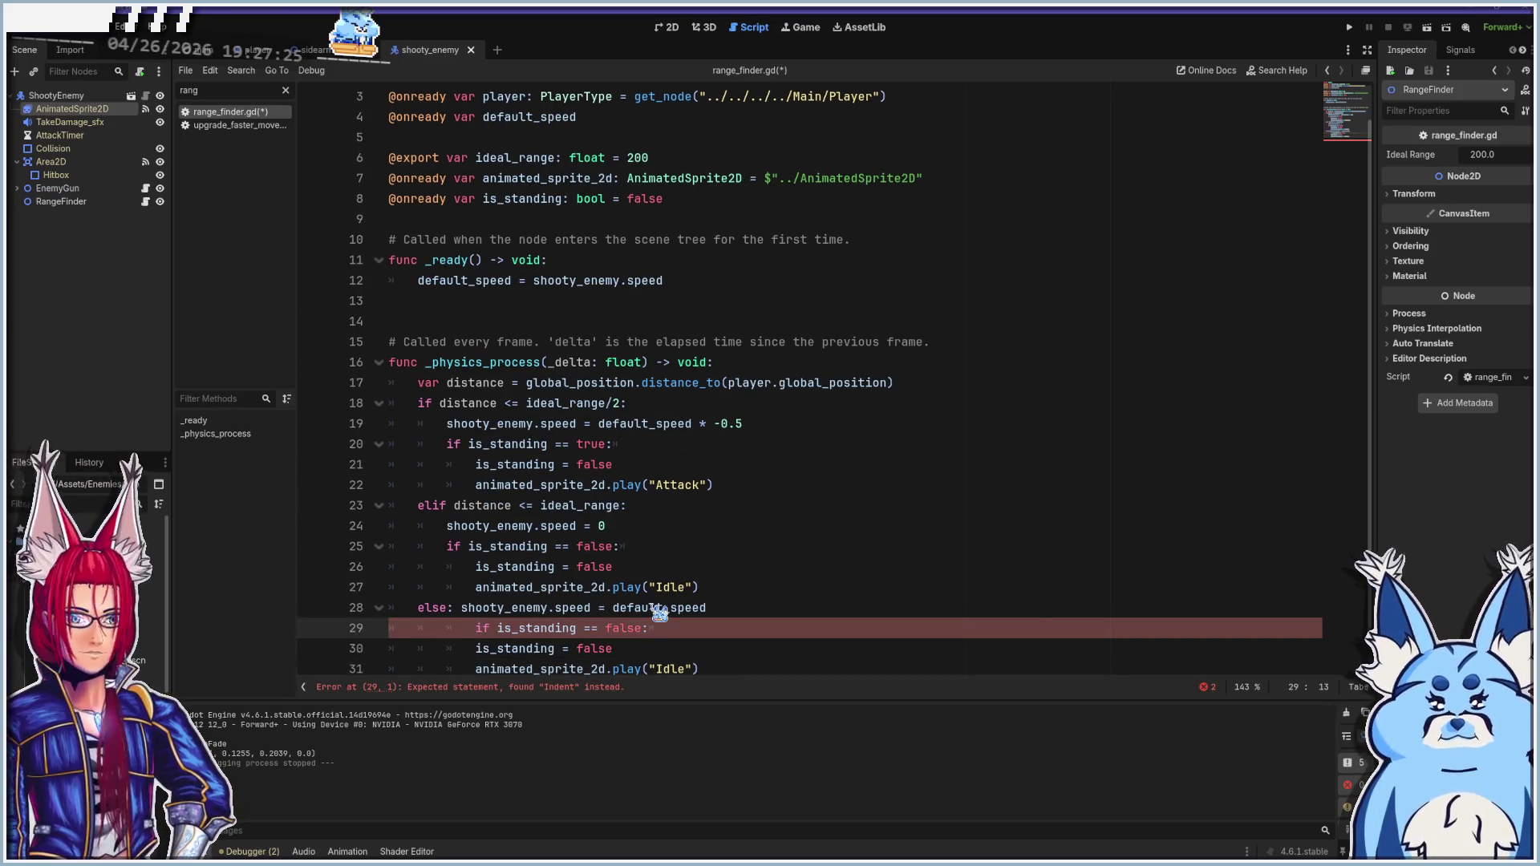
# Dedent line 29, try changing its false to true, then undo that change
pyautogui.press('BackSpace')
pyautogui.scroll(-1, 561, 588)
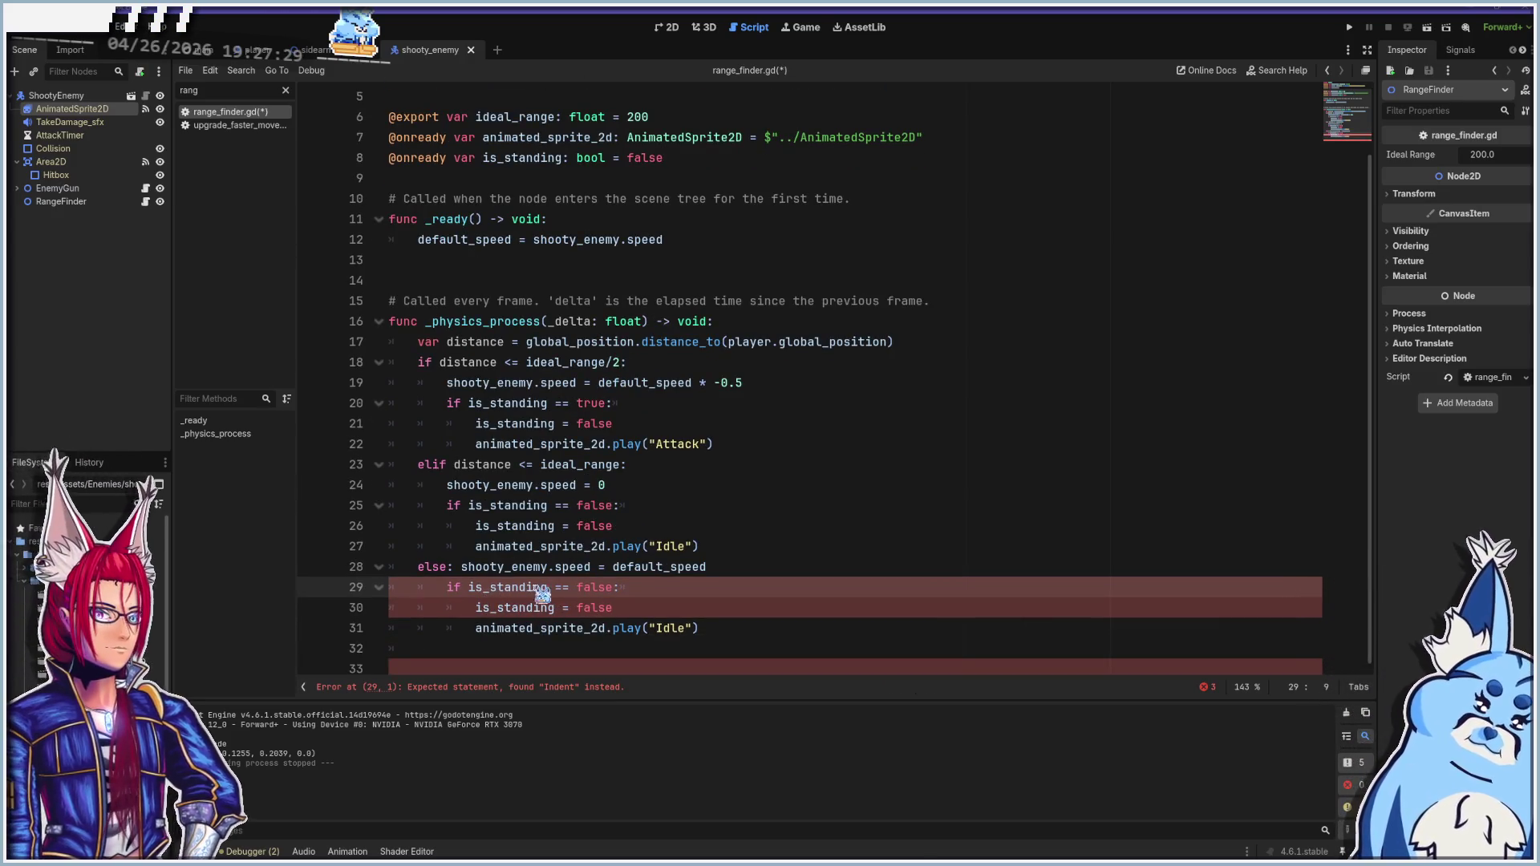
pyautogui.click(579, 592)
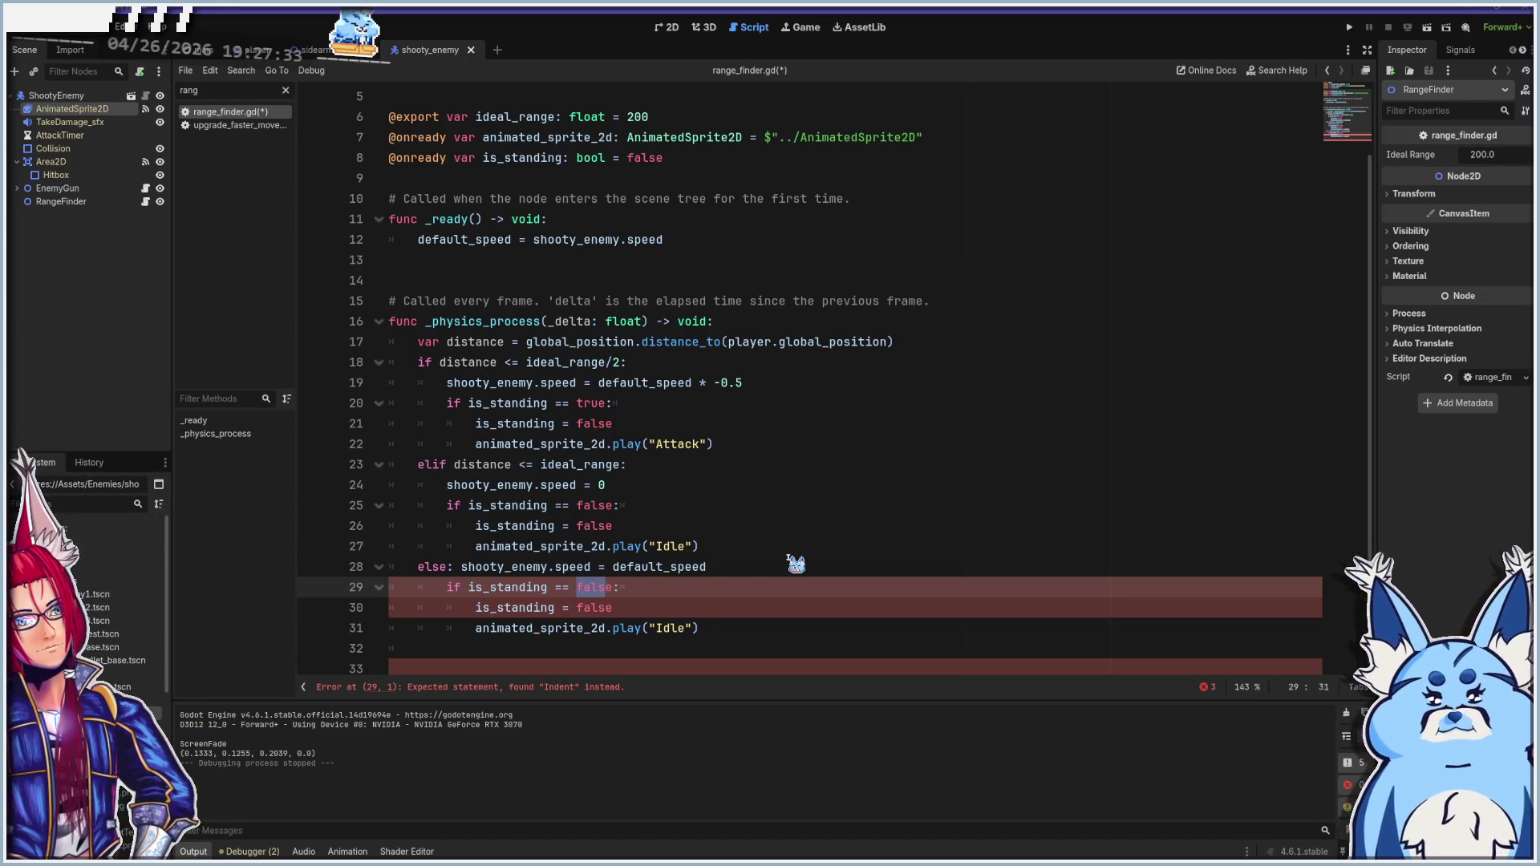
pyautogui.hotkey('shift', 'Right')
pyautogui.write('t')
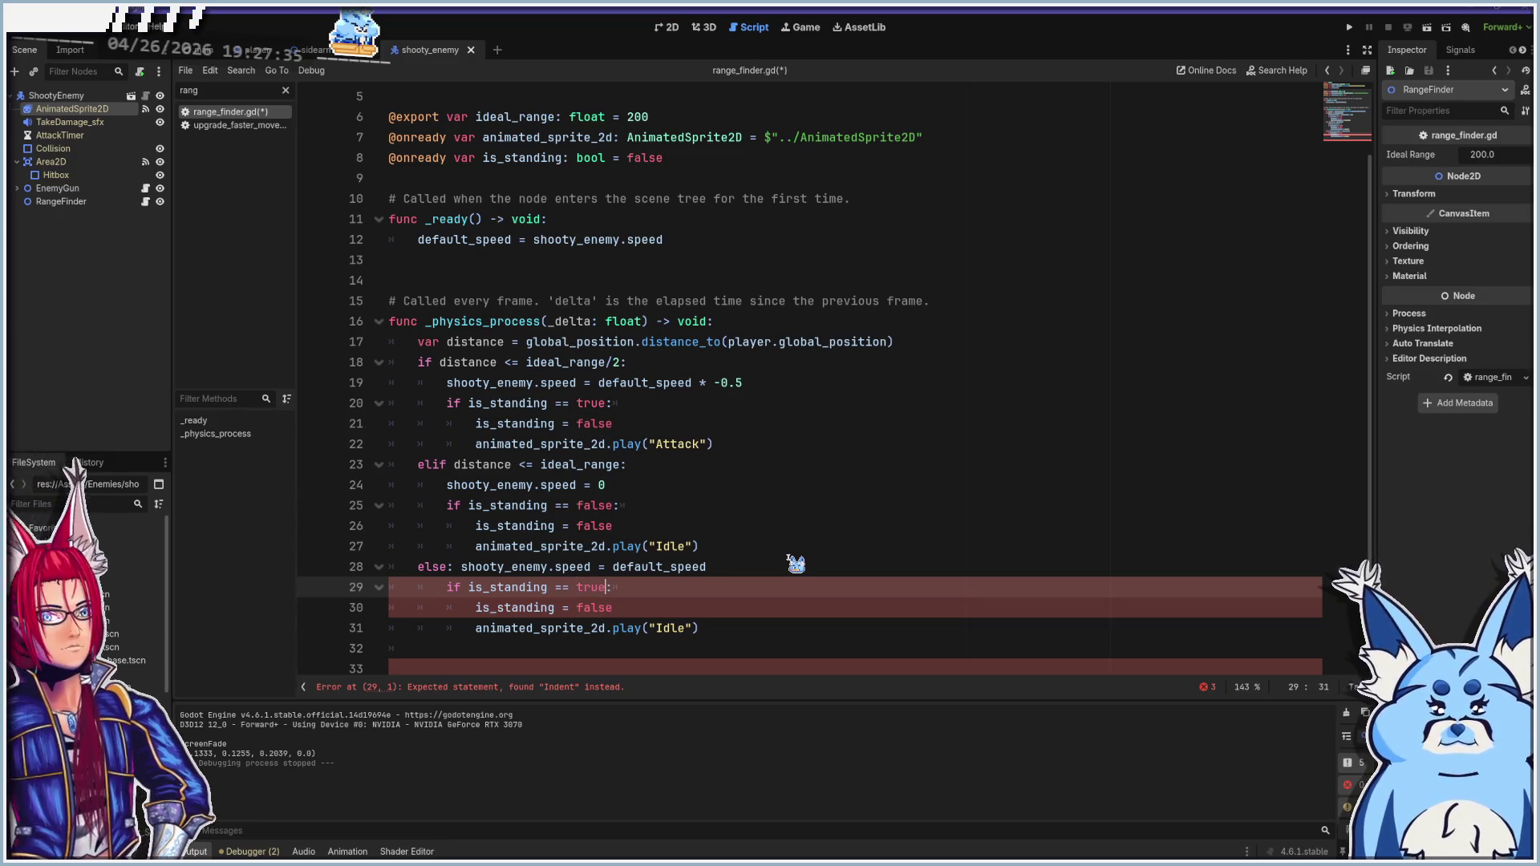
pyautogui.click(577, 608)
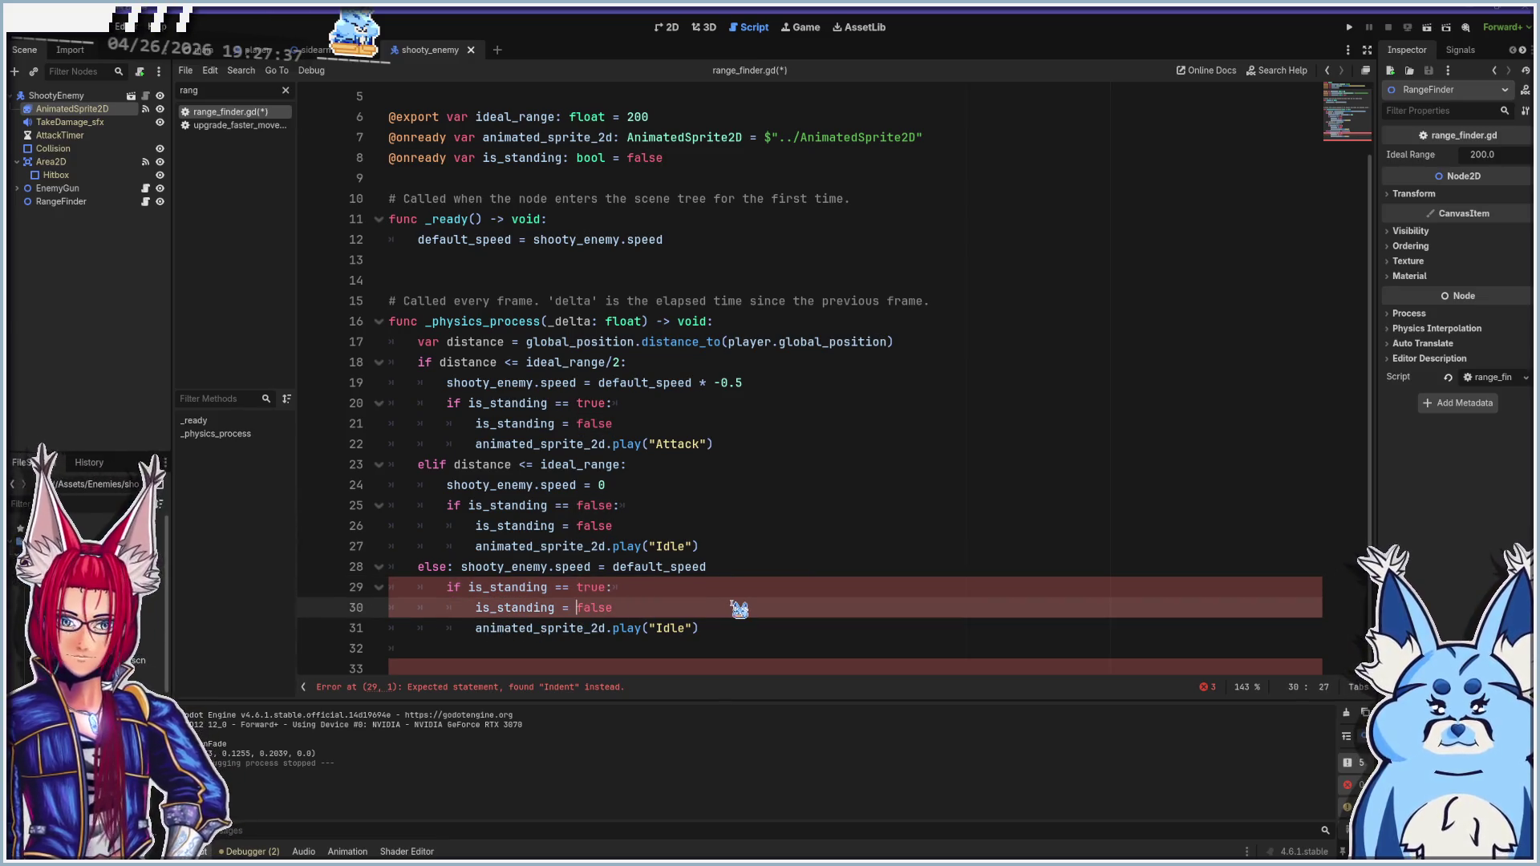
pyautogui.hotkey('ctrl', 'z')
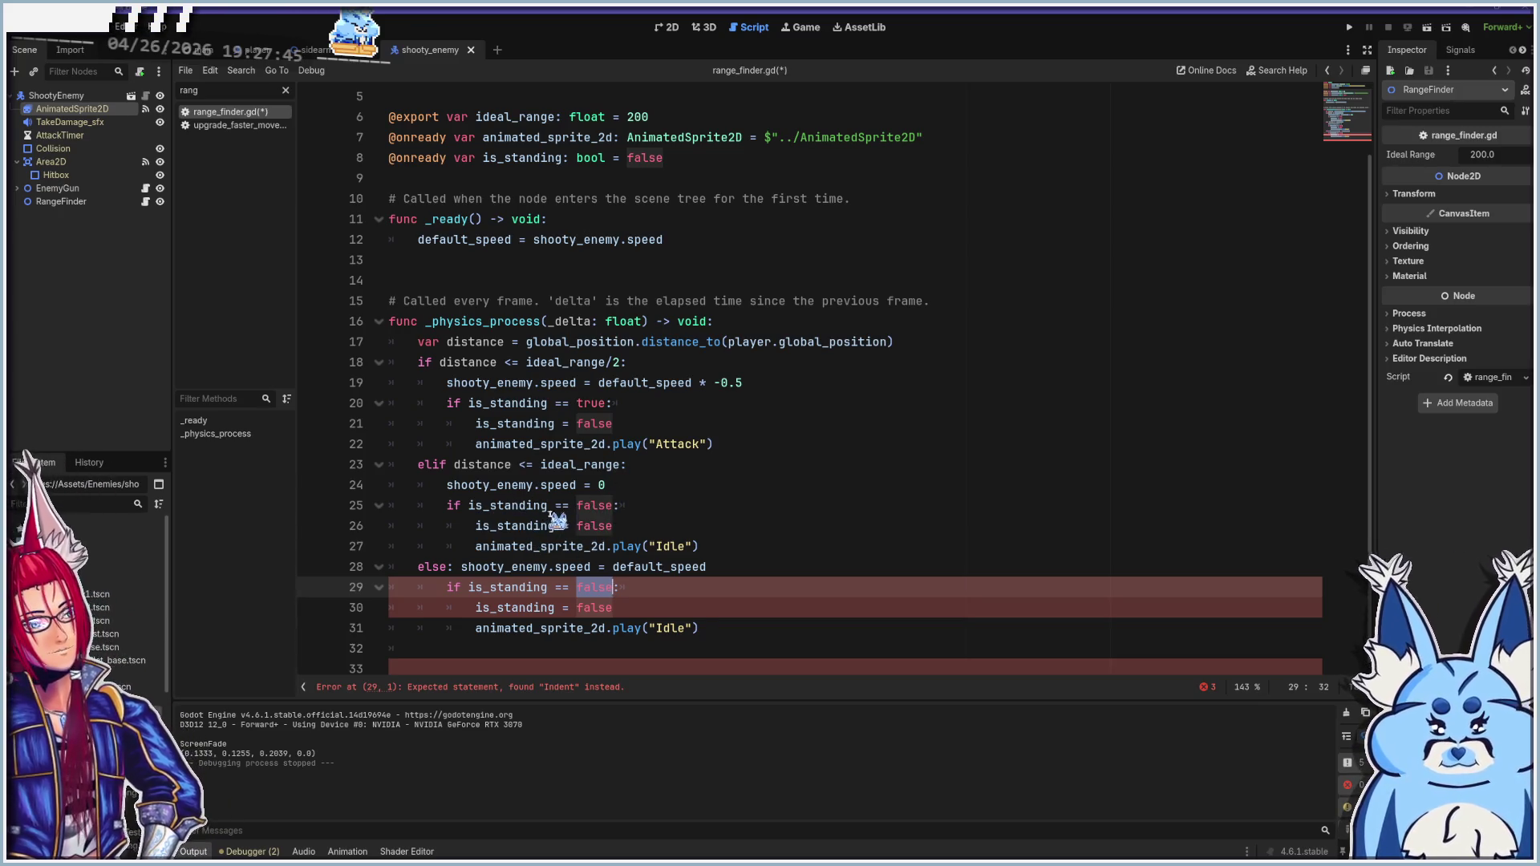
# Change line 26's is_standing assignment from false to true, then select false on line 29
pyautogui.click(818, 526)
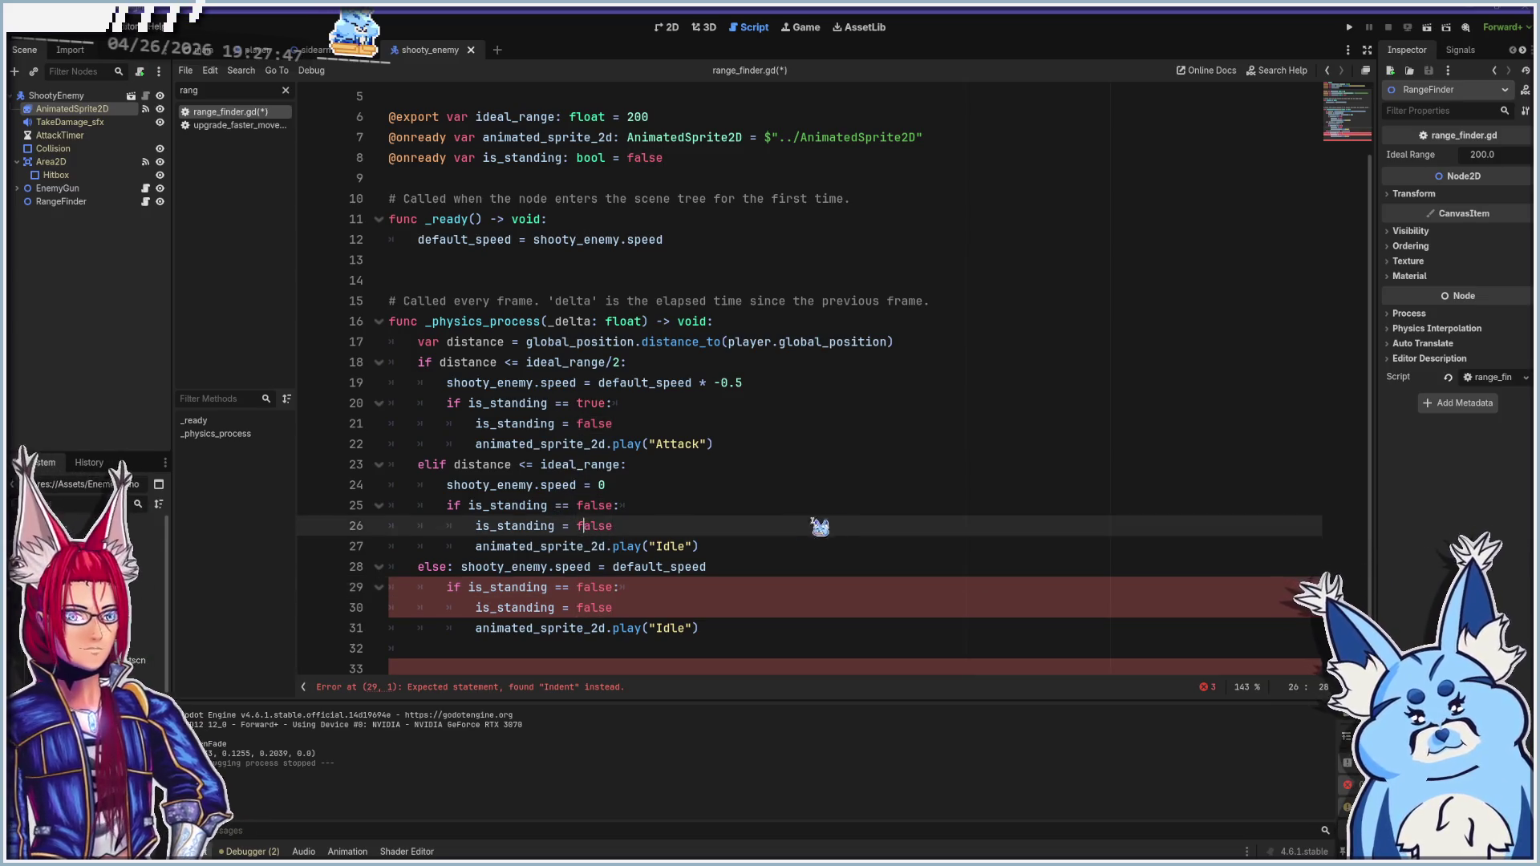
pyautogui.hotkey('ctrl', 'shift', 'Right')
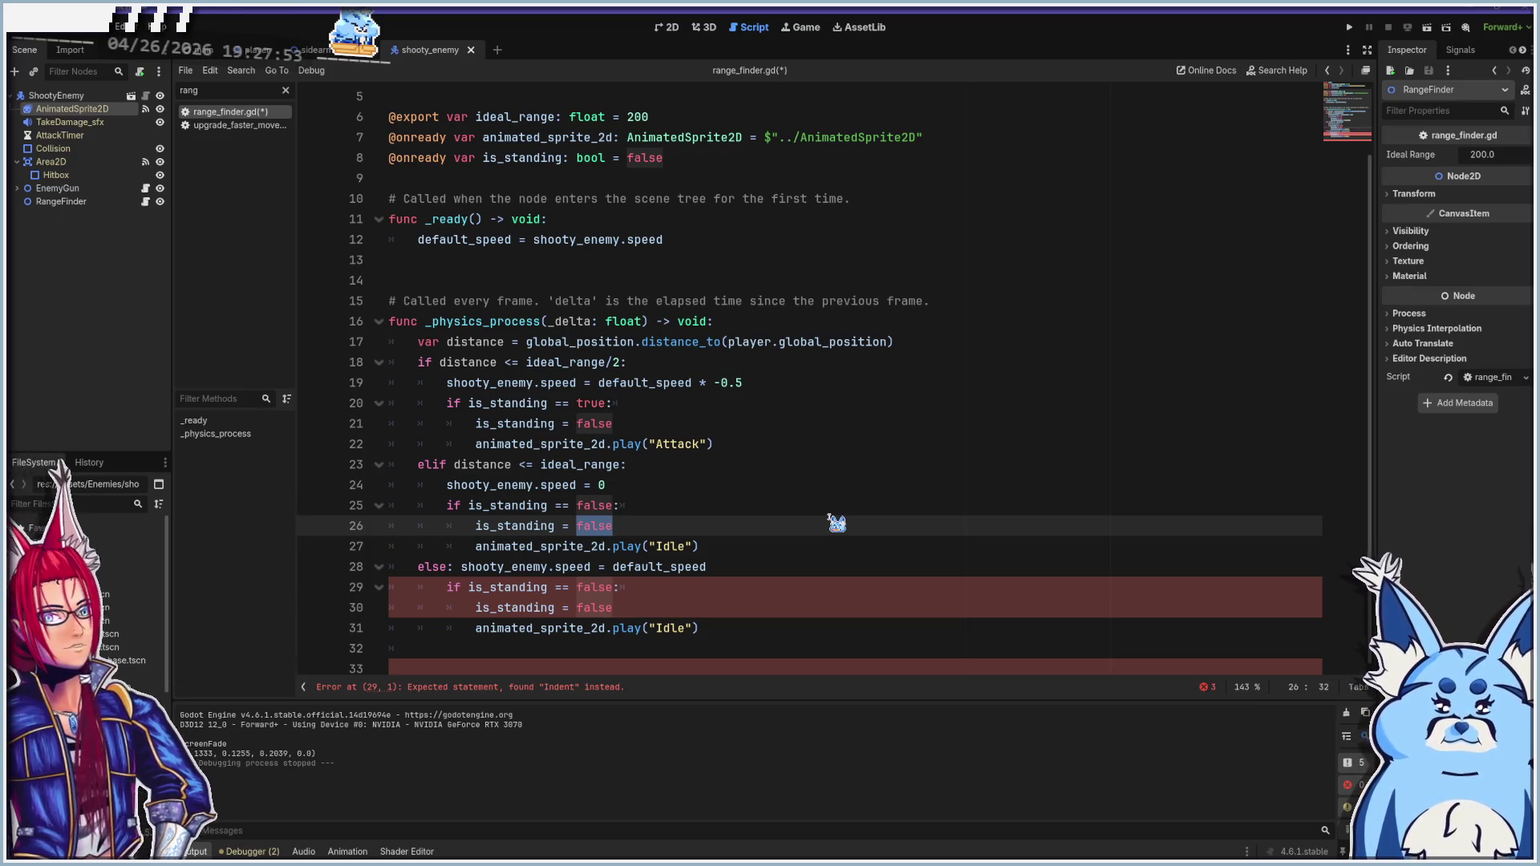
pyautogui.write('tru')
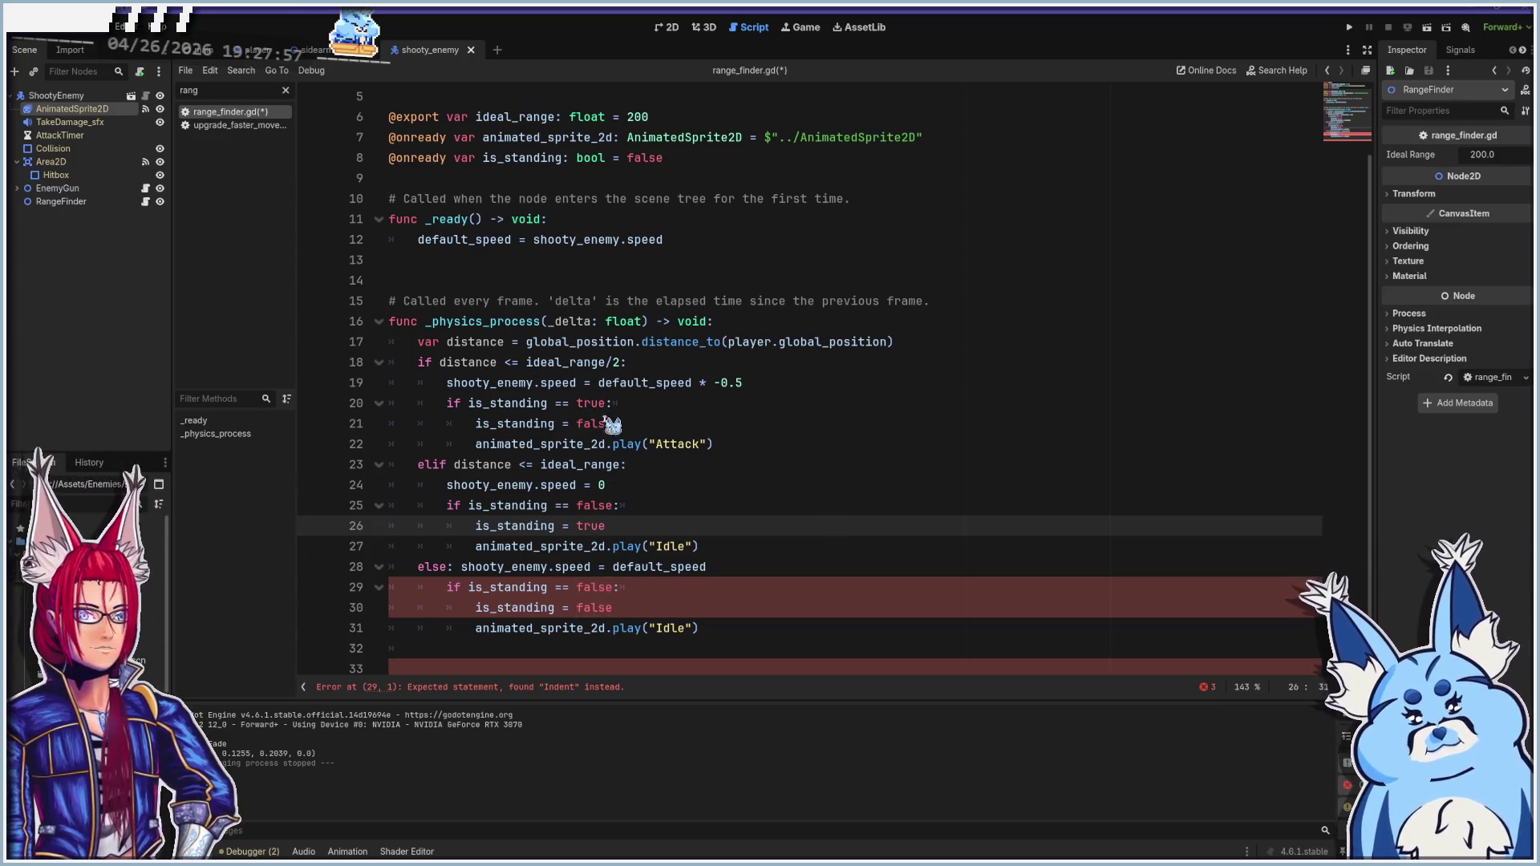
pyautogui.click(578, 588)
pyautogui.doubleClick(614, 590)
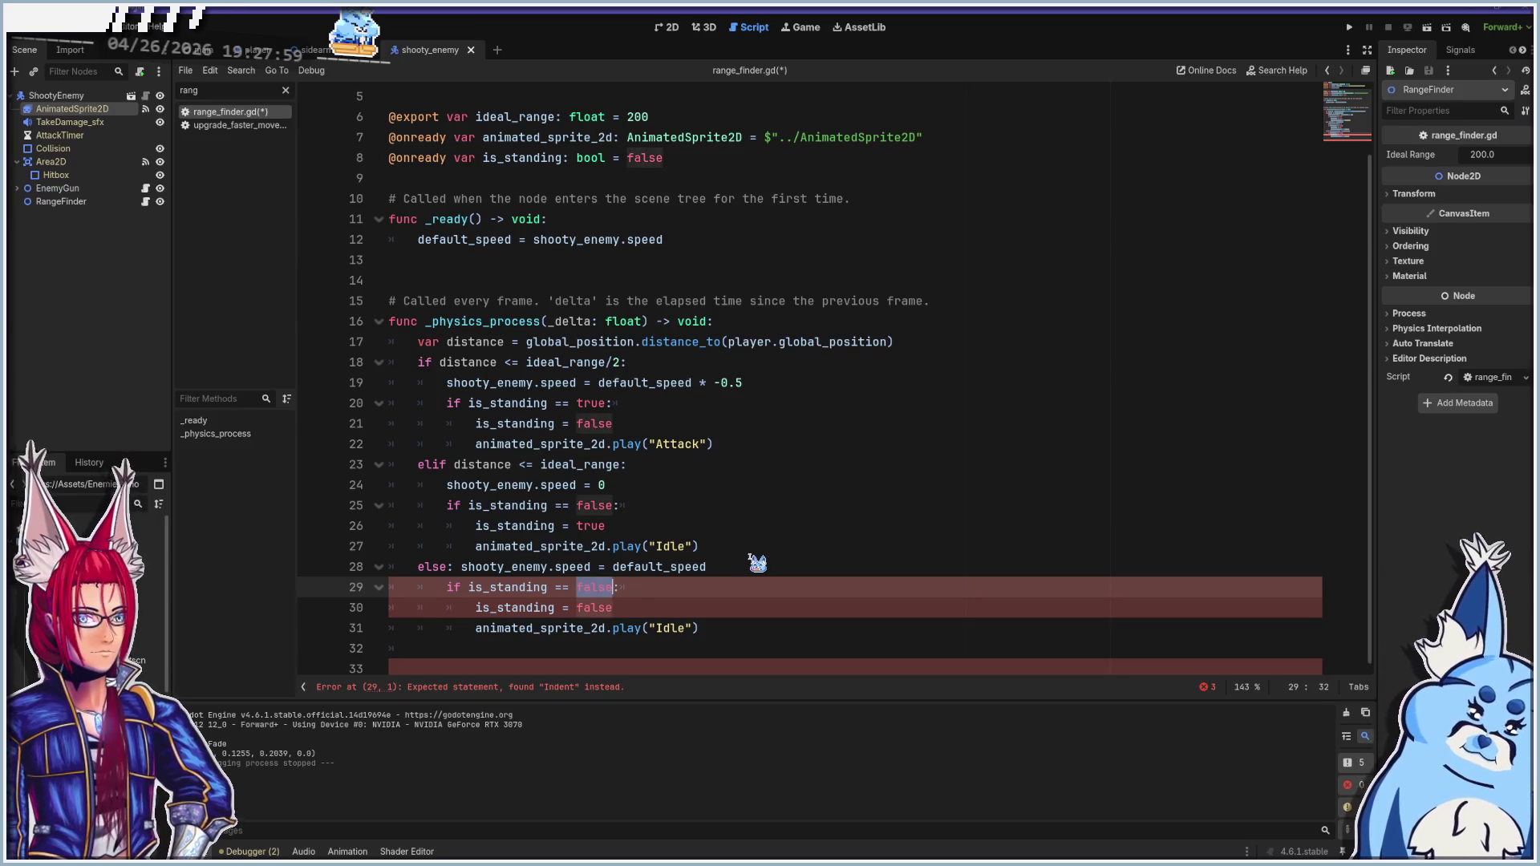
# Indent line 30's is_standing = false under the if check, then select the broken lines 29–31 block
pyautogui.write('tru')
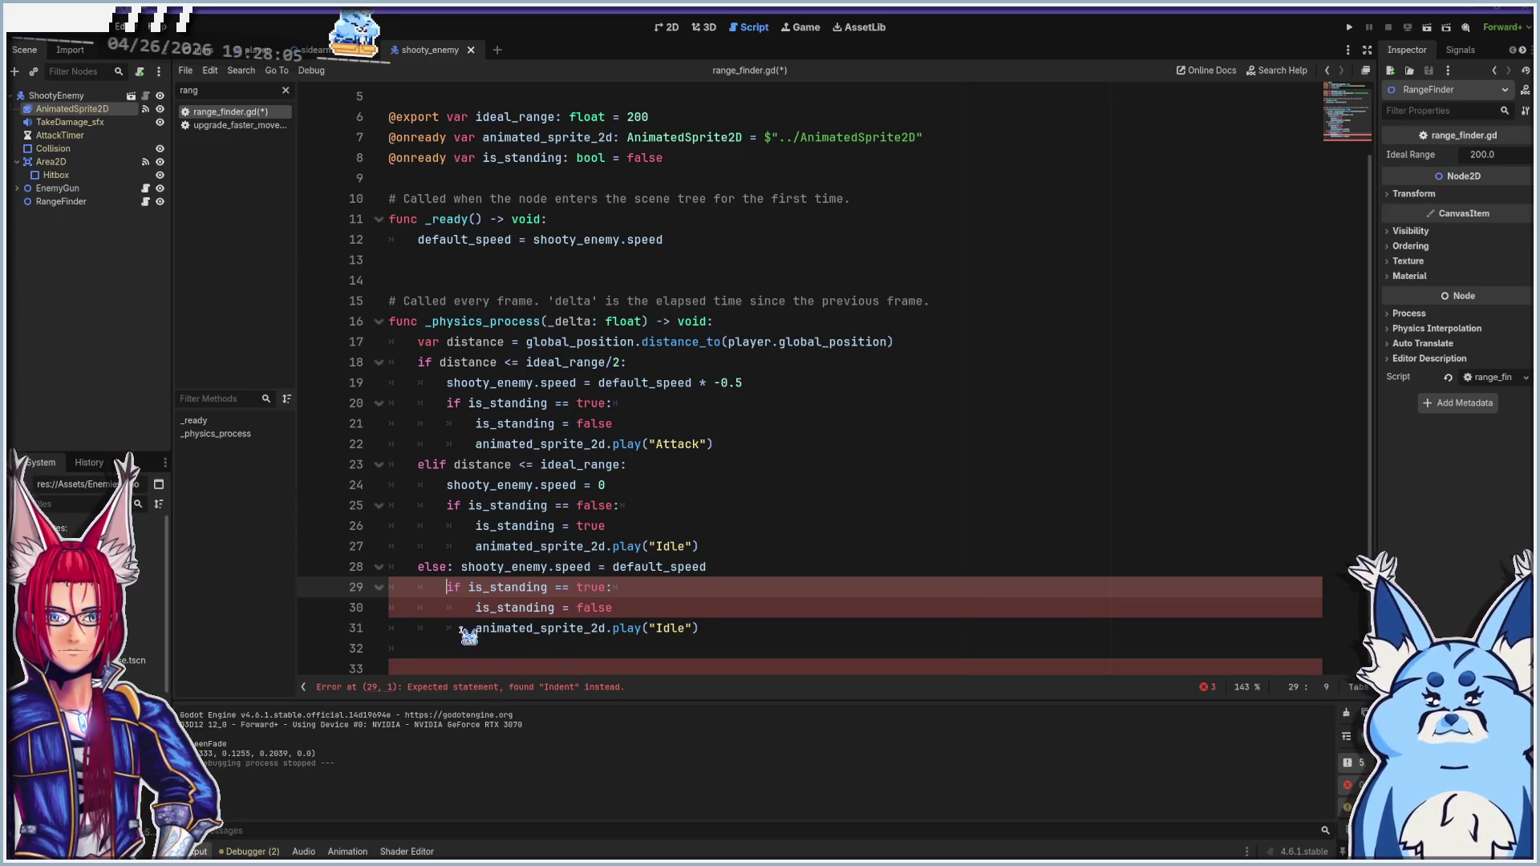
pyautogui.click(475, 609)
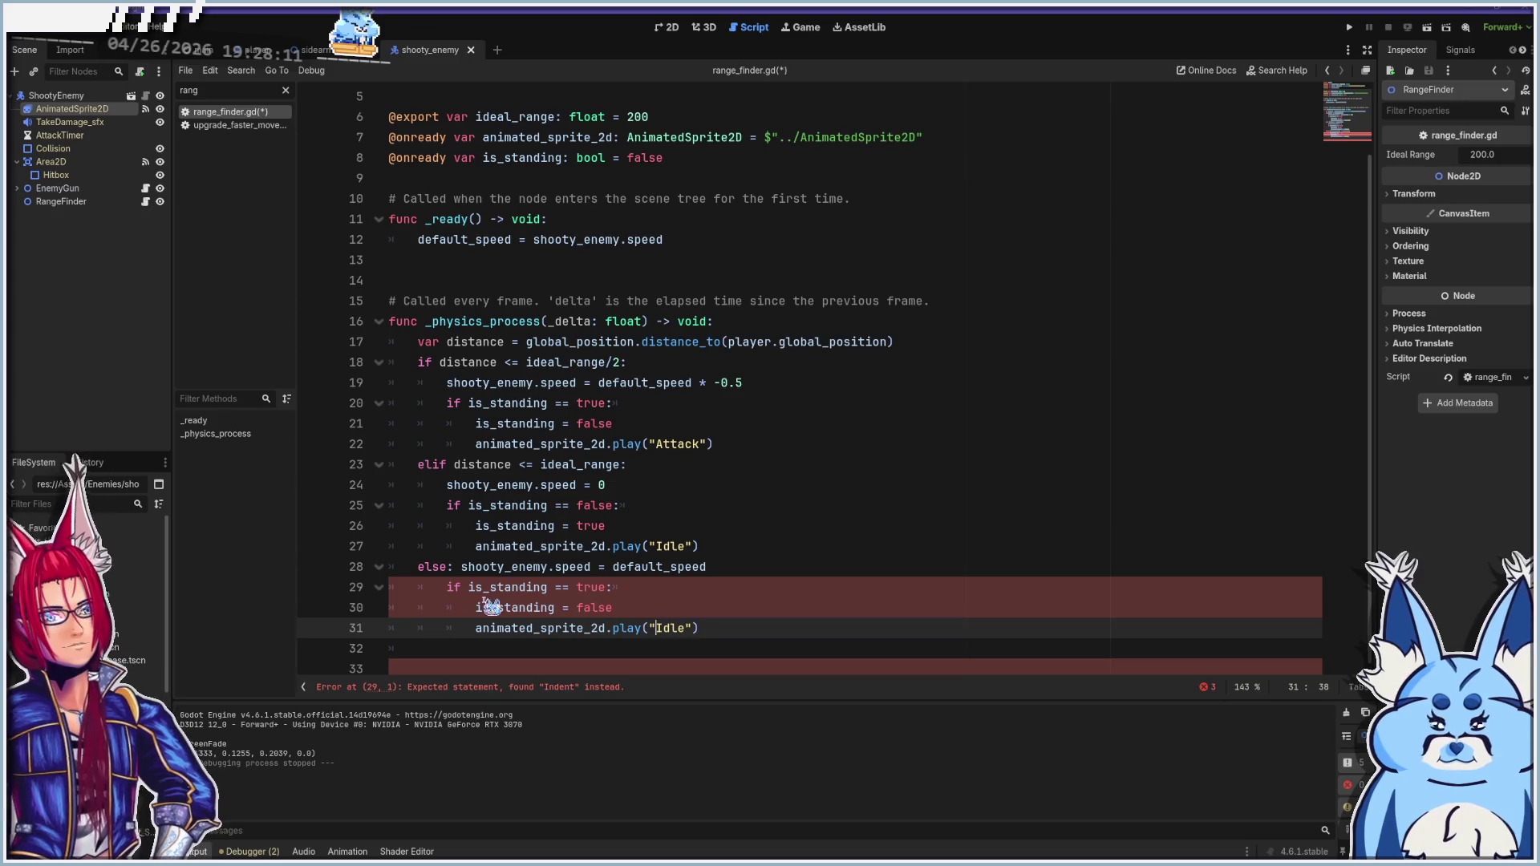
pyautogui.click(447, 590)
pyautogui.click(473, 609)
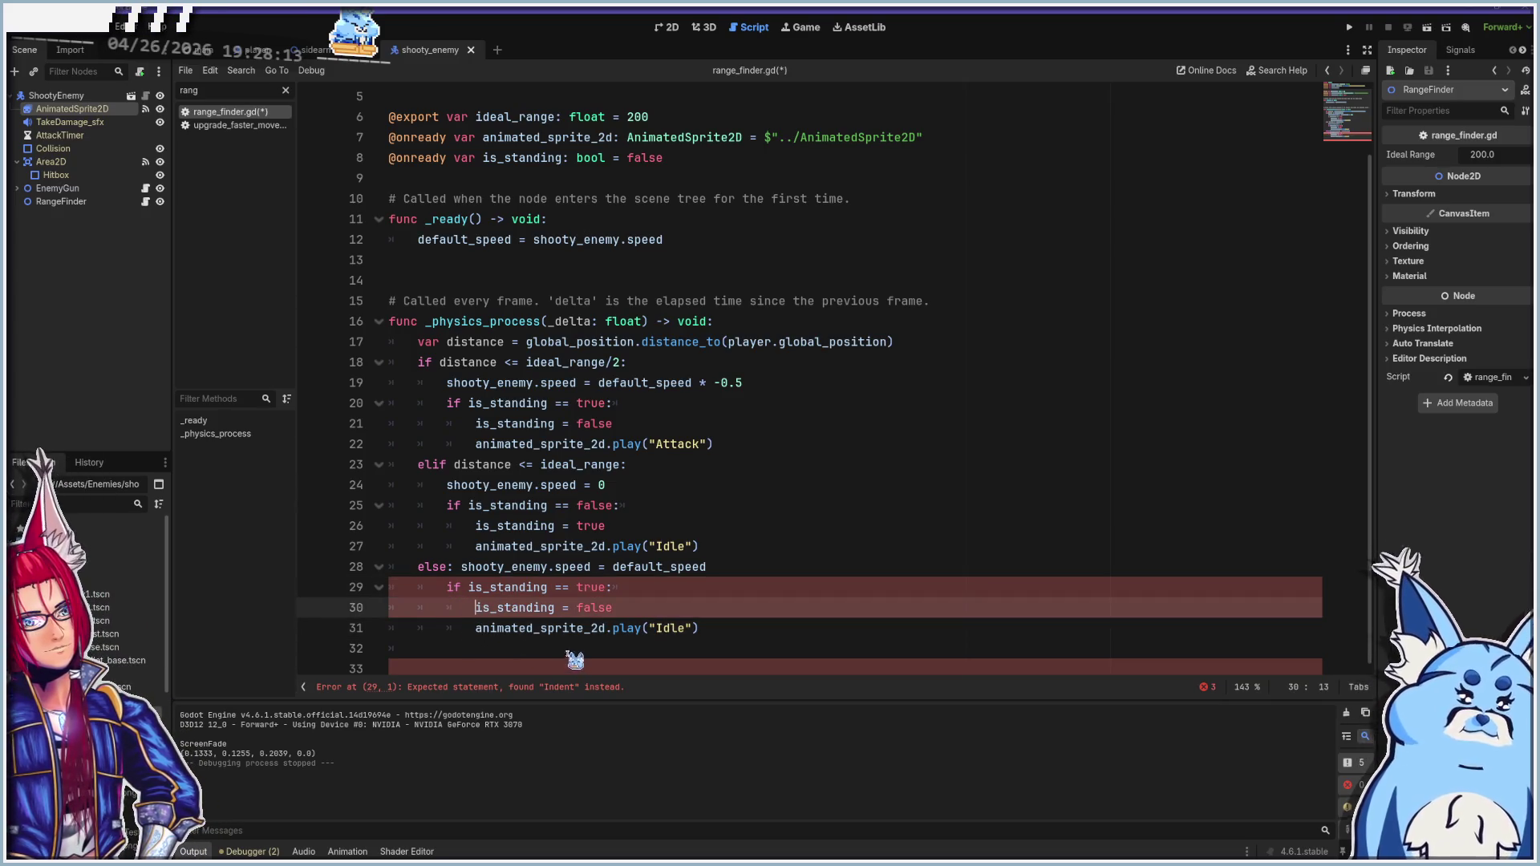
pyautogui.click(647, 593)
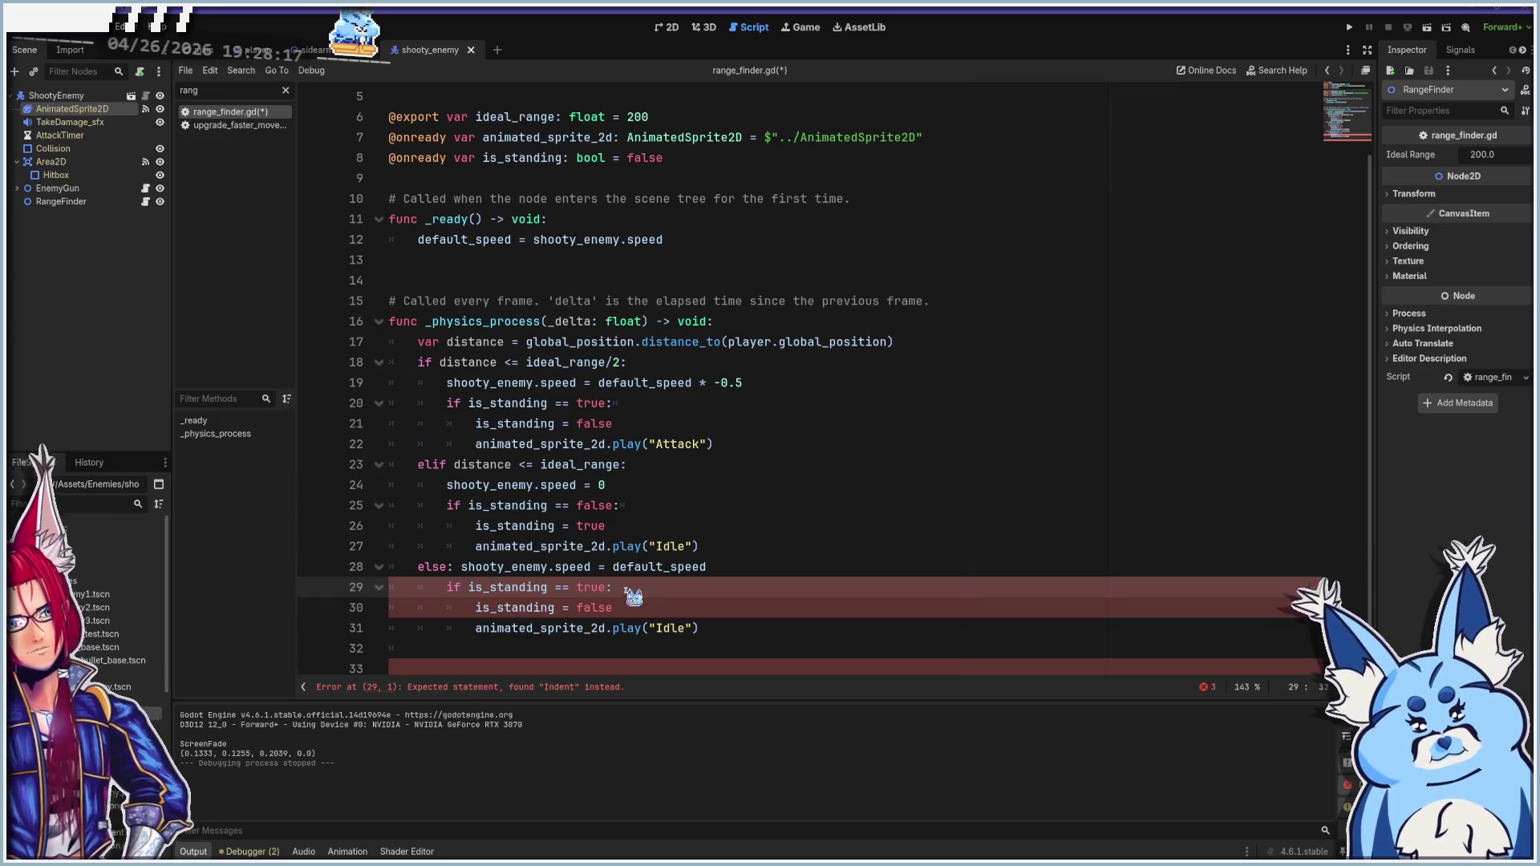
pyautogui.click(475, 610)
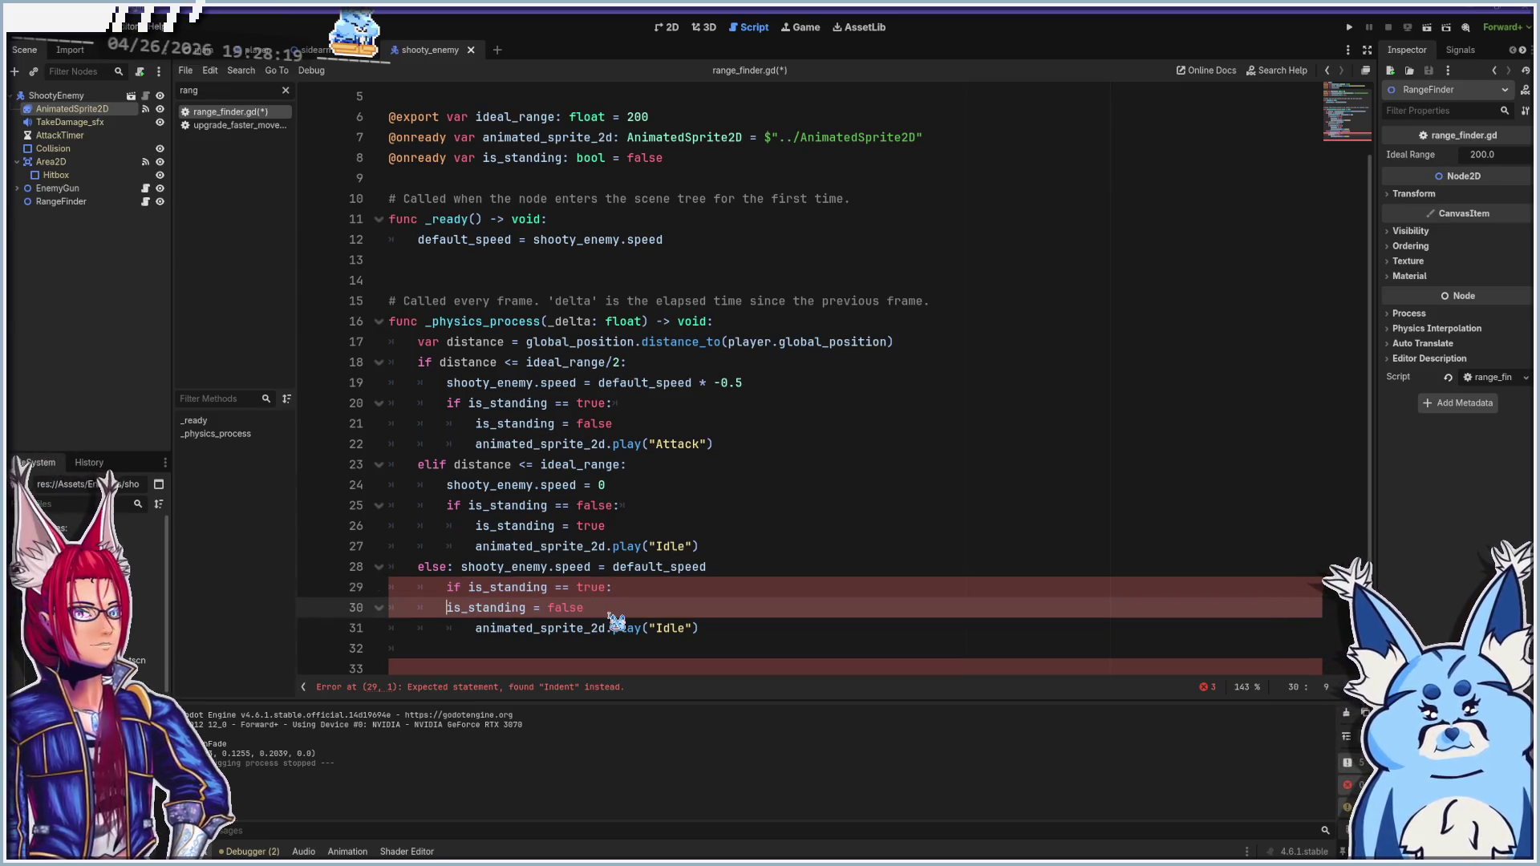
pyautogui.press('Tab')
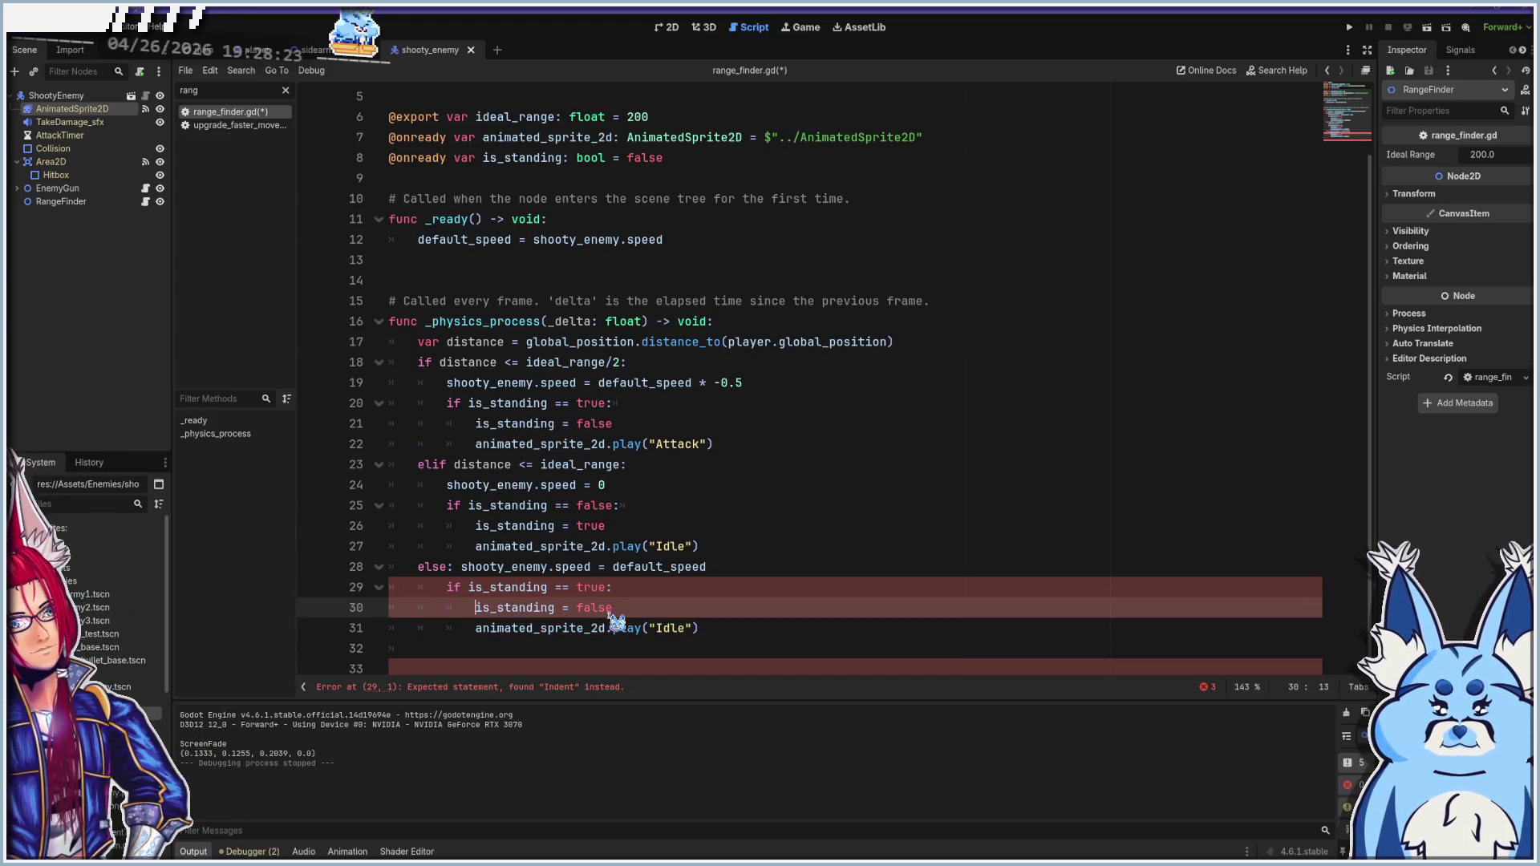
pyautogui.click(462, 567)
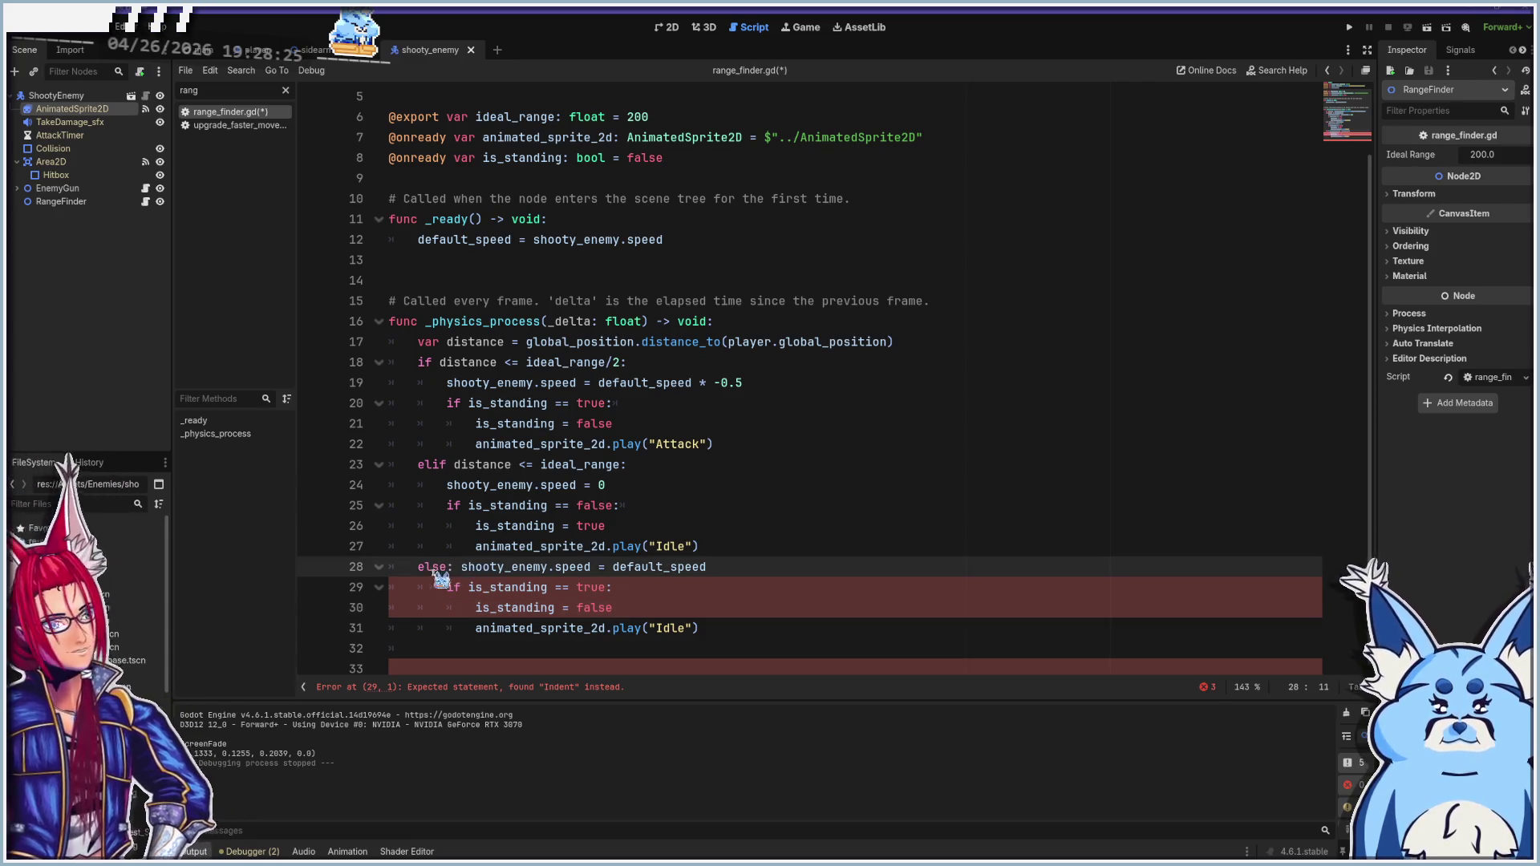
pyautogui.moveTo(703, 628); pyautogui.dragTo(313, 593)
# Delete and restore the if block, then move the default speed assignment onto its own line under else
pyautogui.press('BackSpace')
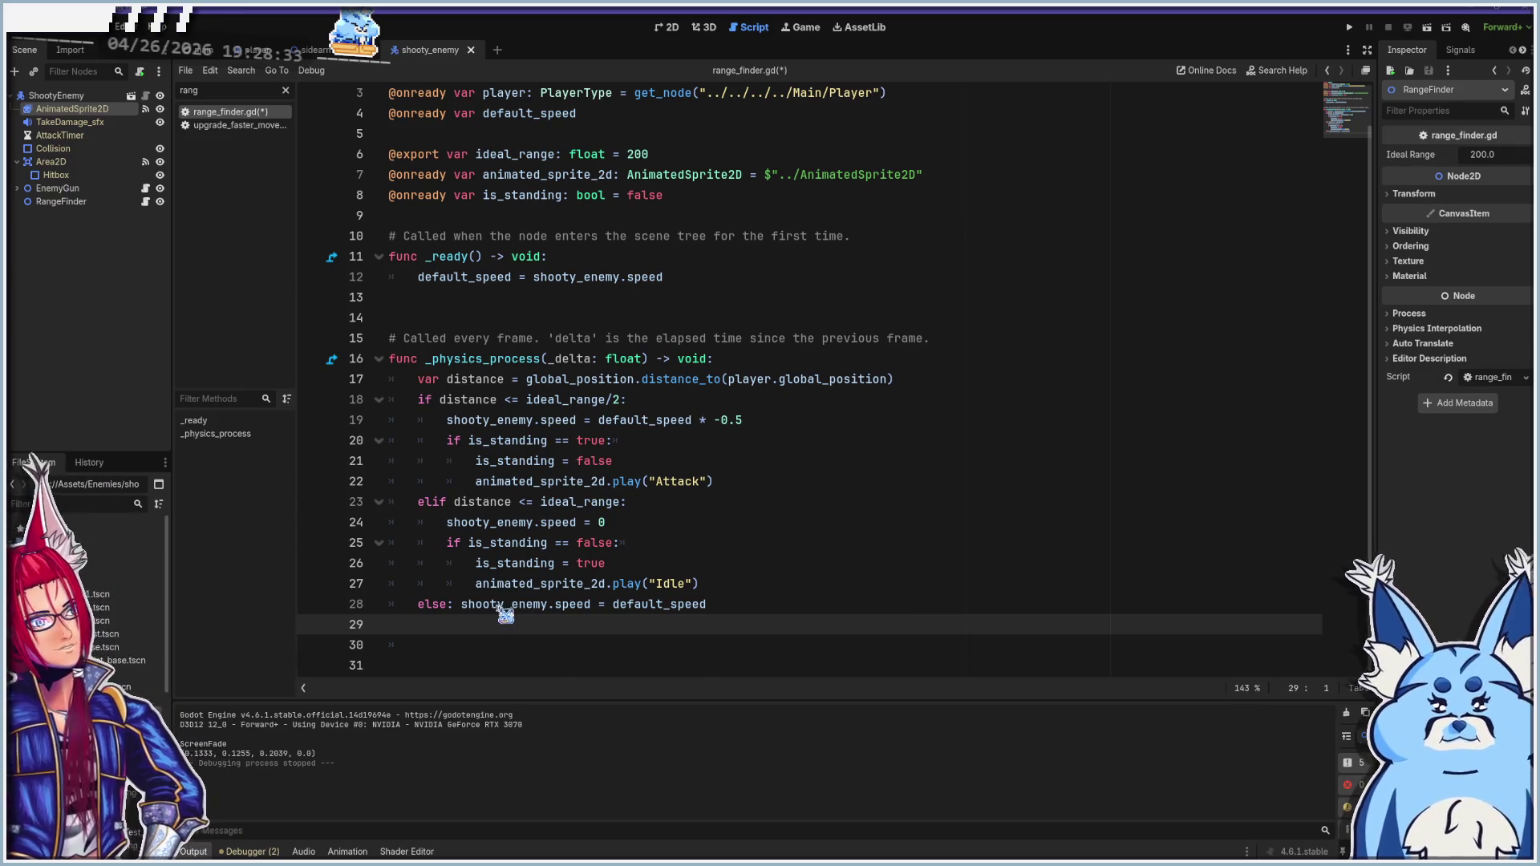
pyautogui.click(471, 606)
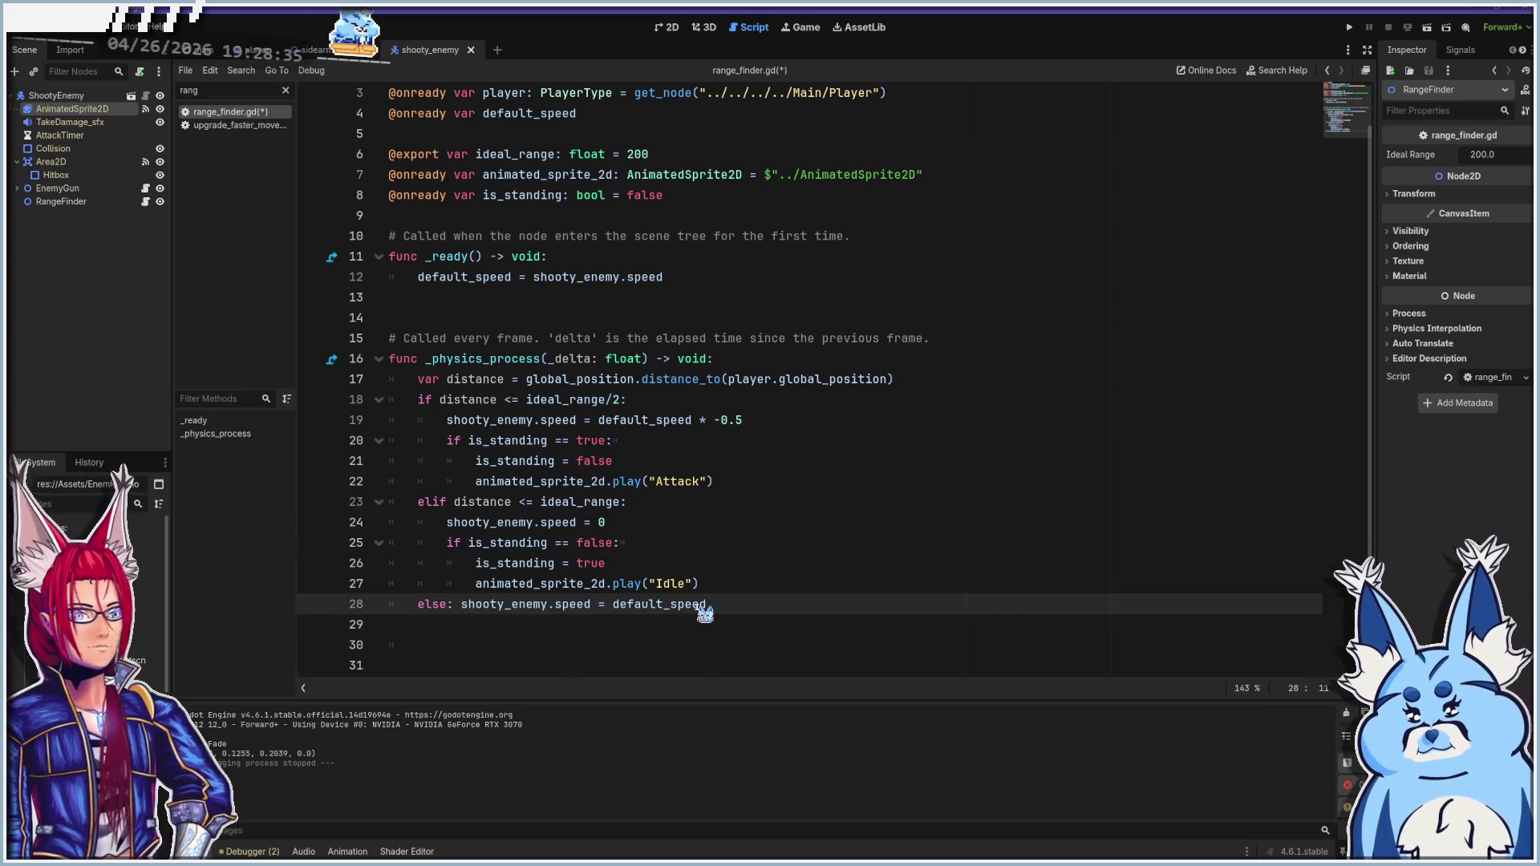
pyautogui.hotkey('ctrl', 'z')
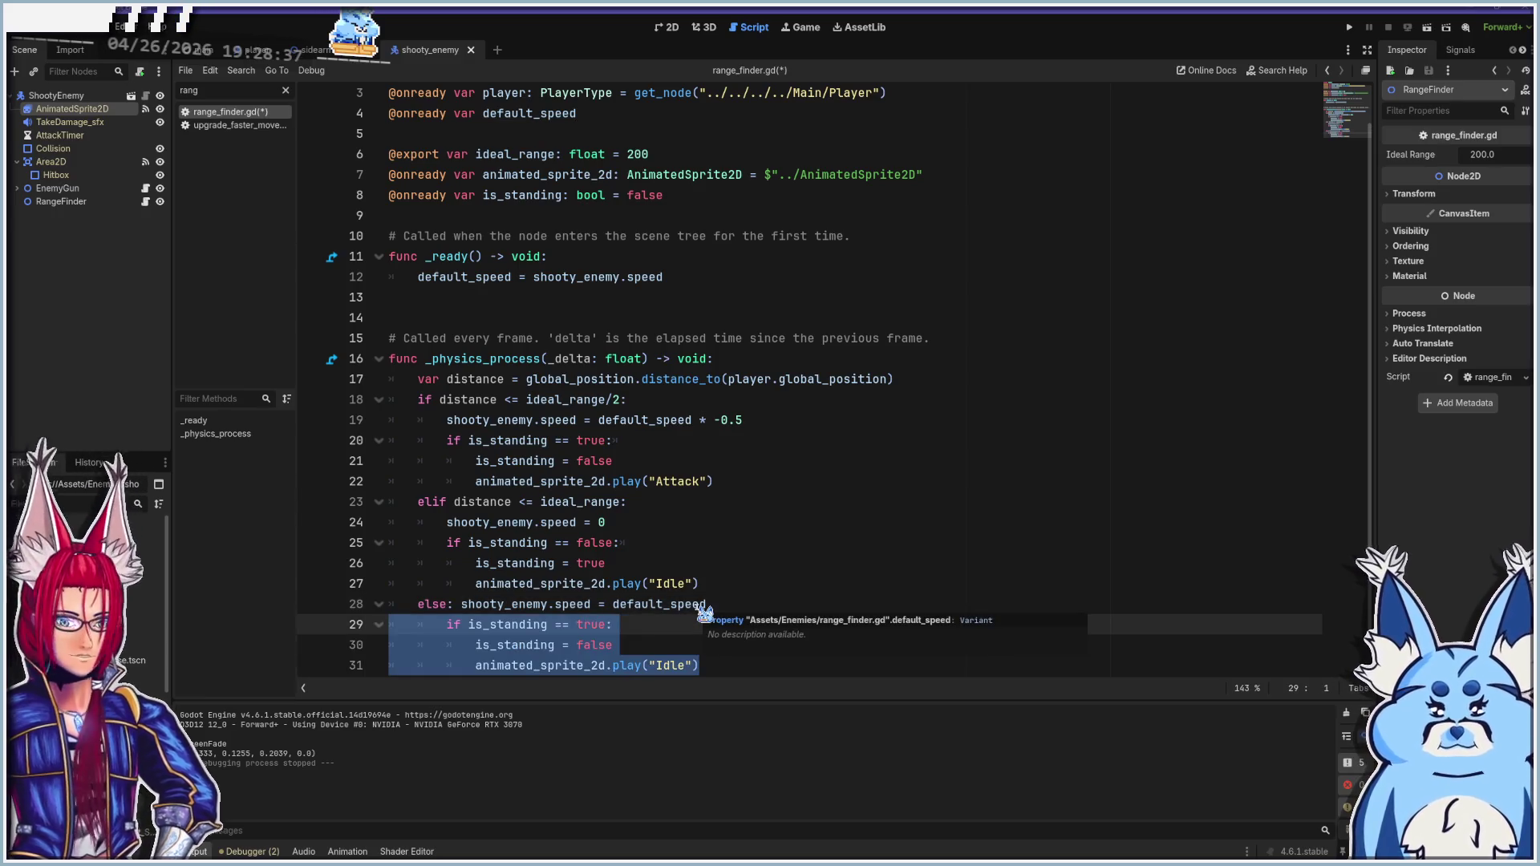
pyautogui.hotkey('ctrl', 'z')
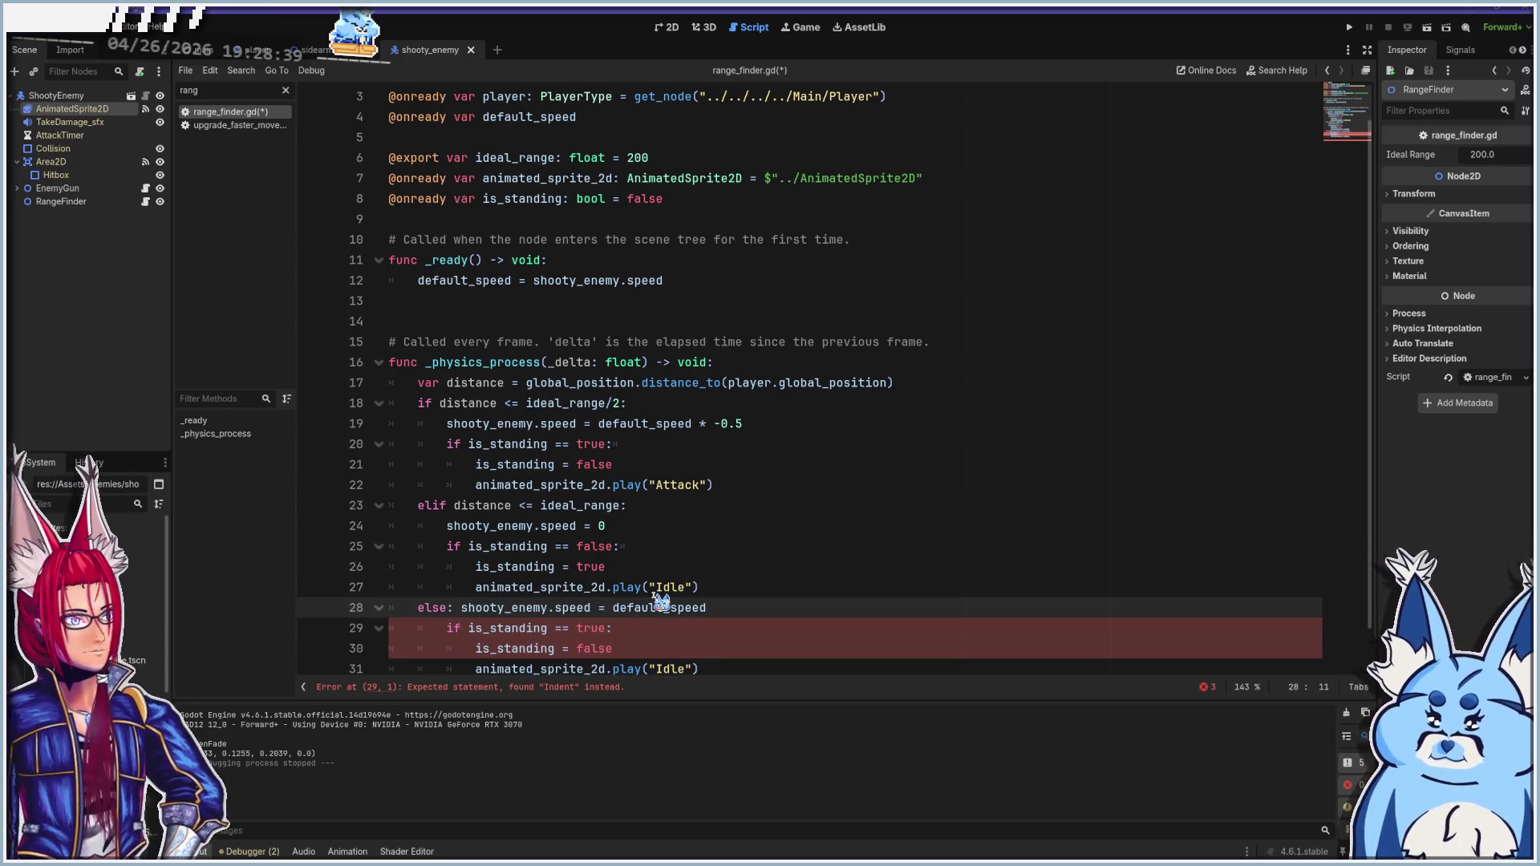
pyautogui.press('Return')
pyautogui.scroll(-1, 604, 555)
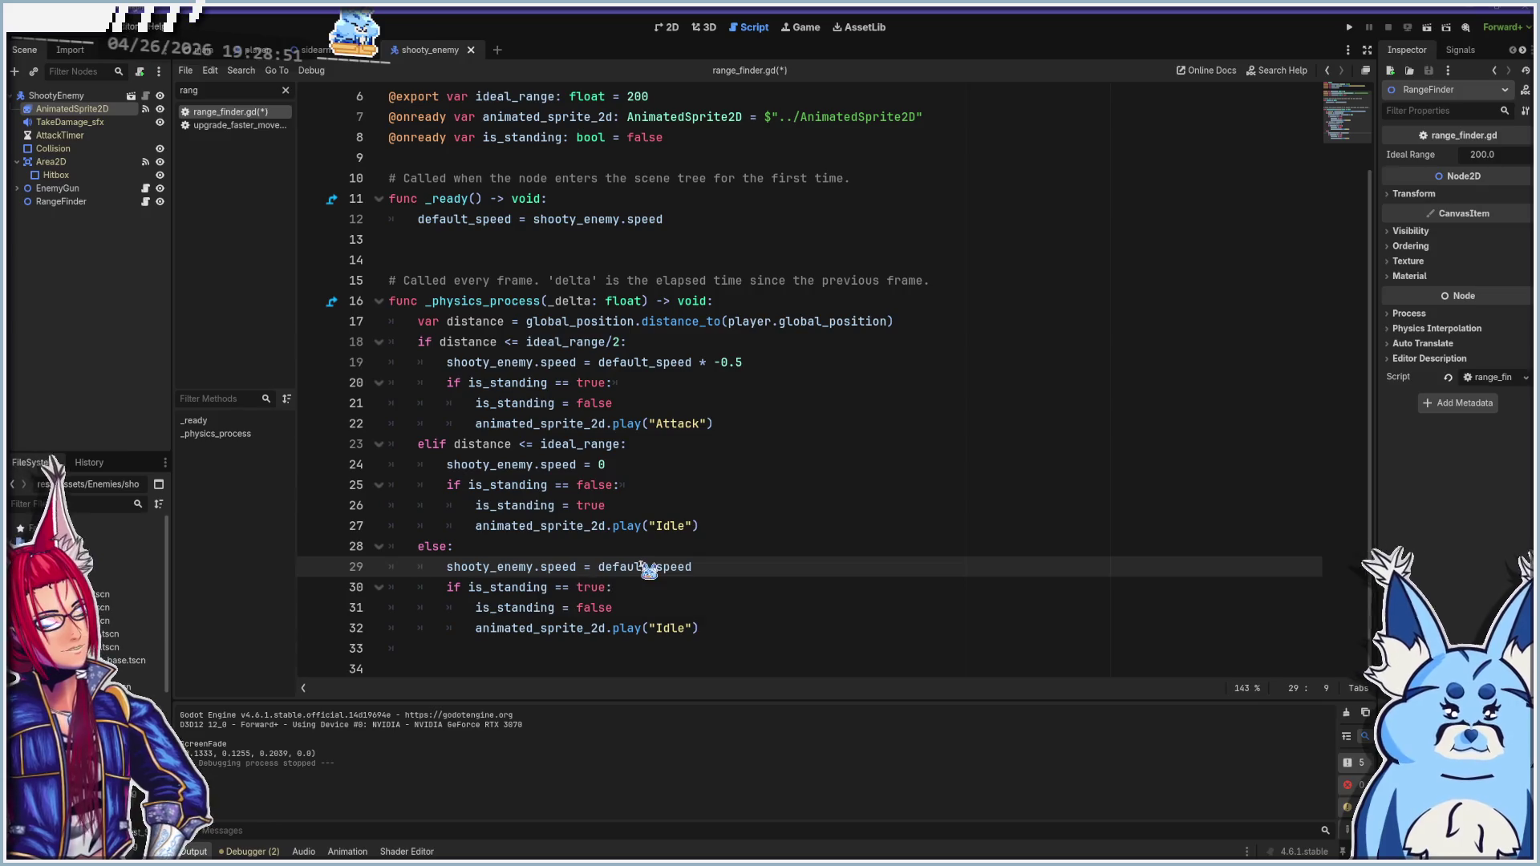
# Replace "Idle" with "Attack" on line 32, save range_finder.gd and run the game
pyautogui.click(651, 595)
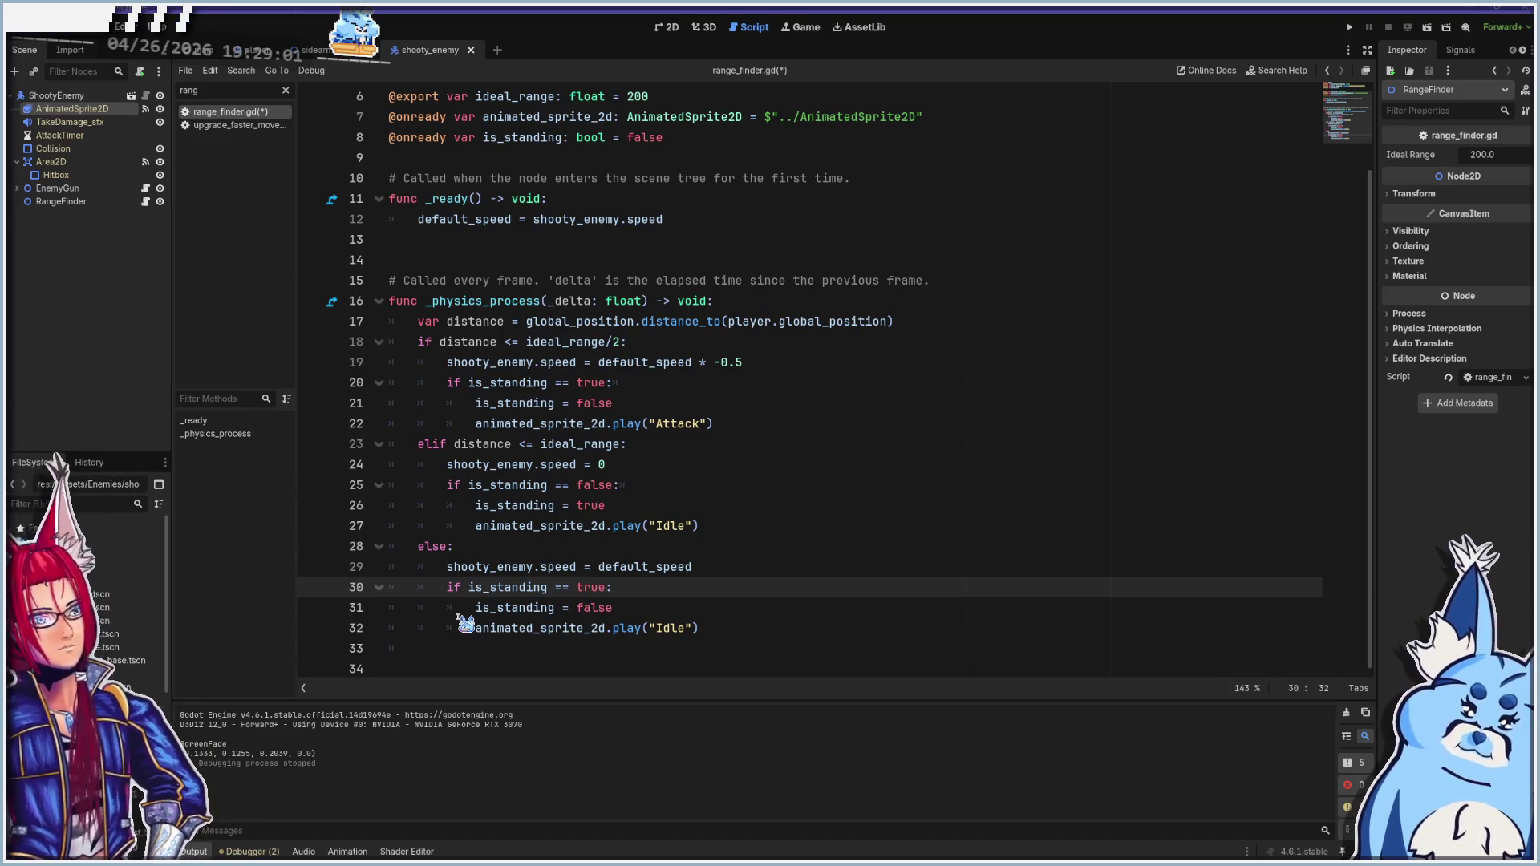
pyautogui.click(630, 611)
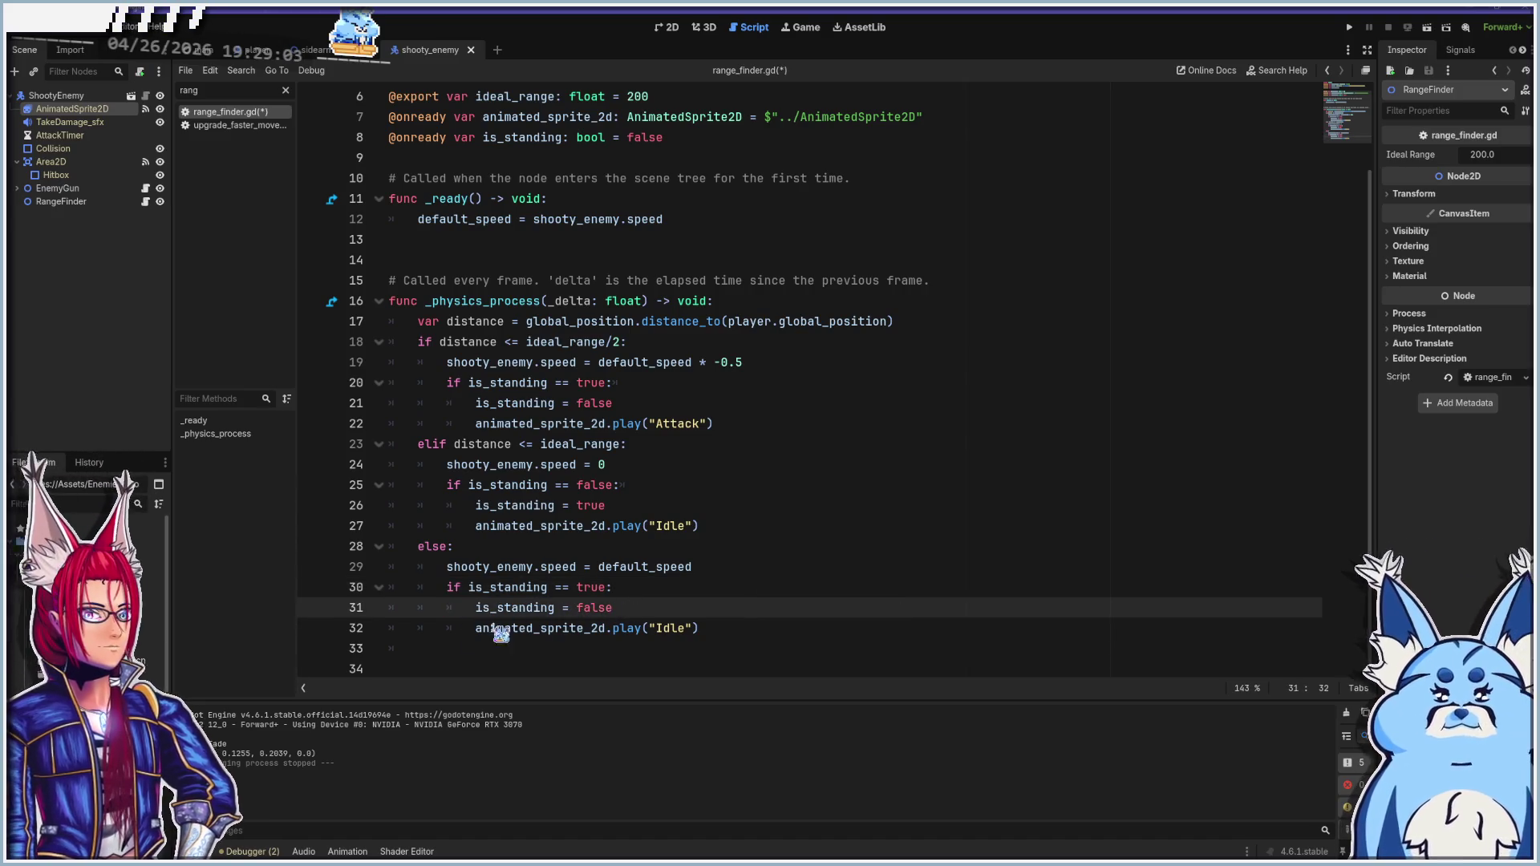
pyautogui.click(658, 628)
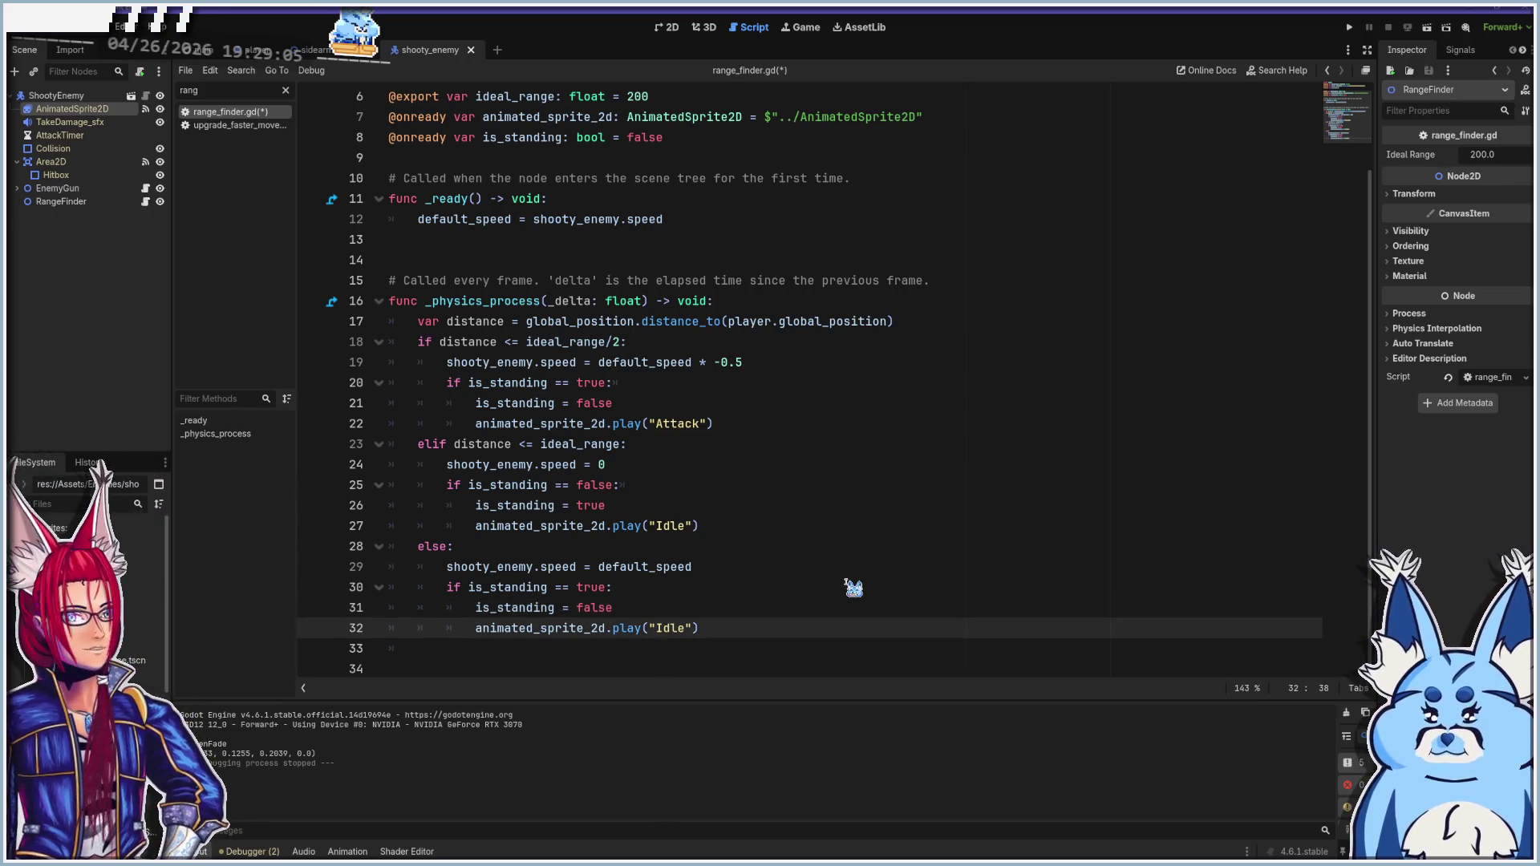
pyautogui.hotkey('shift', 'Right')
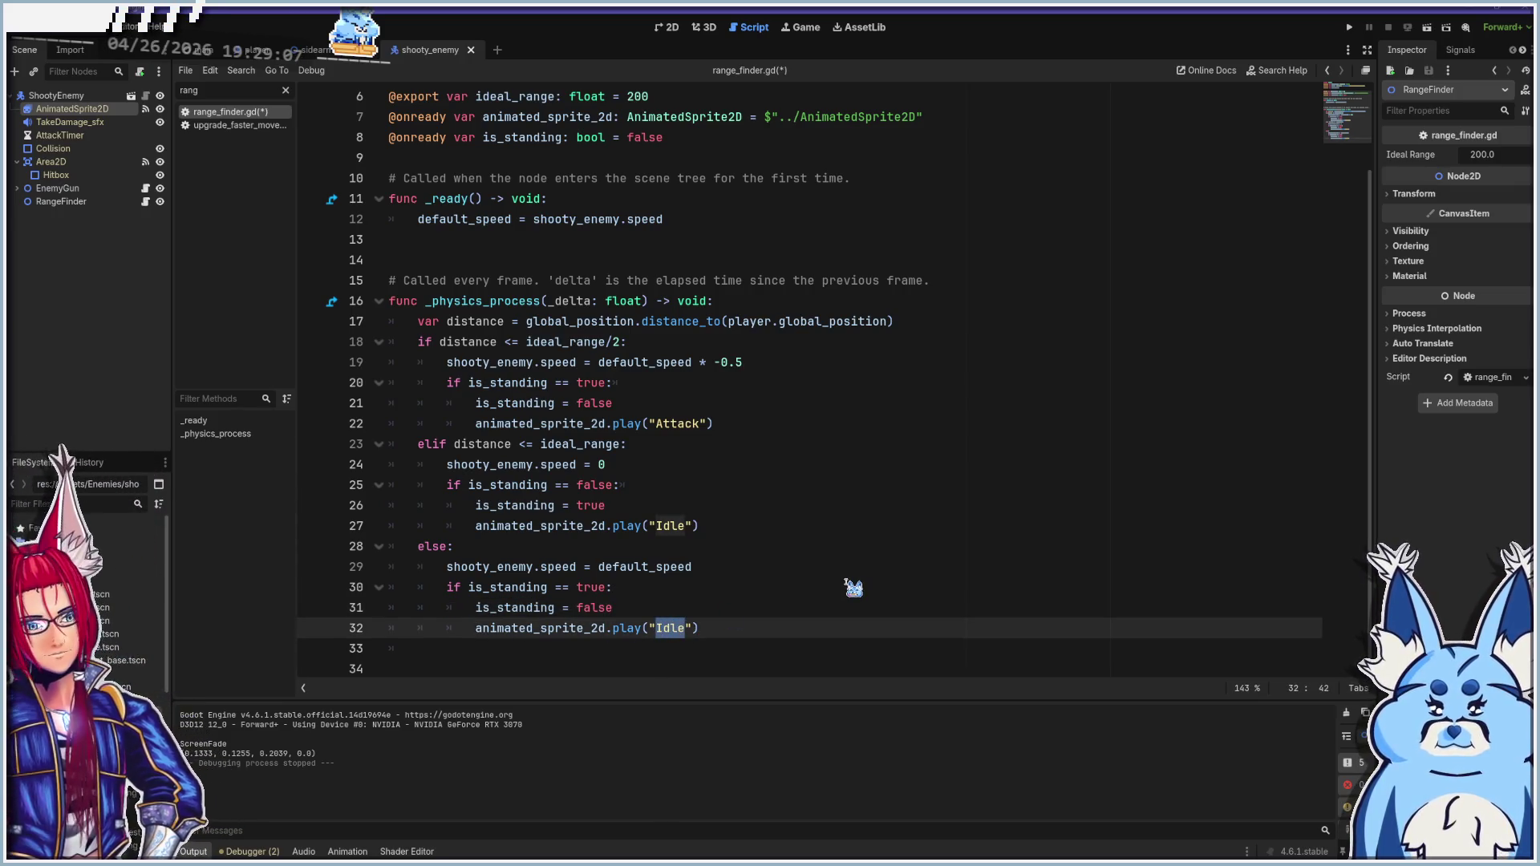
pyautogui.write('Attack')
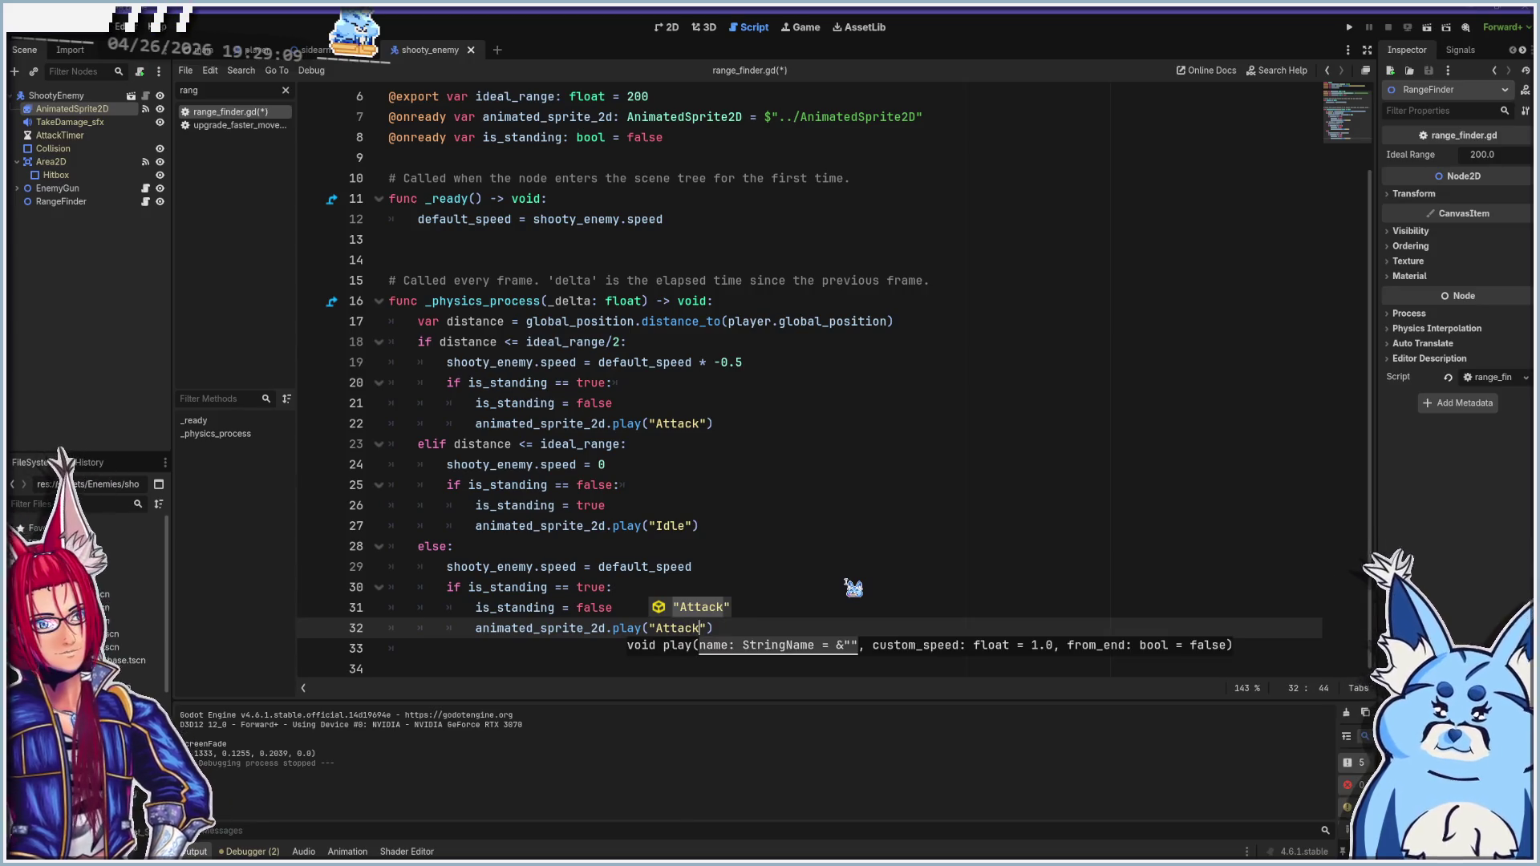
pyautogui.press('Return')
pyautogui.hotkey('ctrl', 's')
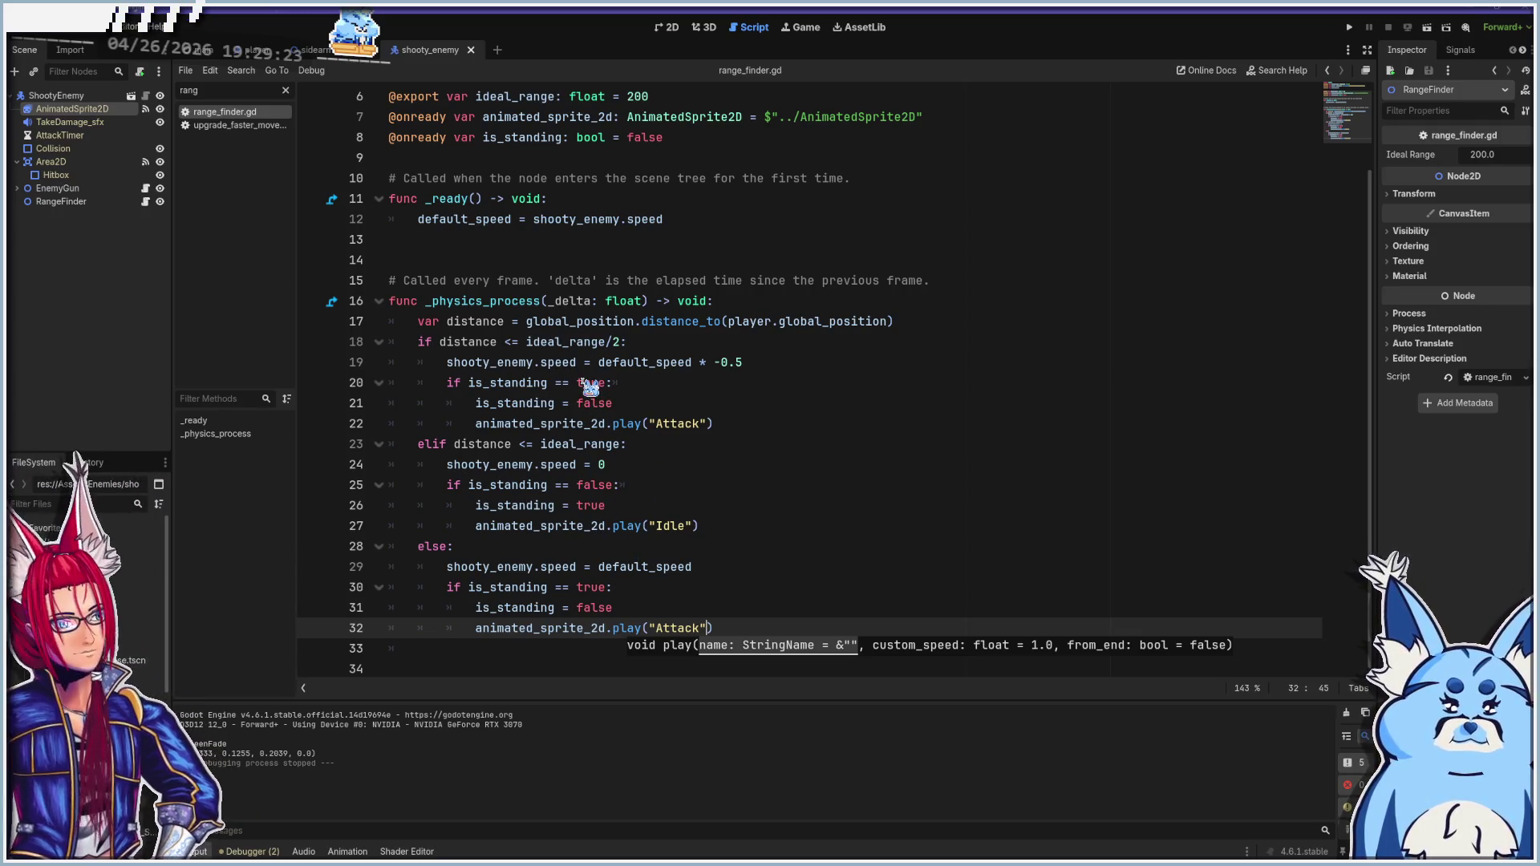
pyautogui.press('F5')
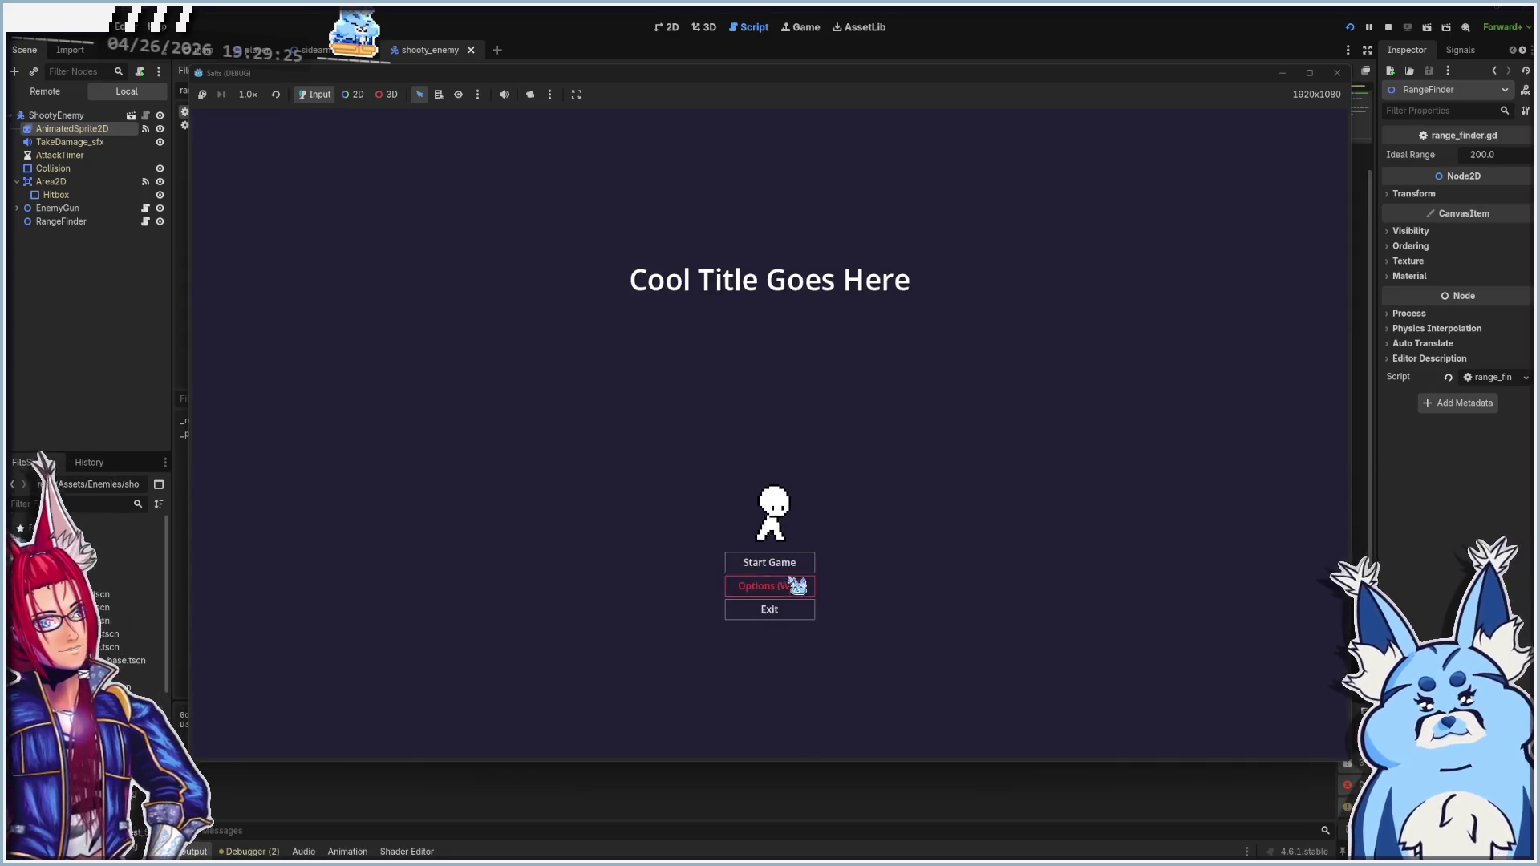
# Start a round with the Fireball weapon, strafe left and right, fire and reload
pyautogui.click(793, 583)
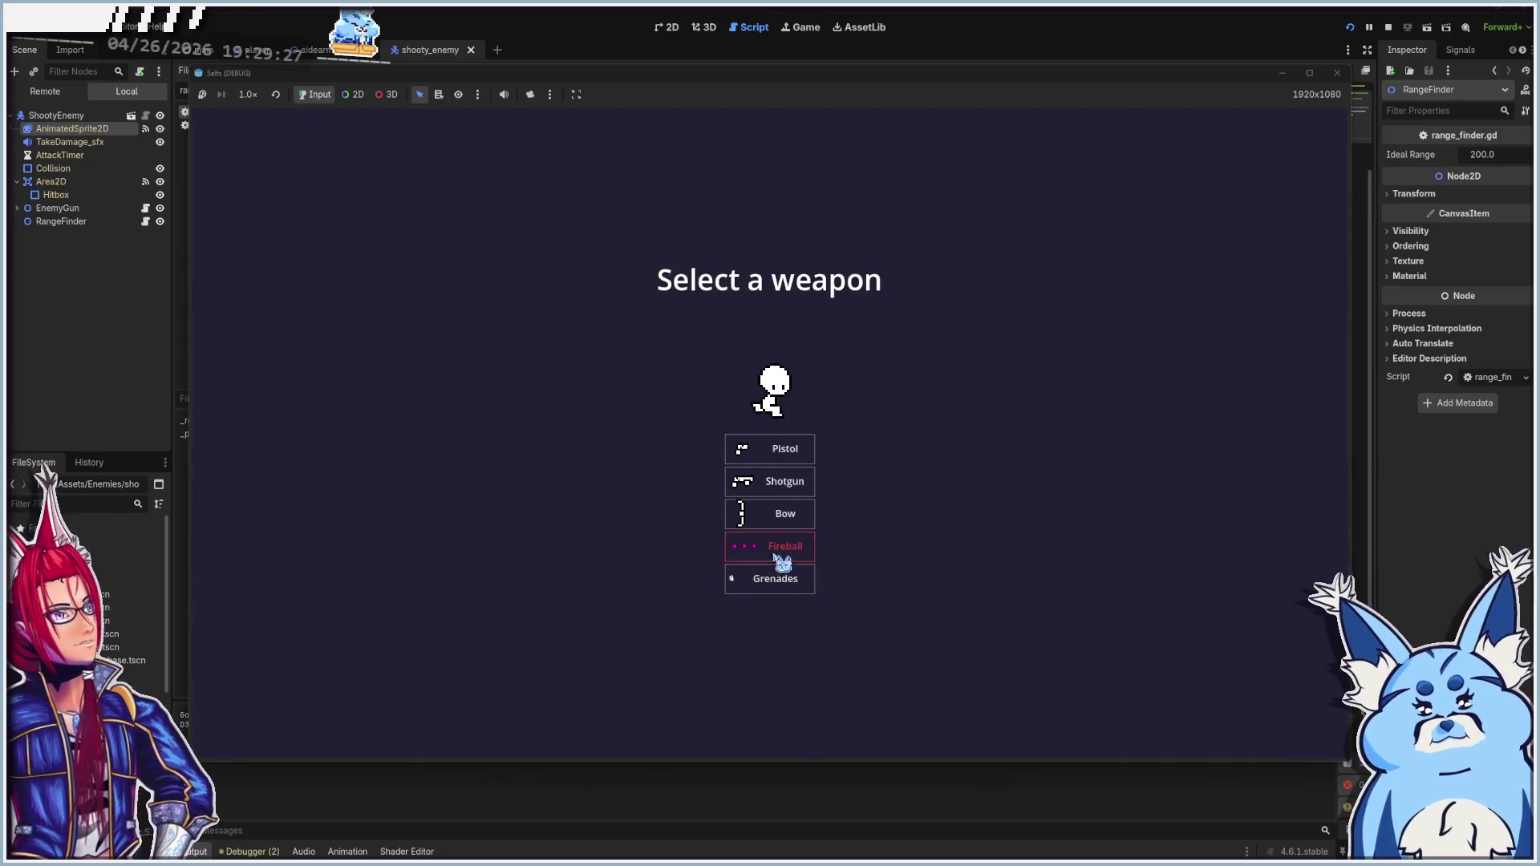
pyautogui.click(776, 548)
pyautogui.press('a')
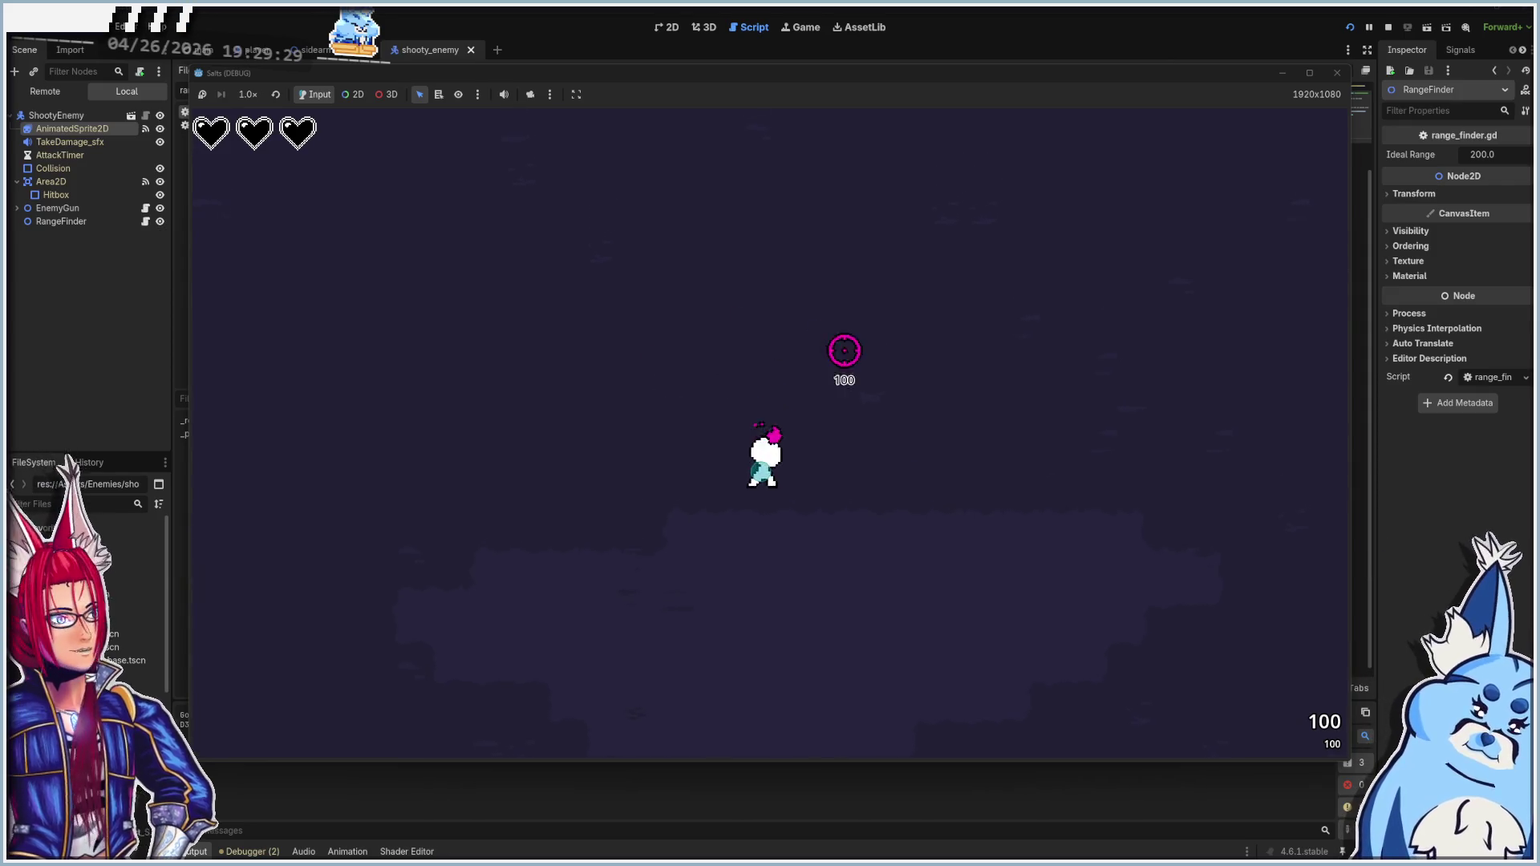
pyautogui.press('d')
pyautogui.moveTo(618, 436)
pyautogui.mouseDown()
pyautogui.moveTo(636, 354)
pyautogui.moveTo(661, 337)
pyautogui.mouseUp()
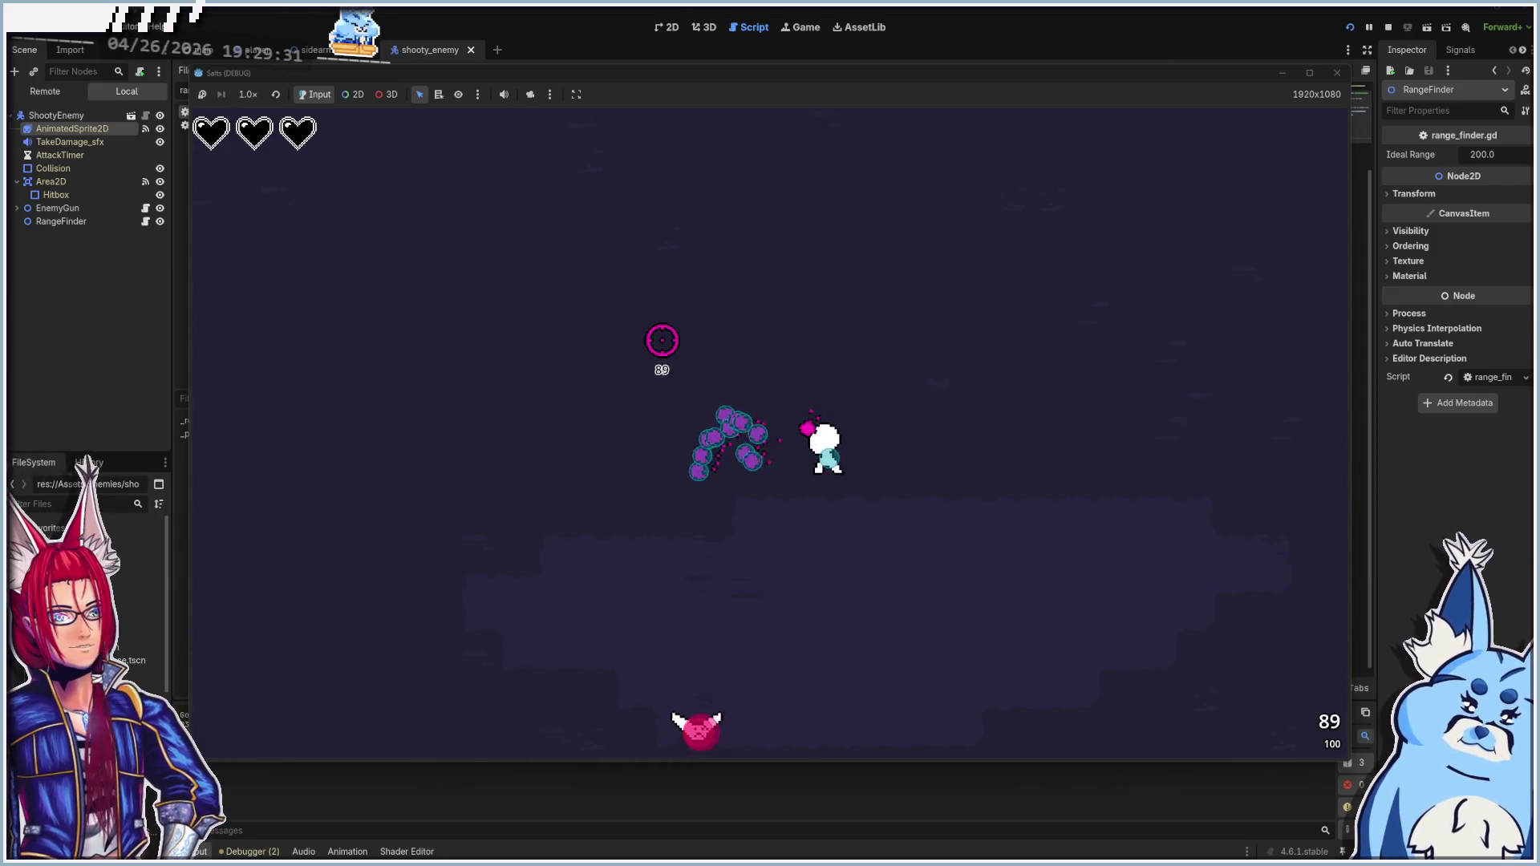
pyautogui.moveTo(762, 585)
pyautogui.mouseDown()
pyautogui.moveTo(750, 491)
pyautogui.moveTo(829, 540)
pyautogui.moveTo(706, 406)
pyautogui.moveTo(789, 604)
pyautogui.moveTo(729, 595)
pyautogui.moveTo(773, 458)
pyautogui.mouseUp()
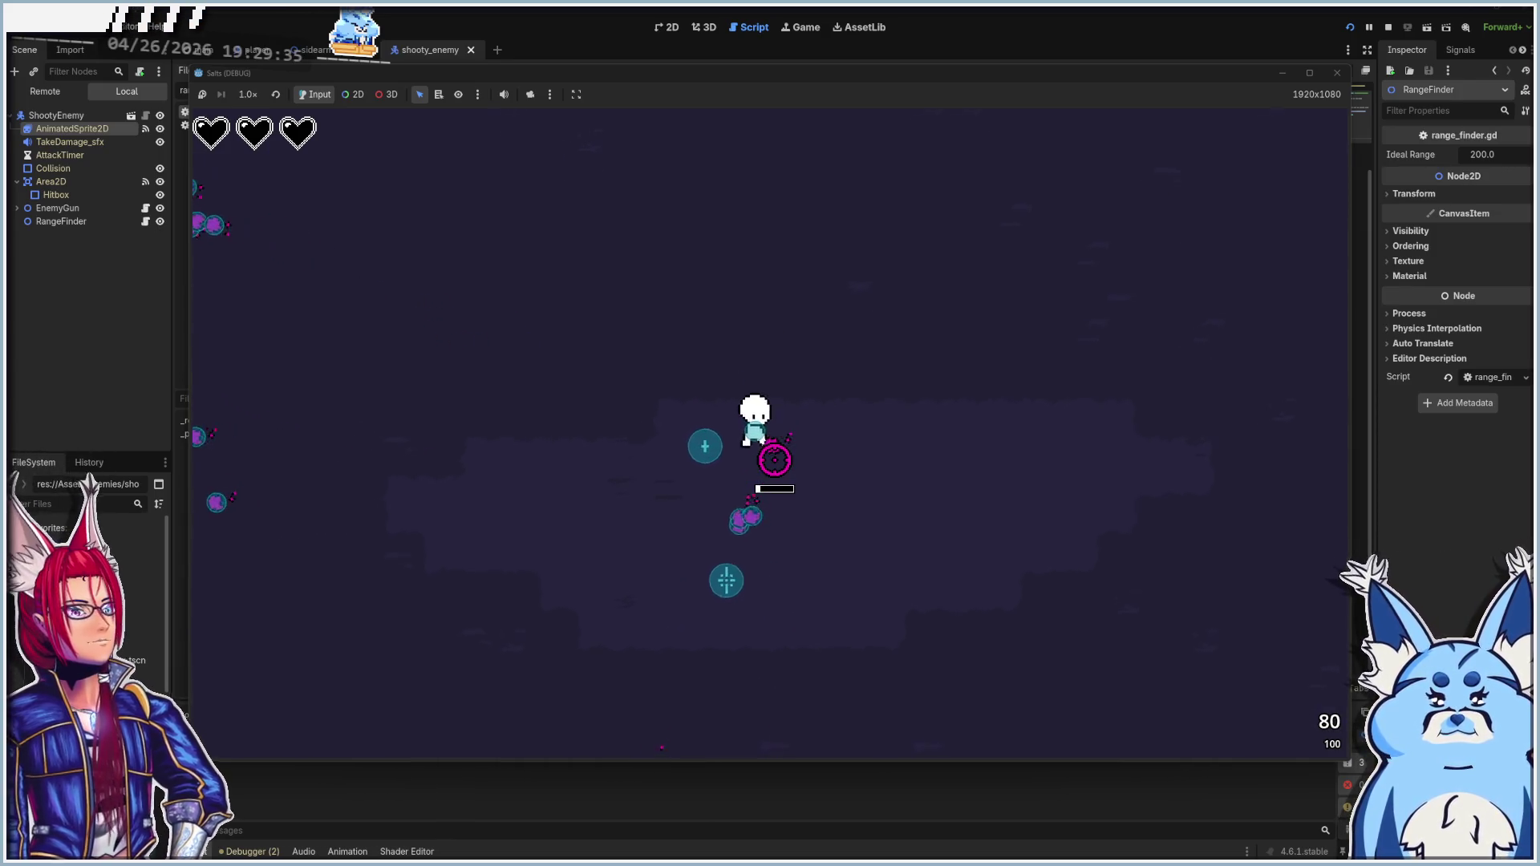
pyautogui.press('s')
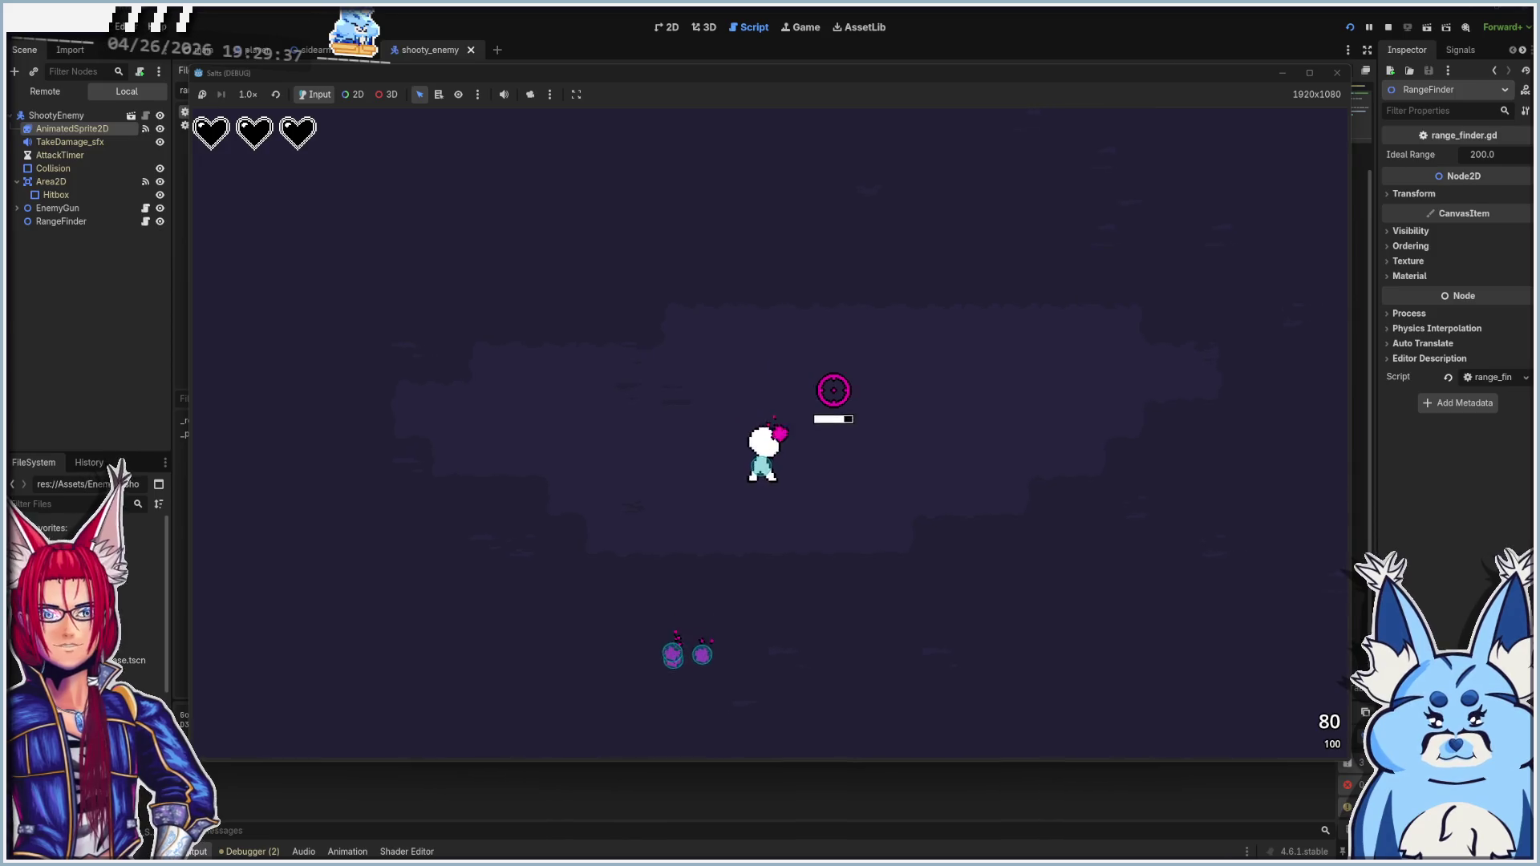
pyautogui.press('r')
# Move around the arena with WASD while firing at the enemy clusters
pyautogui.press('d')
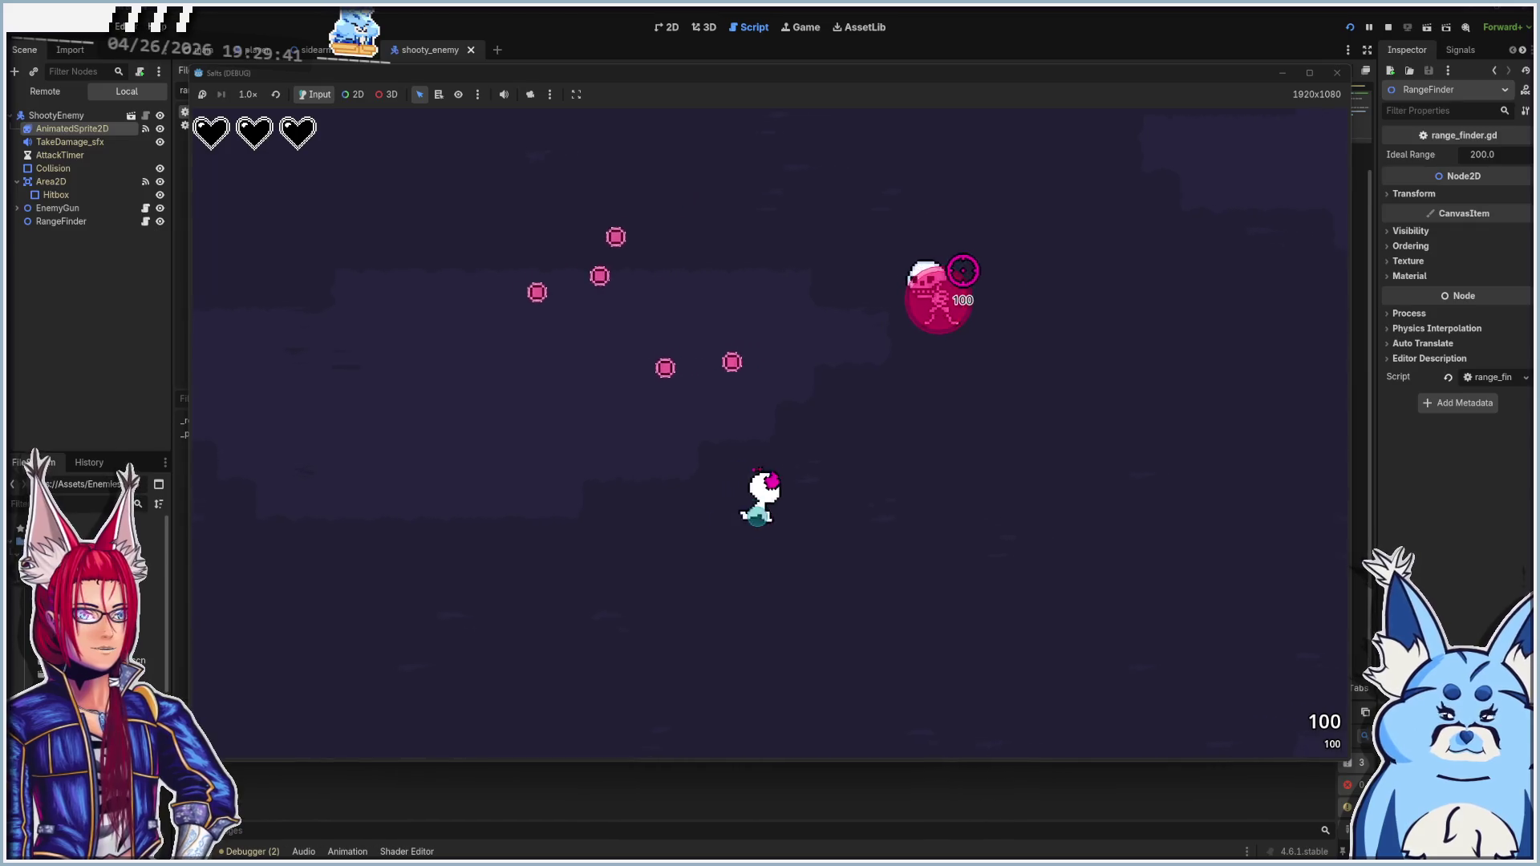
pyautogui.press('s')
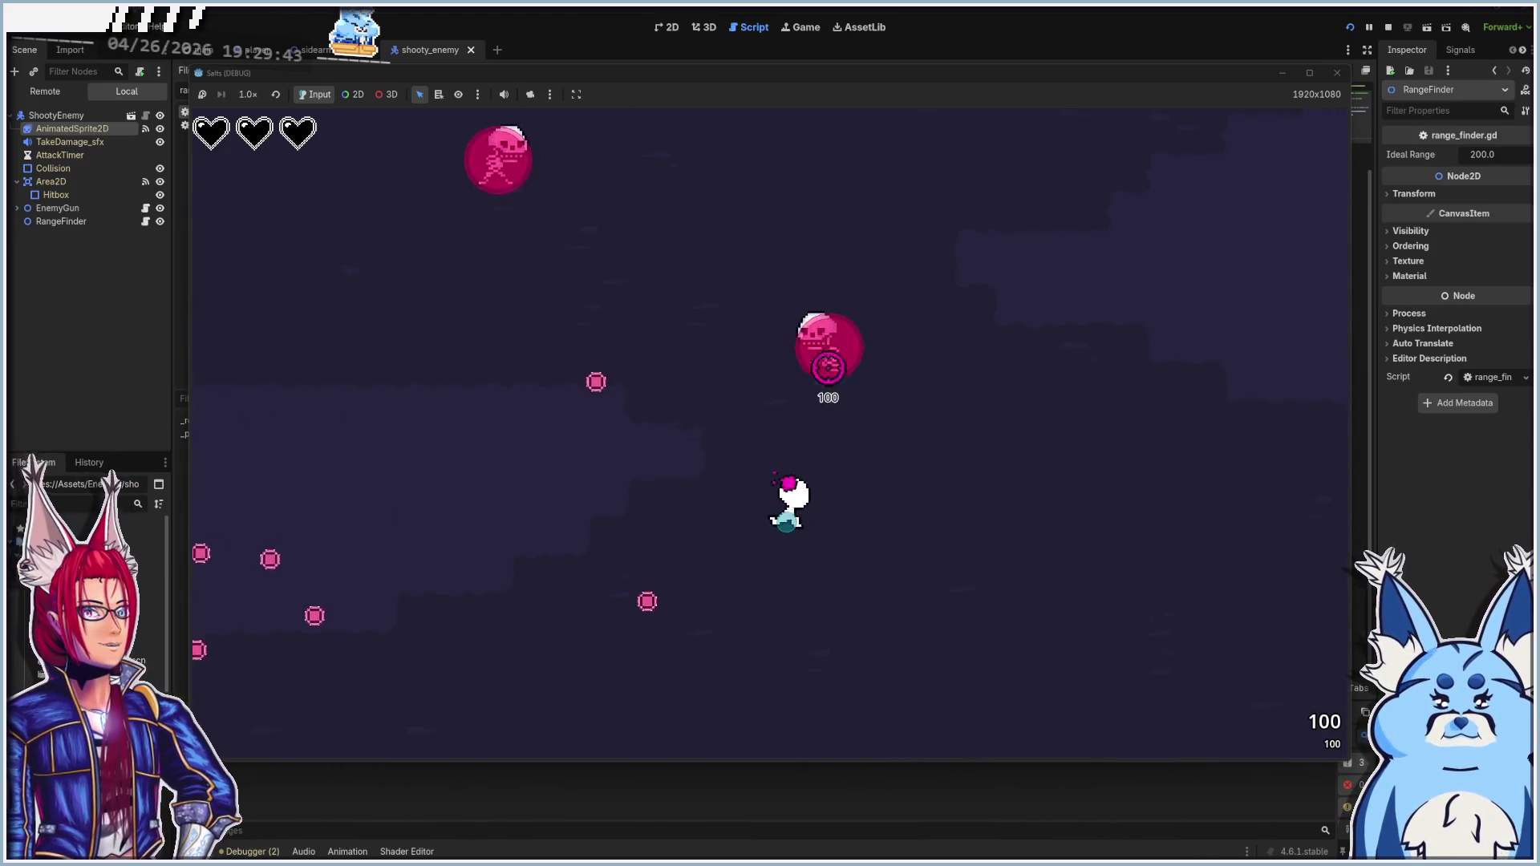
pyautogui.press('d')
pyautogui.press('s')
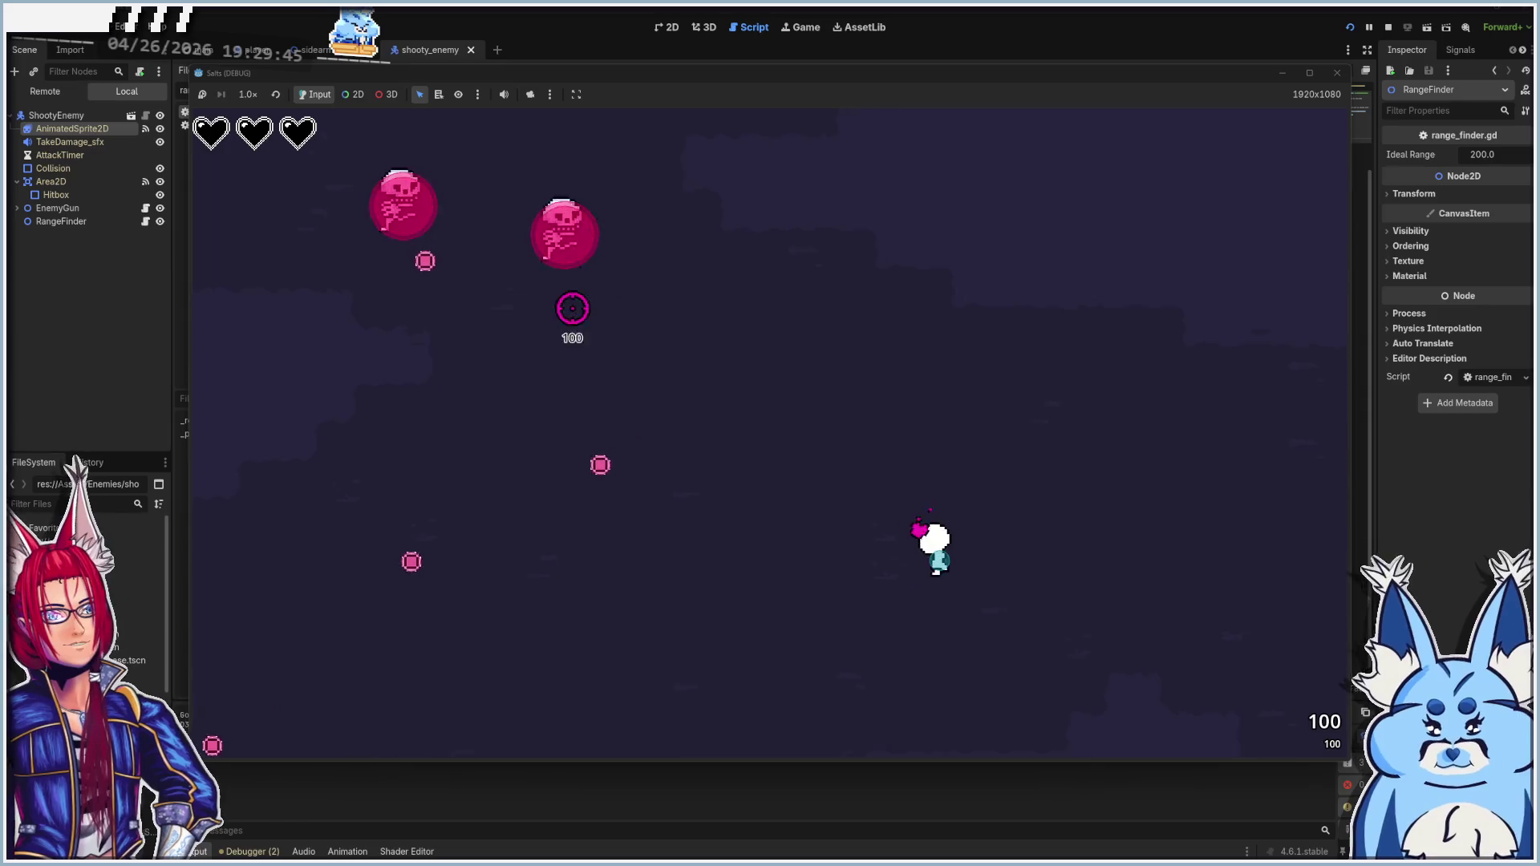
pyautogui.press('w')
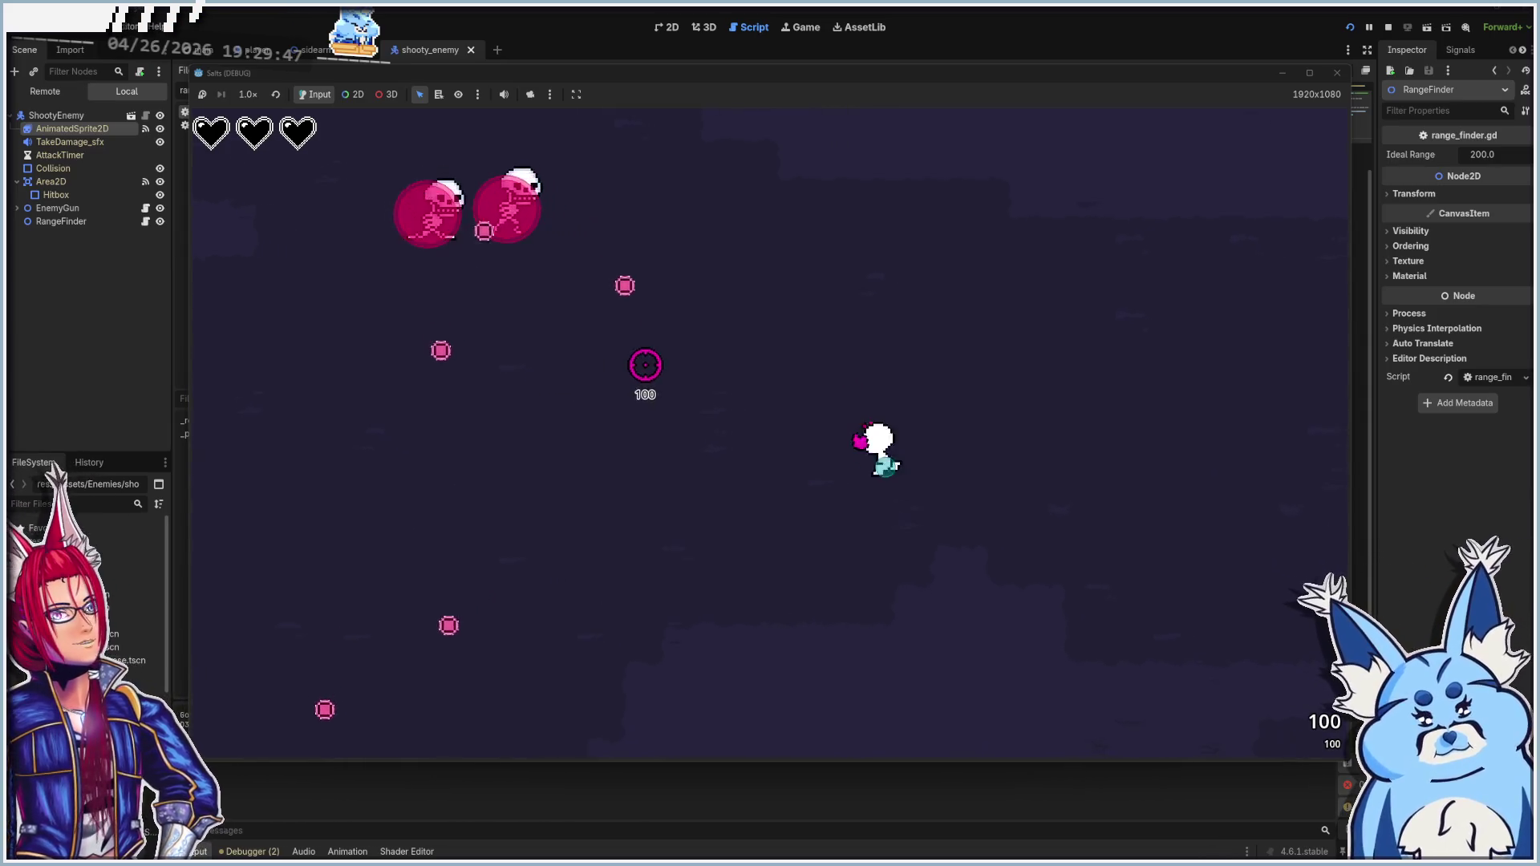
pyautogui.press('a')
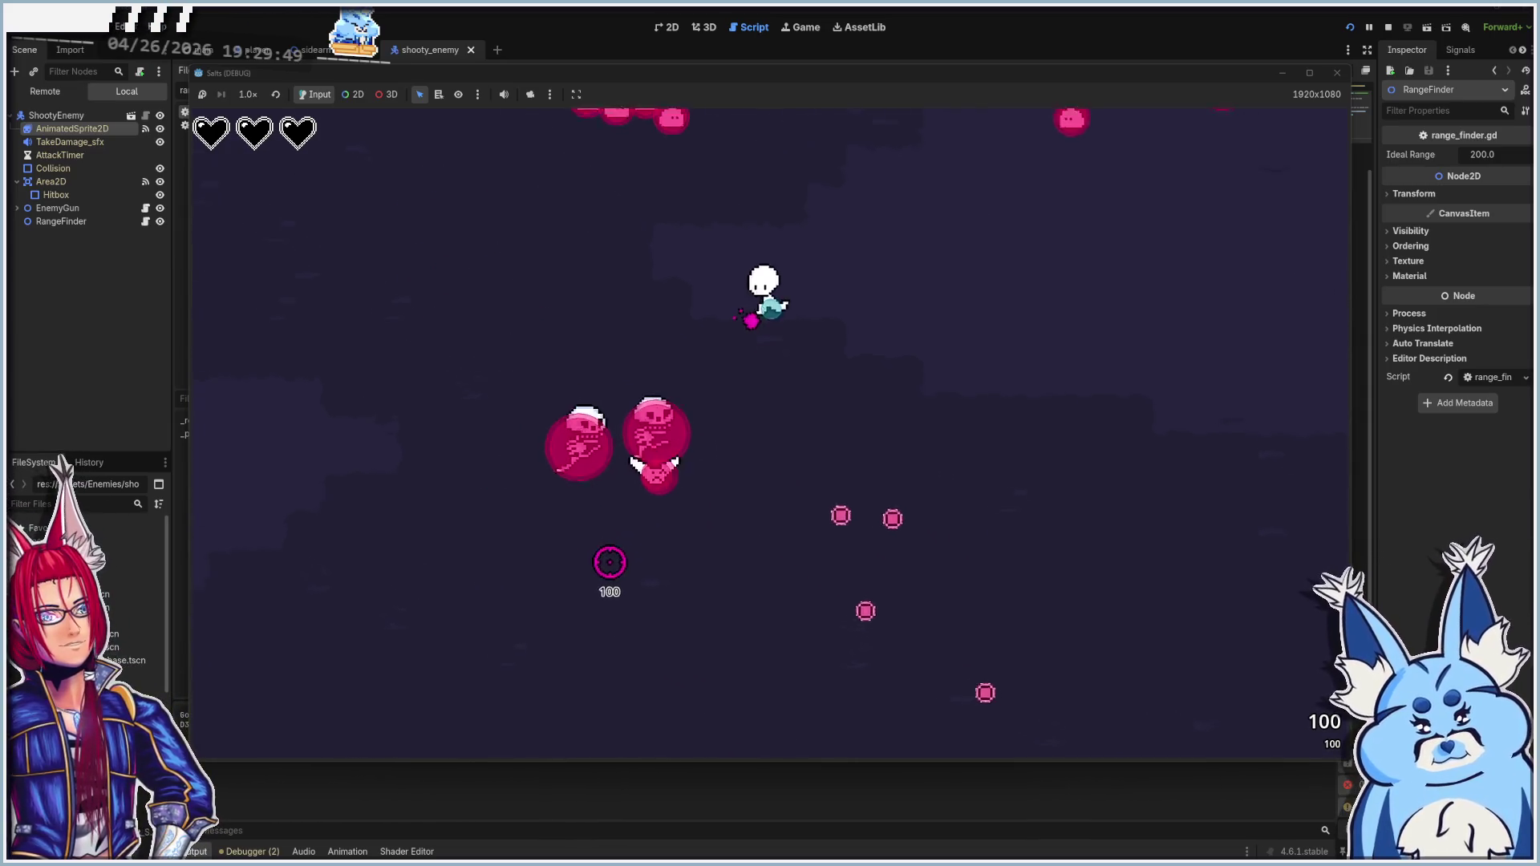
pyautogui.press('s')
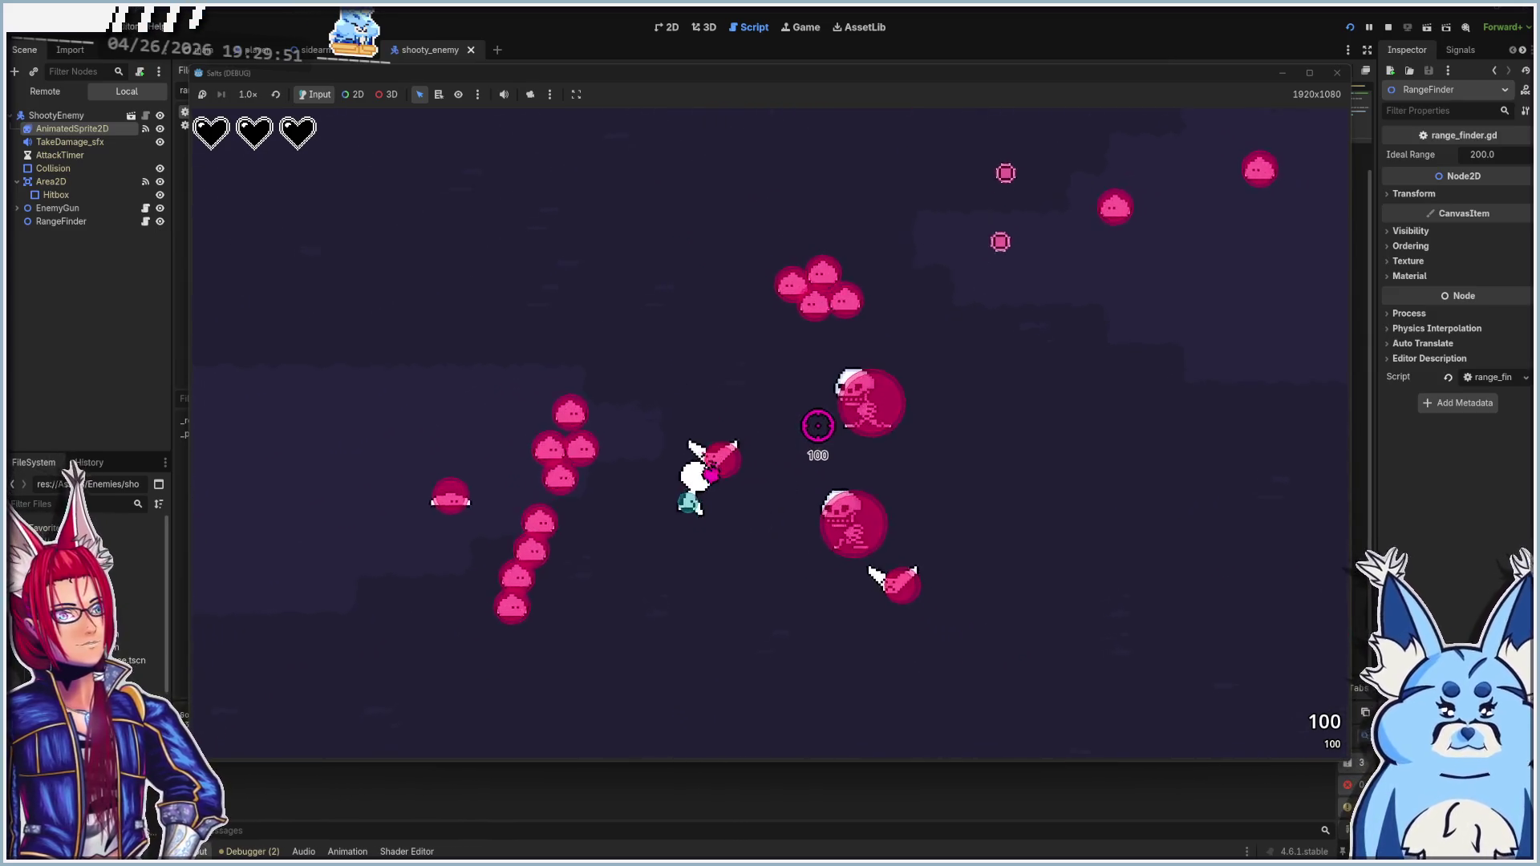
pyautogui.click(811, 391)
pyautogui.moveTo(811, 391)
pyautogui.mouseDown()
pyautogui.moveTo(887, 327)
pyautogui.moveTo(843, 369)
pyautogui.moveTo(845, 457)
pyautogui.moveTo(790, 393)
pyautogui.moveTo(824, 428)
pyautogui.moveTo(829, 413)
pyautogui.moveTo(728, 377)
pyautogui.moveTo(825, 461)
pyautogui.mouseUp()
pyautogui.press('d')
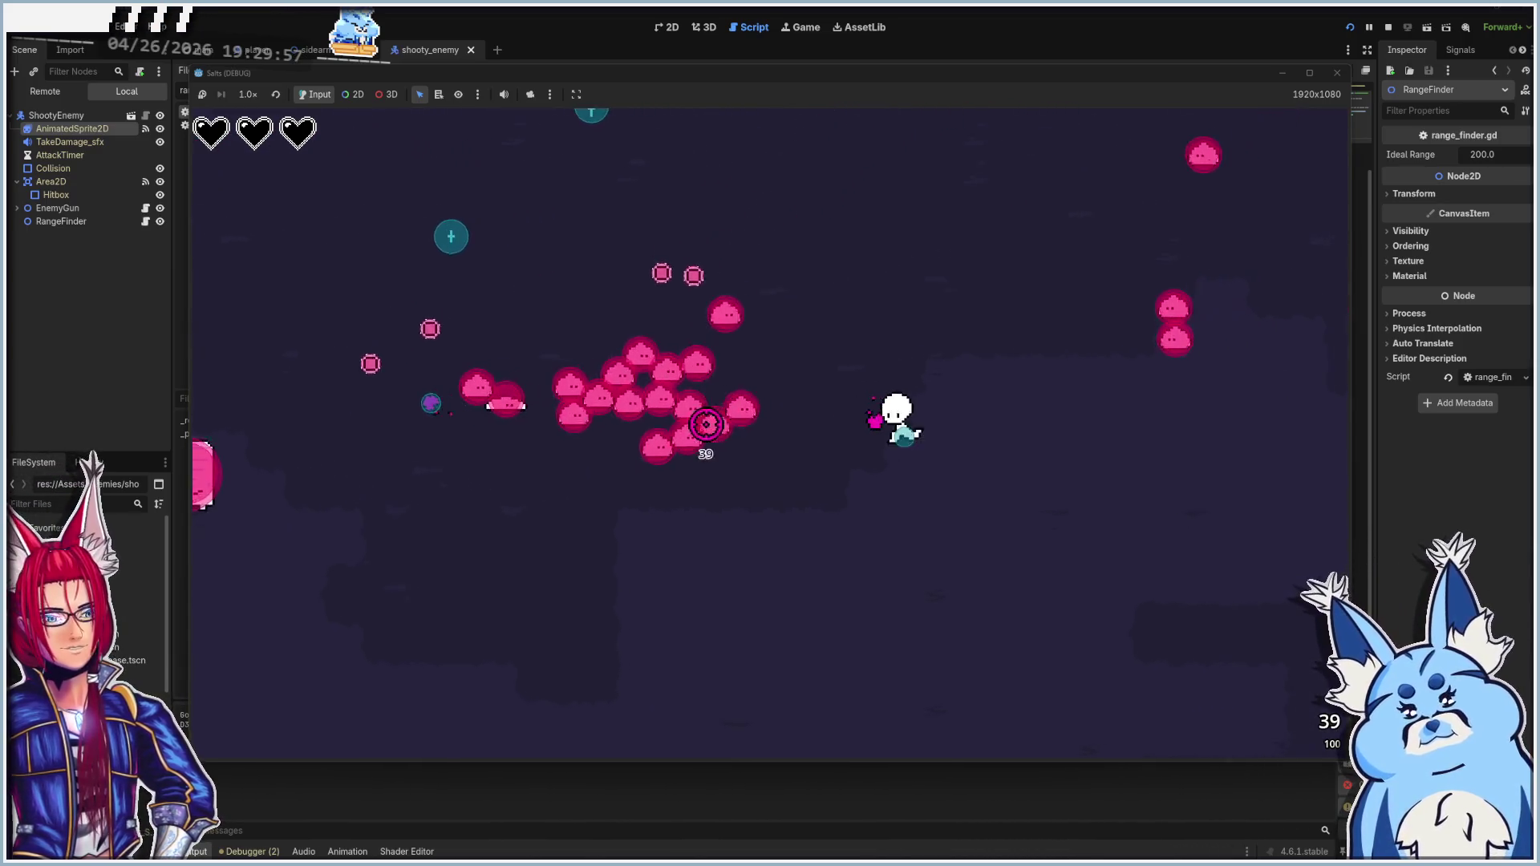
pyautogui.press('a')
pyautogui.moveTo(677, 430)
pyautogui.mouseDown()
pyautogui.moveTo(684, 387)
pyautogui.moveTo(781, 372)
pyautogui.moveTo(752, 357)
pyautogui.moveTo(828, 356)
pyautogui.mouseUp()
pyautogui.press('a')
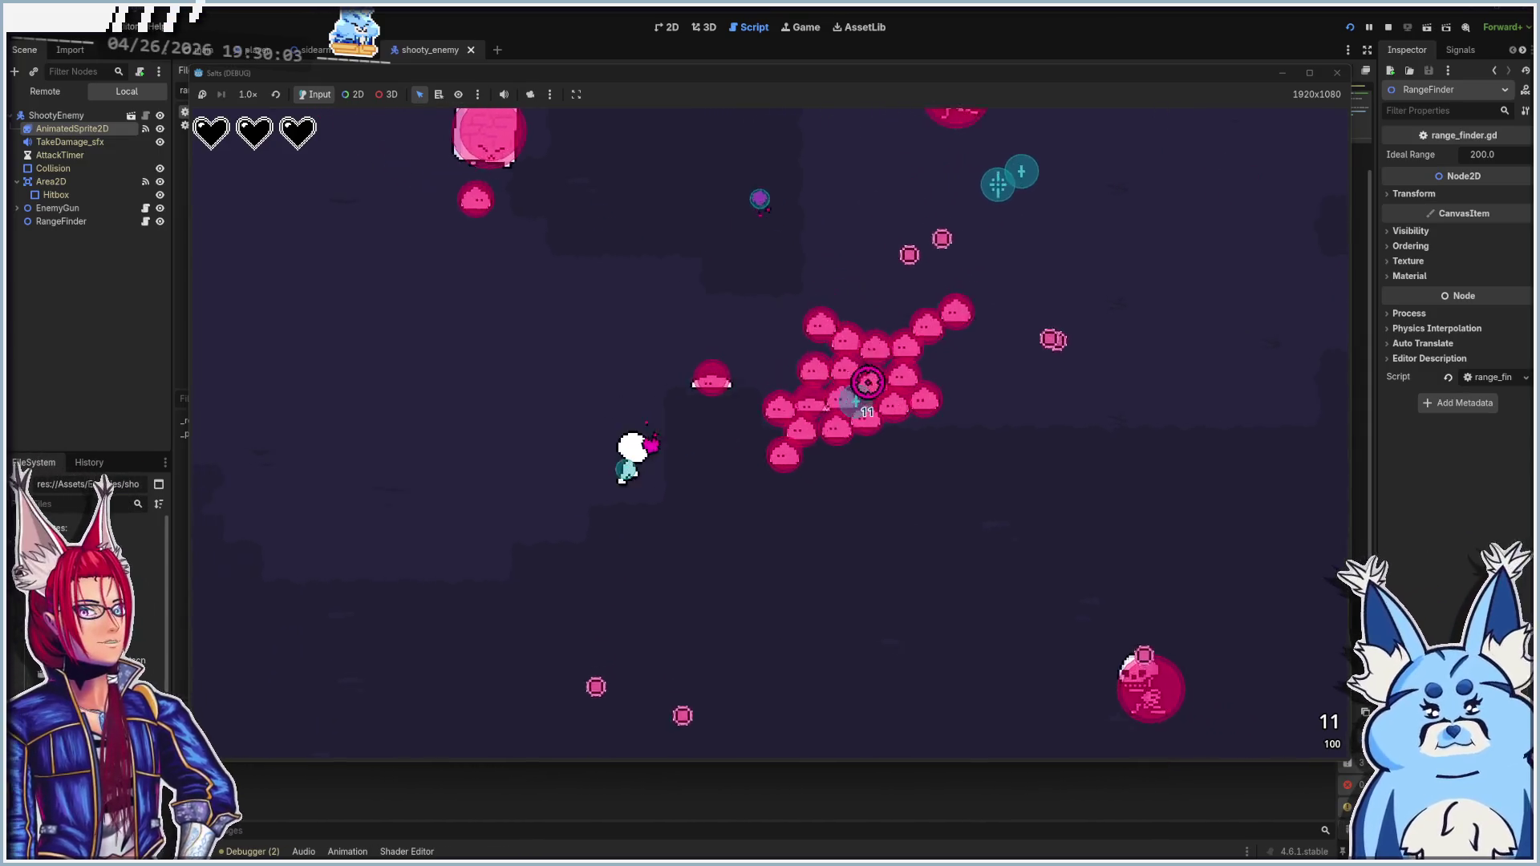
pyautogui.moveTo(901, 412)
pyautogui.mouseDown()
pyautogui.moveTo(942, 419)
pyautogui.moveTo(962, 454)
pyautogui.mouseUp()
# Keep dodging and shooting at approaching enemies, then stop the test game with F8
pyautogui.press('s')
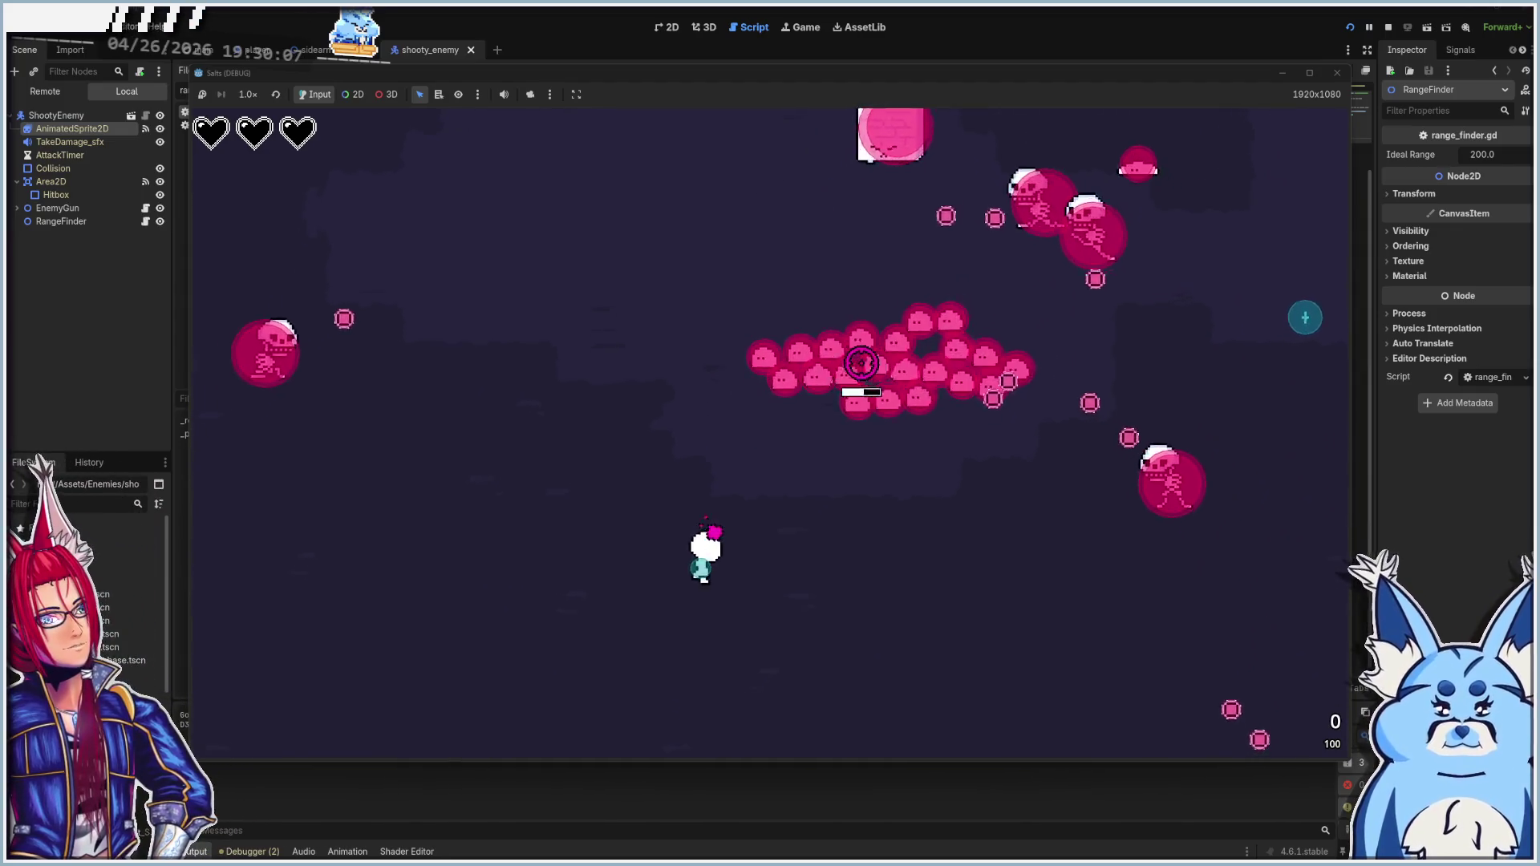
pyautogui.press('d')
pyautogui.press('d')
pyautogui.press('s')
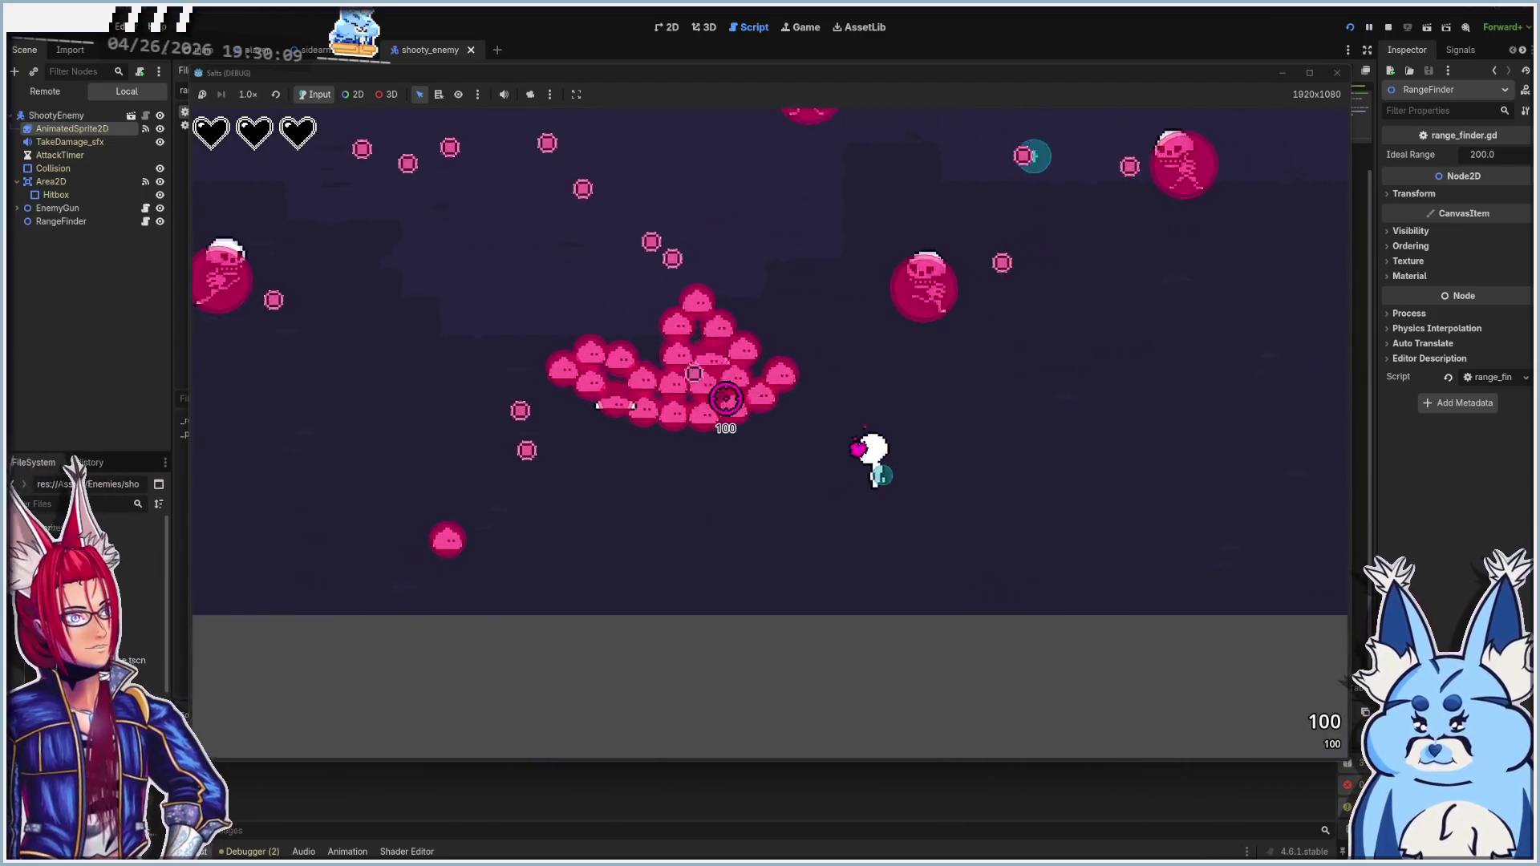
pyautogui.press('w')
pyautogui.press('a')
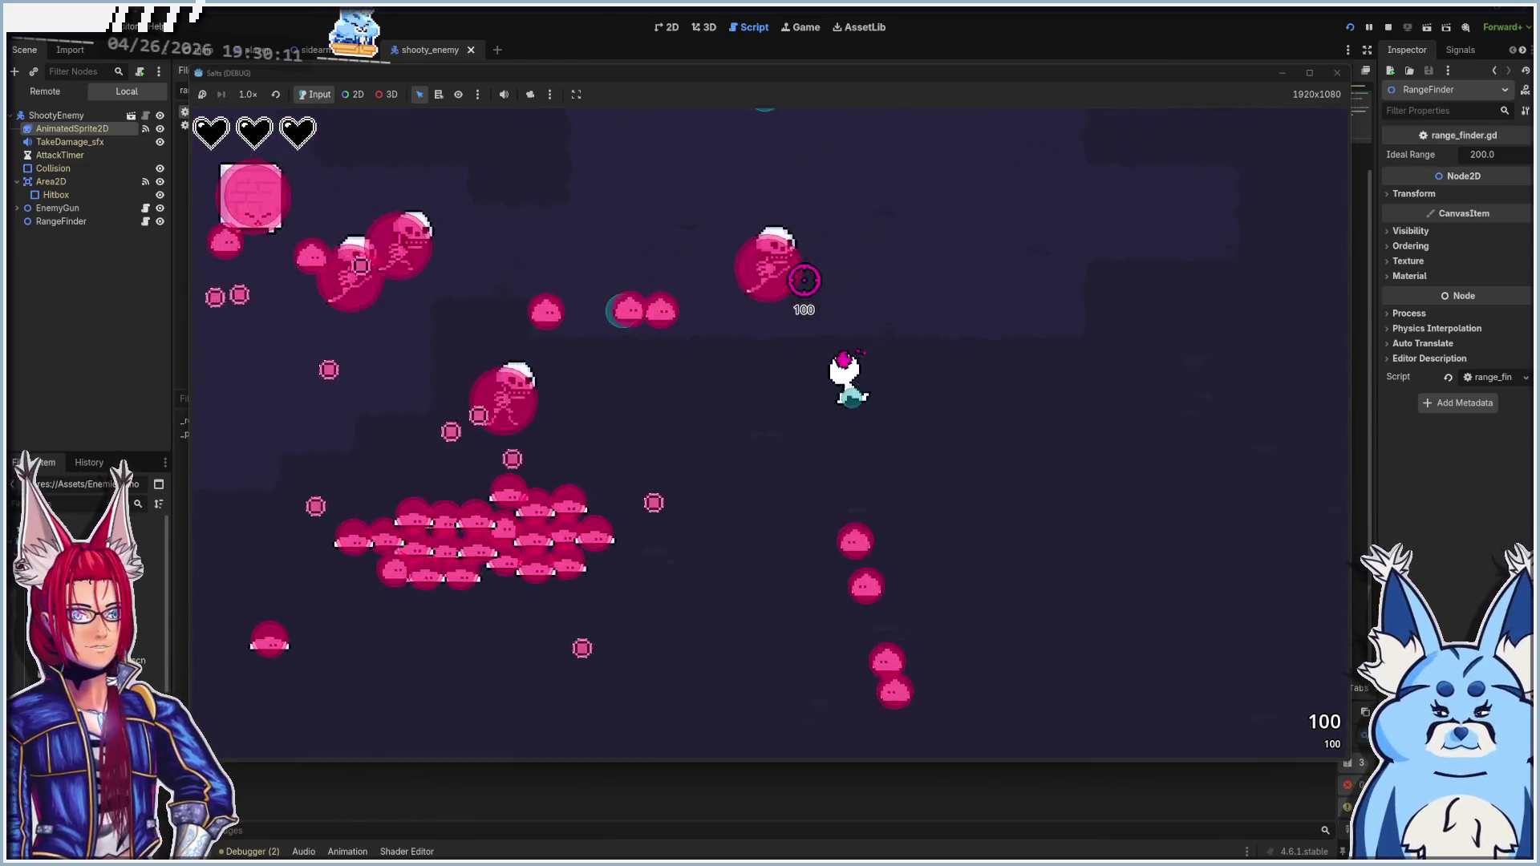
pyautogui.press('w')
pyautogui.click(814, 347)
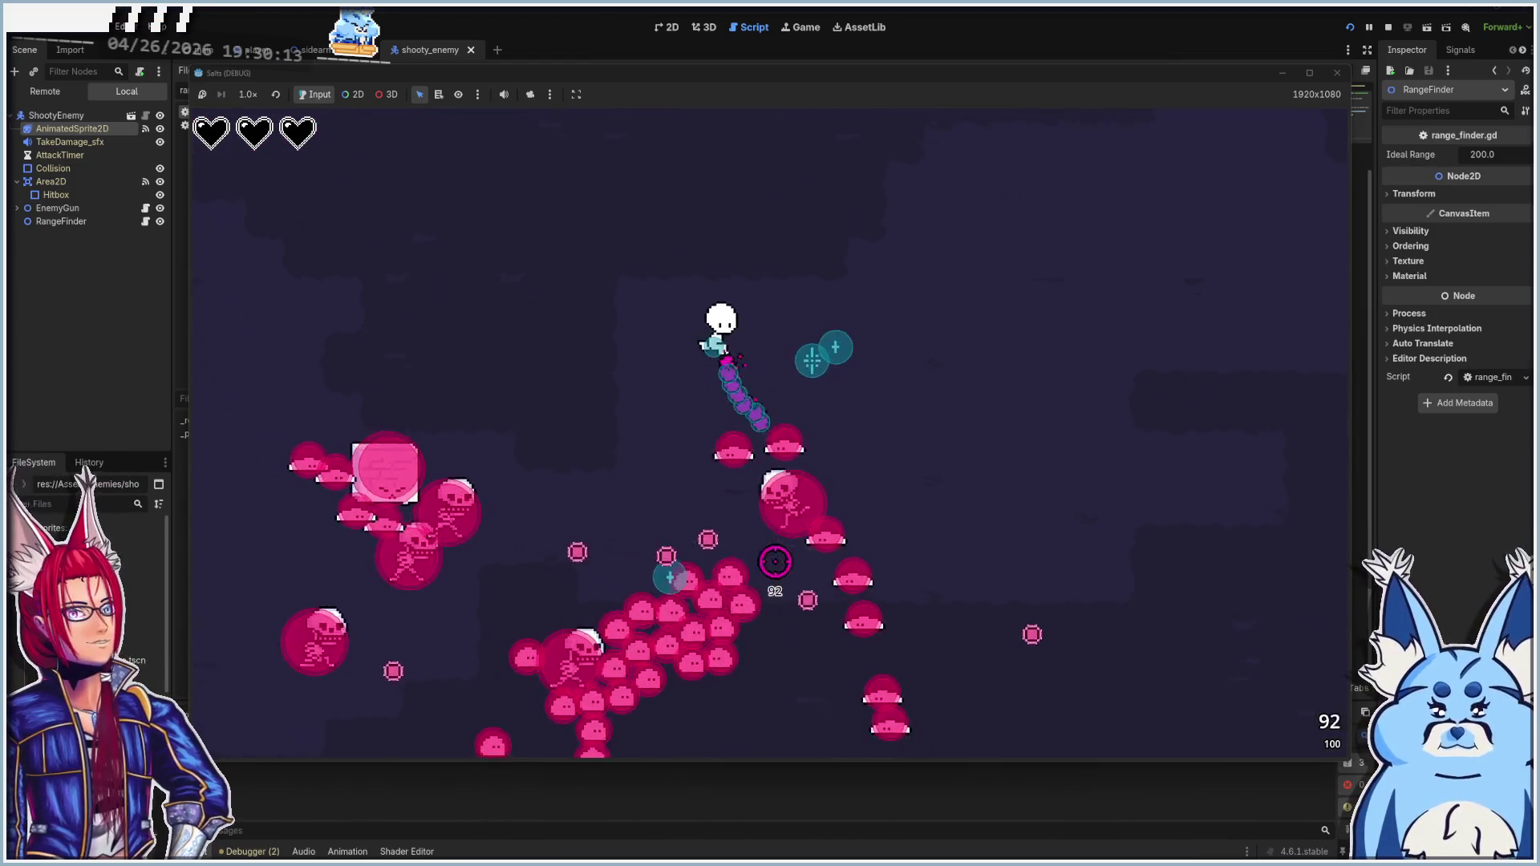
pyautogui.press('s')
pyautogui.press('d')
pyautogui.click(722, 497)
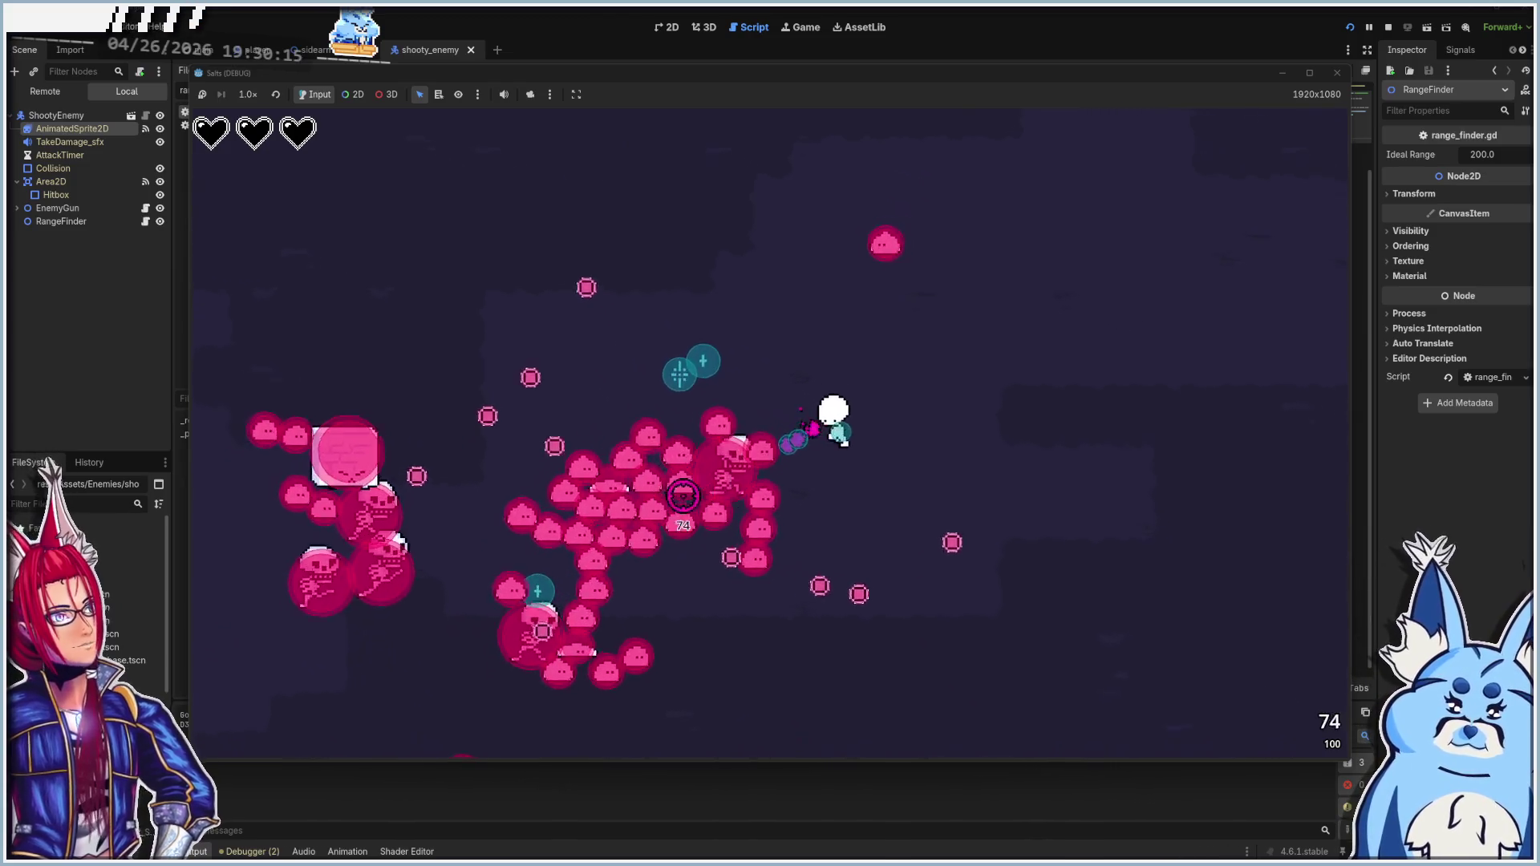
pyautogui.press('d')
pyautogui.click(660, 465)
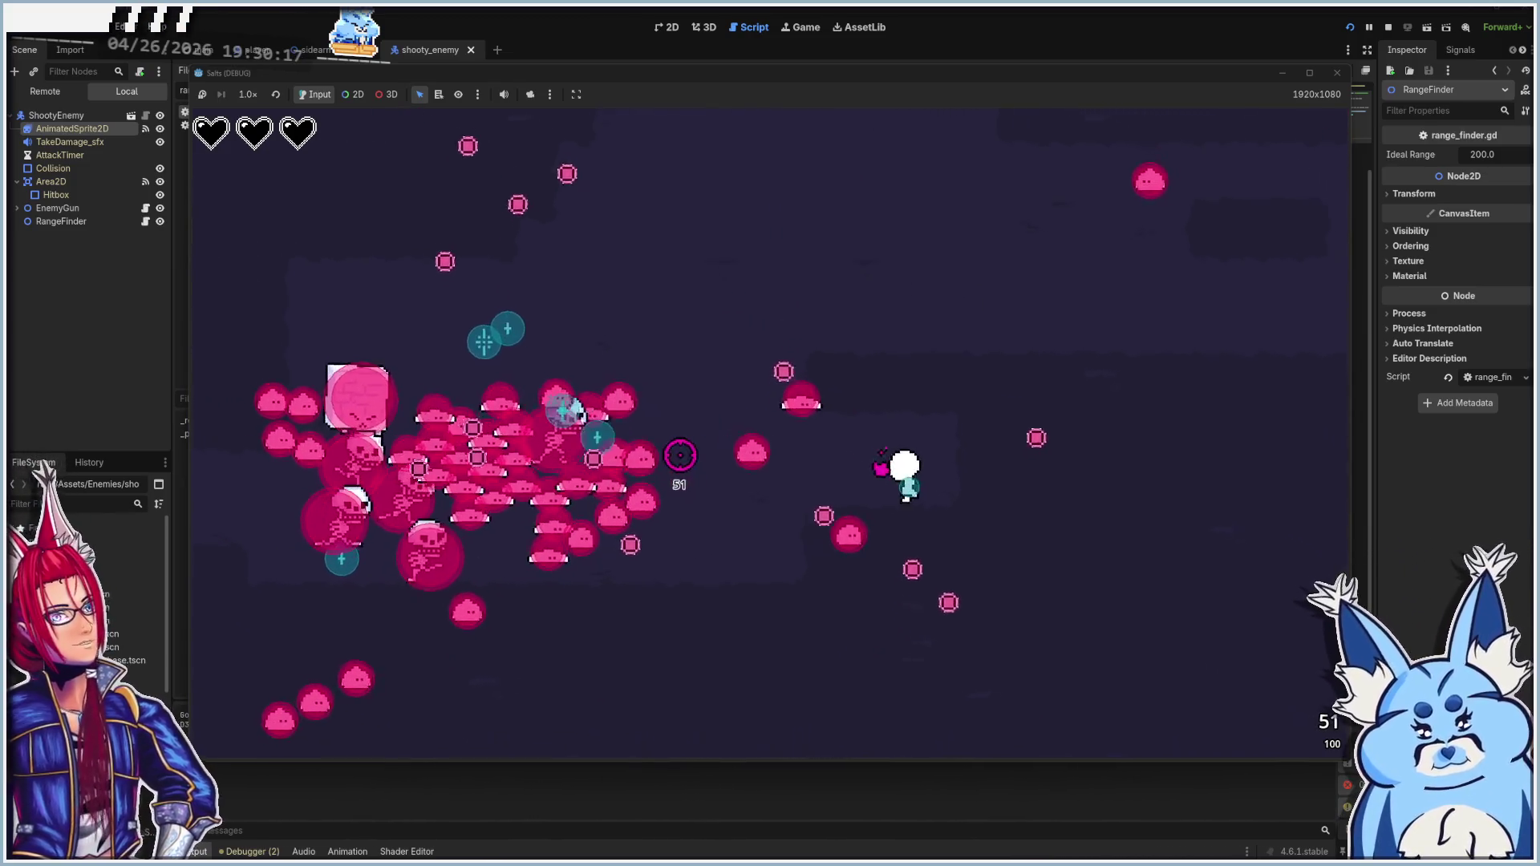
pyautogui.press('a')
pyautogui.click(755, 455)
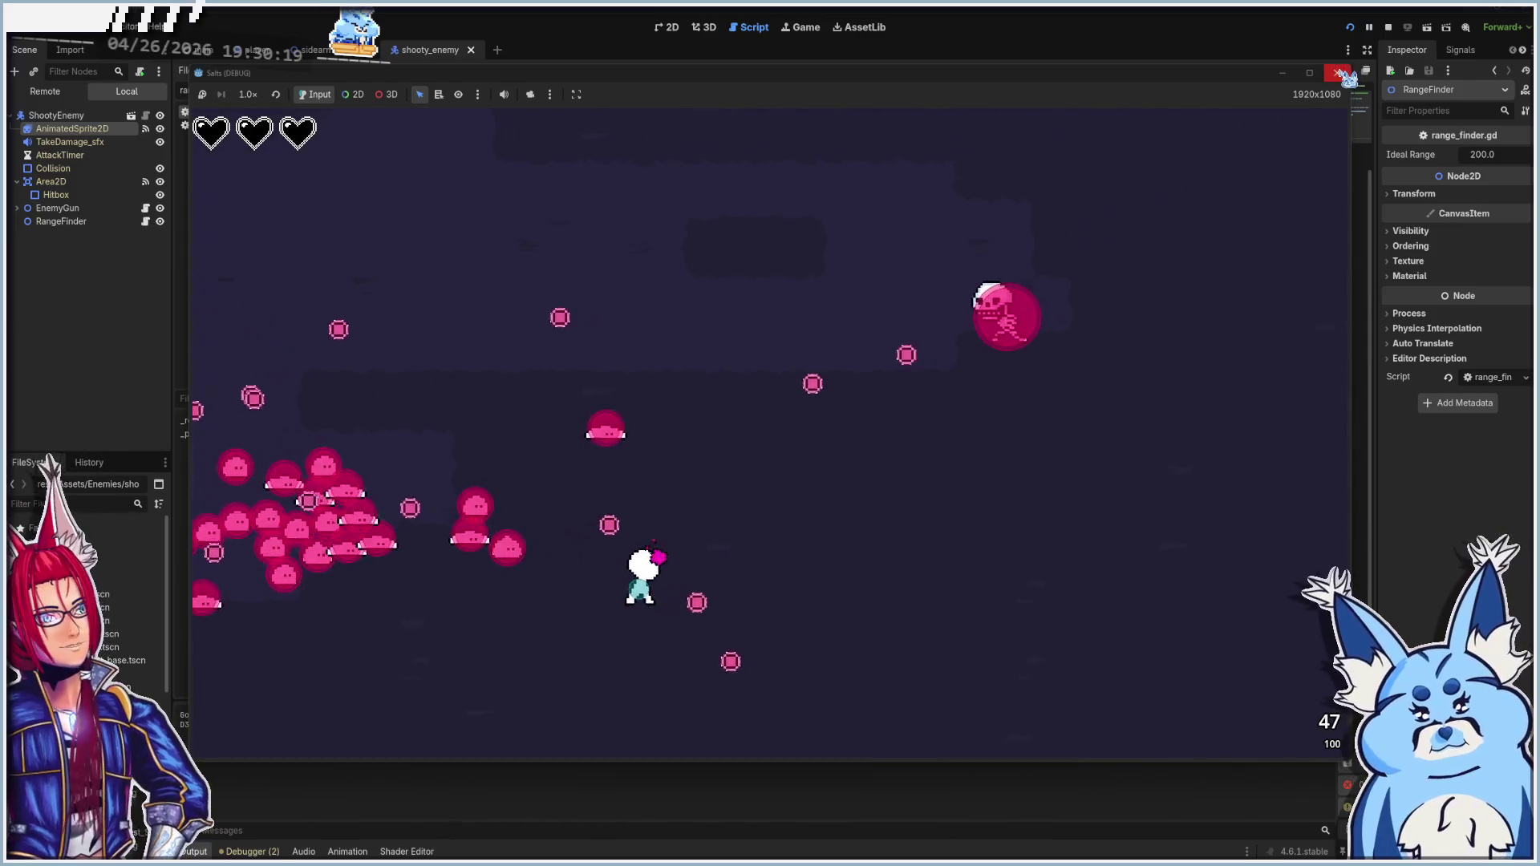
pyautogui.press('F8')
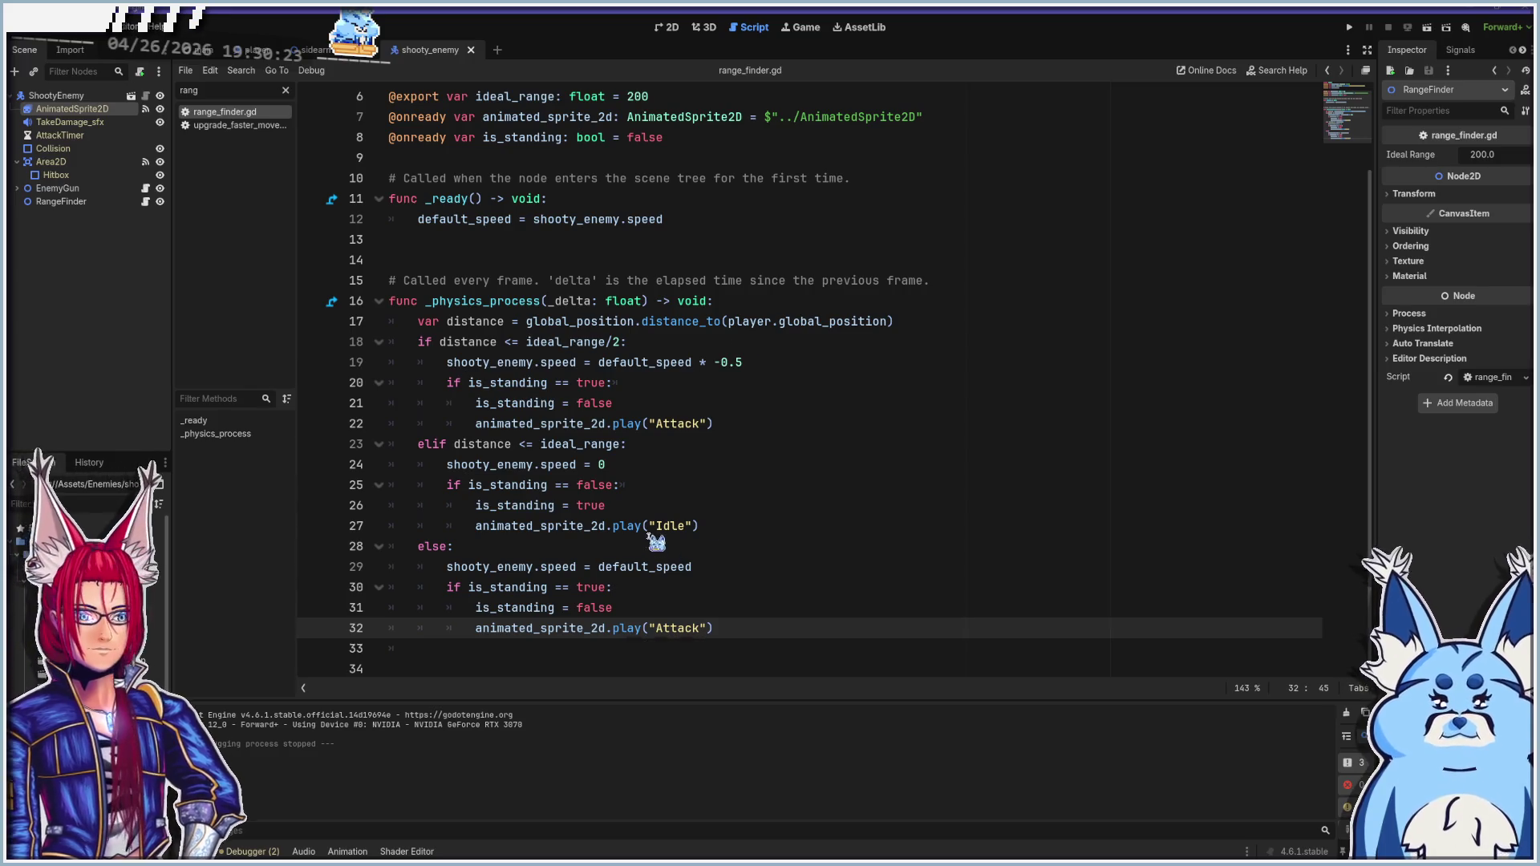
# Dismiss the play() hint, scroll through range_finder.gd's animation logic, and close the shooty_enemy scene
pyautogui.press('Escape')
pyautogui.scroll(2, 551, 496)
pyautogui.scroll(-1, 551, 481)
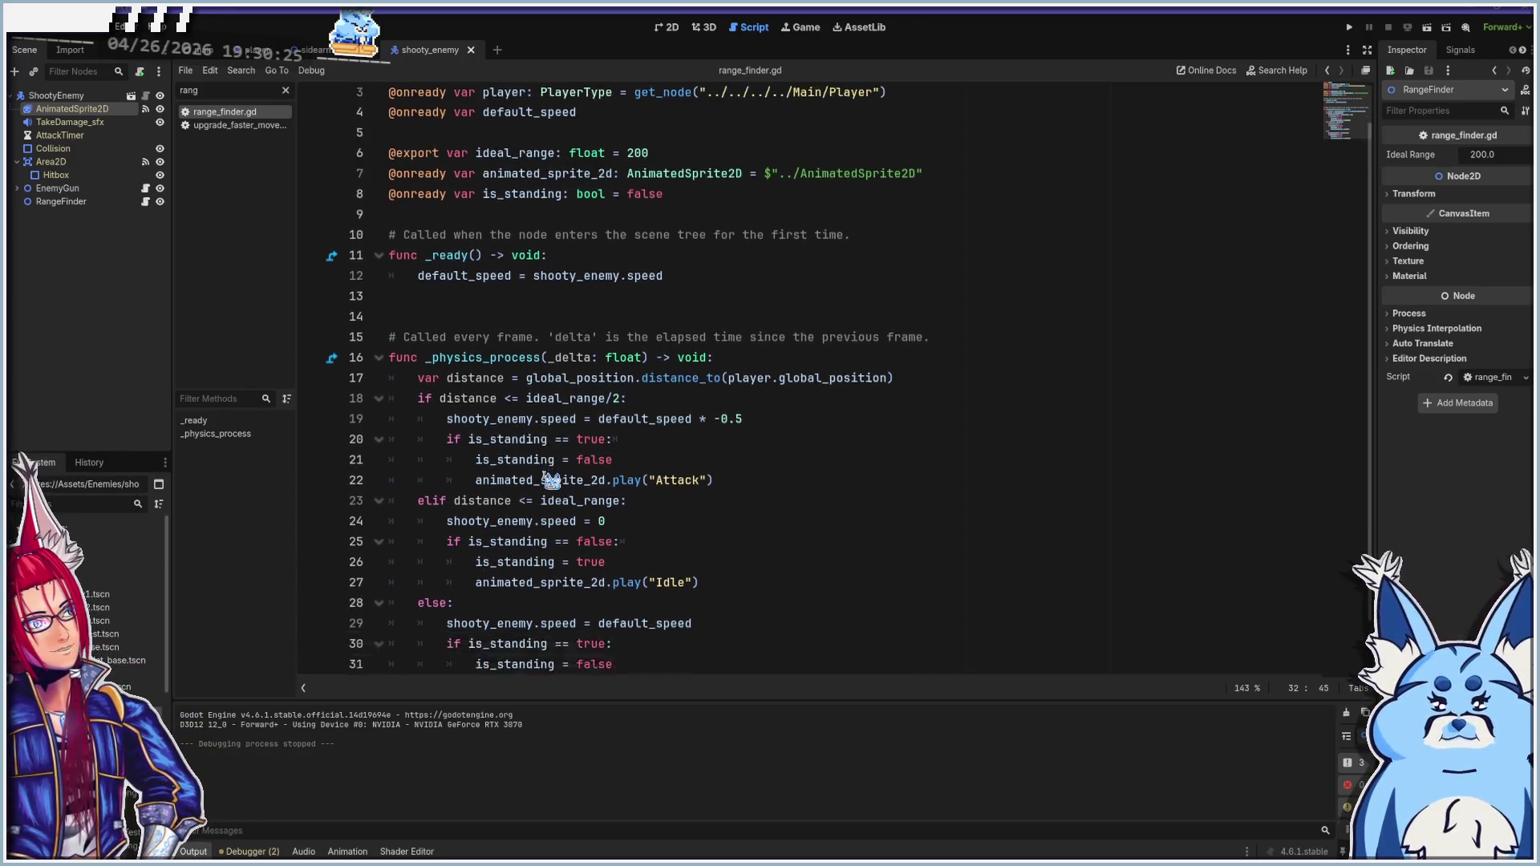
pyautogui.scroll(1, 522, 453)
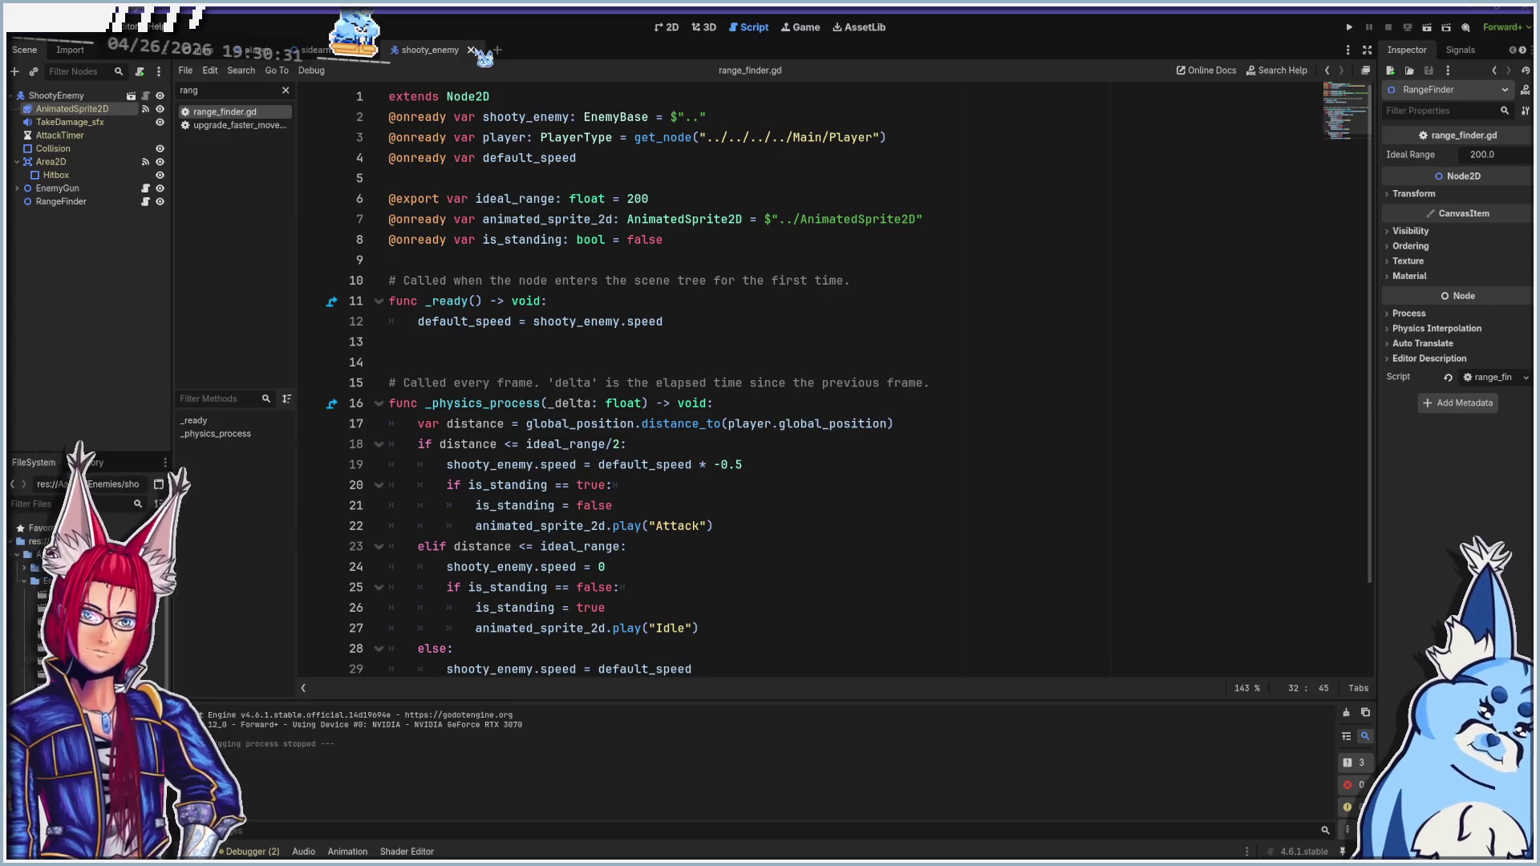
pyautogui.click(472, 50)
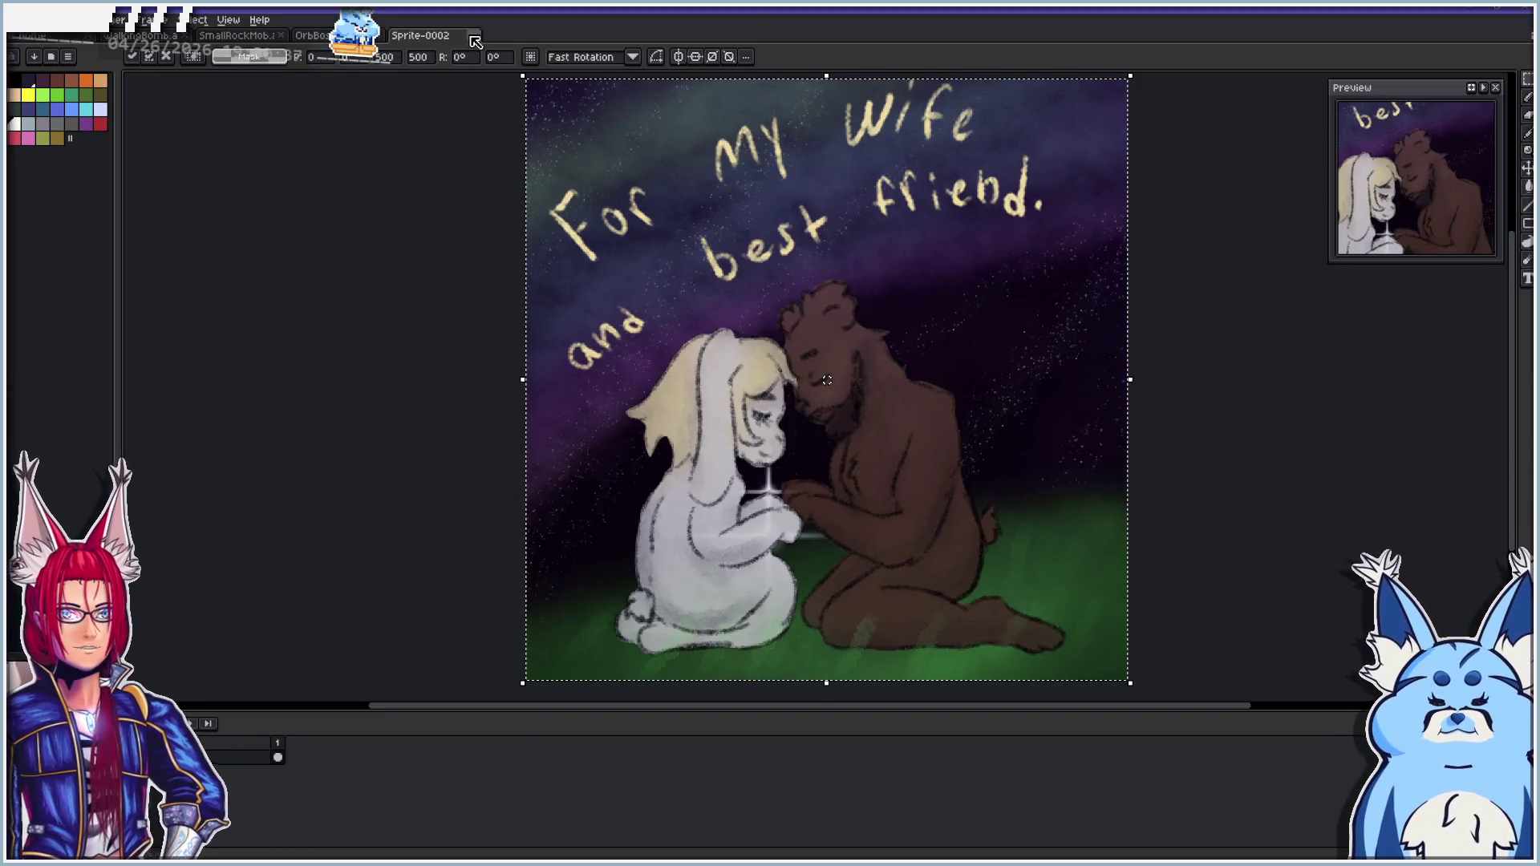
# Close Sprite-0002, play the orb animation, and open the SmallRockMob sprite
pyautogui.click(473, 37)
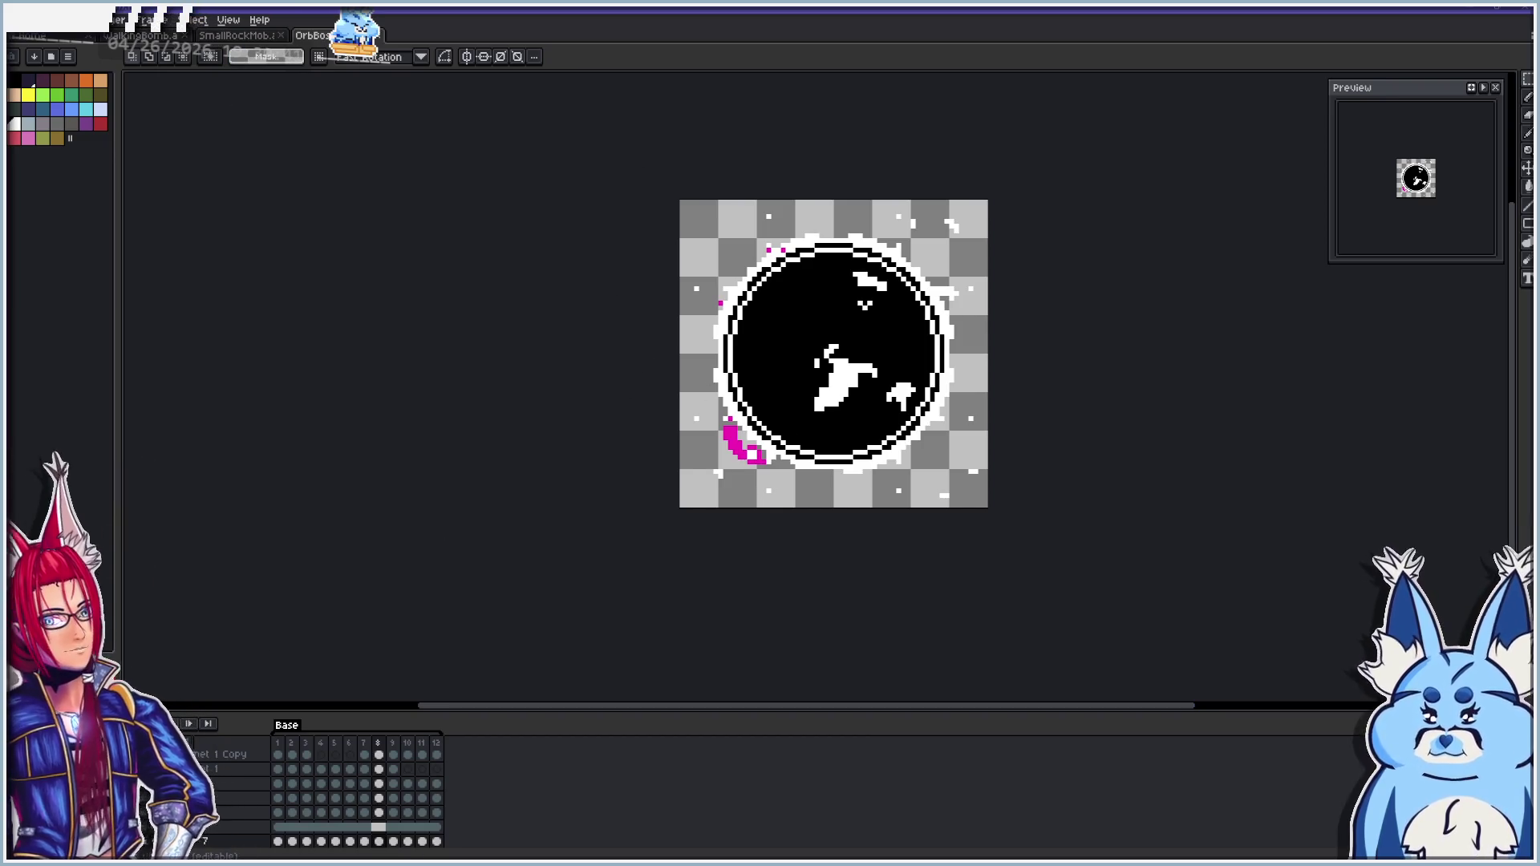
pyautogui.press('Return')
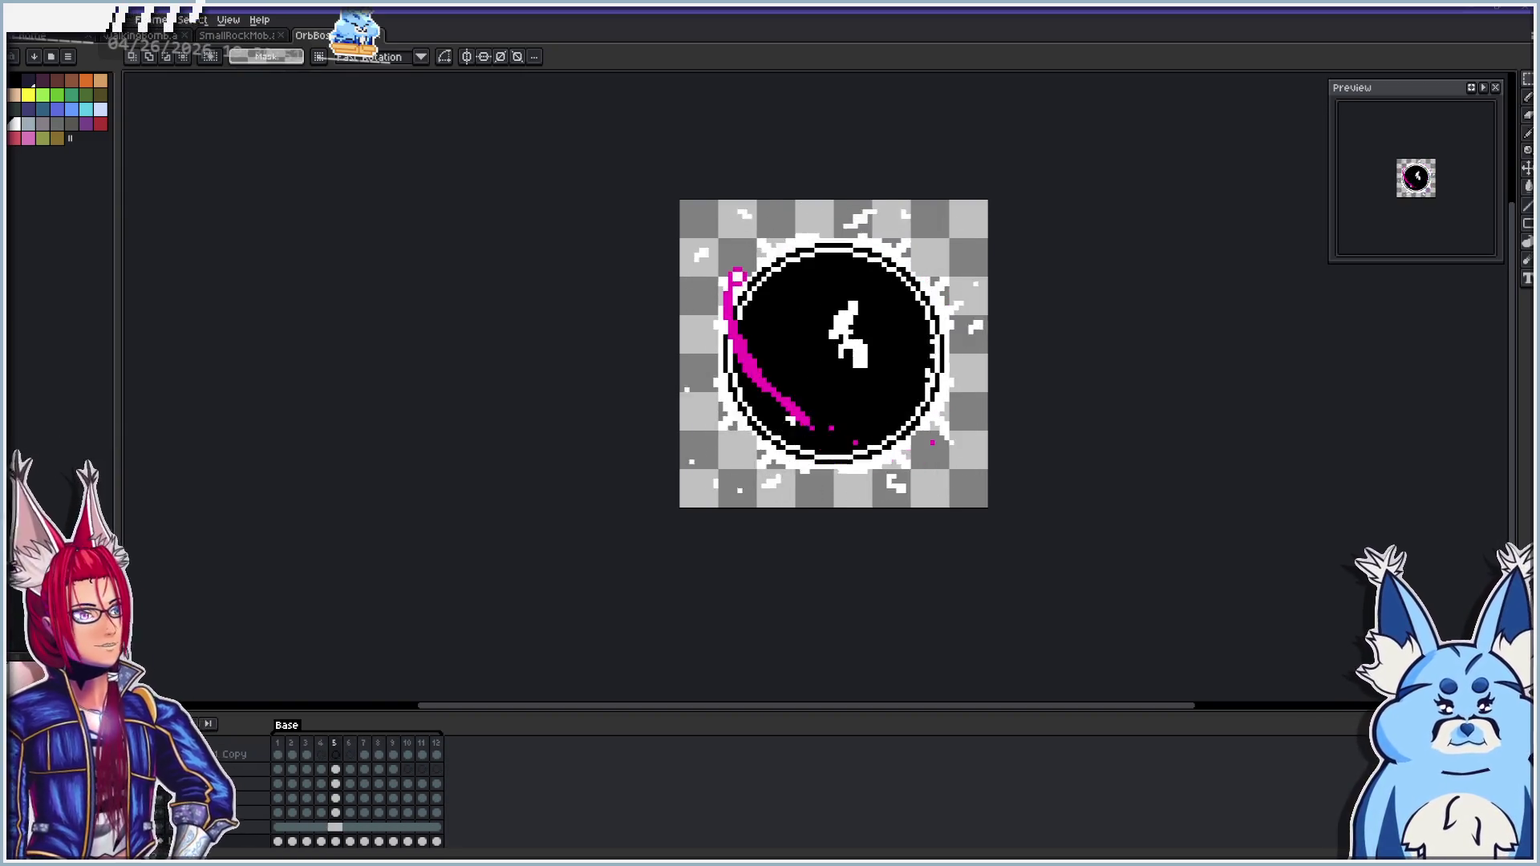
pyautogui.click(236, 36)
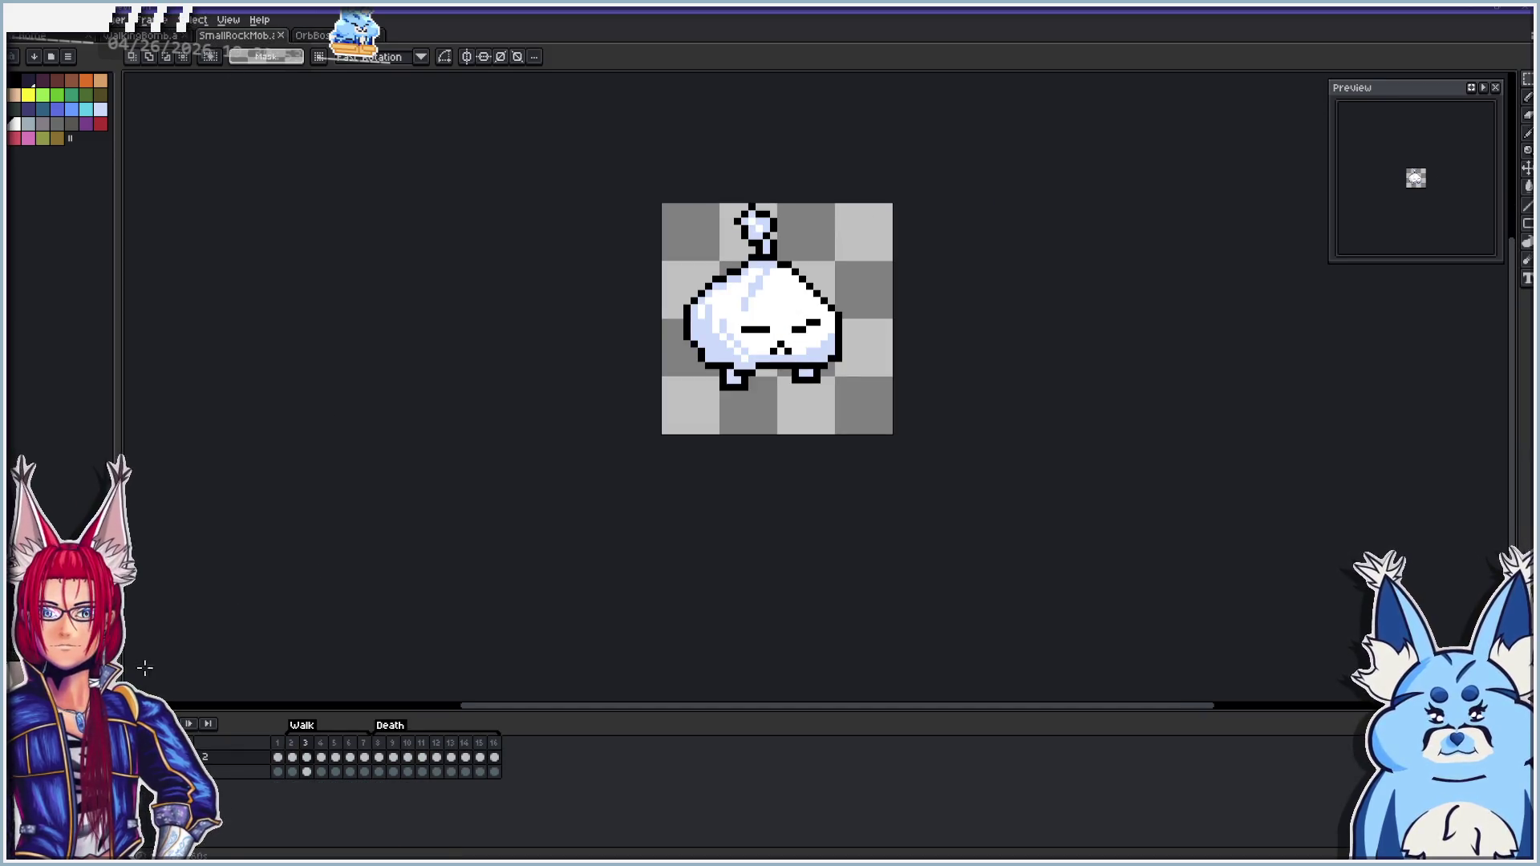
pyautogui.rightClick(190, 724)
pyautogui.press('Escape')
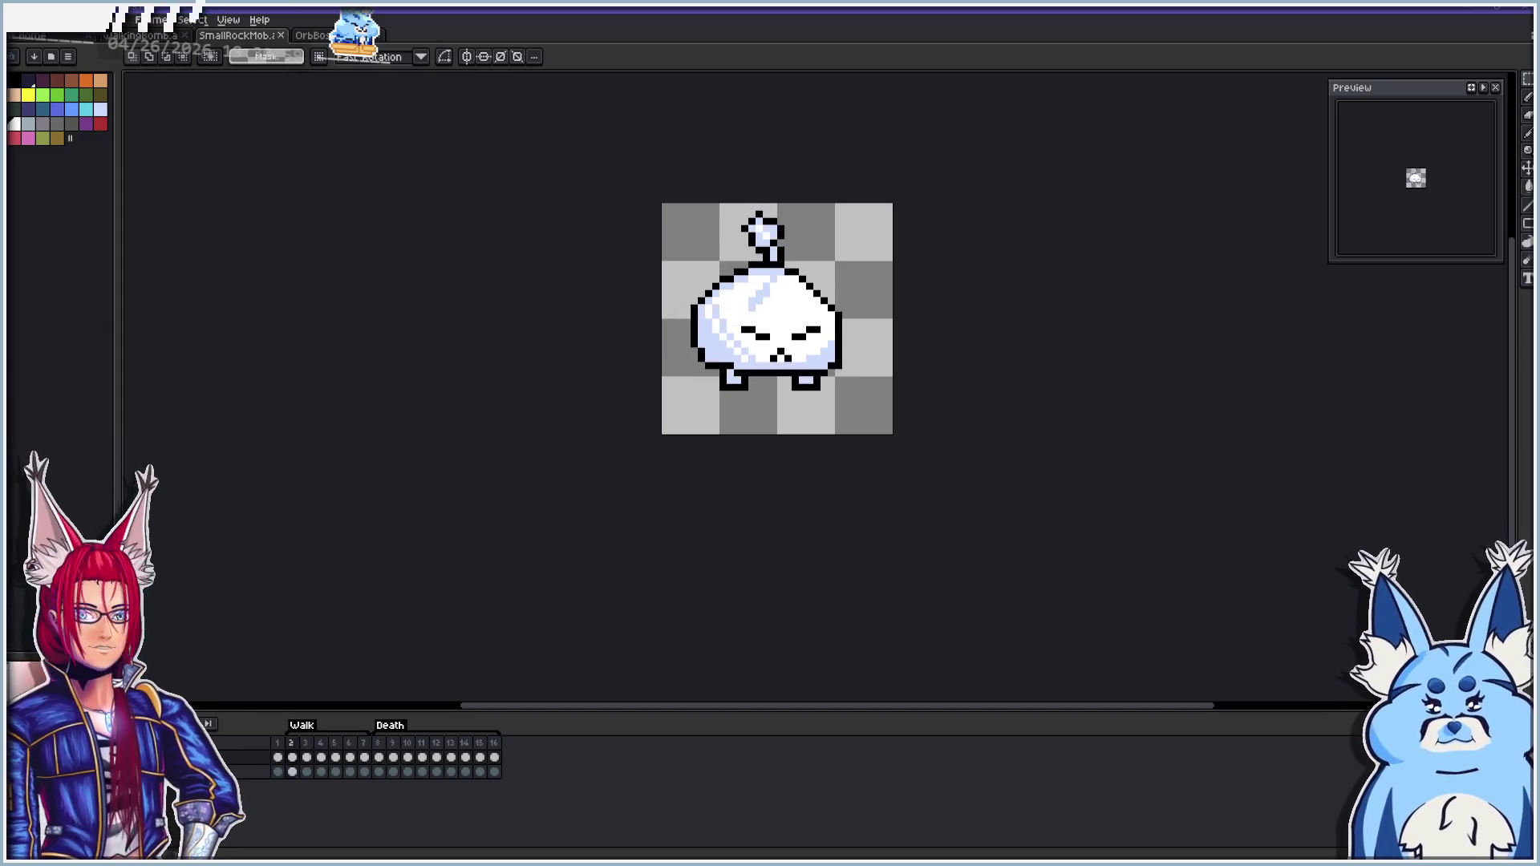
# Preview the WalkingBomb sprite, return to SmallRockMob, then switch back to Godot
pyautogui.click(128, 35)
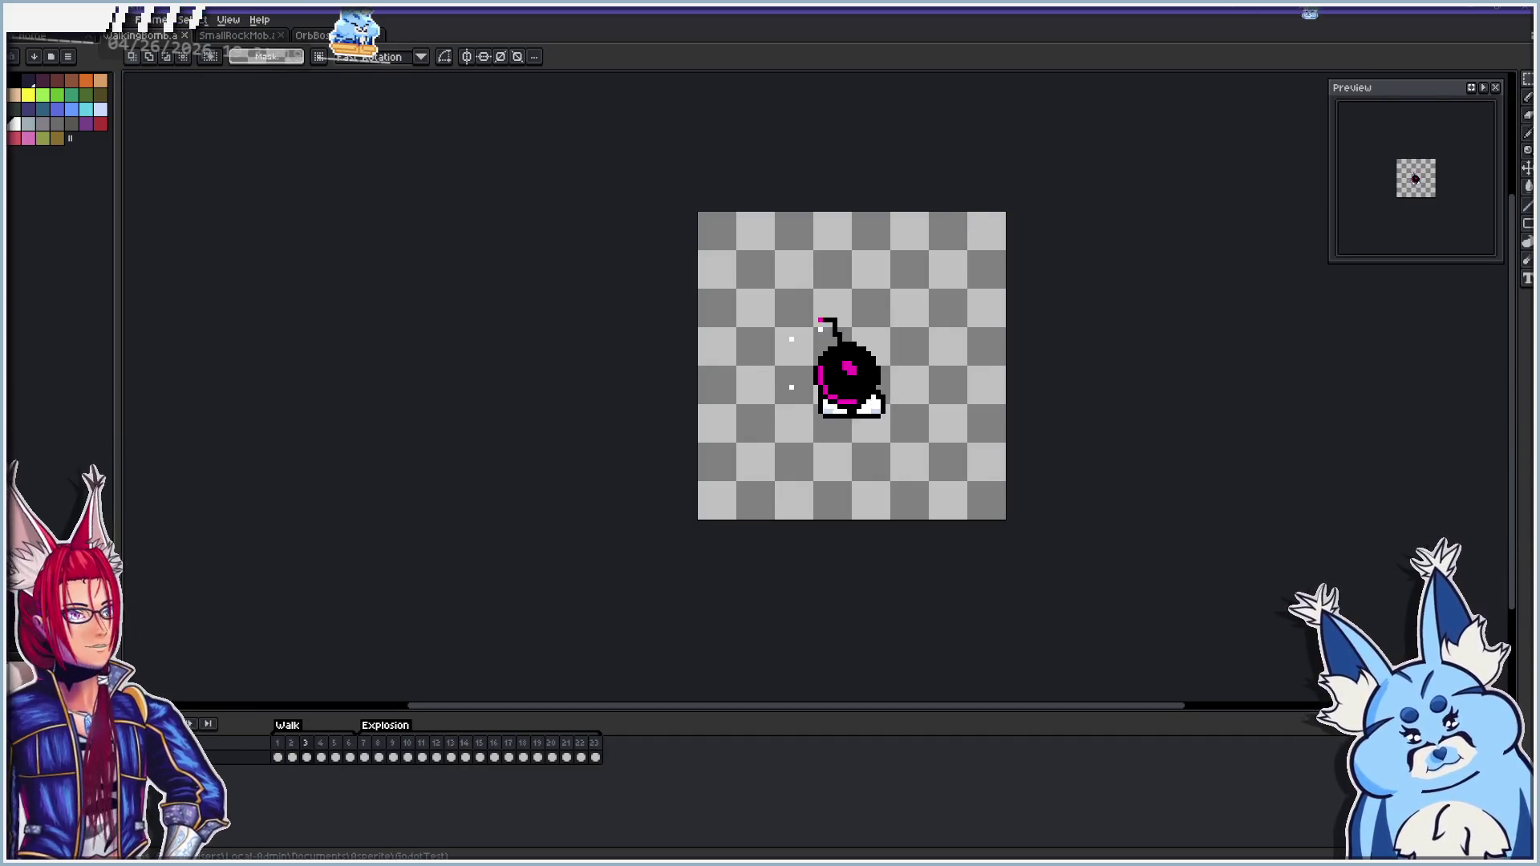
pyautogui.click(237, 35)
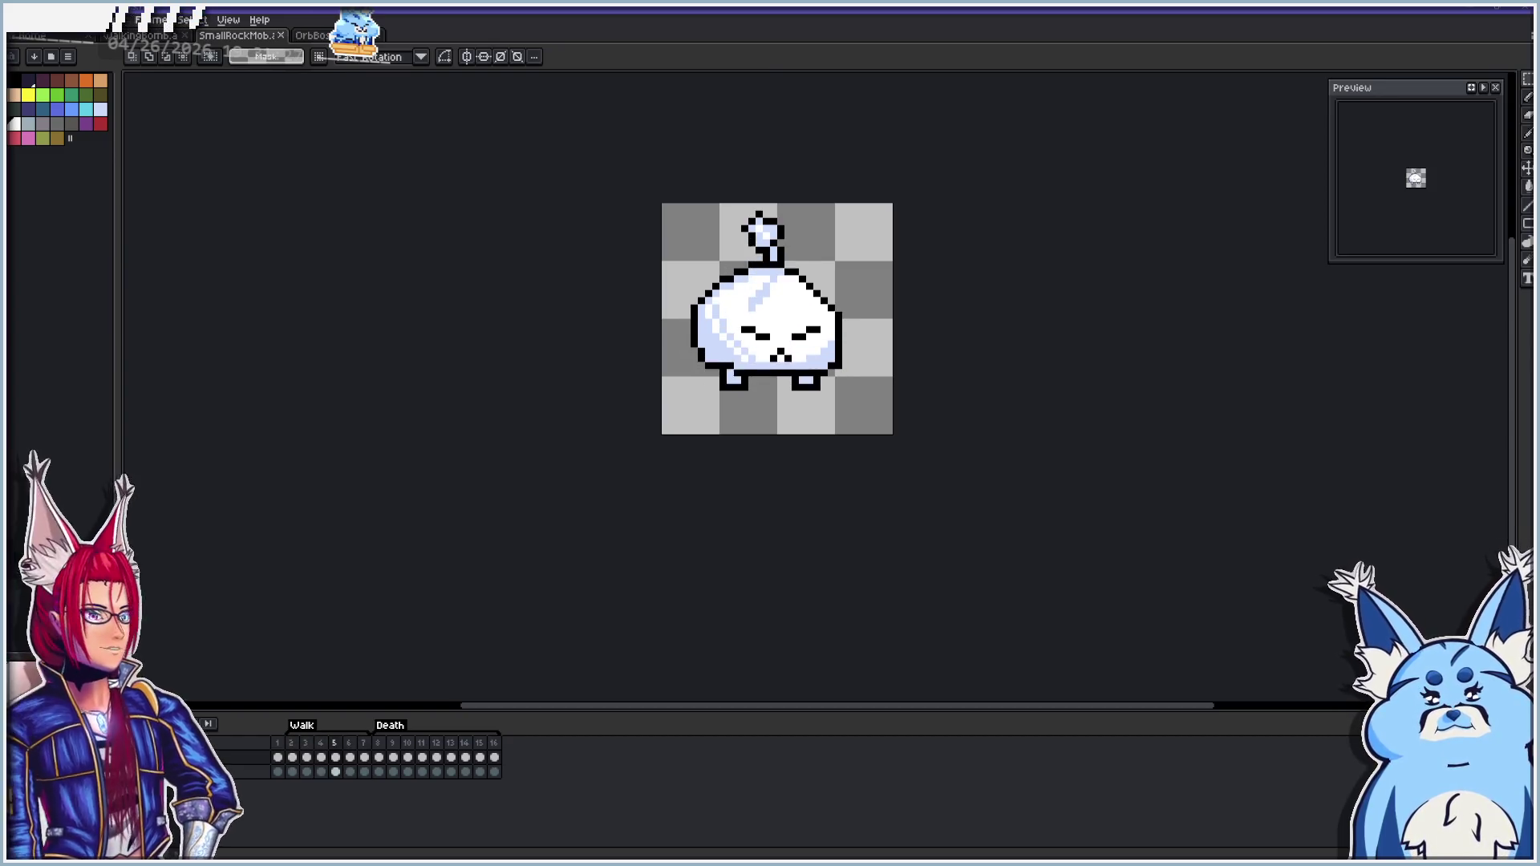
pyautogui.press('i')
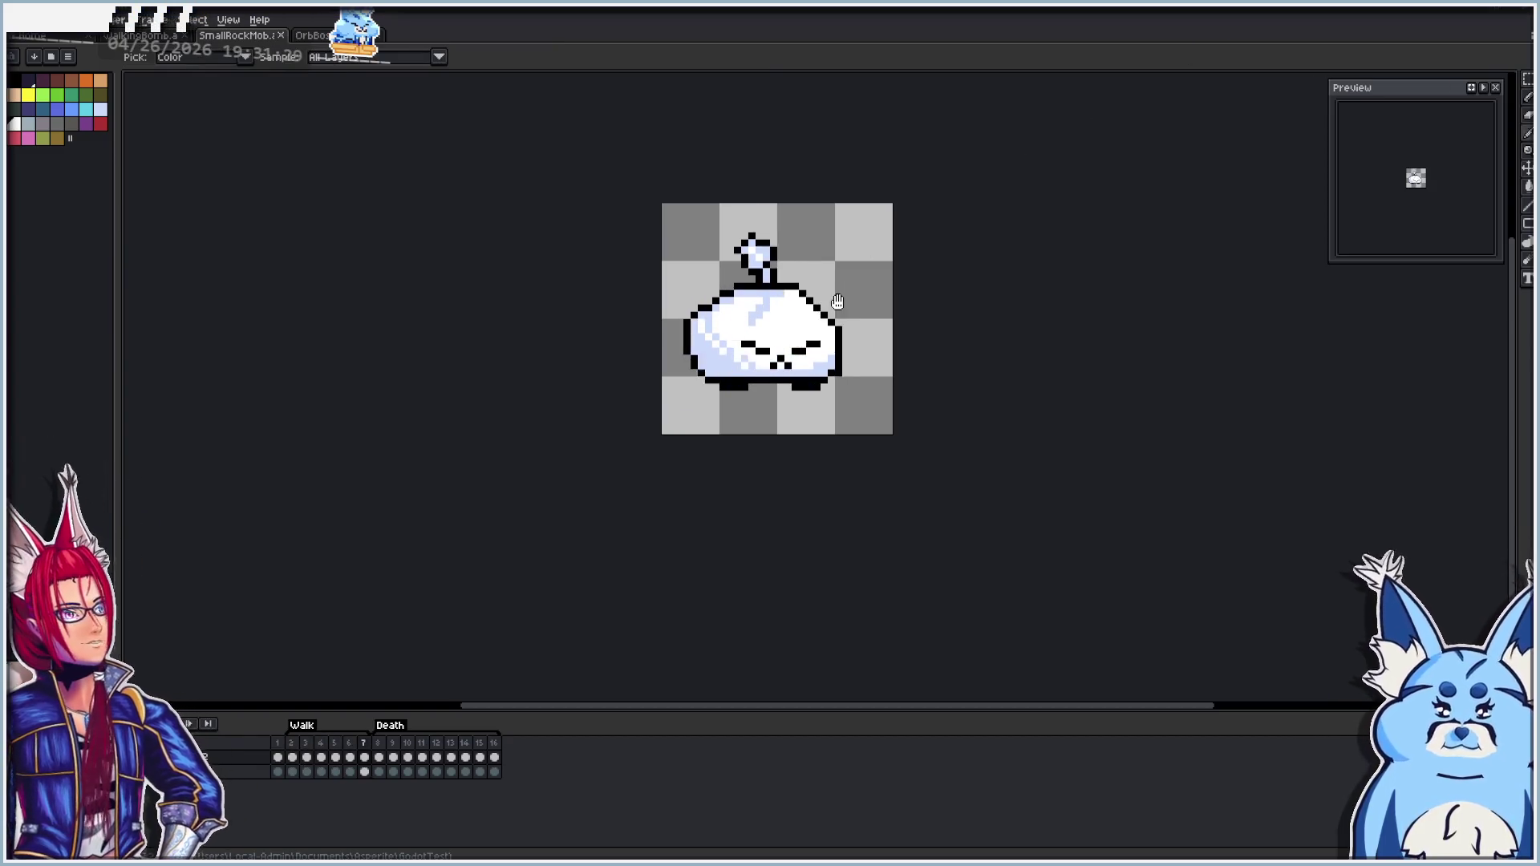
pyautogui.hotkey('alt', 'Tab')
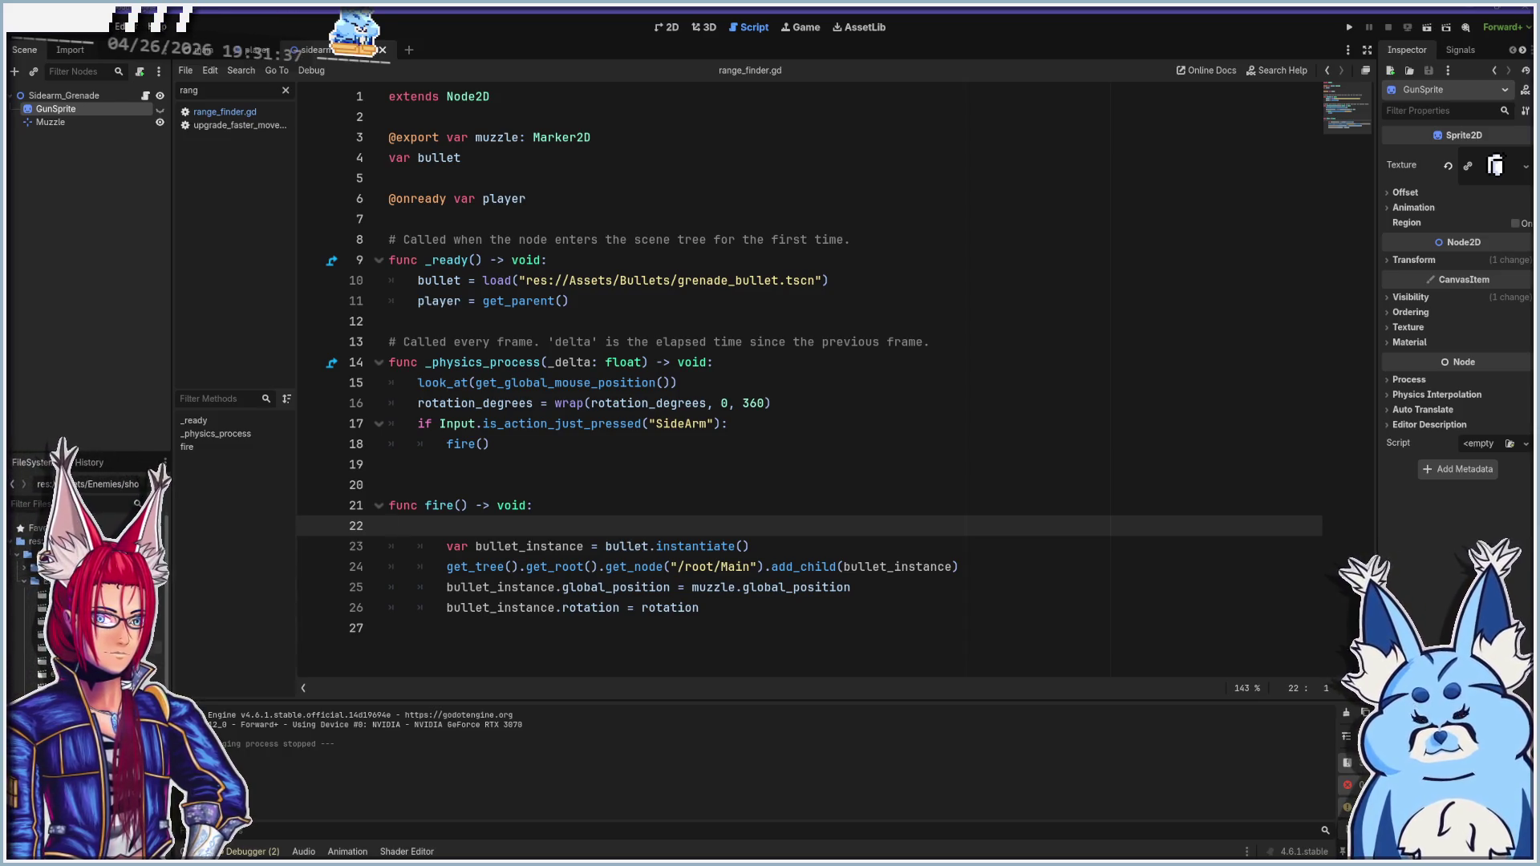
# From the 2D view, create a New Inherited Scene from the EnemyBase scene file
pyautogui.click(668, 28)
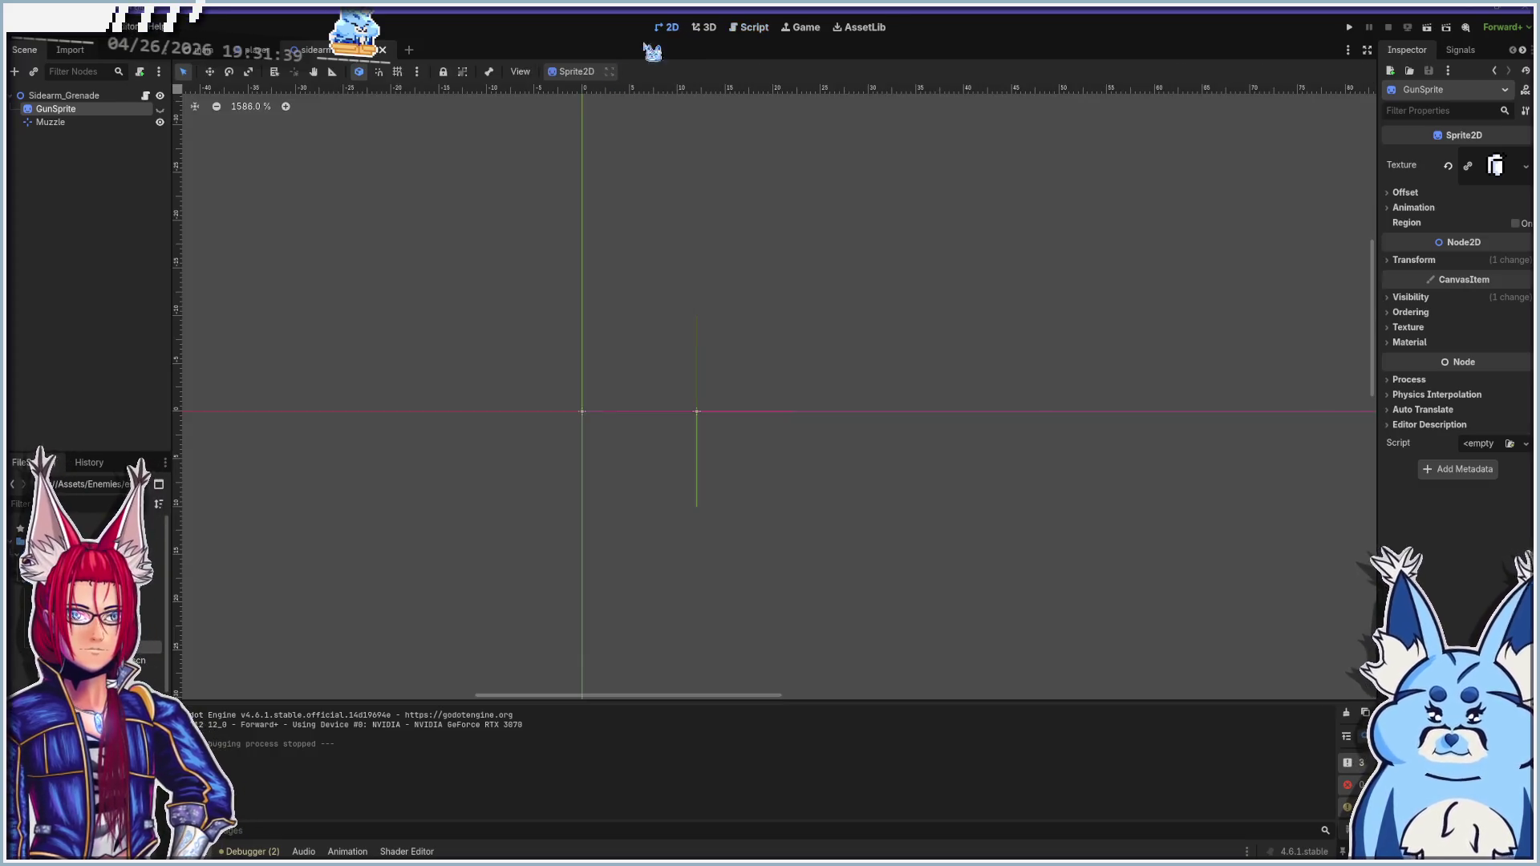
pyautogui.rightClick(90, 581)
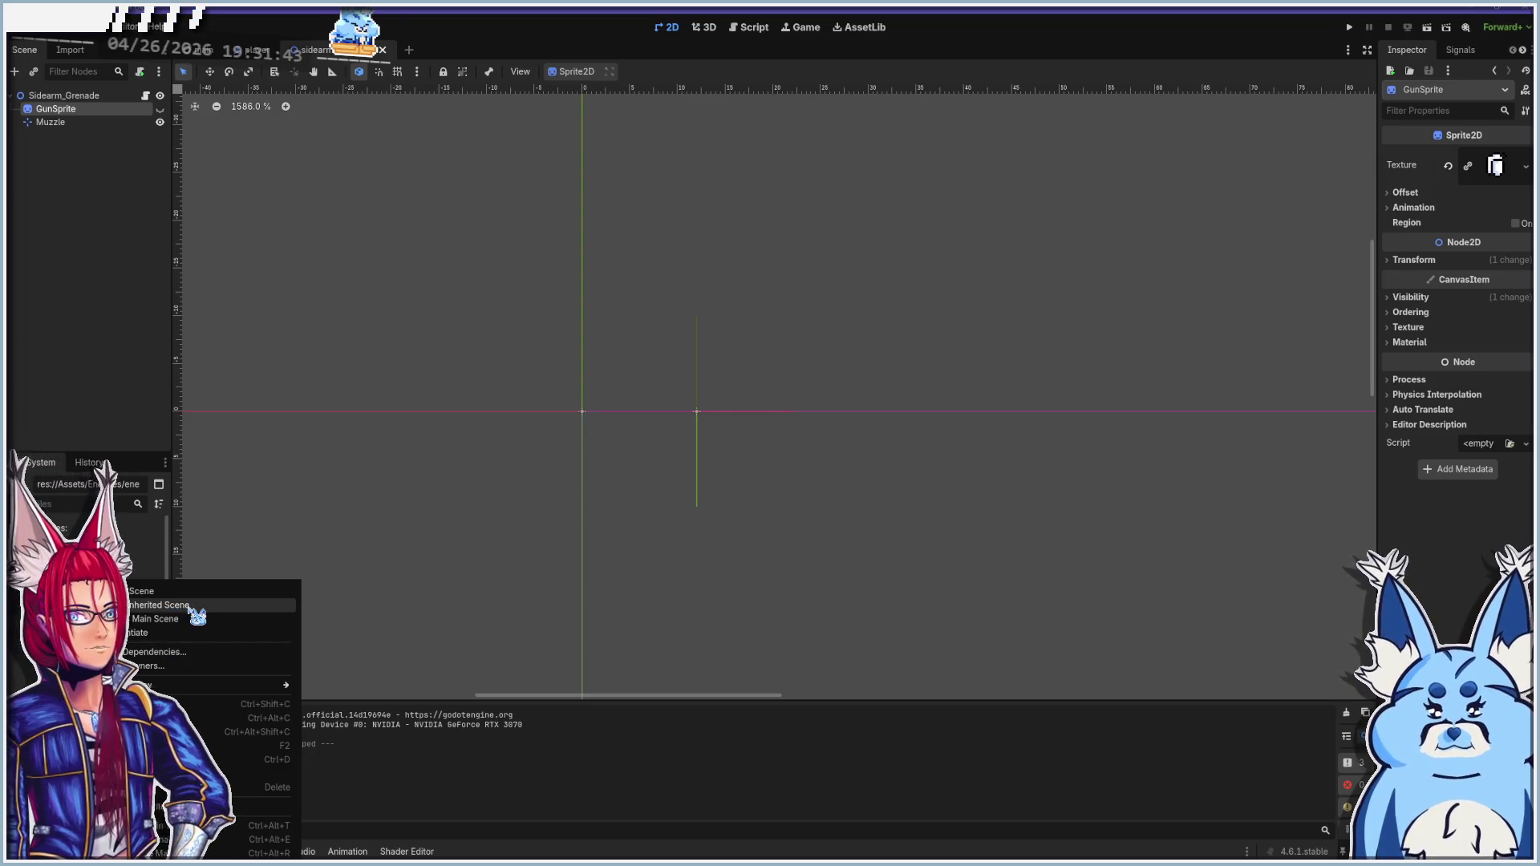
pyautogui.click(152, 605)
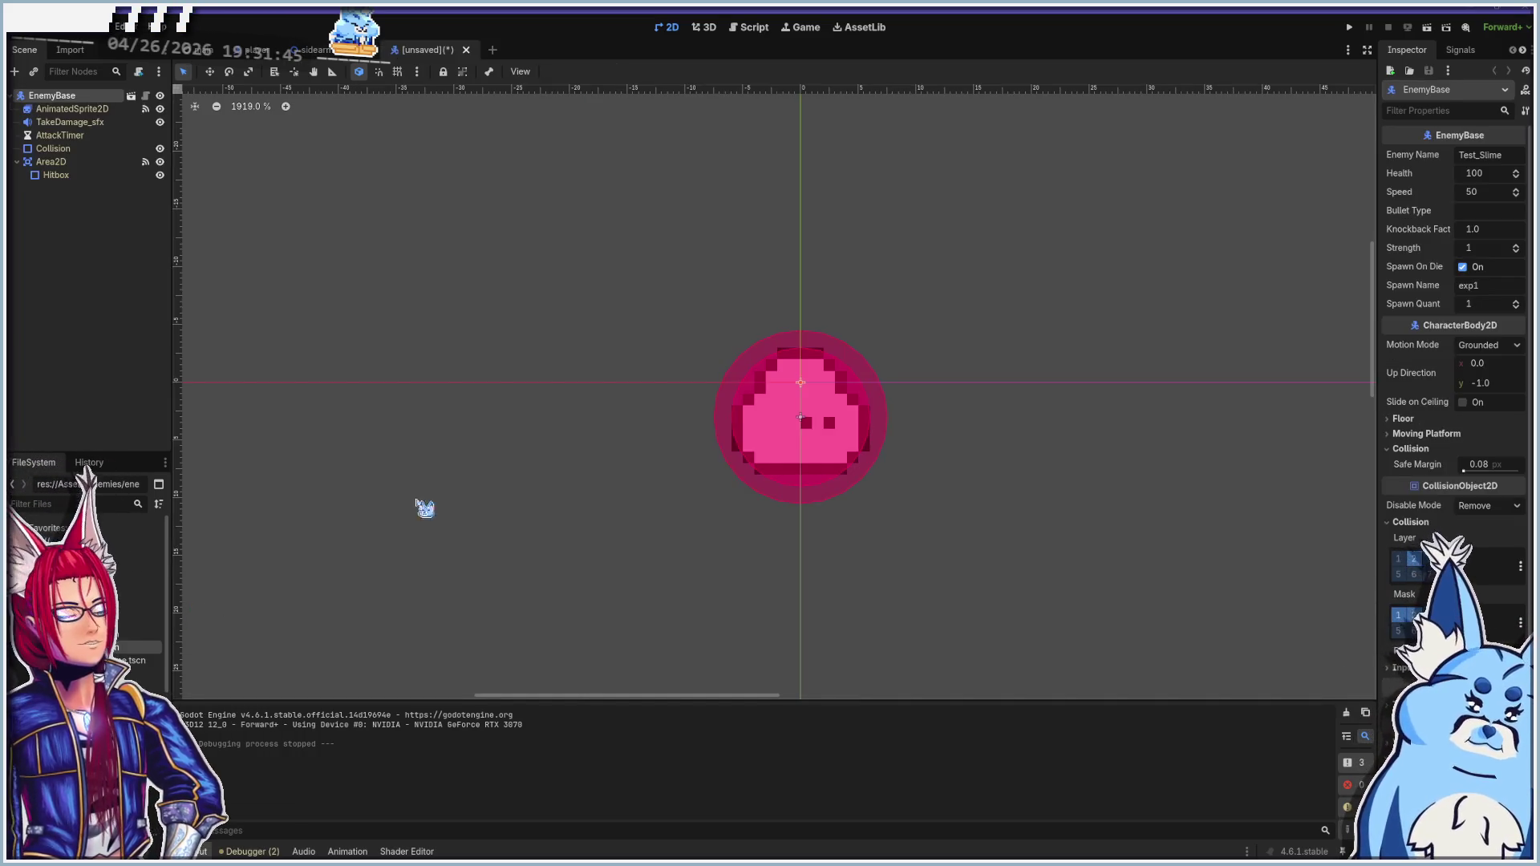
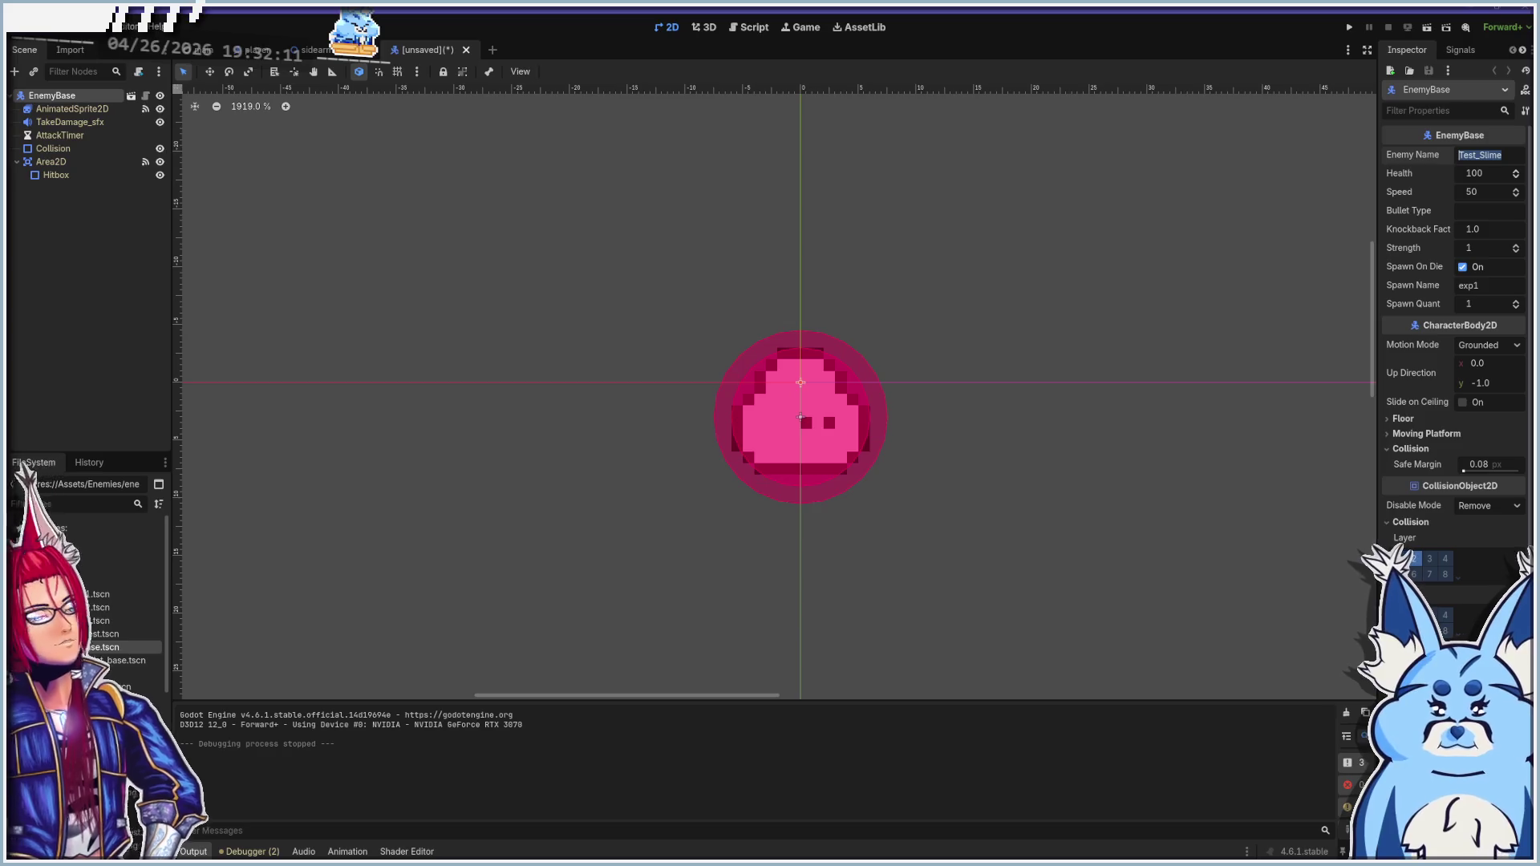
# Set the Enemy Name to 'Walking Rock', read the enemy script, then select the animated sprite in 2D
pyautogui.write('Walking Rock')
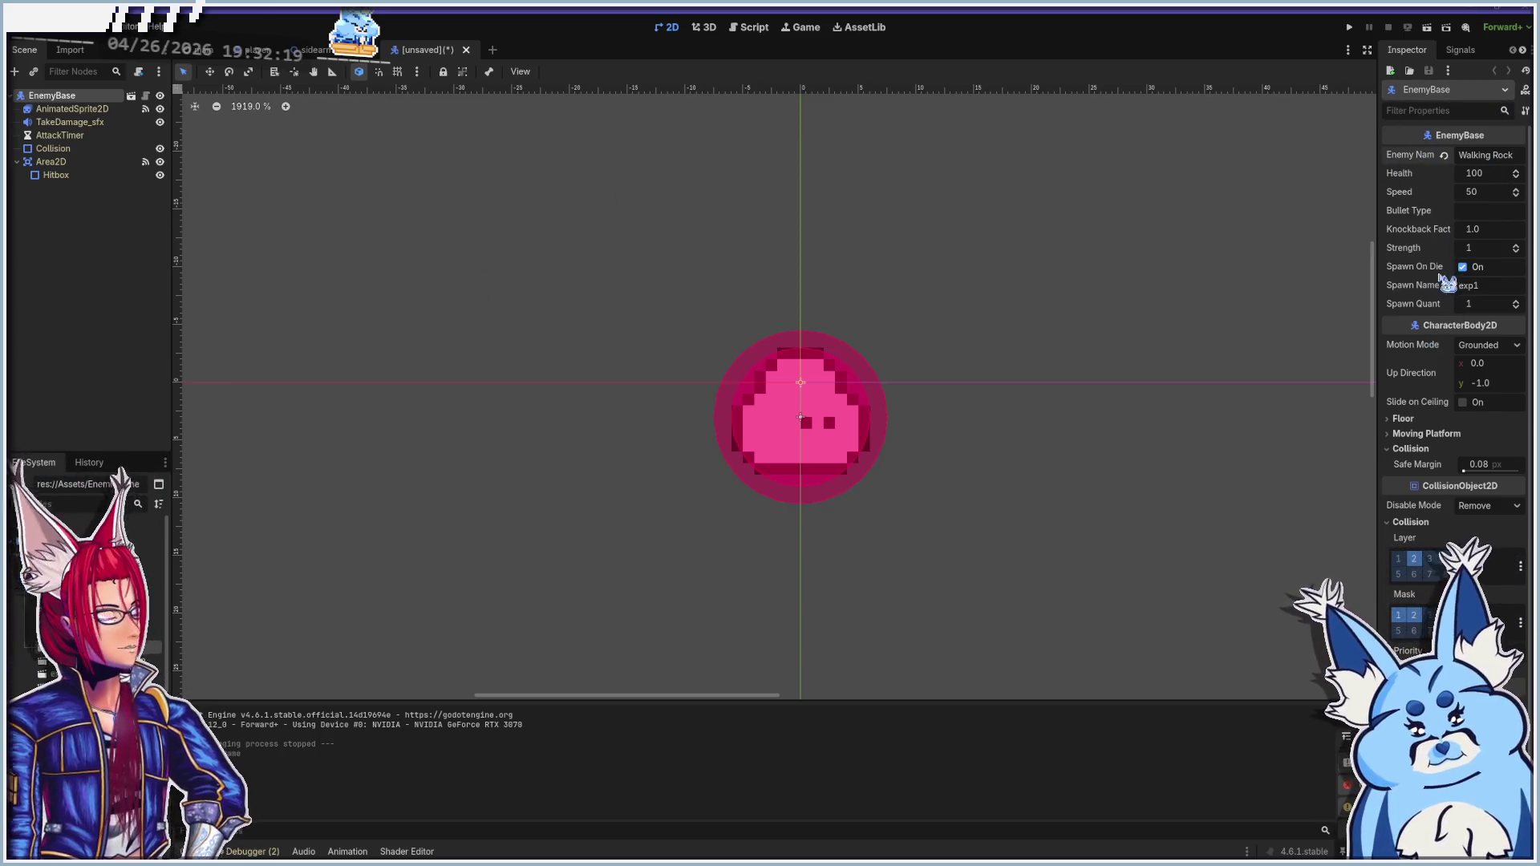
pyautogui.click(751, 27)
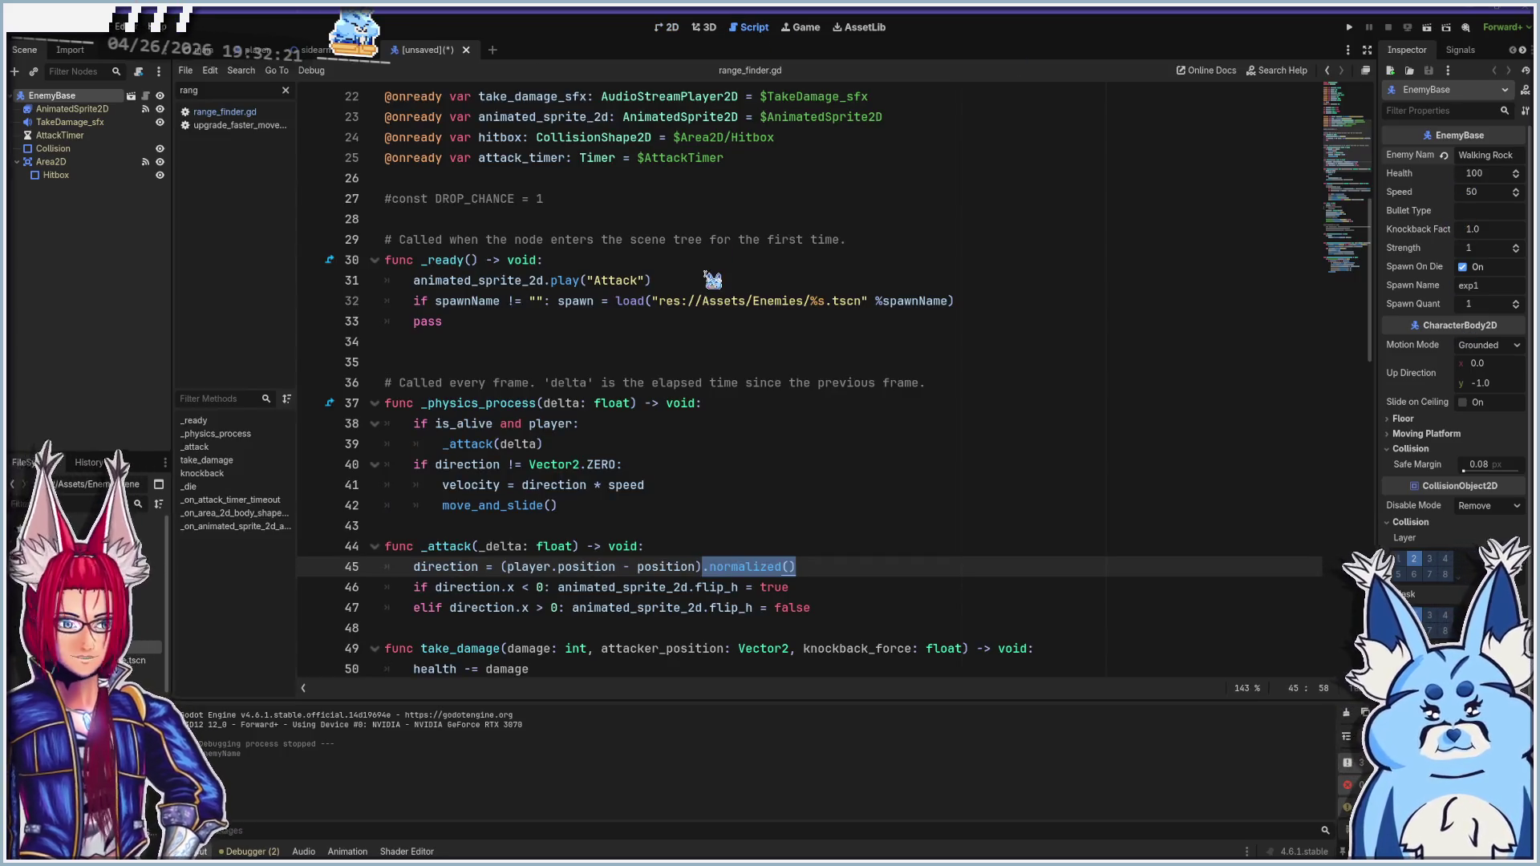
pyautogui.scroll(4, 668, 309)
pyautogui.keyDown('ctrl'); pyautogui.scroll(5, 423, 194); pyautogui.keyUp('ctrl')
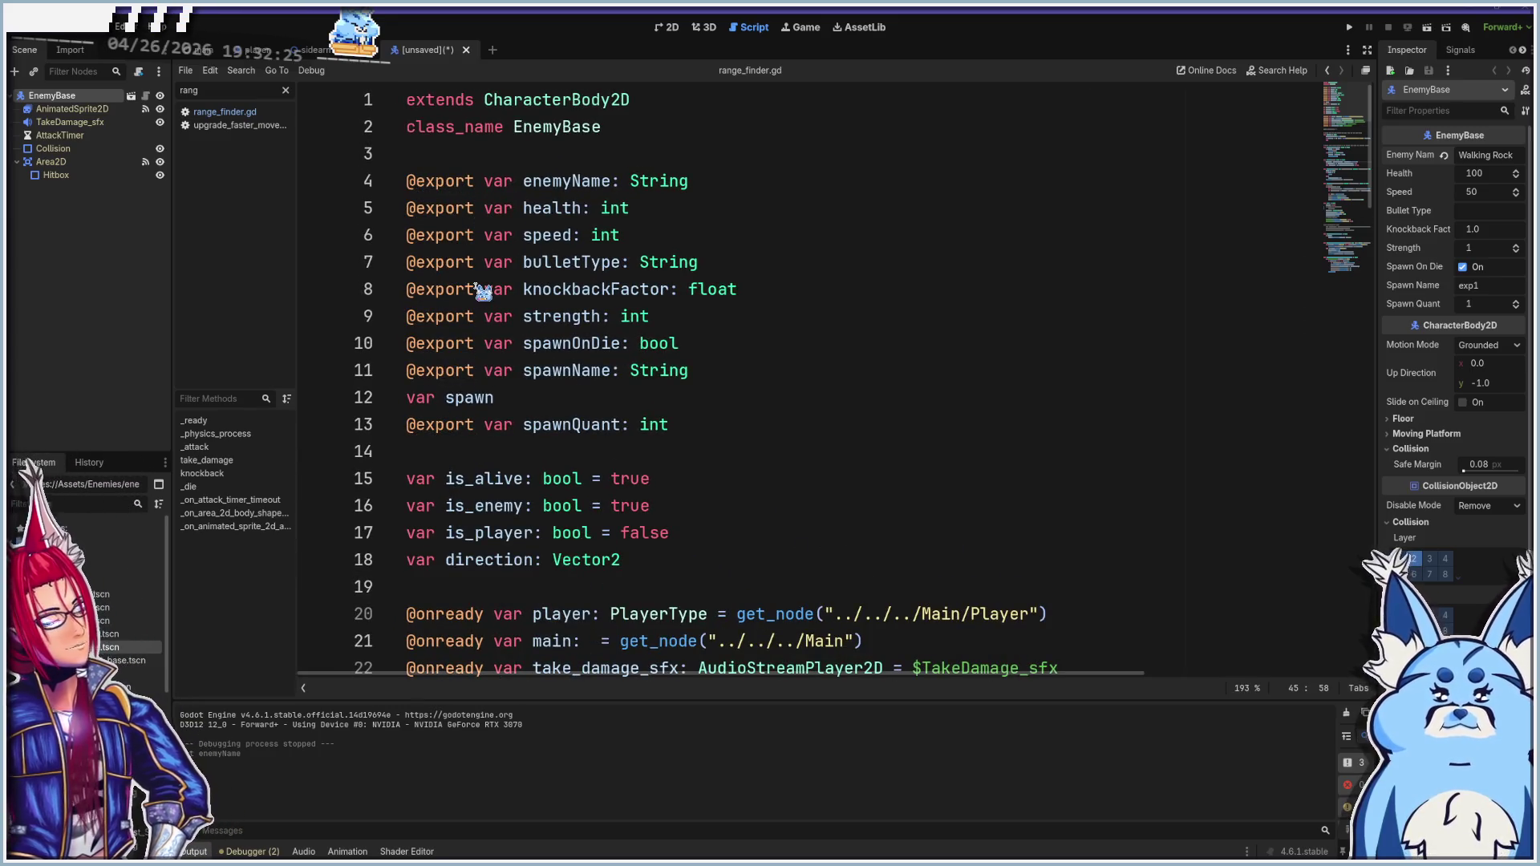
pyautogui.moveTo(483, 291)
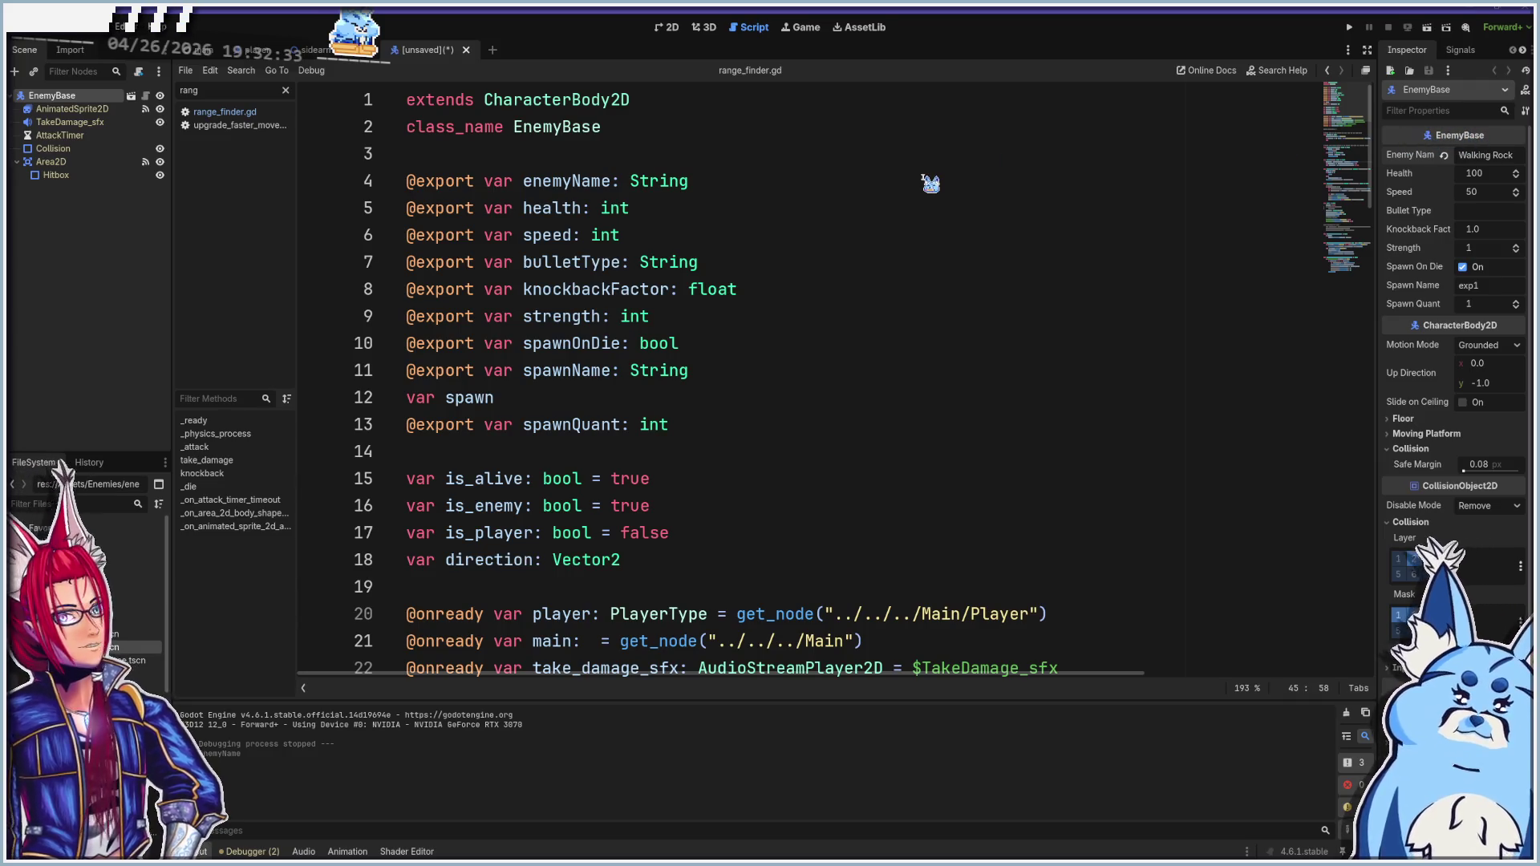
pyautogui.scroll(-1, 690, 282)
pyautogui.scroll(1, 690, 283)
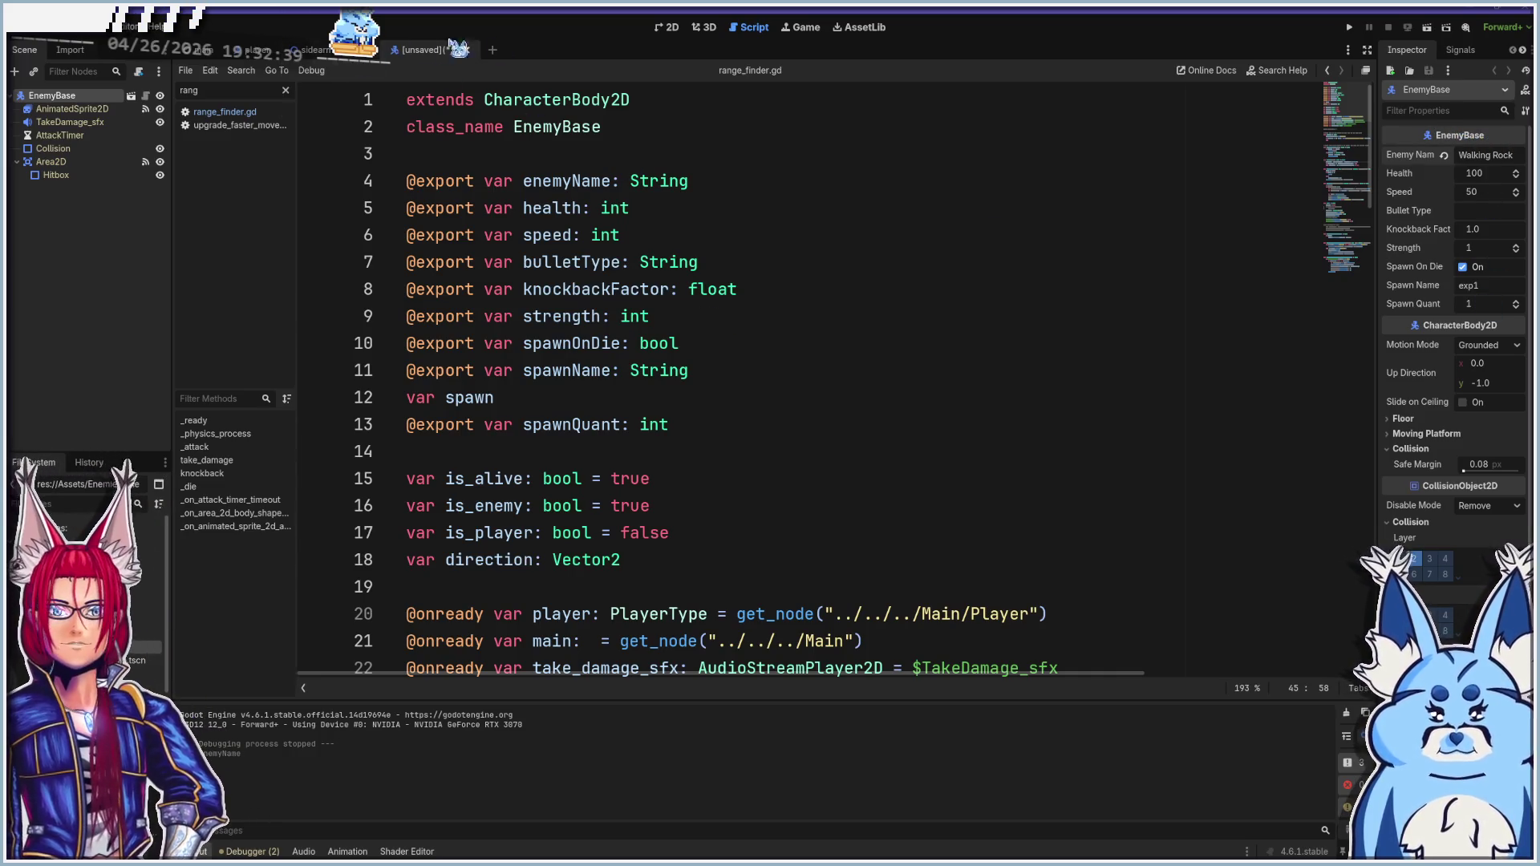
pyautogui.click(664, 29)
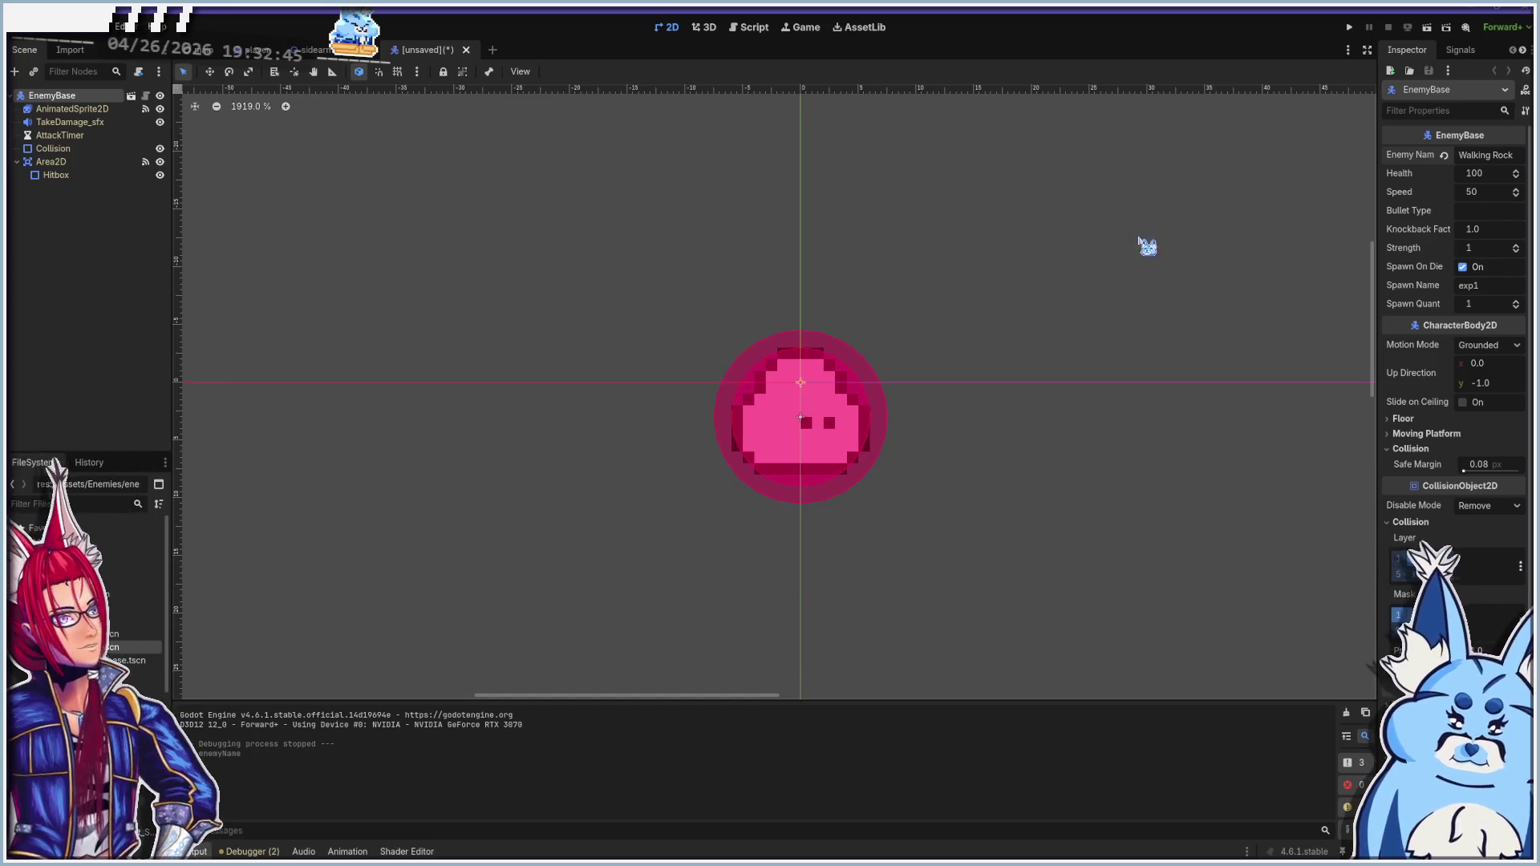
pyautogui.click(77, 110)
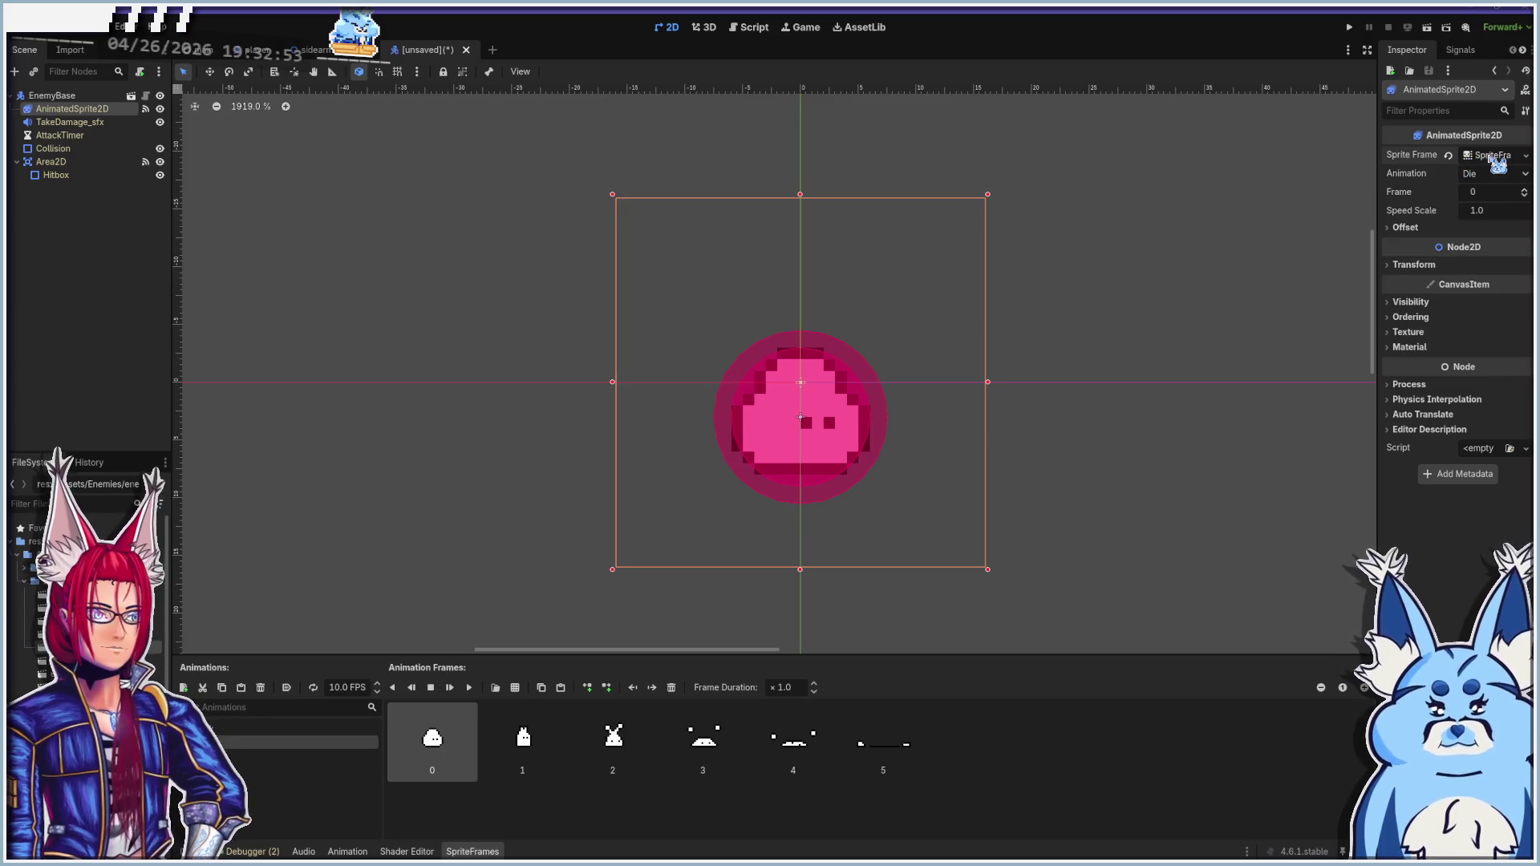
# Delete all six old slime frames (0–5) from the sprite's Attack animation
pyautogui.click(276, 728)
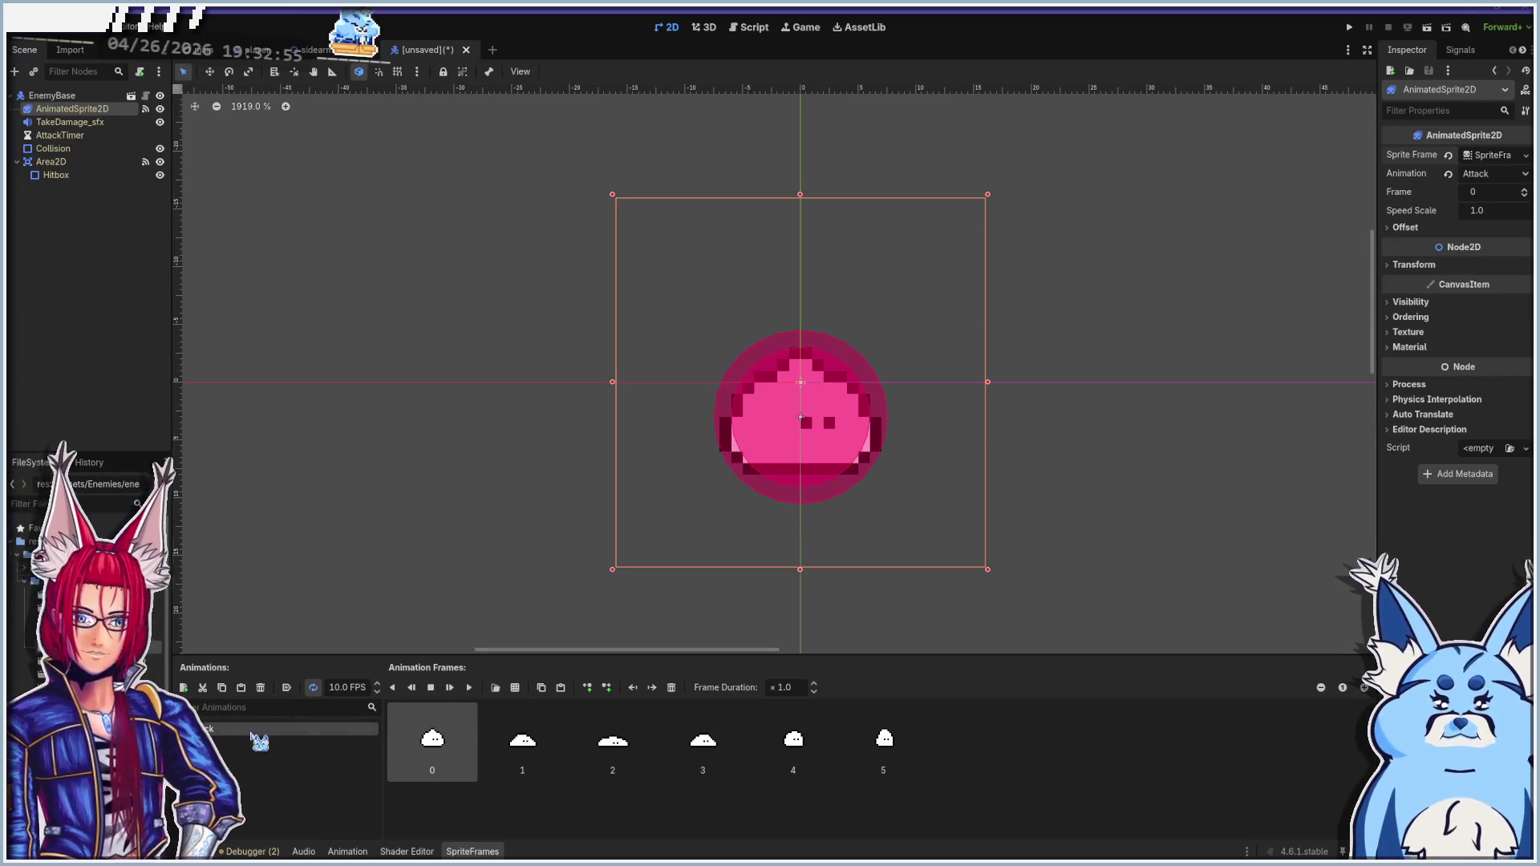
pyautogui.keyDown('shift'); pyautogui.click(884, 739); pyautogui.keyUp('shift')
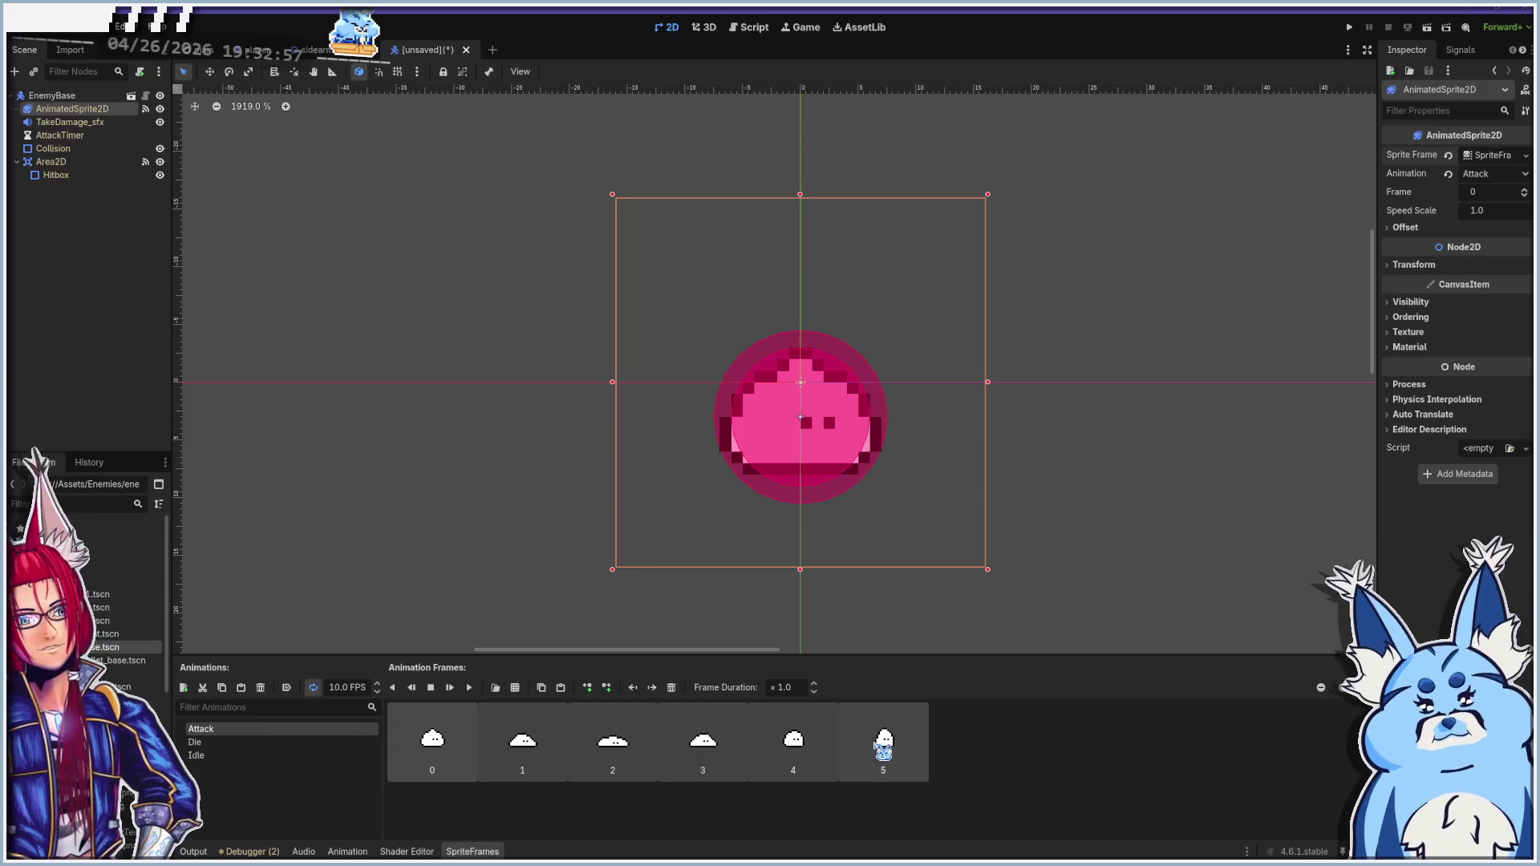
pyautogui.click(671, 687)
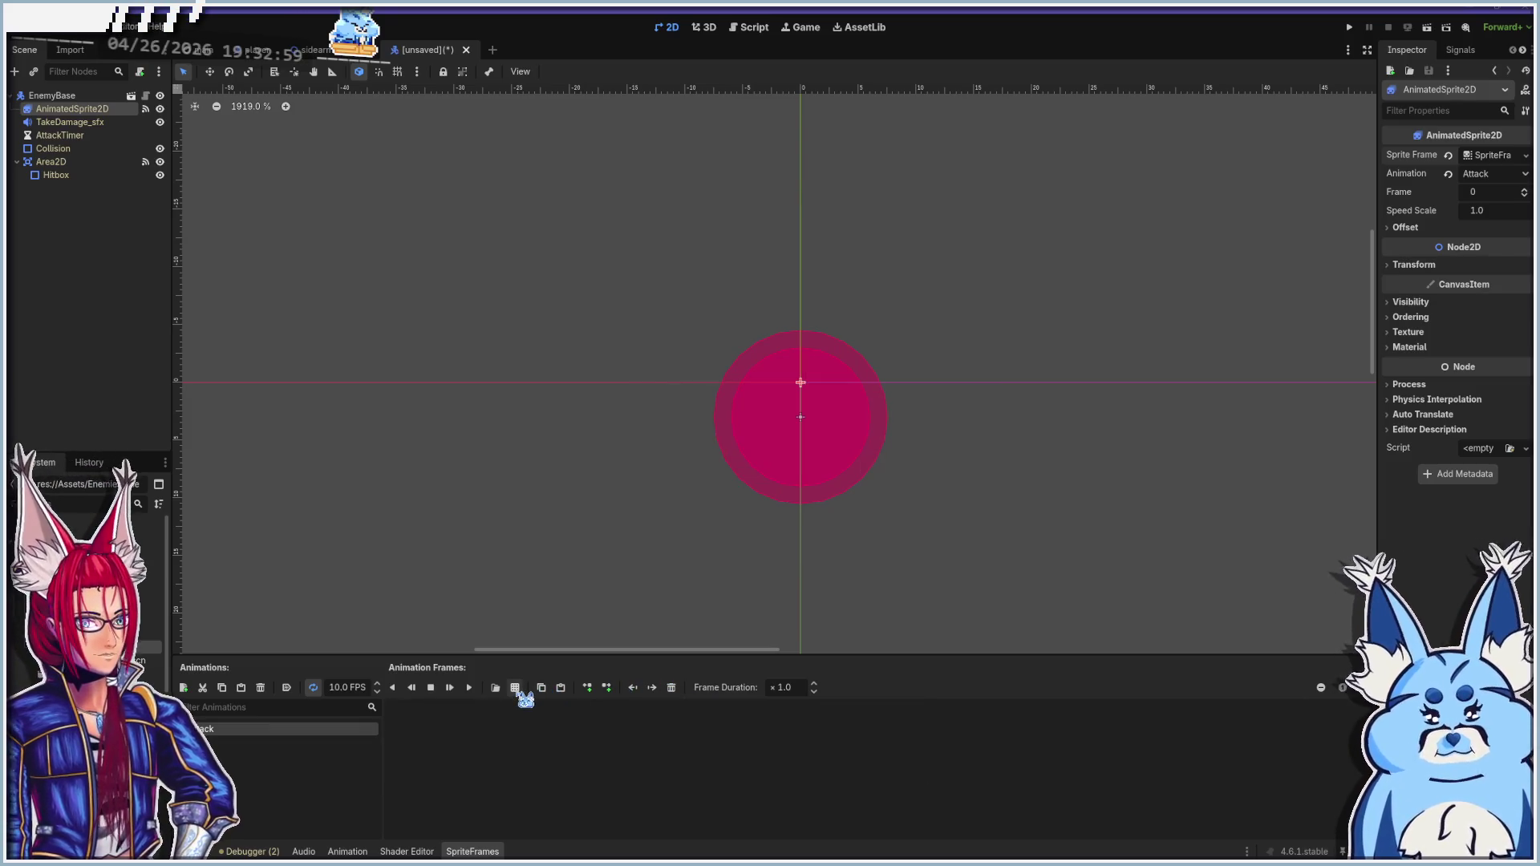
pyautogui.click(515, 688)
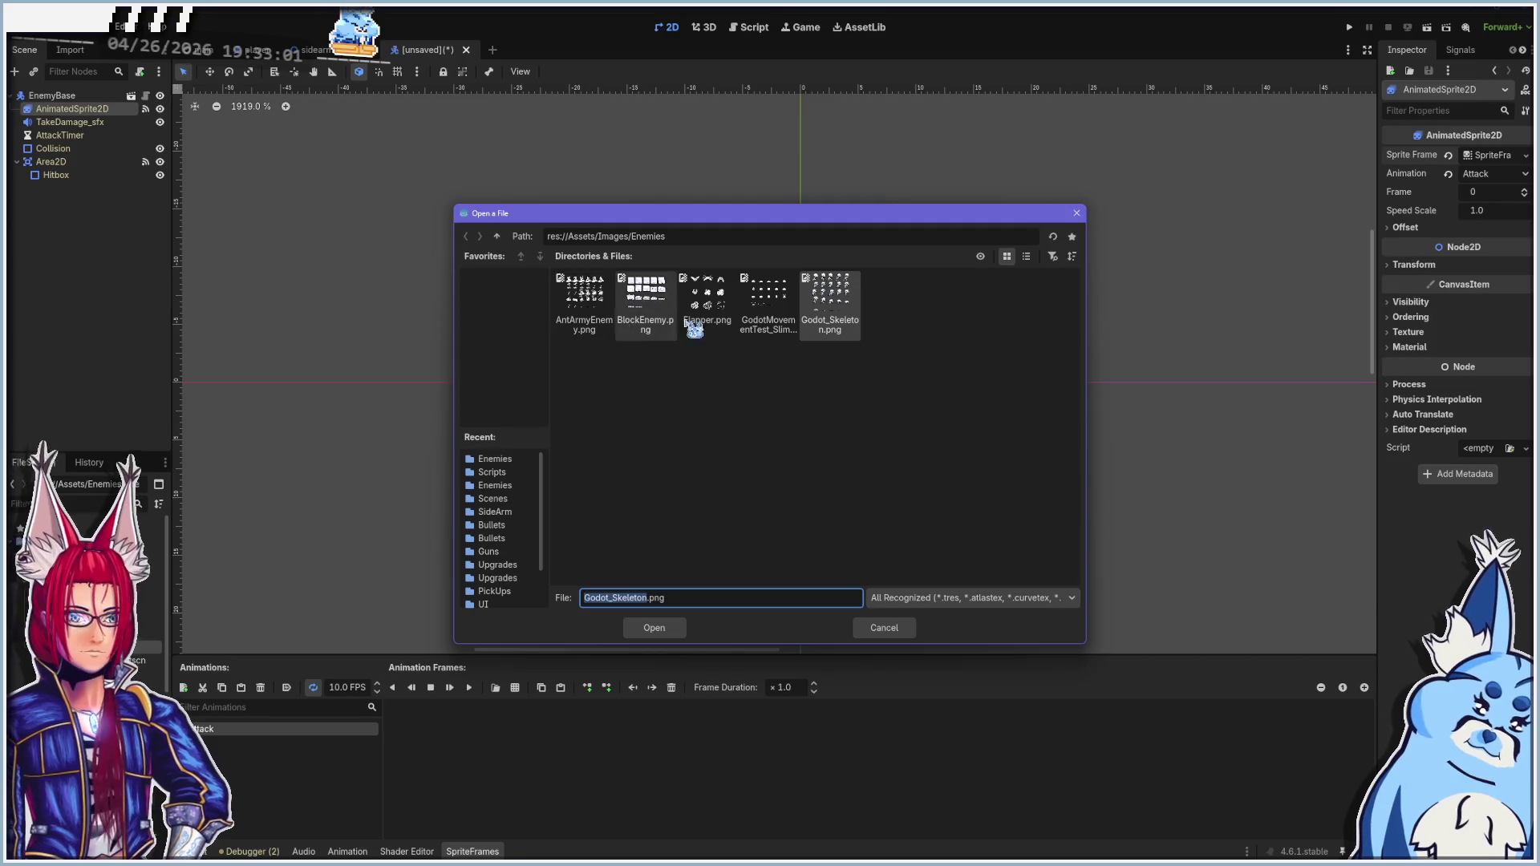
pyautogui.click(884, 628)
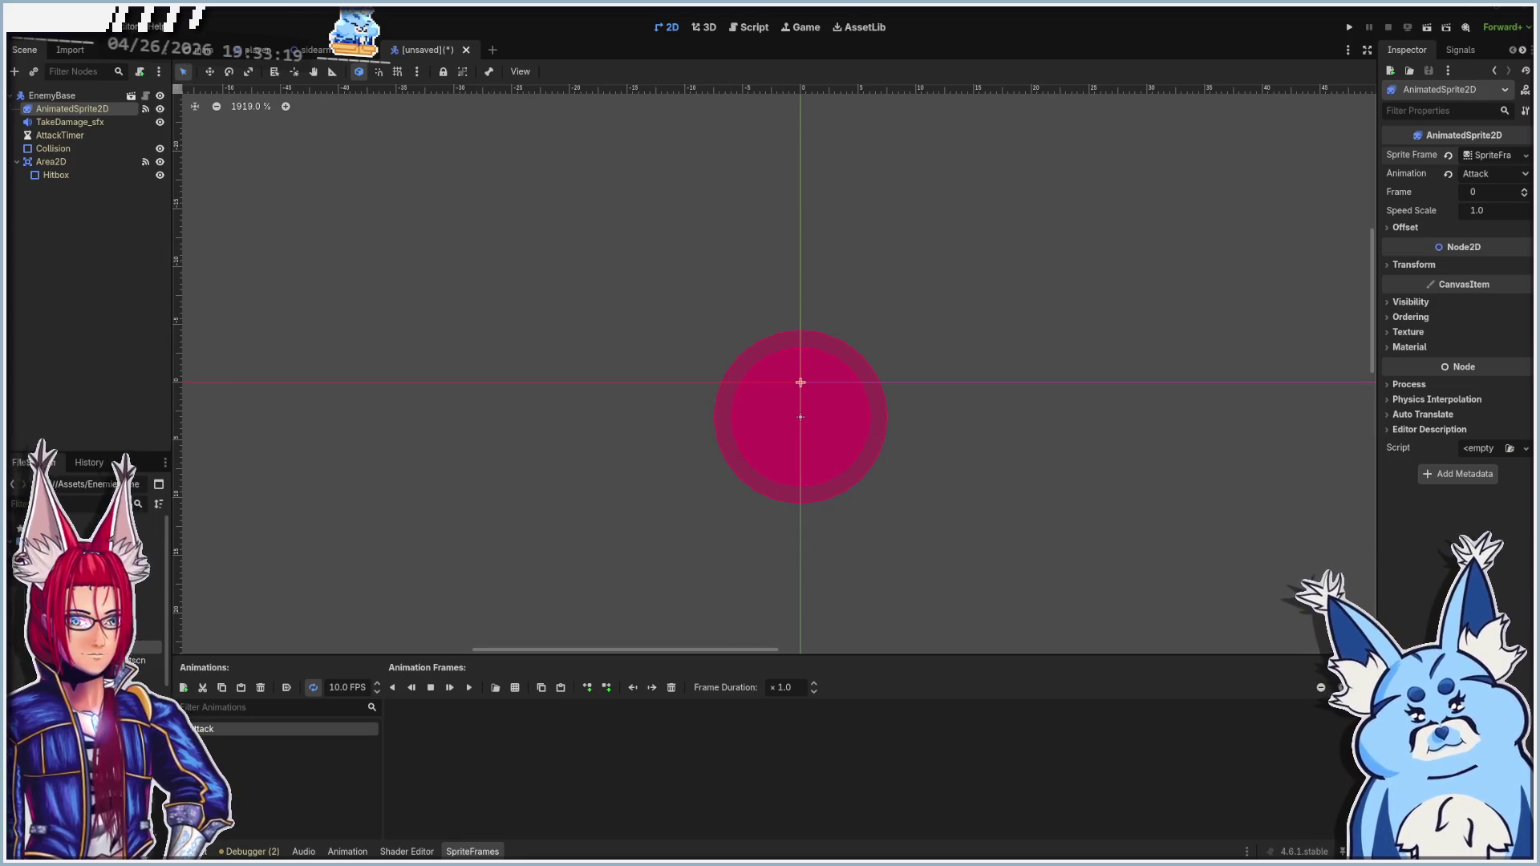
# Add SmallRockMob_Flower.png's four top-row frames to the Attack animation and preview it
pyautogui.click(496, 687)
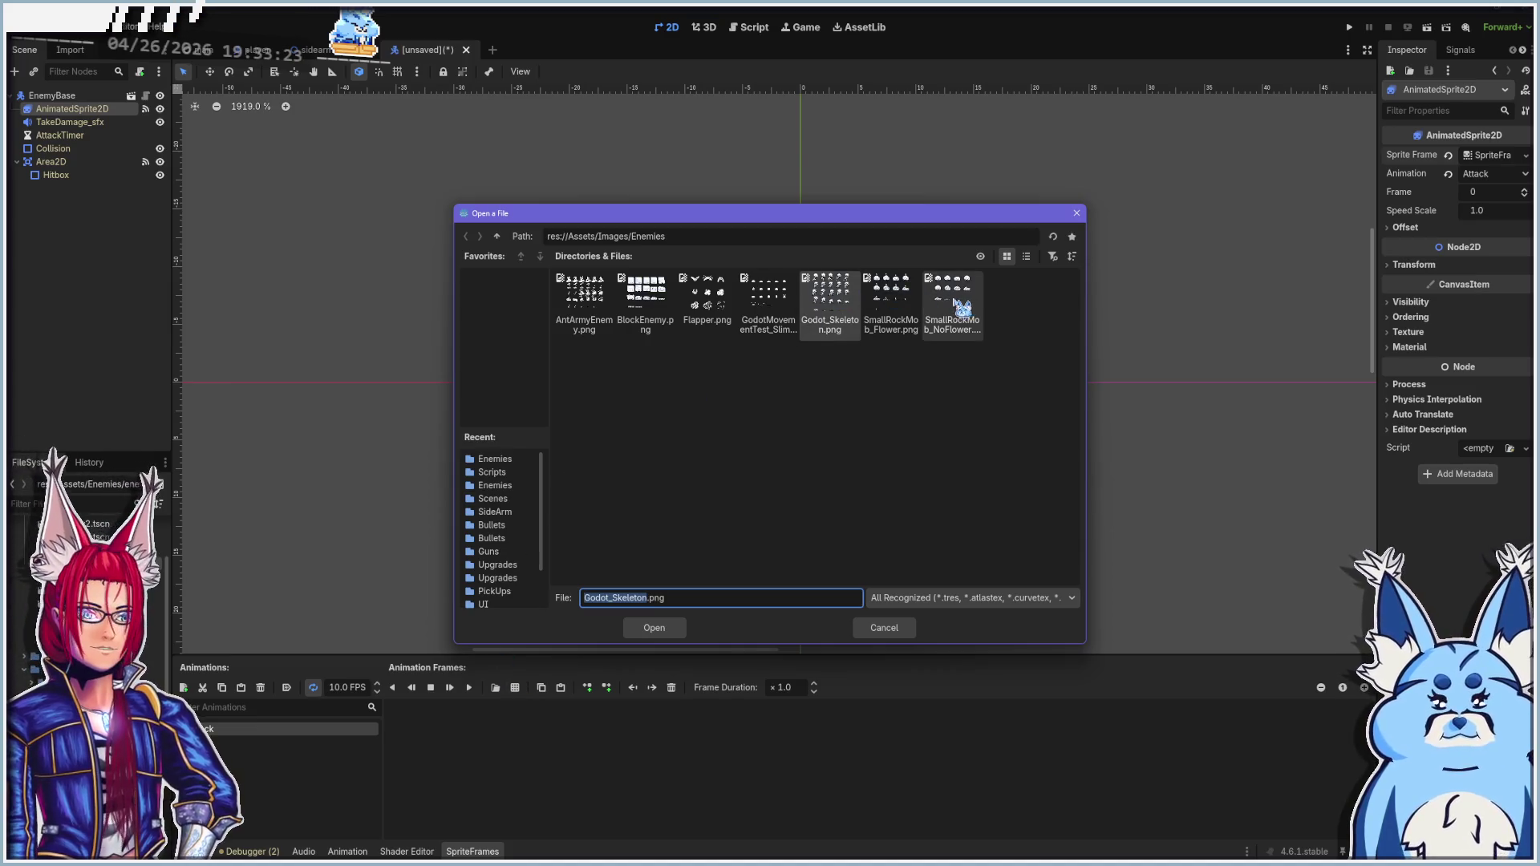
pyautogui.click(887, 289)
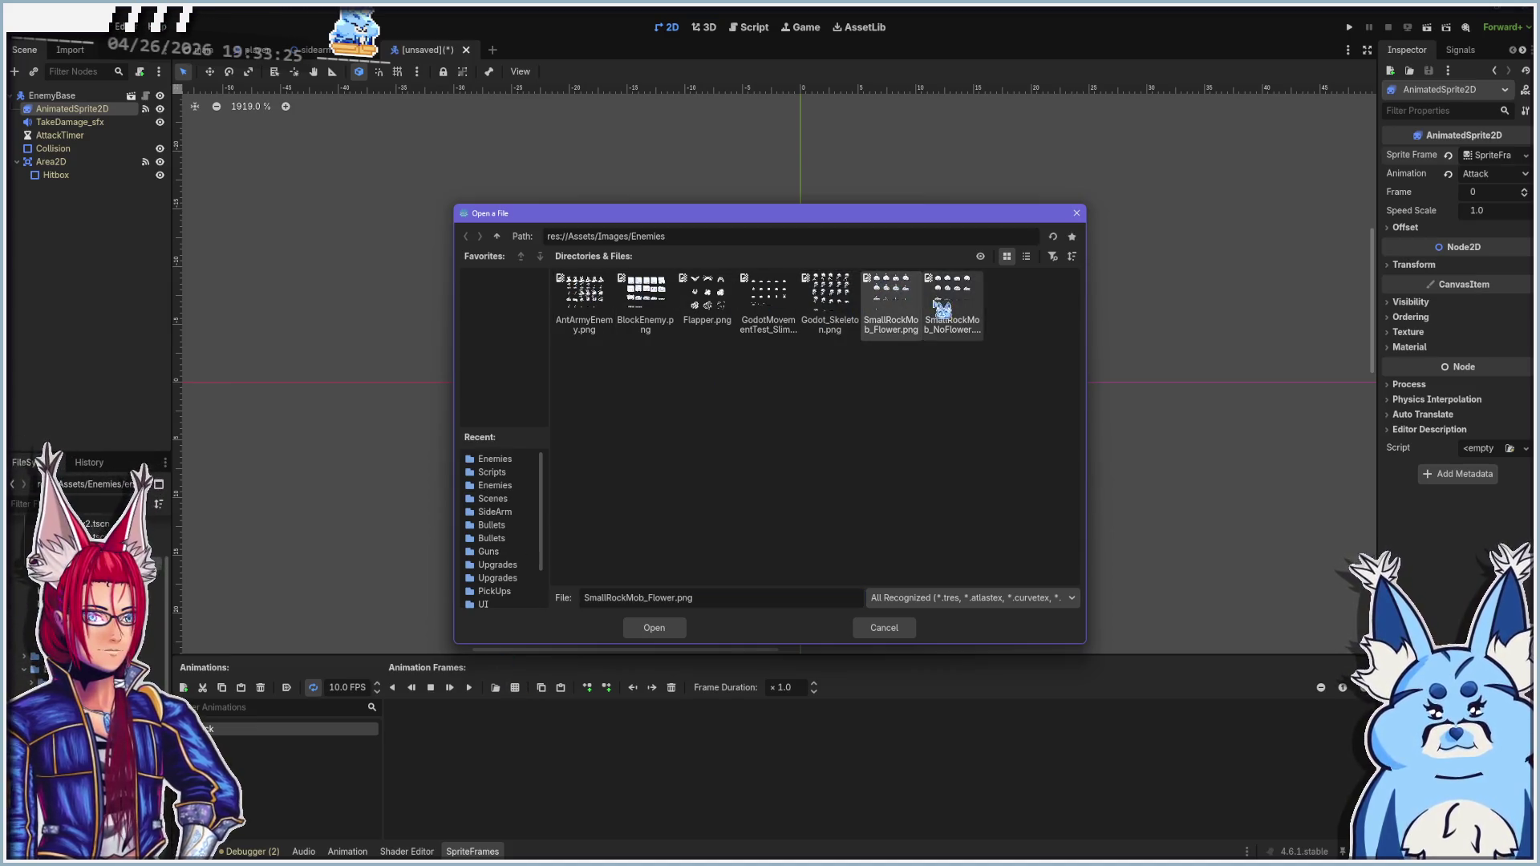
pyautogui.doubleClick(905, 281)
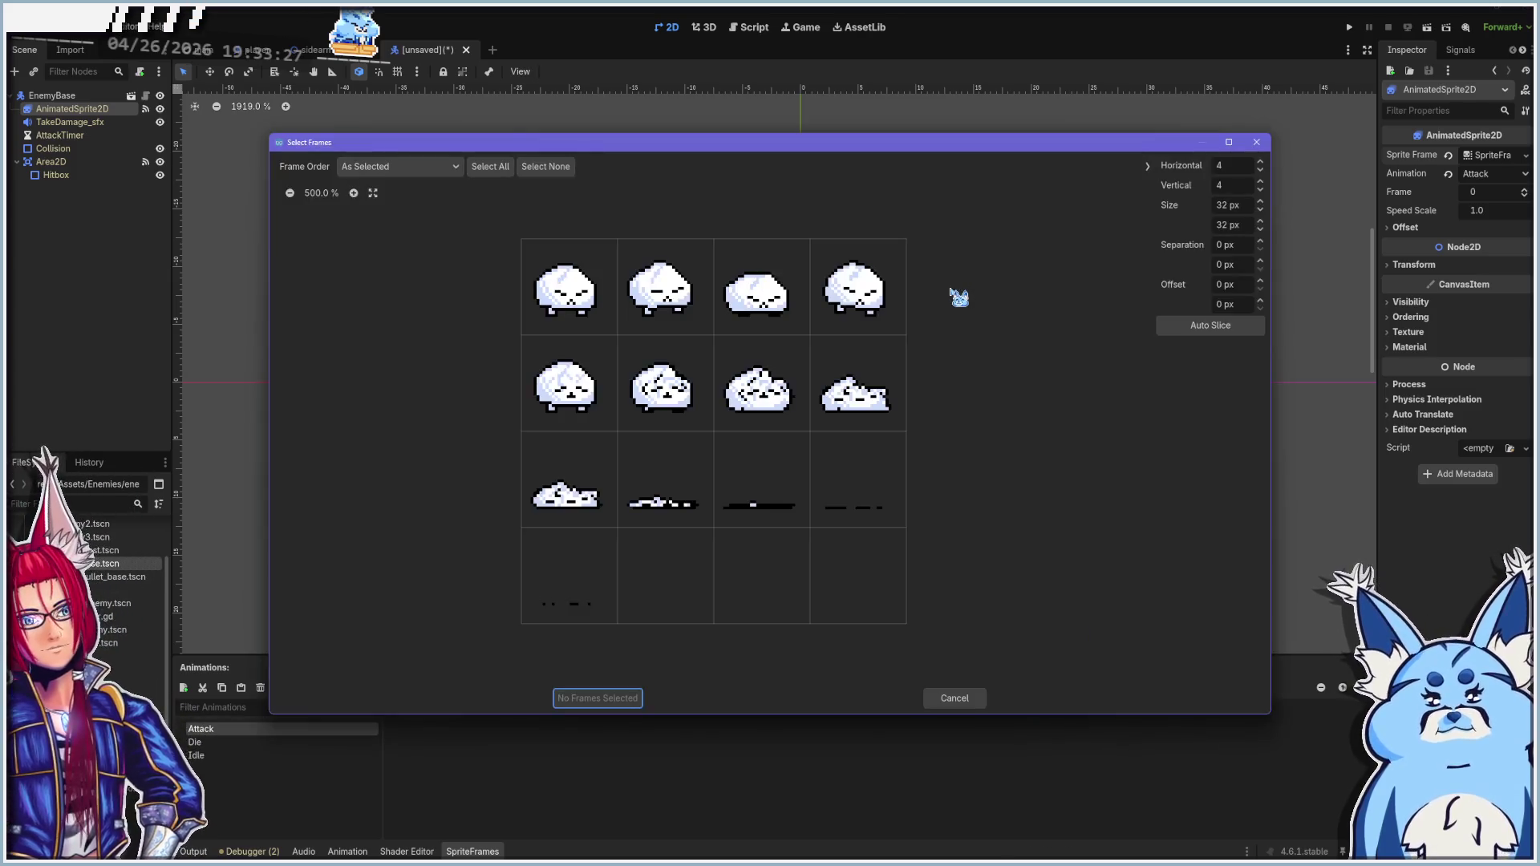
pyautogui.moveTo(603, 303); pyautogui.dragTo(871, 303)
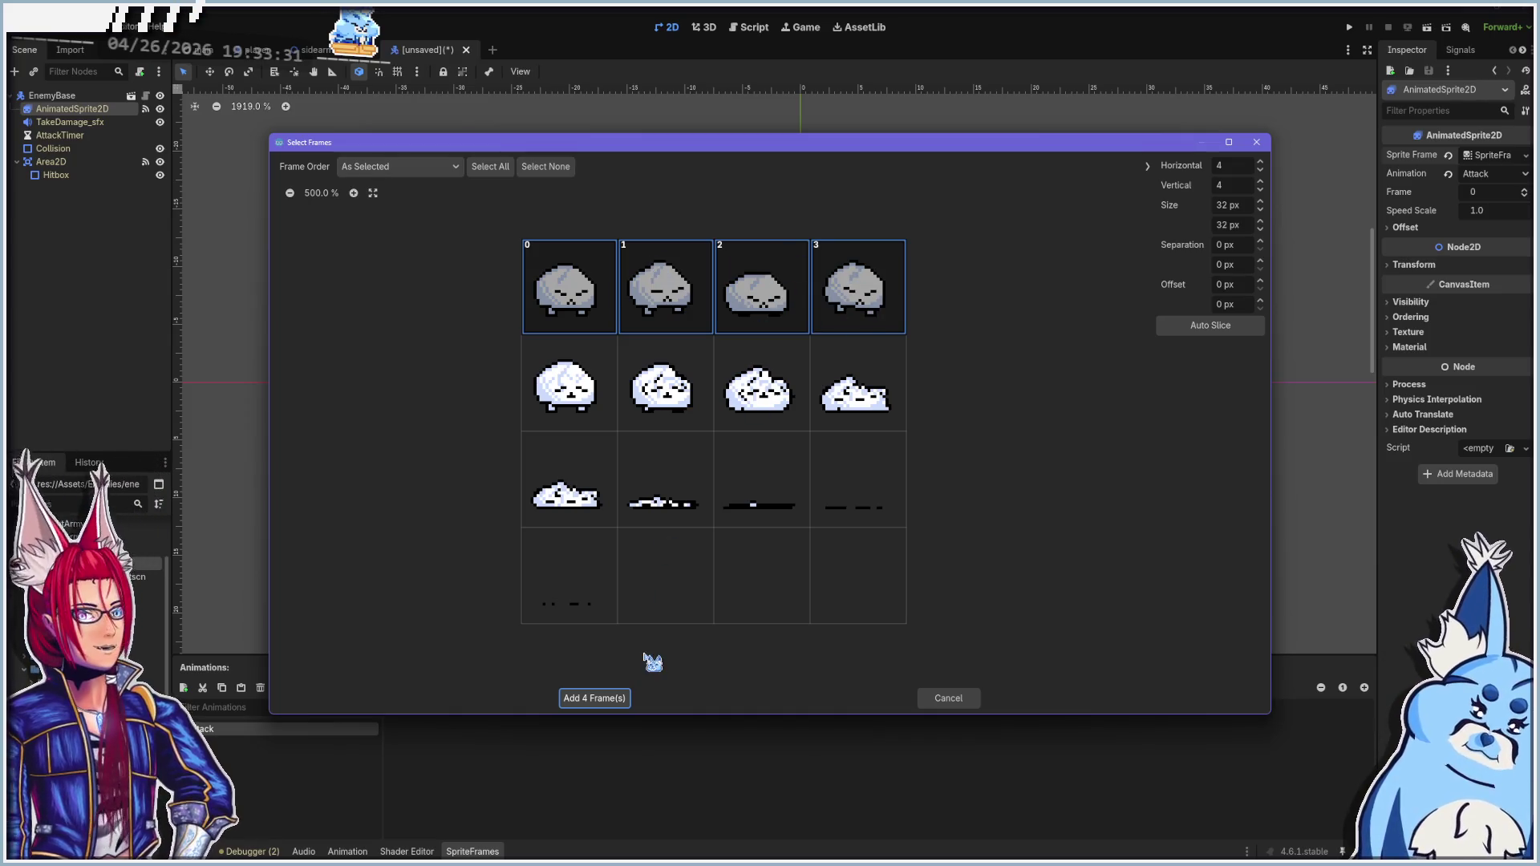
pyautogui.click(604, 699)
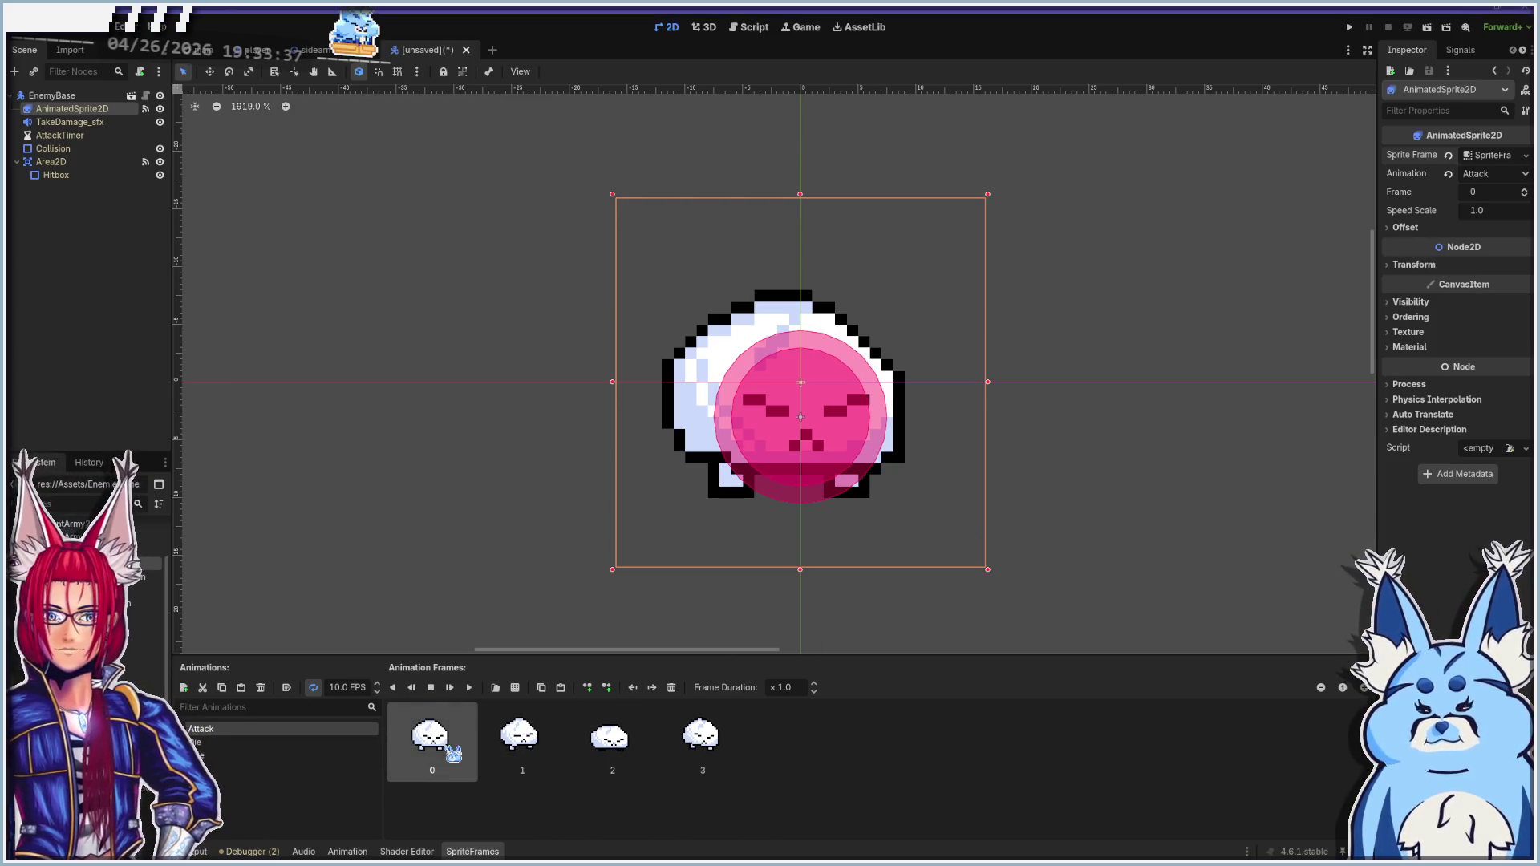
pyautogui.click(469, 688)
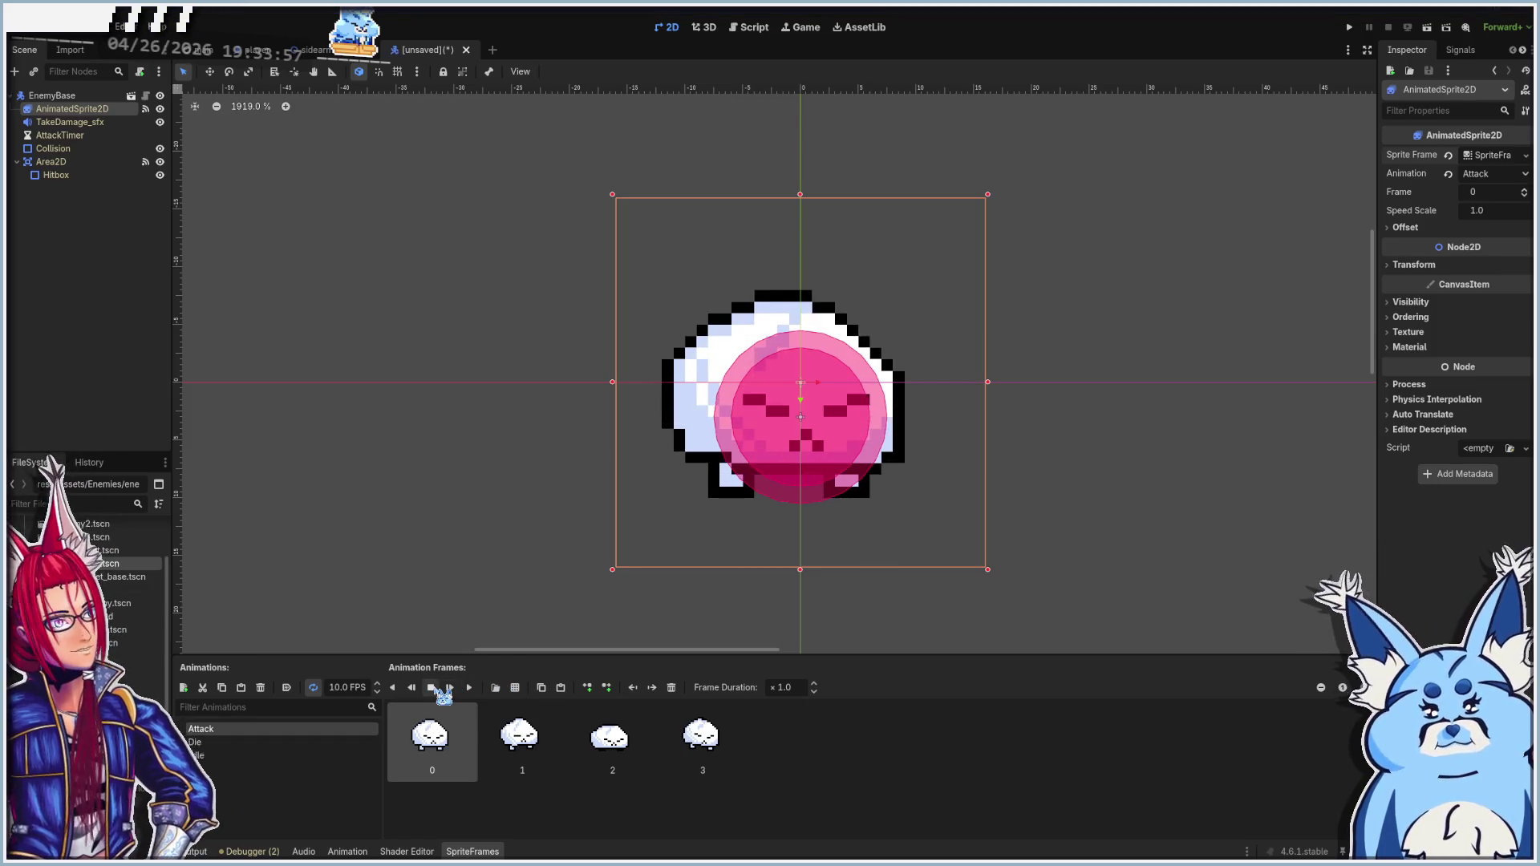
pyautogui.hotkey('alt', 'Tab')
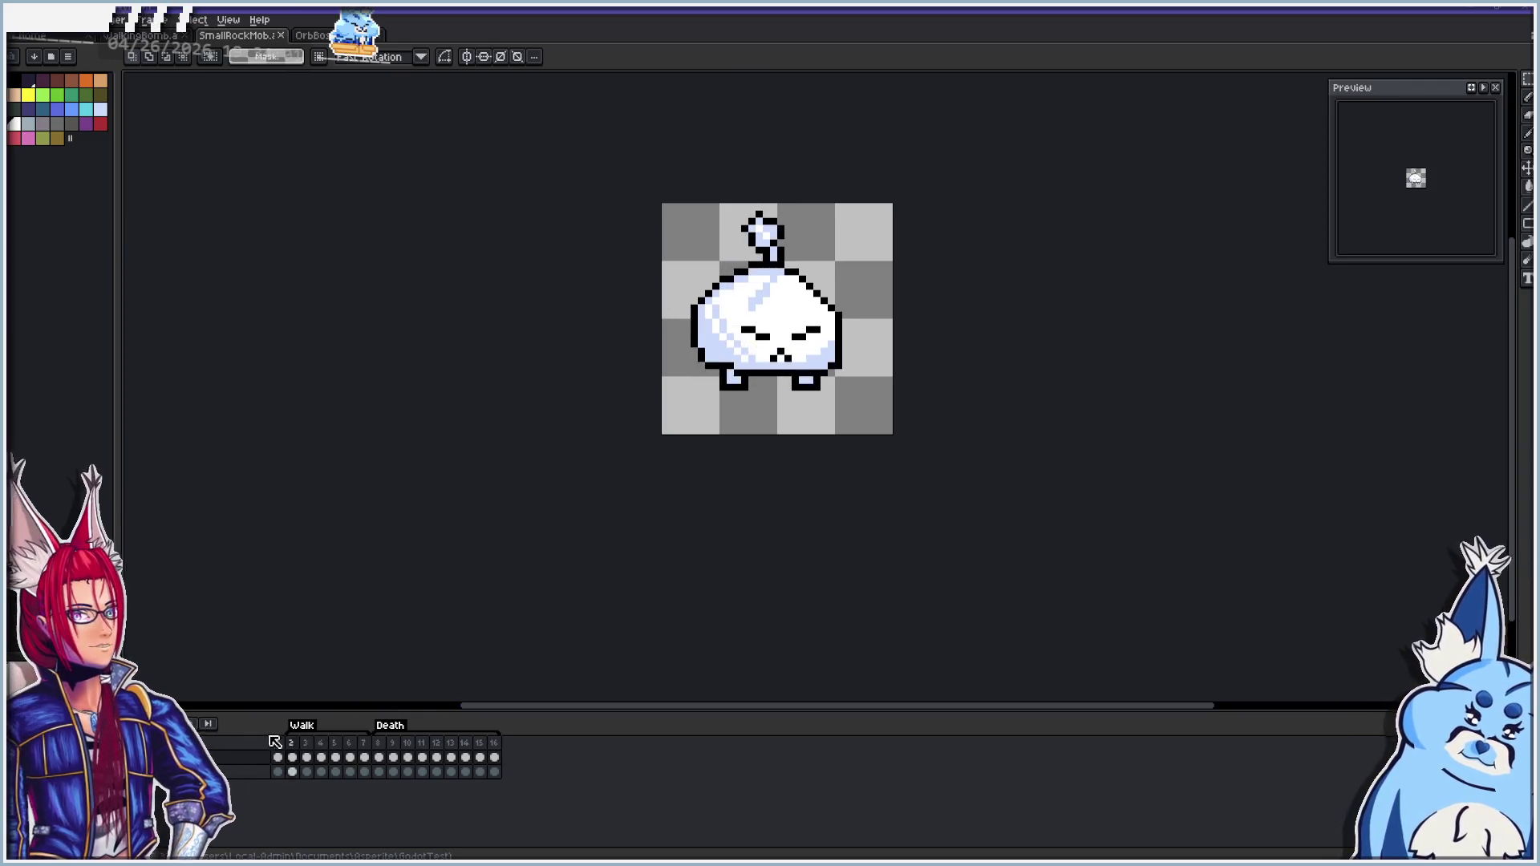
# Step through Aseprite's Walk frames 2–7 and compare the ranges 2–5 and 4–7
pyautogui.click(295, 747)
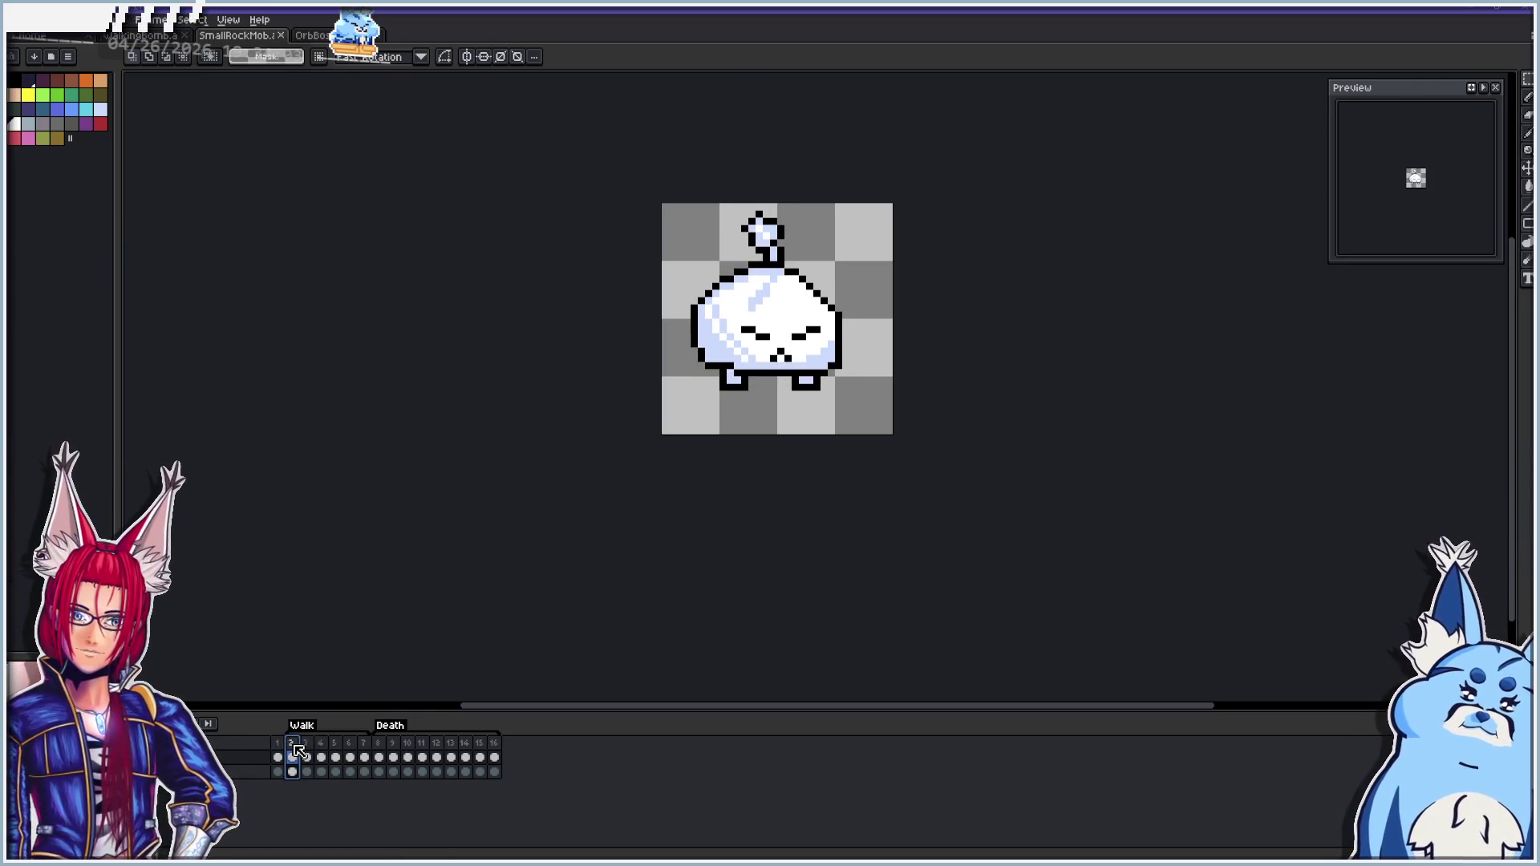
pyautogui.click(310, 744)
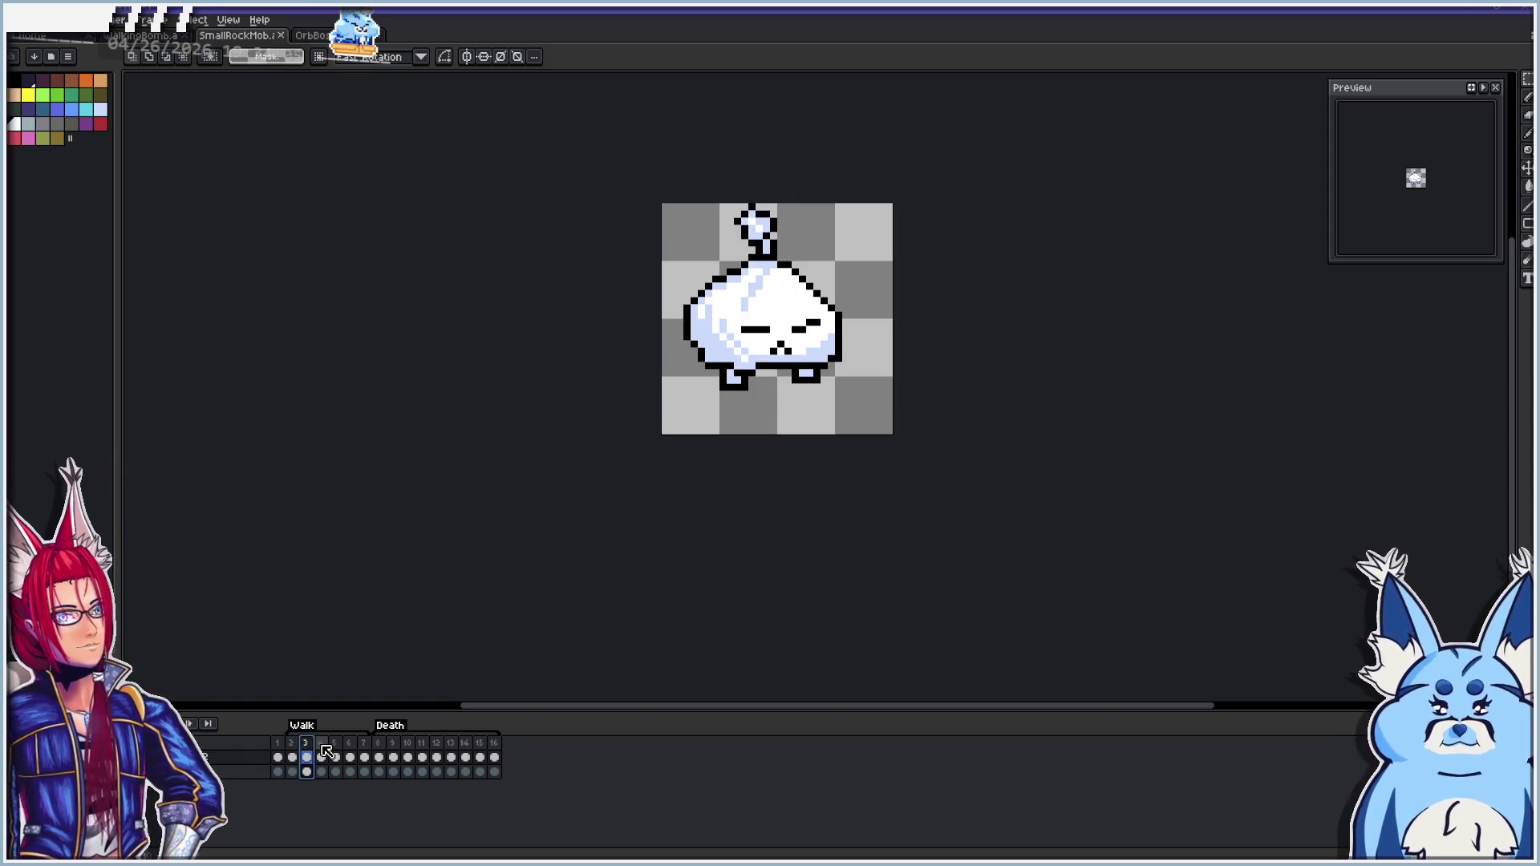
pyautogui.click(324, 746)
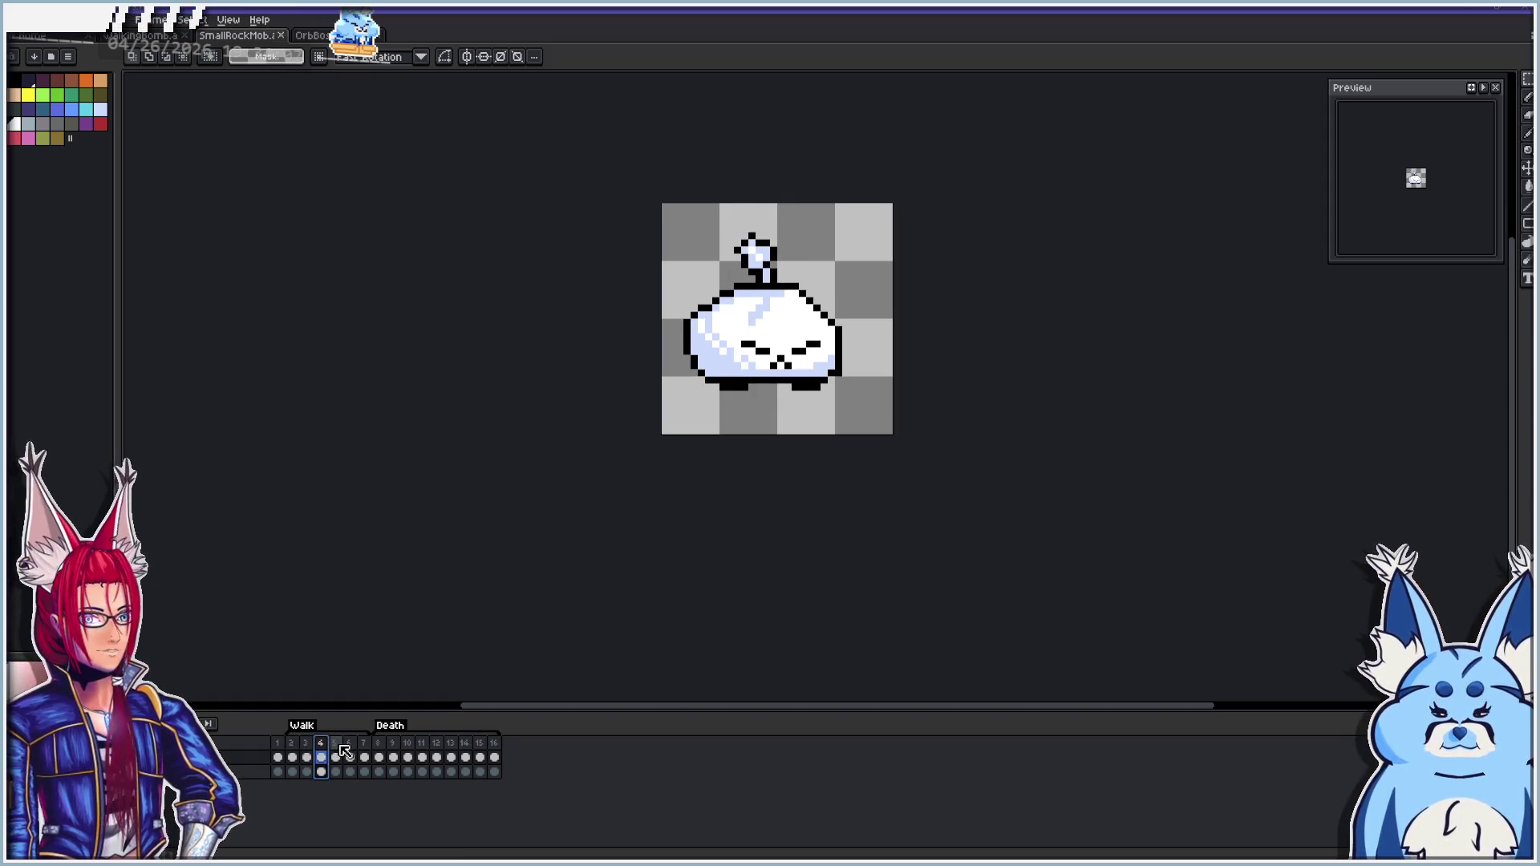
pyautogui.click(342, 749)
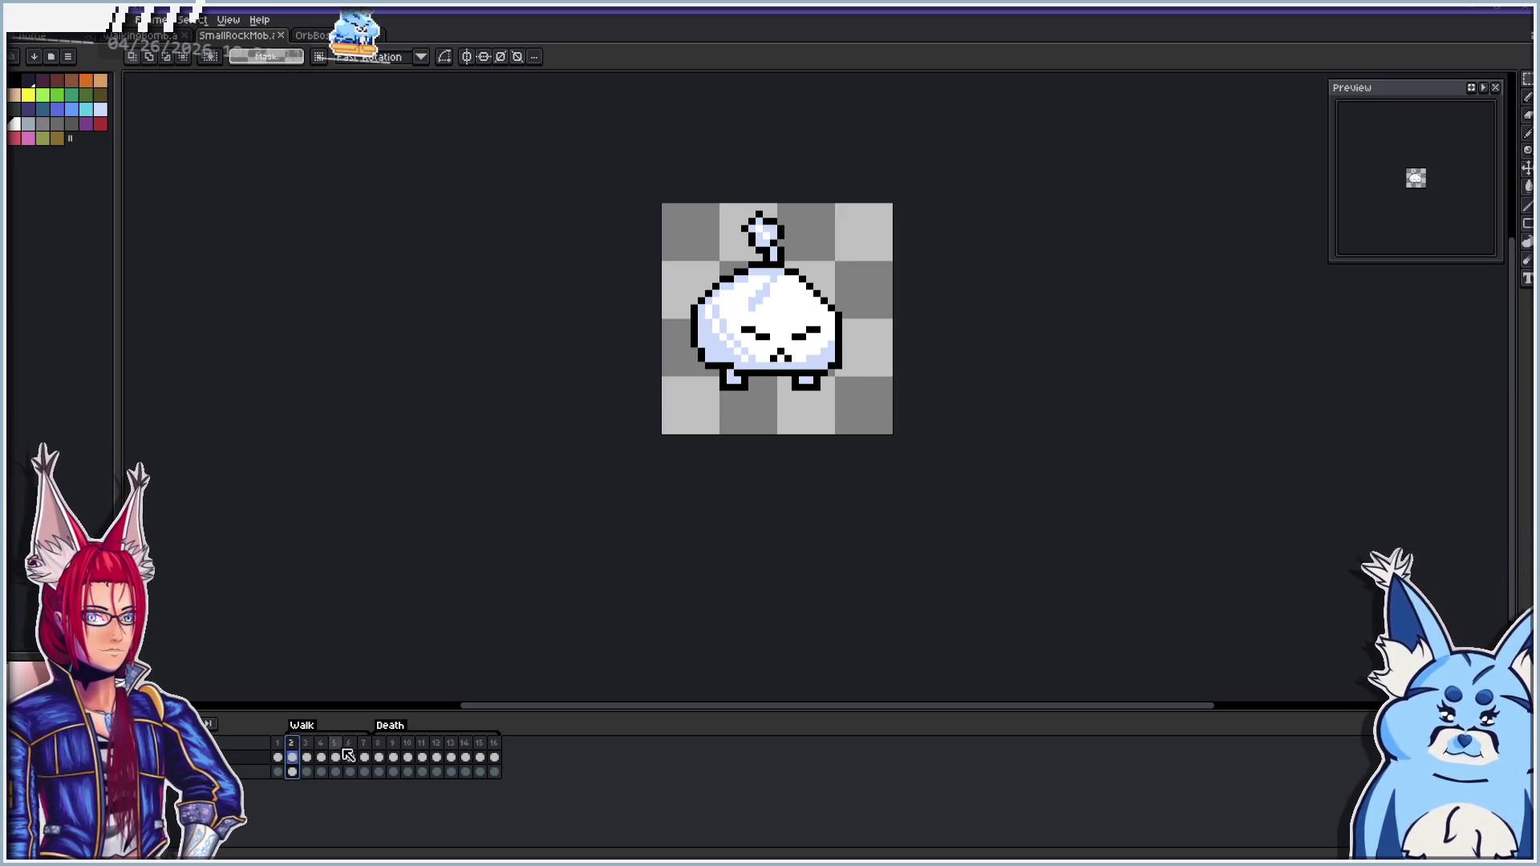
pyautogui.click(353, 750)
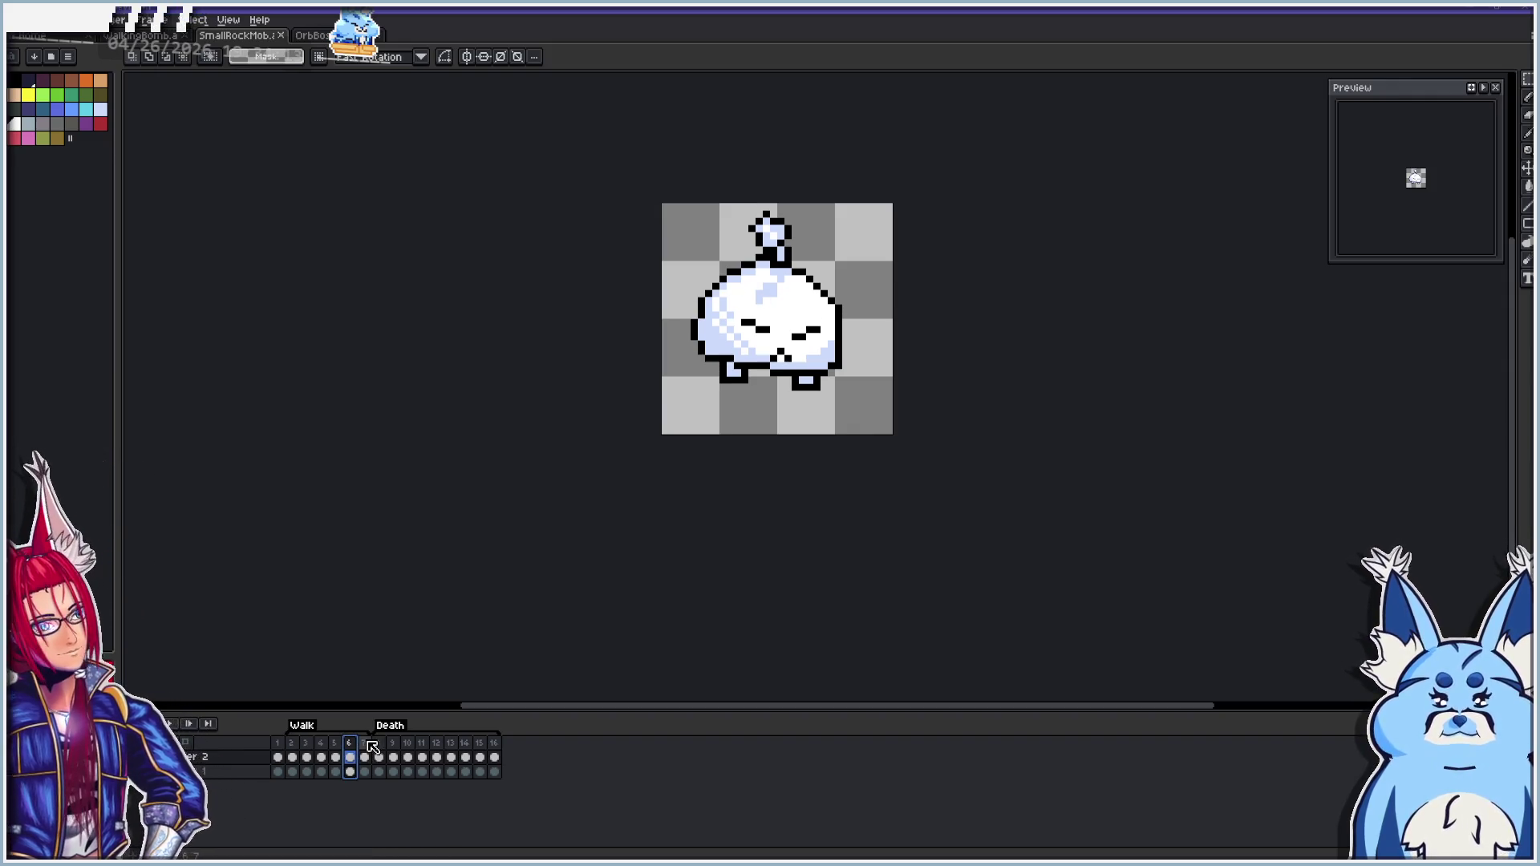
pyautogui.click(370, 747)
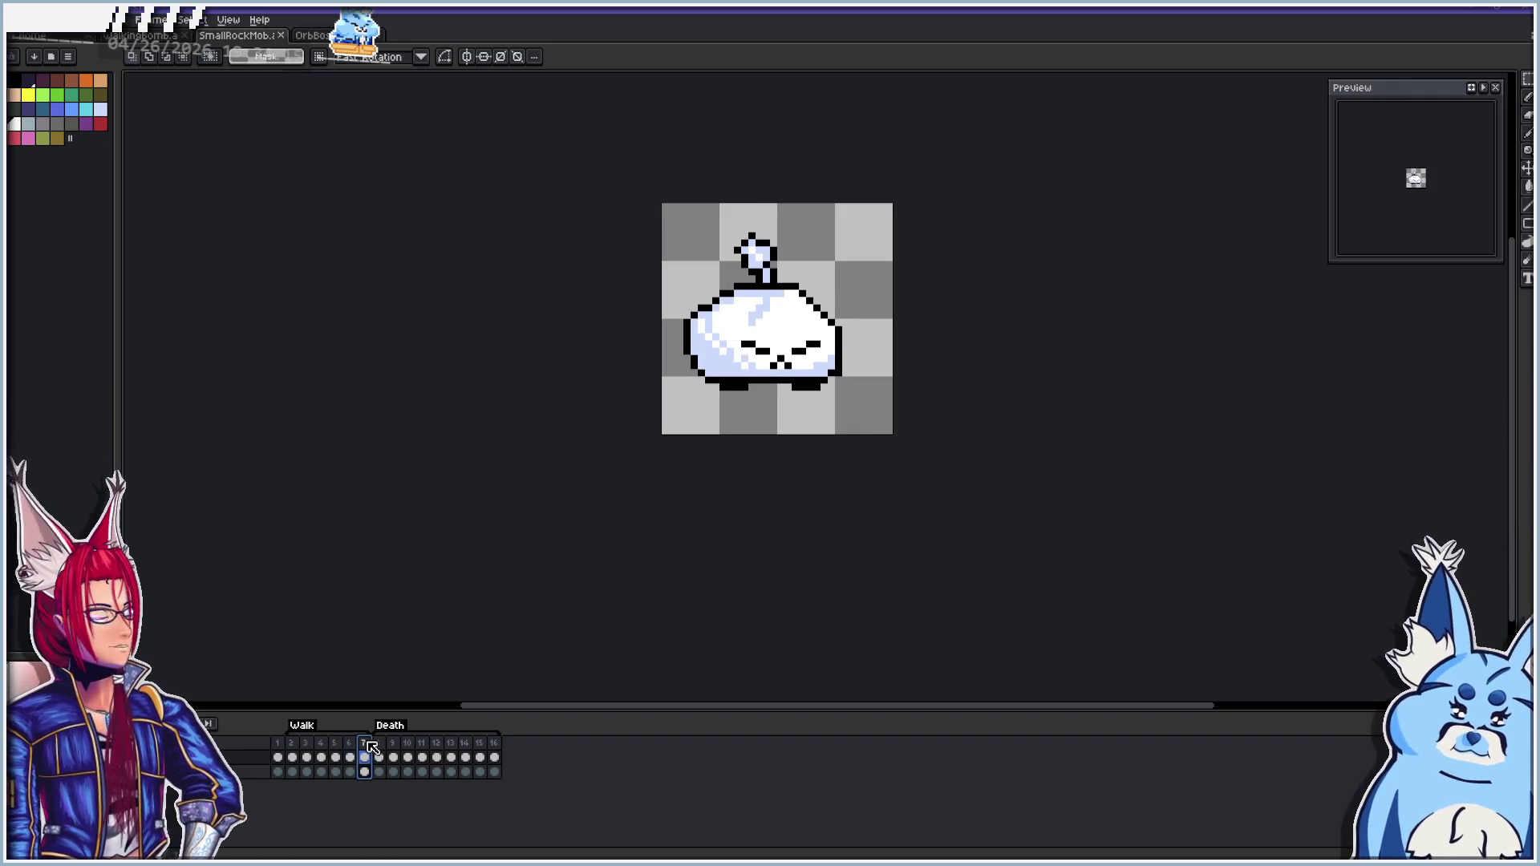
pyautogui.click(294, 755)
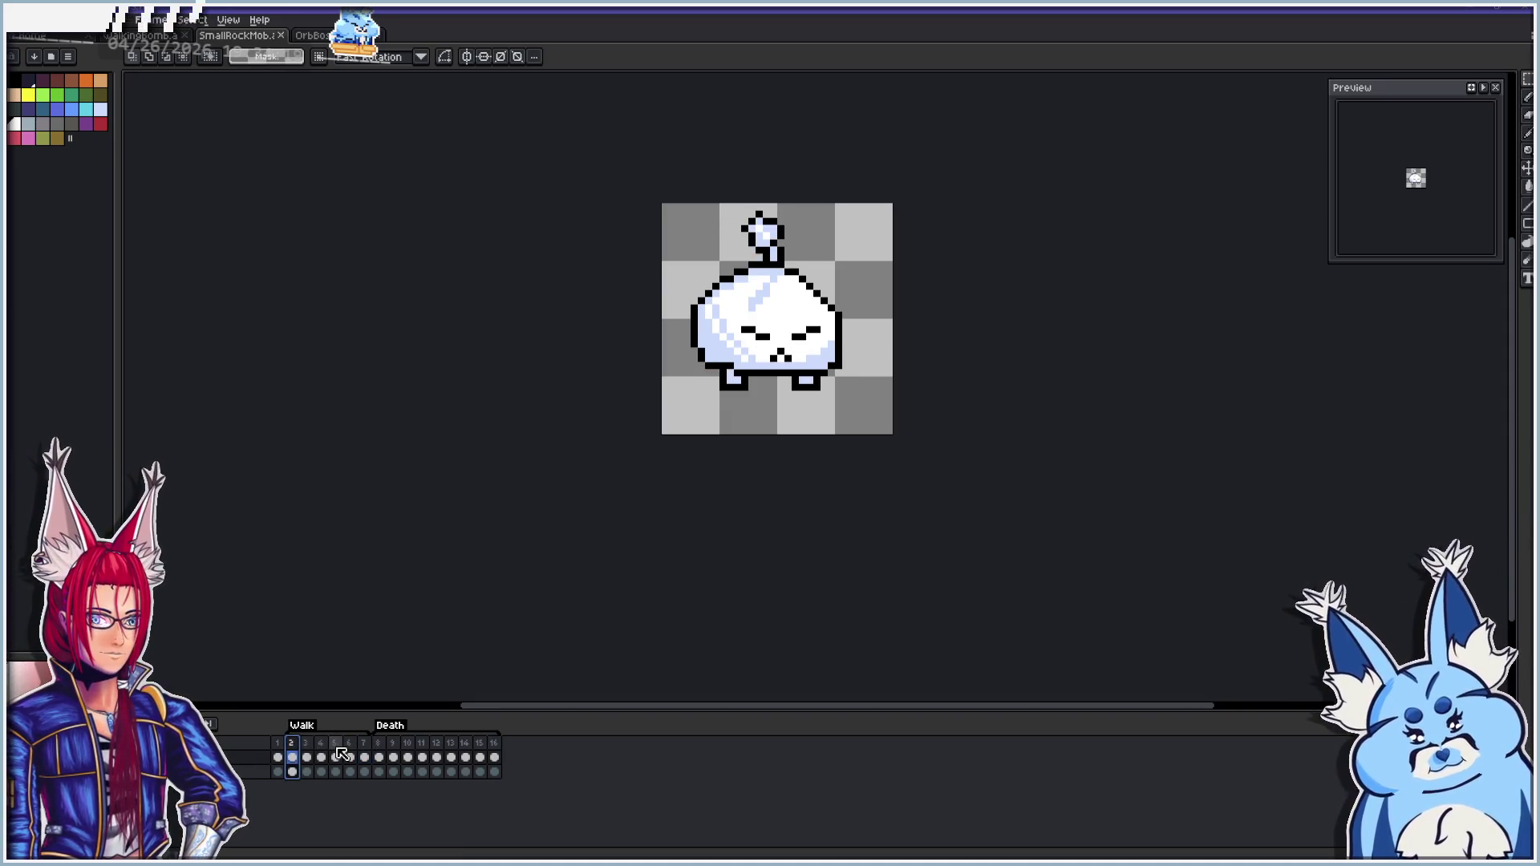
pyautogui.keyDown('shift'); pyautogui.click(341, 754); pyautogui.keyUp('shift')
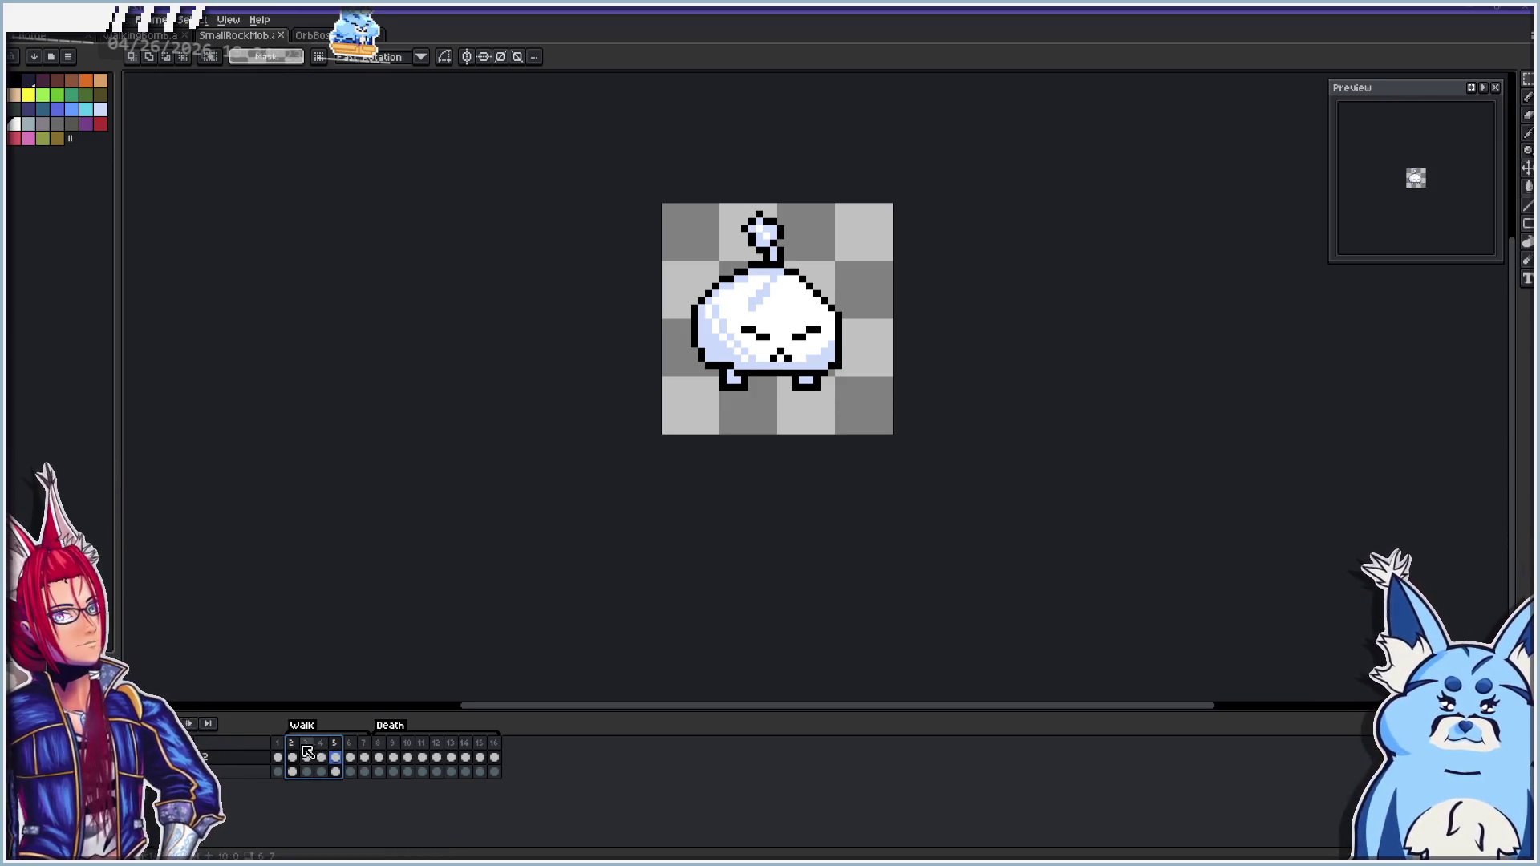
pyautogui.click(322, 754)
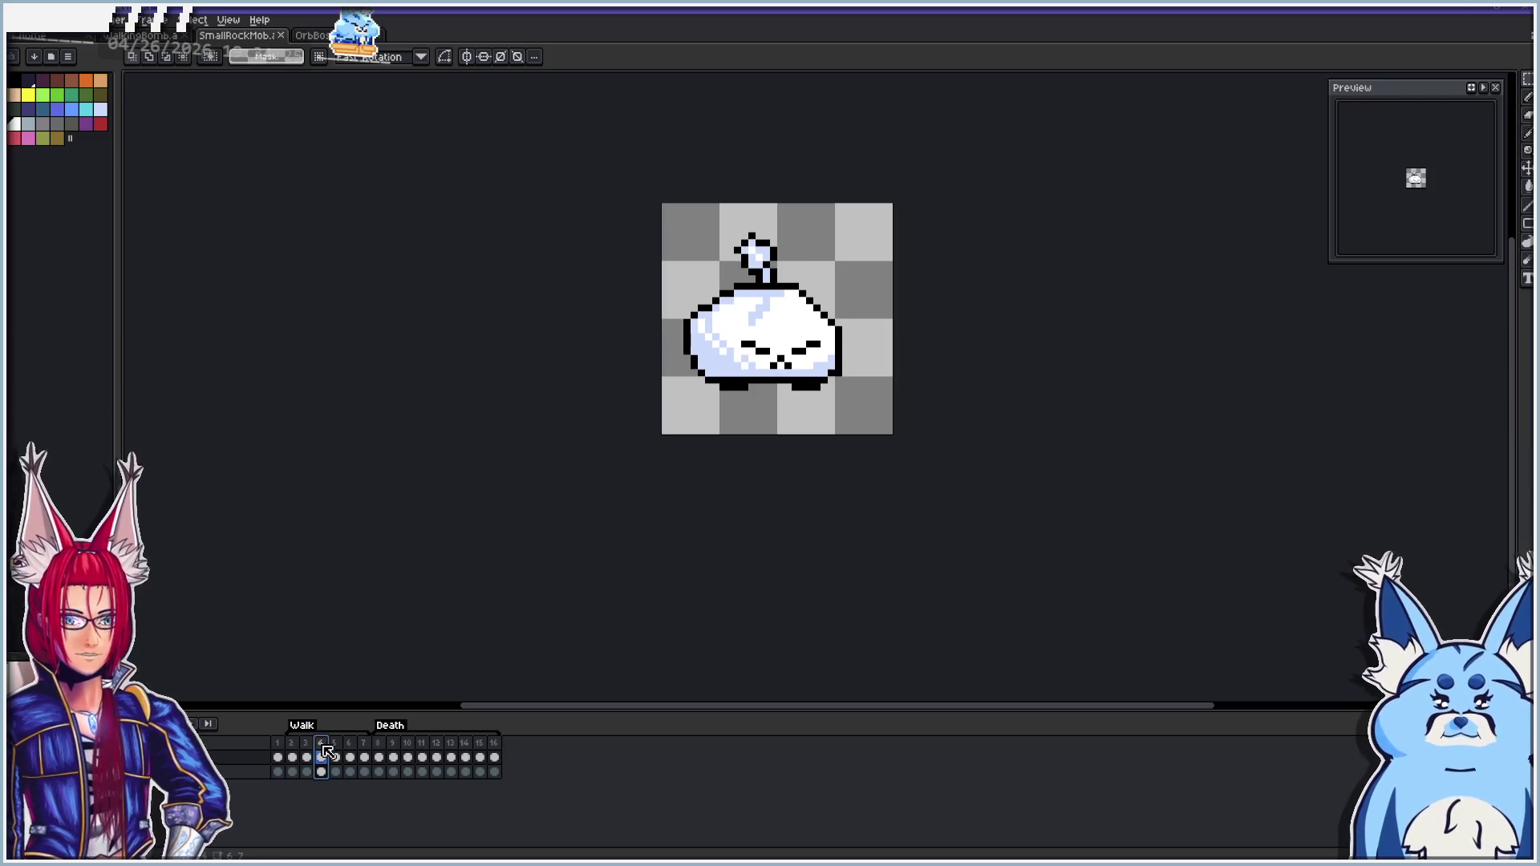
pyautogui.keyDown('shift'); pyautogui.click(368, 754); pyautogui.keyUp('shift')
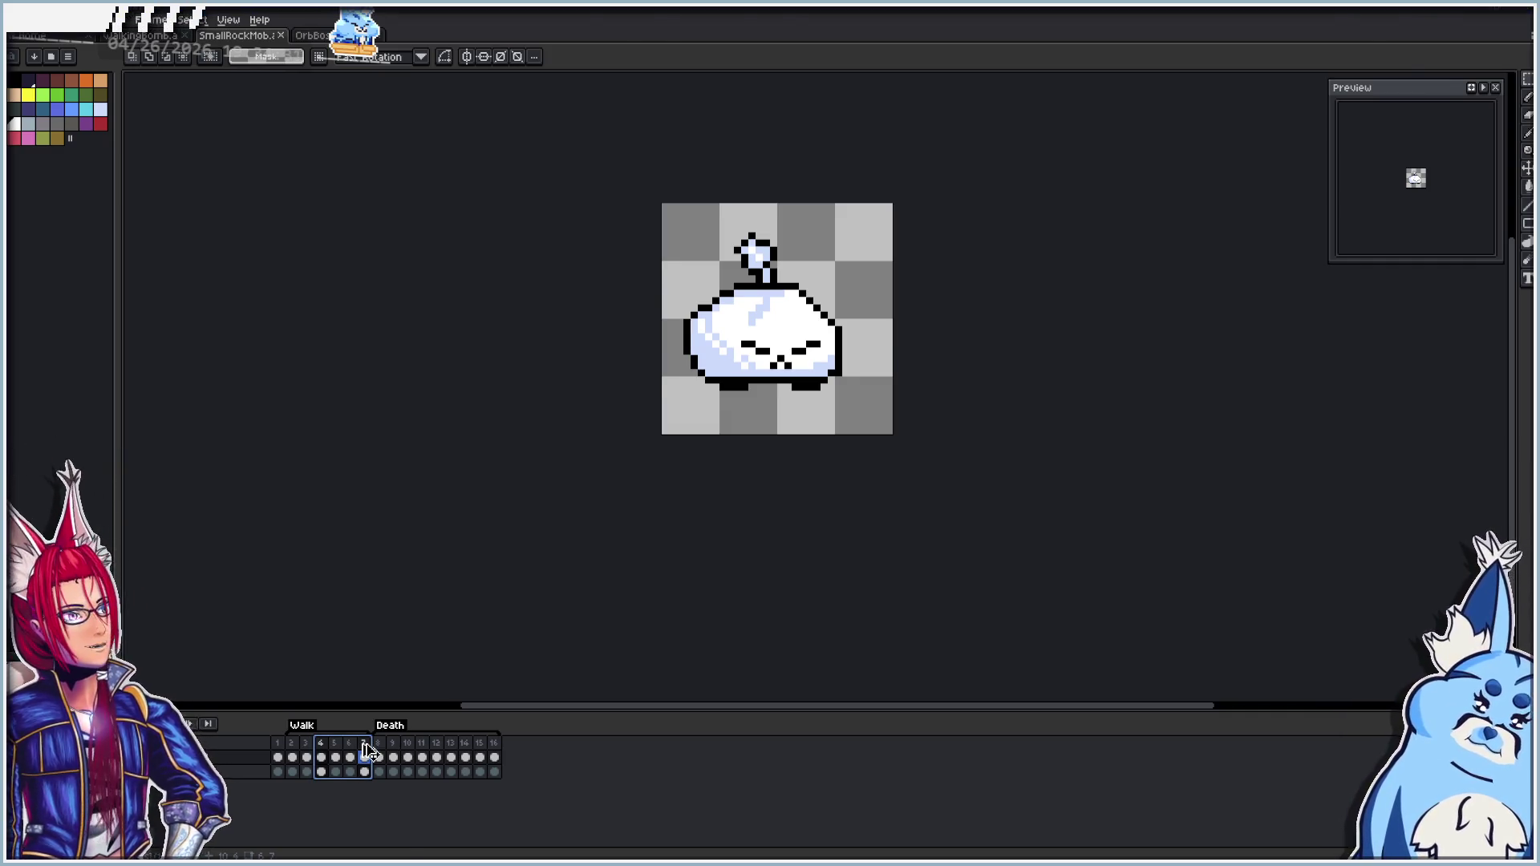
pyautogui.hotkey('alt', 'Tab')
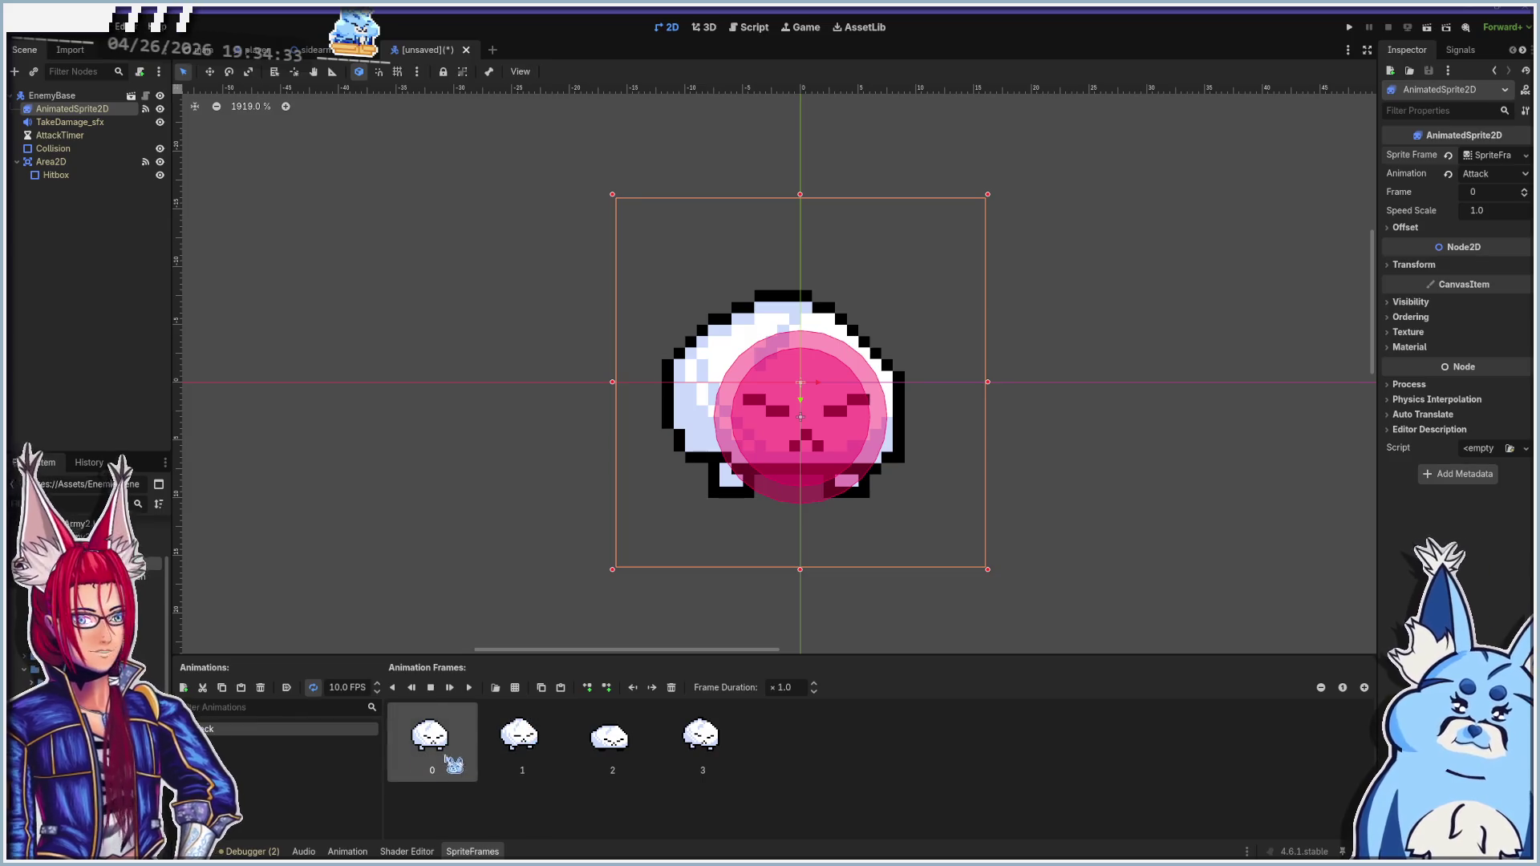
# Add the first and third sprites from SmallRockMob_NoFlower.png to the Attack animation
pyautogui.click(522, 734)
pyautogui.click(613, 738)
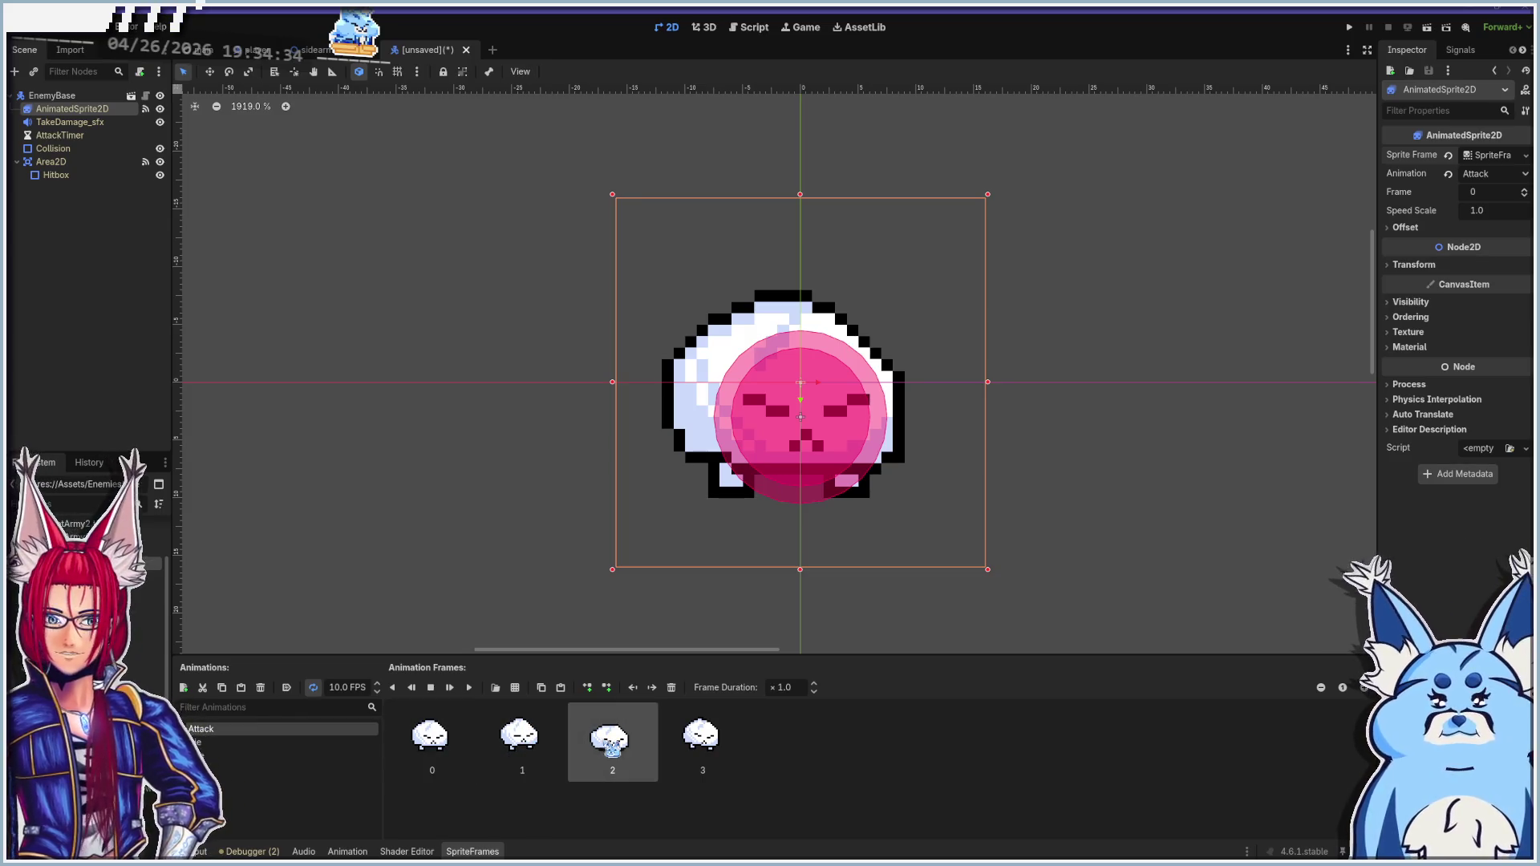
pyautogui.click(431, 750)
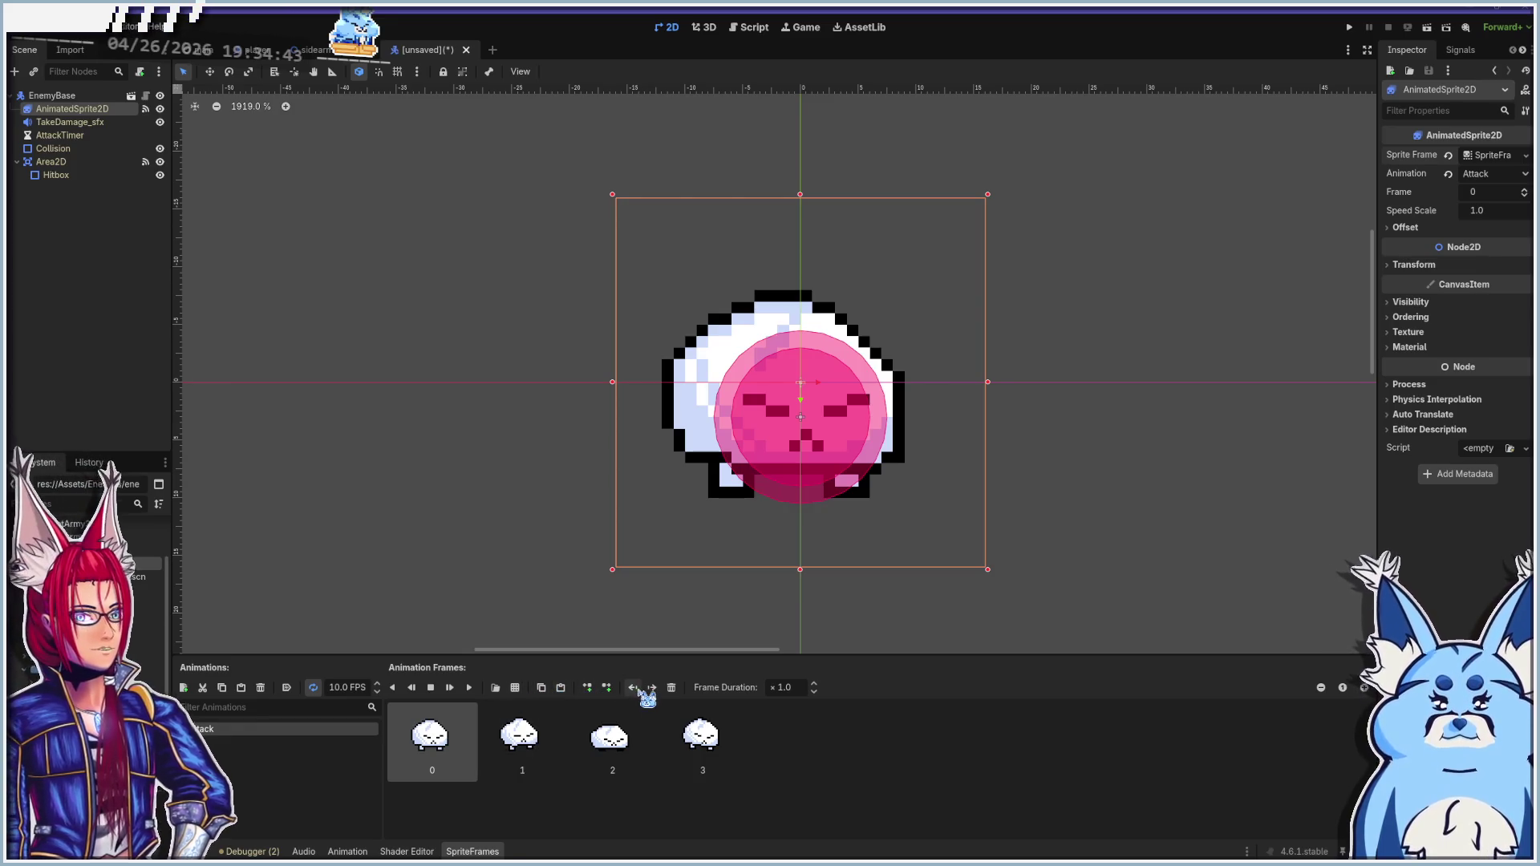
pyautogui.click(516, 688)
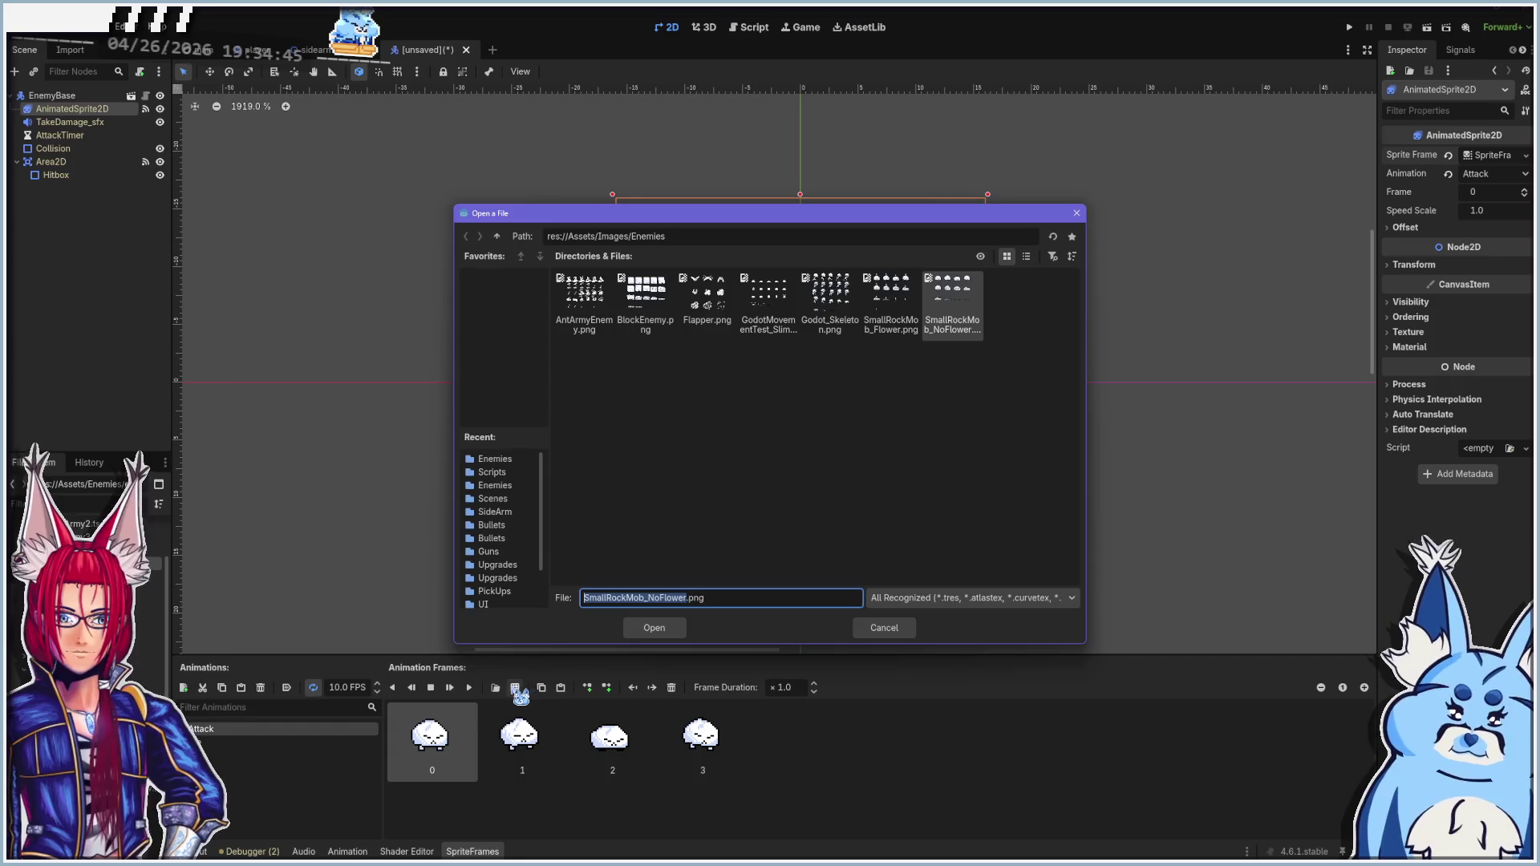
pyautogui.click(653, 634)
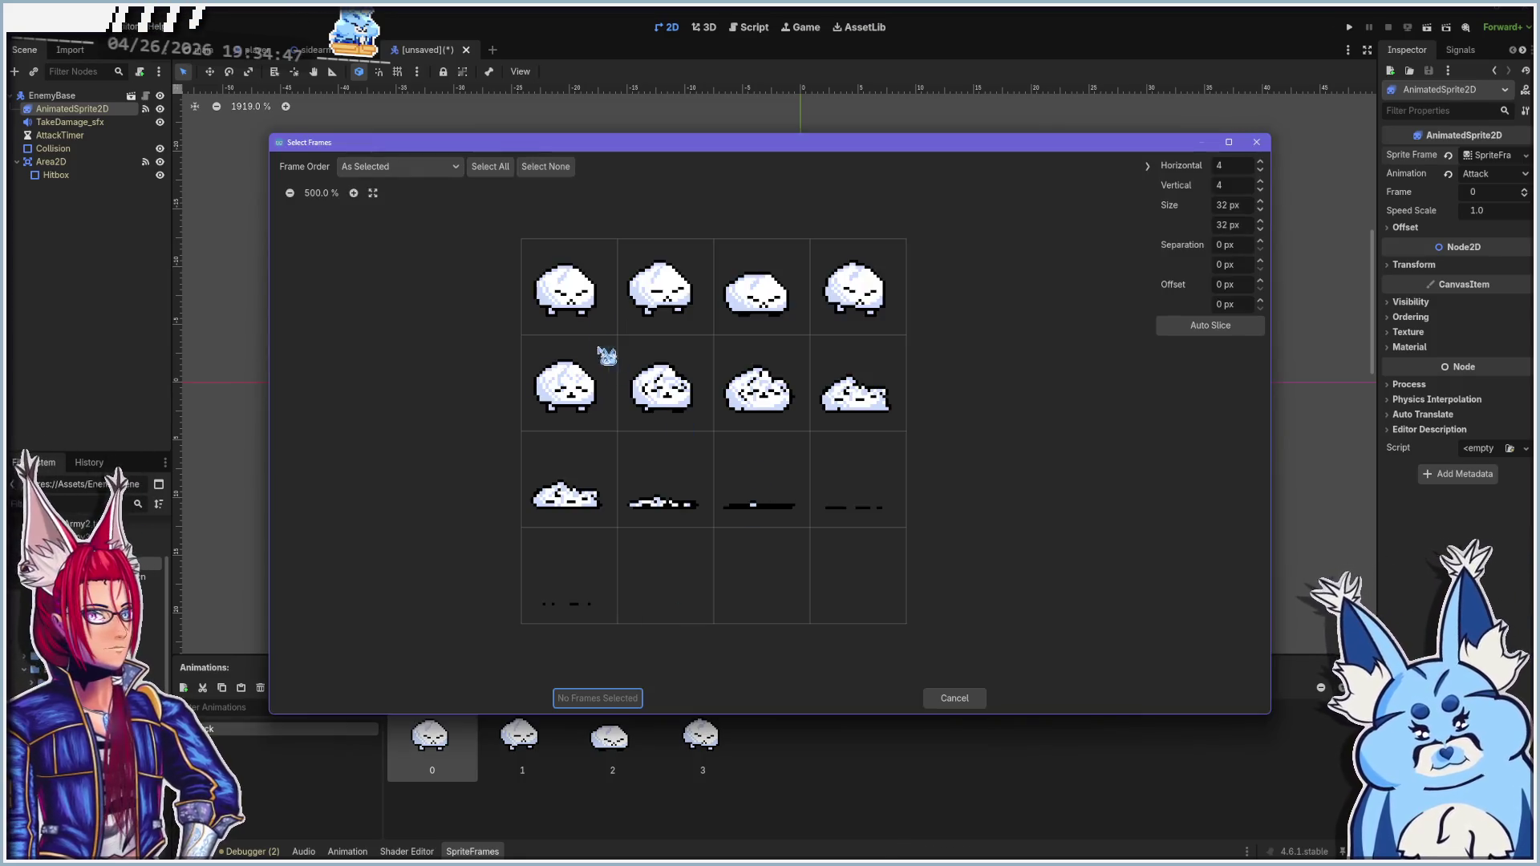
pyautogui.click(571, 306)
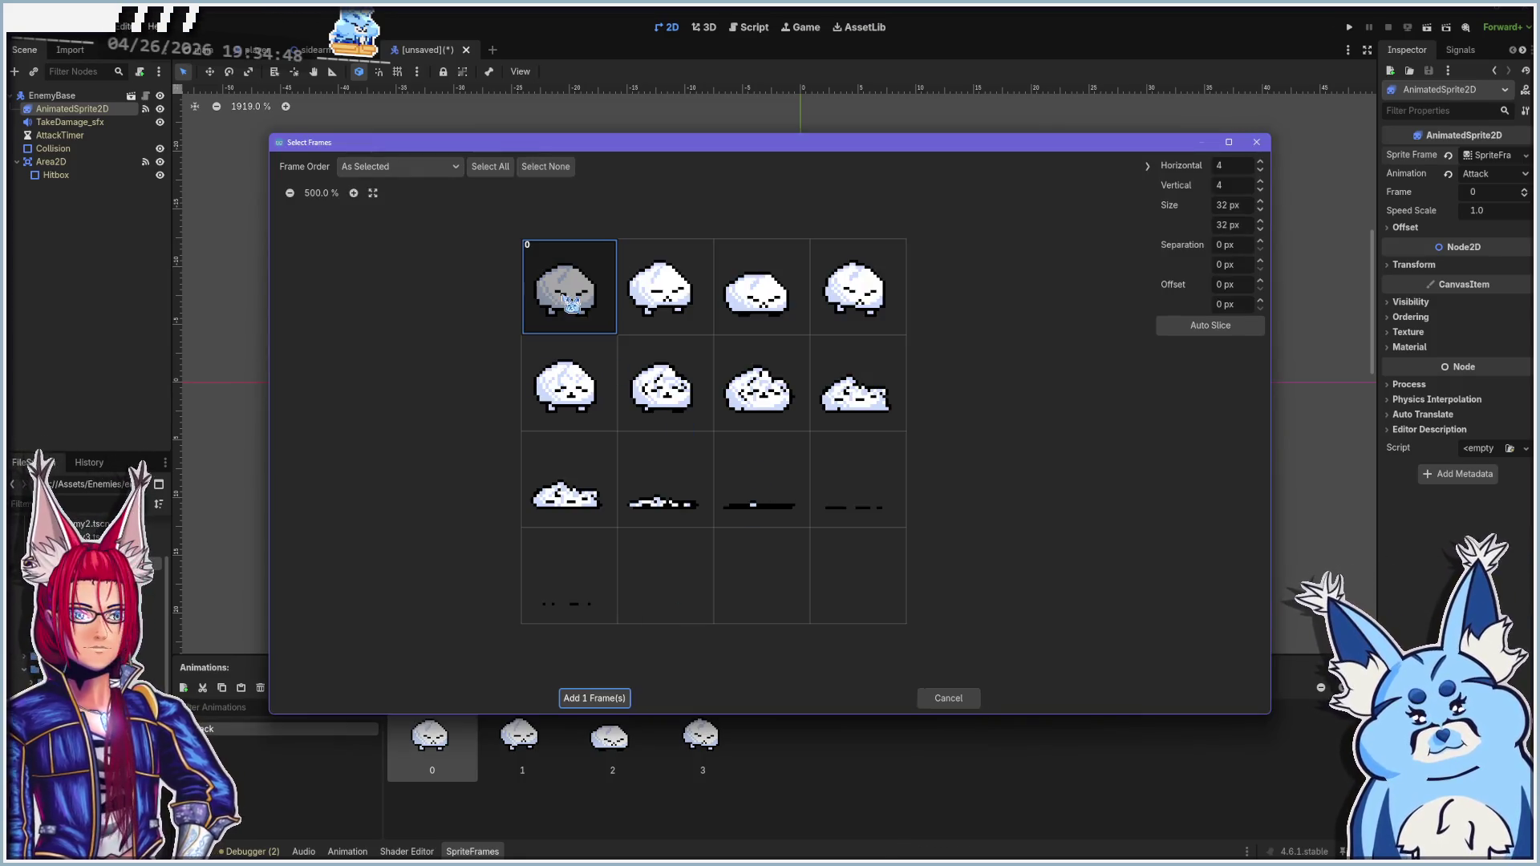
pyautogui.click(767, 303)
pyautogui.click(600, 697)
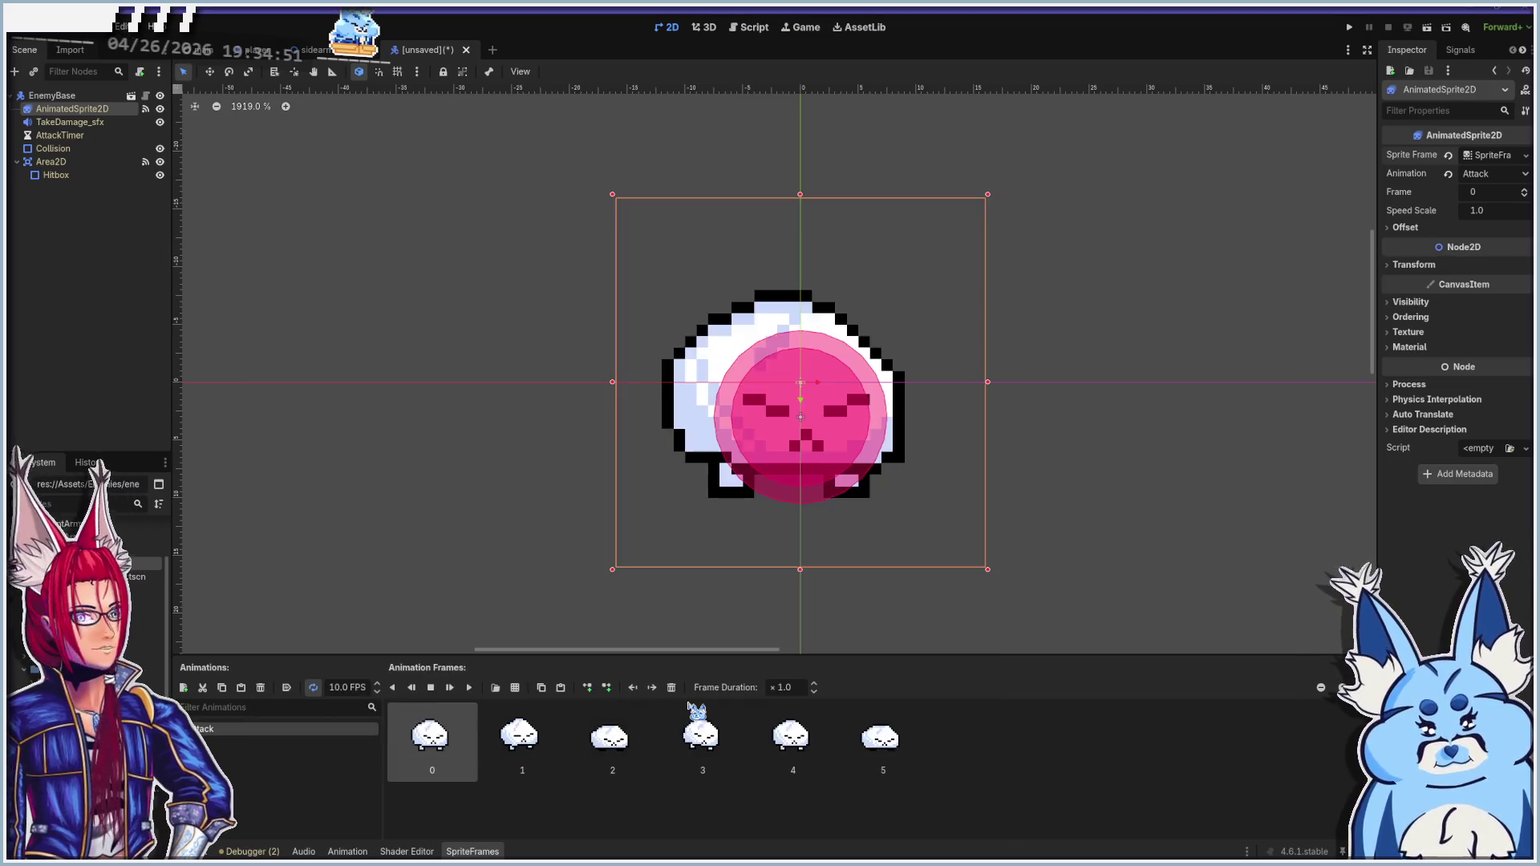
# Move the new frame 4 toward slot 3 and preview the six-frame Attack animation
pyautogui.click(792, 746)
pyautogui.moveTo(793, 746)
pyautogui.mouseDown()
pyautogui.moveTo(672, 743)
pyautogui.moveTo(688, 739)
pyautogui.mouseUp()
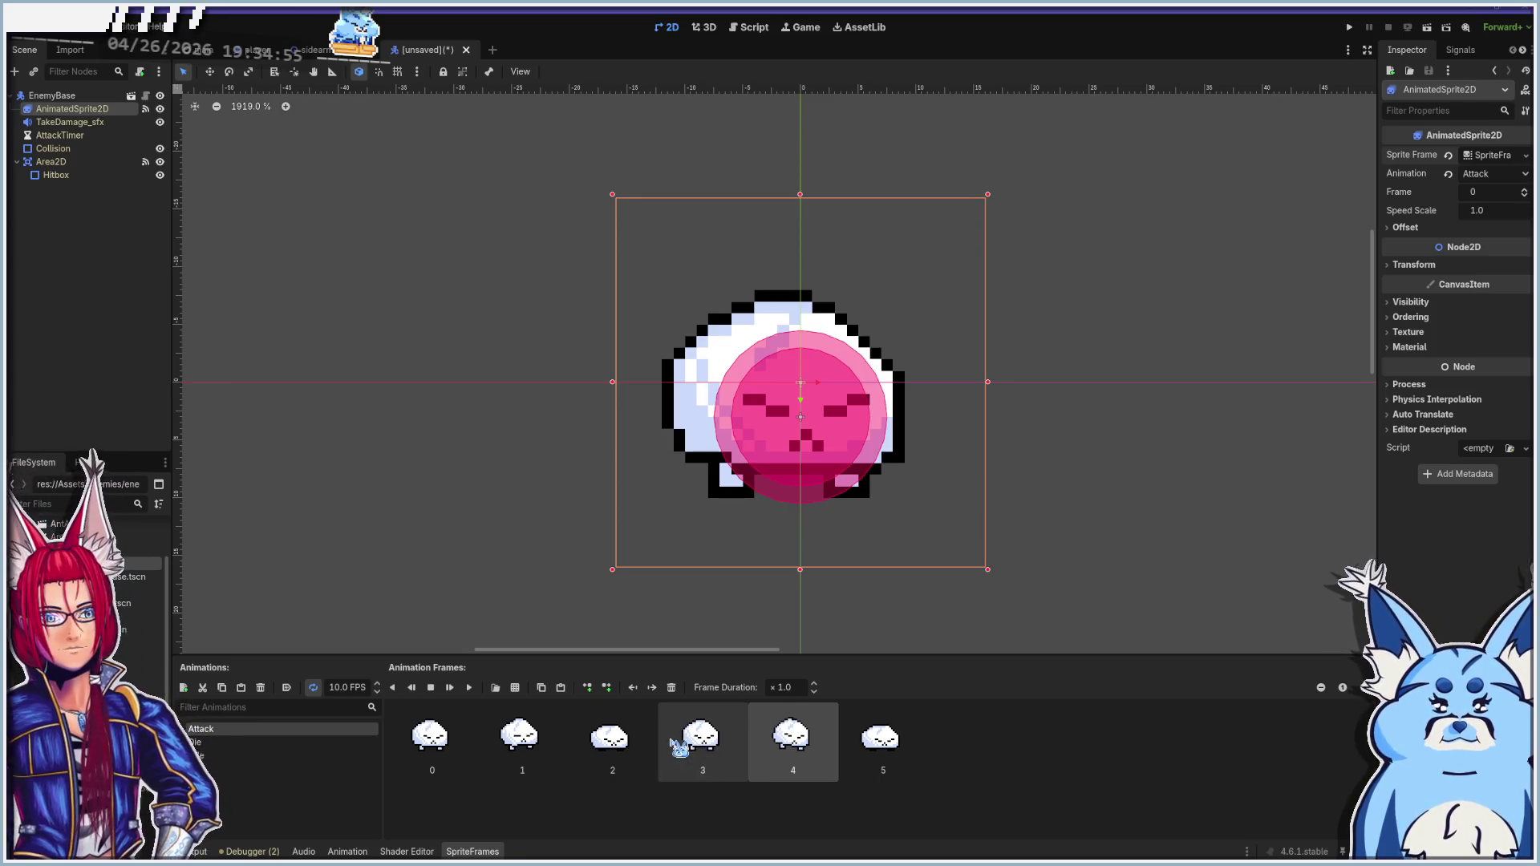
pyautogui.click(834, 750)
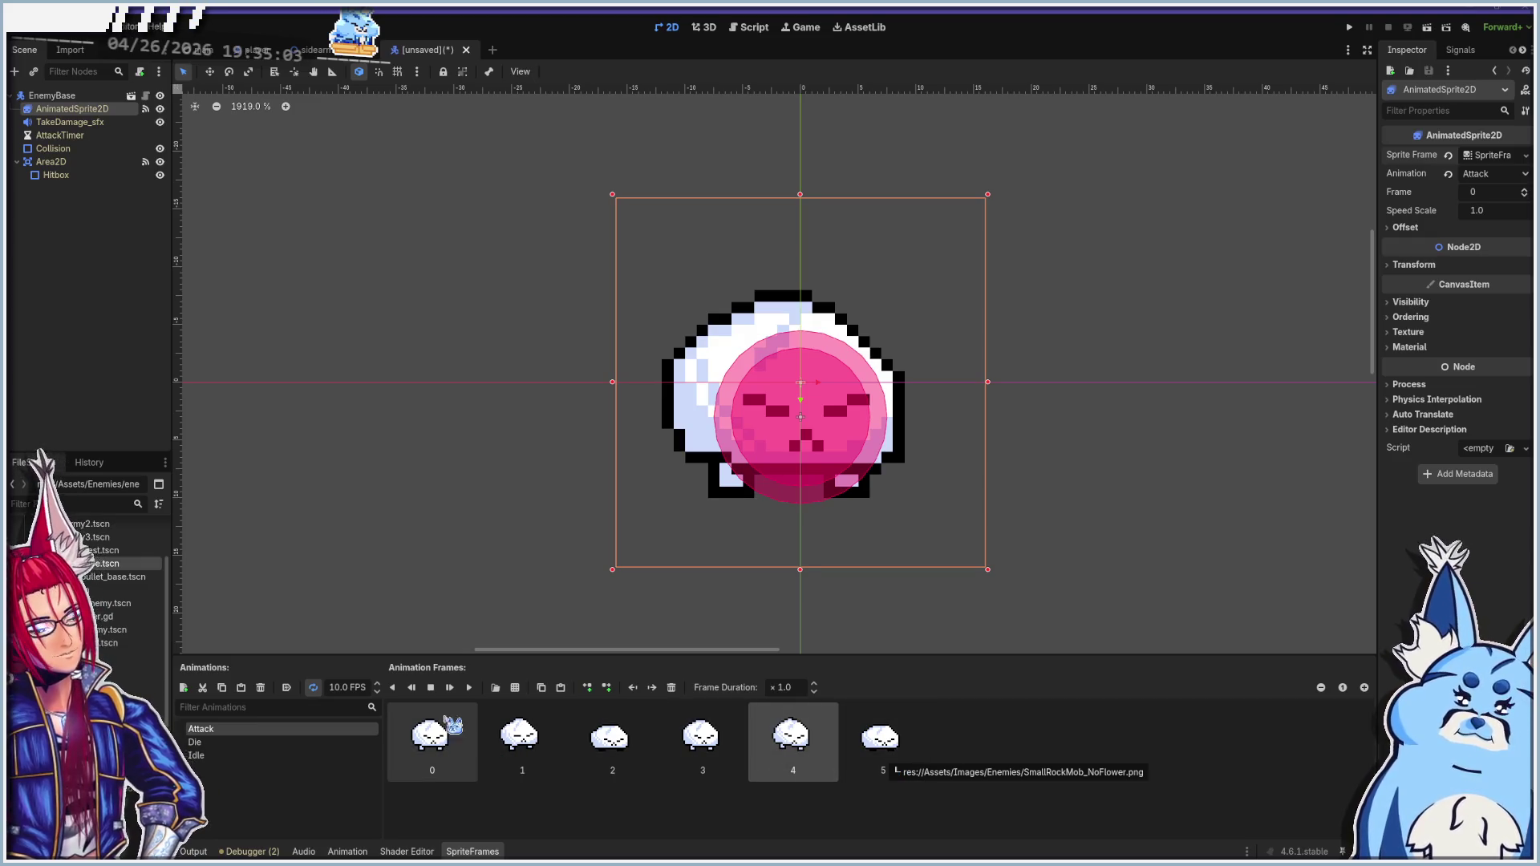
pyautogui.click(470, 688)
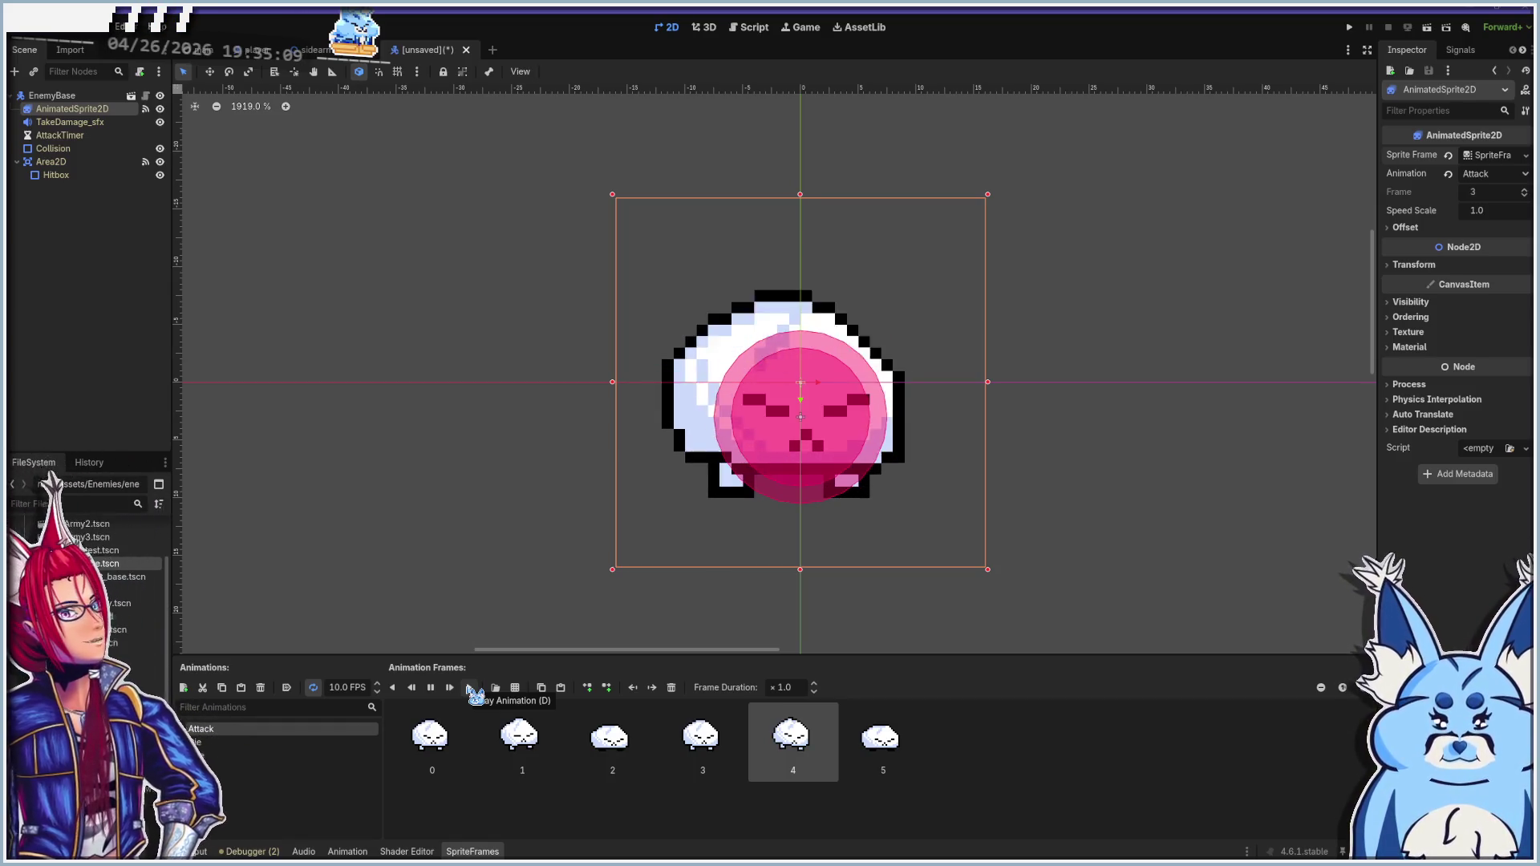
pyautogui.click(430, 687)
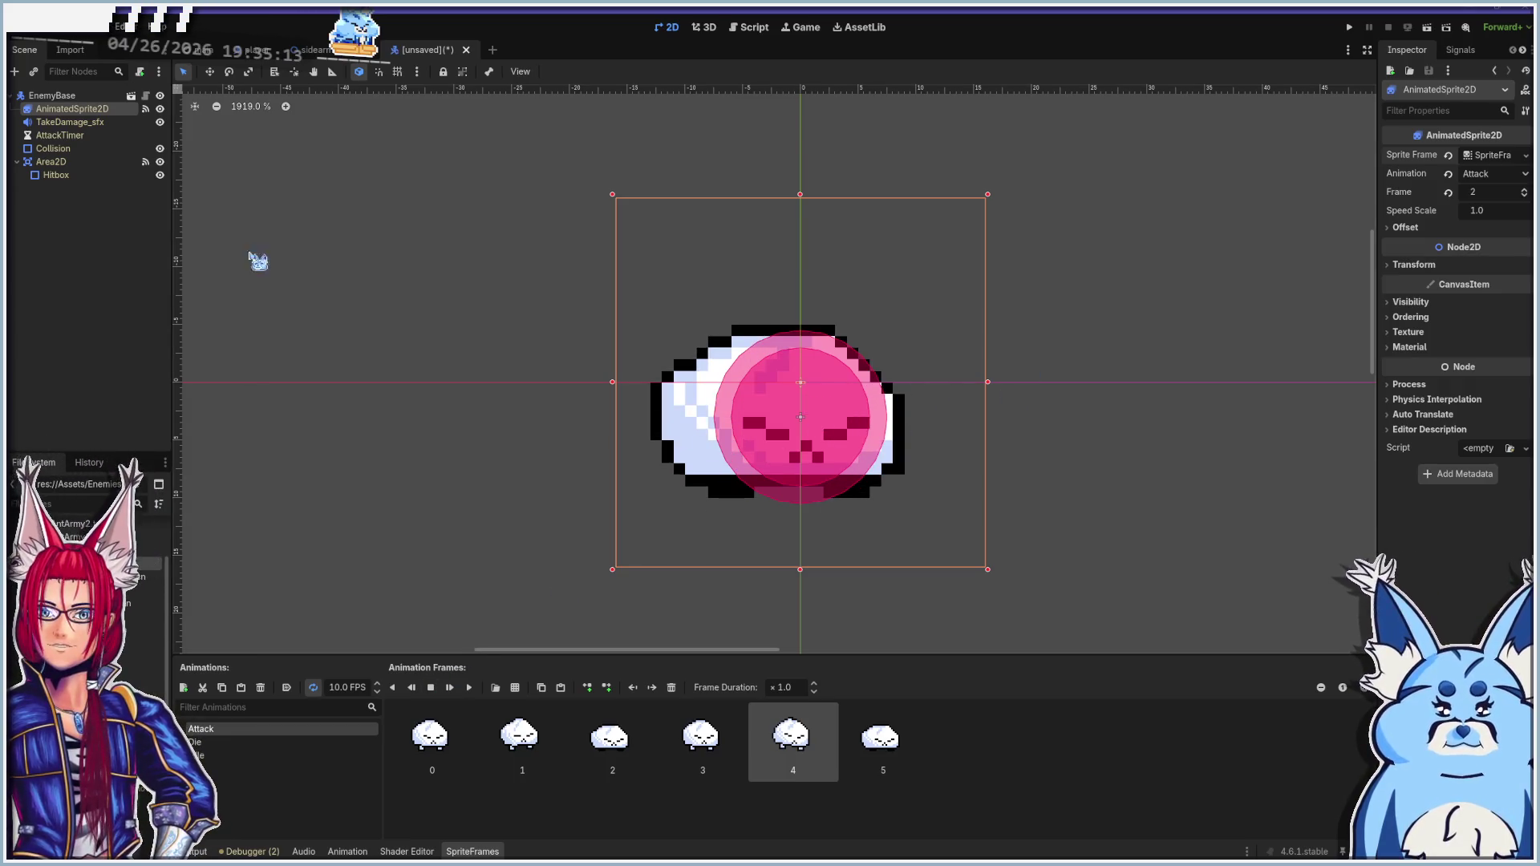
pyautogui.click(64, 124)
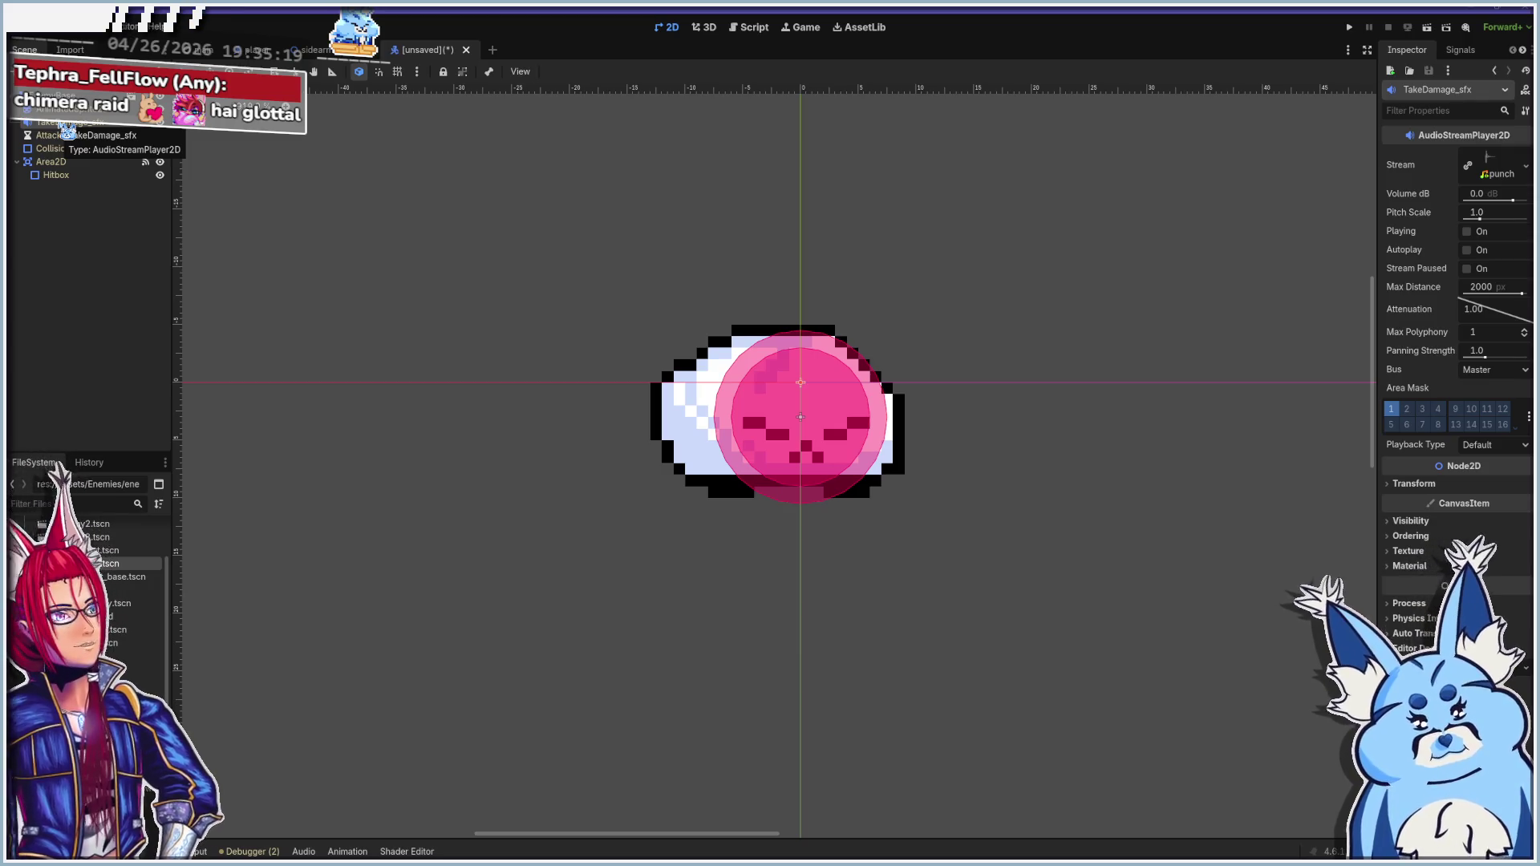
# Enlarge the Hitbox and Collision circle radii to cover more of the rock sprite
pyautogui.click(68, 134)
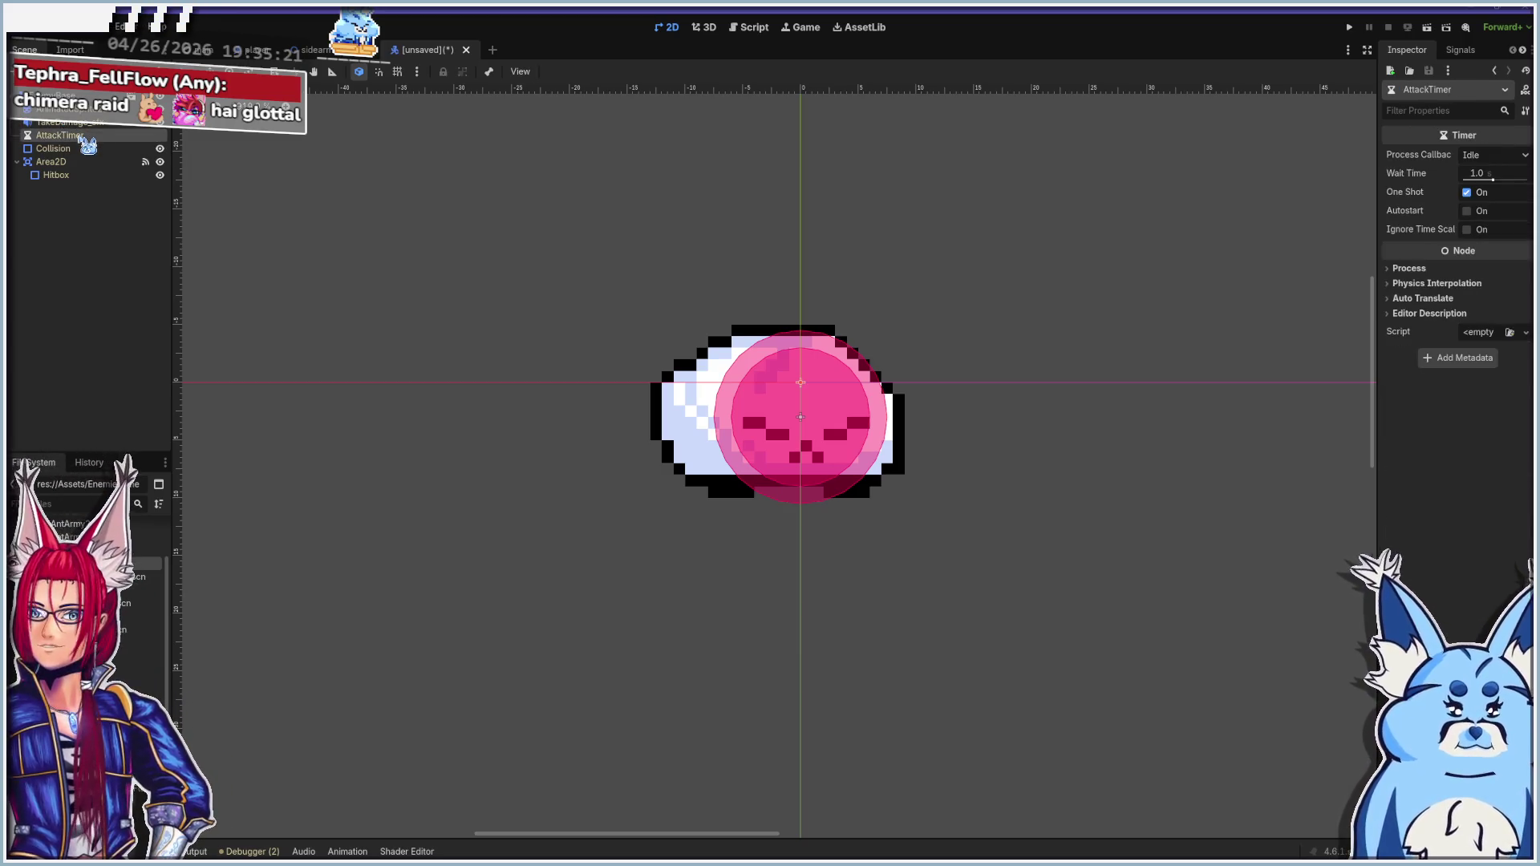
pyautogui.click(74, 149)
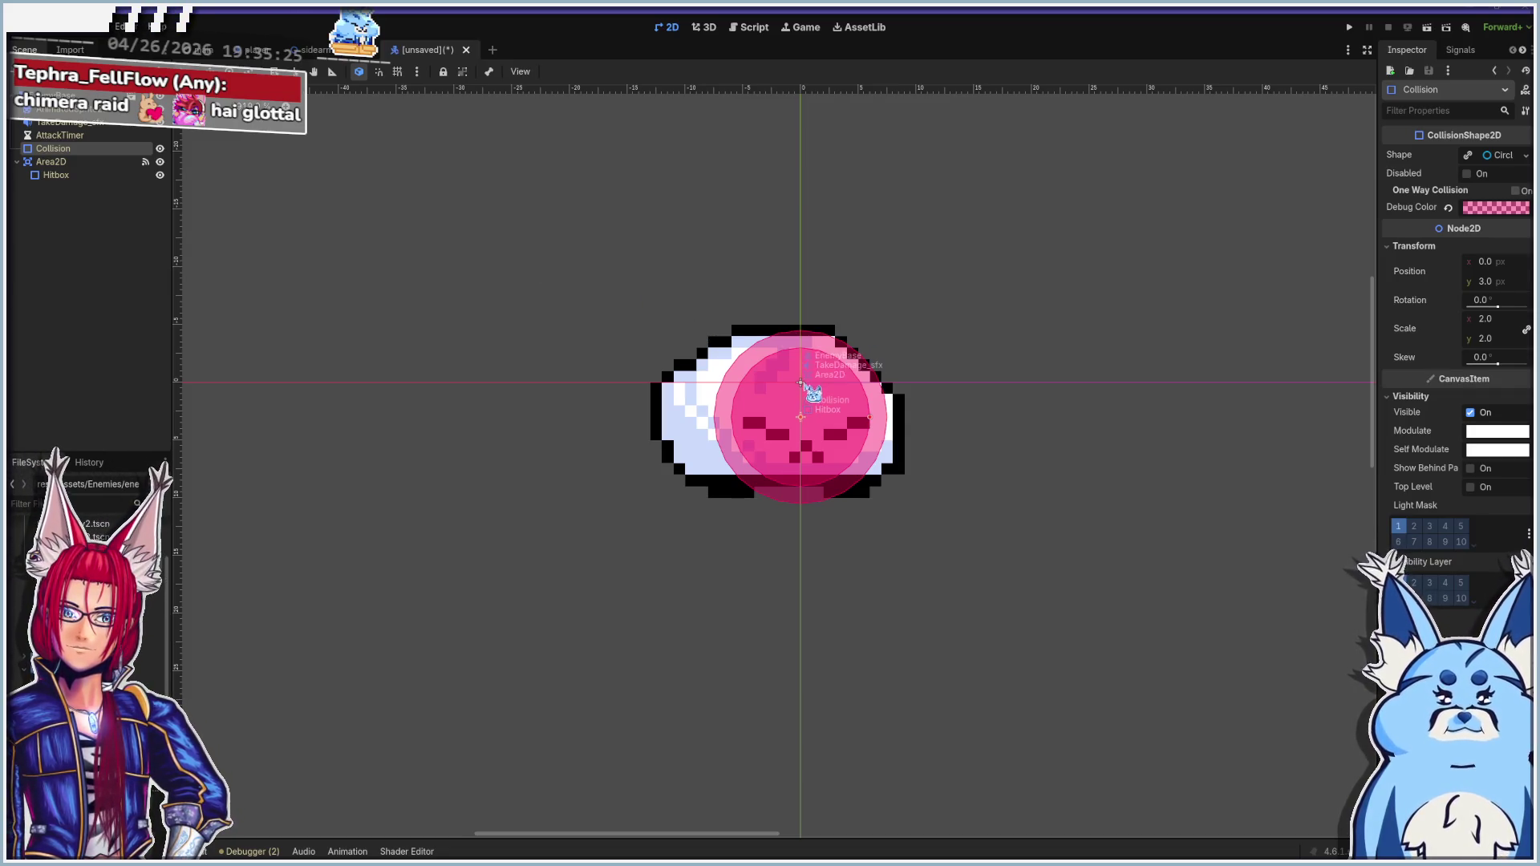
pyautogui.click(57, 175)
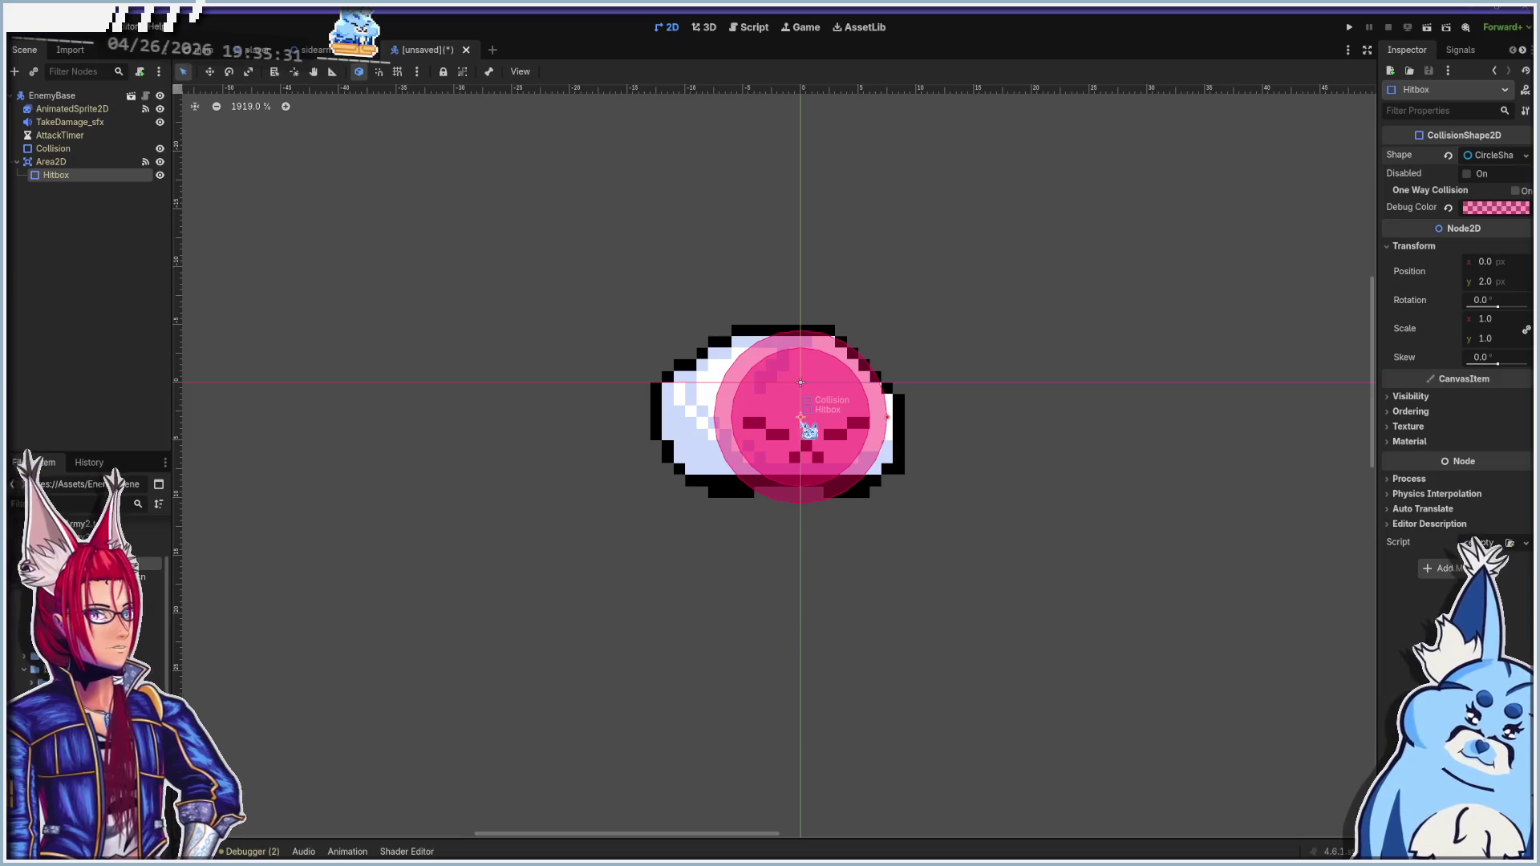
pyautogui.moveTo(807, 428); pyautogui.dragTo(803, 419)
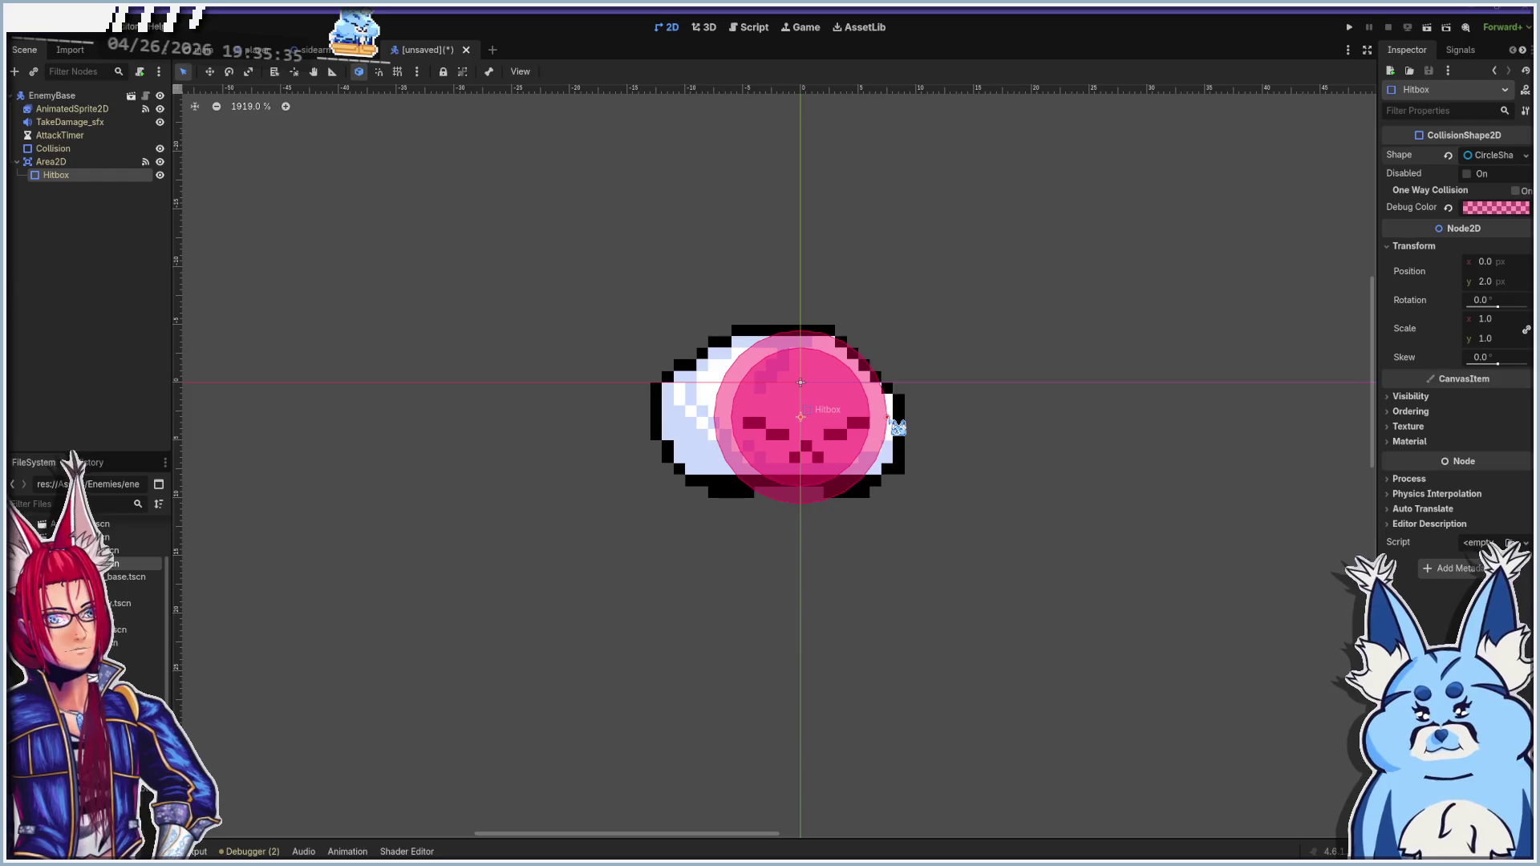
pyautogui.moveTo(888, 418); pyautogui.dragTo(906, 418)
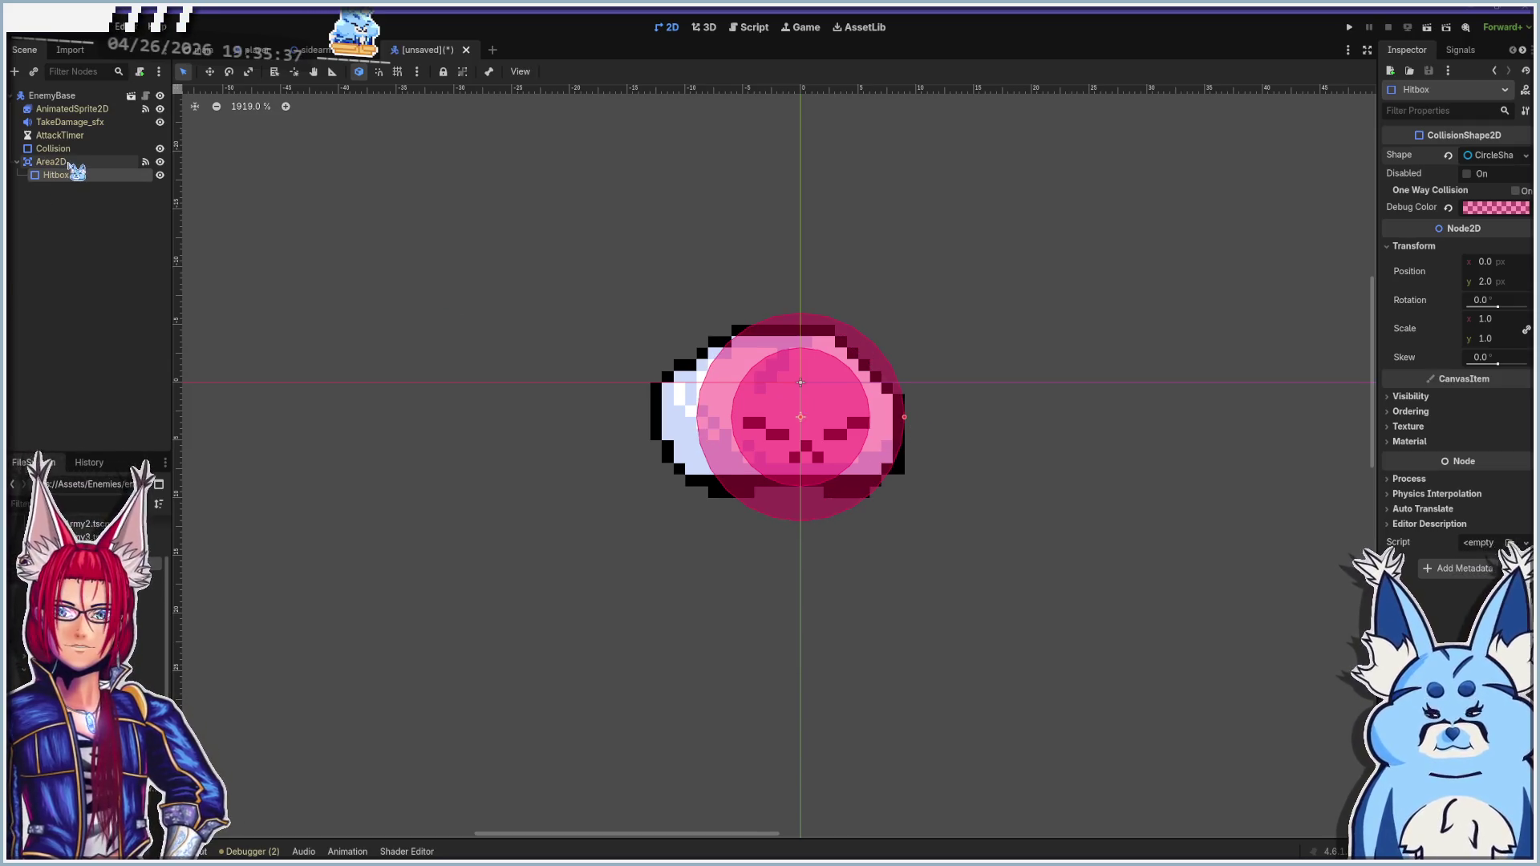
pyautogui.click(53, 149)
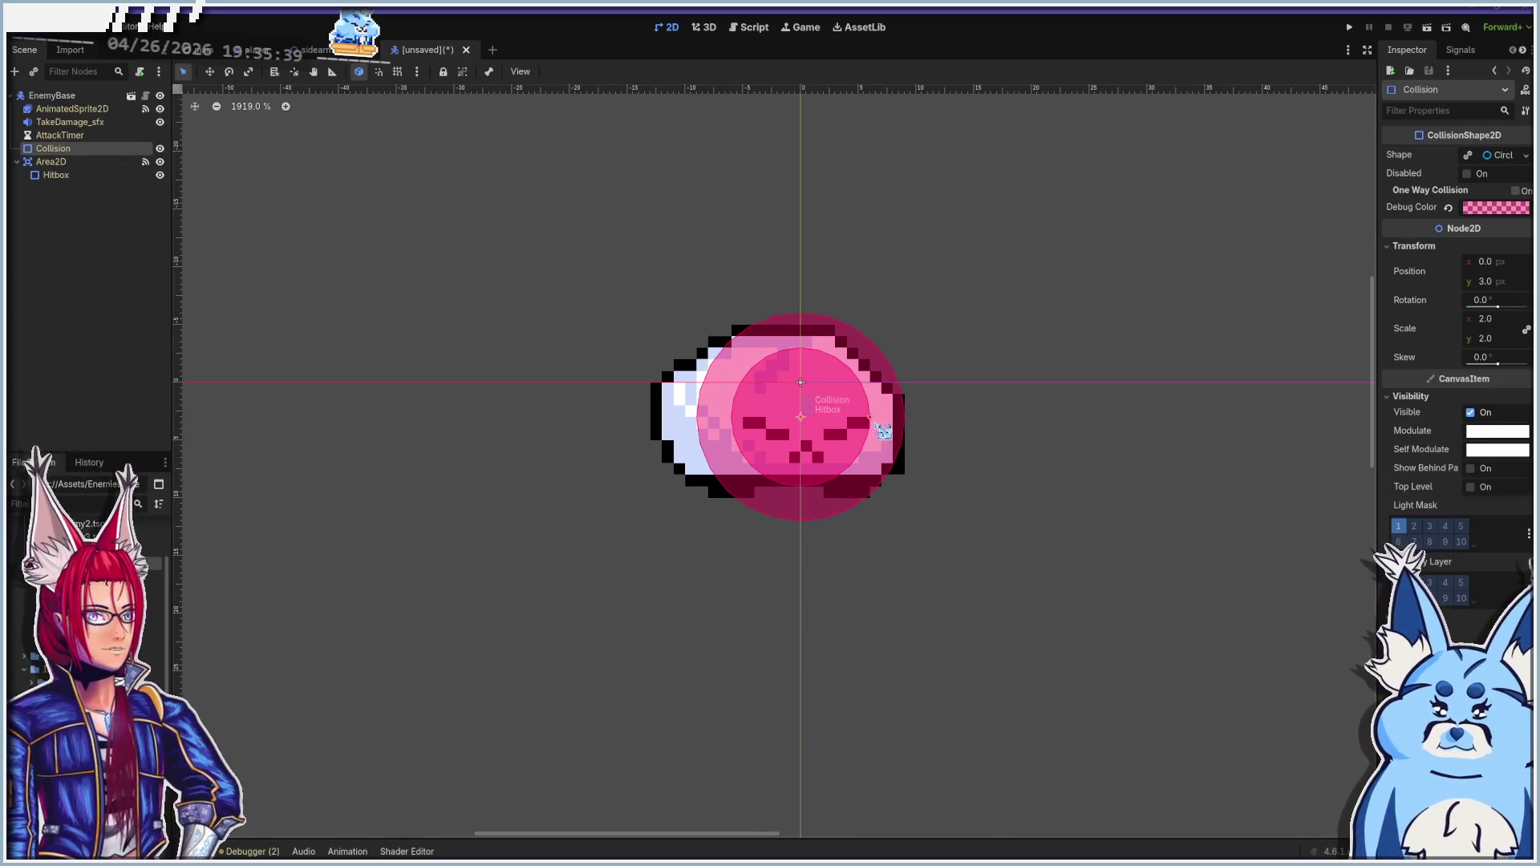
pyautogui.moveTo(884, 430); pyautogui.dragTo(896, 433)
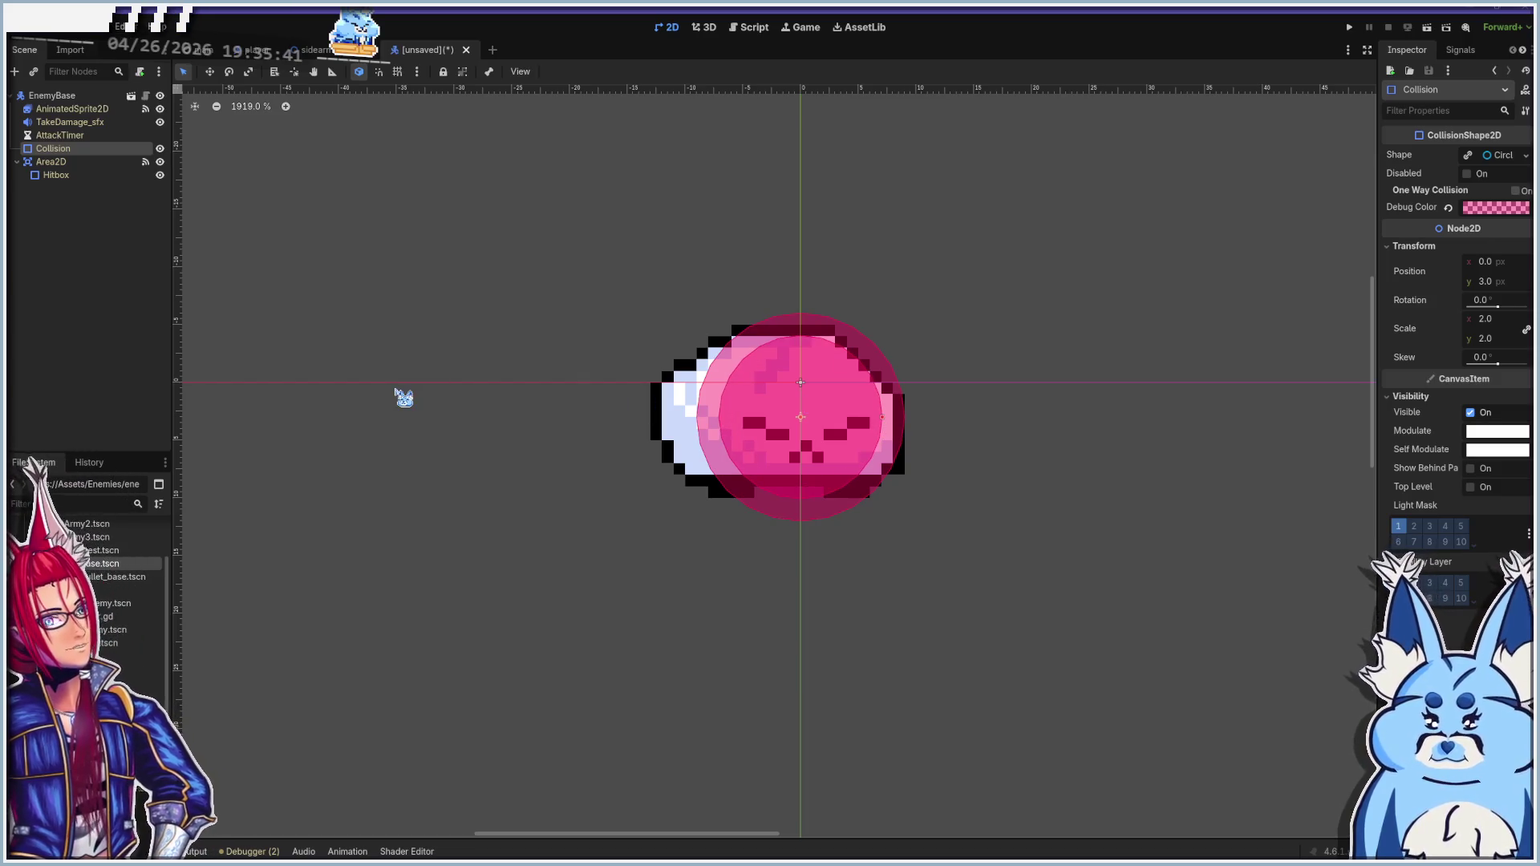
pyautogui.click(72, 109)
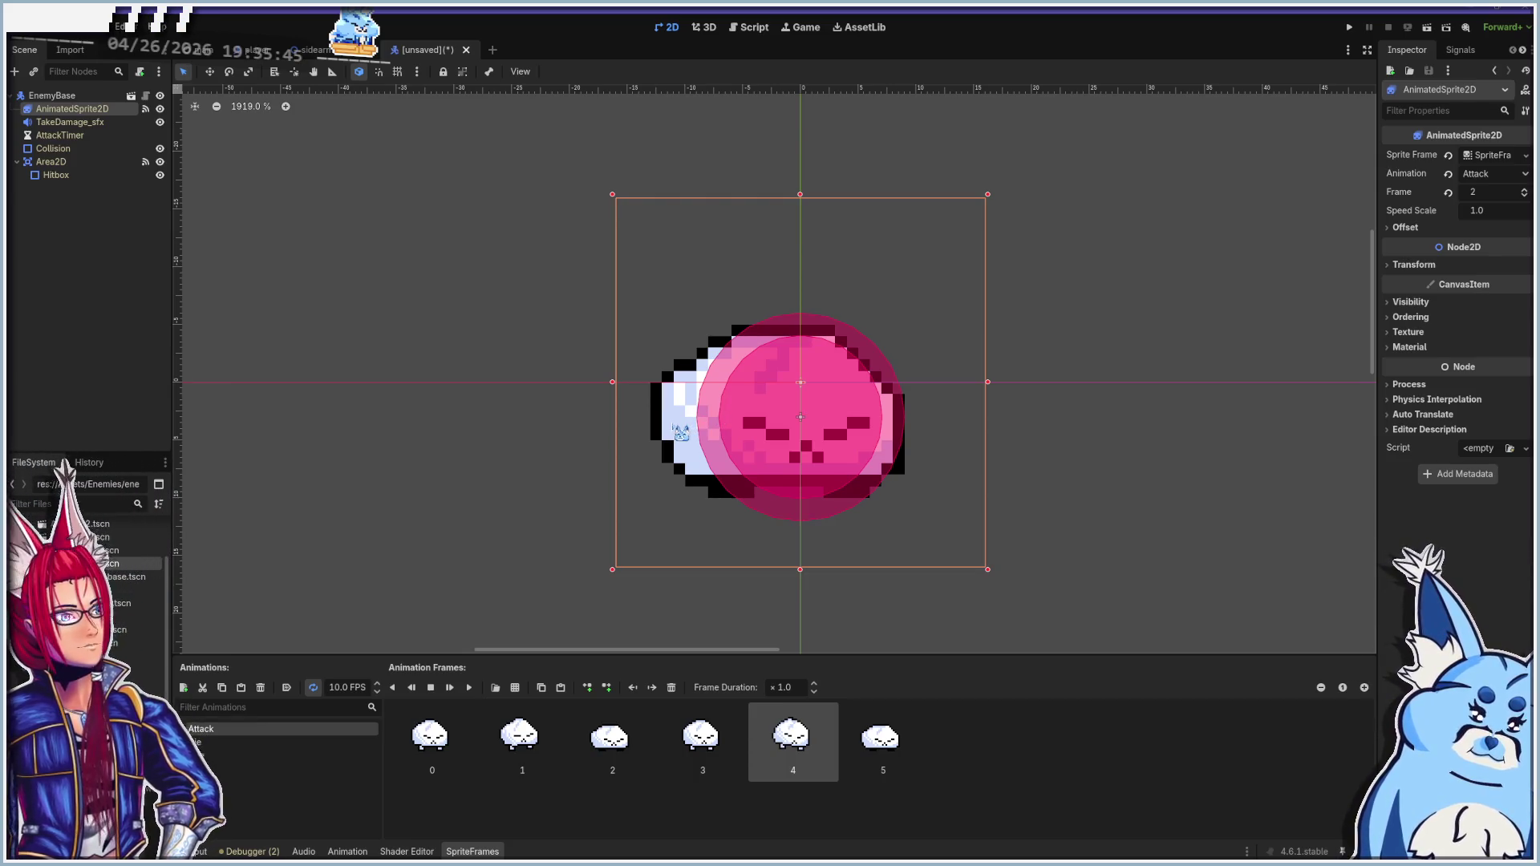
# Nudge the rock sprite 2 px right and preview the Attack animation
pyautogui.press('Right')
pyautogui.moveTo(683, 423); pyautogui.dragTo(685, 425)
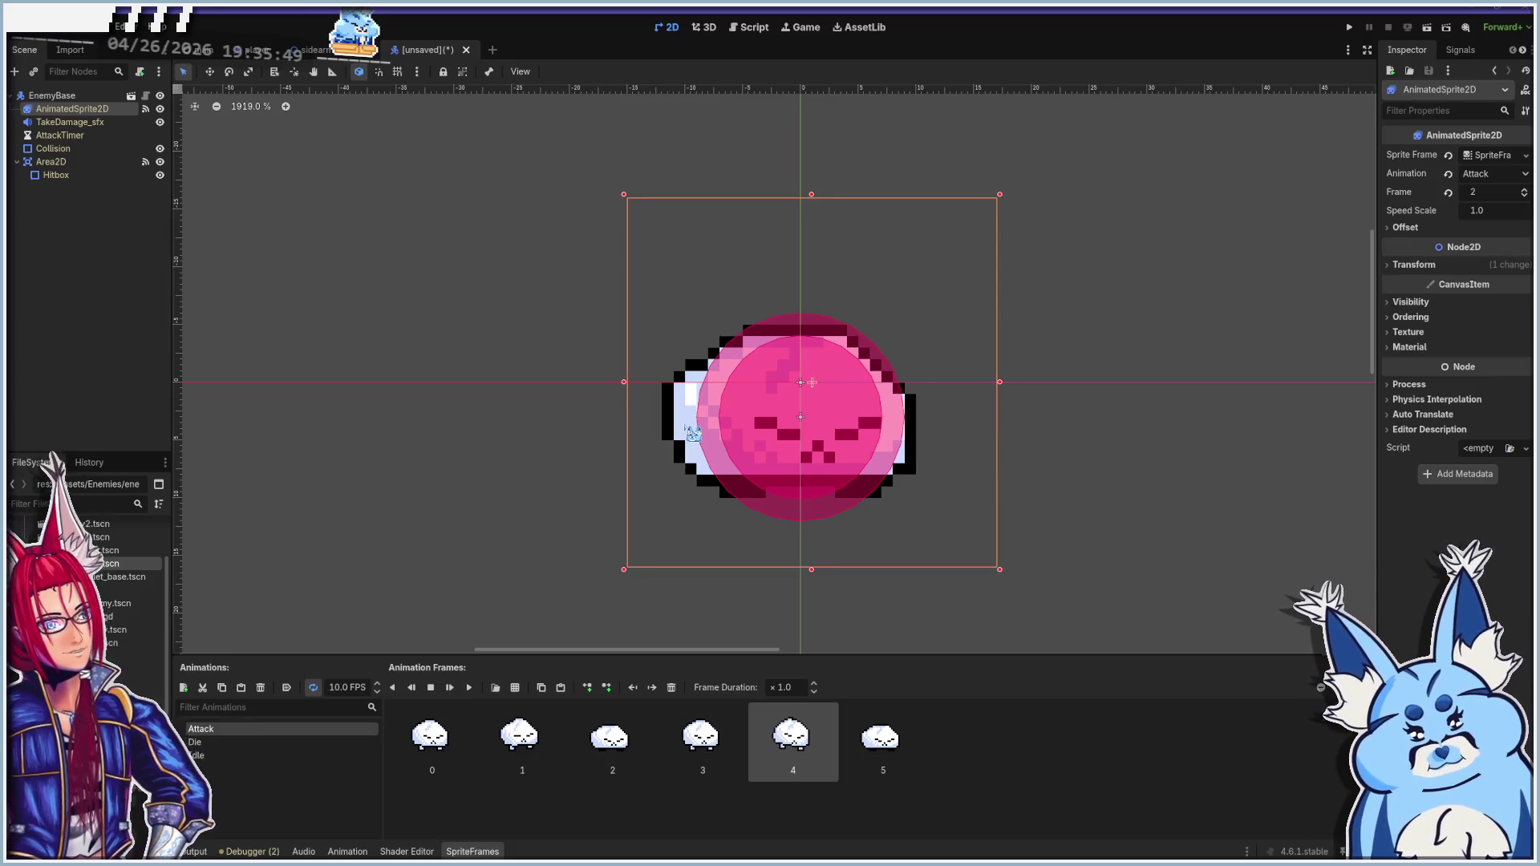
pyautogui.click(469, 688)
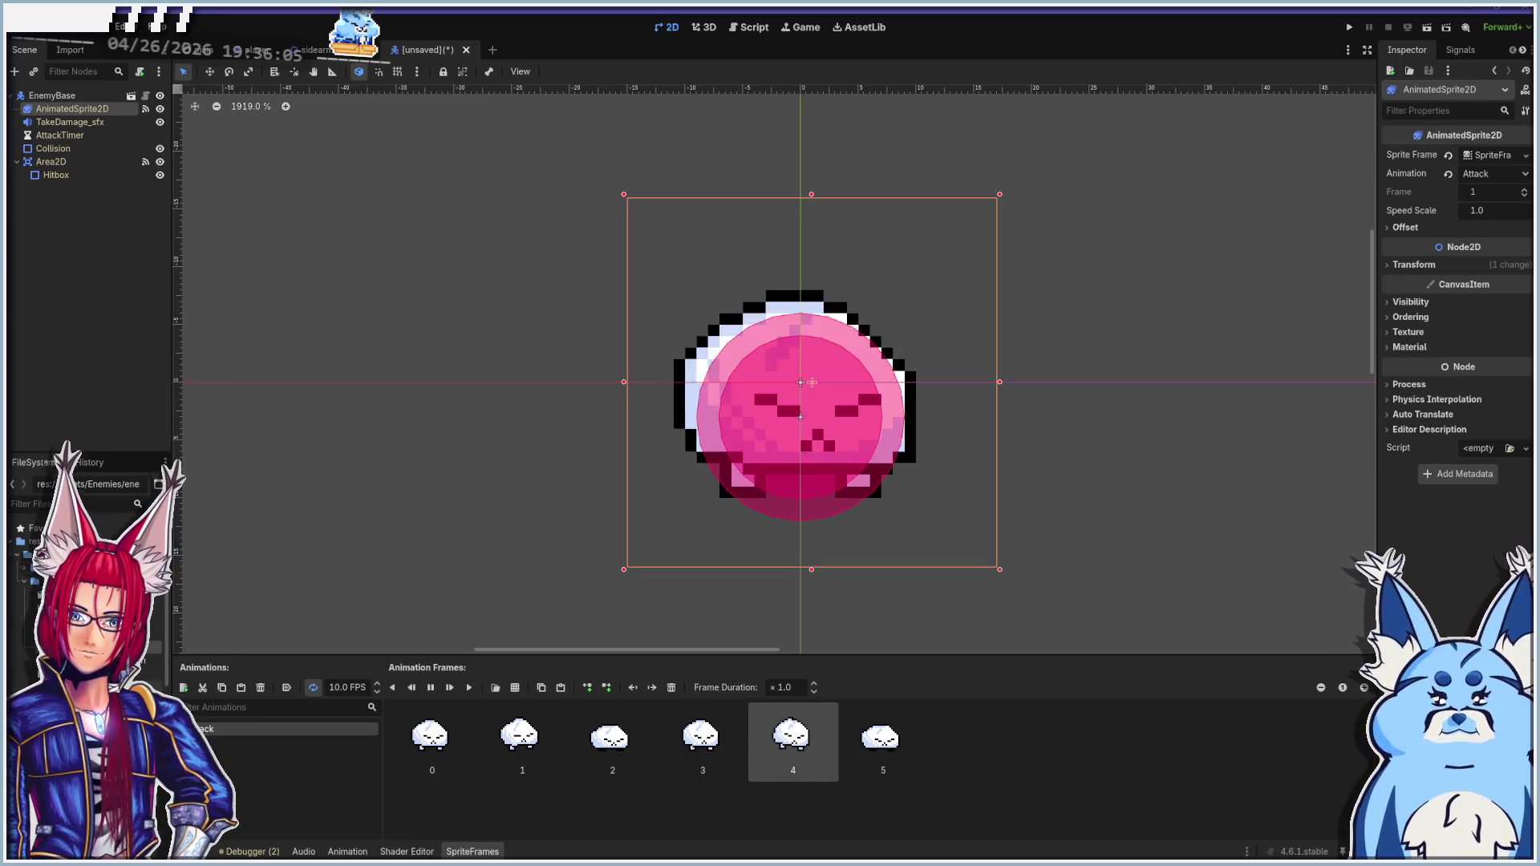
# Open shooty_enemy.tscn for comparison, then return to the unsaved rock scene's EnemyBase root
pyautogui.doubleClick(136, 661)
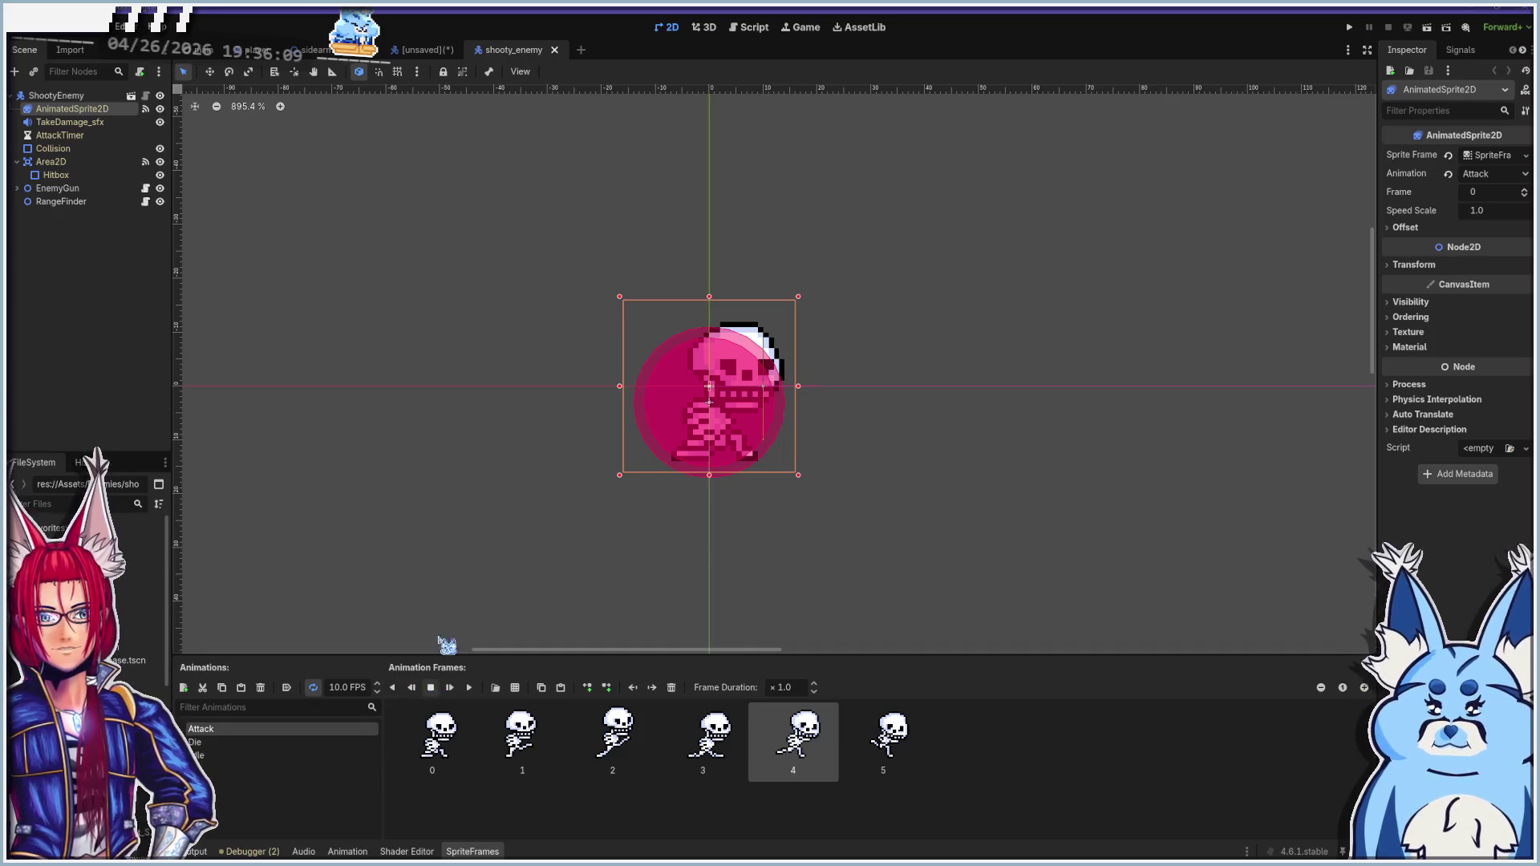
pyautogui.click(425, 51)
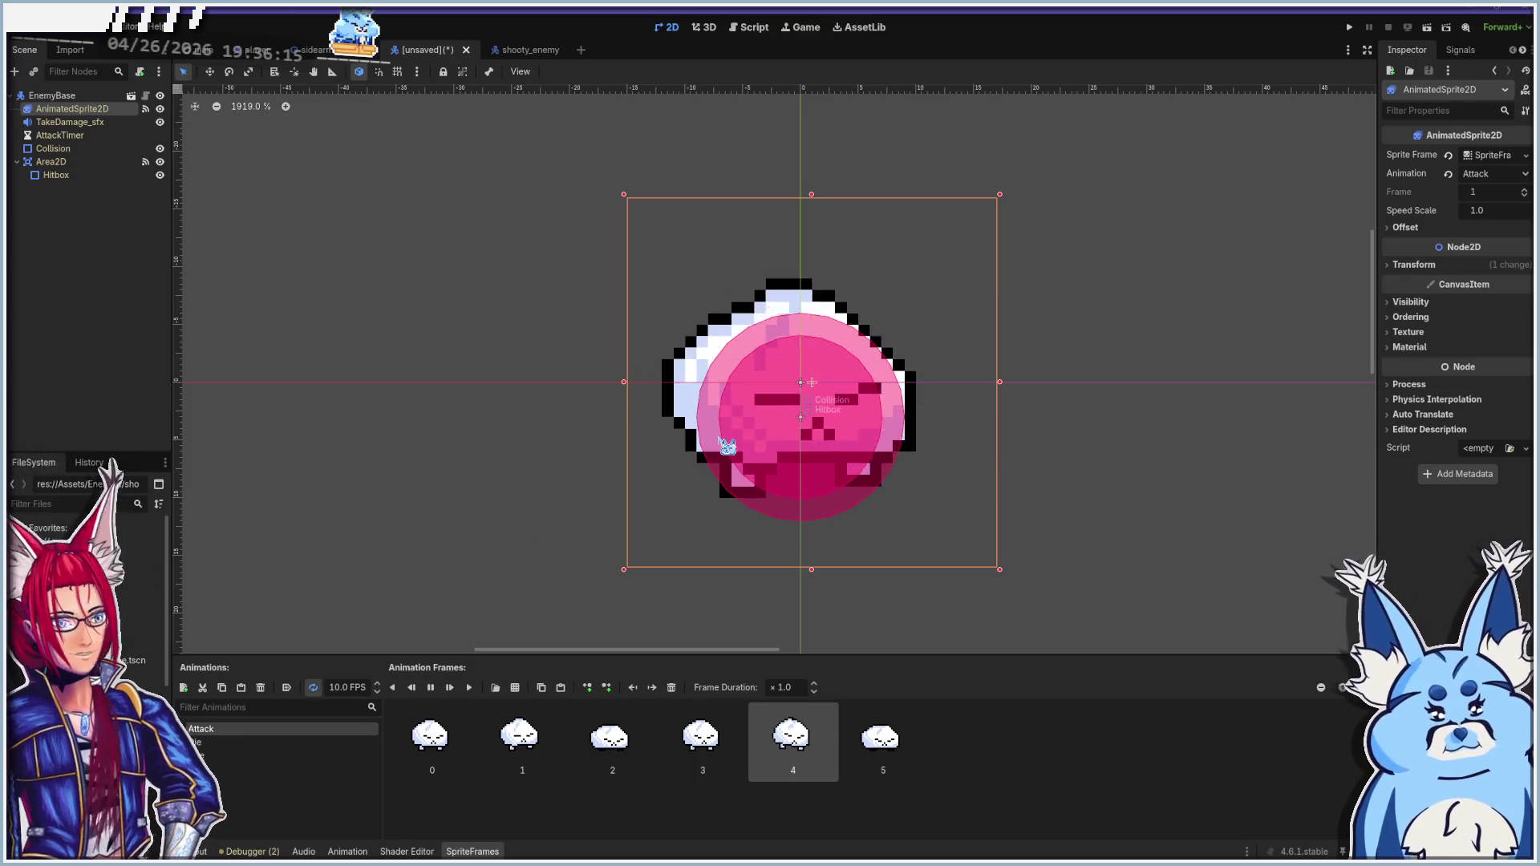
pyautogui.scroll(-2, 819, 401)
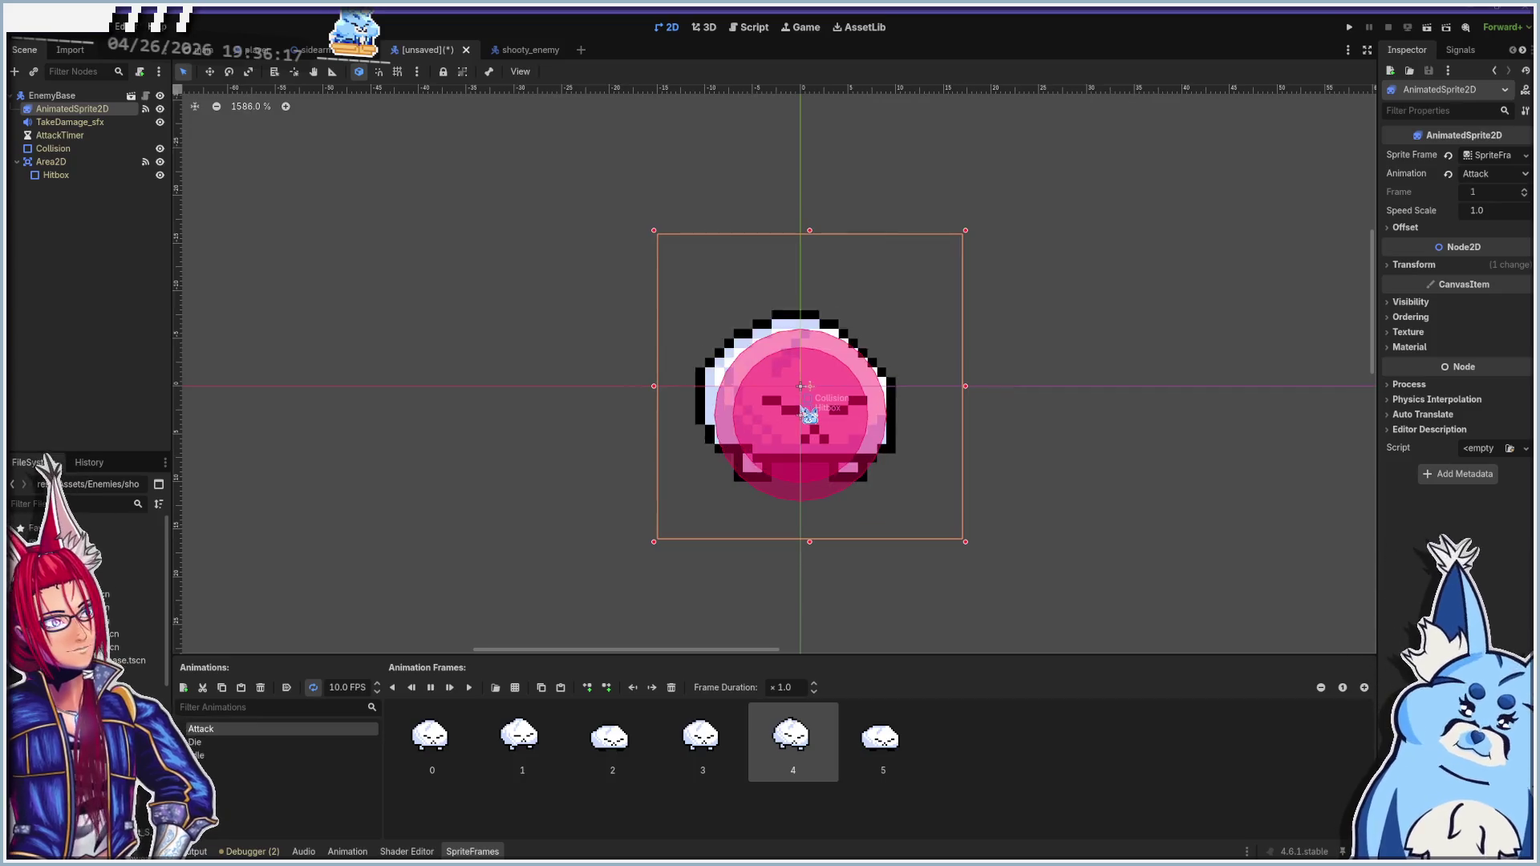
pyautogui.click(47, 96)
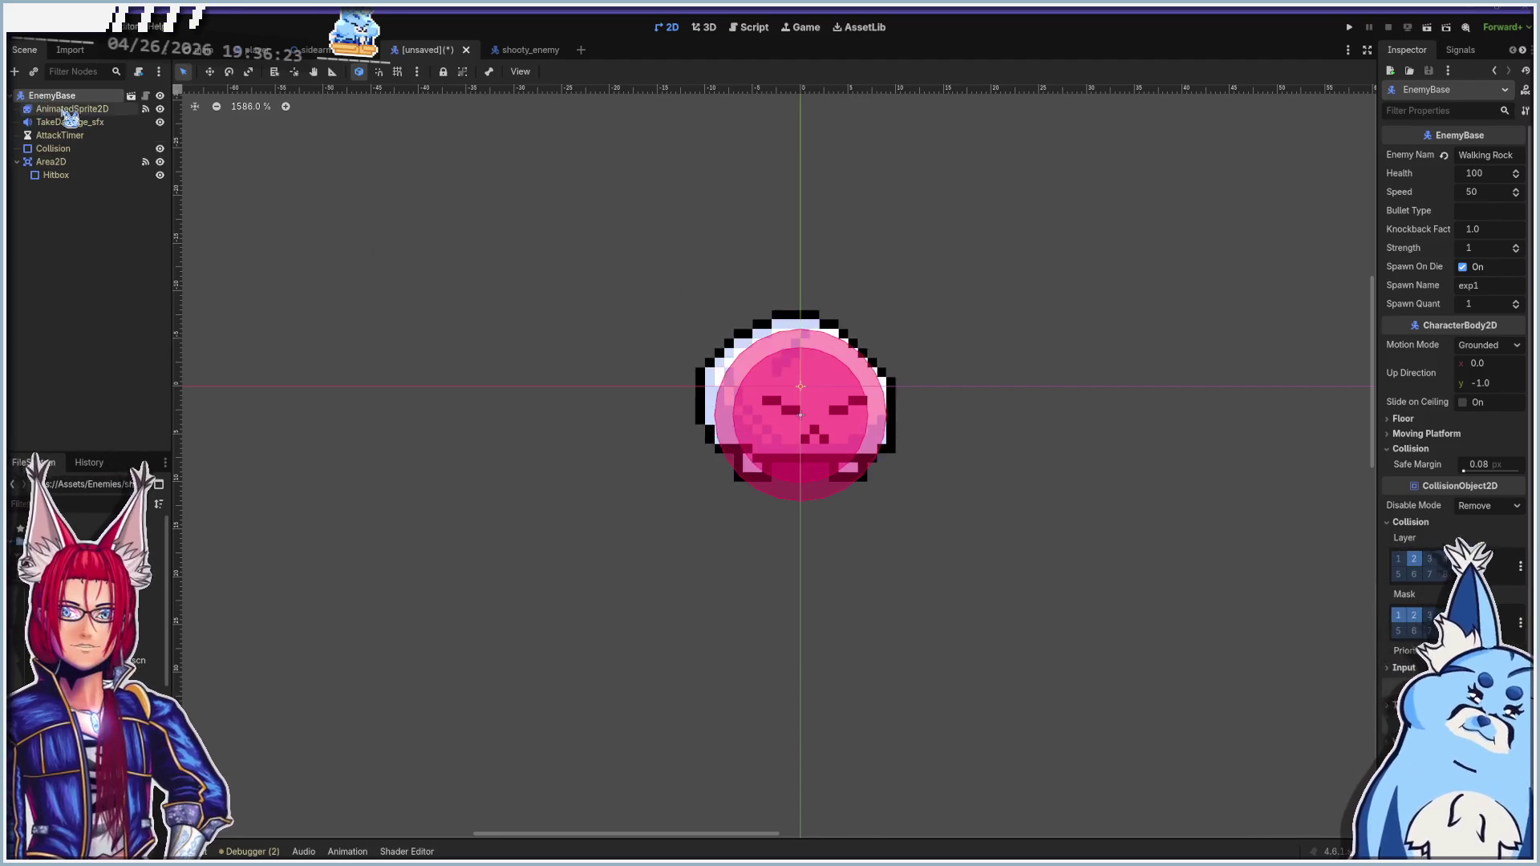
# Set the rock enemy's Health to 250 after comparing it with Wall_Enemy and shooty_enemy
pyautogui.click(1490, 171)
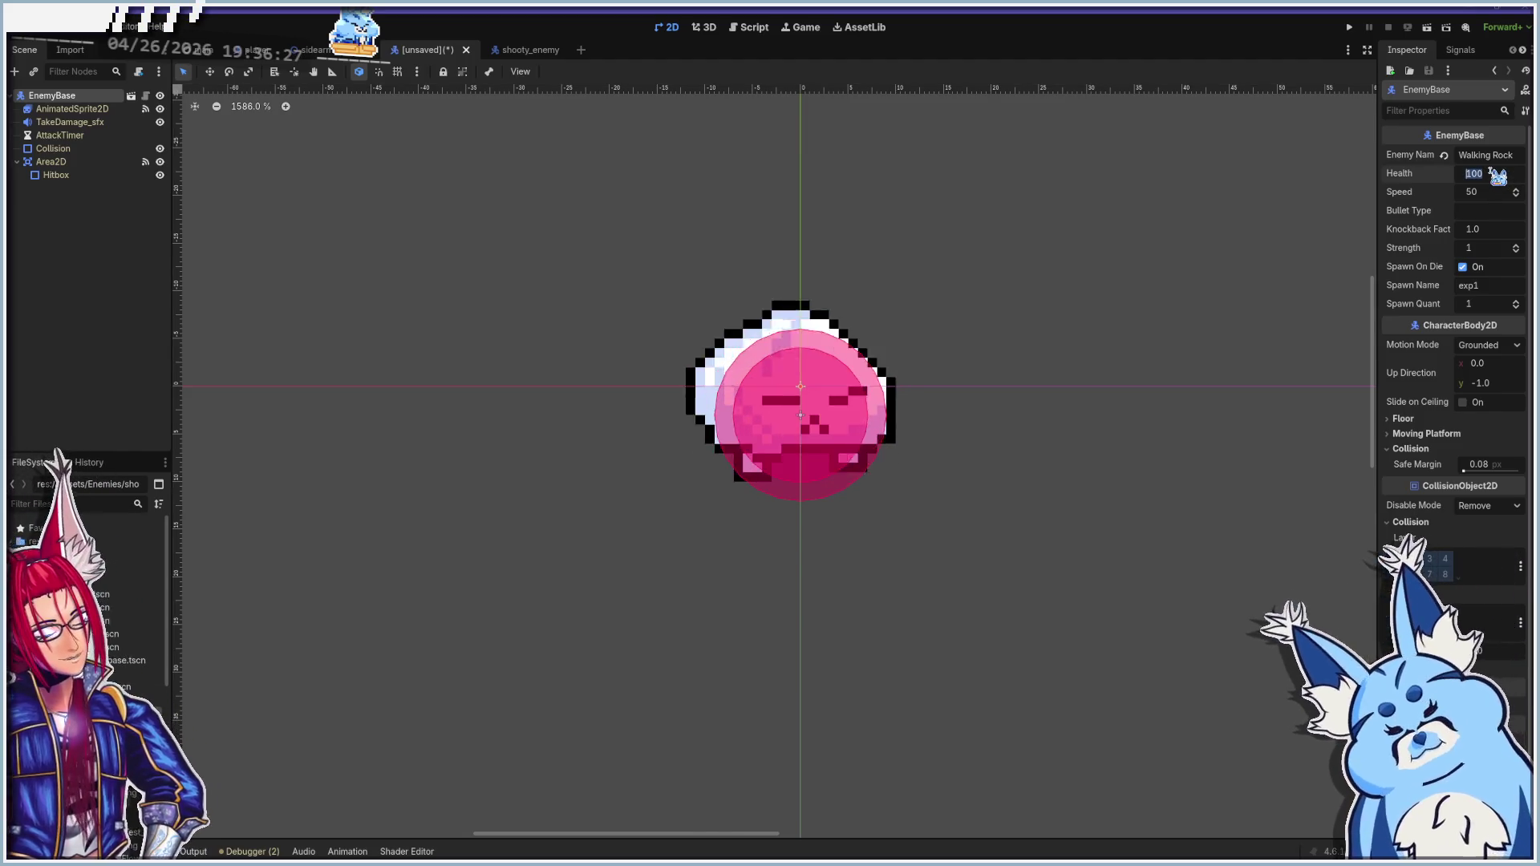
pyautogui.write('200')
pyautogui.press('Return')
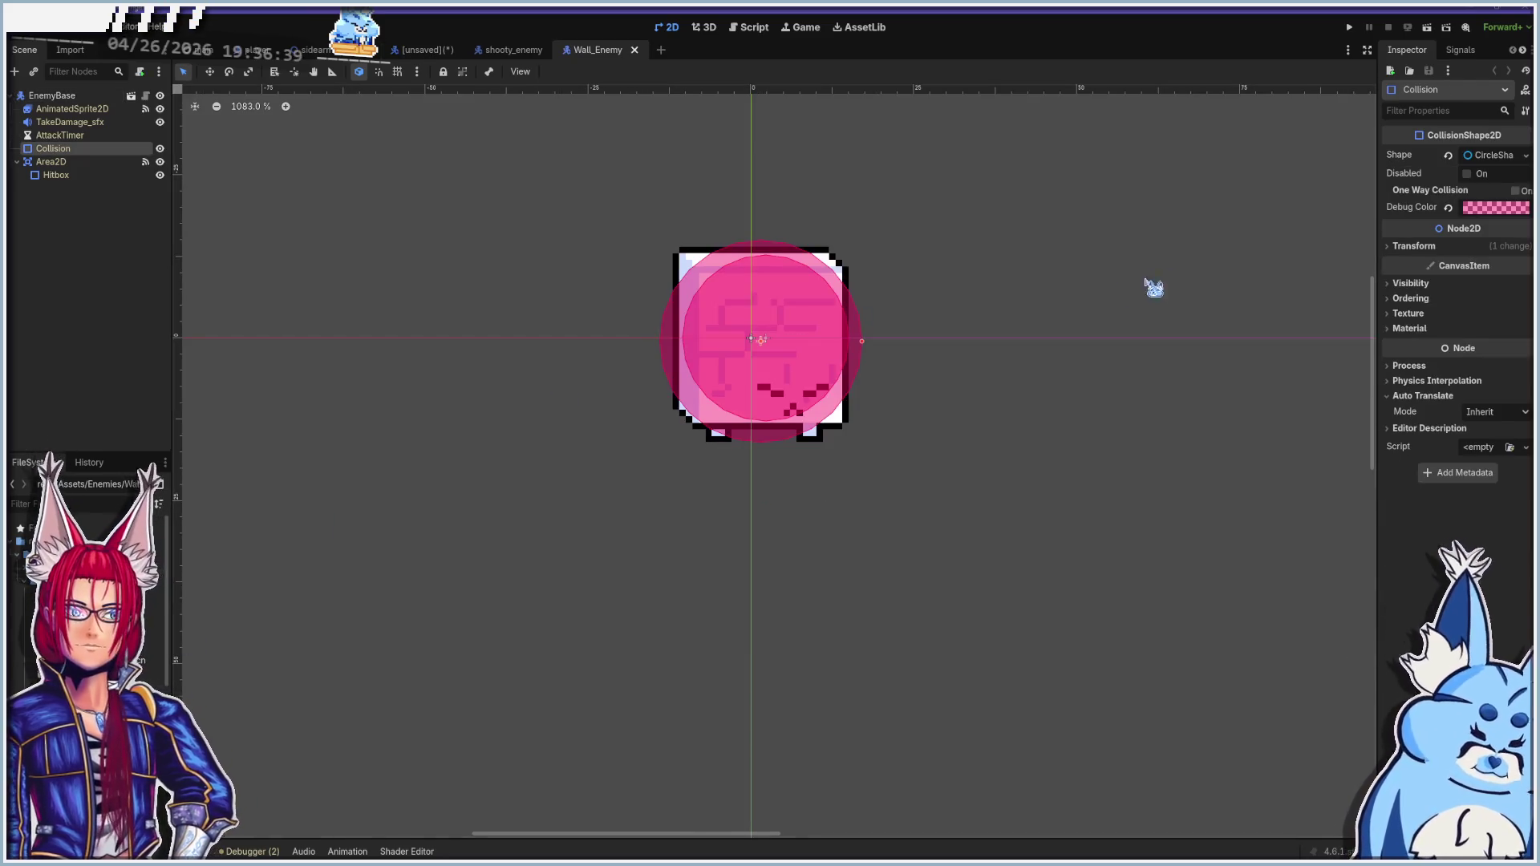
pyautogui.click(57, 95)
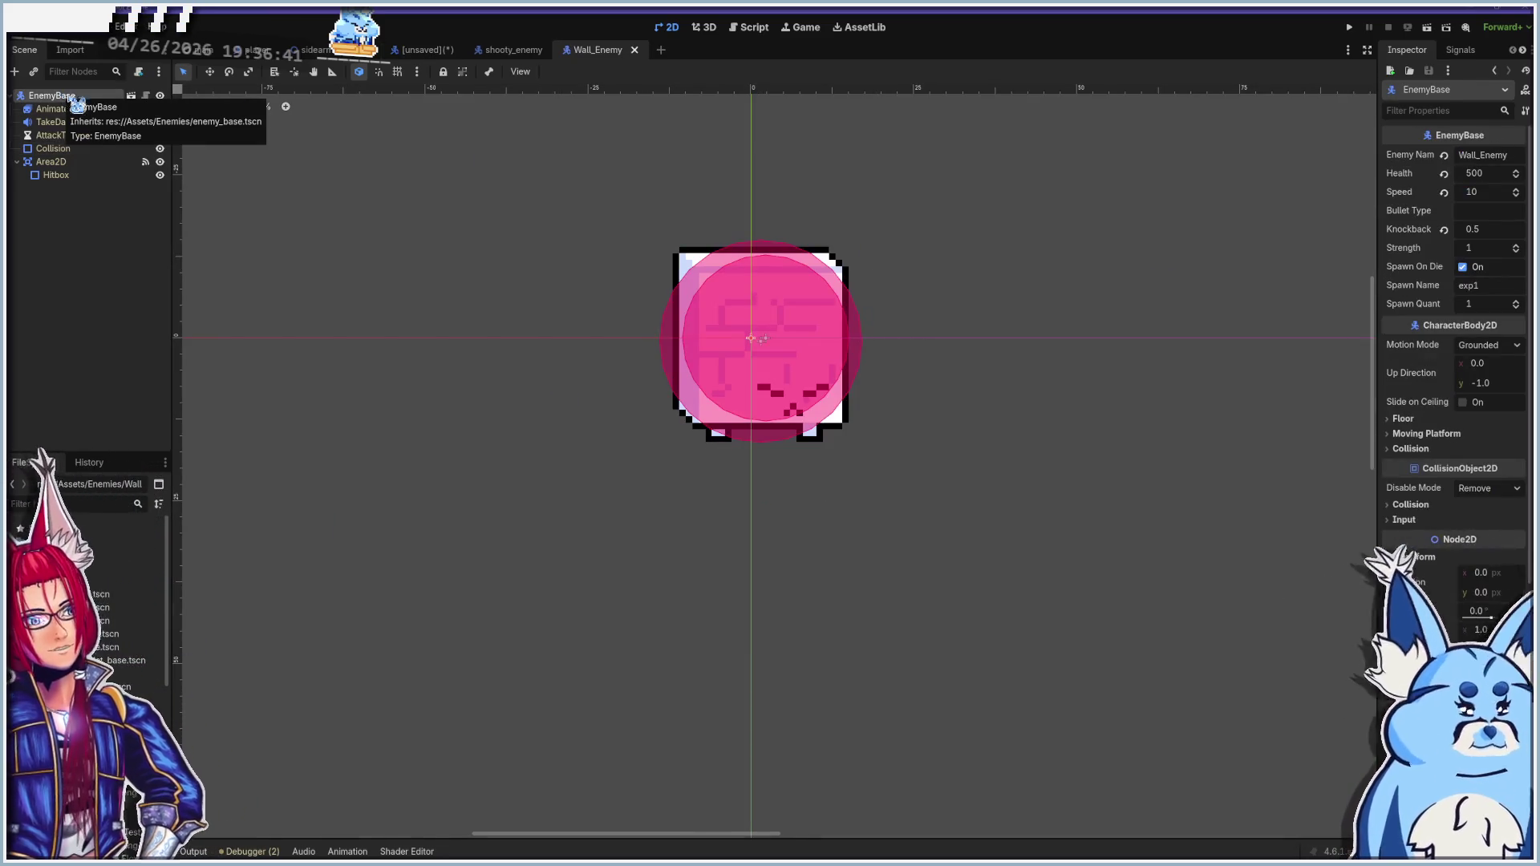
pyautogui.click(509, 51)
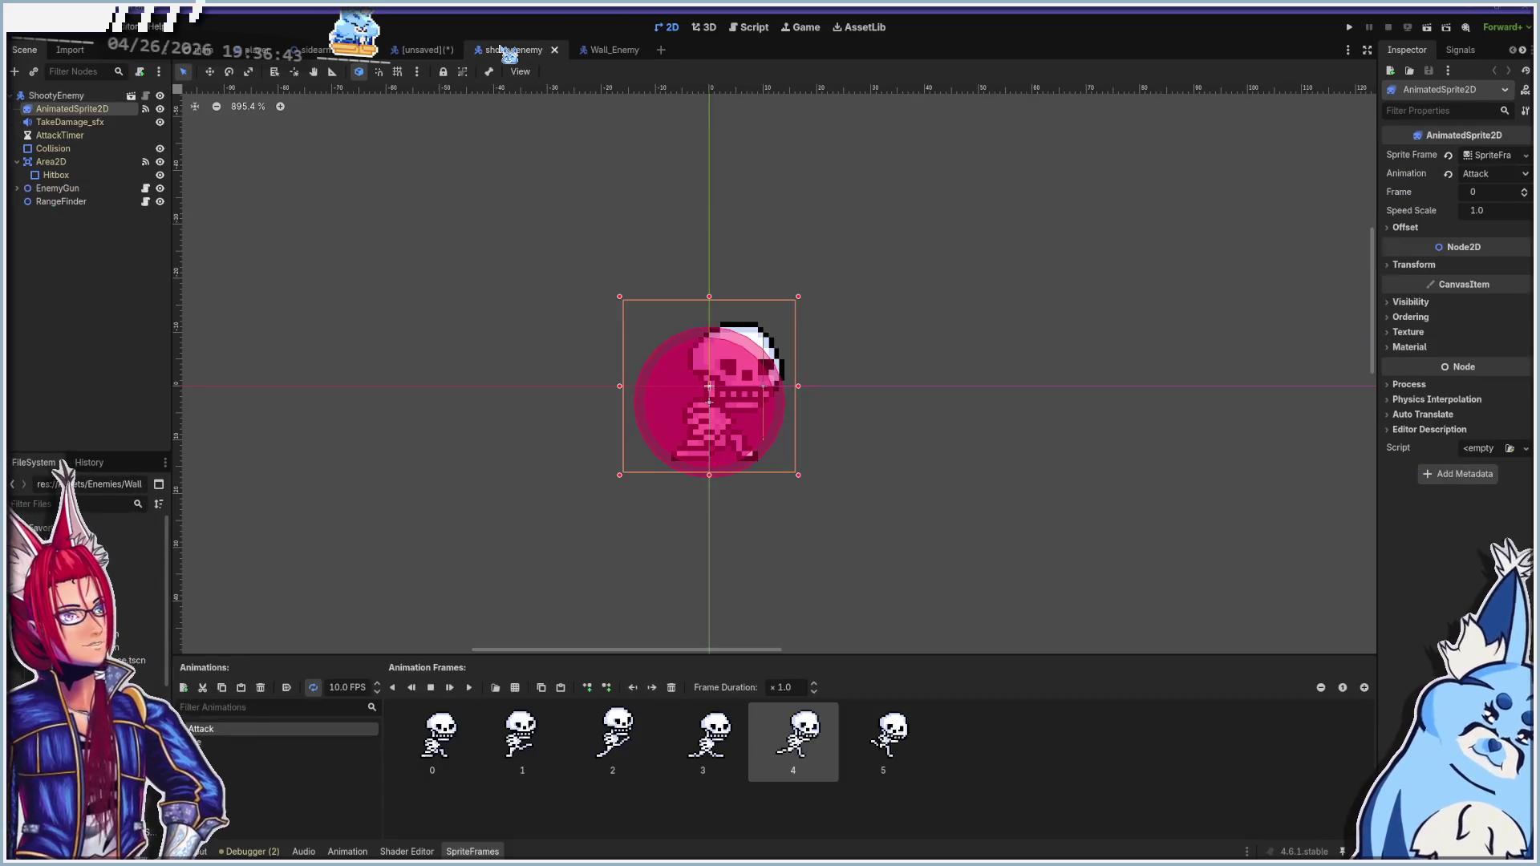
pyautogui.click(554, 50)
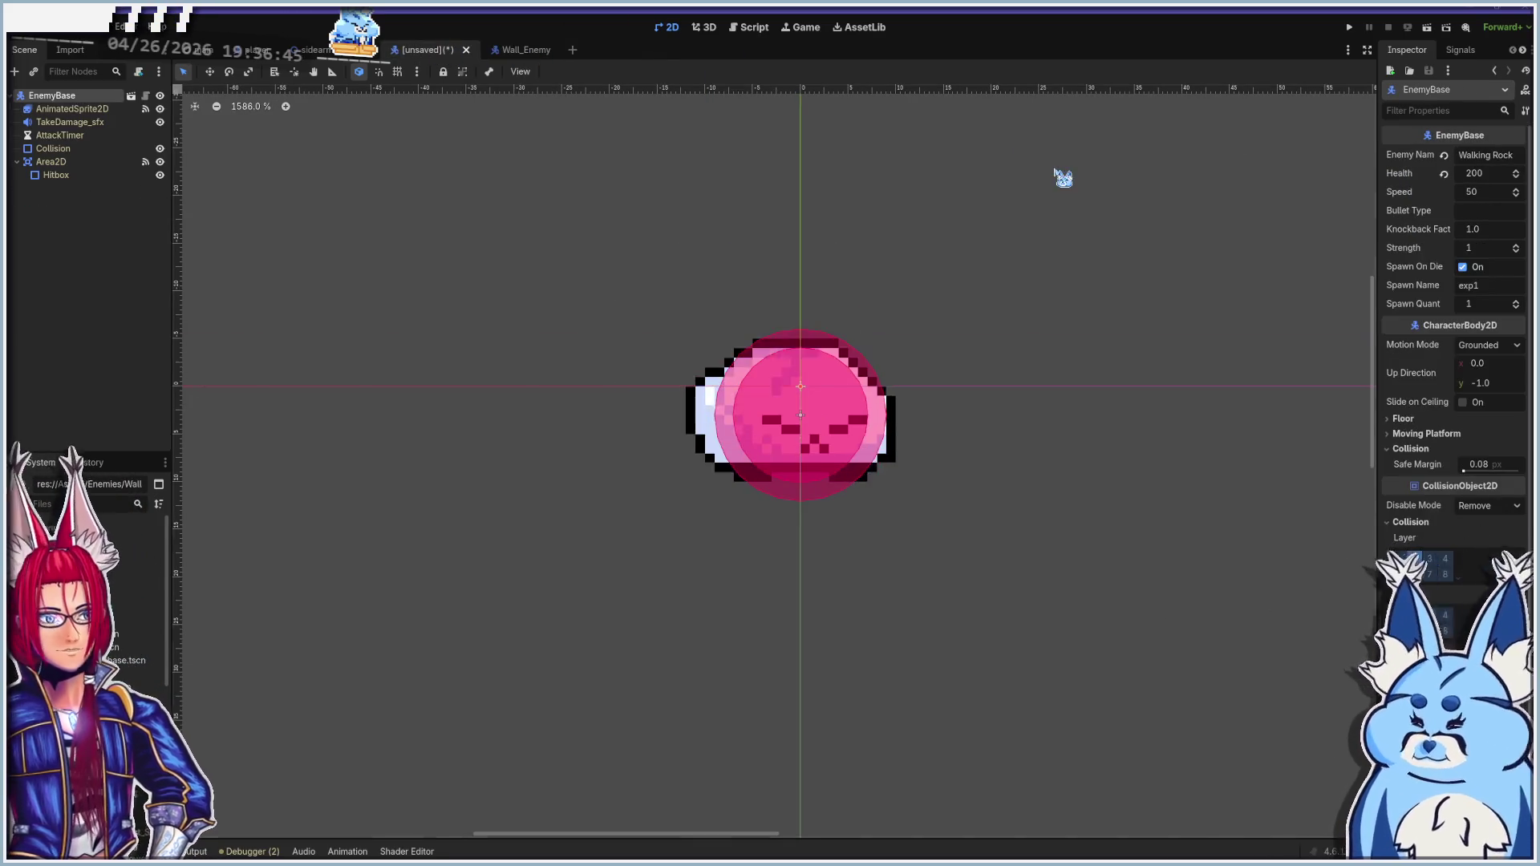
pyautogui.click(1484, 172)
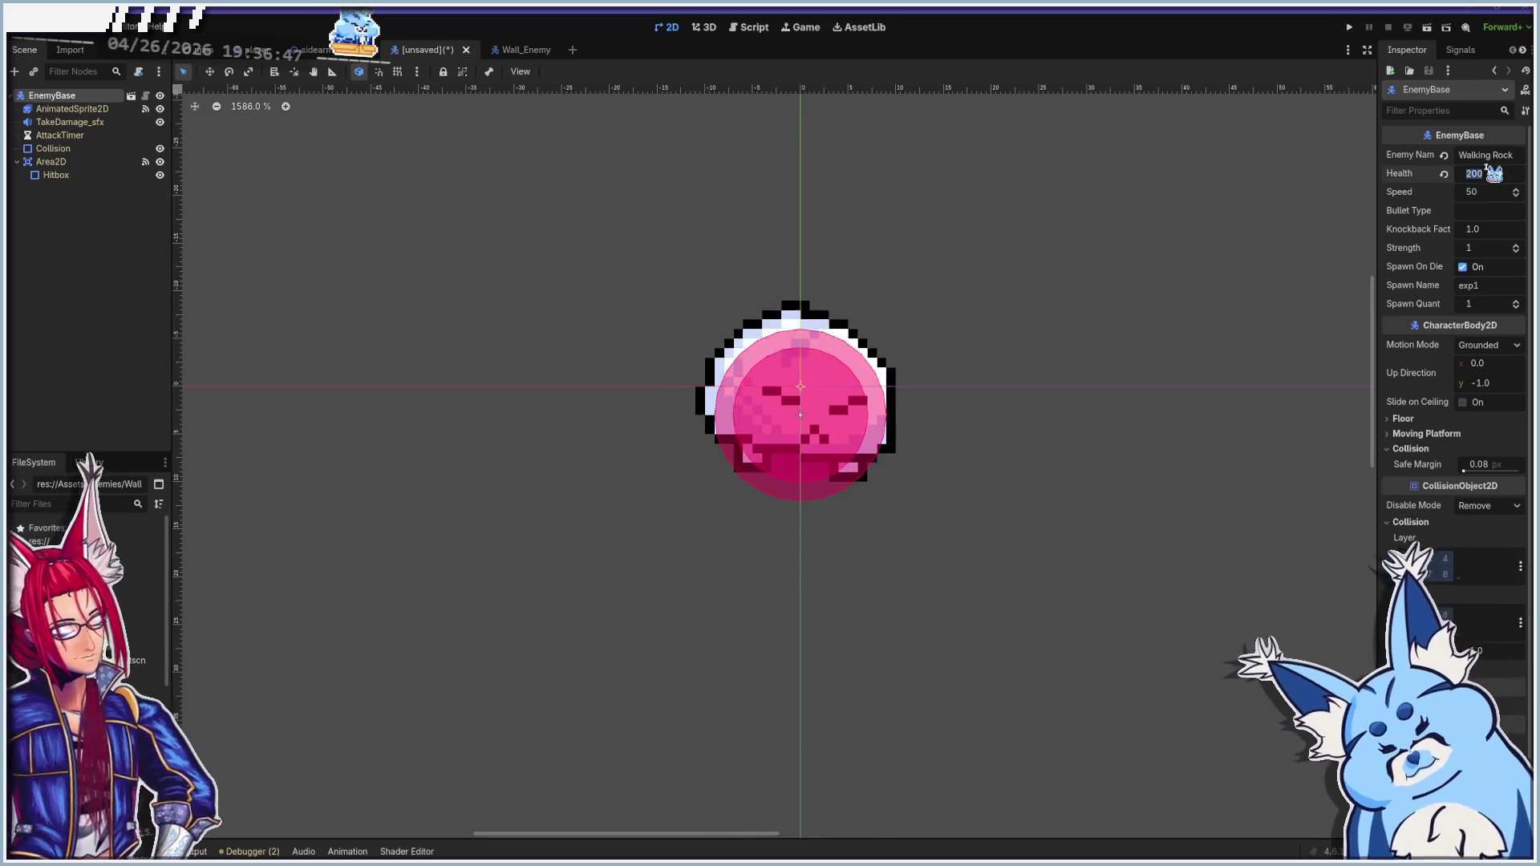
pyautogui.write('250')
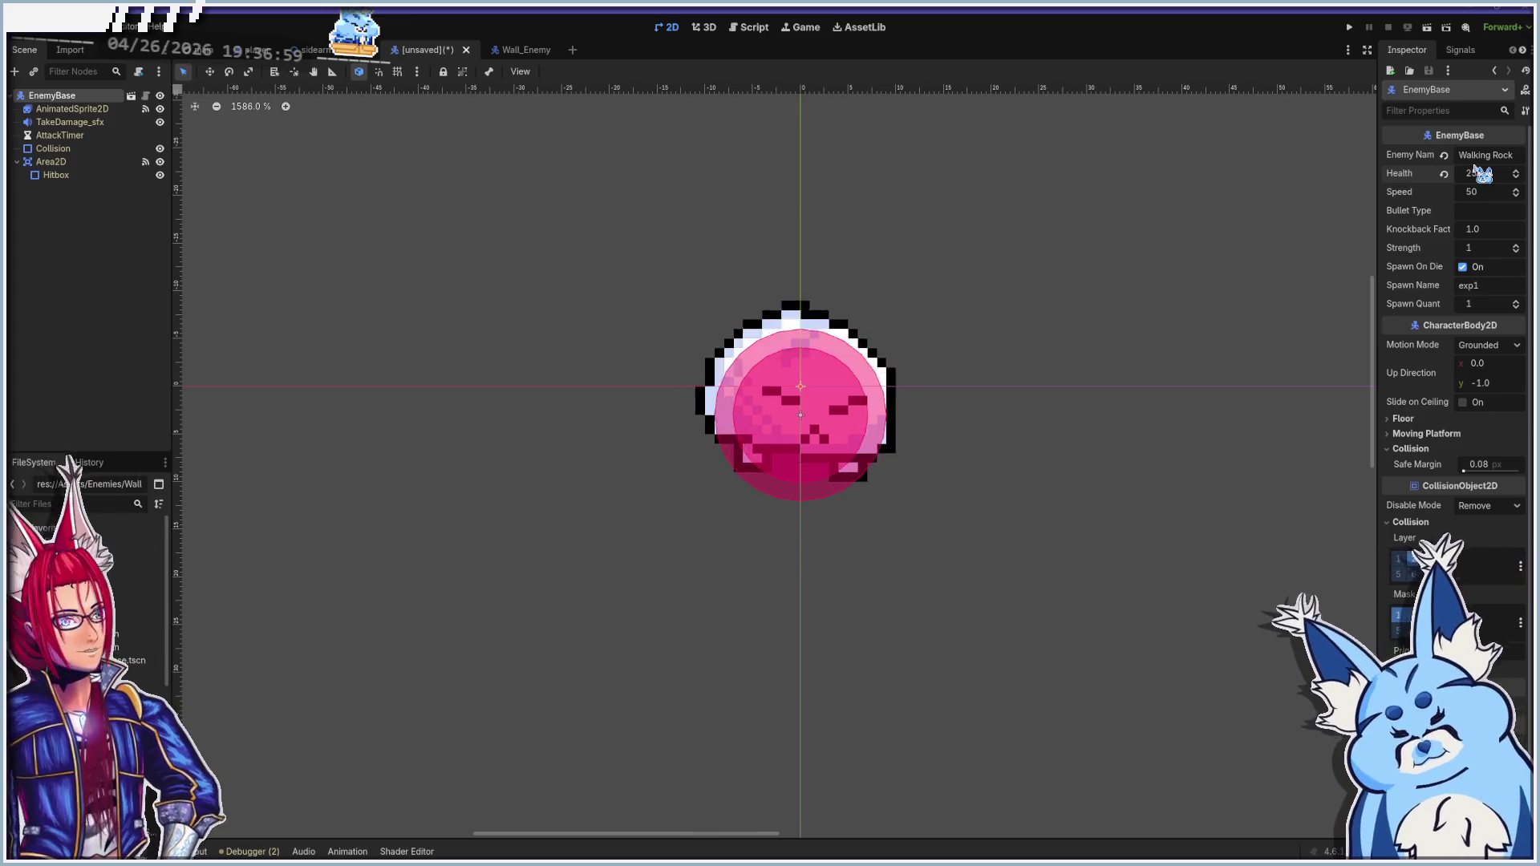
pyautogui.click(510, 50)
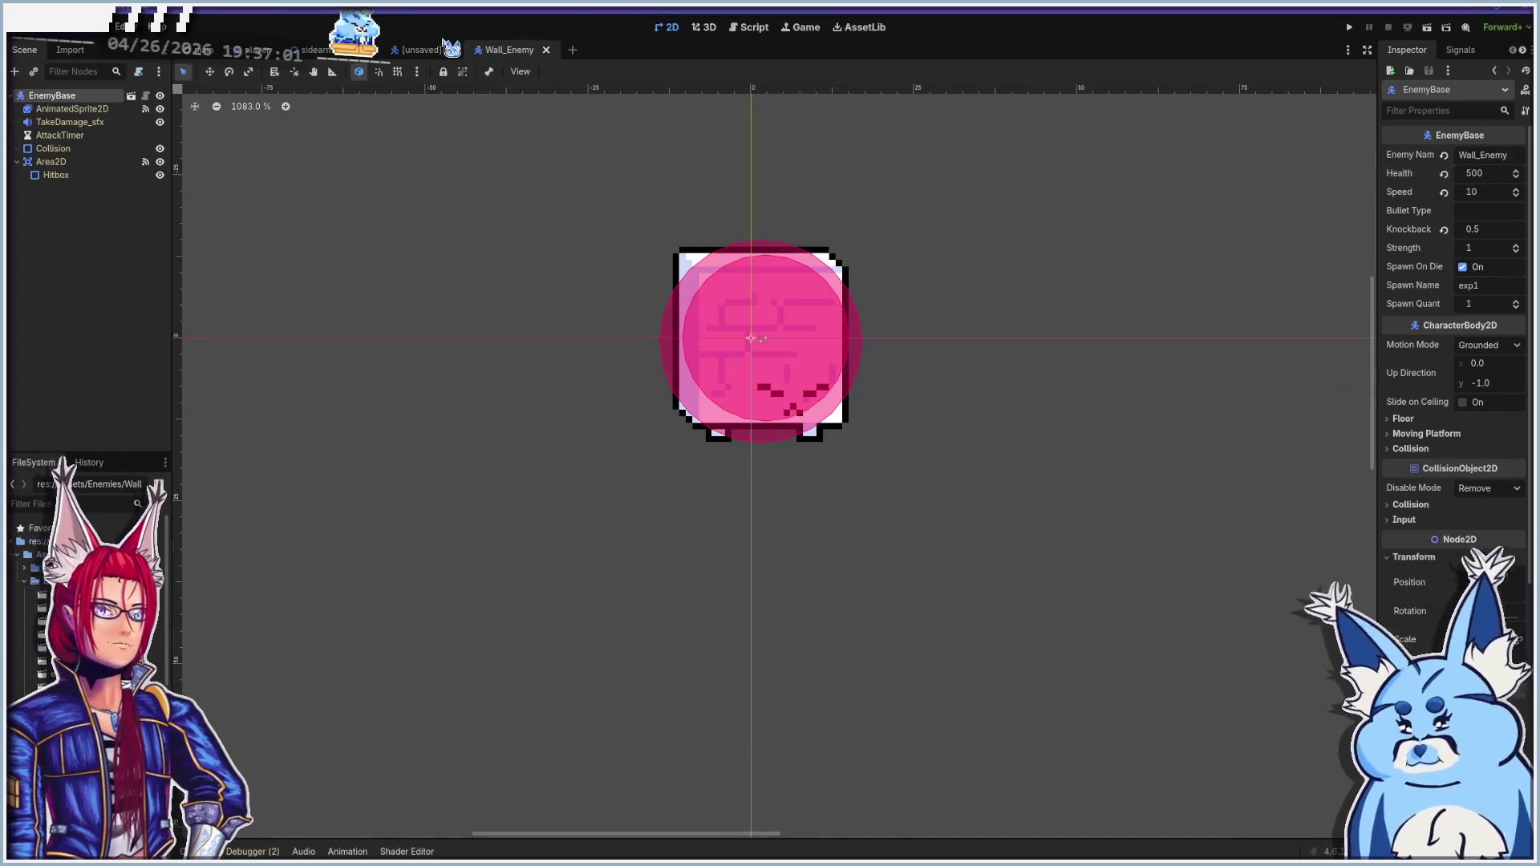
pyautogui.click(425, 52)
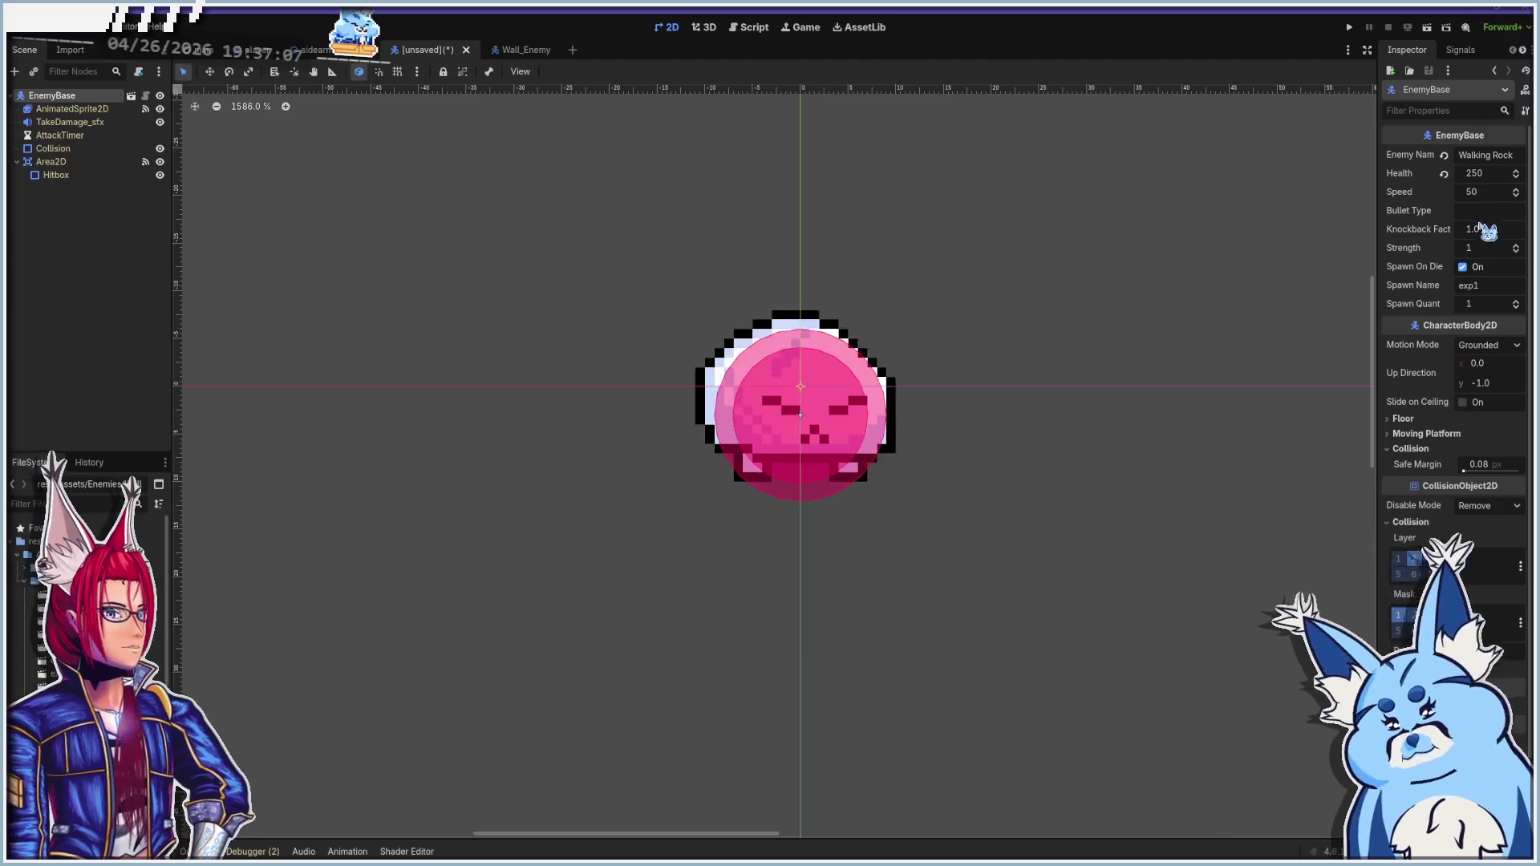
# Adjust knockback factor, strength 1 and spawn quantity, keep motion mode Grounded, then open Save Scene As
pyautogui.click(1476, 229)
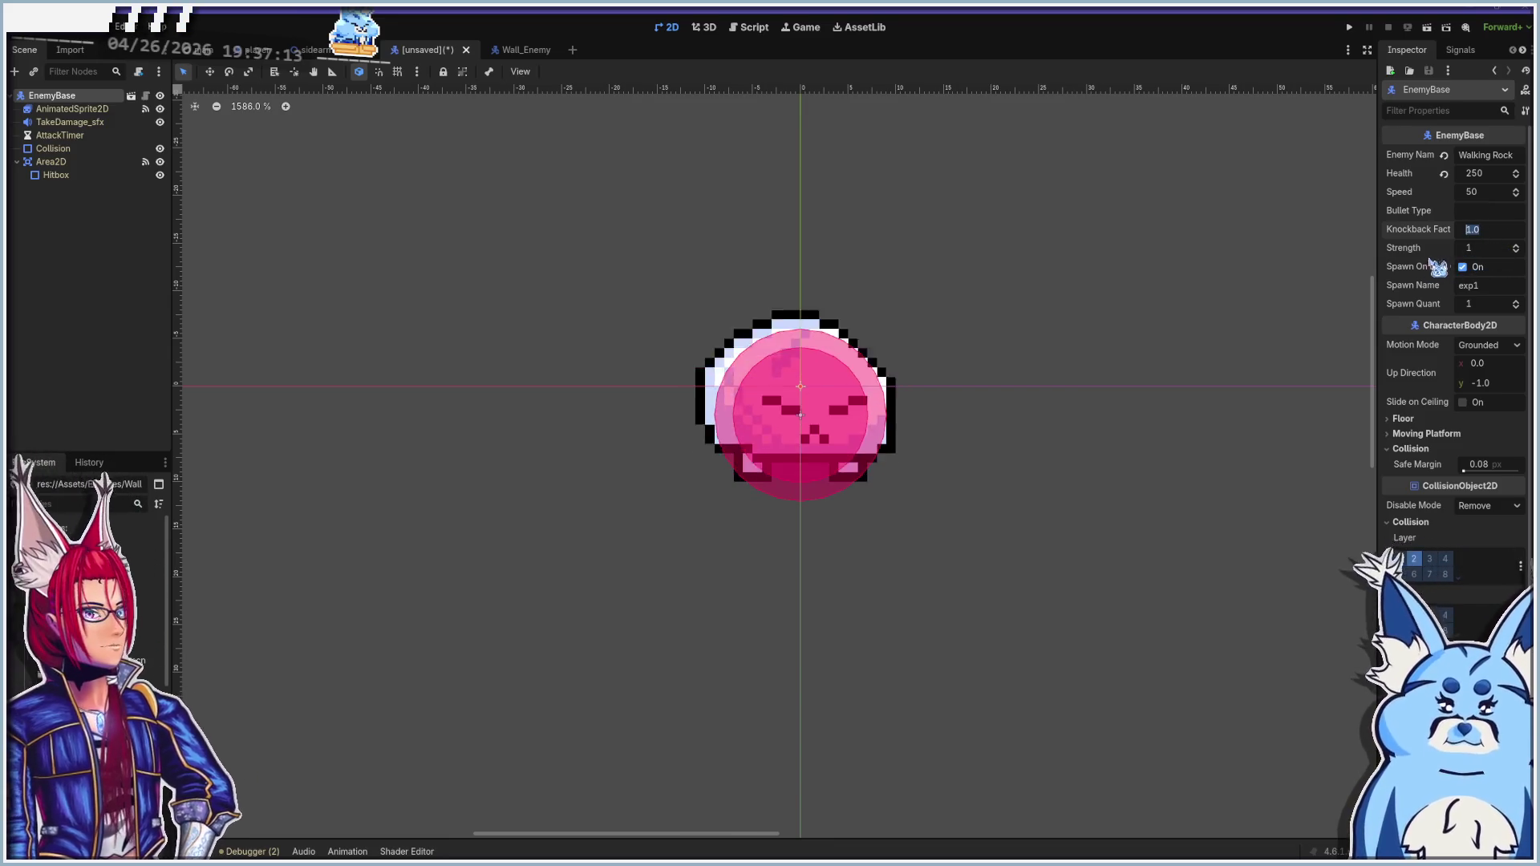
pyautogui.press('Return')
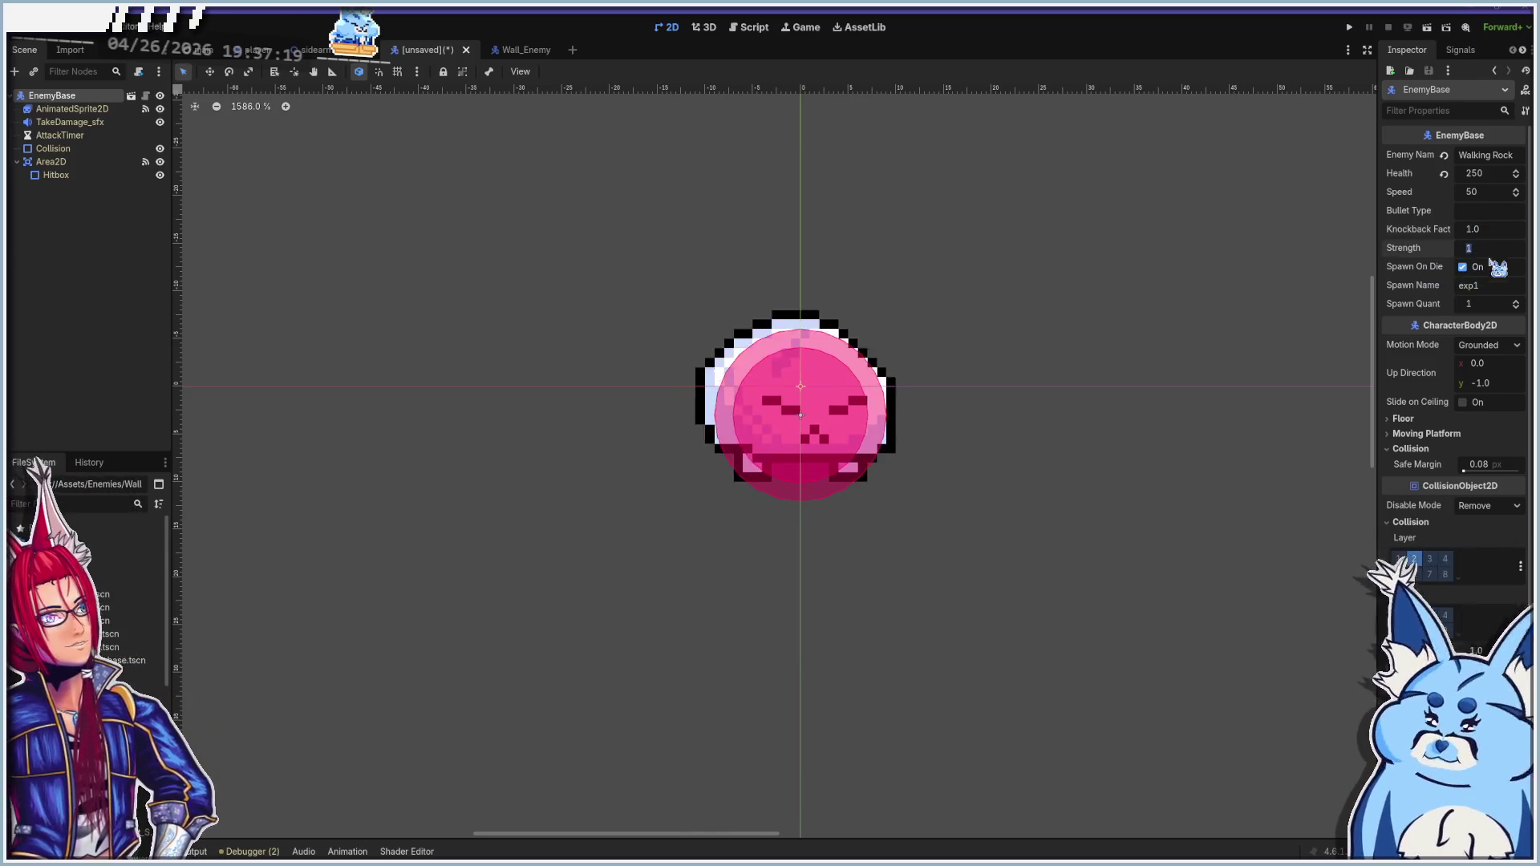
pyautogui.click(1485, 285)
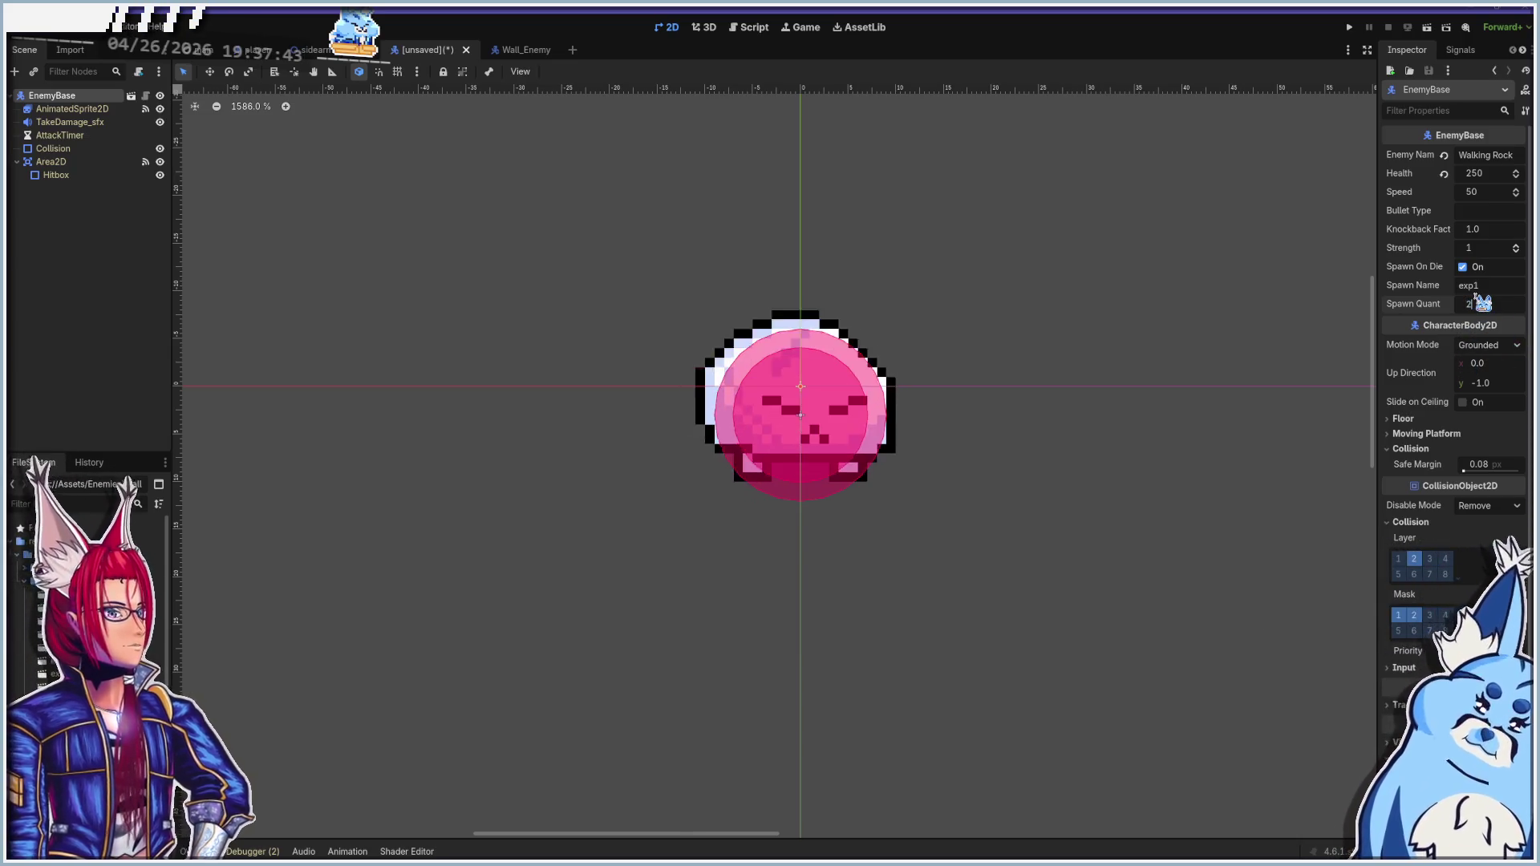
pyautogui.click(1490, 303)
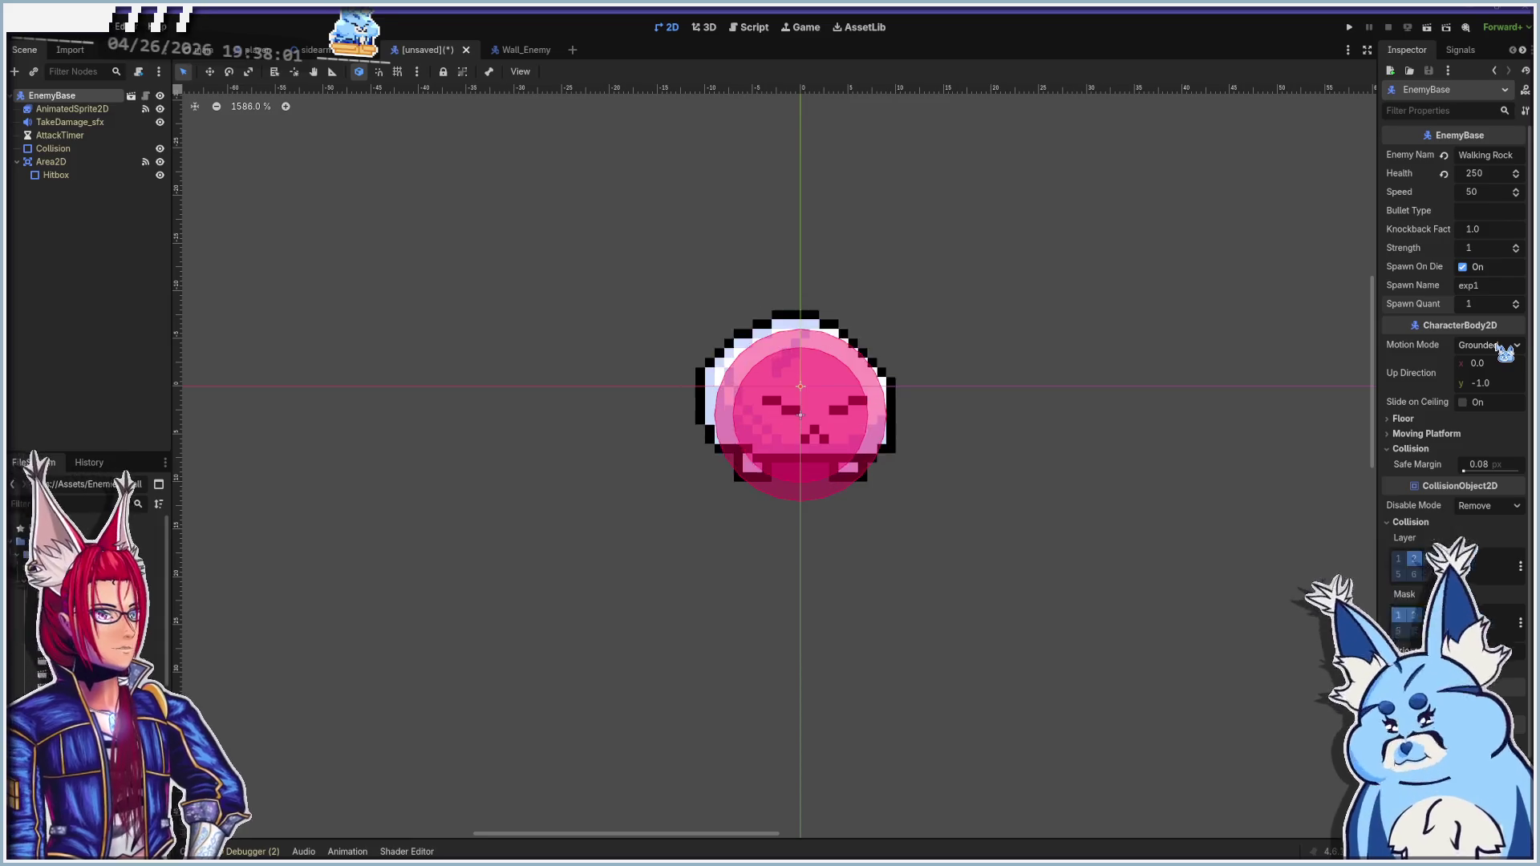
pyautogui.click(1500, 346)
pyautogui.click(1506, 353)
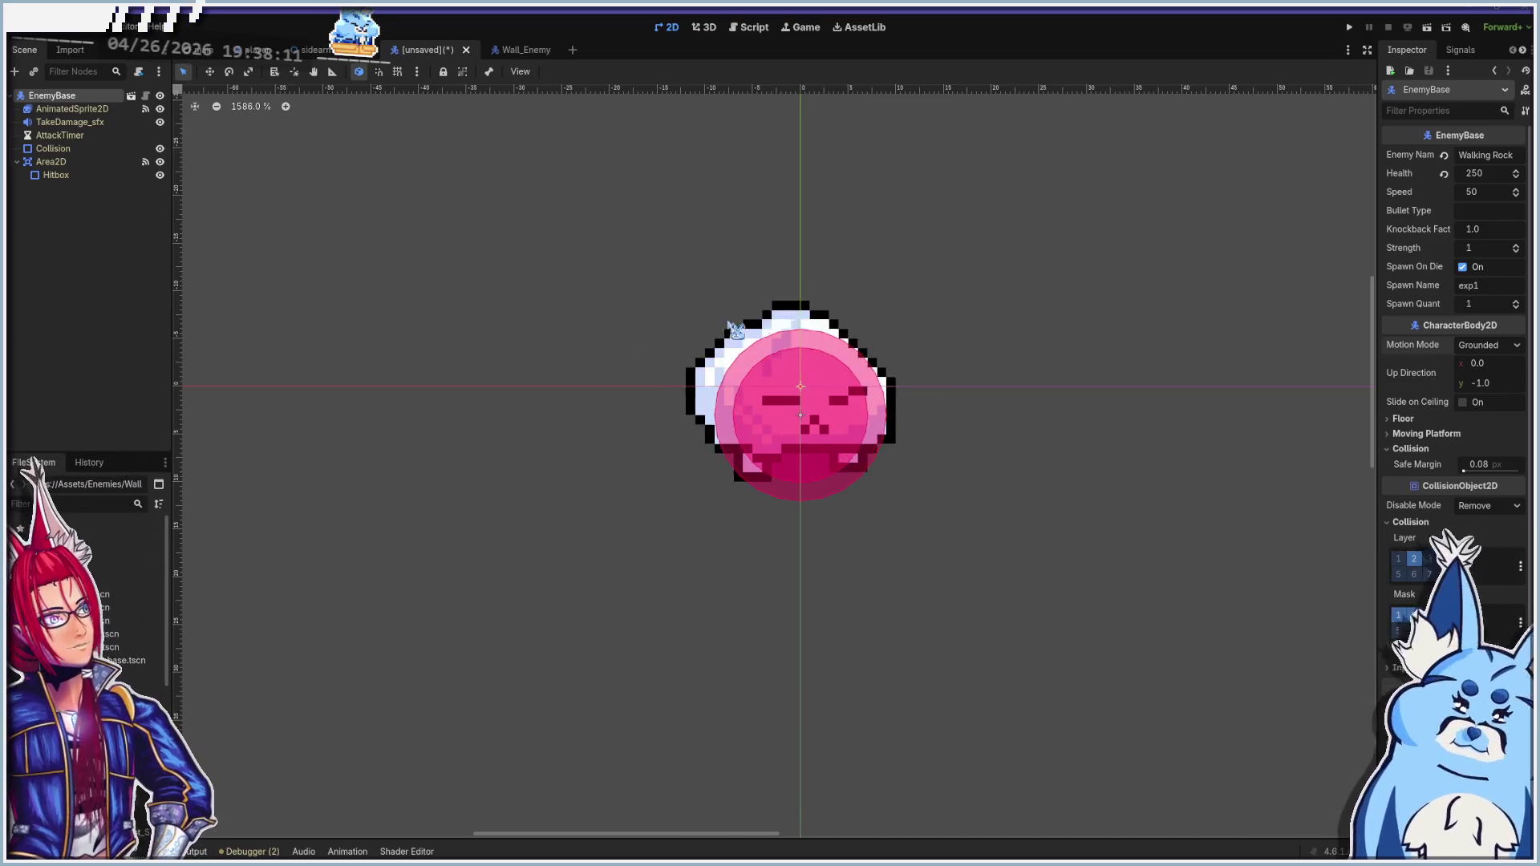
pyautogui.hotkey('ctrl', 's')
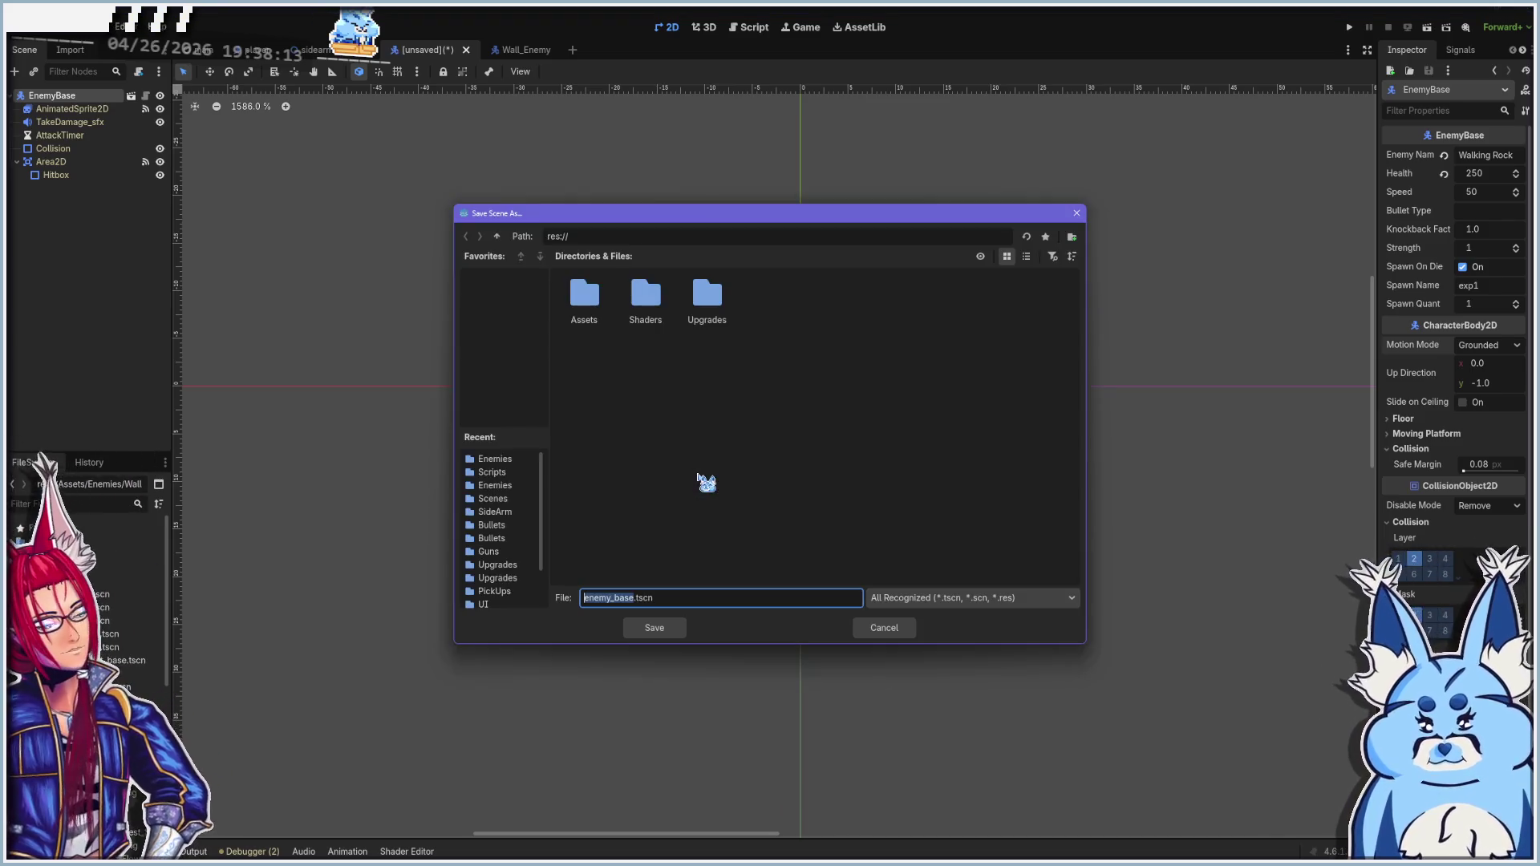
# Save the scene as Little_Rocky.tscn in res://Assets/Enemies
pyautogui.doubleClick(584, 295)
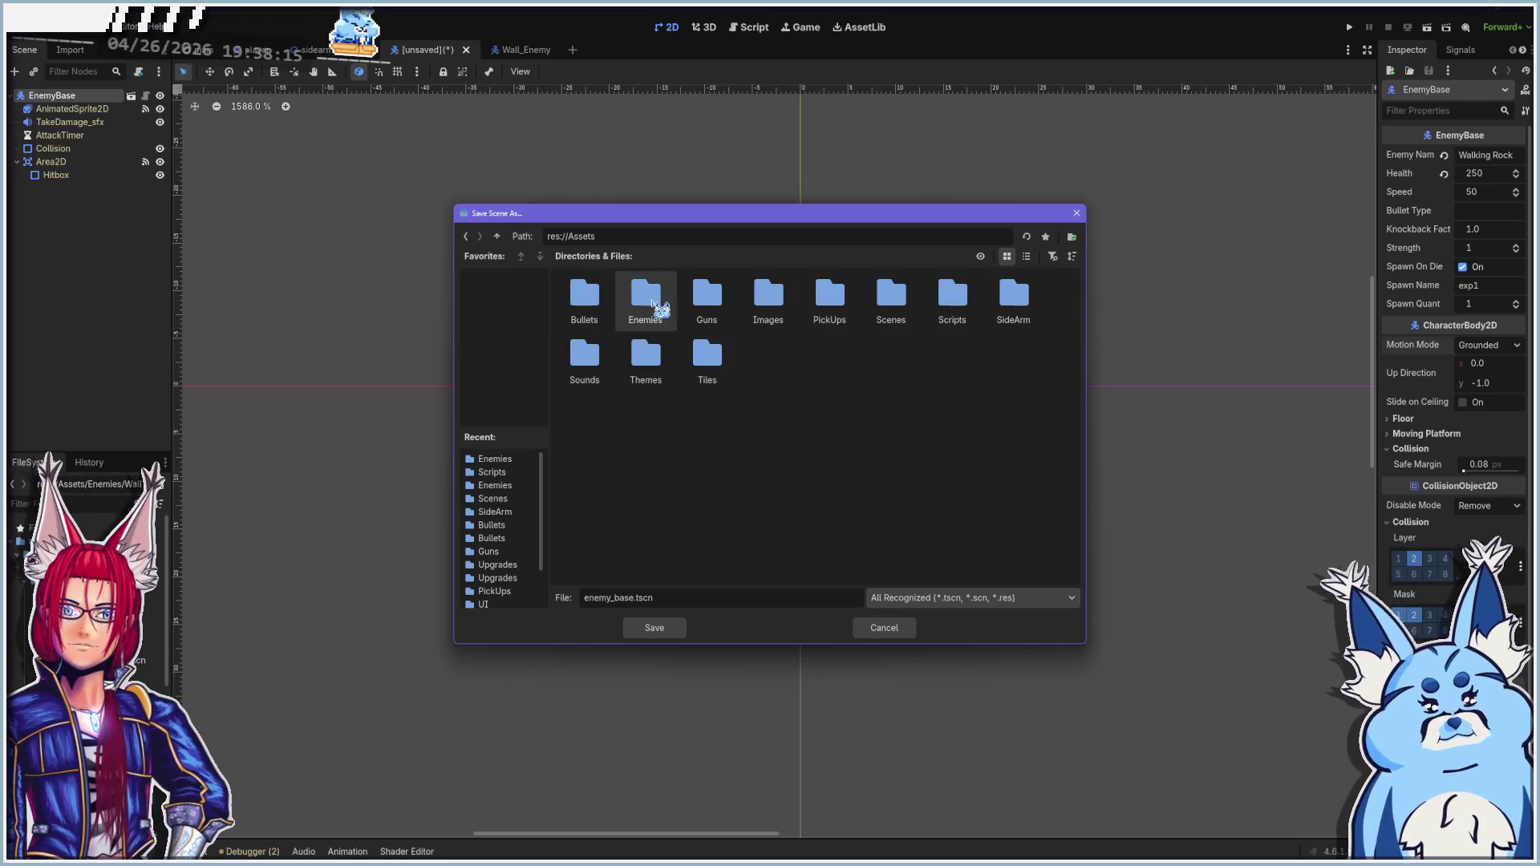
pyautogui.doubleClick(646, 295)
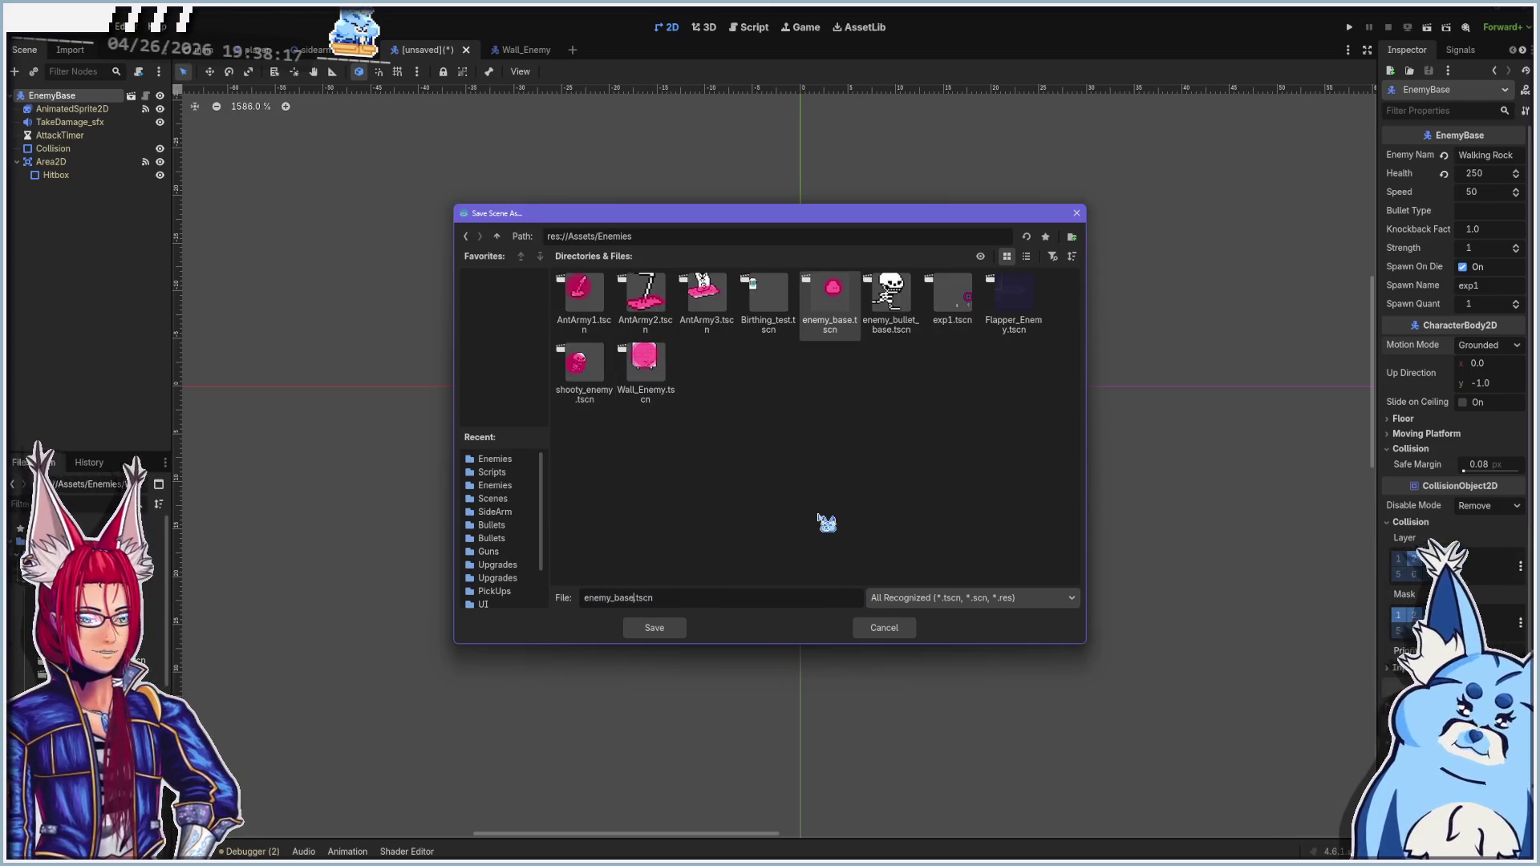
pyautogui.write('Little_Rocky')
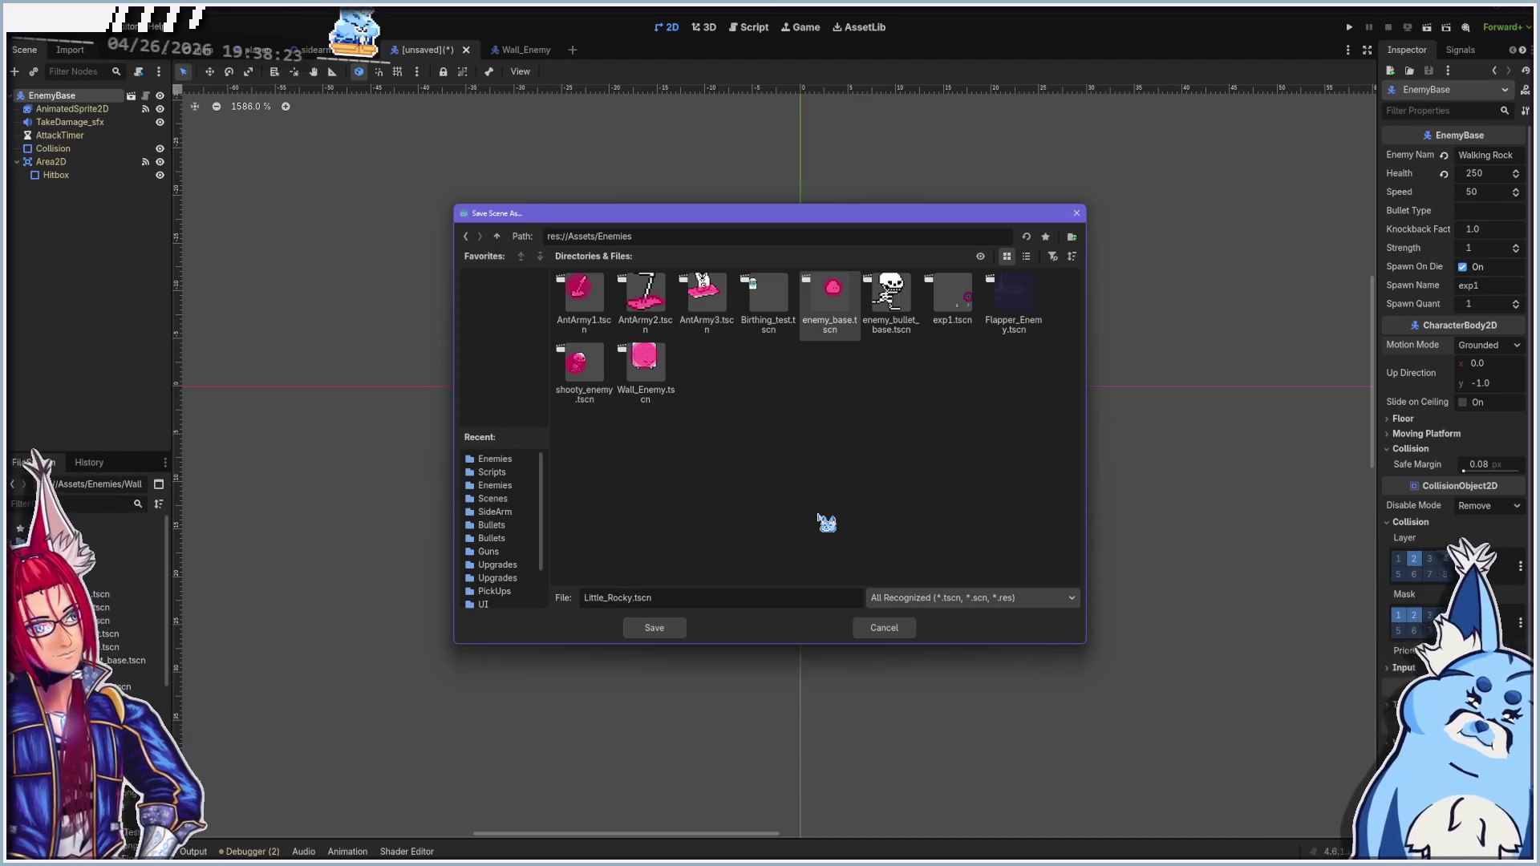
pyautogui.click(666, 628)
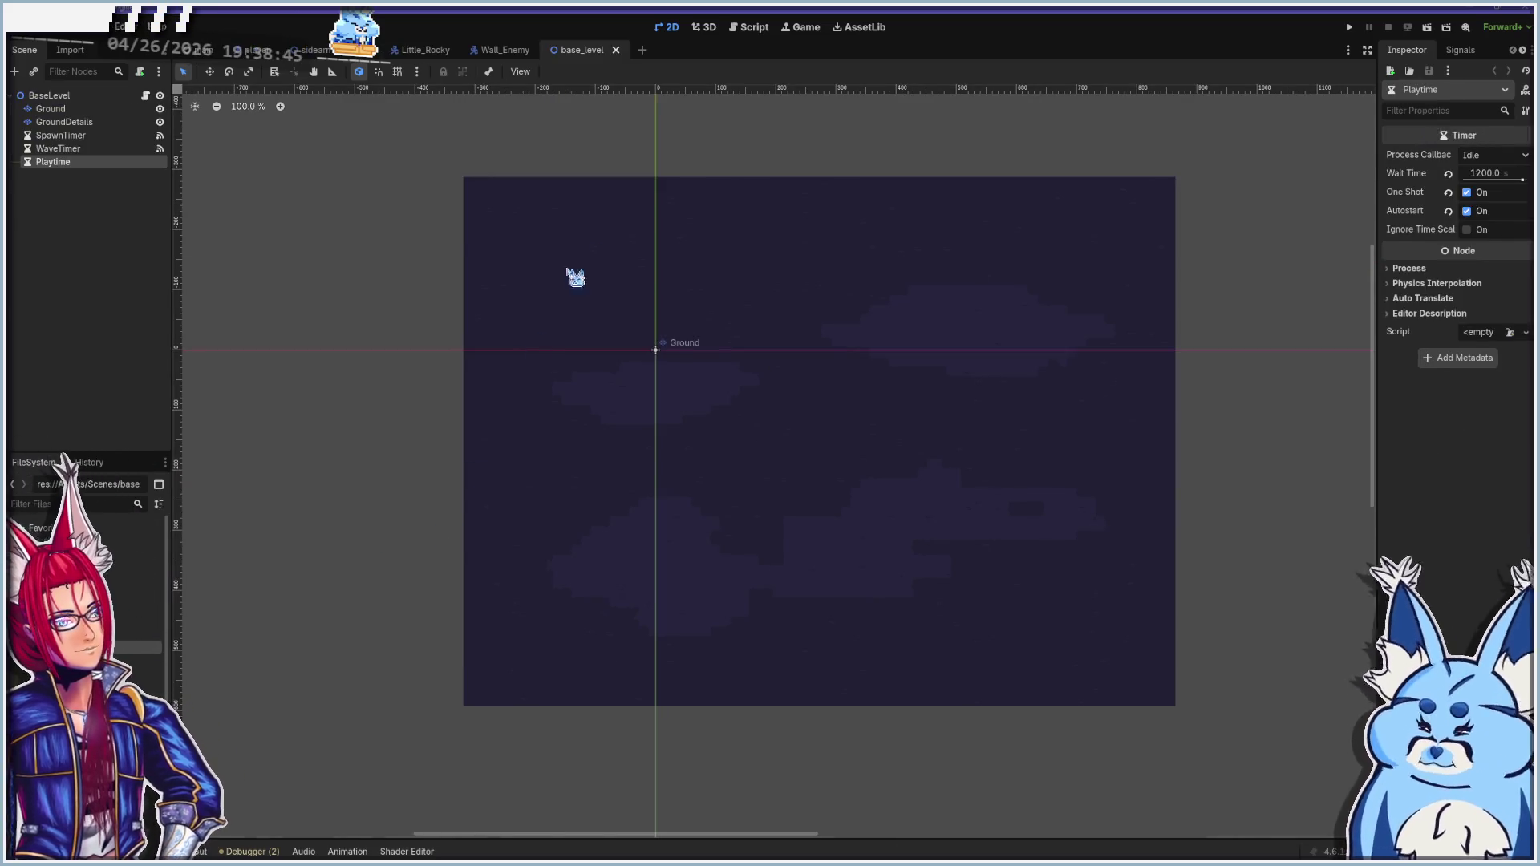
# Review range_finder.gd's shooty enemy preload and the WaveTimer node's settings
pyautogui.click(754, 26)
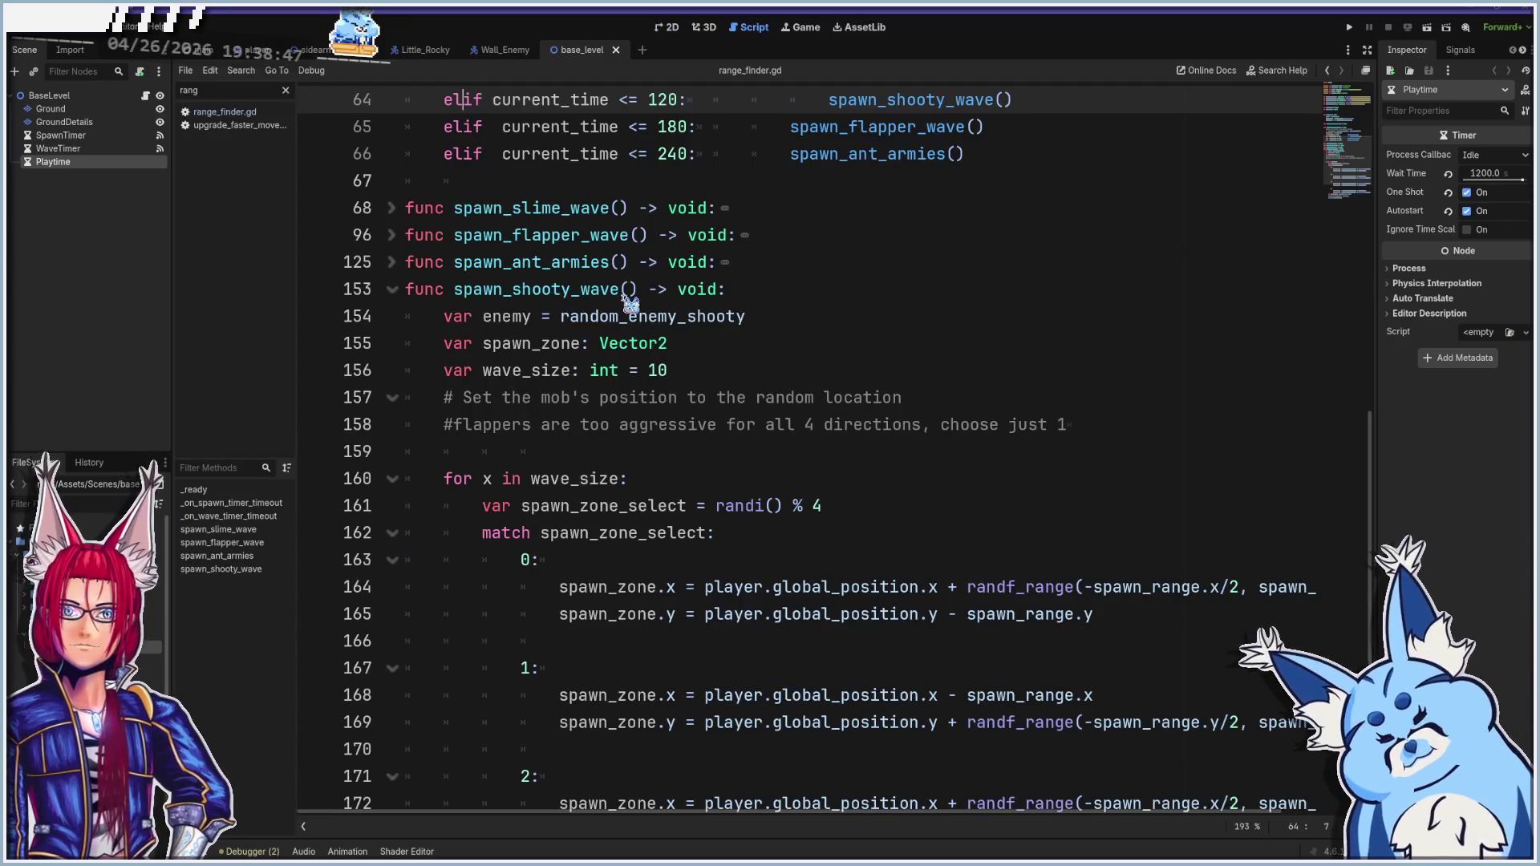
pyautogui.scroll(15, 624, 393)
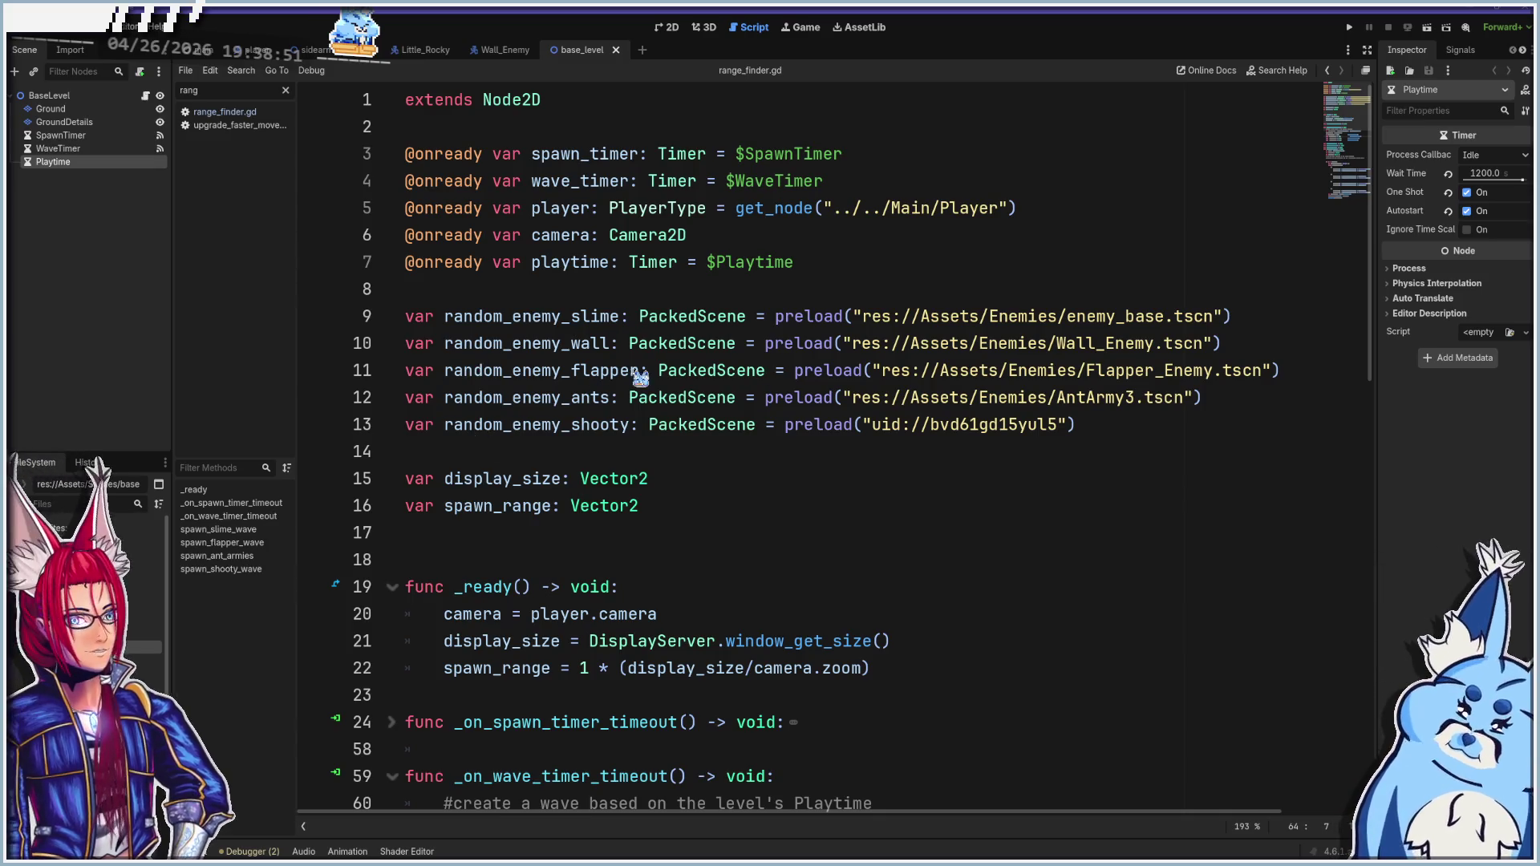
pyautogui.click(1104, 425)
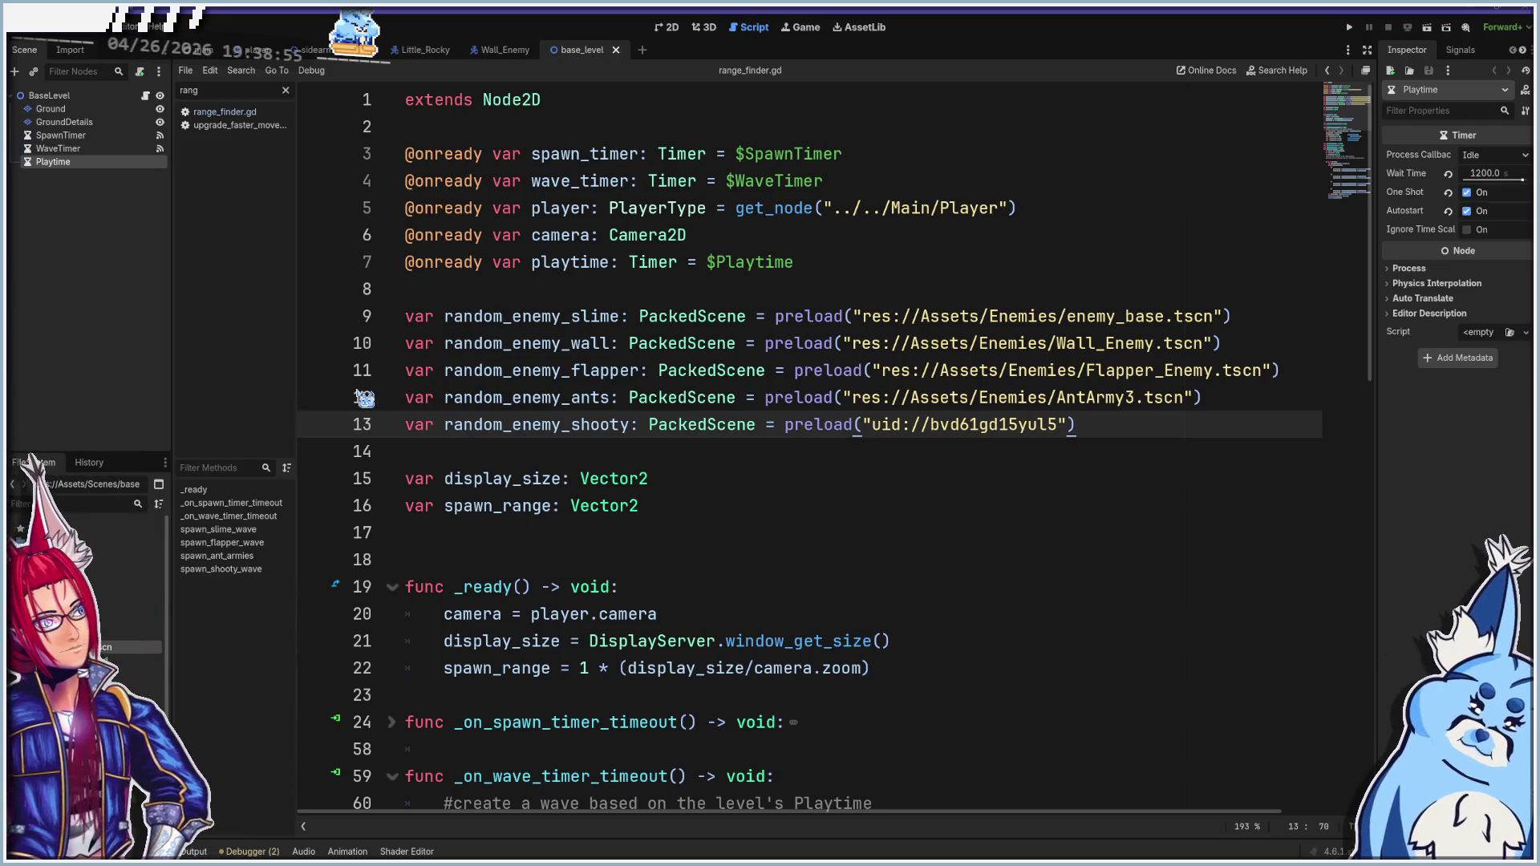
pyautogui.scroll(-4, 594, 422)
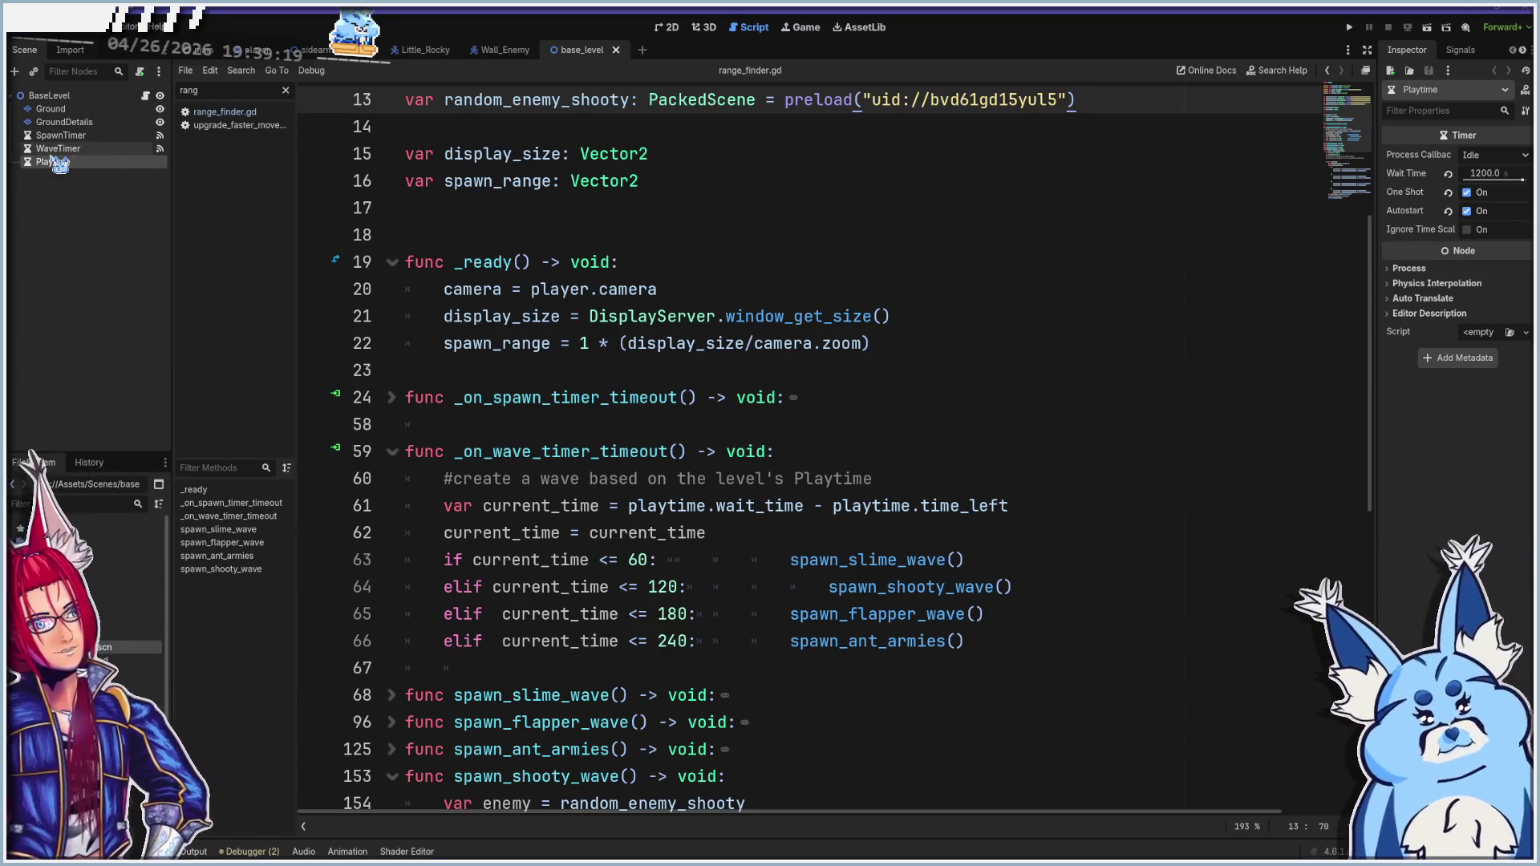
pyautogui.click(58, 149)
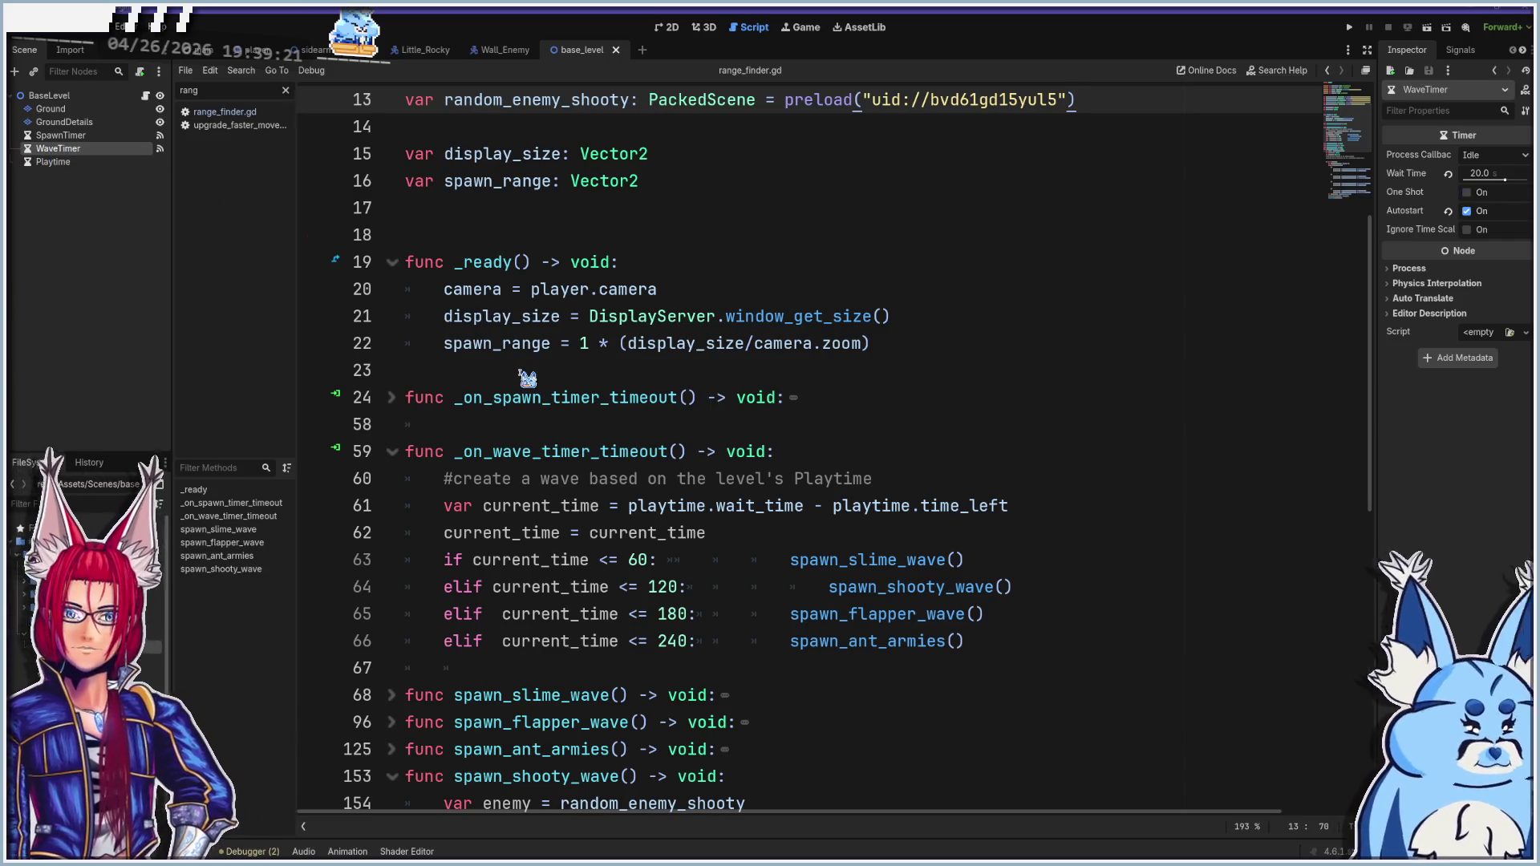
pyautogui.scroll(-2, 618, 377)
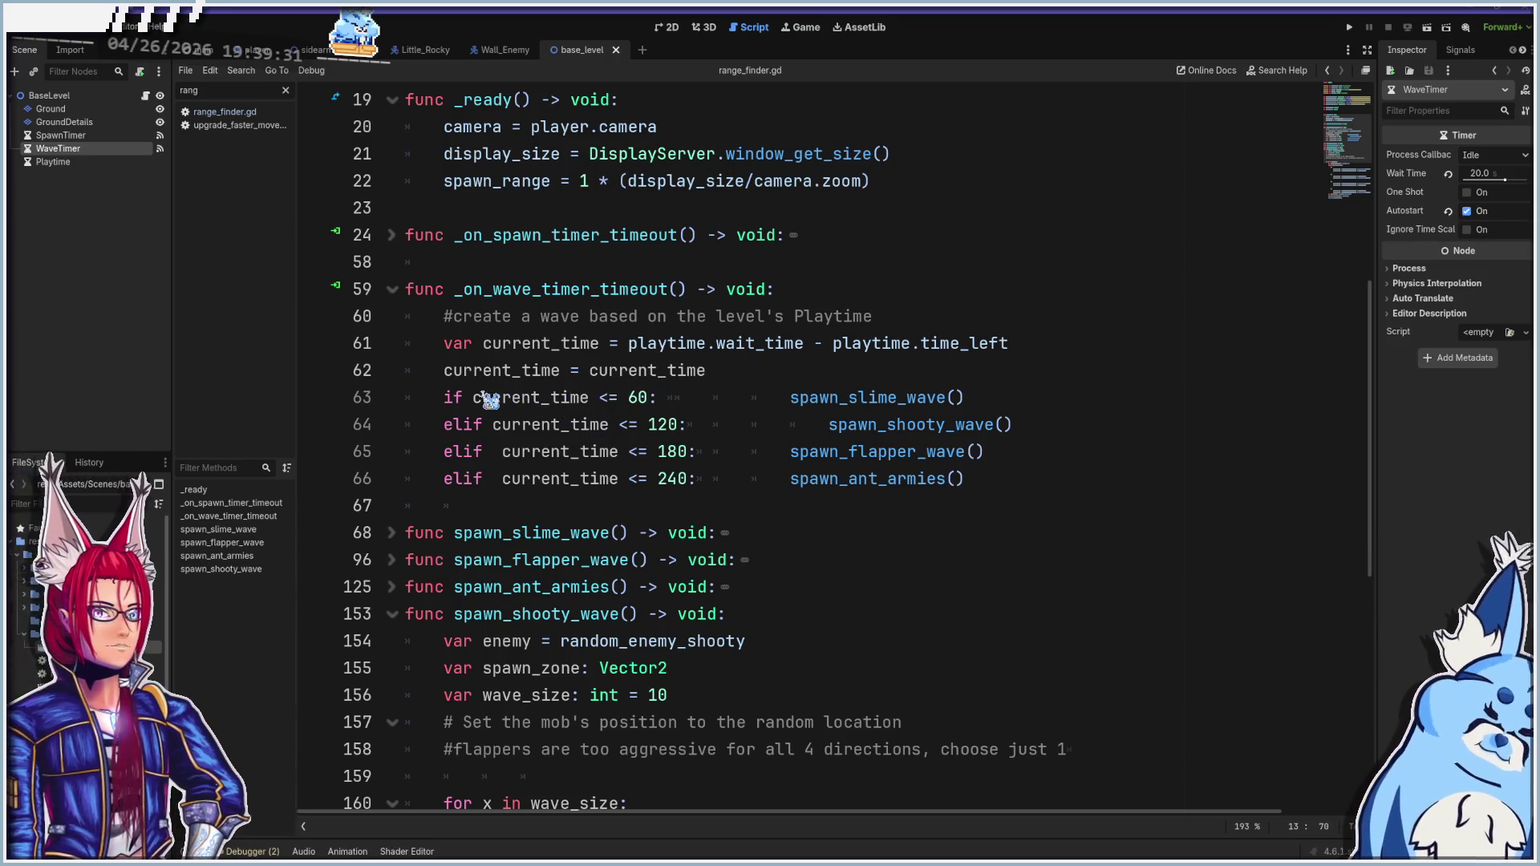
pyautogui.moveTo(484, 394)
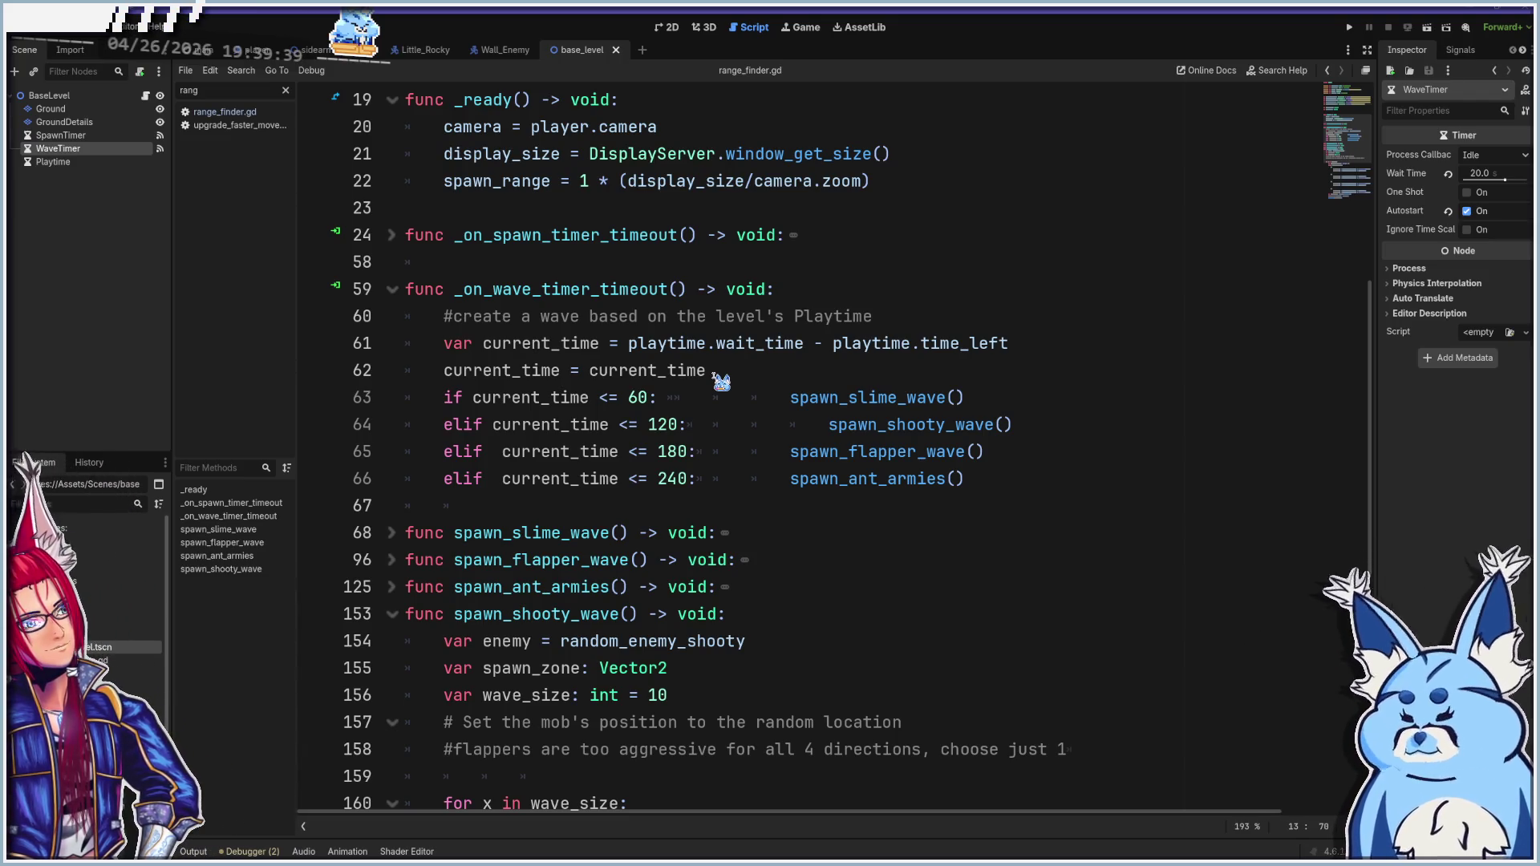
# Delete the redundant 'current_time = current_time' line and align the spawn_shooty_wave() call on line 63
pyautogui.click(713, 373)
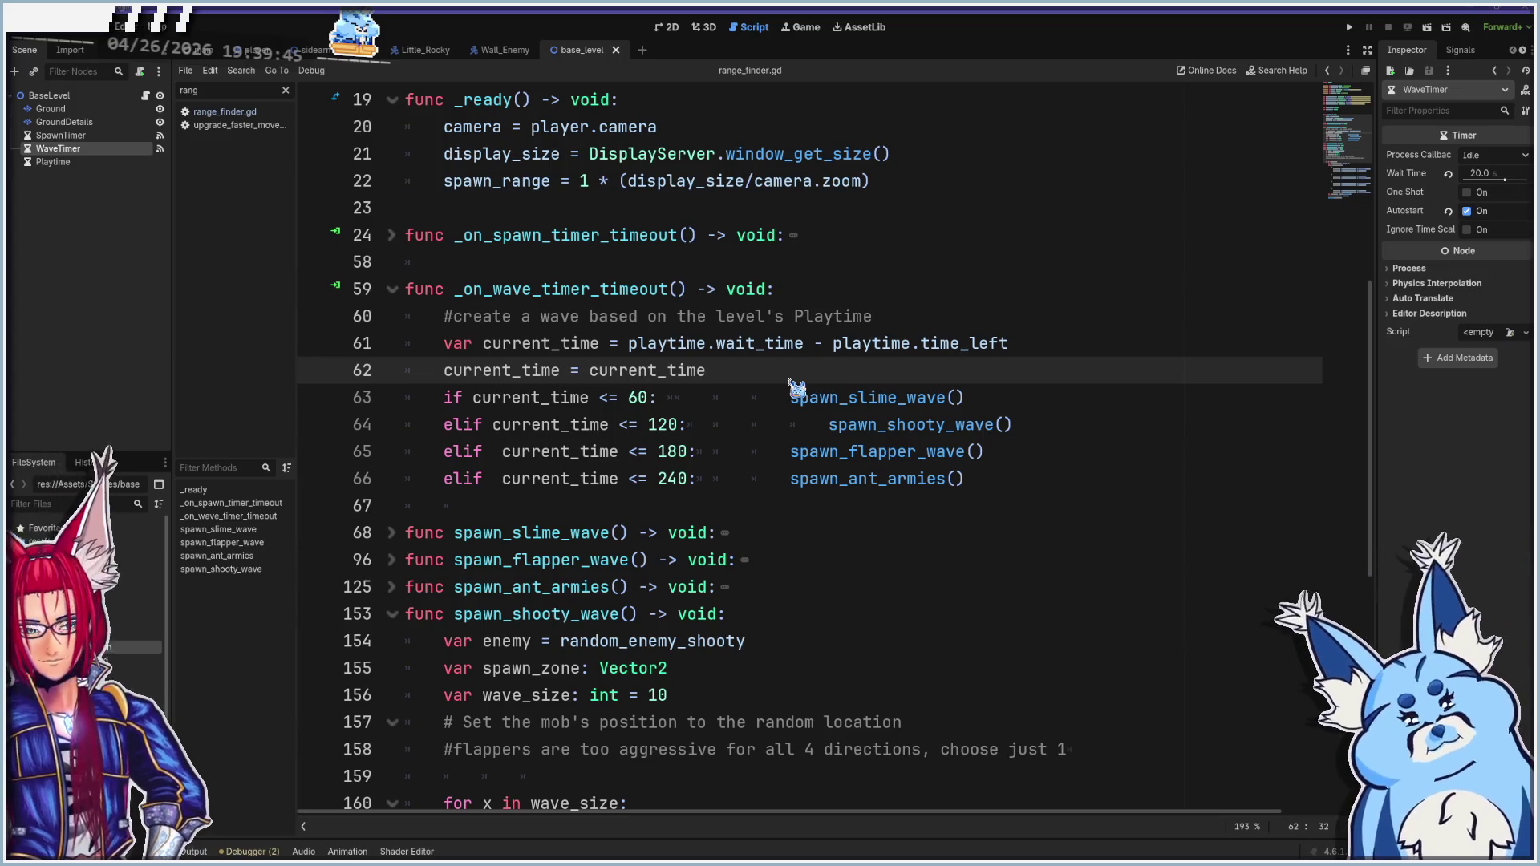
pyautogui.hotkey('shift', 'Home')
pyautogui.press('BackSpace')
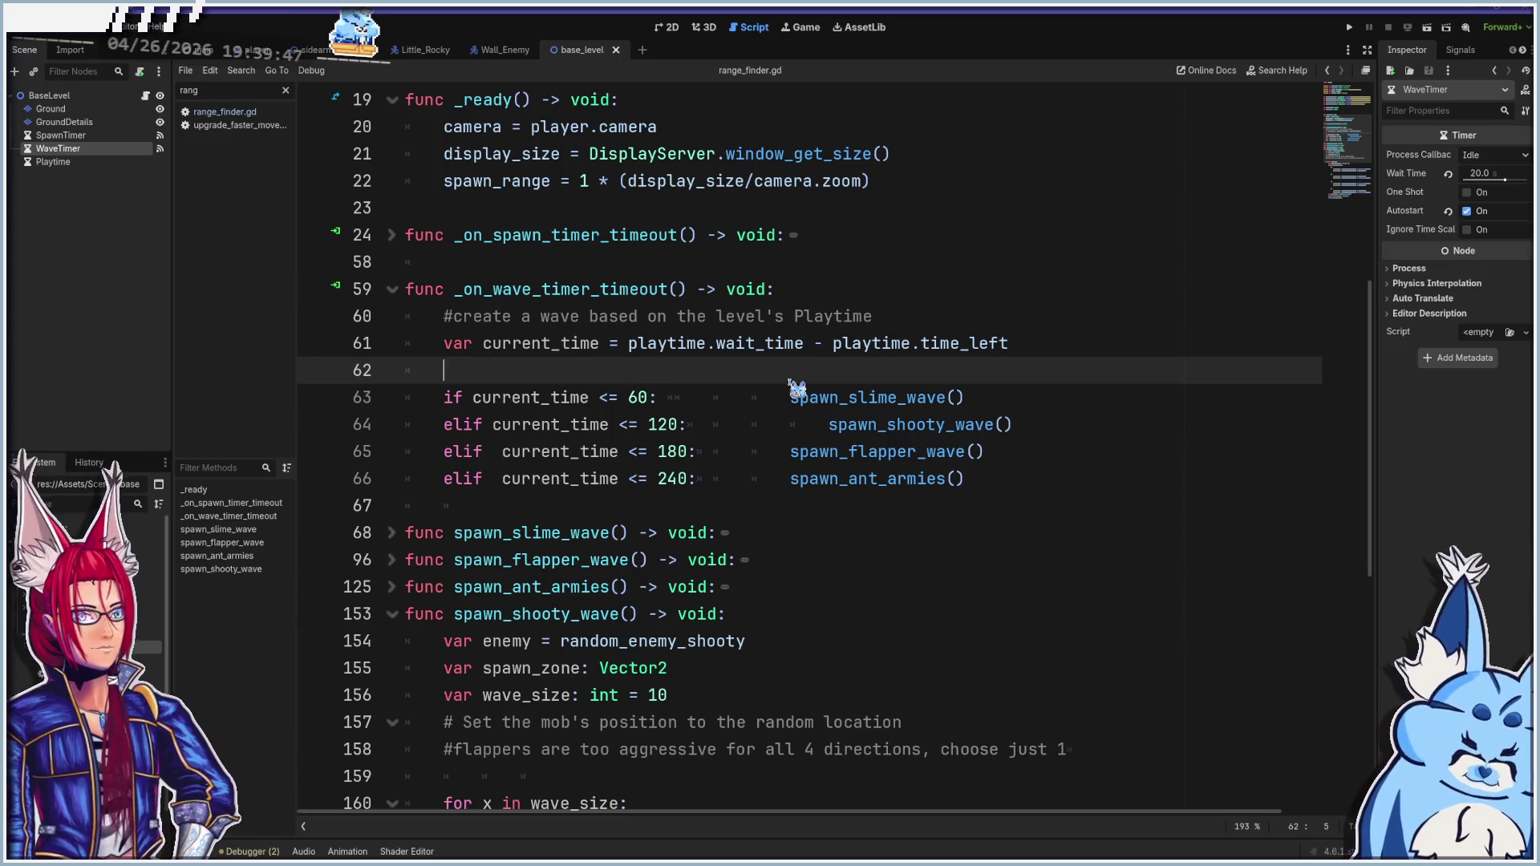
pyautogui.press('BackSpace')
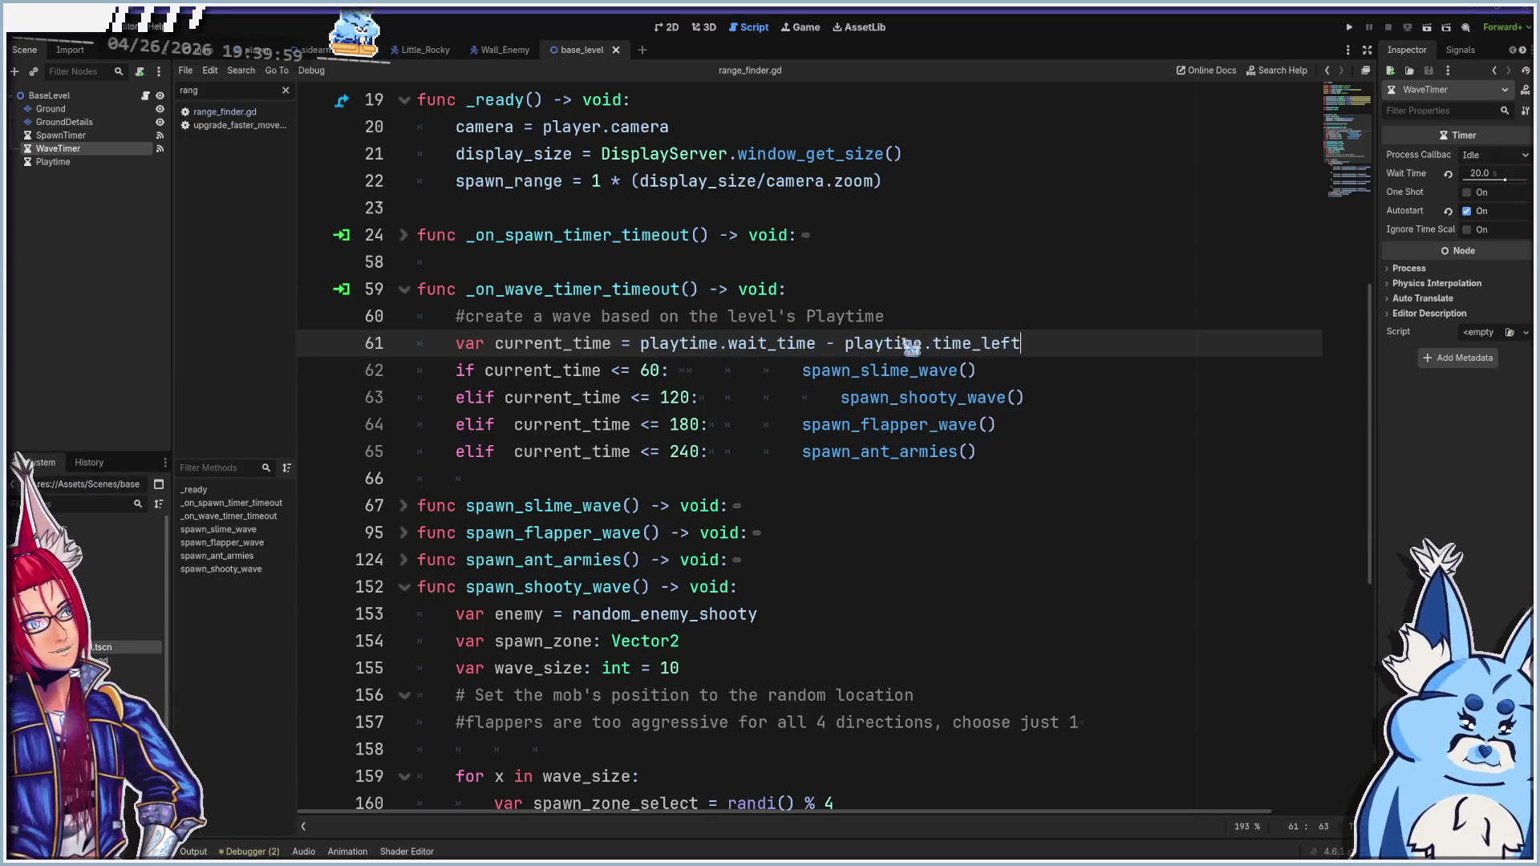
pyautogui.moveTo(923, 346)
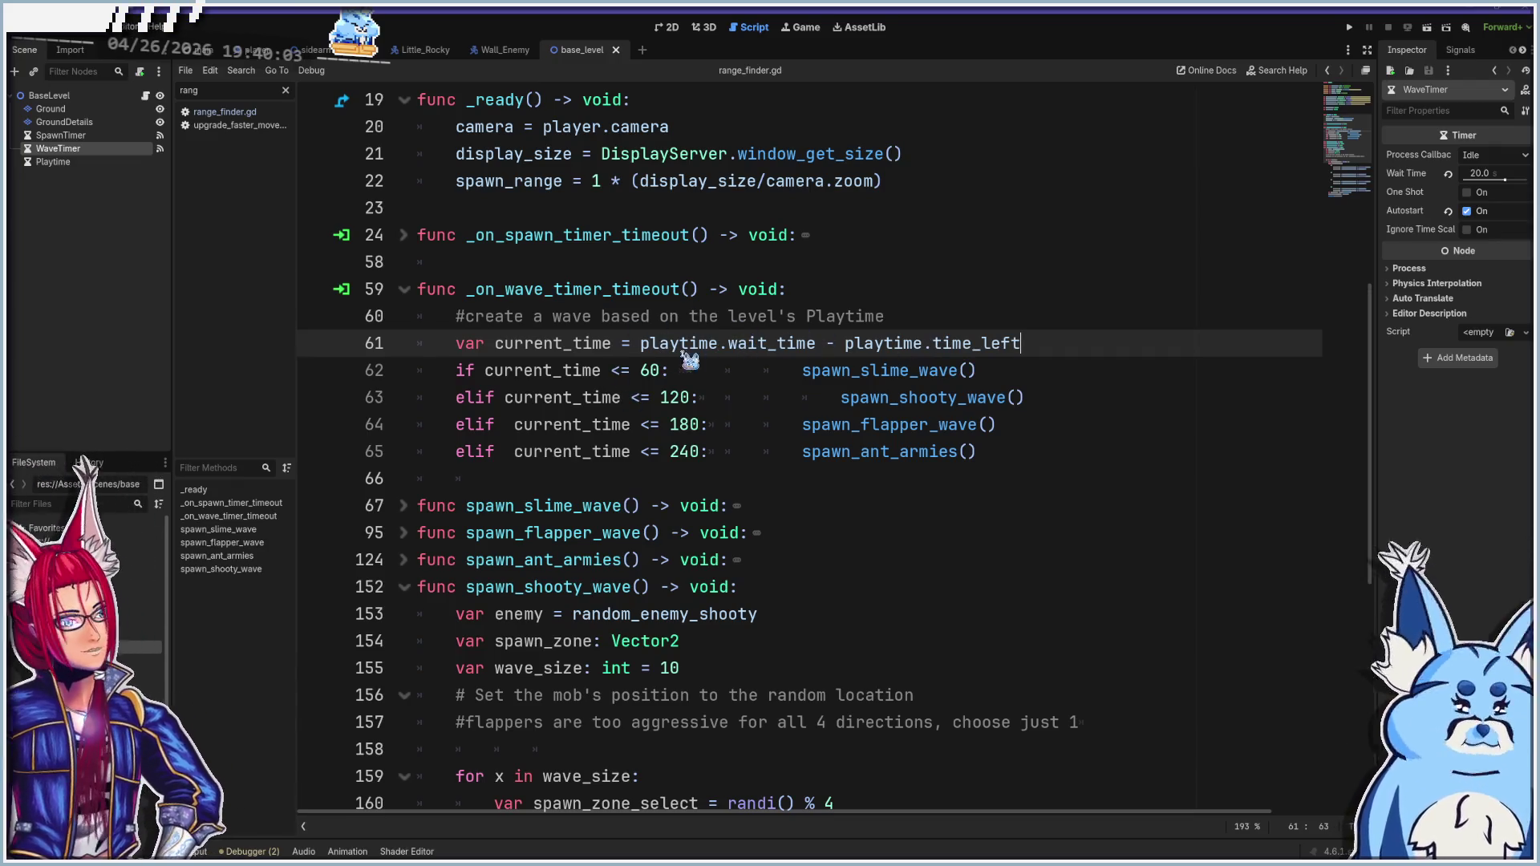
pyautogui.moveTo(812, 358)
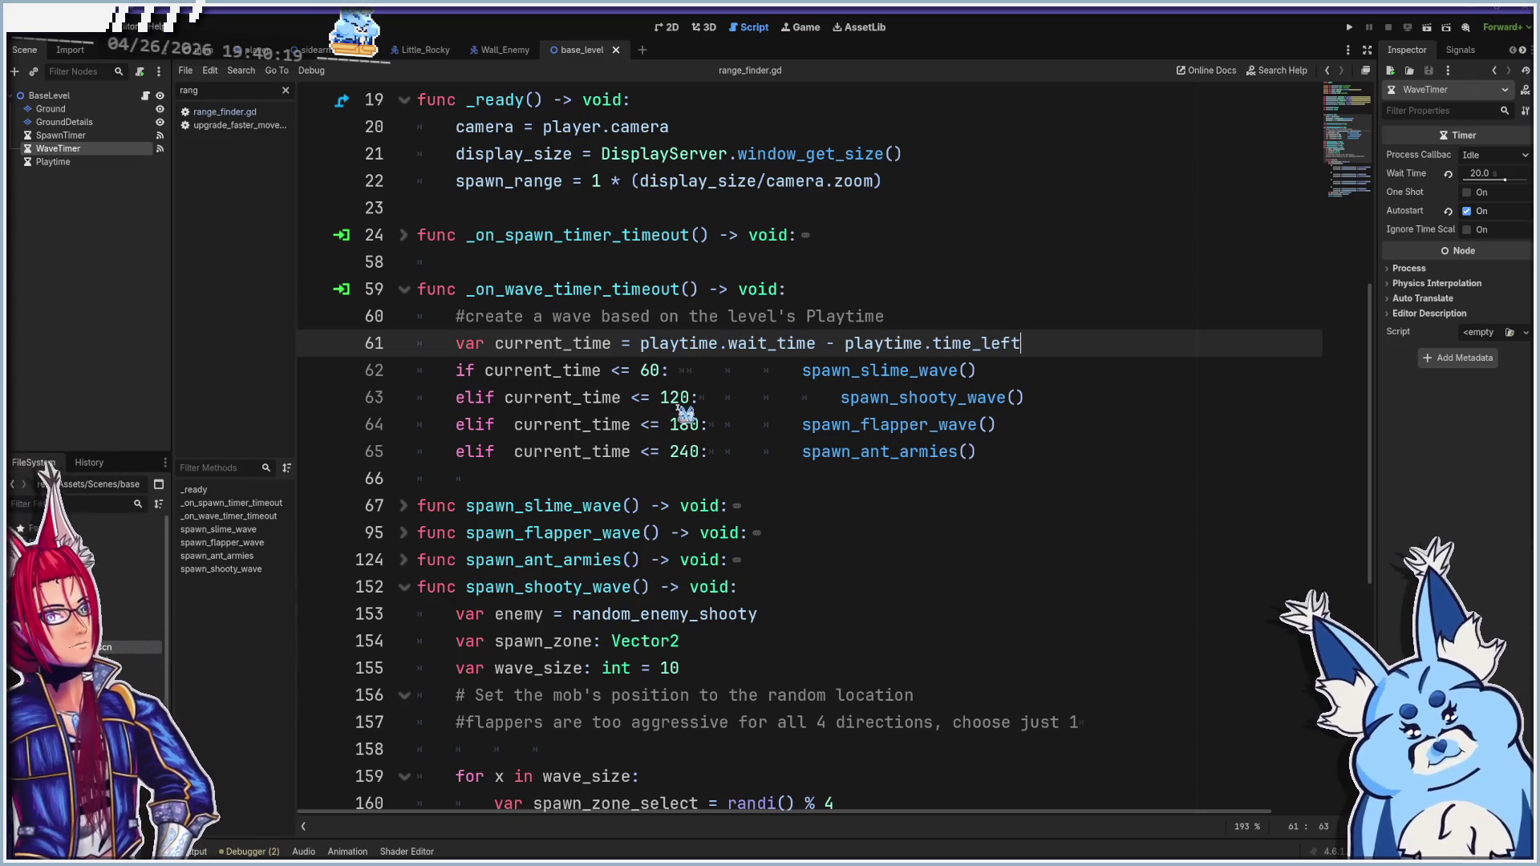
pyautogui.click(840, 398)
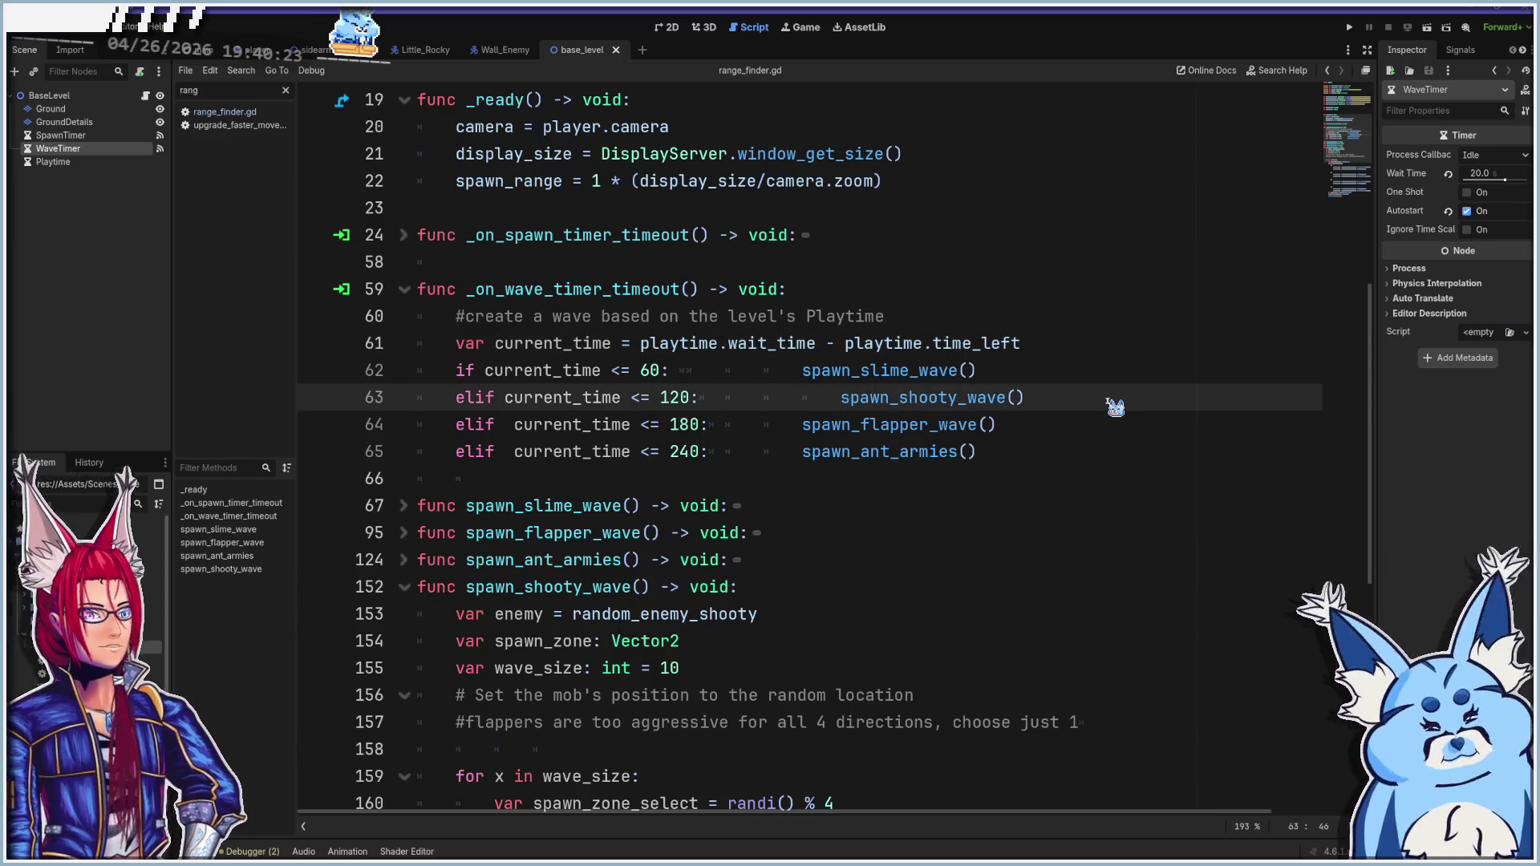
pyautogui.press('BackSpace')
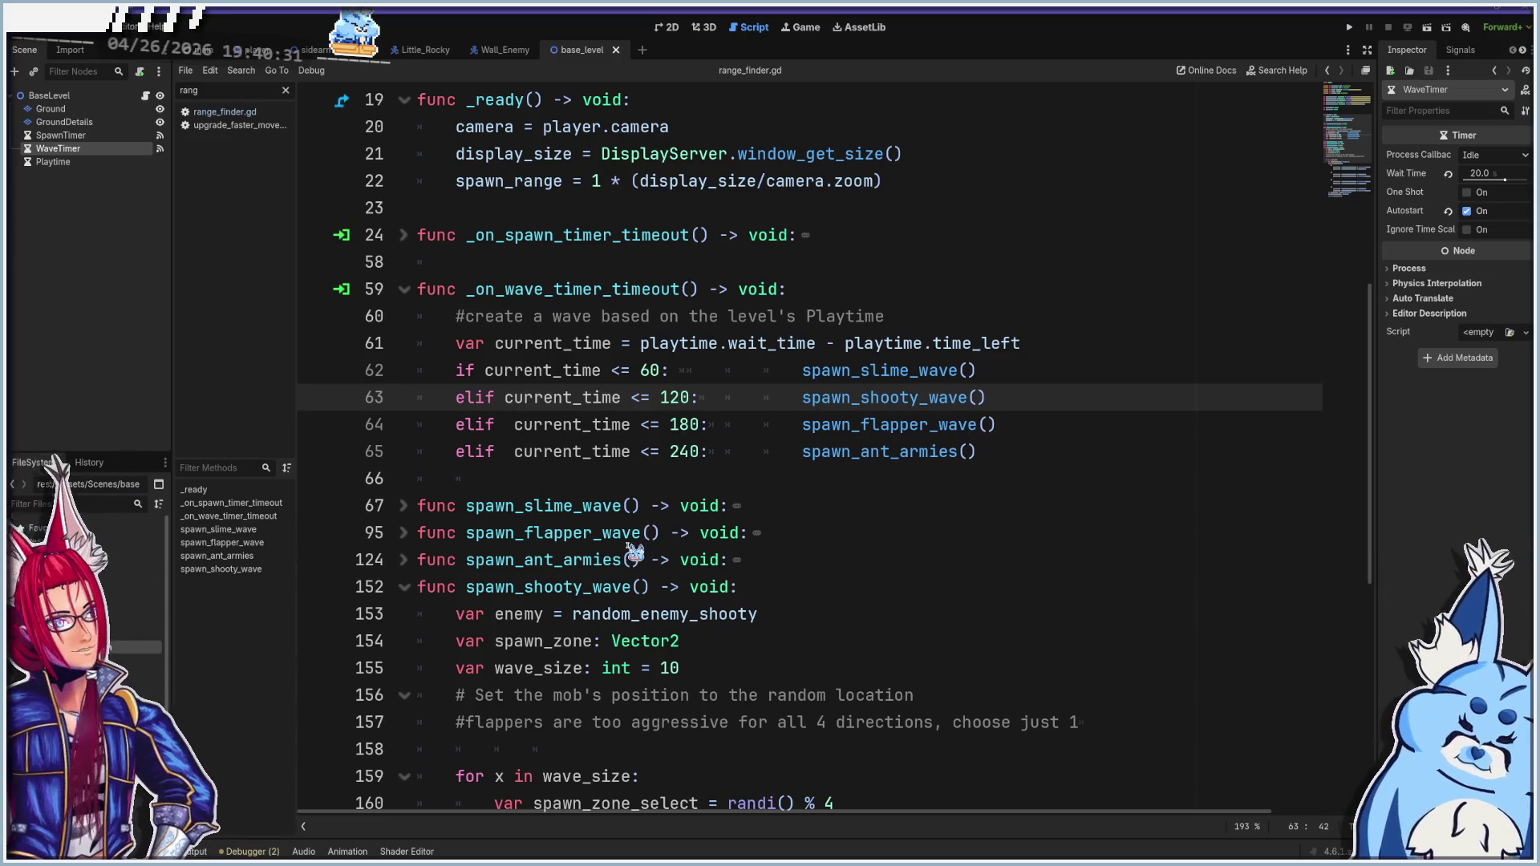
pyautogui.scroll(6, 638, 550)
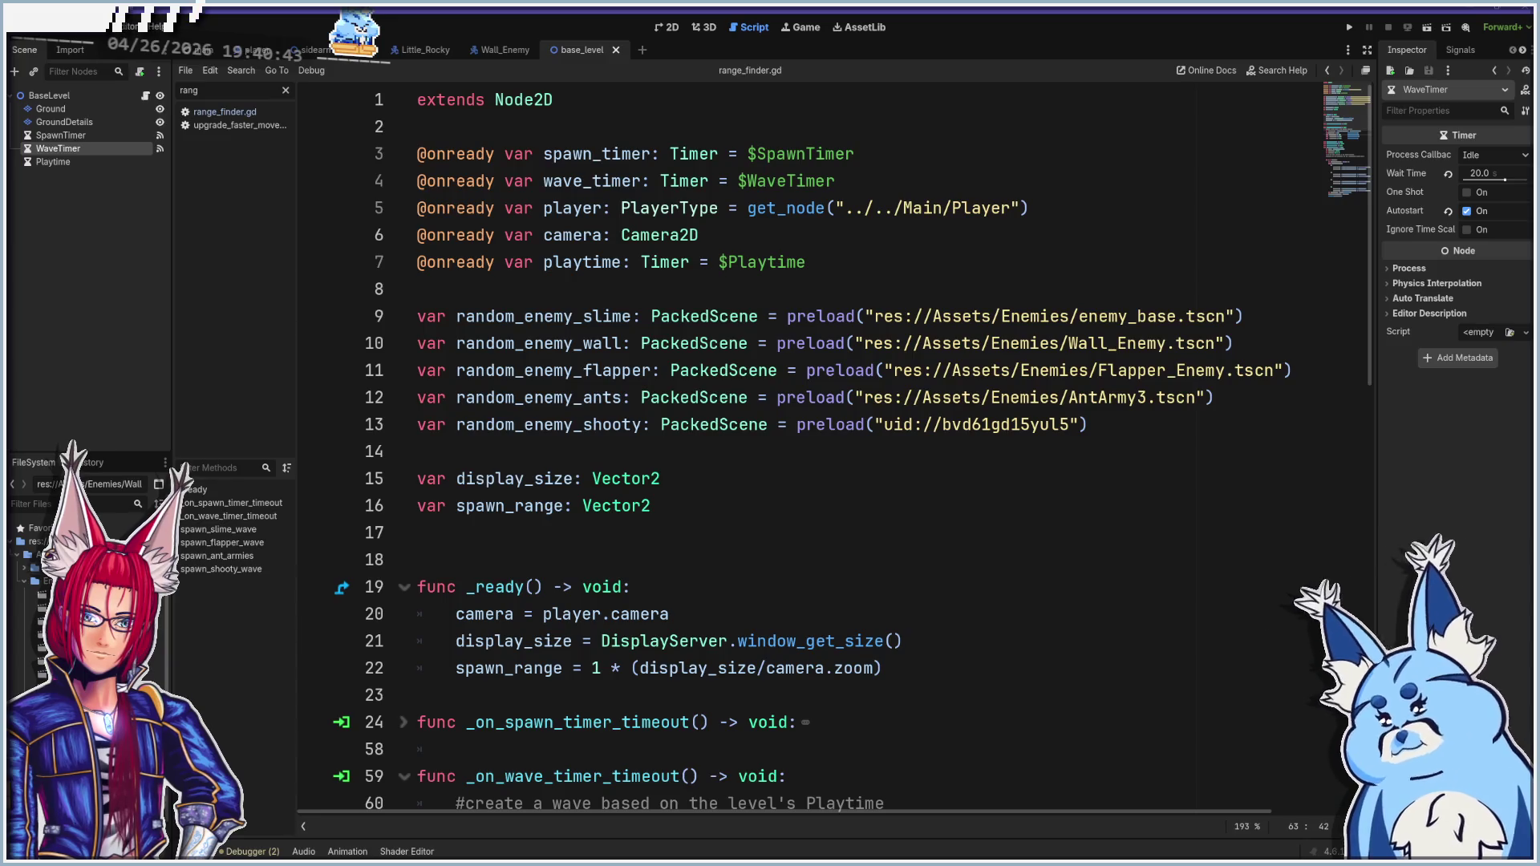
# Drag the Little_Rocky scene into the script, then undo the inserted LITTLE_ROCKY preload line
pyautogui.moveTo(297, 631); pyautogui.dragTo(465, 457)
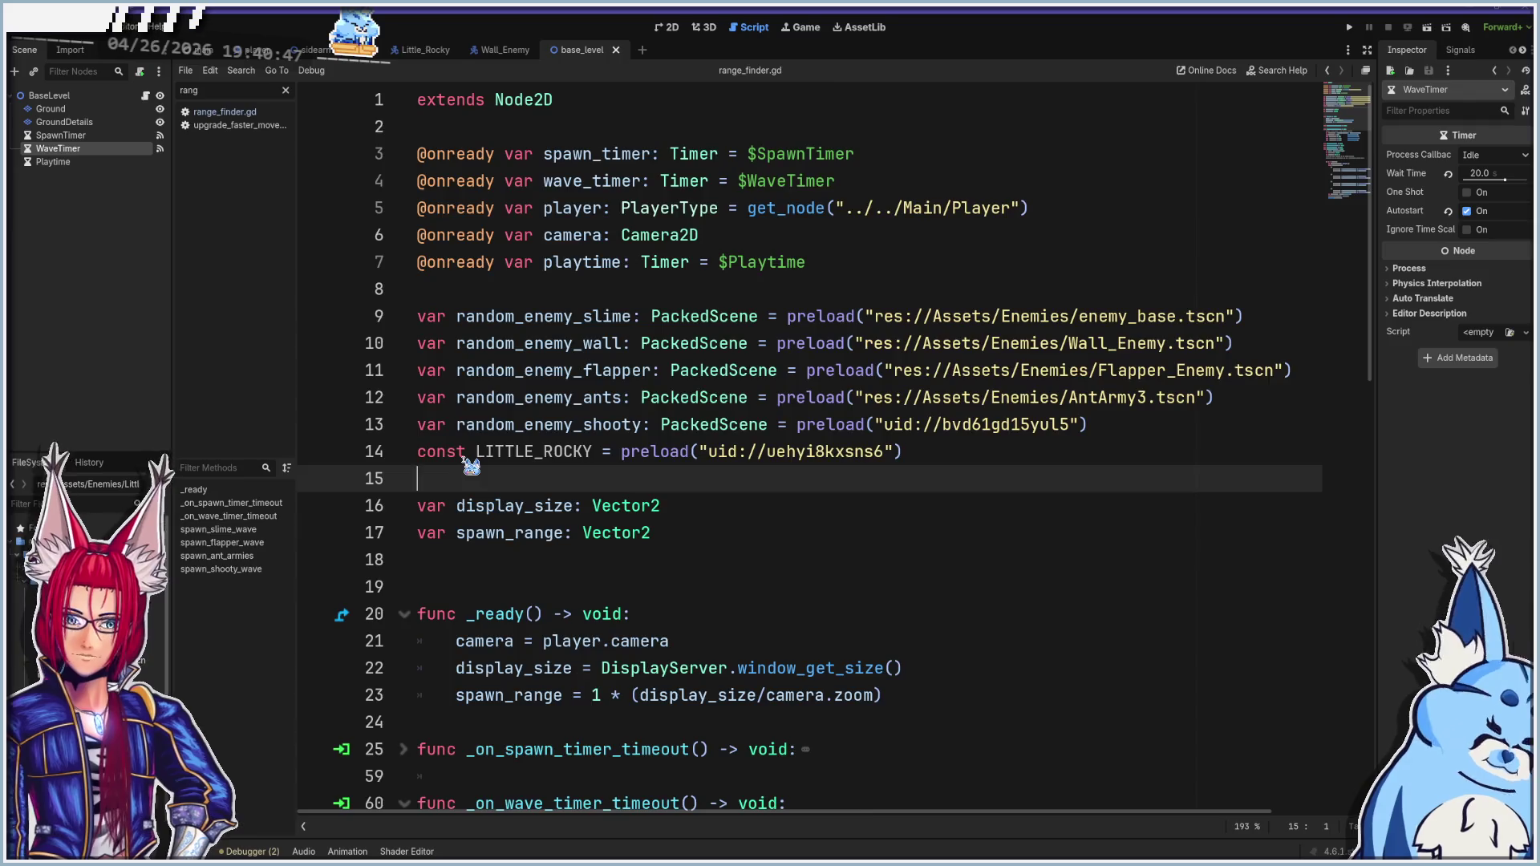
pyautogui.hotkey('ctrl', 'z')
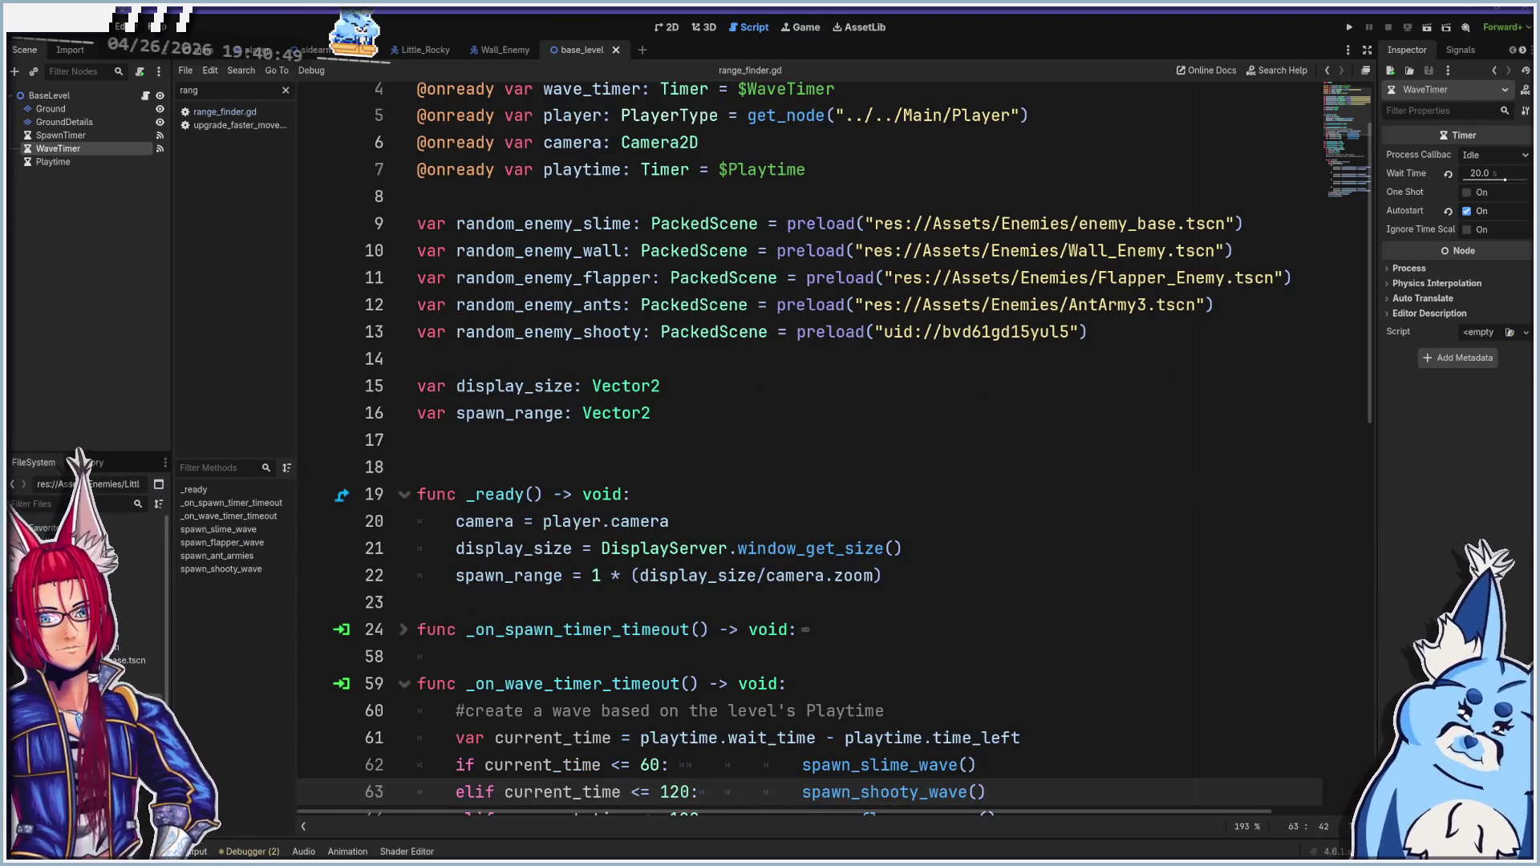
pyautogui.rightClick(104, 660)
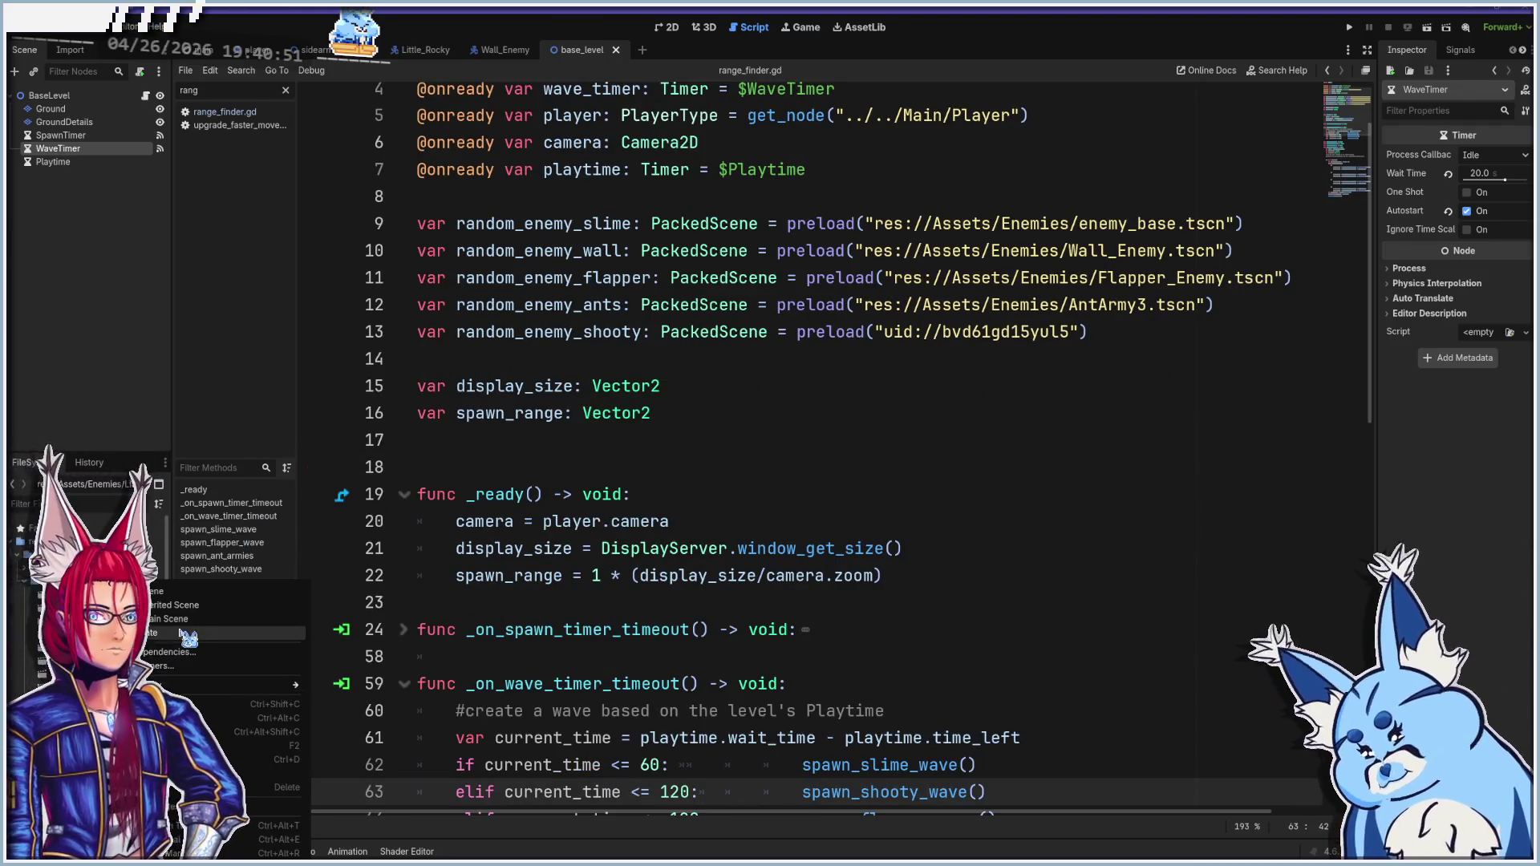
# Add line 14 below the shooty preload declaring var random_enemy_rock: PackedScene
pyautogui.click(273, 705)
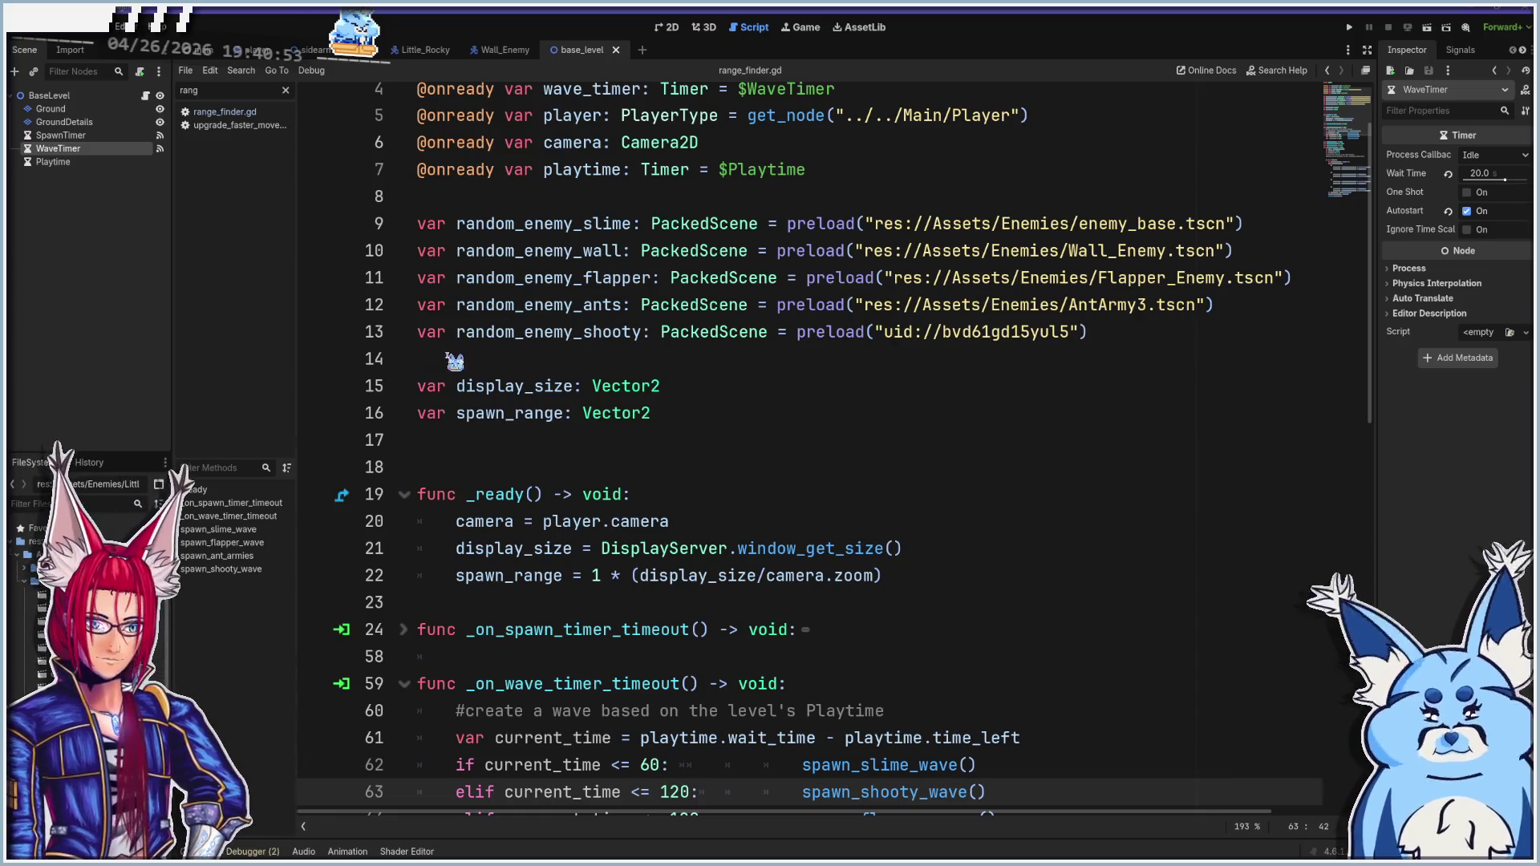
pyautogui.click(449, 359)
pyautogui.press('Return')
pyautogui.click(459, 359)
pyautogui.write('var random')
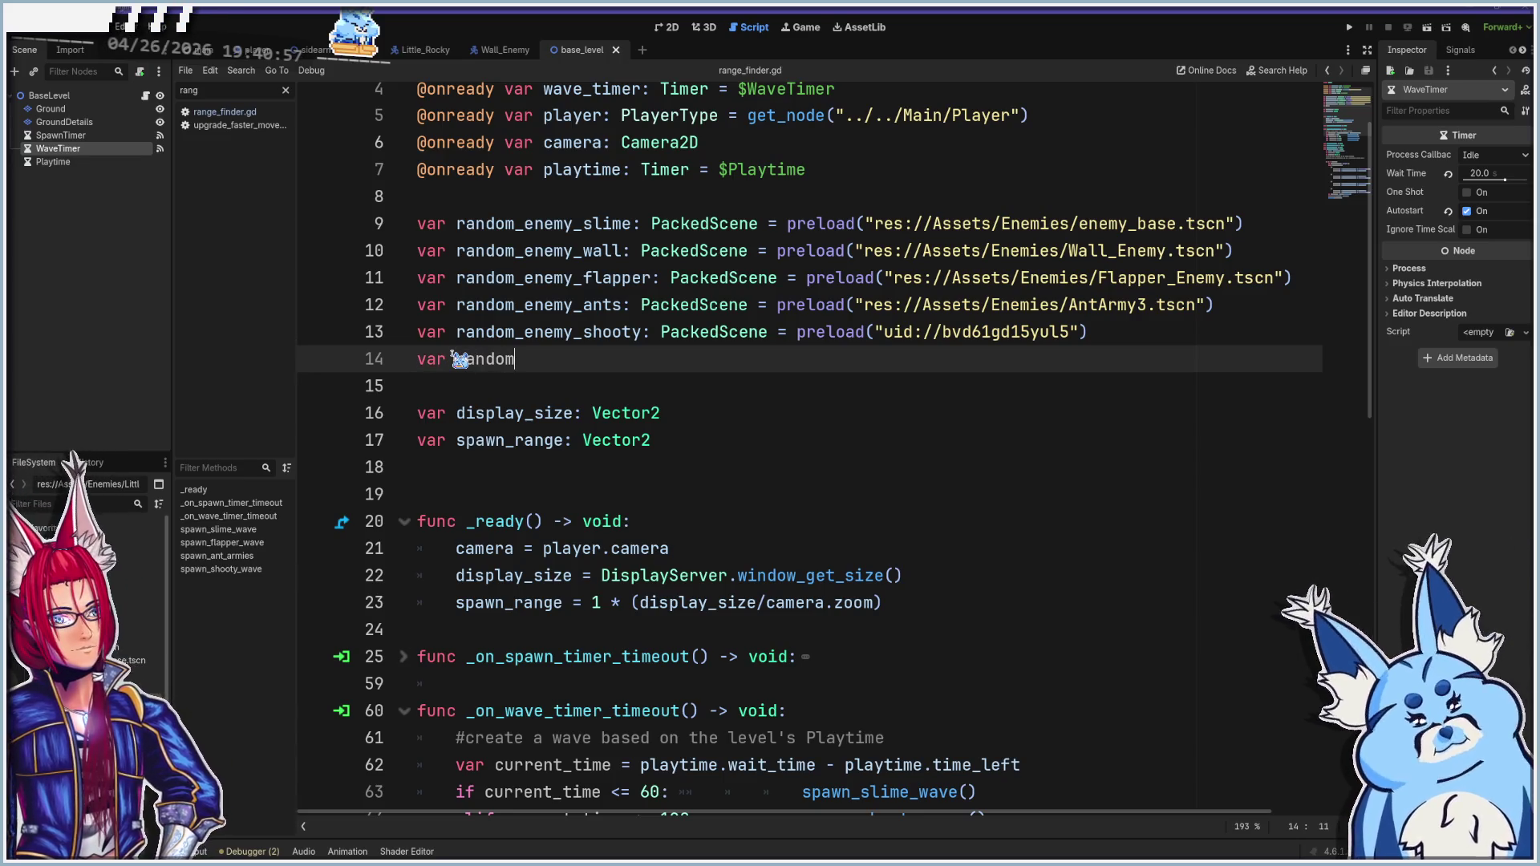
pyautogui.write('_enemy_ro')
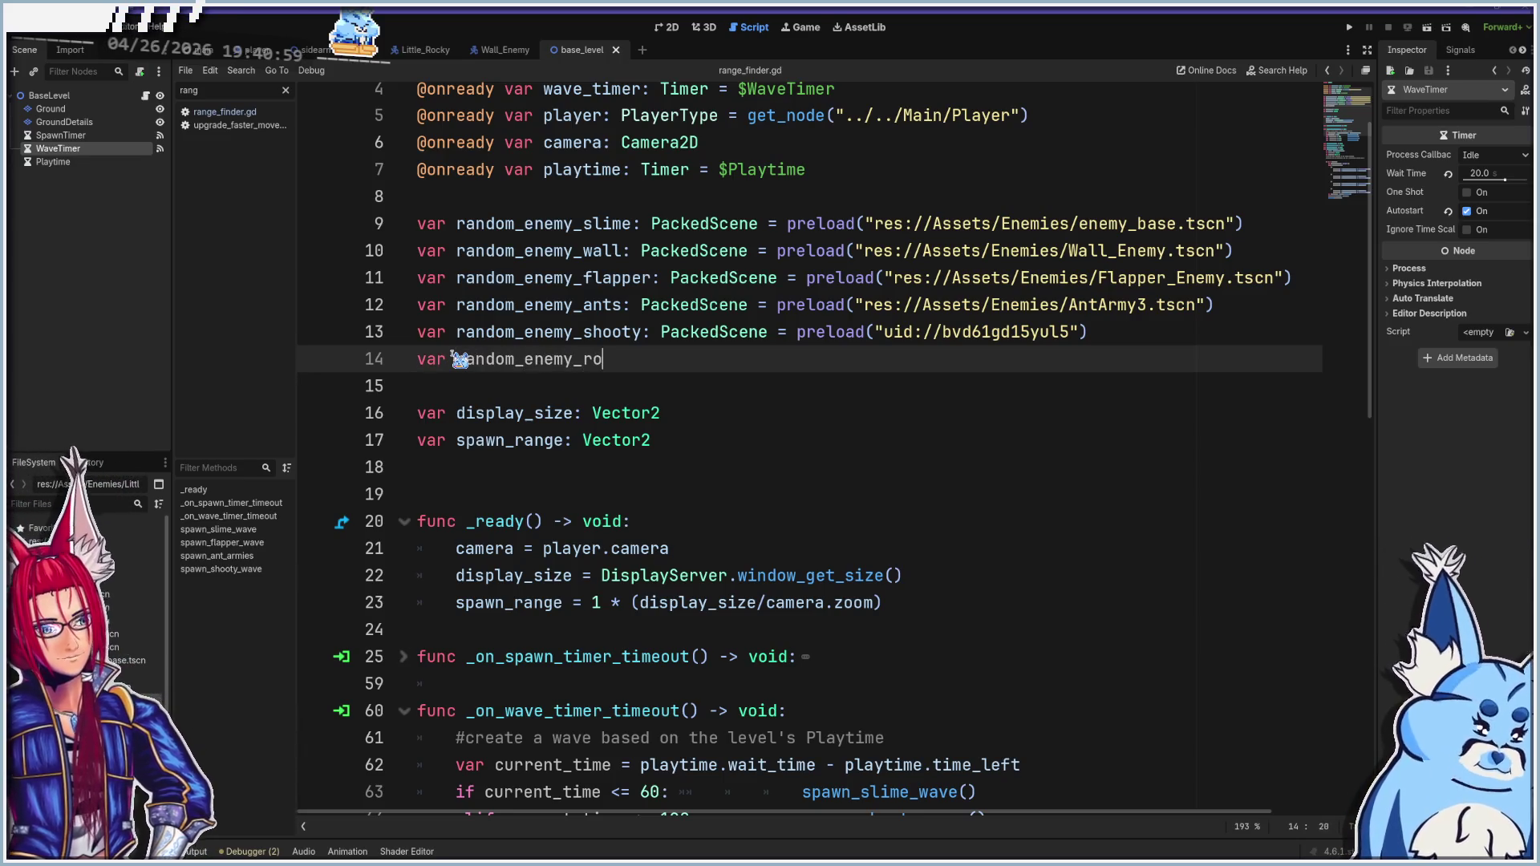
pyautogui.write('ck: P')
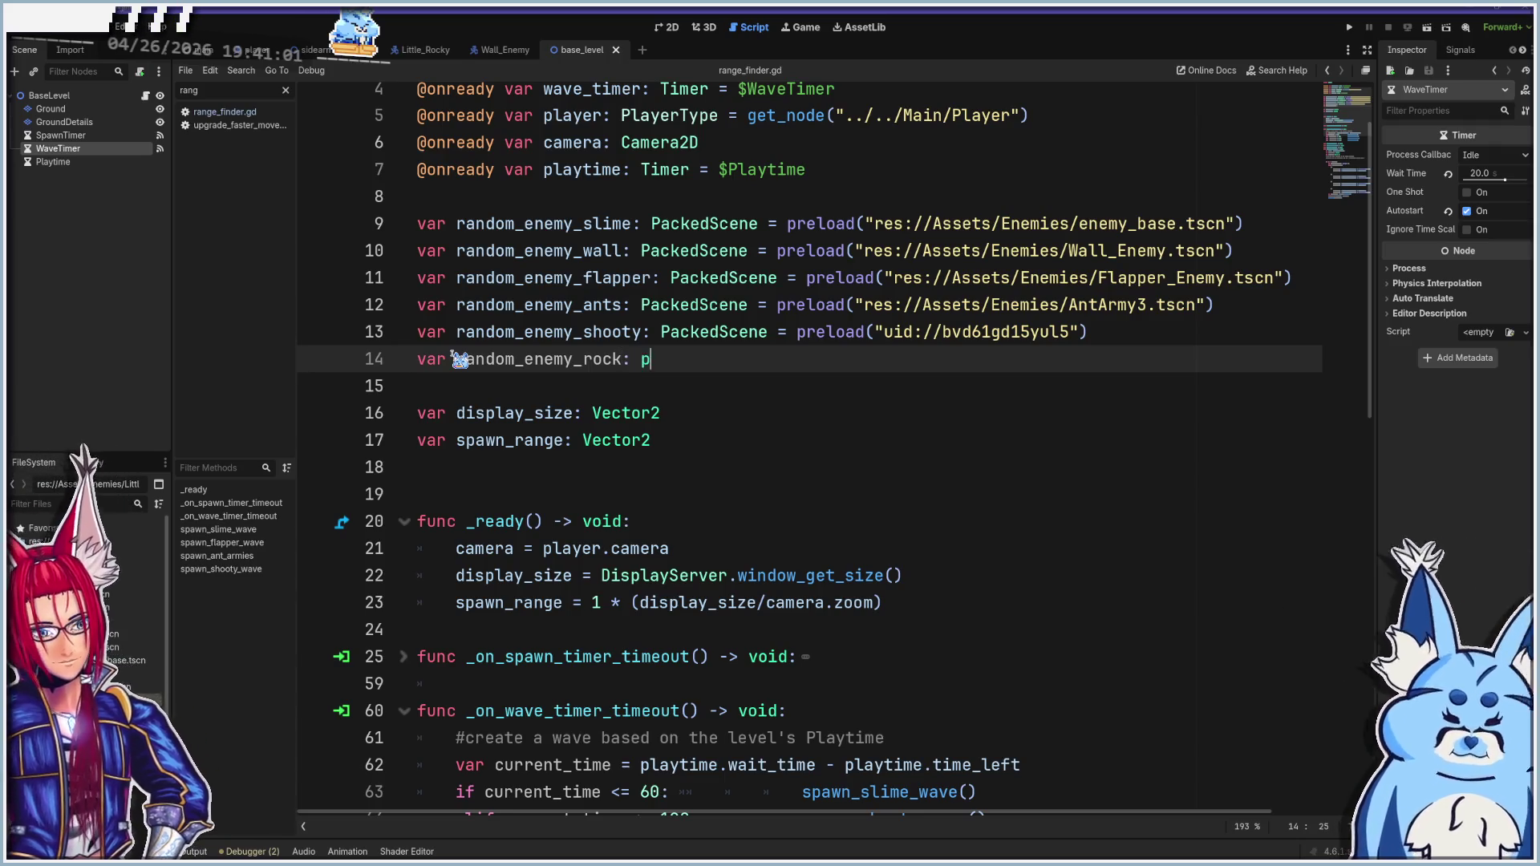
pyautogui.write('ackedS')
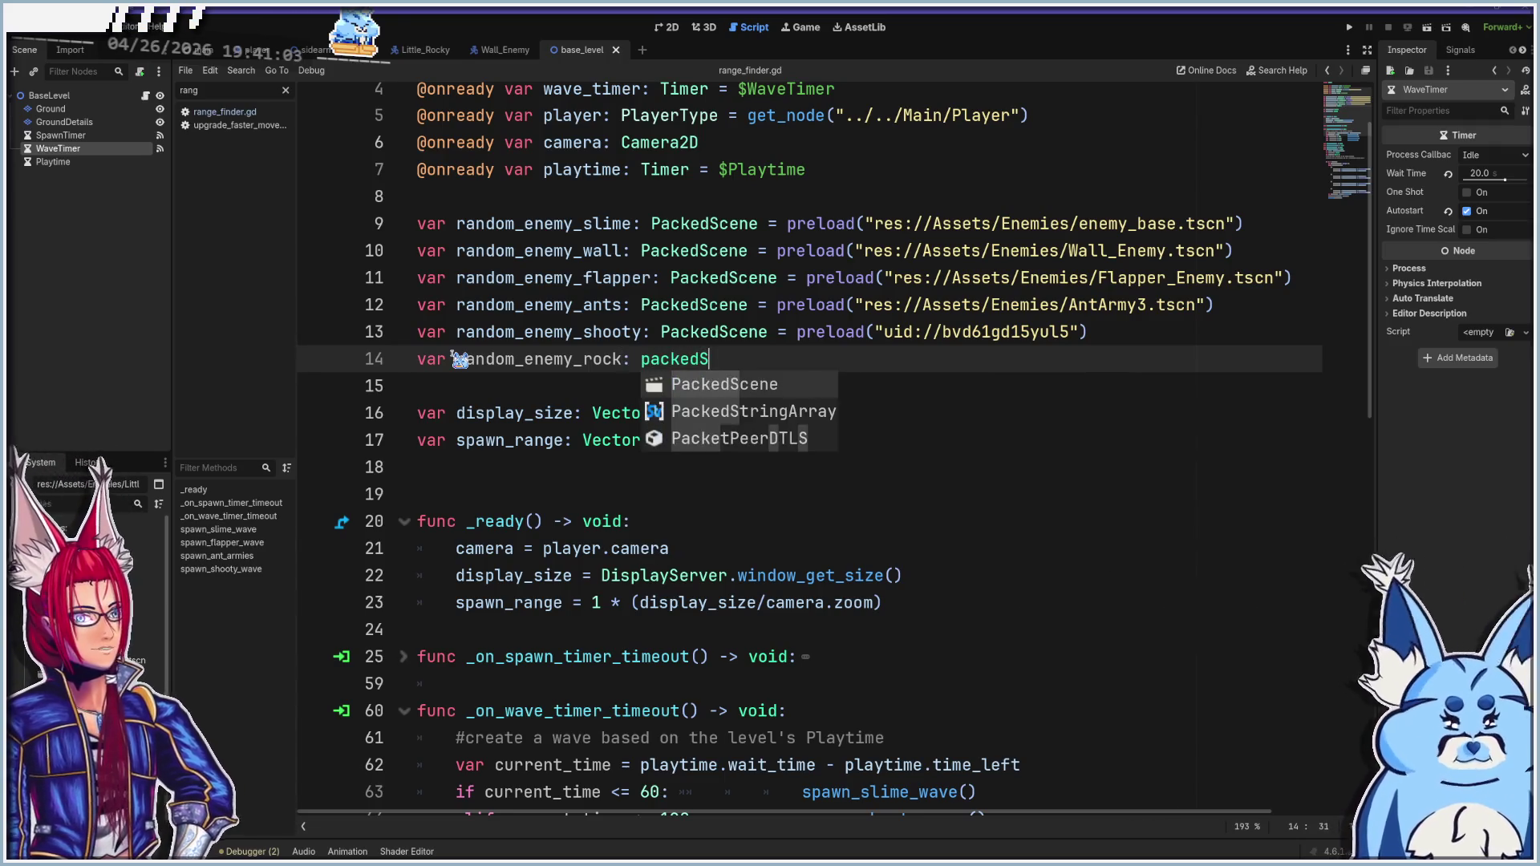
pyautogui.write('c')
pyautogui.press('Return')
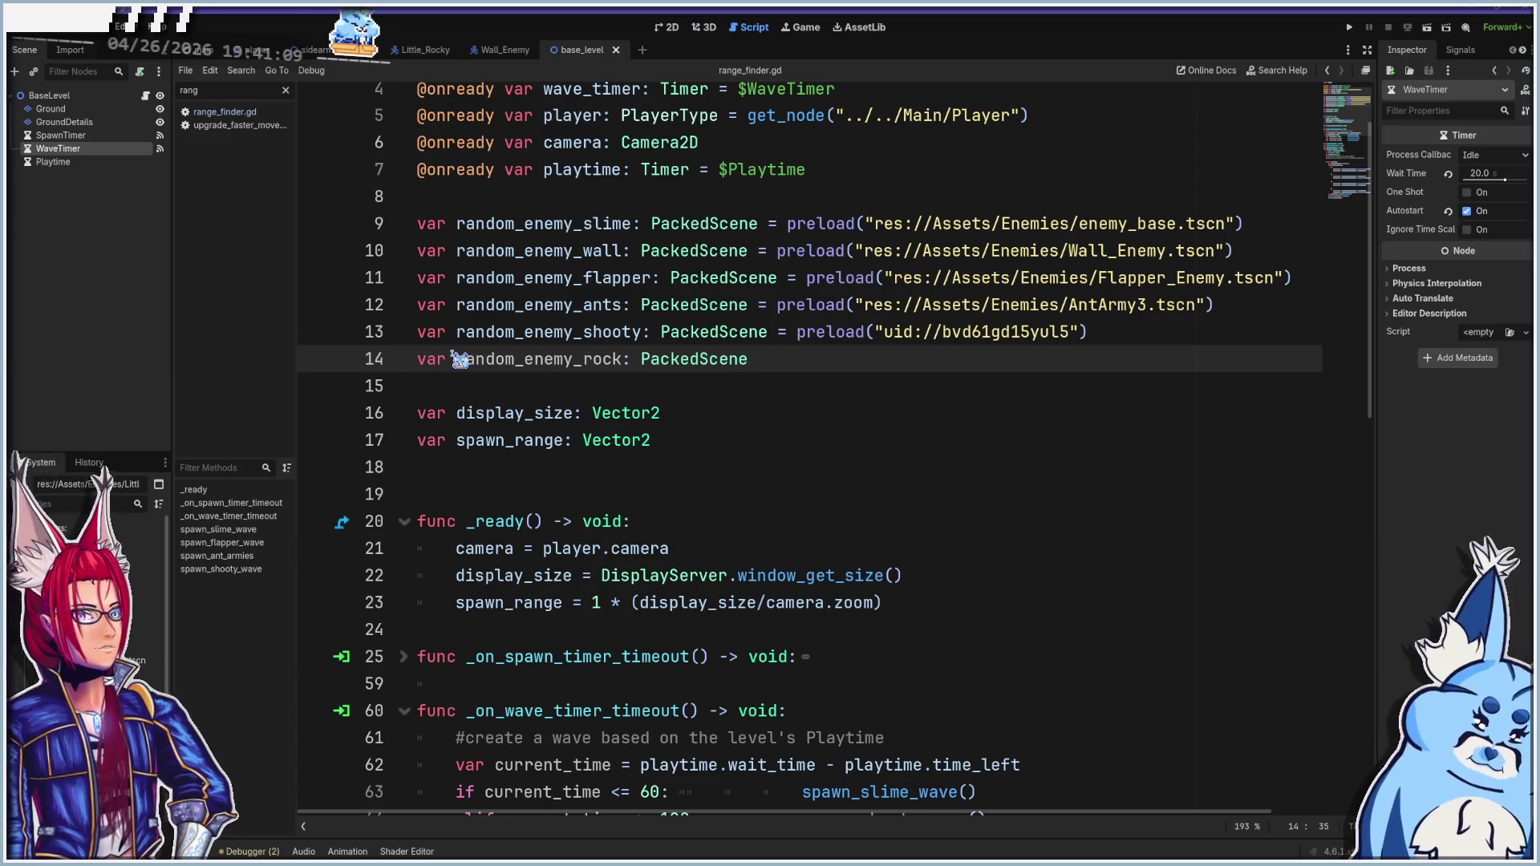
# Preload "res://Assets/Enemies/Little_Rocky.tscn" into it and delete the duplicated closing quote
pyautogui.write('= ')
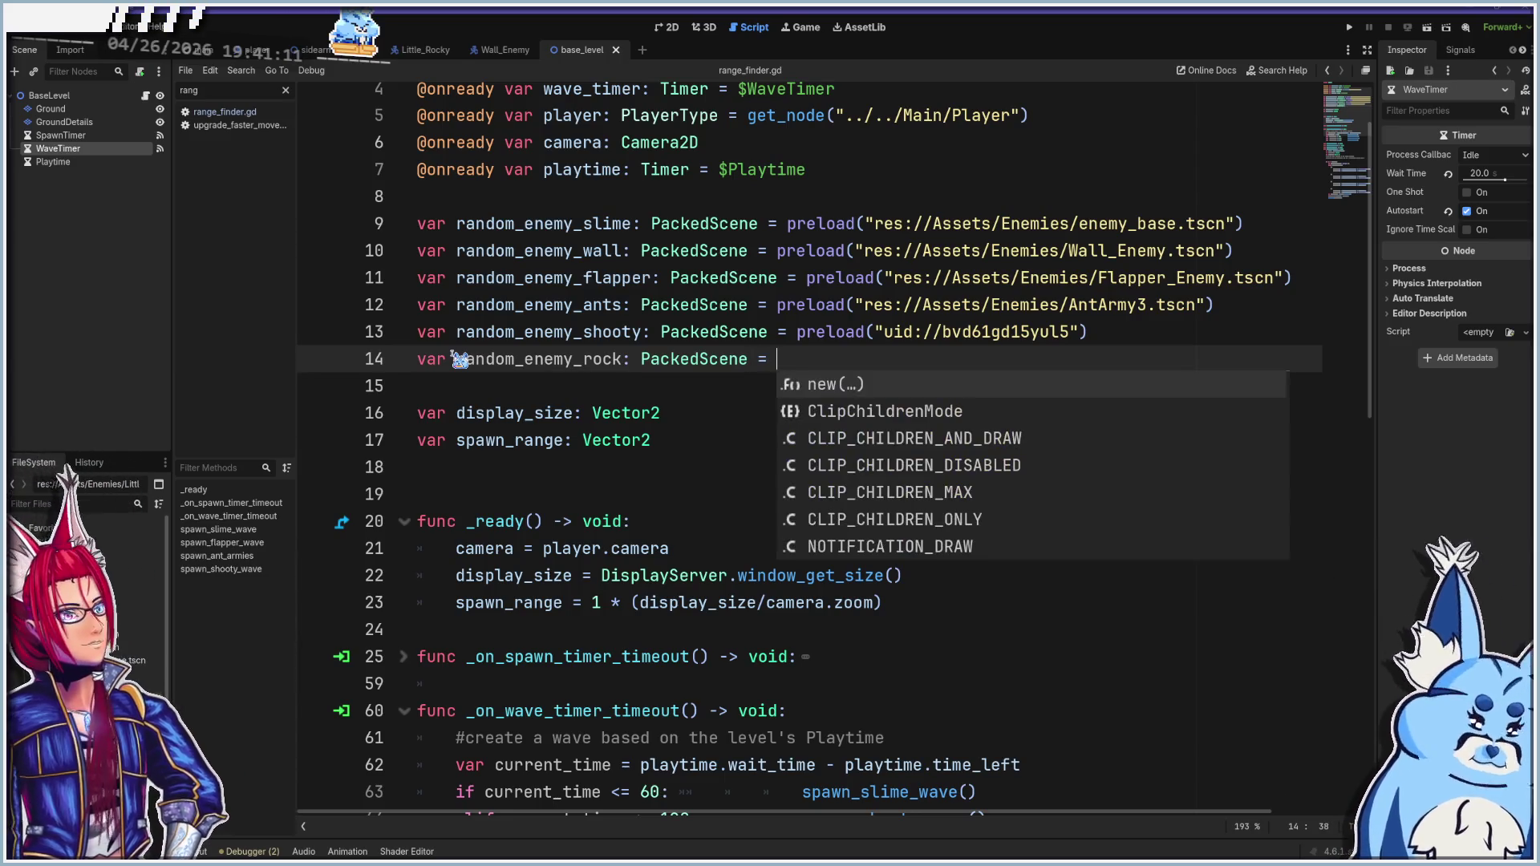
pyautogui.write('prelo')
pyautogui.press('Return')
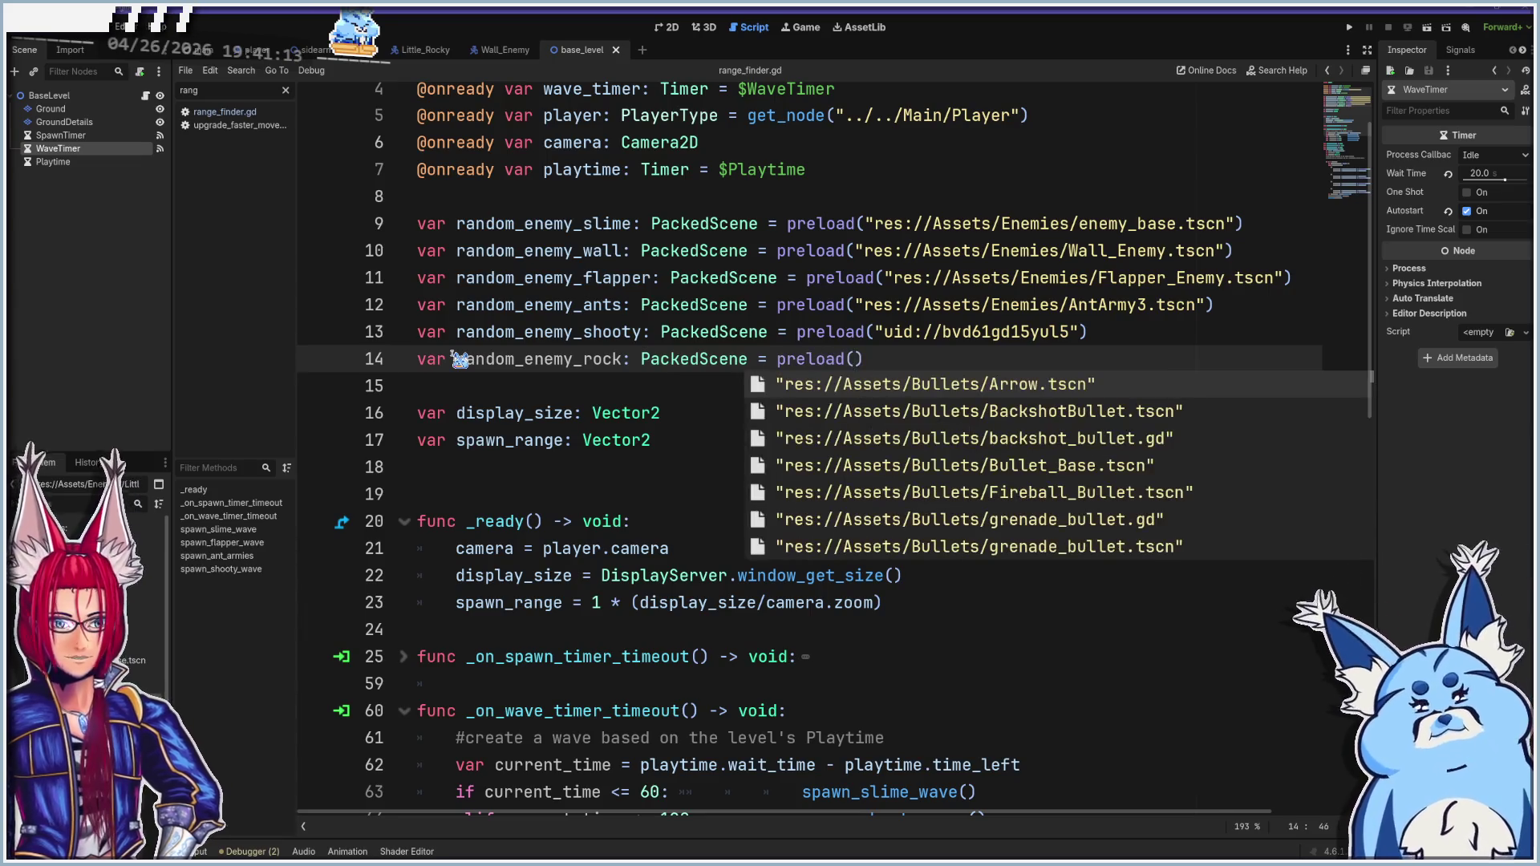
pyautogui.write('res://Assets/Enemies/Little_Rocky.tscn')
pyautogui.write('"')
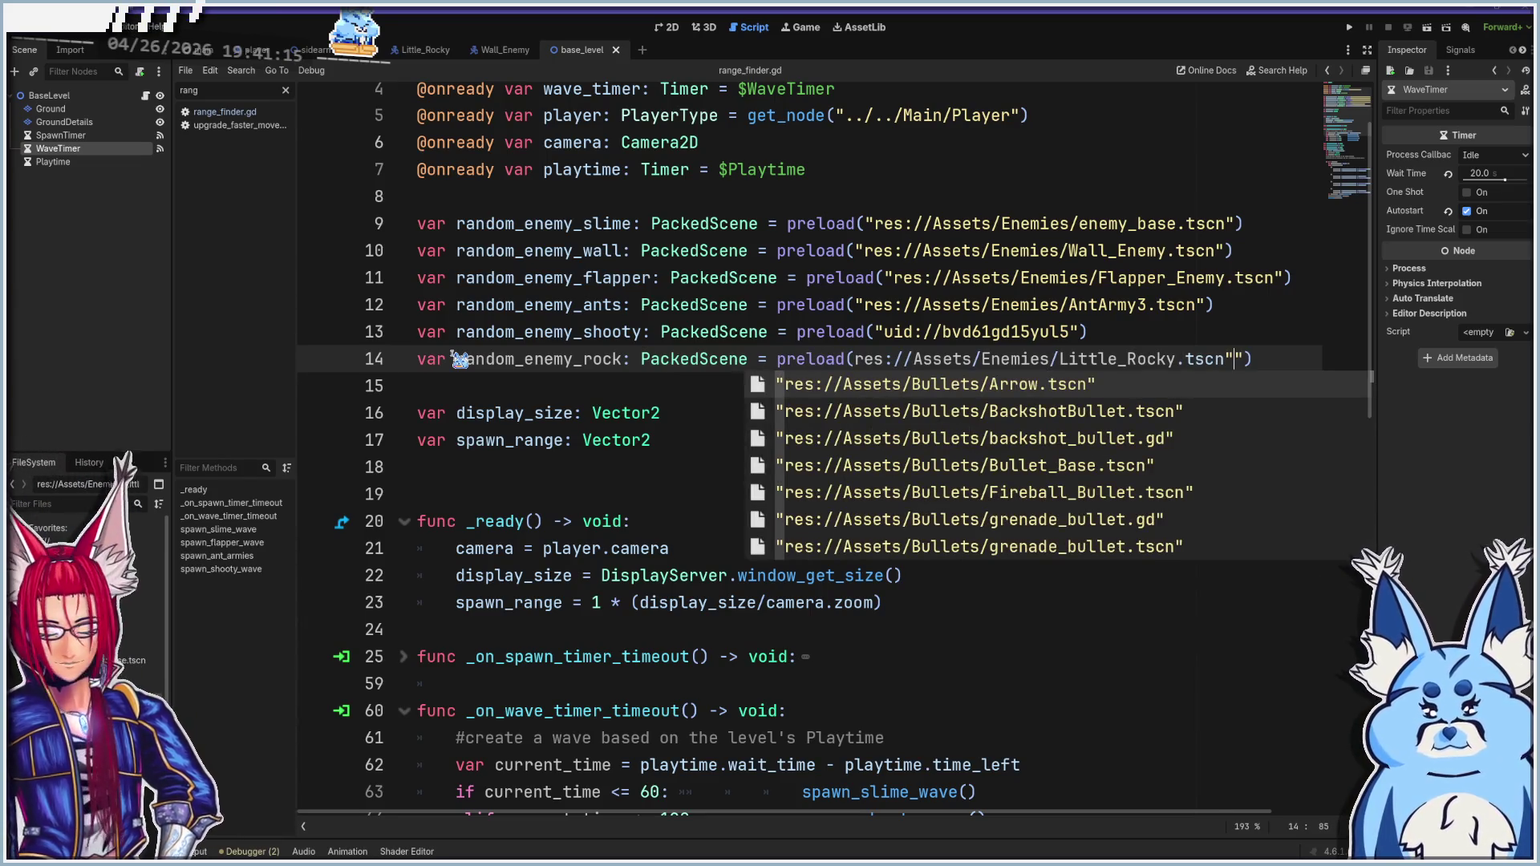
pyautogui.click(855, 370)
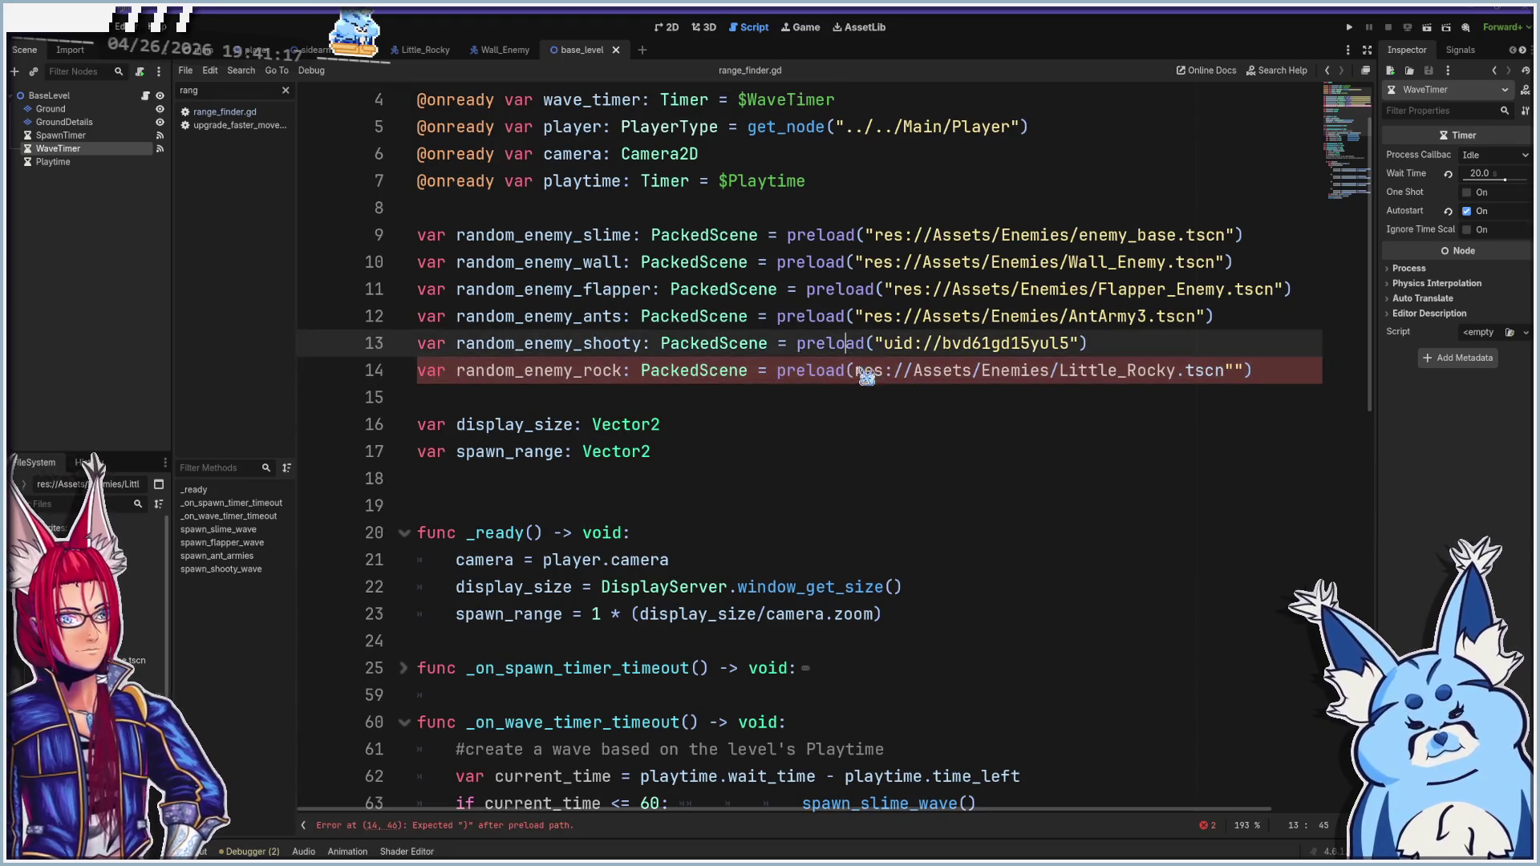
pyautogui.write('"')
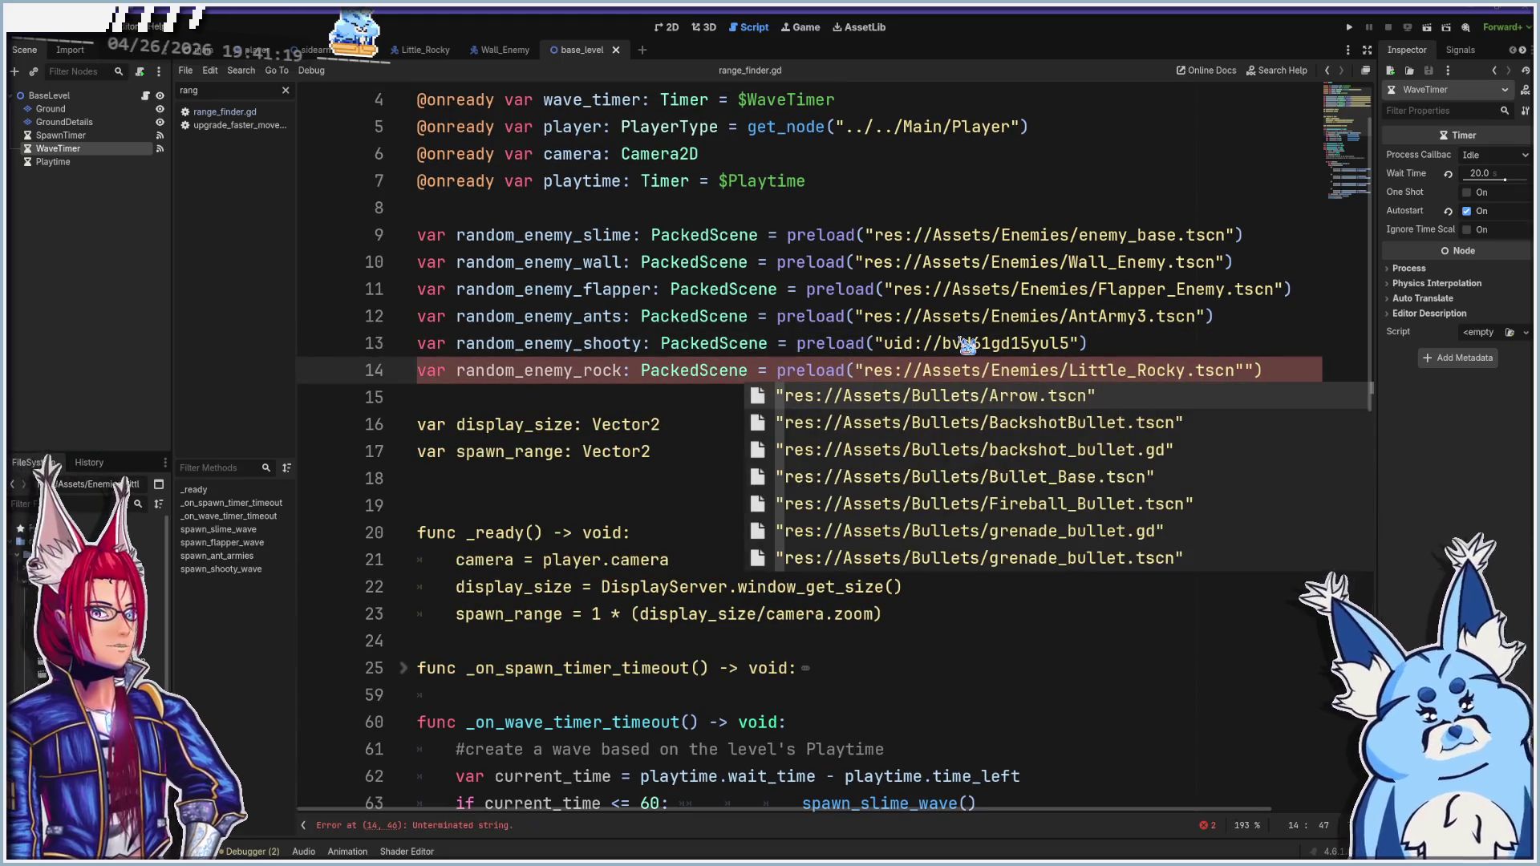
pyautogui.click(1282, 371)
pyautogui.click(1235, 370)
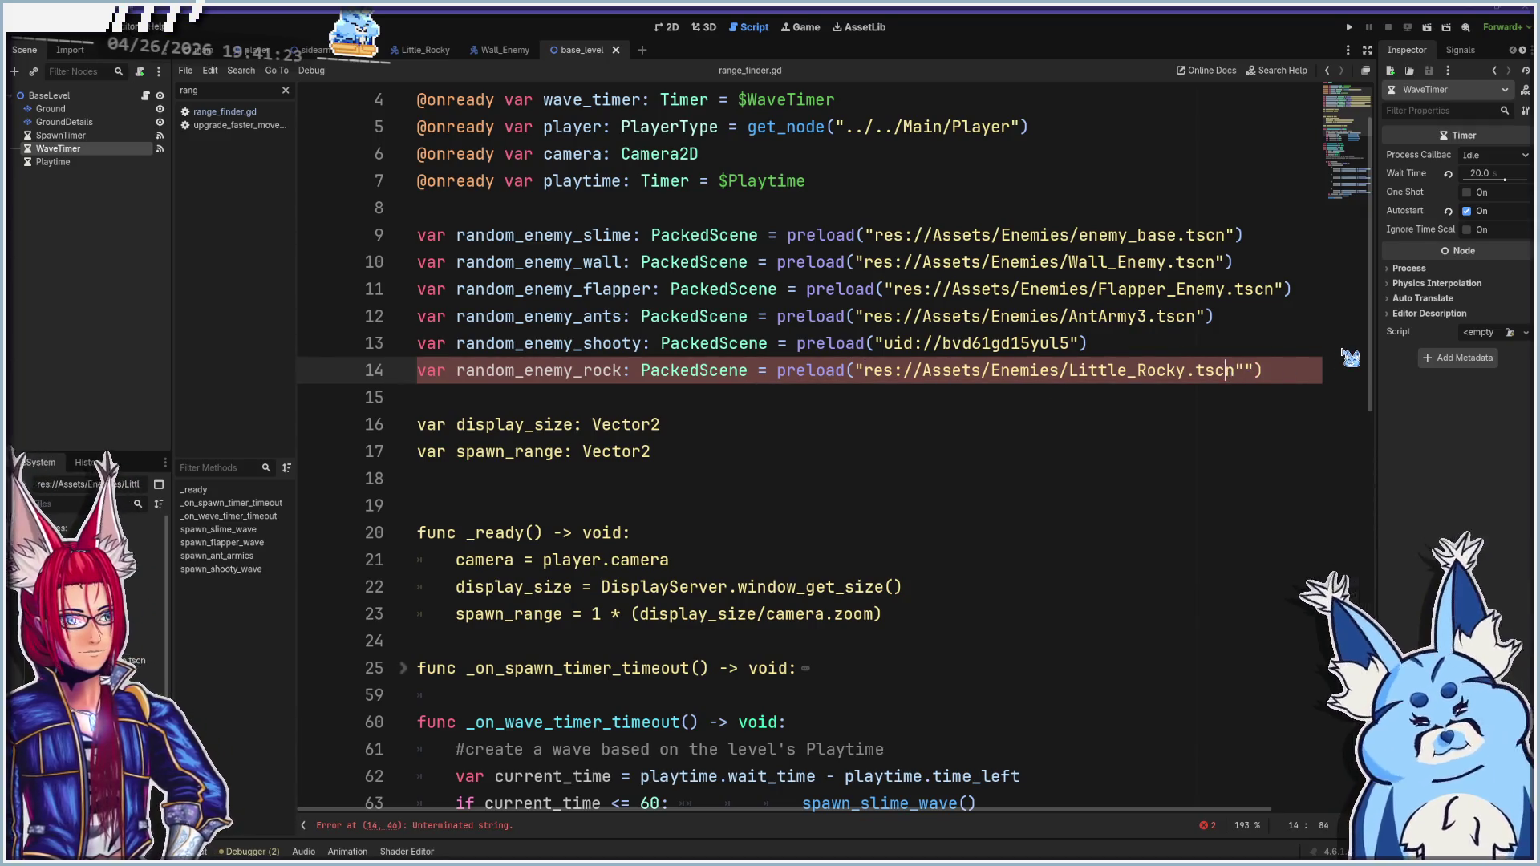
pyautogui.press('Right')
pyautogui.press('Delete')
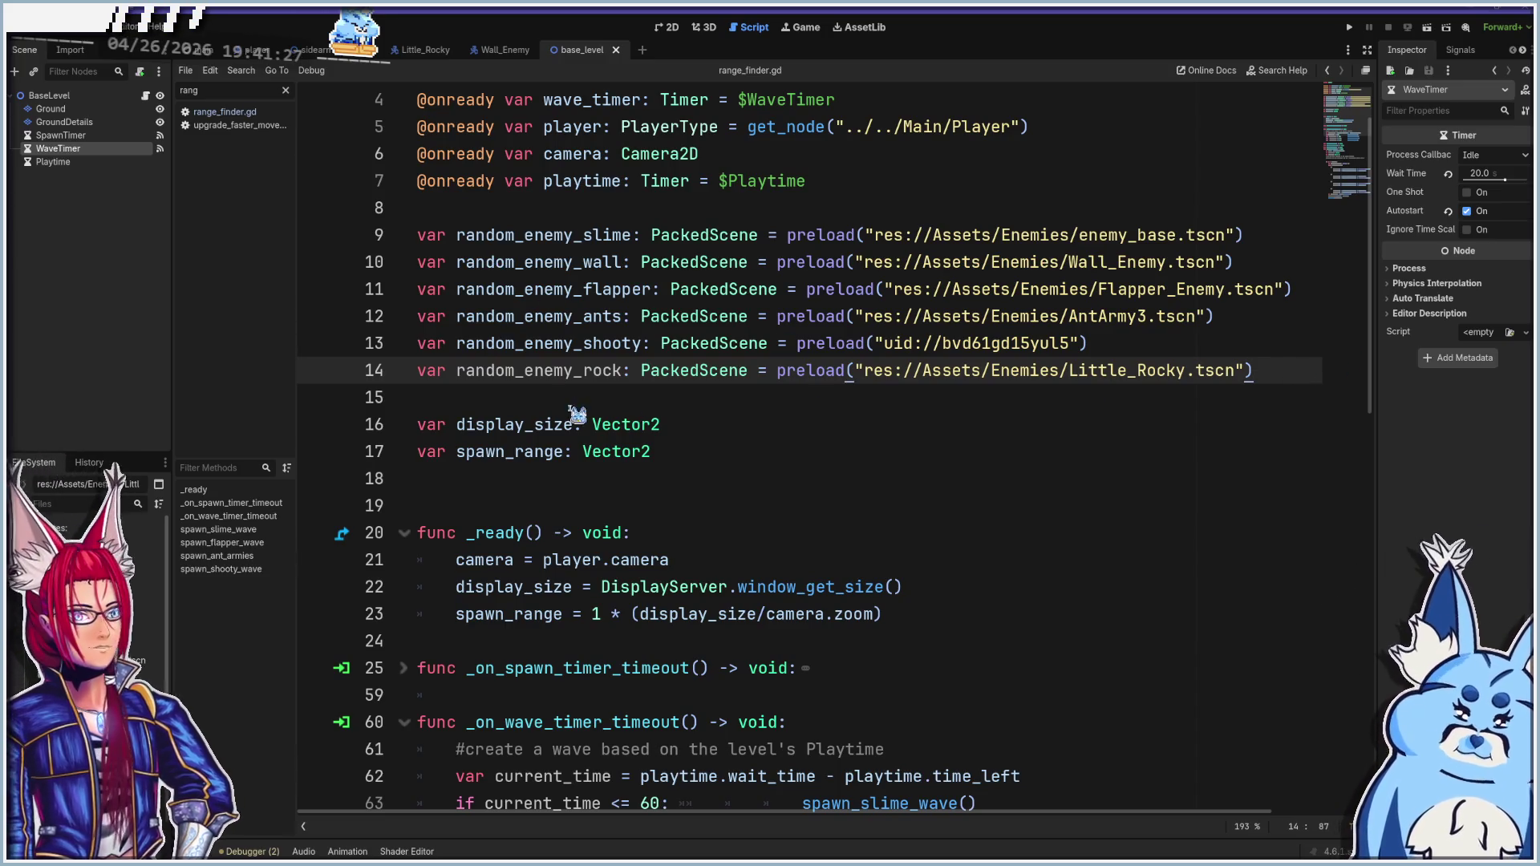
pyautogui.scroll(-3, 644, 480)
pyautogui.scroll(-9, 644, 480)
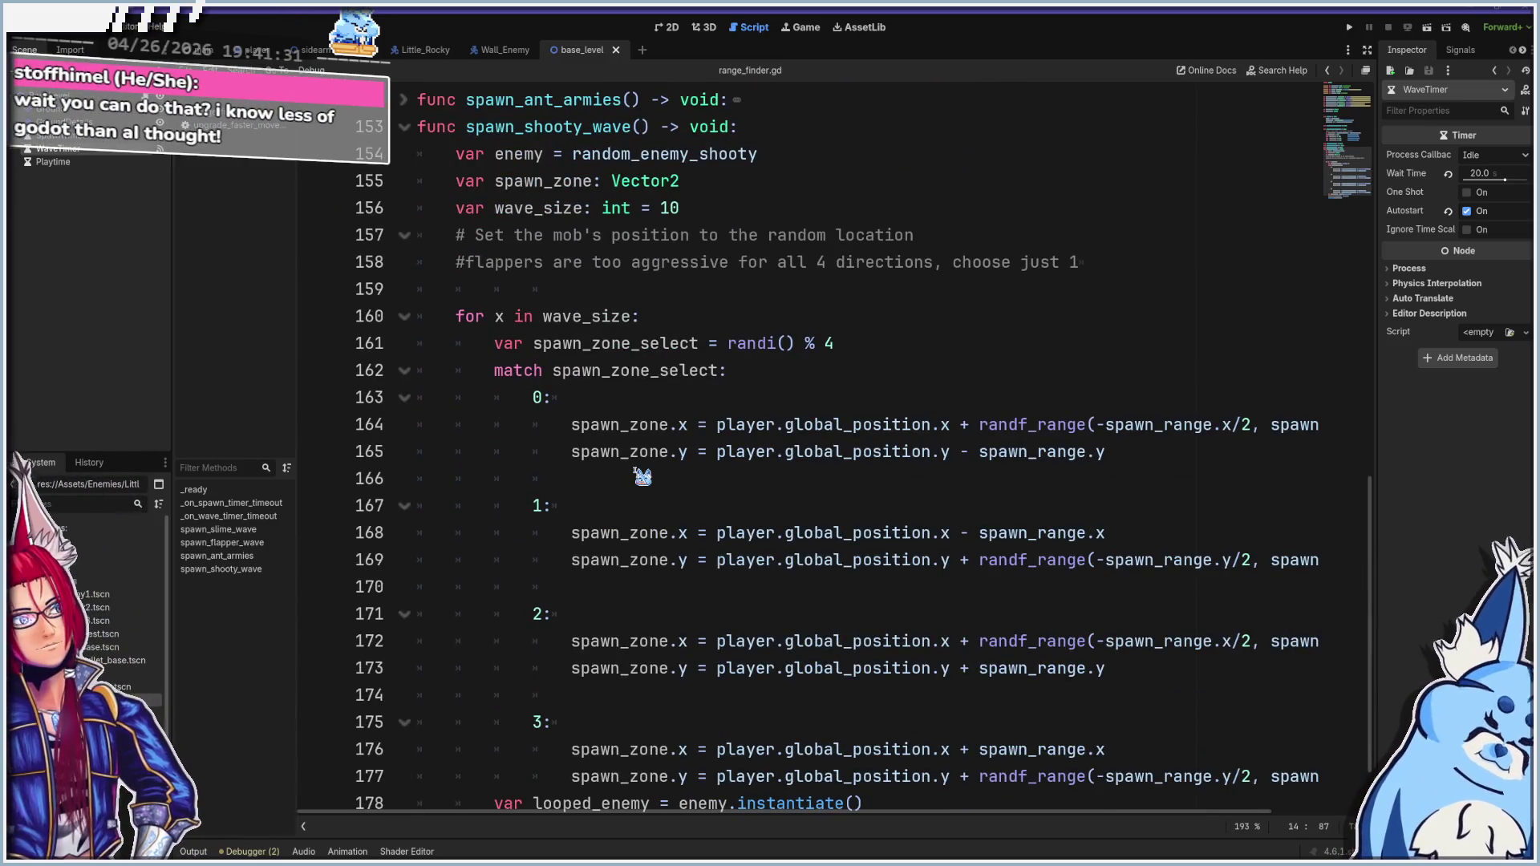
# Scroll through base_level.gd and fold the spawn_shooty_wave function
pyautogui.scroll(15, 642, 476)
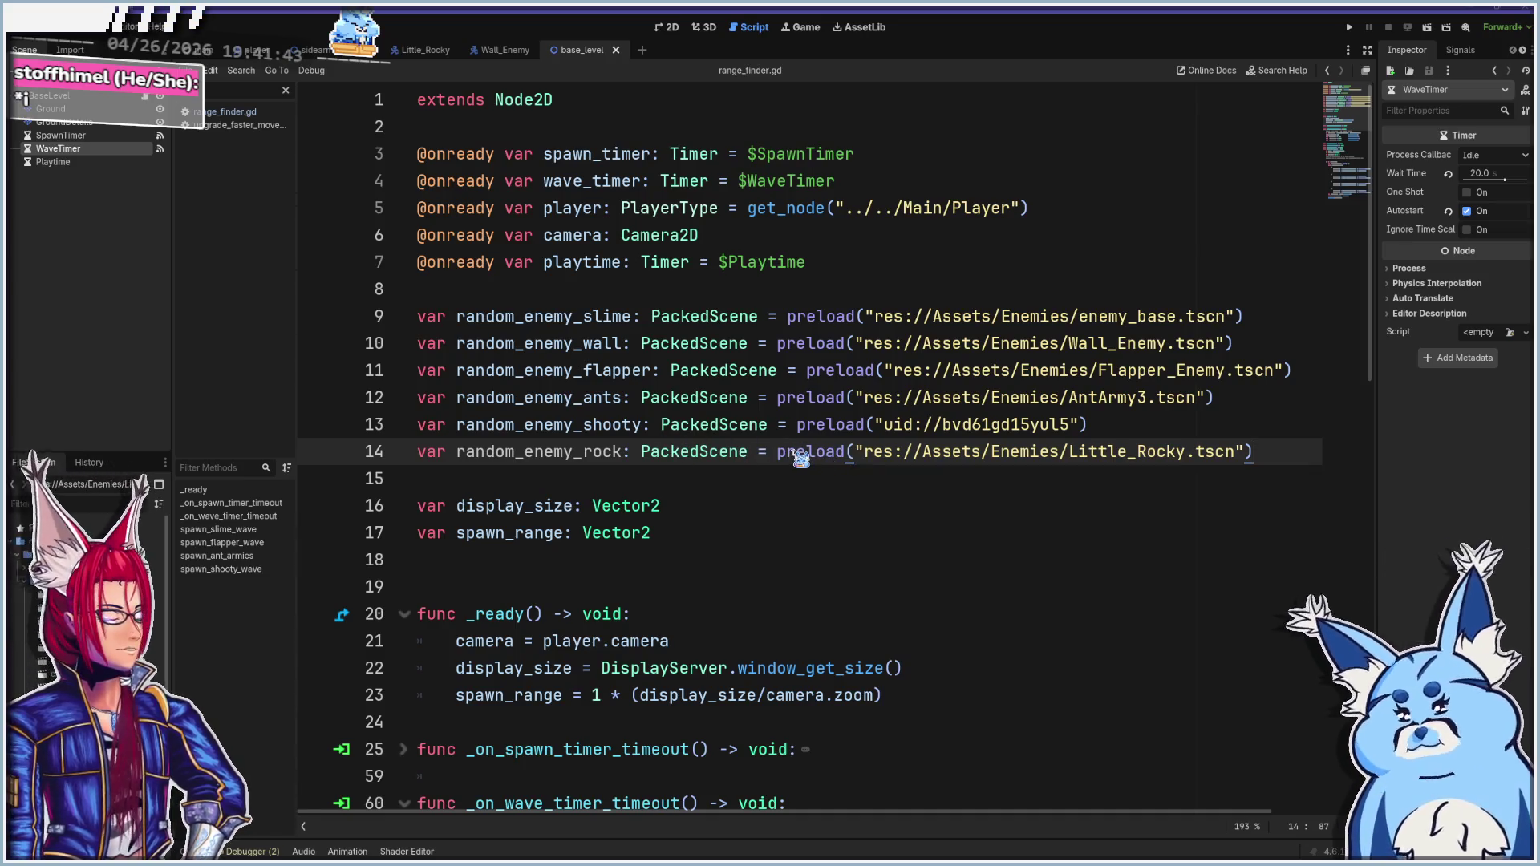
pyautogui.moveTo(800, 457)
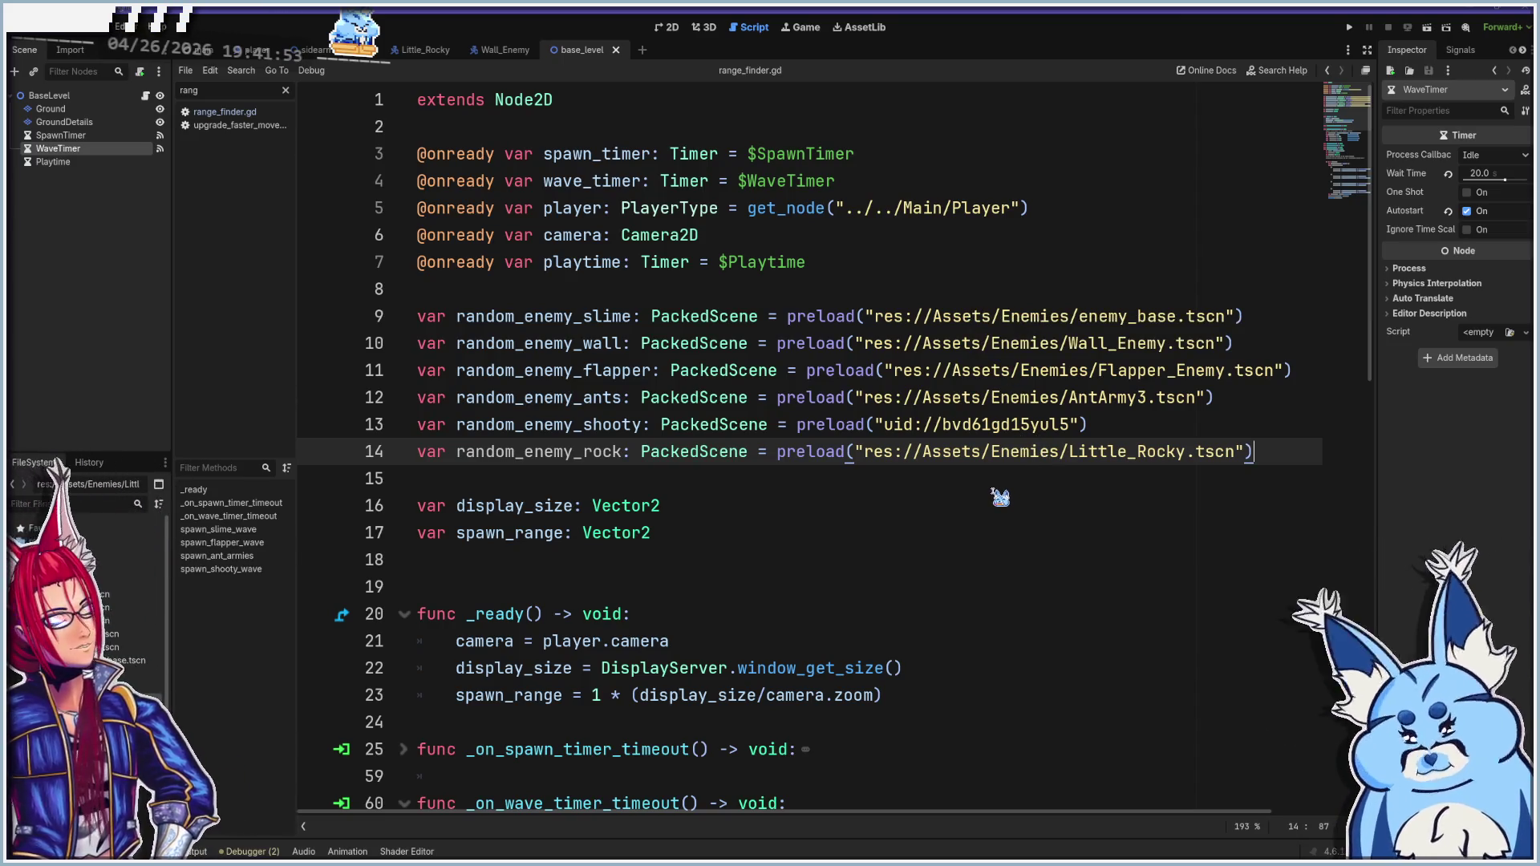
pyautogui.scroll(-4, 1000, 493)
pyautogui.scroll(4, 1000, 494)
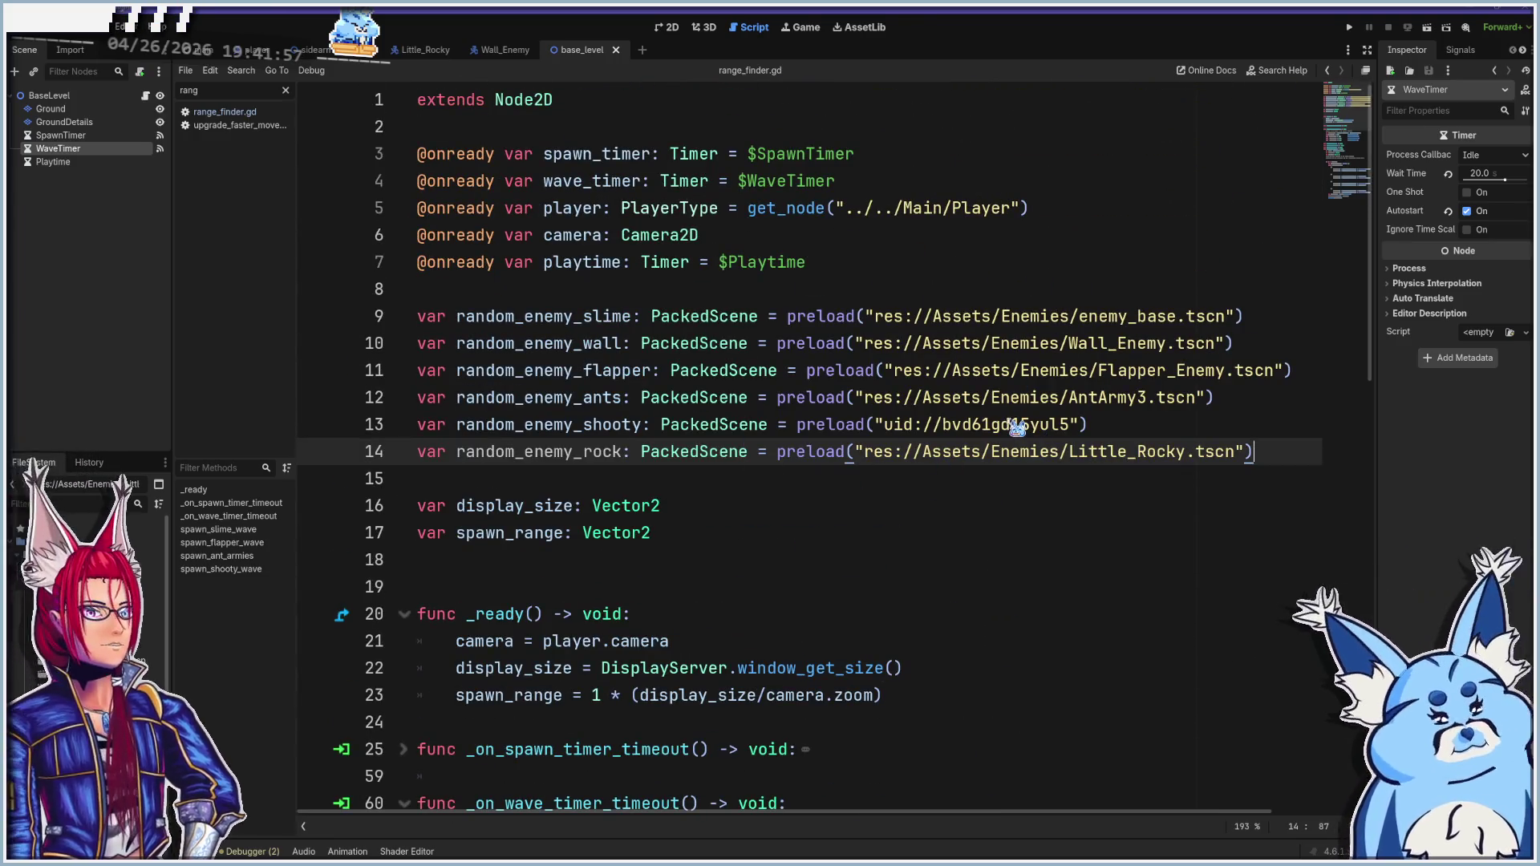
pyautogui.moveTo(1016, 429)
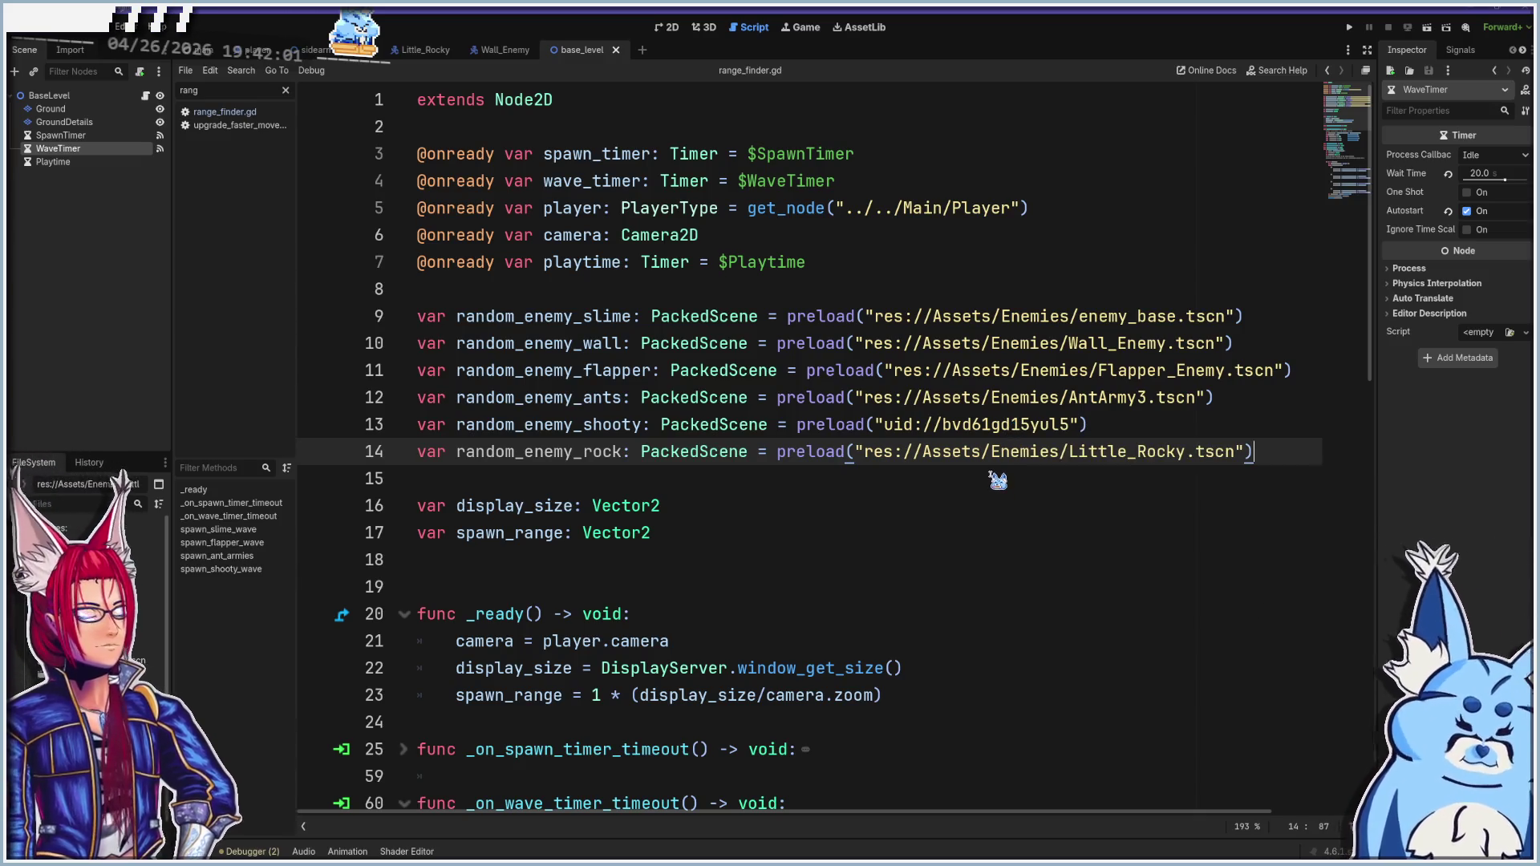
pyautogui.scroll(-1, 1007, 464)
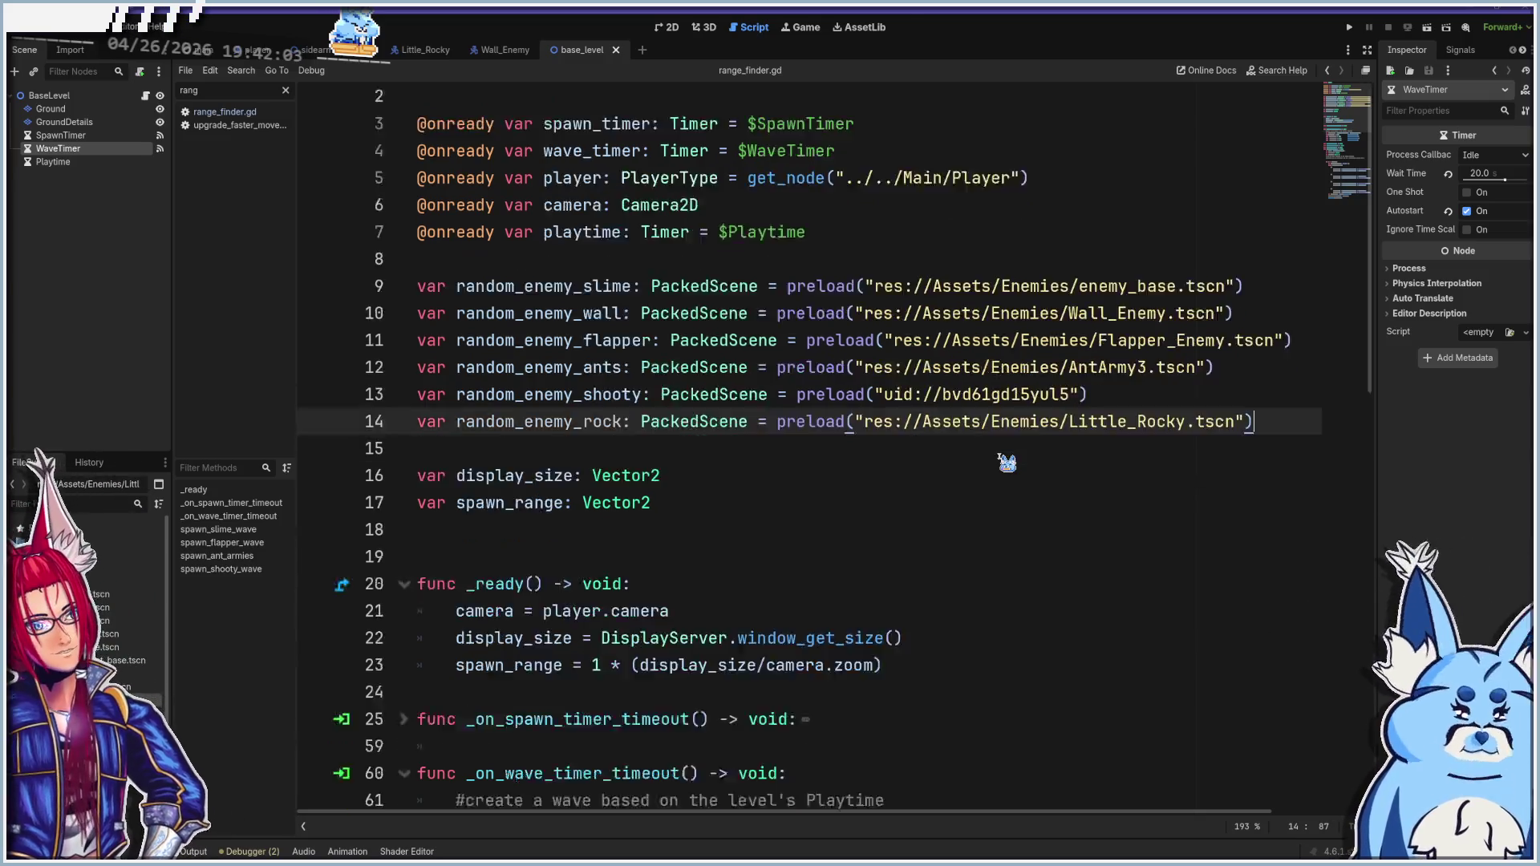
pyautogui.scroll(-5, 1007, 463)
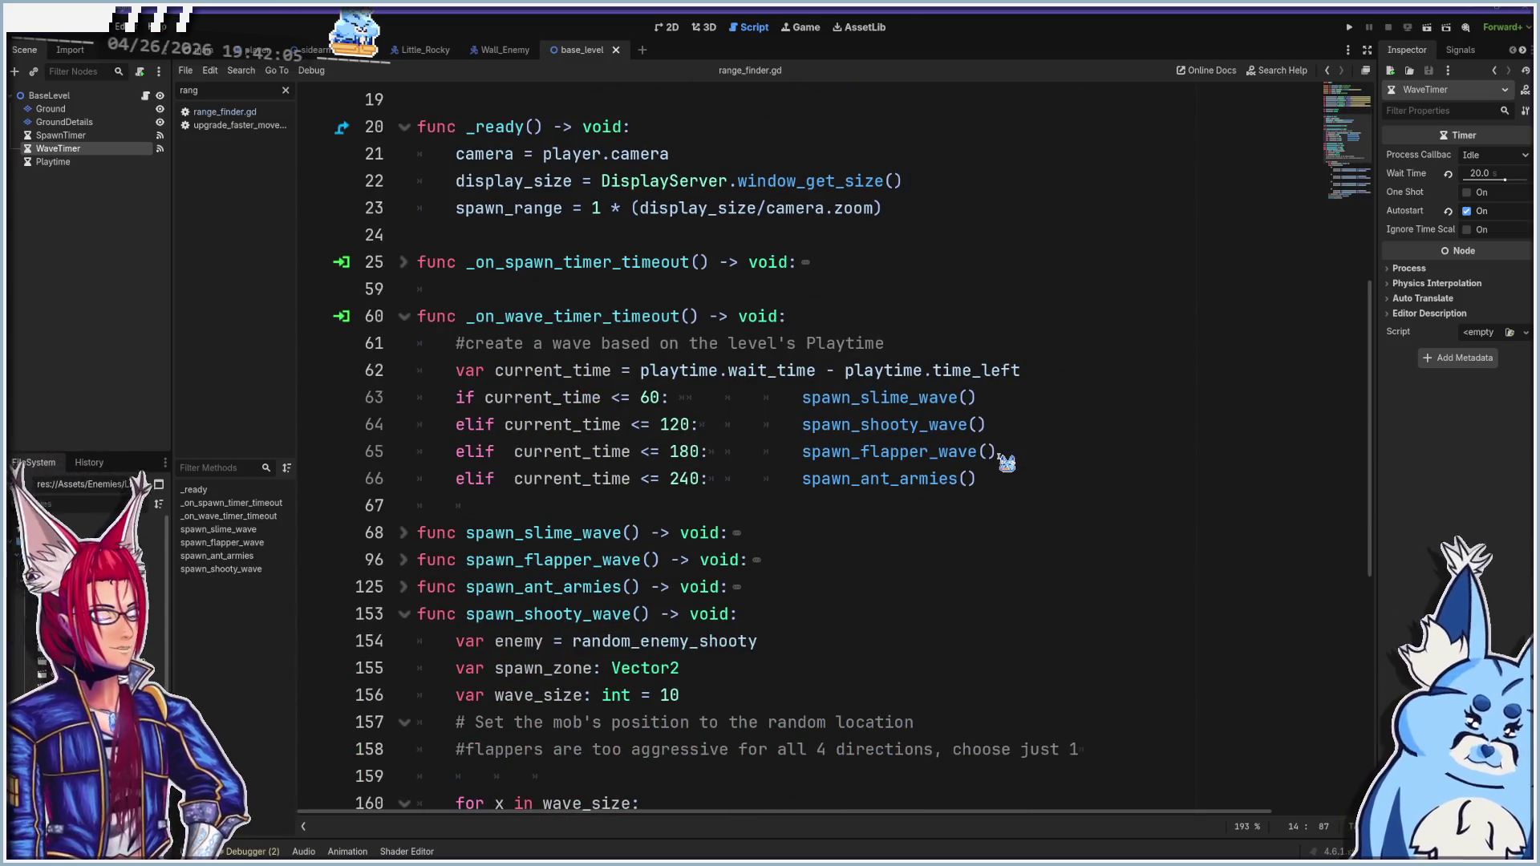
pyautogui.scroll(-4, 1023, 484)
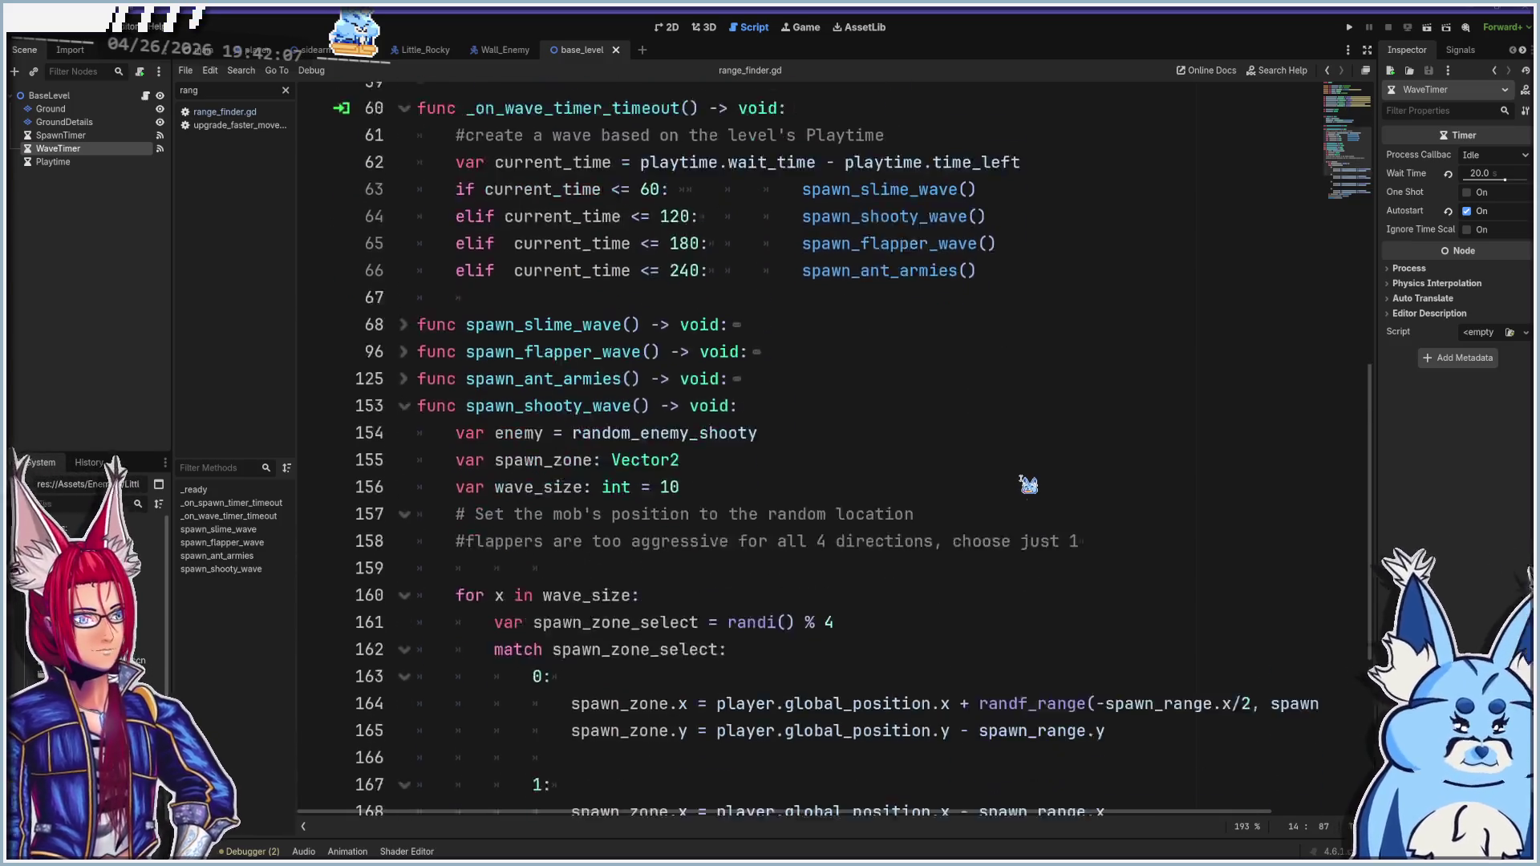
pyautogui.scroll(-2, 1017, 479)
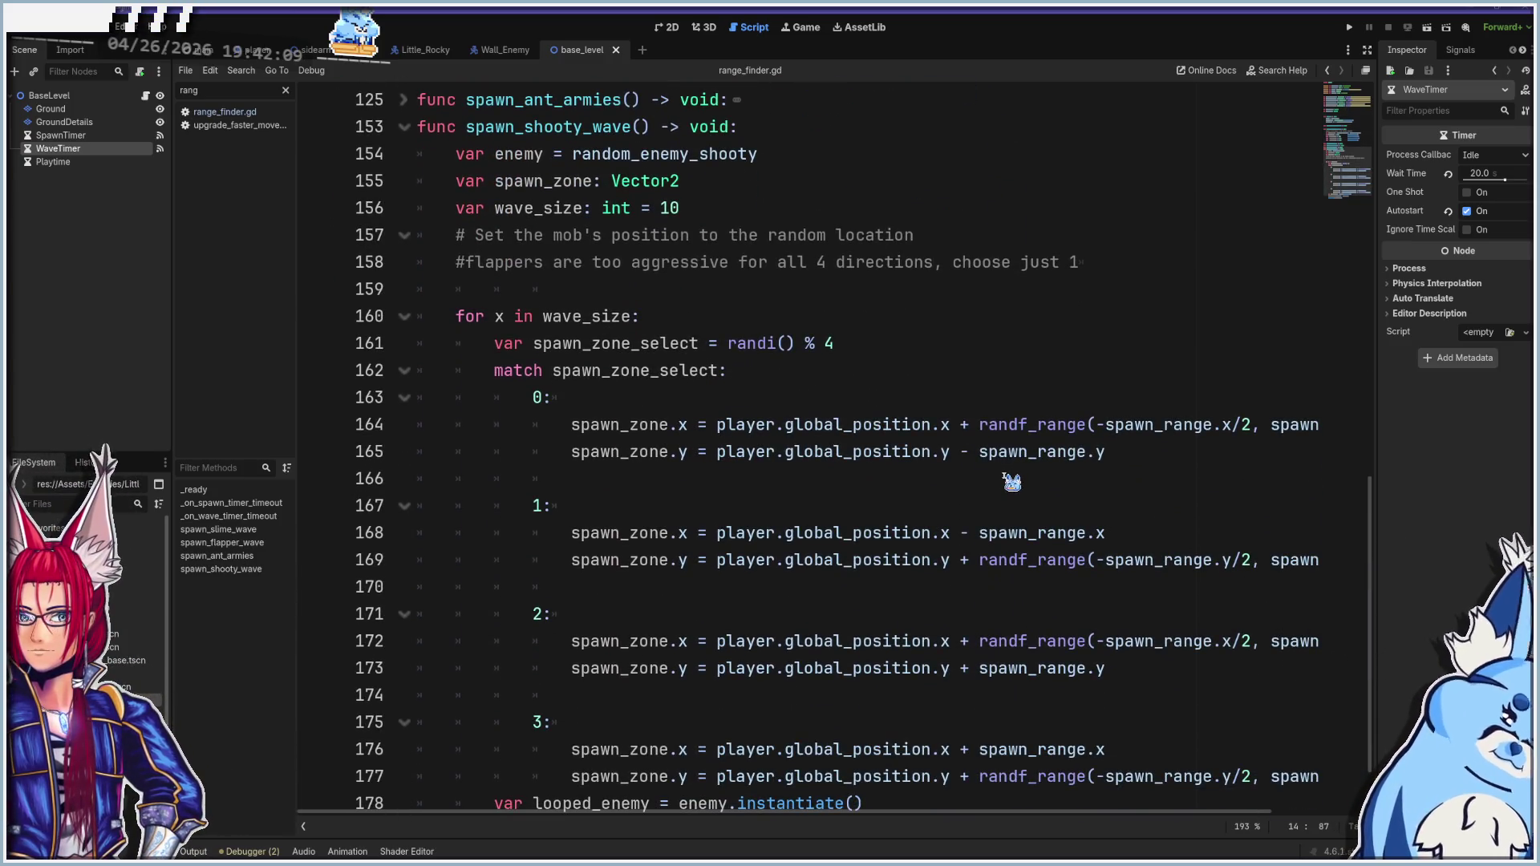
pyautogui.scroll(-1, 1012, 482)
pyautogui.scroll(7, 1011, 481)
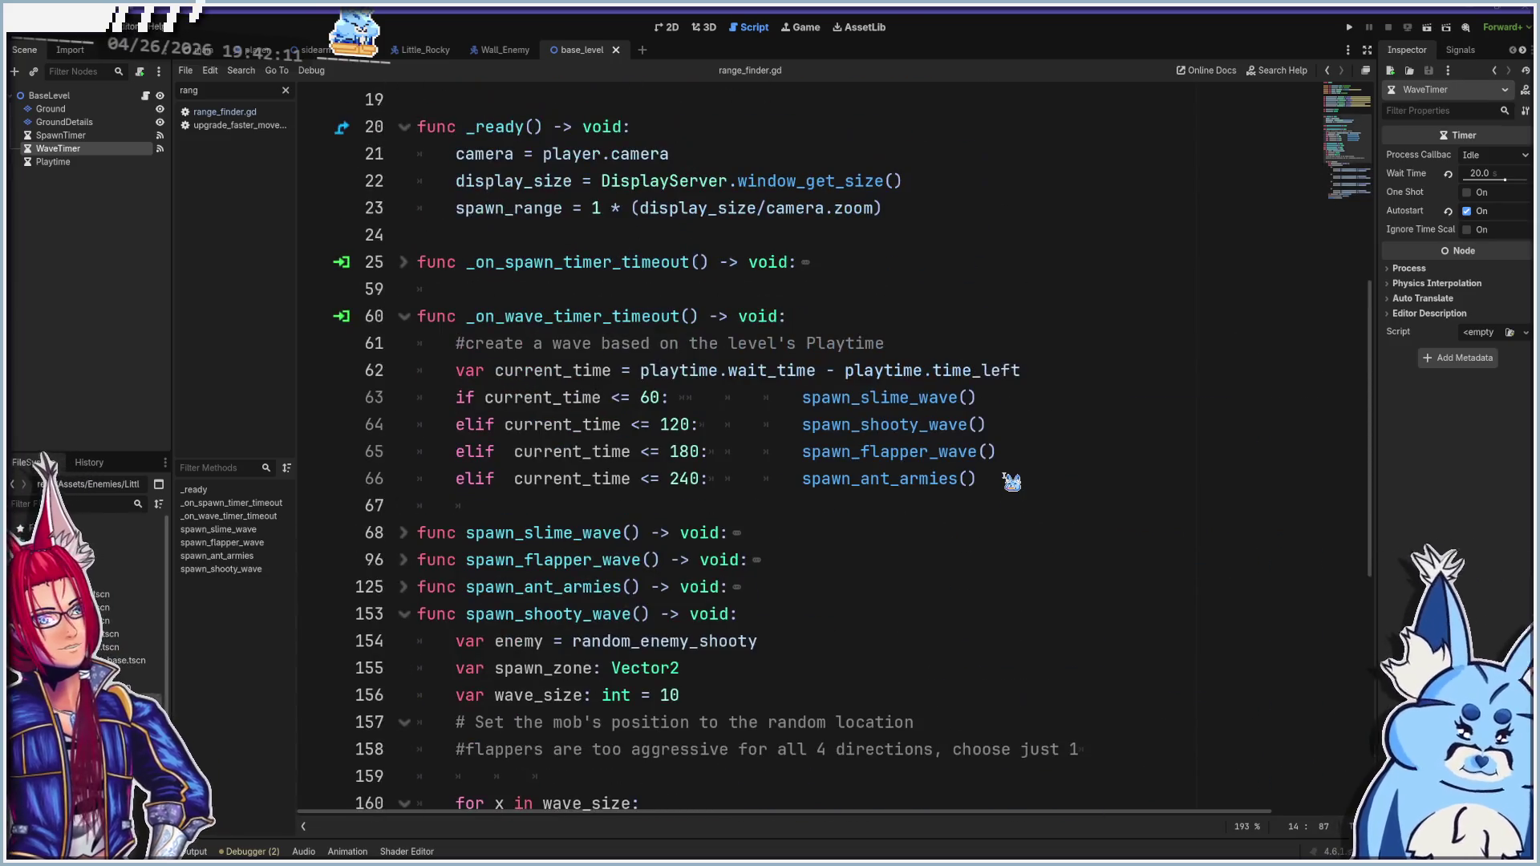
pyautogui.click(404, 614)
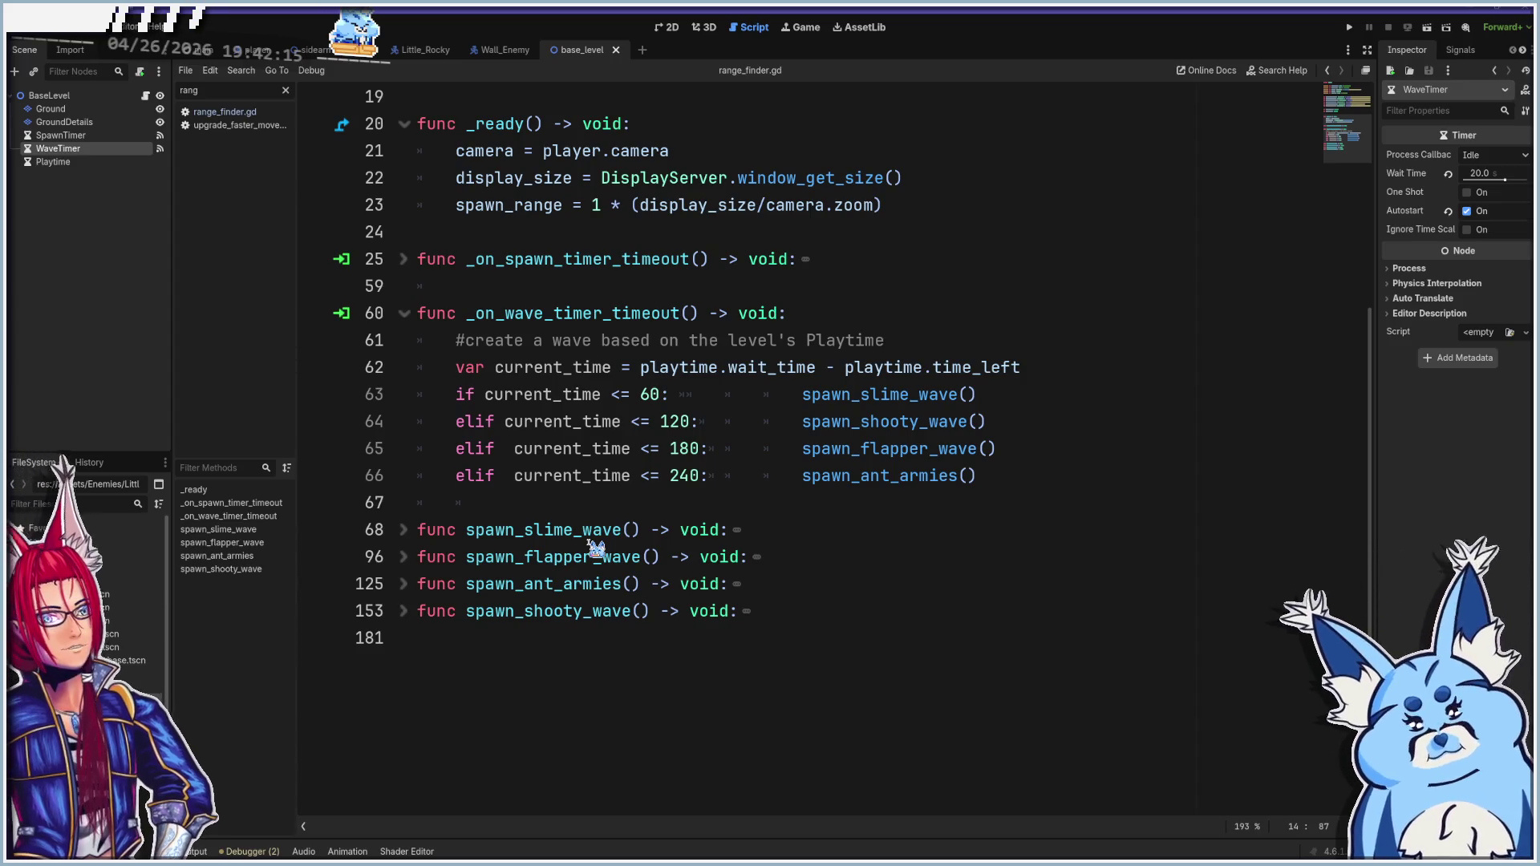
# Expand the _on_spawn_timer_timeout function to show the enemy picker
pyautogui.scroll(3, 568, 465)
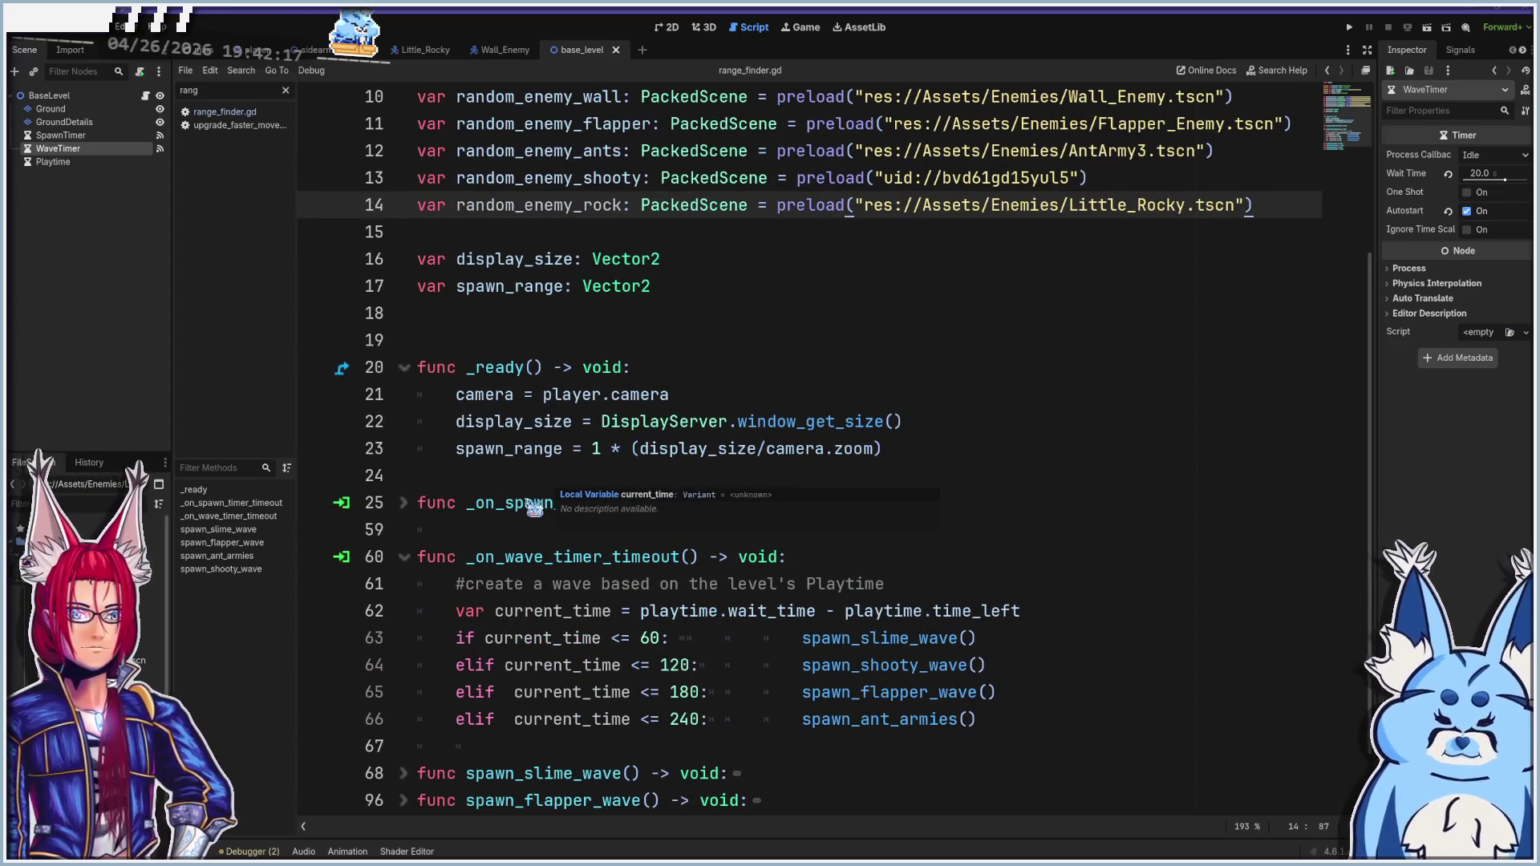
pyautogui.scroll(-1, 534, 508)
pyautogui.click(405, 425)
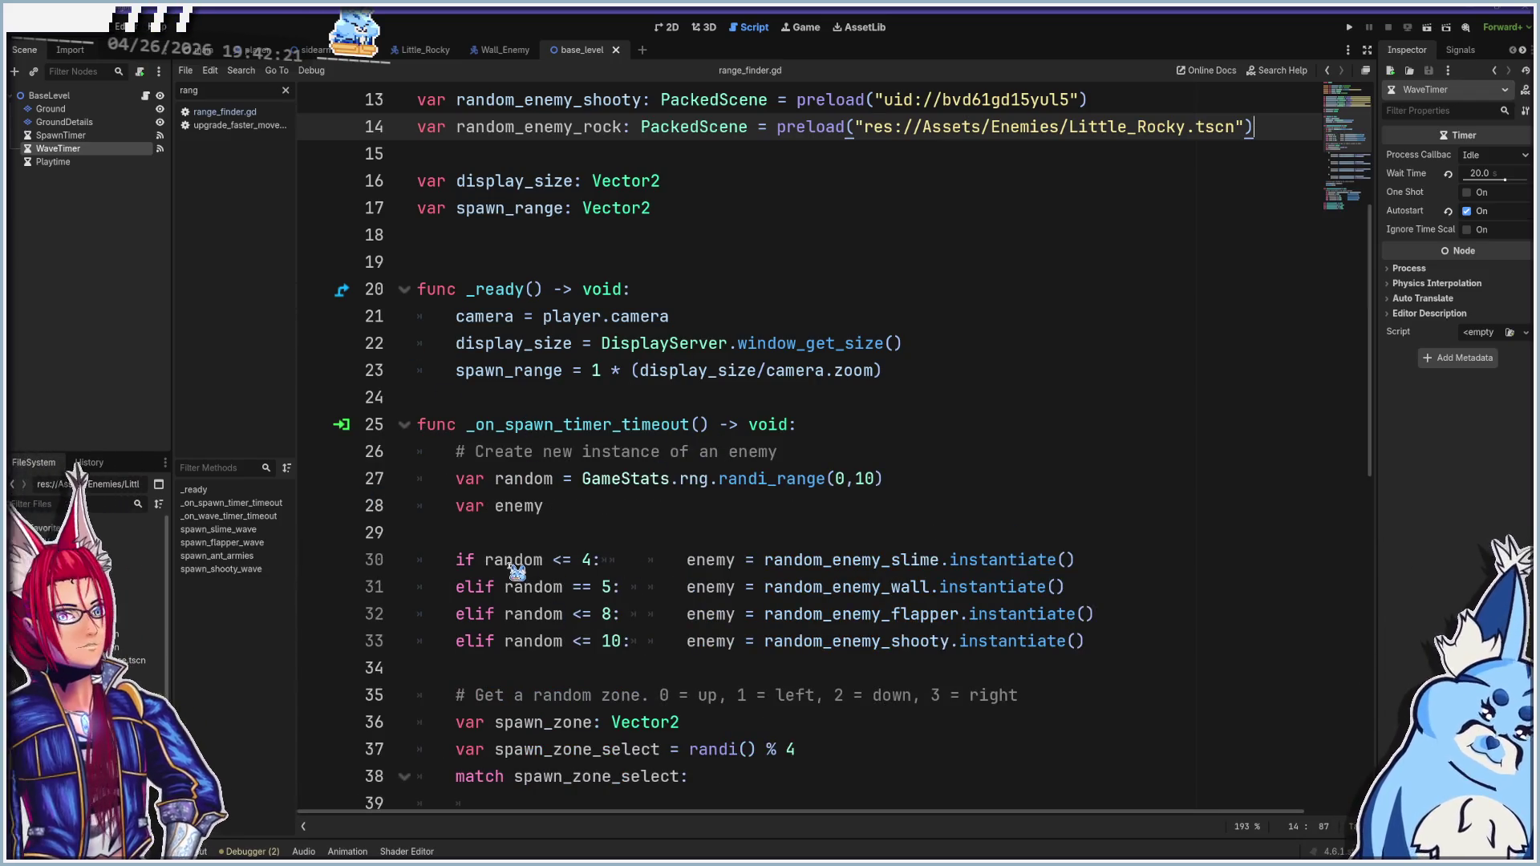
# Check the elif chain (0–4 slime, 5 wall, 6–8 flapper, 9–10 shooty), ending after the shooty line
pyautogui.scroll(1, 518, 572)
pyautogui.scroll(-2, 519, 573)
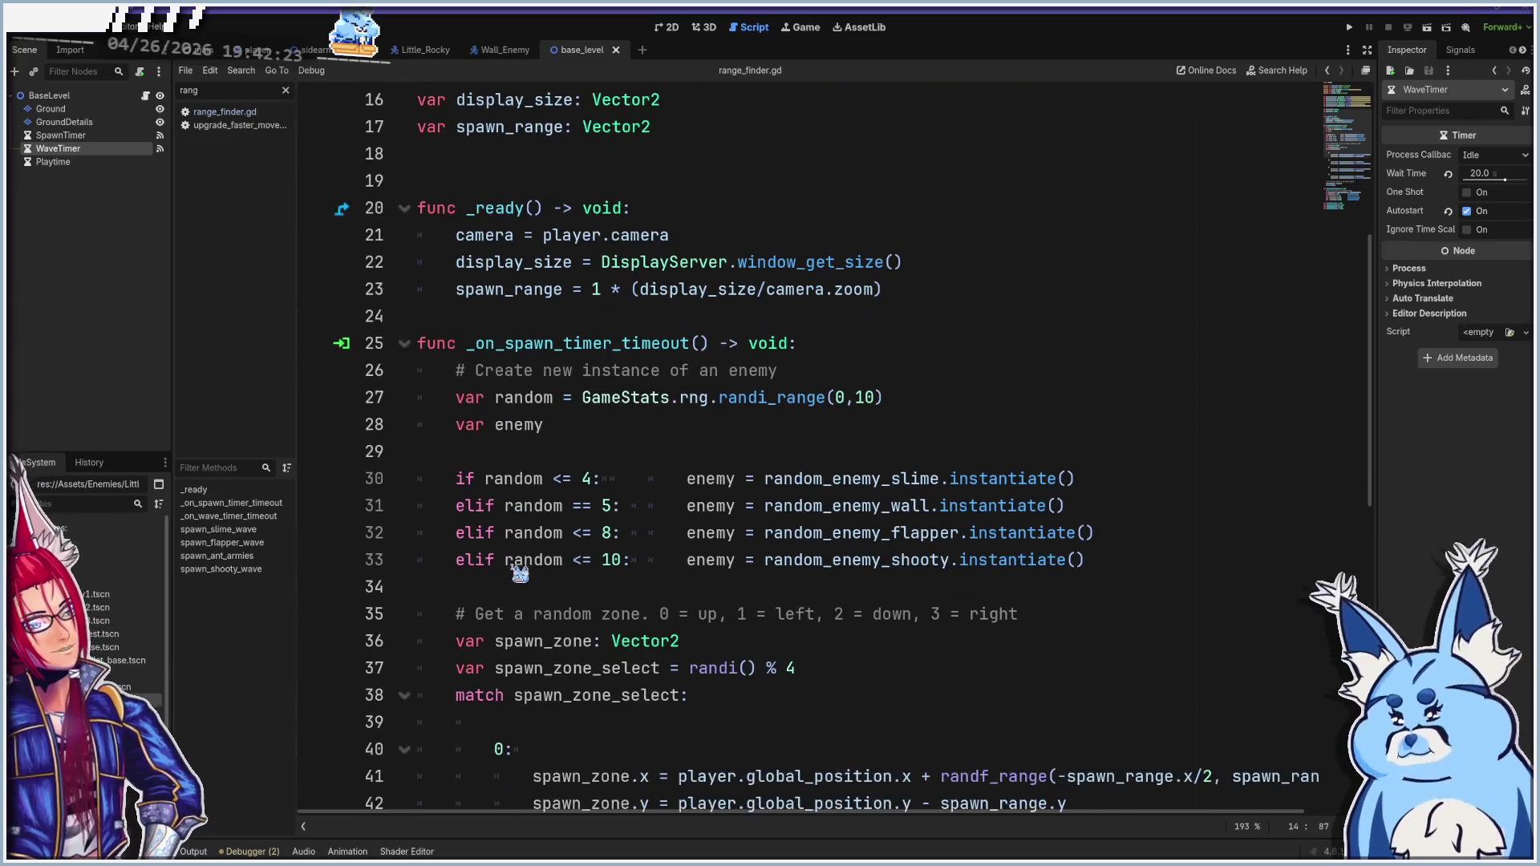
pyautogui.moveTo(789, 560)
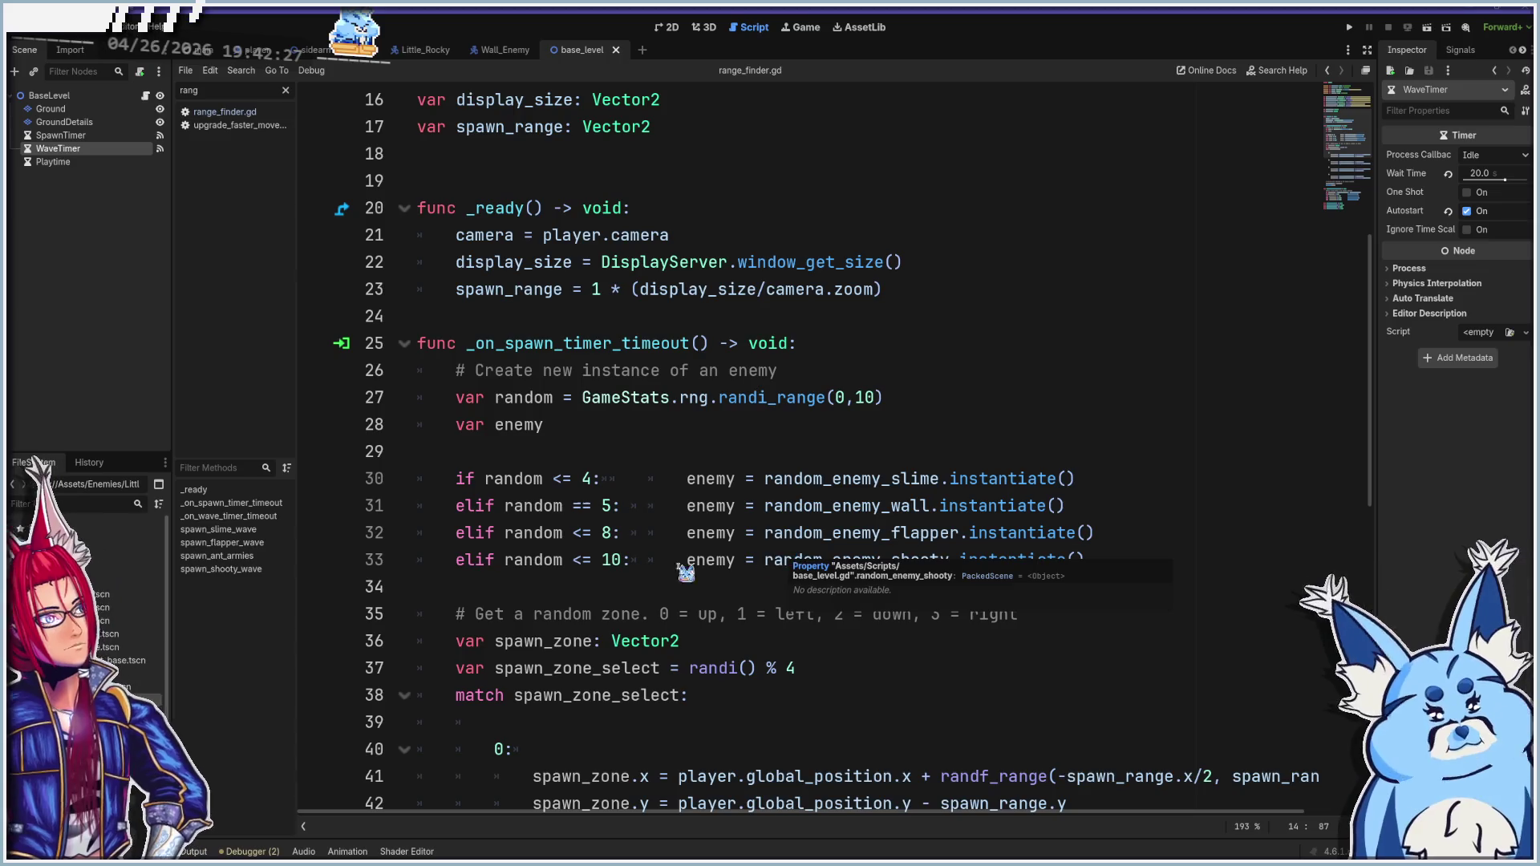
pyautogui.click(967, 473)
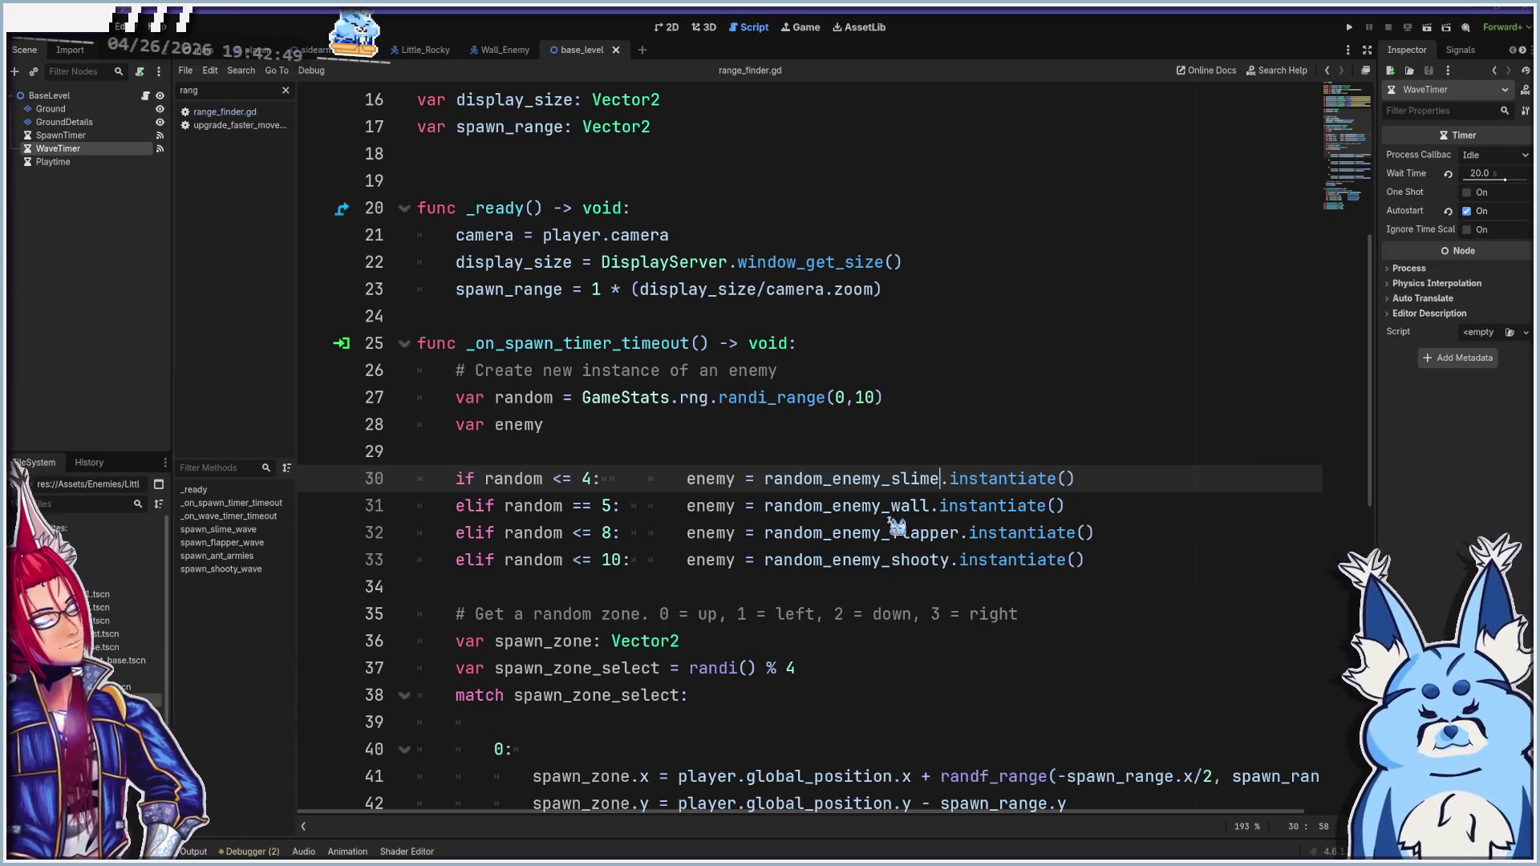
pyautogui.moveTo(896, 527)
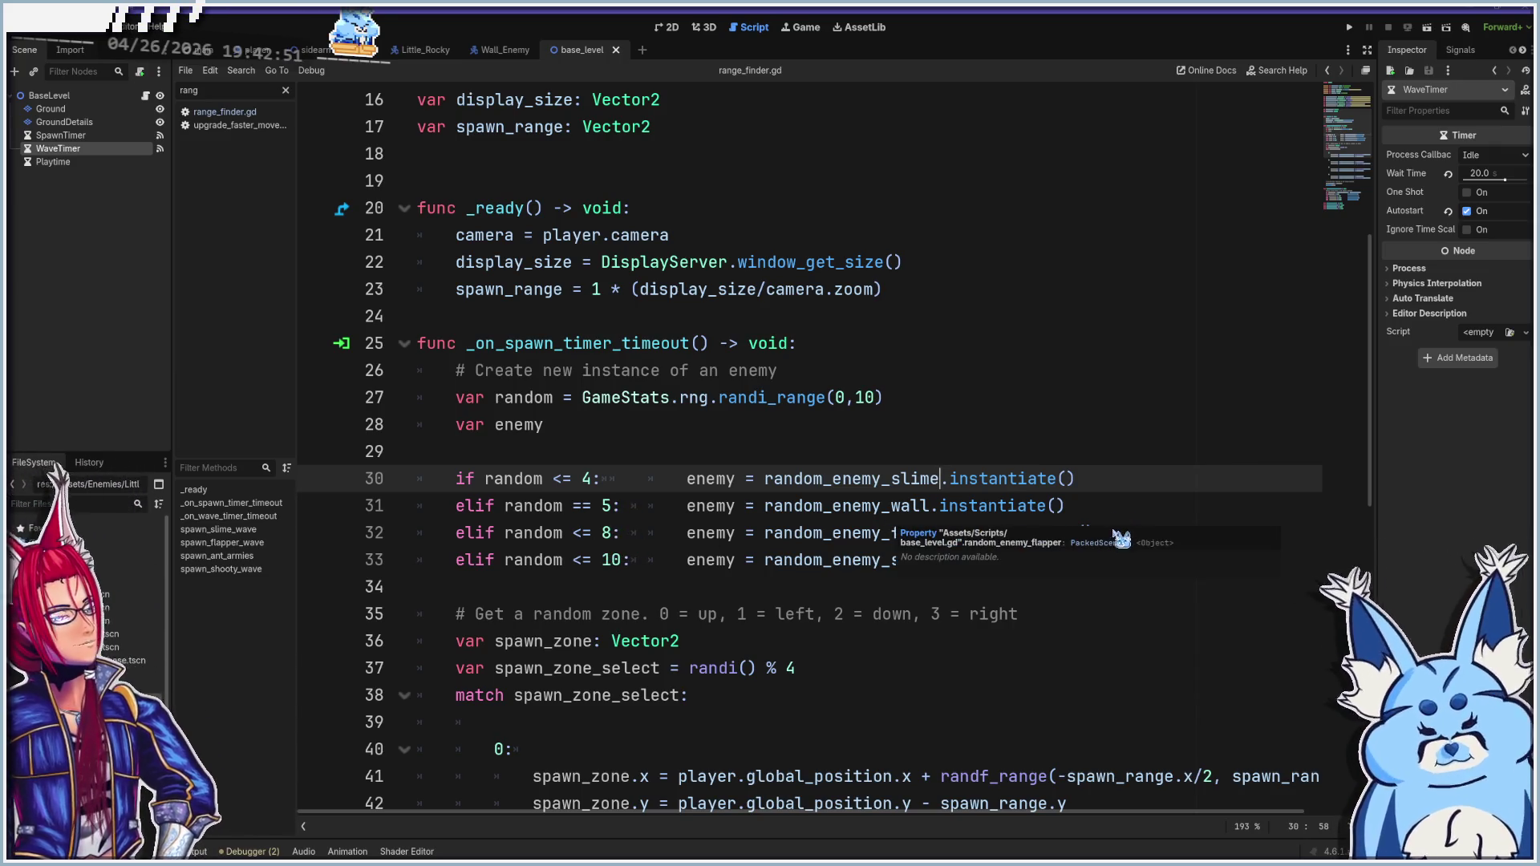
pyautogui.click(1145, 505)
pyautogui.click(1141, 538)
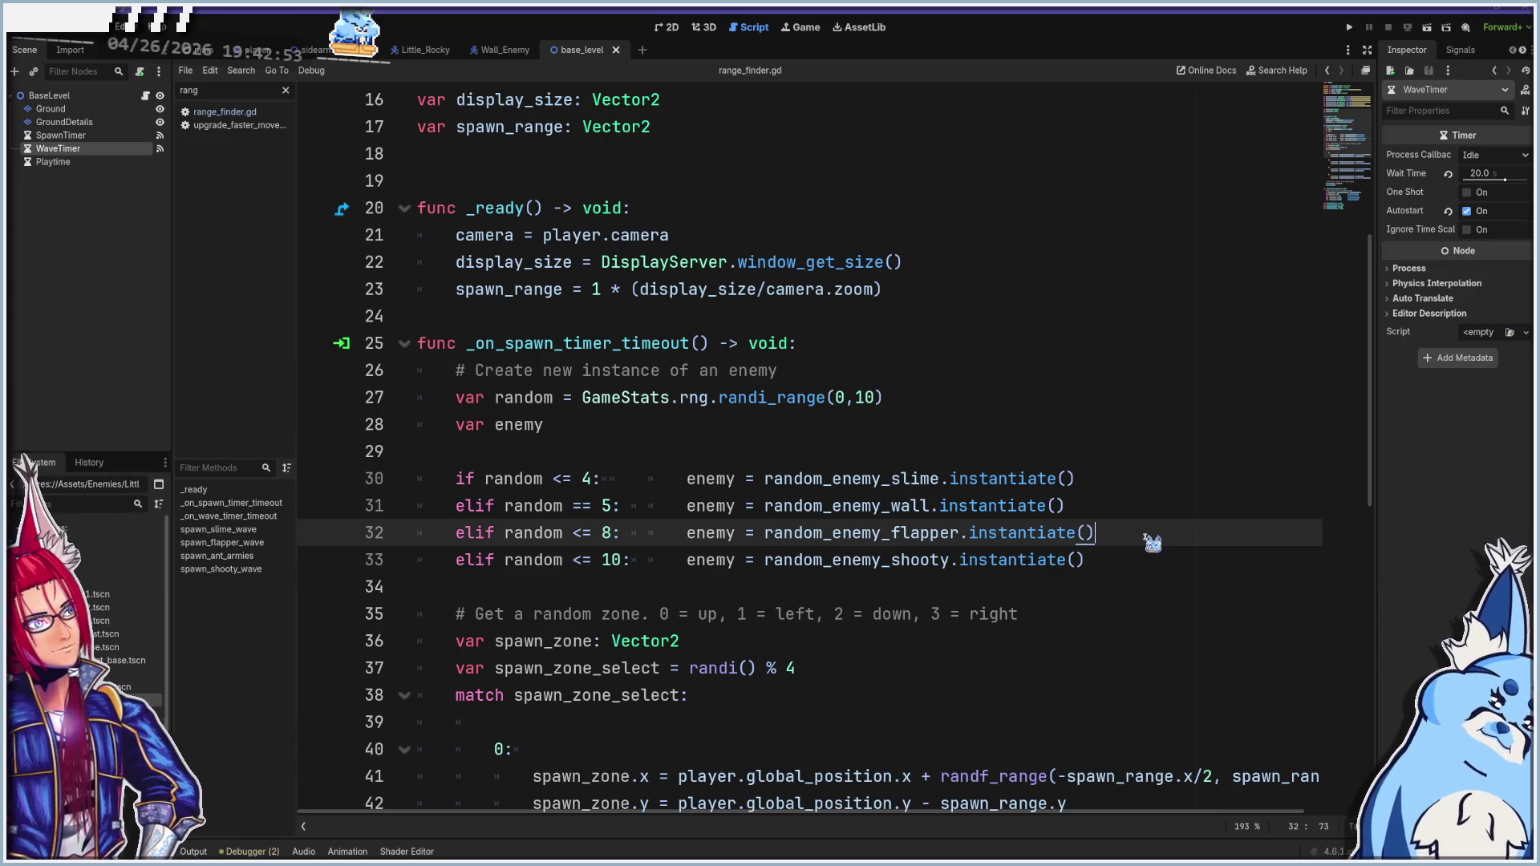
pyautogui.moveTo(1075, 543)
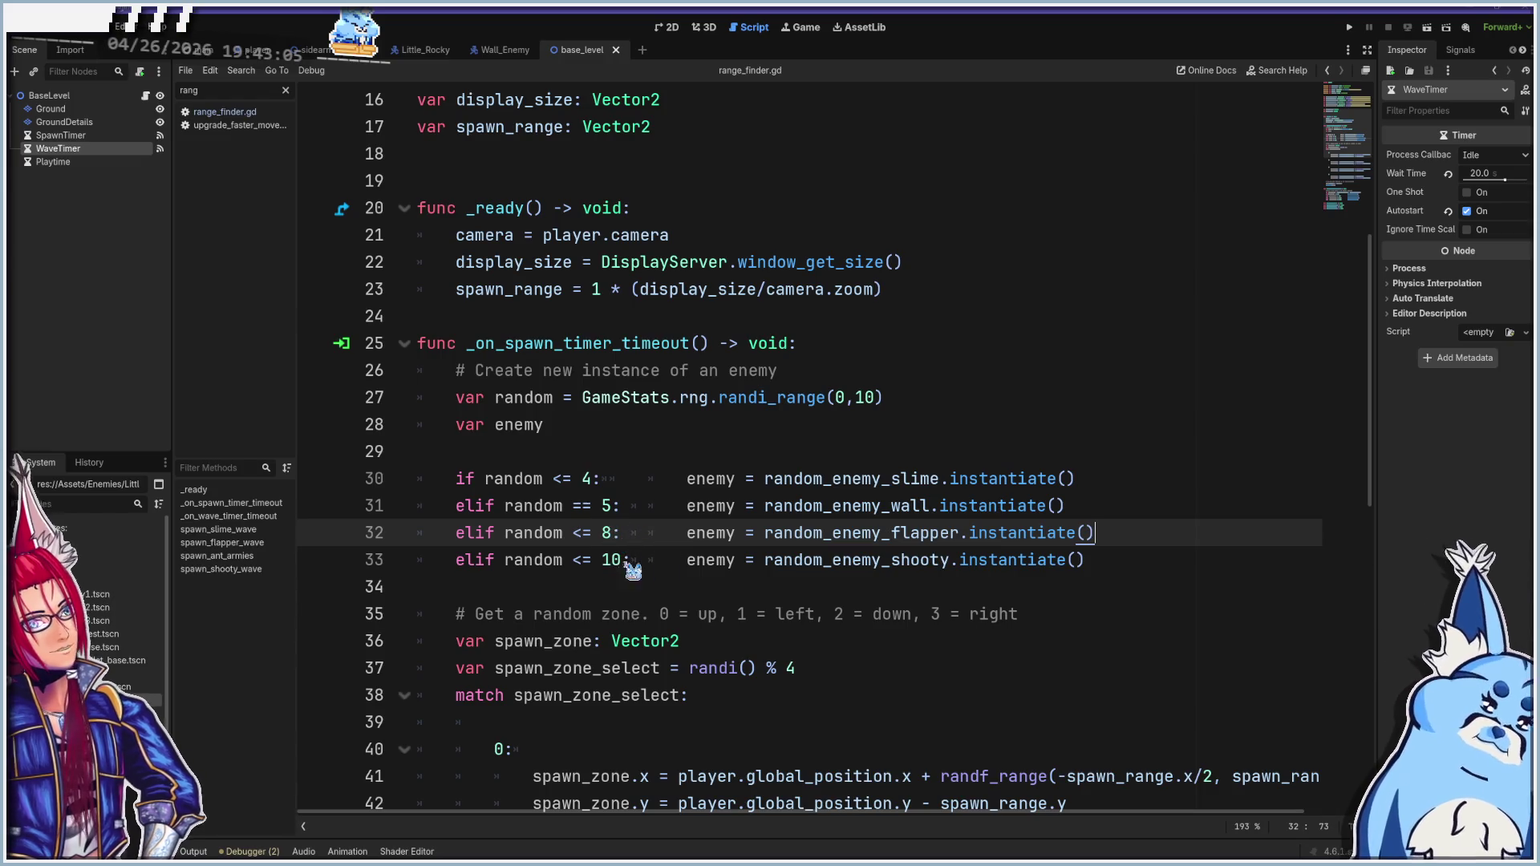
pyautogui.click(1134, 557)
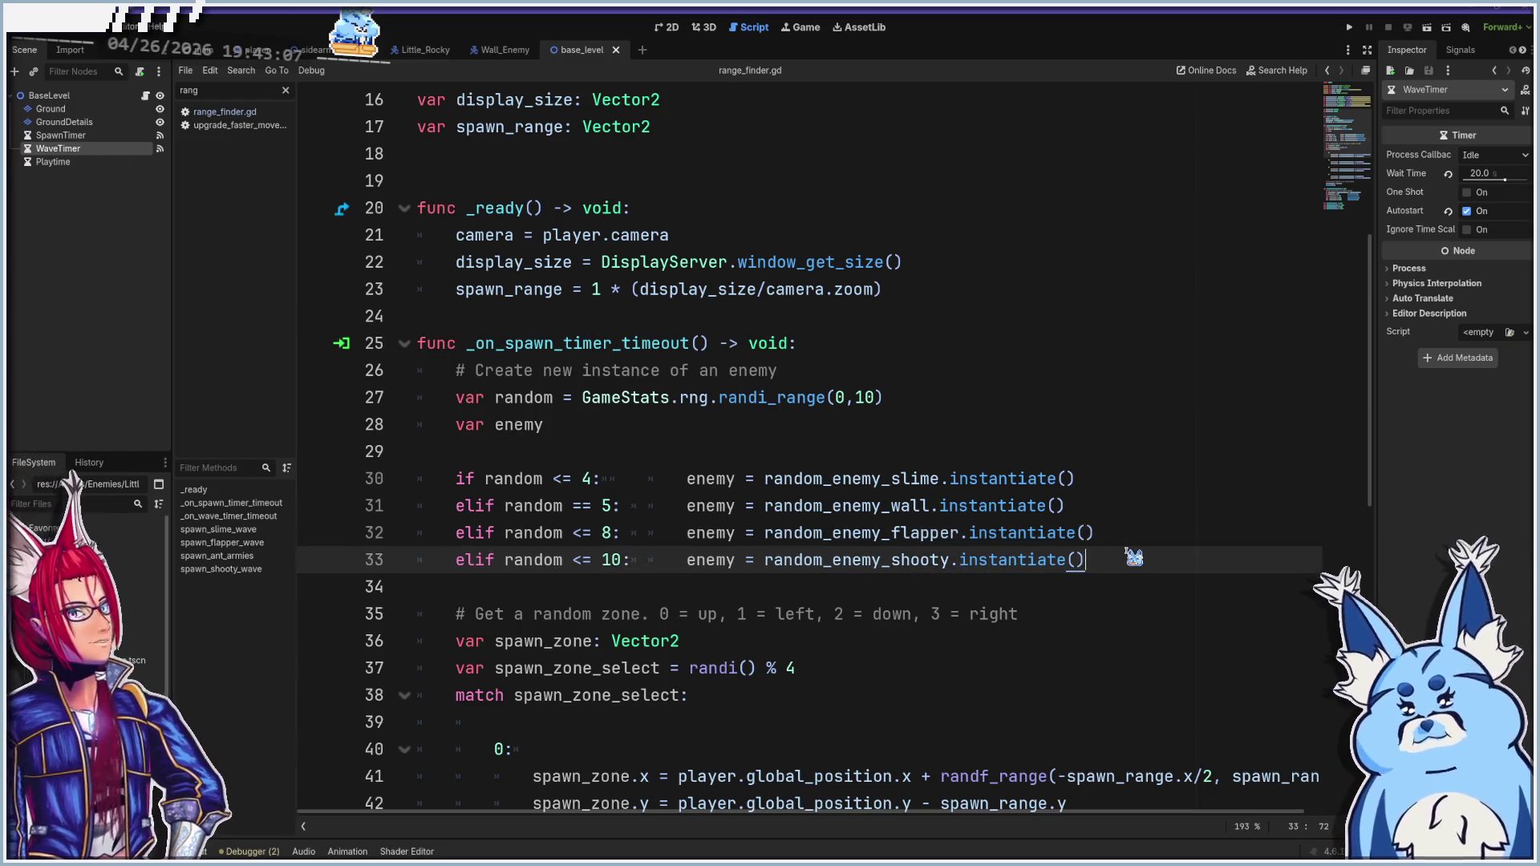
# Add 'elif random <= 12: enemy = random_enemy_rock.instantiate()' below the shooty branch
pyautogui.press('Return')
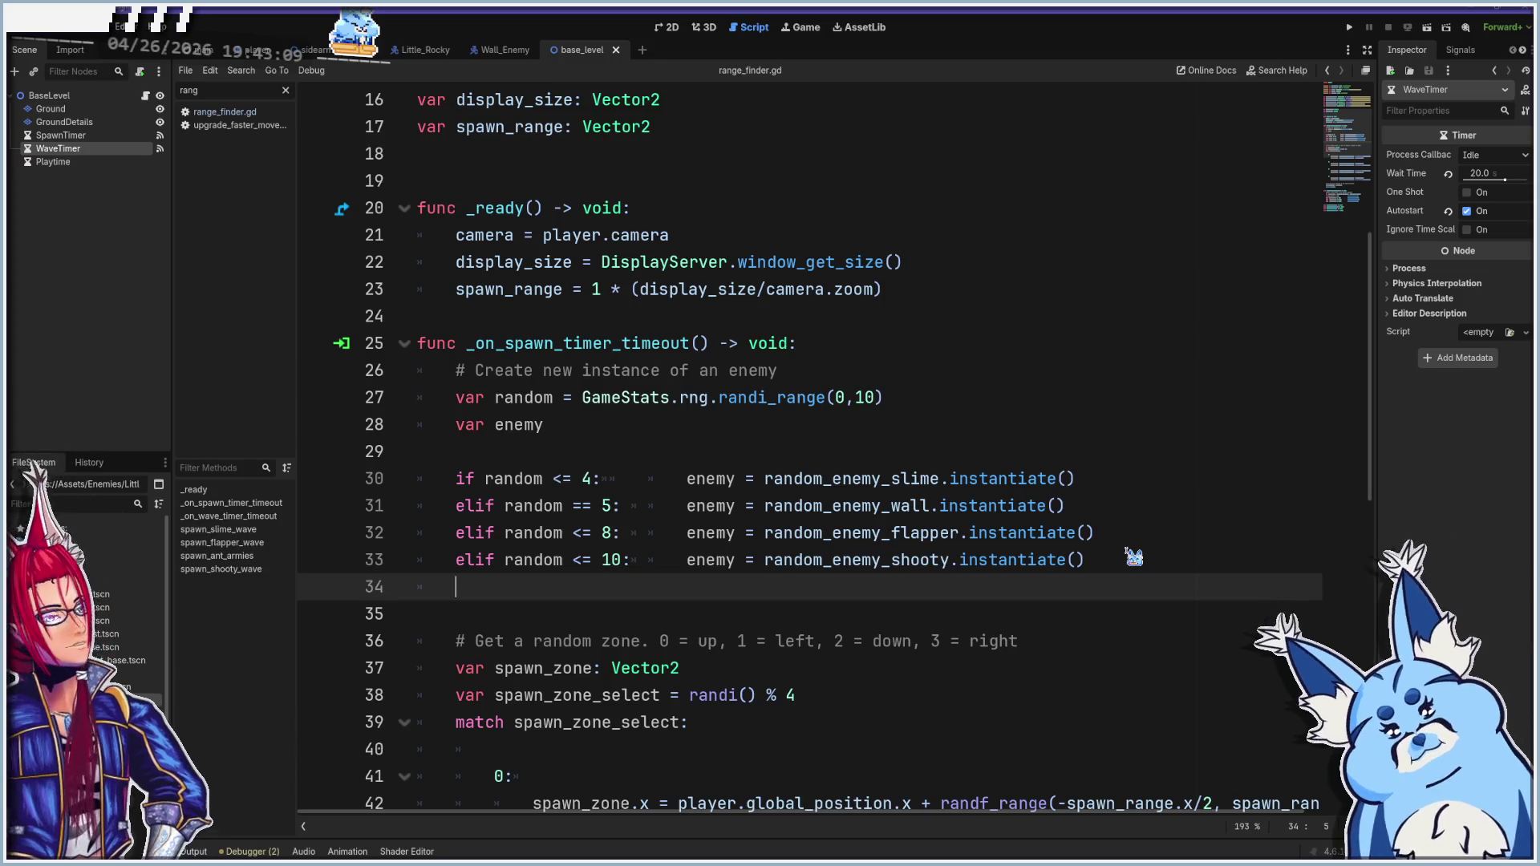
pyautogui.write('random ')
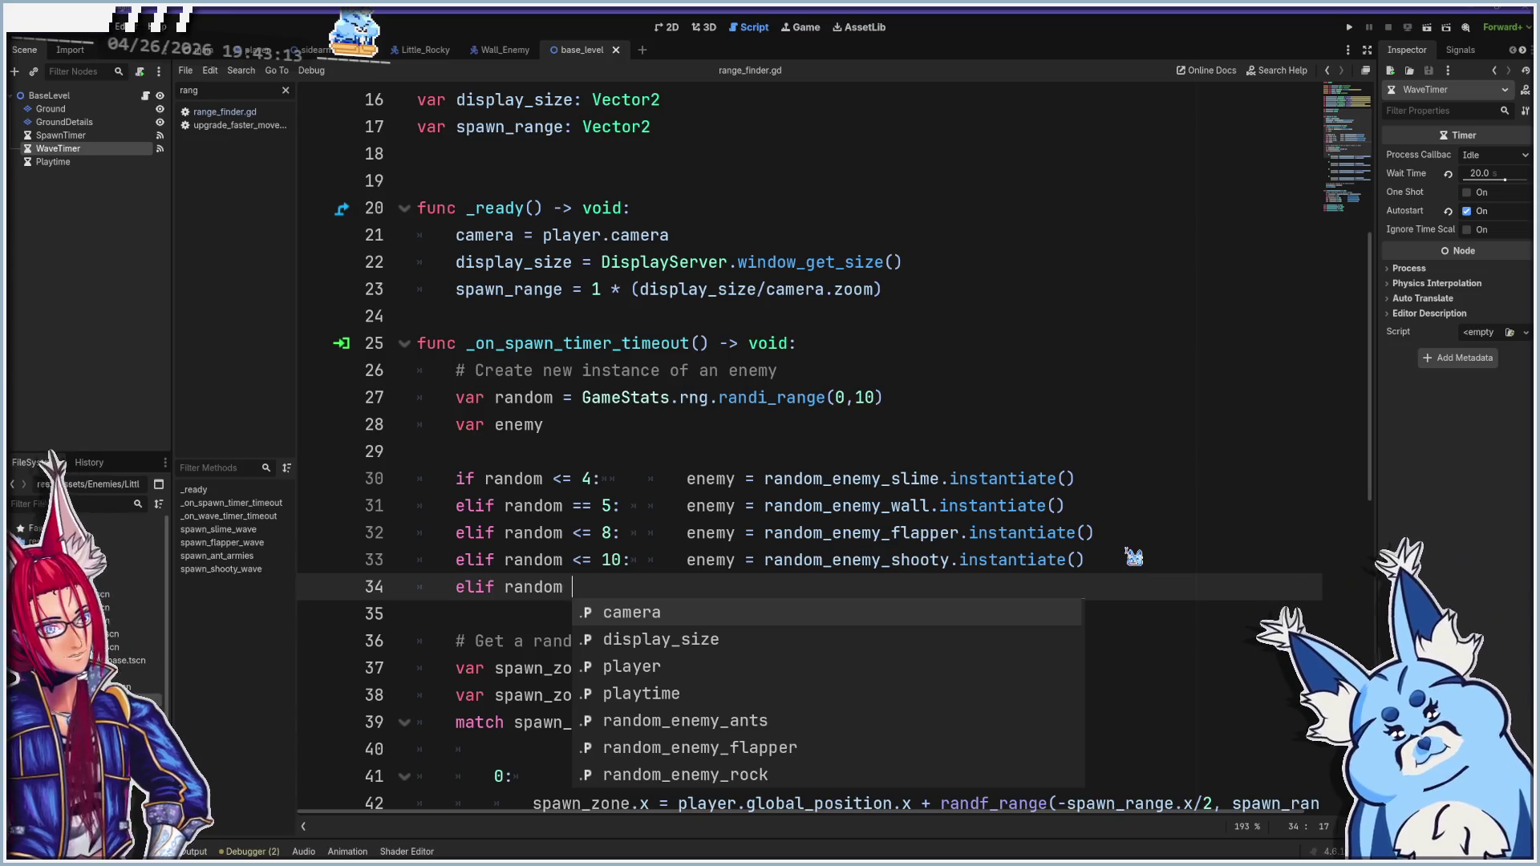
pyautogui.write('<= ')
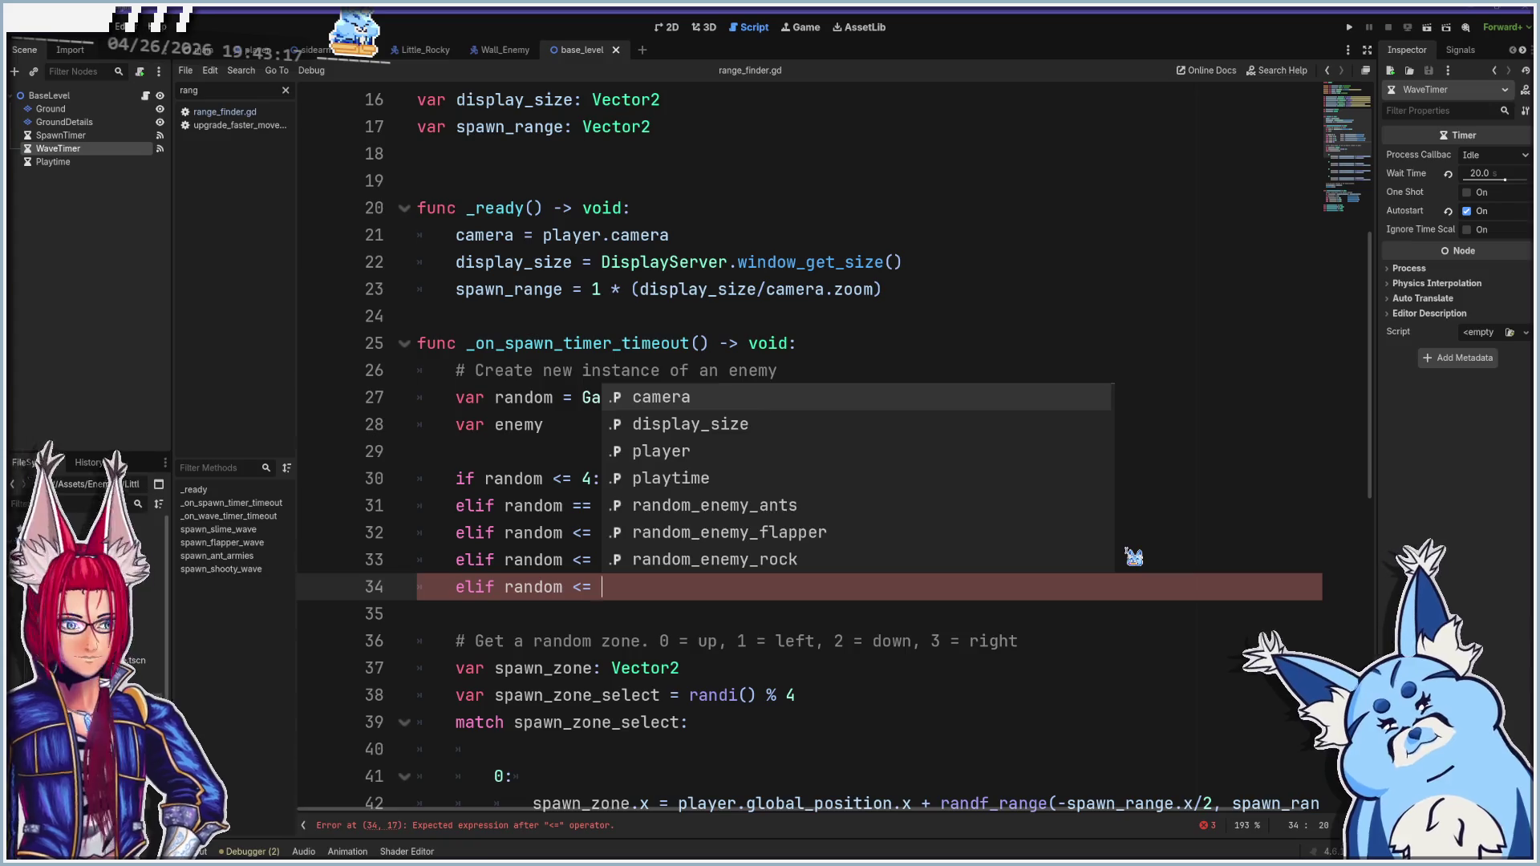
pyautogui.write('12:')
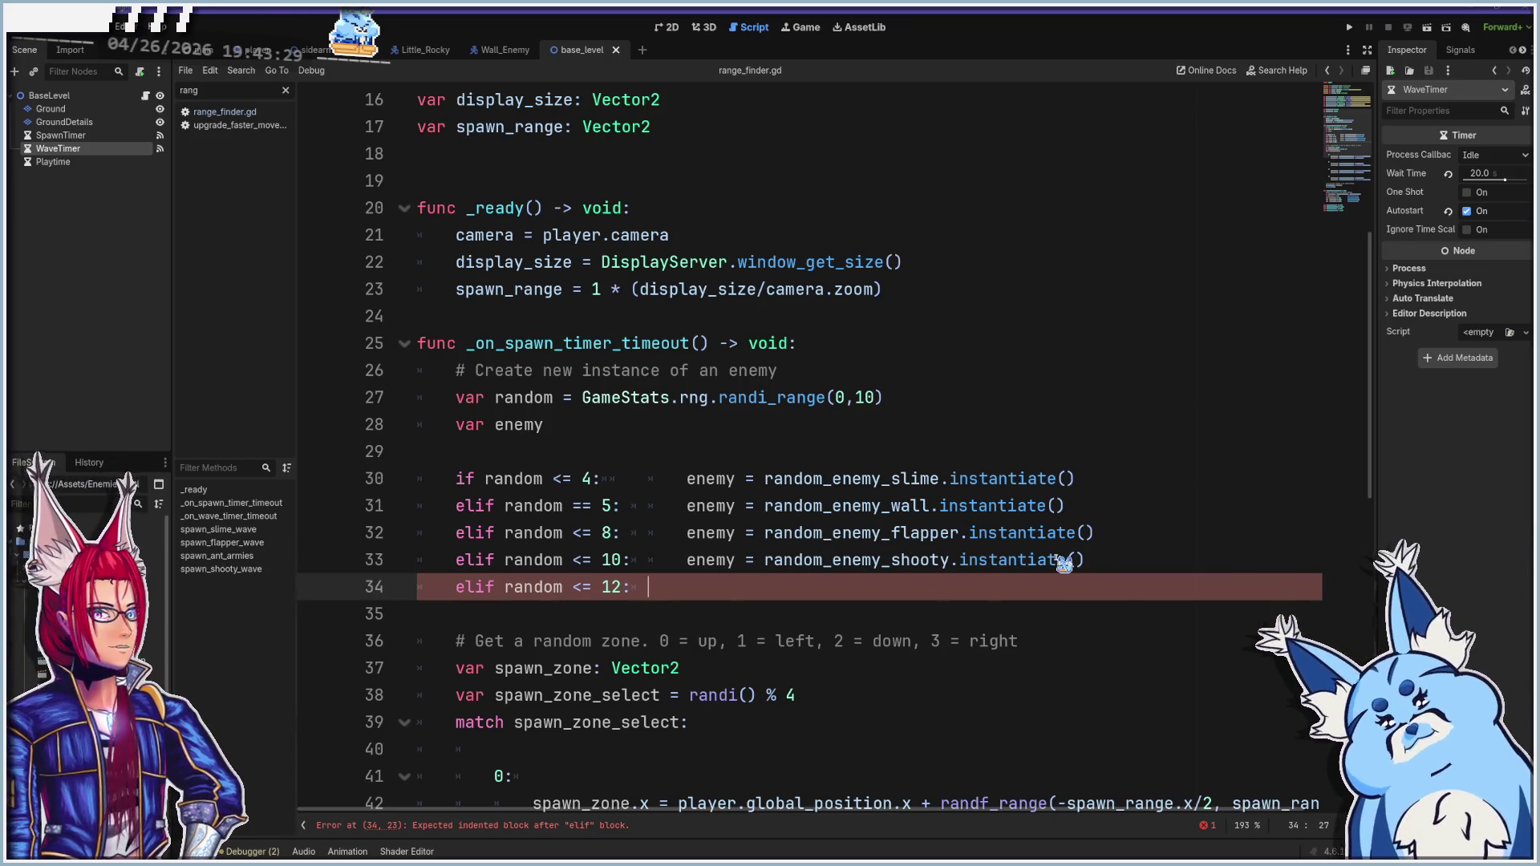
pyautogui.press('Tab')
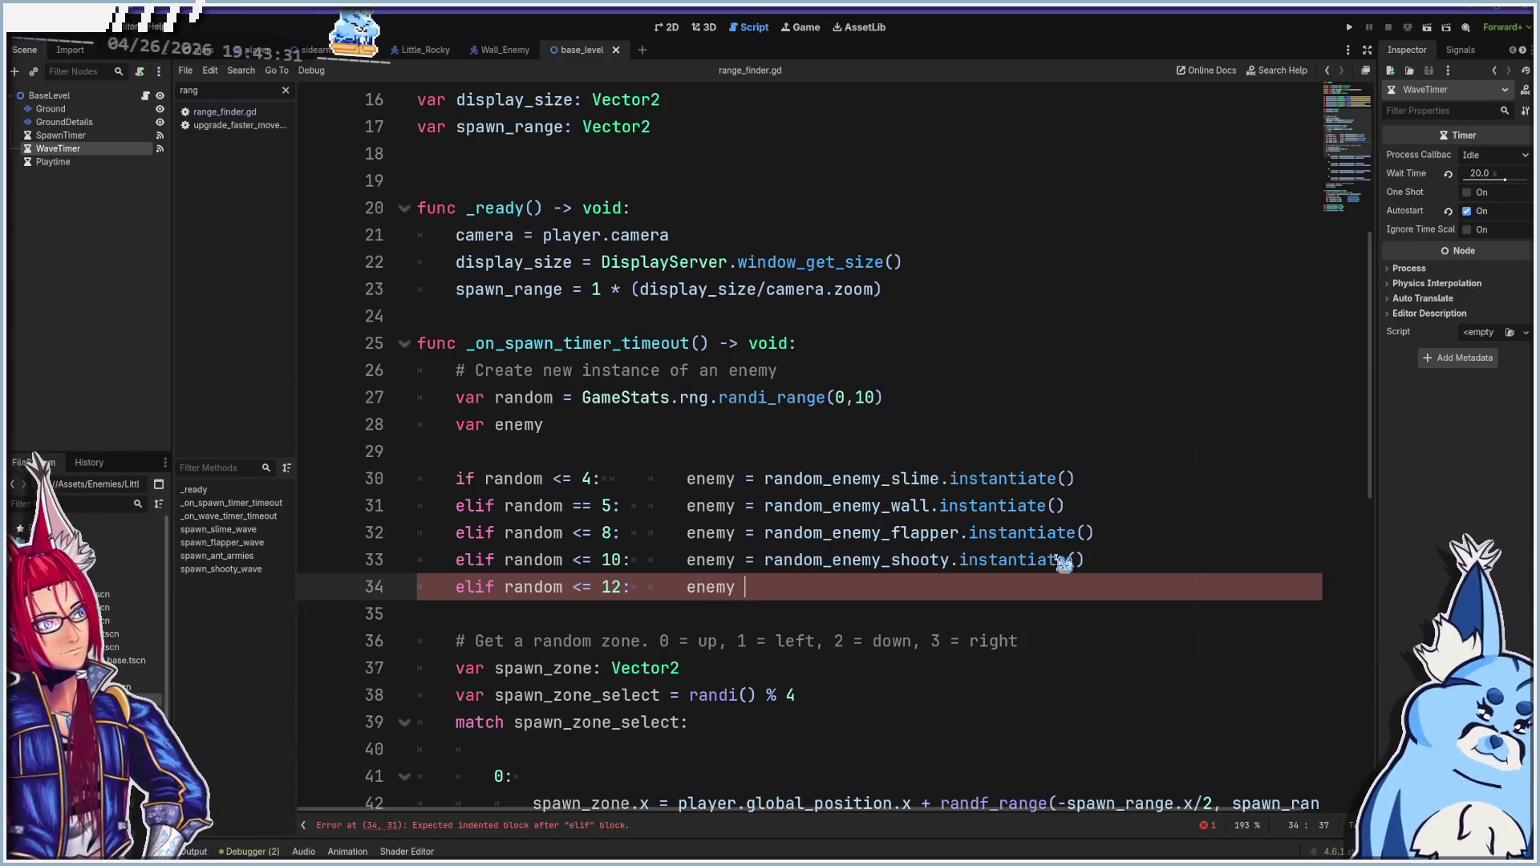
pyautogui.write('= ')
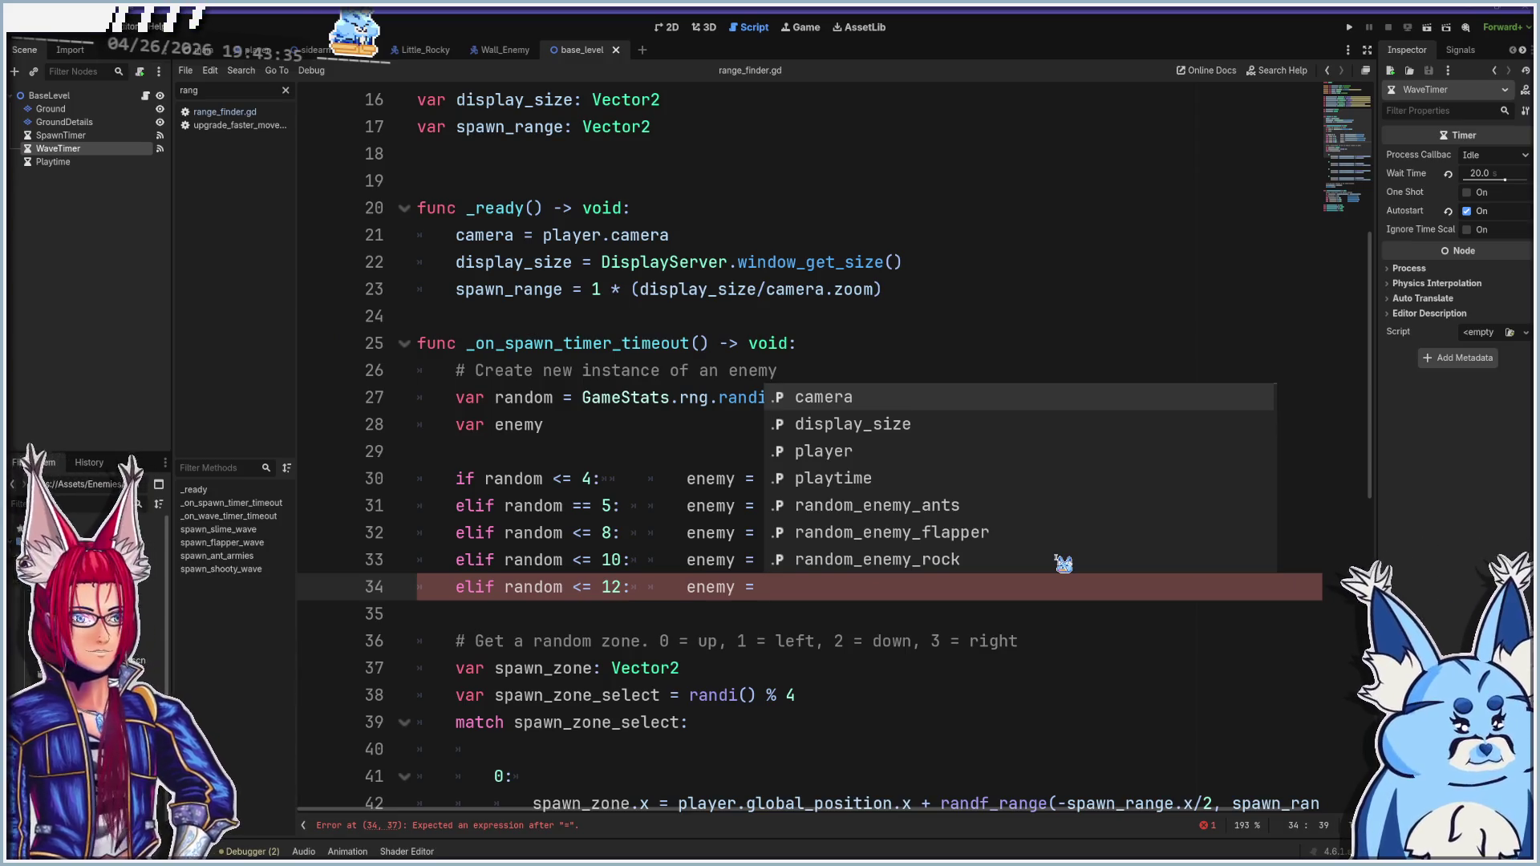
pyautogui.write('random')
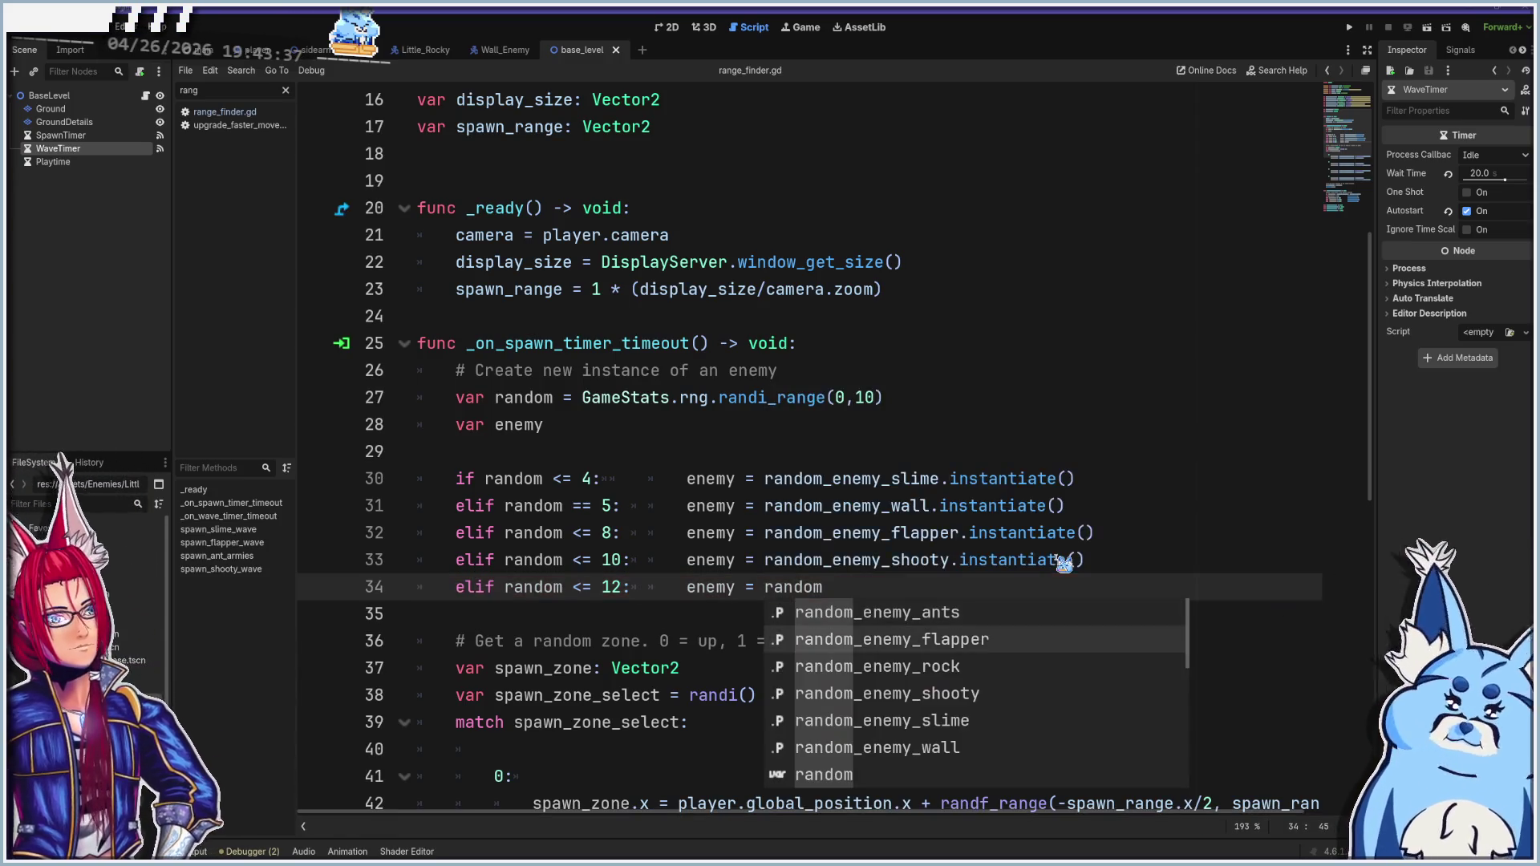
pyautogui.press('Down')
pyautogui.press('Return')
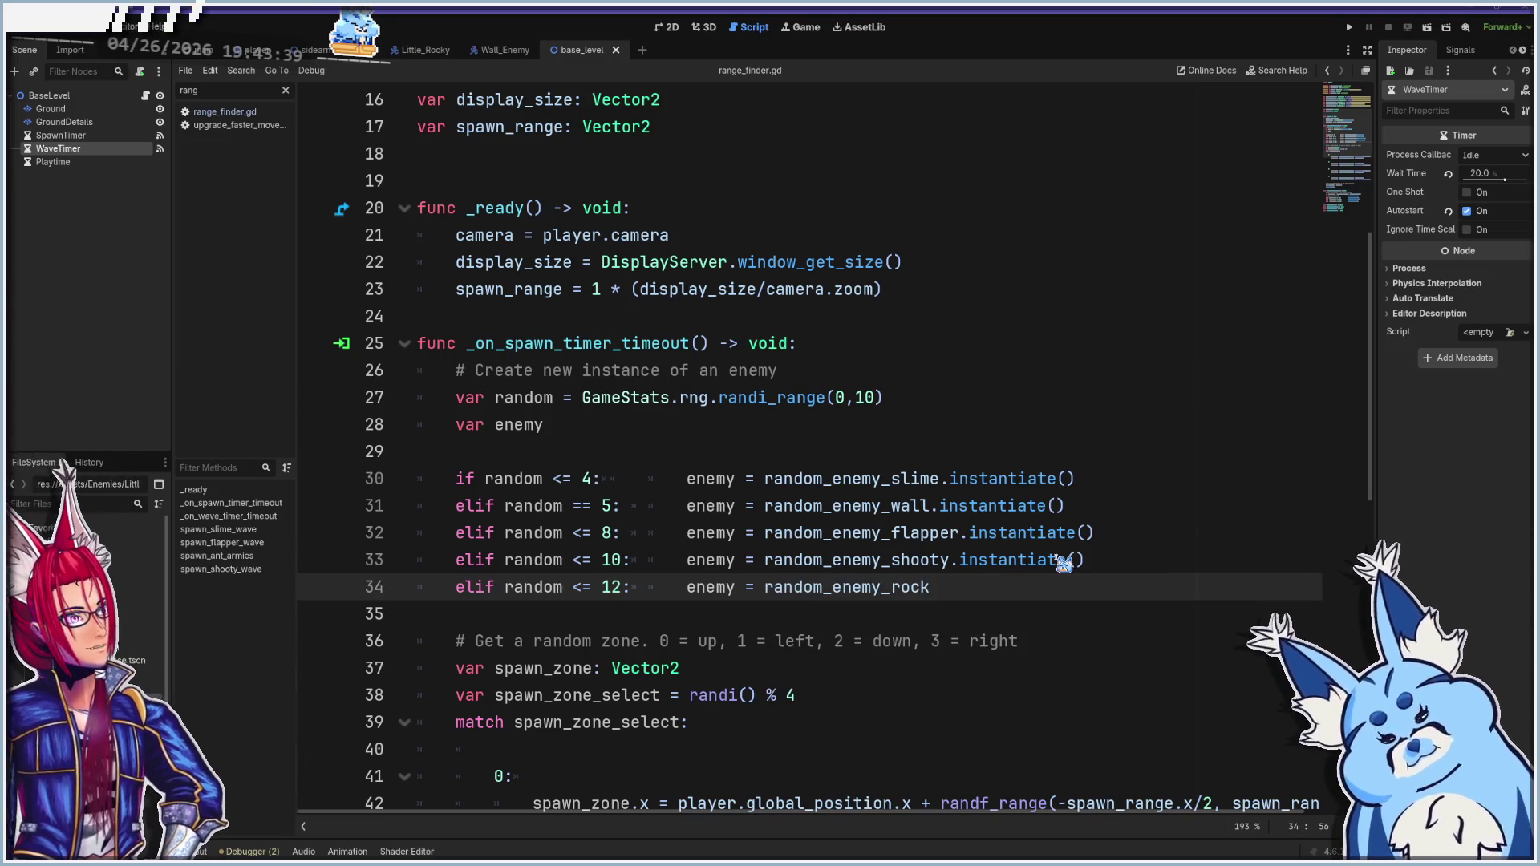
pyautogui.write('.instan')
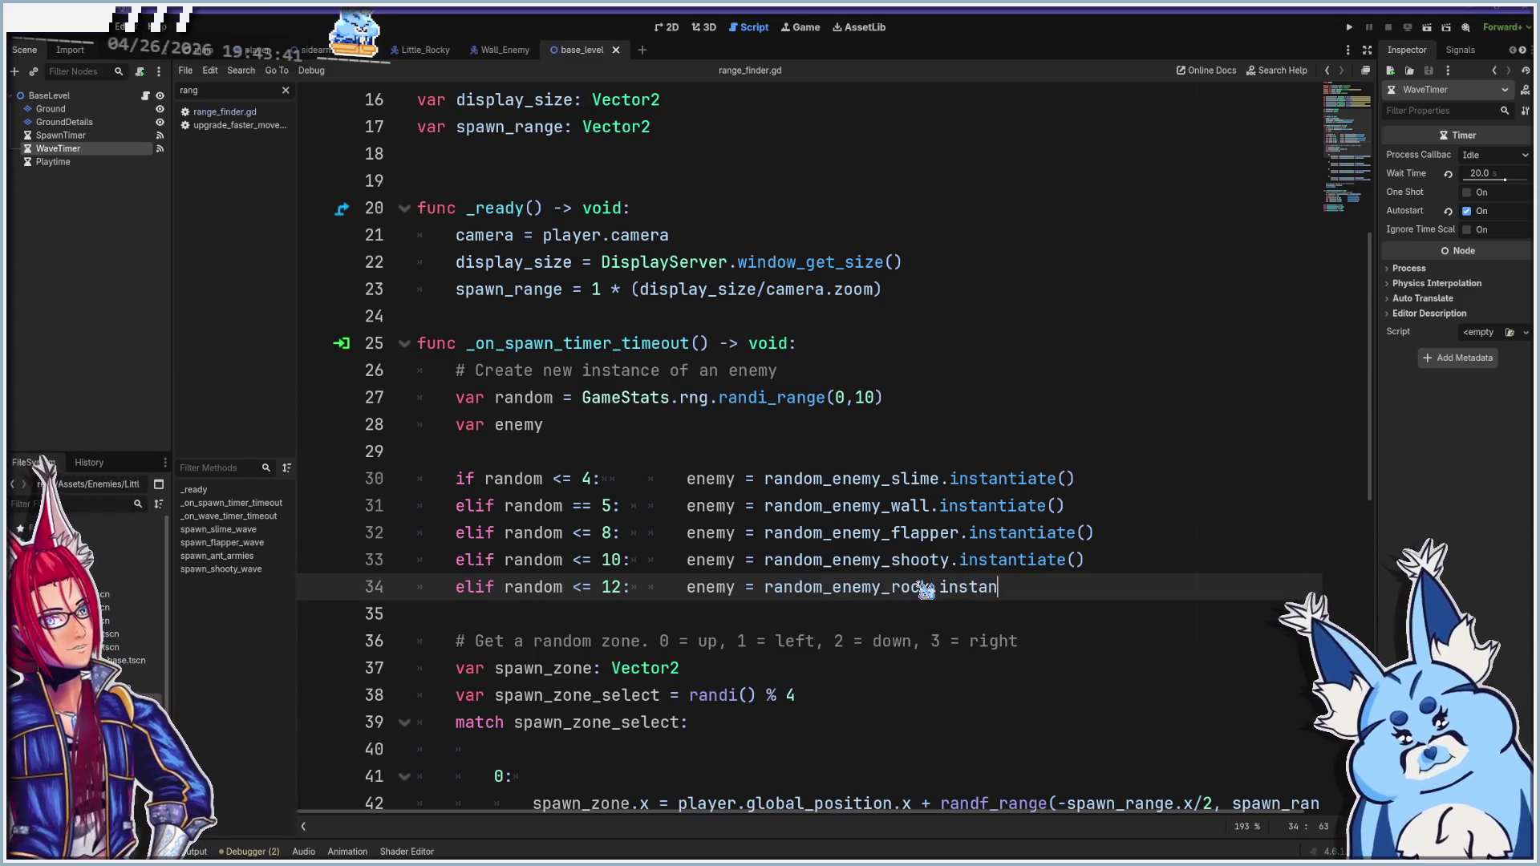
pyautogui.write('t')
pyautogui.press('Return')
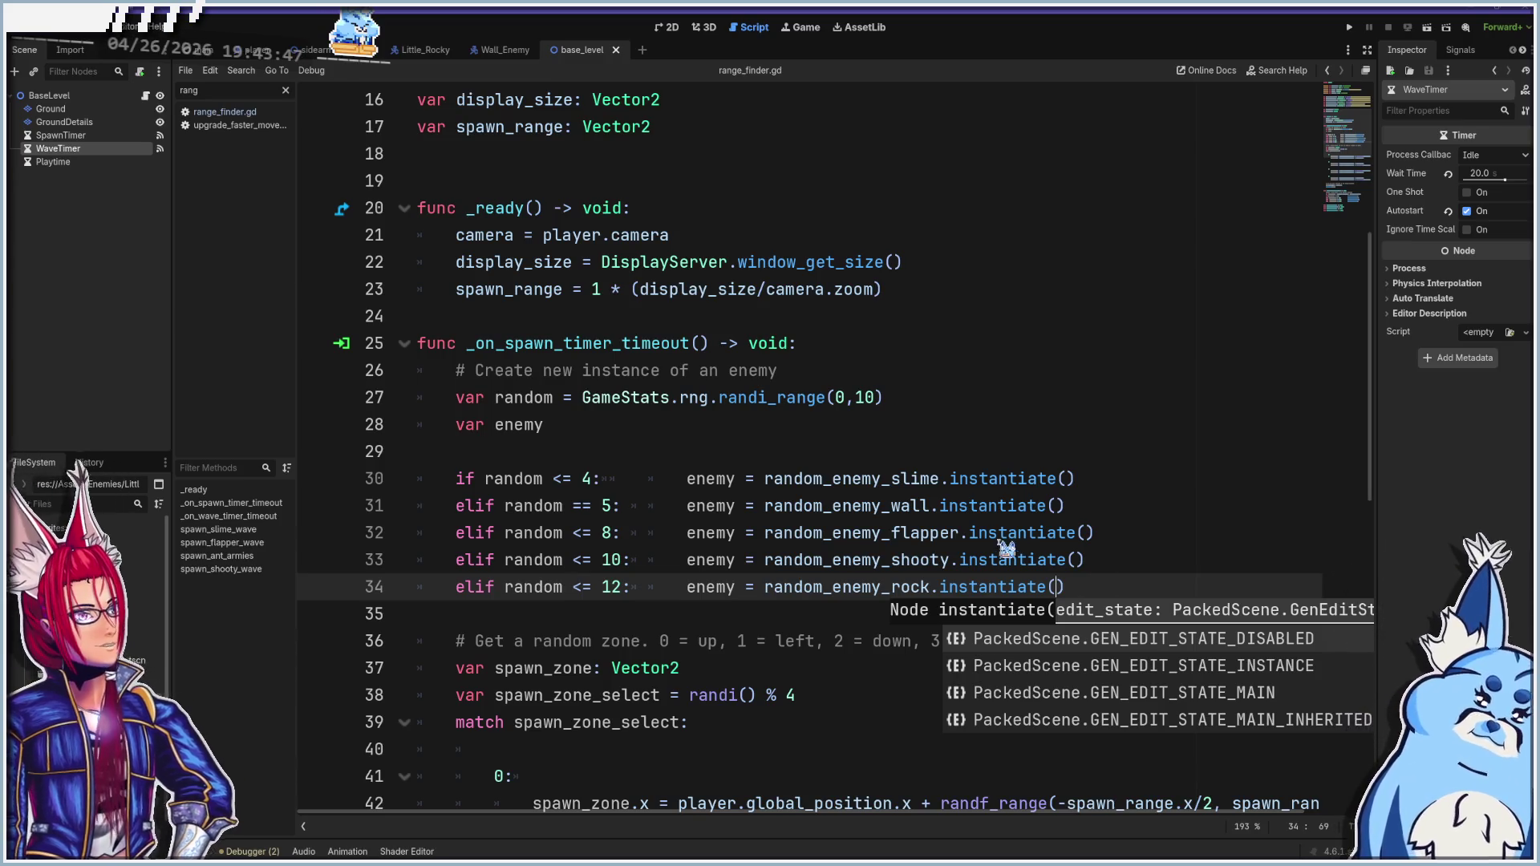
pyautogui.scroll(-4, 1002, 545)
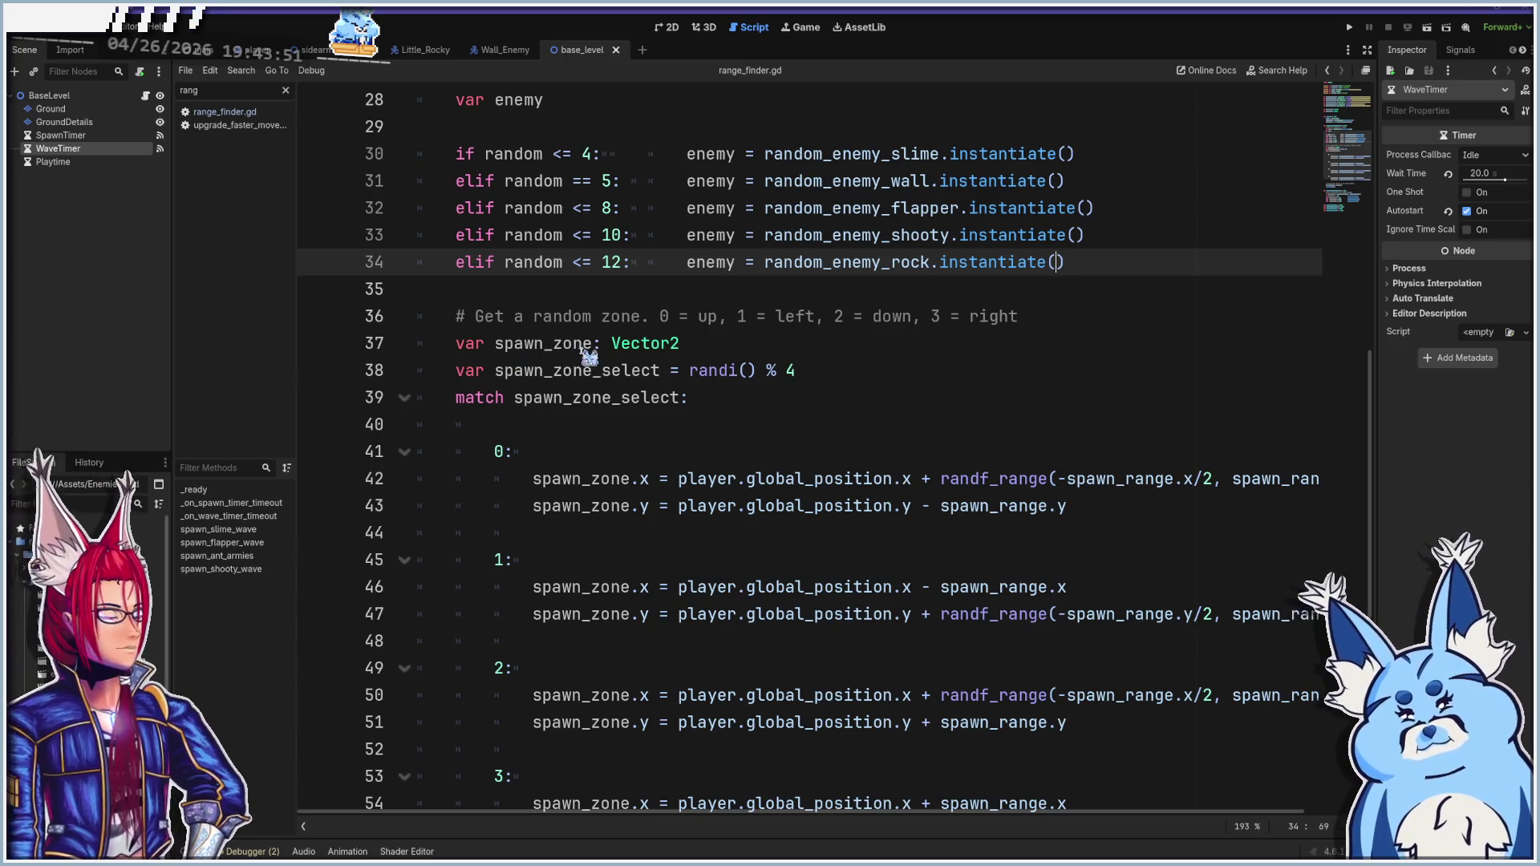
pyautogui.scroll(2, 702, 437)
pyautogui.scroll(2, 702, 437)
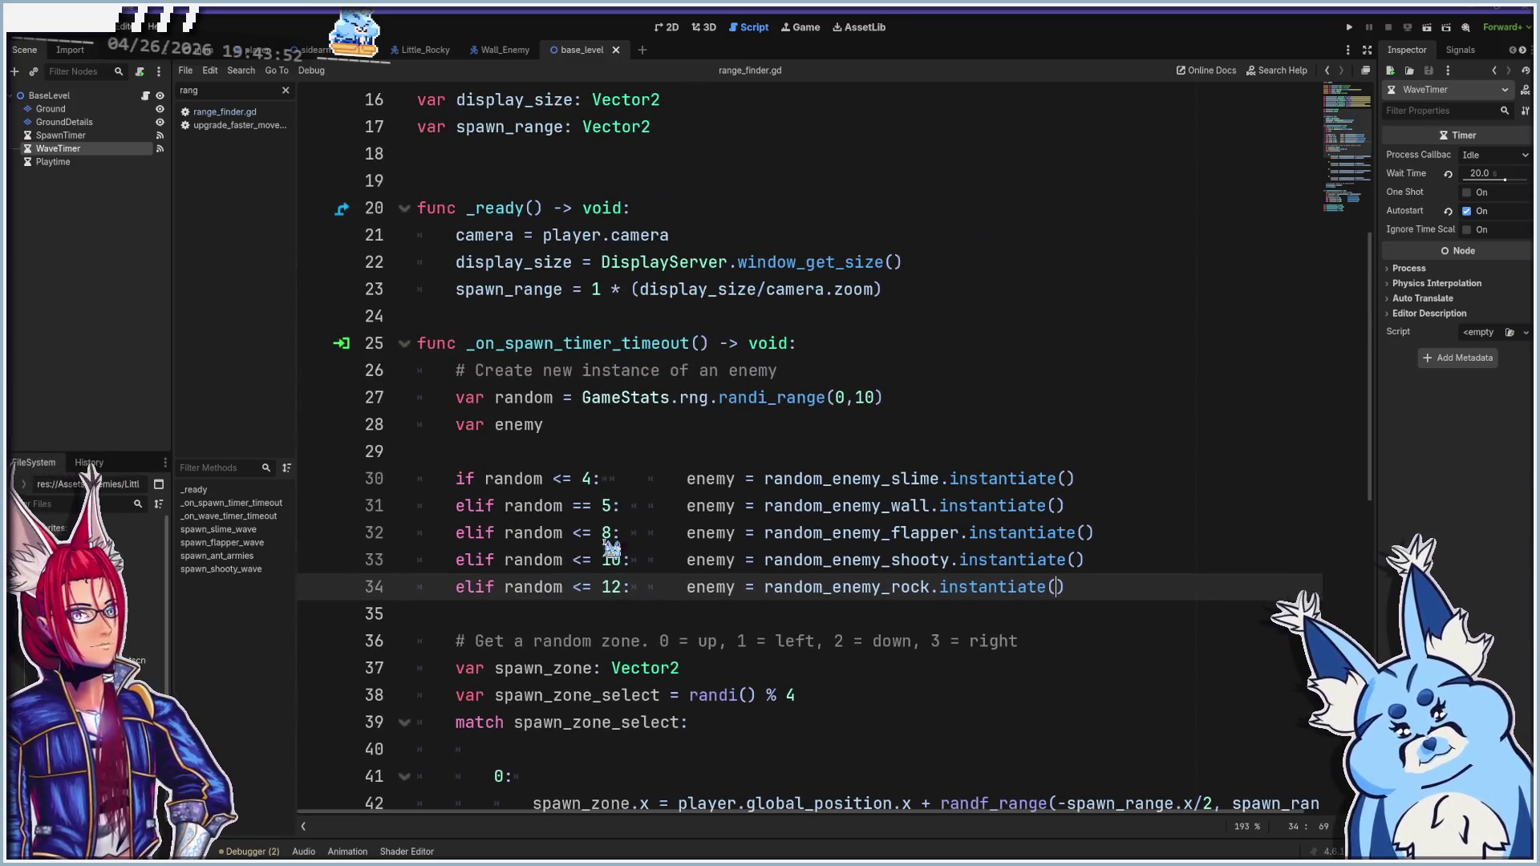
# Change the enemy roll on line 27 from randi_range(0,10) to randi_range(0,12)
pyautogui.click(862, 397)
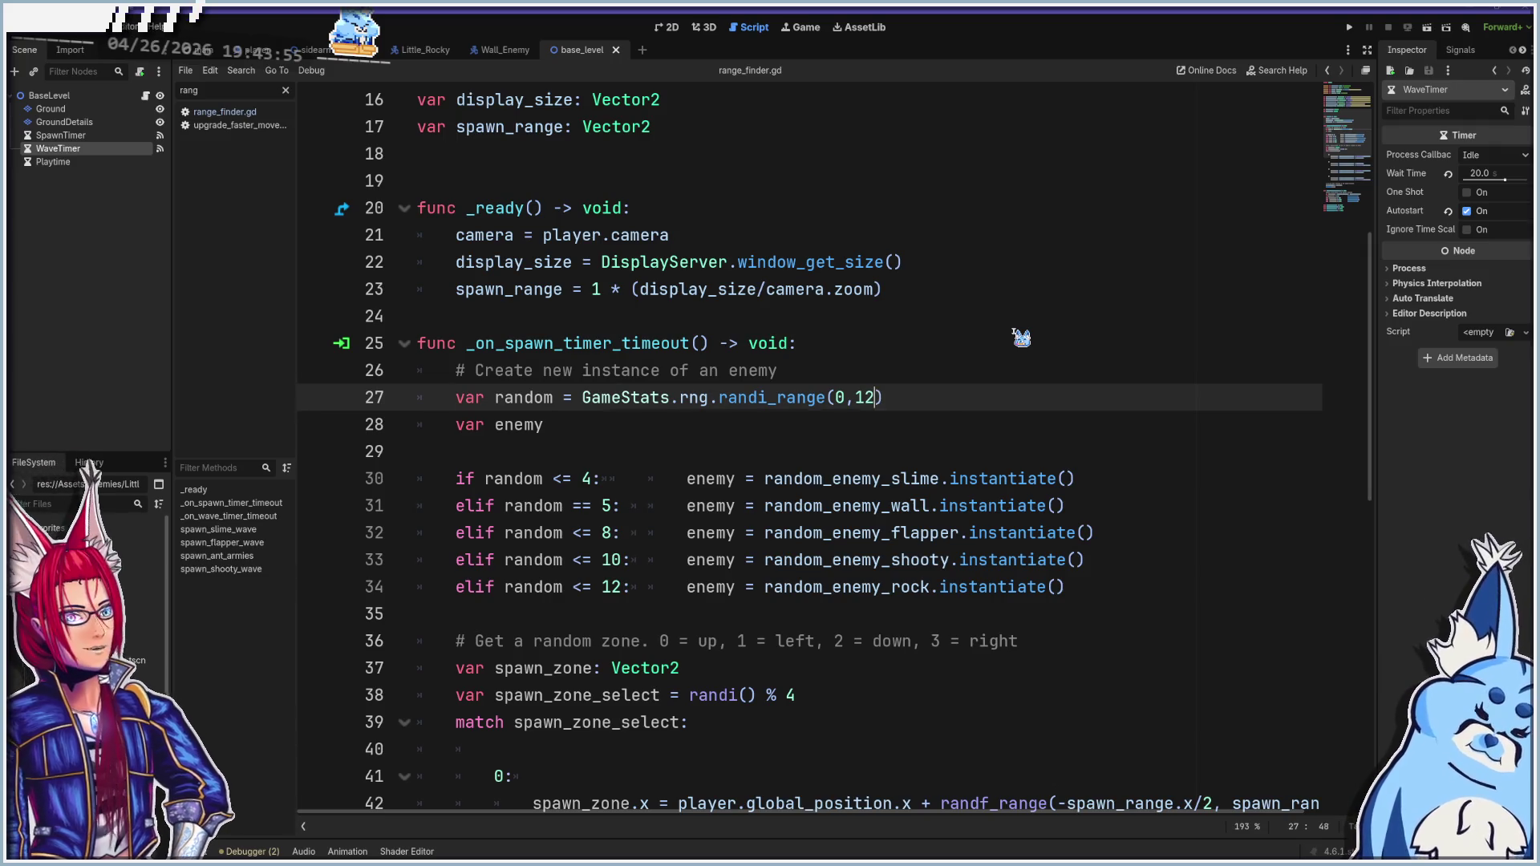
pyautogui.scroll(-5, 1021, 337)
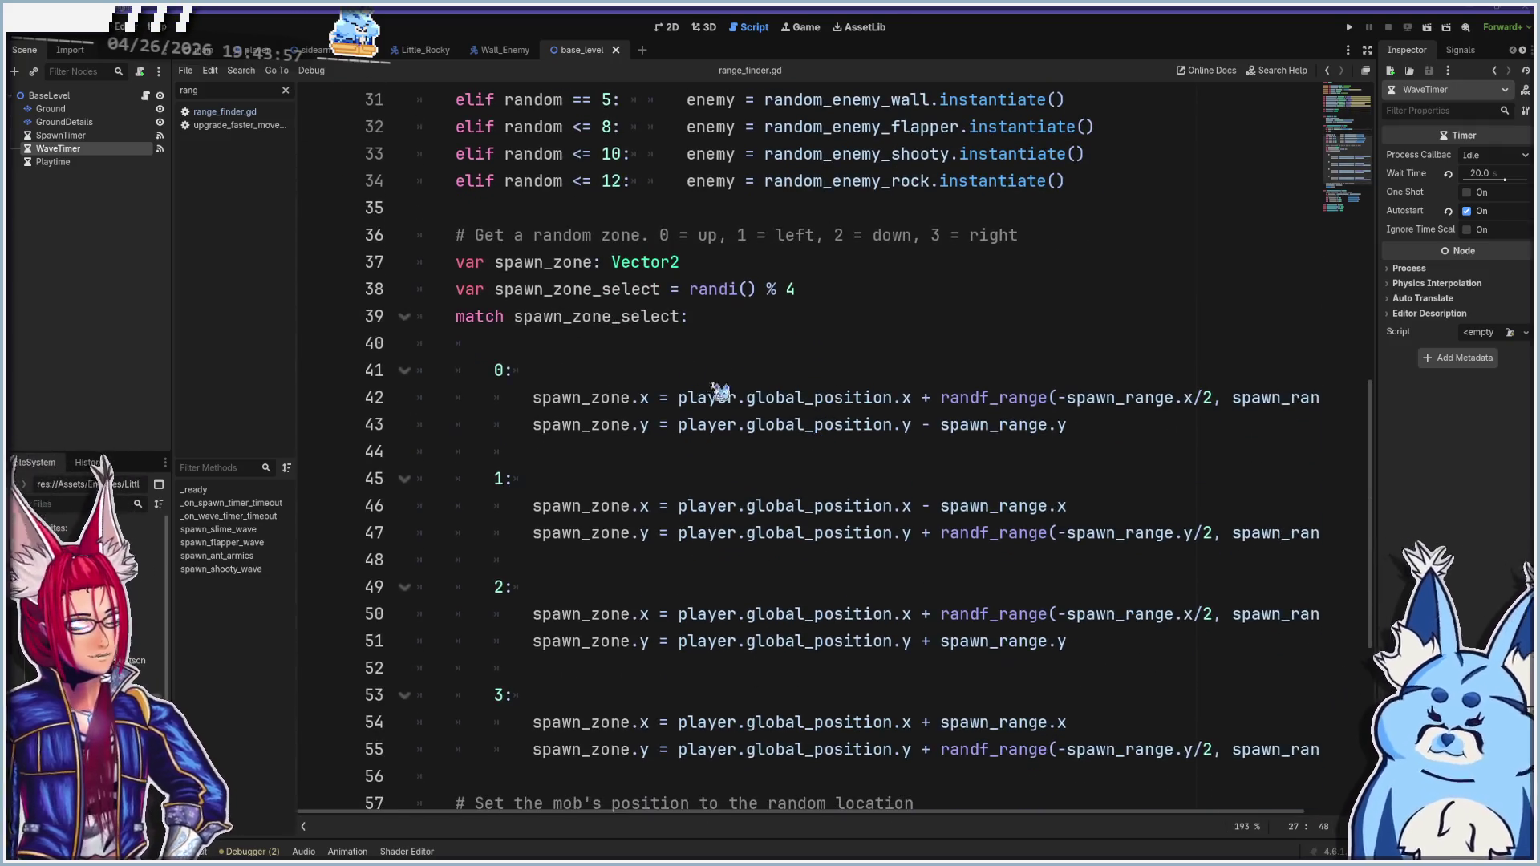
pyautogui.scroll(2, 559, 301)
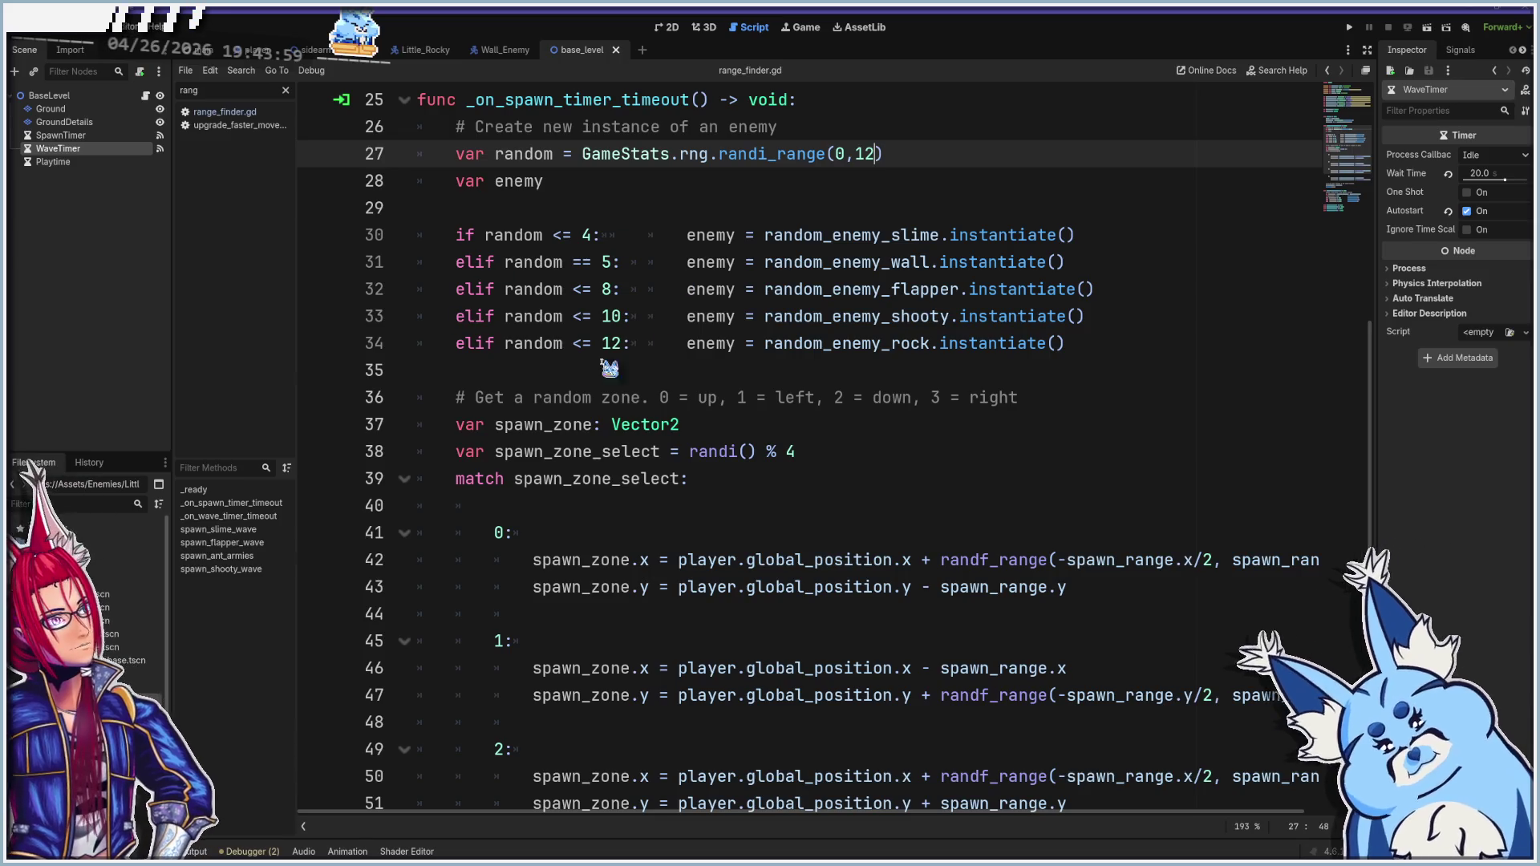
pyautogui.scroll(-2, 519, 360)
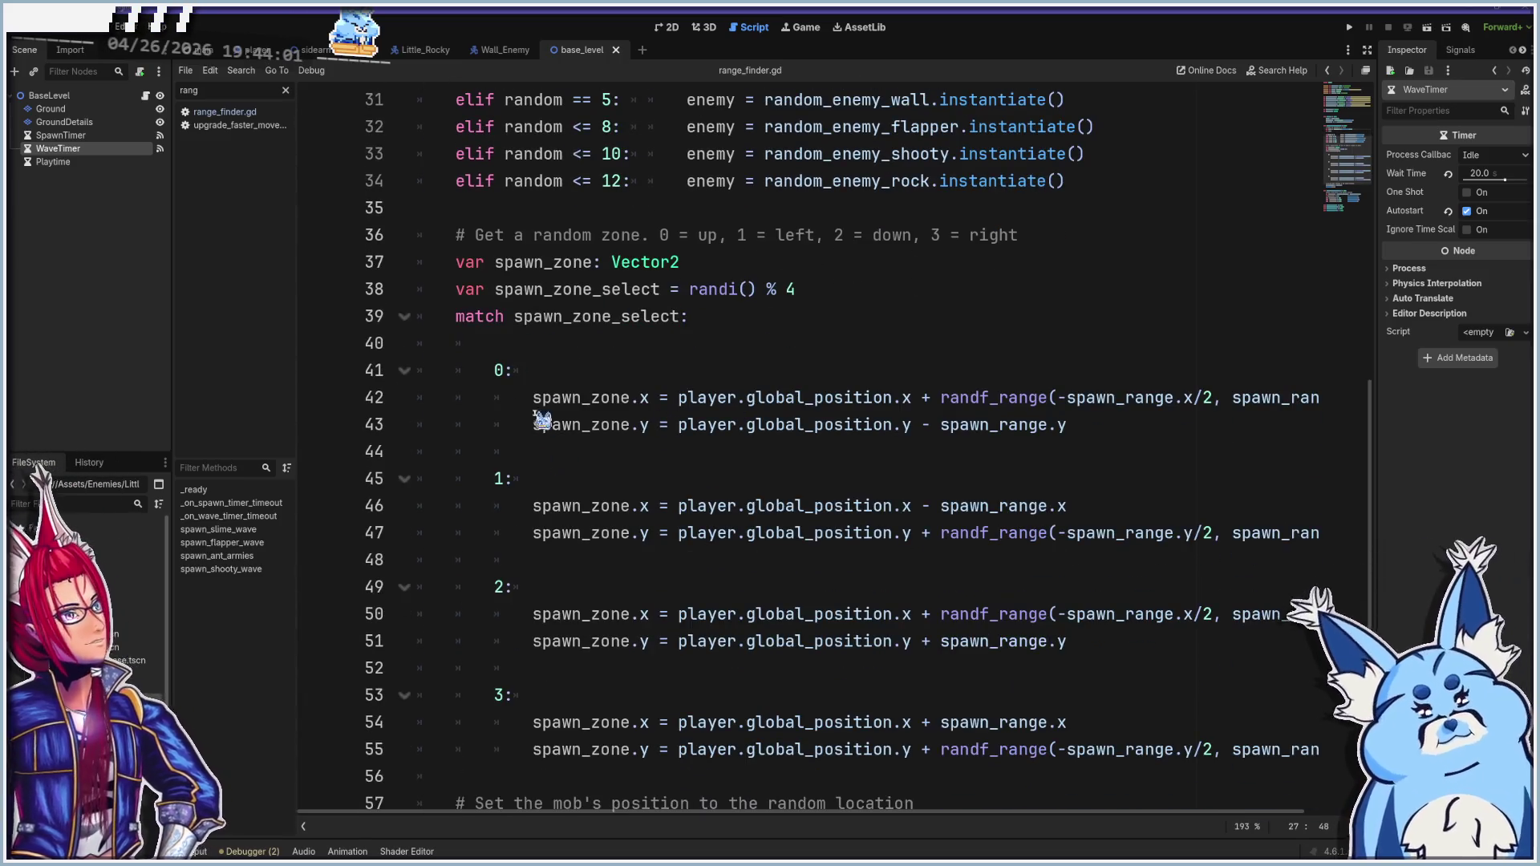
pyautogui.click(809, 323)
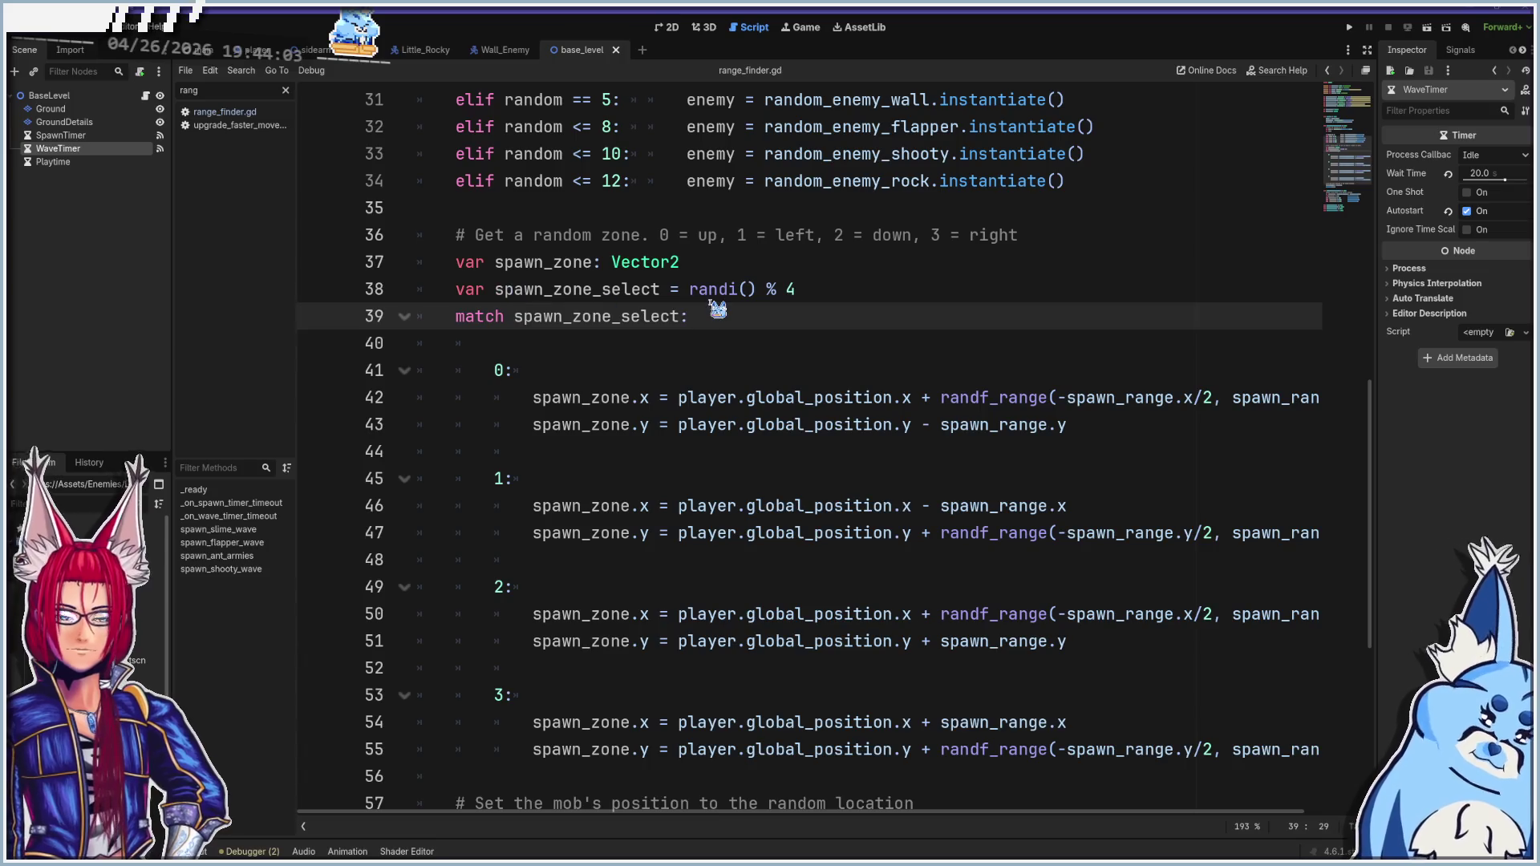
pyautogui.click(811, 290)
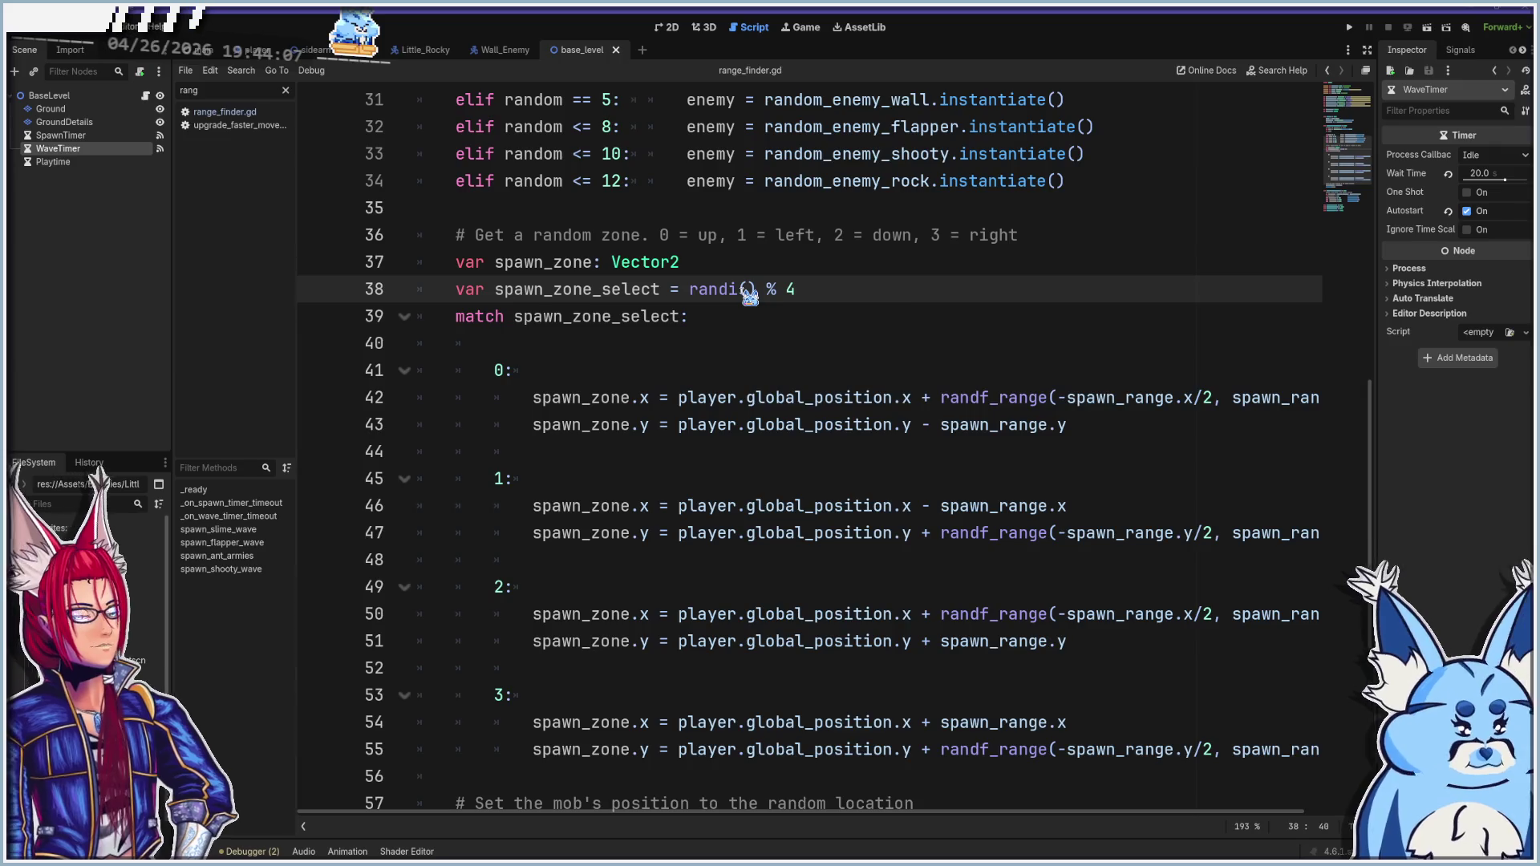
pyautogui.scroll(-1, 750, 426)
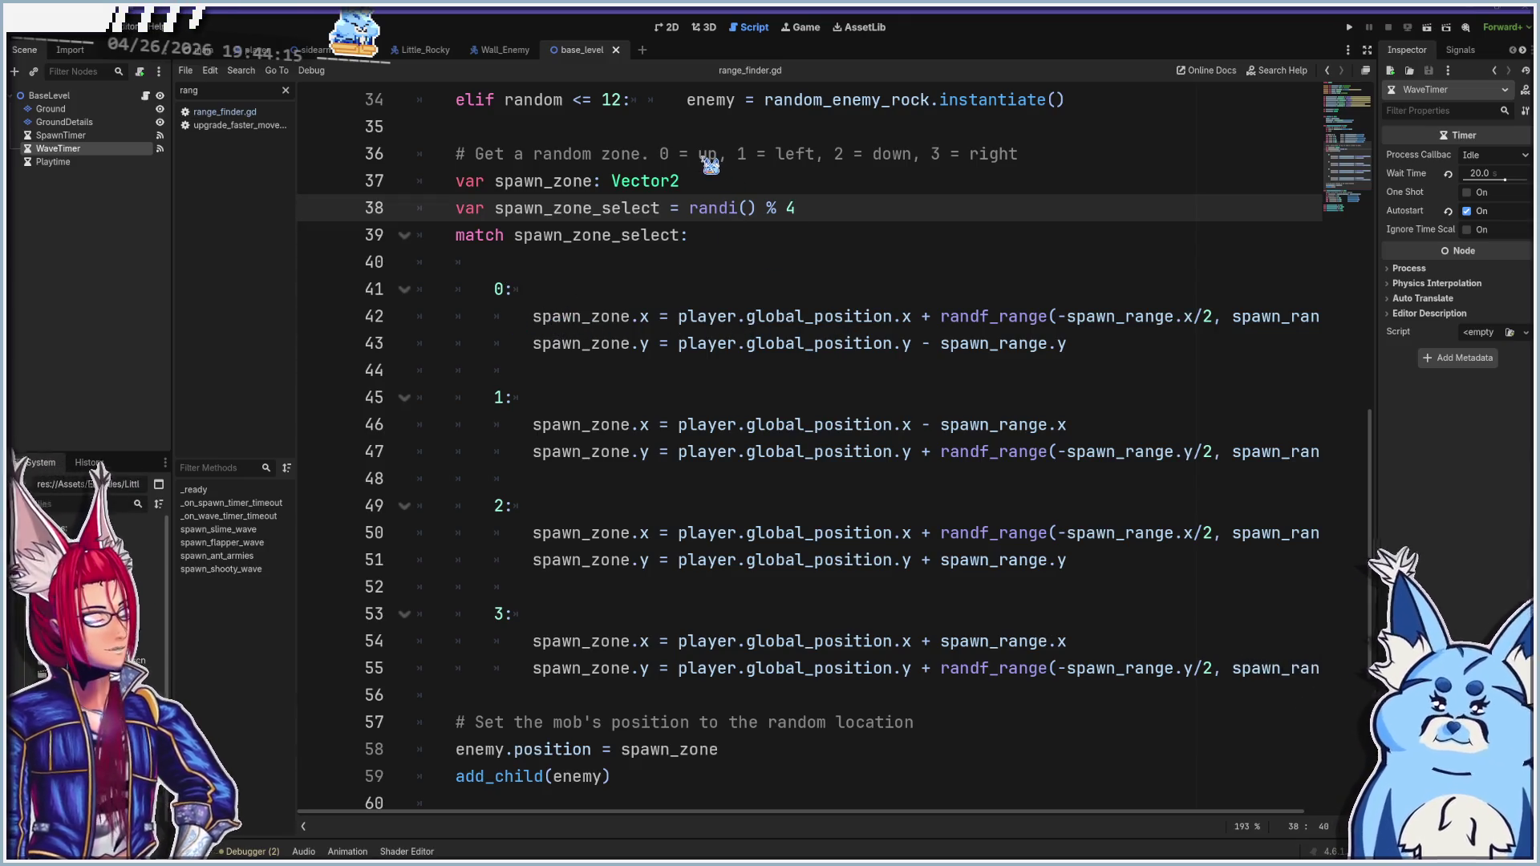
pyautogui.click(795, 154)
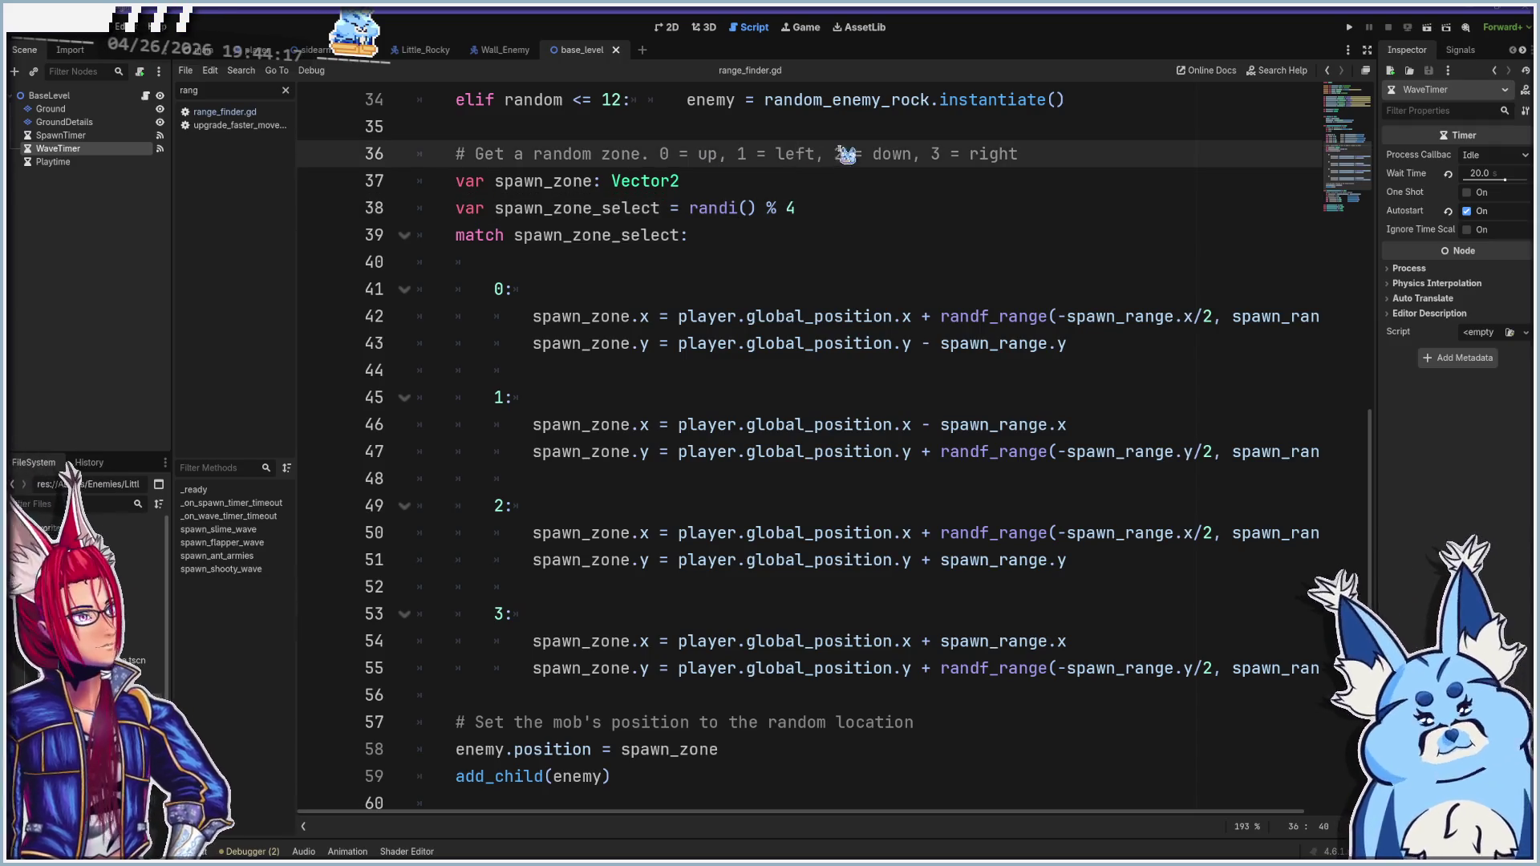
pyautogui.click(891, 156)
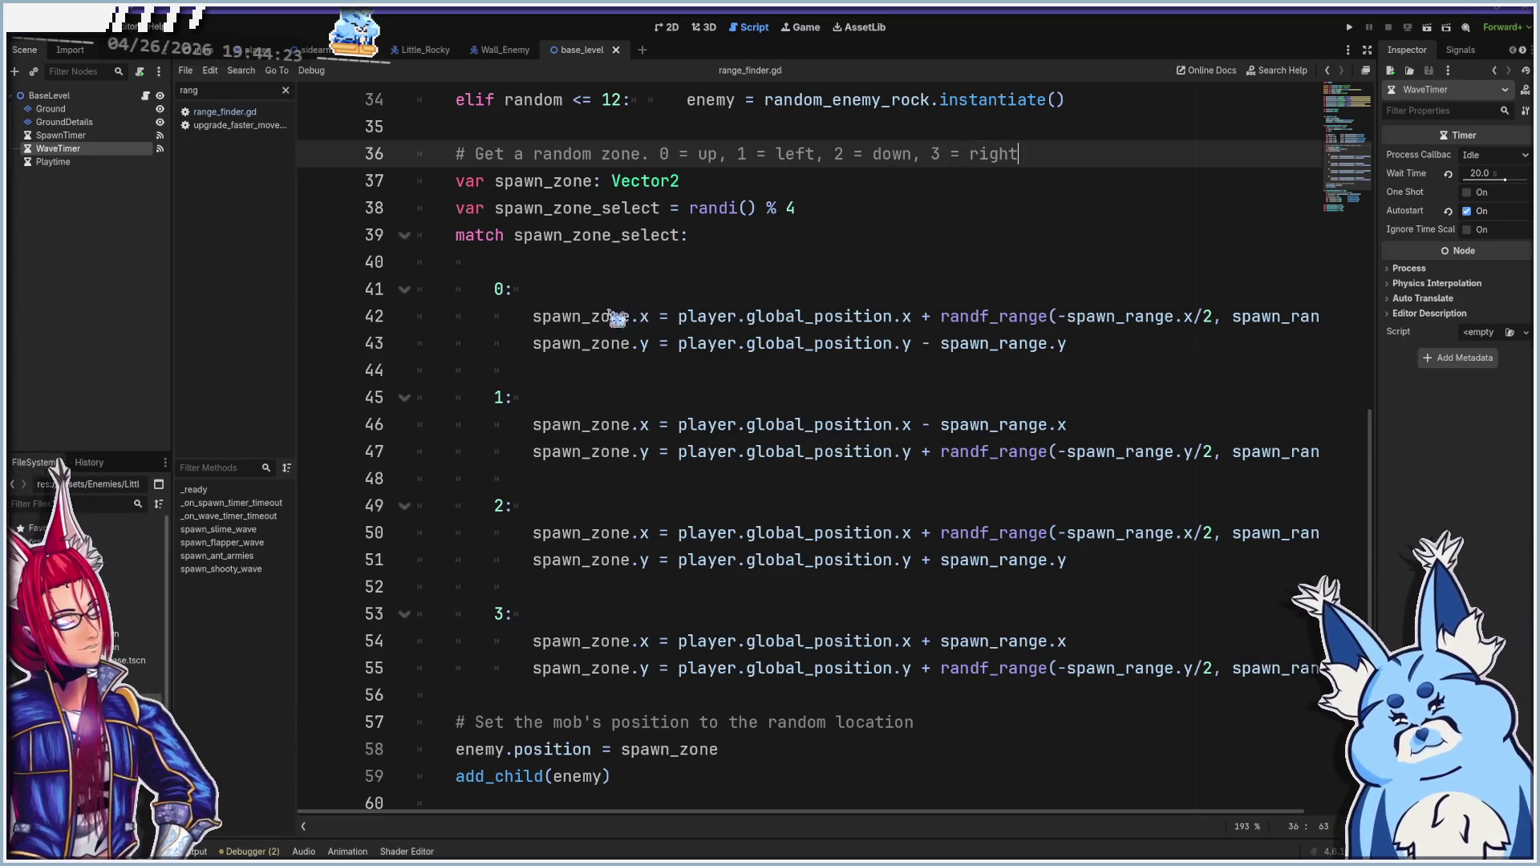
pyautogui.click(696, 318)
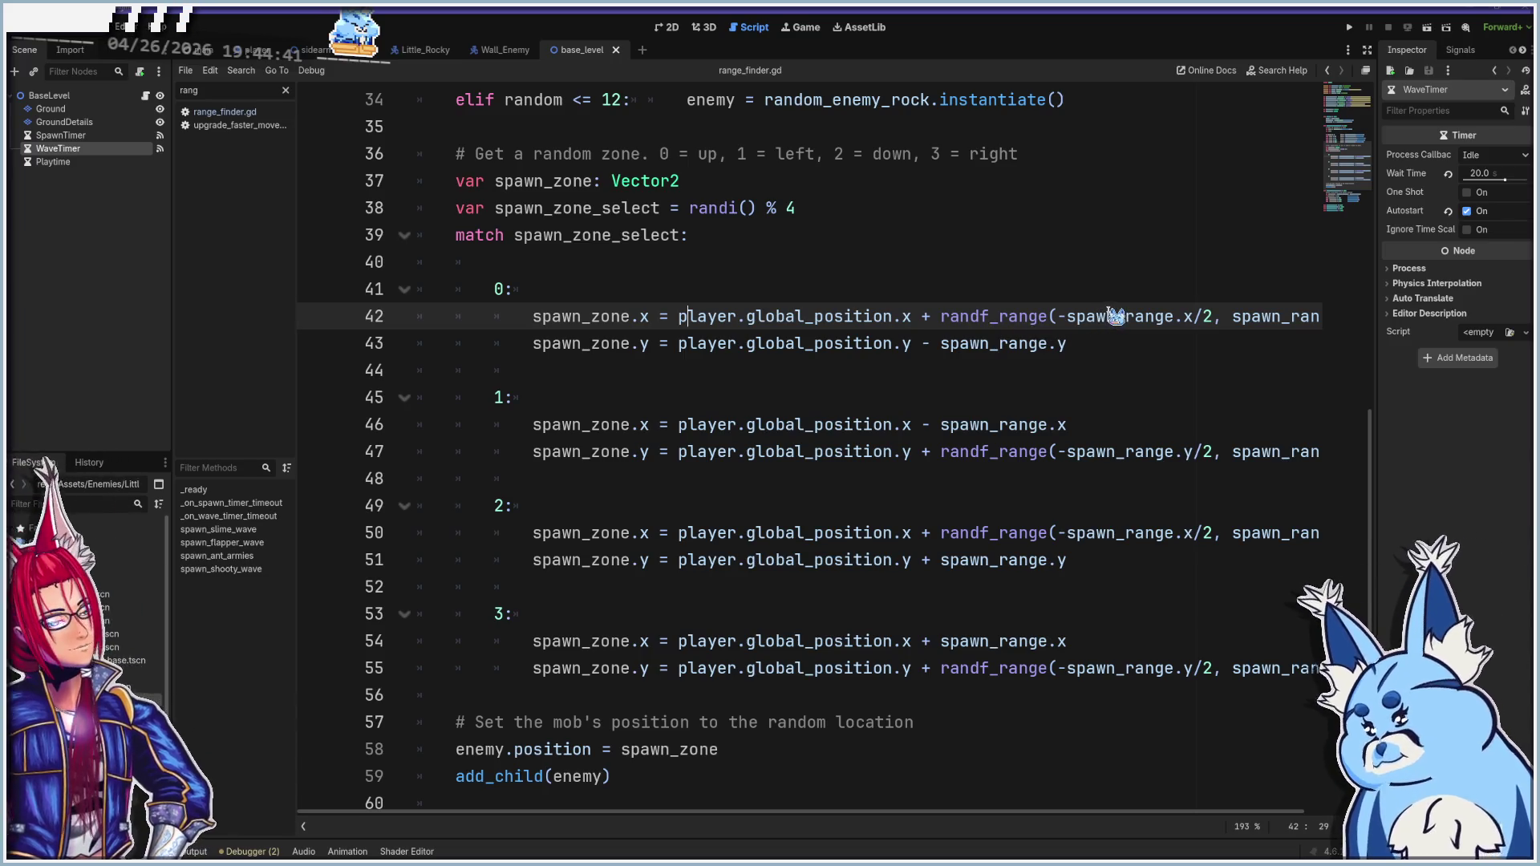
pyautogui.moveTo(1115, 314)
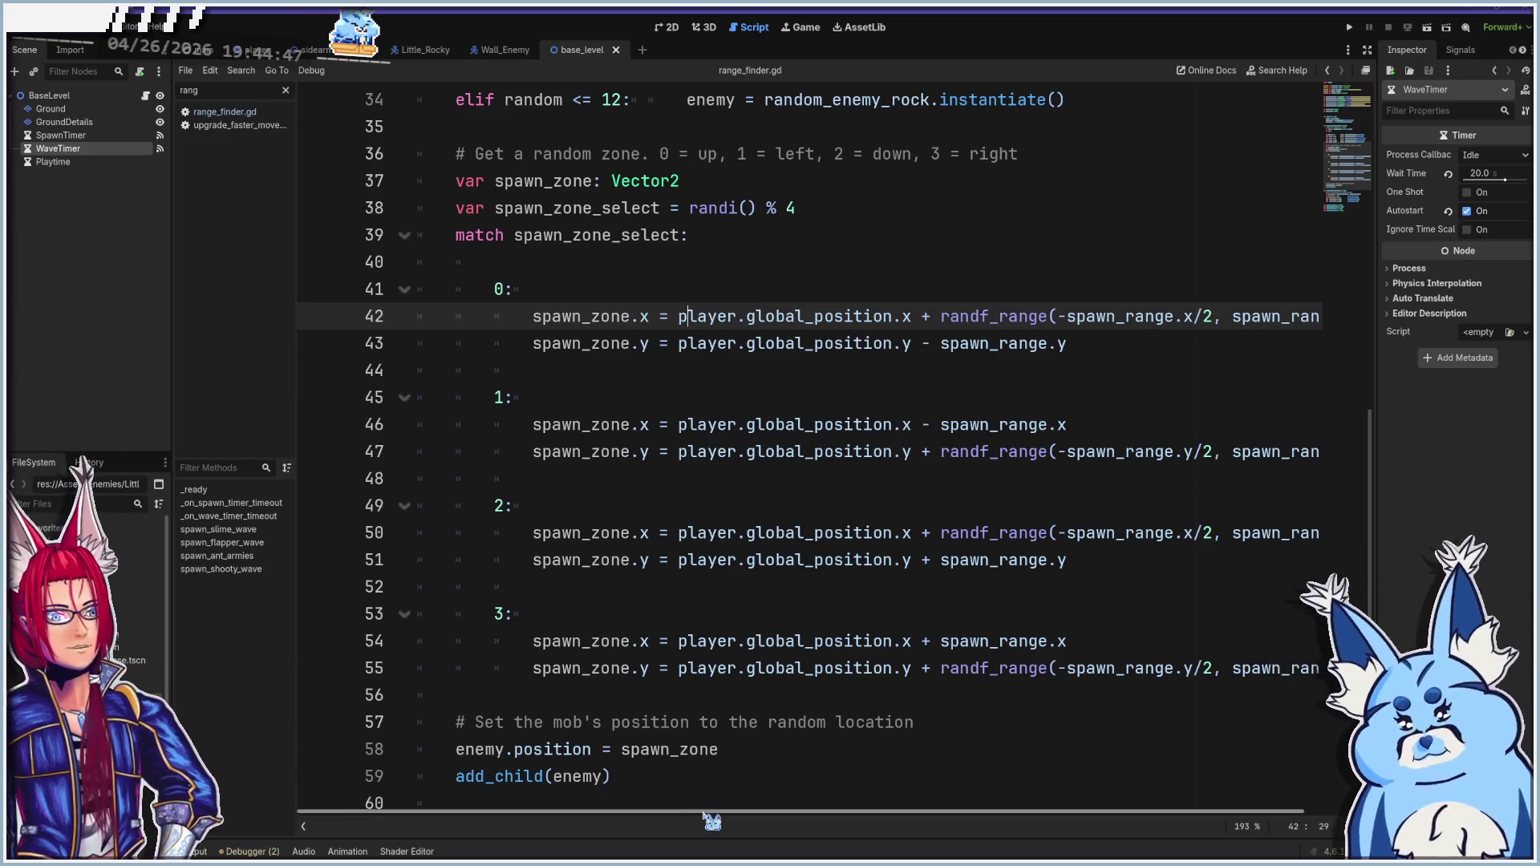
pyautogui.hscroll(2, 834, 802)
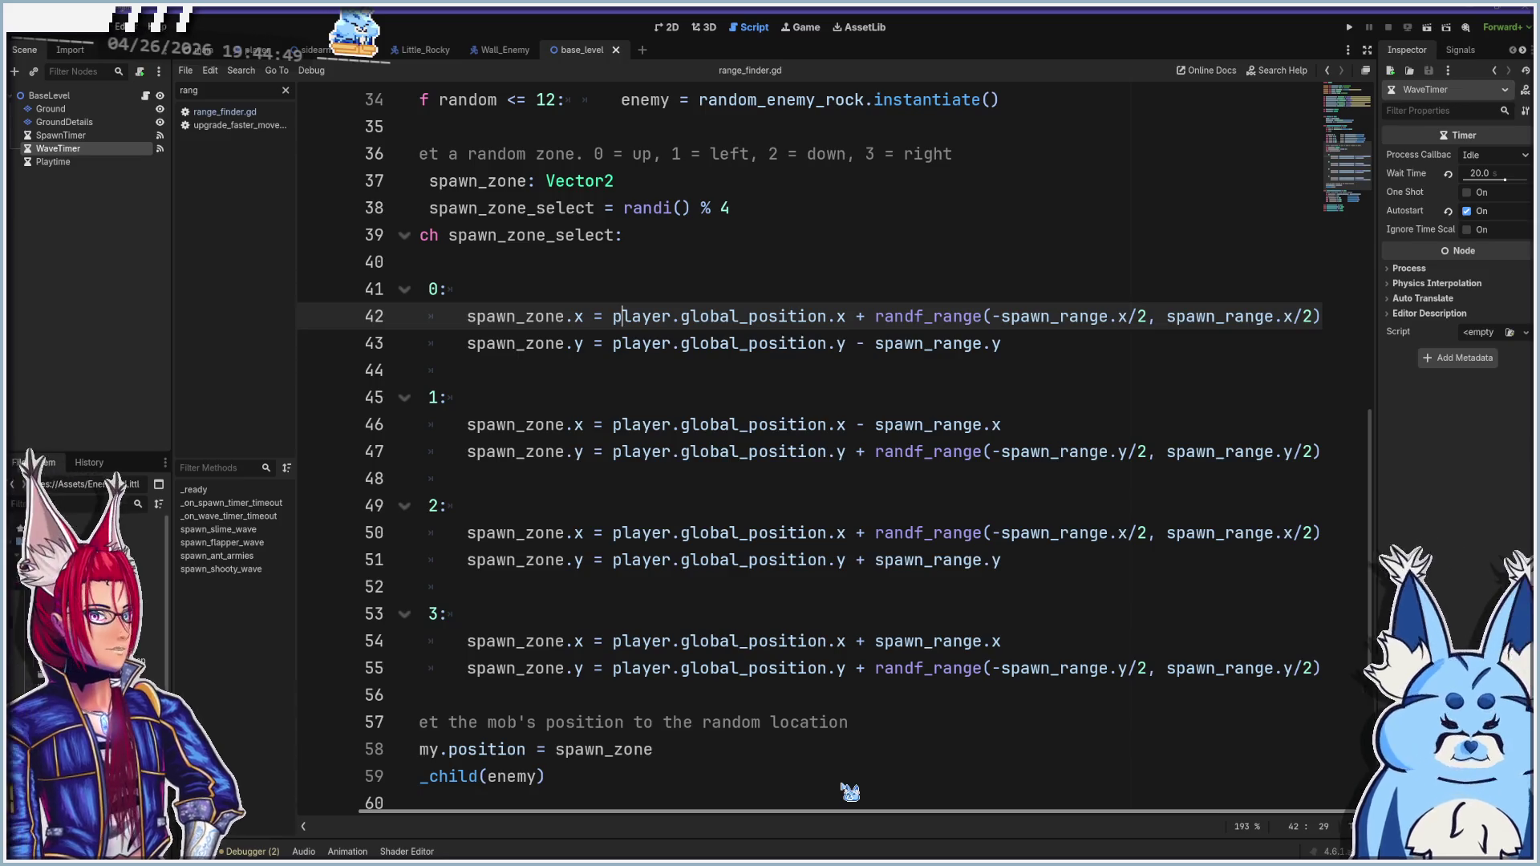
pyautogui.scroll(10, 802, 586)
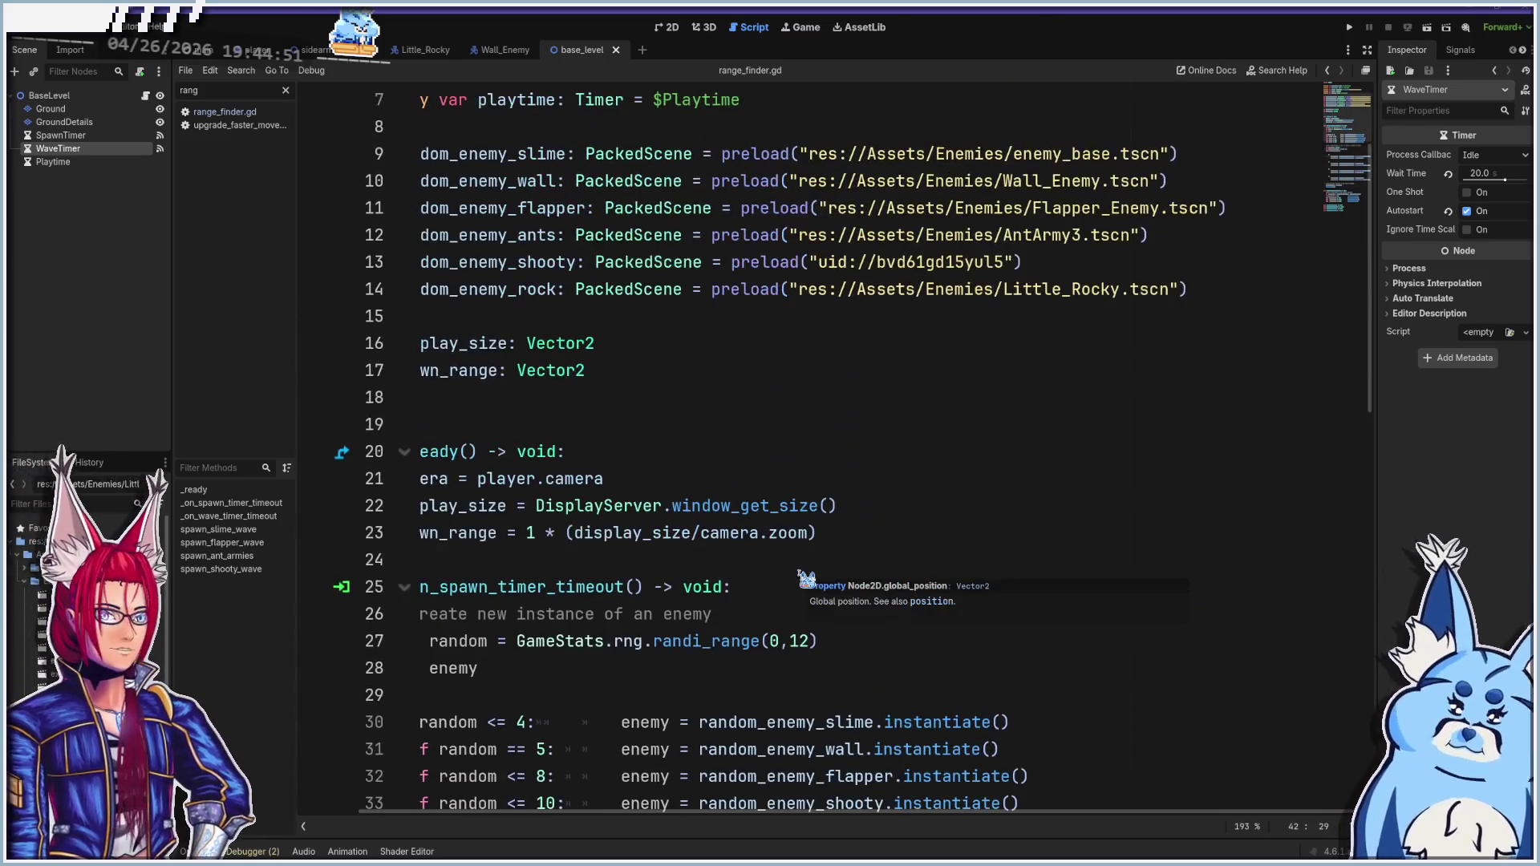
pyautogui.scroll(-1, 807, 580)
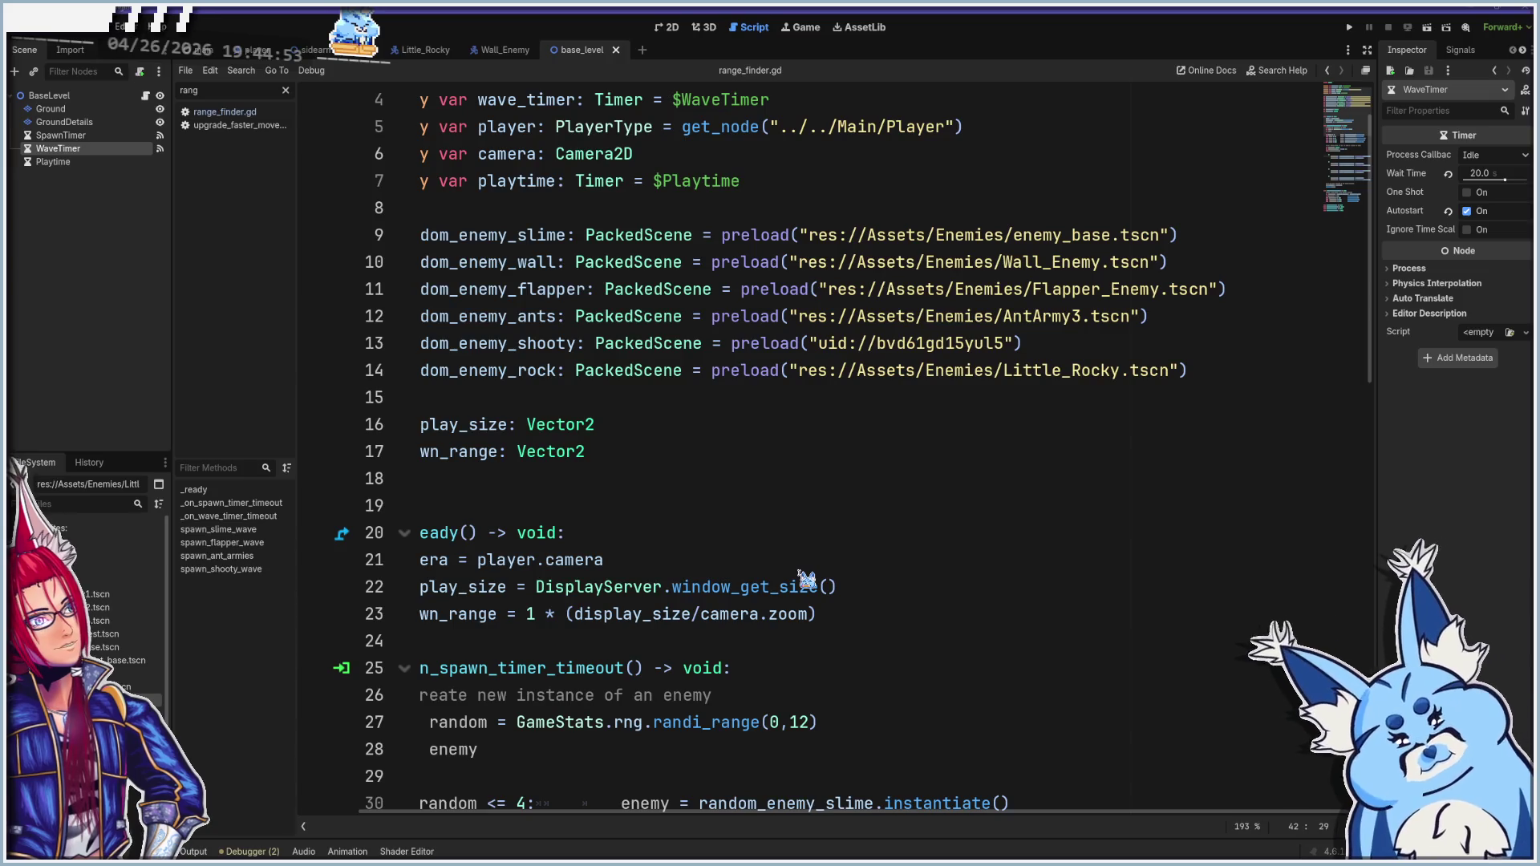
pyautogui.scroll(-1, 716, 772)
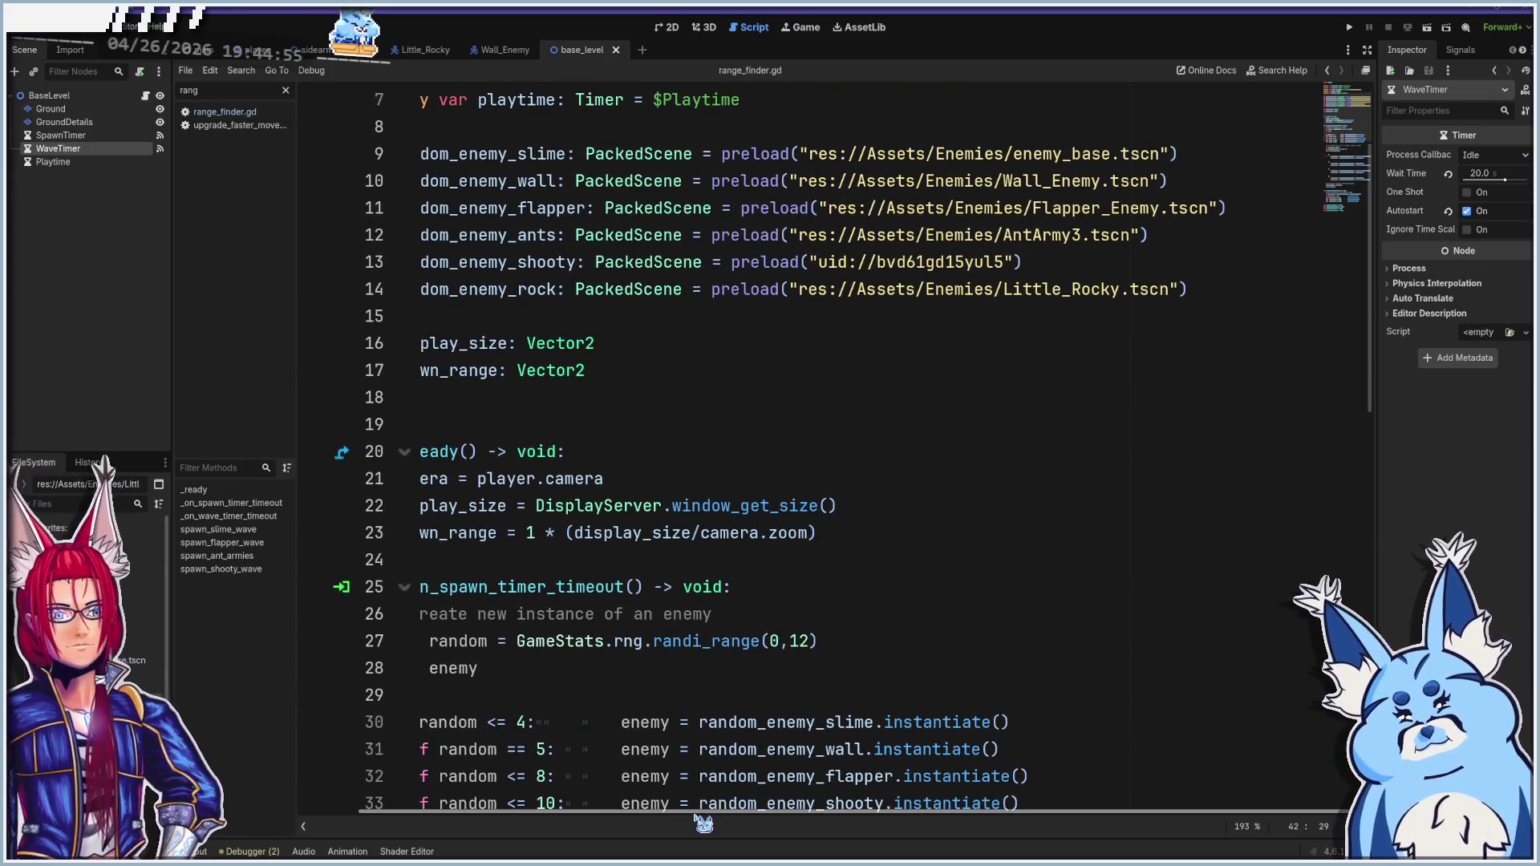
pyautogui.moveTo(704, 819); pyautogui.dragTo(591, 814)
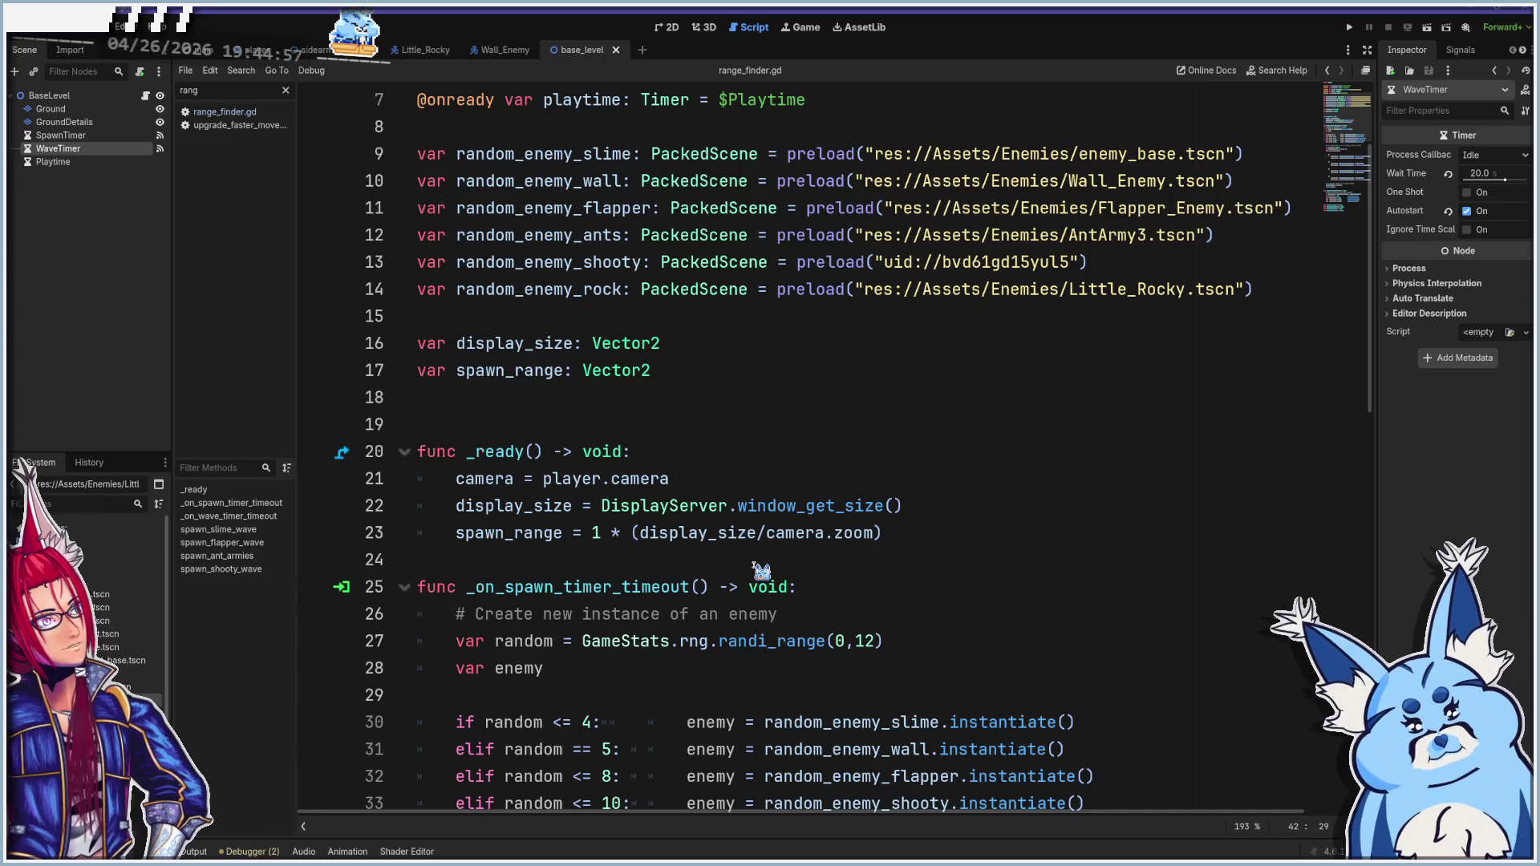
pyautogui.scroll(-1, 761, 571)
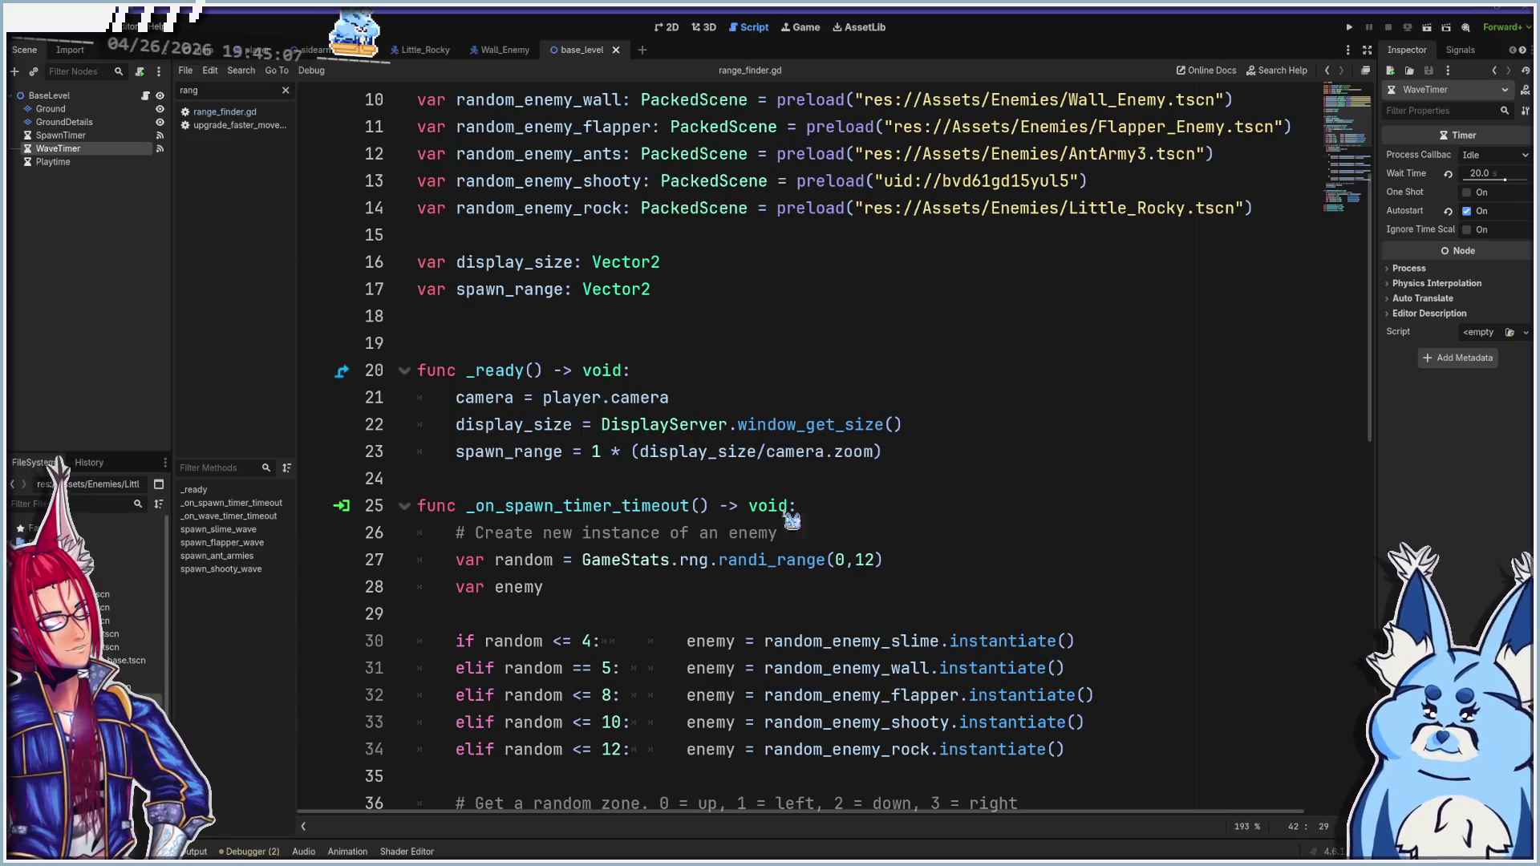
pyautogui.scroll(-7, 874, 568)
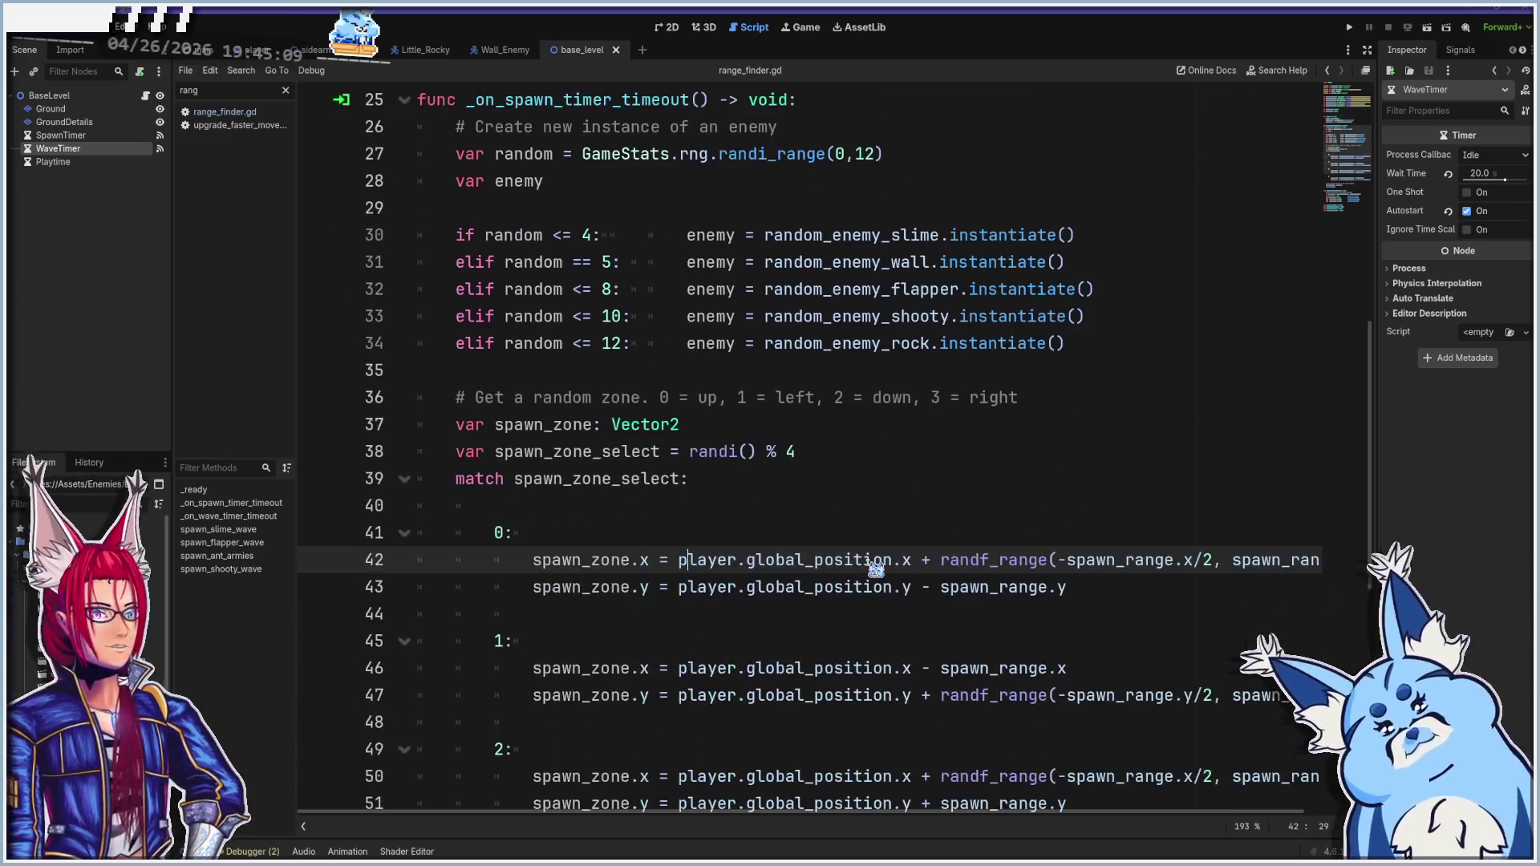
# Look over the spawn-zone code from line 43 to the add_child(enemy) line, then run the project with F5
pyautogui.click(711, 433)
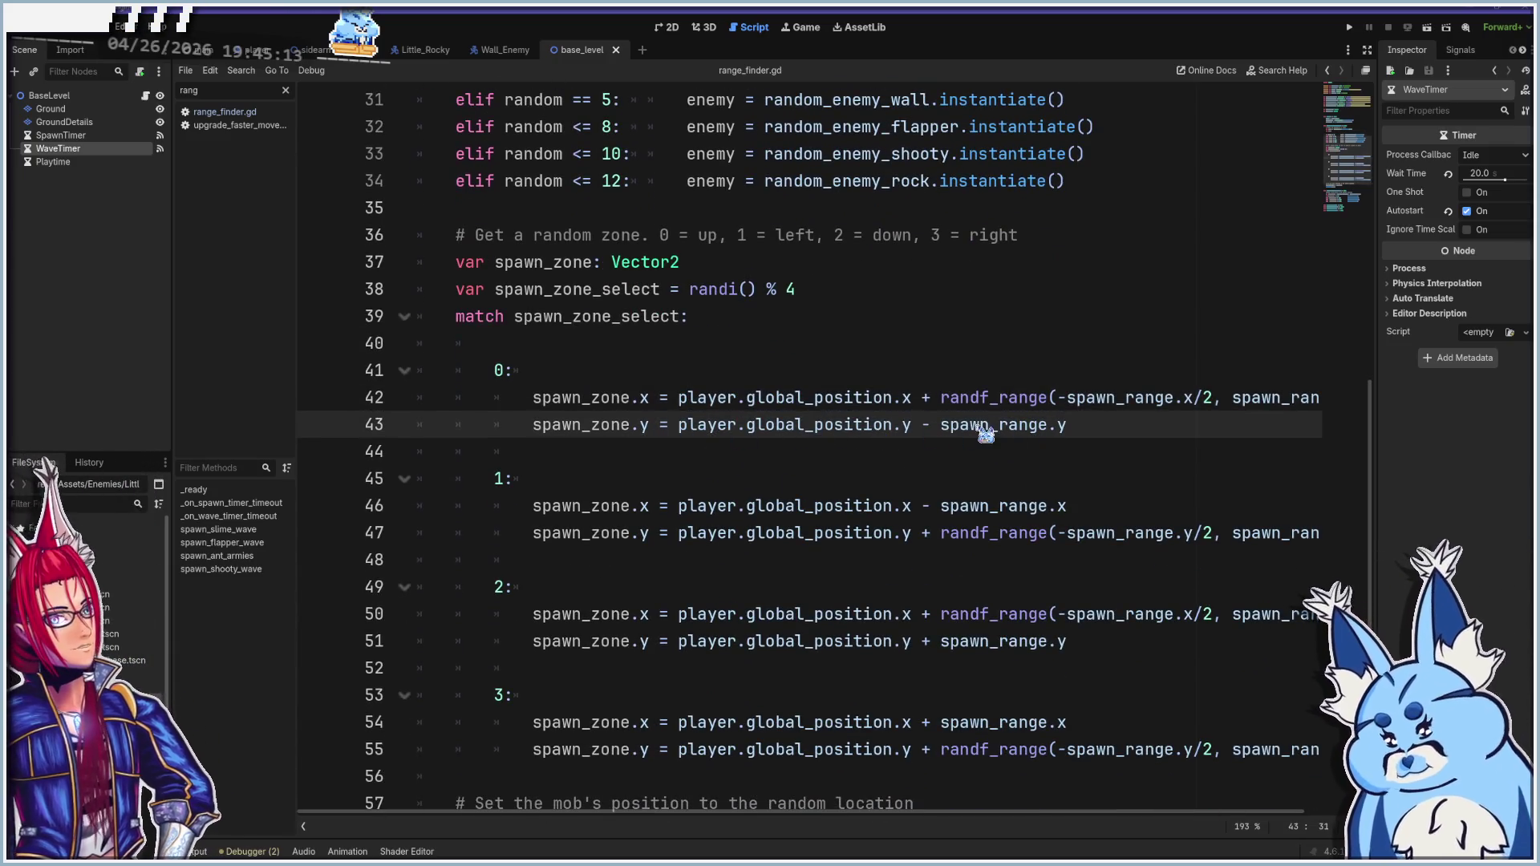
pyautogui.moveTo(962, 434)
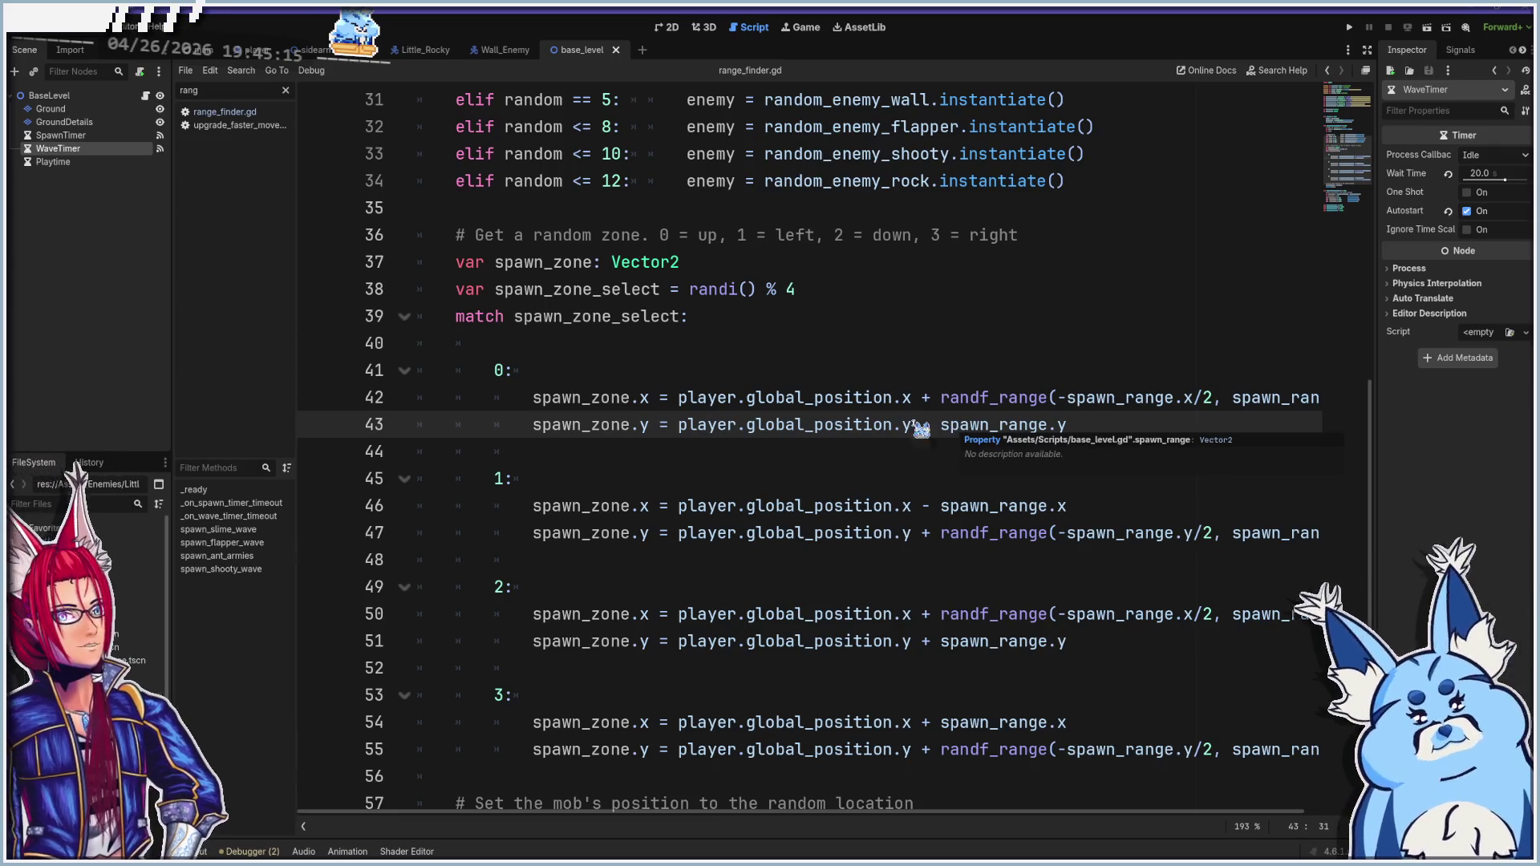
pyautogui.scroll(-1, 888, 441)
pyautogui.scroll(-1, 954, 559)
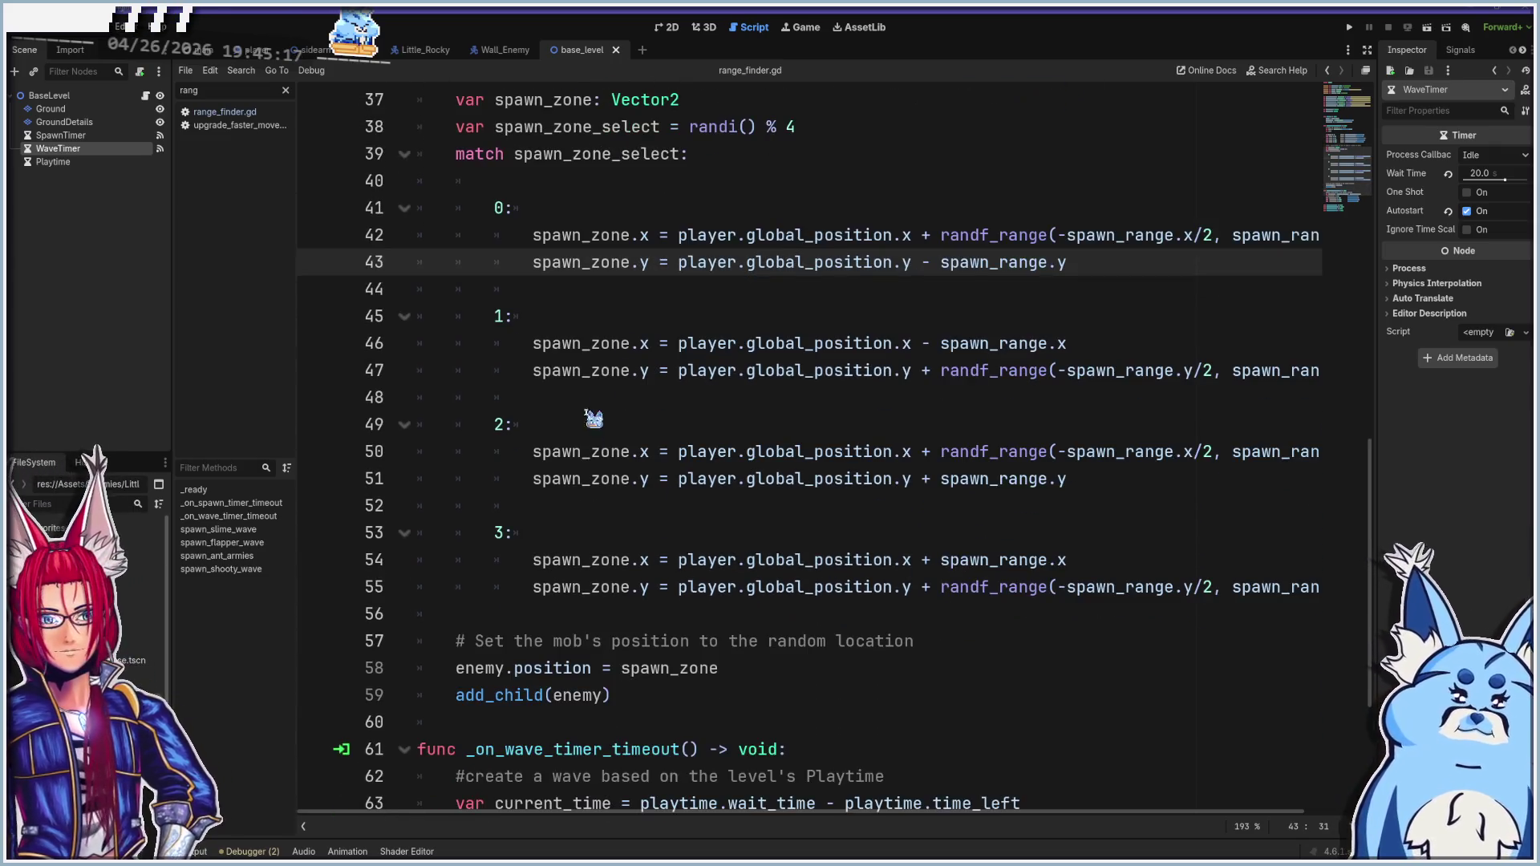
pyautogui.moveTo(943, 481)
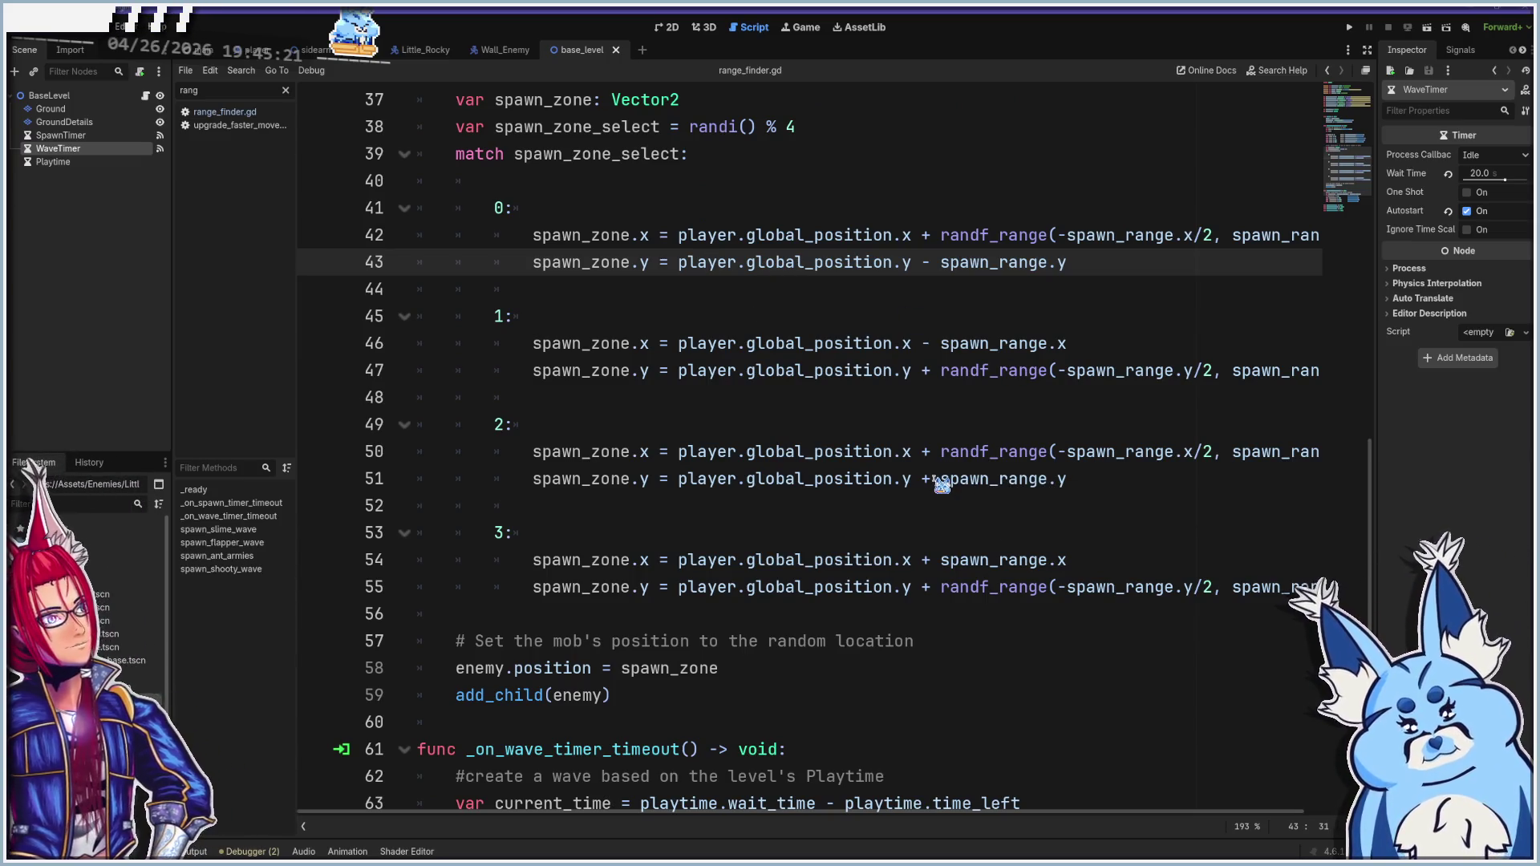
pyautogui.scroll(-3, 922, 536)
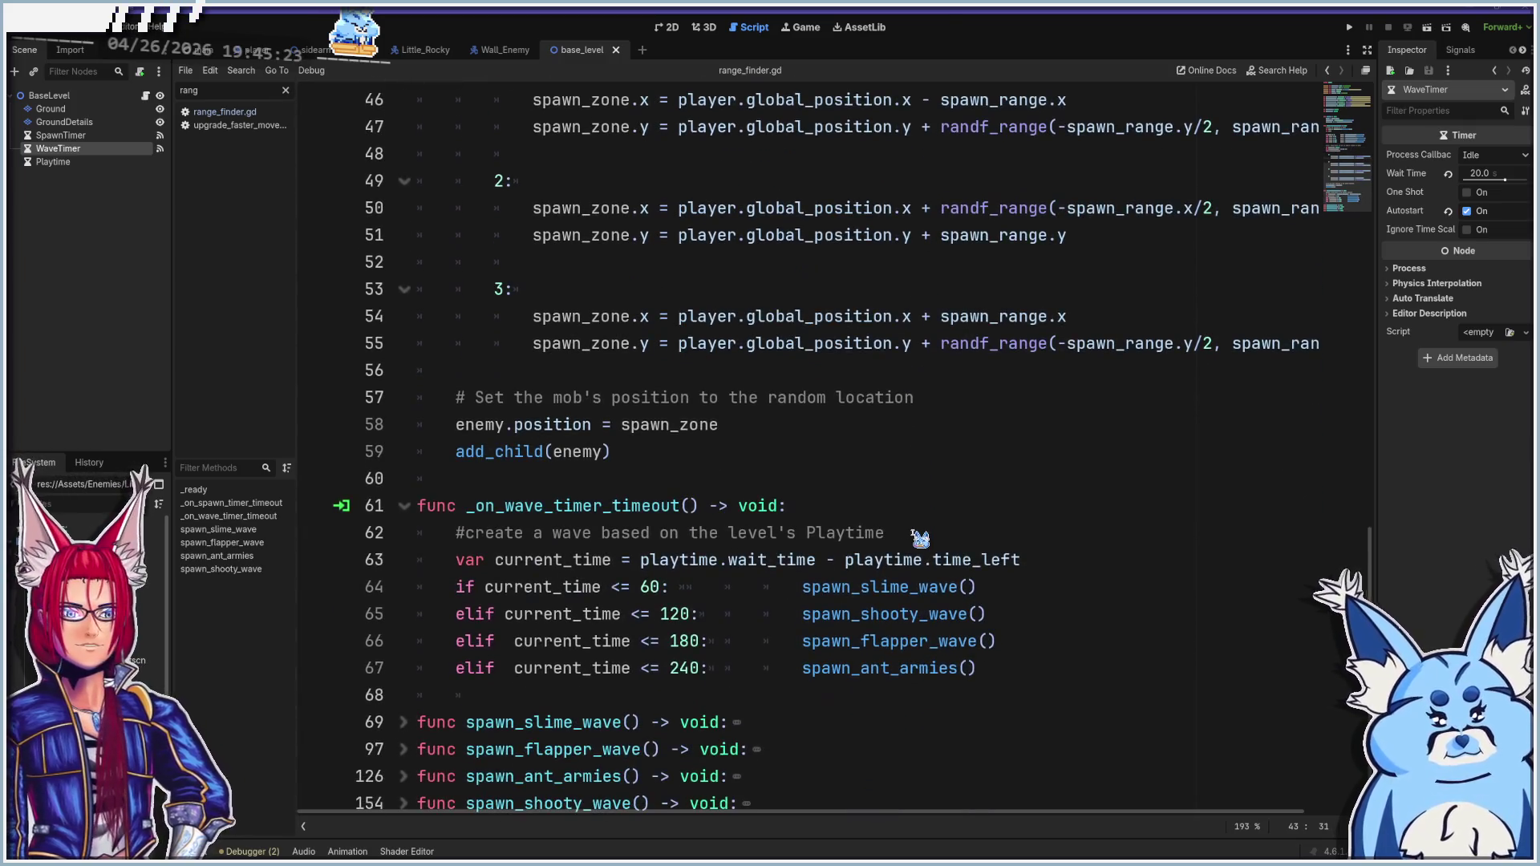
pyautogui.scroll(-1, 918, 536)
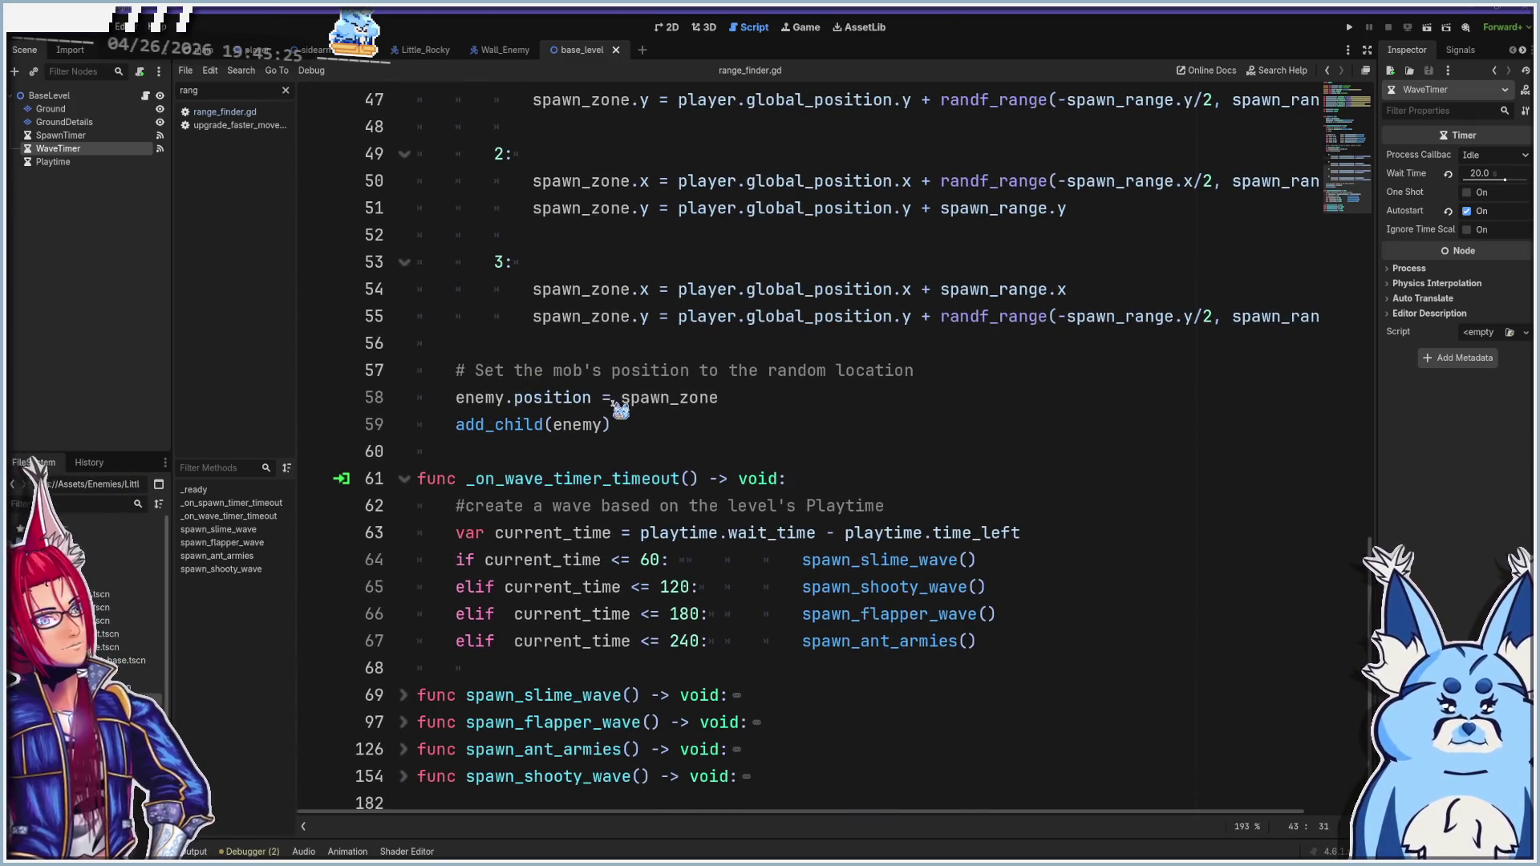
pyautogui.moveTo(646, 411)
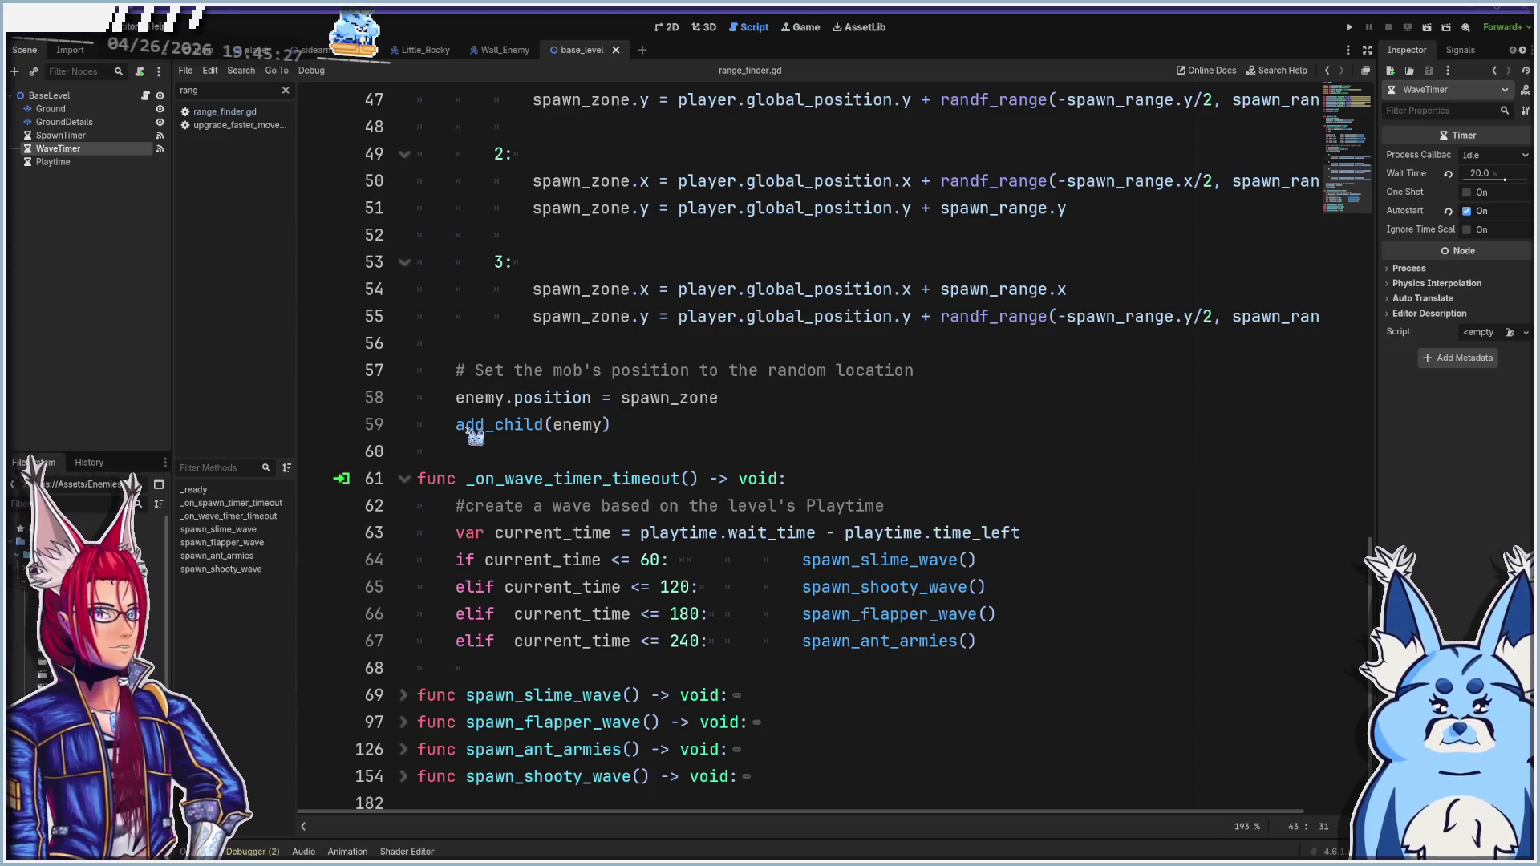
pyautogui.click(666, 433)
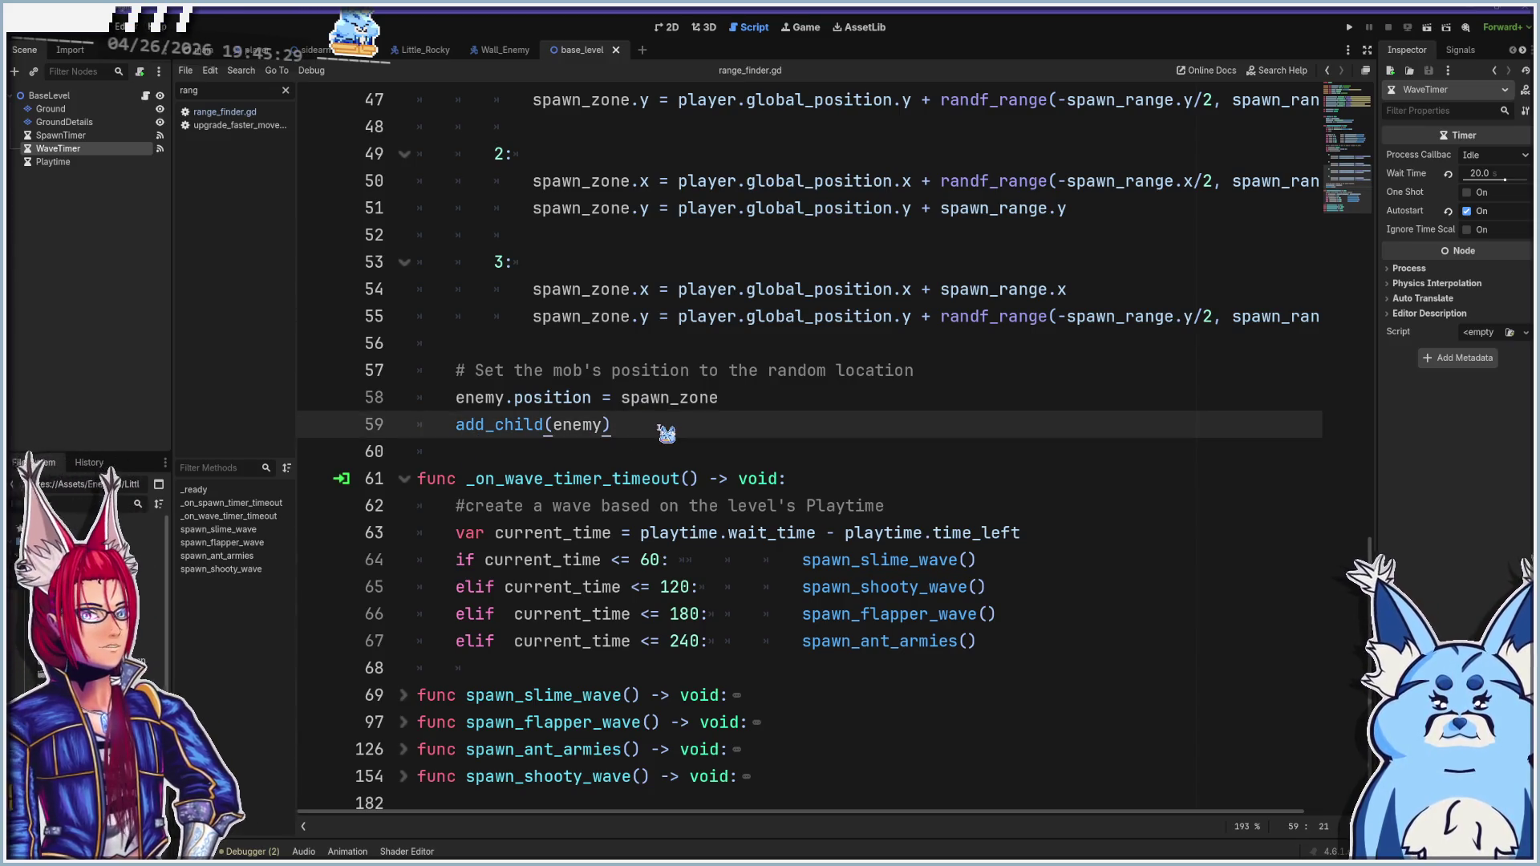
pyautogui.press('F5')
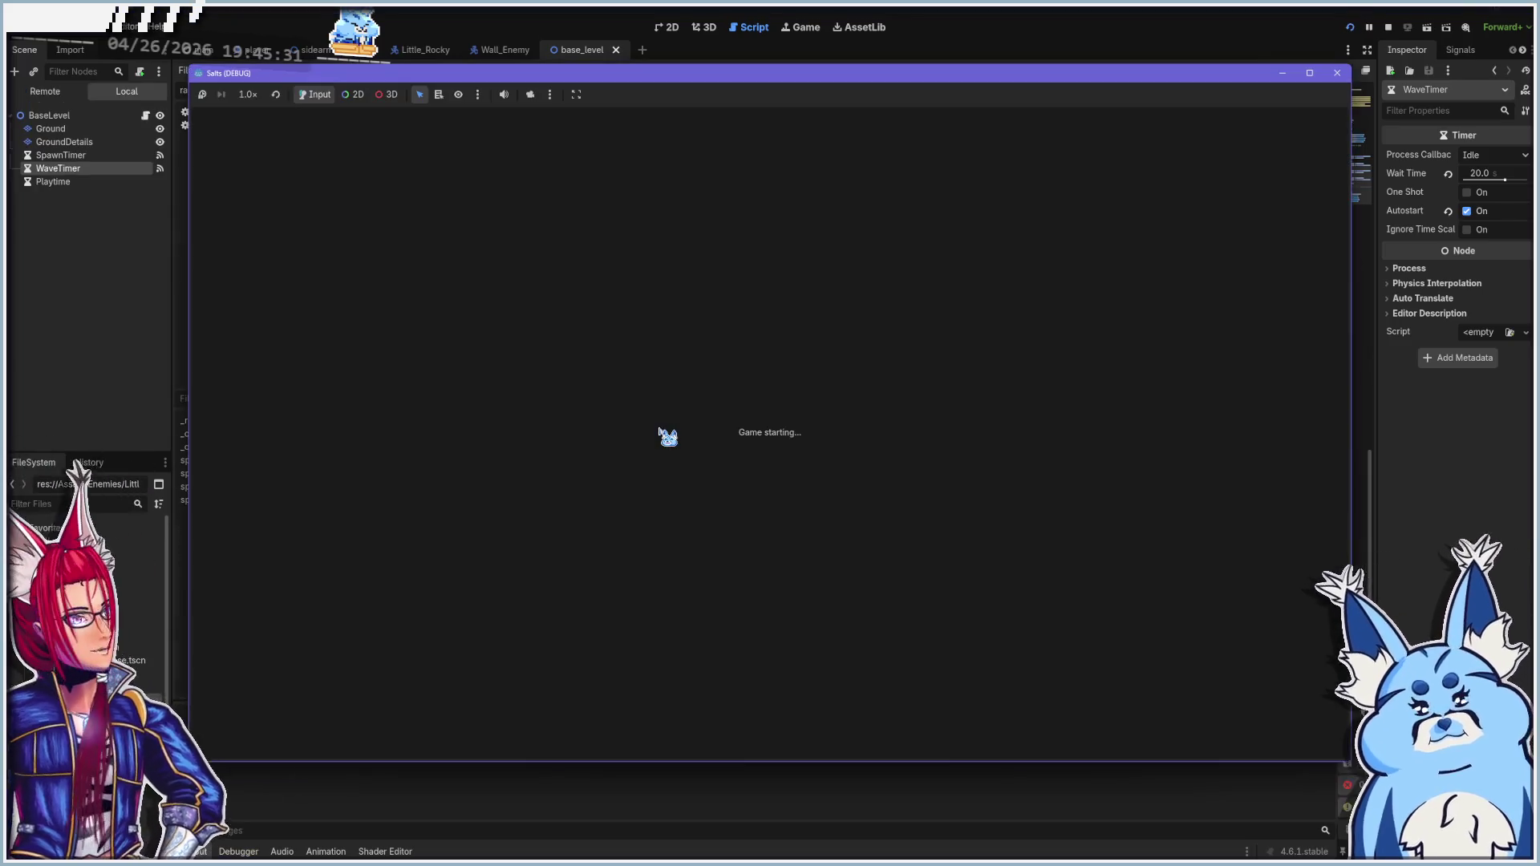
# Start a new game with the Bow and begin moving with W, A, S, D
pyautogui.click(790, 557)
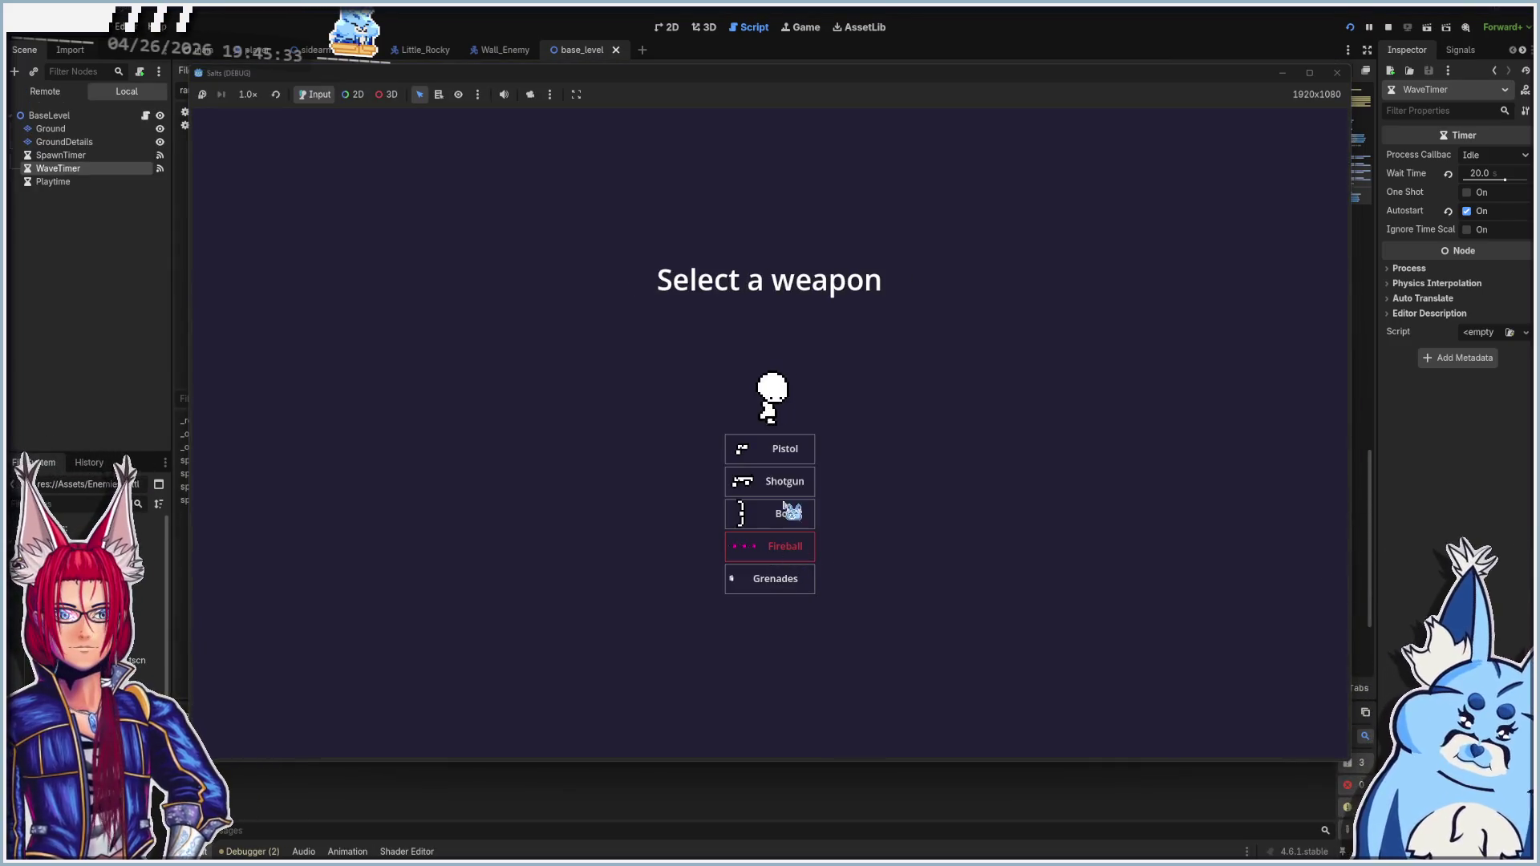
pyautogui.click(786, 521)
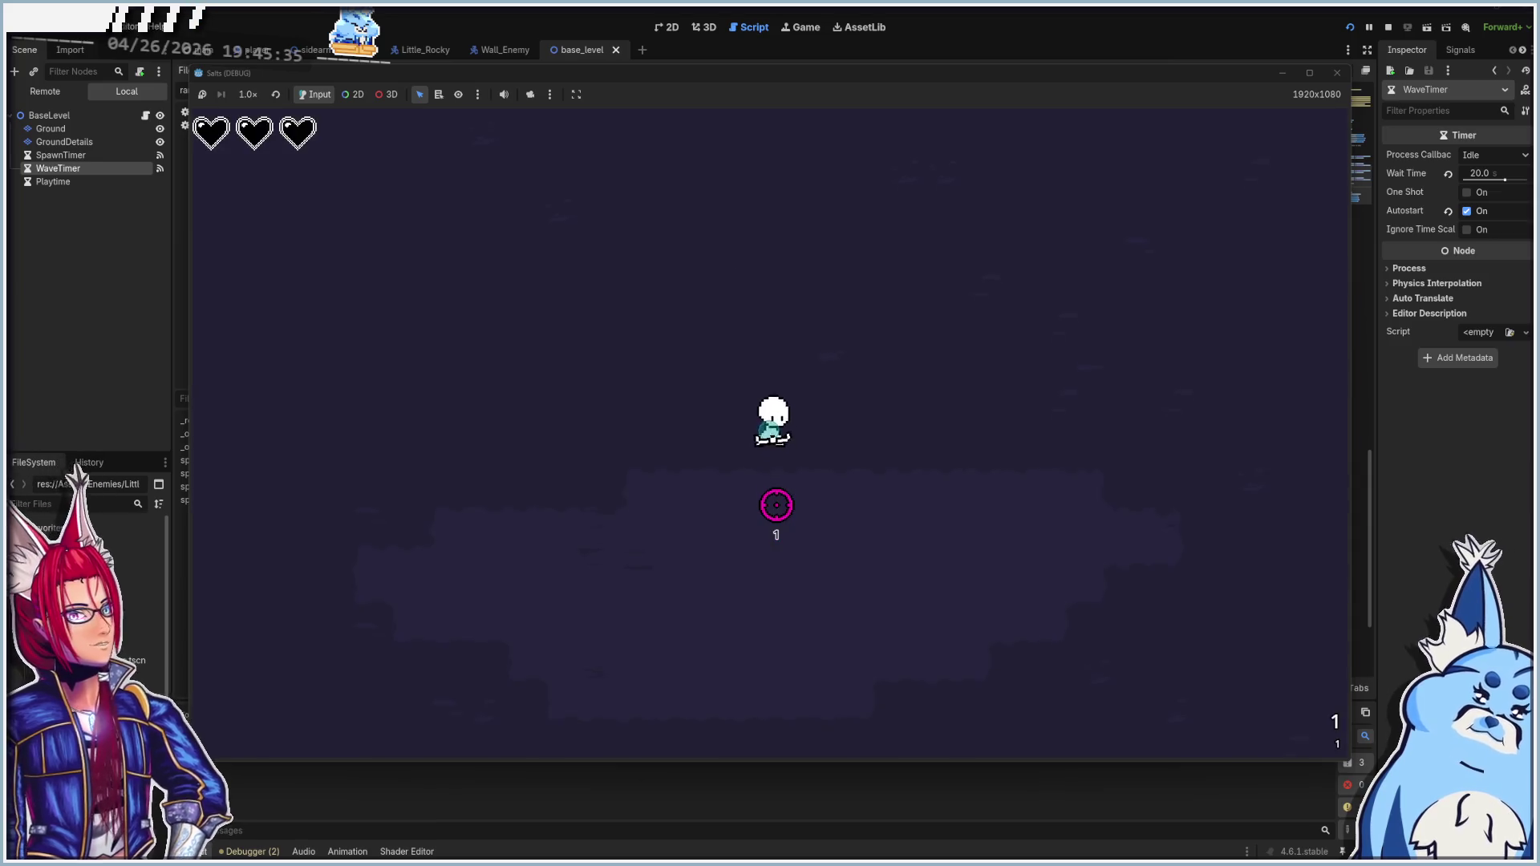
pyautogui.press('w')
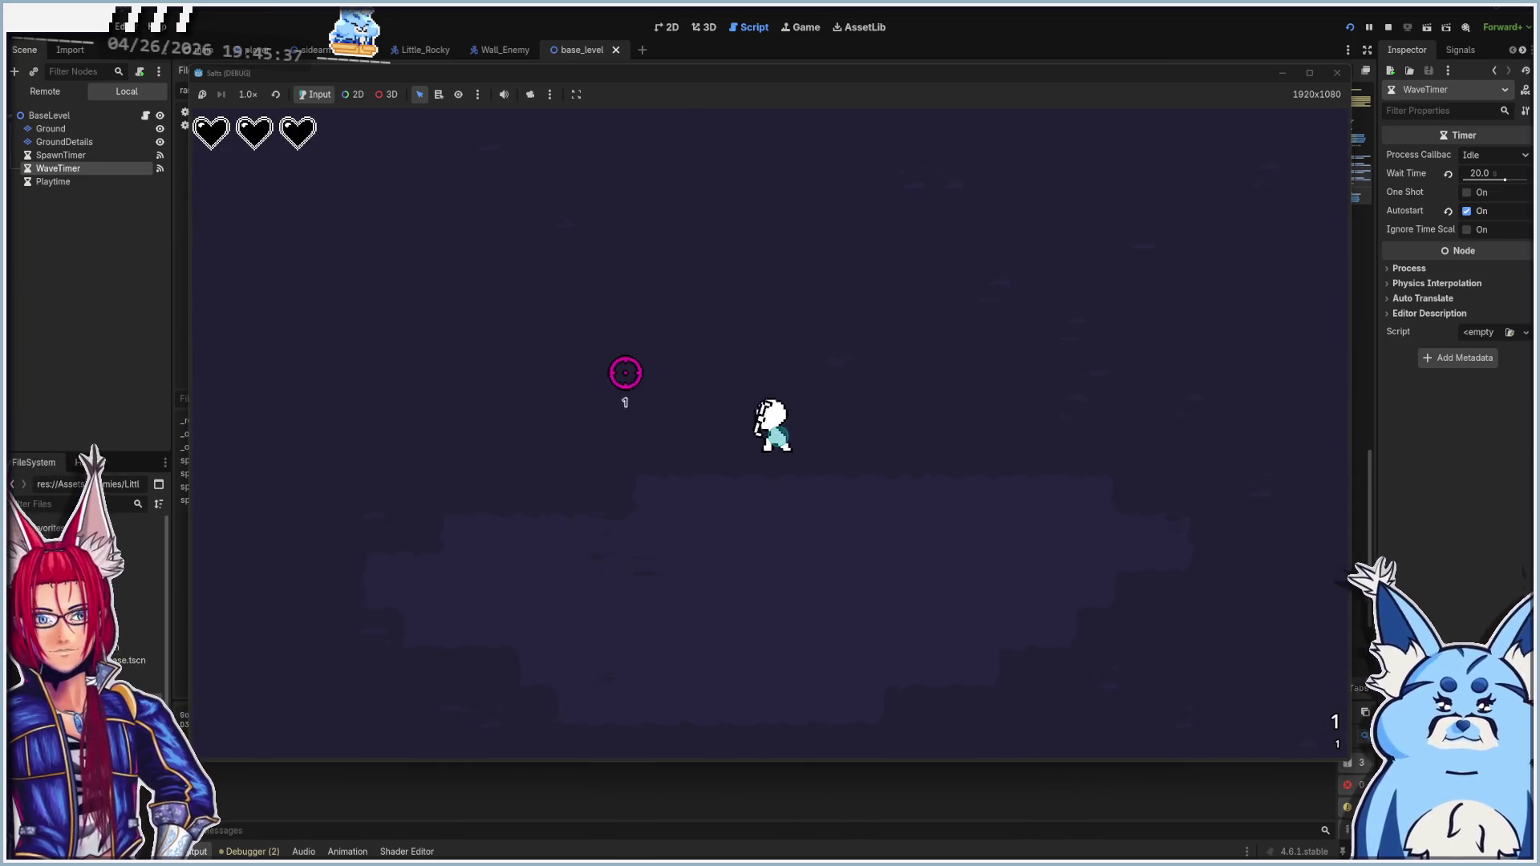
pyautogui.press('d')
pyautogui.press('s')
pyautogui.press('a')
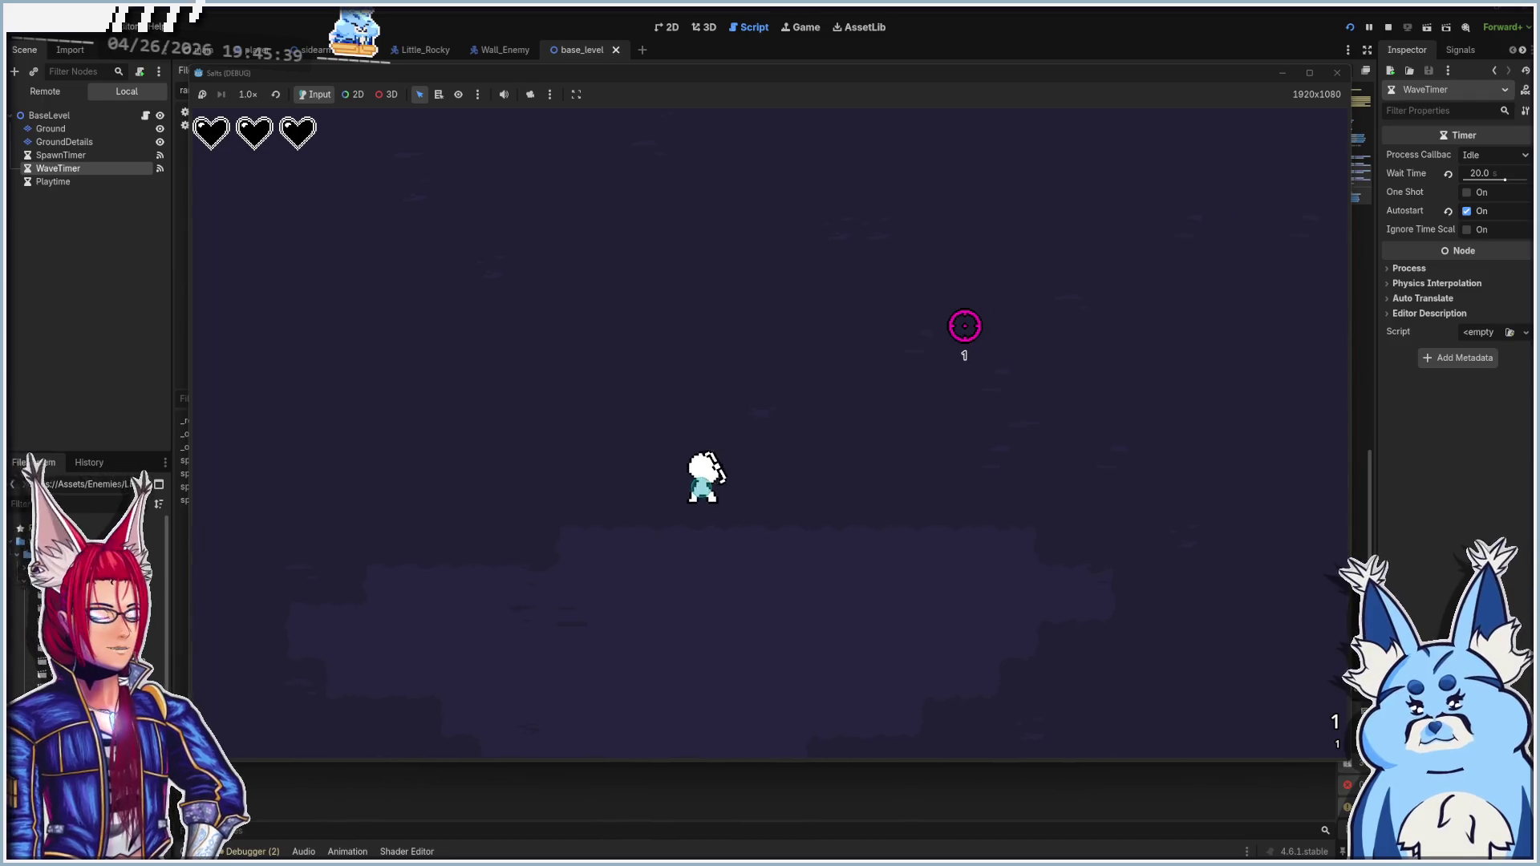
# Move around the level as enemy waves spawn, shoot an arrow at them, then close the game
pyautogui.press('w')
pyautogui.press('a')
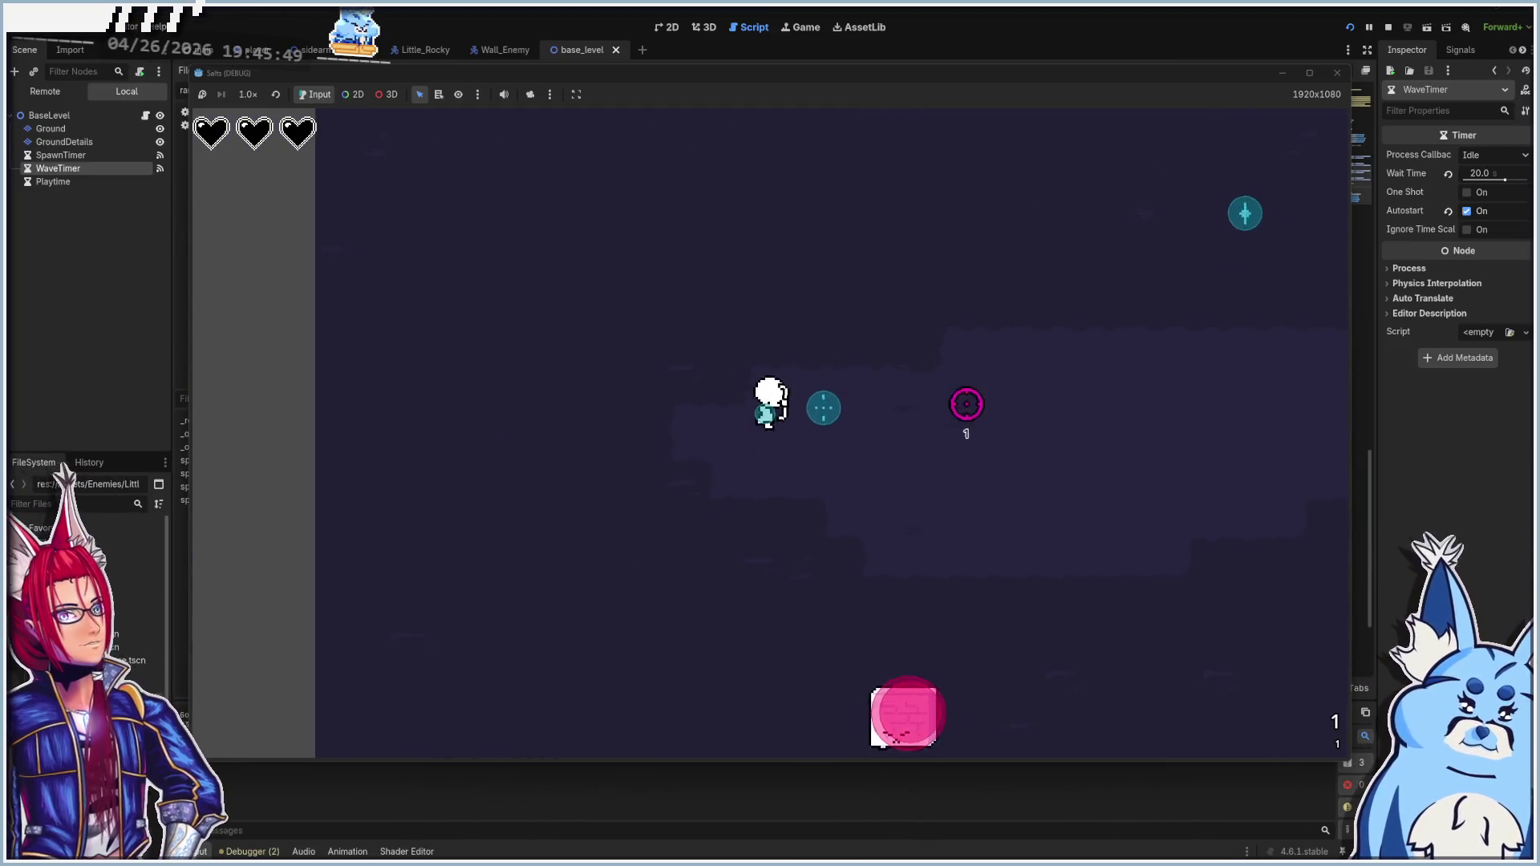
pyautogui.press('d')
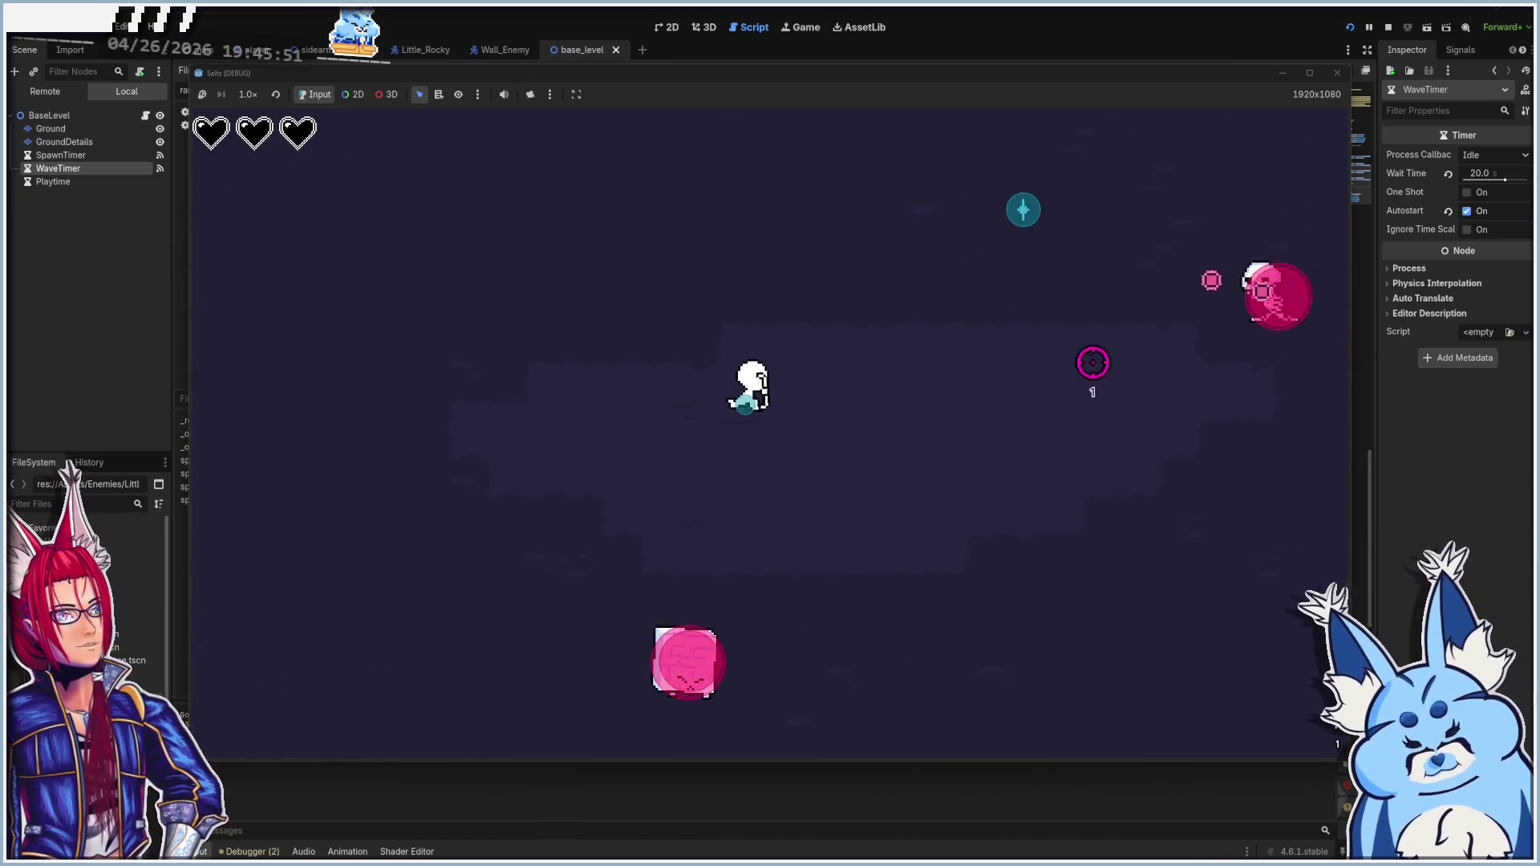
pyautogui.press('s')
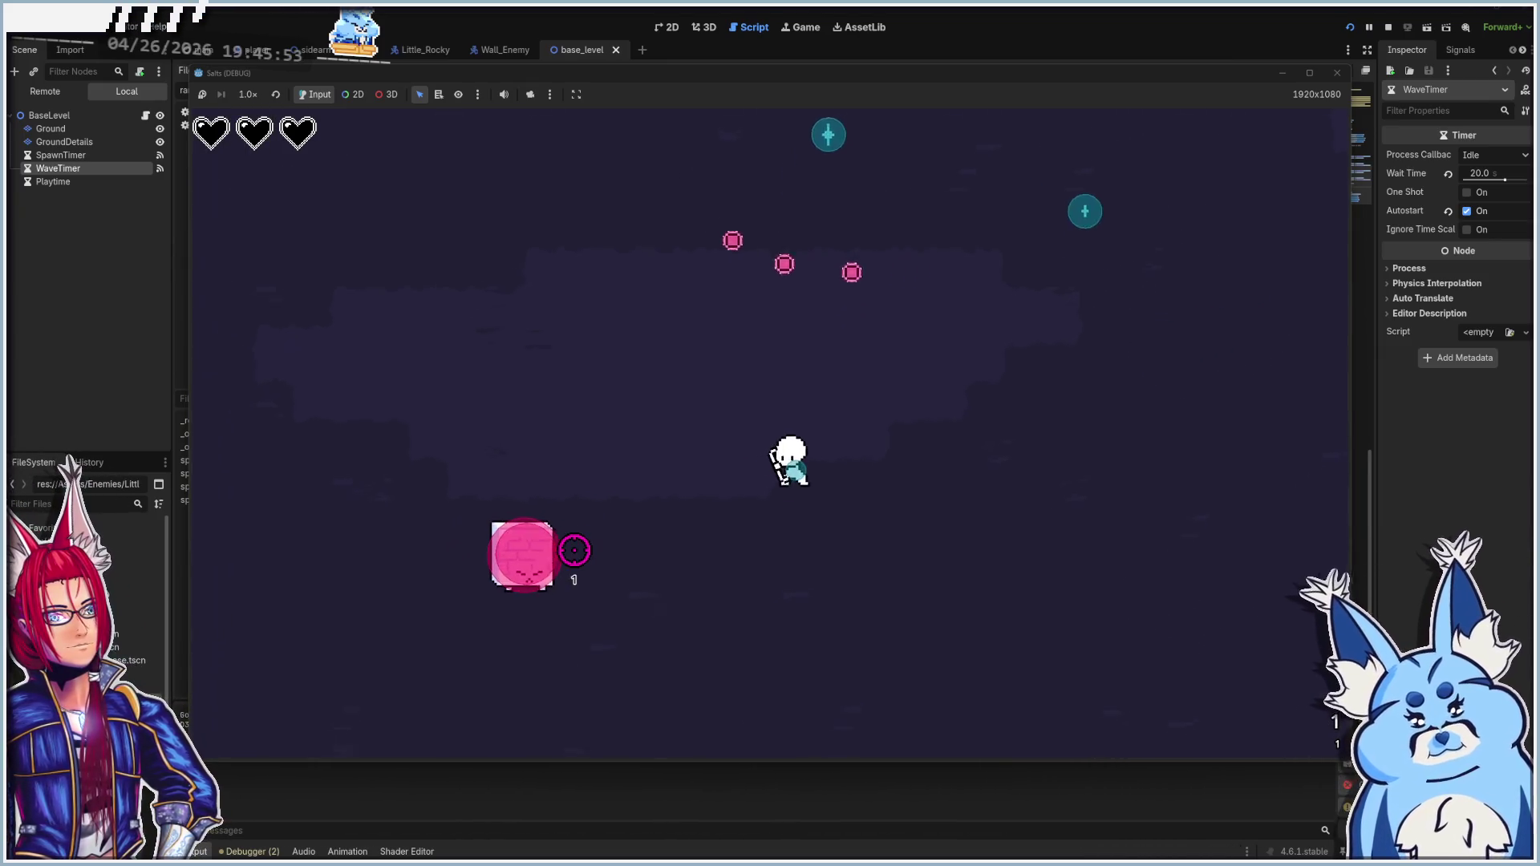
pyautogui.press('w')
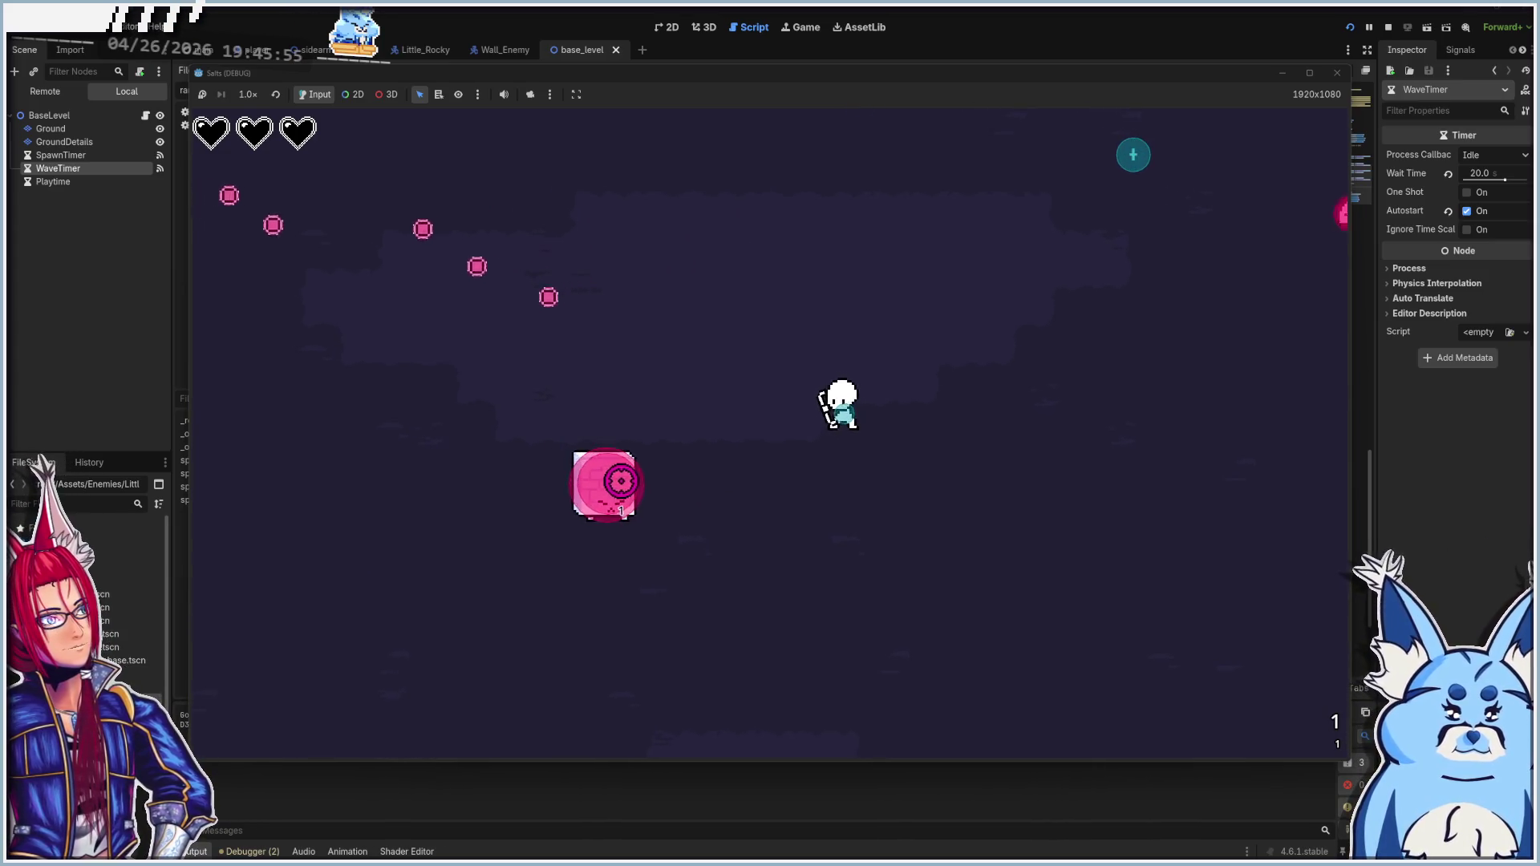
pyautogui.press('s')
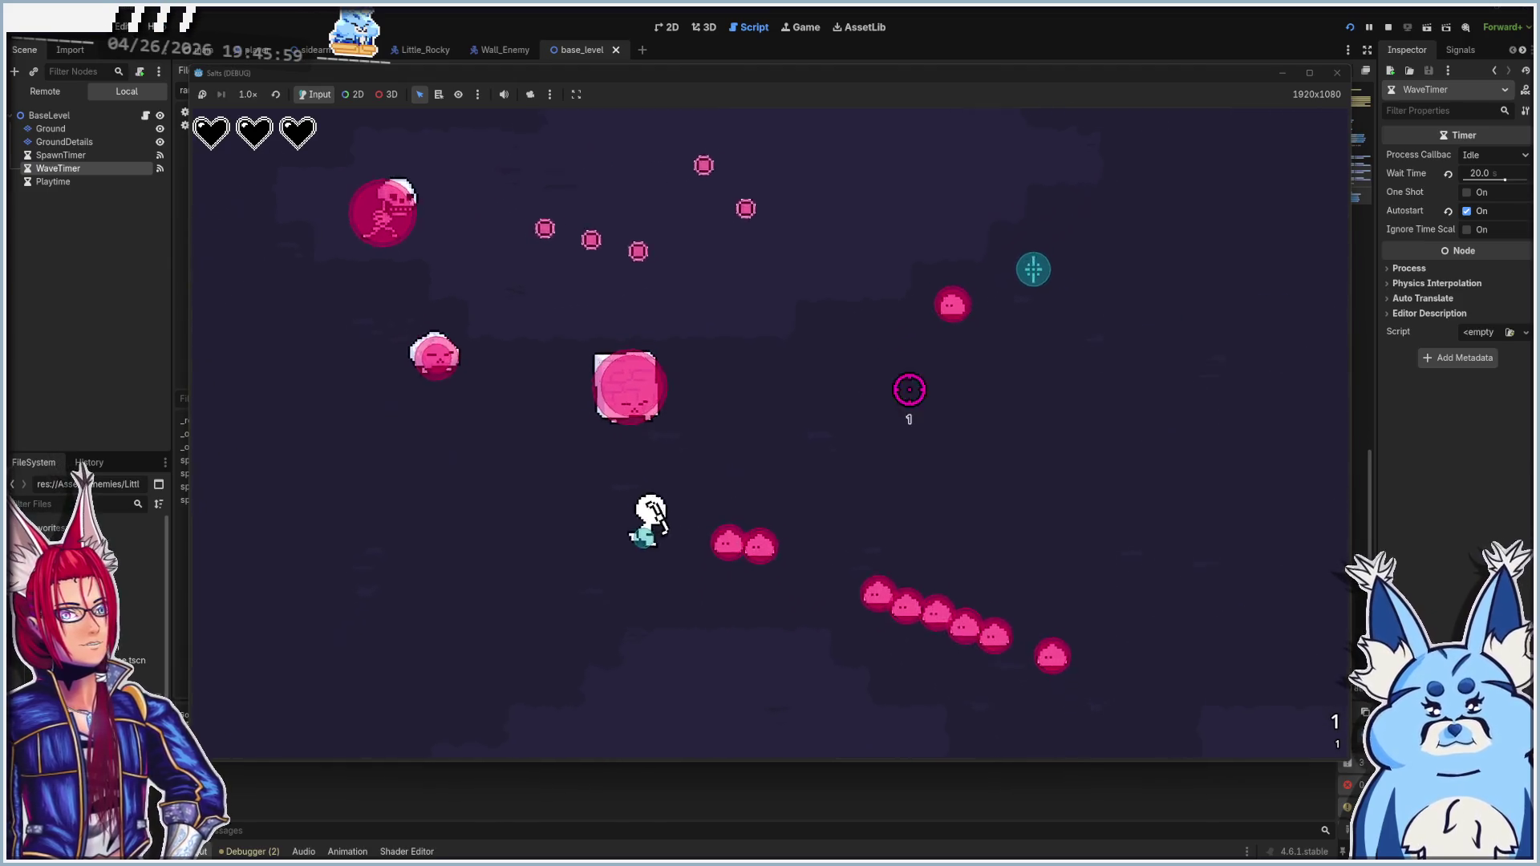
pyautogui.press('a')
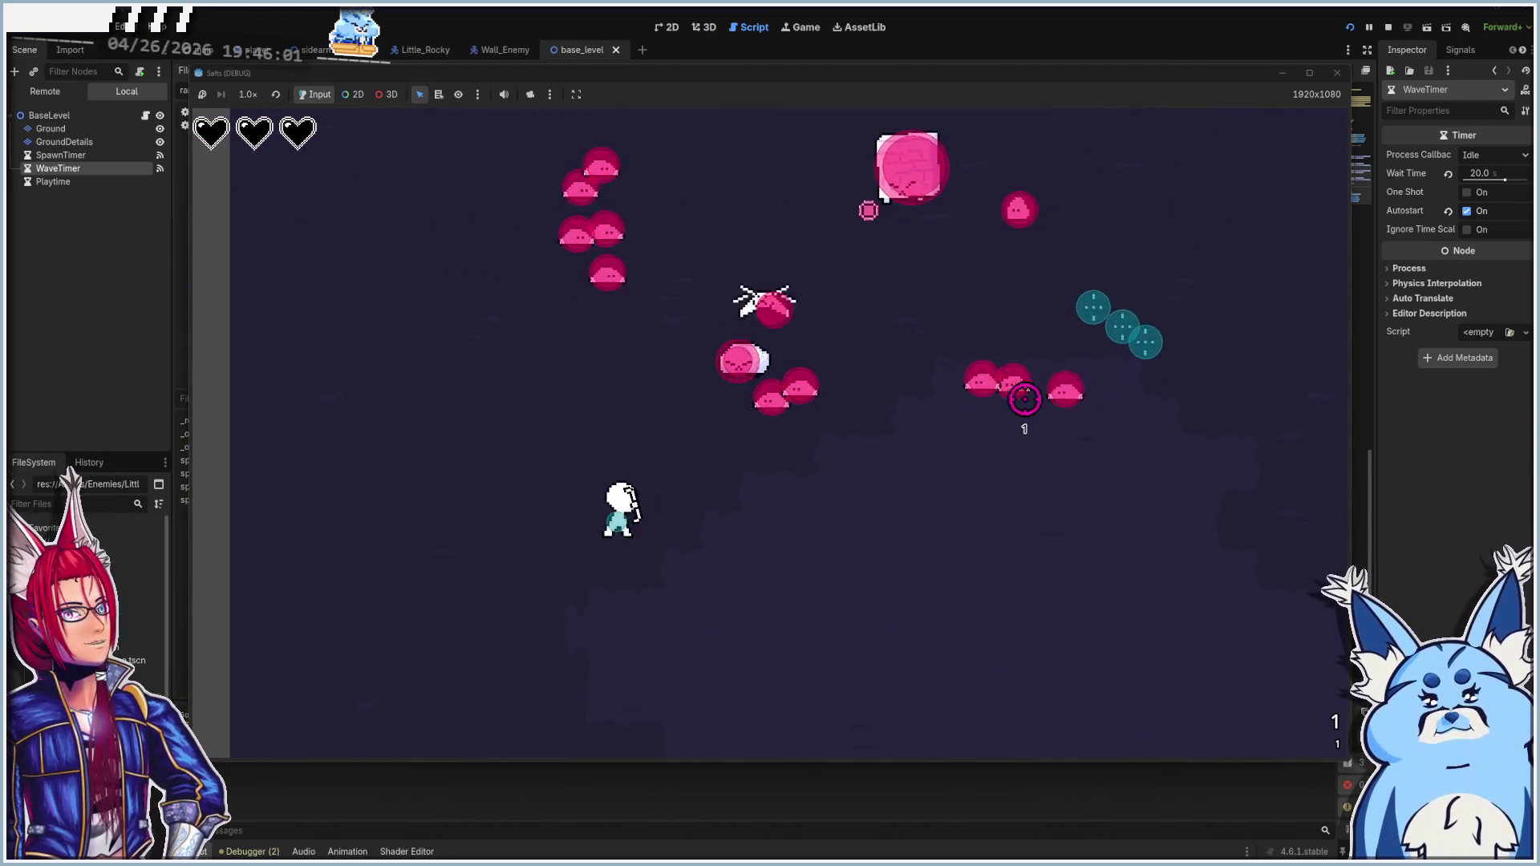
pyautogui.click(818, 357)
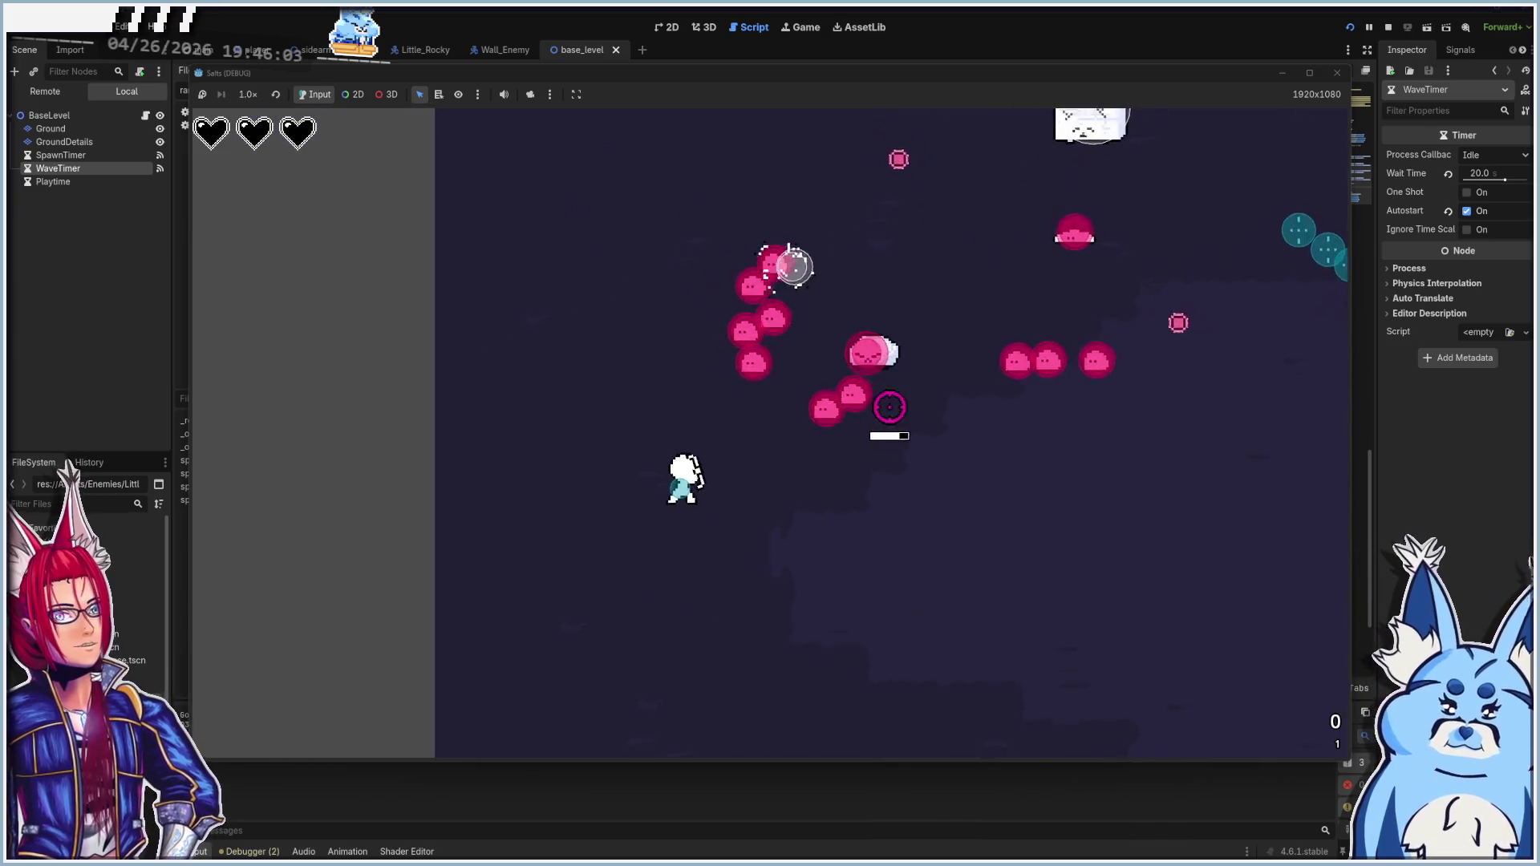
pyautogui.press('a')
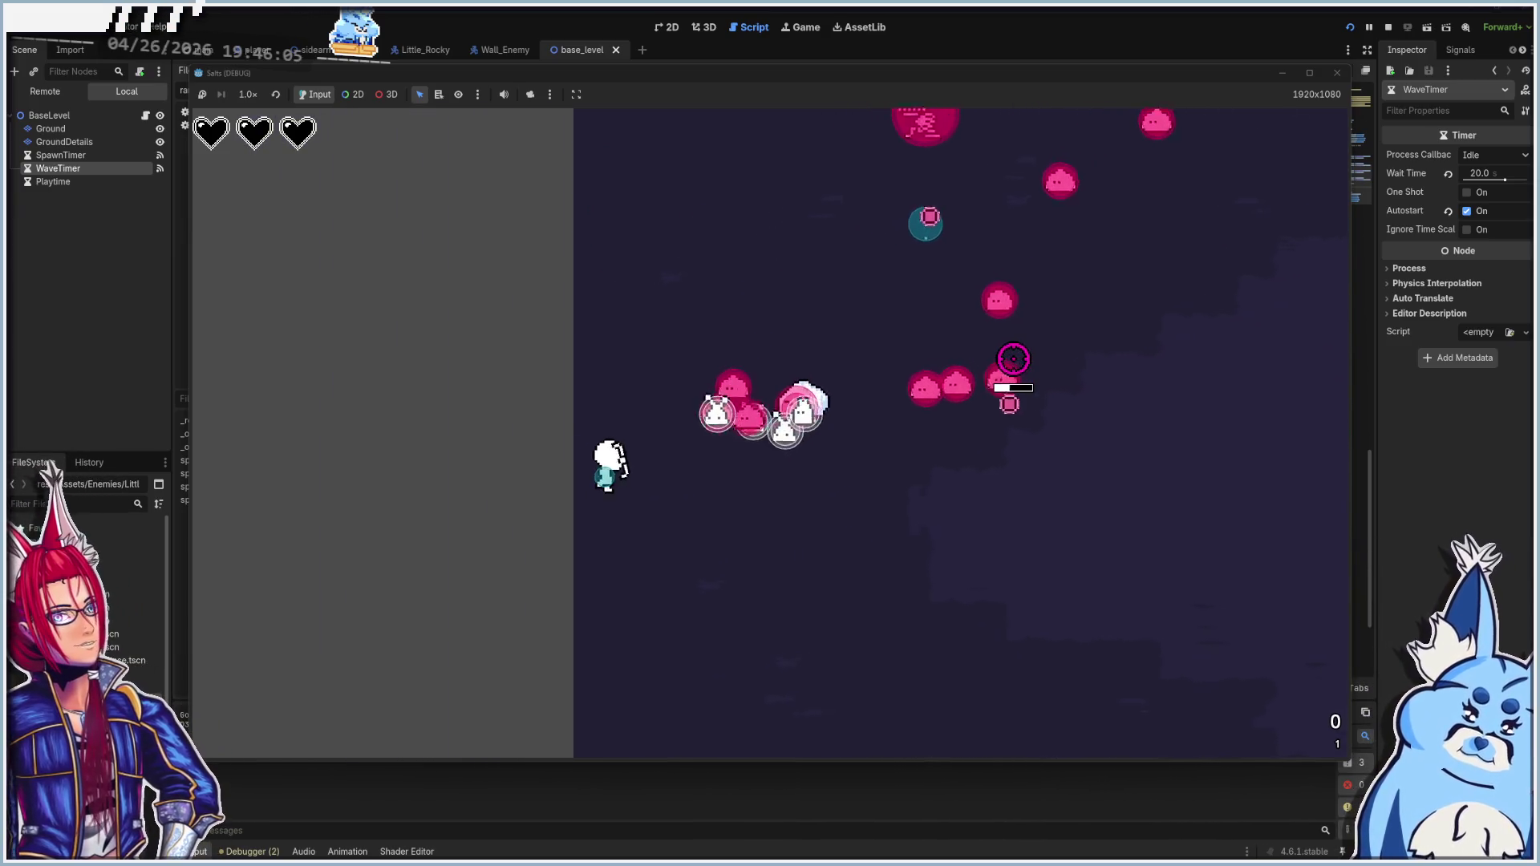
pyautogui.press('a')
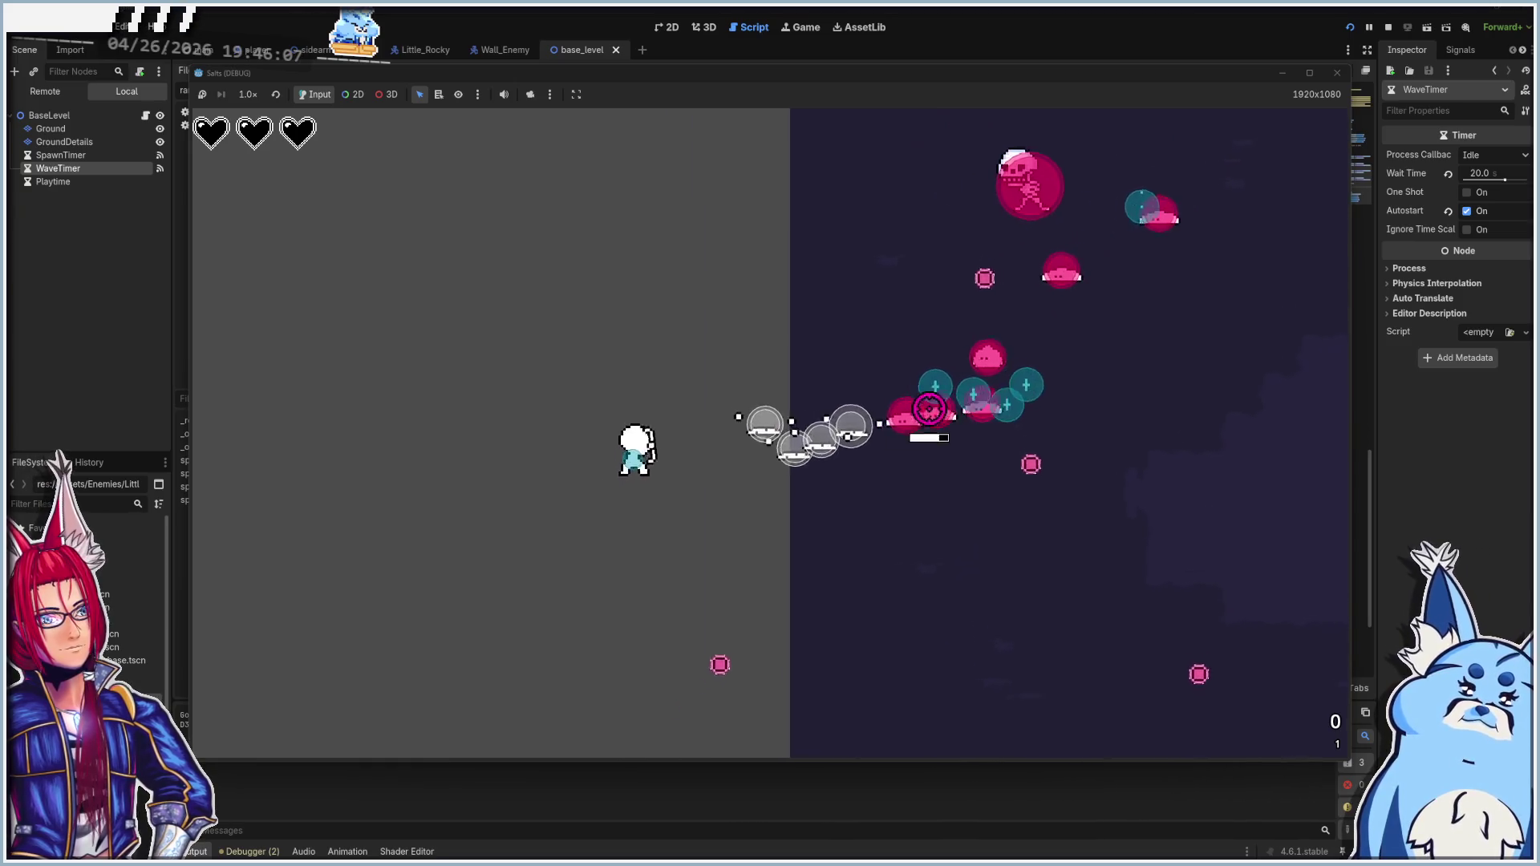
pyautogui.press('a')
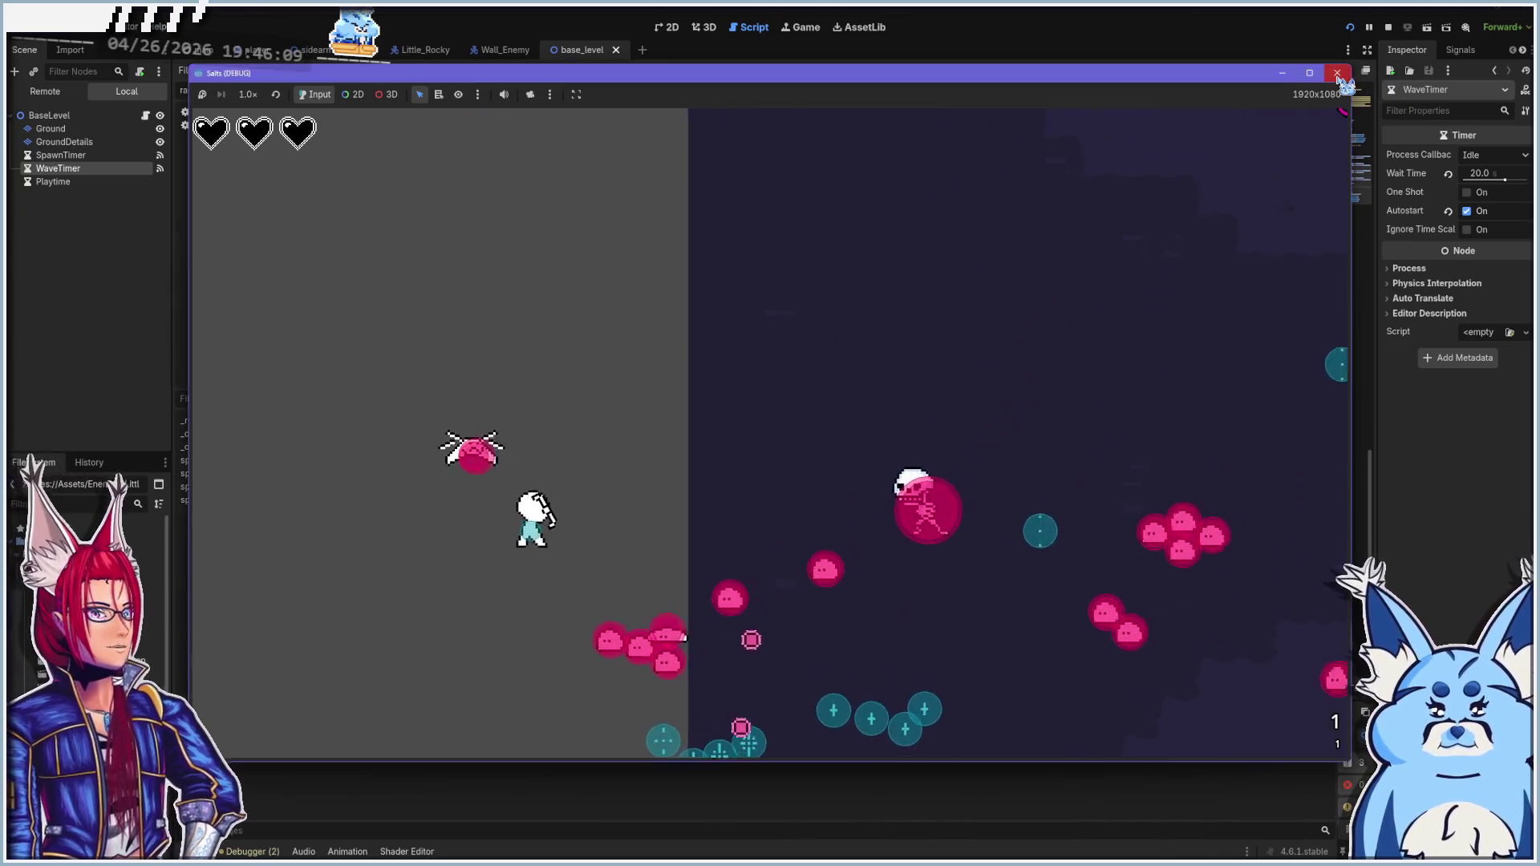
pyautogui.click(1337, 74)
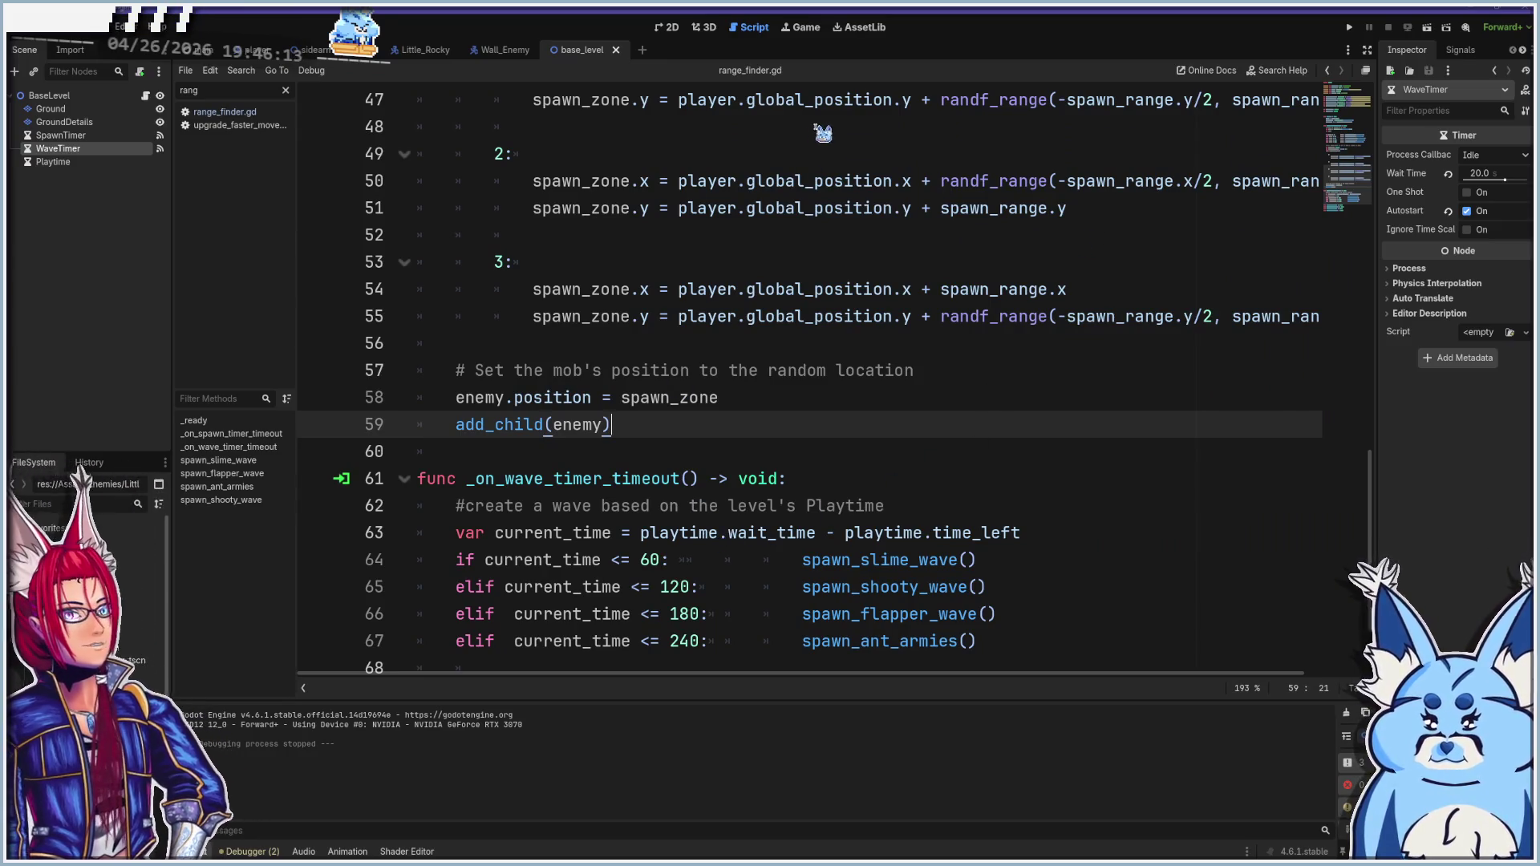
# Open the Little_Rocky scene in 2D, lower its Speed from 50 to 25, and show the debugger Errors
pyautogui.click(665, 27)
pyautogui.click(418, 51)
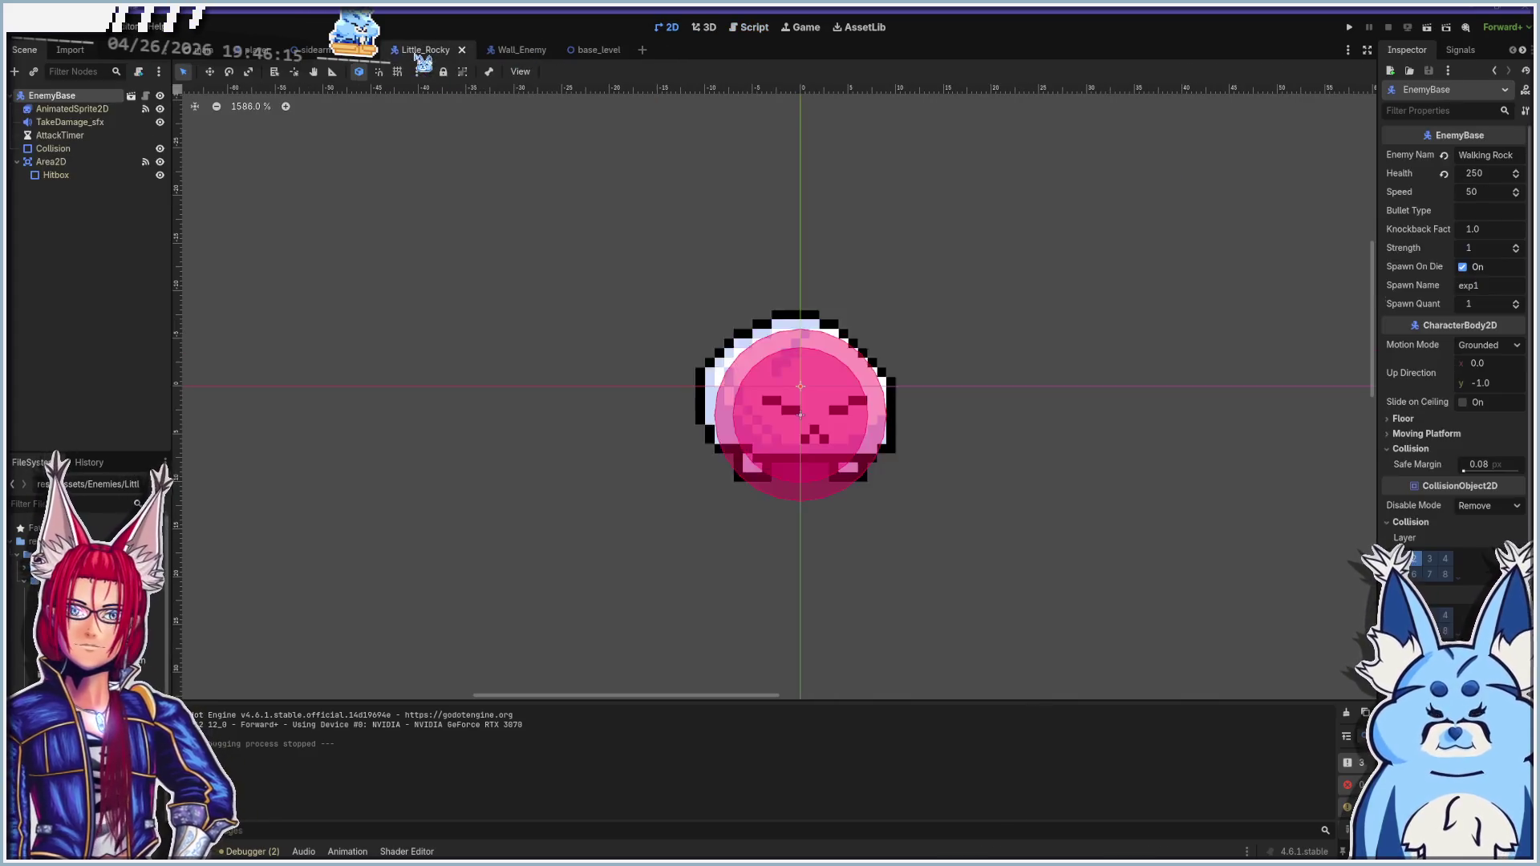
pyautogui.scroll(-3, 804, 334)
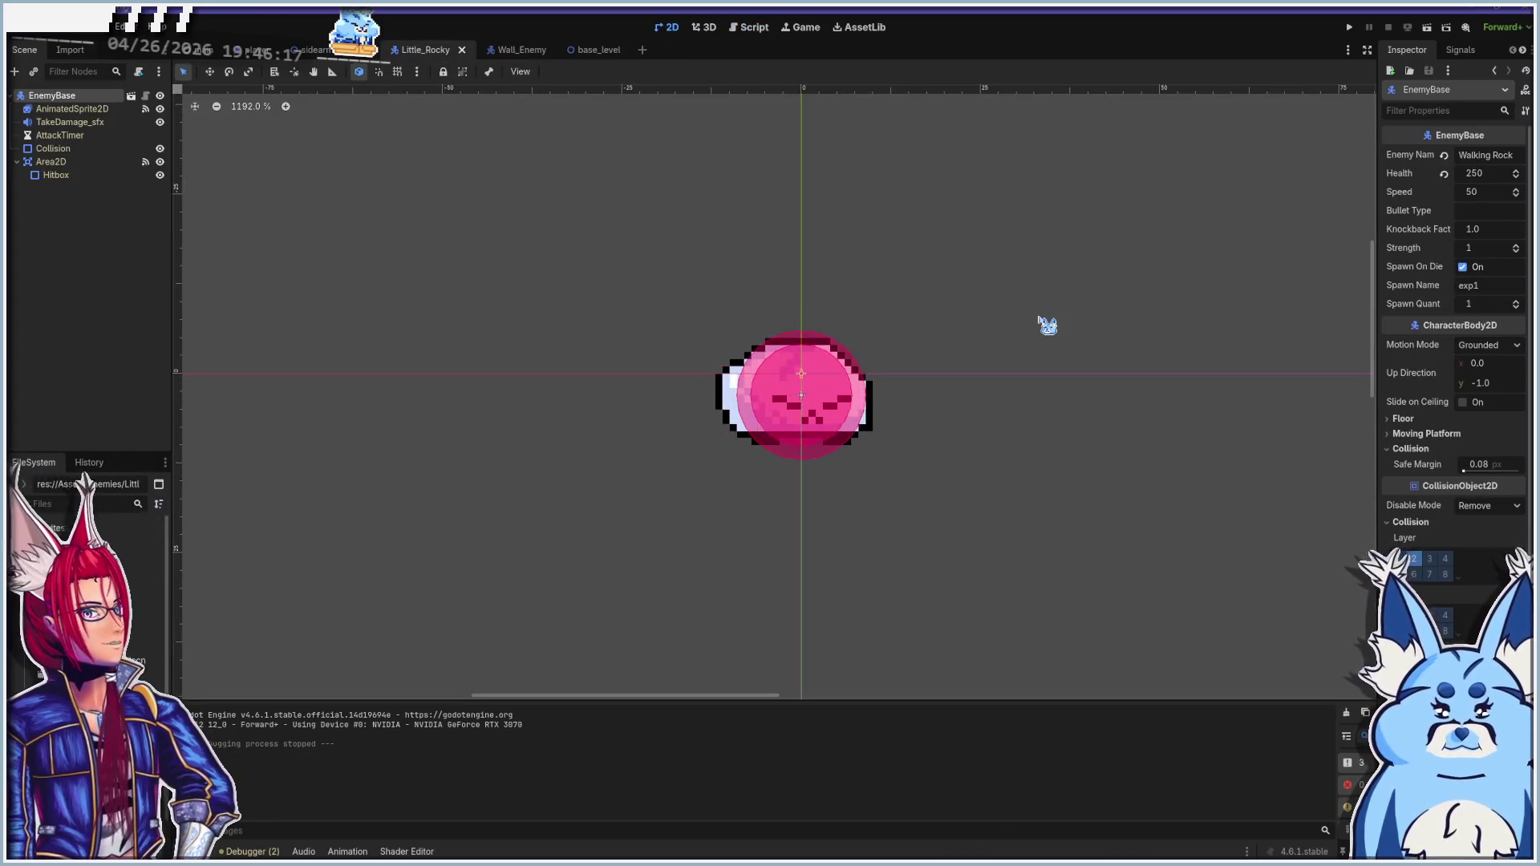
pyautogui.moveTo(1492, 192); pyautogui.dragTo(1444, 193)
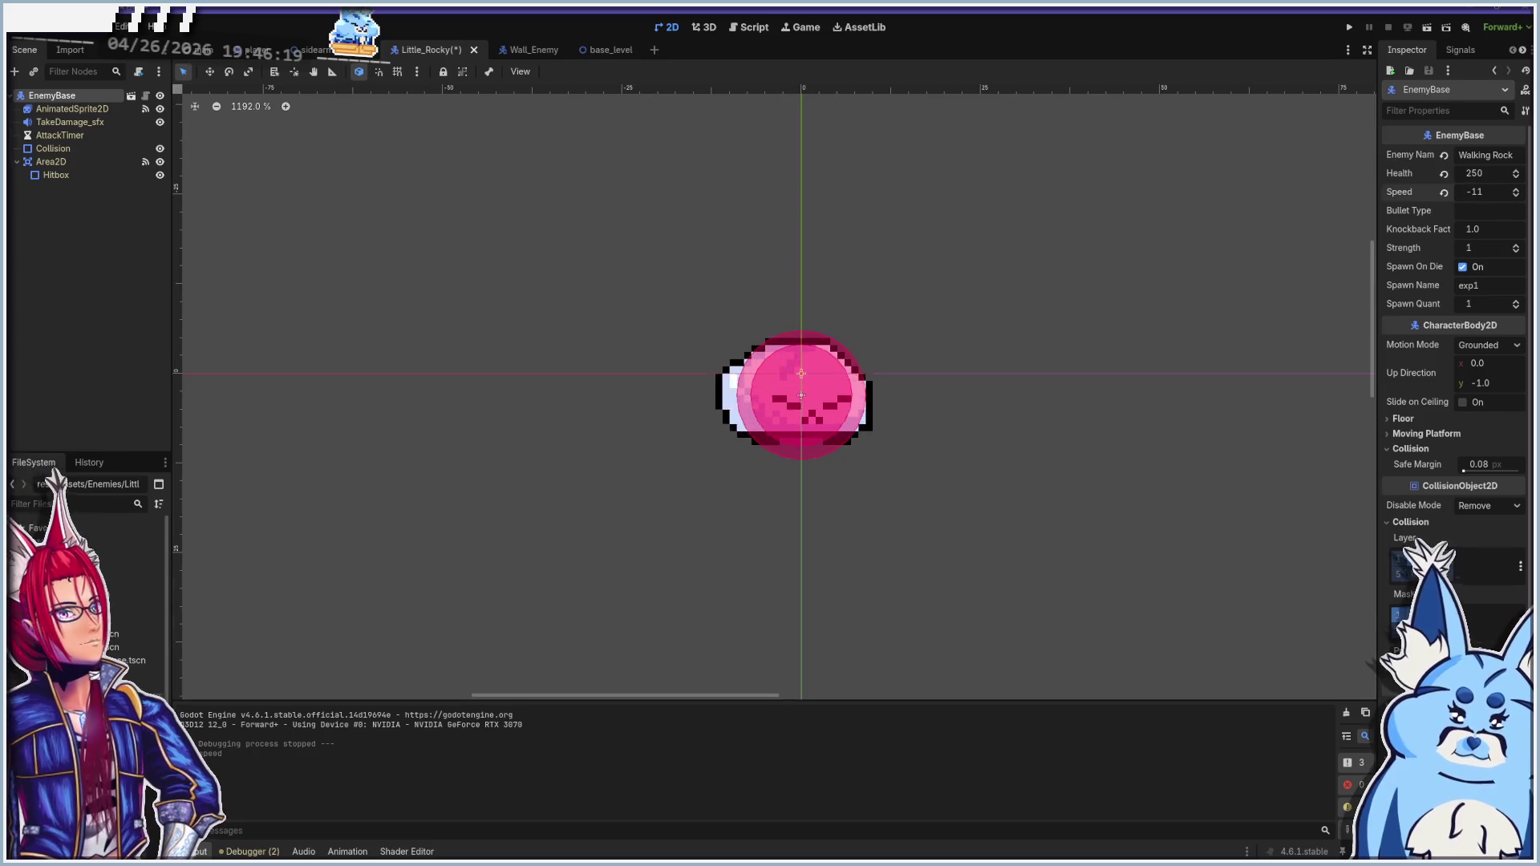
pyautogui.click(1490, 191)
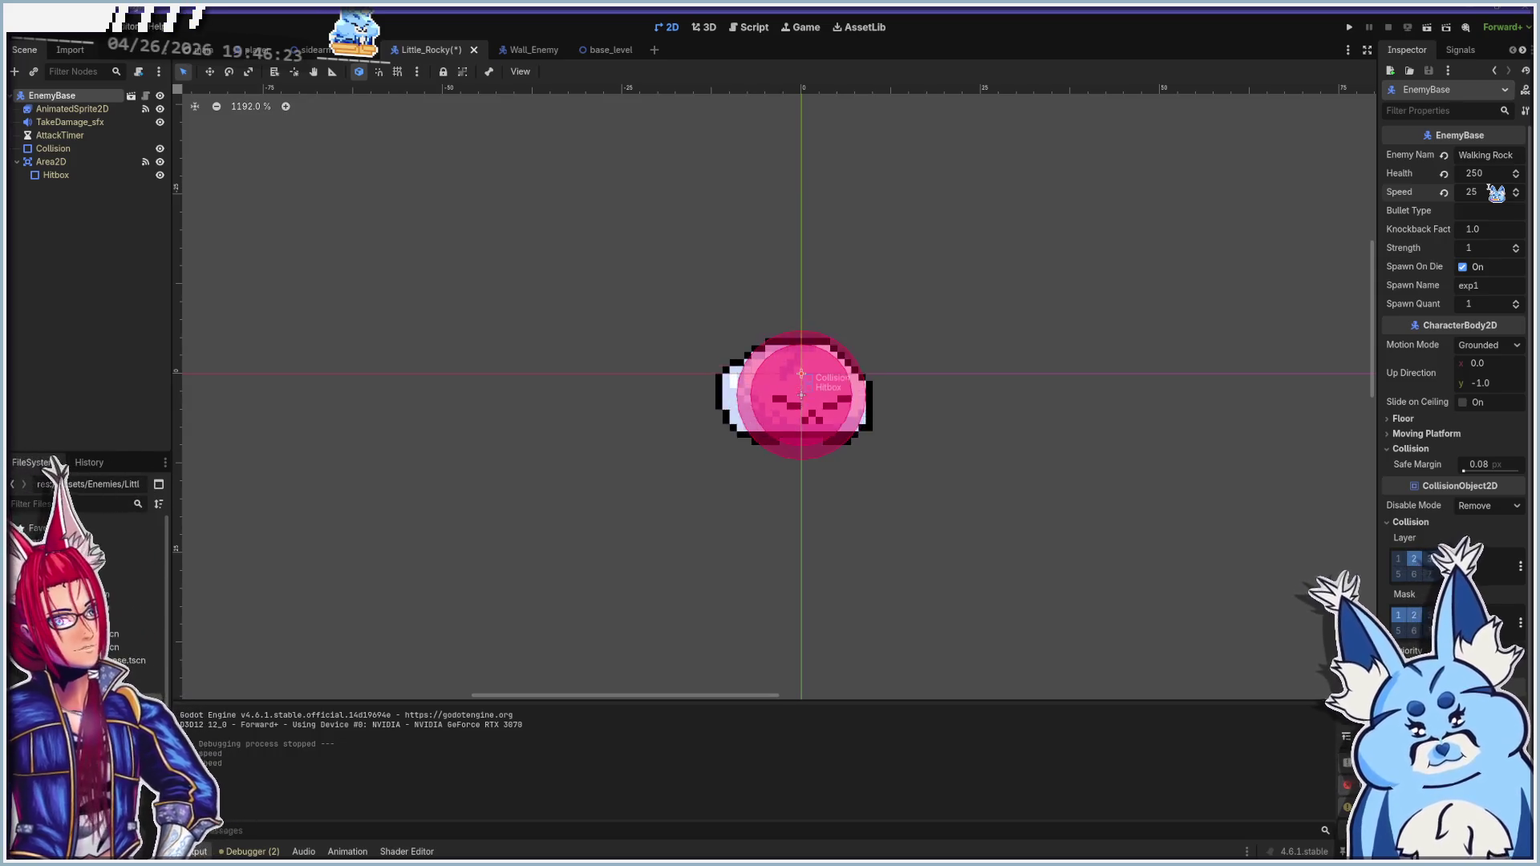
pyautogui.click(249, 852)
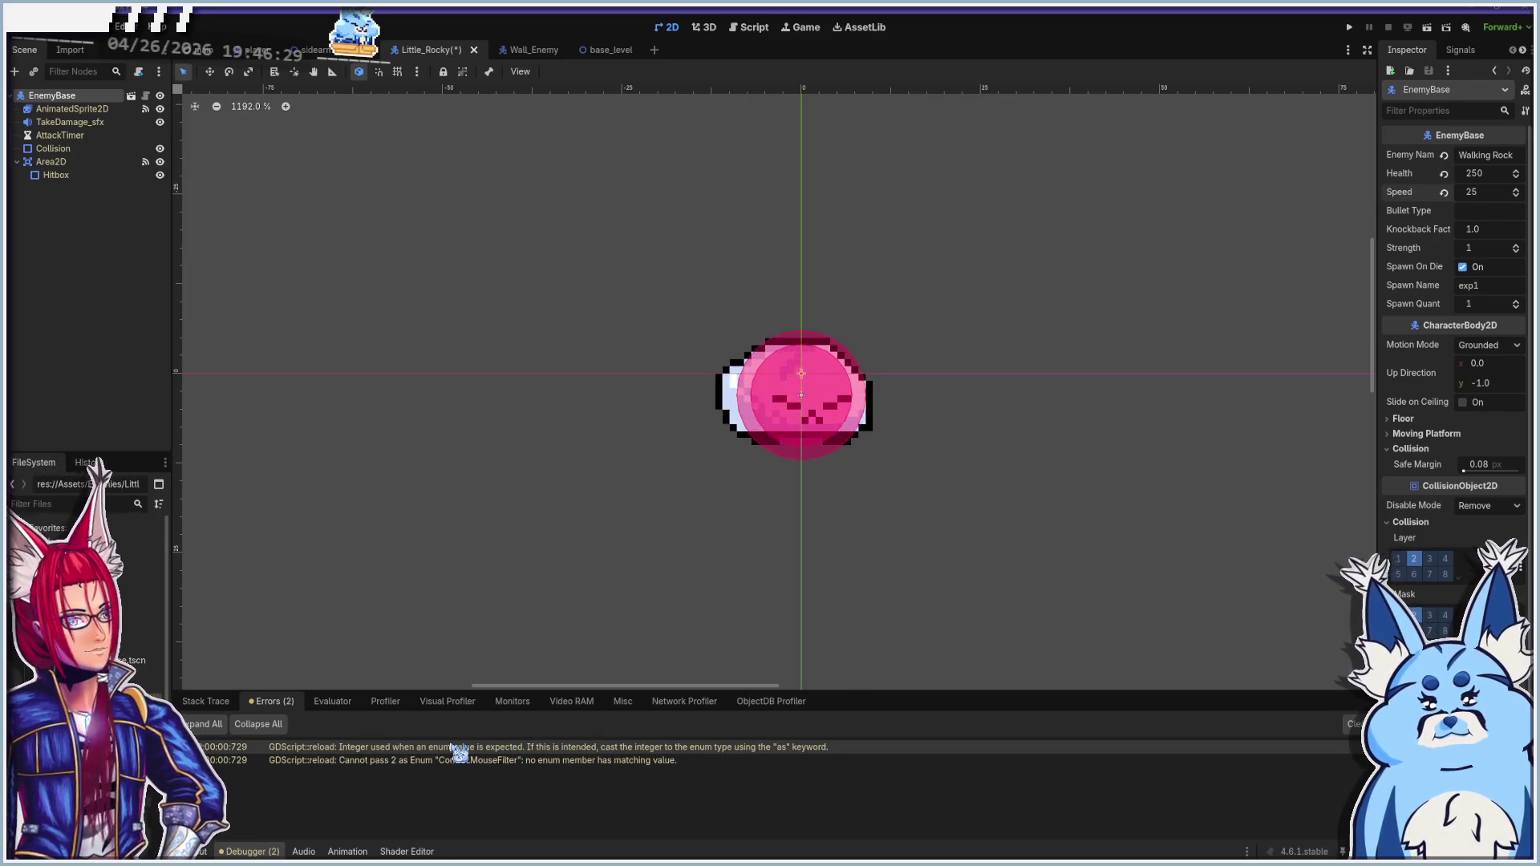
# Check the debugger's stack trace and error list, then return to the output log
pyautogui.click(201, 703)
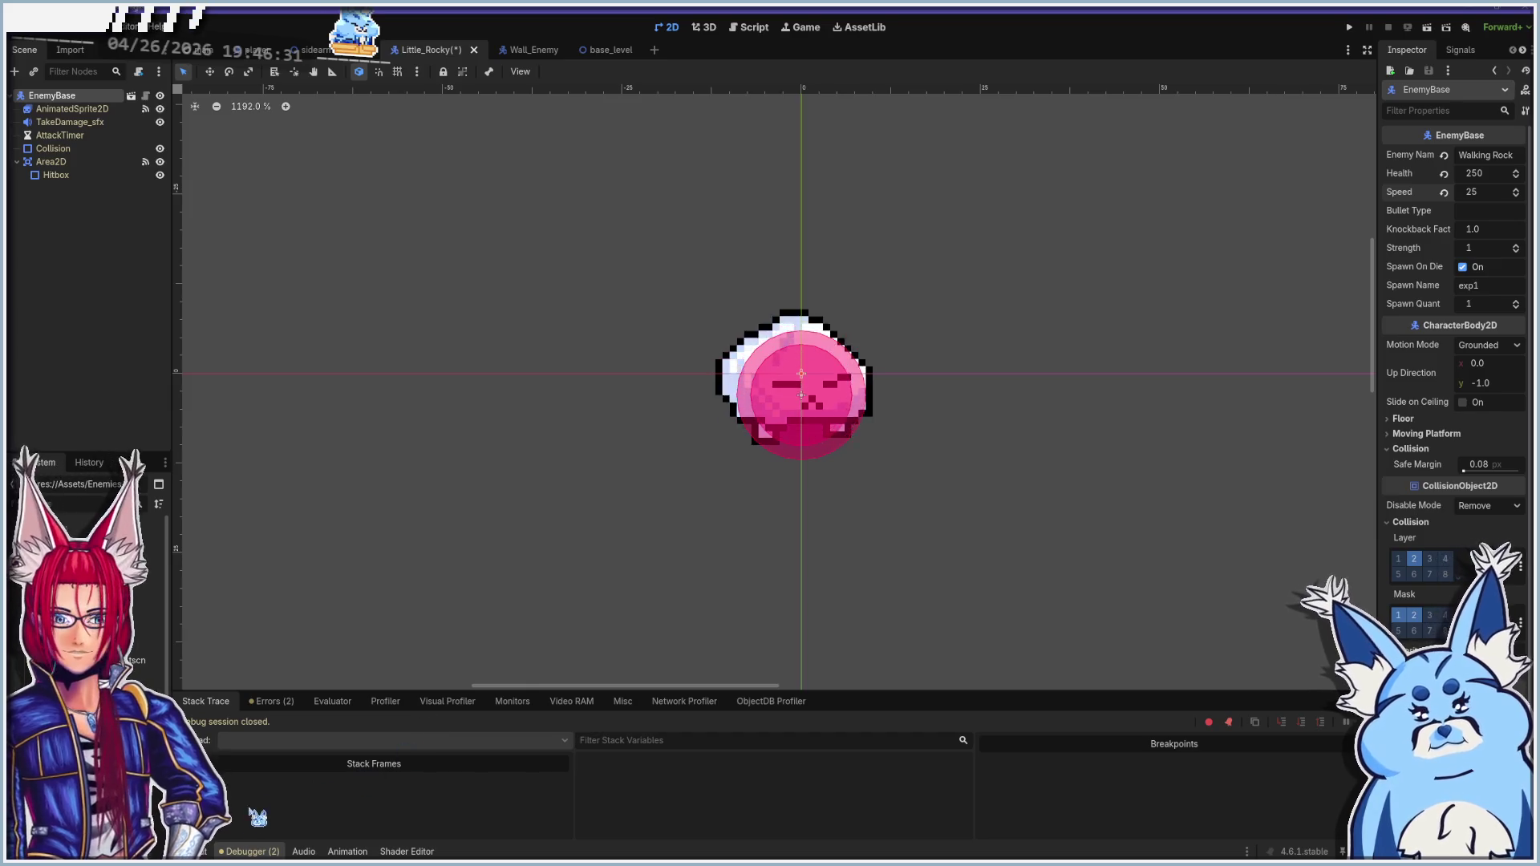
pyautogui.click(270, 703)
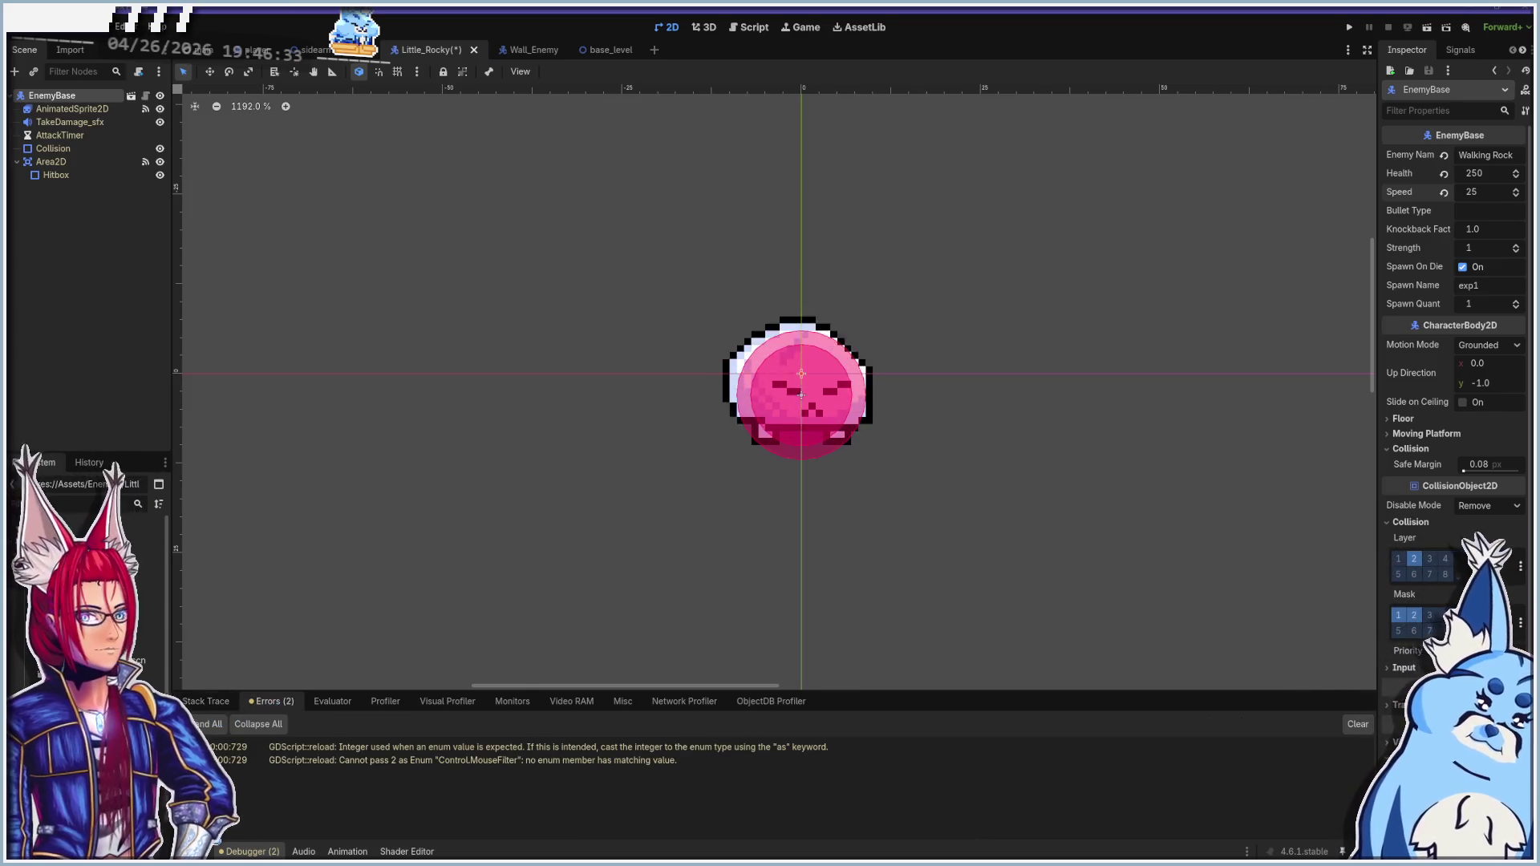
pyautogui.click(196, 851)
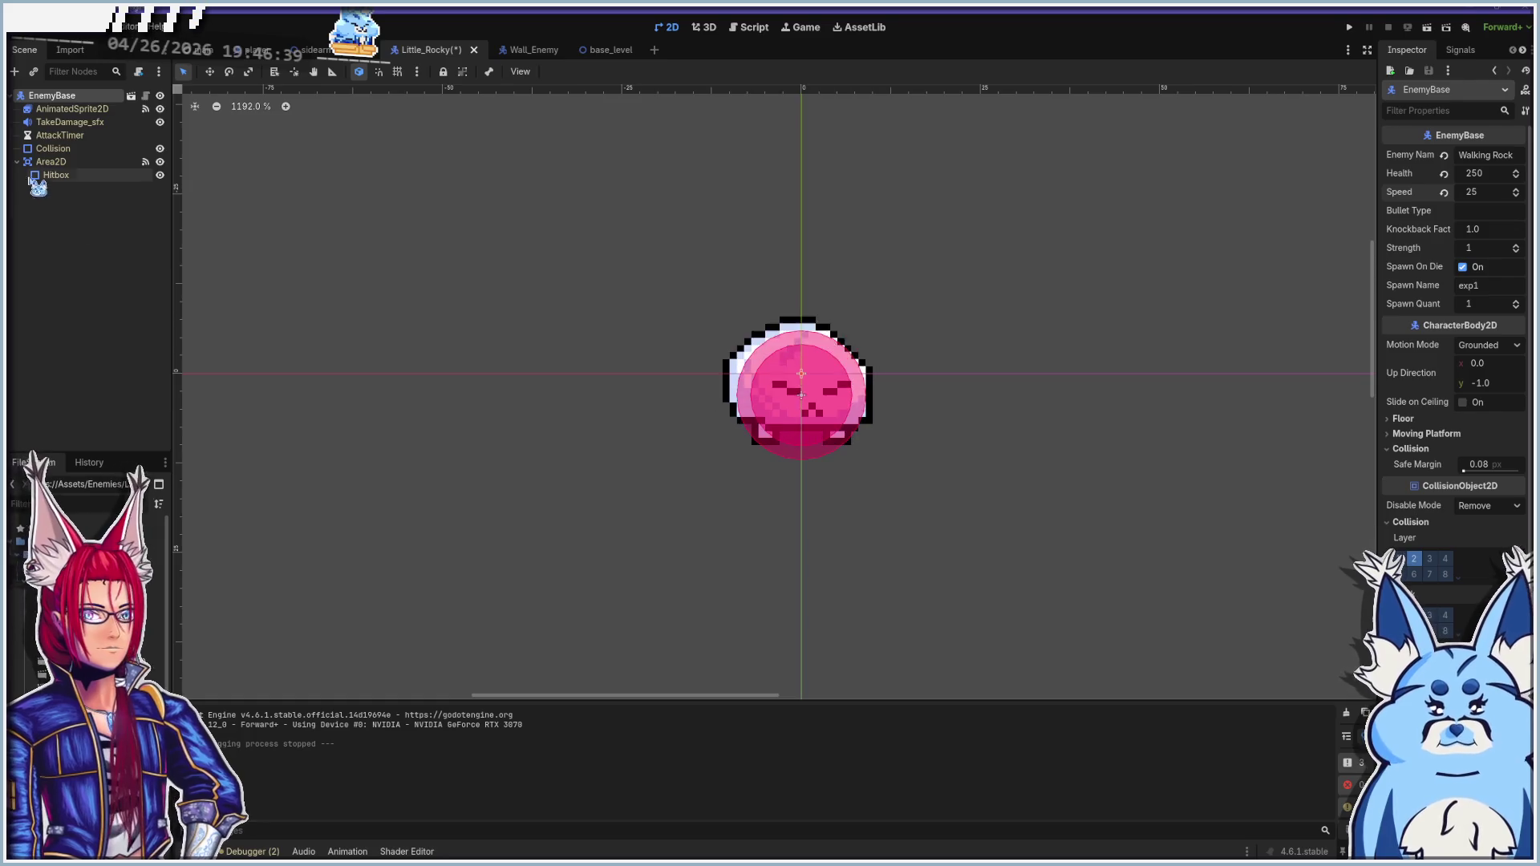
# Compare Little_Rocky's AnimatedSprite2D, Hitbox and Collision shapes, then save and run with F5
pyautogui.click(58, 110)
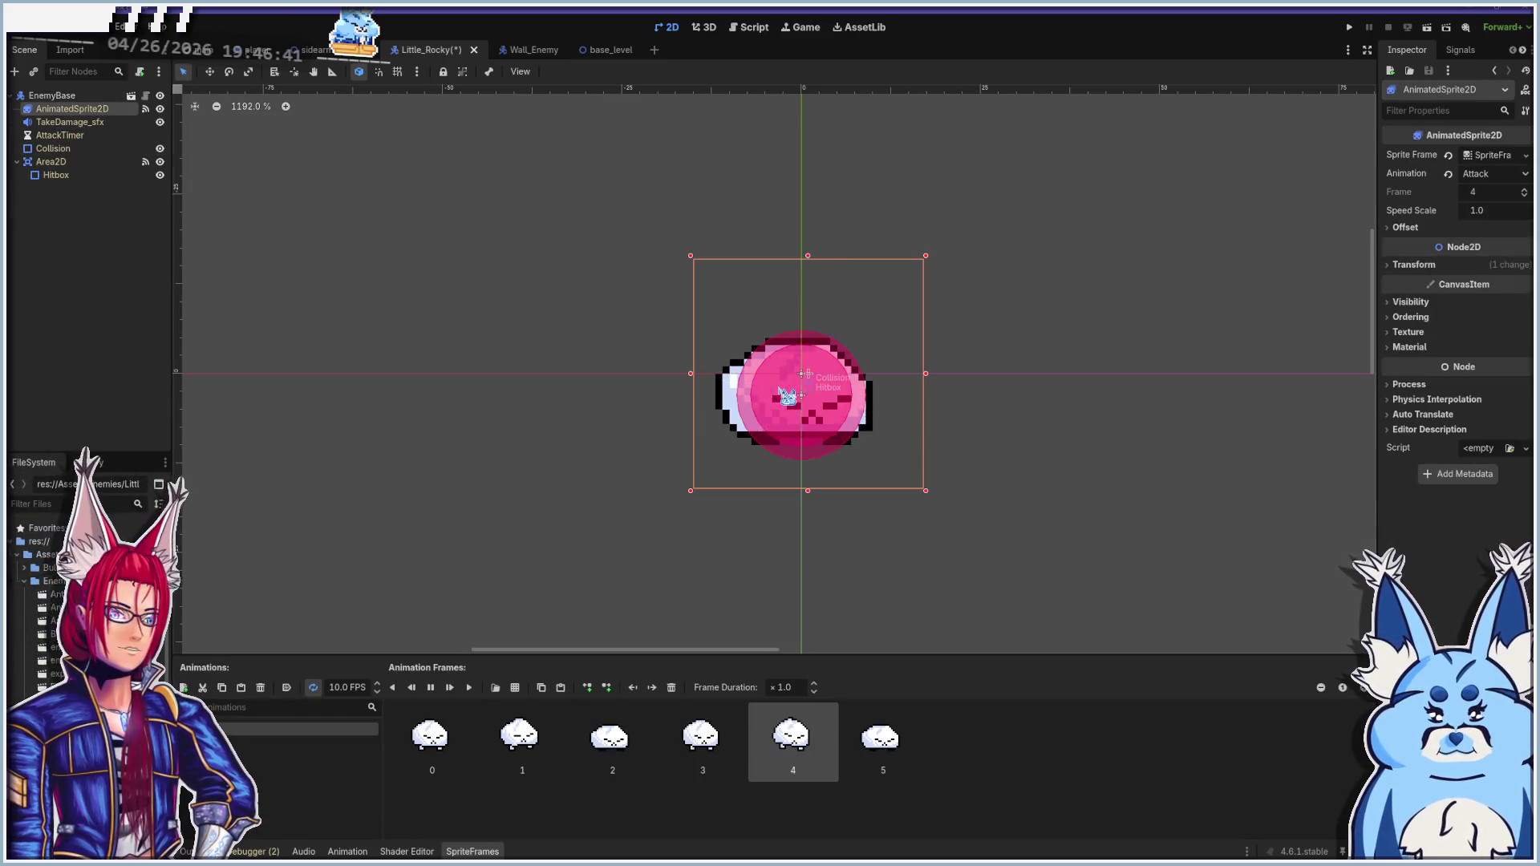
pyautogui.click(775, 406)
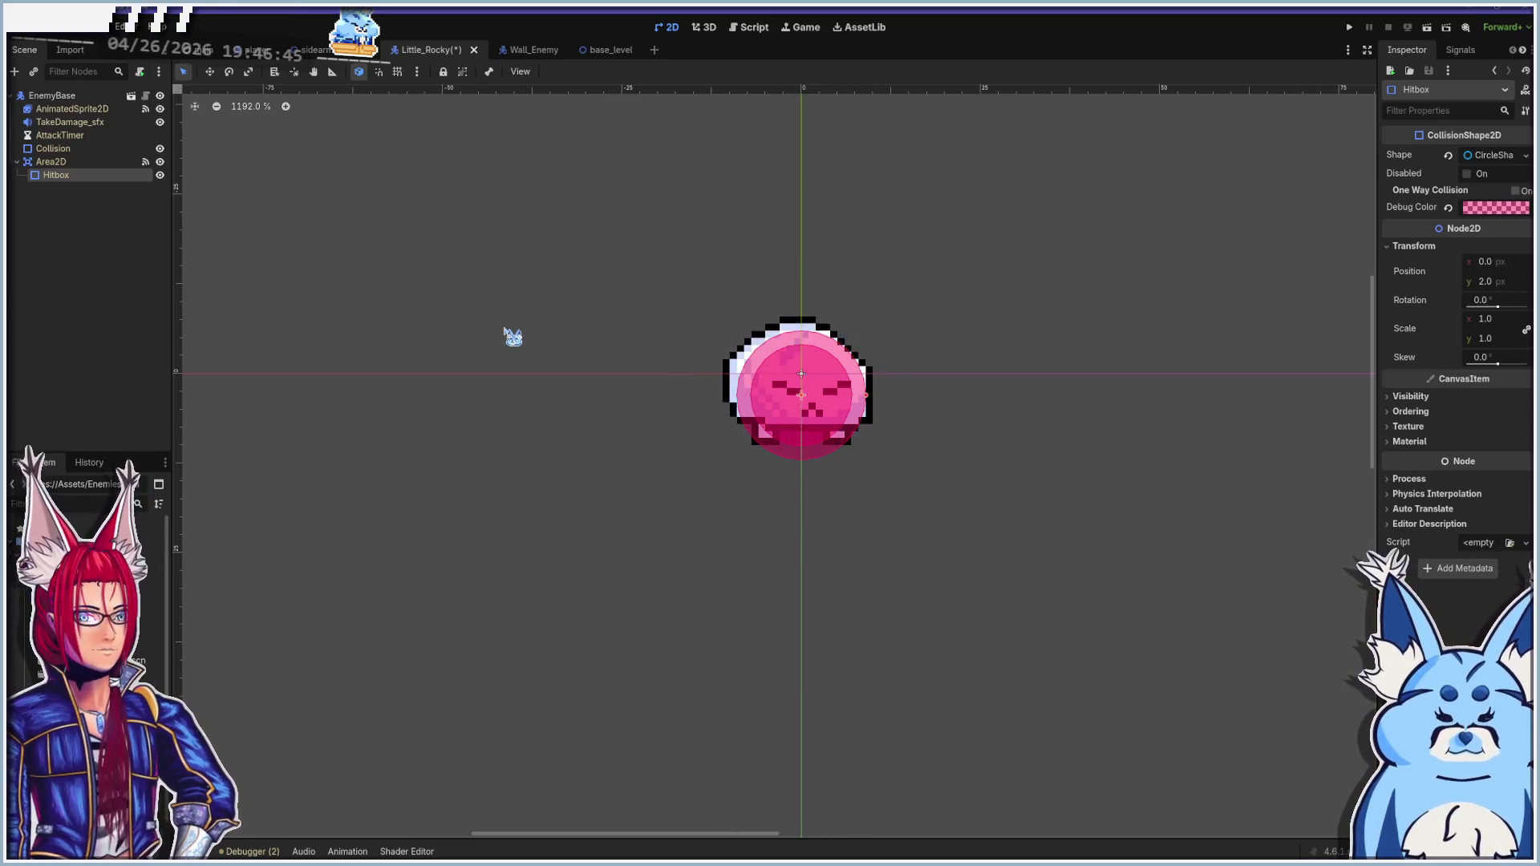
pyautogui.click(76, 110)
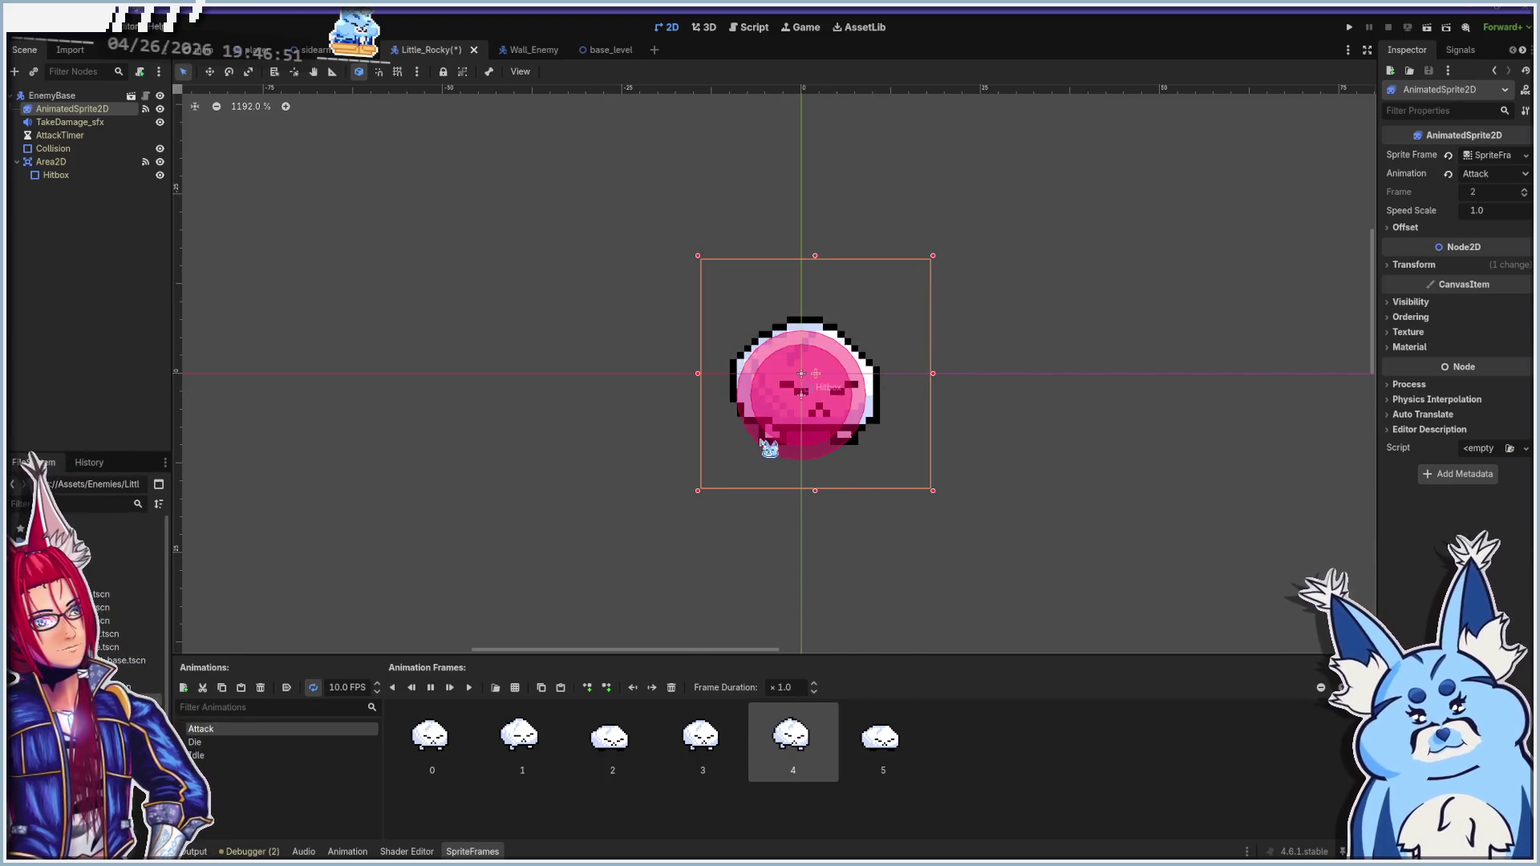
pyautogui.click(782, 457)
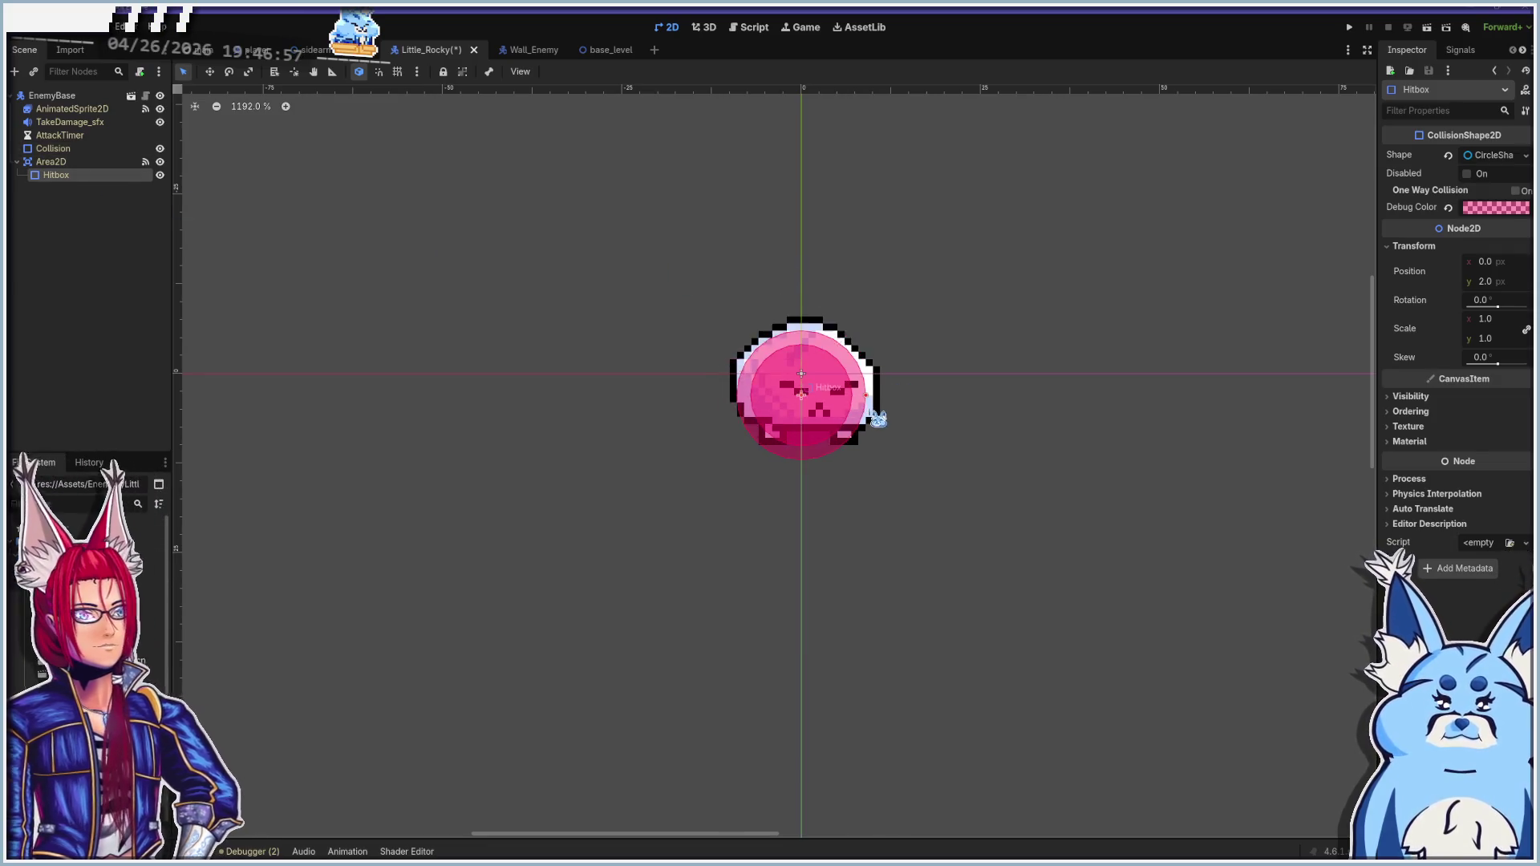
pyautogui.click(89, 149)
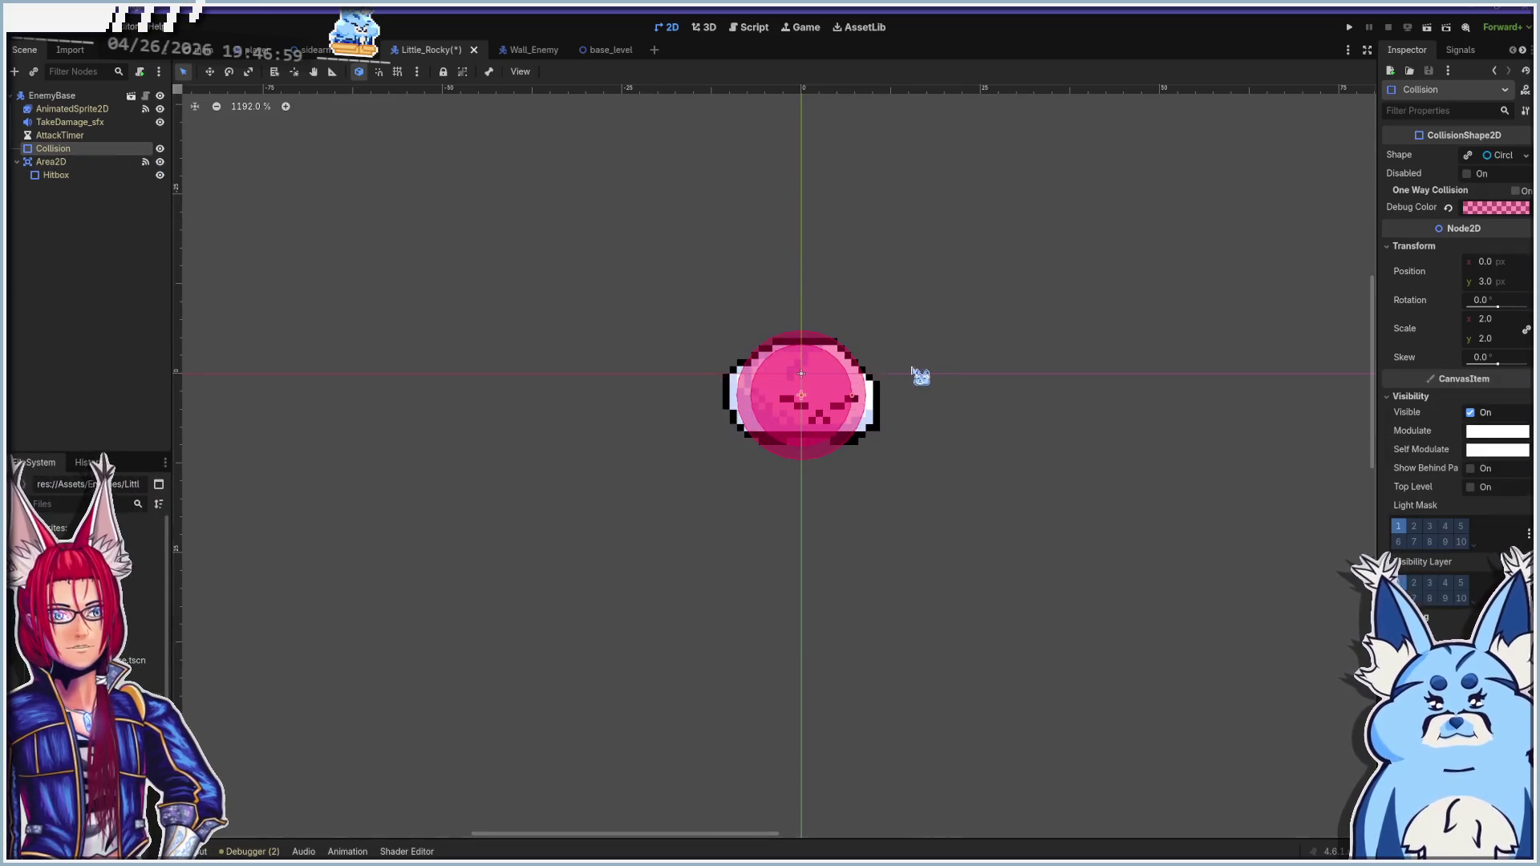
pyautogui.click(65, 176)
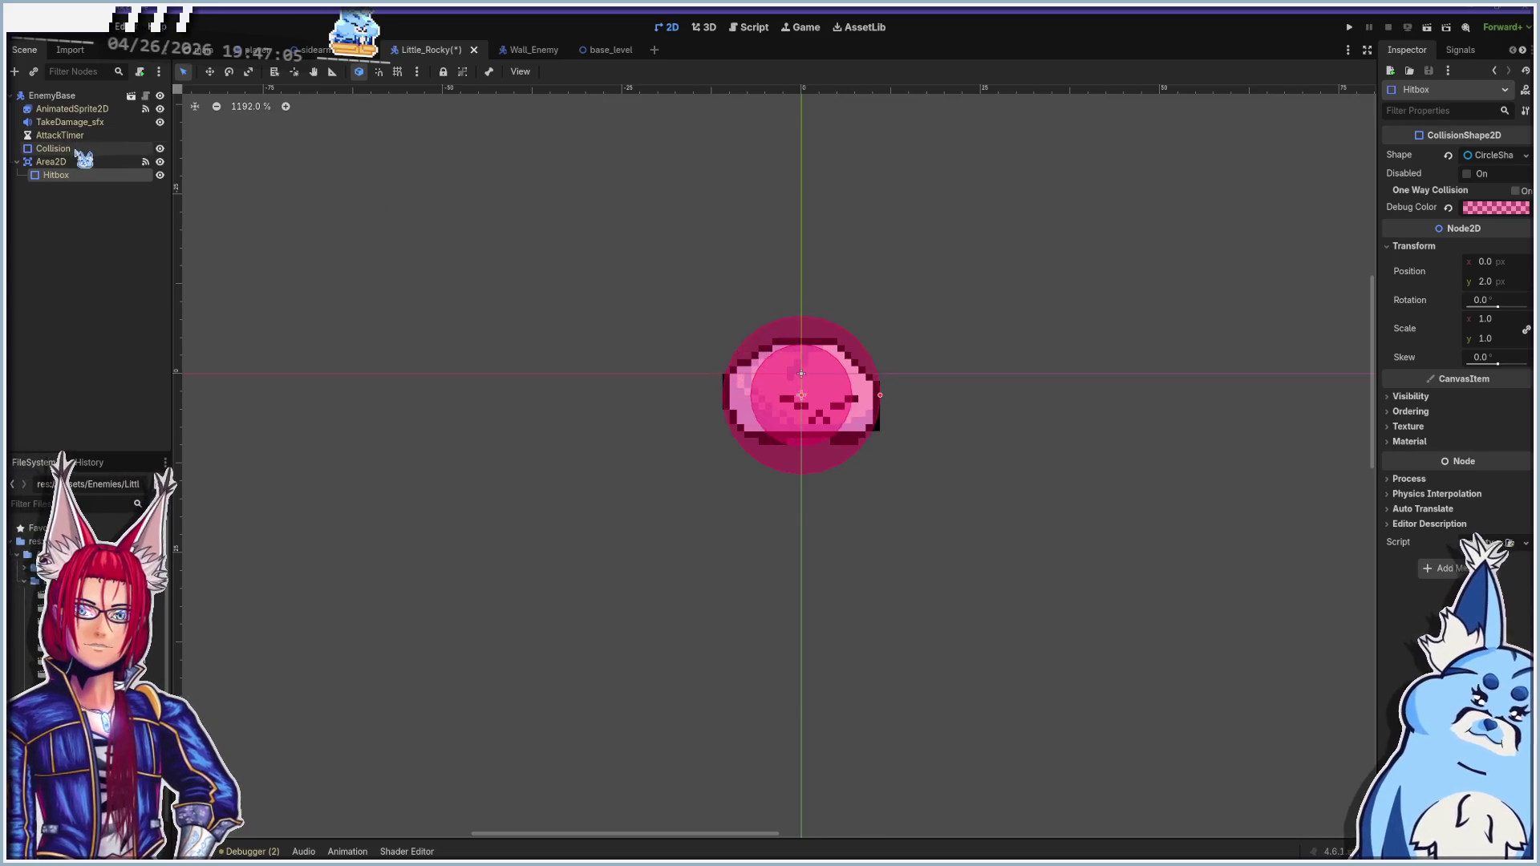
pyautogui.click(132, 149)
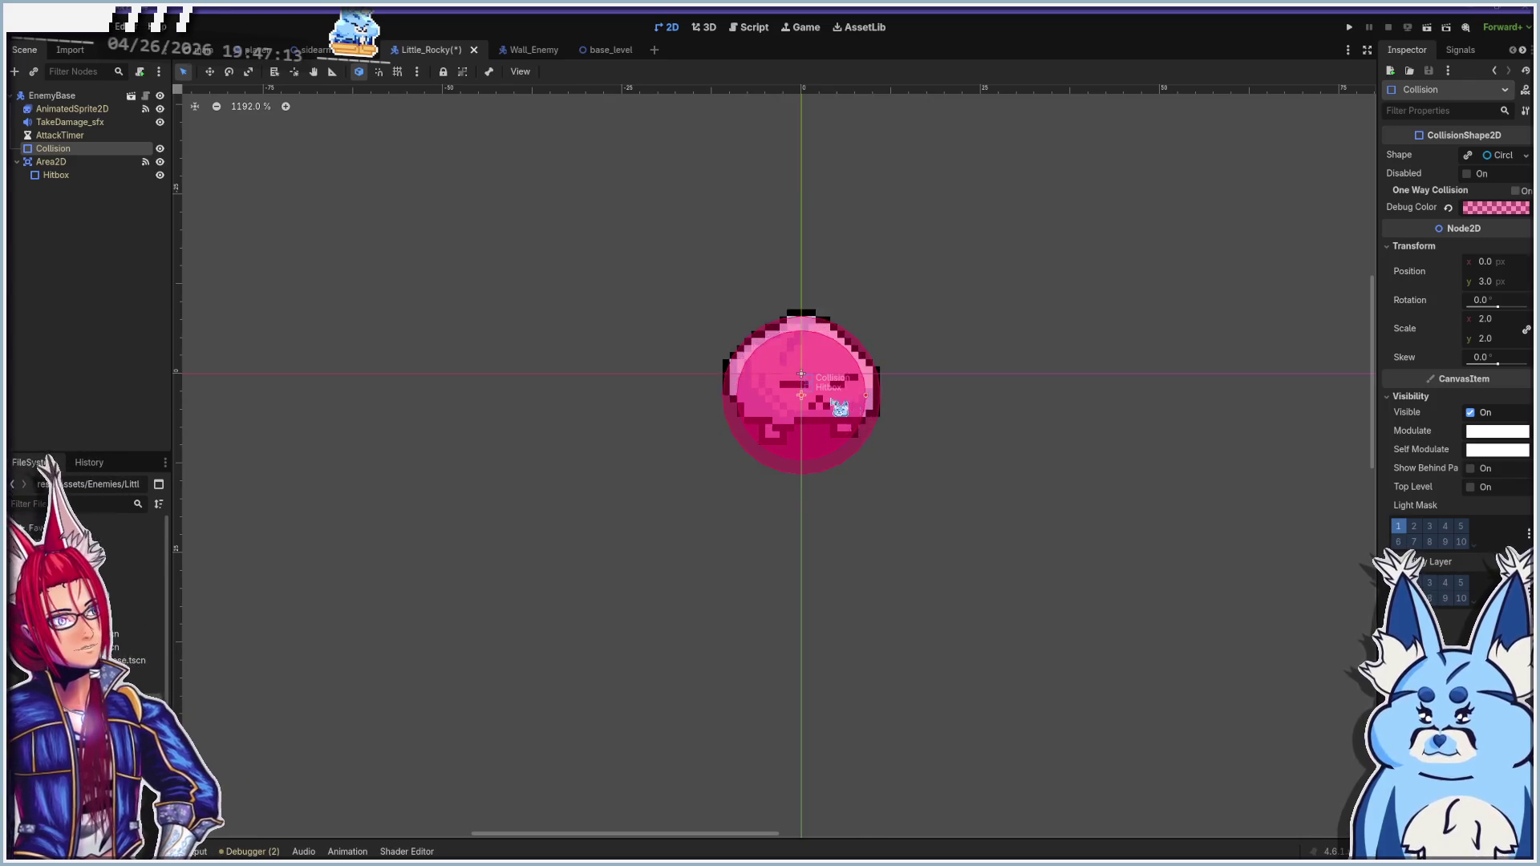
pyautogui.press('F5')
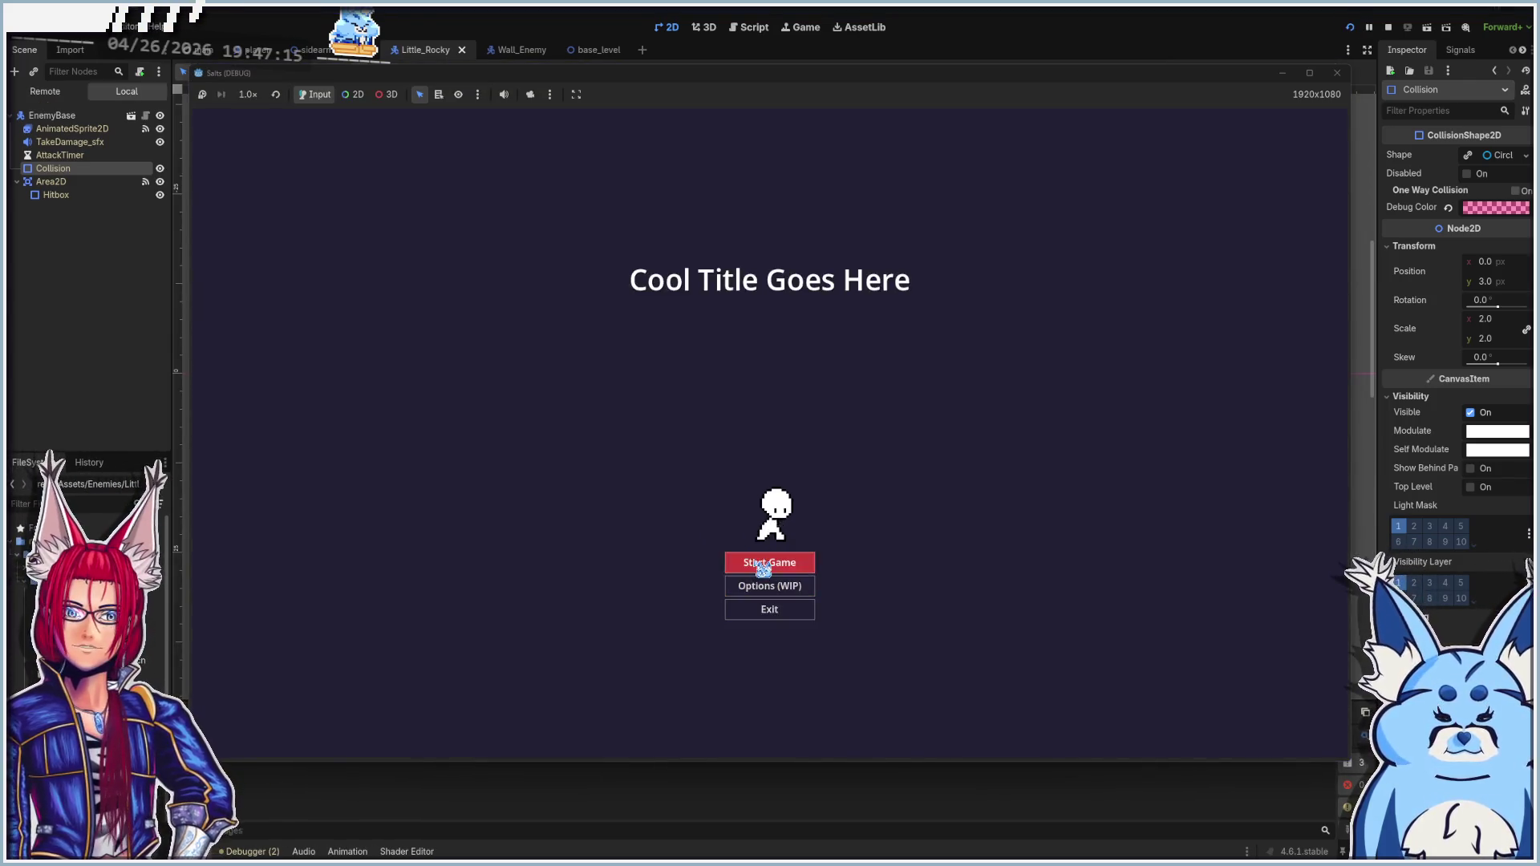
# Start the game, pick a weapon, and move around with A, D, W, S as rock enemy waves spawn
pyautogui.click(763, 569)
pyautogui.click(770, 510)
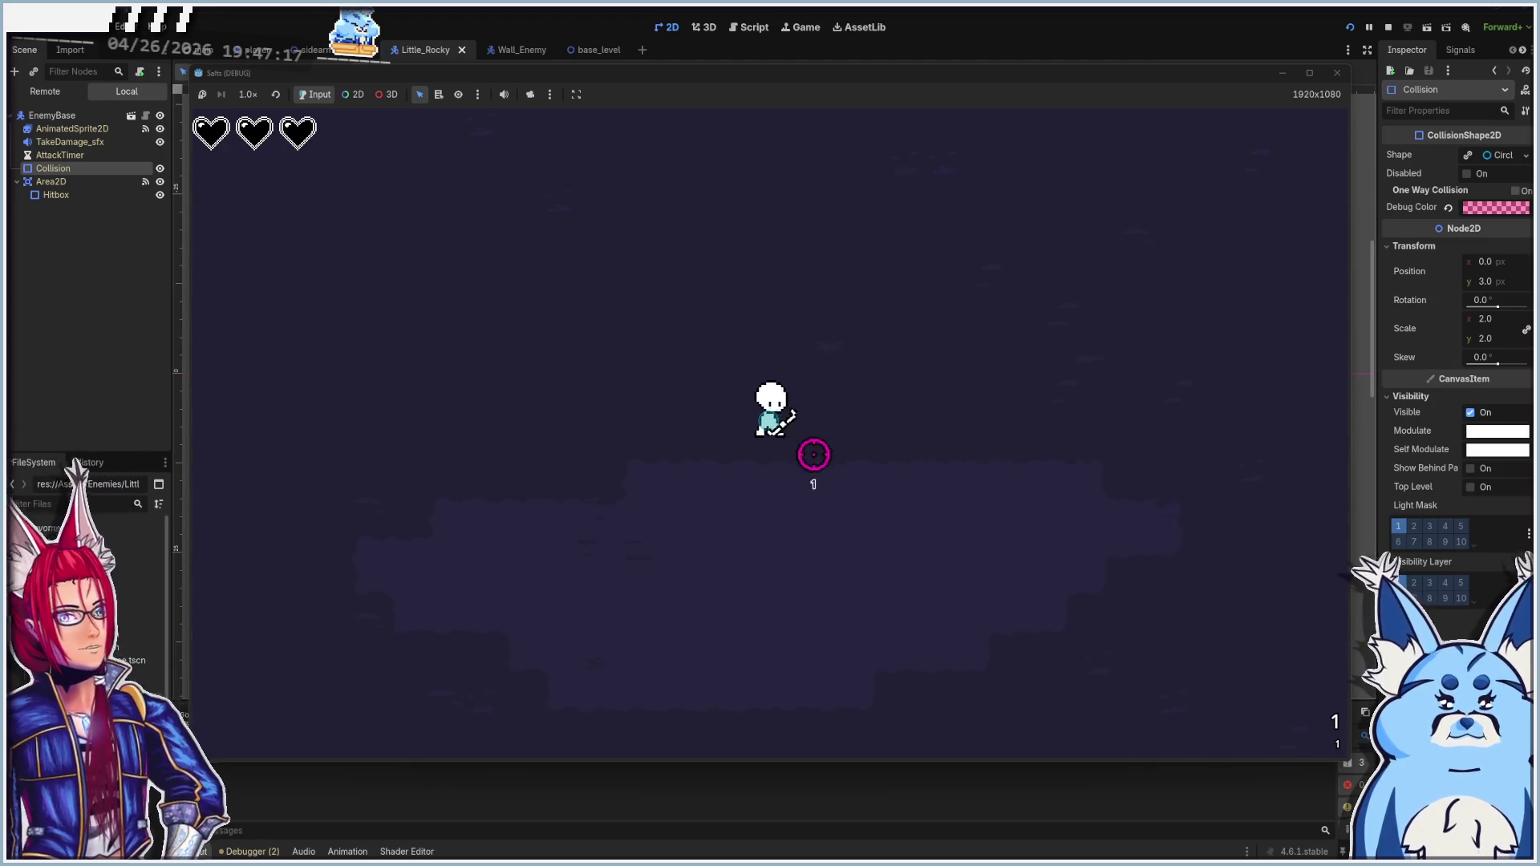
pyautogui.press('a')
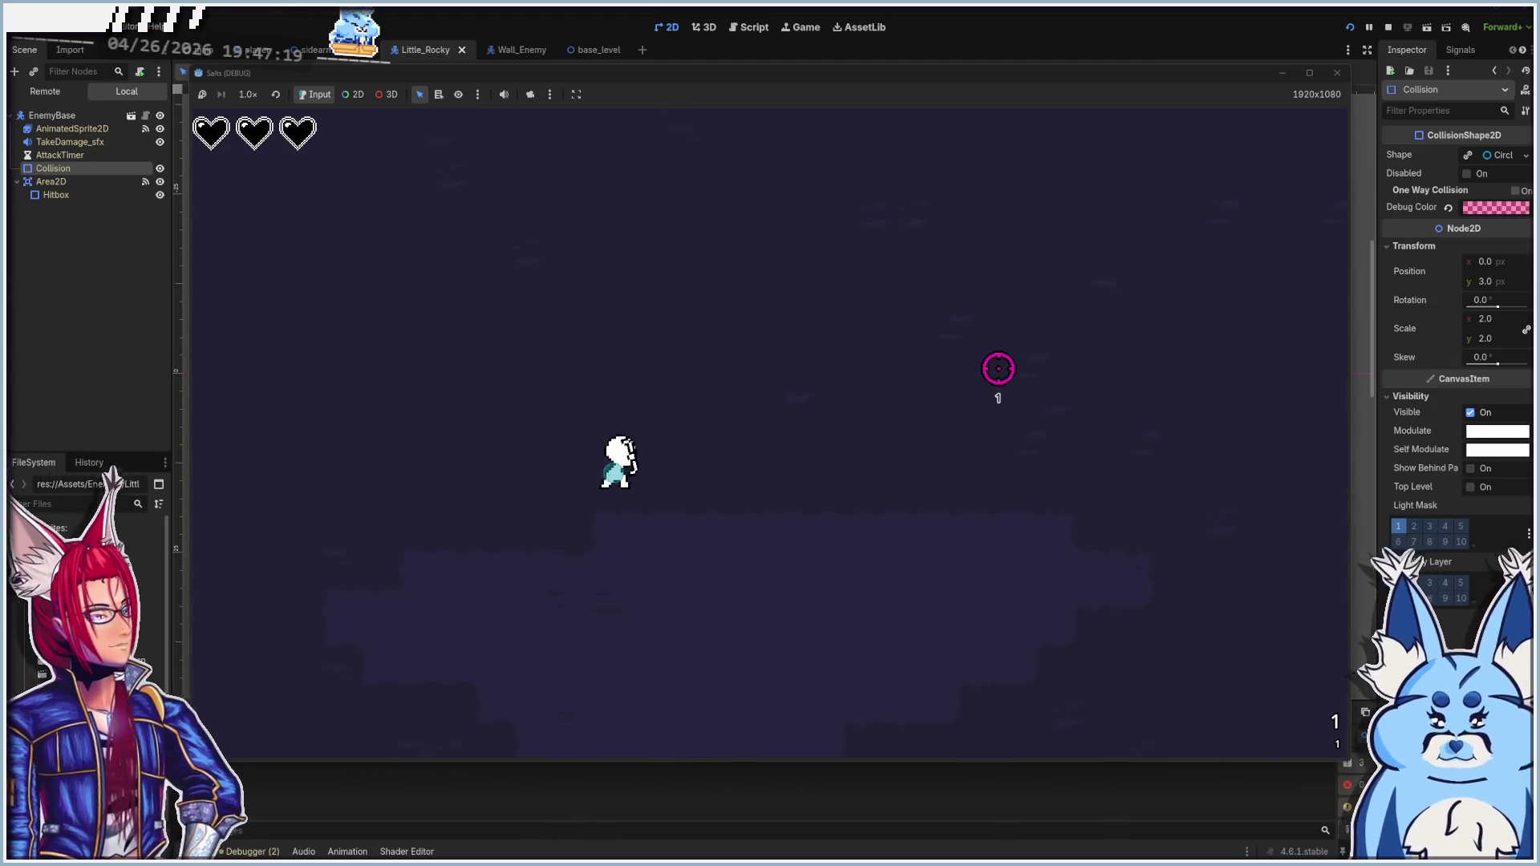
pyautogui.press('d')
pyautogui.press('w')
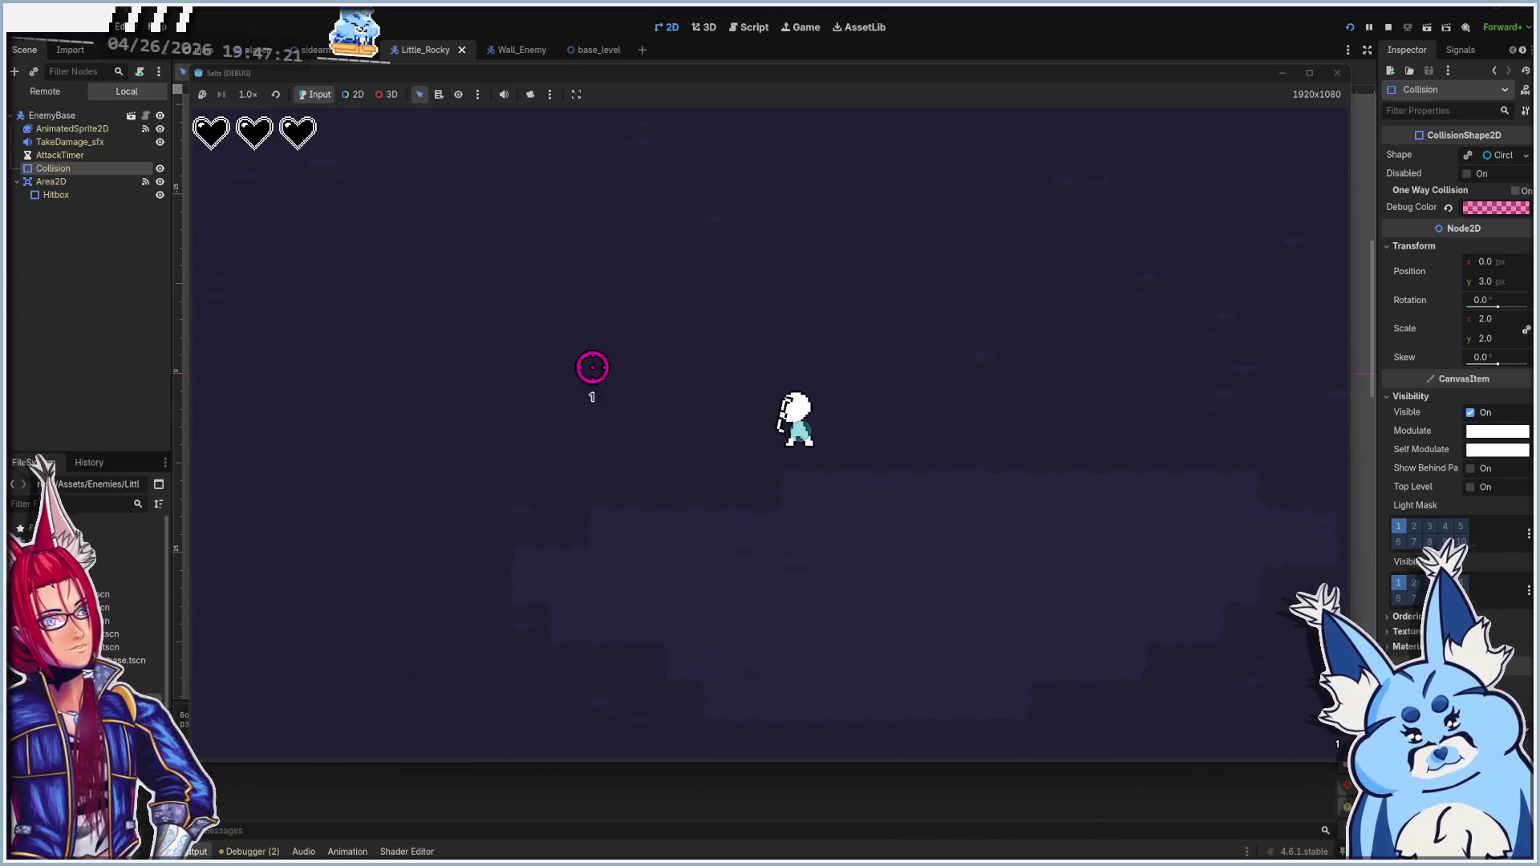
pyautogui.press('s')
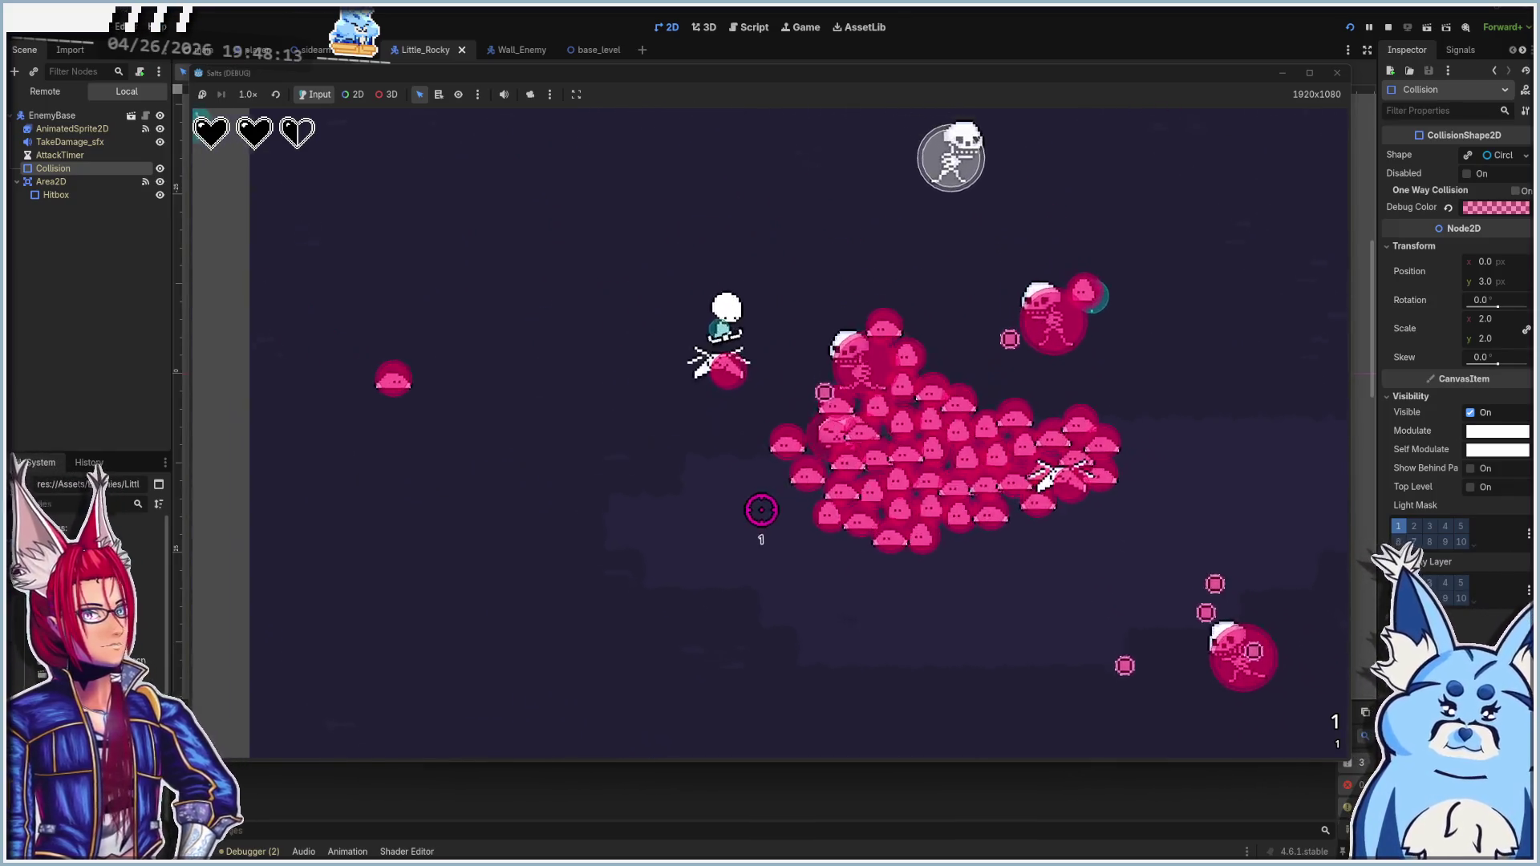
# Stop the game and set the EnemyBase Speed to 25
pyautogui.click(1336, 73)
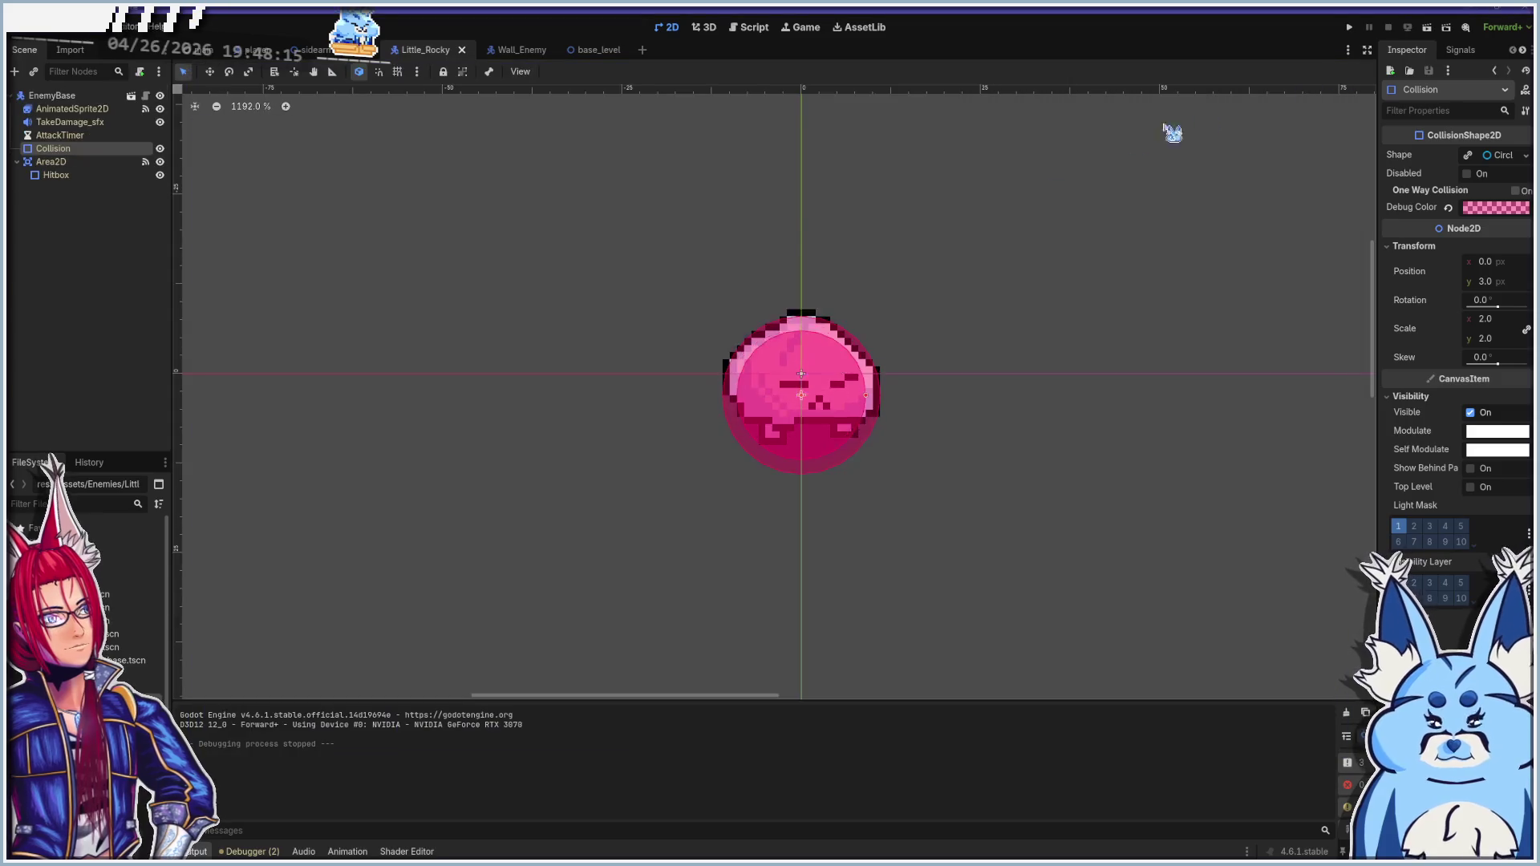
pyautogui.click(50, 95)
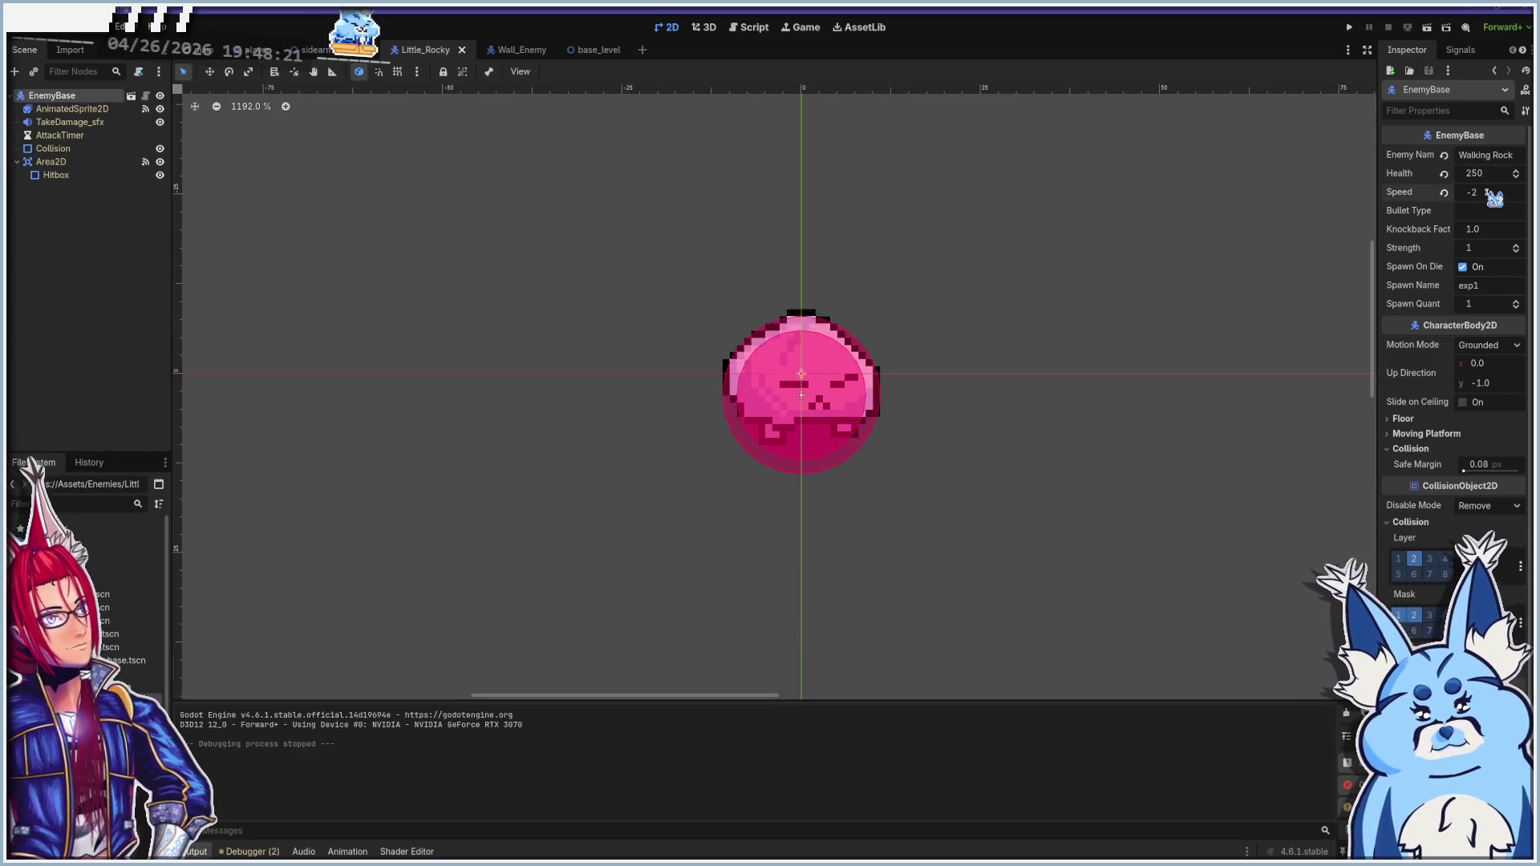
pyautogui.write('25')
pyautogui.press('Return')
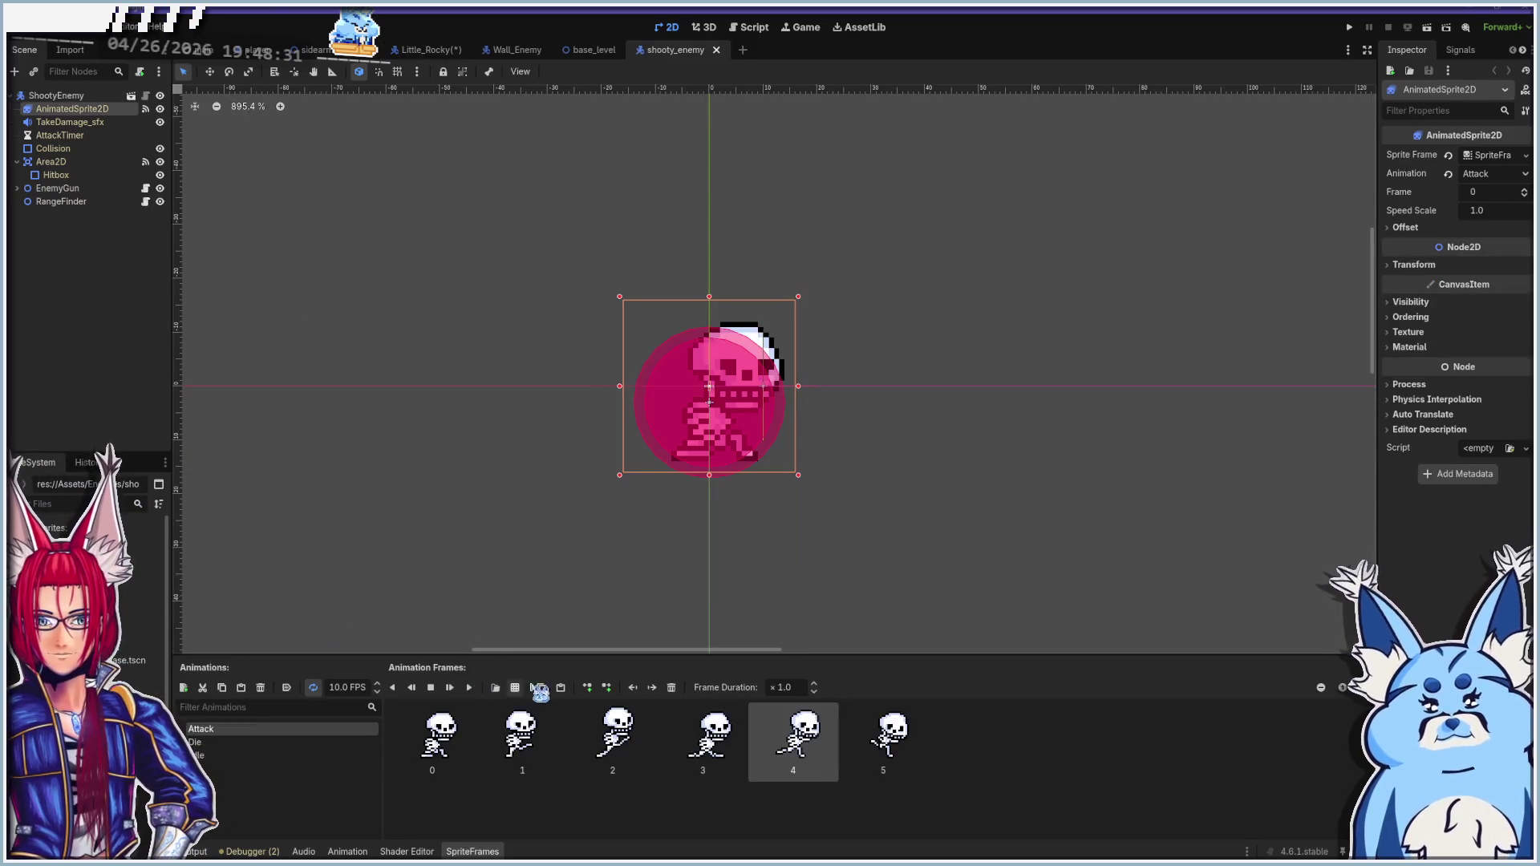
# Clear all existing frames from Little_Rocky's Die animation
pyautogui.click(434, 50)
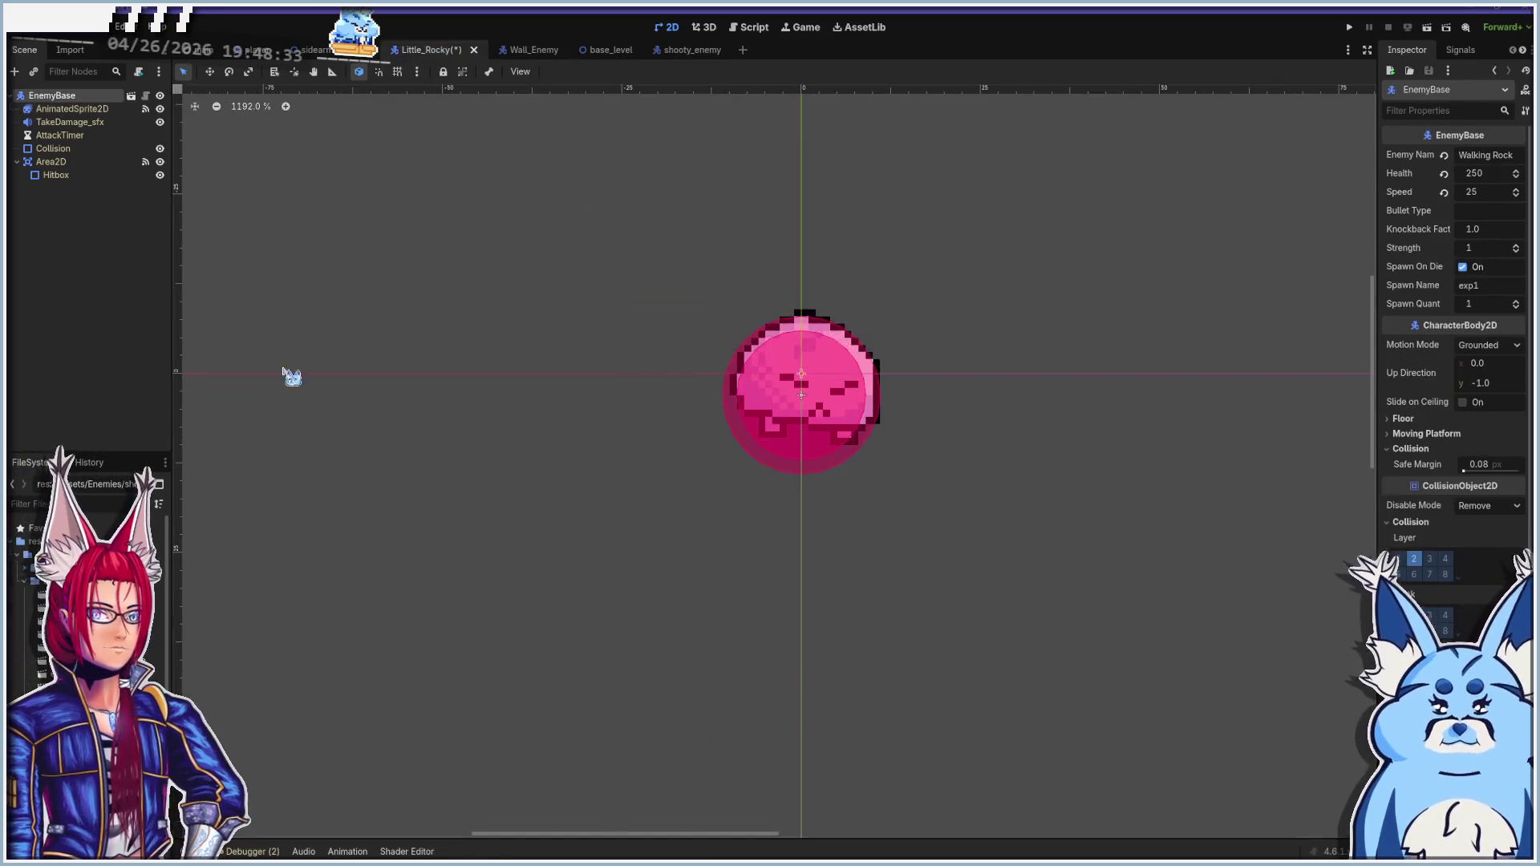
pyautogui.click(81, 109)
pyautogui.click(212, 743)
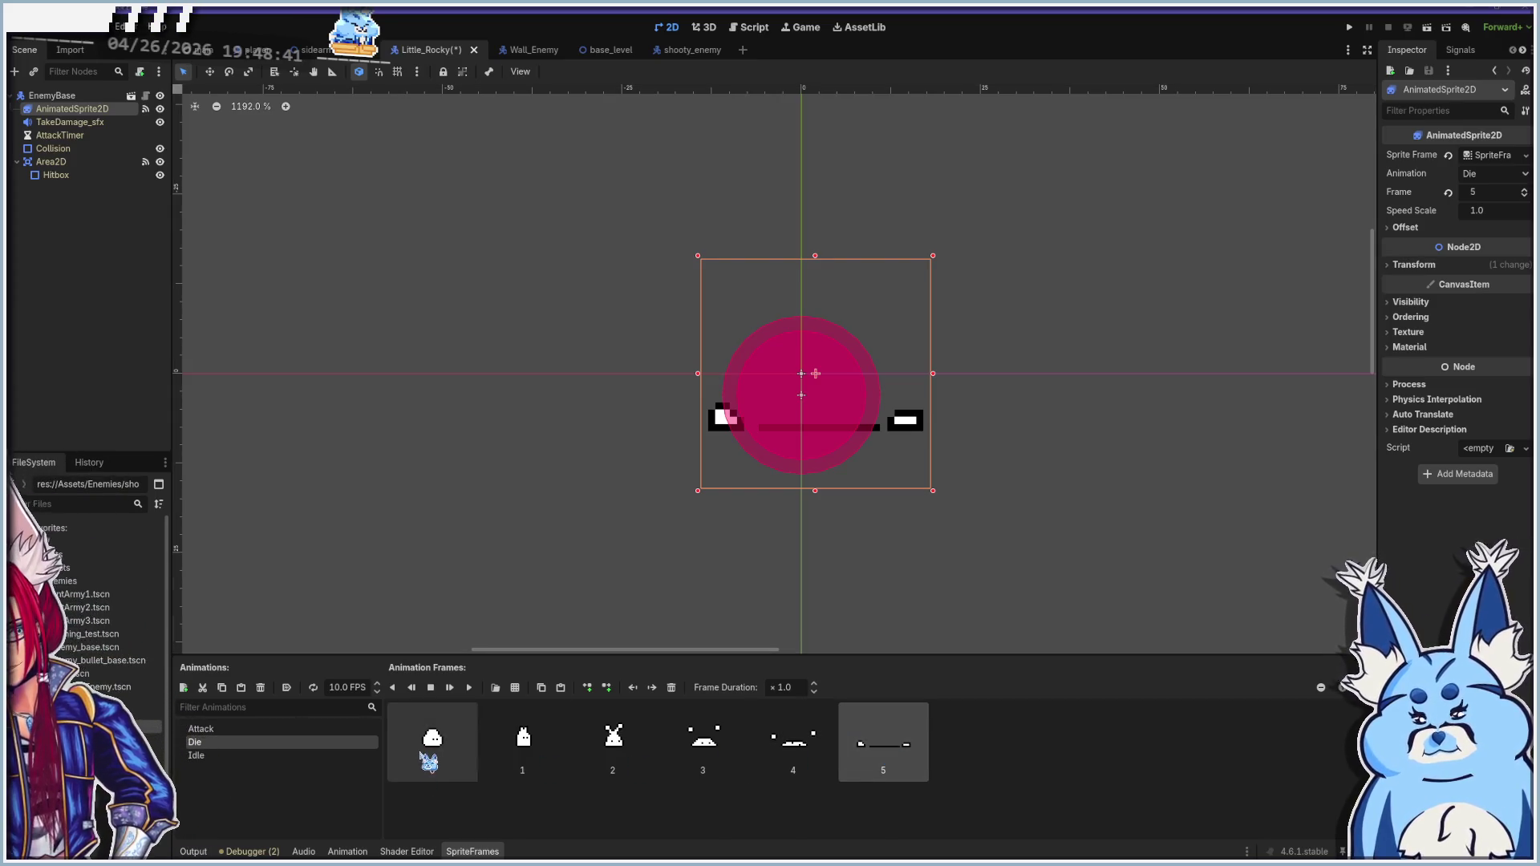
pyautogui.hotkey('ctrl', 'a')
pyautogui.click(671, 688)
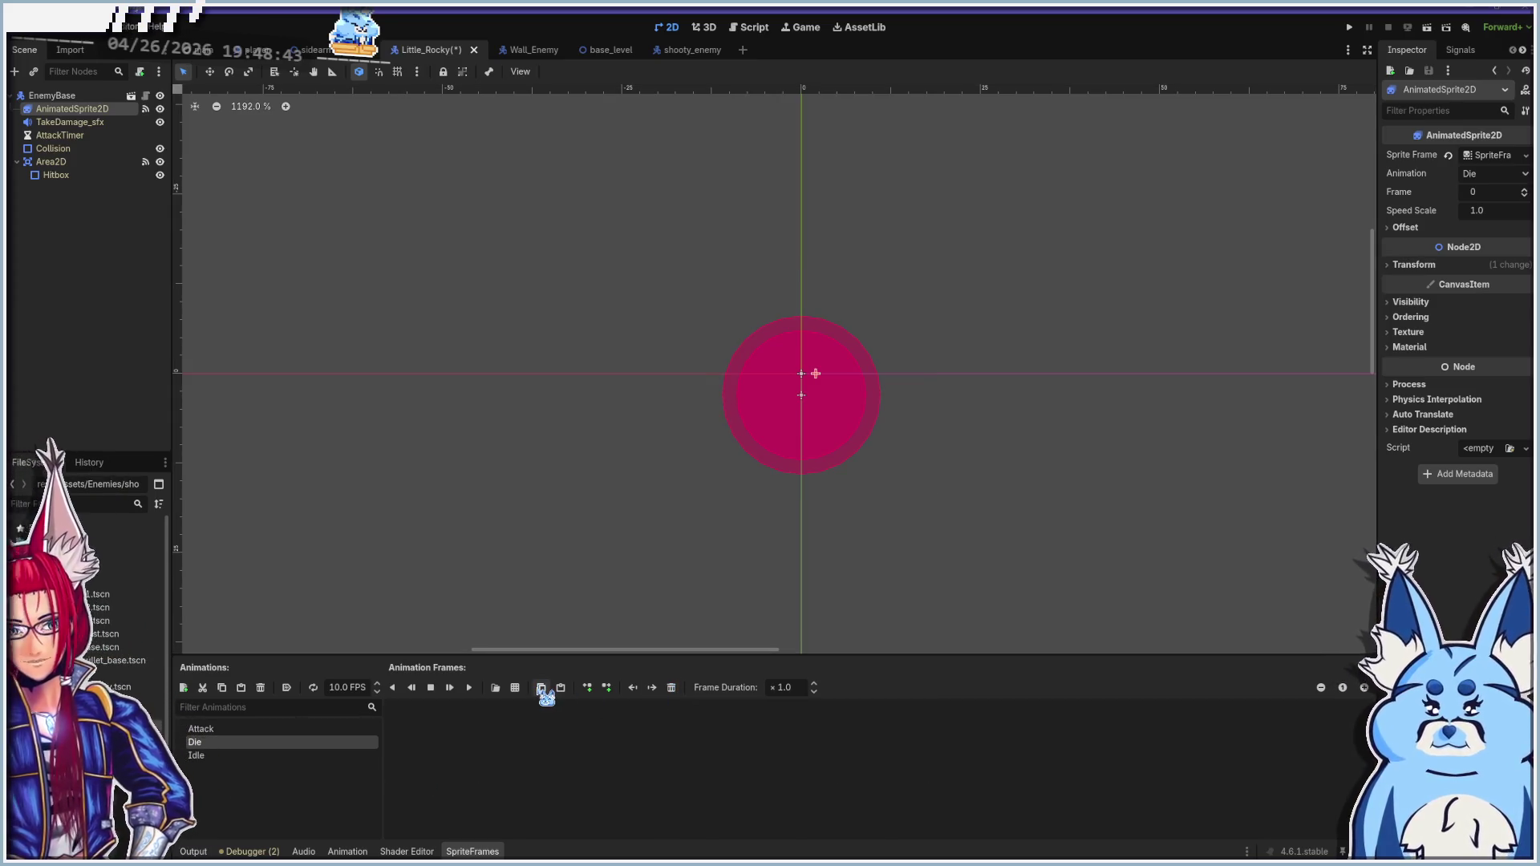
# Add nine crumbling frames from SmallRockMob_NoFlower.png to Die, preview it, and save
pyautogui.click(515, 688)
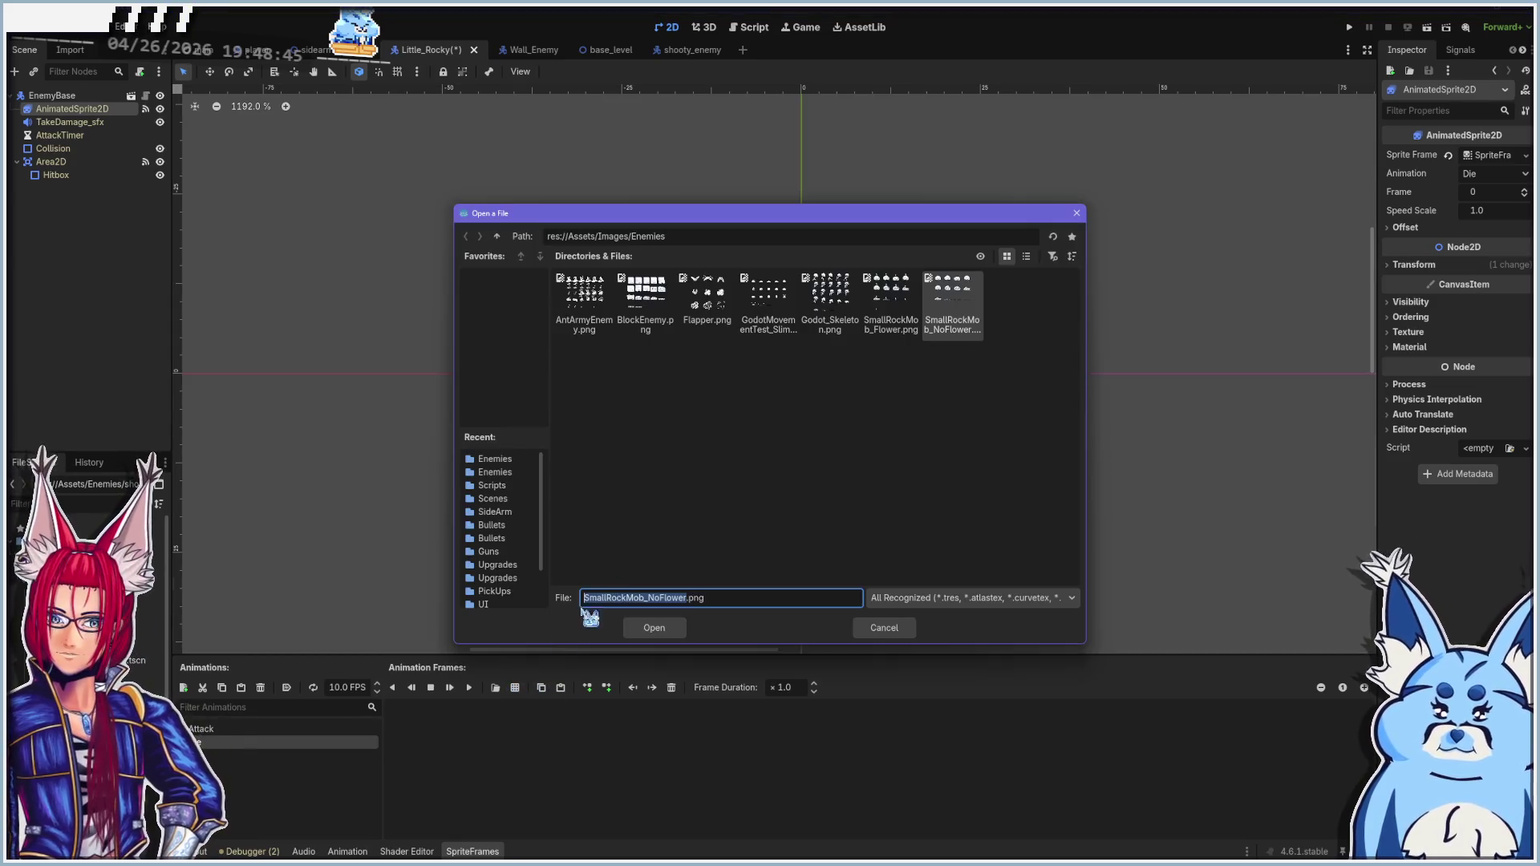
pyautogui.click(653, 629)
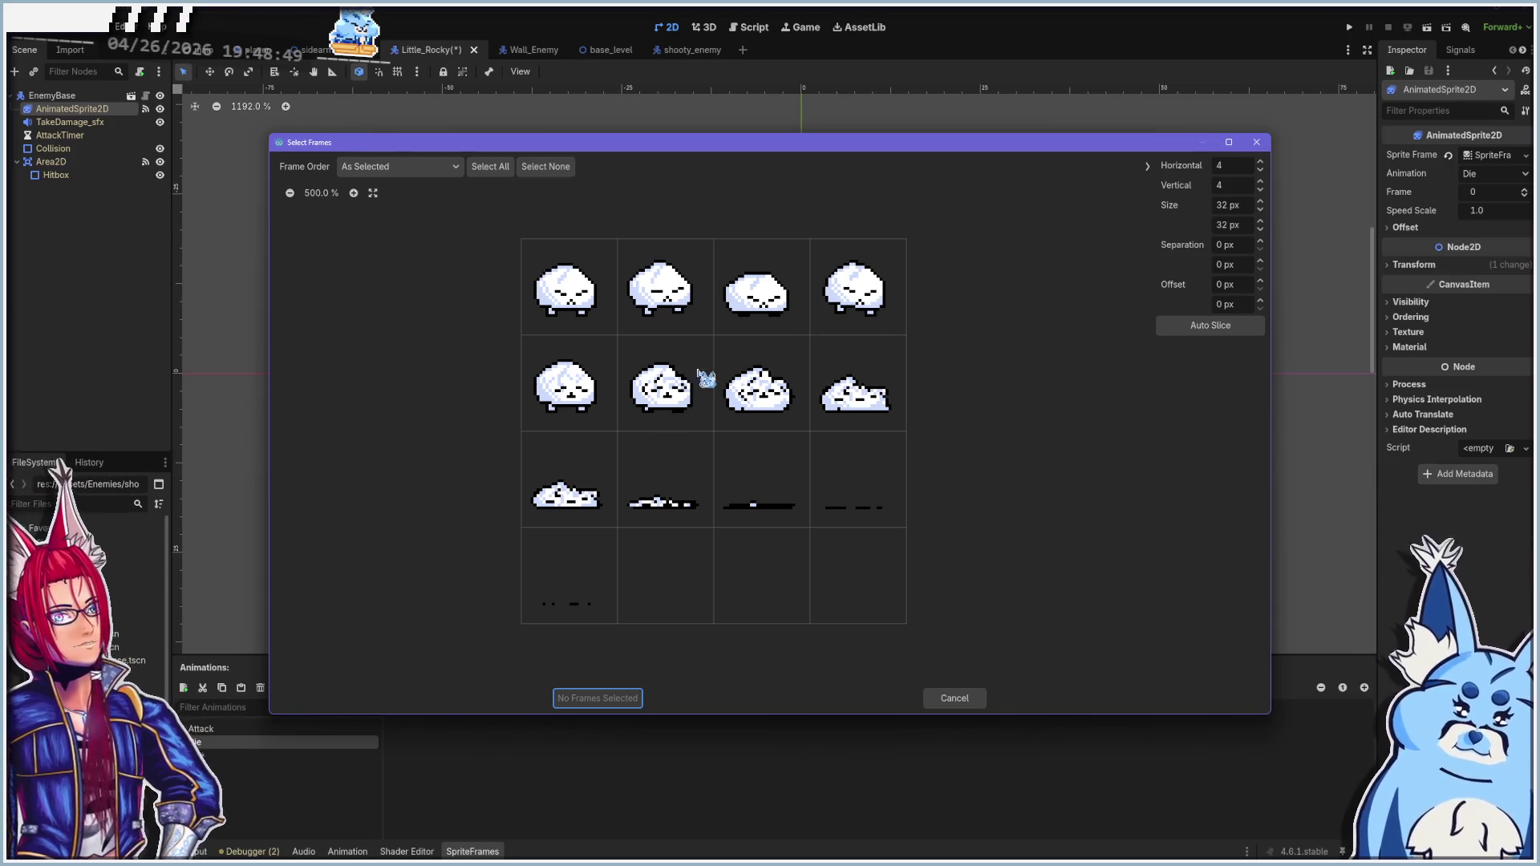
pyautogui.moveTo(581, 399)
pyautogui.mouseDown()
pyautogui.moveTo(873, 393)
pyautogui.moveTo(595, 499)
pyautogui.moveTo(893, 487)
pyautogui.mouseUp()
pyautogui.click(571, 585)
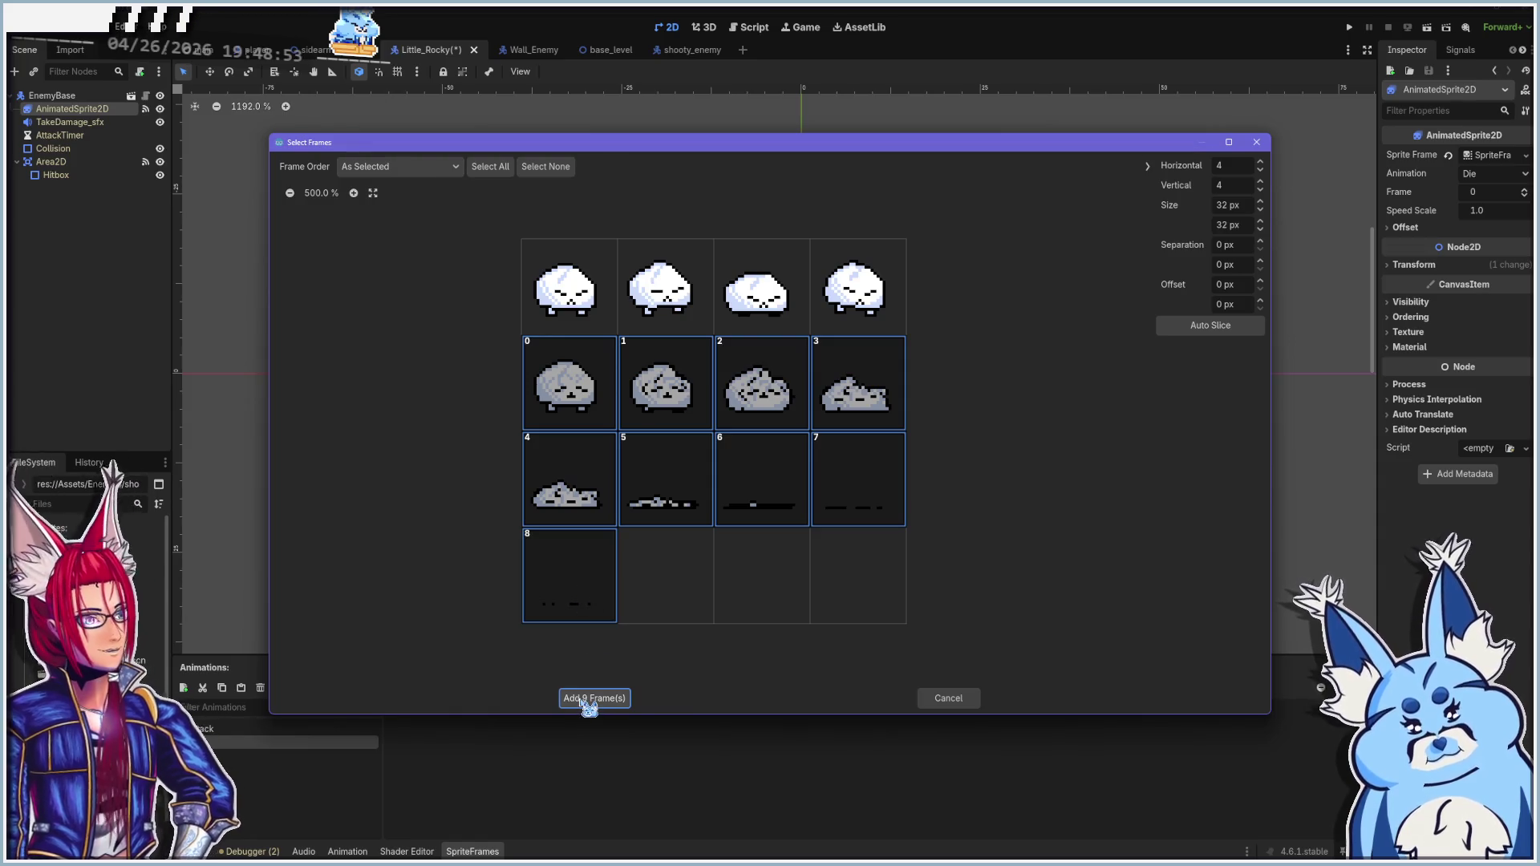
pyautogui.click(583, 700)
pyautogui.click(469, 688)
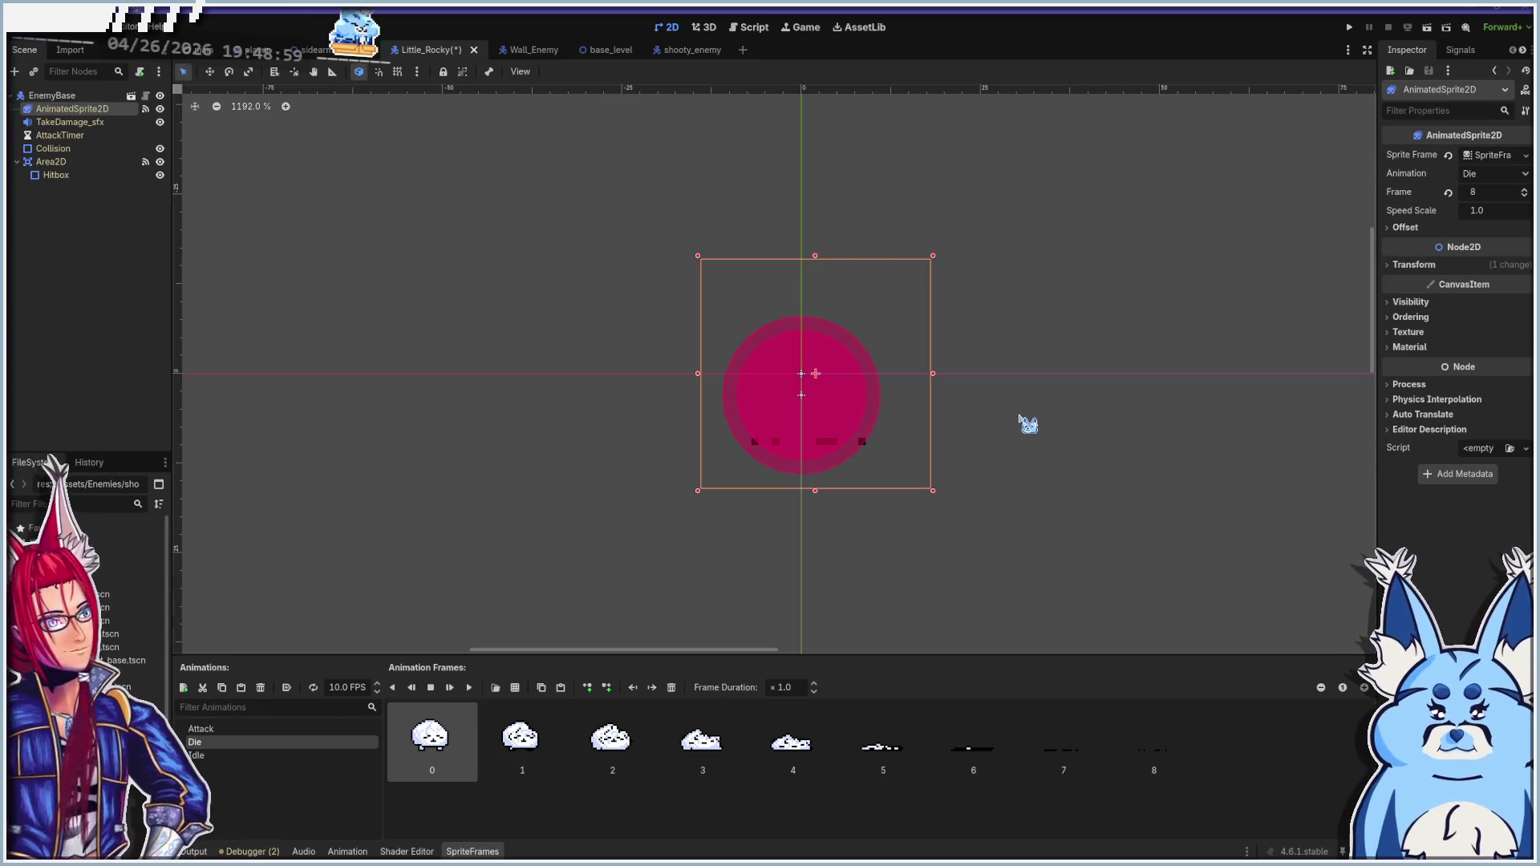
pyautogui.hotkey('ctrl', 's')
pyautogui.click(678, 49)
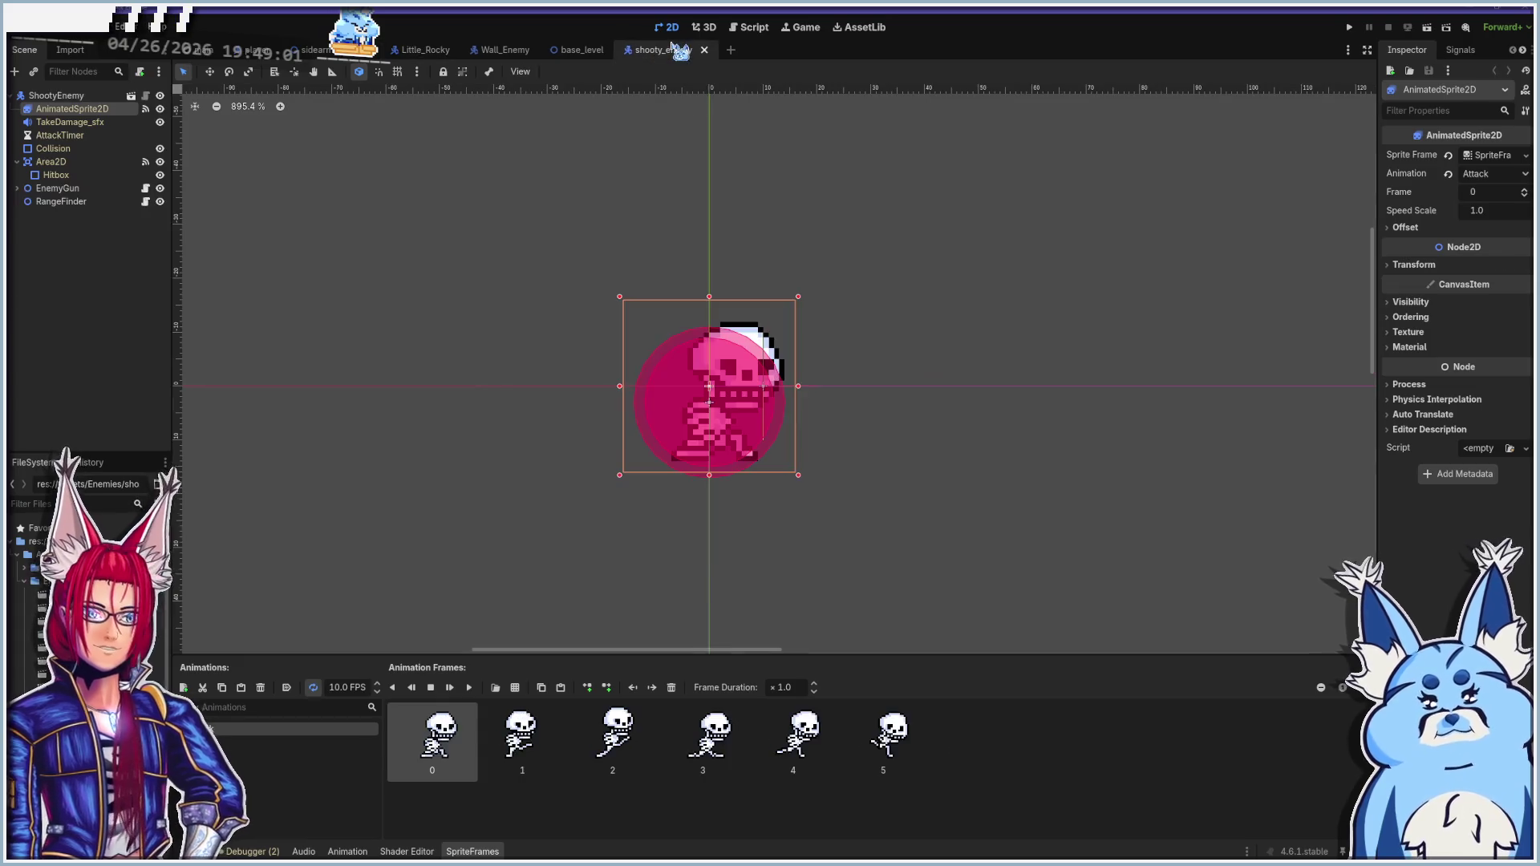
# Open the RangeFinder node's range_finder.gd script in the script editor
pyautogui.click(61, 201)
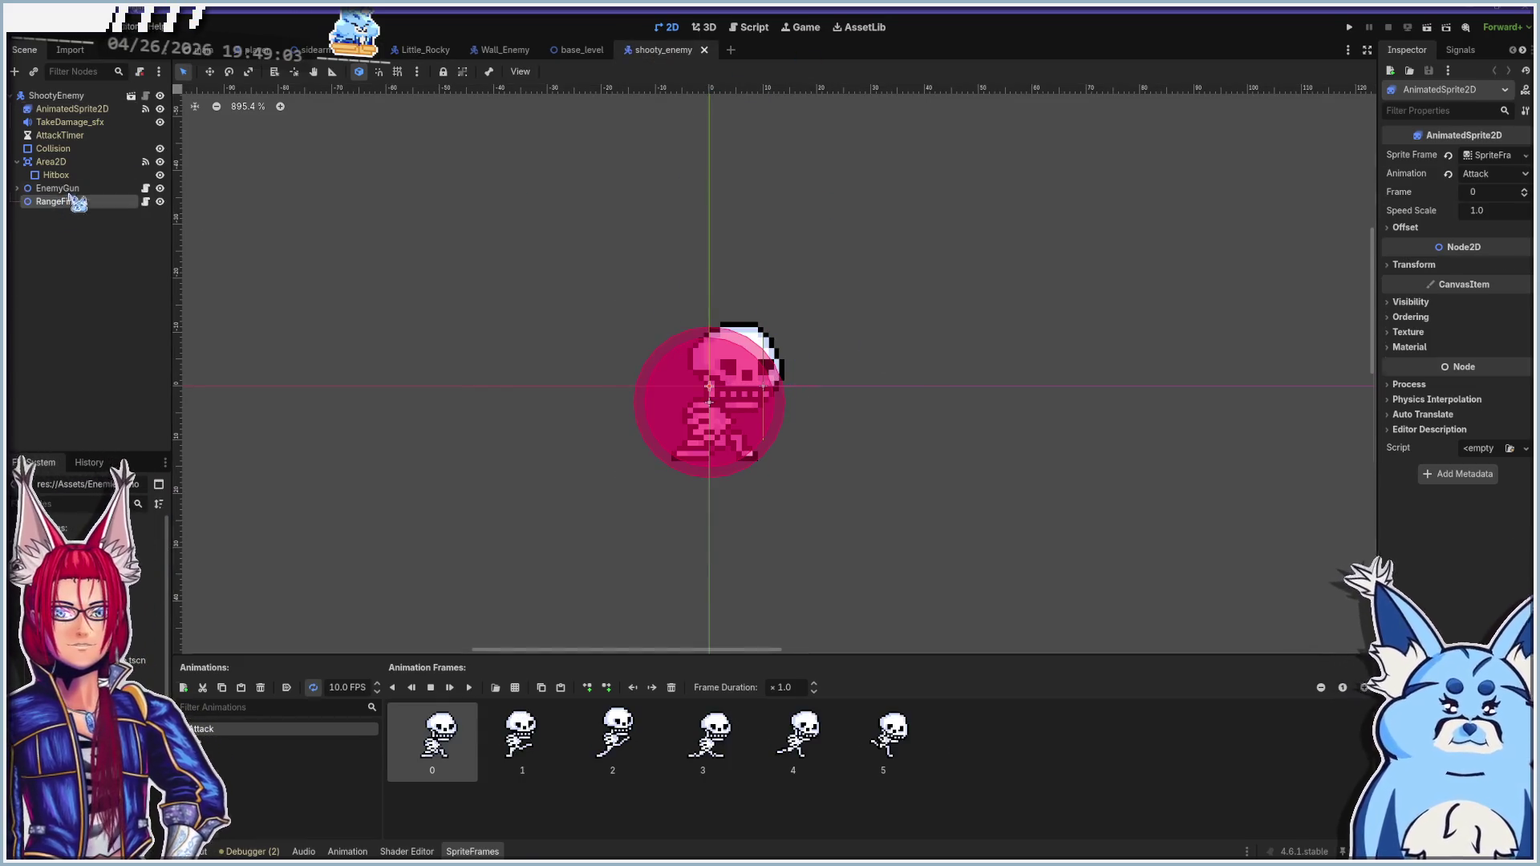
pyautogui.click(756, 27)
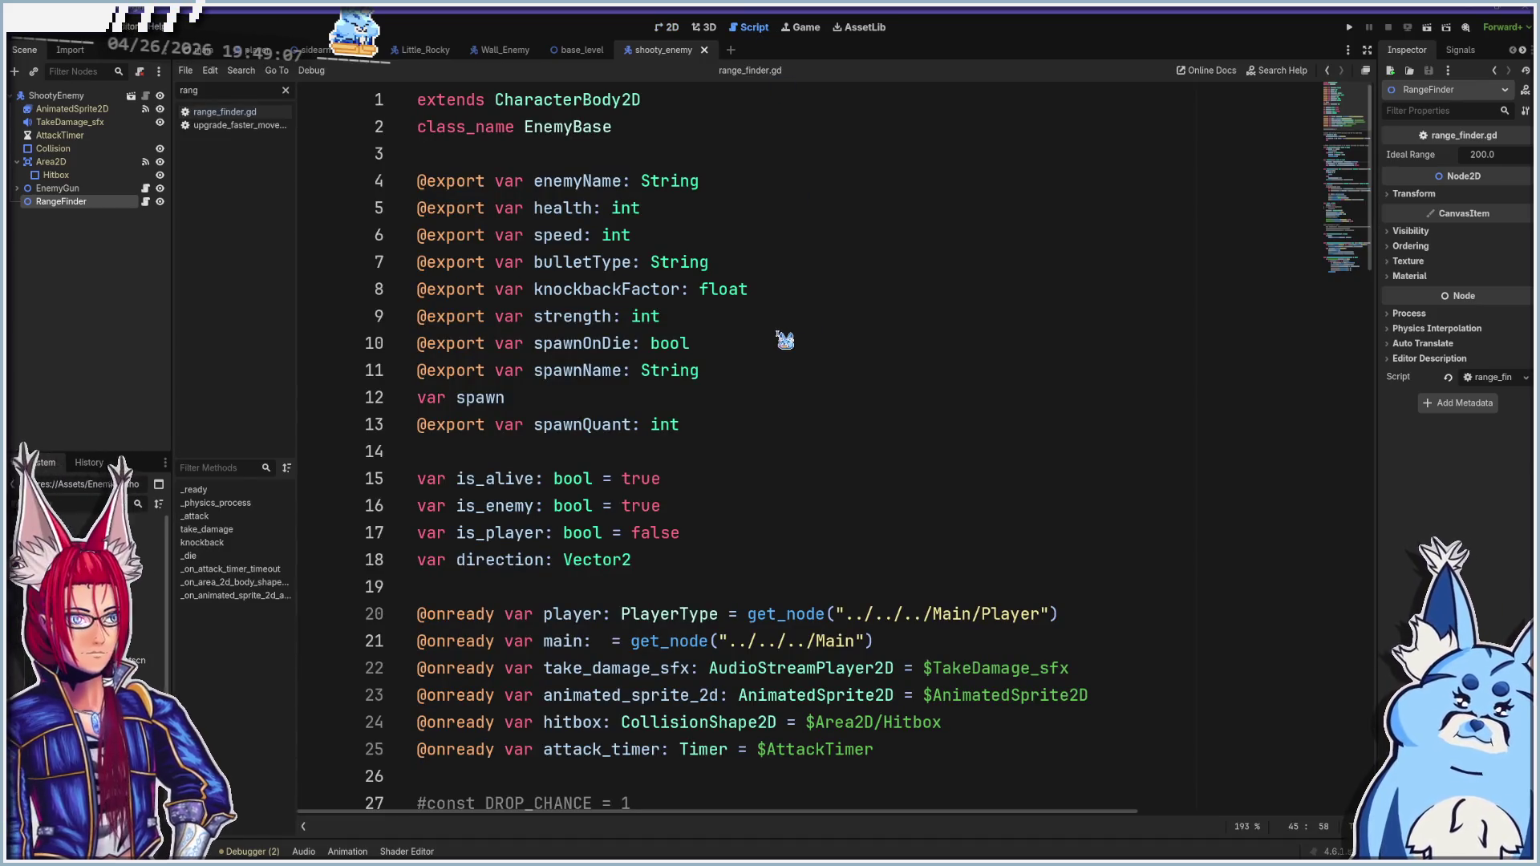
pyautogui.scroll(-8, 784, 341)
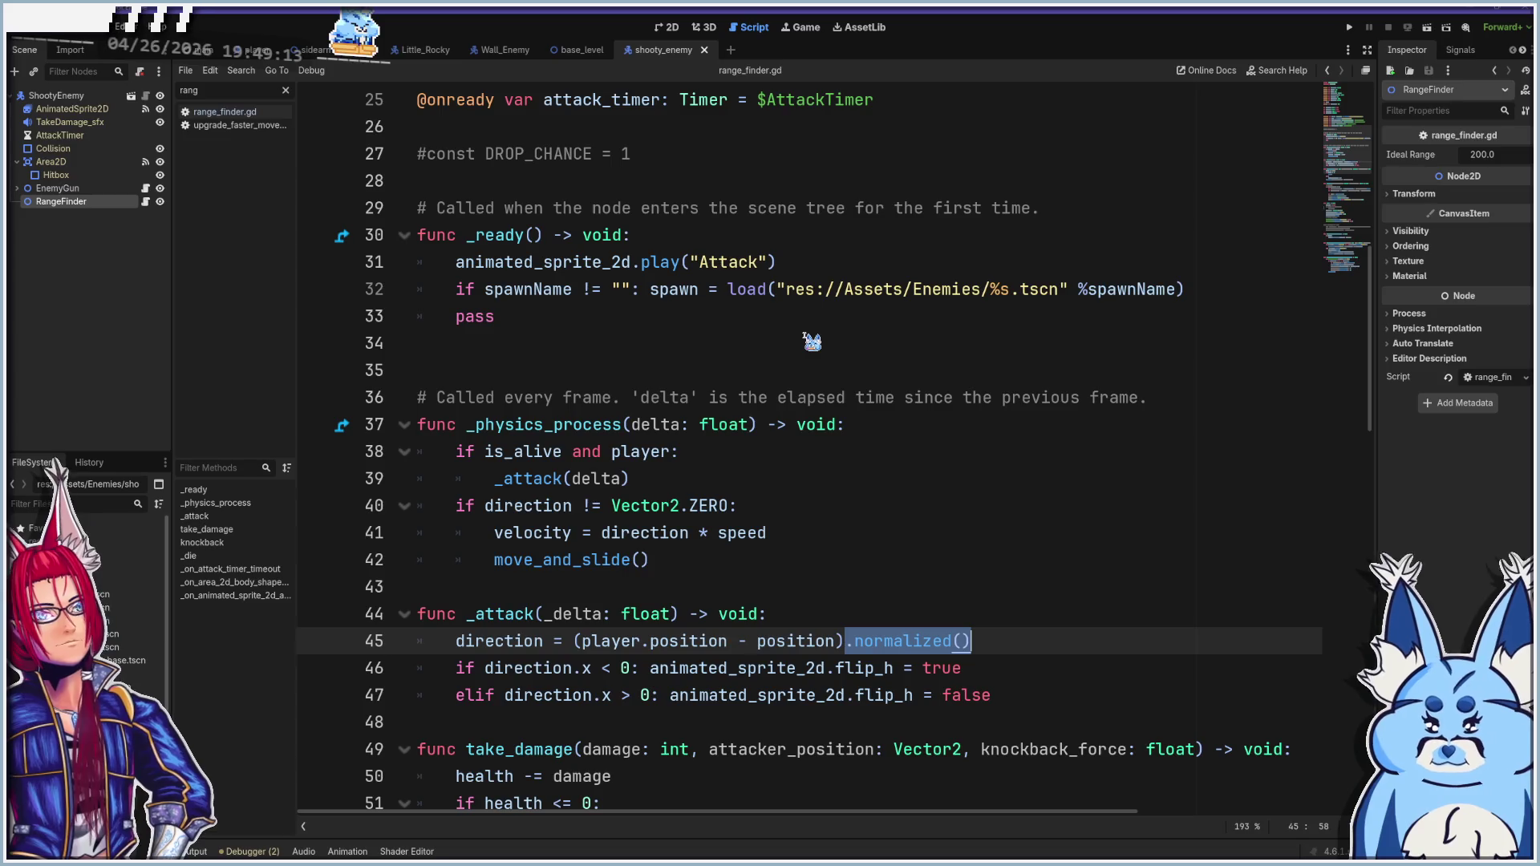
pyautogui.scroll(-1, 794, 344)
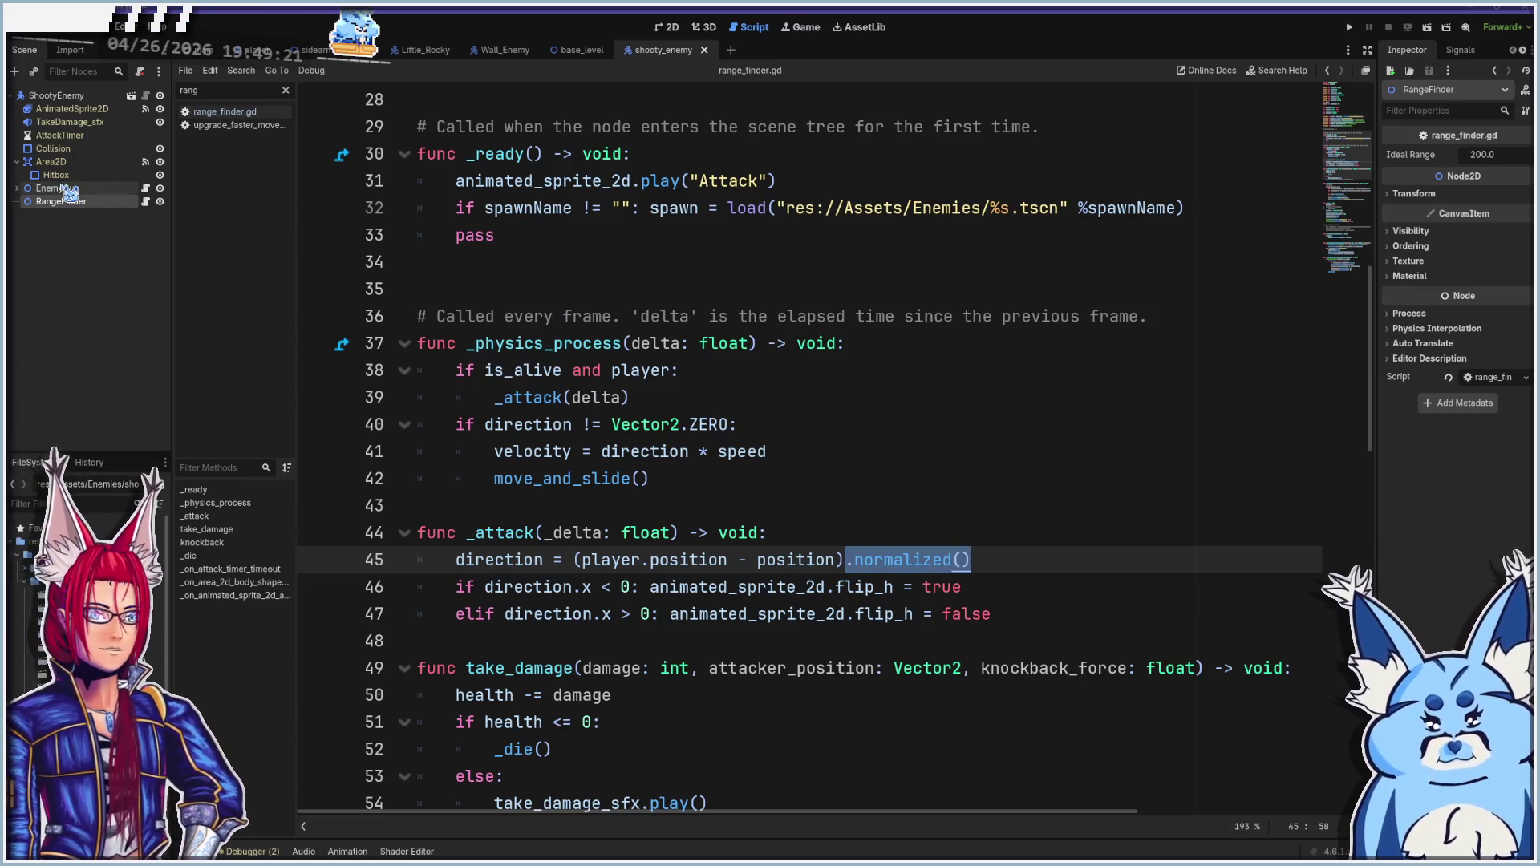
pyautogui.click(233, 112)
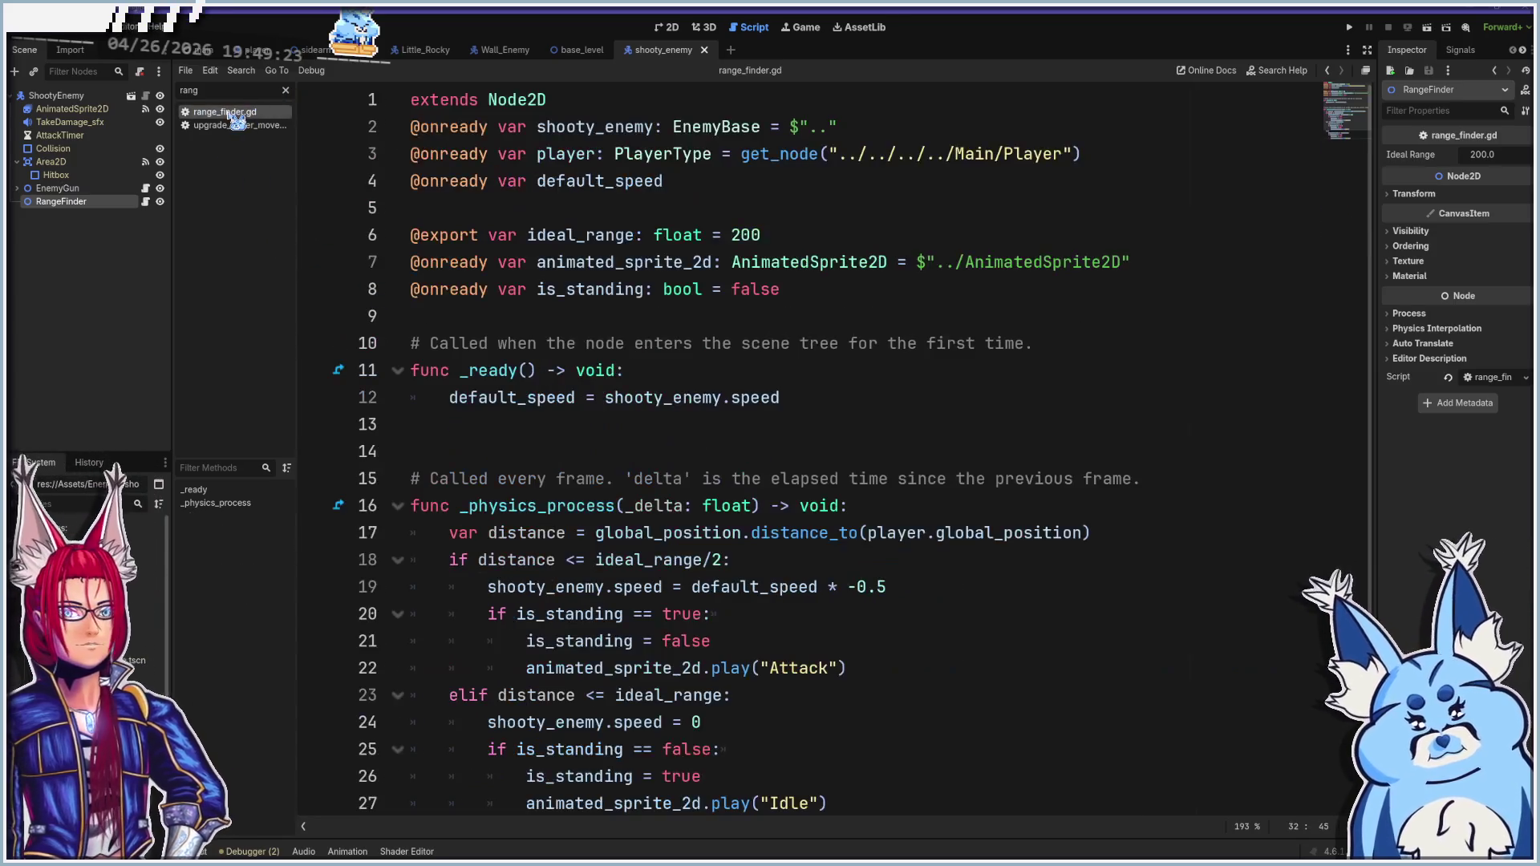
# Try adding a shooty_enemy.is_alive check to line 20's is_standing condition
pyautogui.scroll(-3, 716, 408)
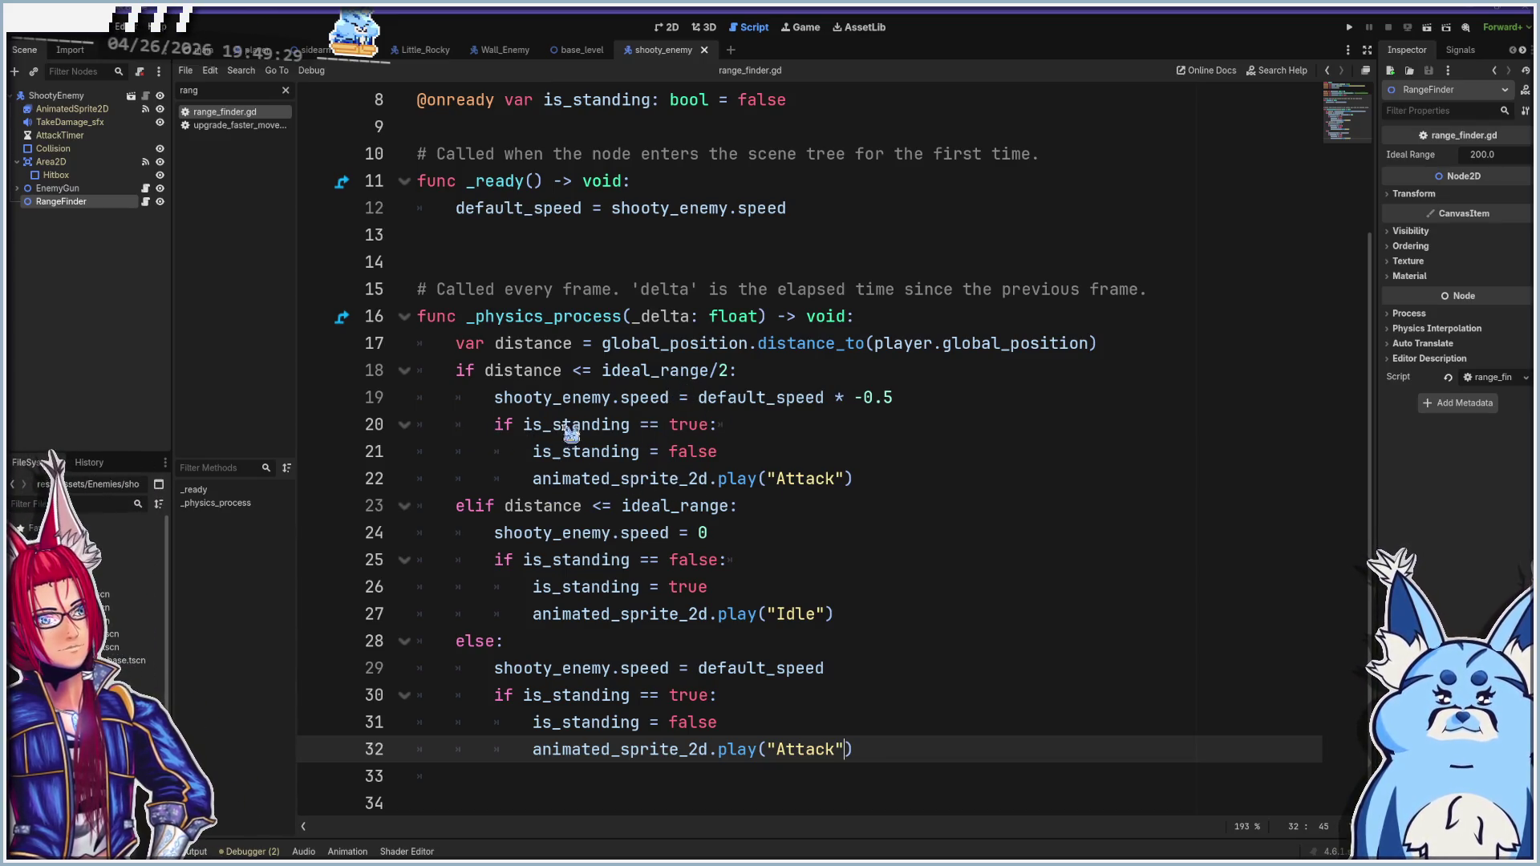
pyautogui.click(714, 425)
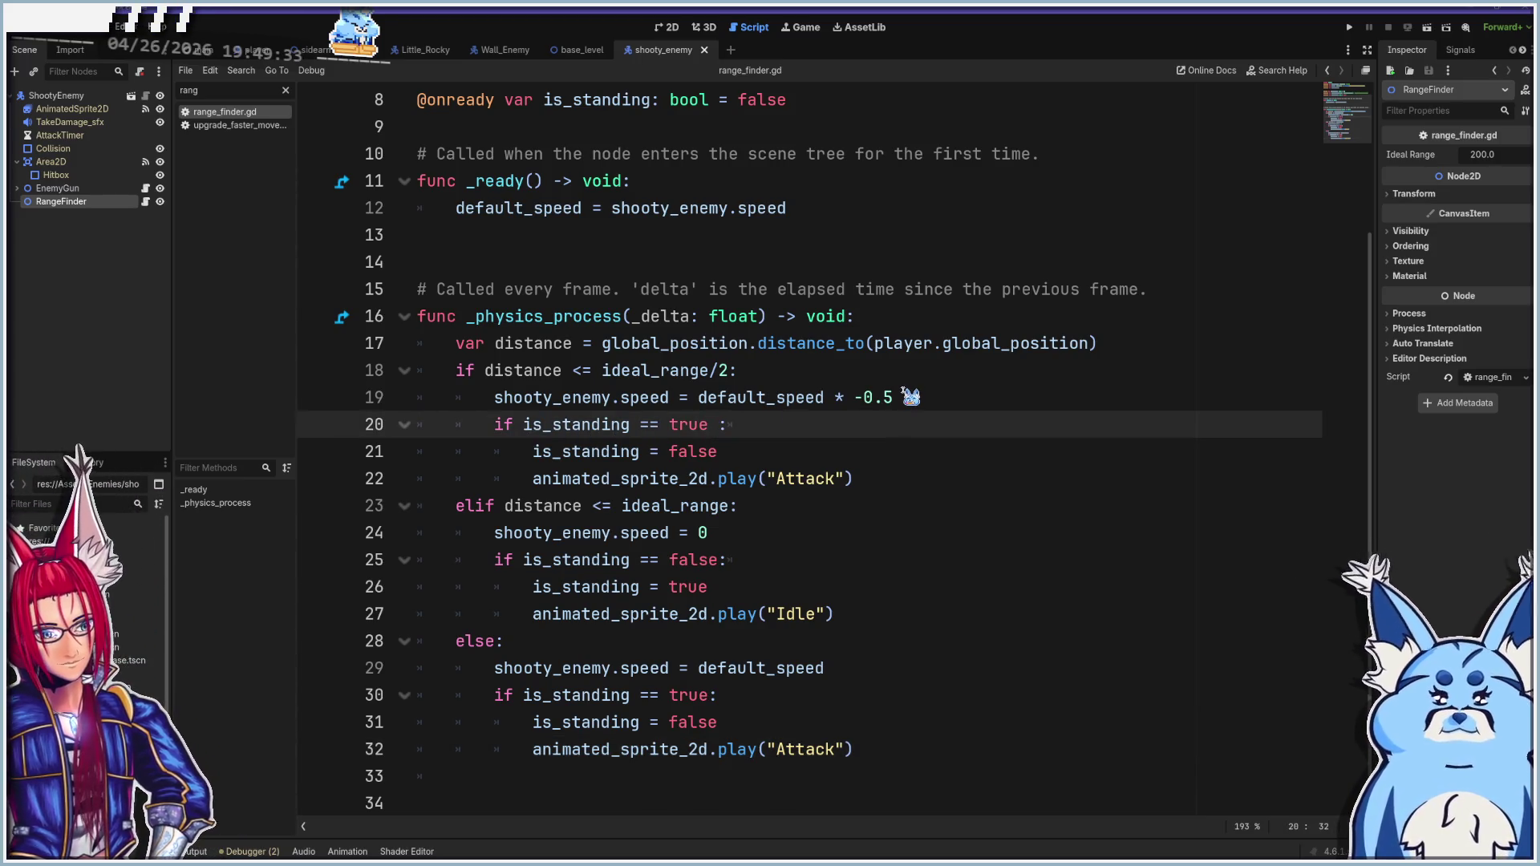
pyautogui.write('is_alive == true')
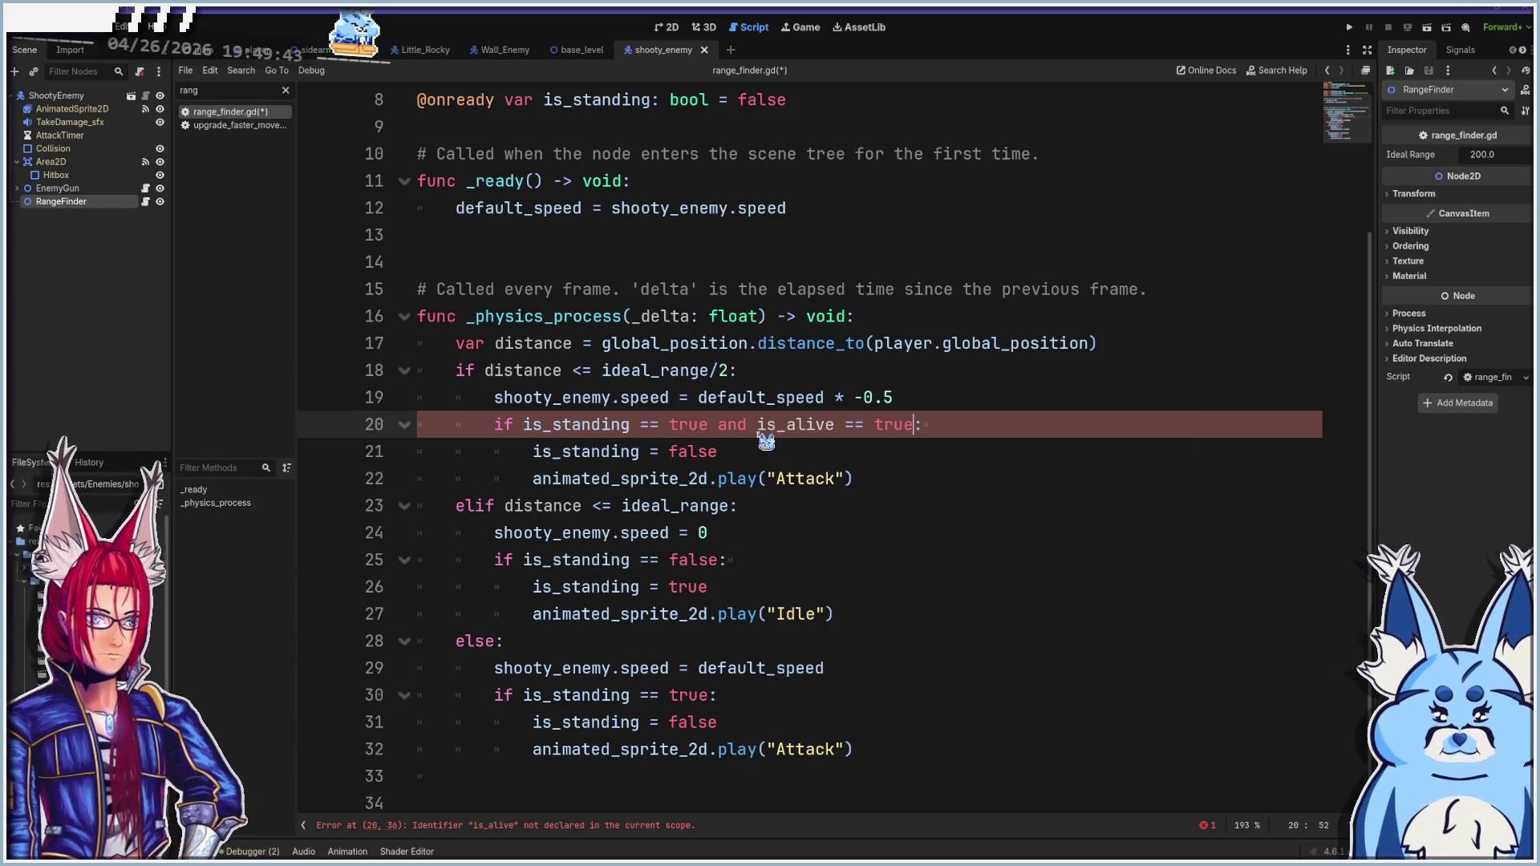
pyautogui.click(758, 429)
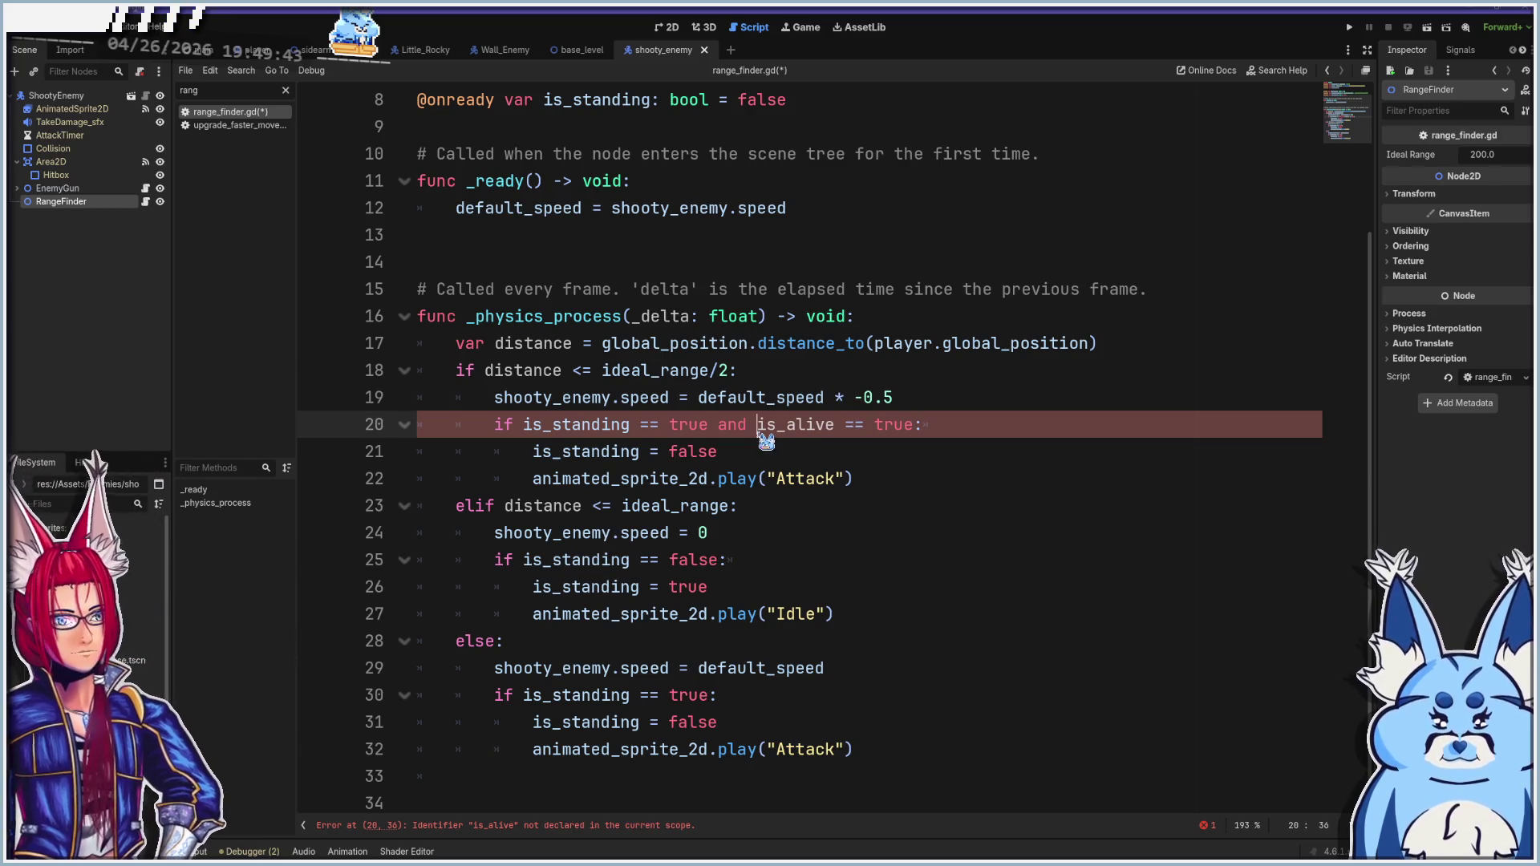
pyautogui.scroll(3, 758, 414)
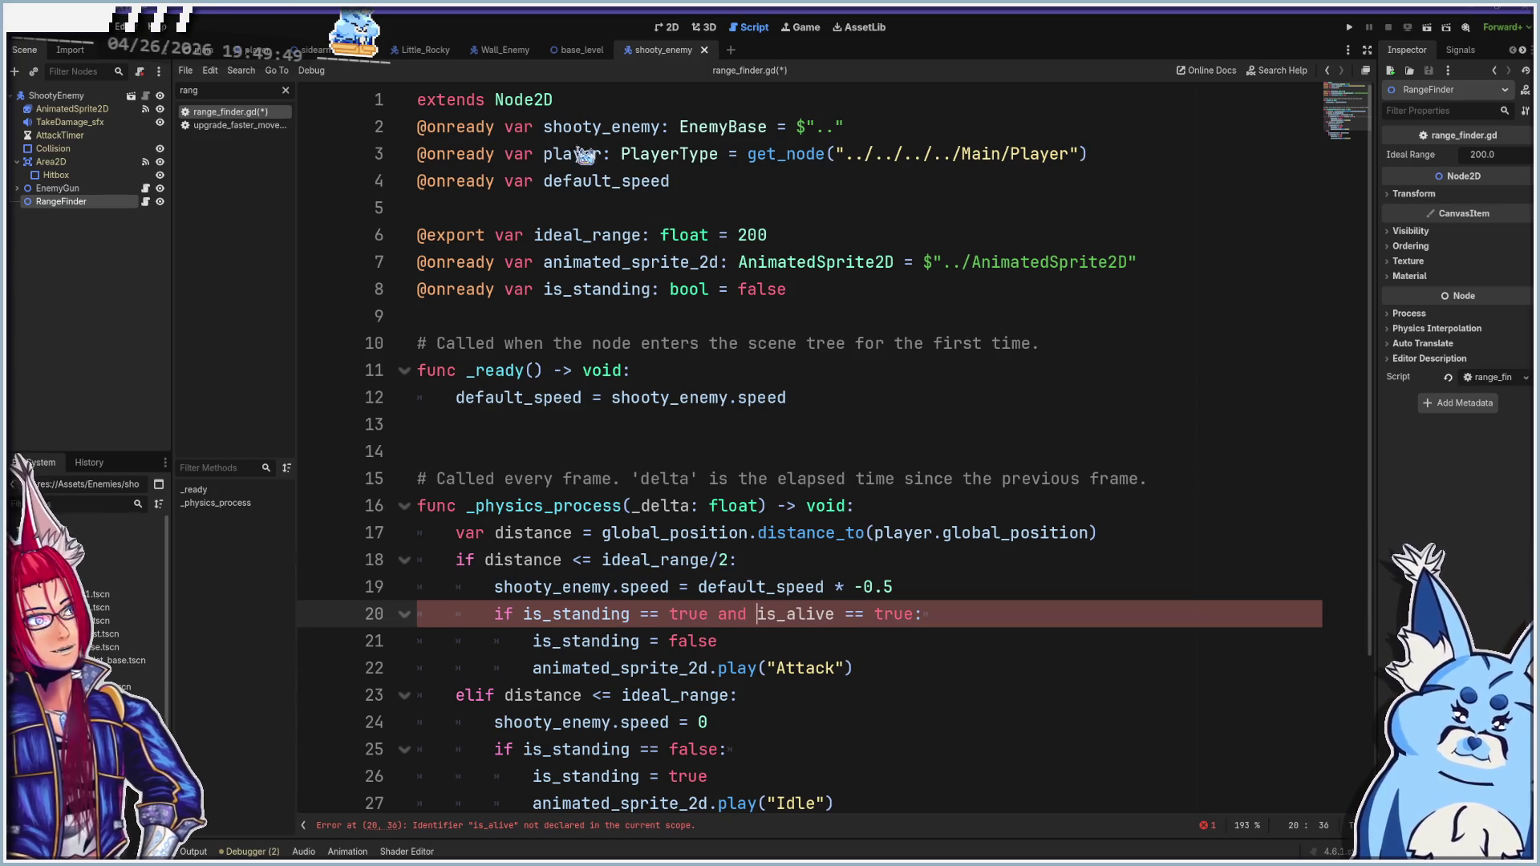
pyautogui.scroll(-2, 826, 329)
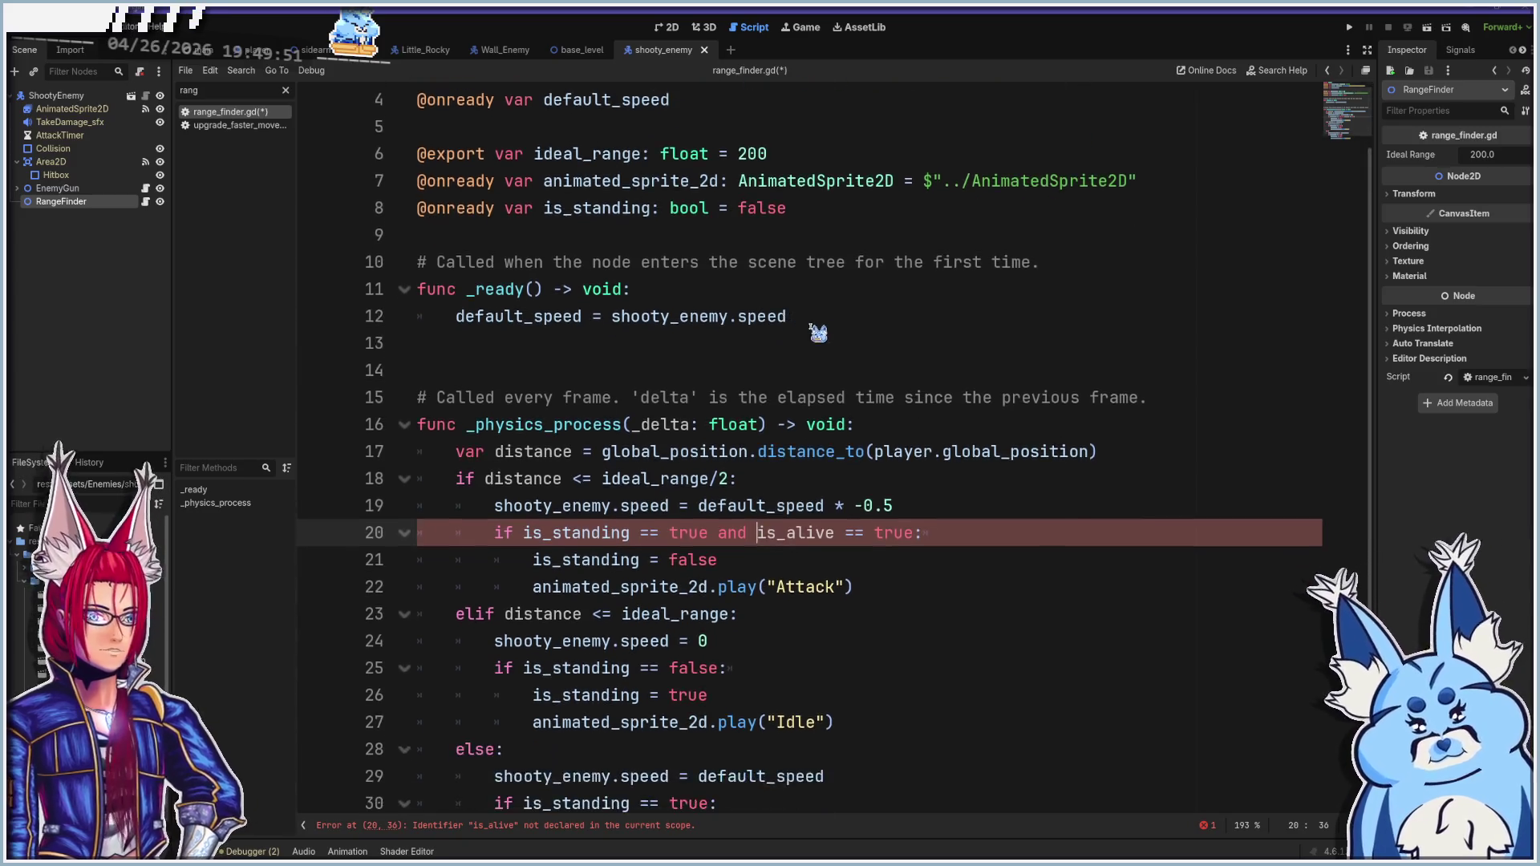
pyautogui.write('shooty_')
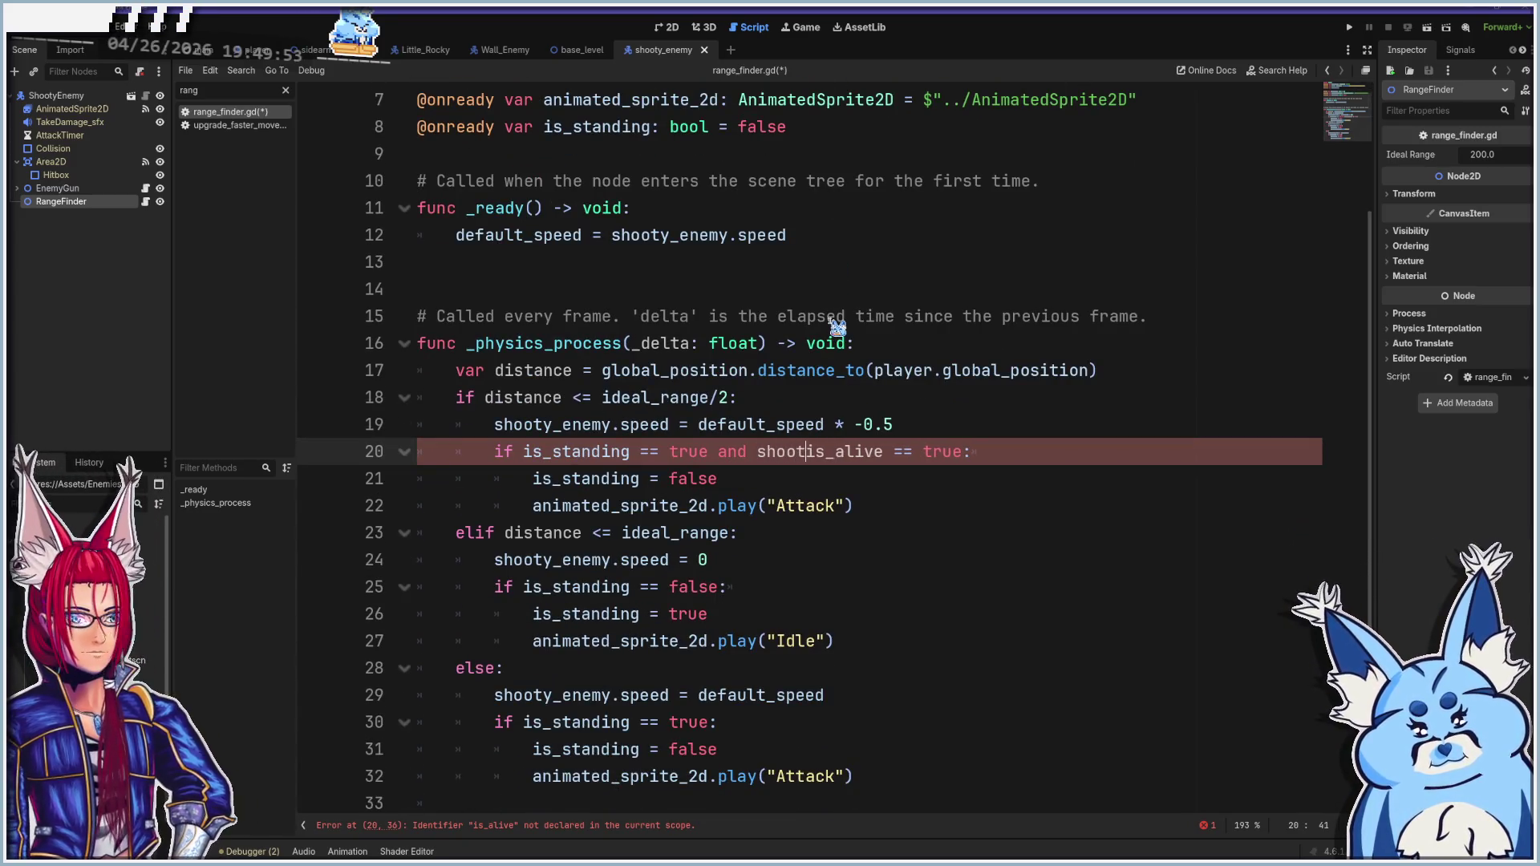
pyautogui.write('enemy')
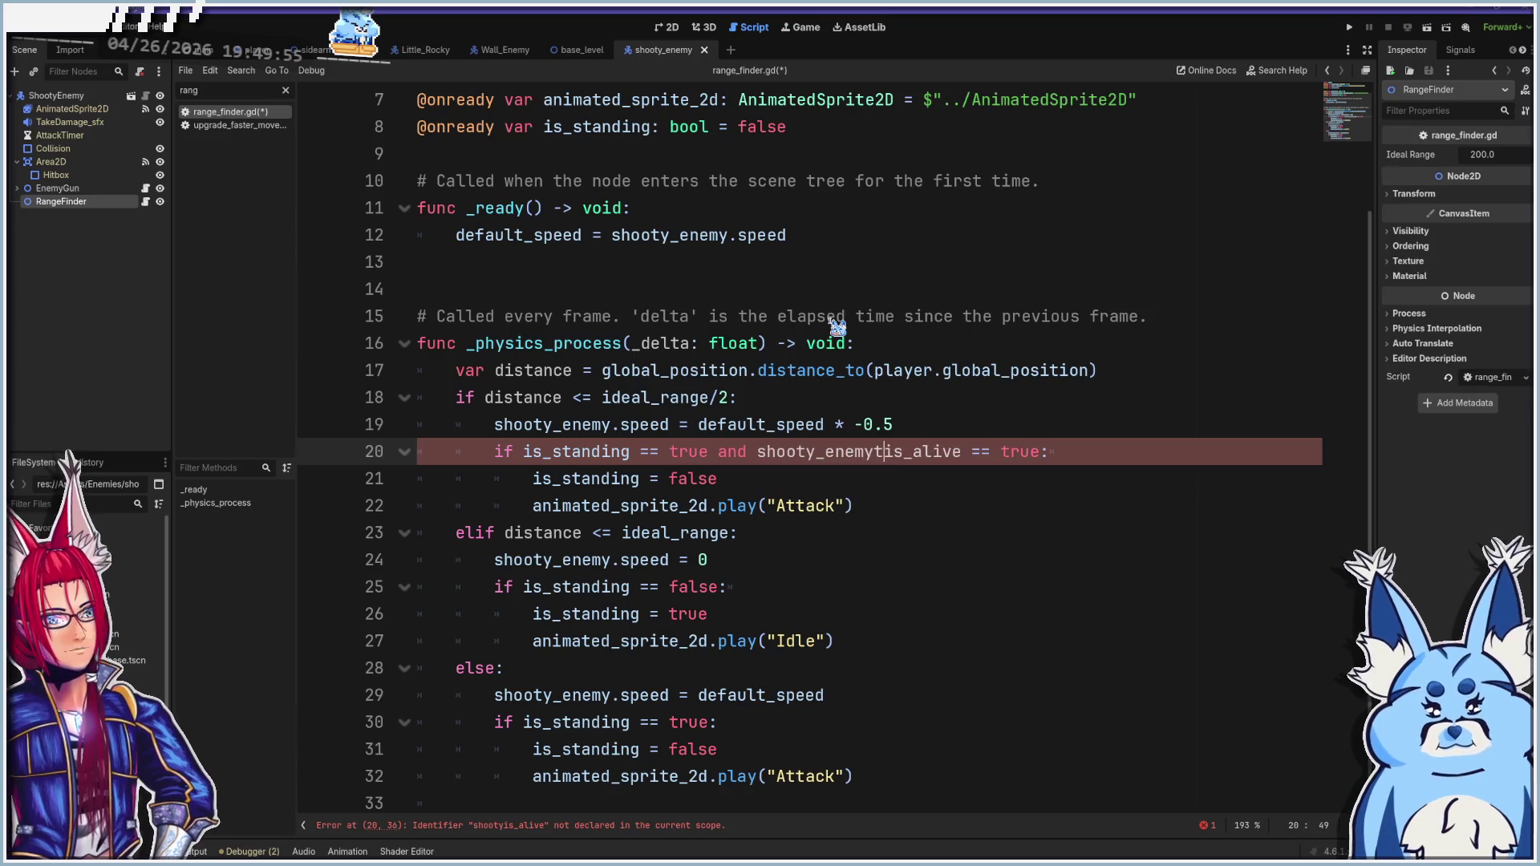
pyautogui.write('.')
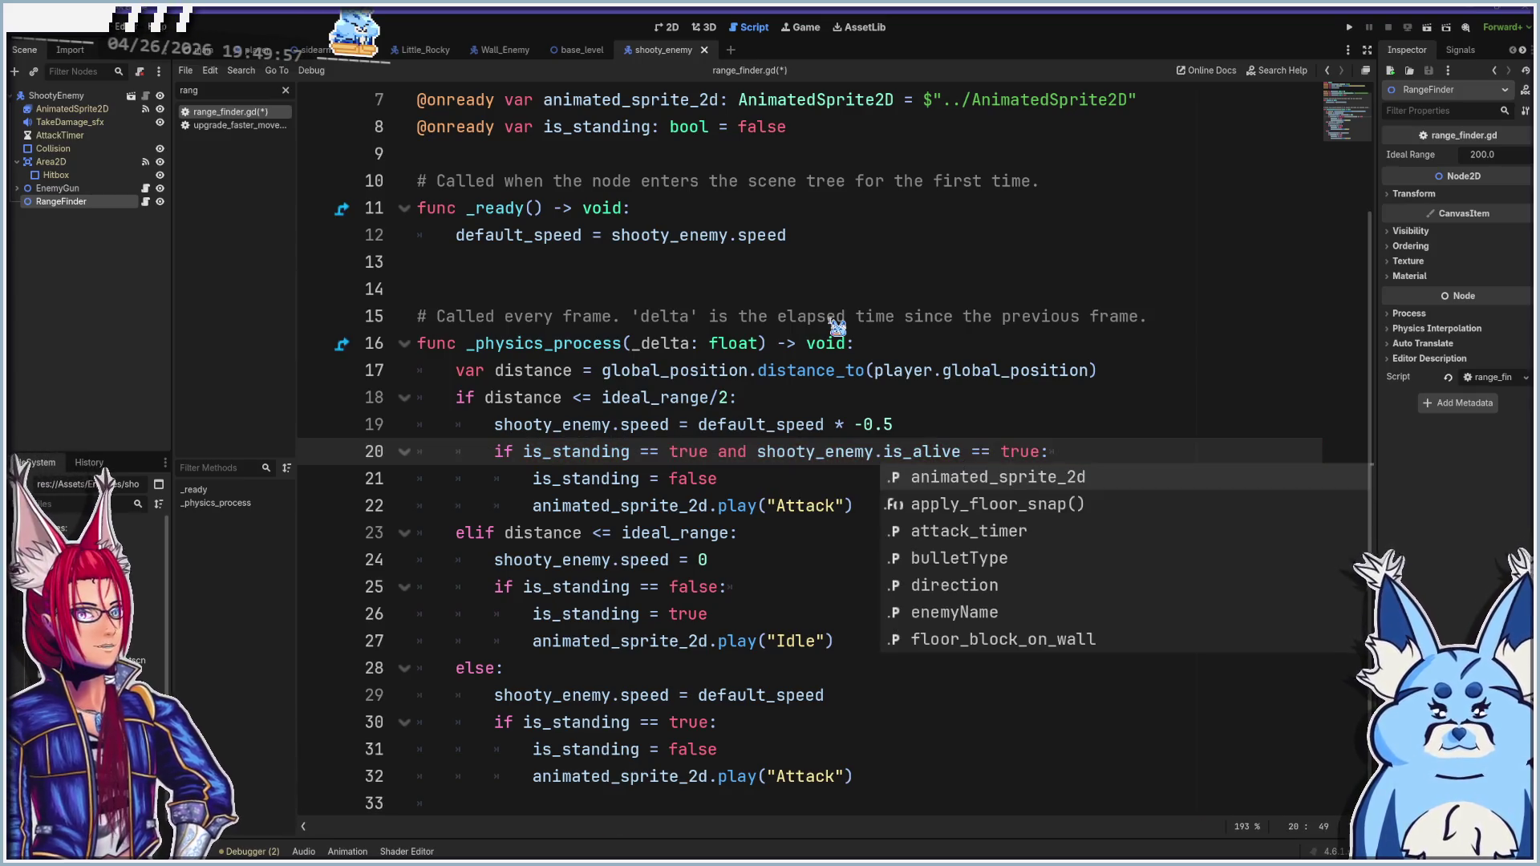
pyautogui.click(763, 454)
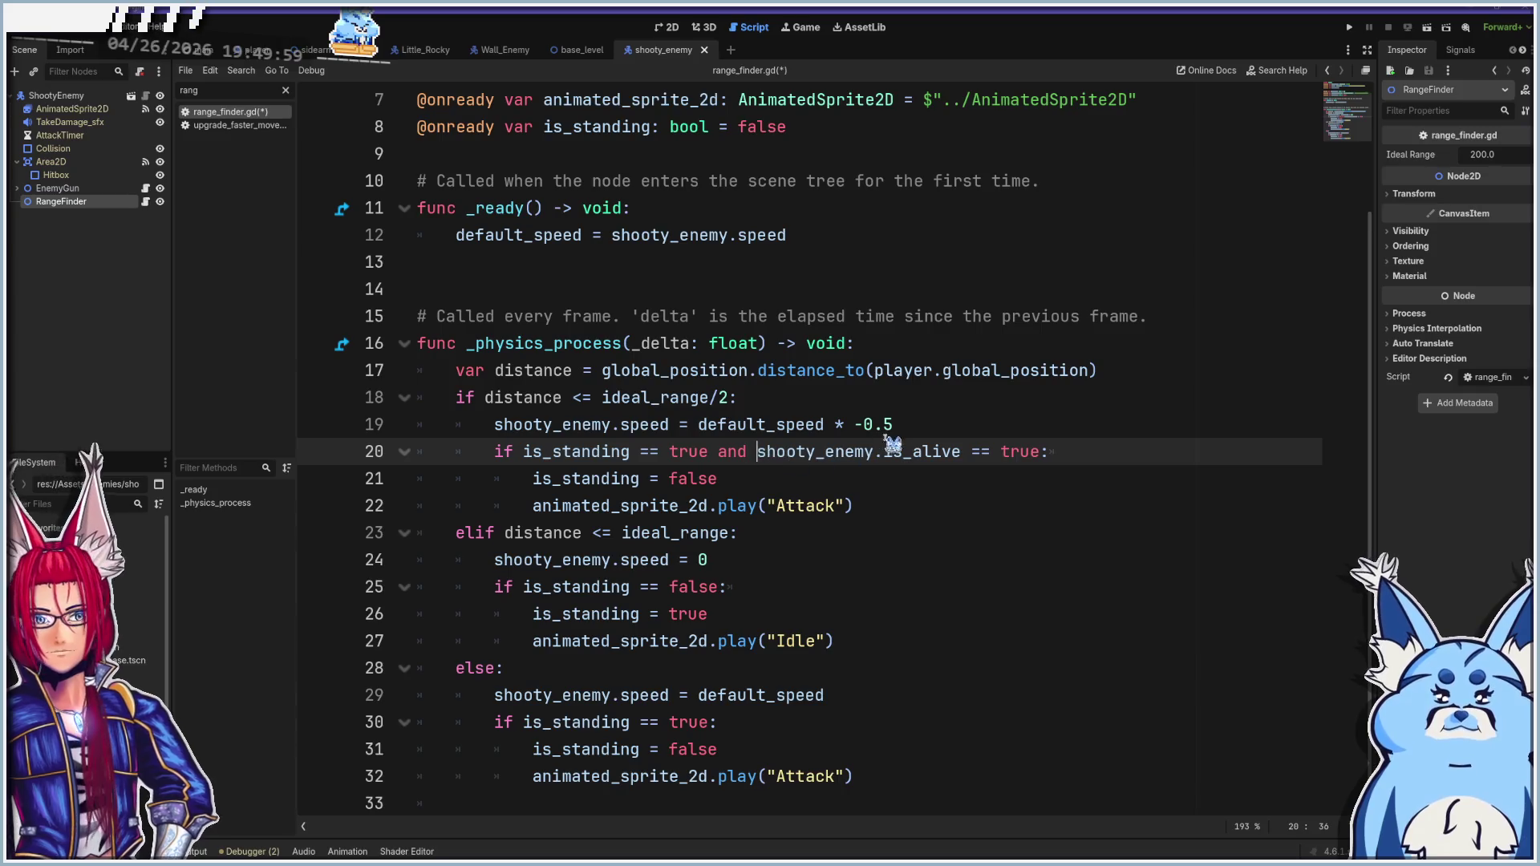
pyautogui.scroll(-1, 889, 441)
pyautogui.keyDown('shift'); pyautogui.click(962, 425); pyautogui.keyUp('shift')
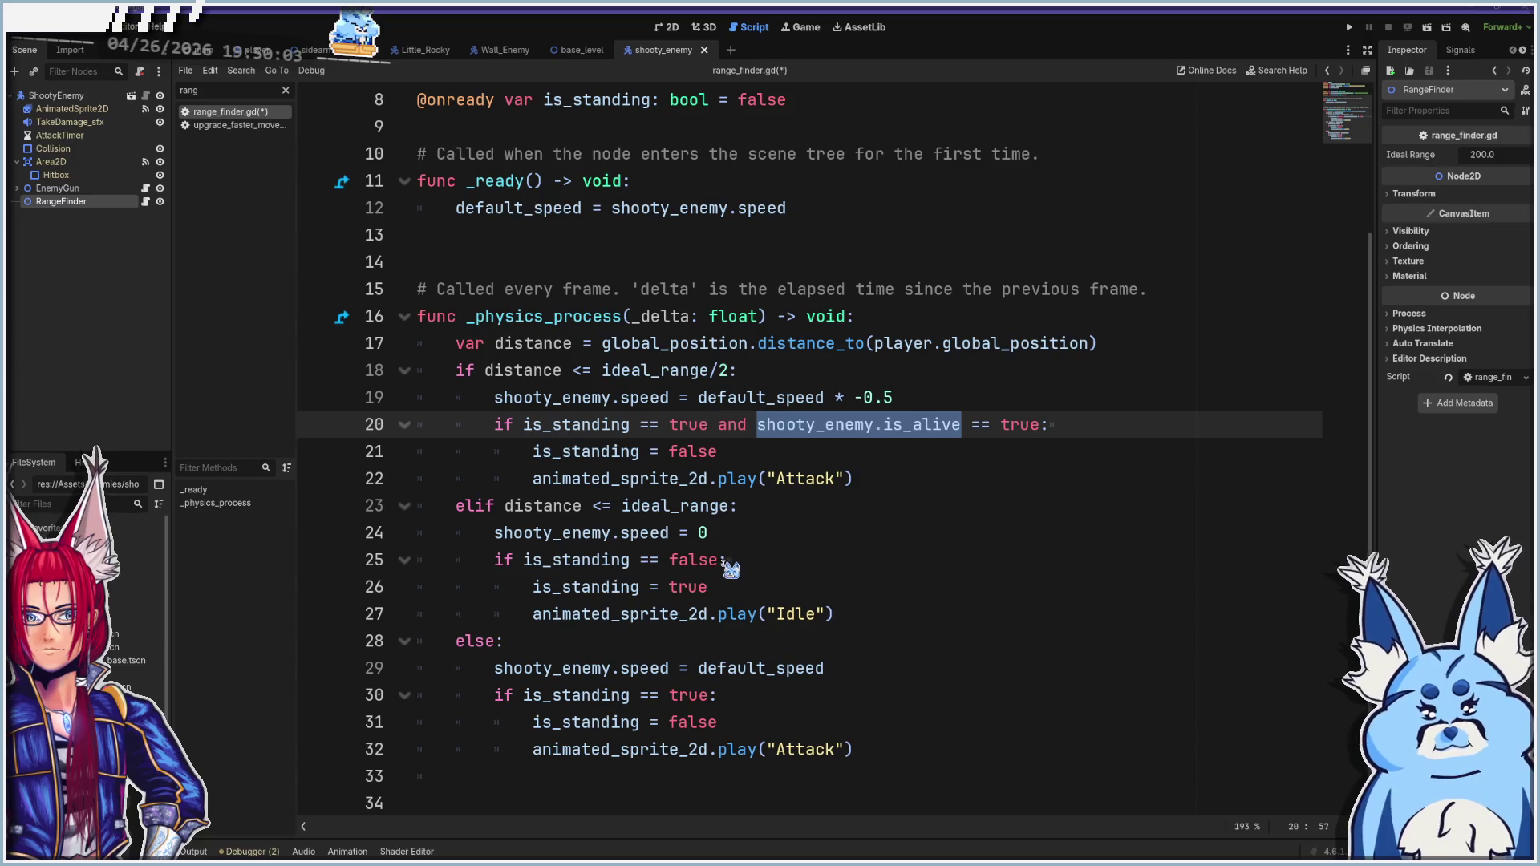
# Paste the alive check into line 25, then undo every is_alive edit back to is_standing == true
pyautogui.click(727, 566)
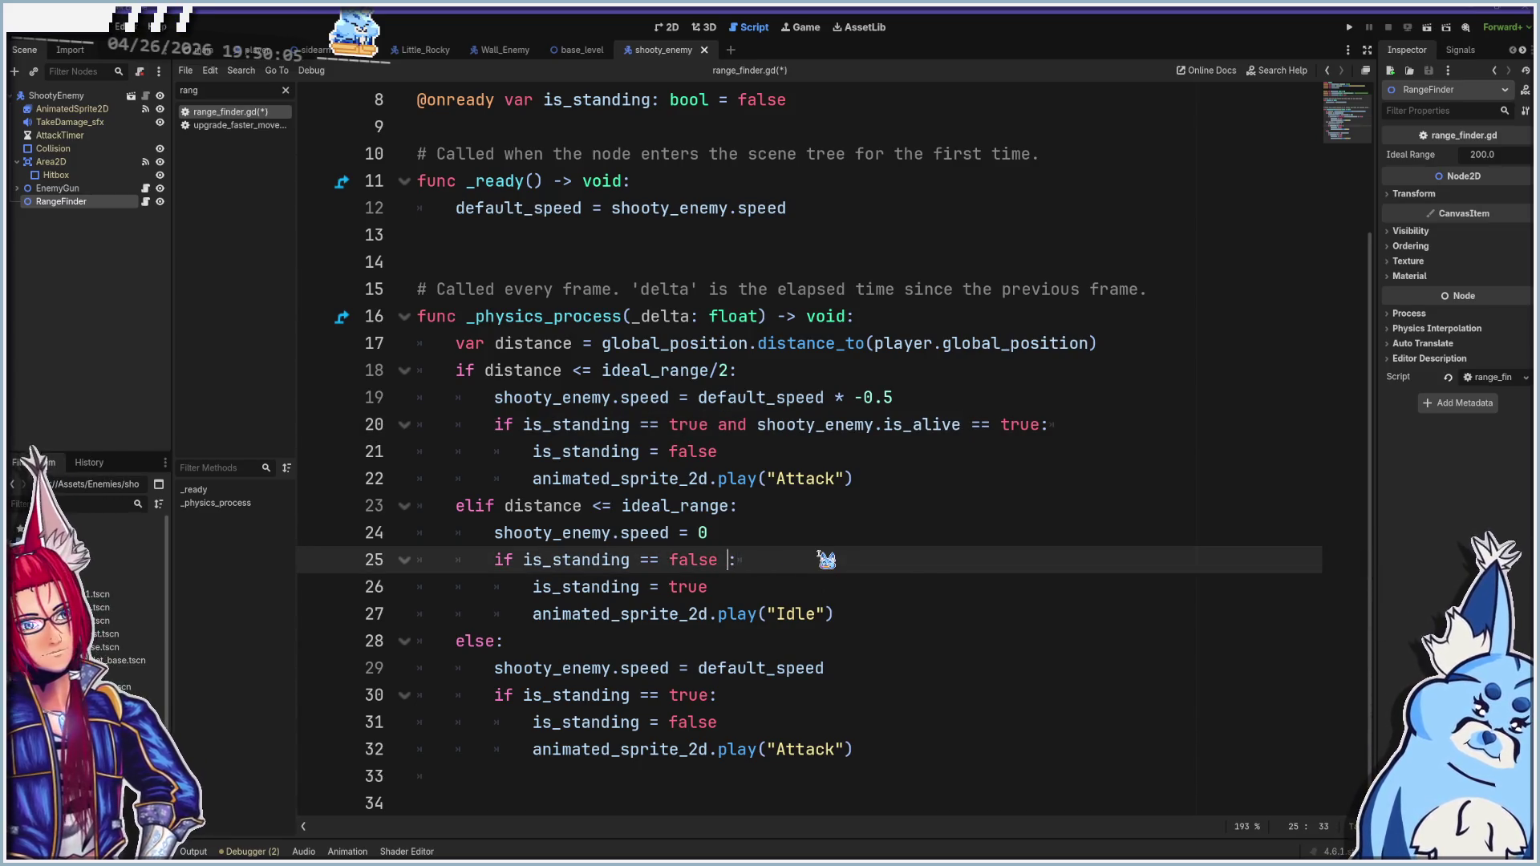
pyautogui.write('shooty_enemy.is_alive')
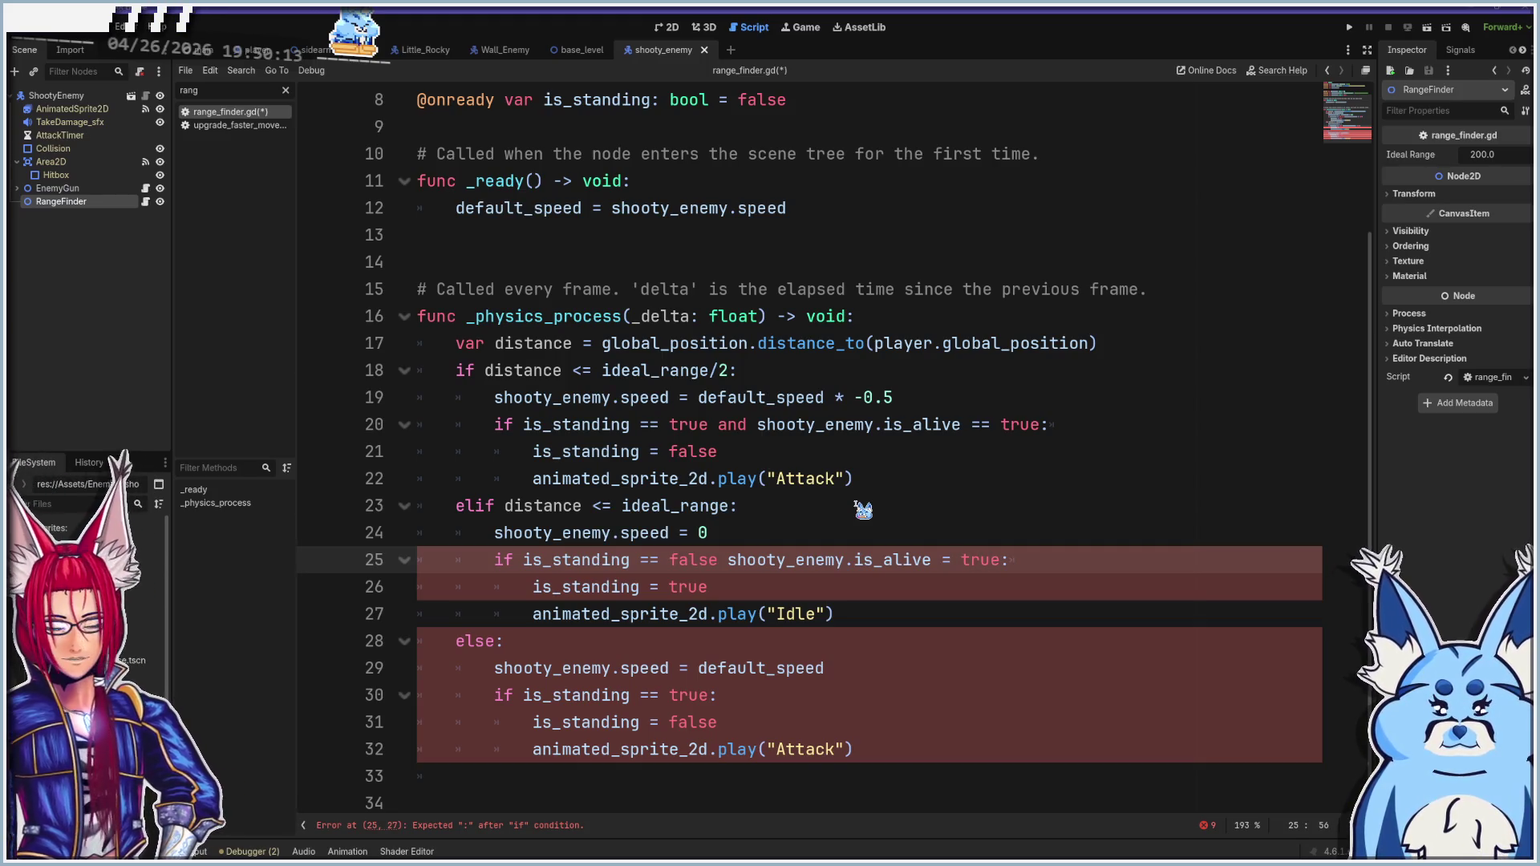
pyautogui.hotkey('ctrl', 'space')
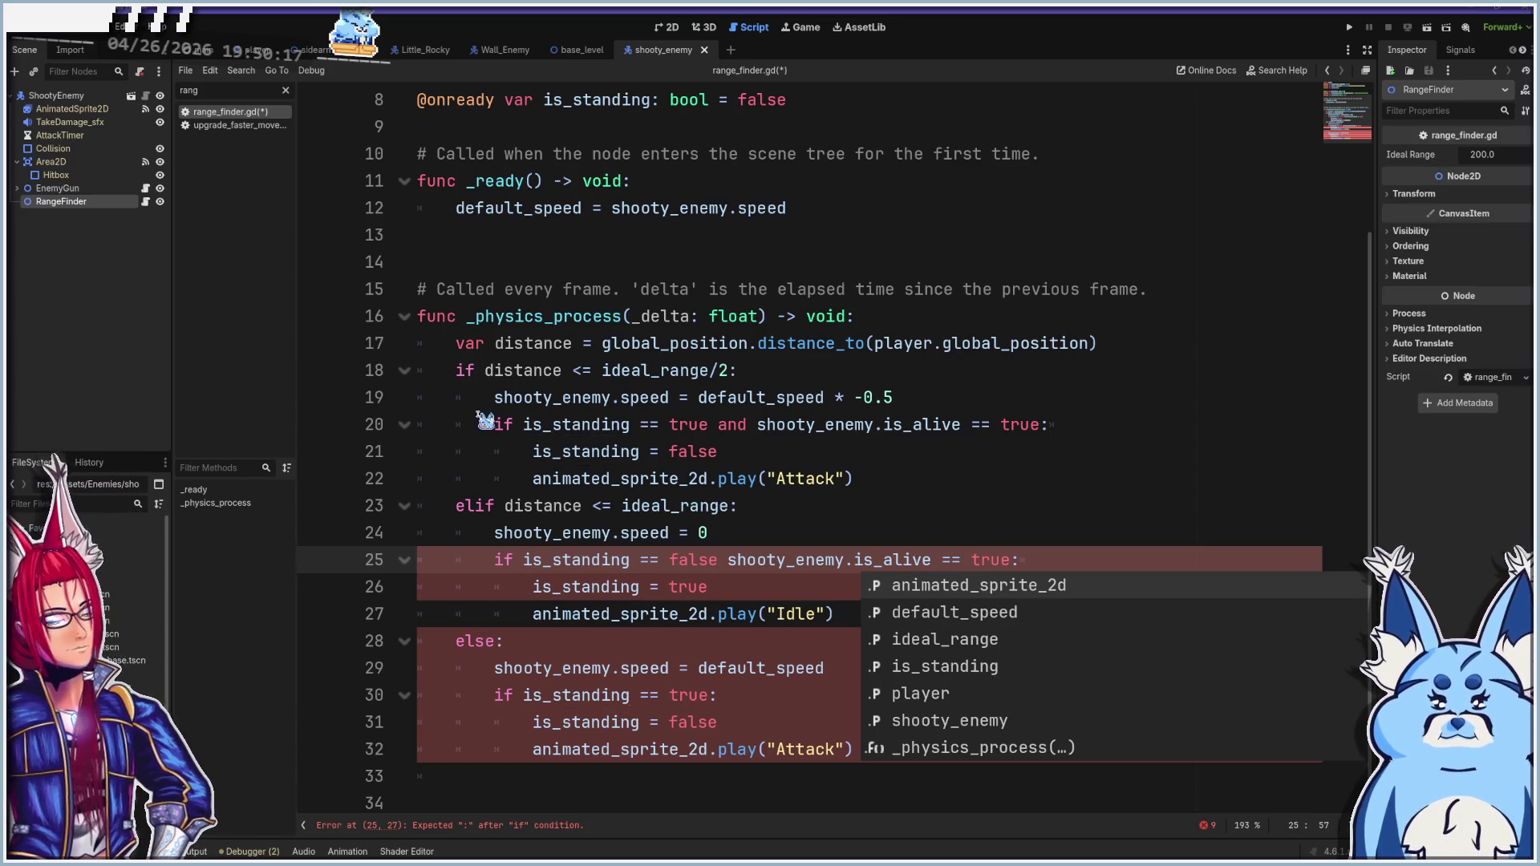
pyautogui.hotkey('ctrl', 'z')
pyautogui.hotkey('ctrl', 'z')
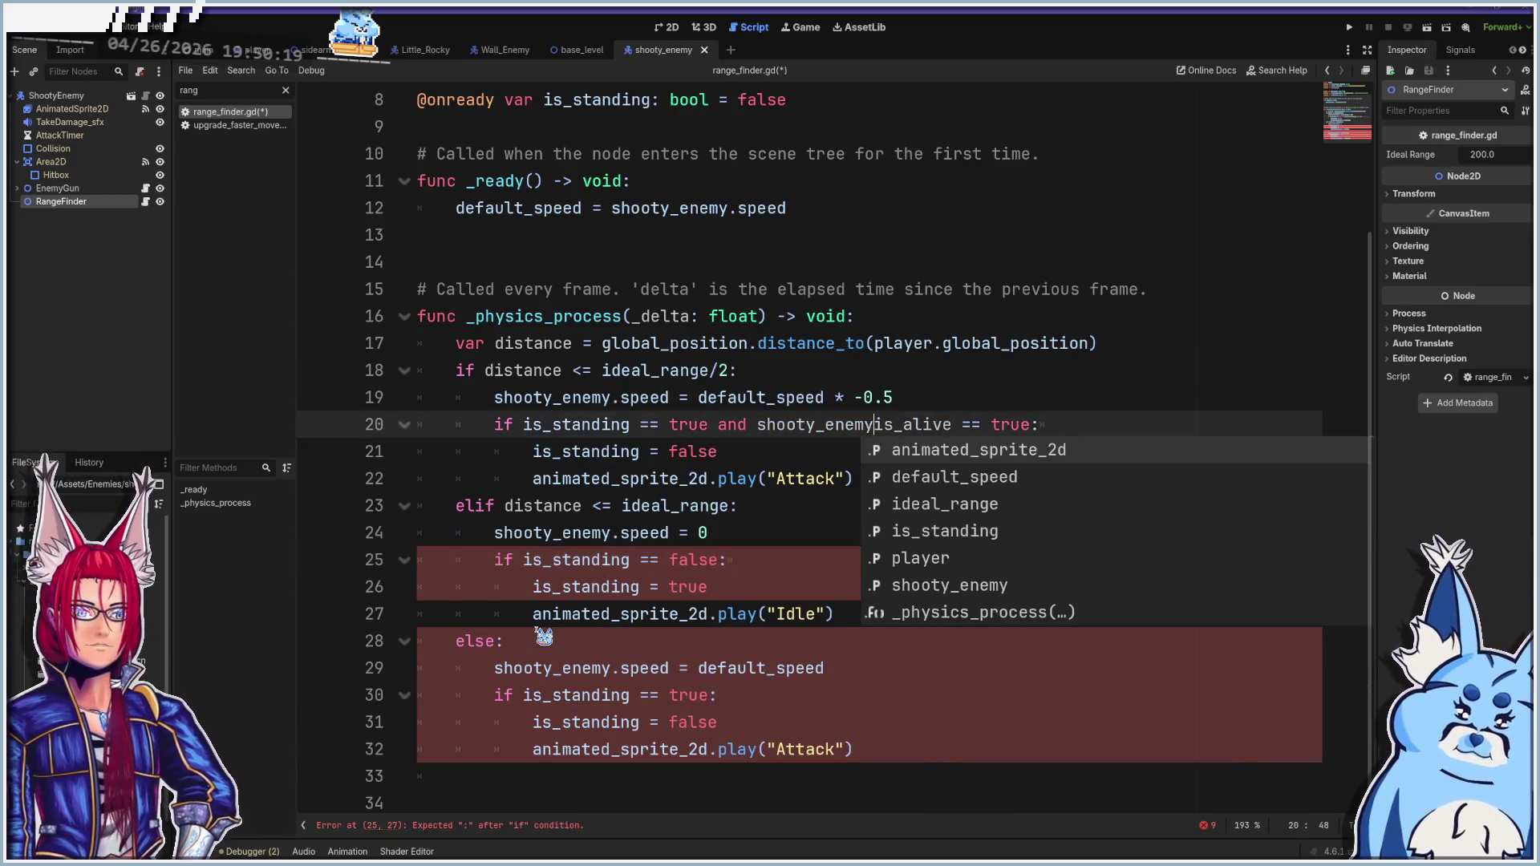
pyautogui.hotkey('ctrl', 'z')
pyautogui.hotkey('ctrl', 'z')
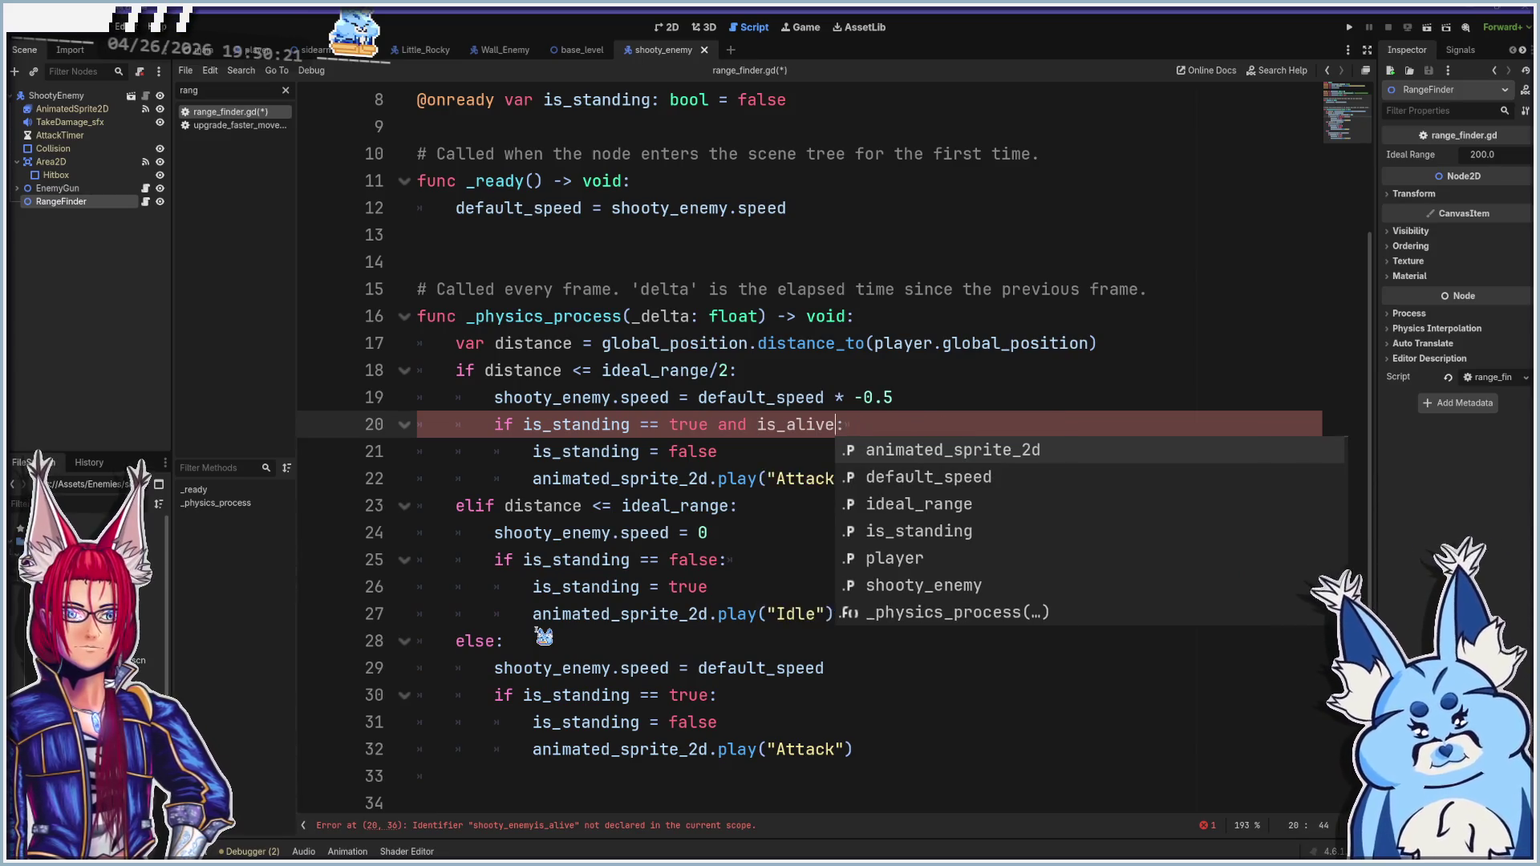
pyautogui.hotkey('ctrl', 'z')
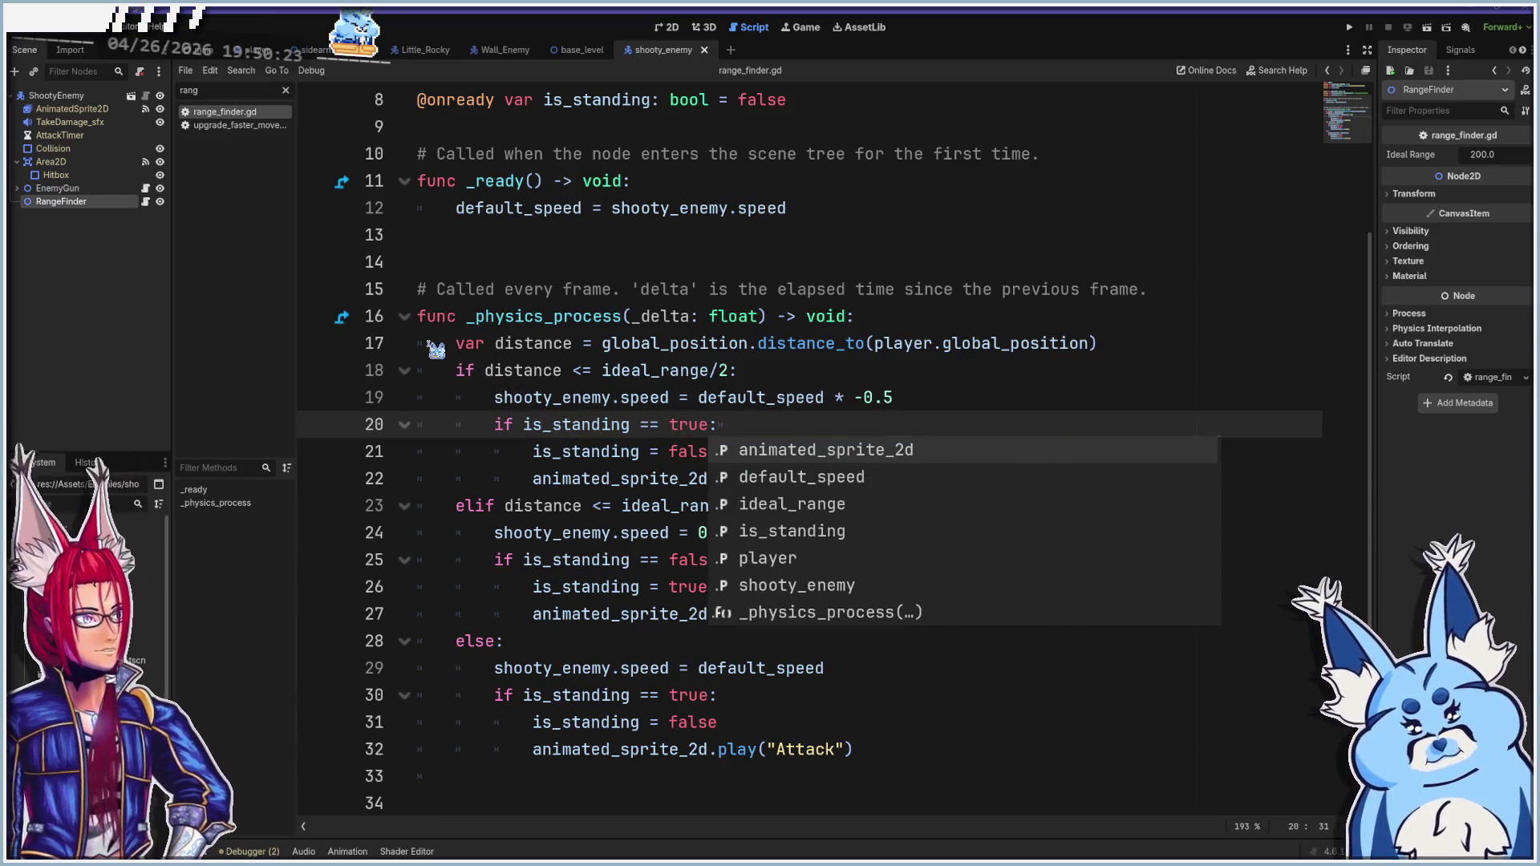
pyautogui.click(888, 321)
# Nest the _physics_process body under 'if shooty_enemy.is_alive == true:' and run the game
pyautogui.press('Return')
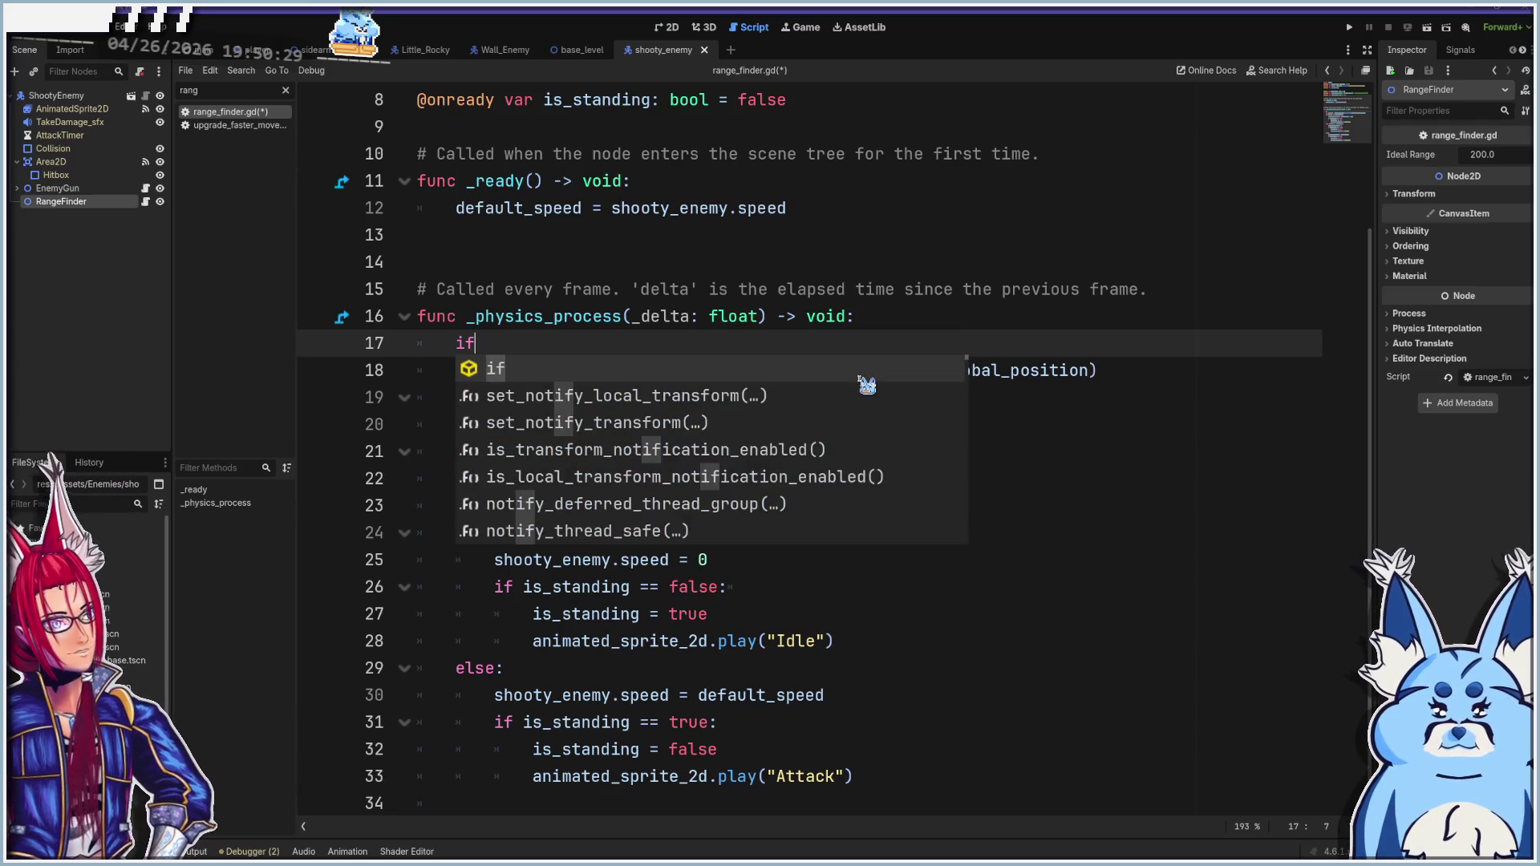
pyautogui.write('shooty_enemy.is_alive')
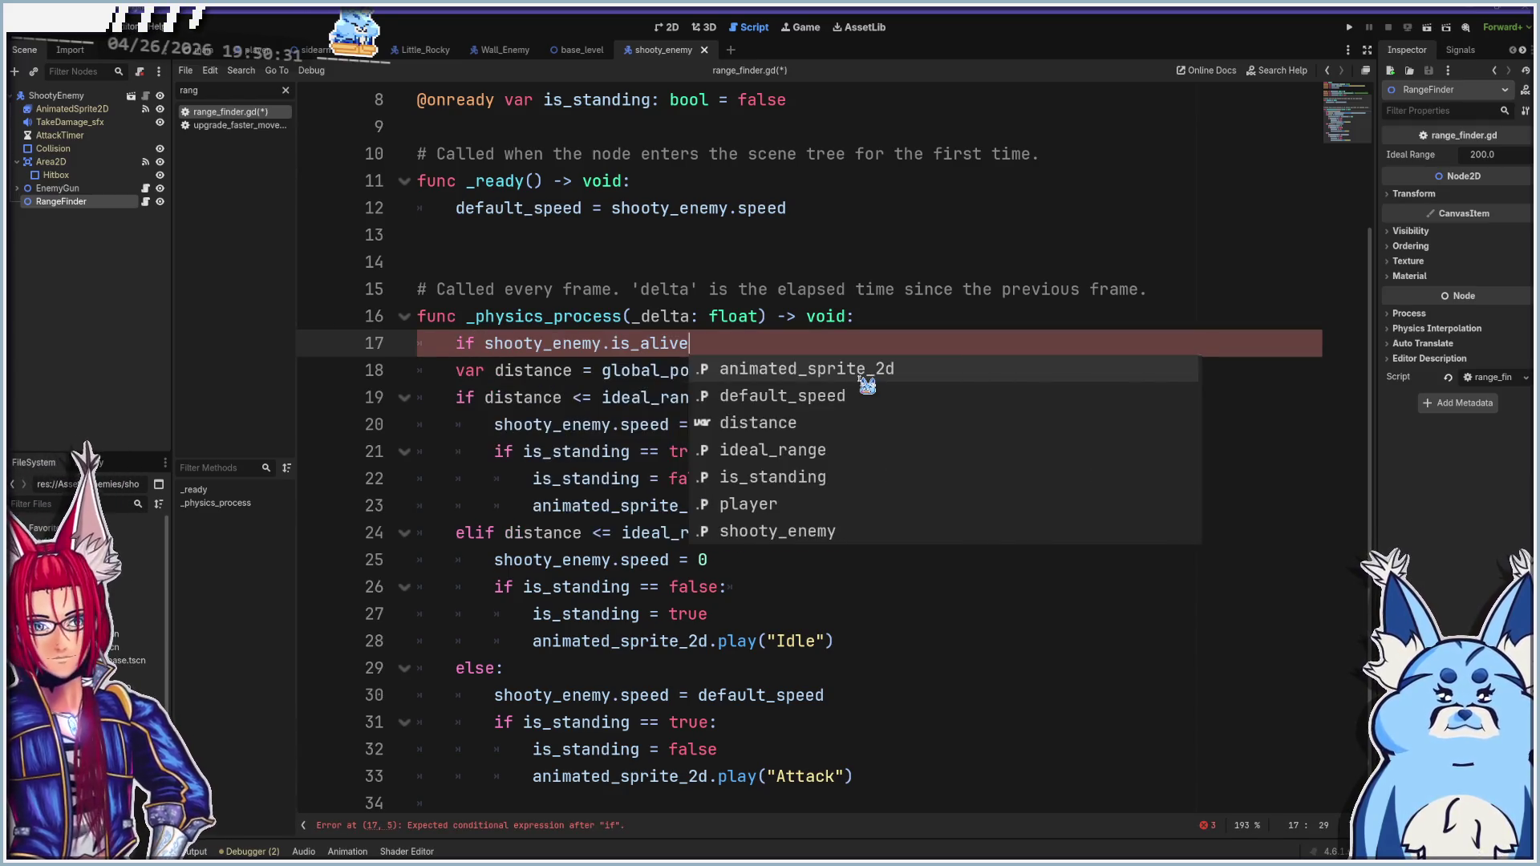
pyautogui.write(' == tu')
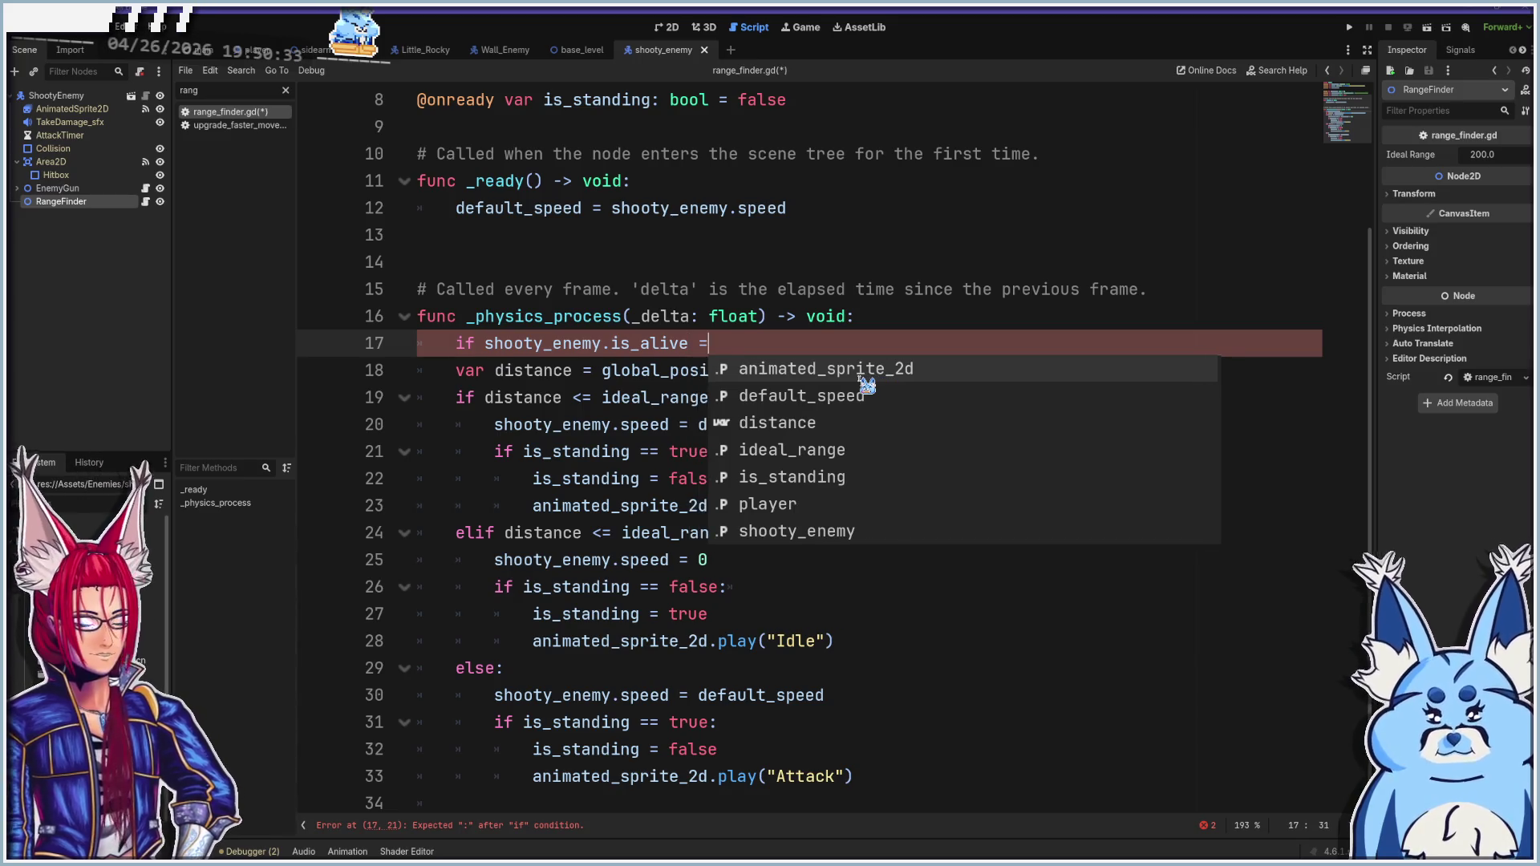
pyautogui.write('ue:')
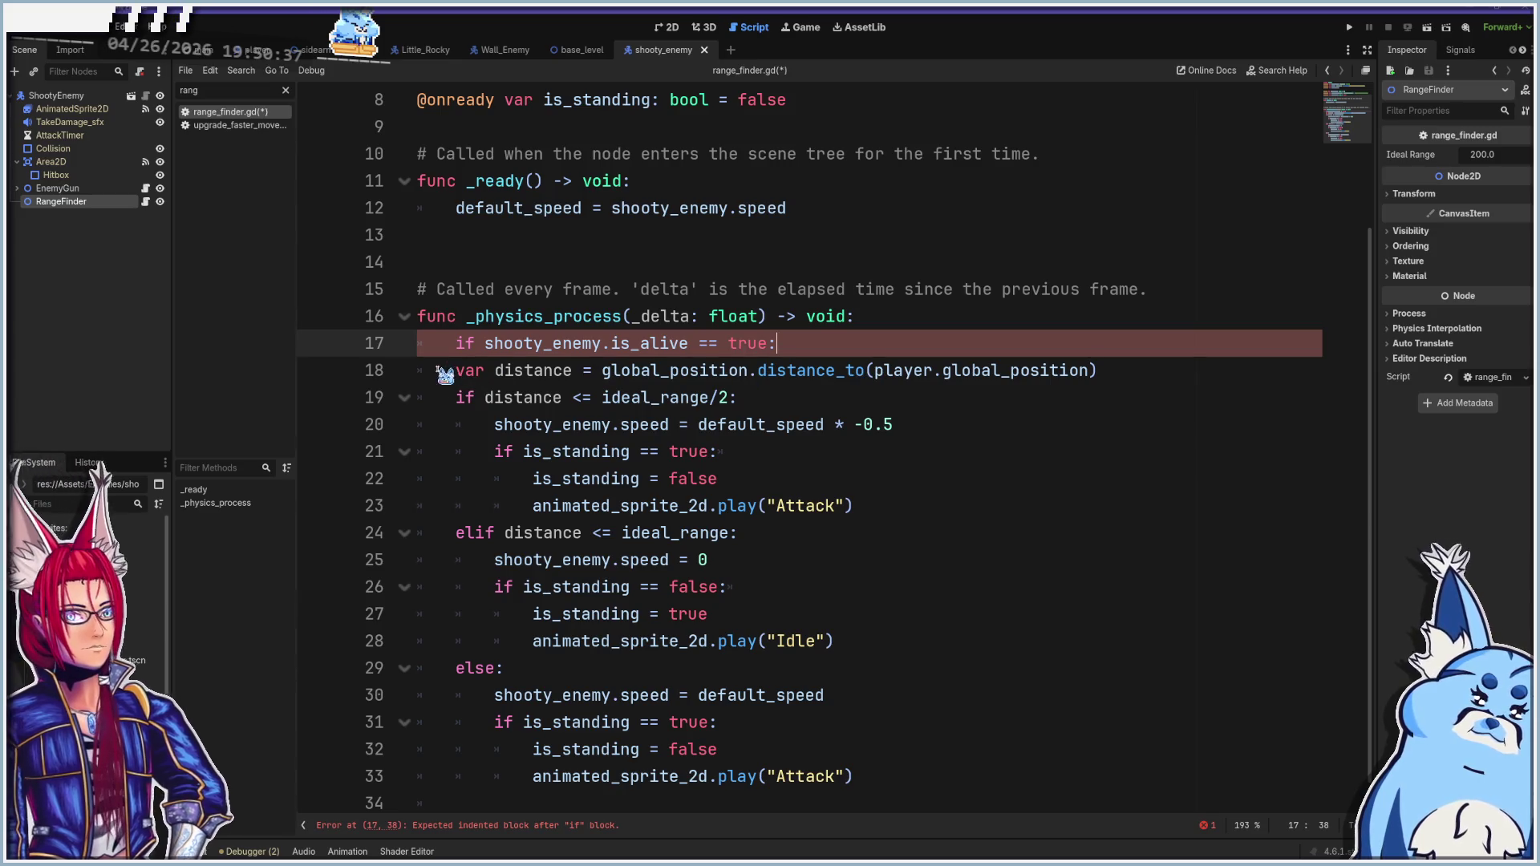
pyautogui.moveTo(451, 373)
pyautogui.mouseDown()
pyautogui.moveTo(722, 474)
pyautogui.moveTo(922, 836)
pyautogui.moveTo(939, 832)
pyautogui.mouseUp()
pyautogui.press('Tab')
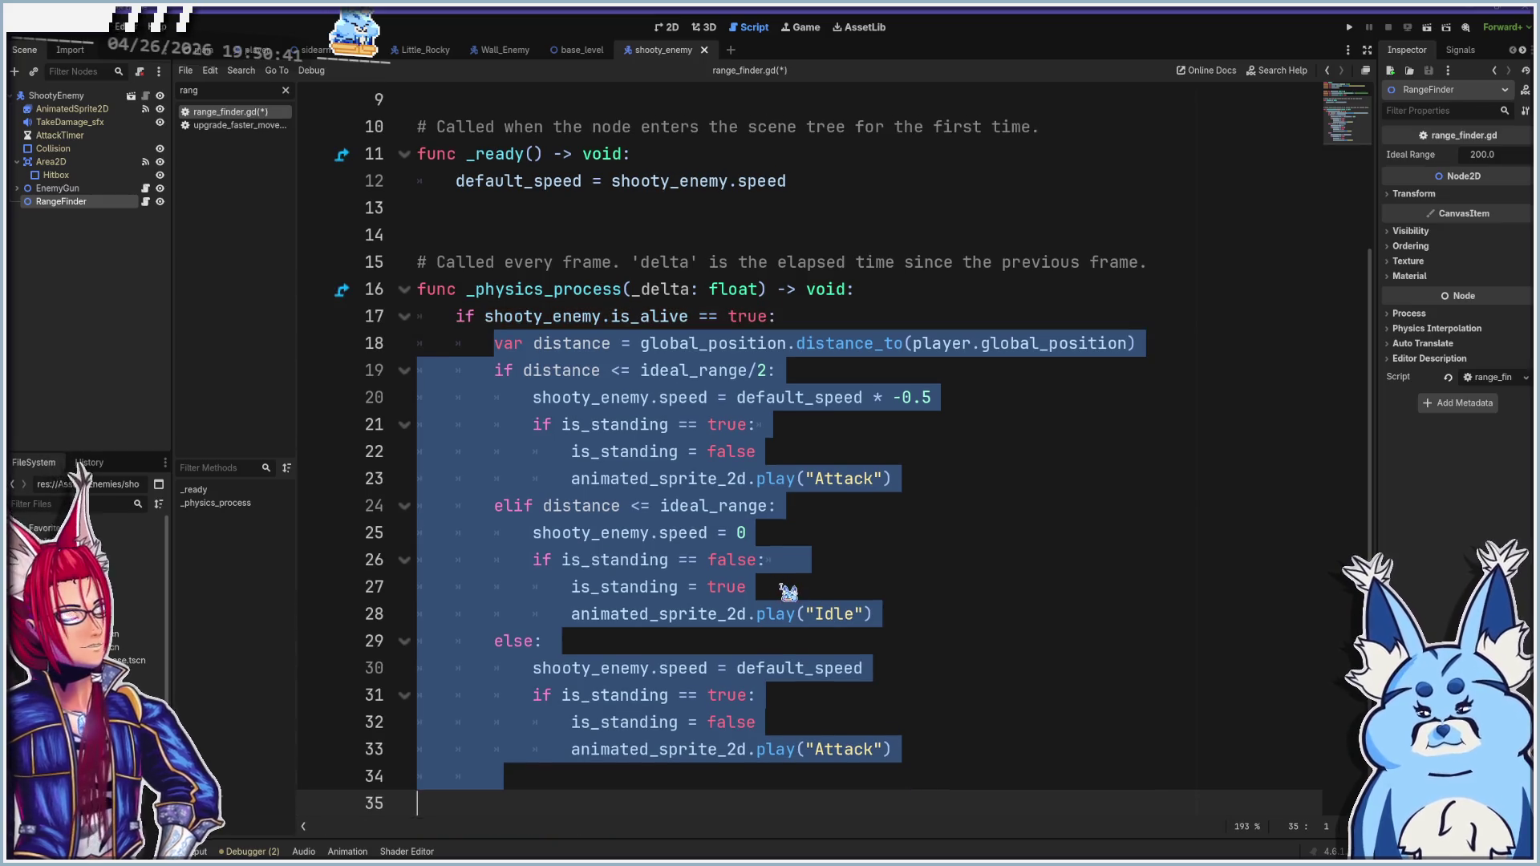
pyautogui.click(479, 316)
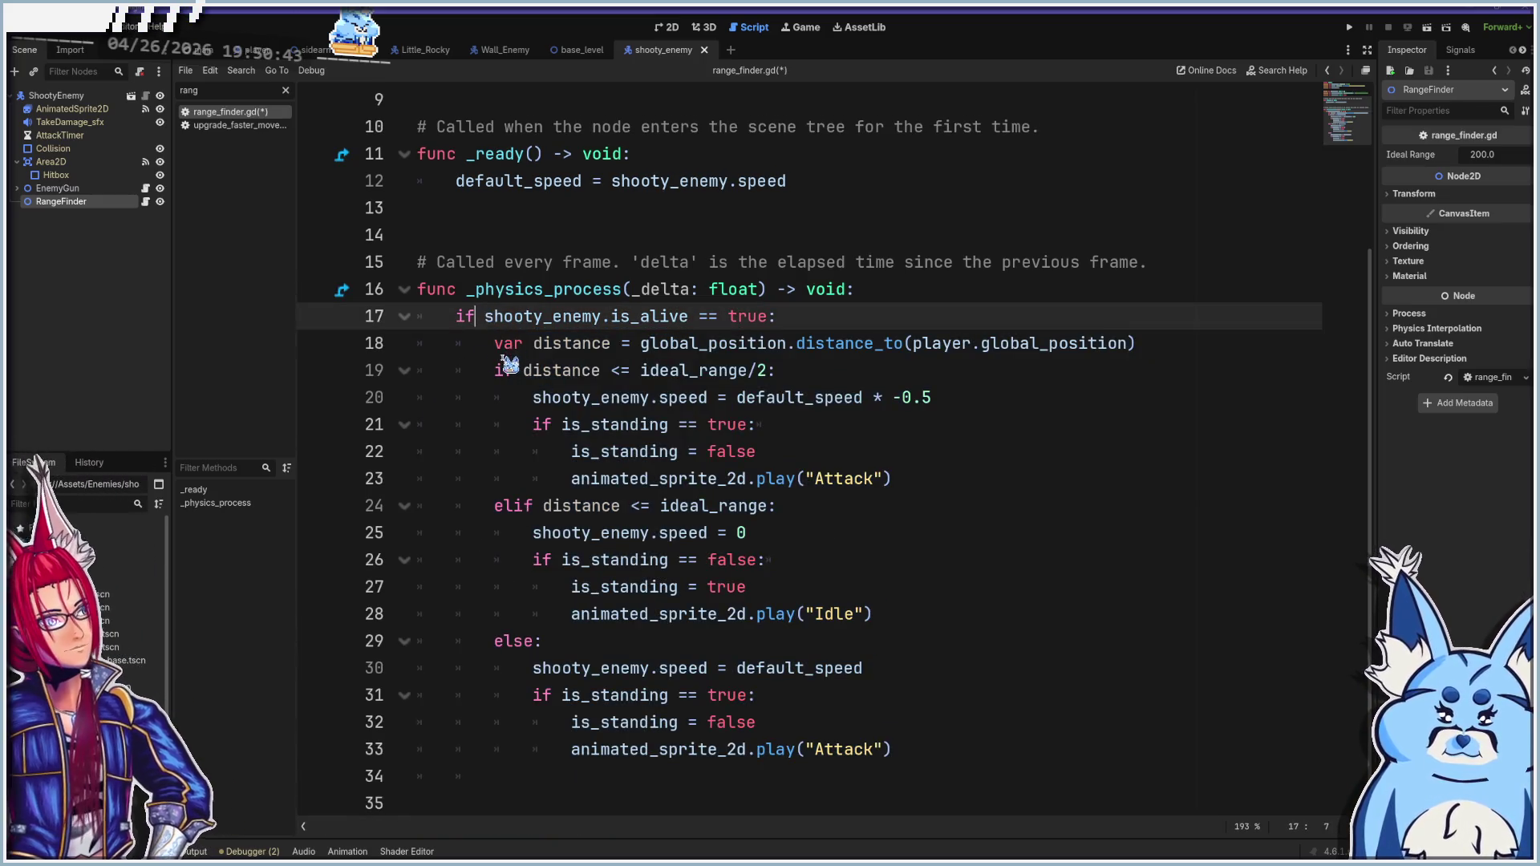
pyautogui.click(537, 771)
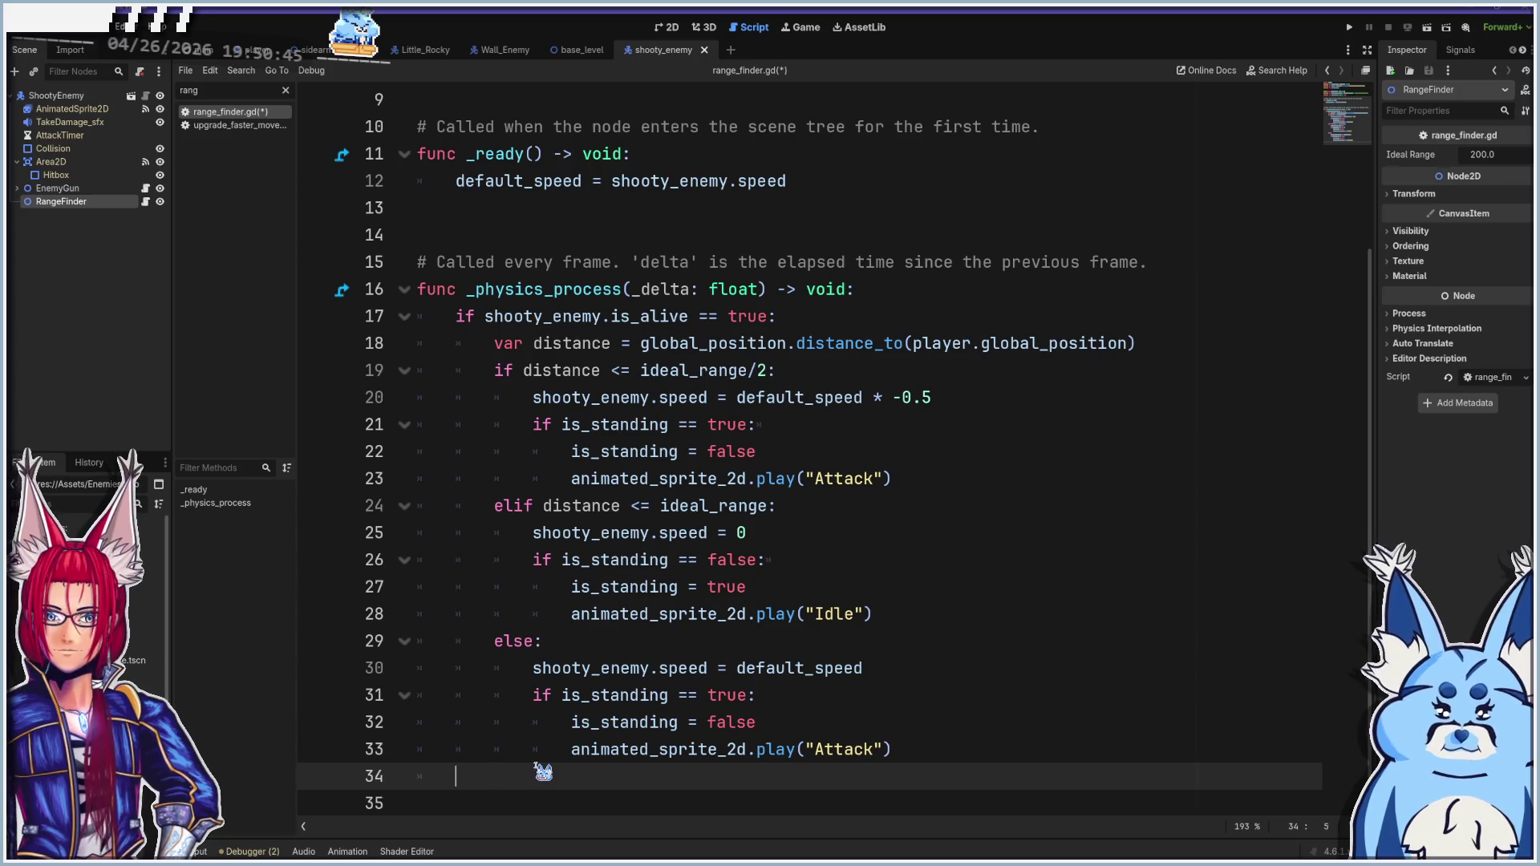
pyautogui.press('BackSpace')
pyautogui.press('BackSpace')
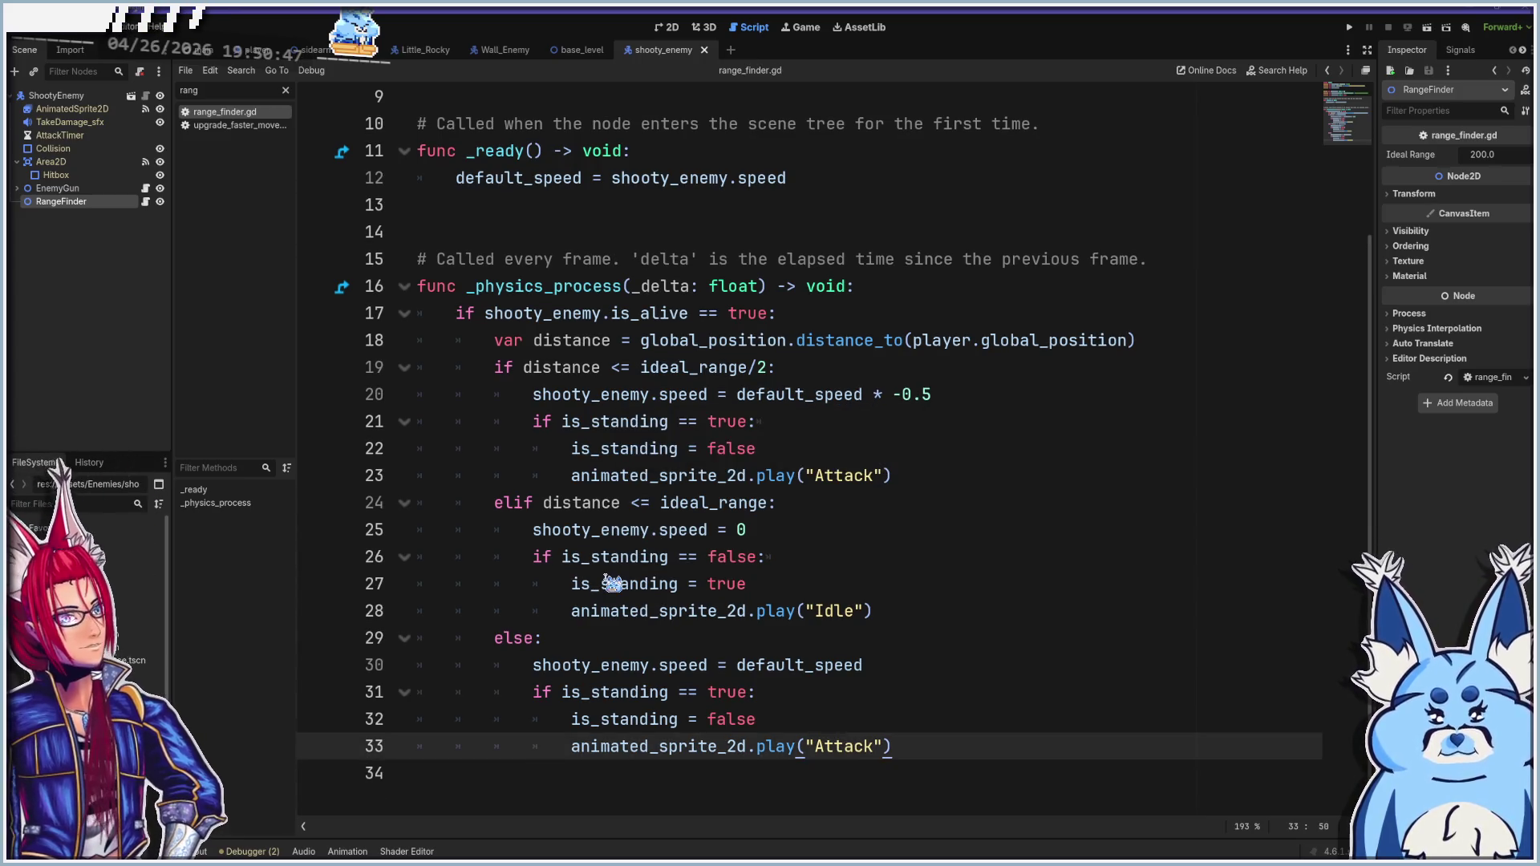
pyautogui.press('F5')
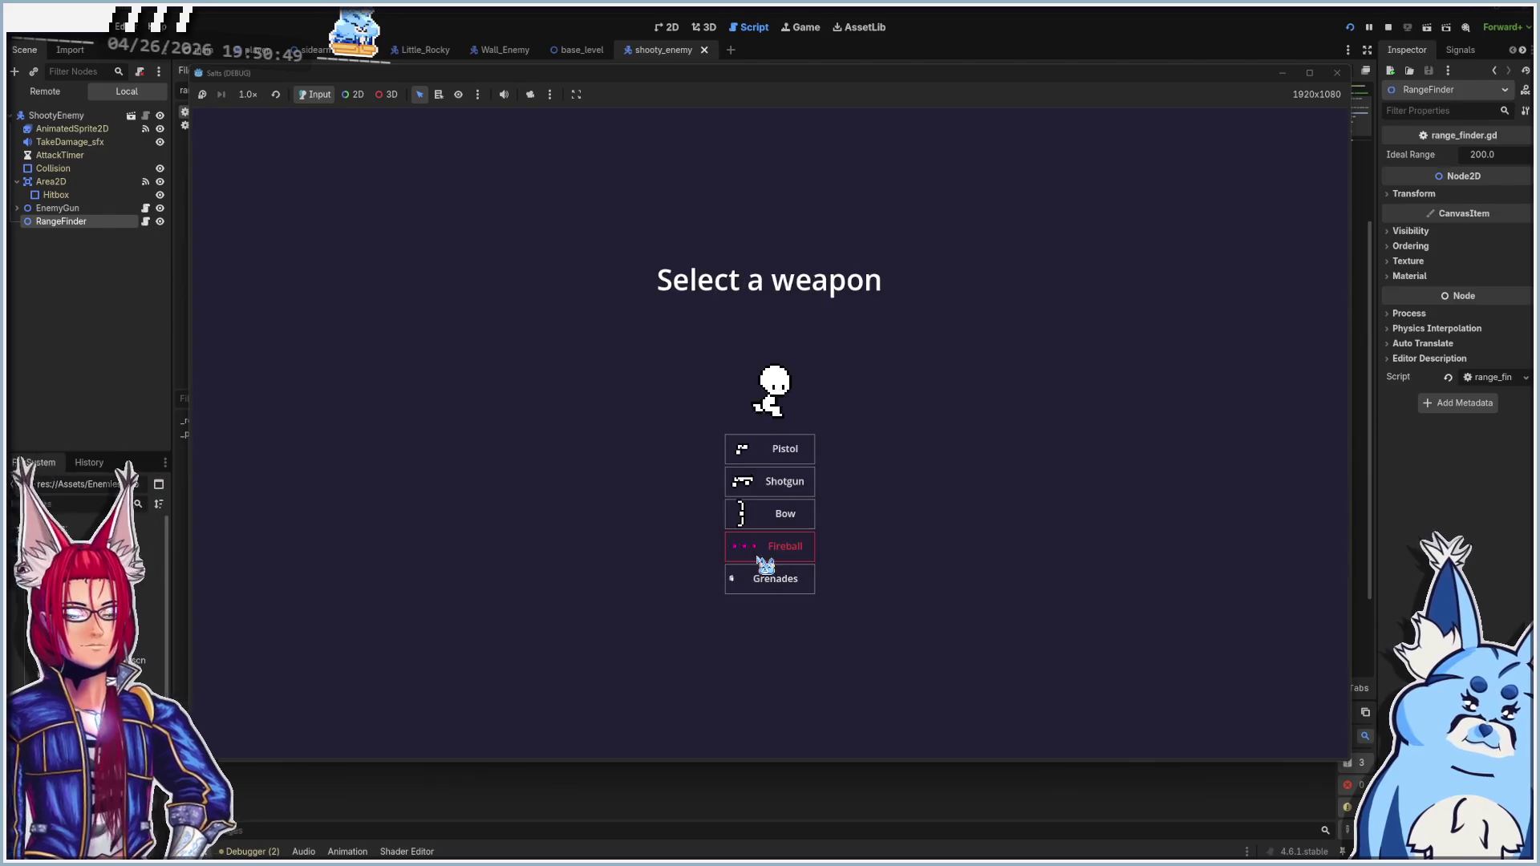
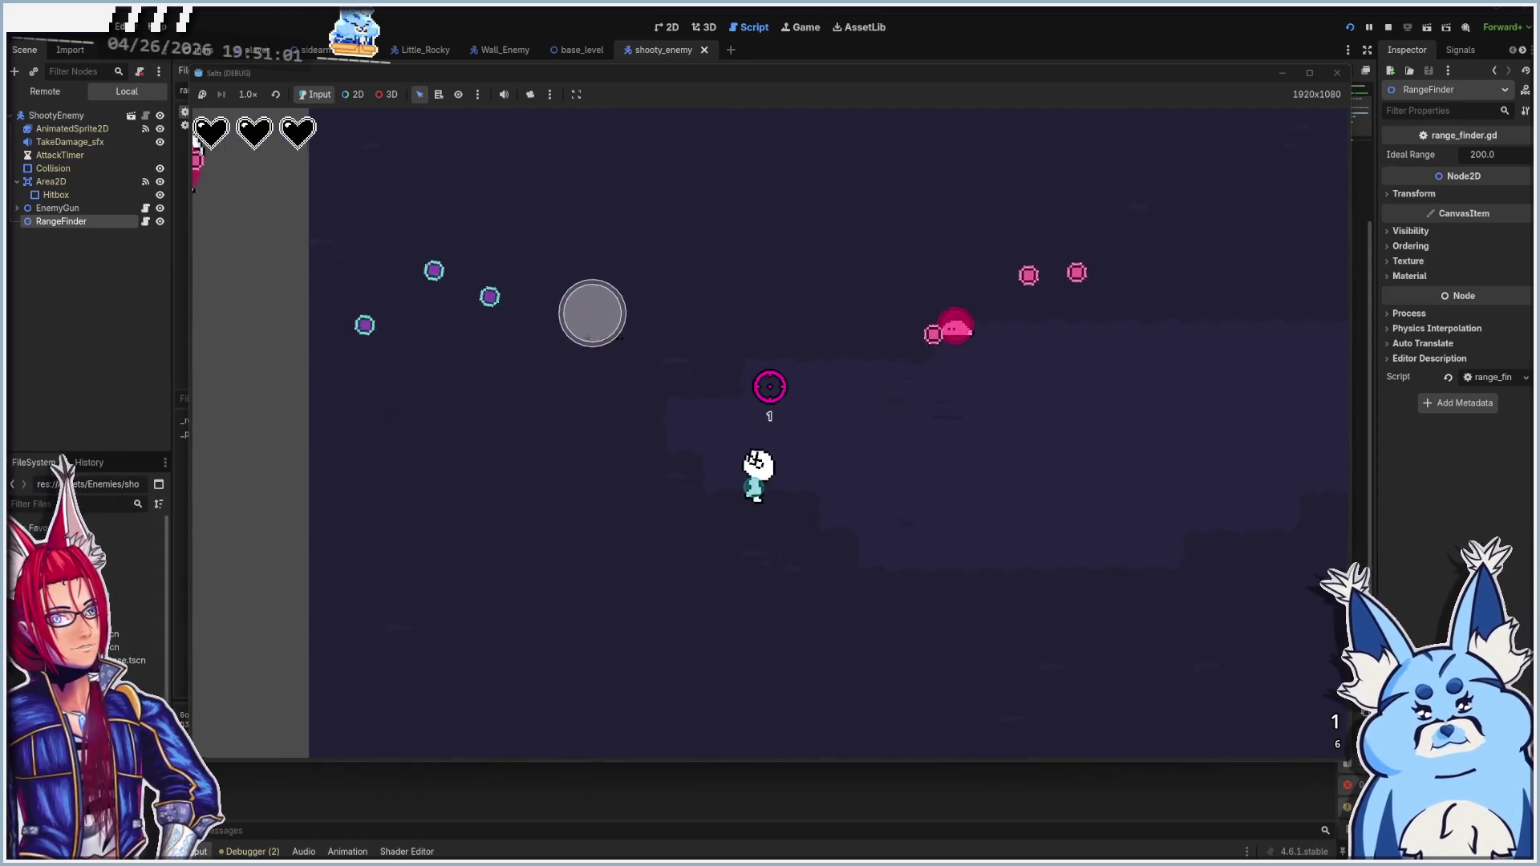
# Move the player with WASD and shoot the pink swarm until the Level Up cards appear
pyautogui.press('a')
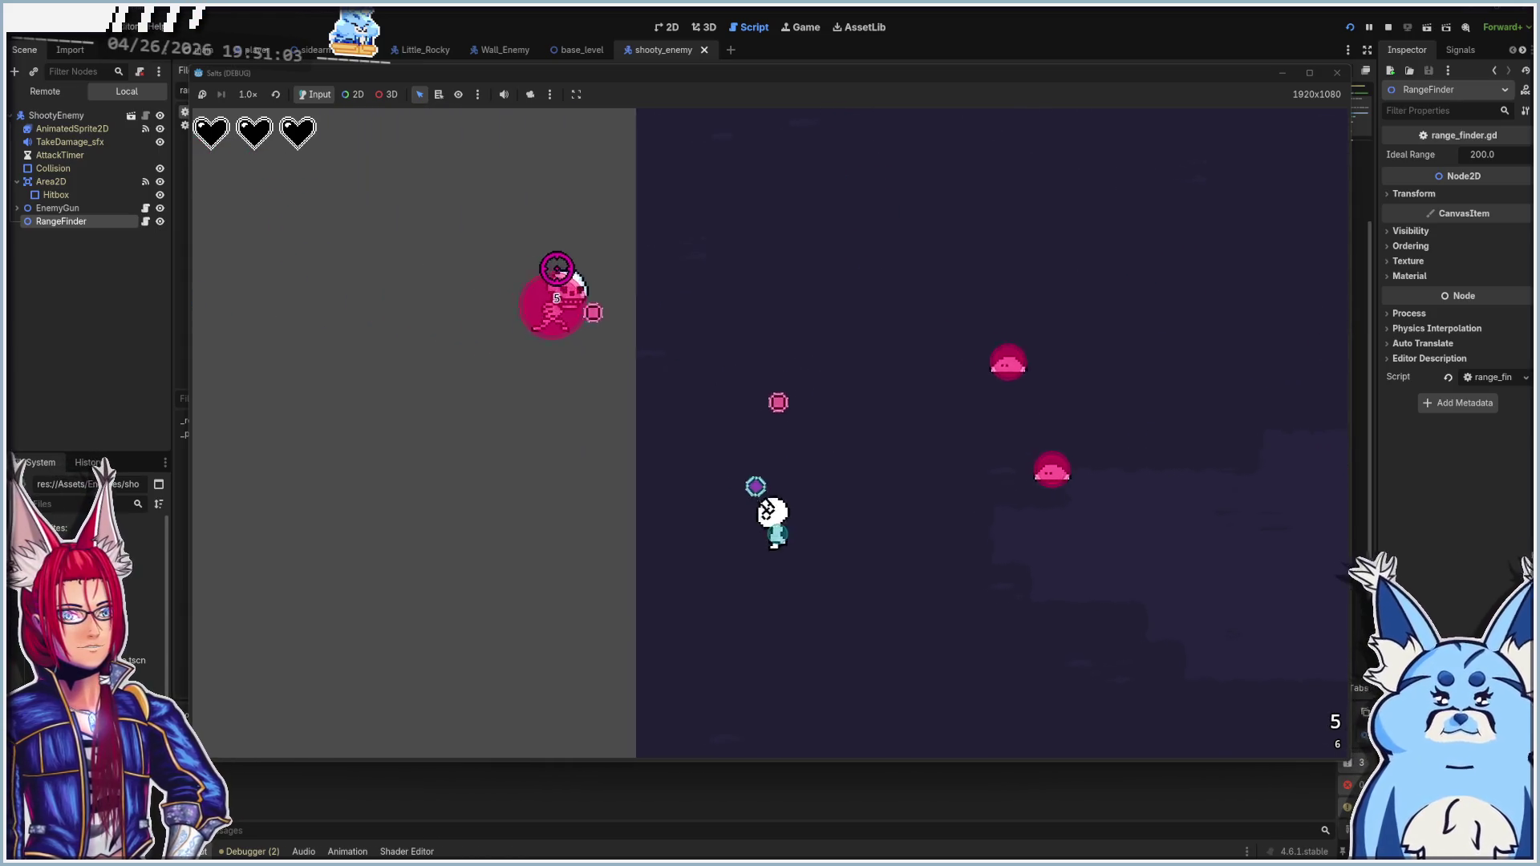
pyautogui.press('a')
pyautogui.press('w')
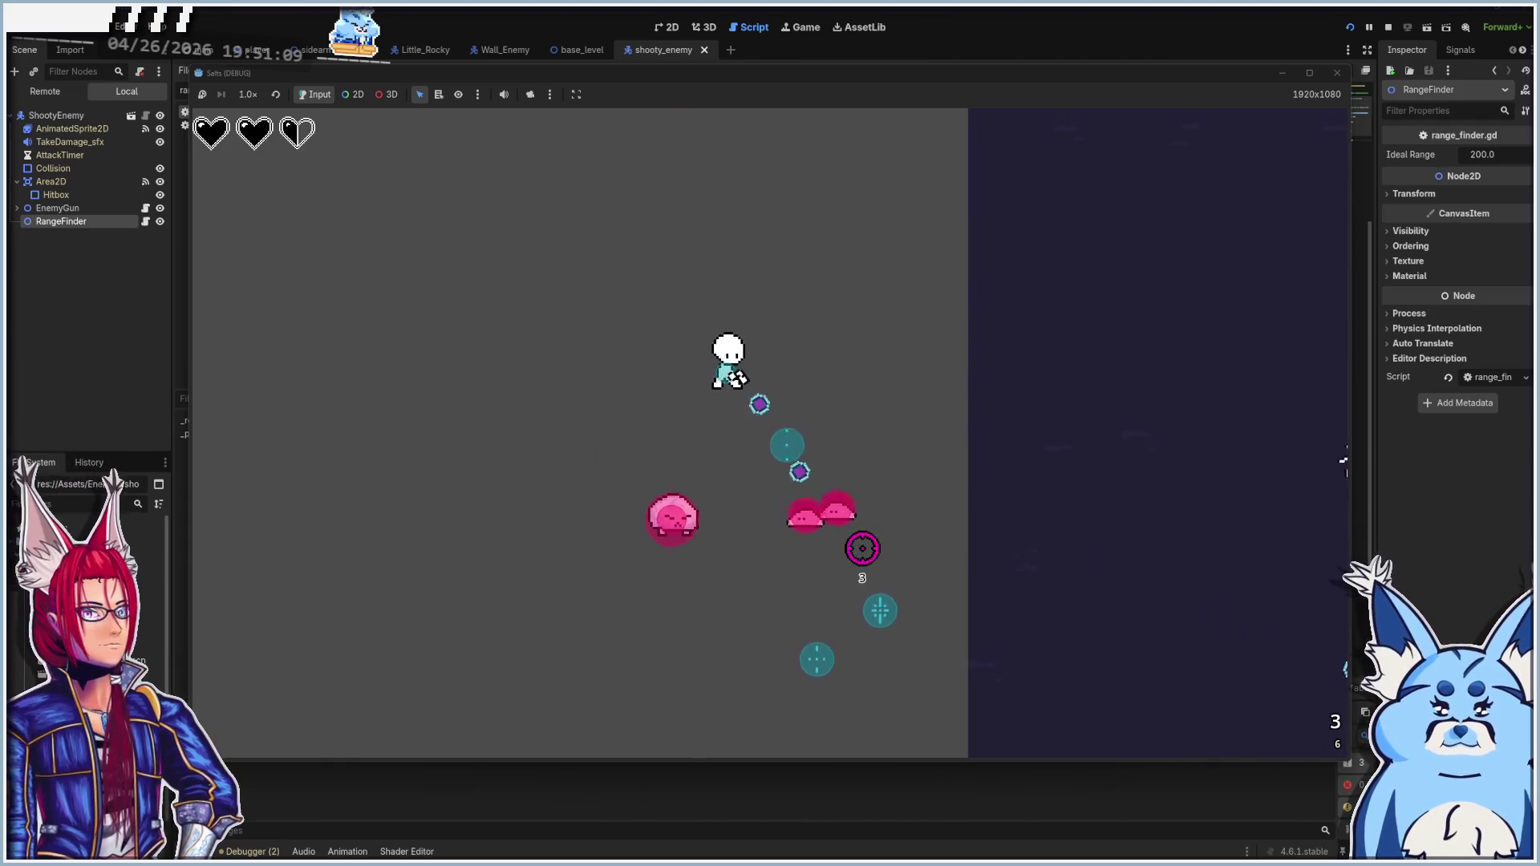
pyautogui.click(1006, 464)
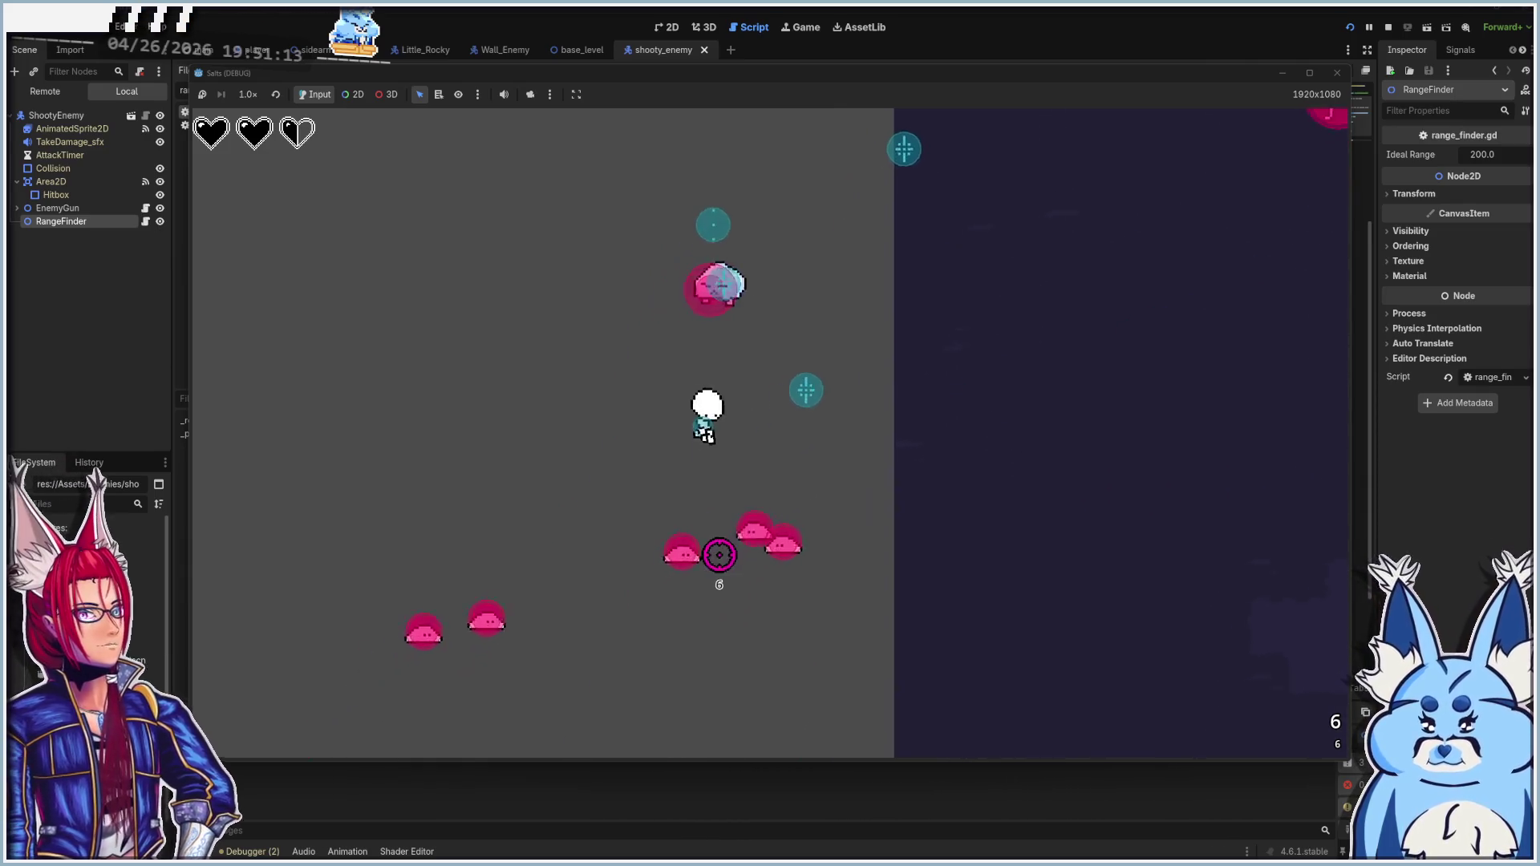
pyautogui.press('a')
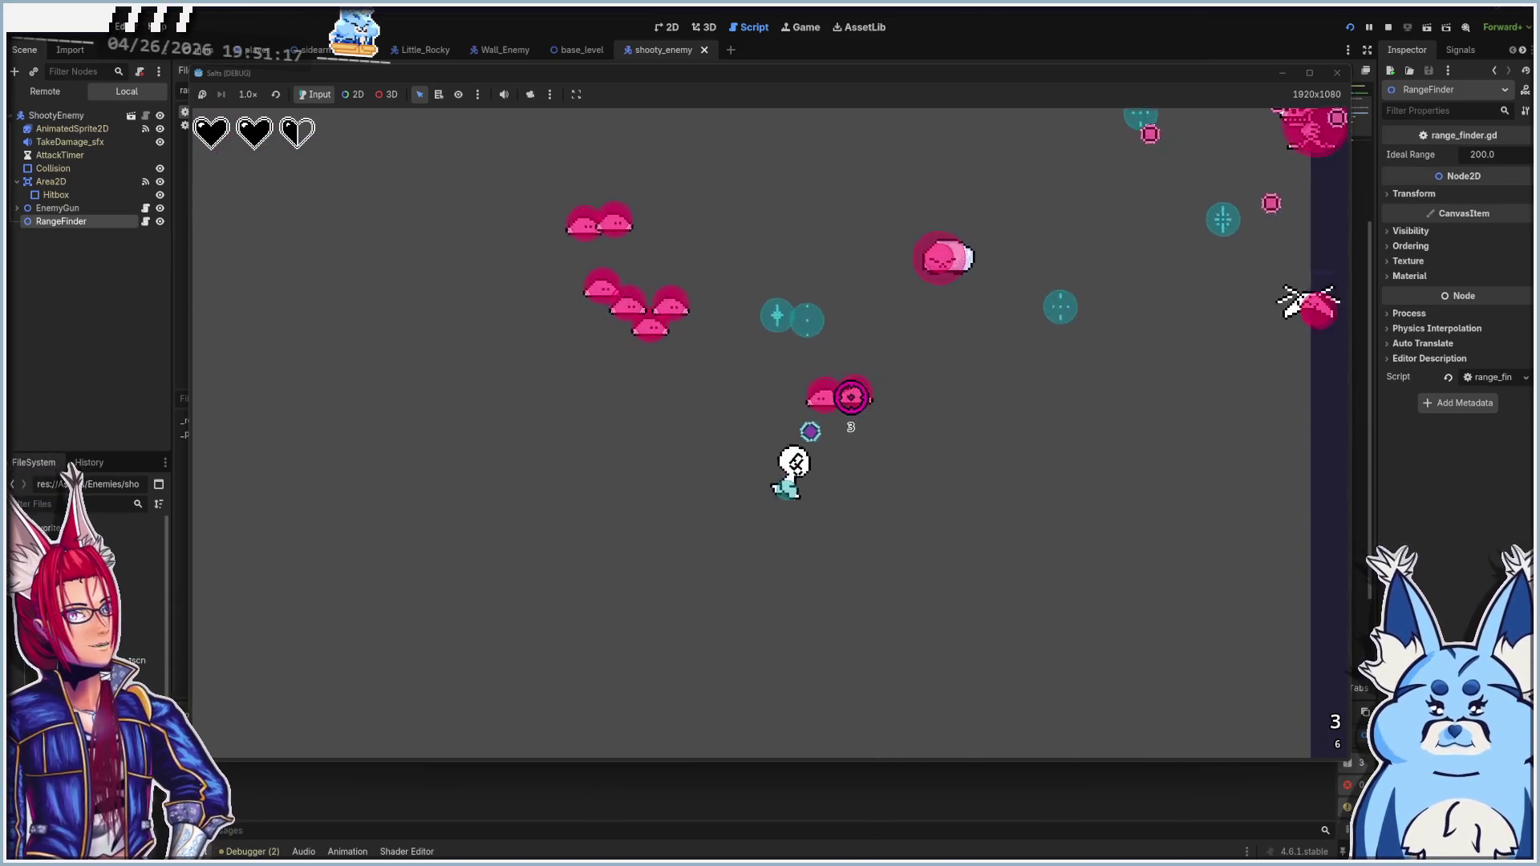
pyautogui.press('d')
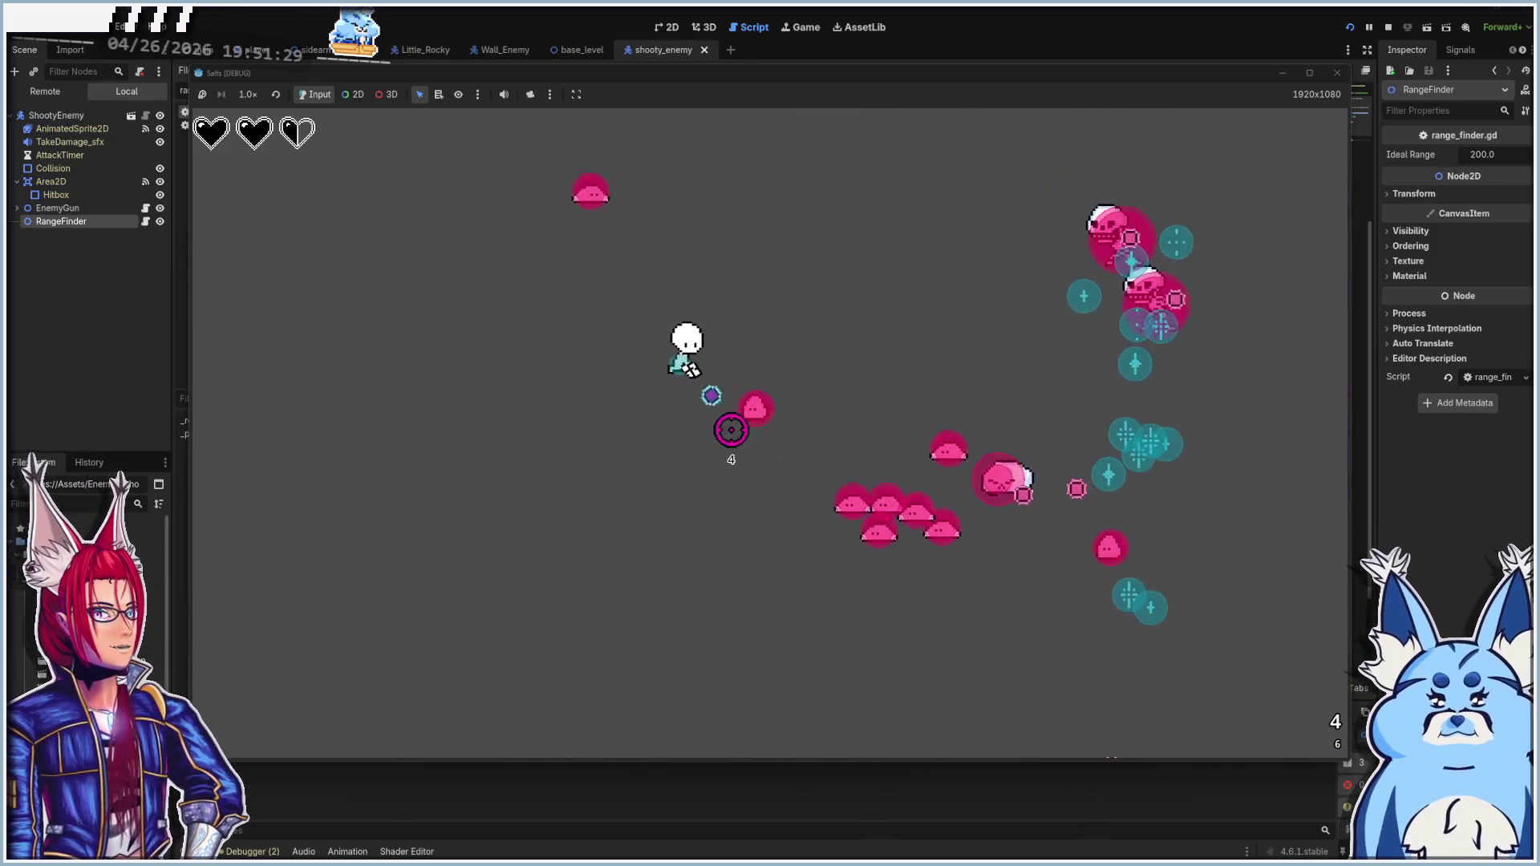
pyautogui.press('d')
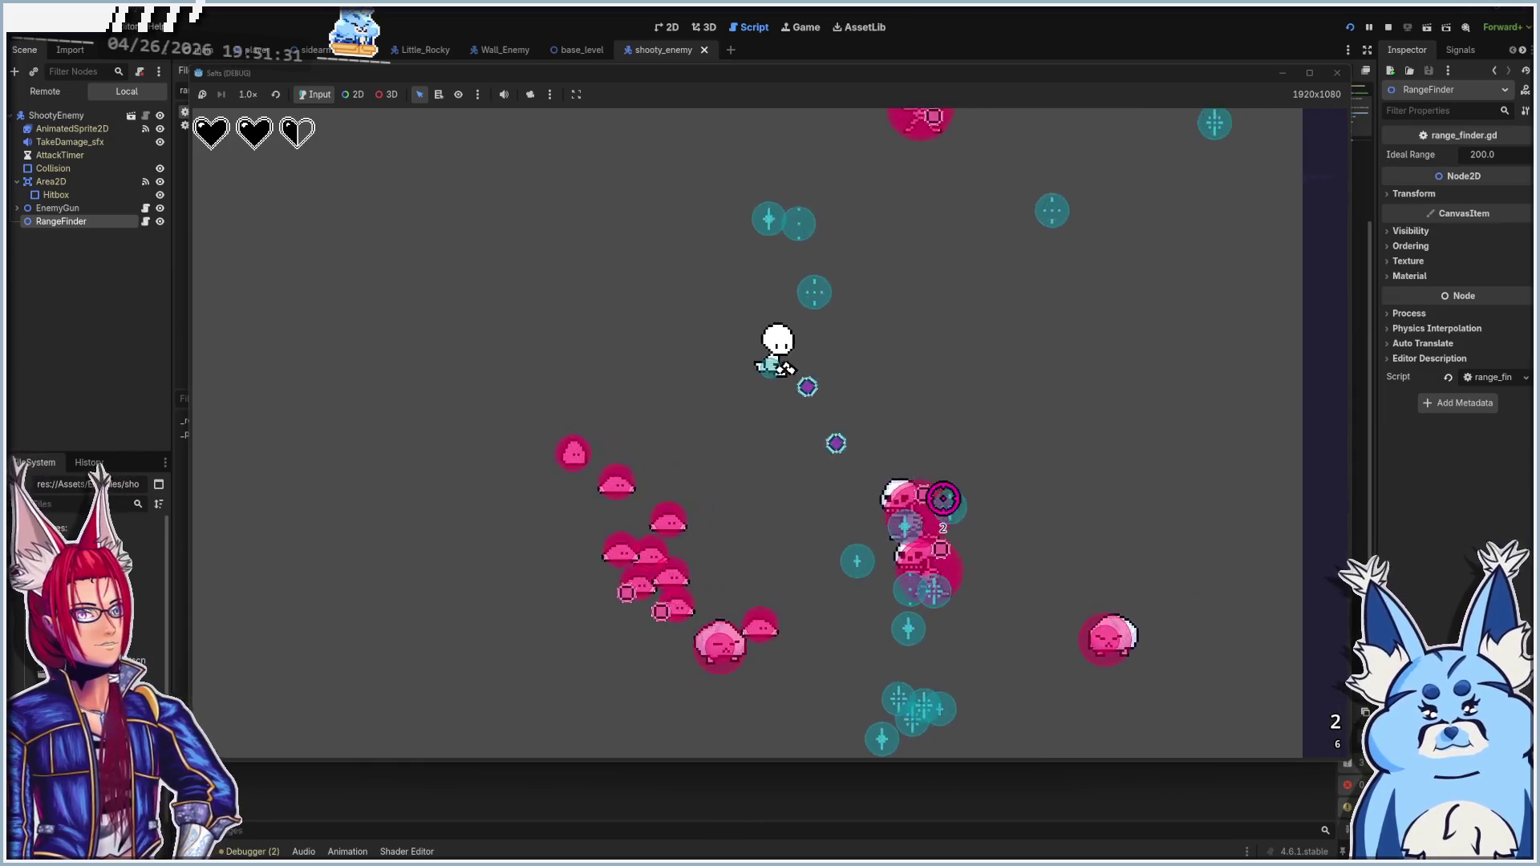
pyautogui.press('d')
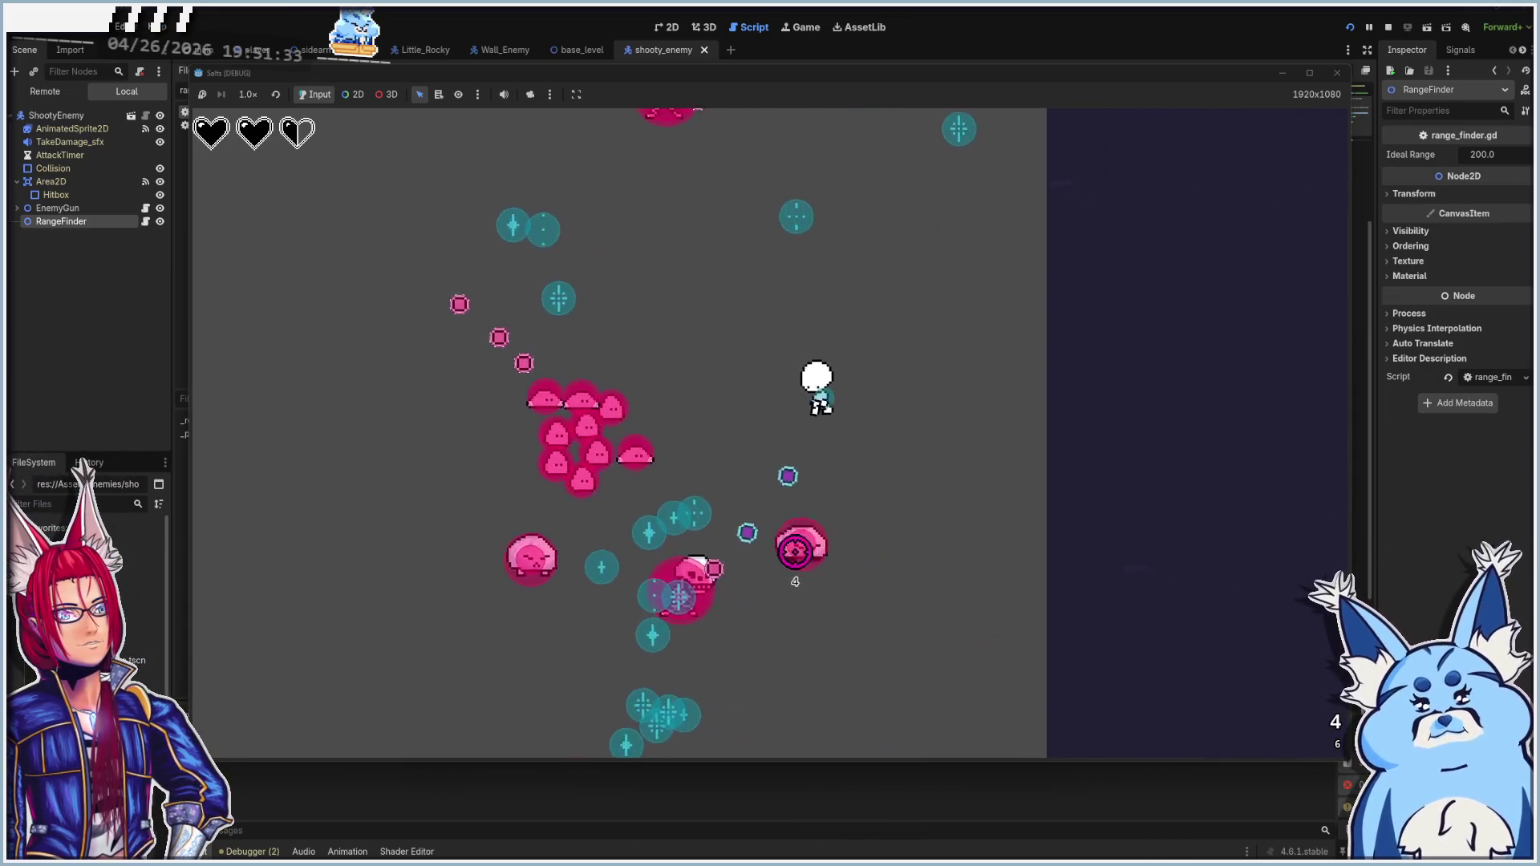
pyautogui.press('a')
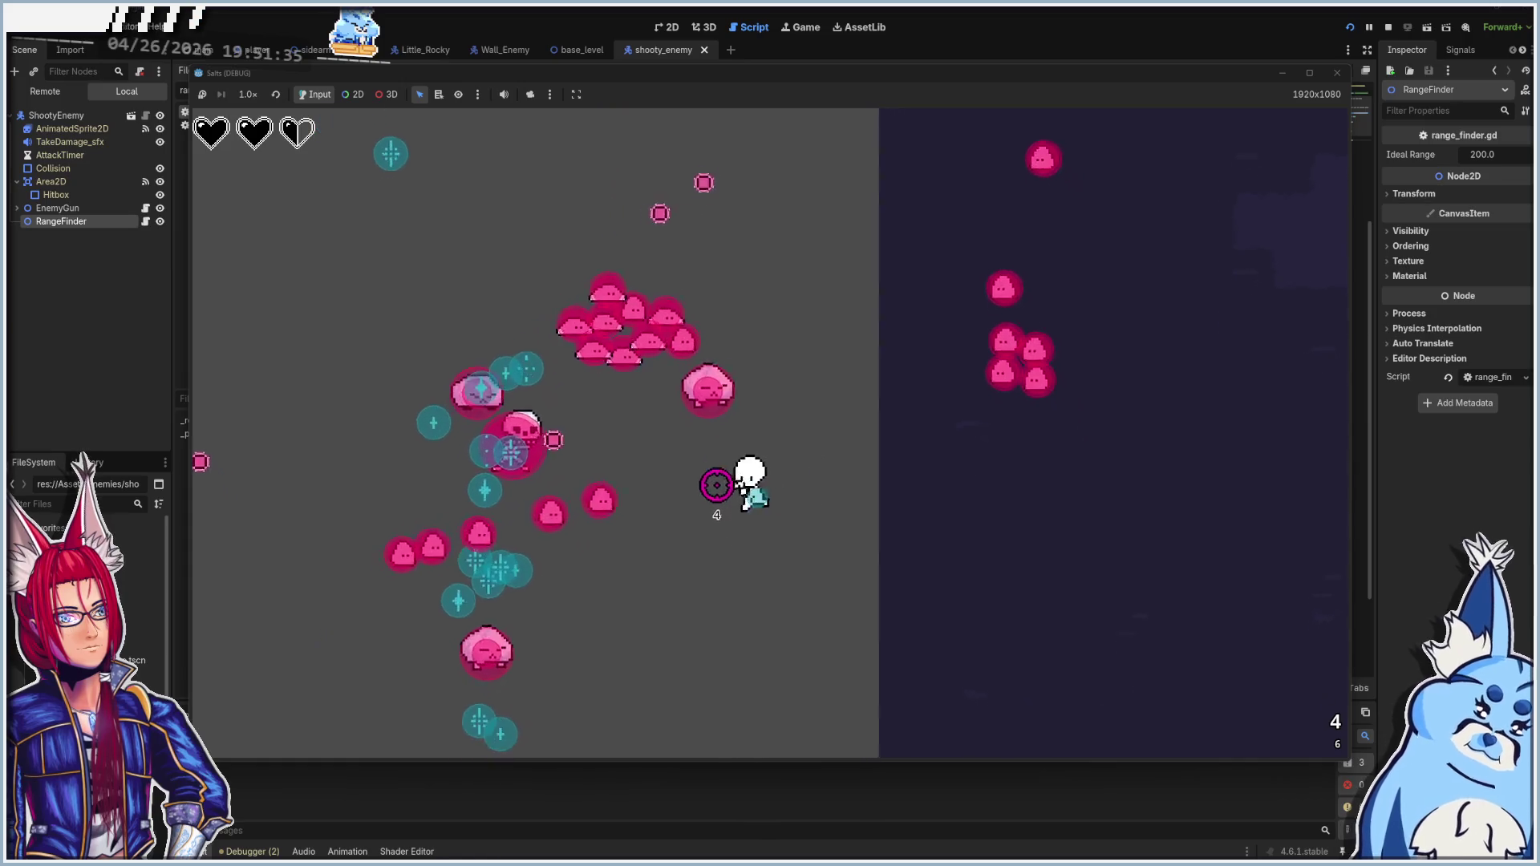
pyautogui.press('a')
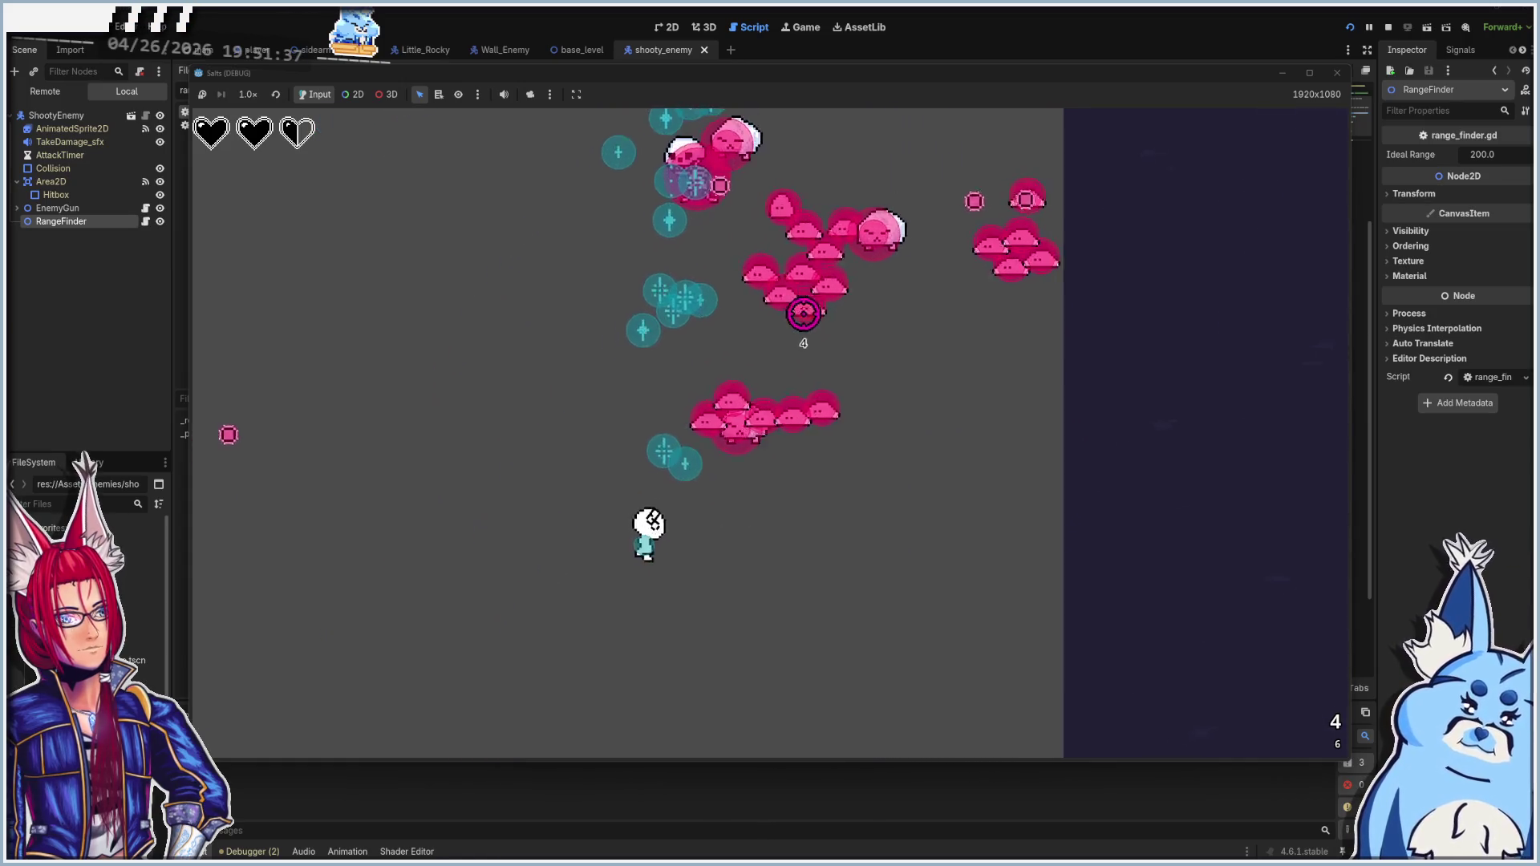
pyautogui.press('w')
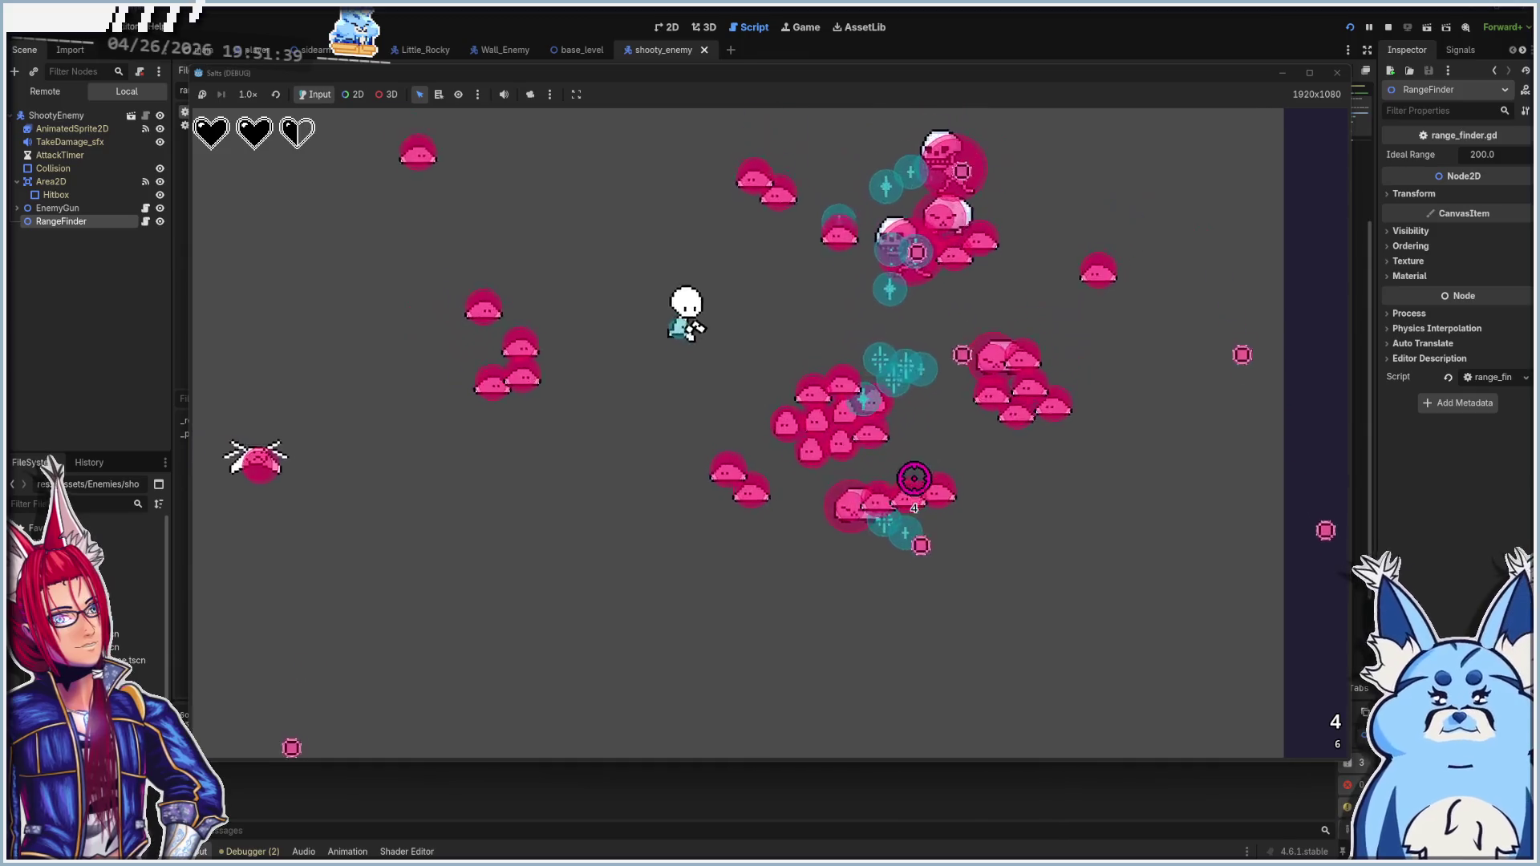
pyautogui.press('d')
pyautogui.press('s')
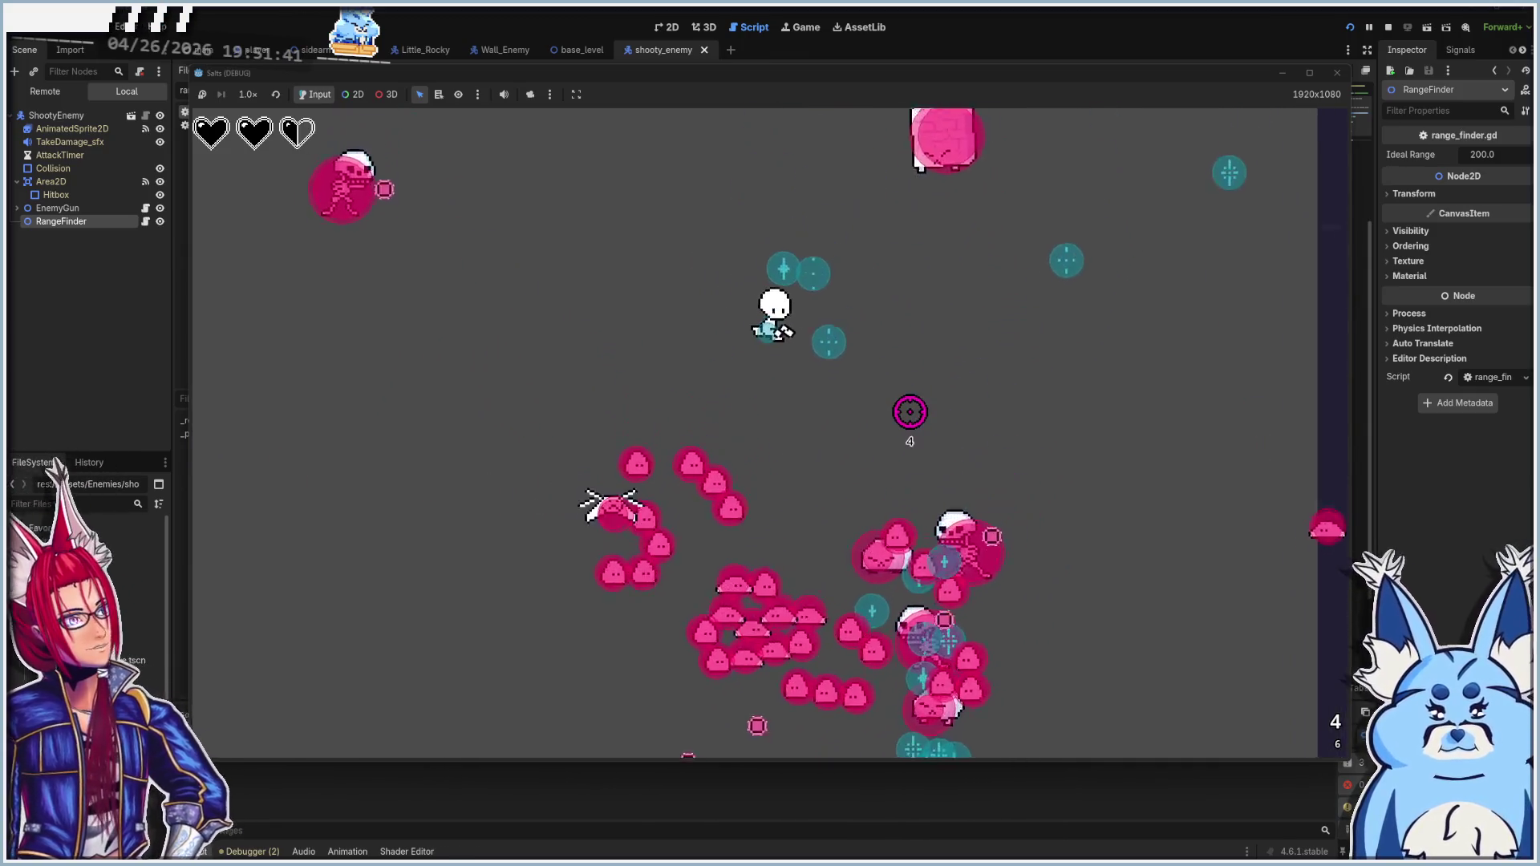
pyautogui.press('d')
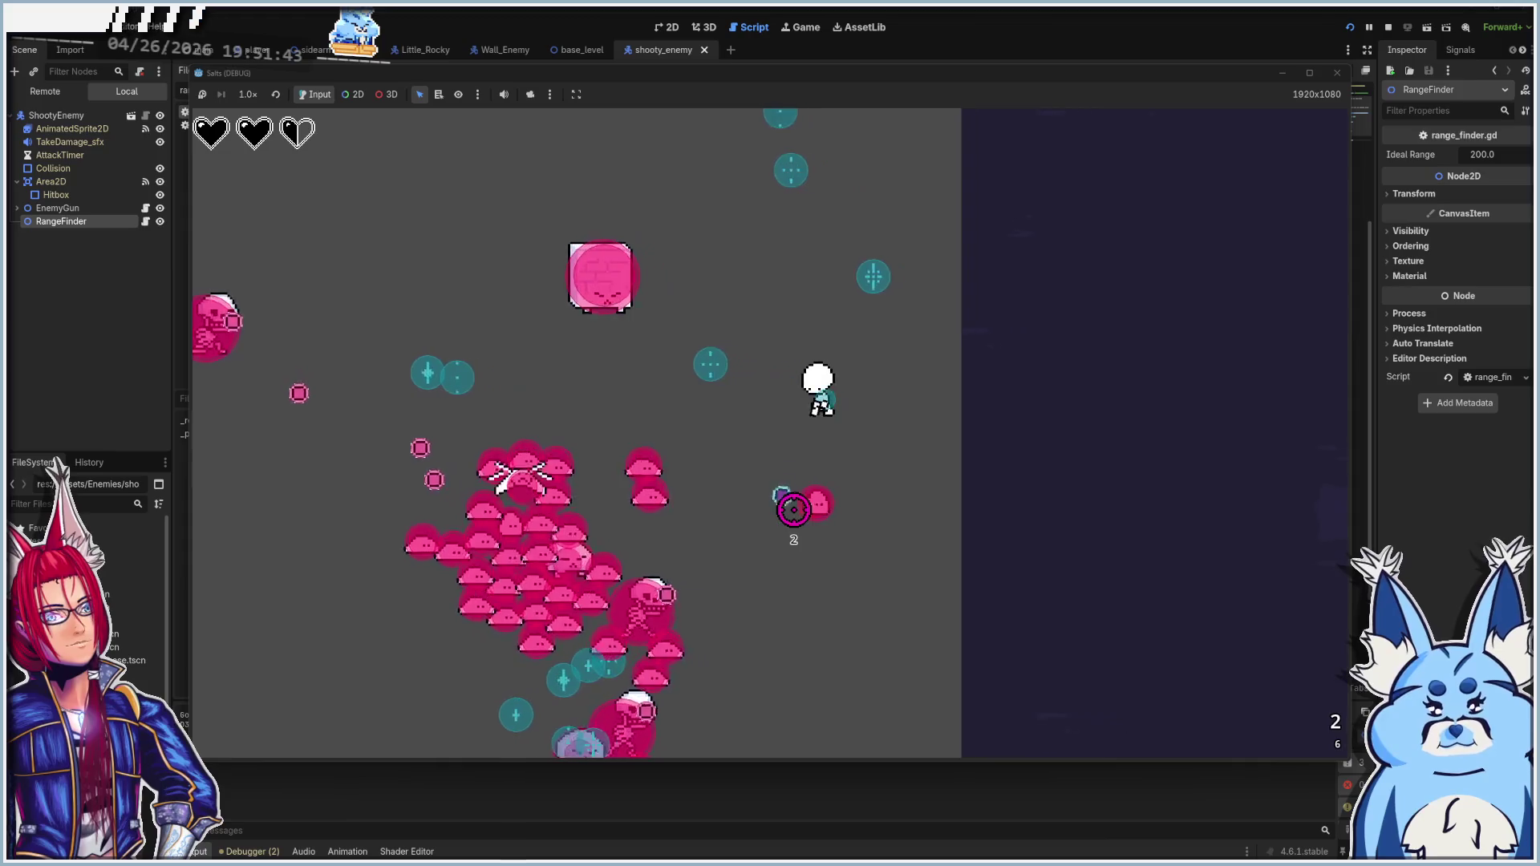
pyautogui.press('s')
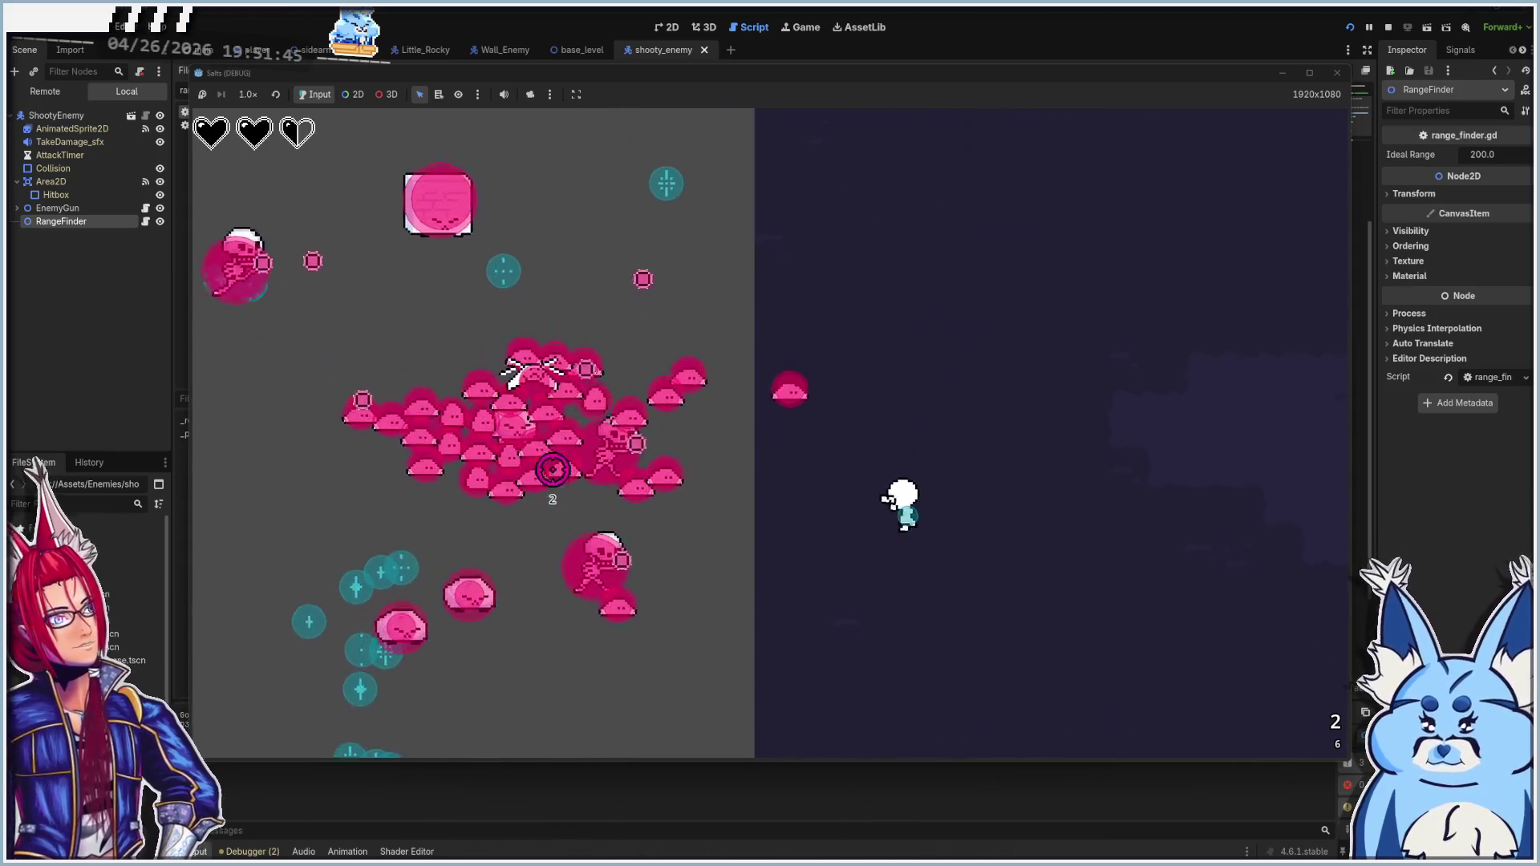
pyautogui.press('a')
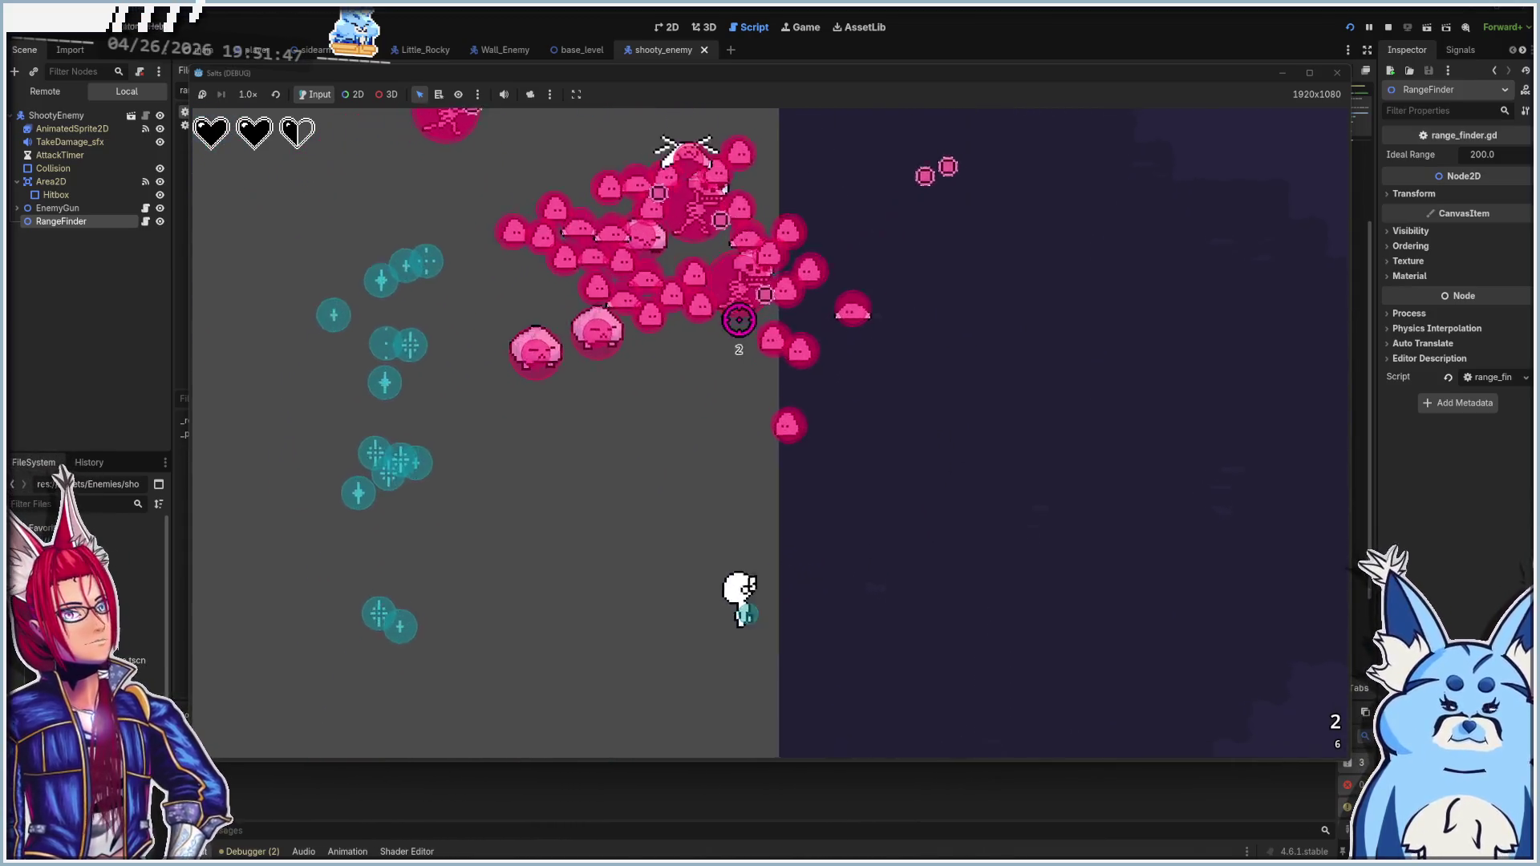
pyautogui.press('w')
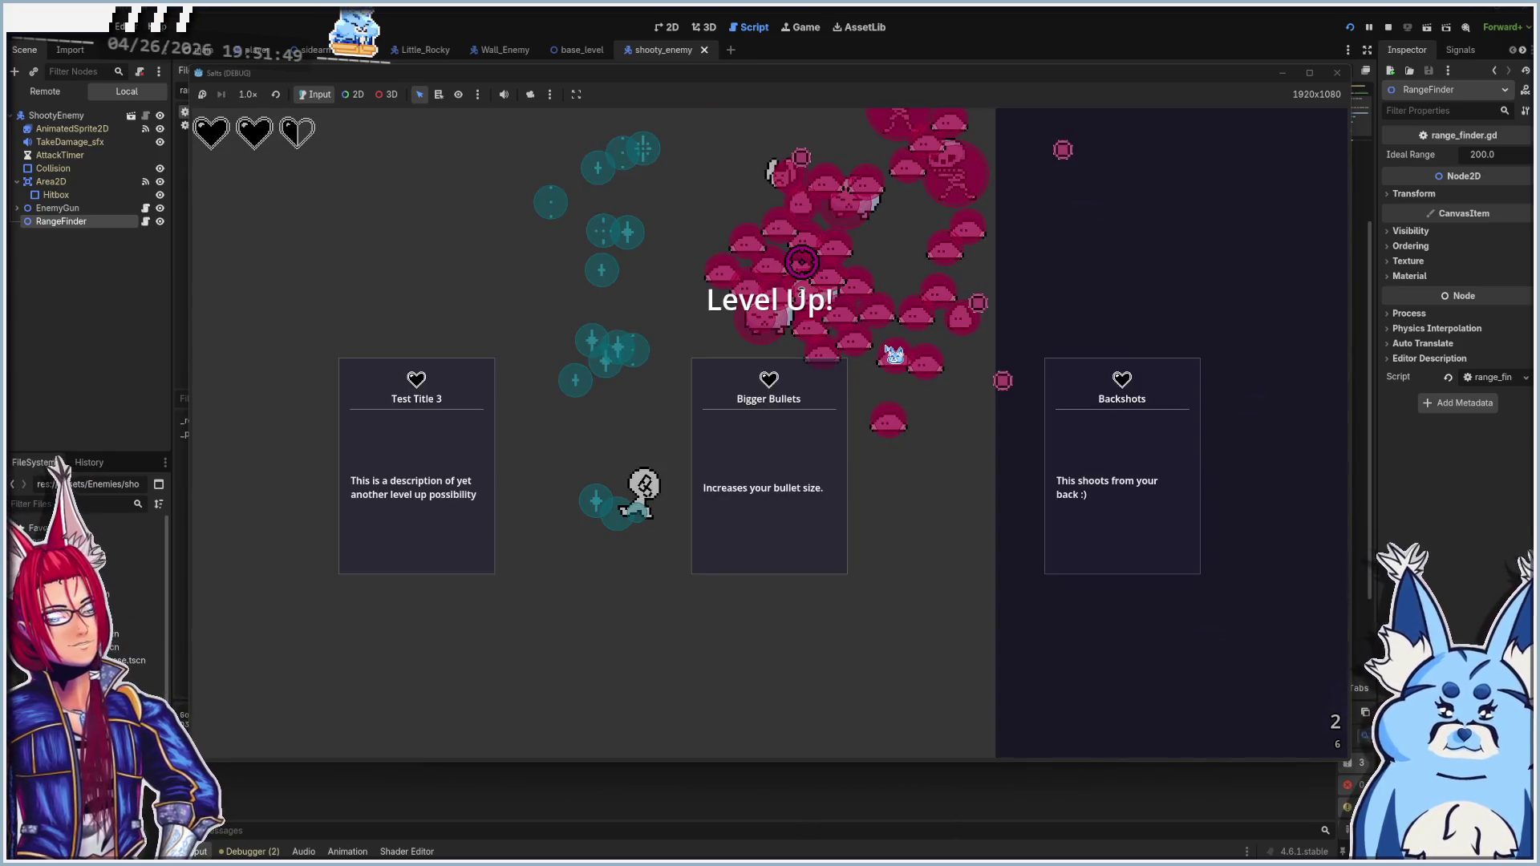
# Pick one of the three level-up upgrades and keep dodging the swarm while shooting
pyautogui.click(789, 393)
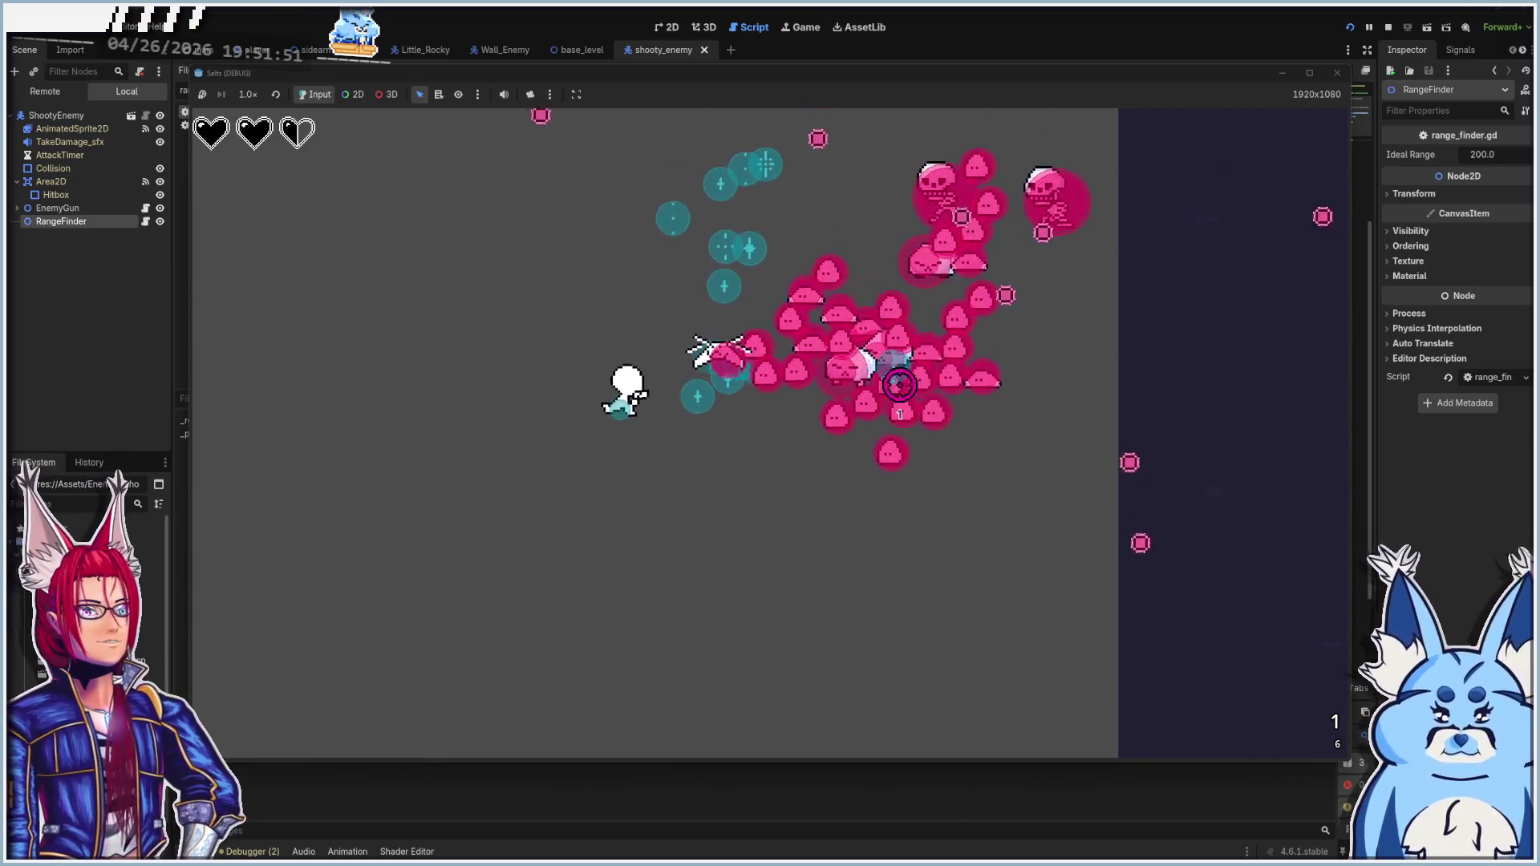
pyautogui.press('a')
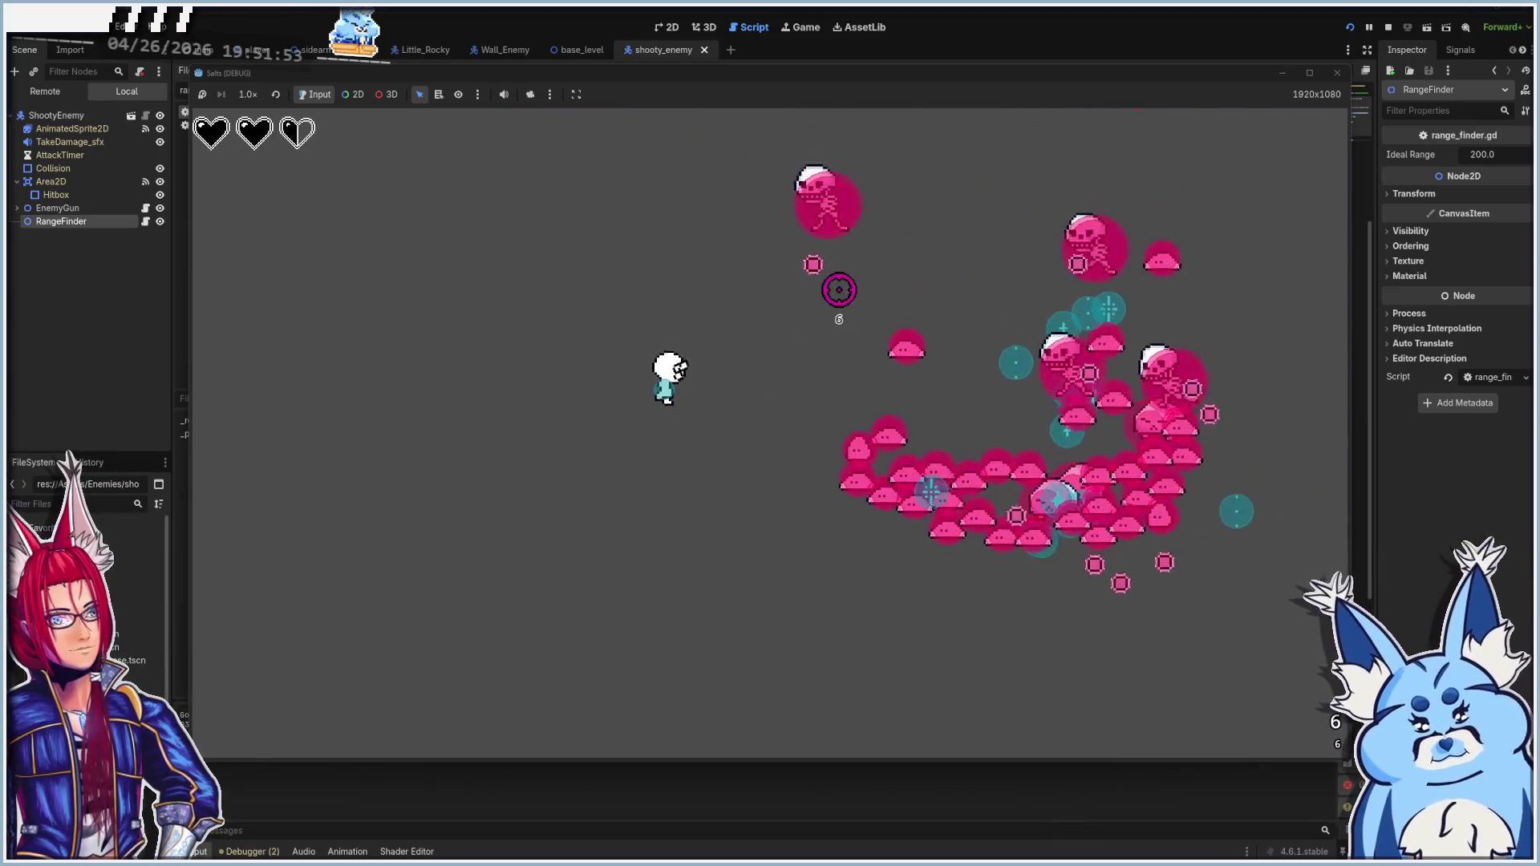
pyautogui.press('s')
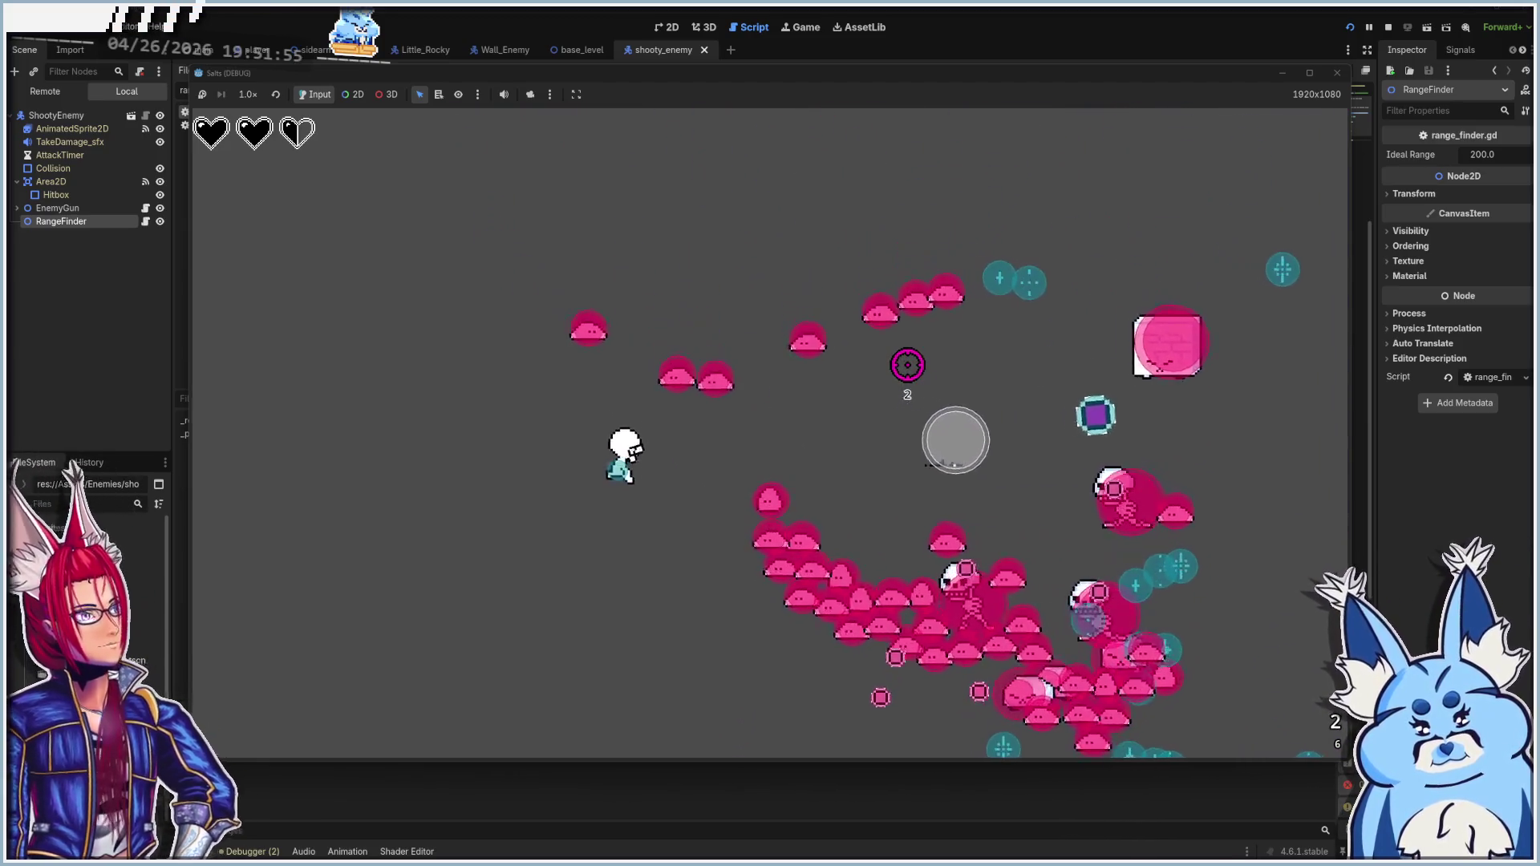
pyautogui.press('s')
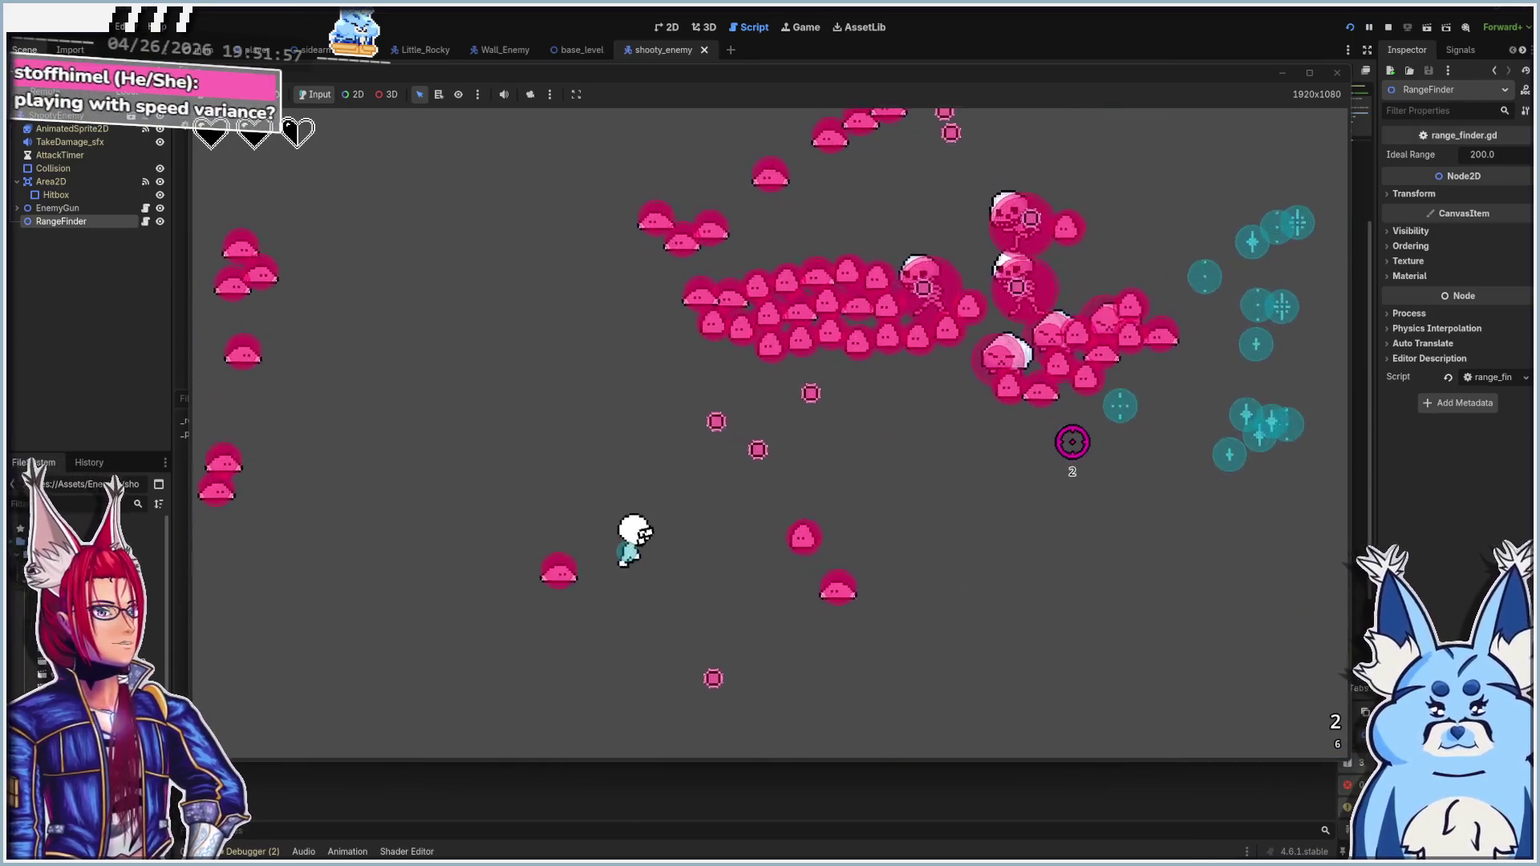
pyautogui.press('d')
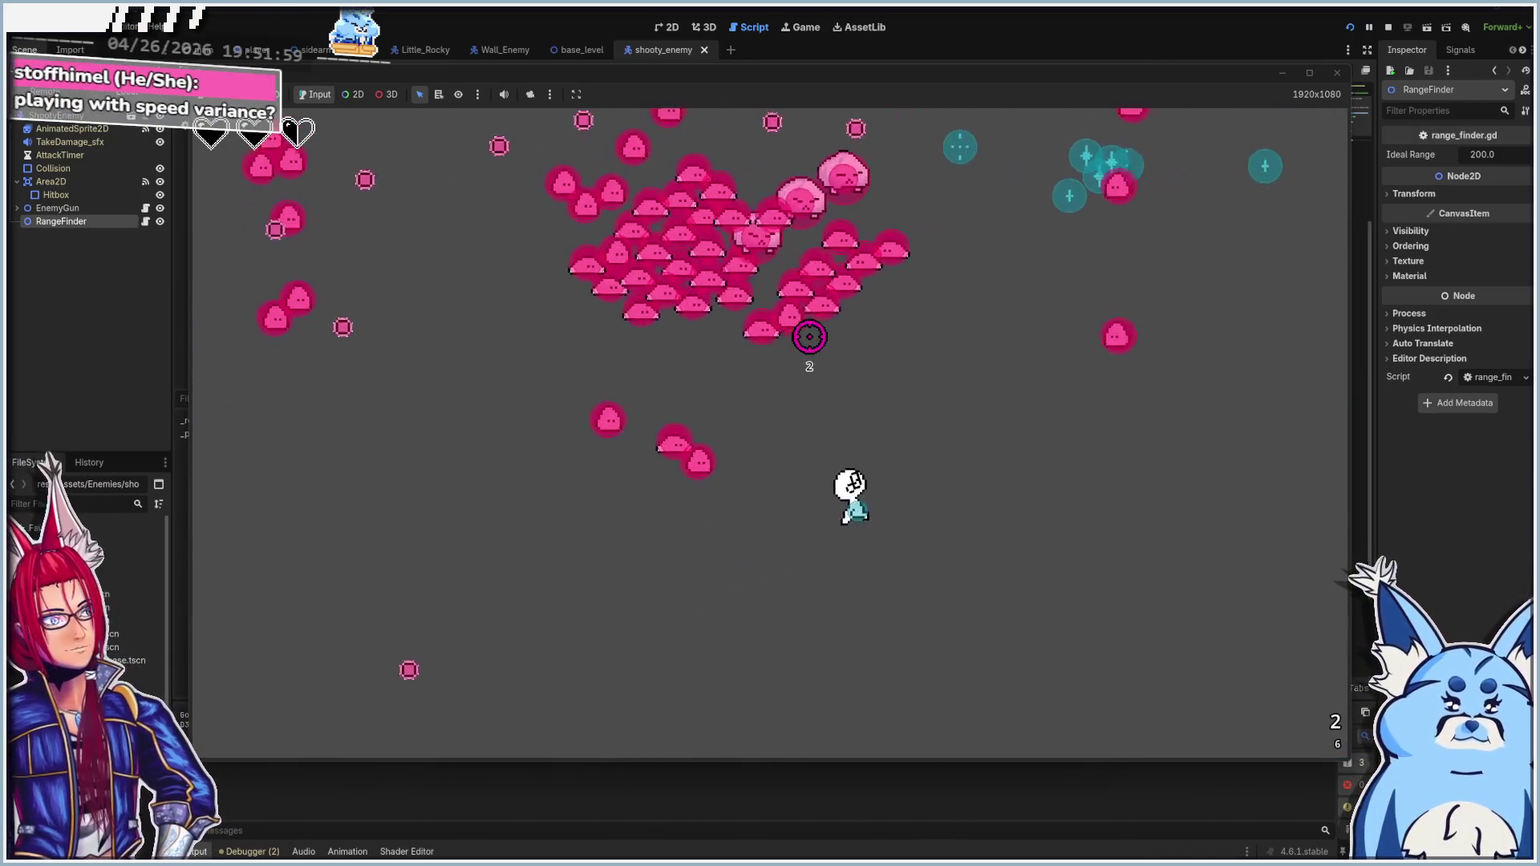
pyautogui.press('d')
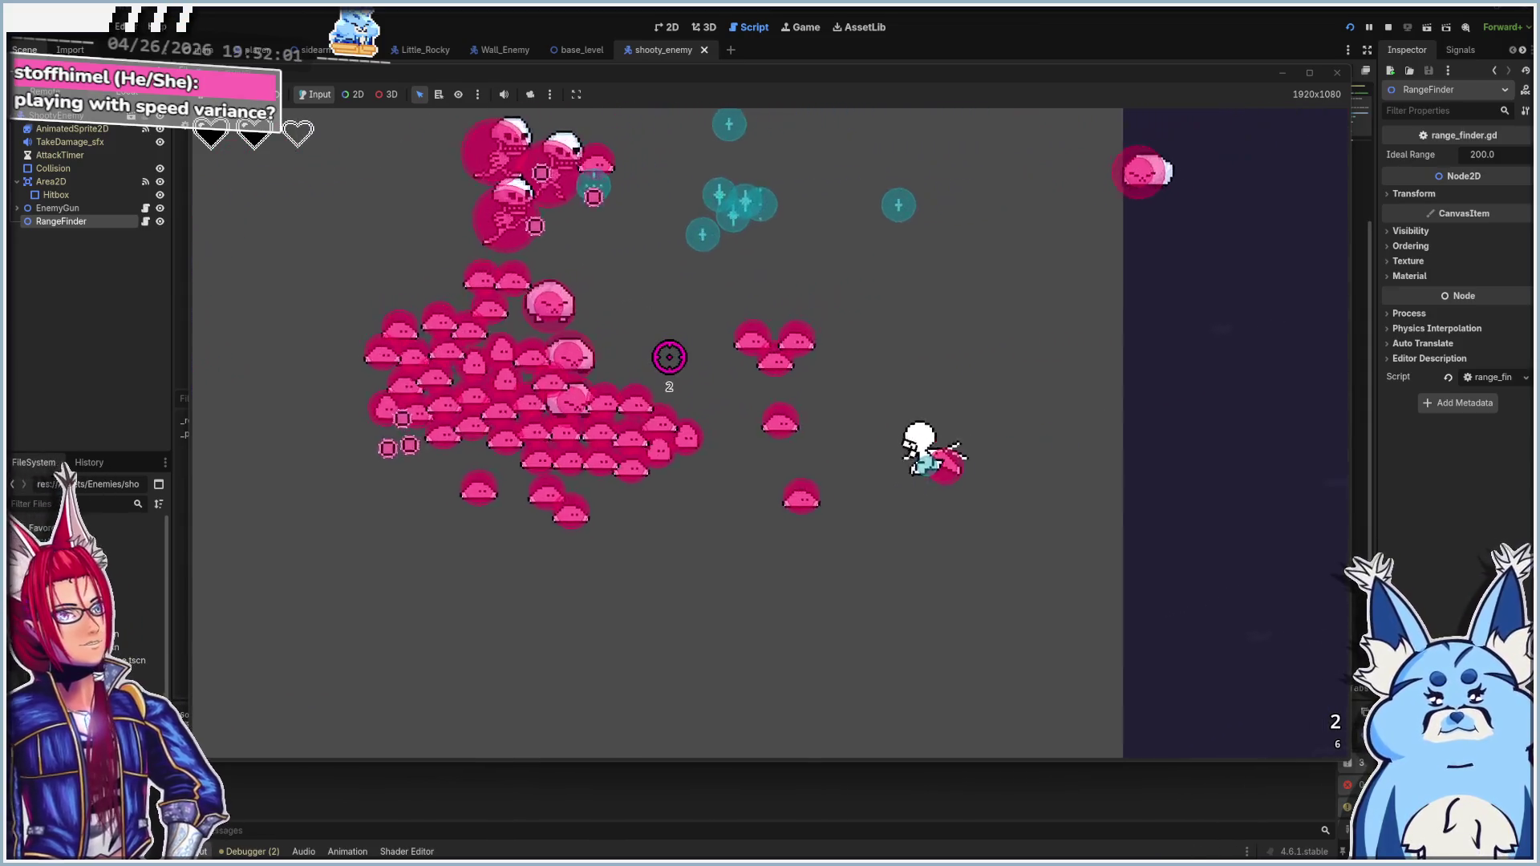
pyautogui.press('w')
pyautogui.click(740, 340)
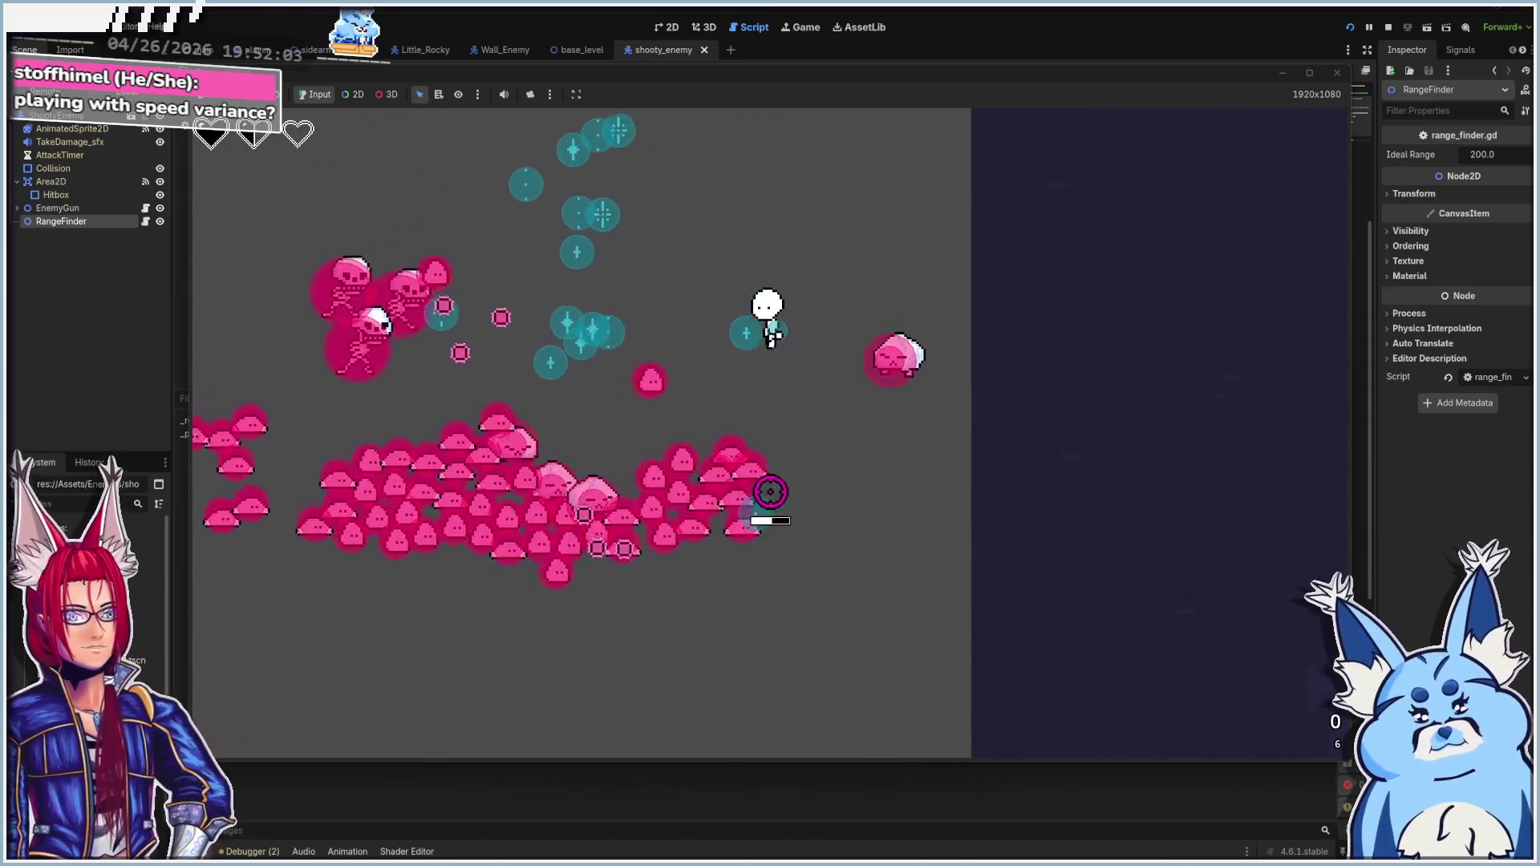
pyautogui.press('d')
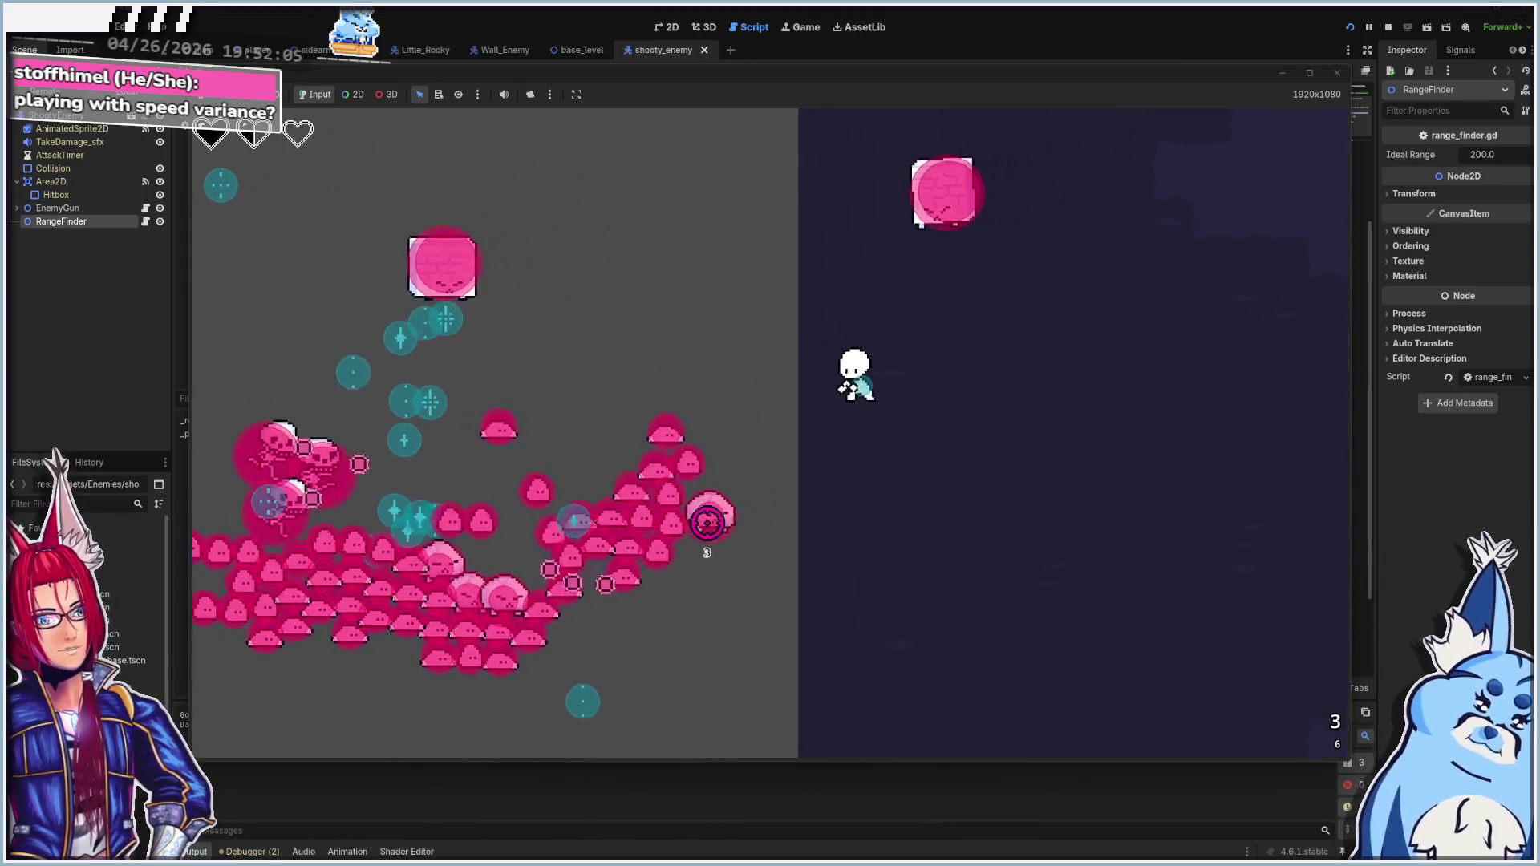
pyautogui.press('d')
pyautogui.press('s')
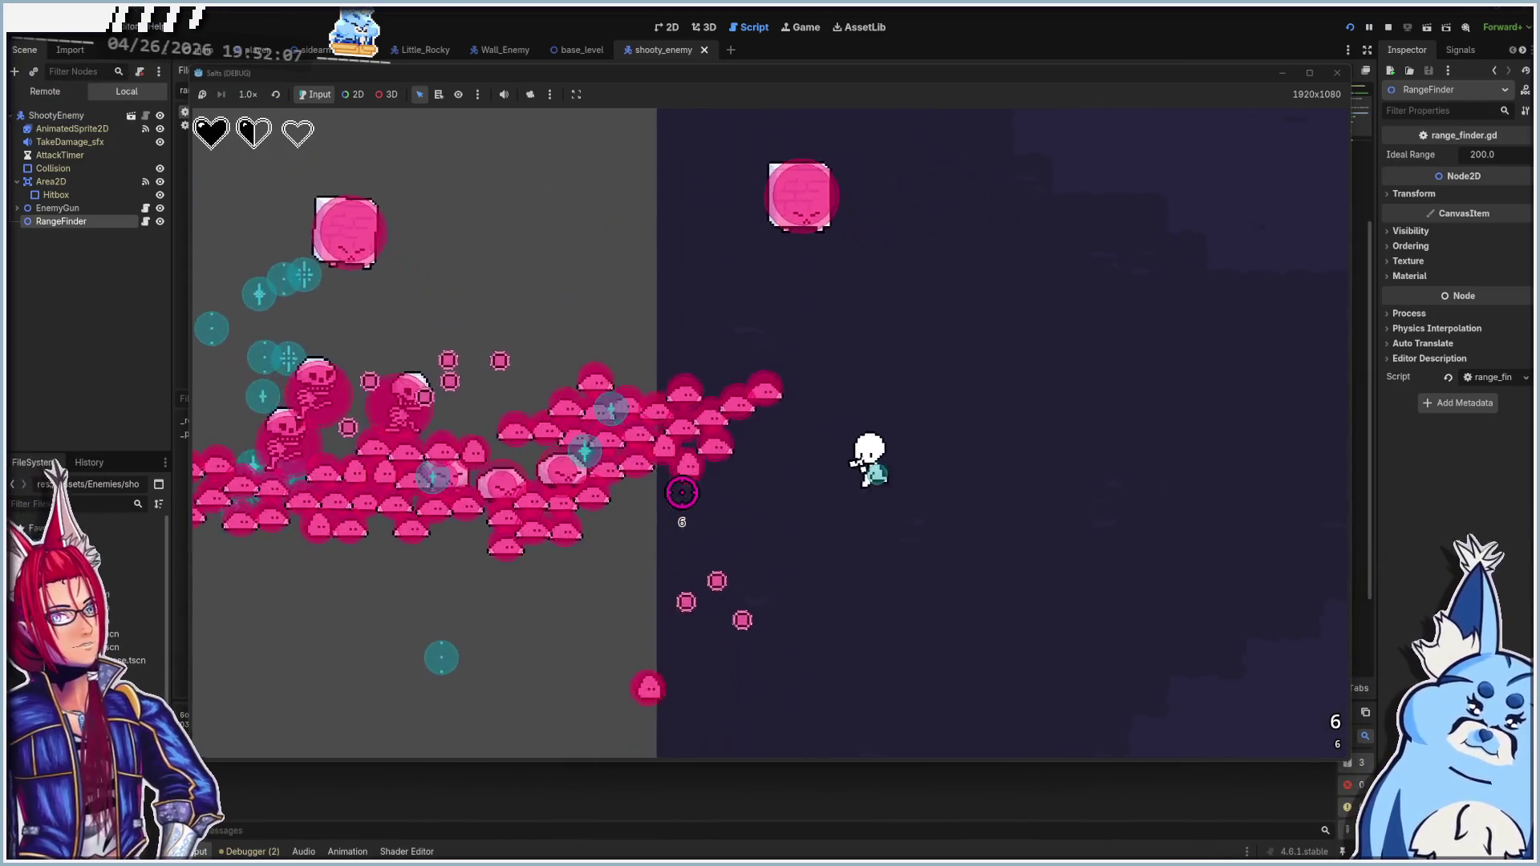
pyautogui.press('w')
pyautogui.press('d')
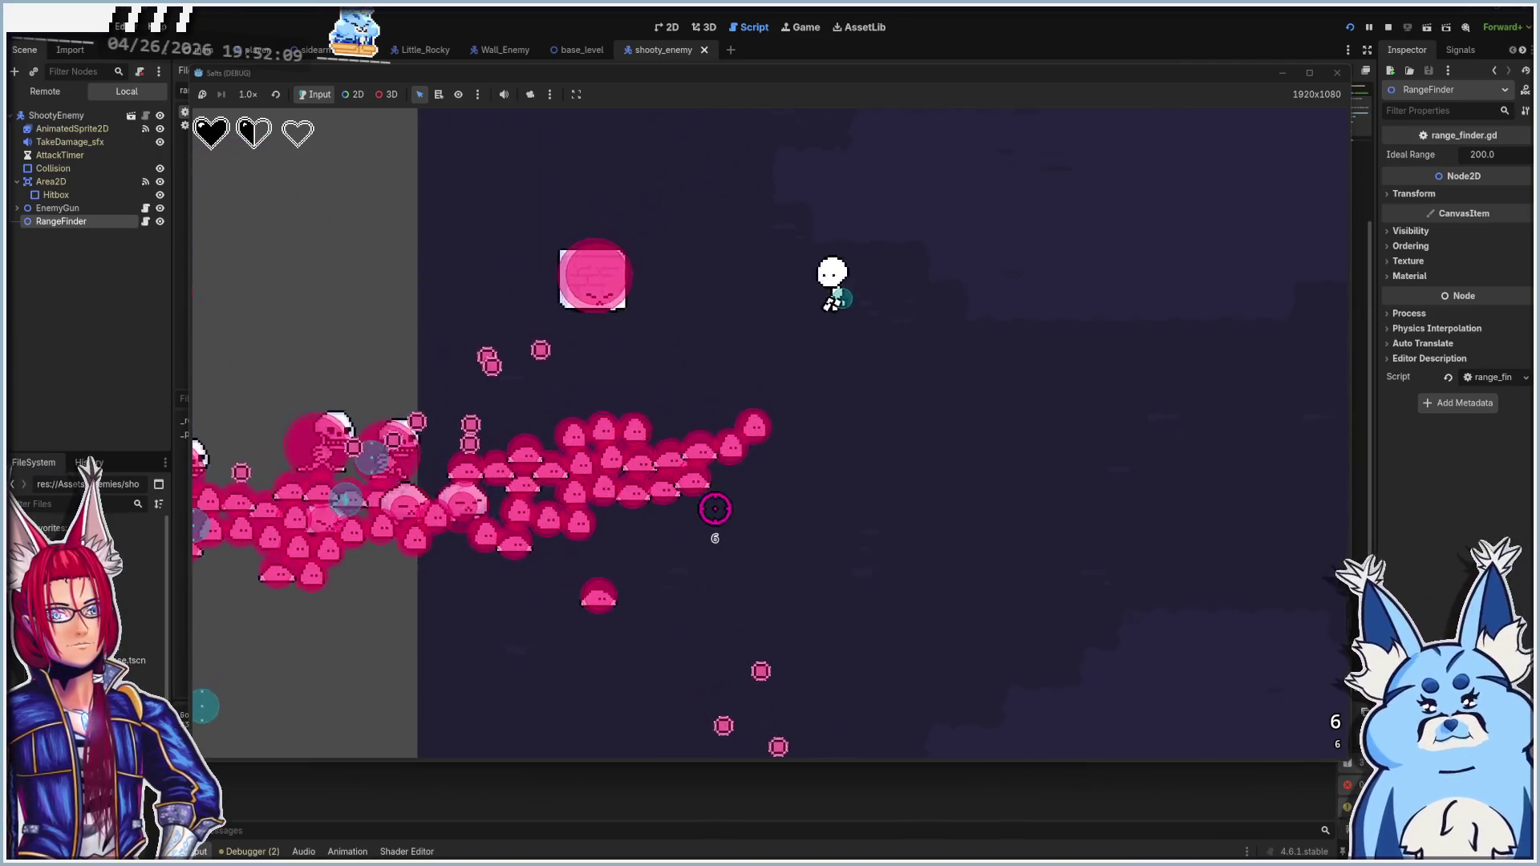
pyautogui.press('a')
pyautogui.press('s')
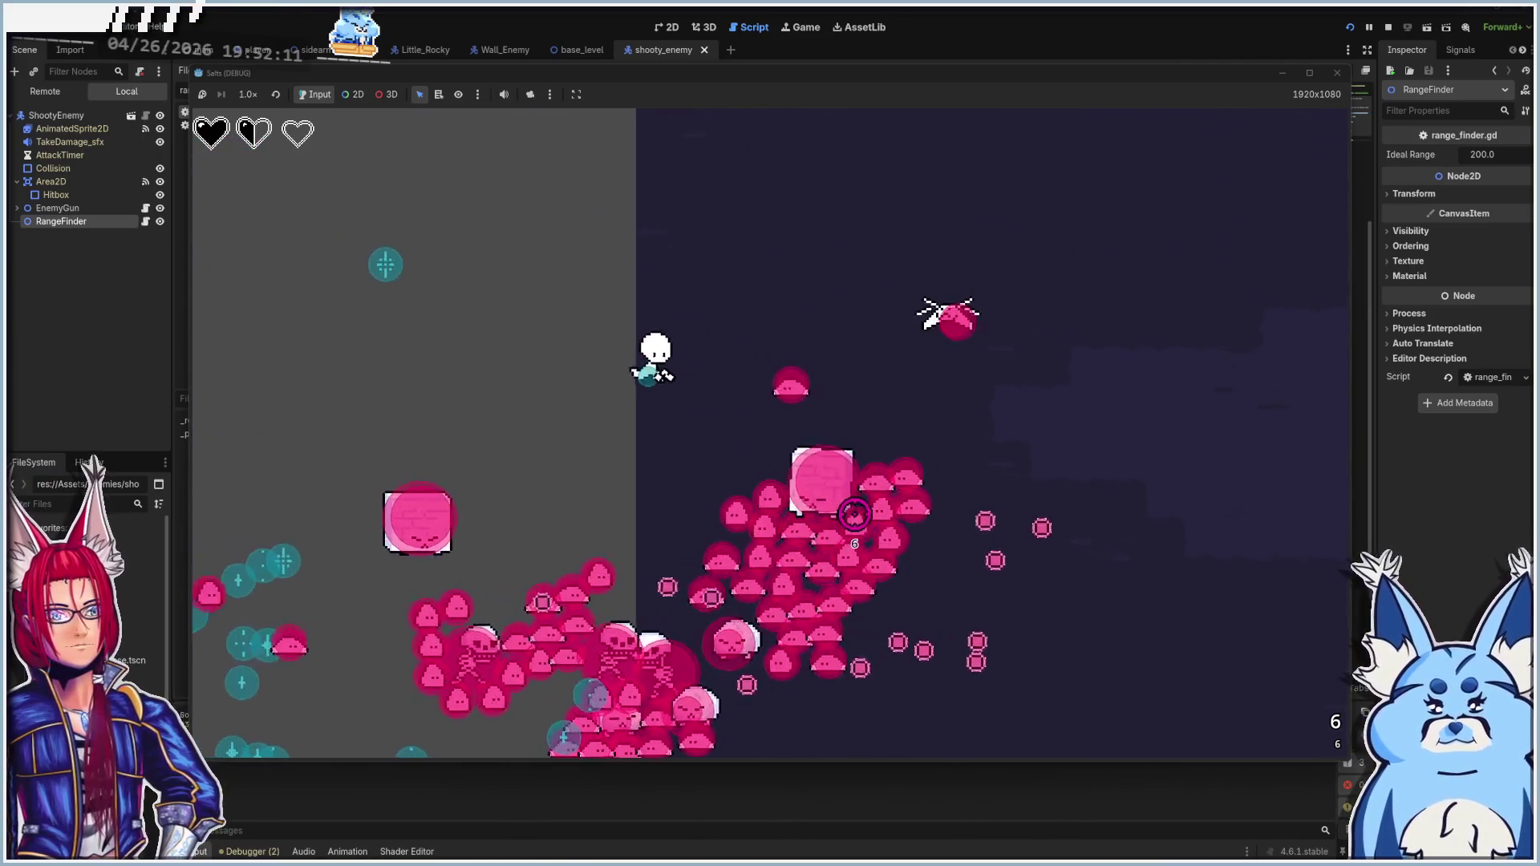
pyautogui.press('a')
pyautogui.press('s')
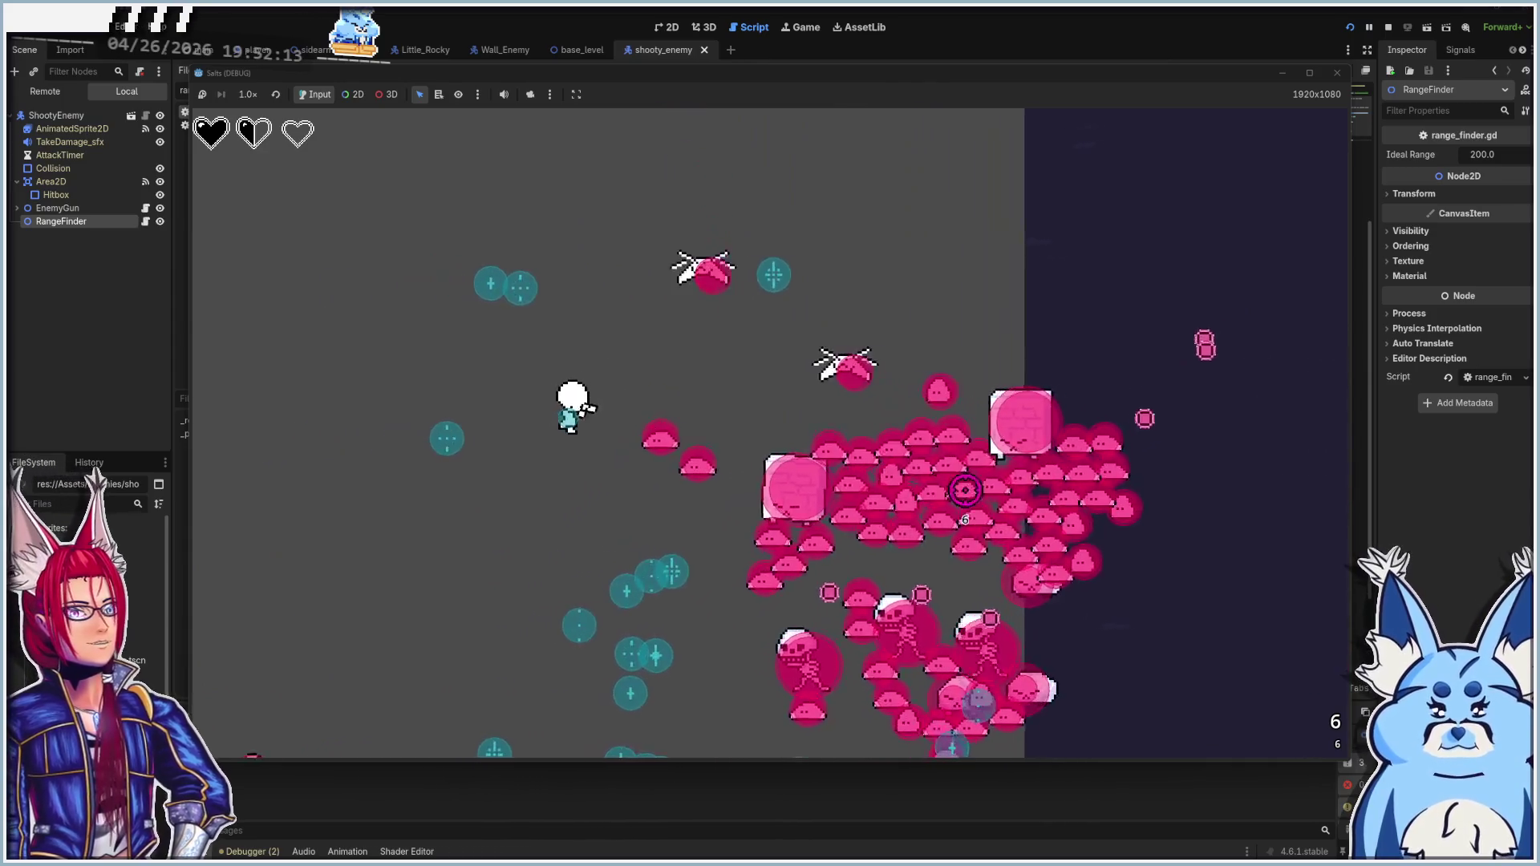
# Fire at the approaching enemies and weave the player around the arena
pyautogui.click(801, 350)
pyautogui.click(880, 425)
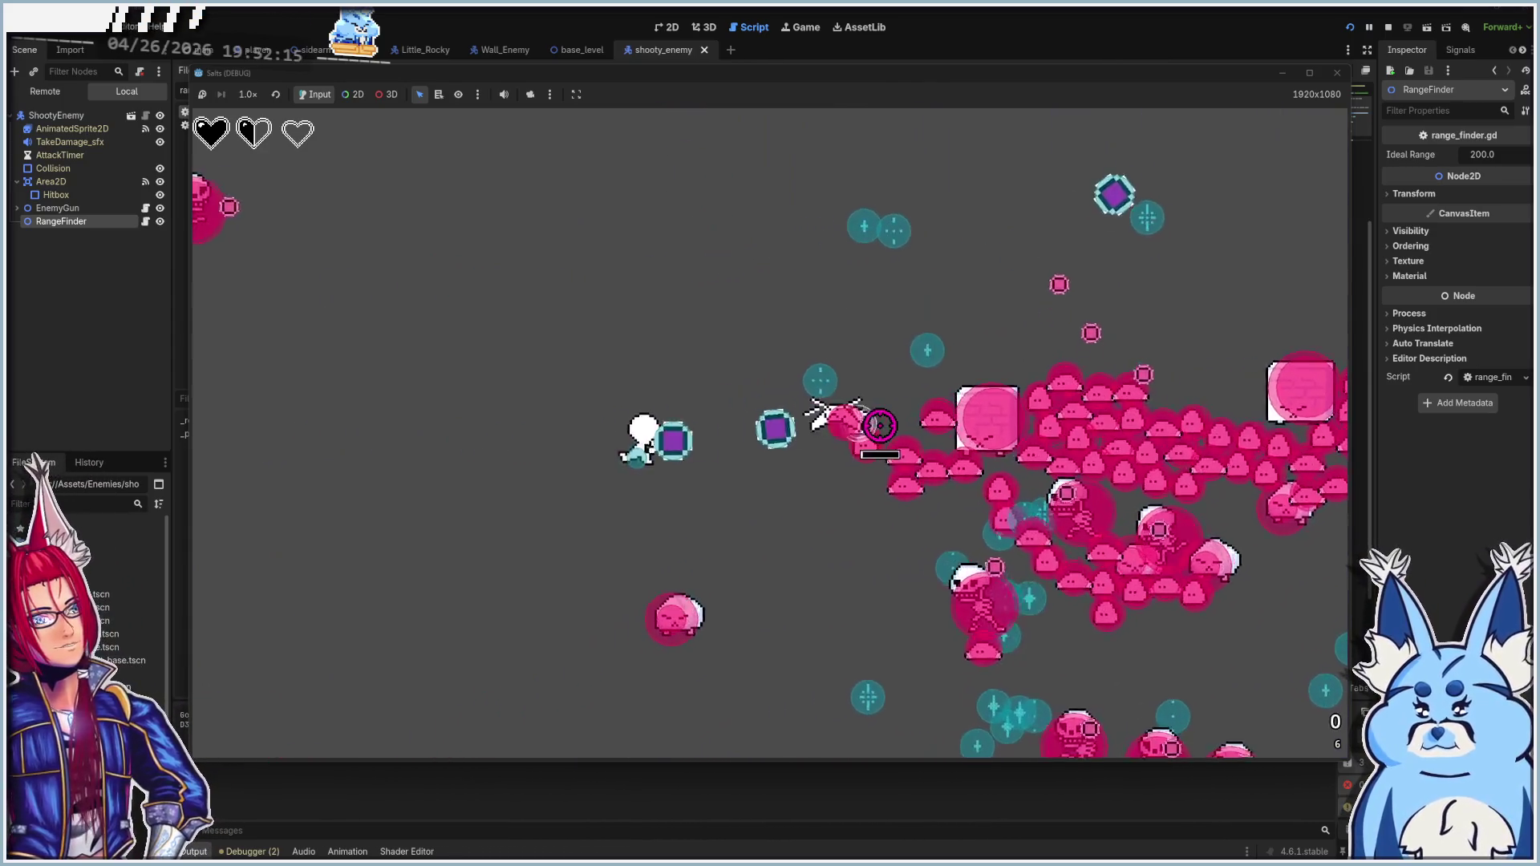
pyautogui.press('s')
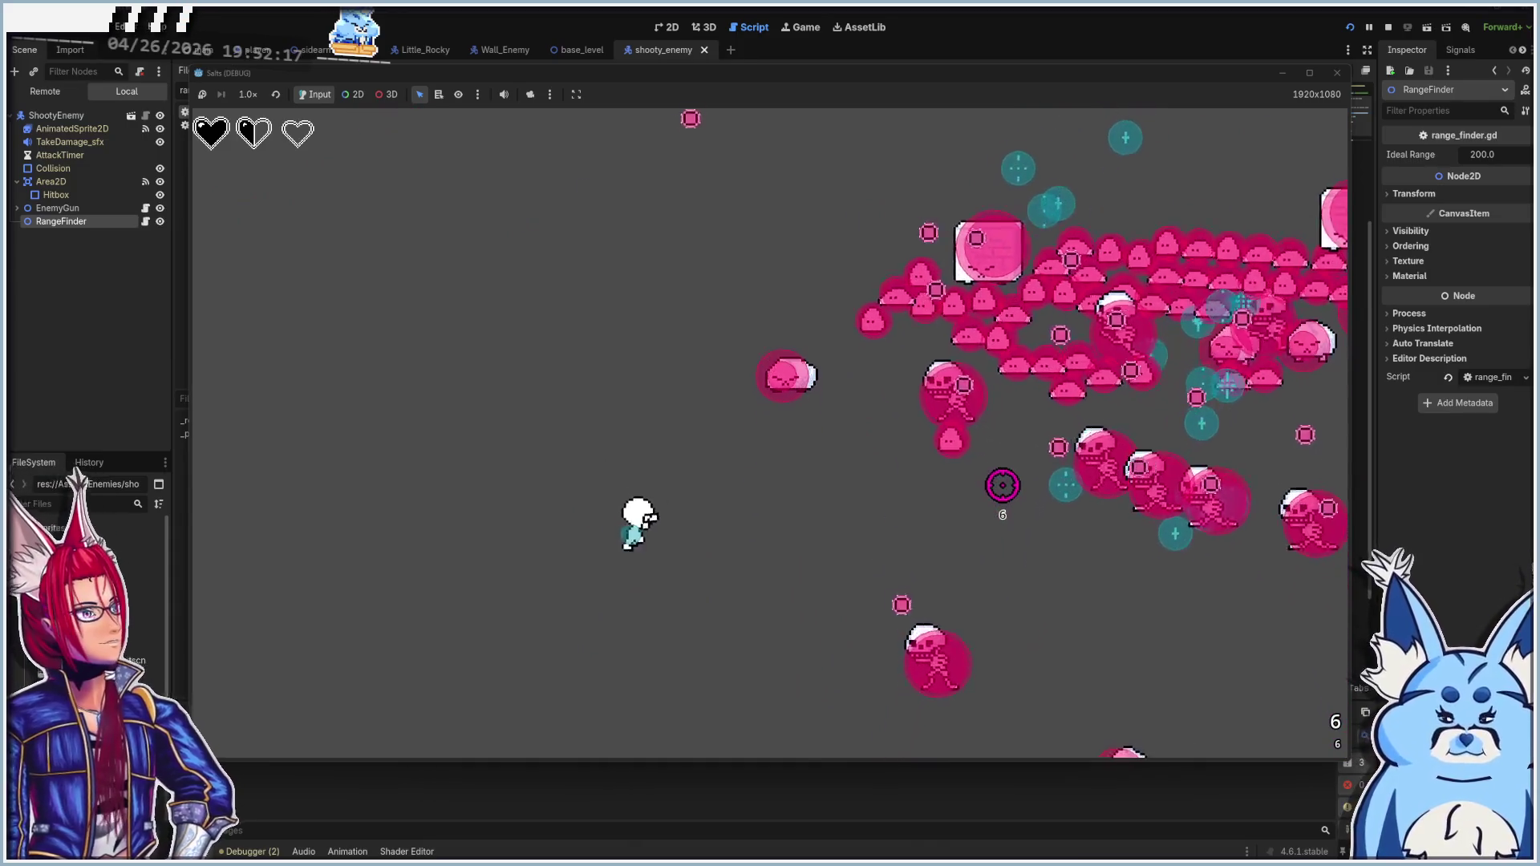
pyautogui.click(1052, 420)
pyautogui.click(1011, 433)
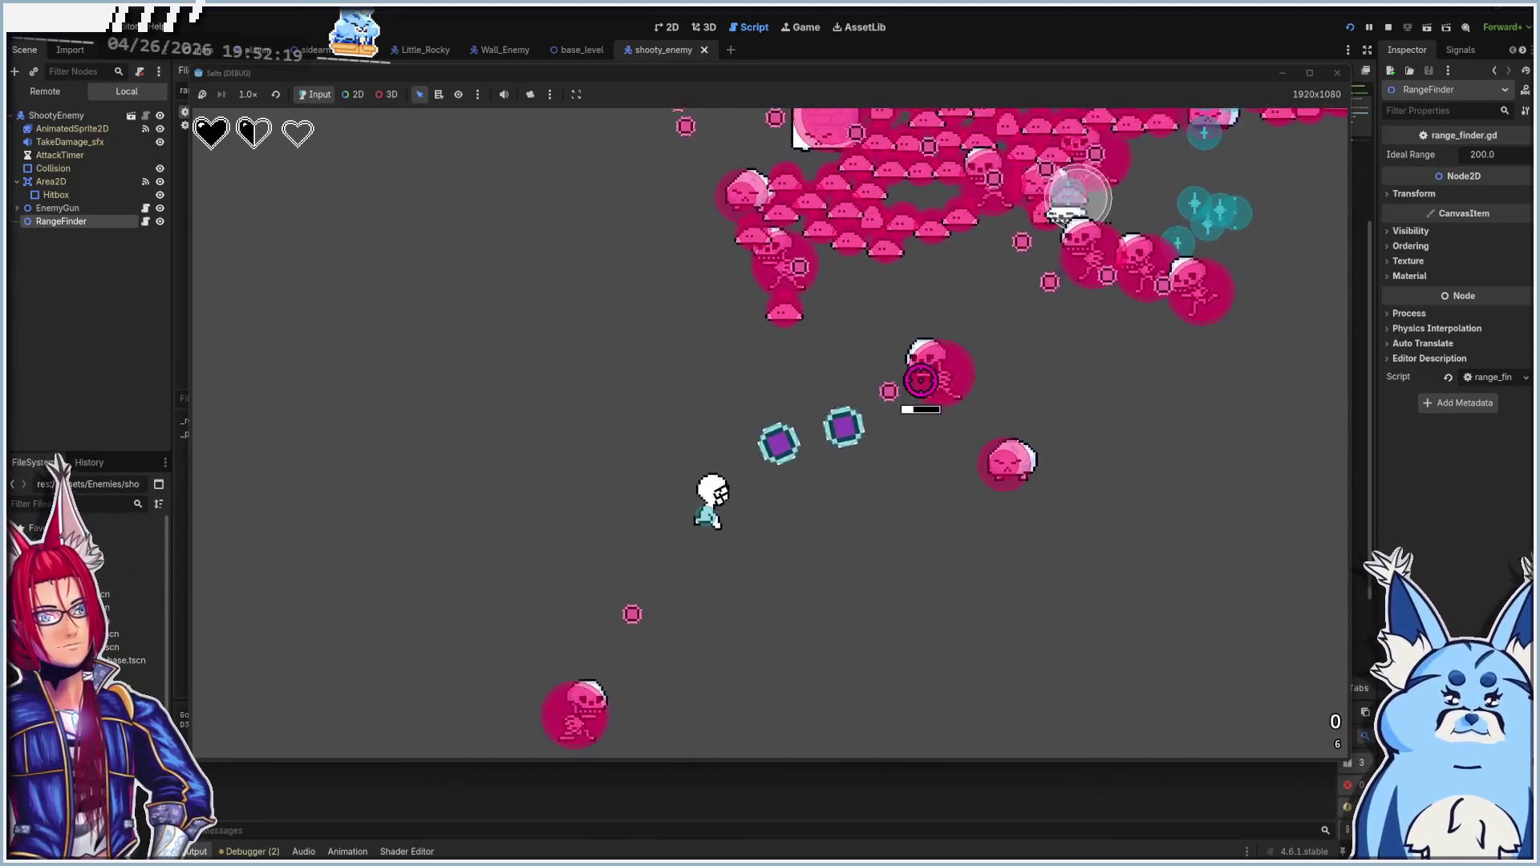
pyautogui.press('d')
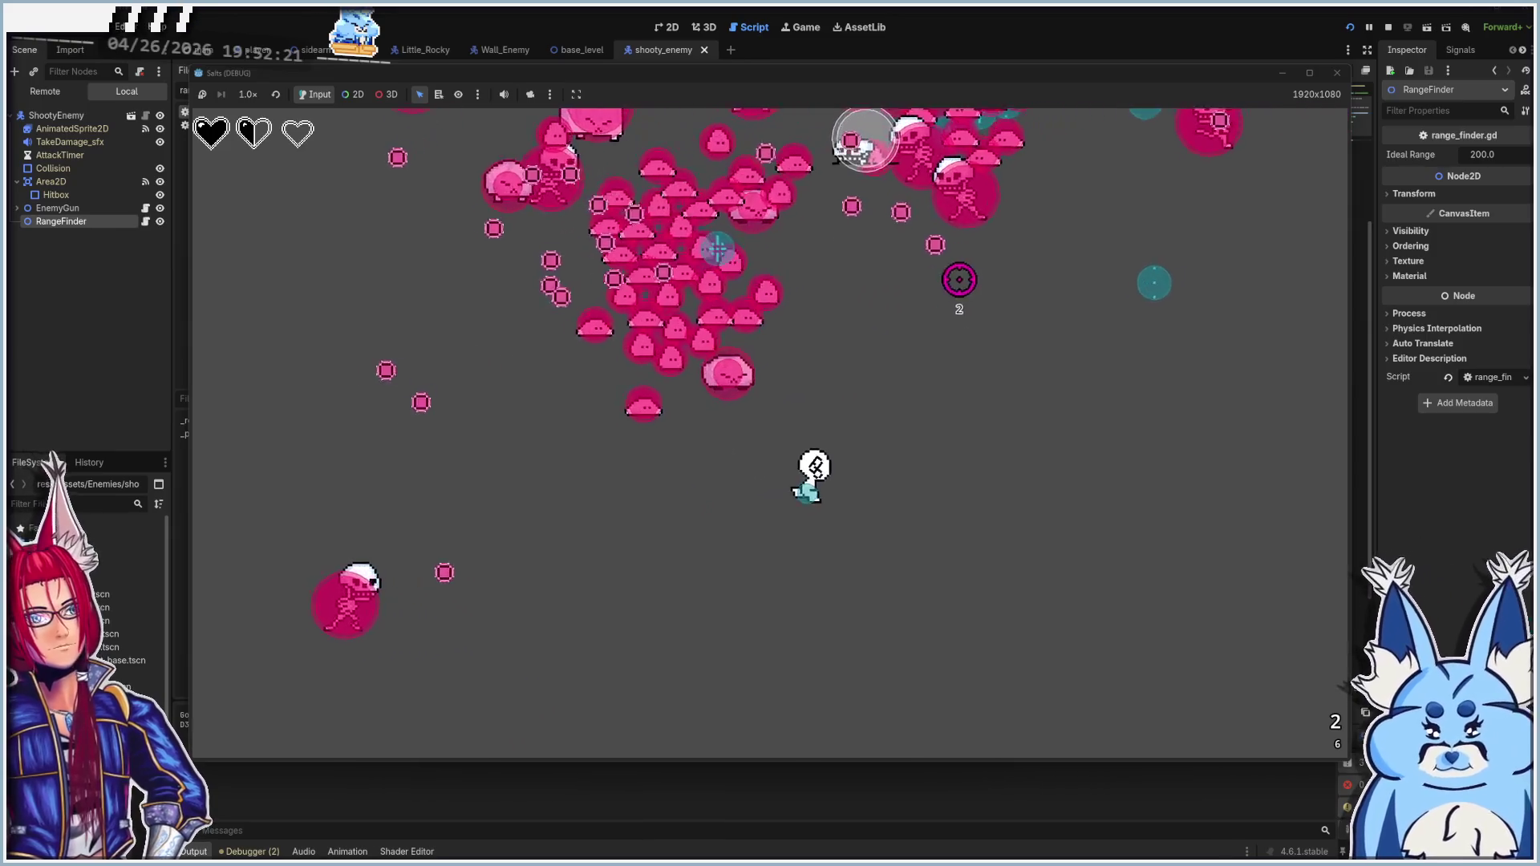
pyautogui.press('d')
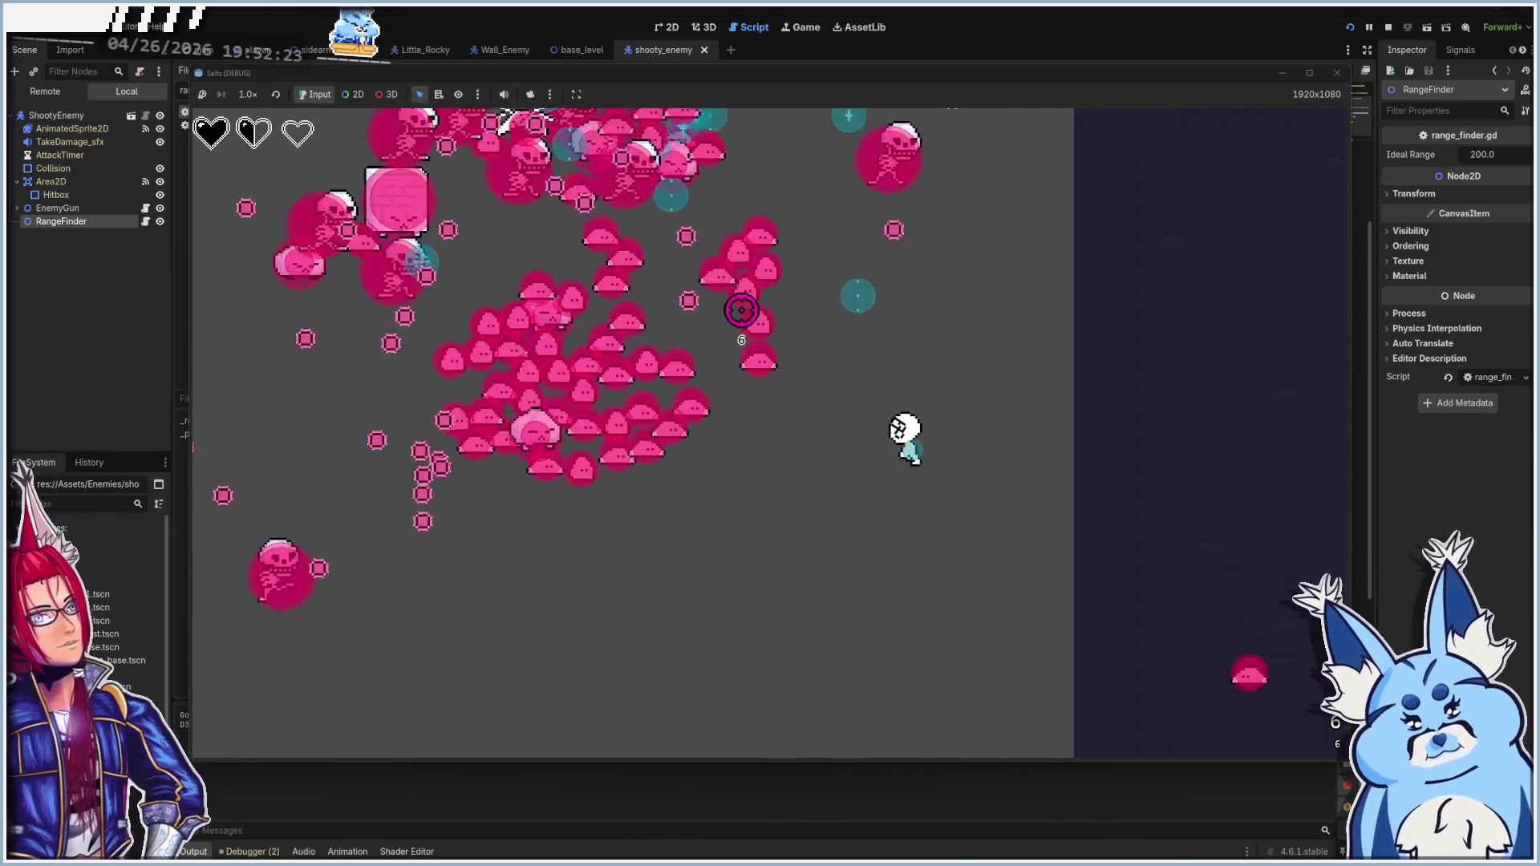
pyautogui.press('d')
pyautogui.press('w')
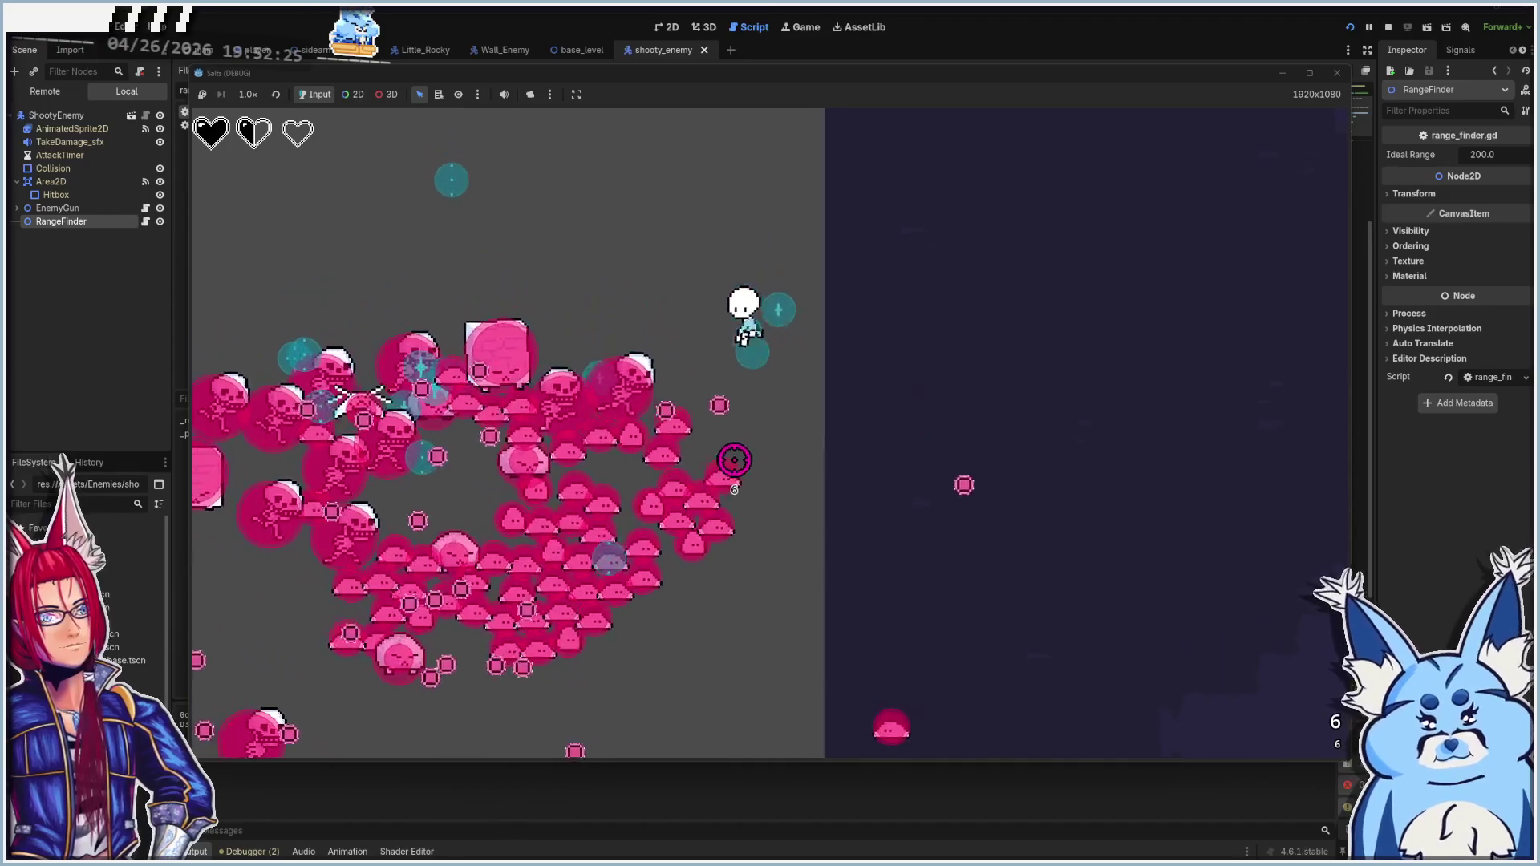
pyautogui.press('a')
pyautogui.press('w')
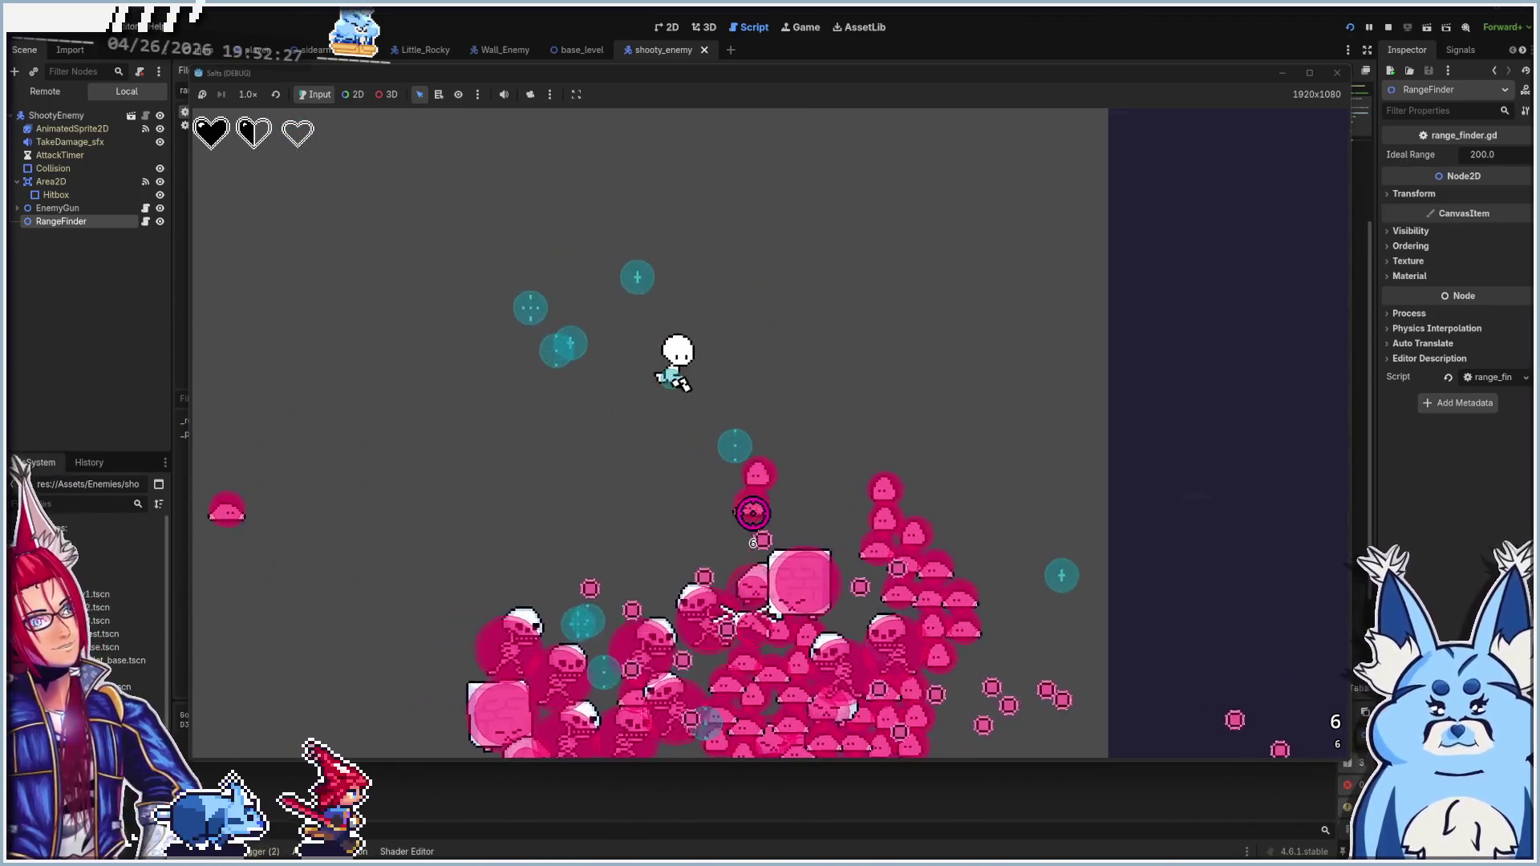
pyautogui.press('a')
pyautogui.press('s')
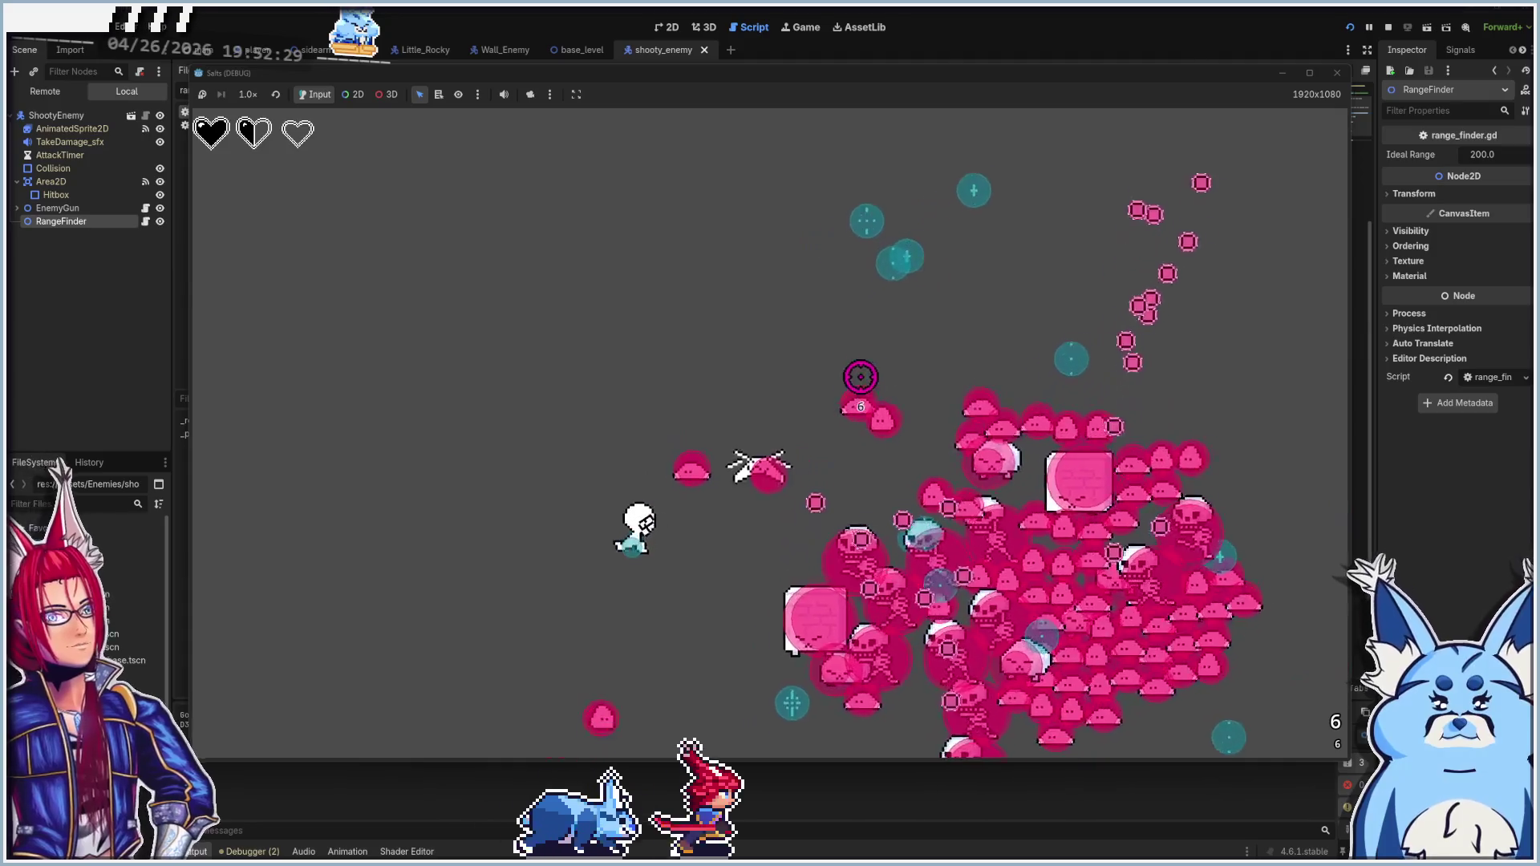
pyautogui.press('a')
pyautogui.press('s')
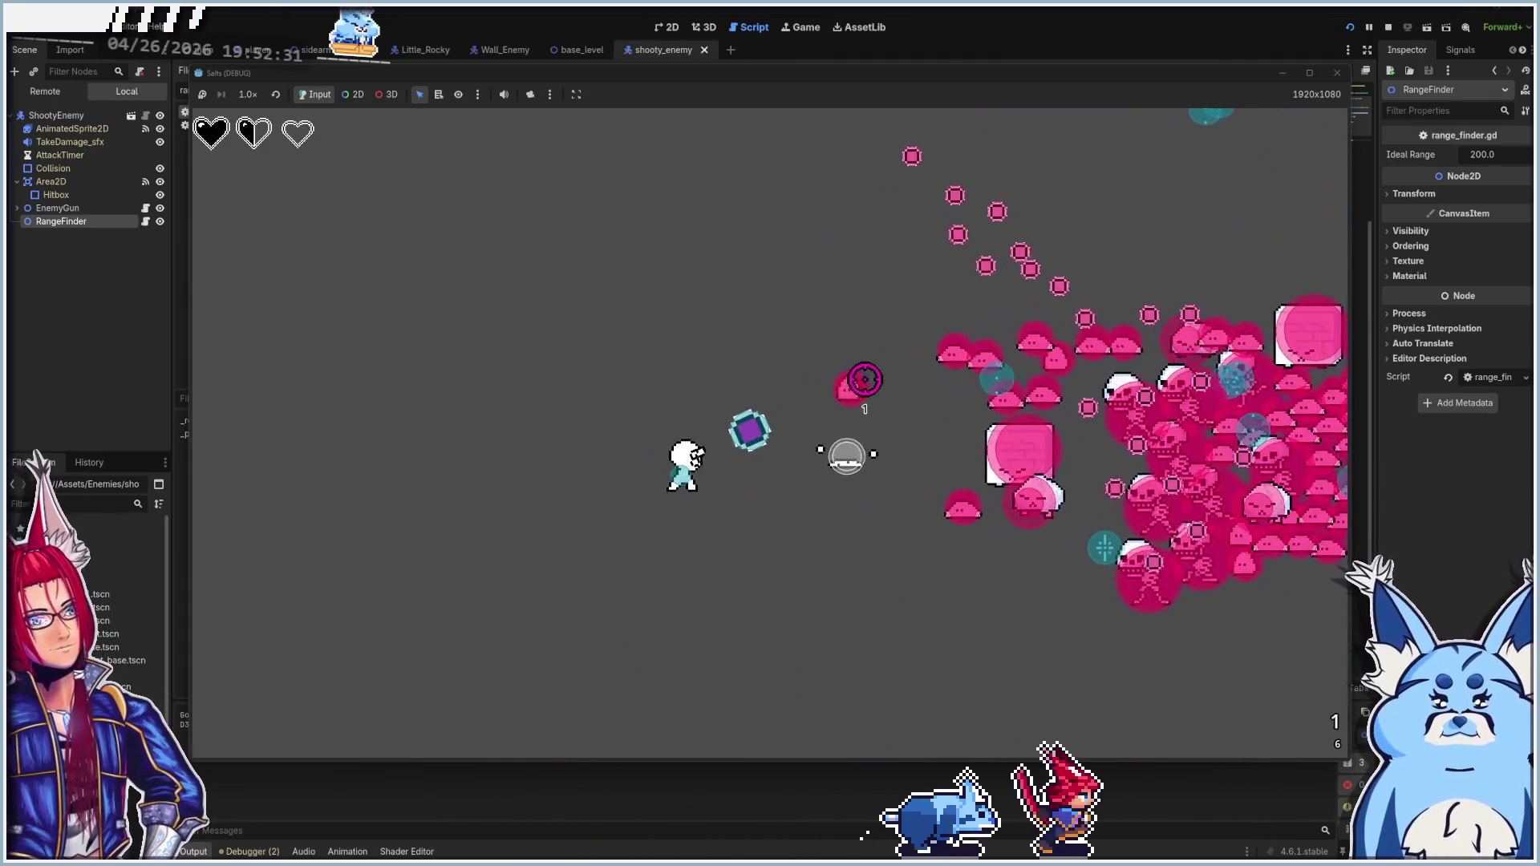
pyautogui.press('s')
pyautogui.press('d')
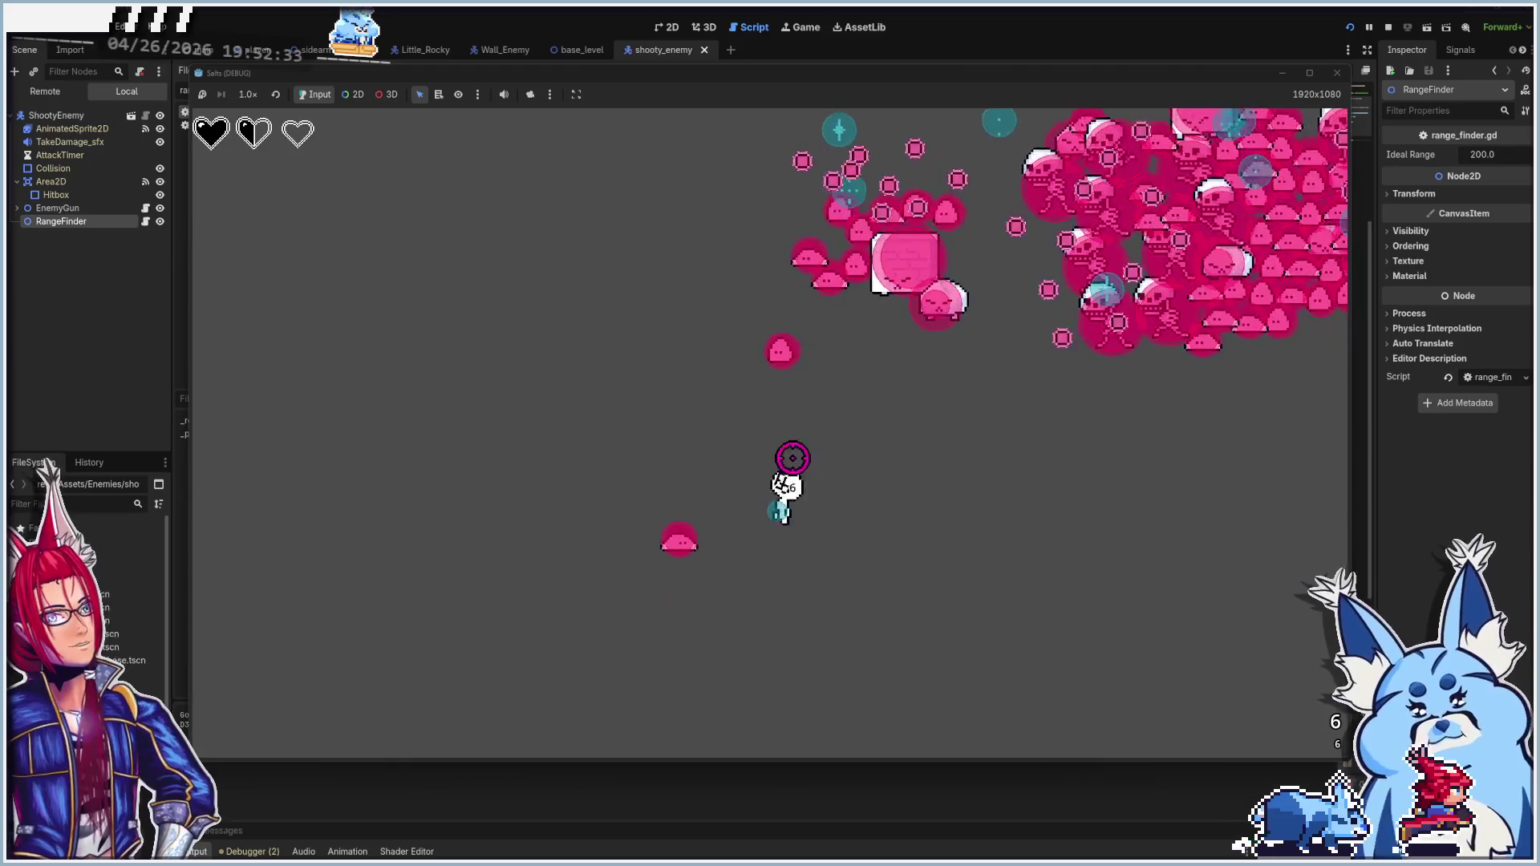
pyautogui.press('d')
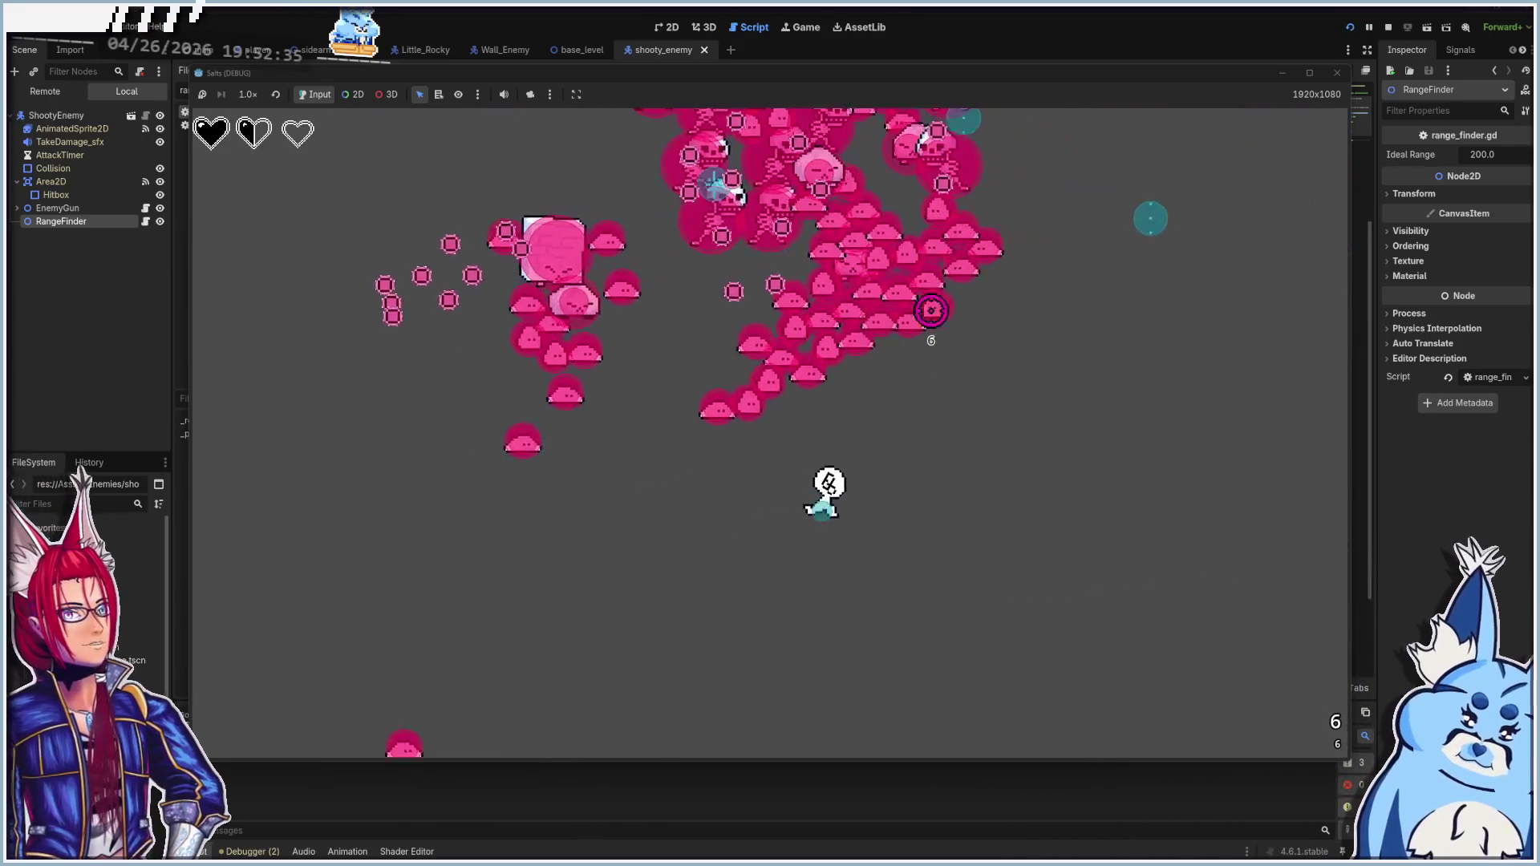
pyautogui.press('d')
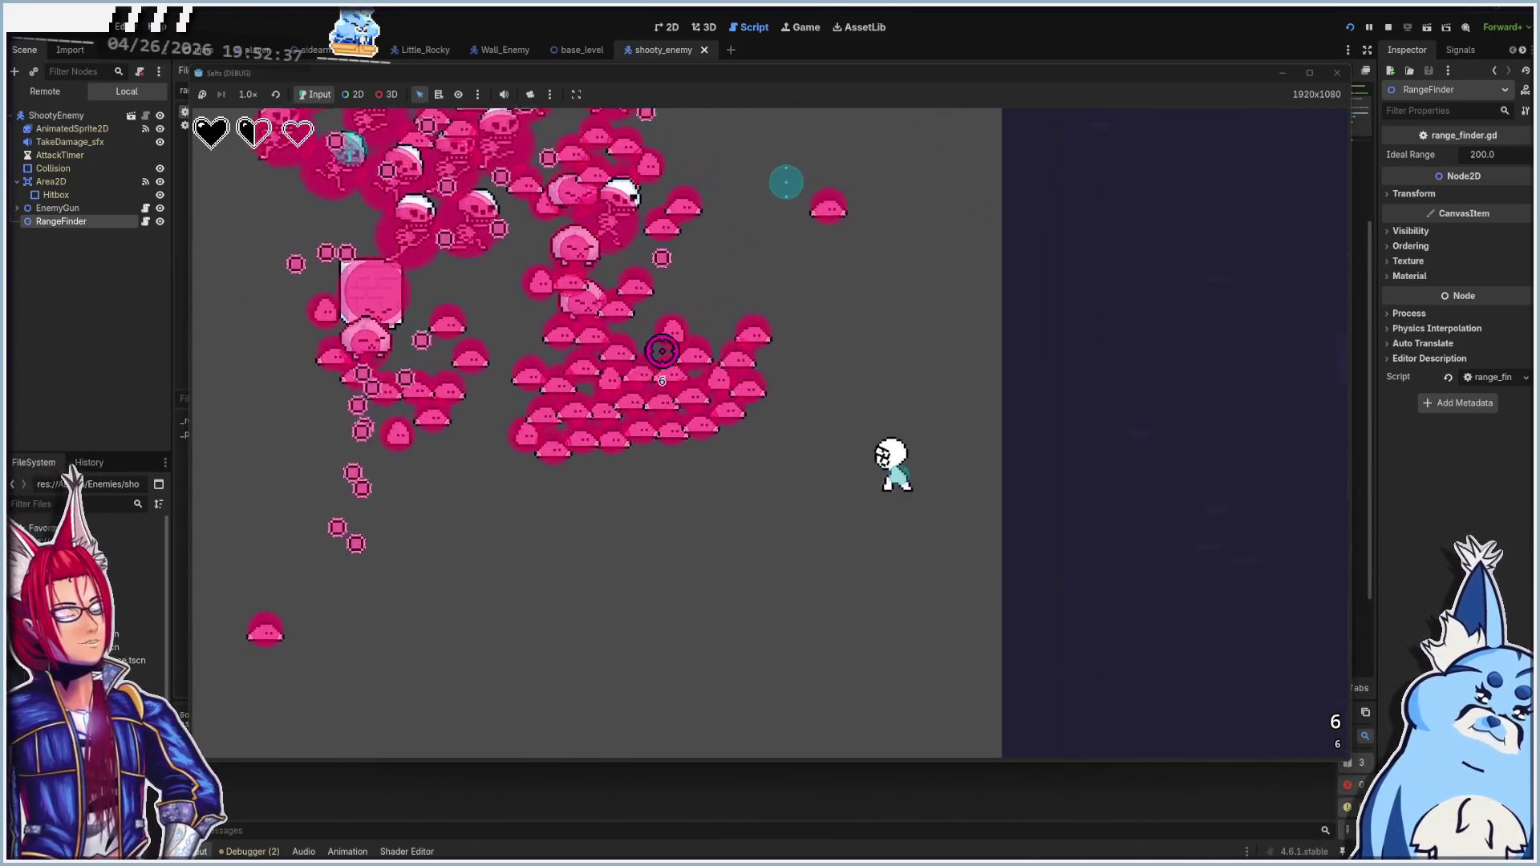
pyautogui.press('w')
pyautogui.press('d')
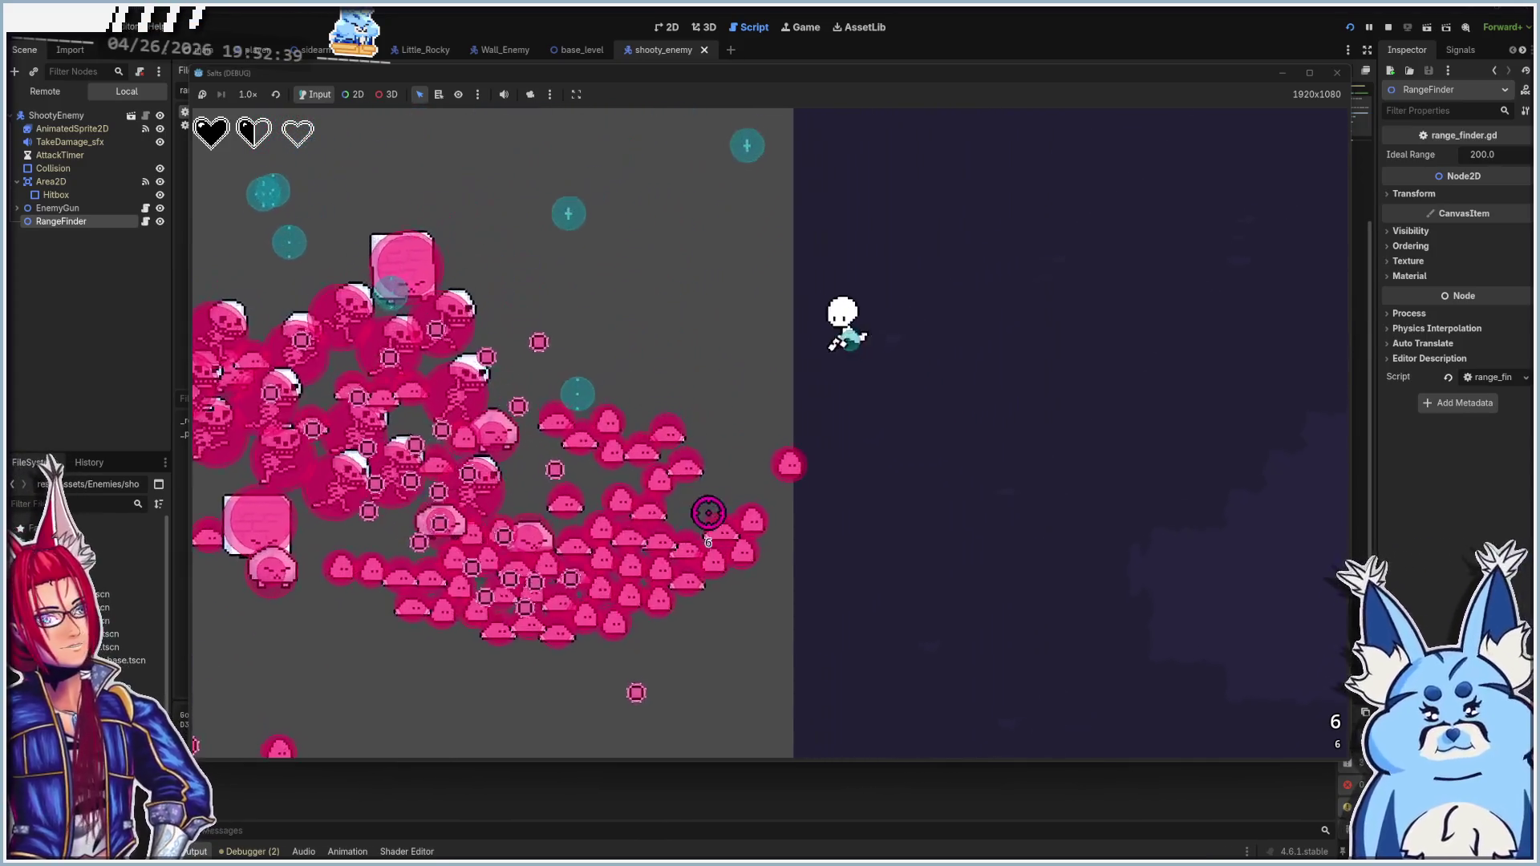
pyautogui.press('a')
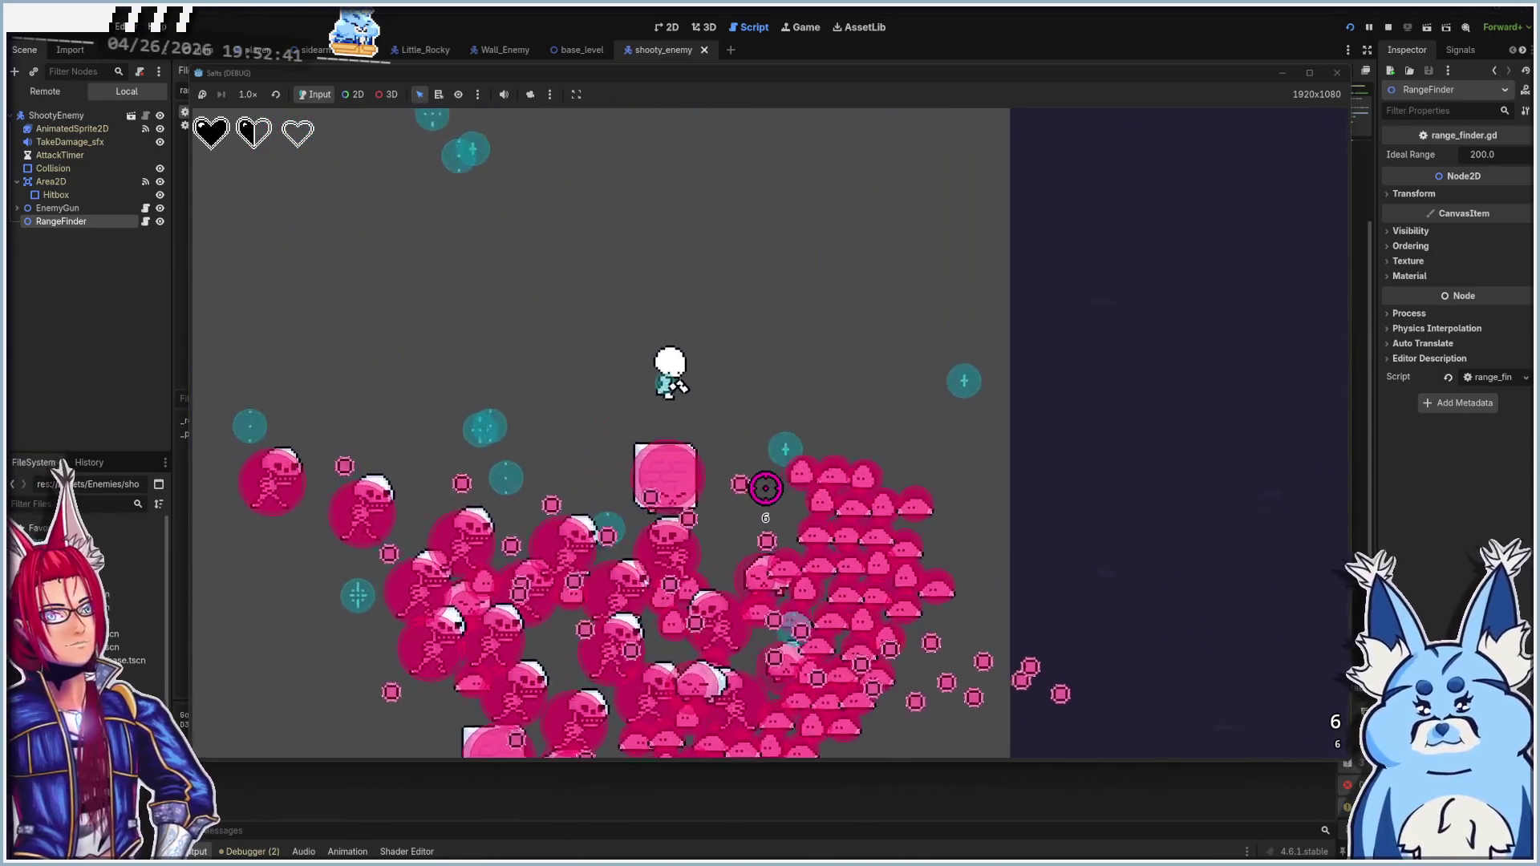
pyautogui.press('a')
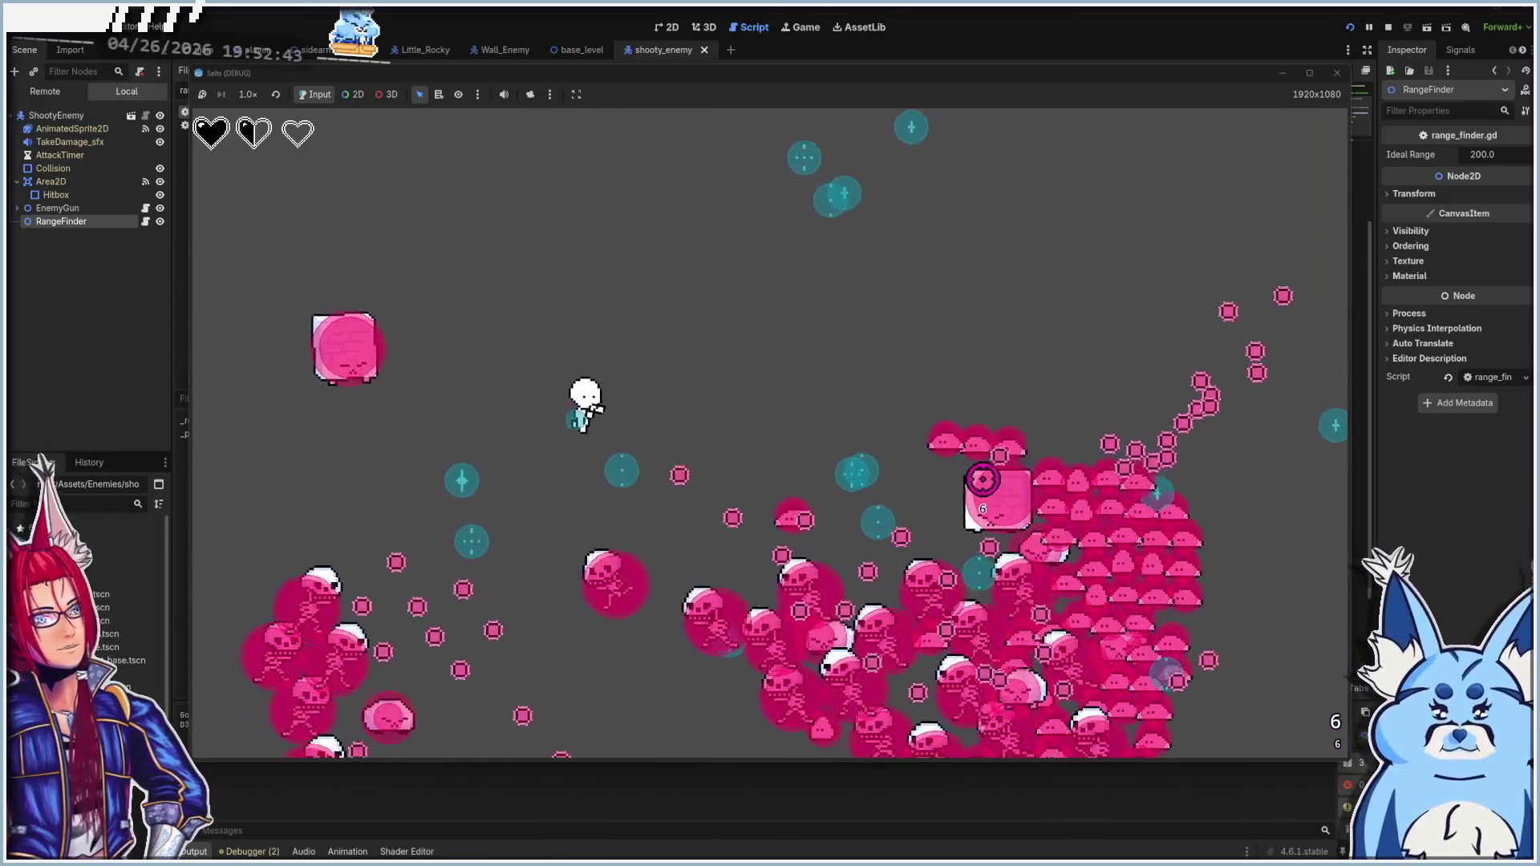
pyautogui.press('a')
pyautogui.press('s')
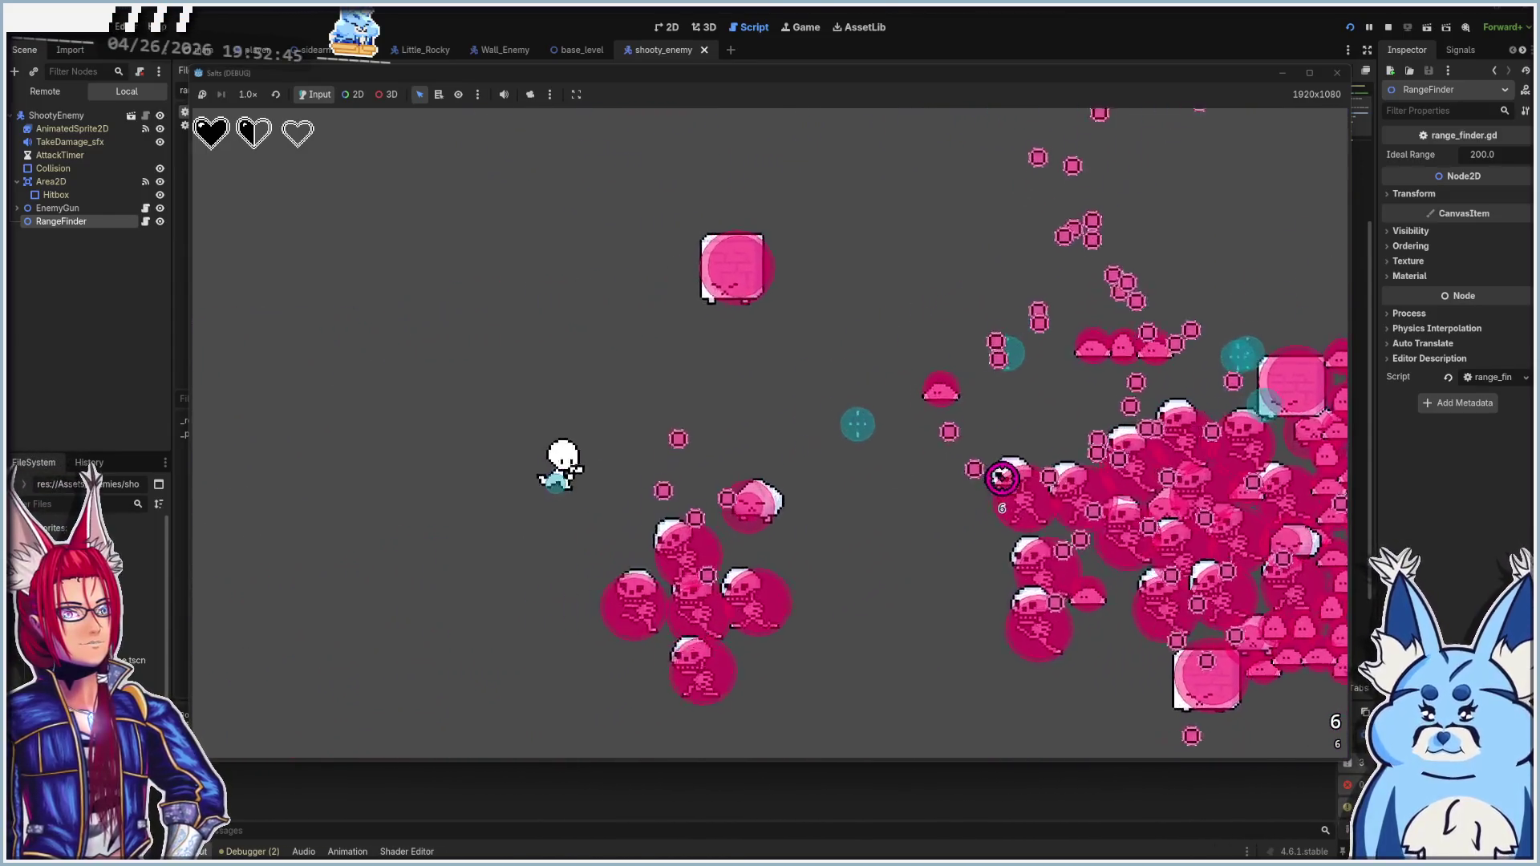
pyautogui.press('a')
pyautogui.press('s')
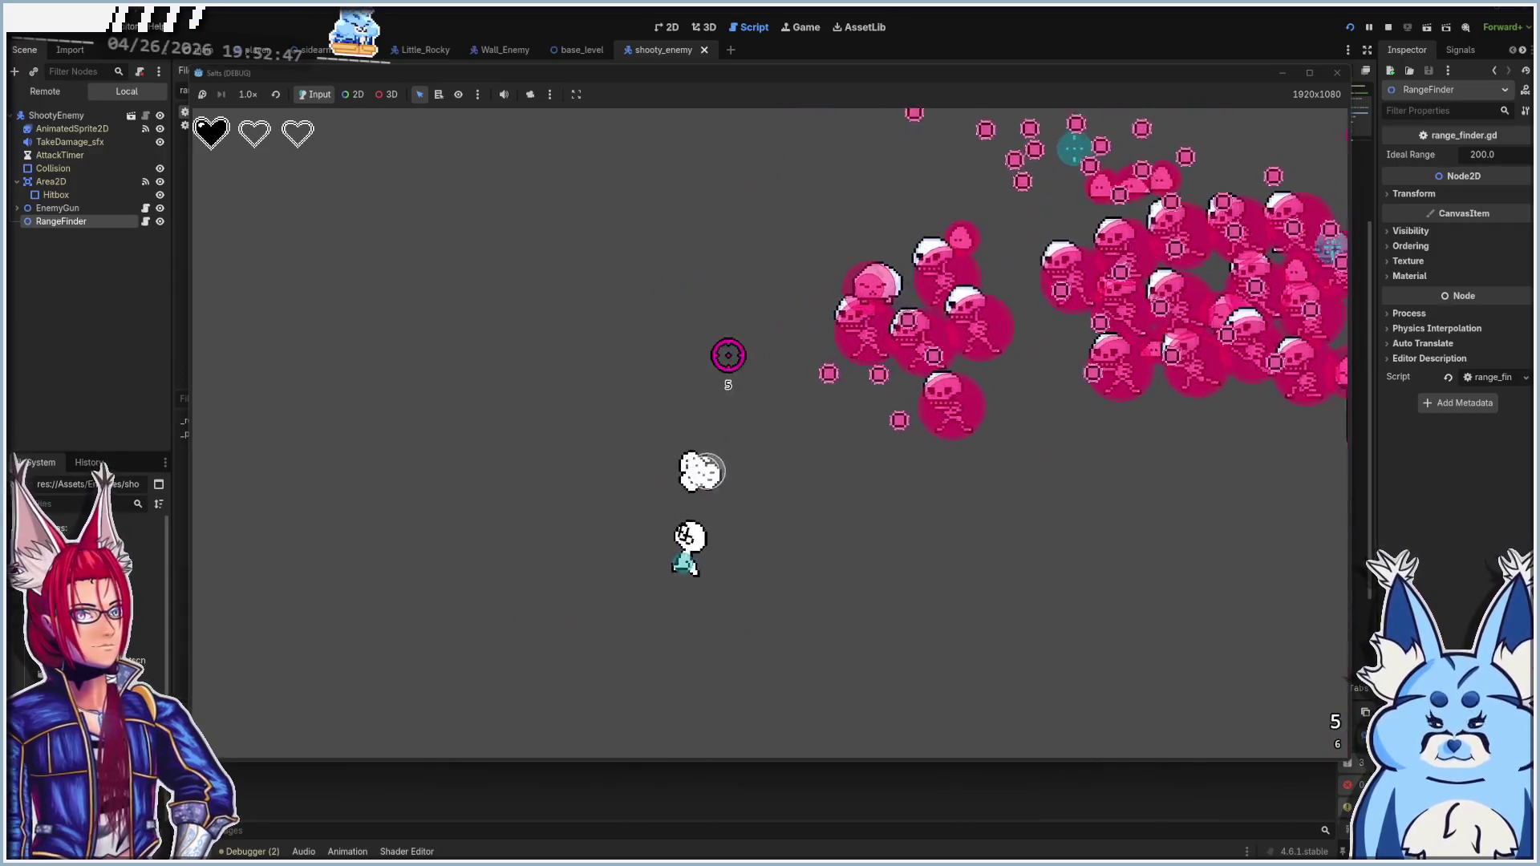
pyautogui.press('a')
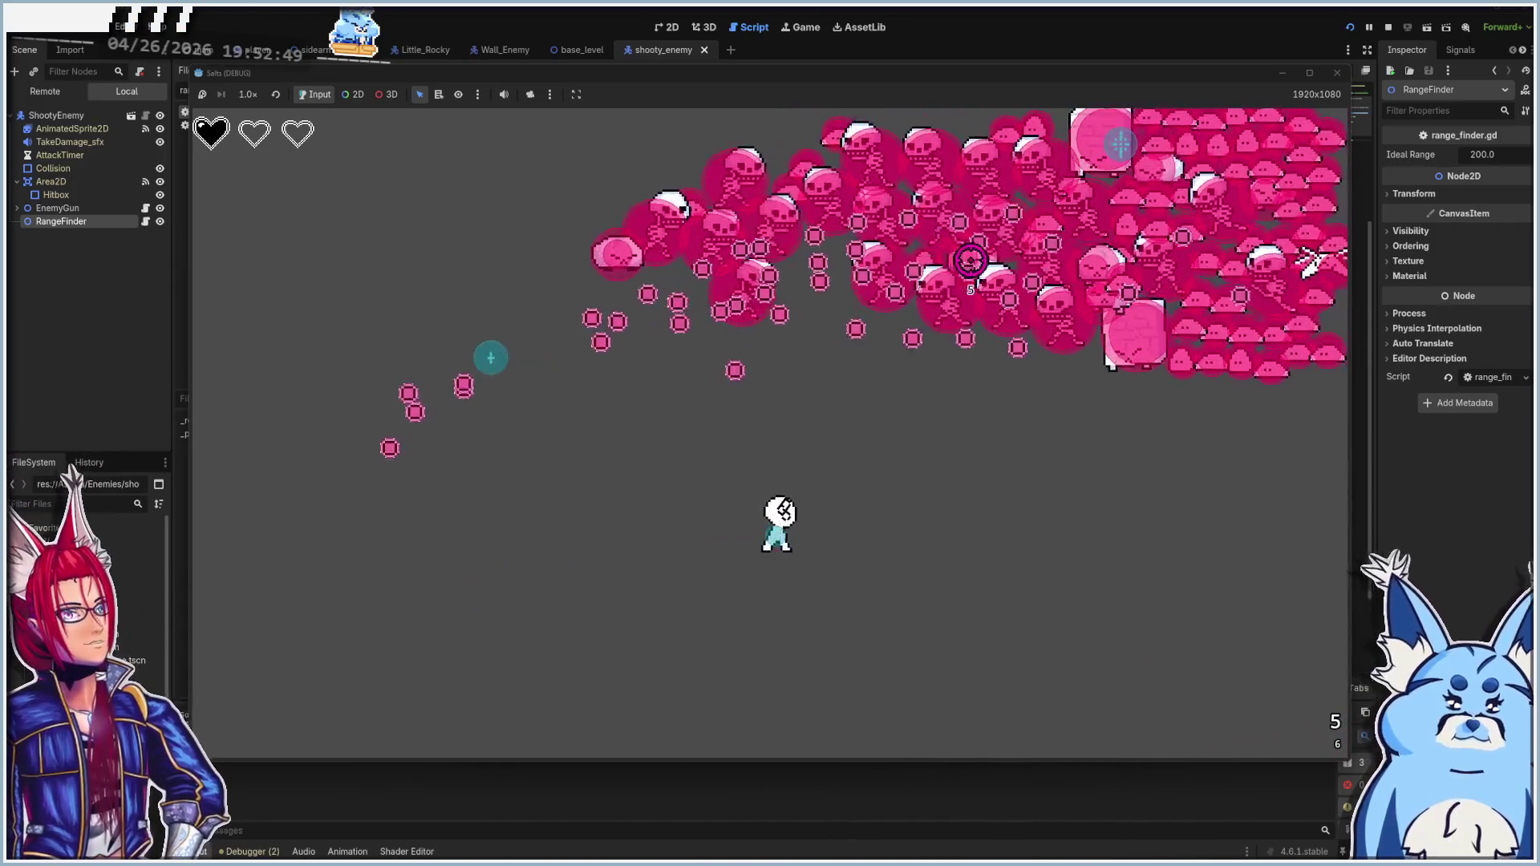
pyautogui.press('a')
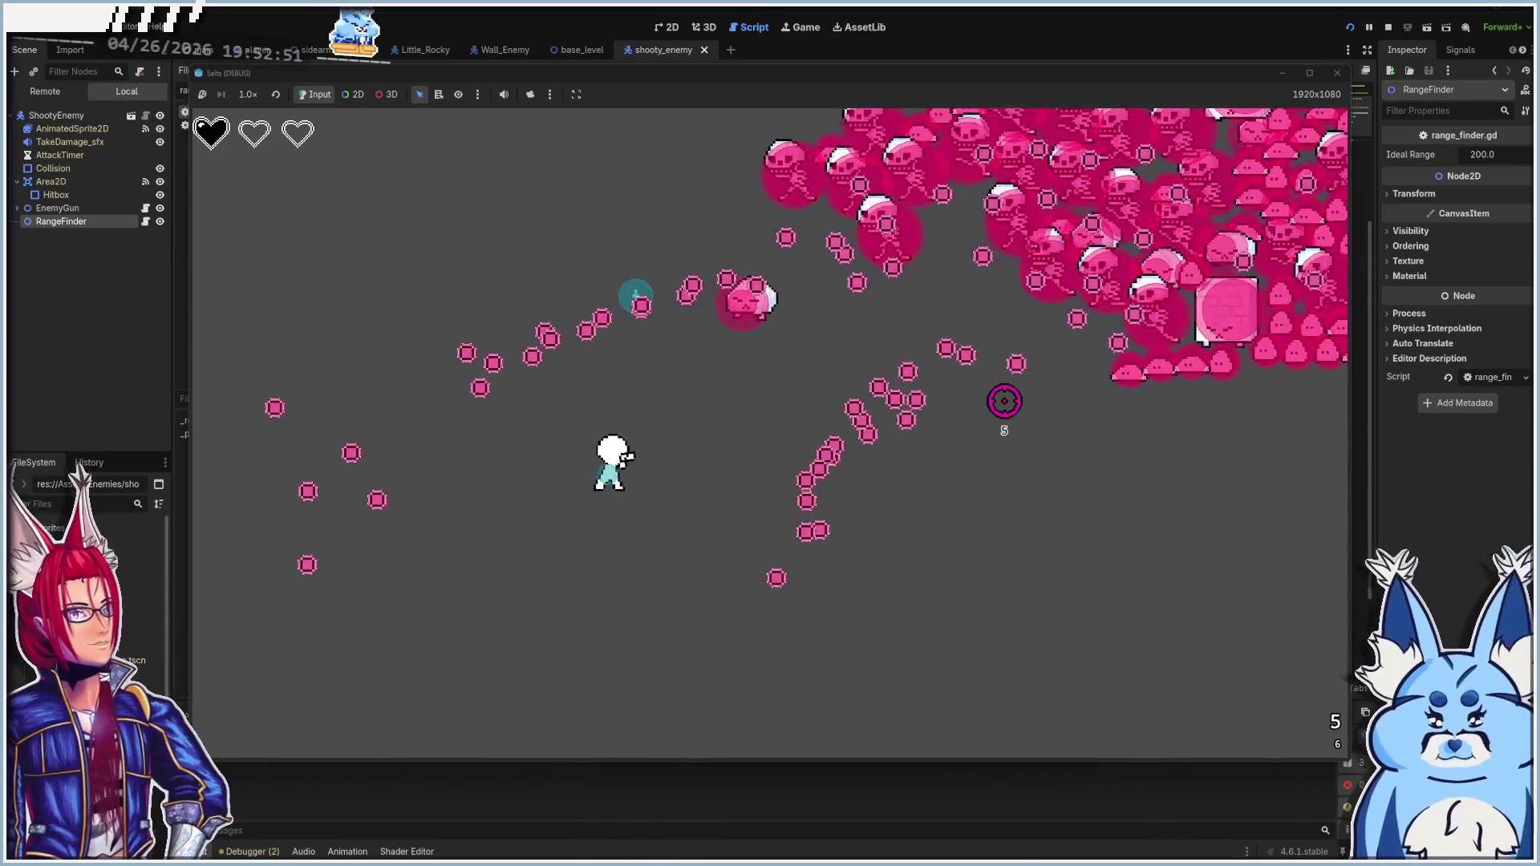
# Keep firing purple shots while steering the player away from the swarm
pyautogui.press('d')
pyautogui.click(872, 357)
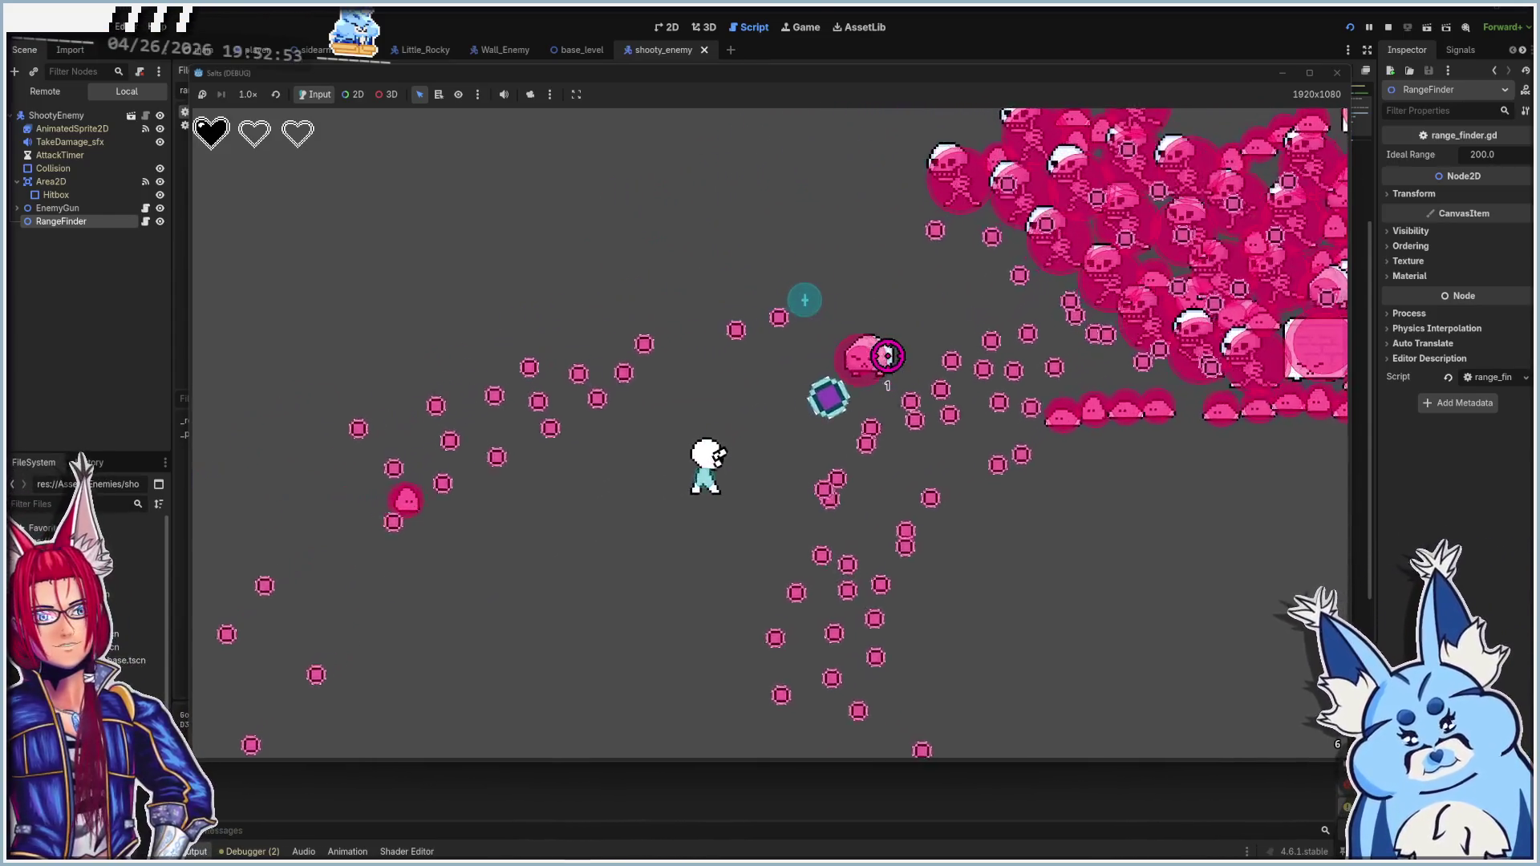
pyautogui.press('w')
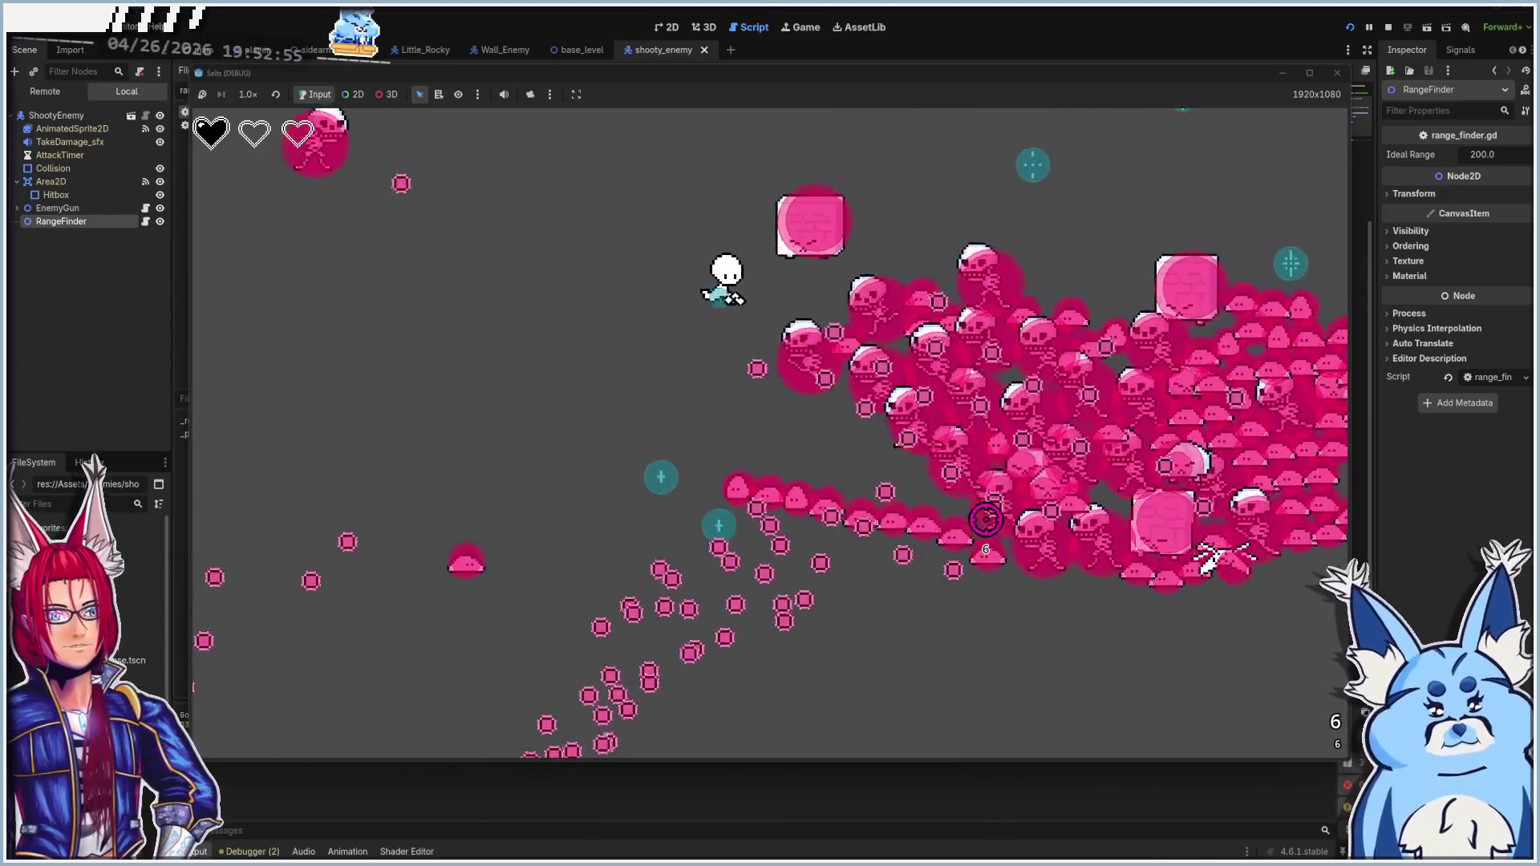
pyautogui.press('d')
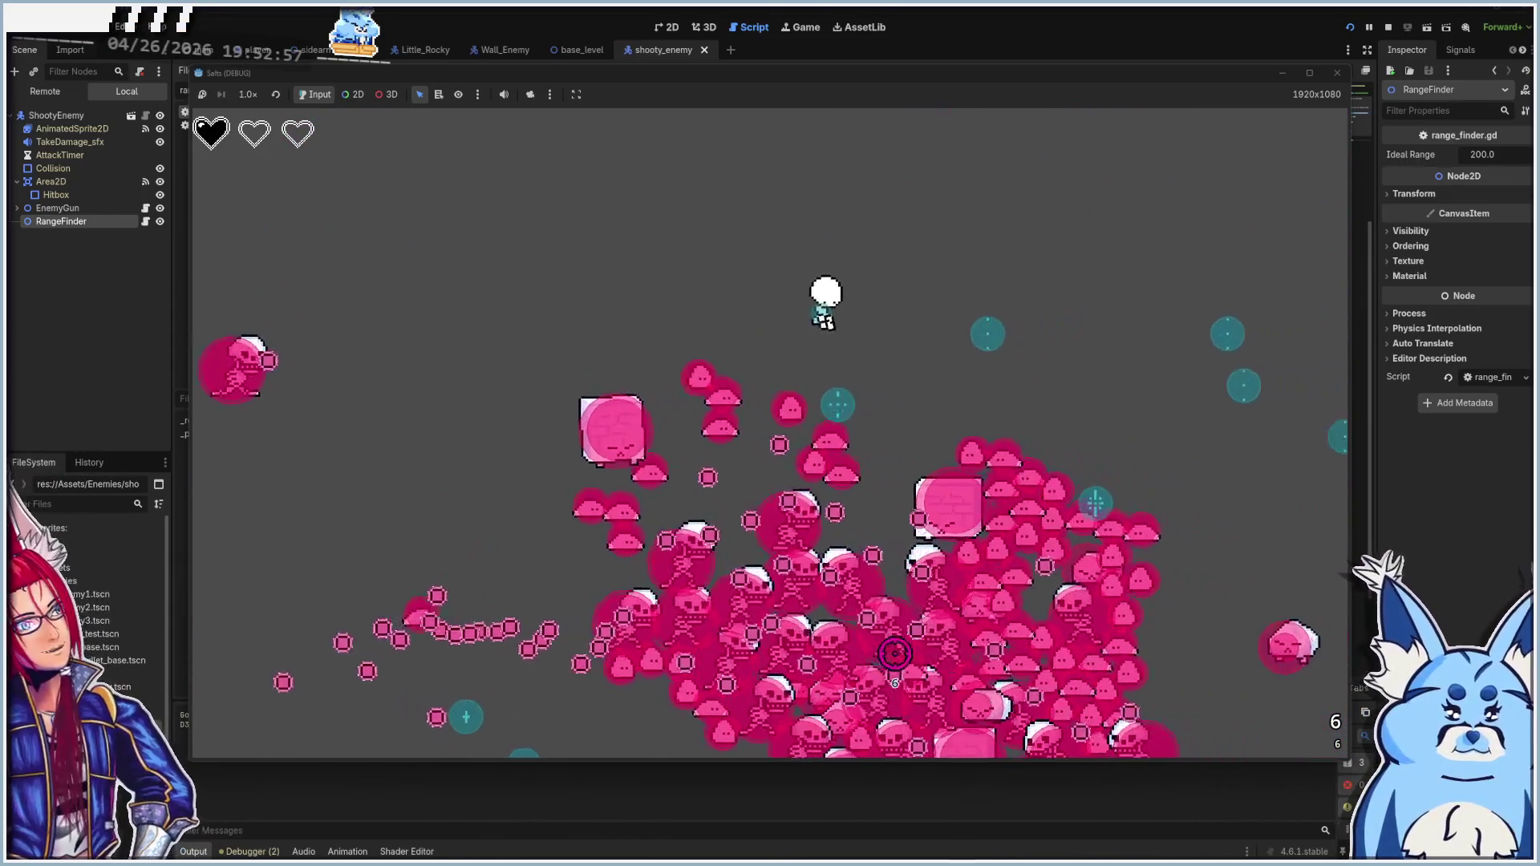
pyautogui.press('d')
pyautogui.press('s')
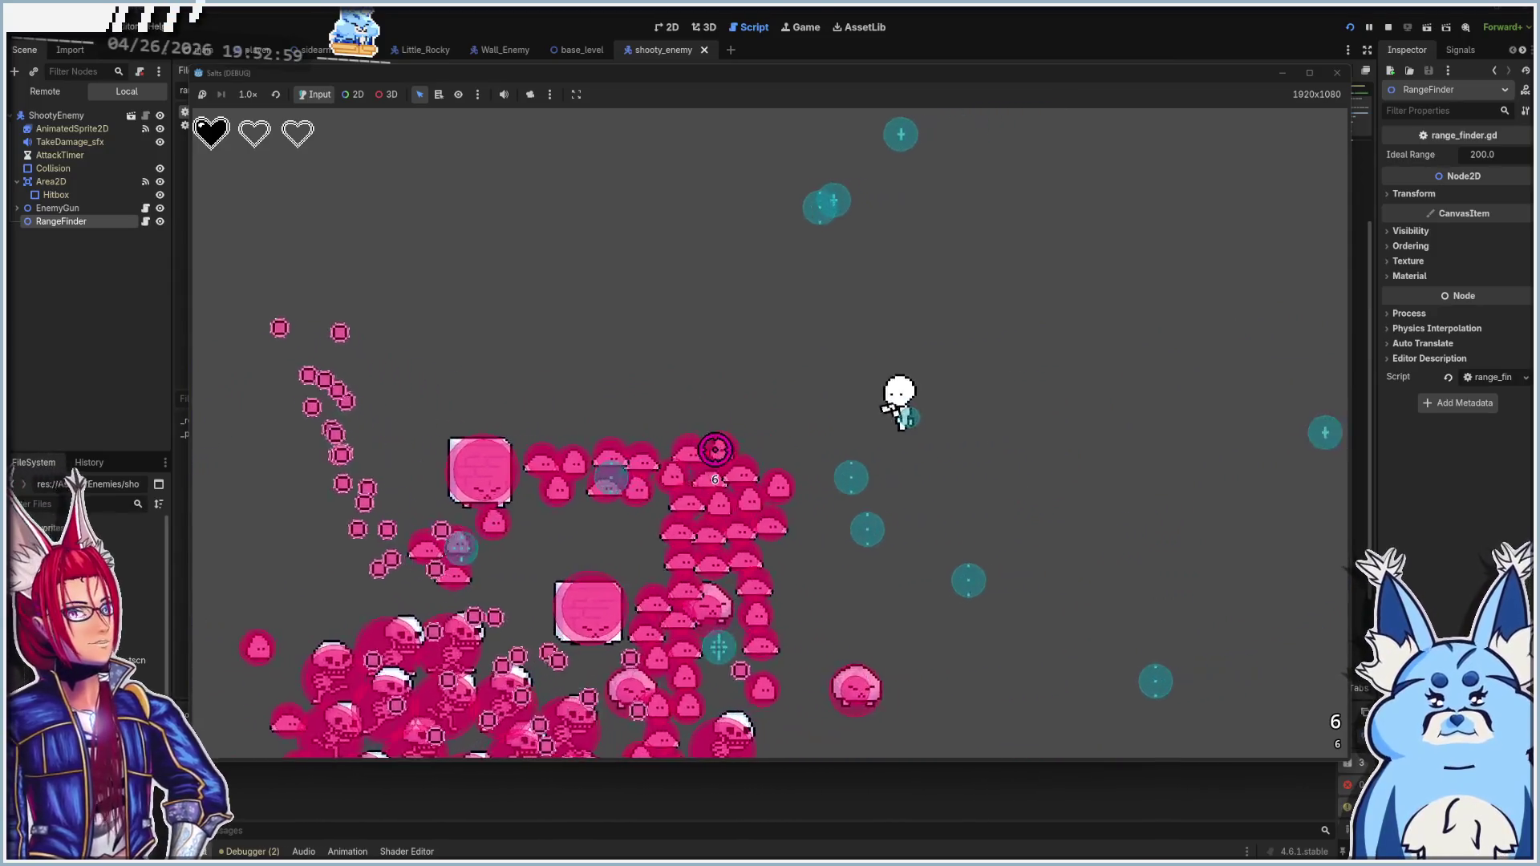
pyautogui.press('d')
pyautogui.press('s')
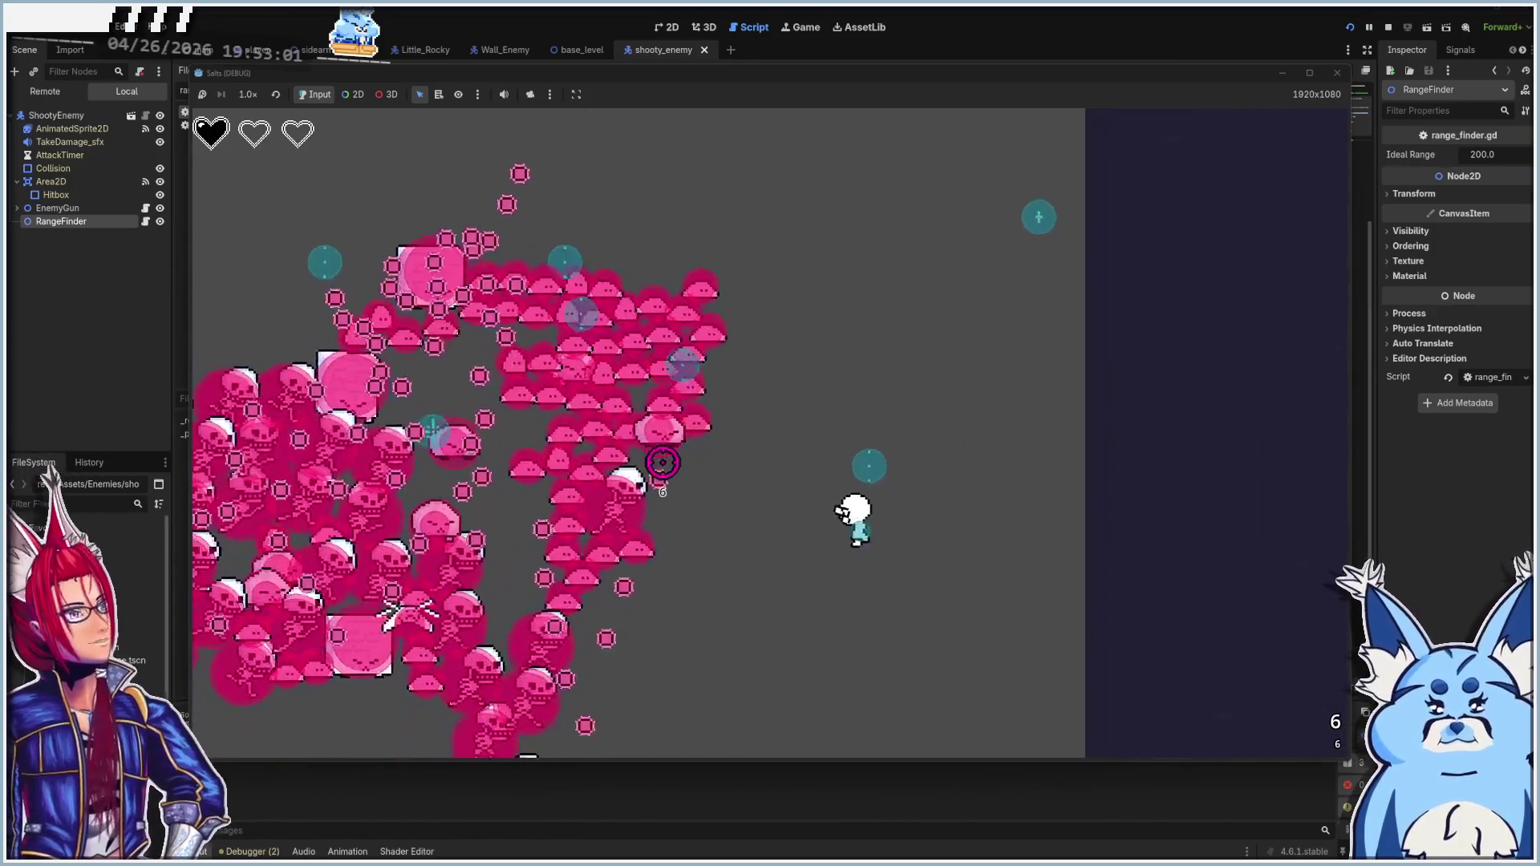
pyautogui.press('s')
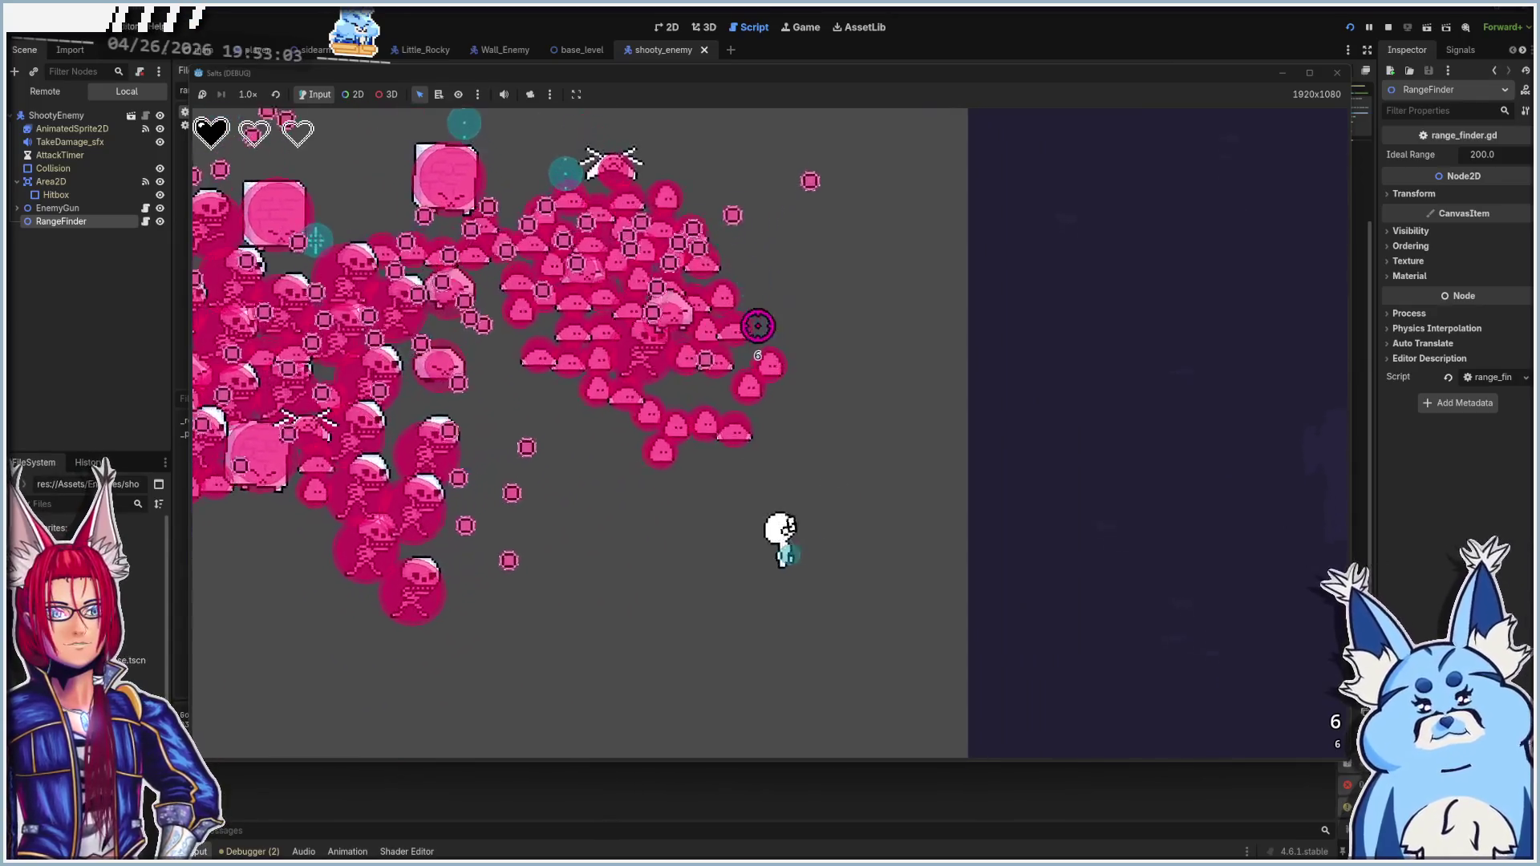
pyautogui.press('a')
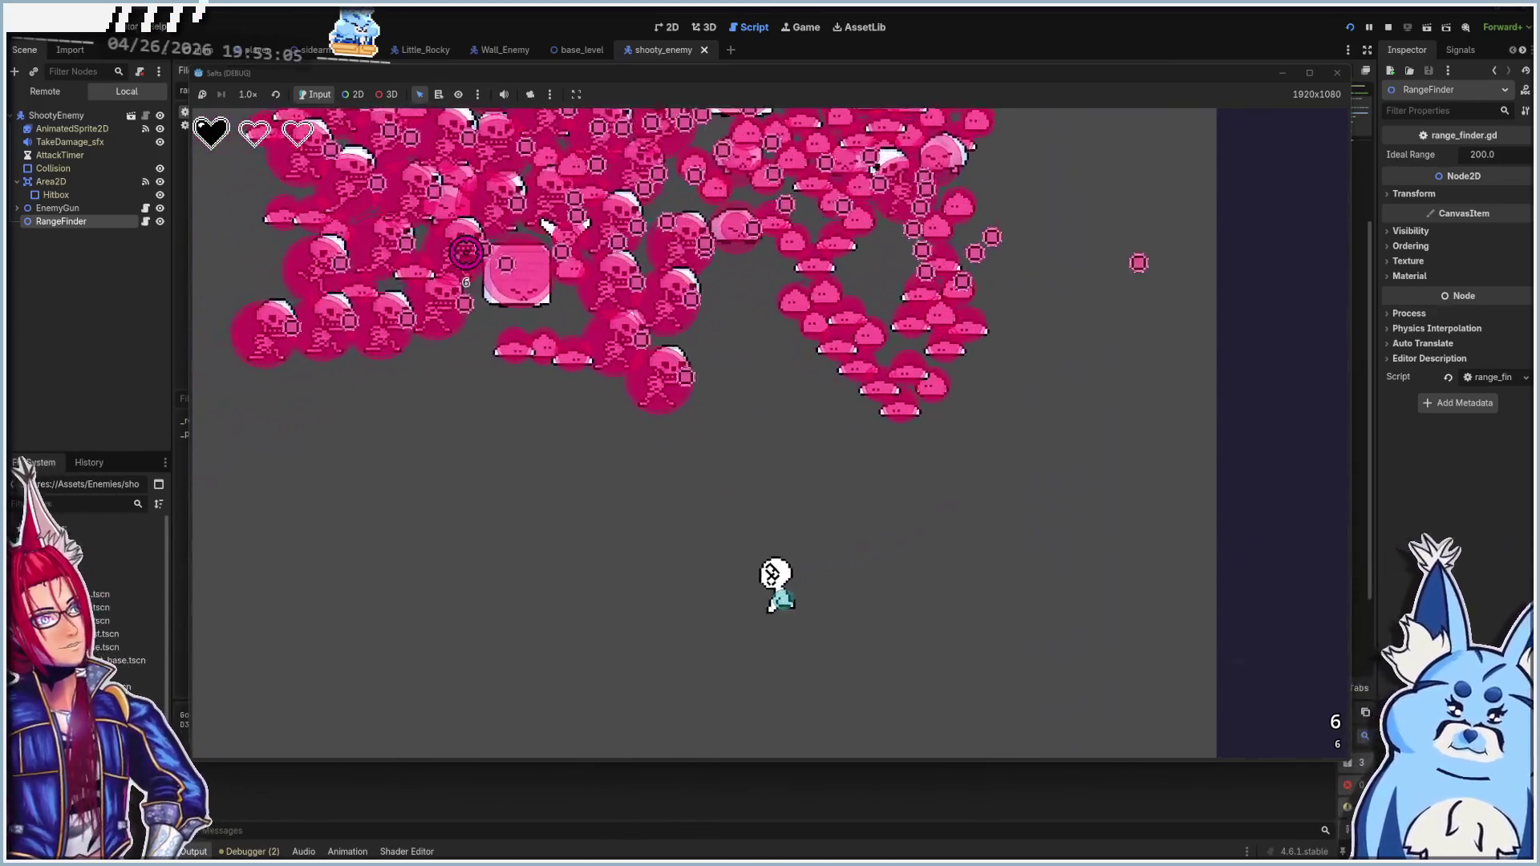
pyautogui.press('a')
pyautogui.press('w')
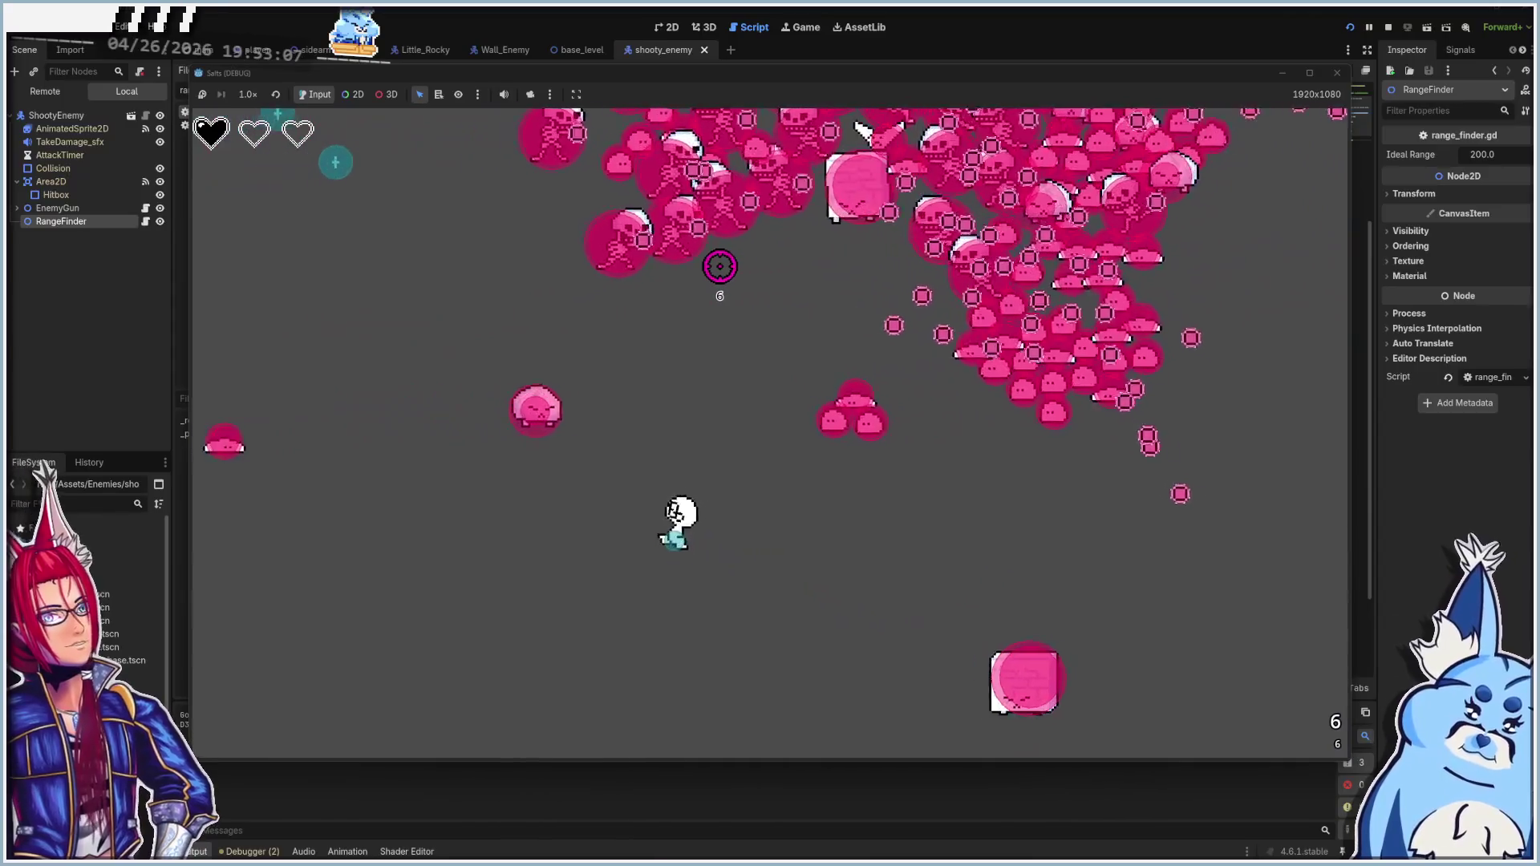
pyautogui.press('w')
pyautogui.press('a')
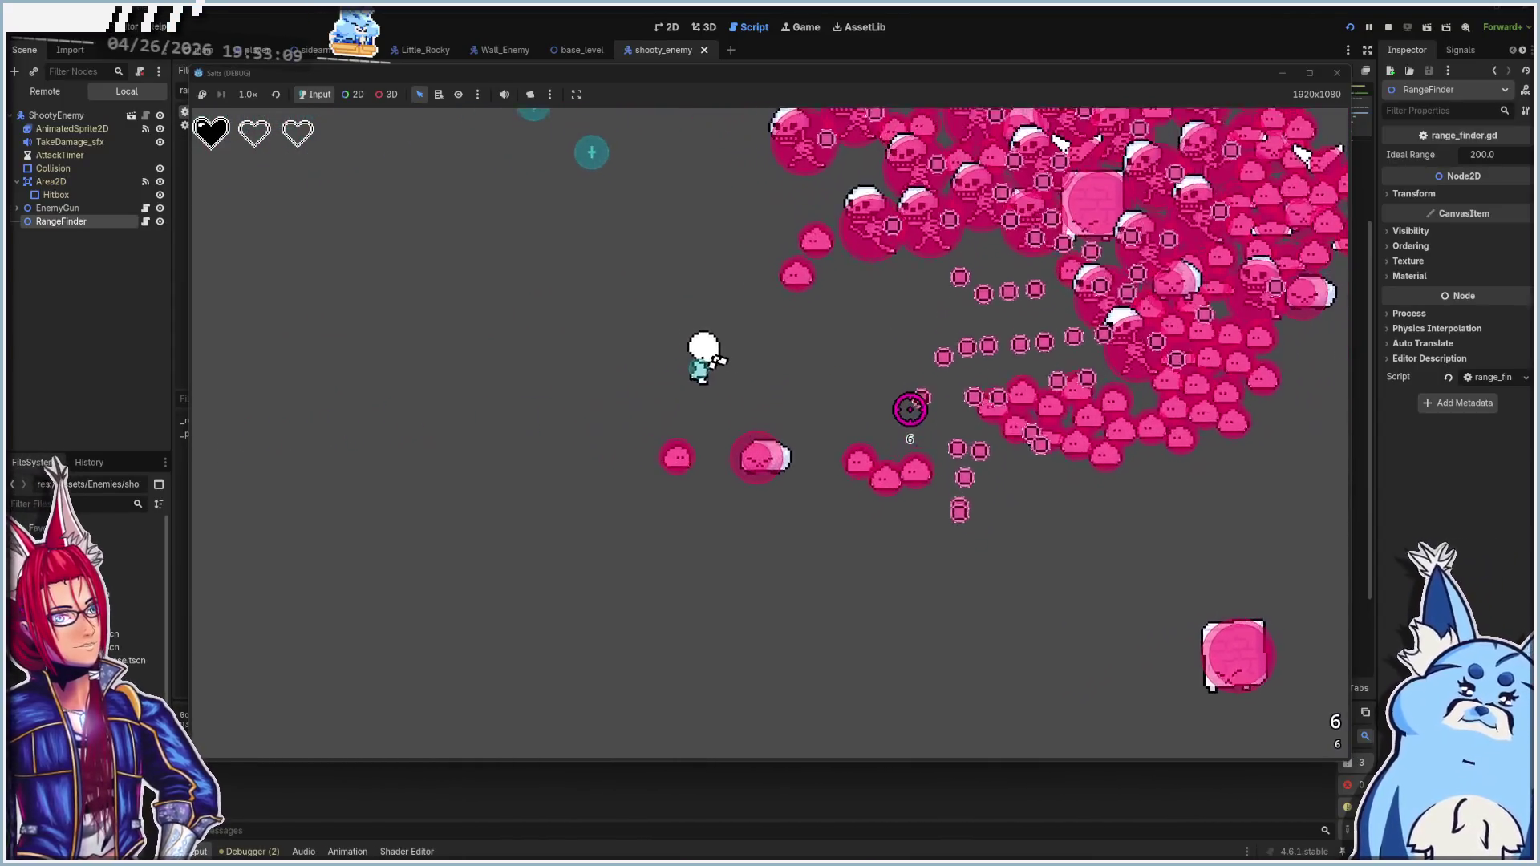
pyautogui.press('w')
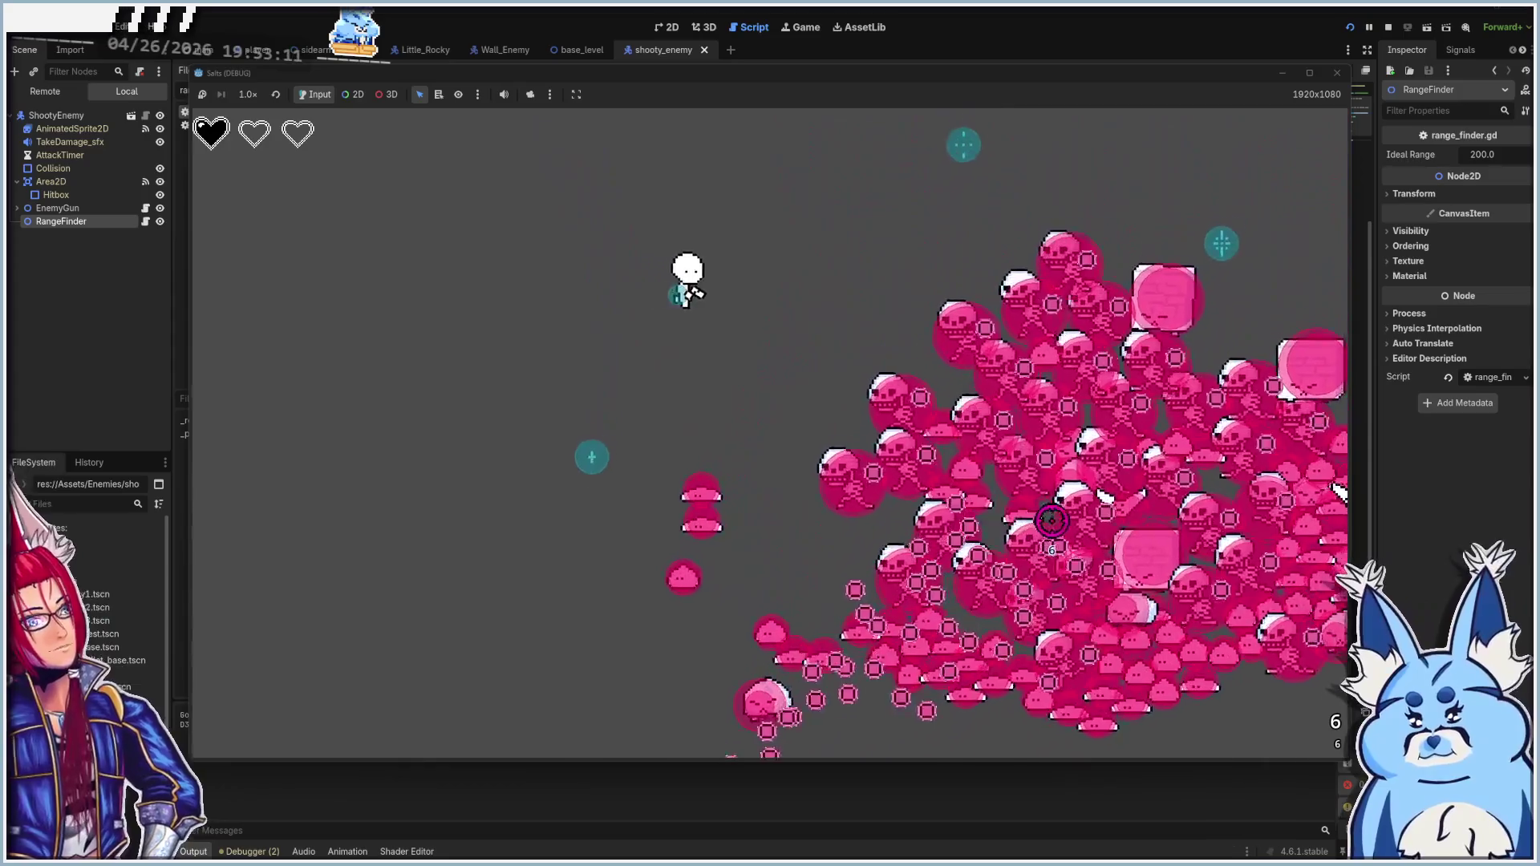
pyautogui.press('w')
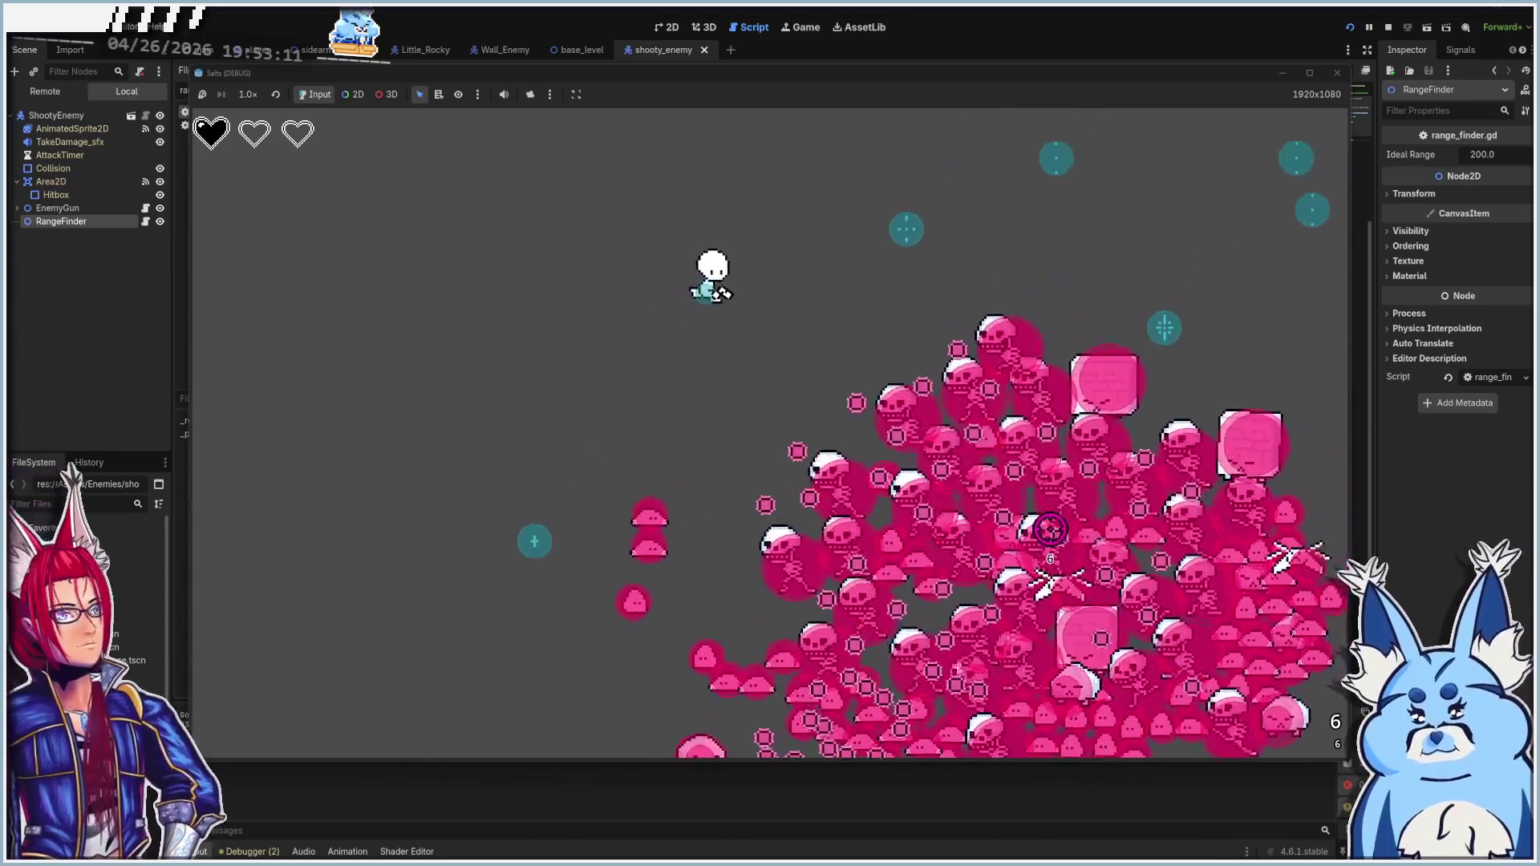
pyautogui.press('d')
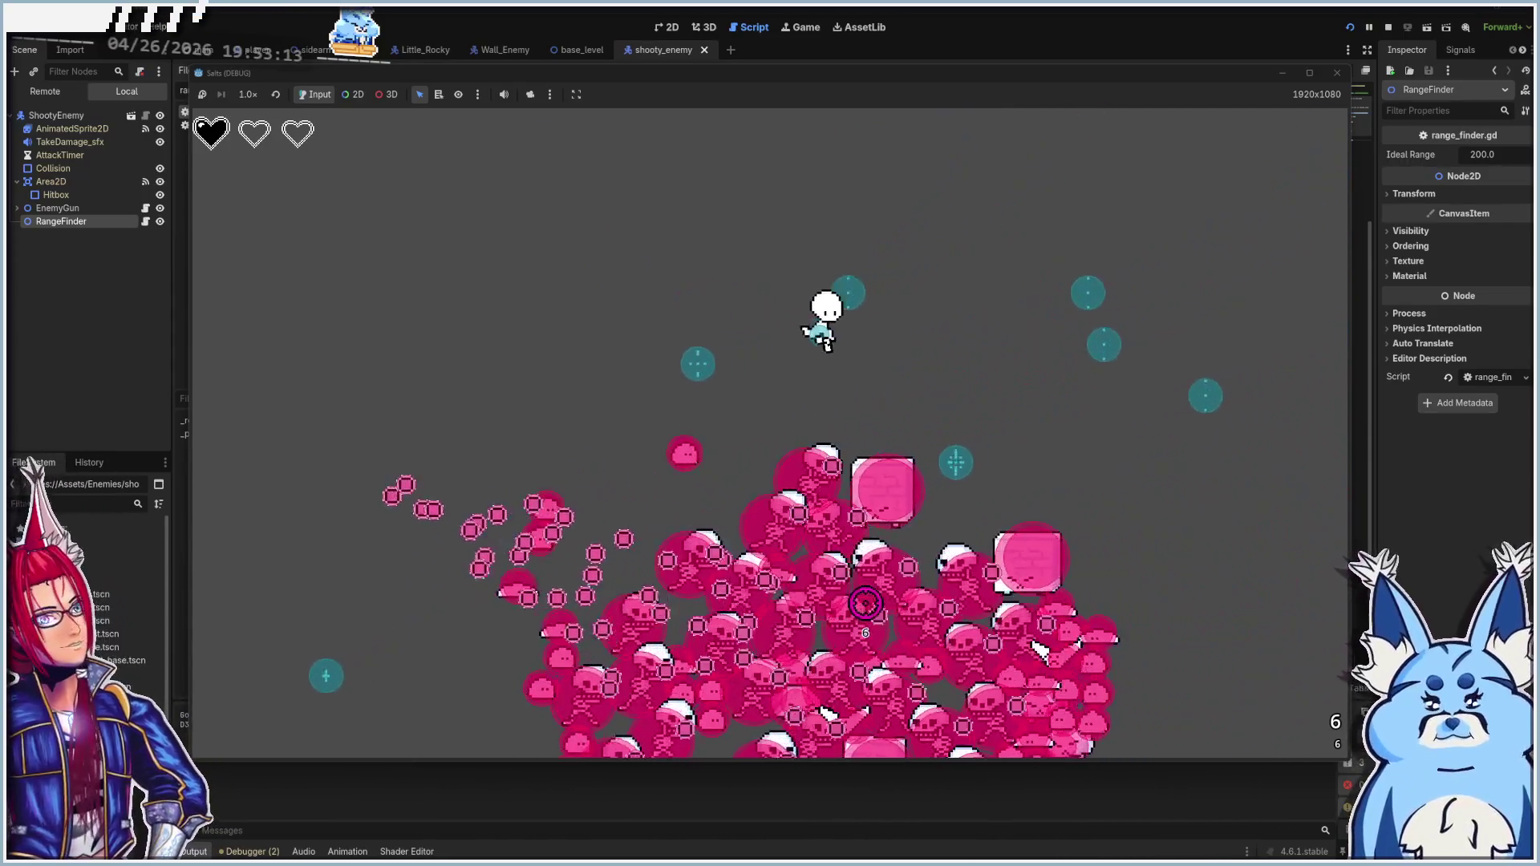
pyautogui.press('d')
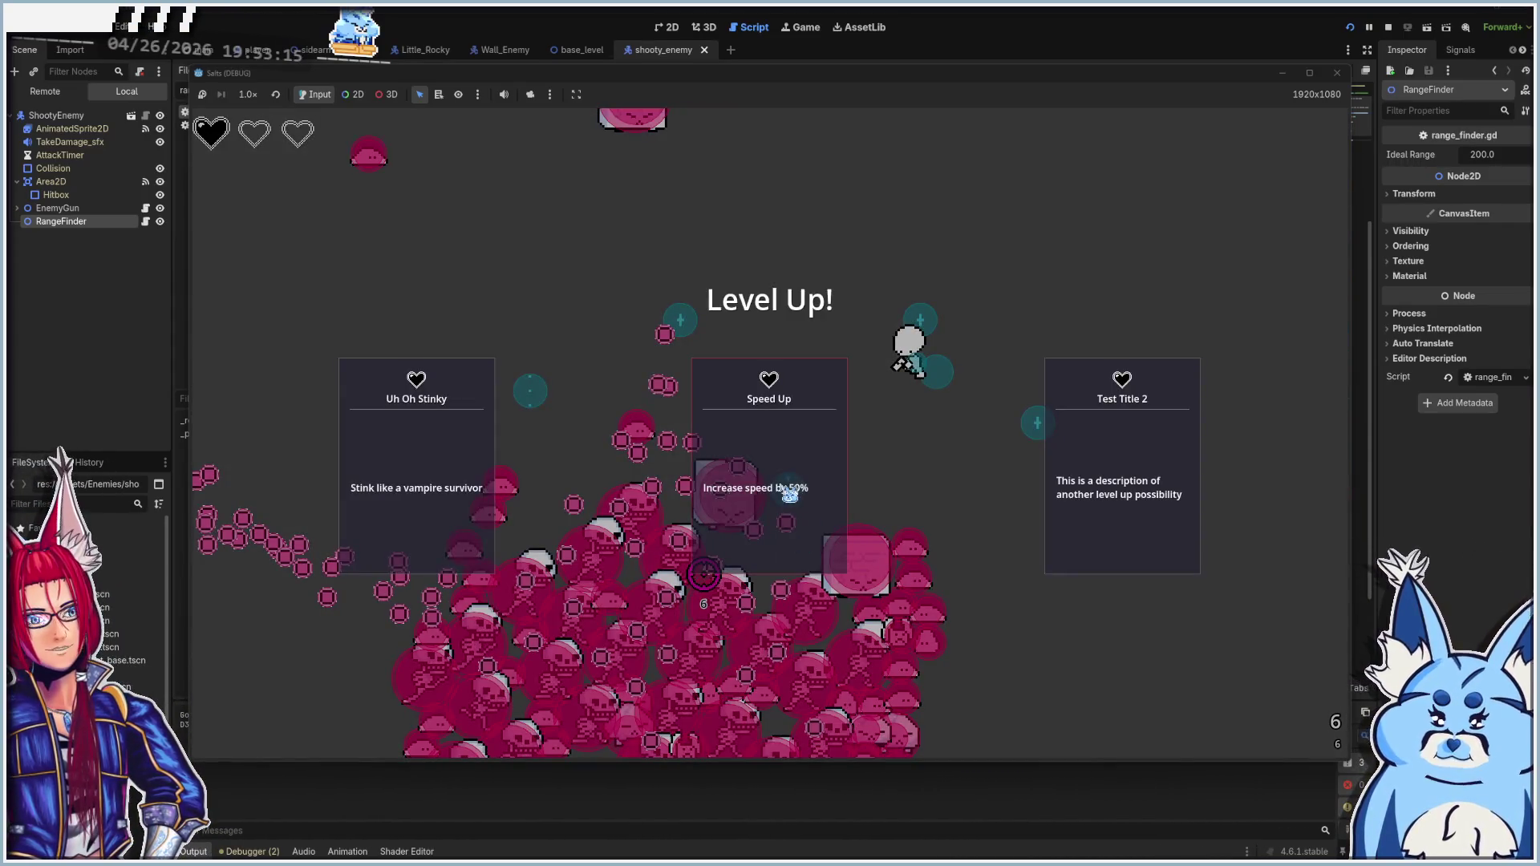
# Choose the Speed Up upgrade, empty the ammo on the swarm, then stop the game
pyautogui.click(790, 493)
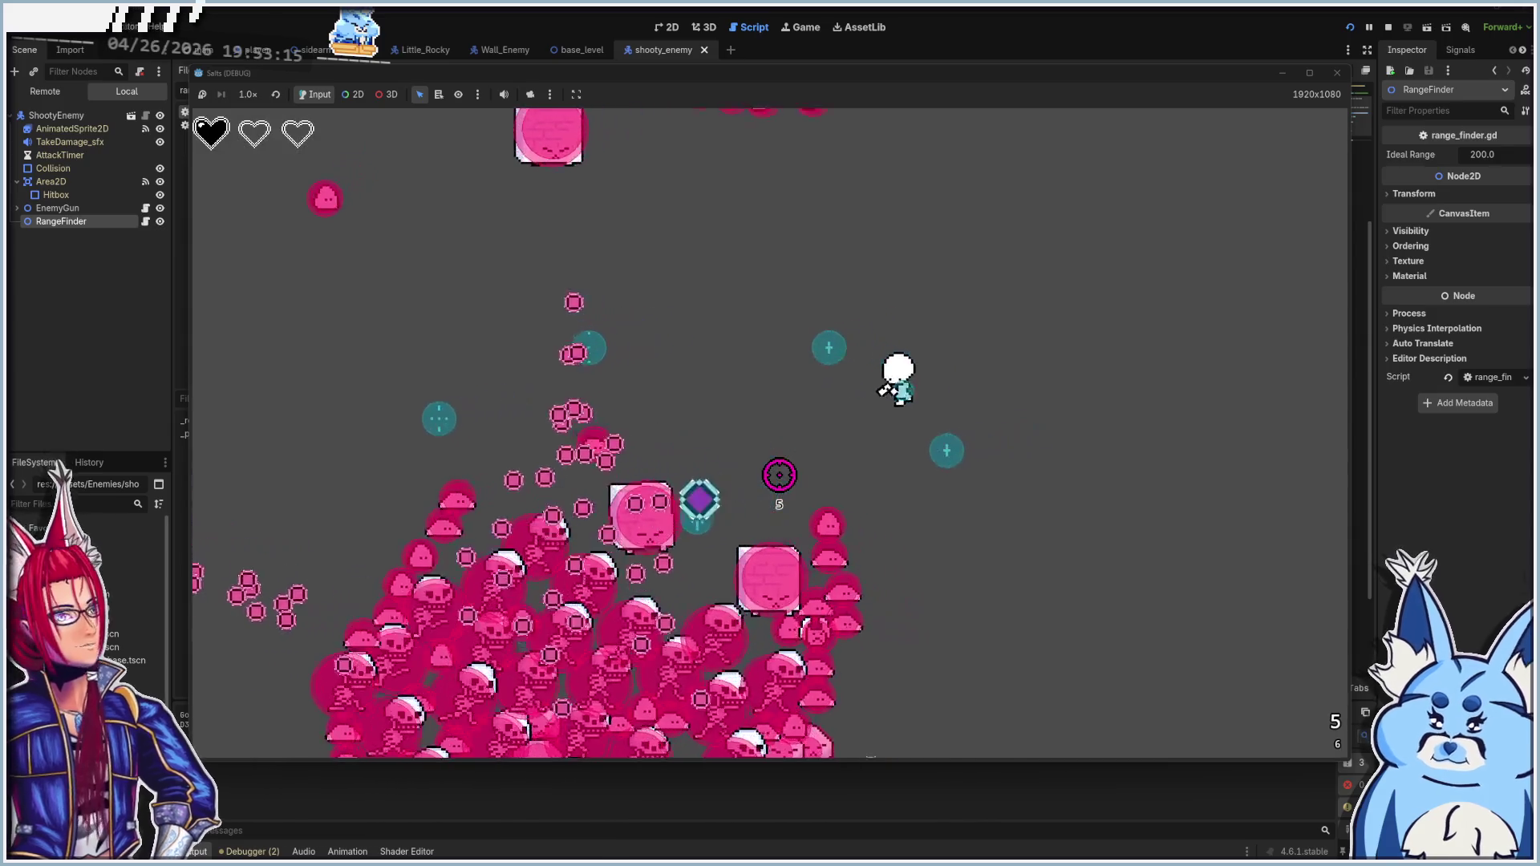
pyautogui.press('s')
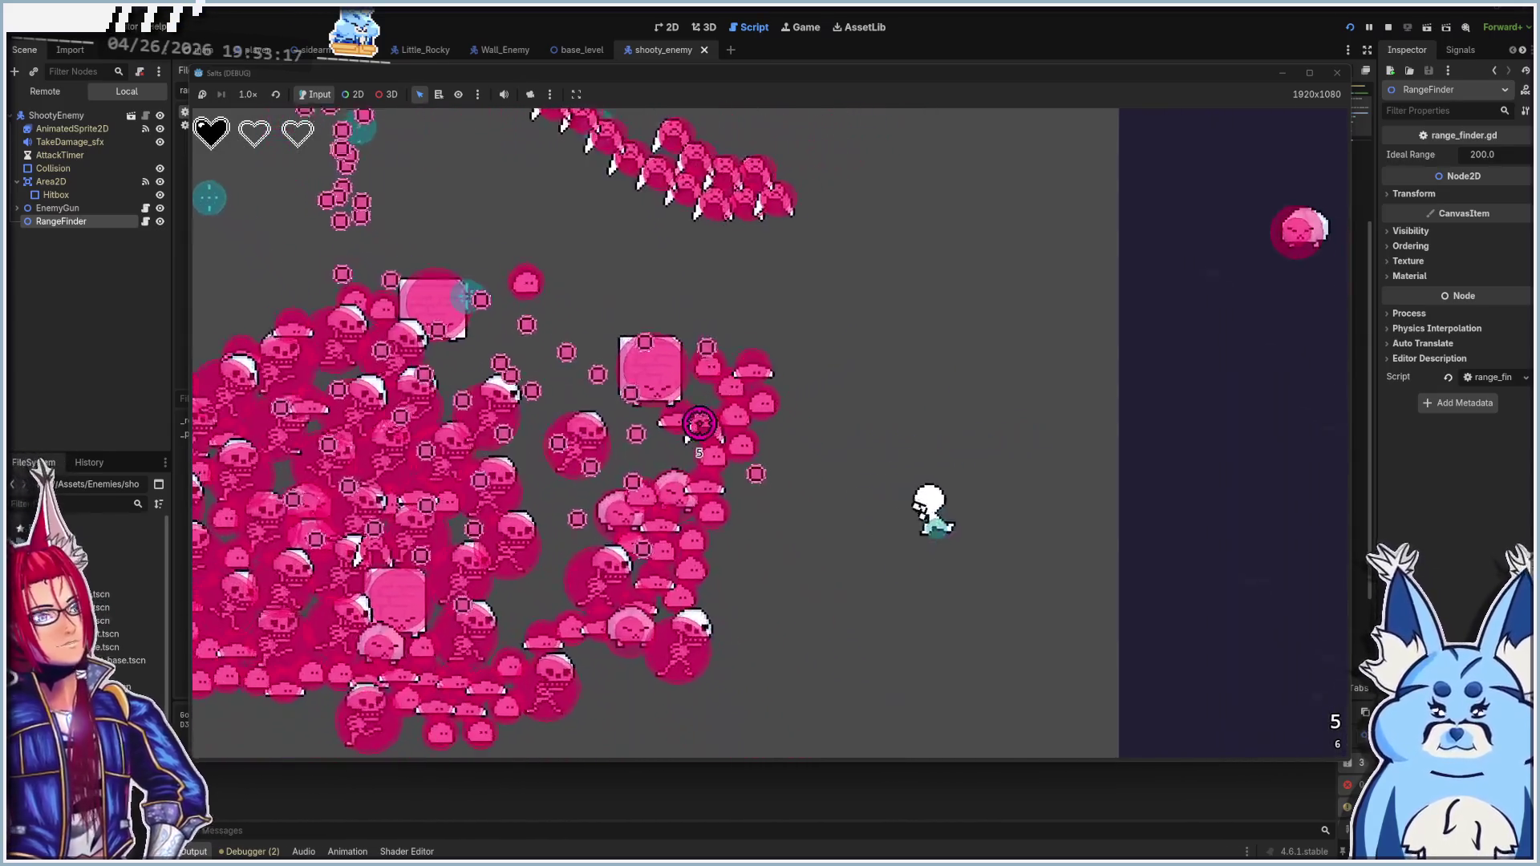
pyautogui.click(699, 423)
pyautogui.press('d')
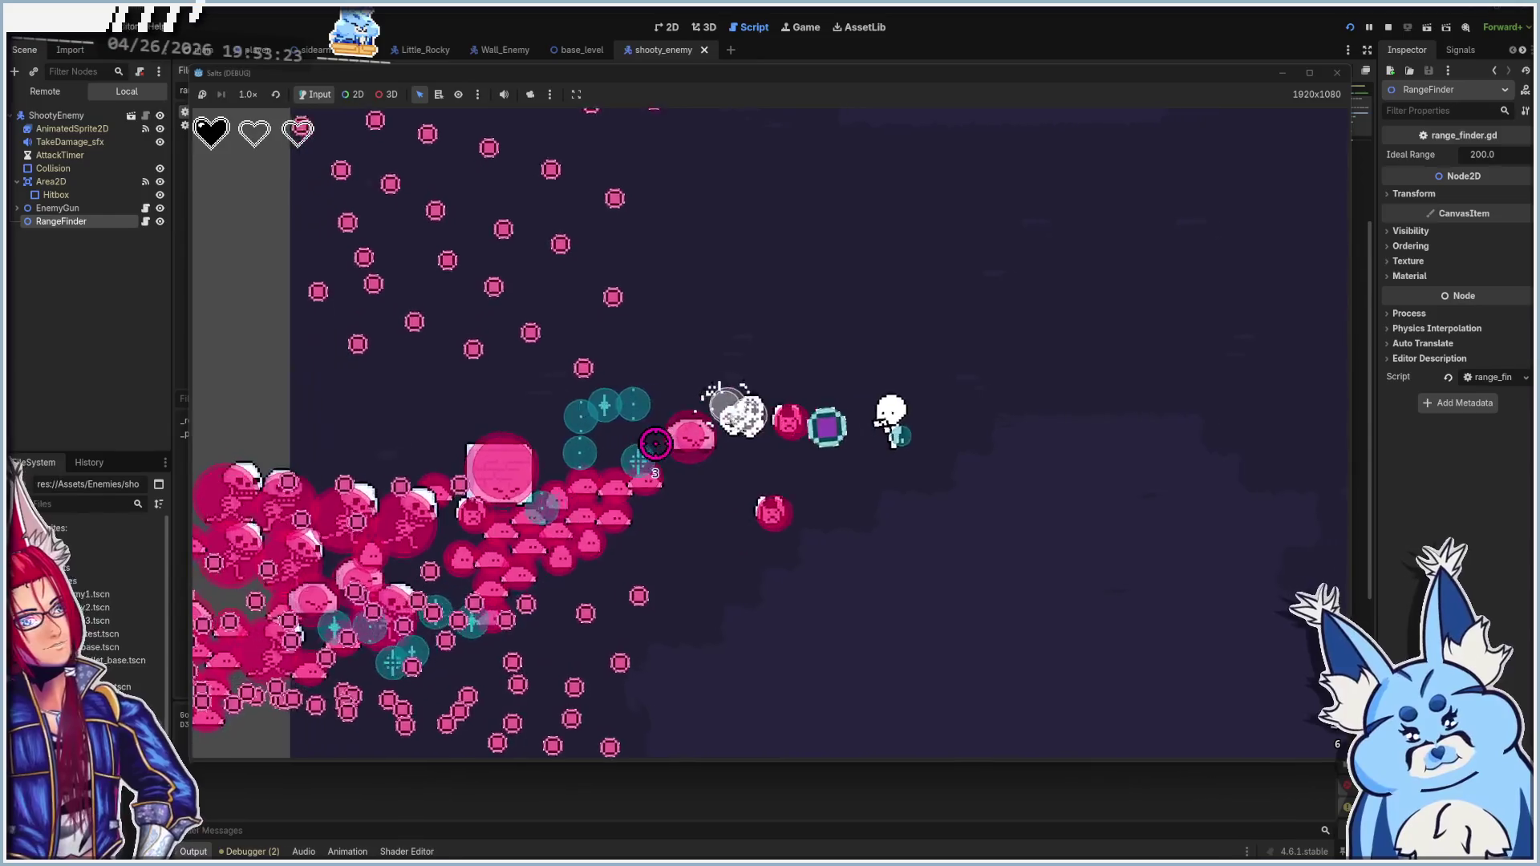
pyautogui.click(620, 460)
pyautogui.click(625, 469)
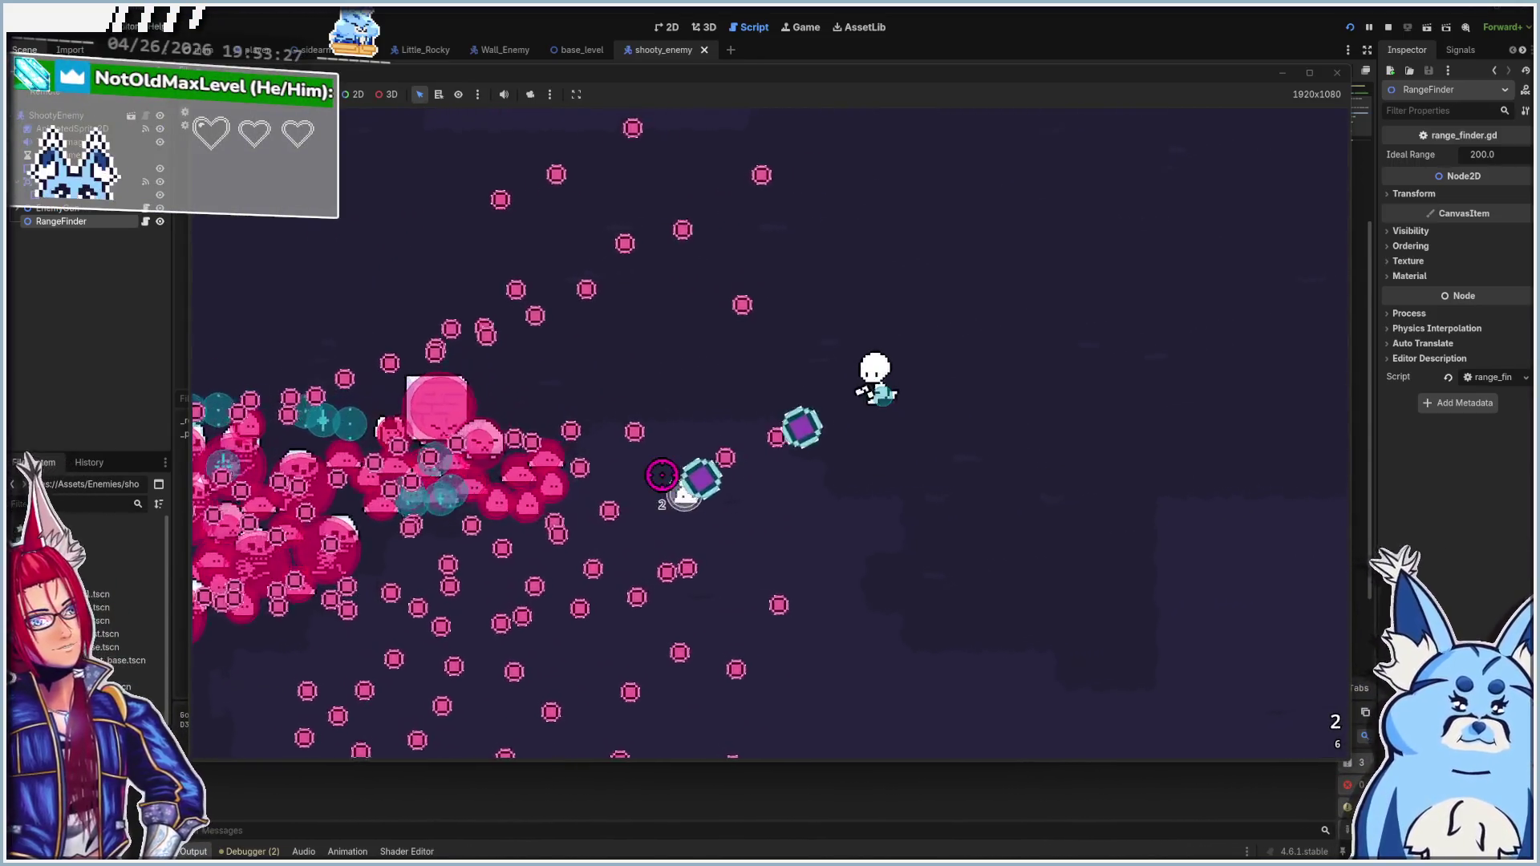
pyautogui.click(634, 477)
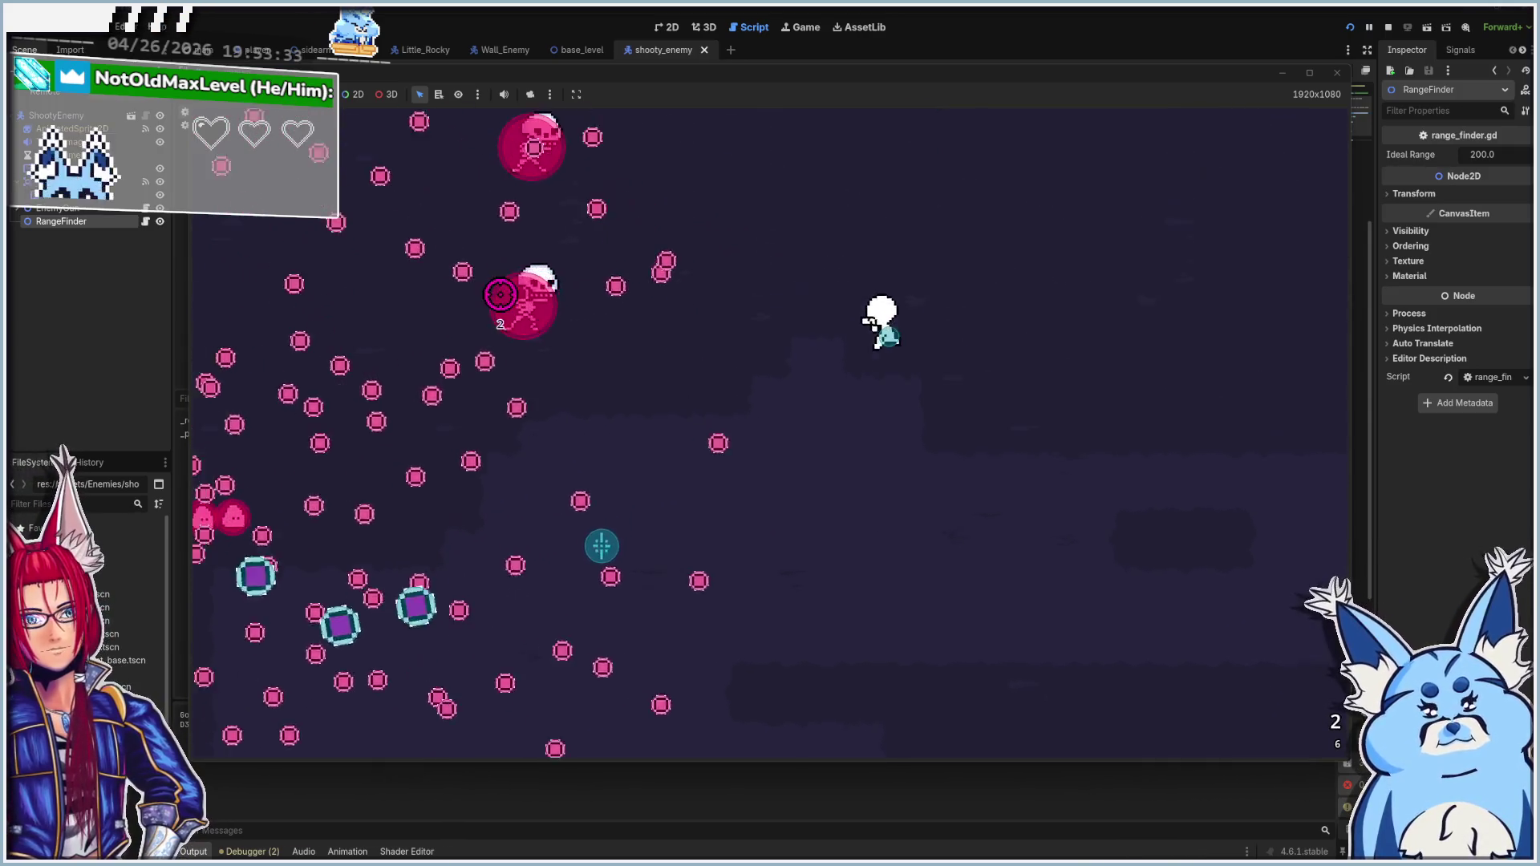
pyautogui.press('a')
pyautogui.press('s')
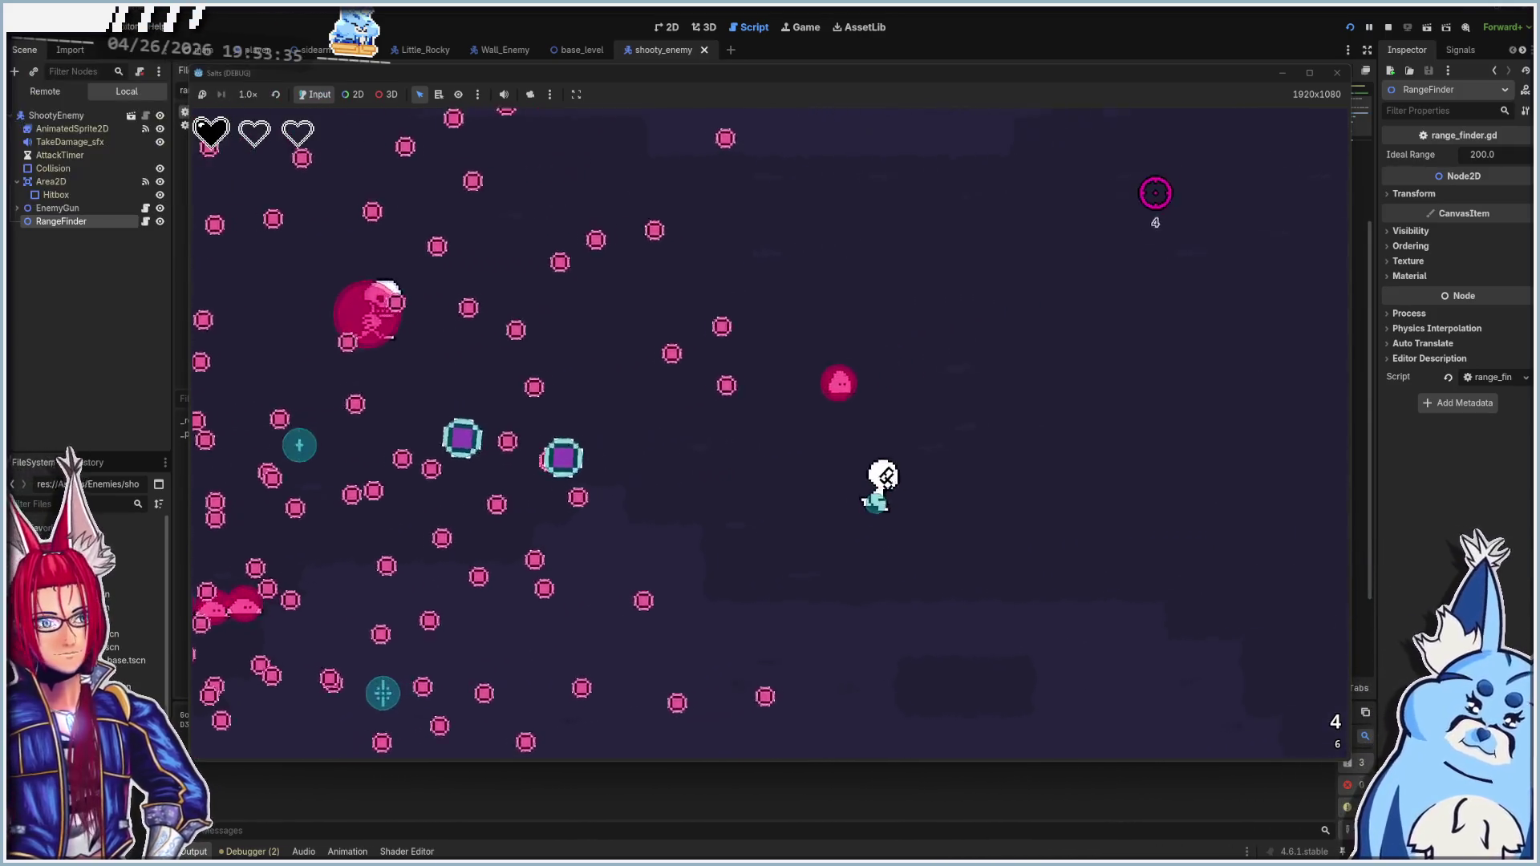
pyautogui.press('F8')
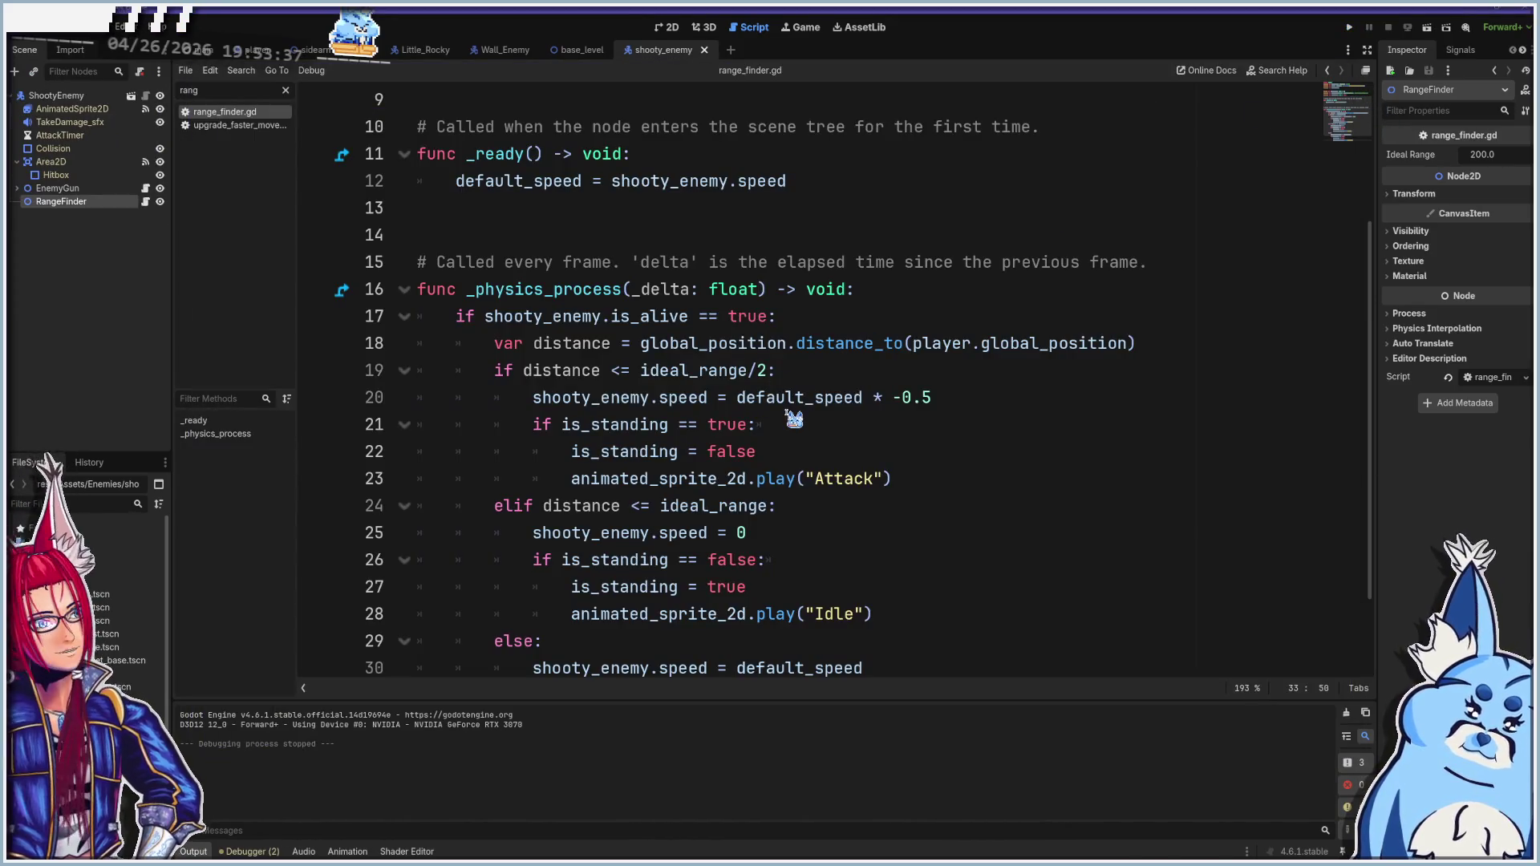
# Show the Little_Rocky scene in the 2D workspace with its sprite deselected
pyautogui.click(662, 28)
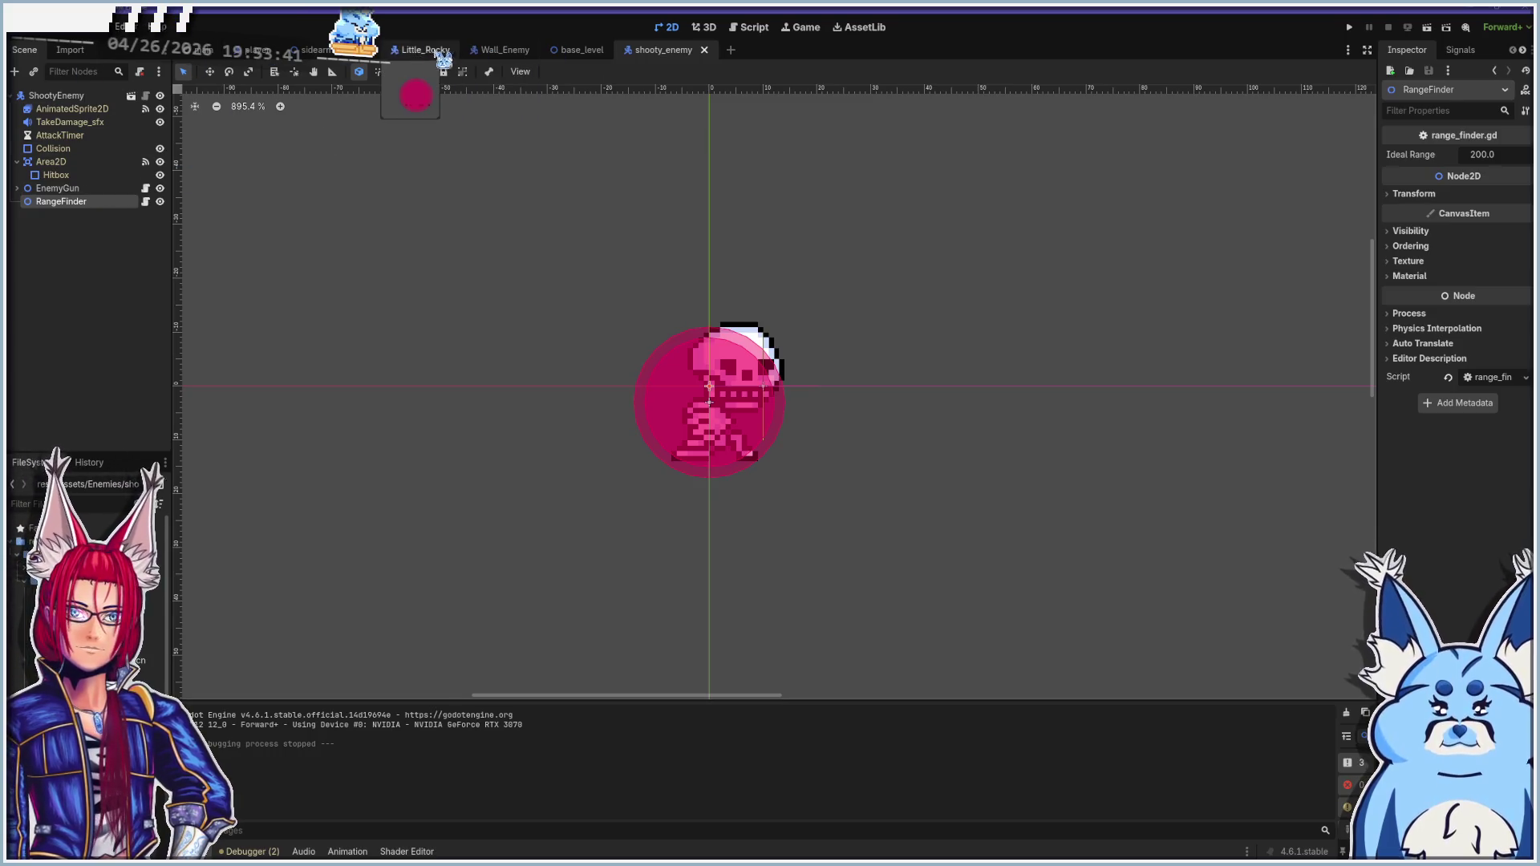
pyautogui.click(436, 52)
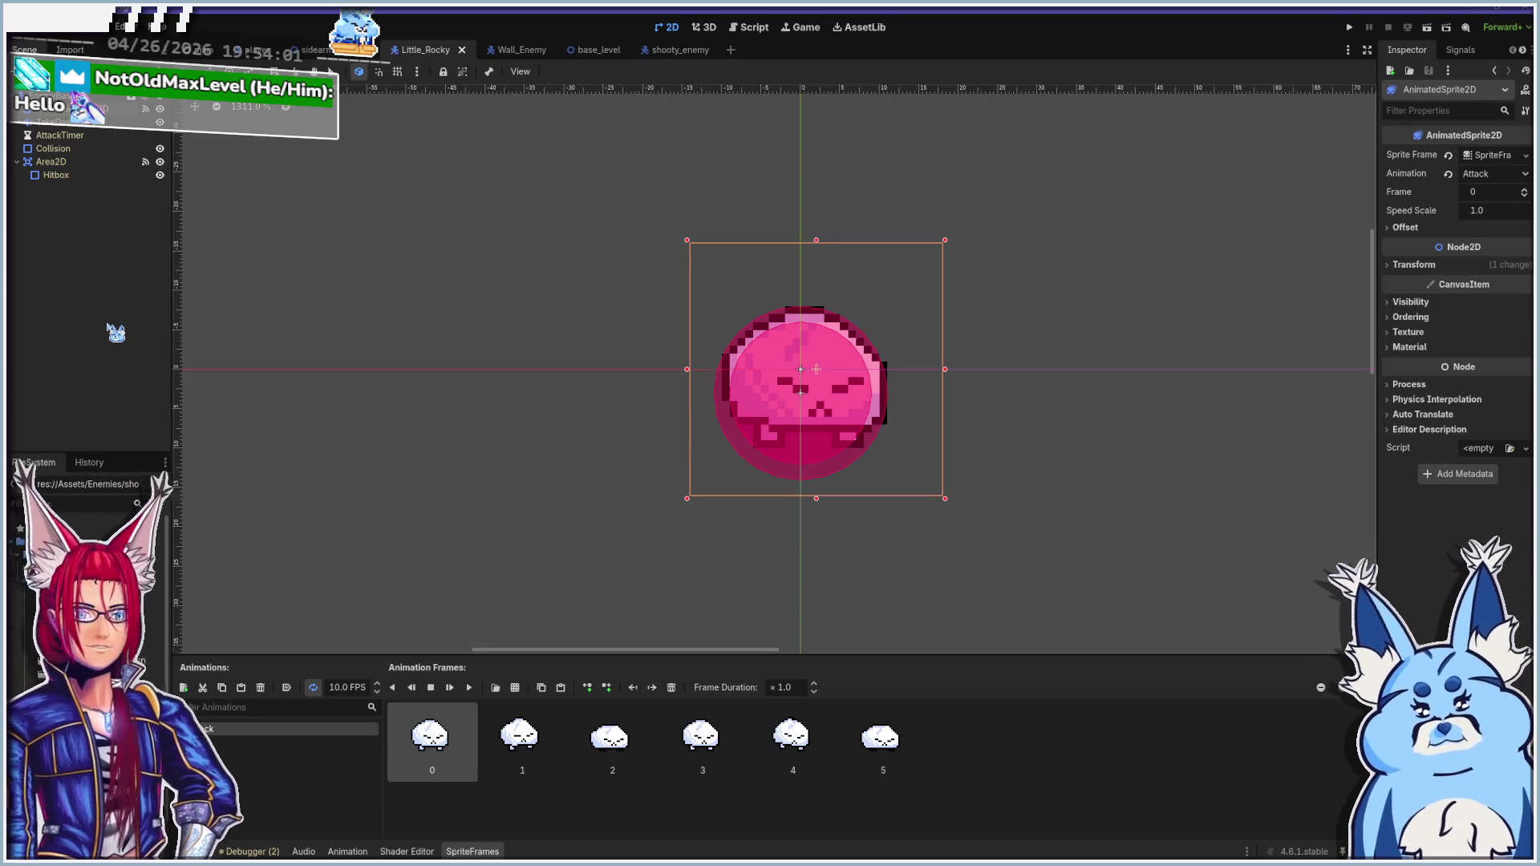
pyautogui.click(104, 303)
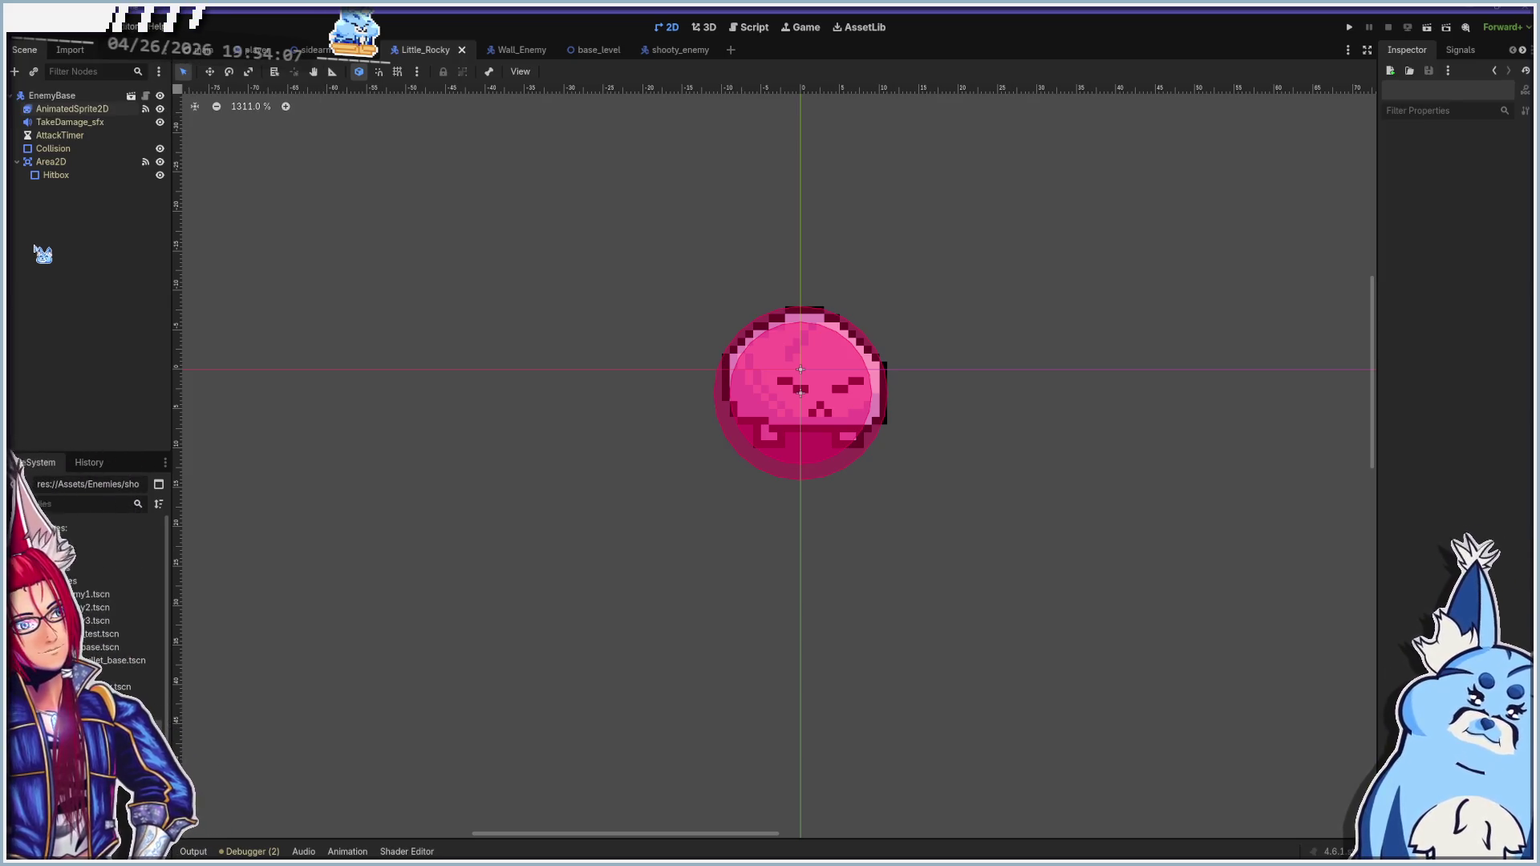
# Add a Node2D child node to the Little_Rocky scene
pyautogui.rightClick(37, 199)
pyautogui.click(88, 208)
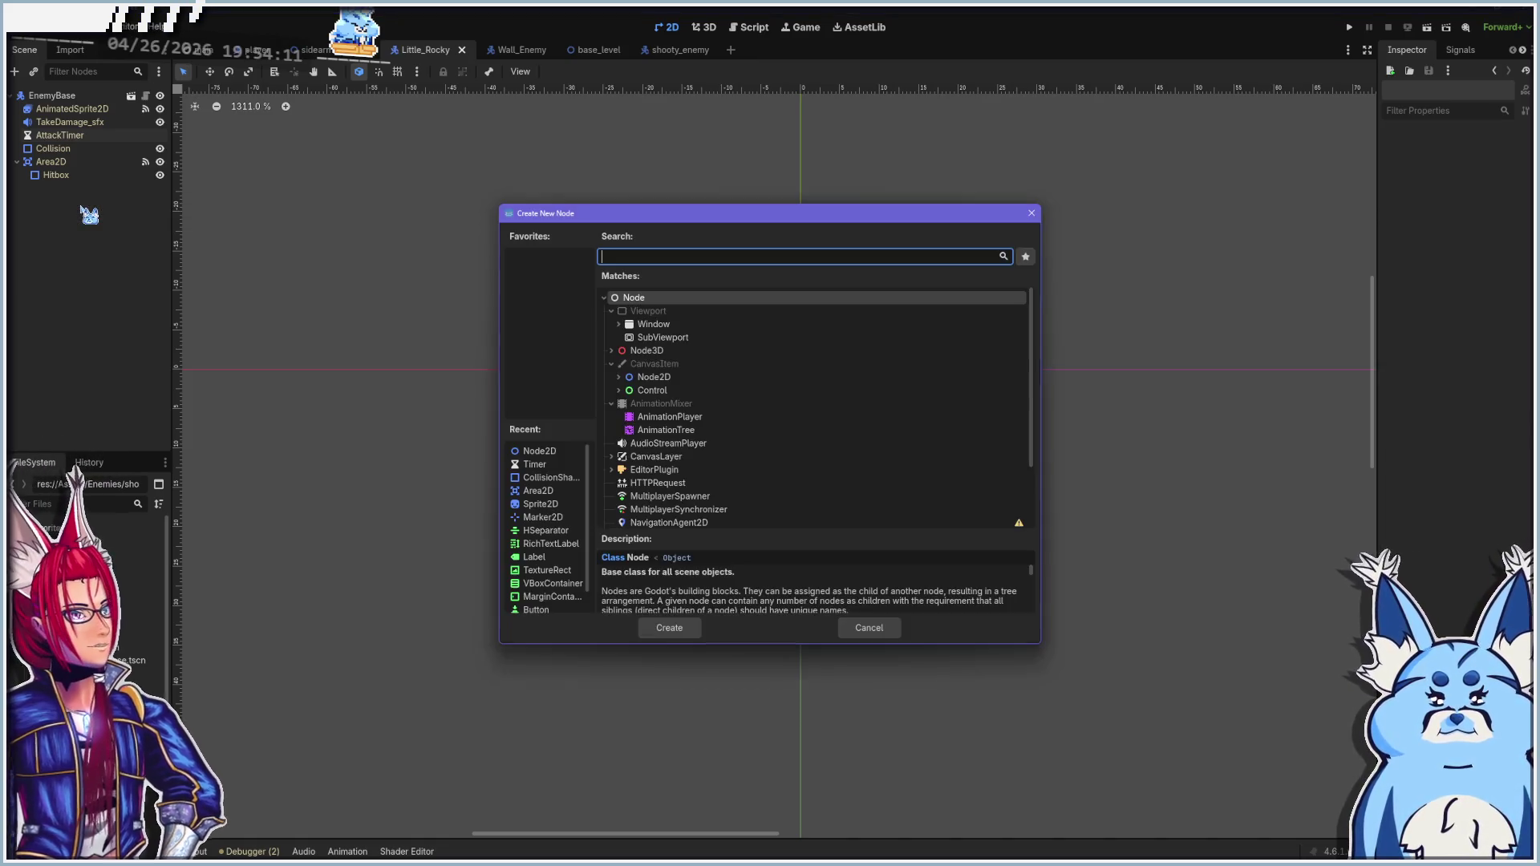
pyautogui.write('node')
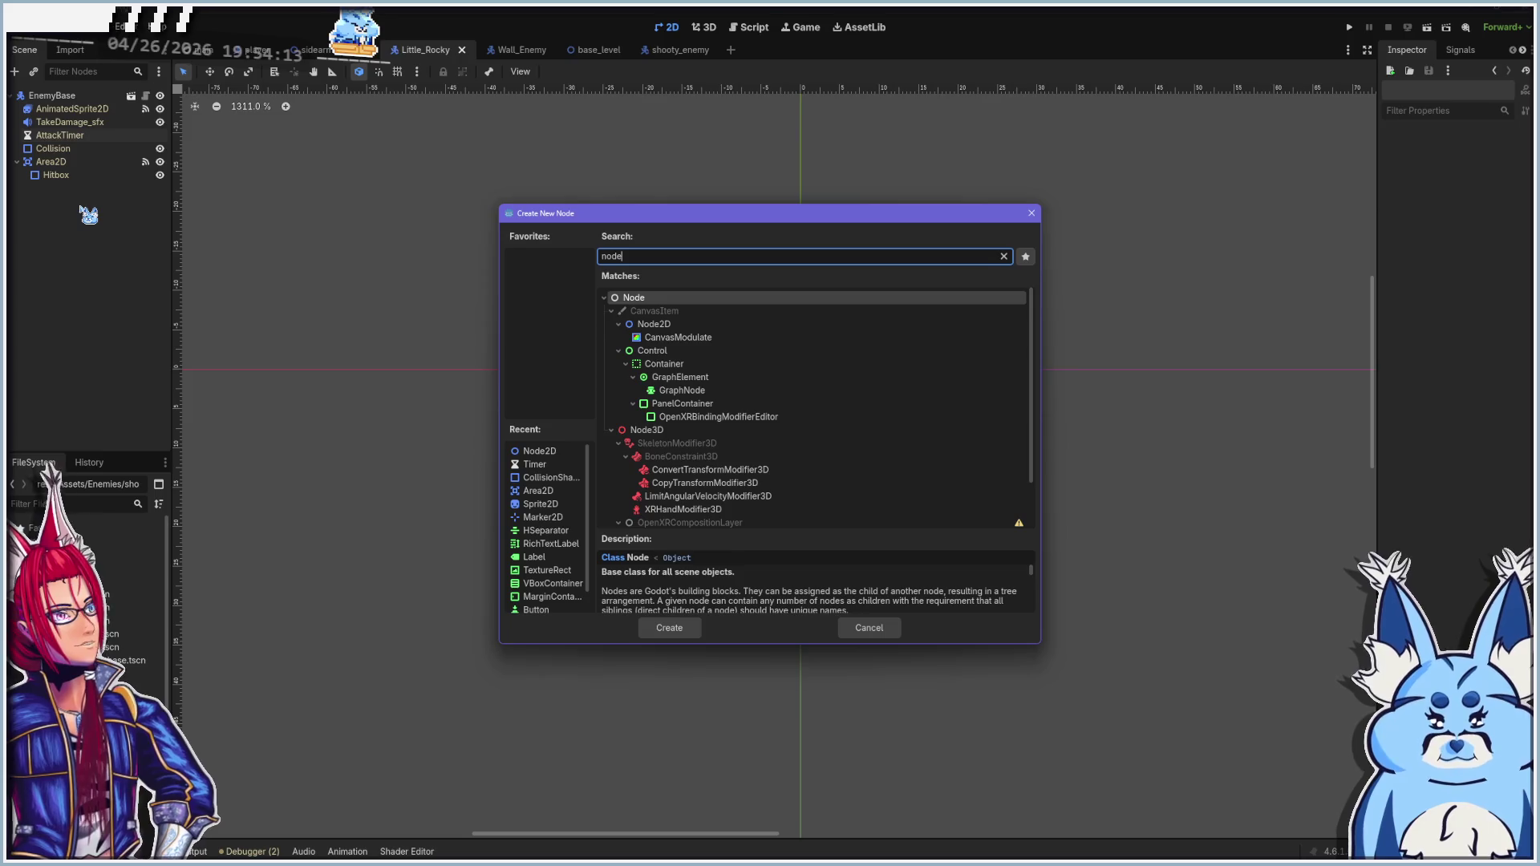
pyautogui.click(682, 337)
pyautogui.click(662, 325)
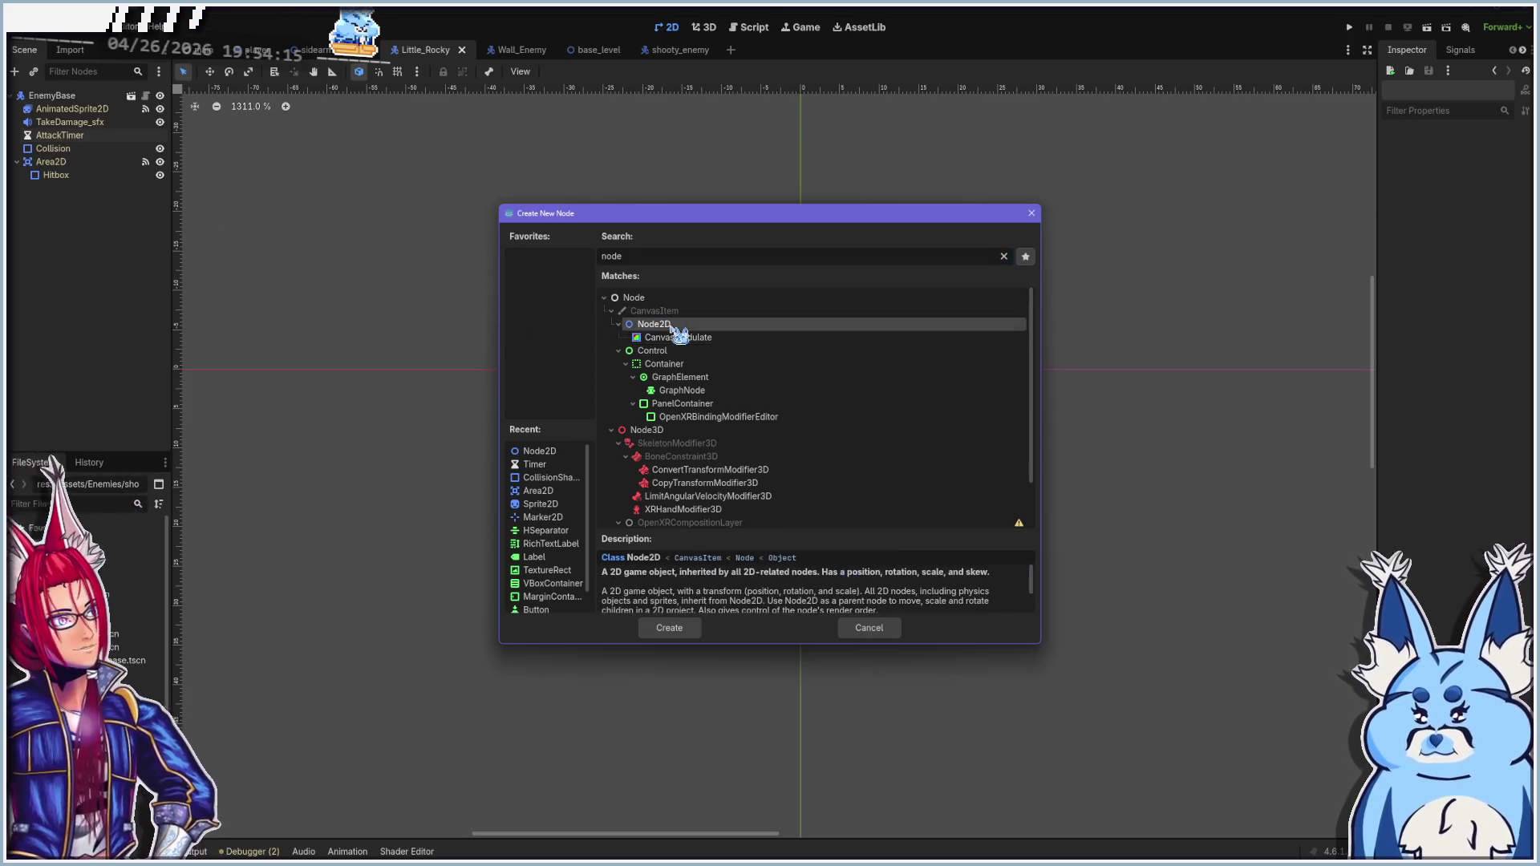
pyautogui.click(667, 630)
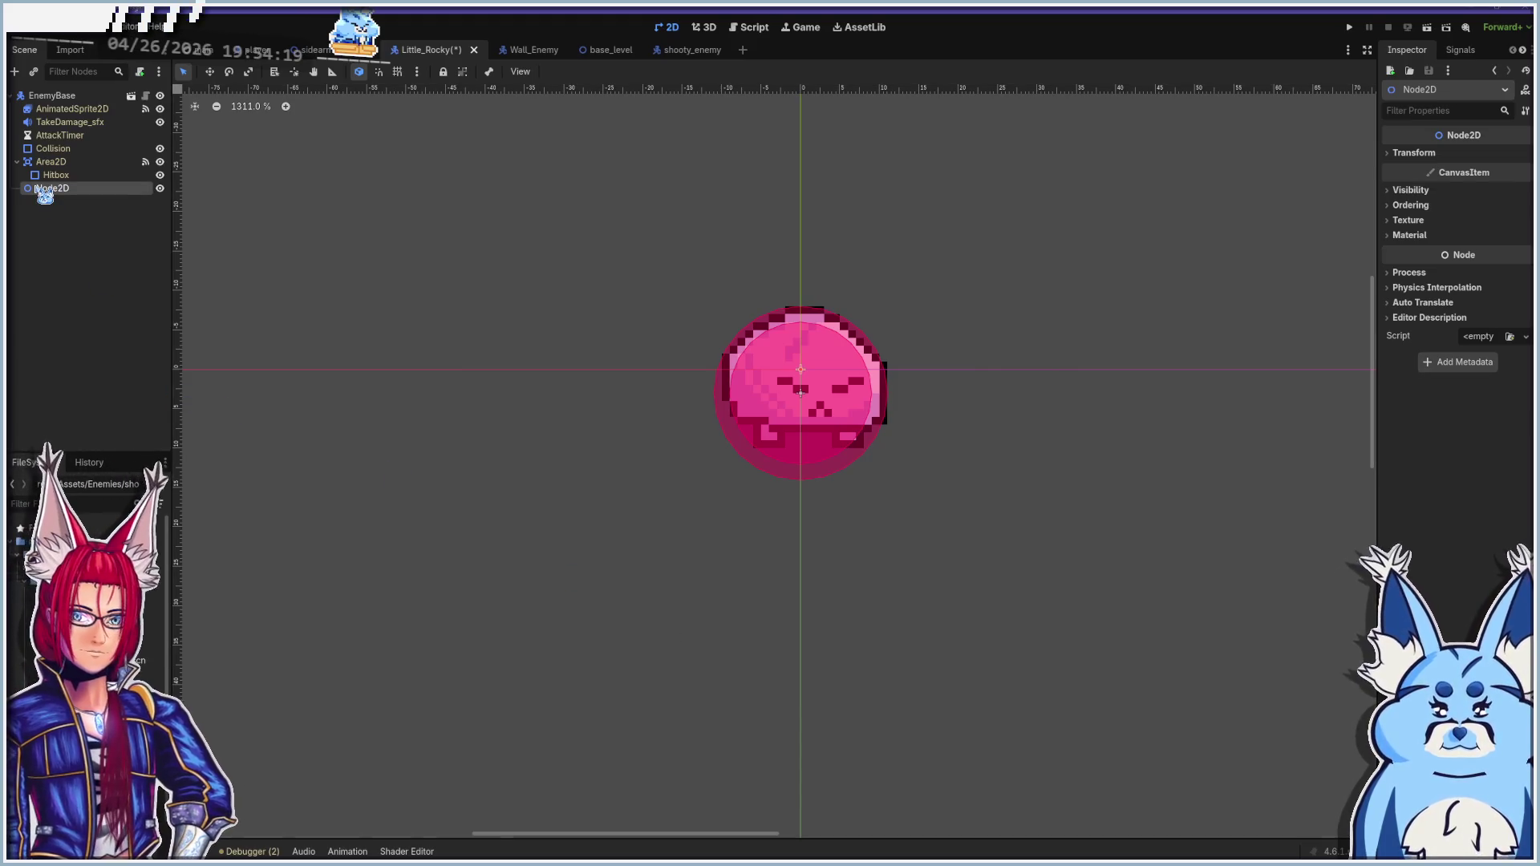
# Attach a new script to it saved as res://Assets/Scripts/Rock_enemy_variant.gd
pyautogui.click(1480, 337)
pyautogui.click(1486, 358)
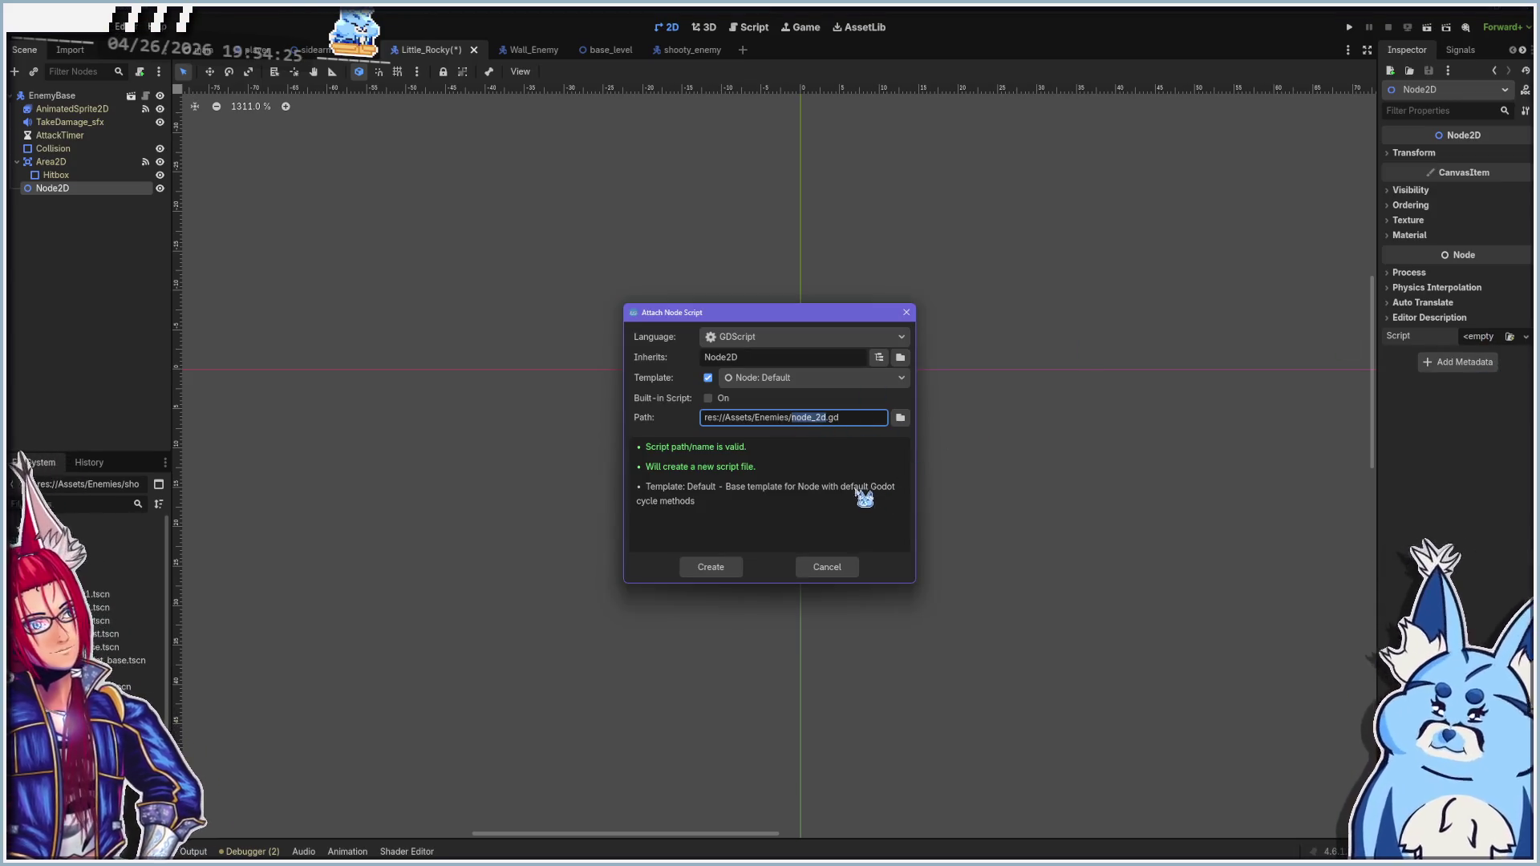
pyautogui.click(900, 417)
pyautogui.click(498, 236)
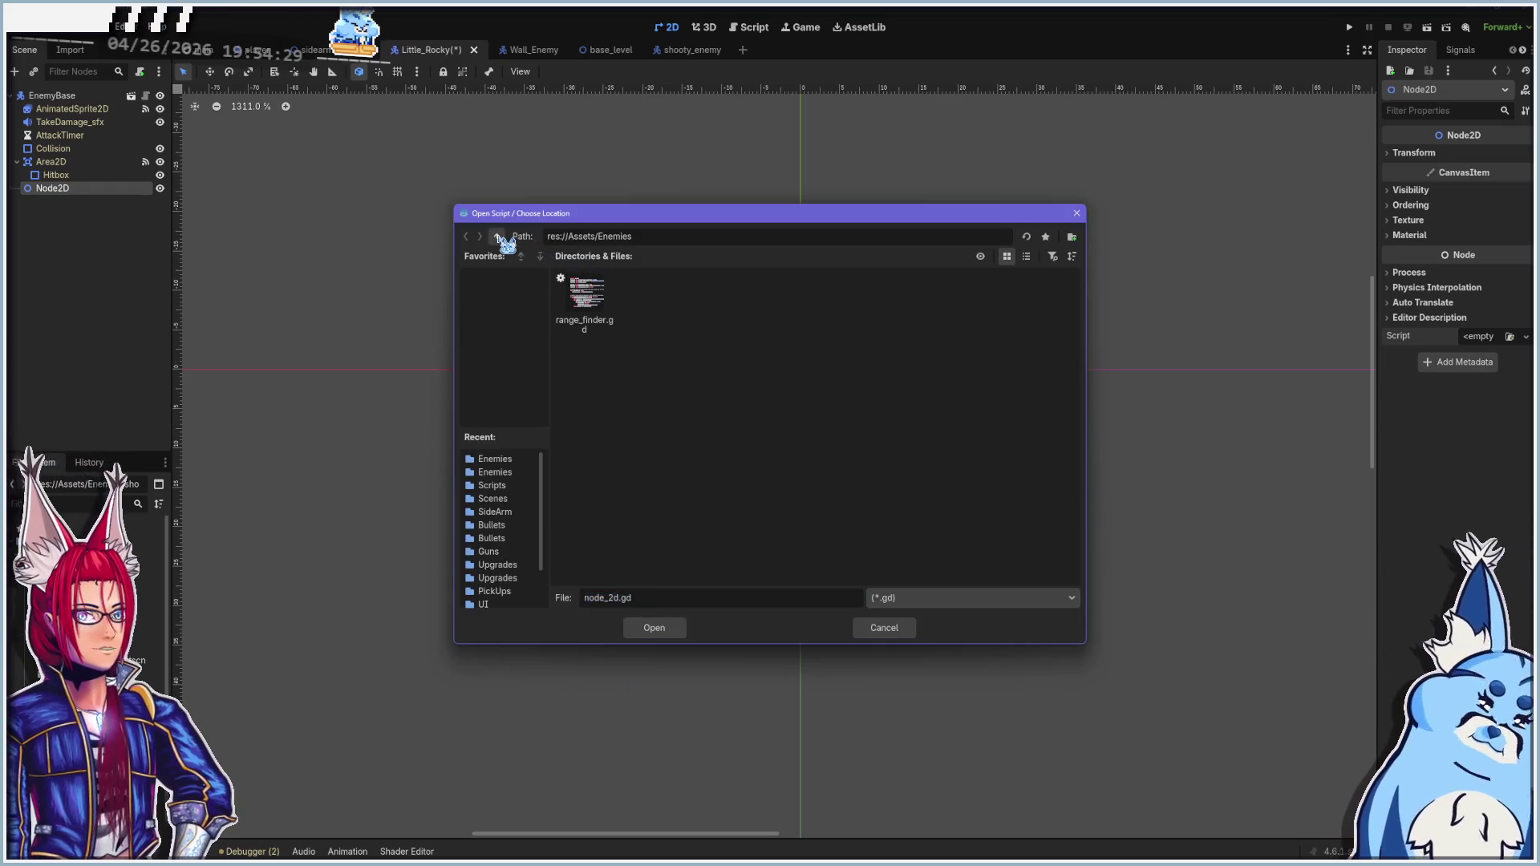
pyautogui.doubleClick(950, 299)
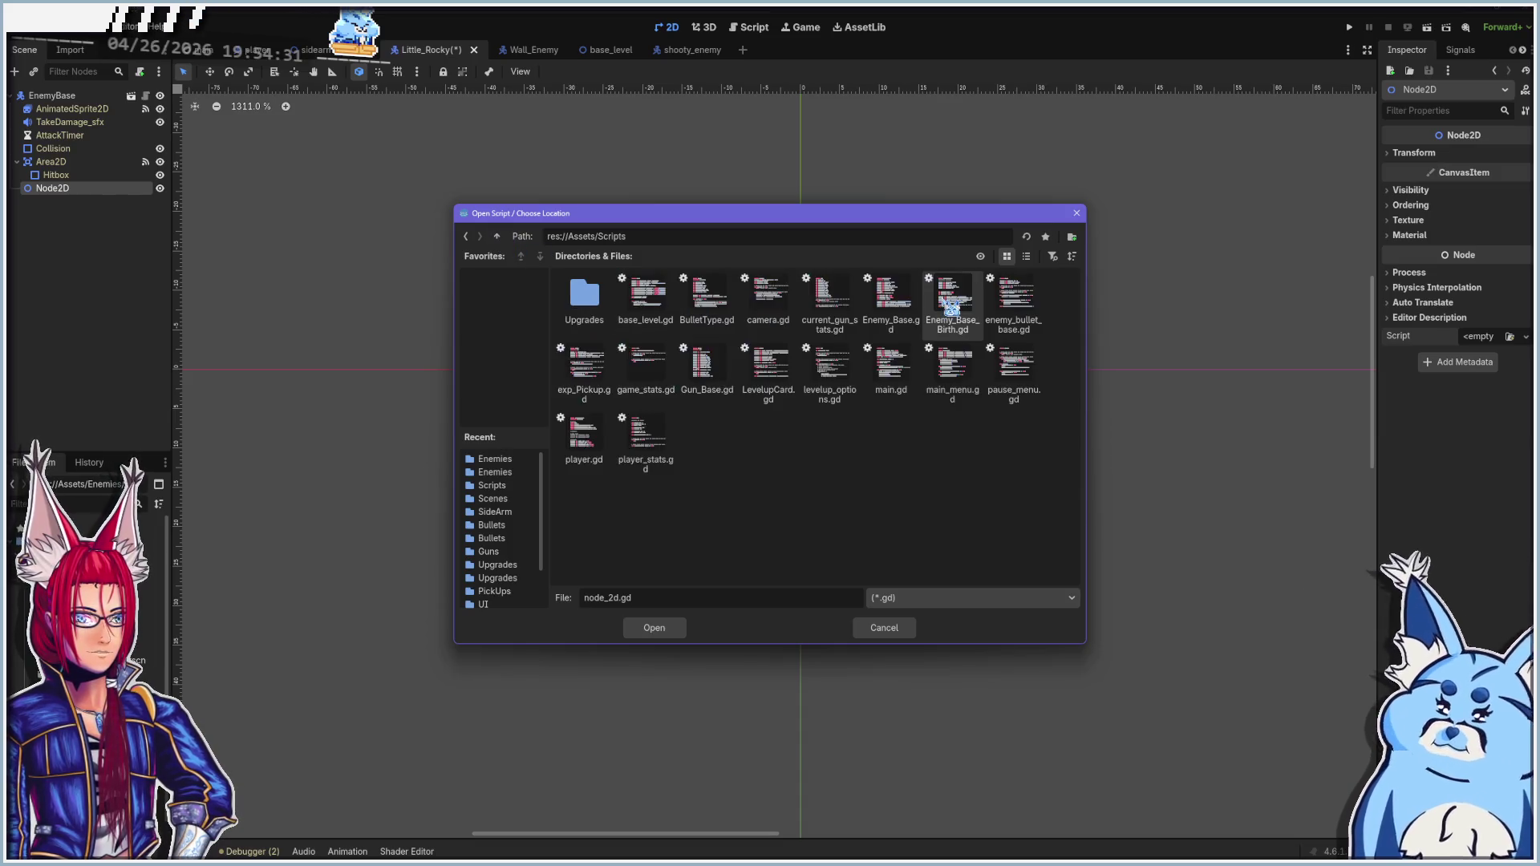
pyautogui.click(619, 599)
pyautogui.write('Rock_e')
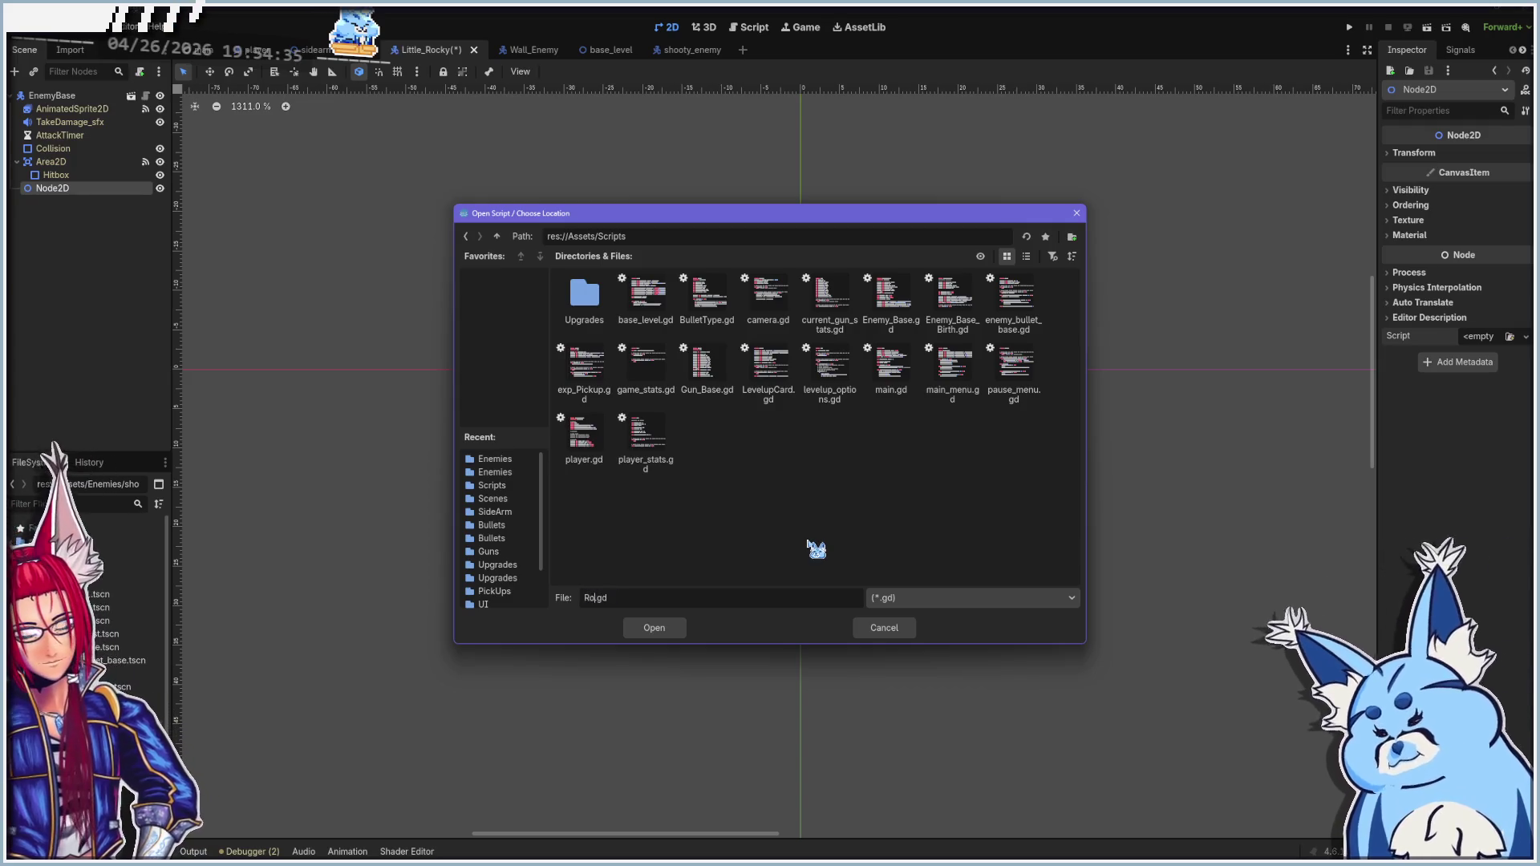
pyautogui.write('nemy_')
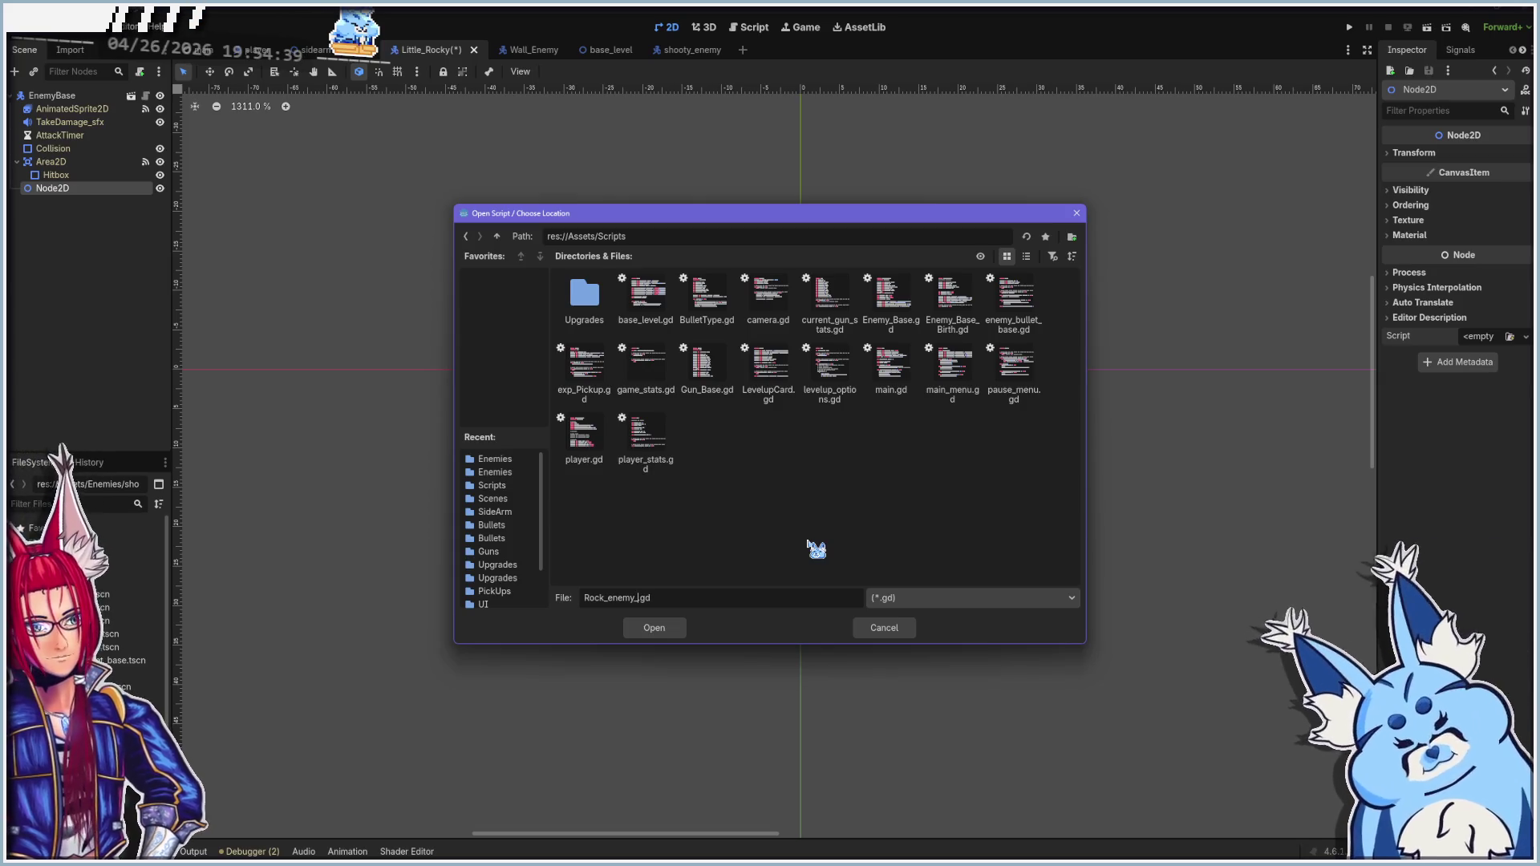
pyautogui.write('variant')
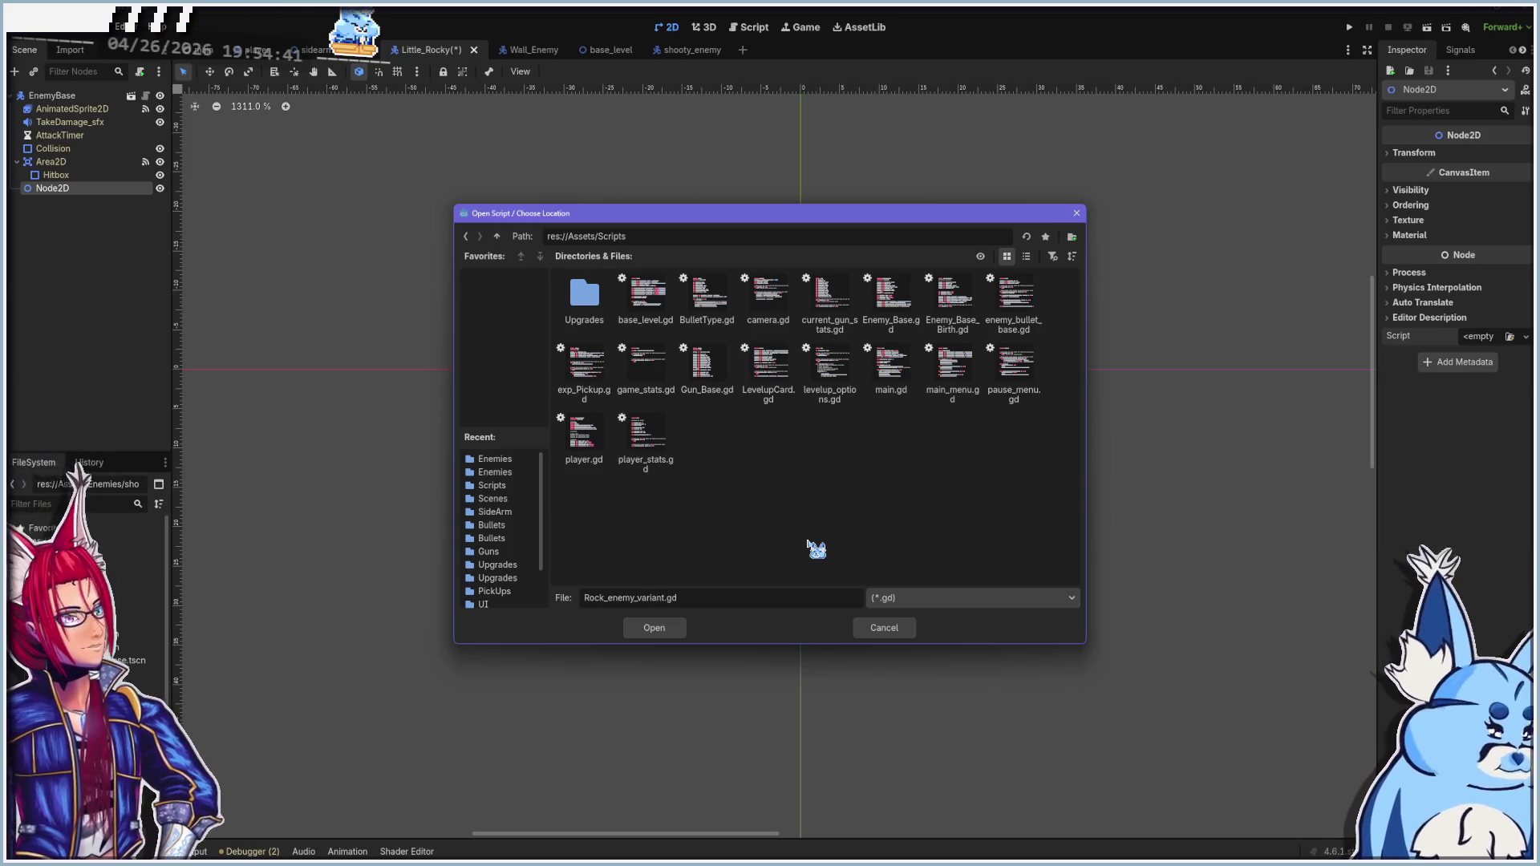
pyautogui.click(667, 625)
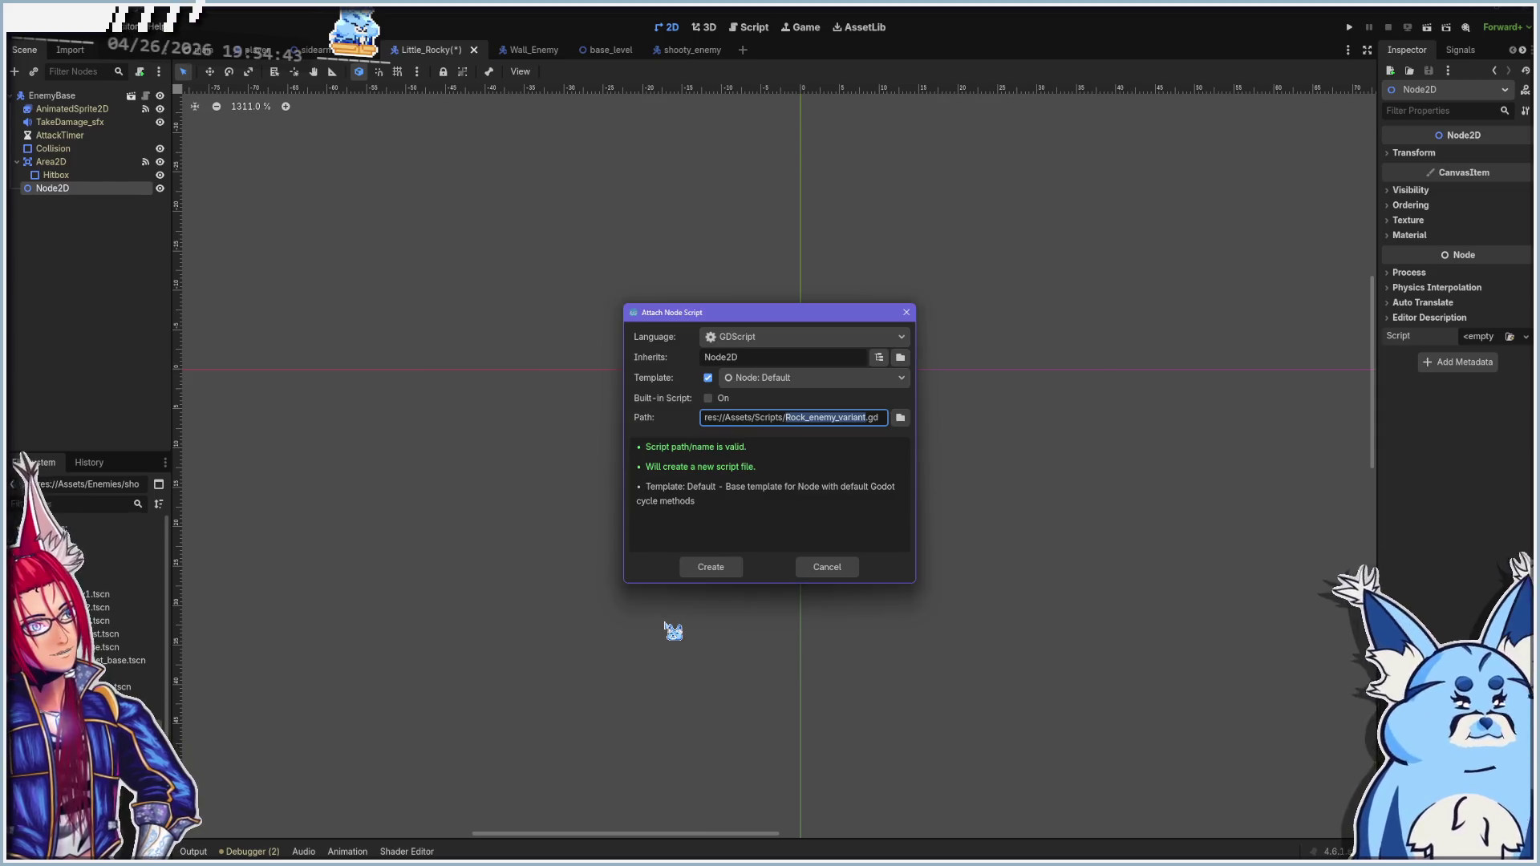
pyautogui.click(711, 571)
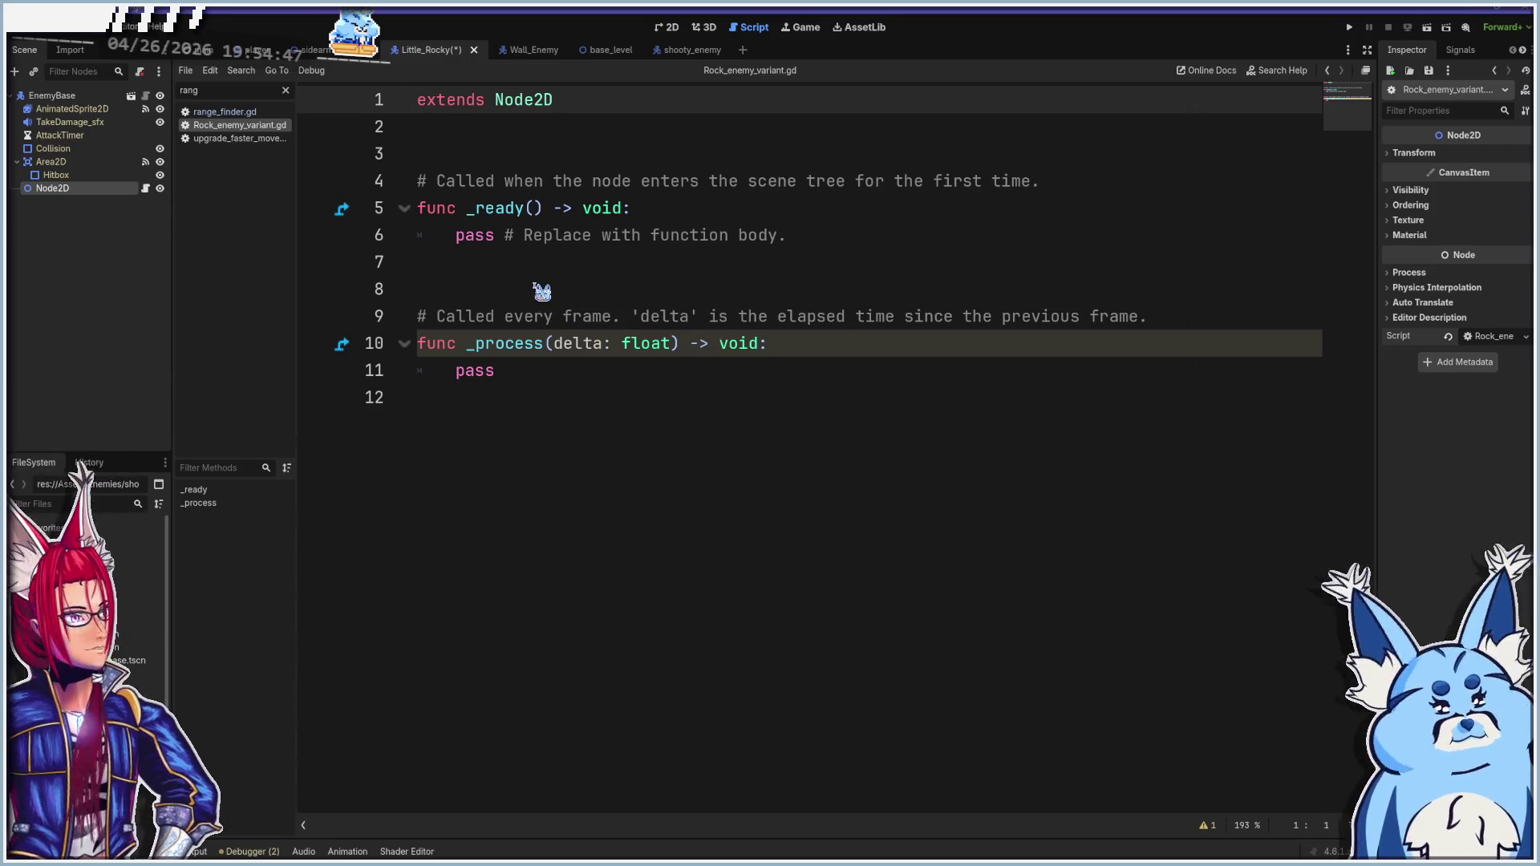
# Delete the _process function from Rock_enemy_variant.gd
pyautogui.moveTo(514, 371)
pyautogui.mouseDown()
pyautogui.moveTo(371, 343)
pyautogui.moveTo(353, 323)
pyautogui.mouseUp()
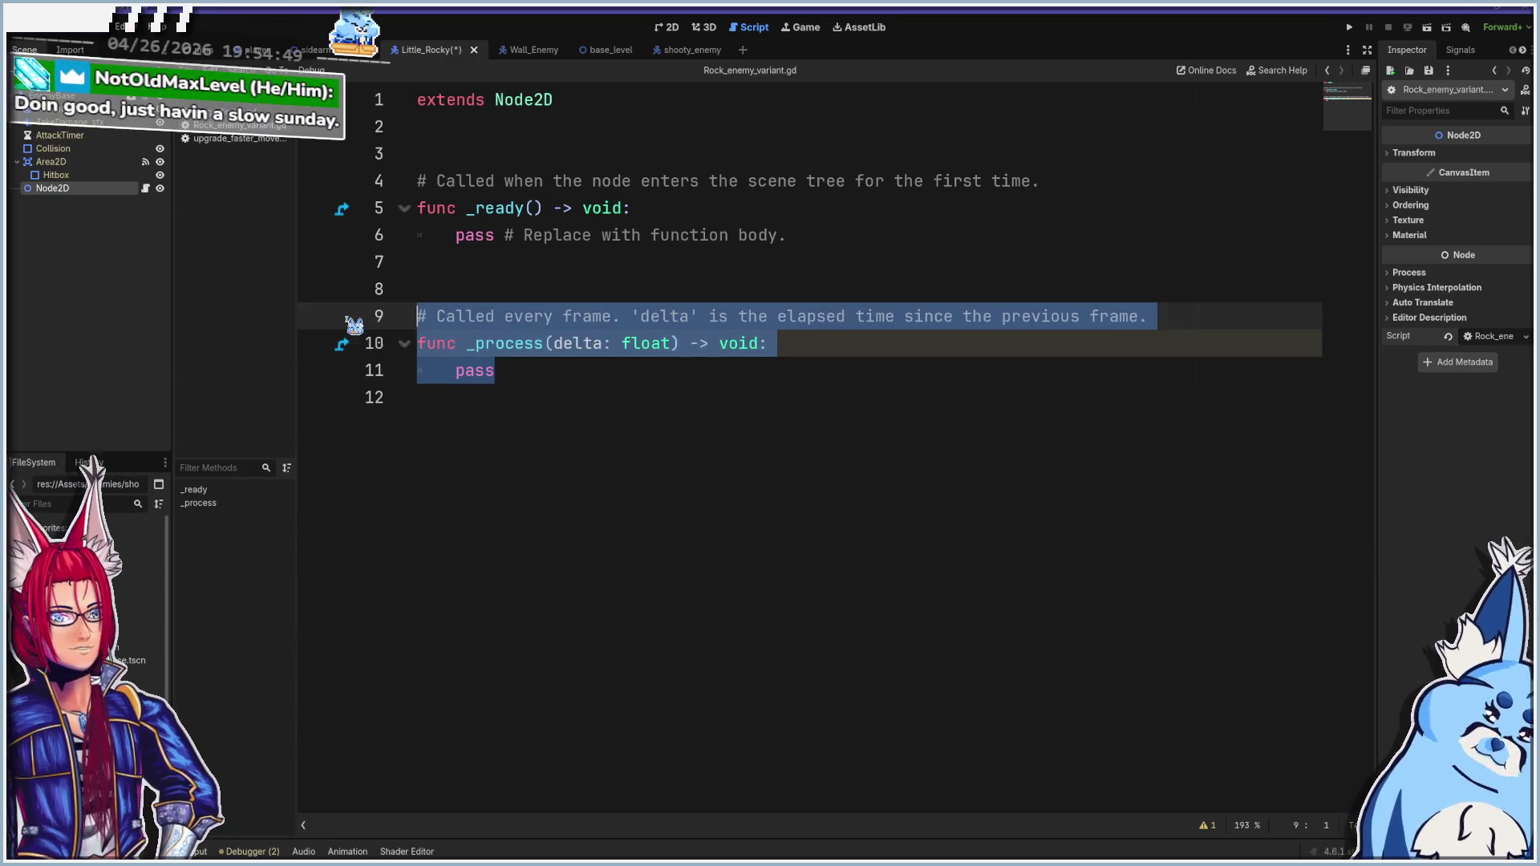
pyautogui.press('BackSpace')
pyautogui.press('BackSpace')
pyautogui.press('BackSpace')
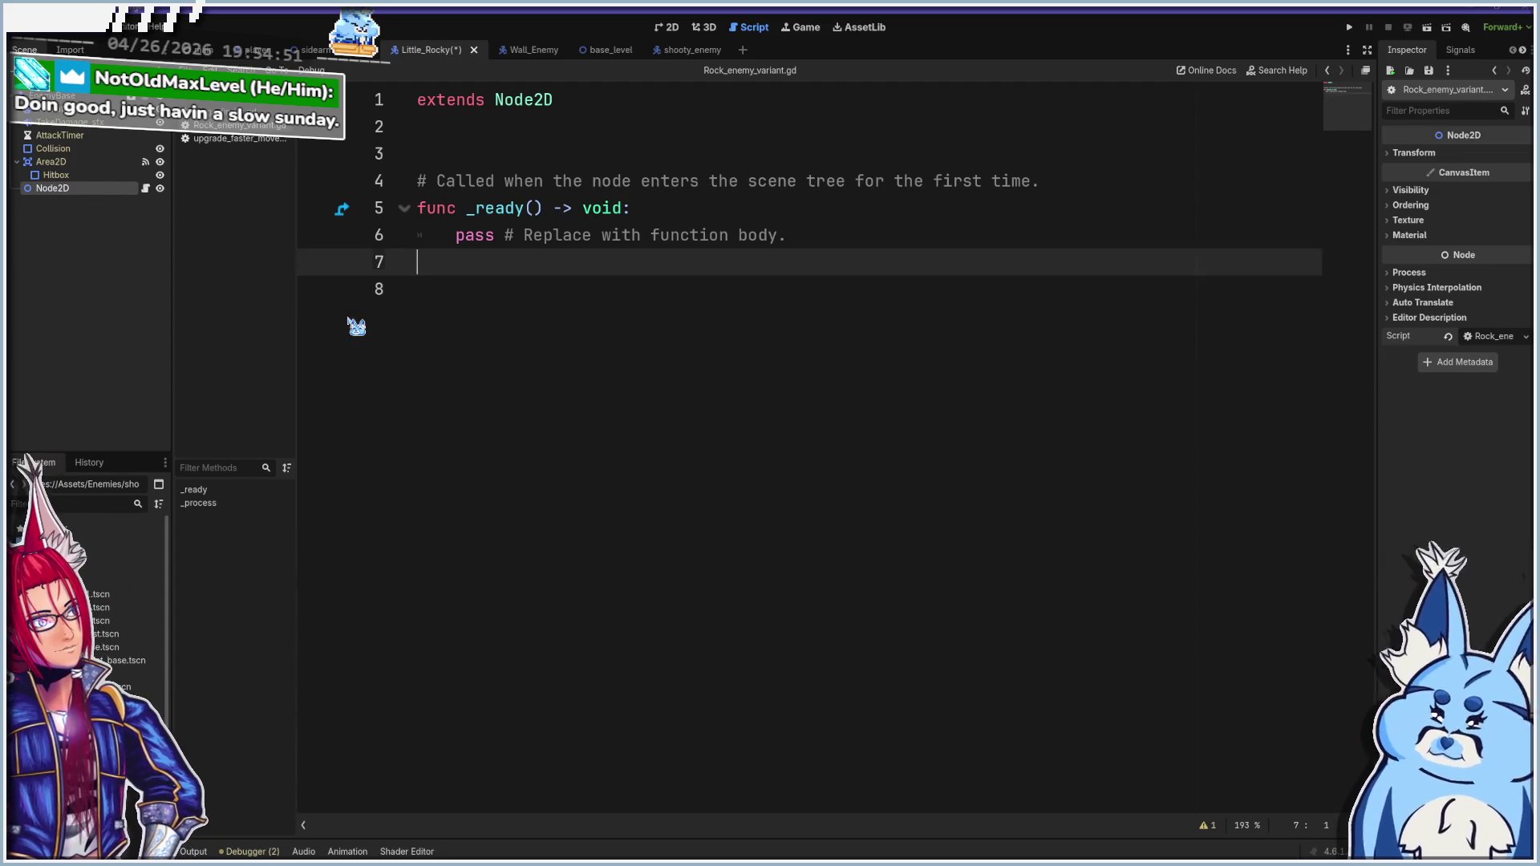
pyautogui.click(826, 237)
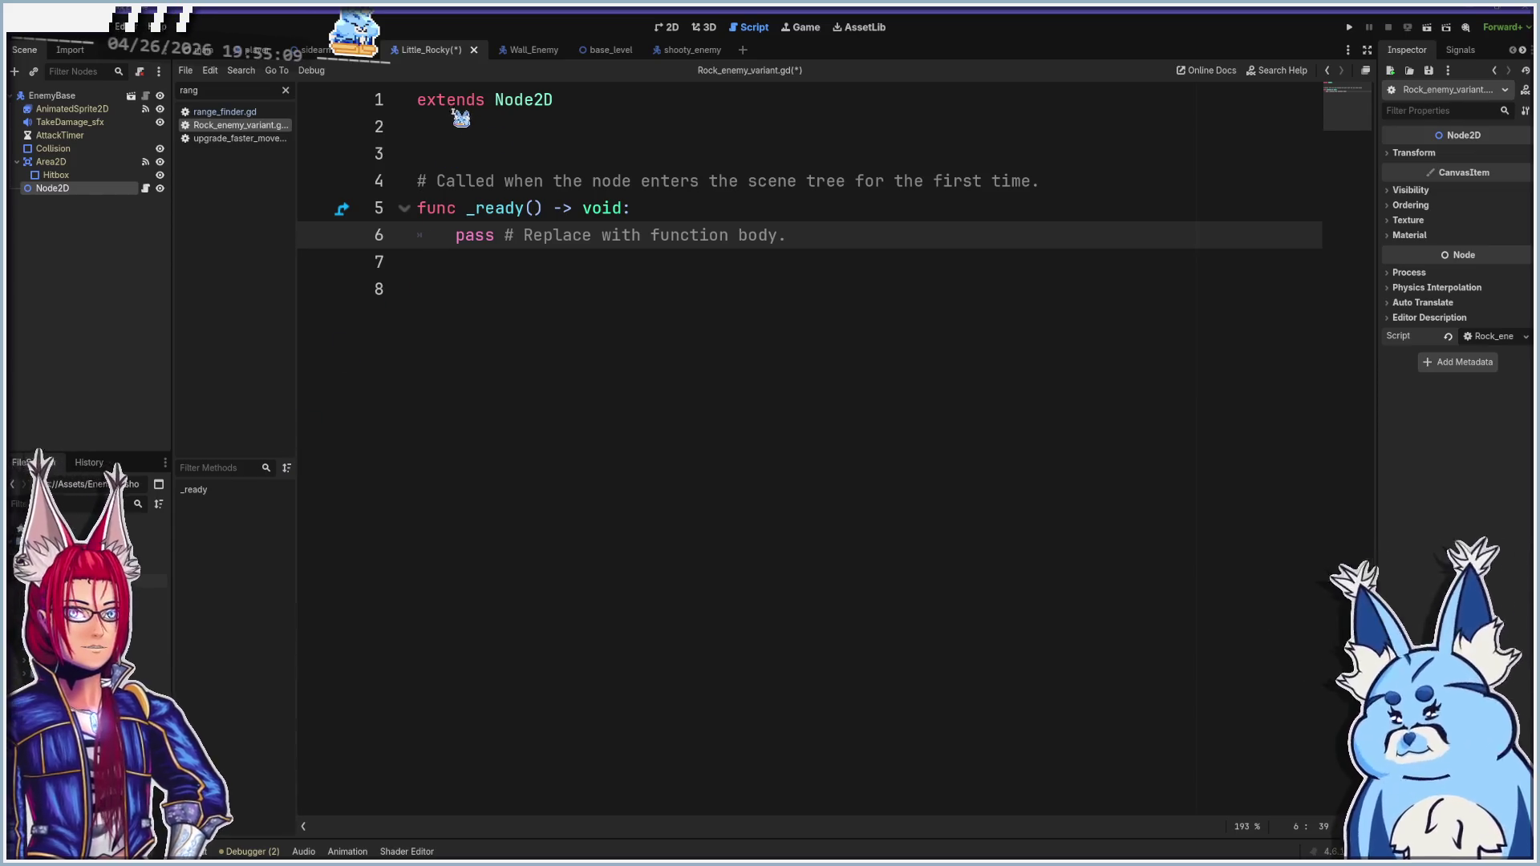
pyautogui.click(479, 126)
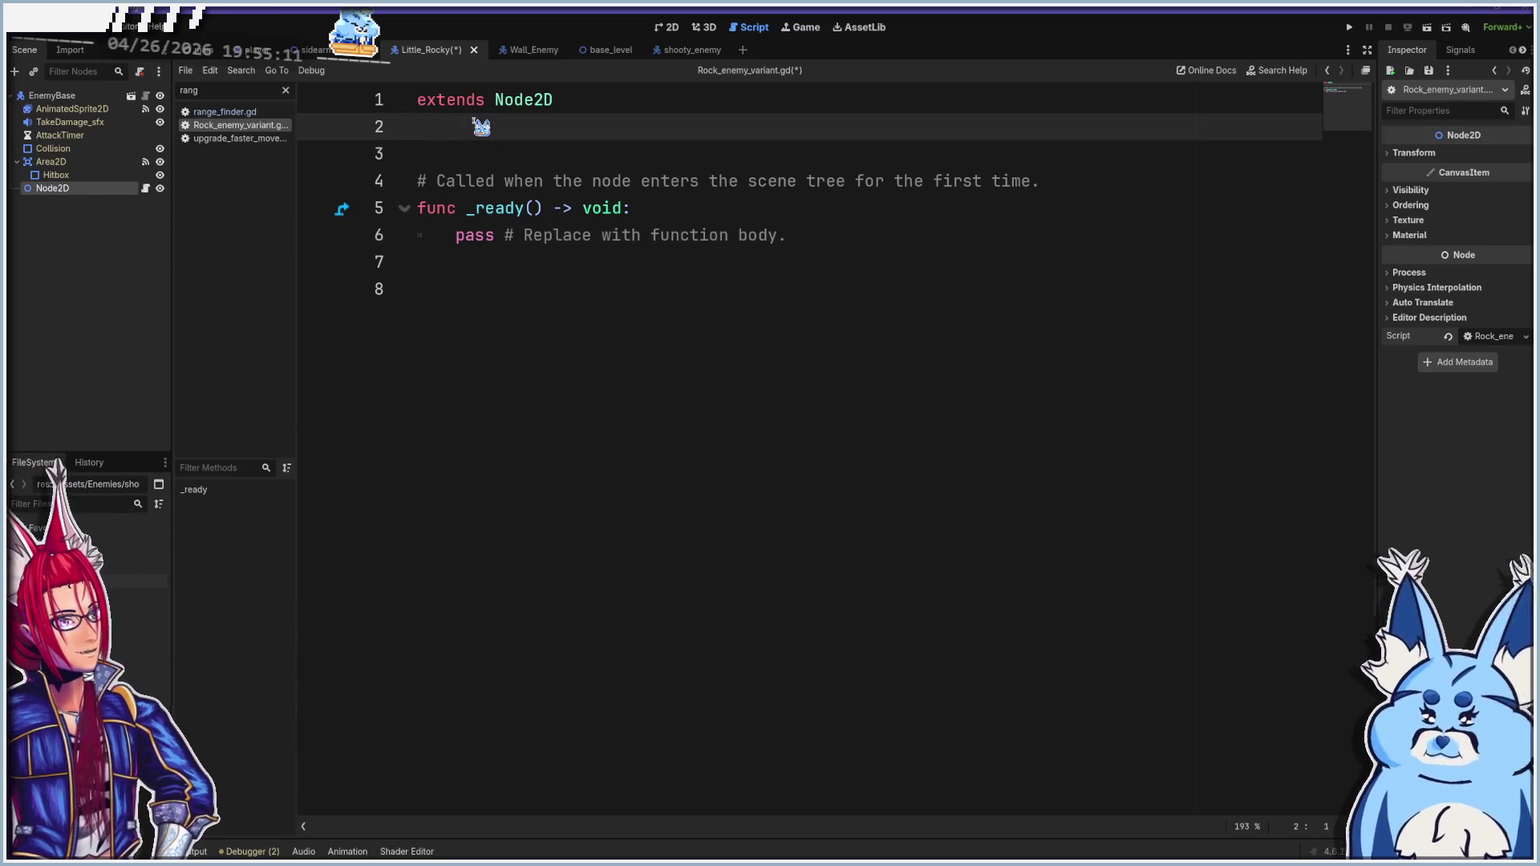
pyautogui.press('Return')
pyautogui.write('@export')
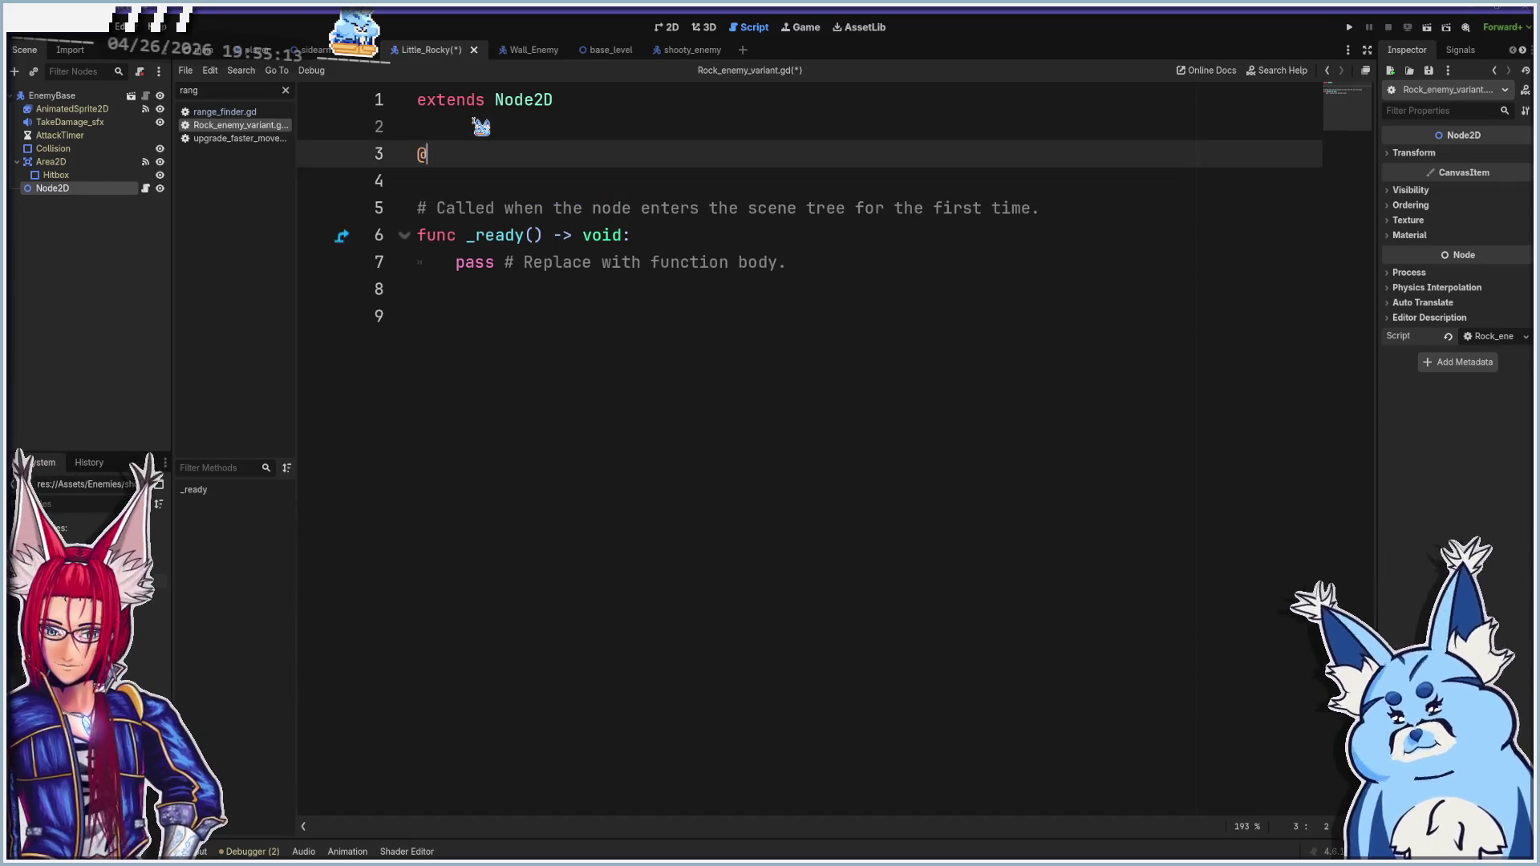
pyautogui.press('Escape')
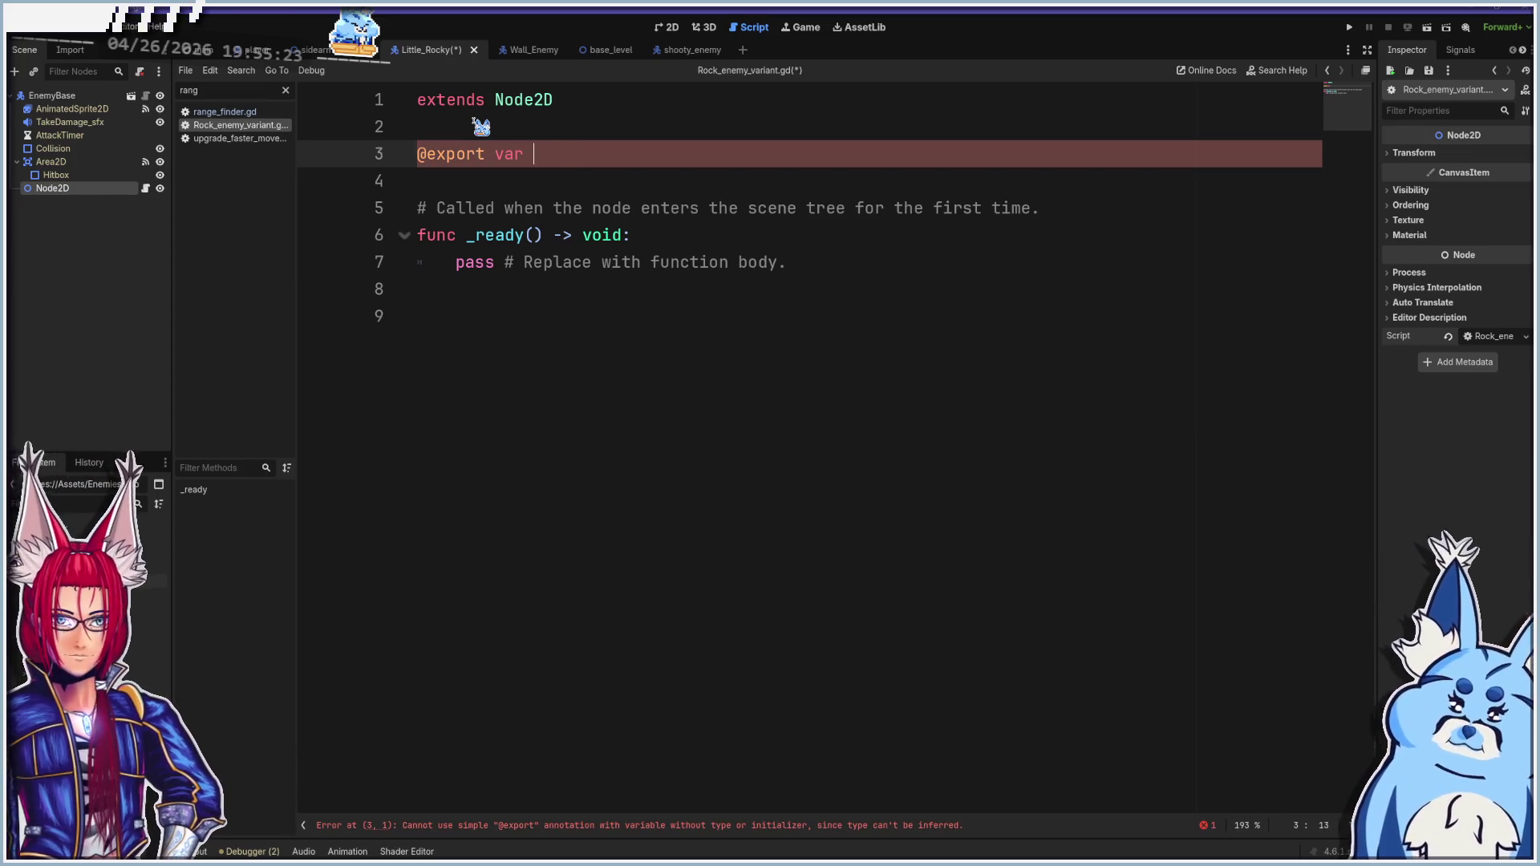
pyautogui.write('prite')
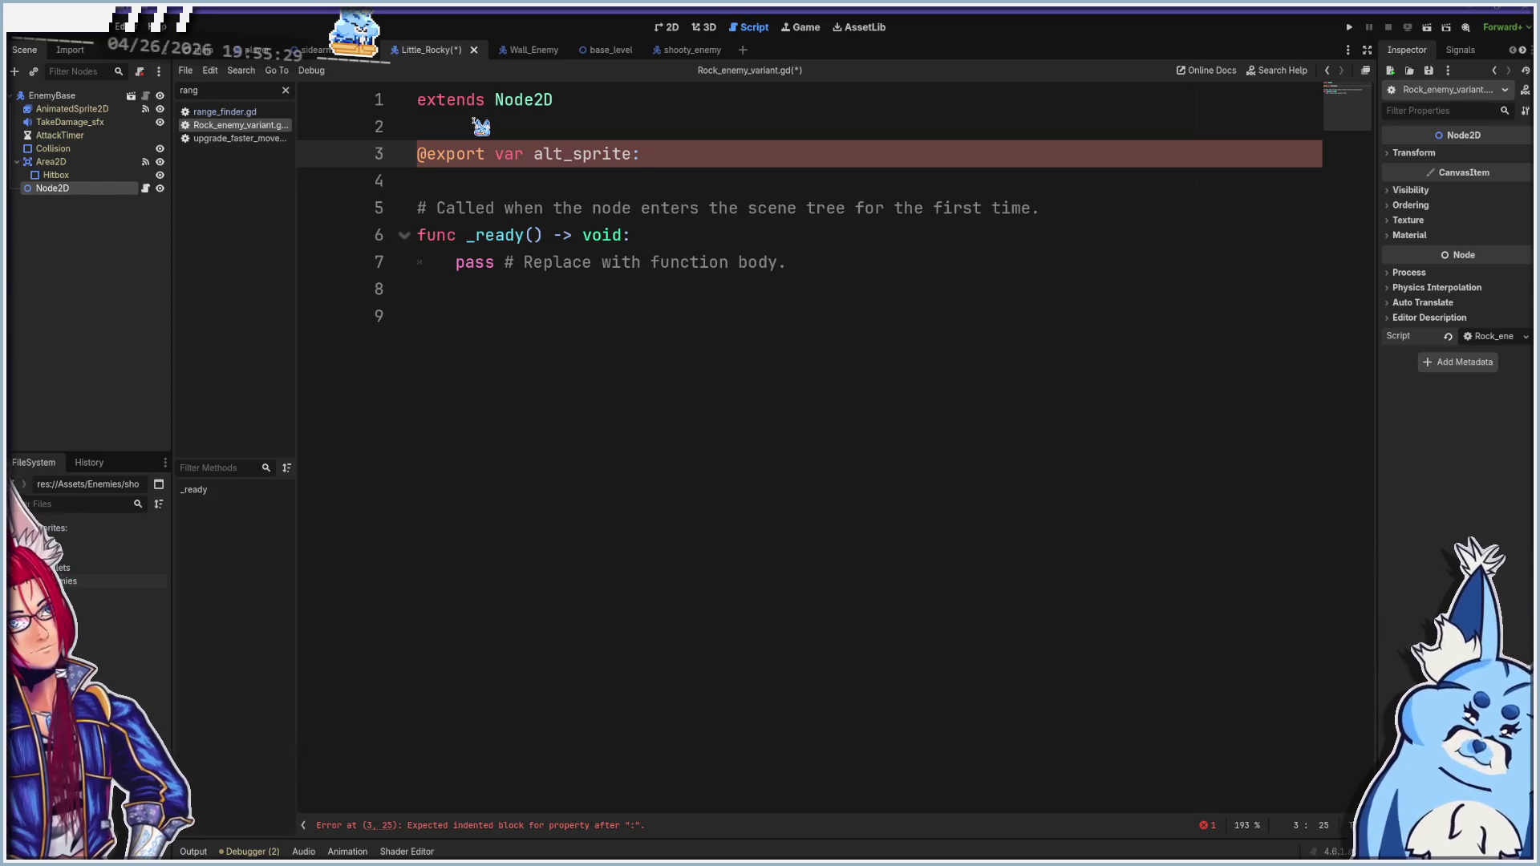
pyautogui.write('_path')
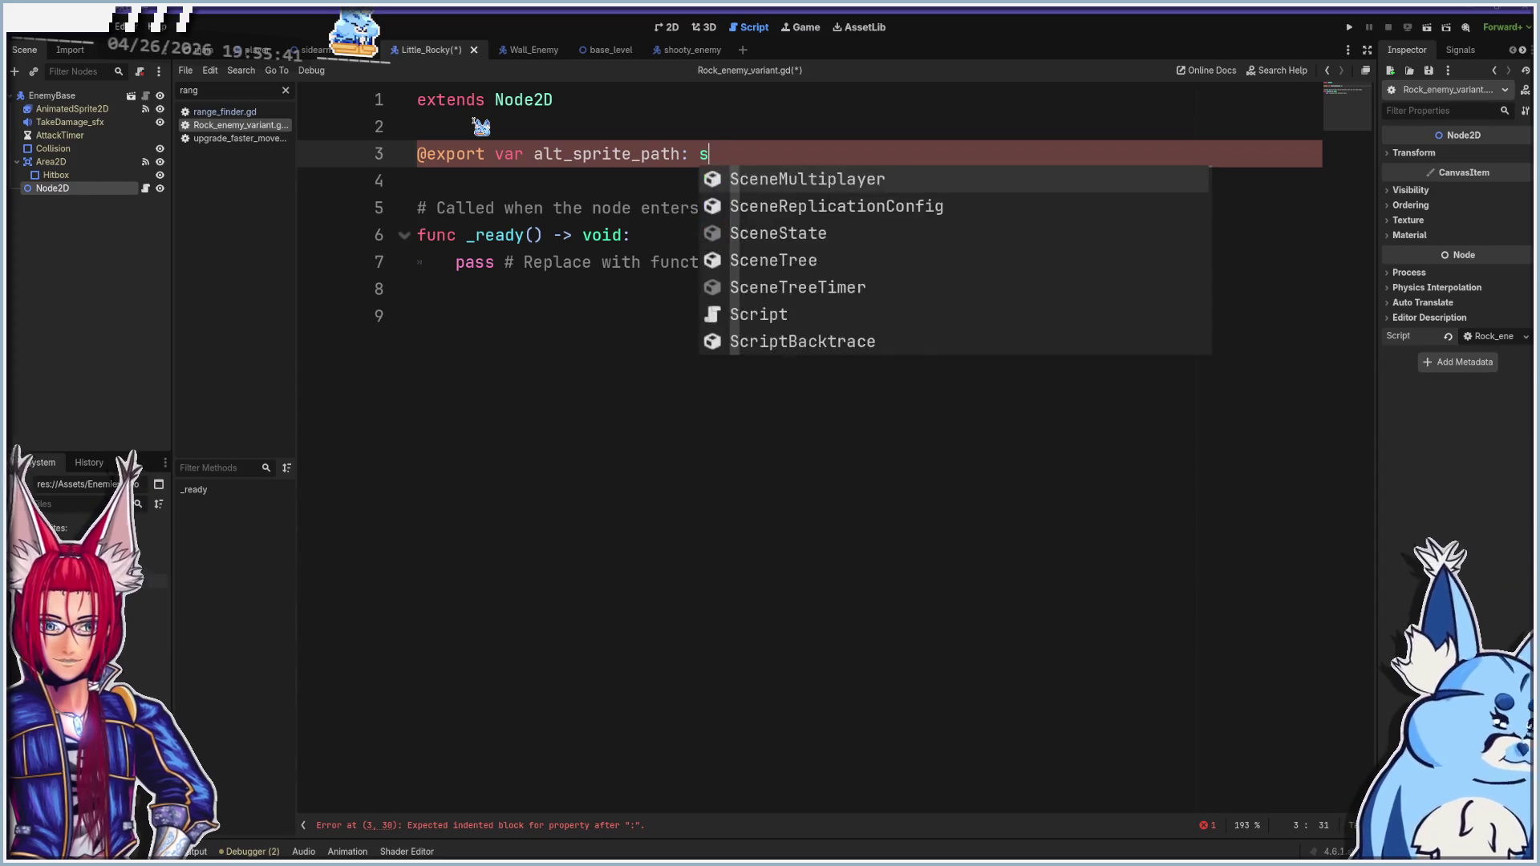
pyautogui.press('BackSpace')
pyautogui.write('Str =')
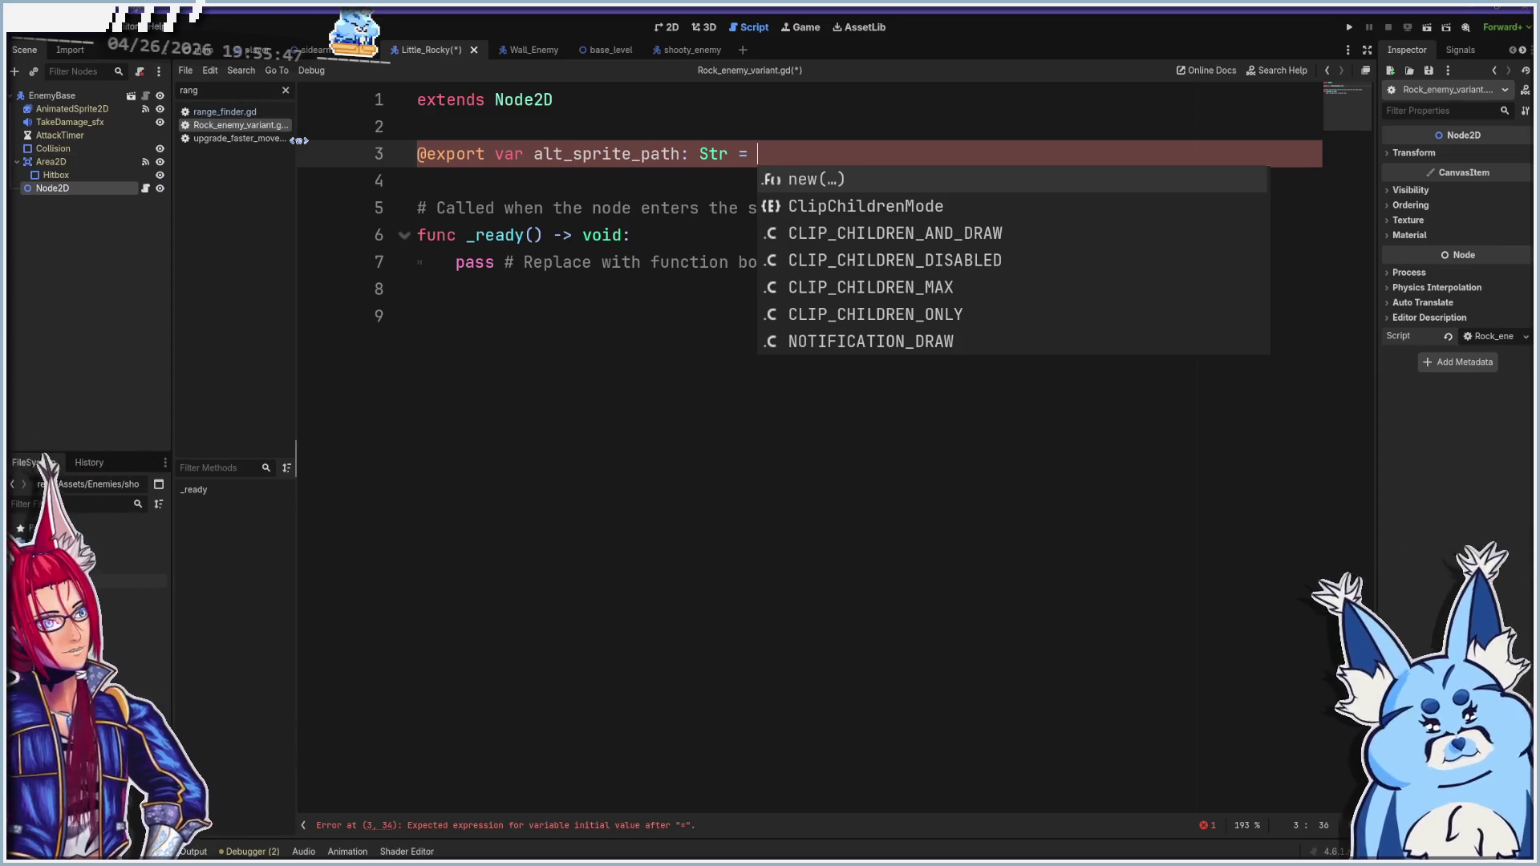
pyautogui.press('BackSpace')
pyautogui.press('BackSpace')
pyautogui.press('BackSpace')
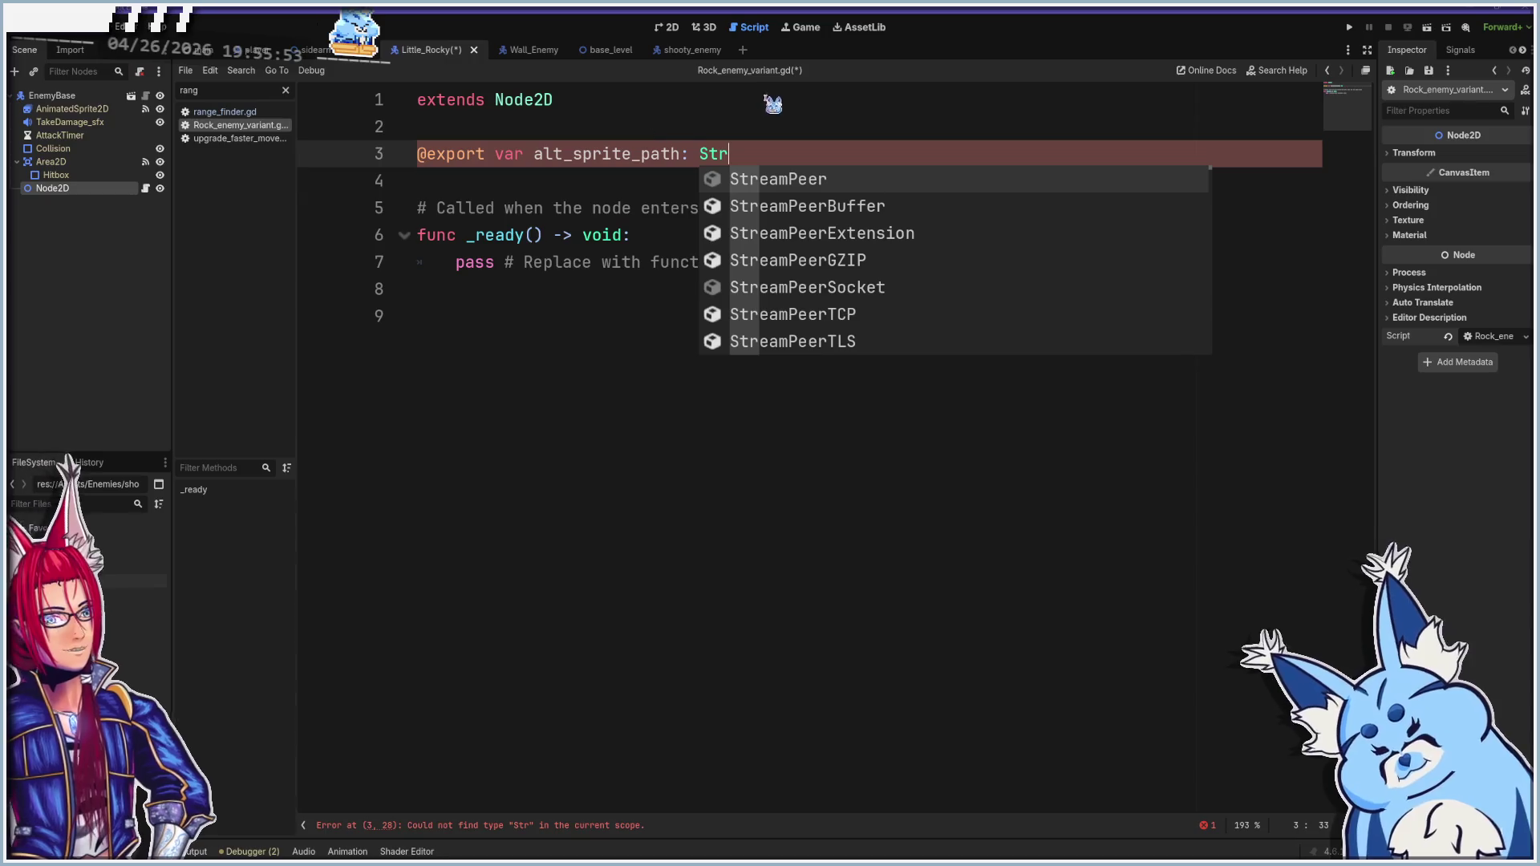
pyautogui.click(535, 53)
# Open Rock_enemy_variant.gd from the filtered script list and add a colon to line 3
pyautogui.scroll(10, 515, 275)
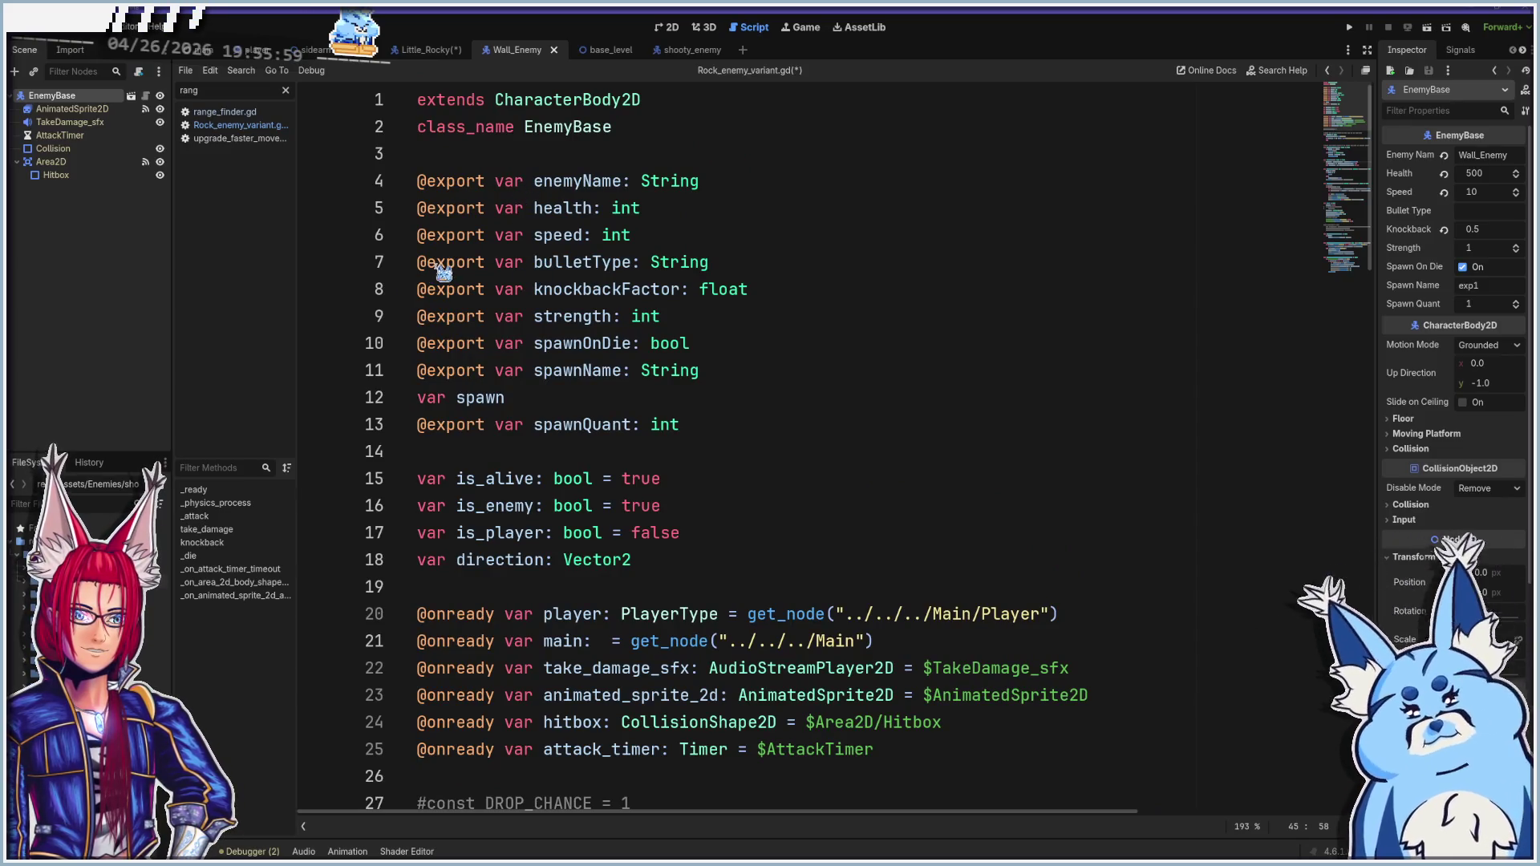
pyautogui.click(429, 48)
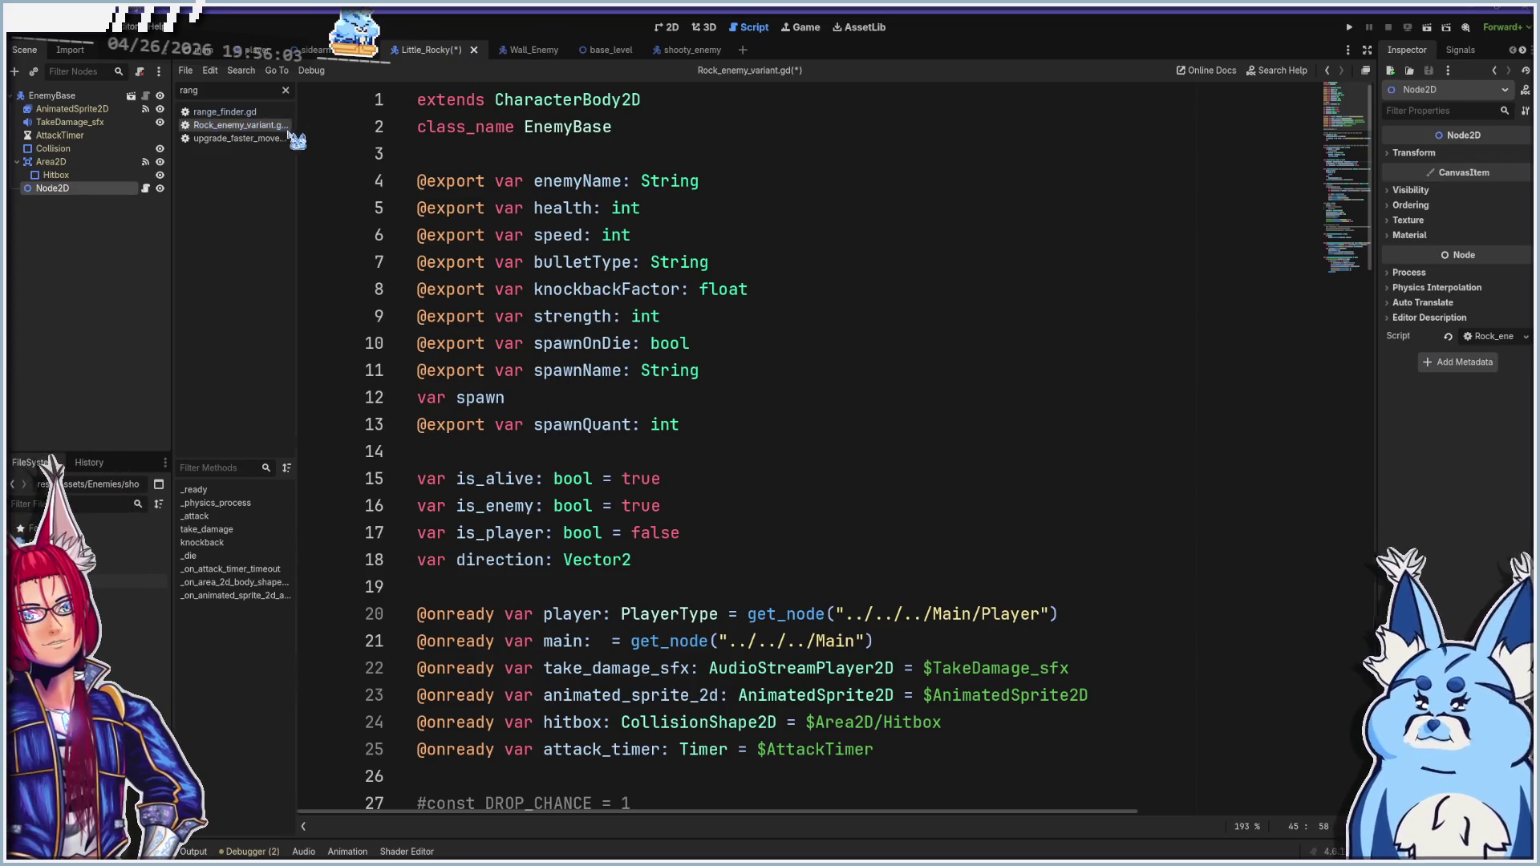
pyautogui.click(285, 90)
pyautogui.write('alt')
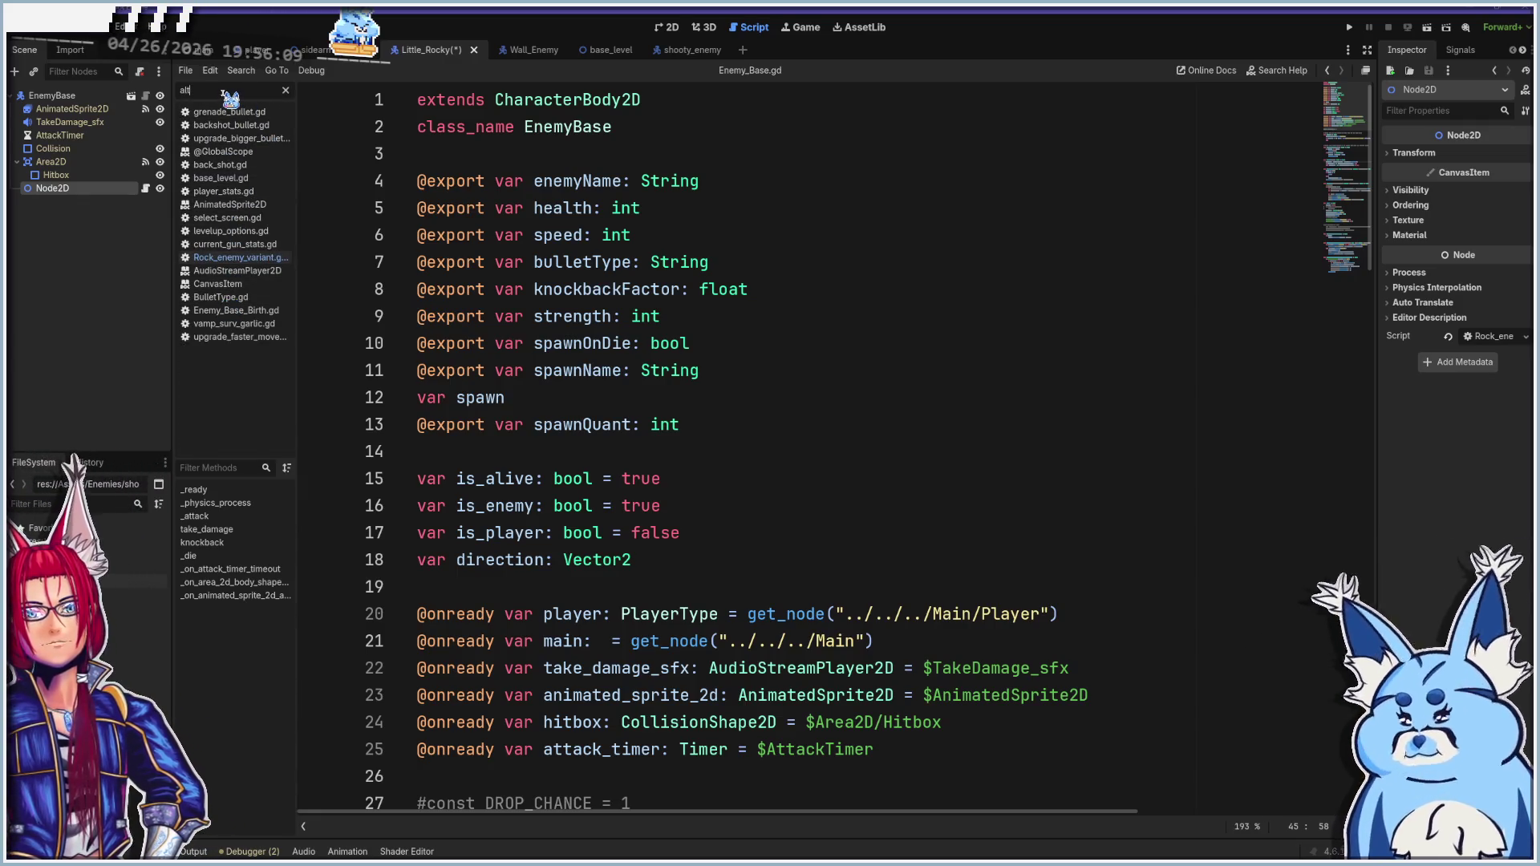
pyautogui.press('BackSpace')
pyautogui.press('BackSpace')
pyautogui.press('BackSpace')
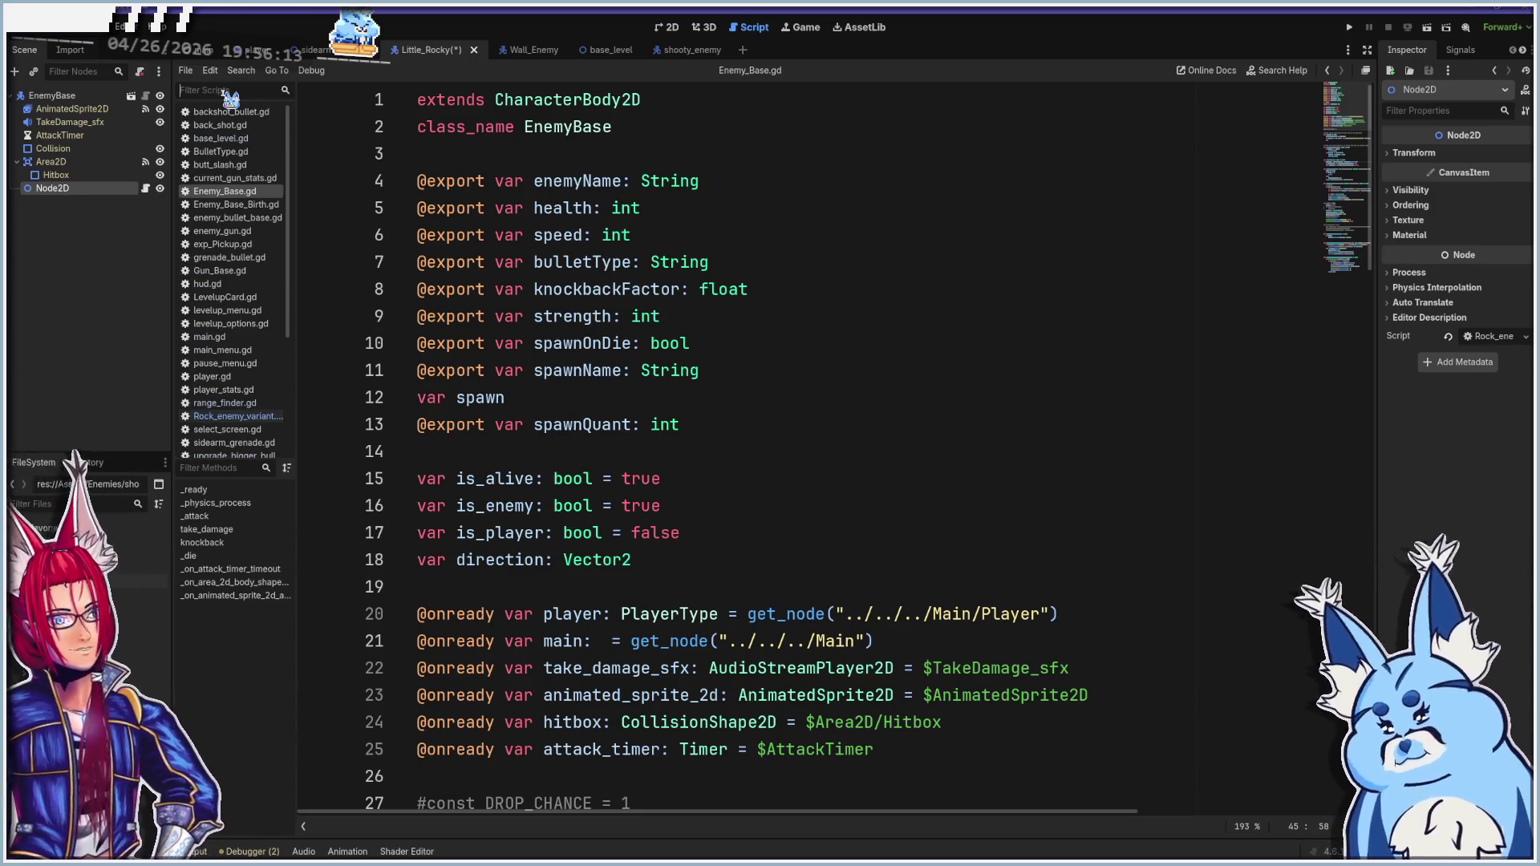
pyautogui.write('roc')
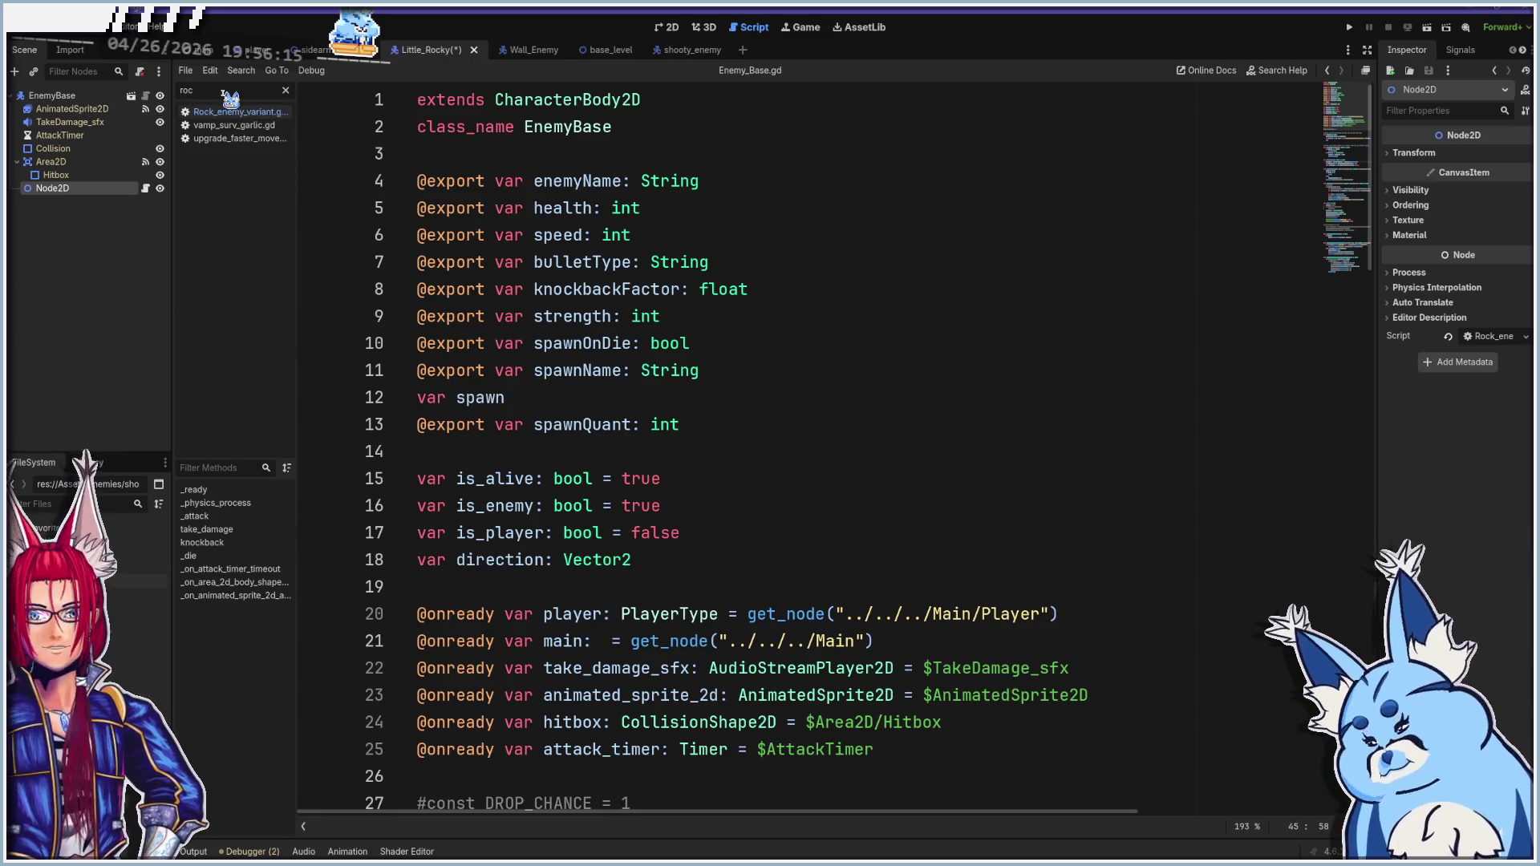
pyautogui.click(240, 113)
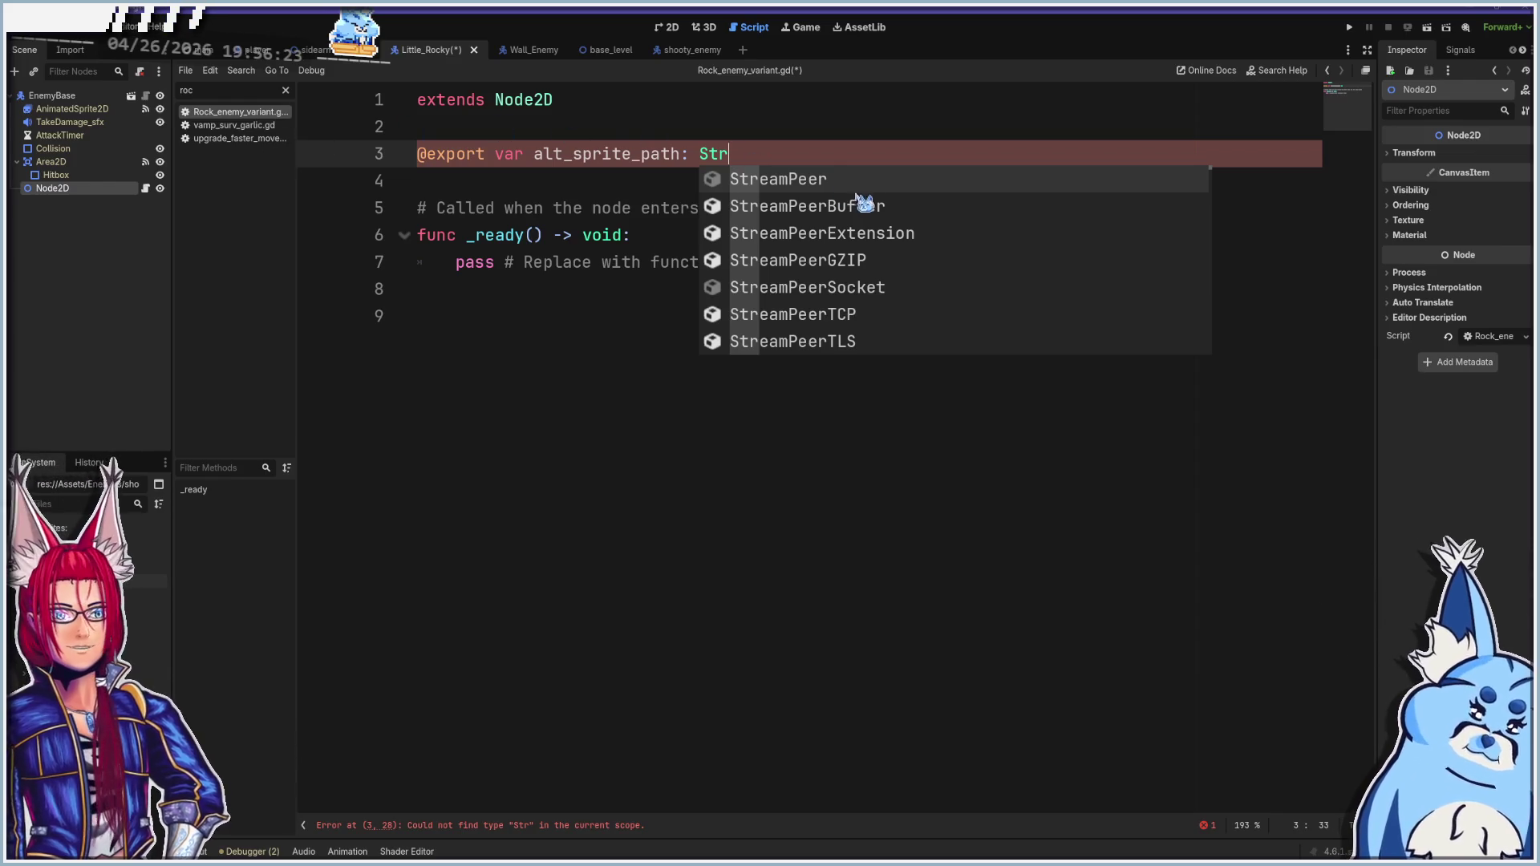
pyautogui.click(758, 154)
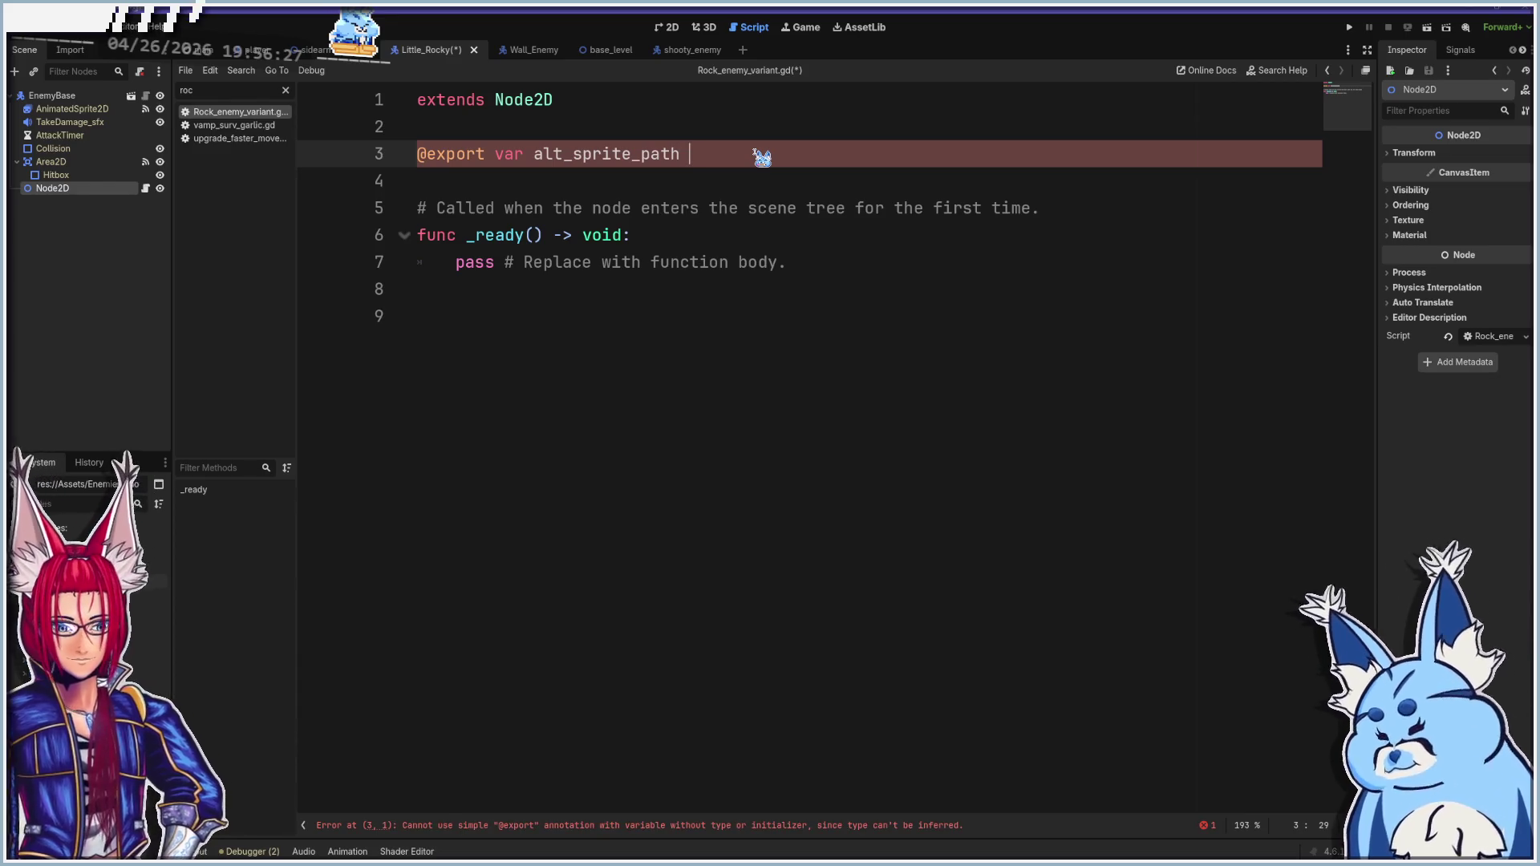
pyautogui.write(':')
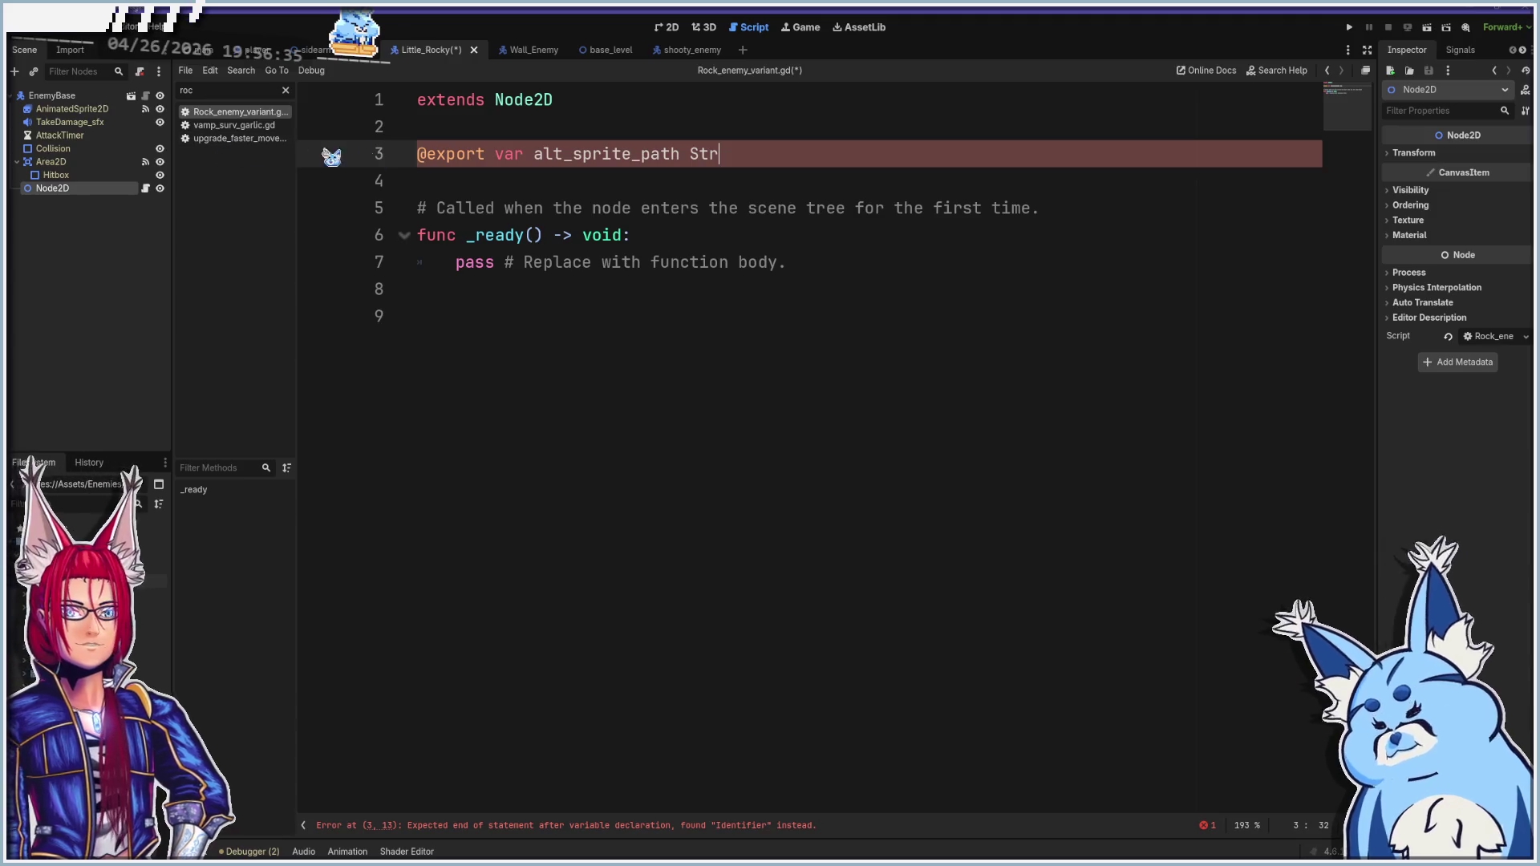
# Copy the spawnName export line from EnemyBase and paste it below line 3 for reference
pyautogui.click(529, 49)
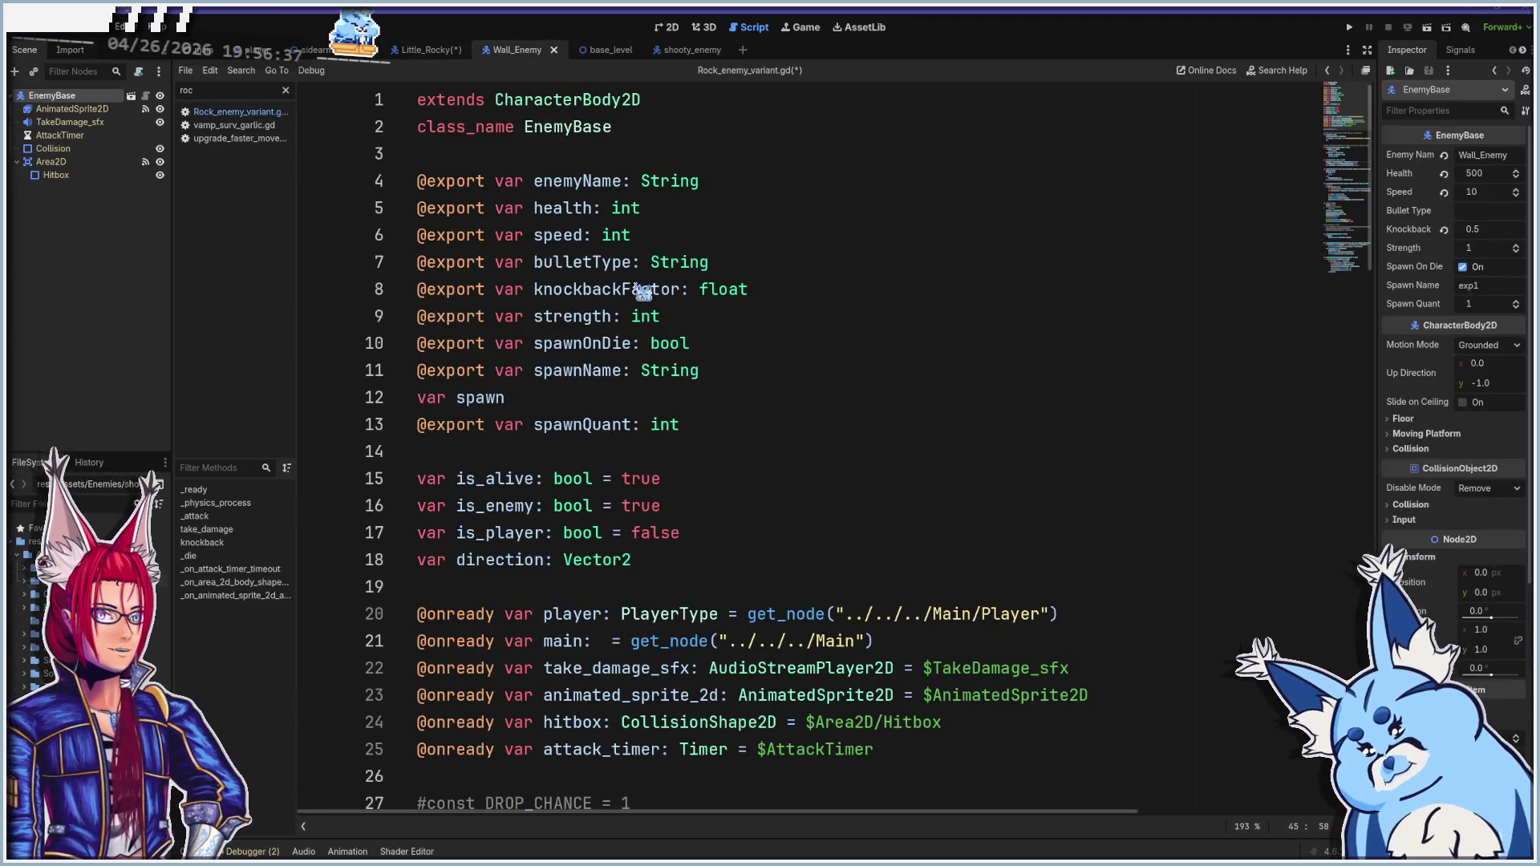
pyautogui.moveTo(719, 369)
pyautogui.mouseDown()
pyautogui.moveTo(348, 392)
pyautogui.moveTo(345, 378)
pyautogui.mouseUp()
pyautogui.hotkey('ctrl', 'c')
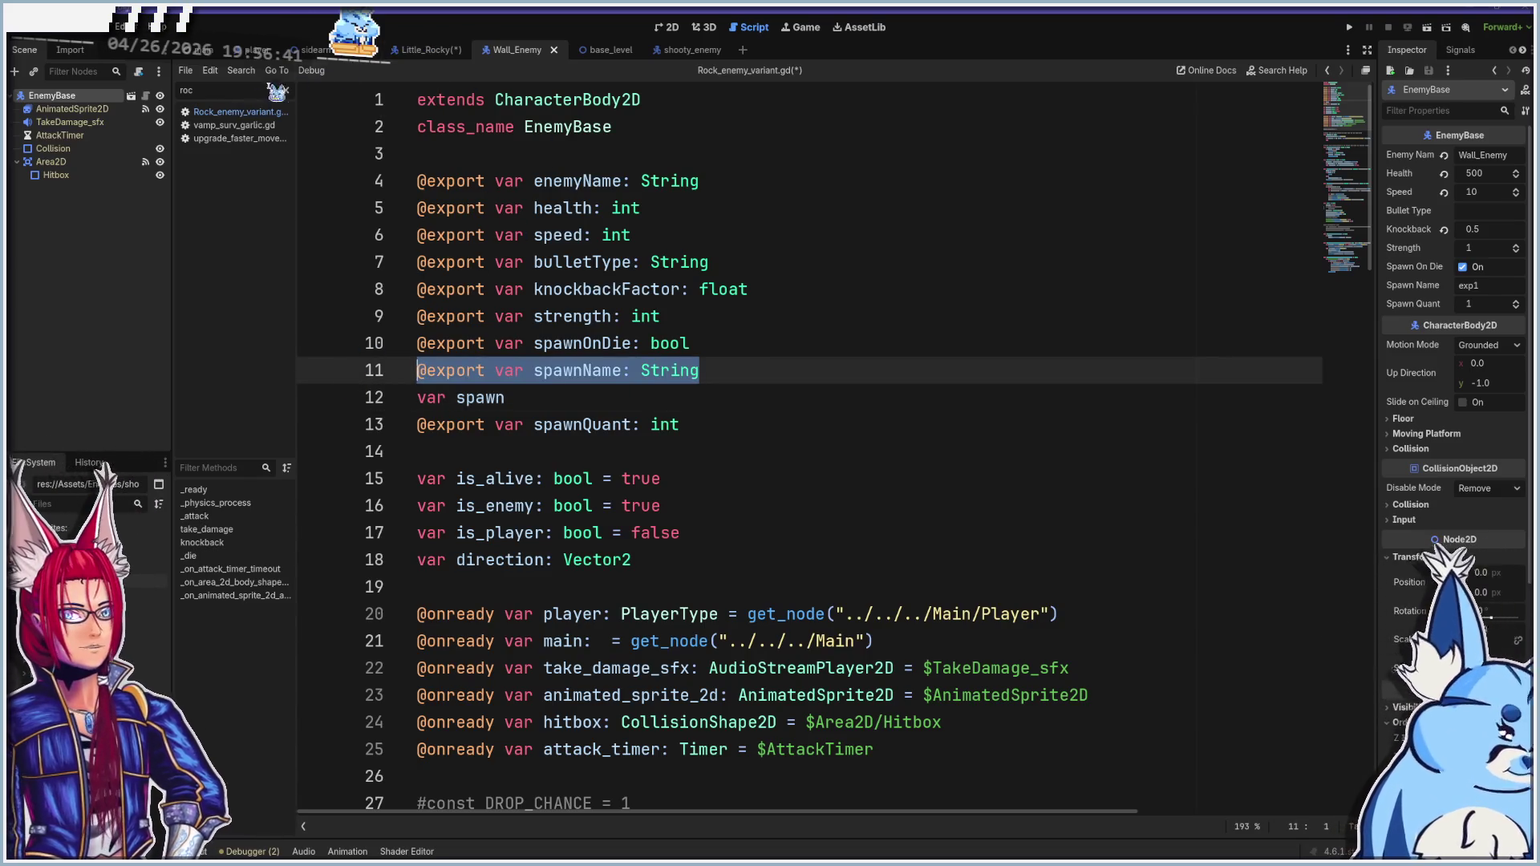
pyautogui.click(234, 112)
pyautogui.press('Return')
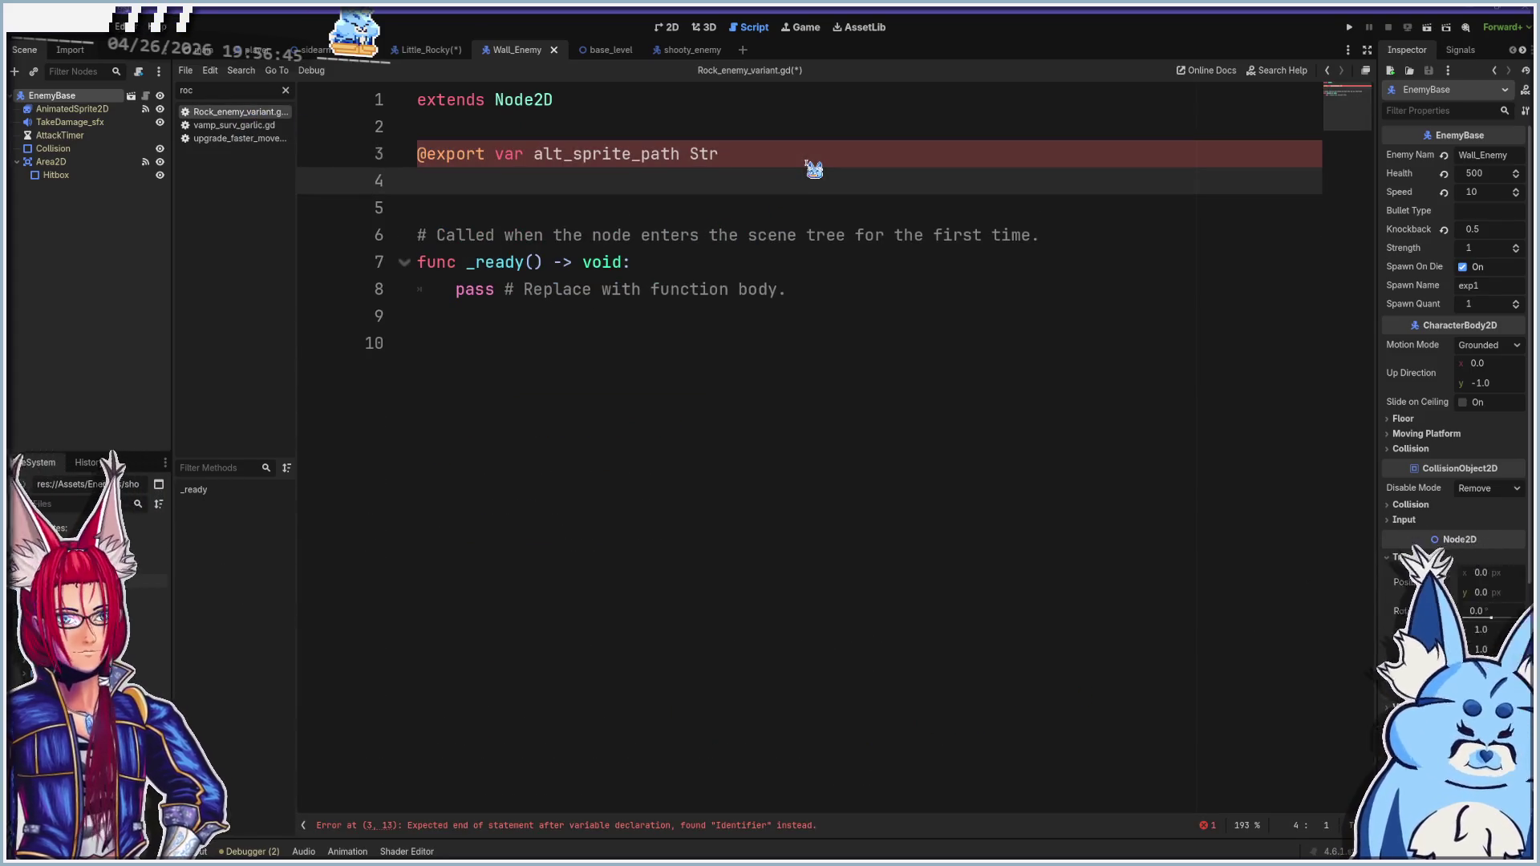
pyautogui.hotkey('ctrl', 'v')
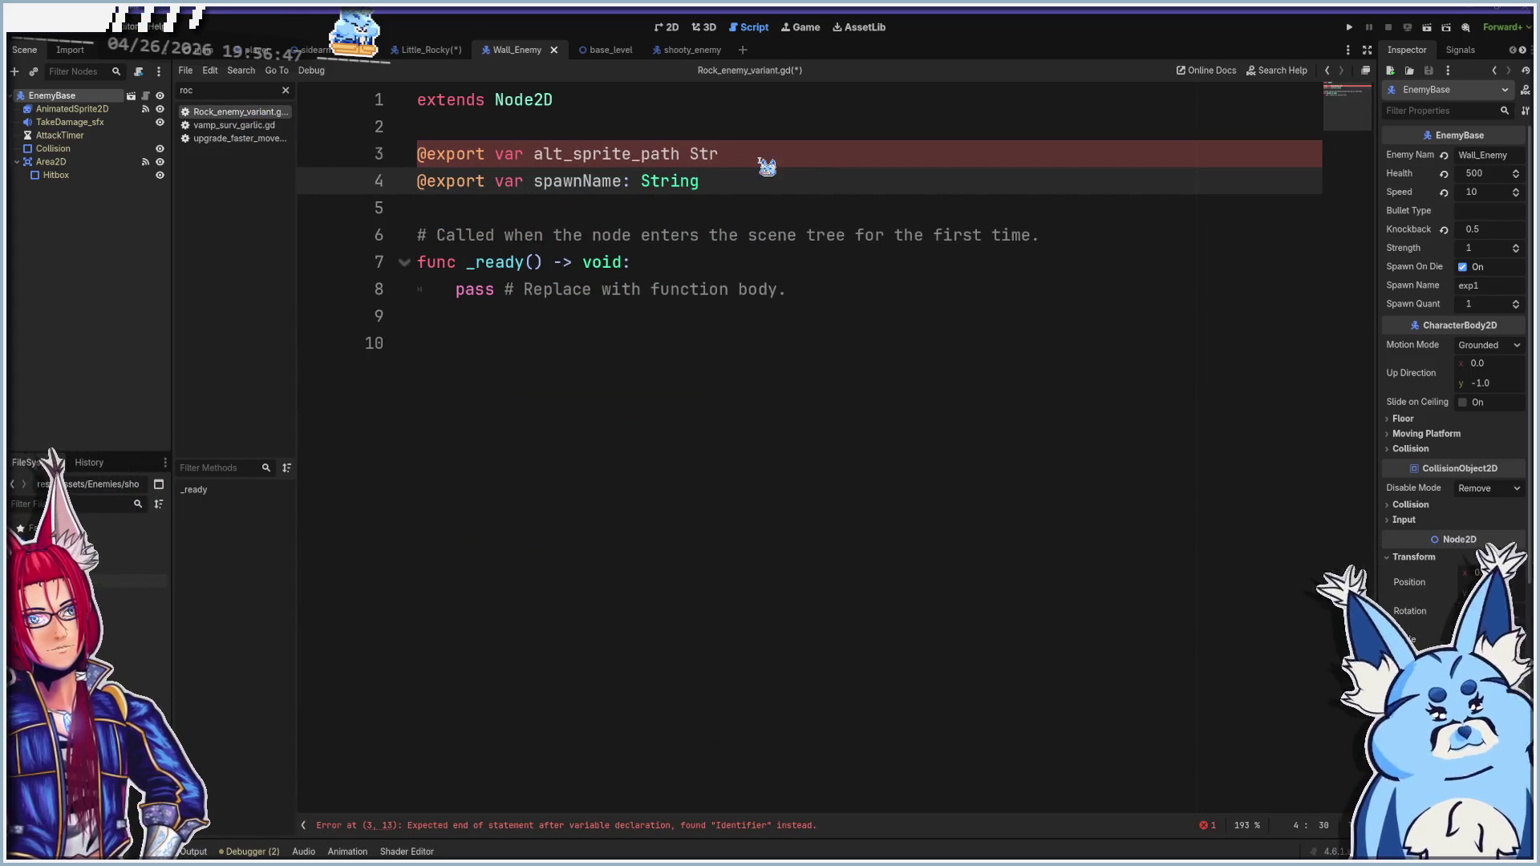
pyautogui.click(708, 156)
pyautogui.moveTo(707, 157); pyautogui.dragTo(683, 158)
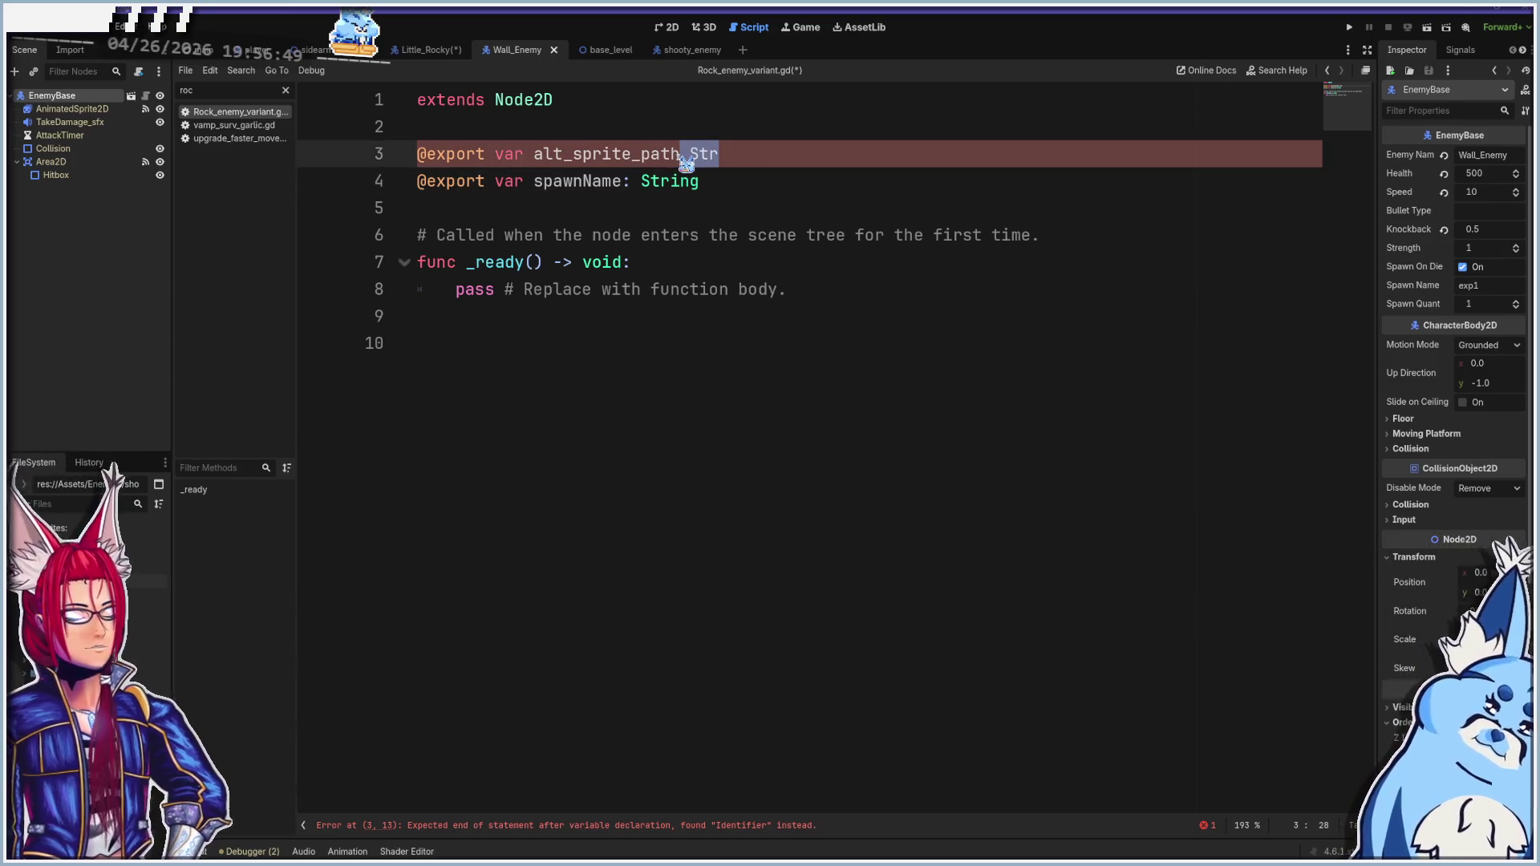
pyautogui.write(':')
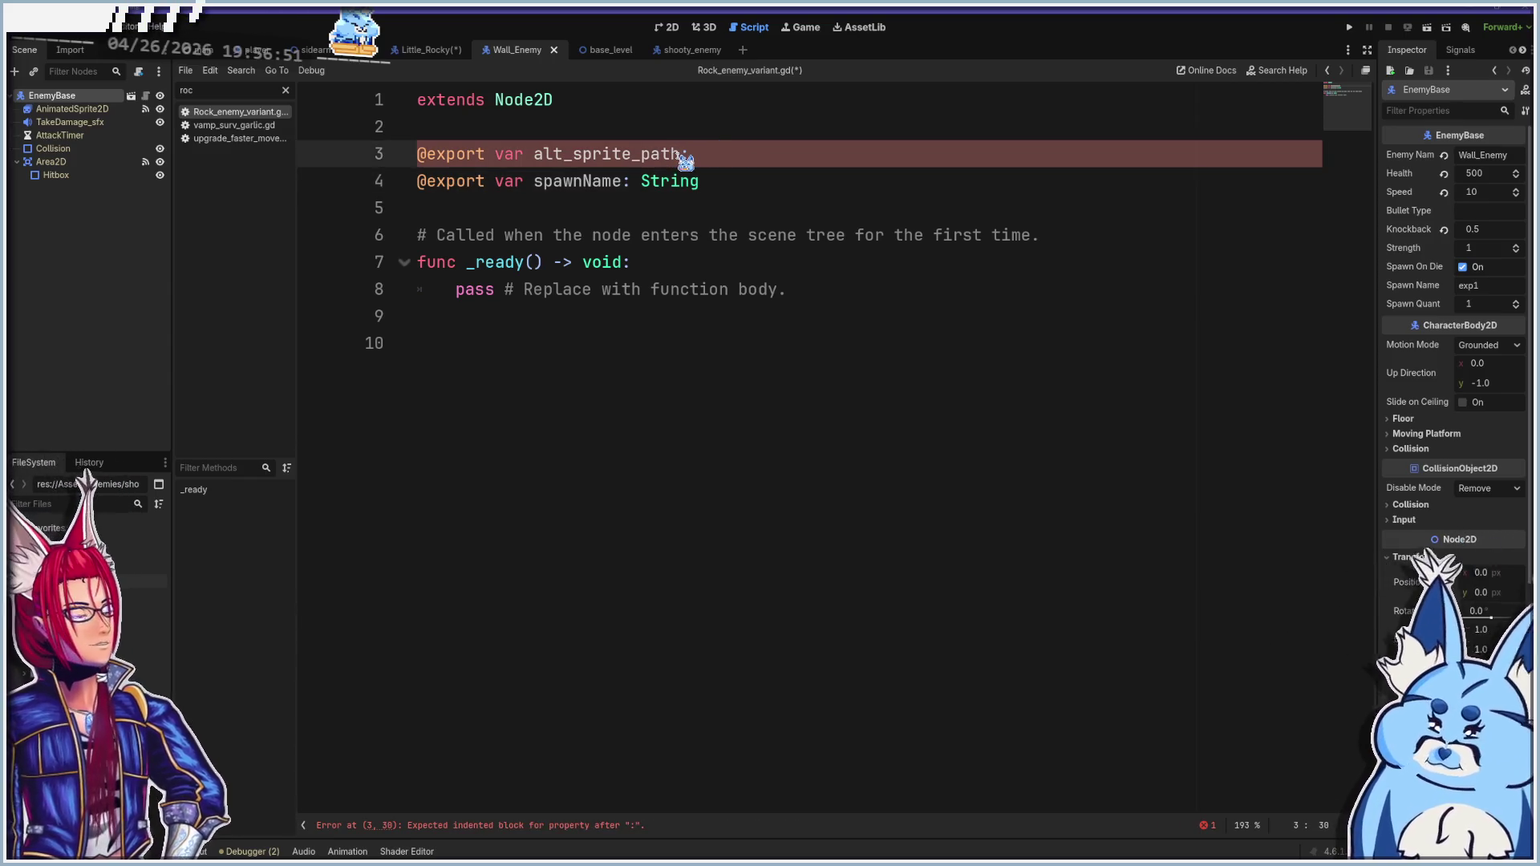
pyautogui.press('BackSpace')
pyautogui.write('String')
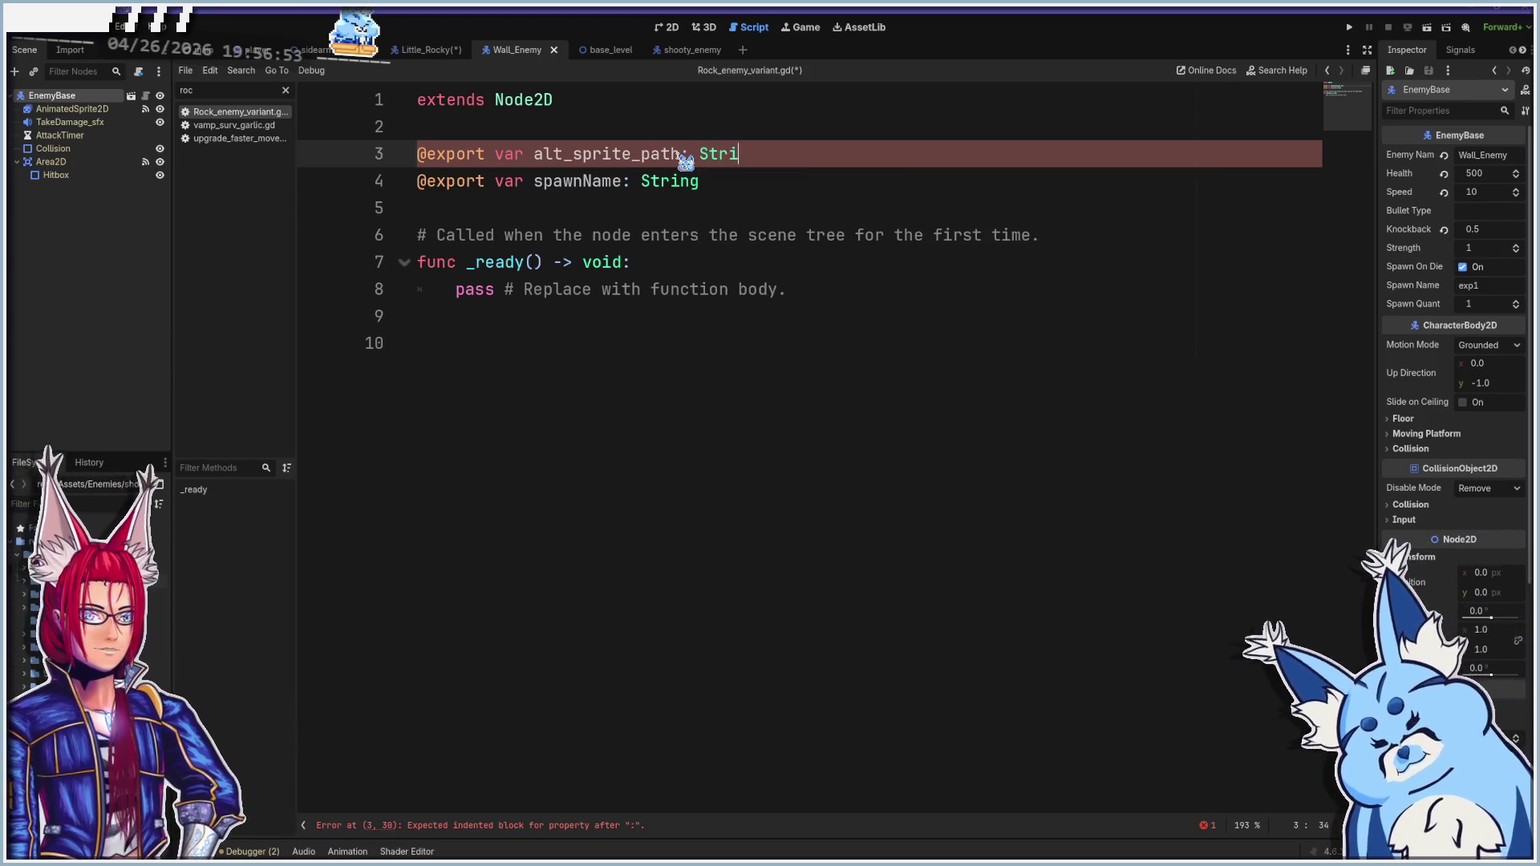
pyautogui.click(686, 181)
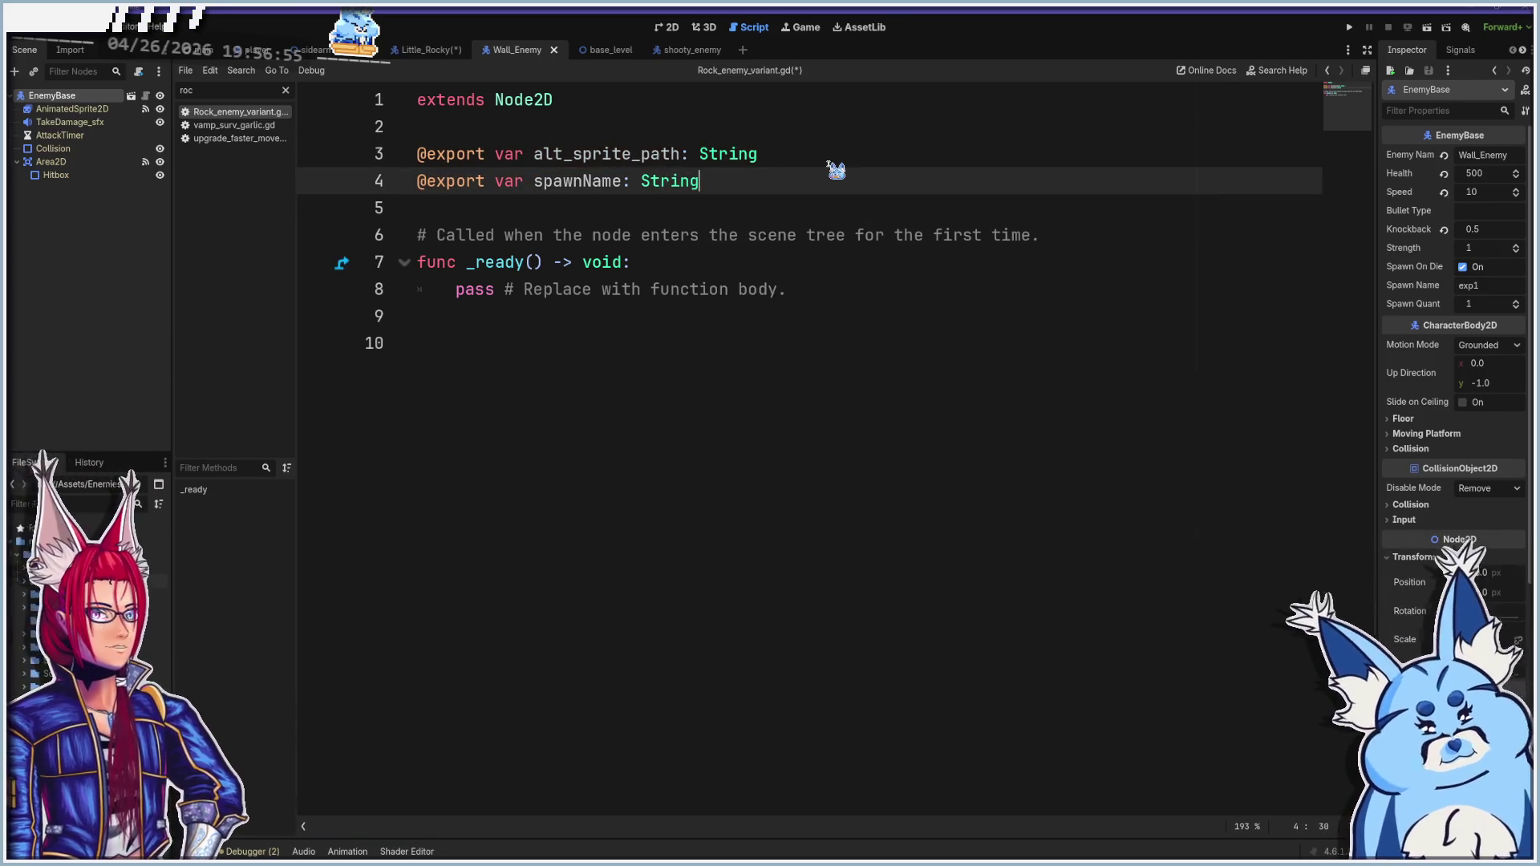
pyautogui.hotkey('shift', 'Home')
pyautogui.press('BackSpace')
pyautogui.press('BackSpace')
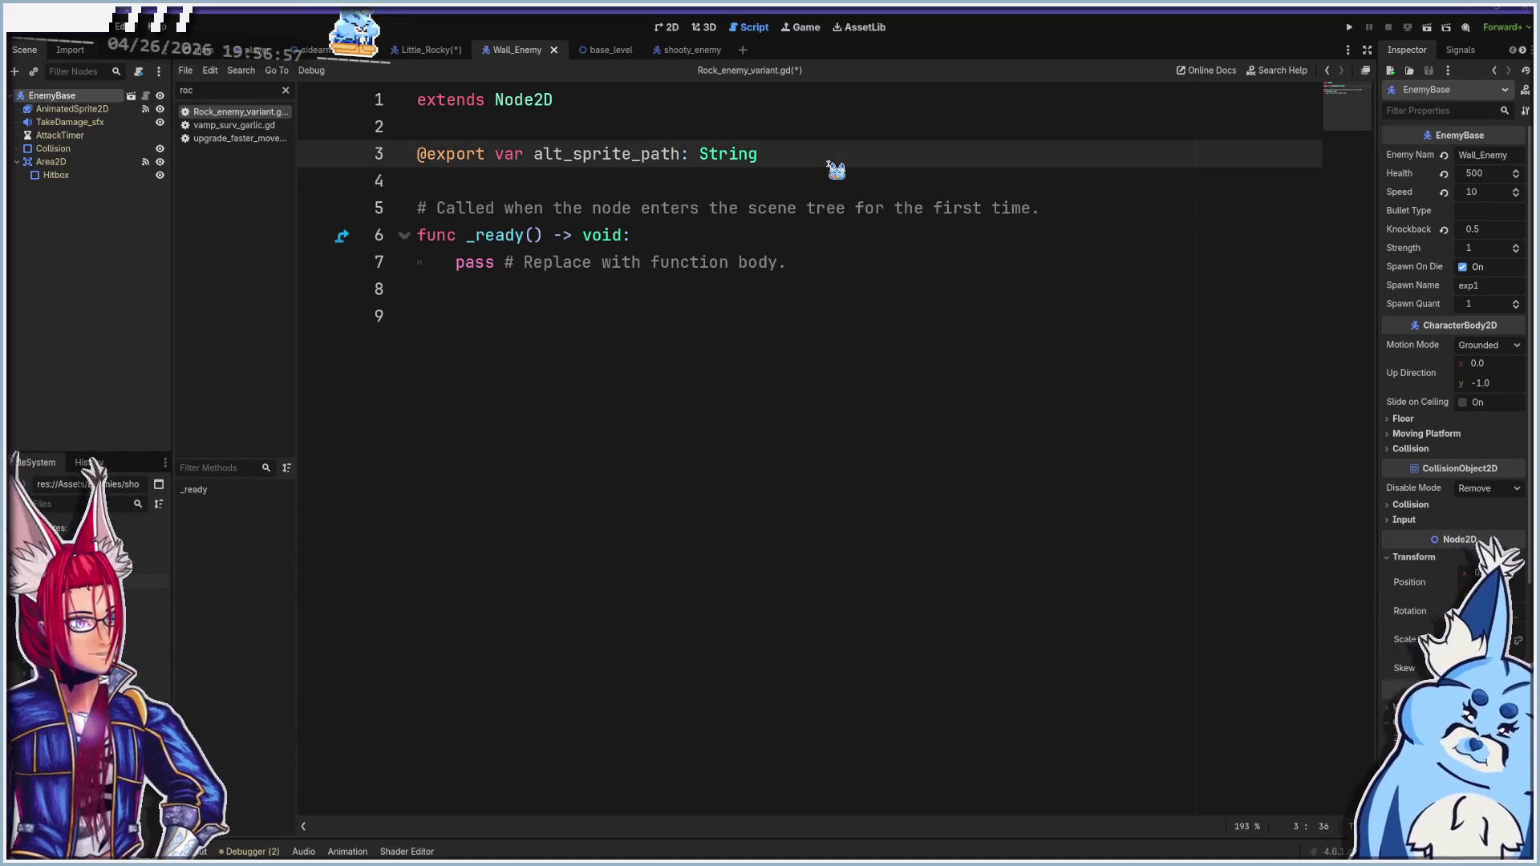
# Replace the placeholder pass in _ready with a randi_range(1,5) call
pyautogui.click(832, 270)
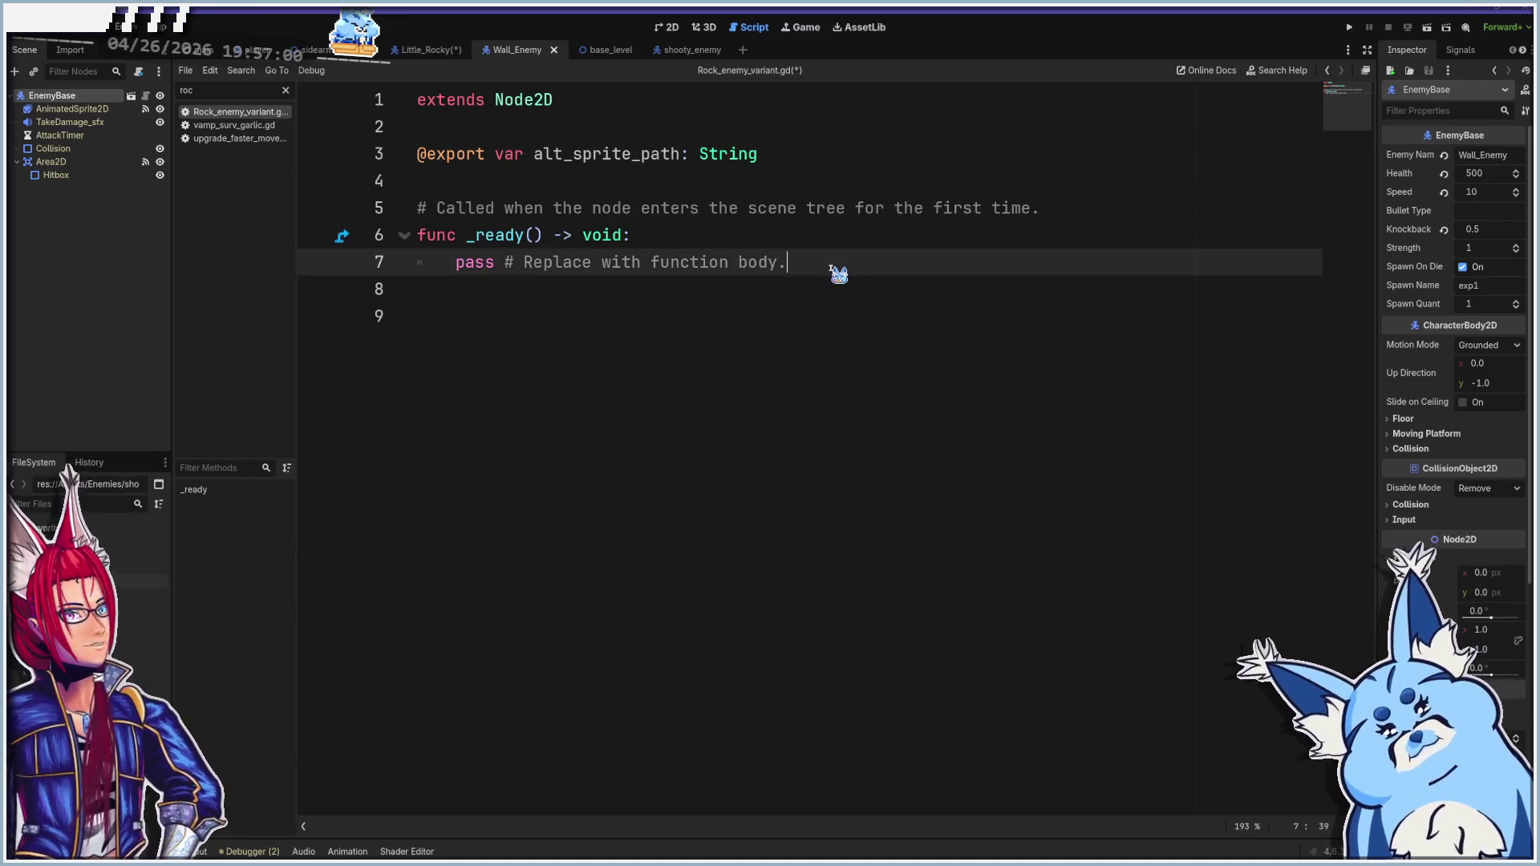
pyautogui.keyDown('shift'); pyautogui.click(455, 267); pyautogui.keyUp('shift')
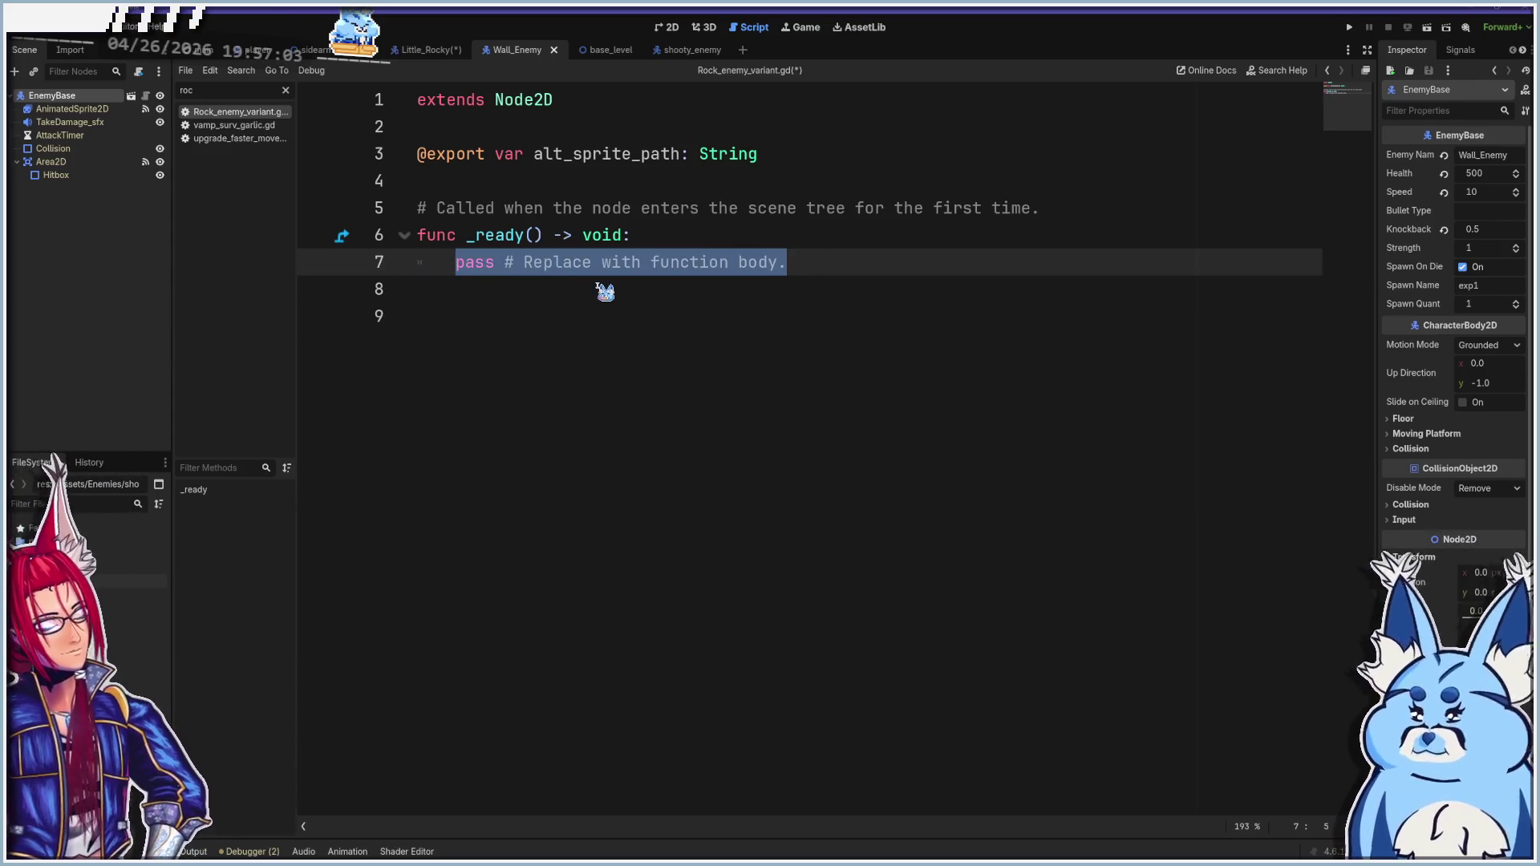
pyautogui.write('rand')
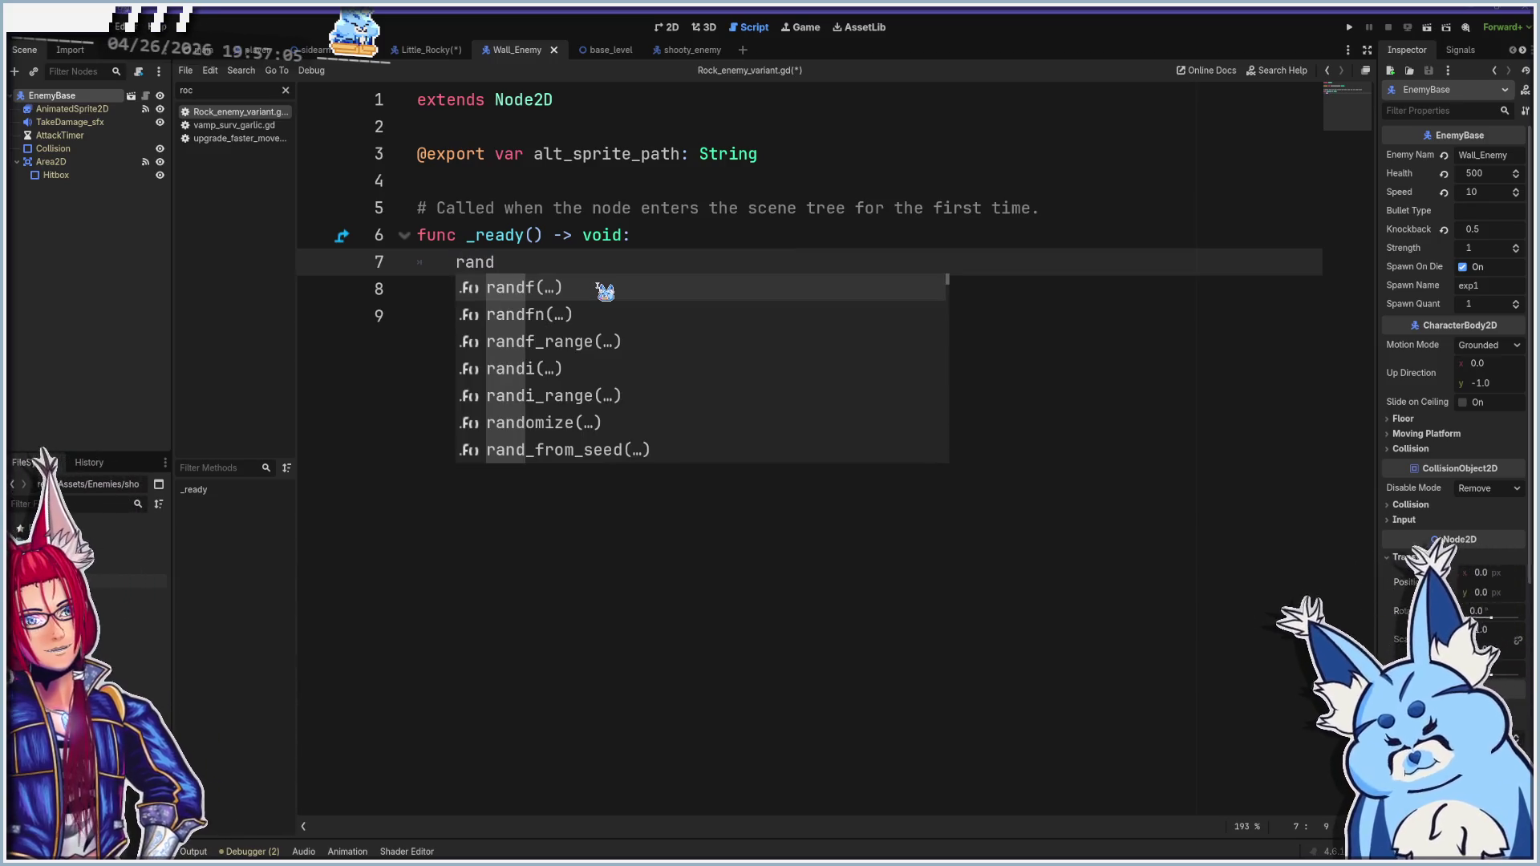
pyautogui.press('Down')
pyautogui.press('Down')
pyautogui.press('Down')
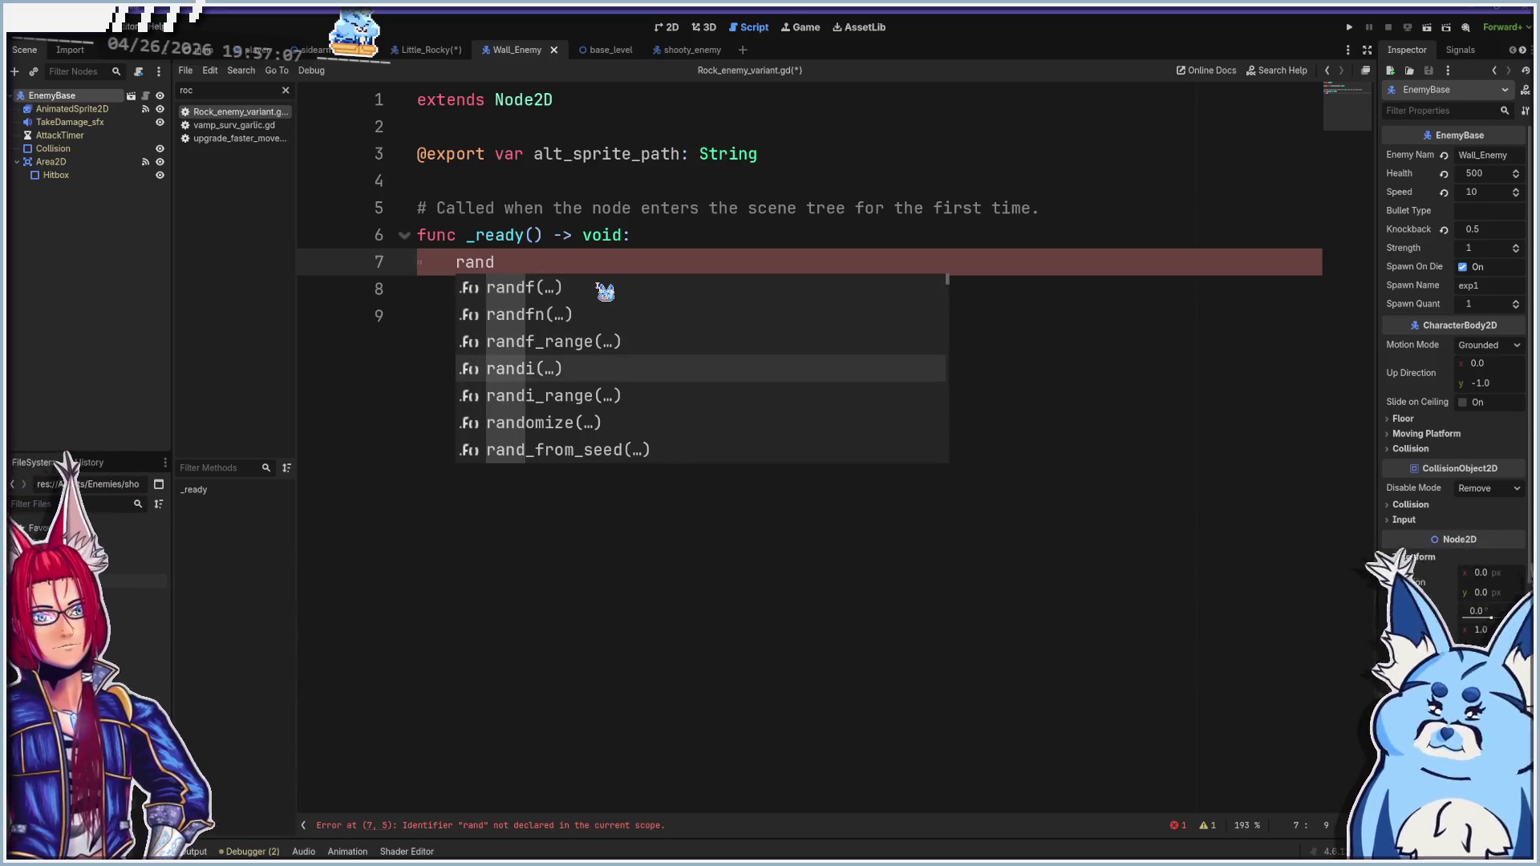
pyautogui.press('Return')
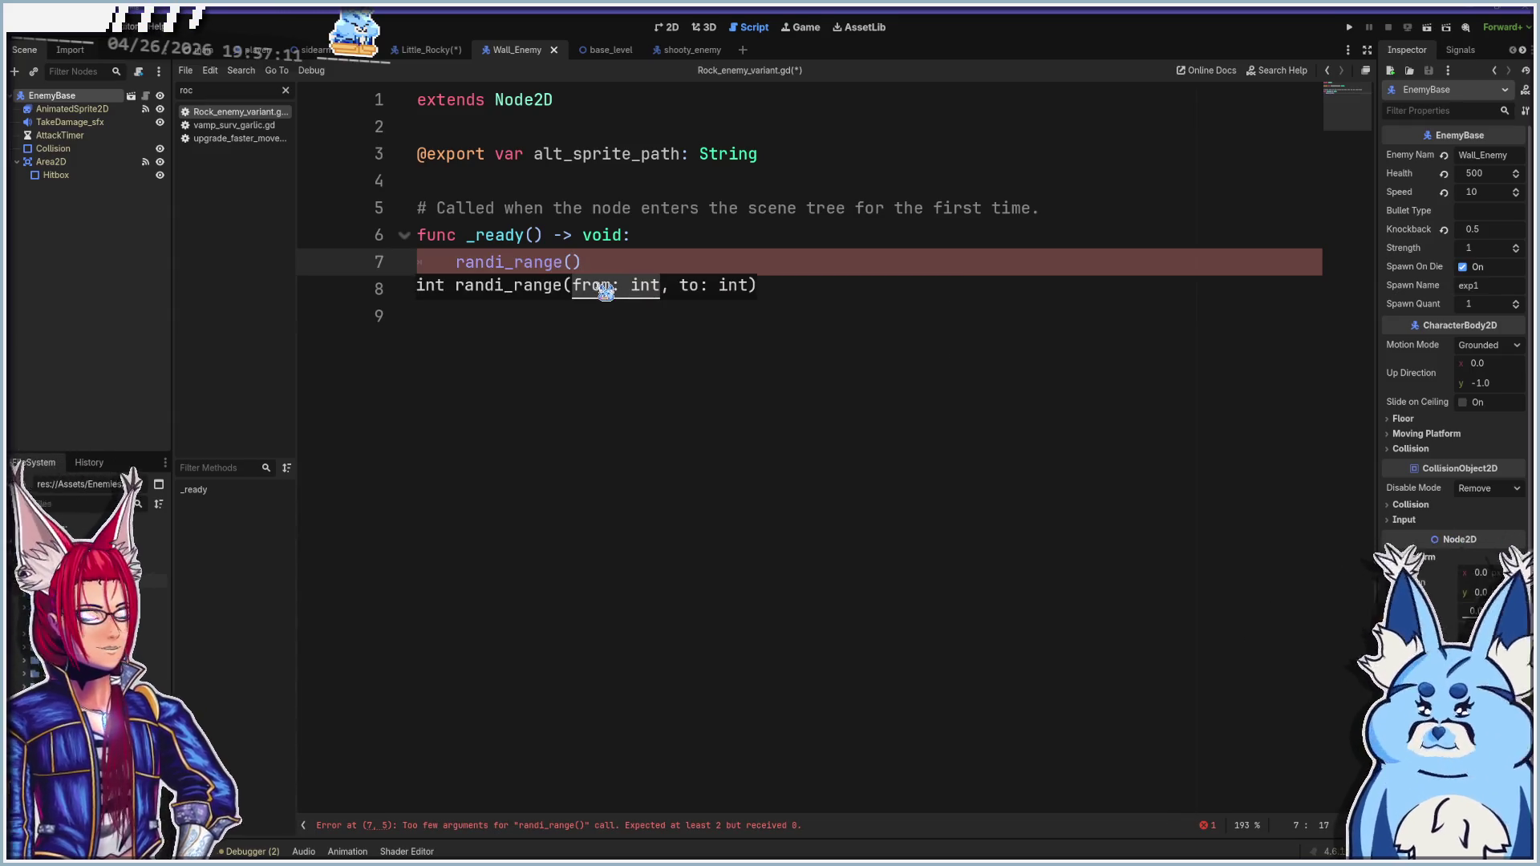
pyautogui.write('0,')
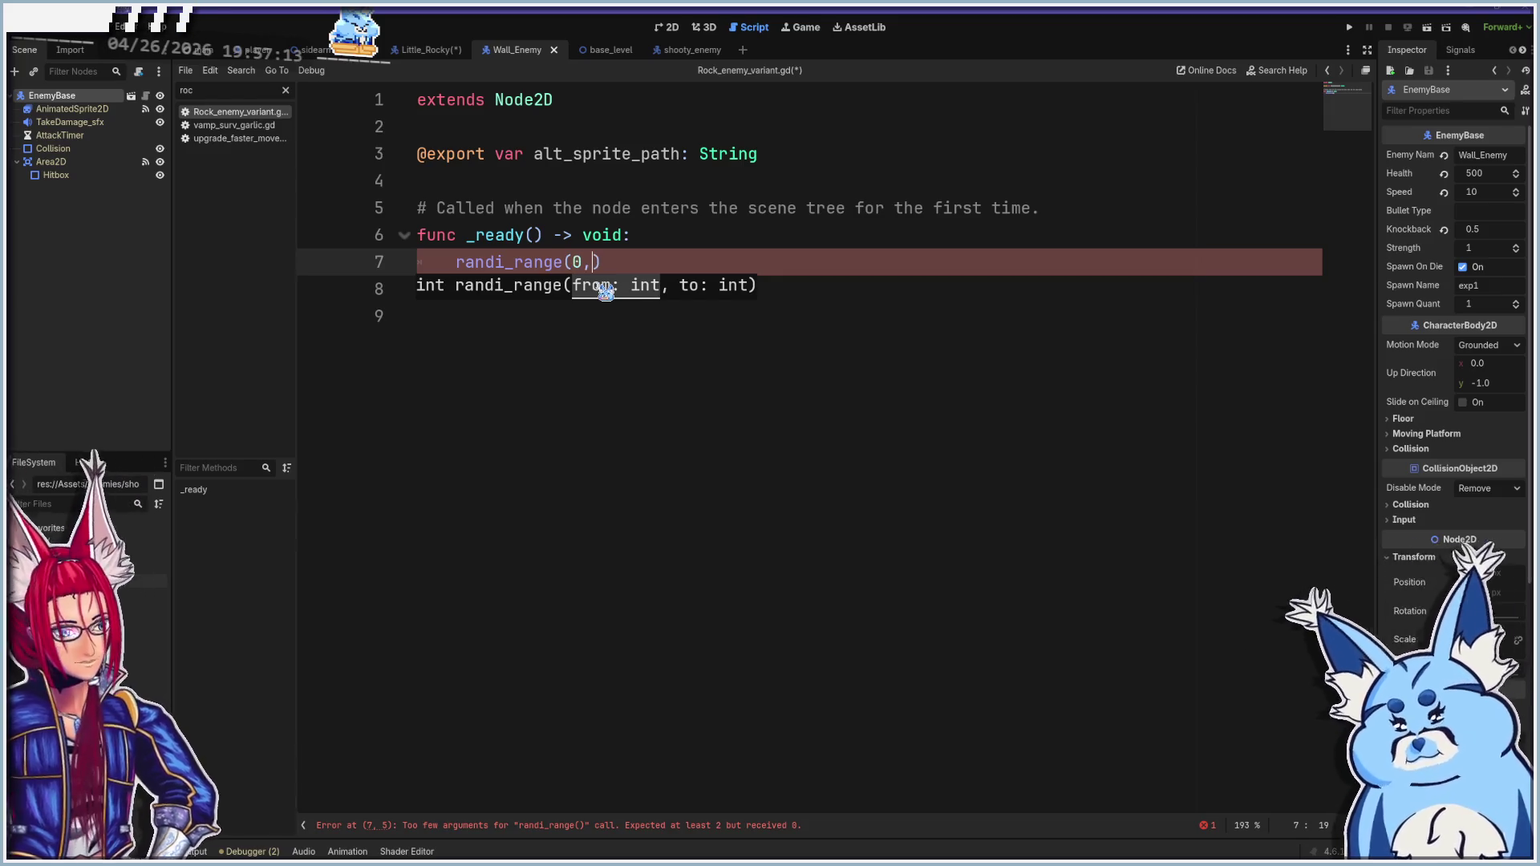
pyautogui.press('BackSpace')
pyautogui.press('BackSpace')
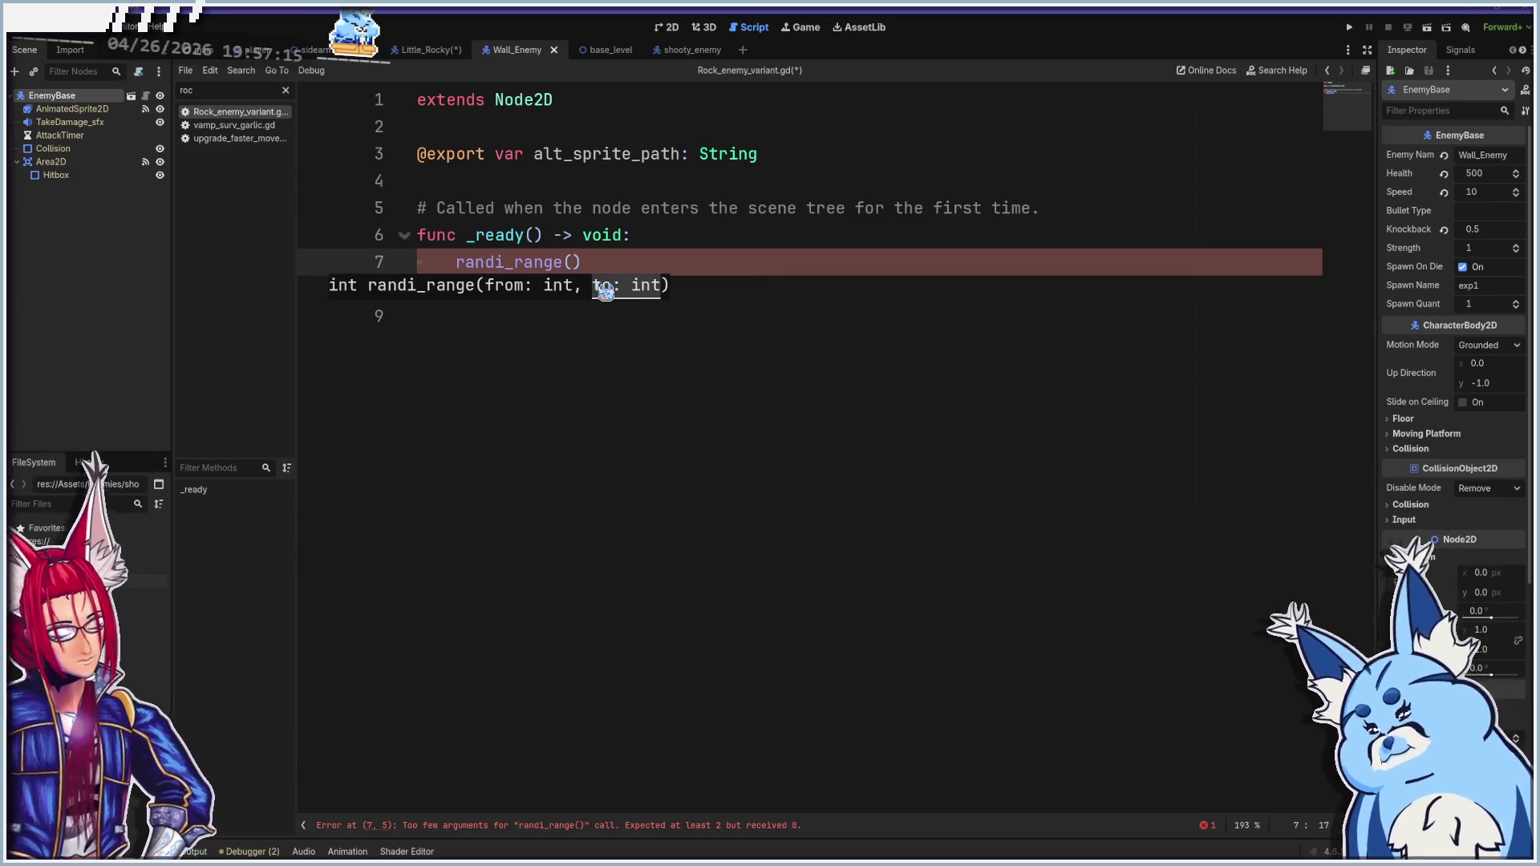
pyautogui.write('1,5')
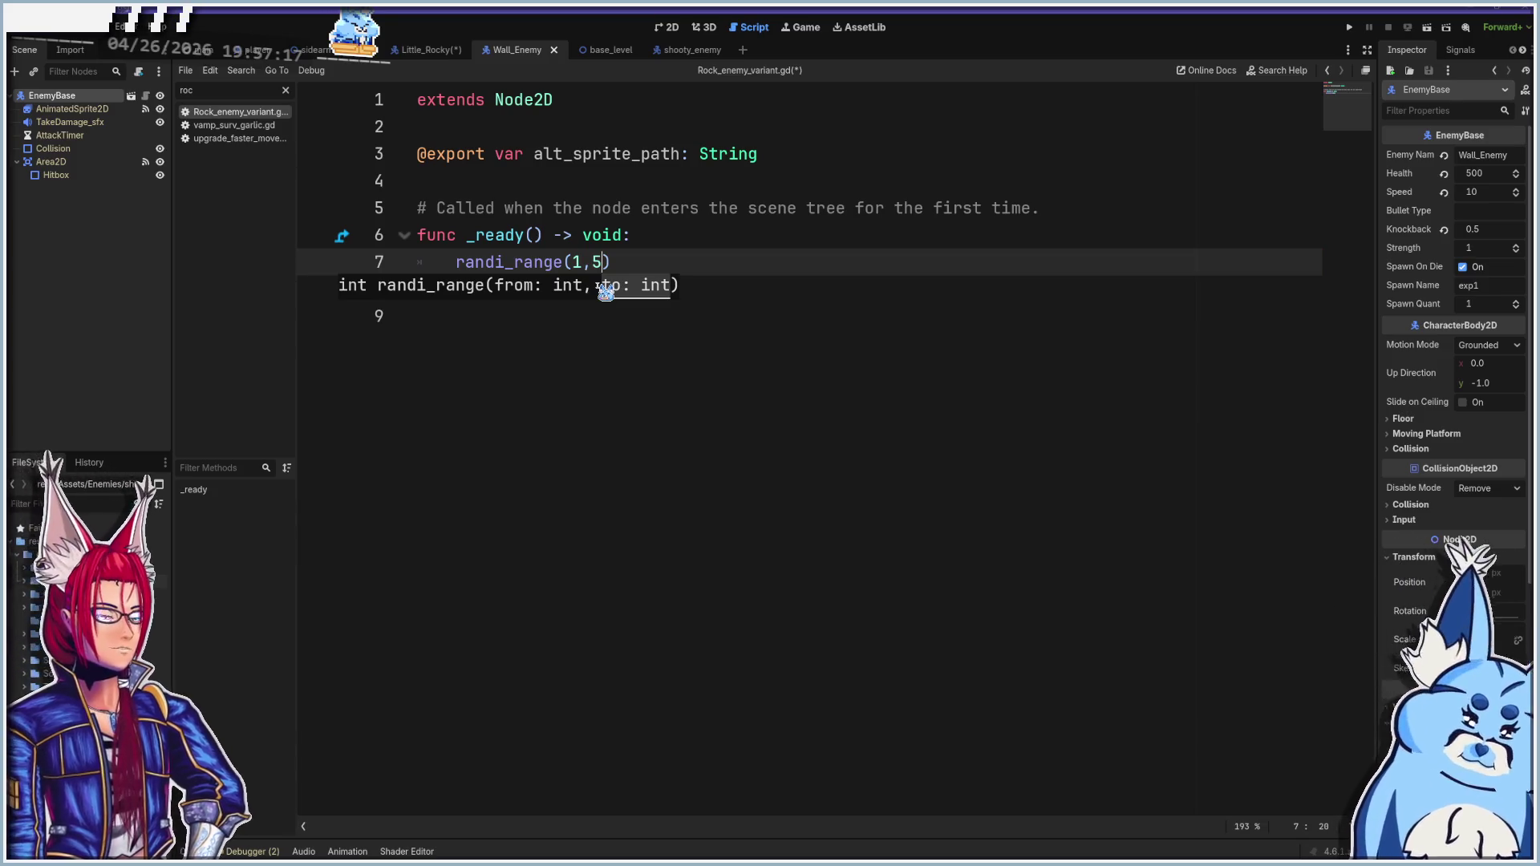
# Store the roll as 'var rng =' and add an 'if rng == 5:' condition below it
pyautogui.press('End')
pyautogui.press('Return')
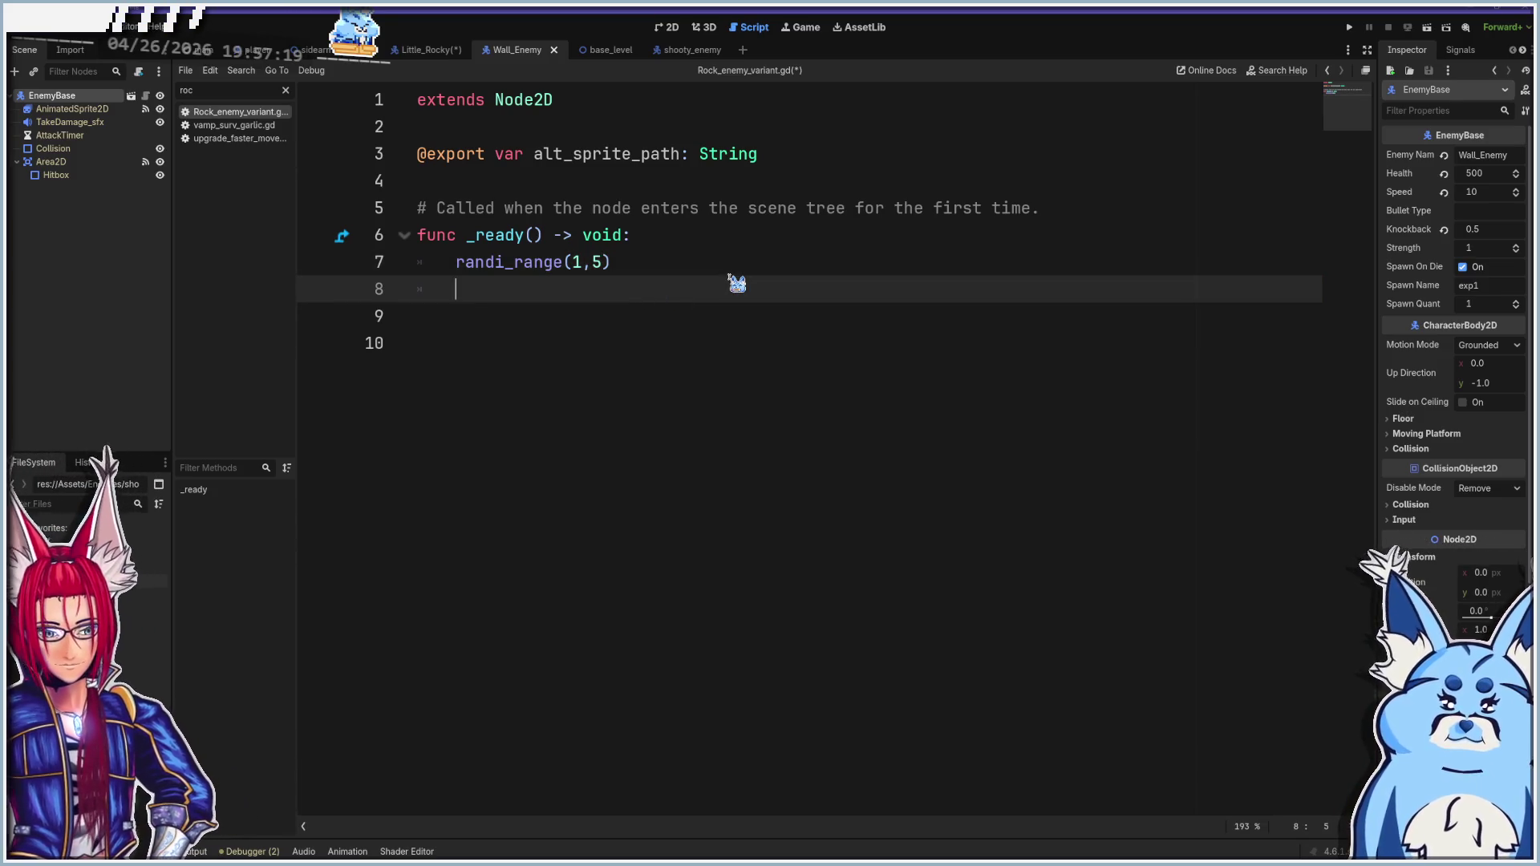
pyautogui.write('if')
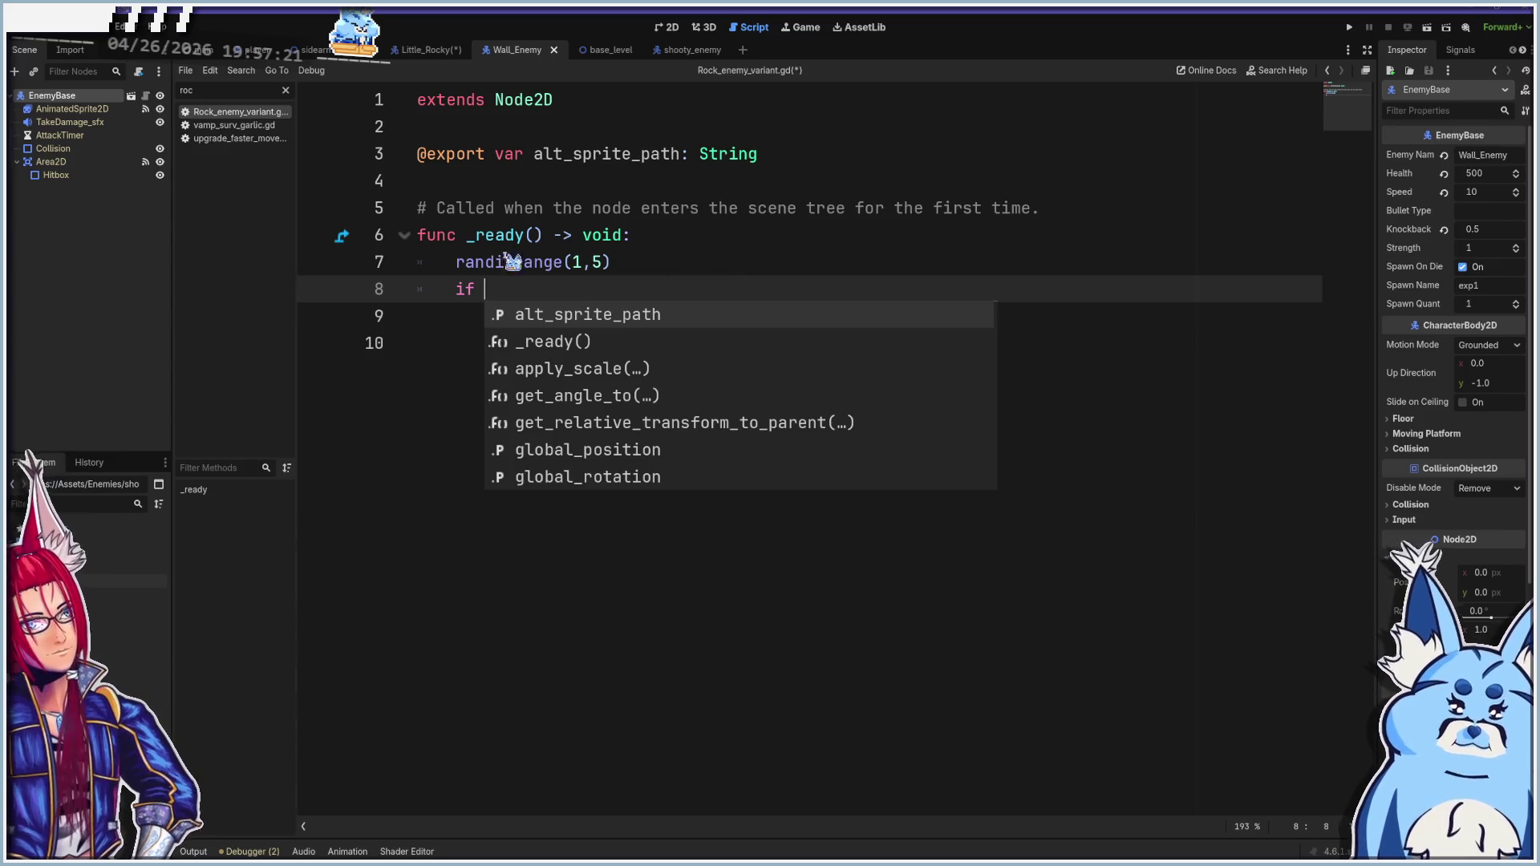
pyautogui.click(459, 261)
pyautogui.write('var rng')
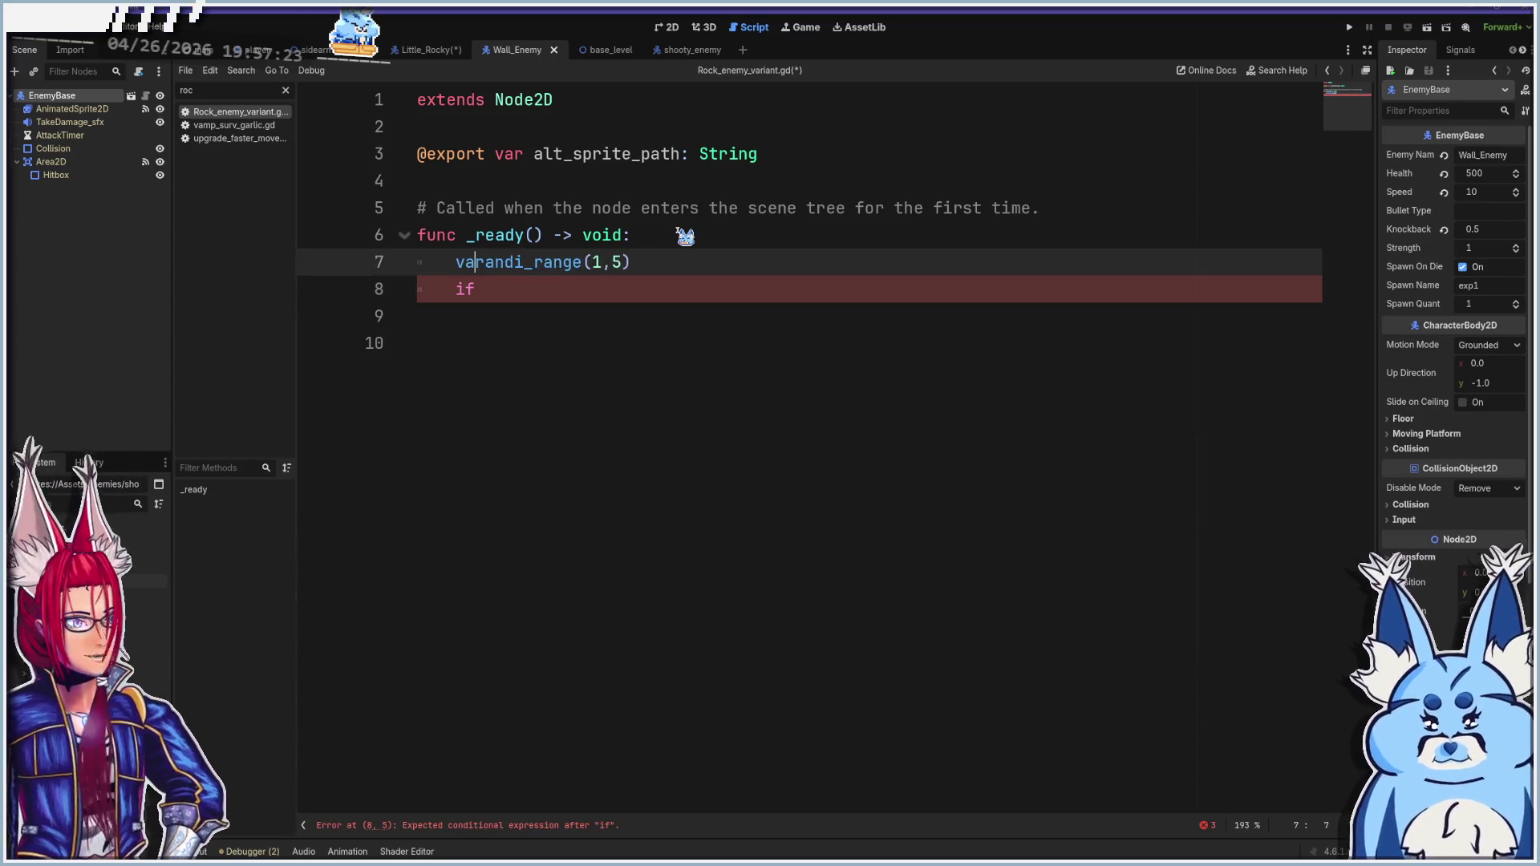
pyautogui.write(' =')
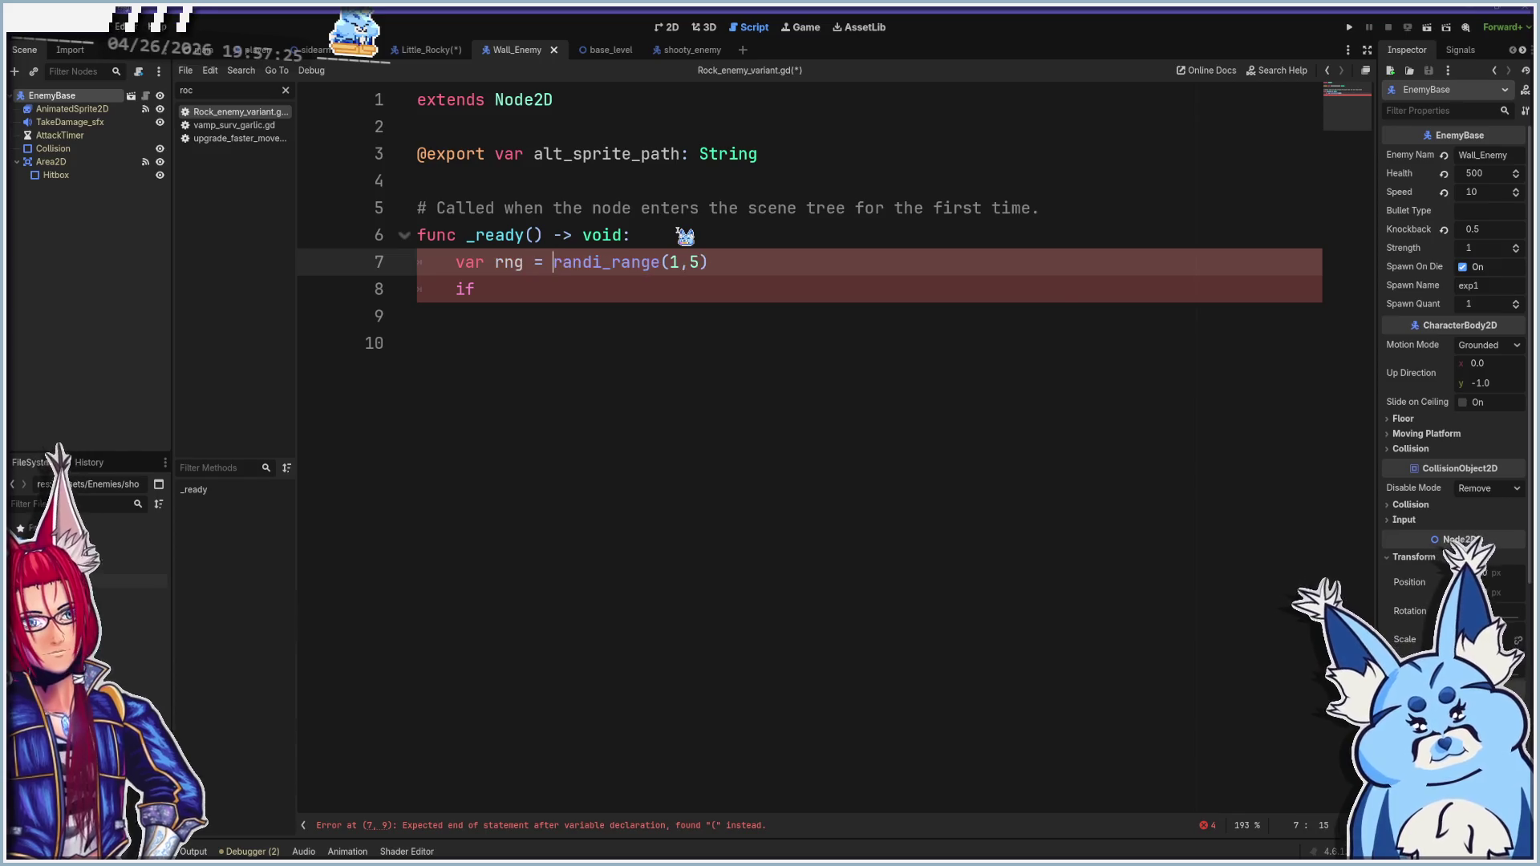
pyautogui.press('Down')
pyautogui.press('Escape')
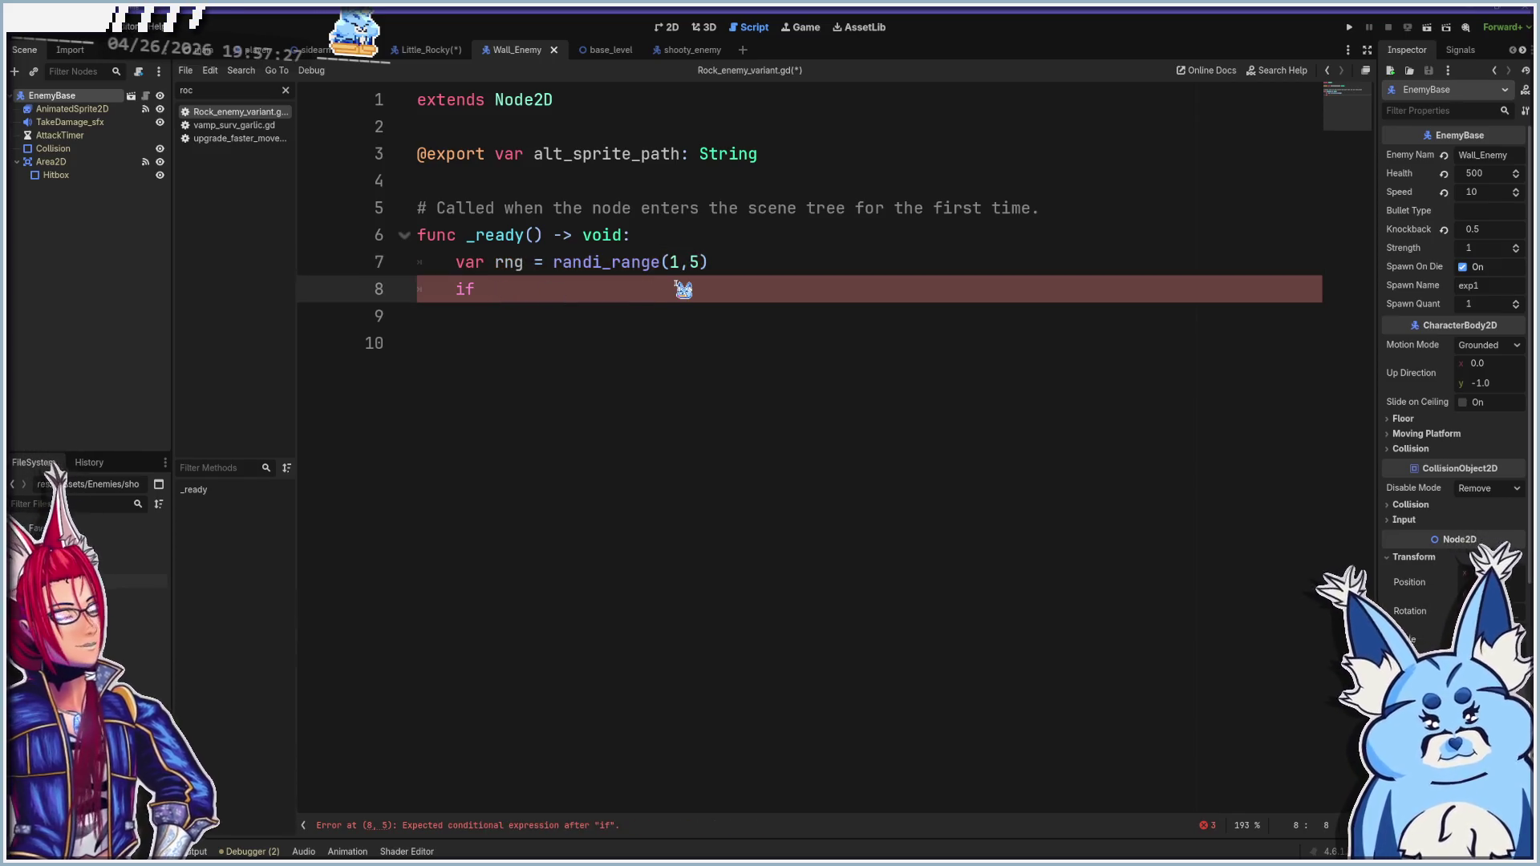
pyautogui.write('5:')
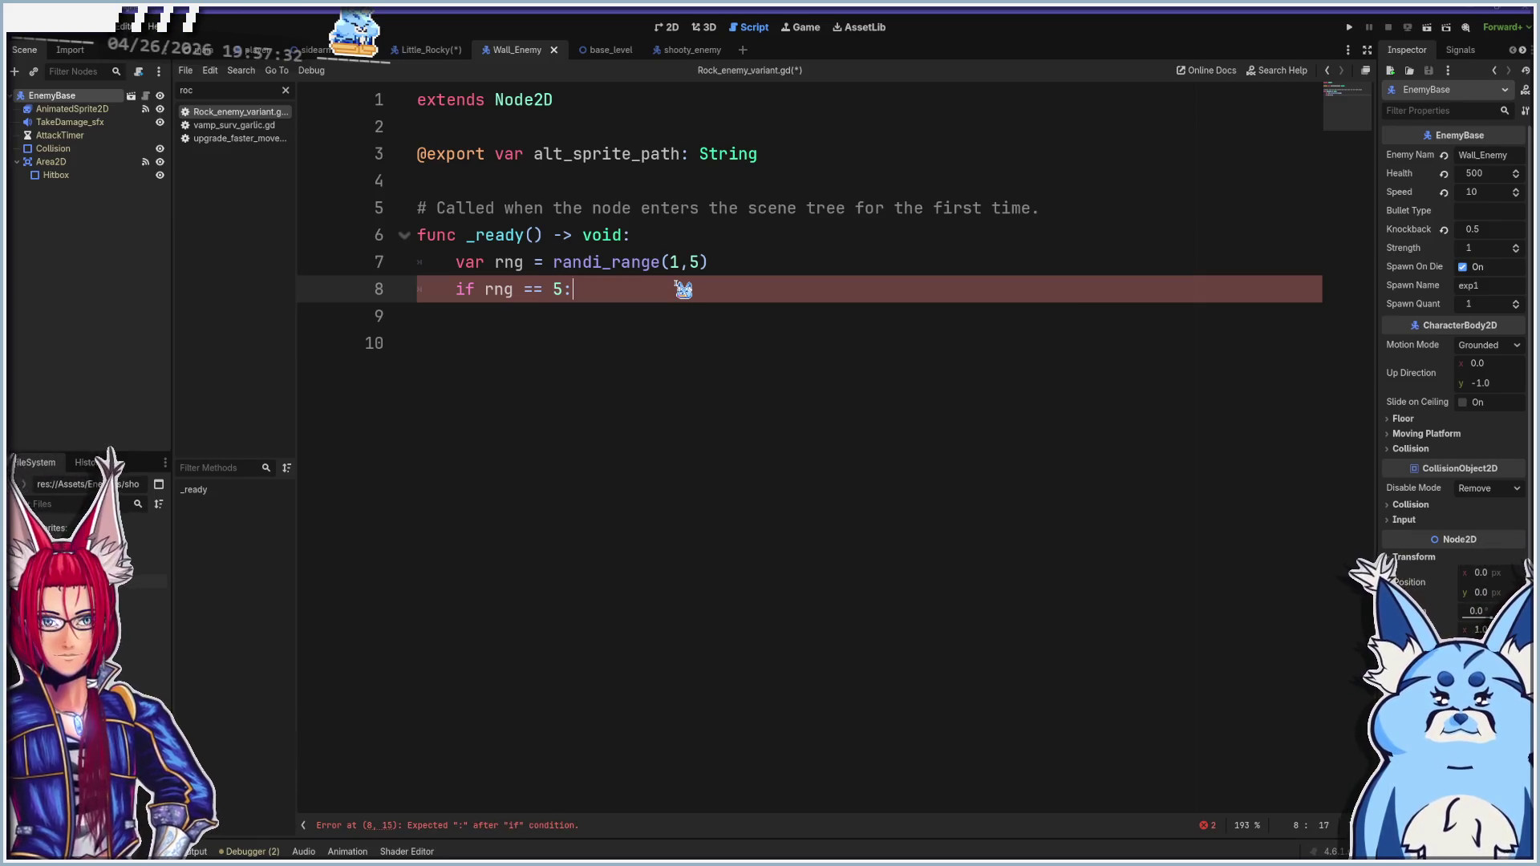
pyautogui.press('Return')
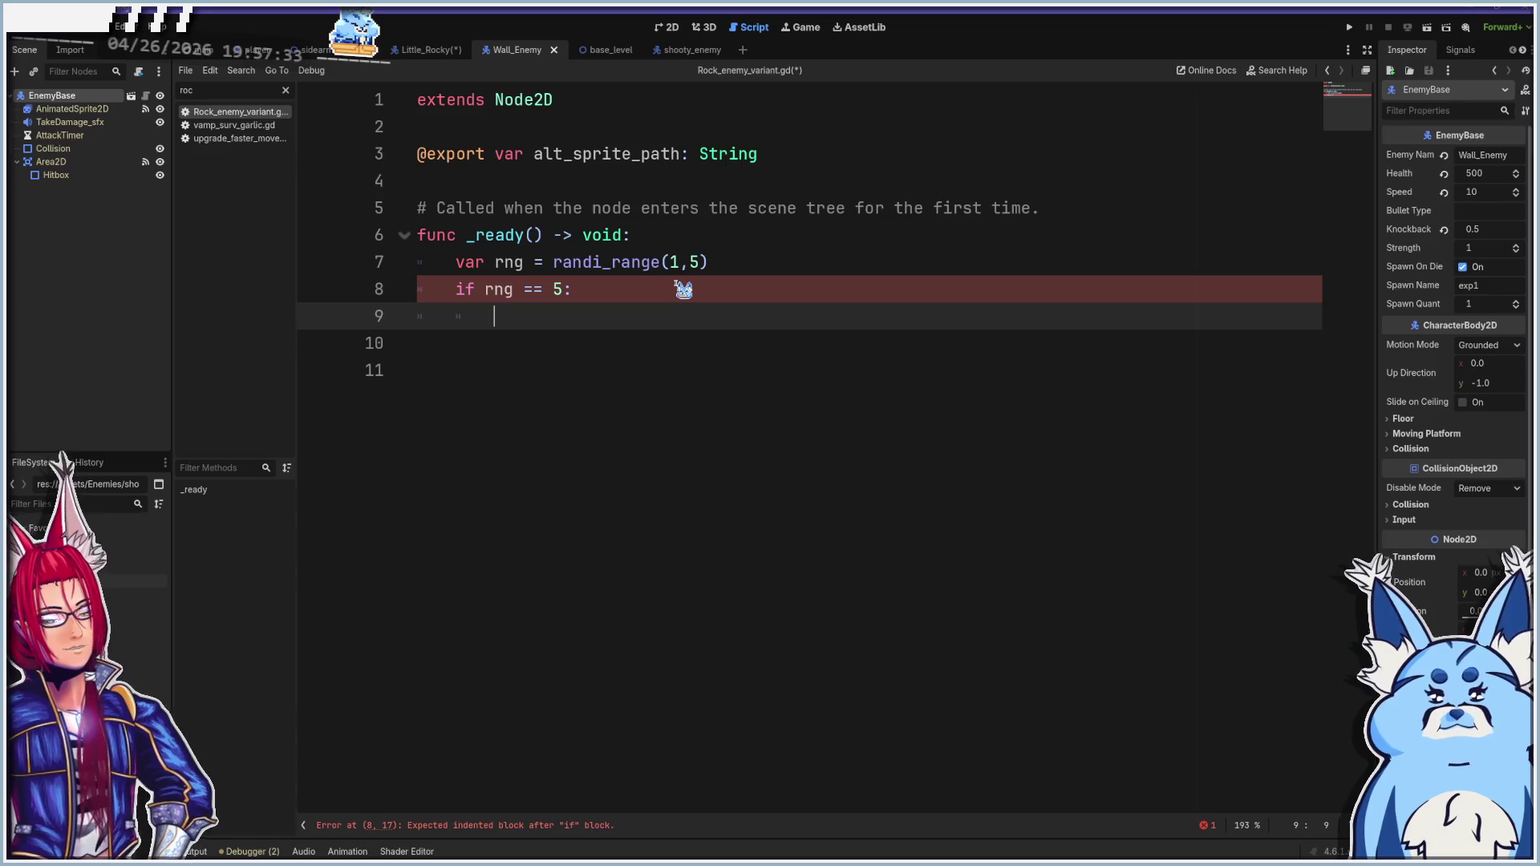
pyautogui.moveTo(76, 109); pyautogui.dragTo(455, 127)
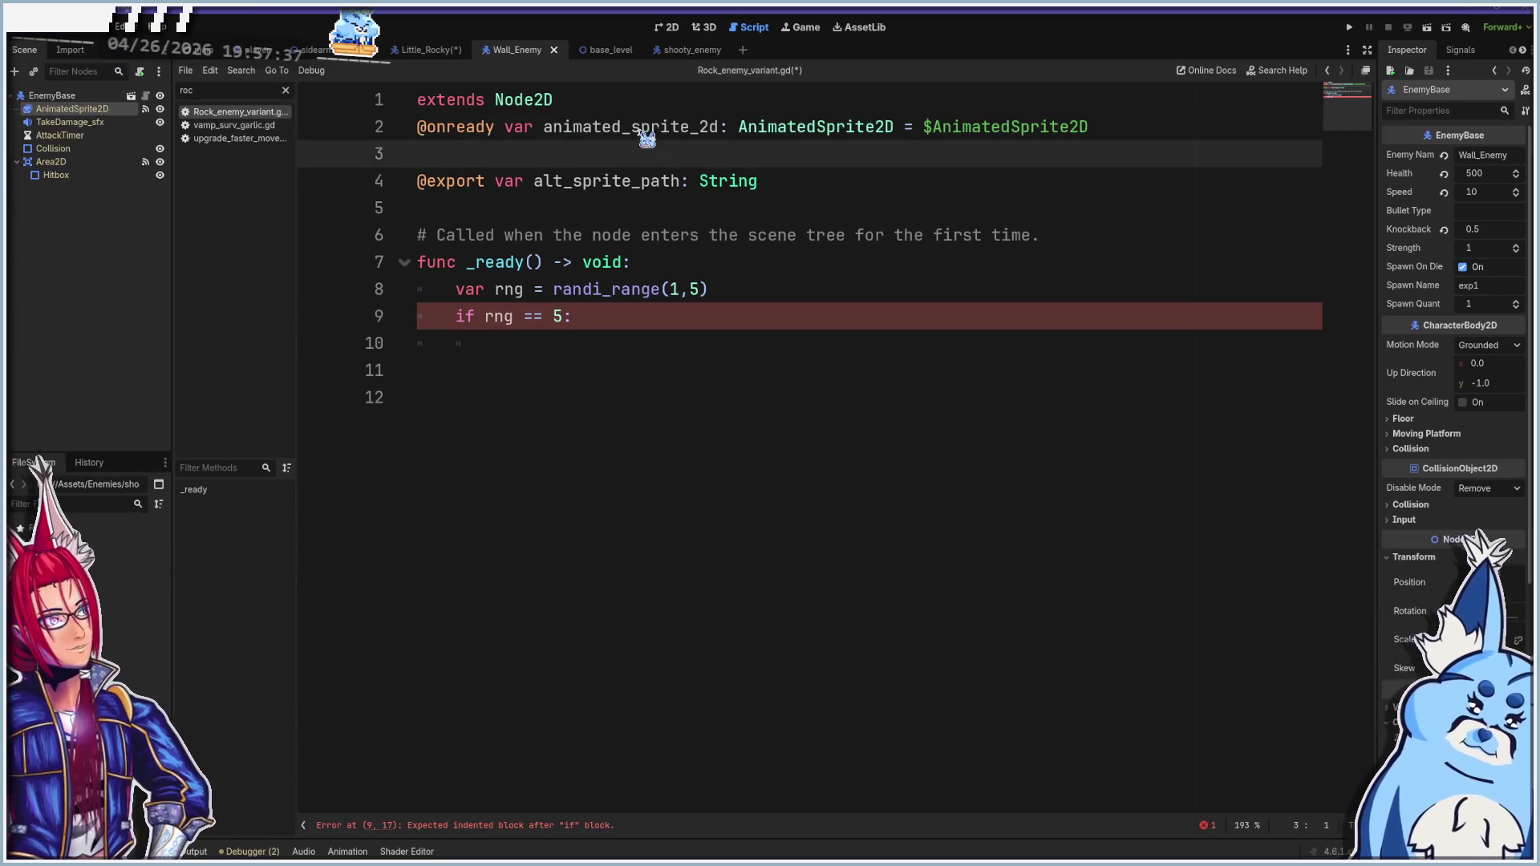
pyautogui.press('BackSpace')
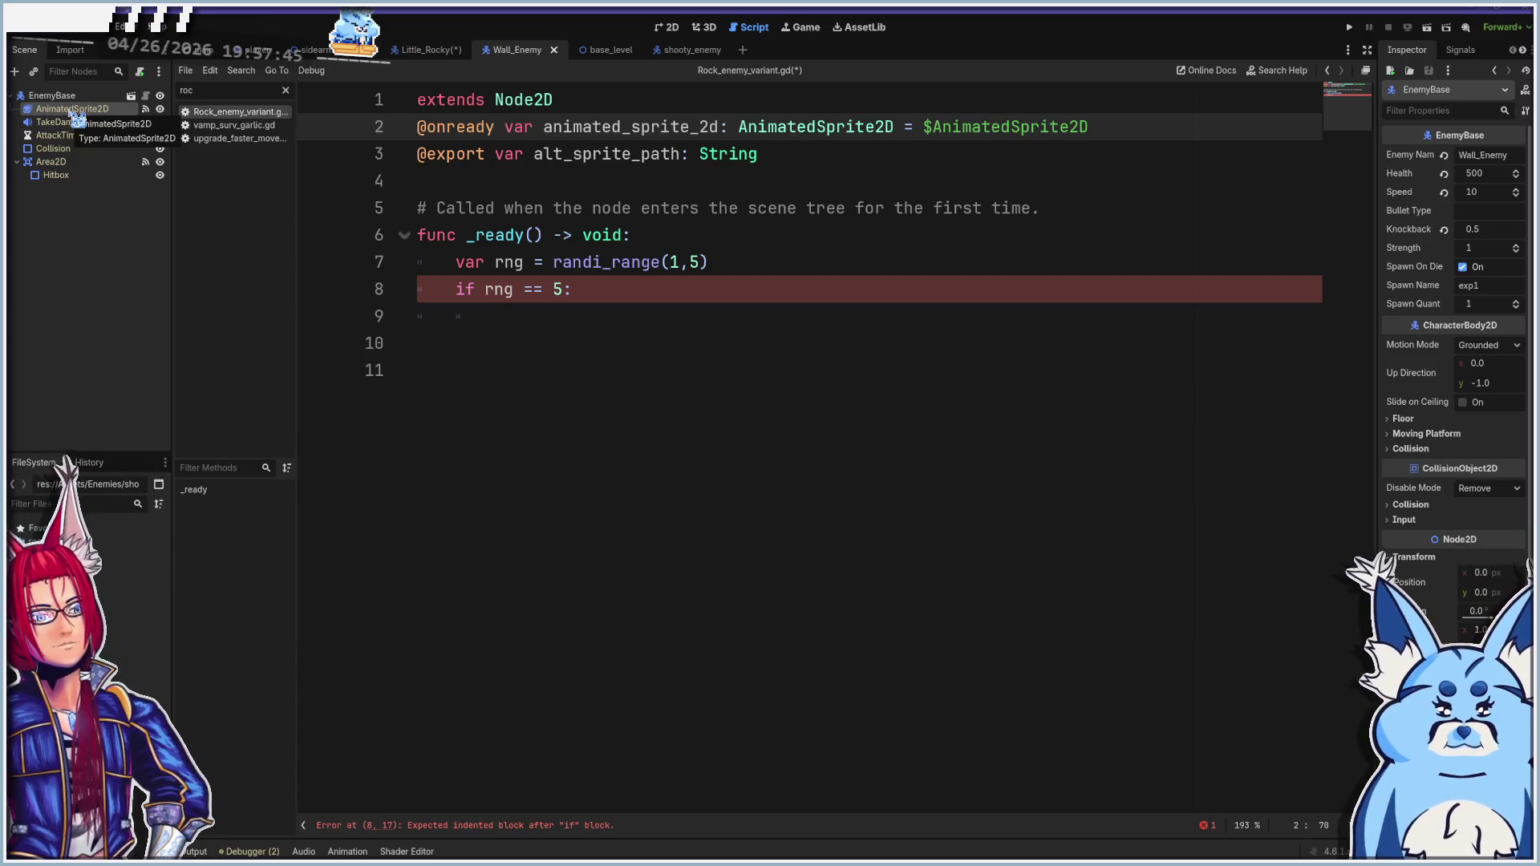
pyautogui.click(668, 28)
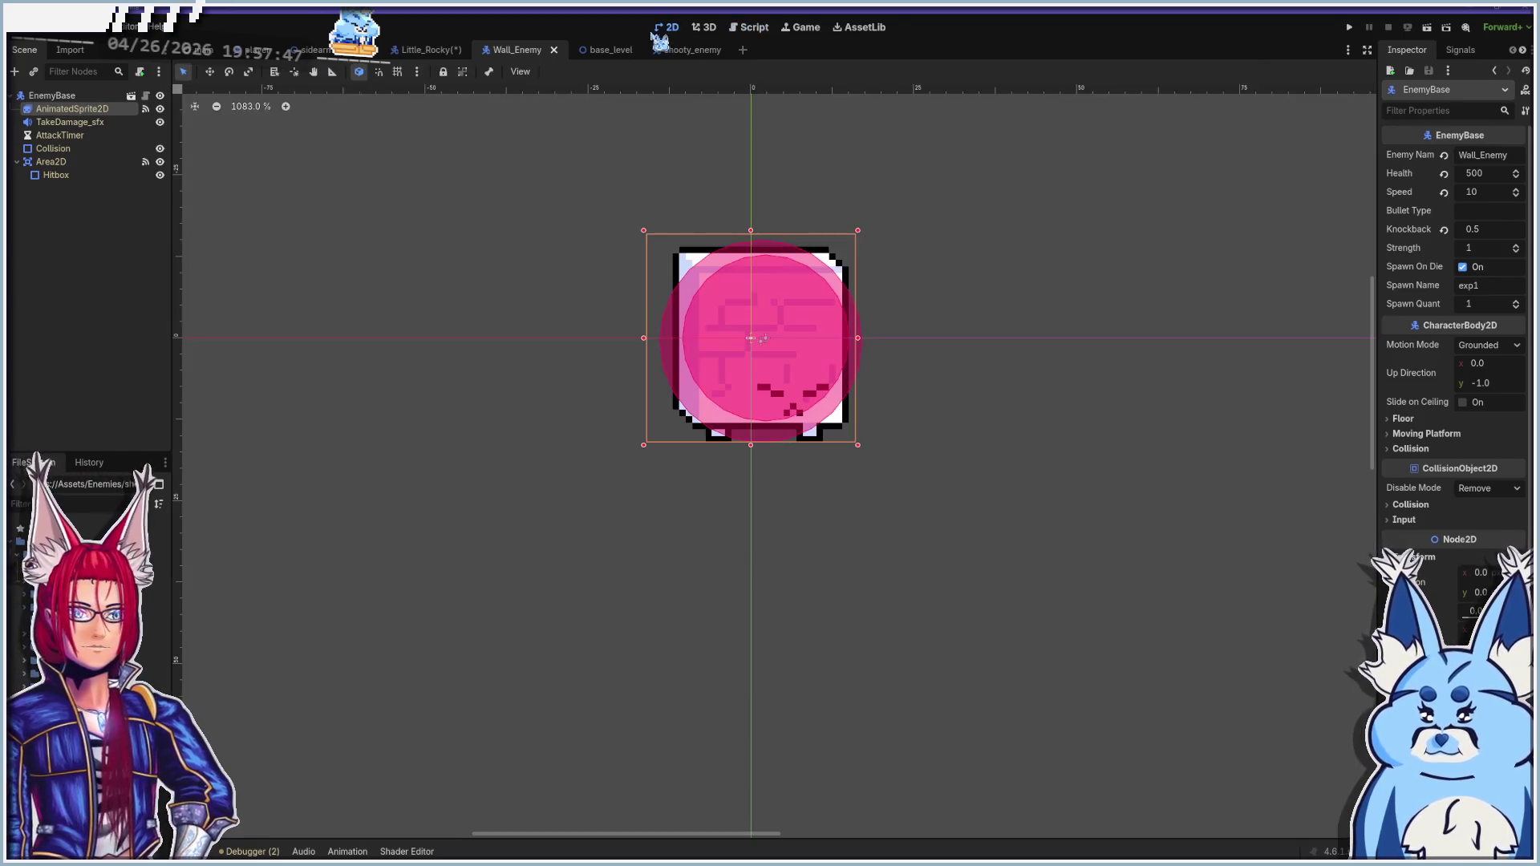
# Check the Material in the Inspector, then return to editing Rock_enemy_variant.gd in the Script workspace
pyautogui.scroll(-2, 682, 271)
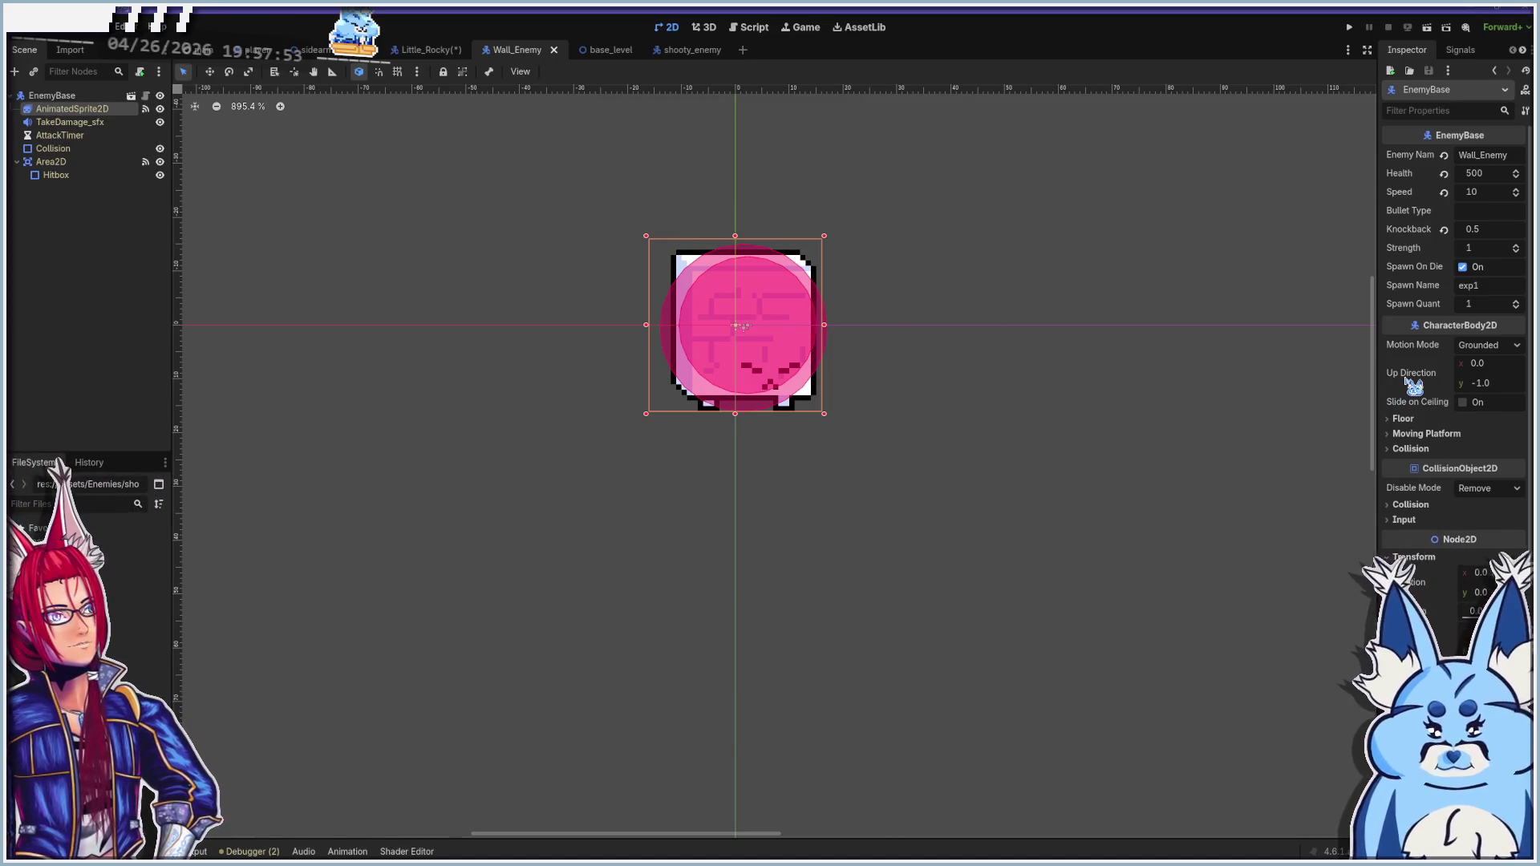
pyautogui.scroll(-5, 1412, 384)
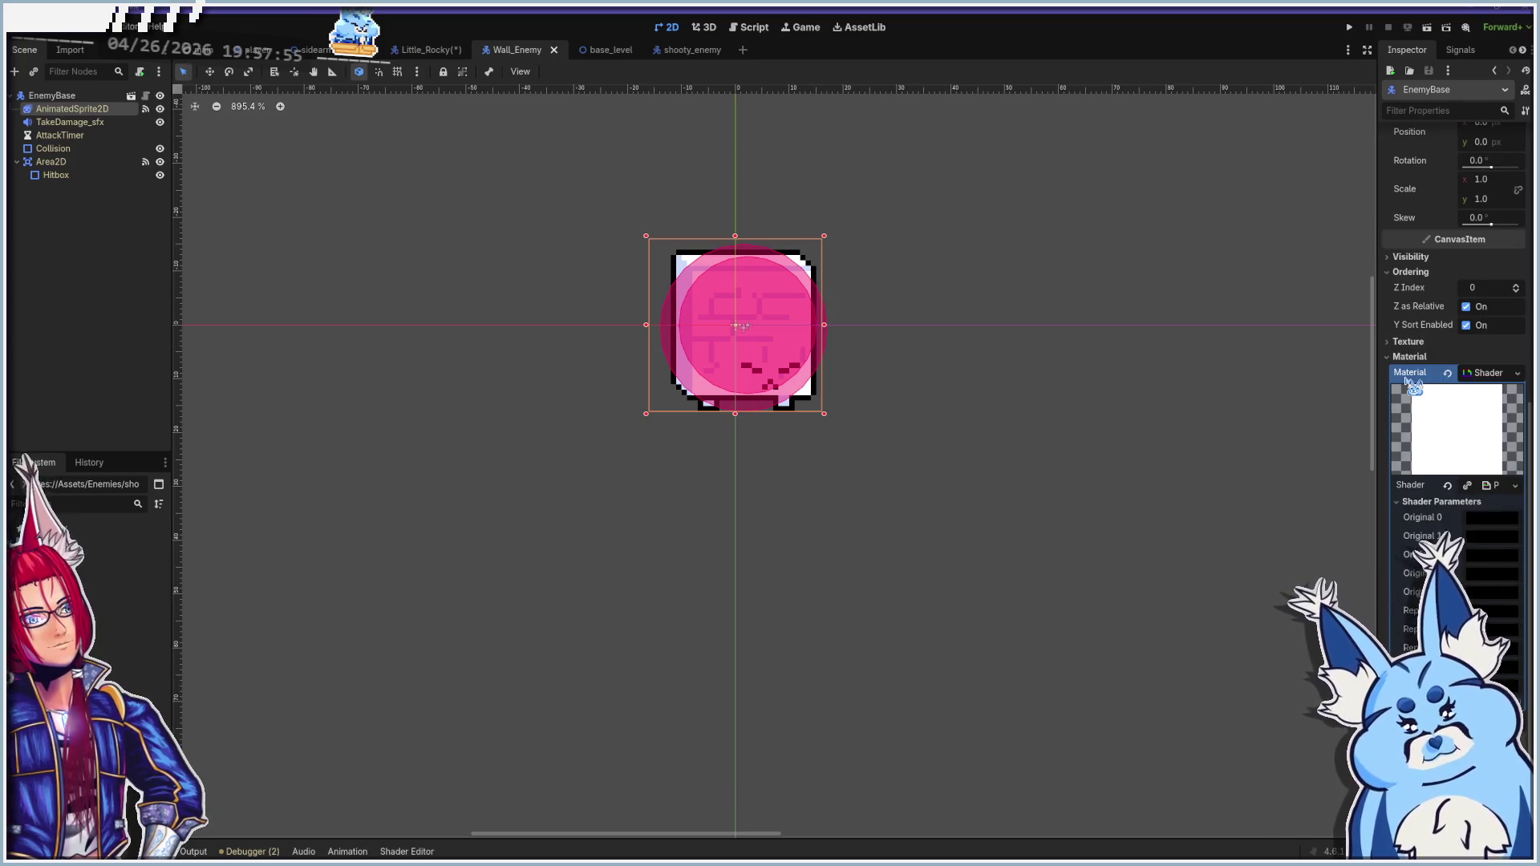
pyautogui.scroll(5, 1444, 481)
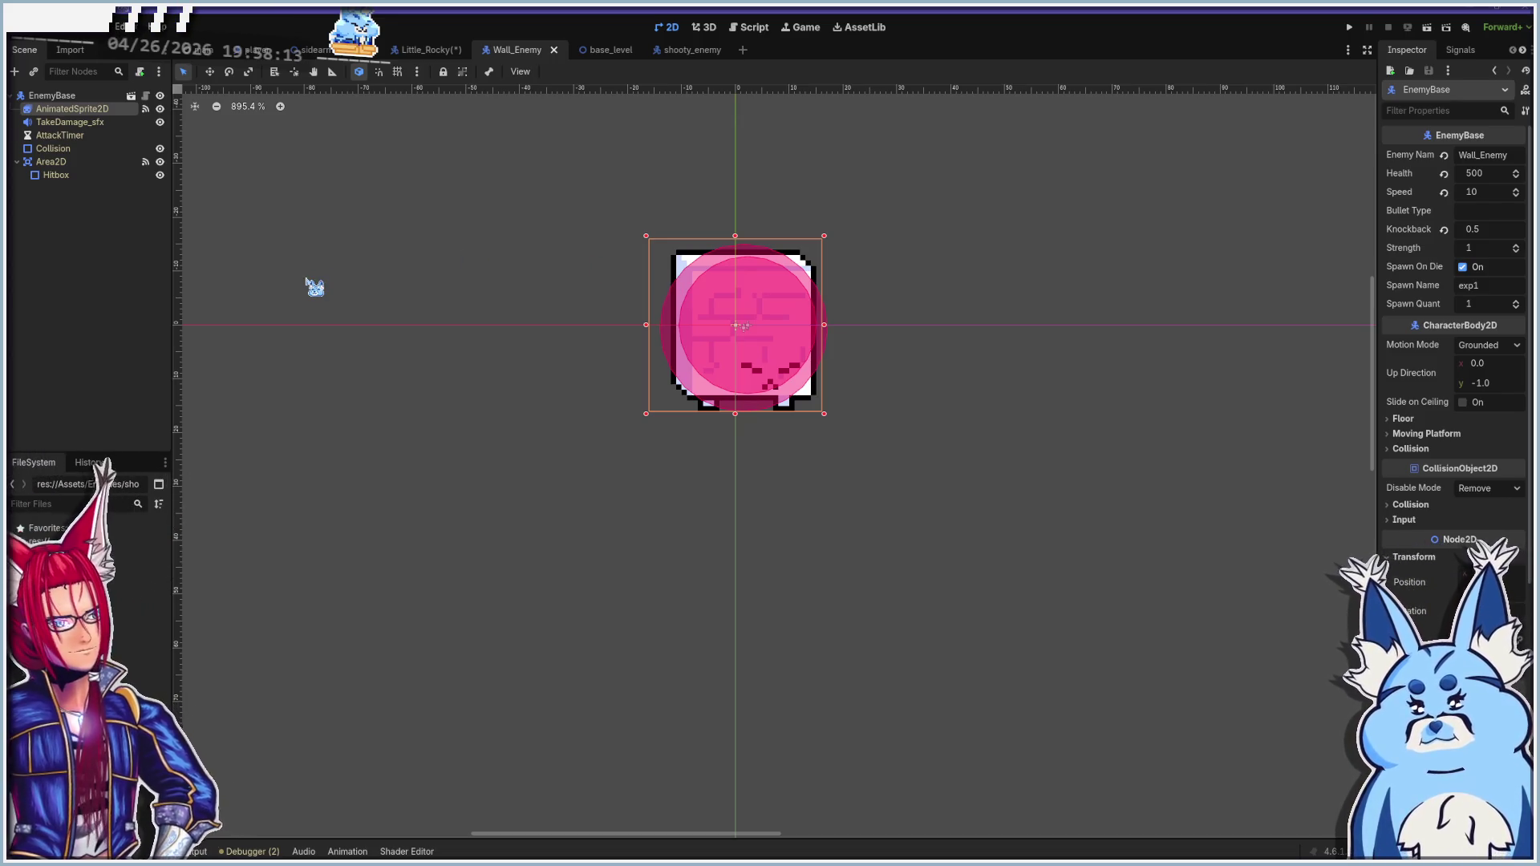
pyautogui.moveTo(698, 50)
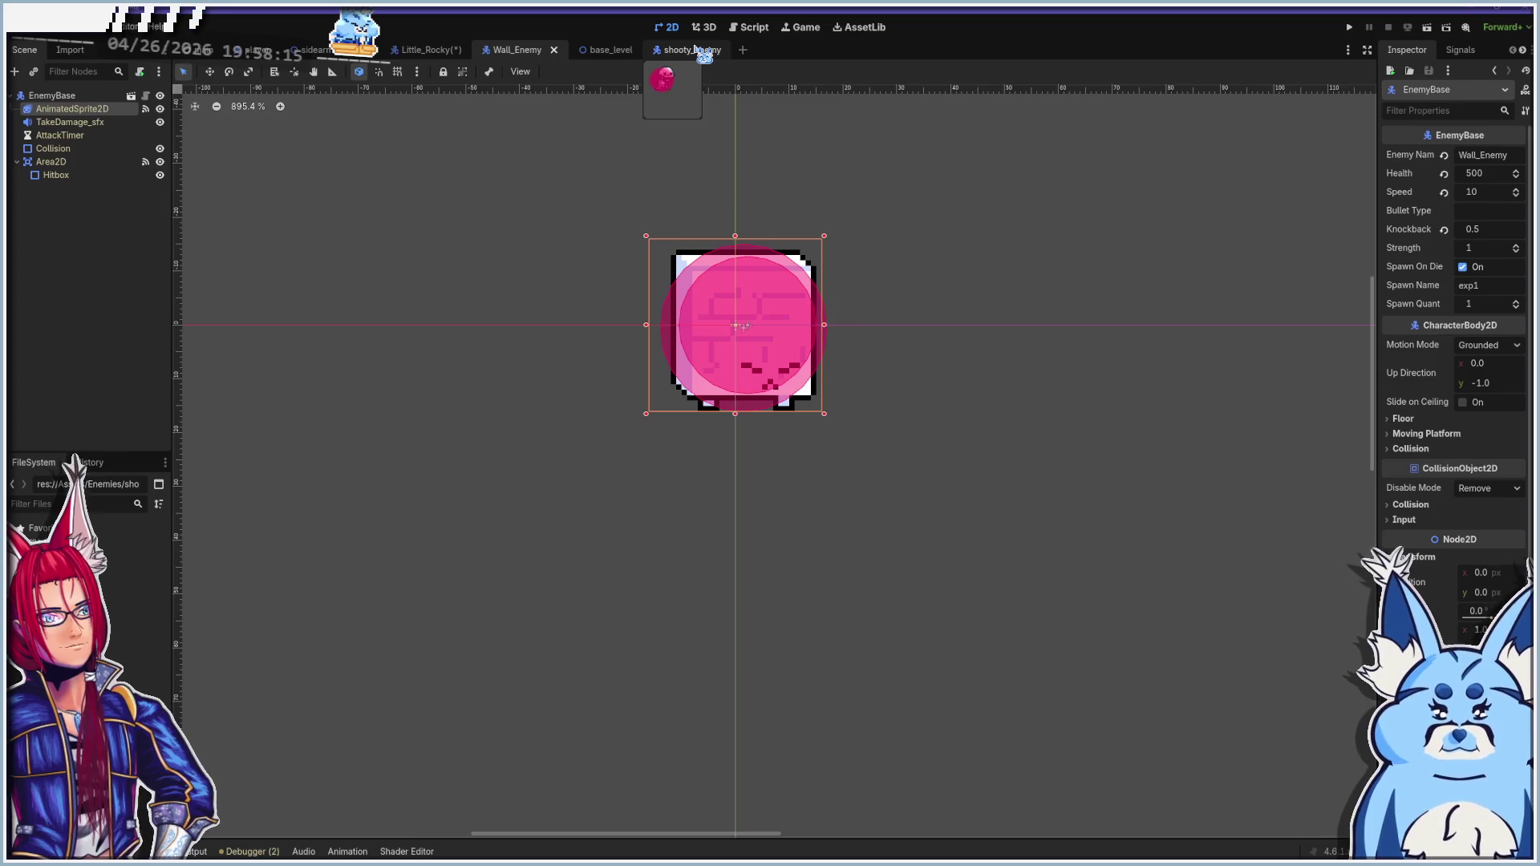
pyautogui.click(750, 28)
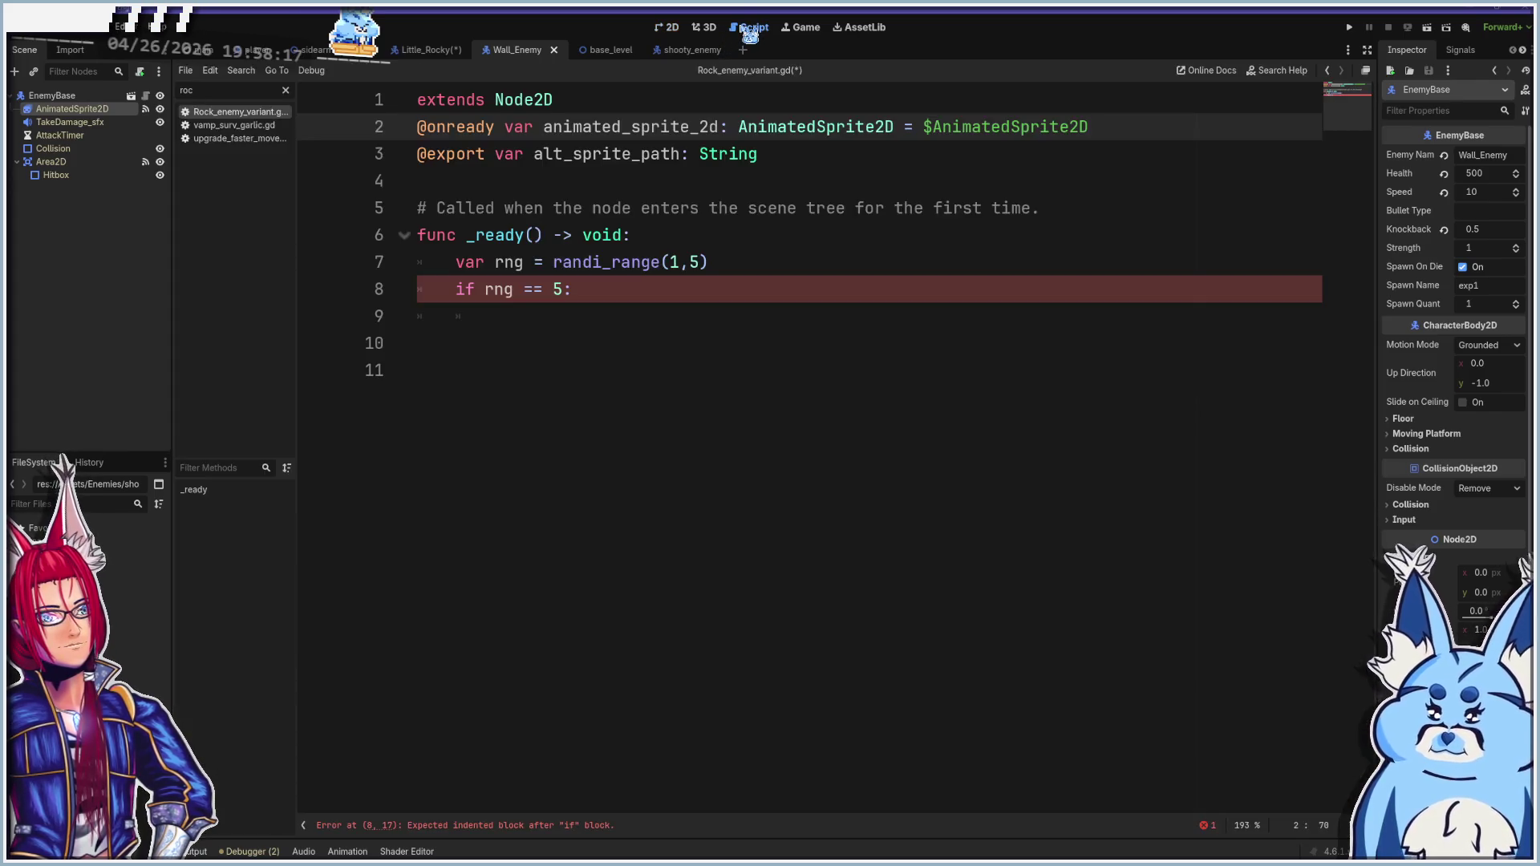
# Ctrl+click the AnimatedSprite2D type in the script to view its class reference
pyautogui.keyDown('ctrl'); pyautogui.click(810, 133); pyautogui.keyUp('ctrl')
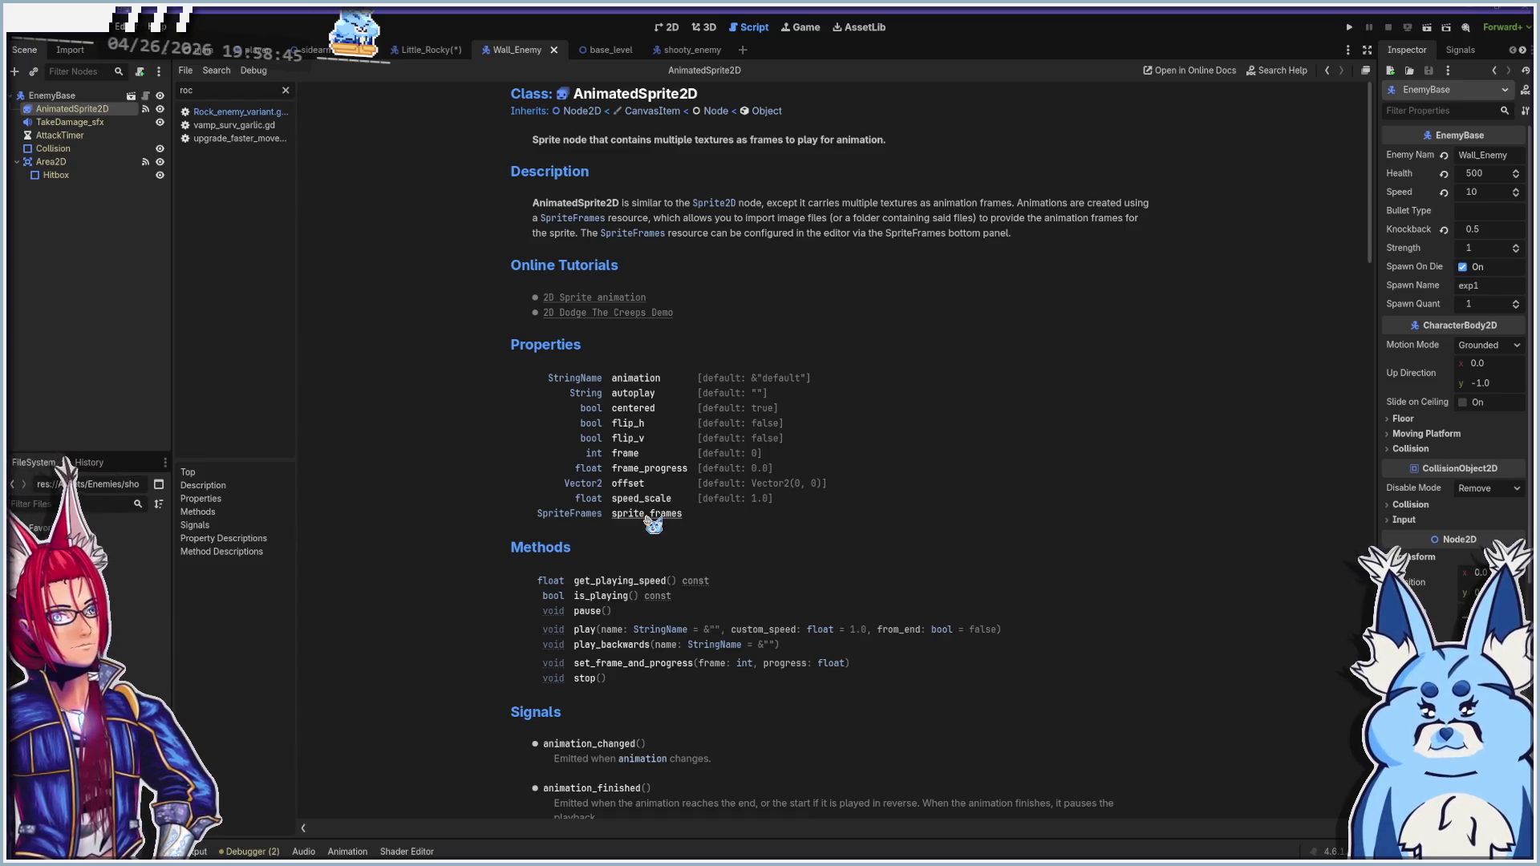
# Jump to sprite_frames, scroll up through the property descriptions, and select 'texture' under flip_v
pyautogui.click(647, 514)
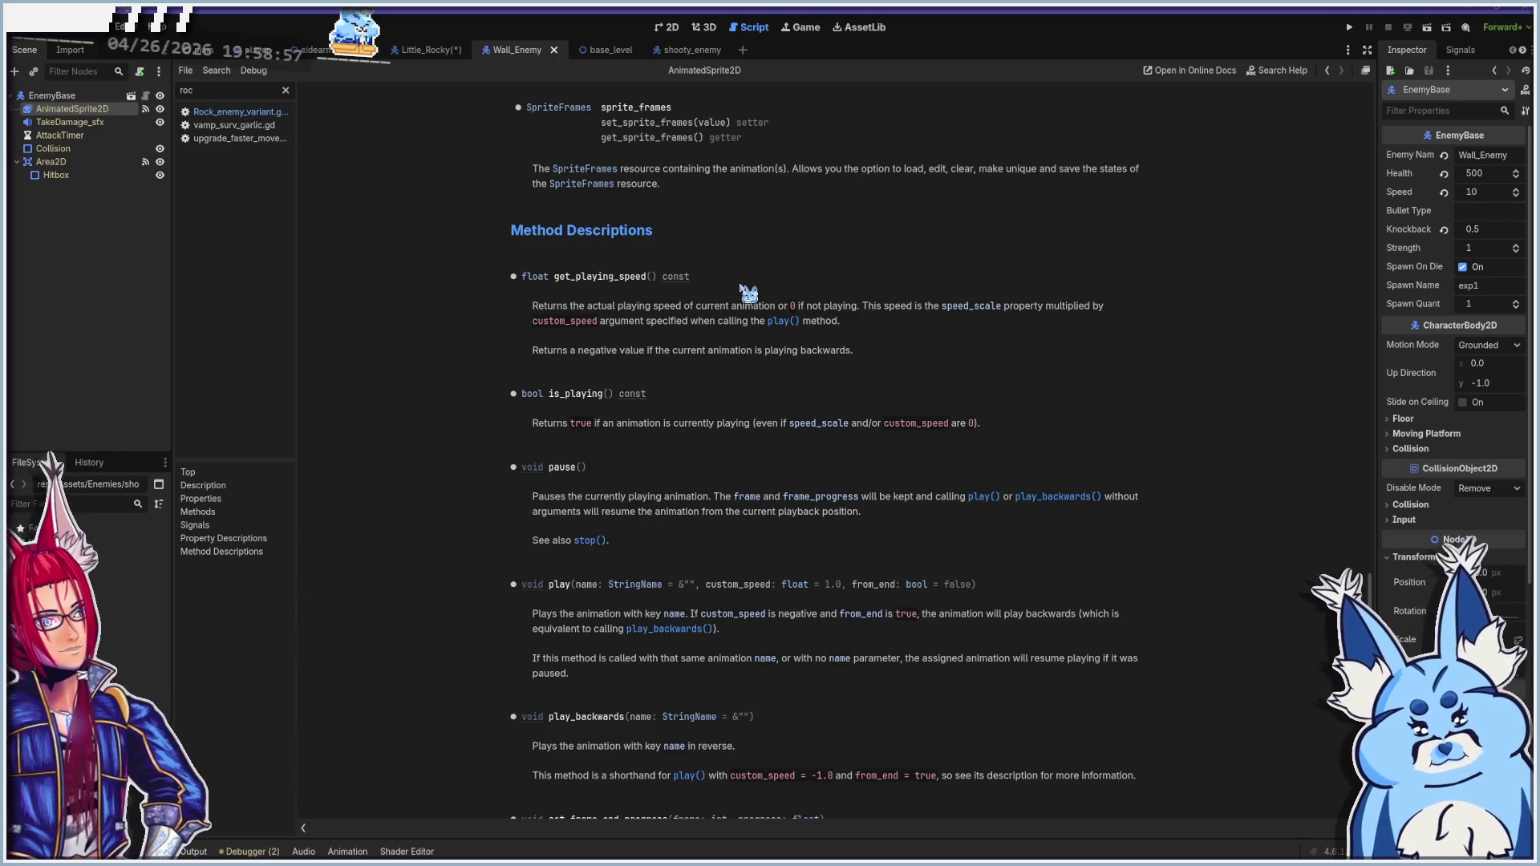
pyautogui.scroll(3, 741, 287)
pyautogui.scroll(3, 741, 287)
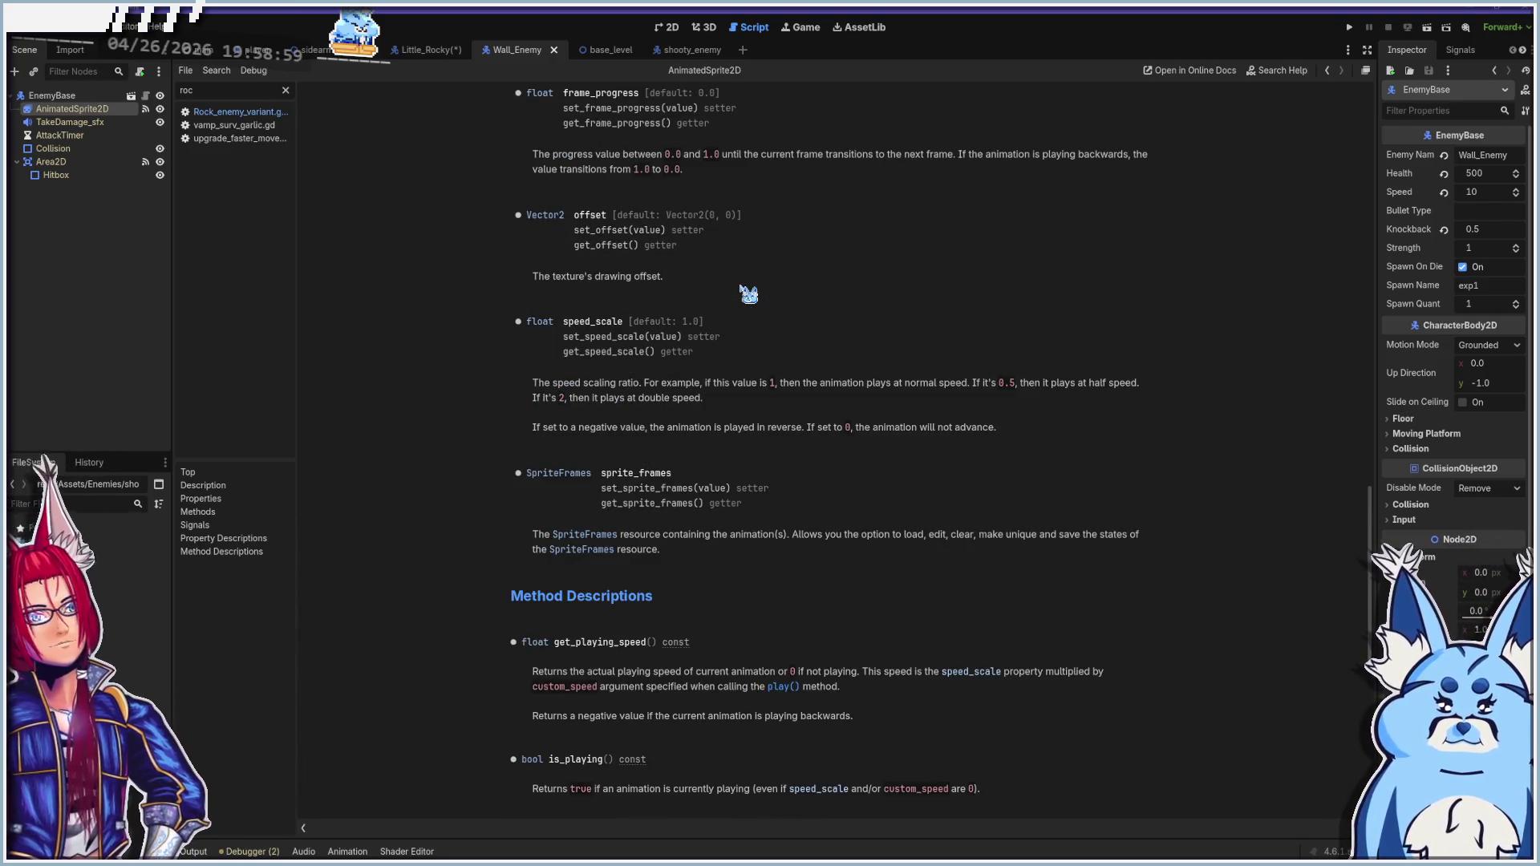
pyautogui.scroll(3, 742, 287)
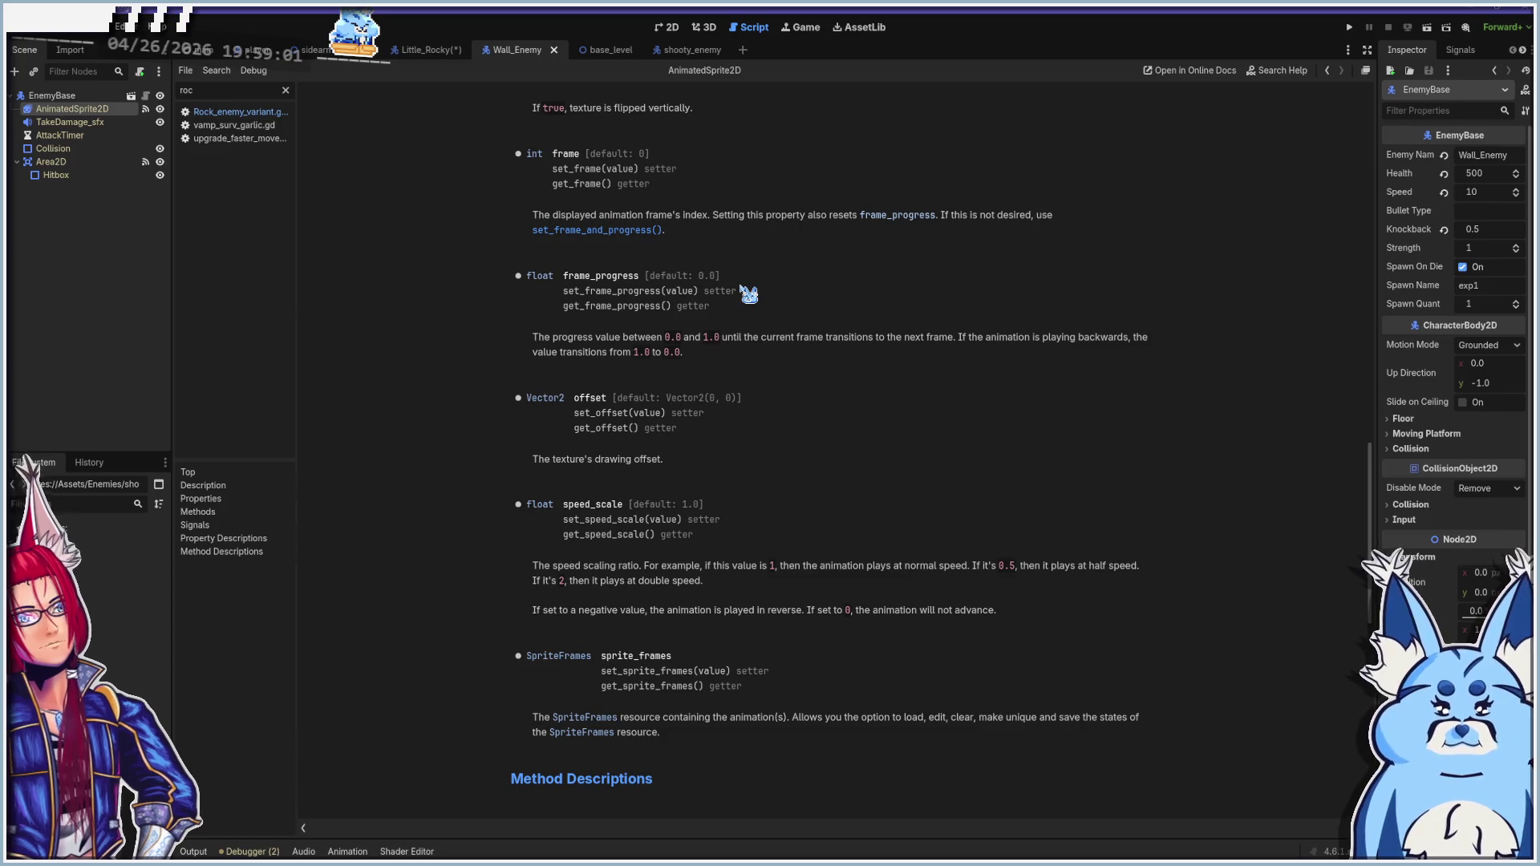
pyautogui.scroll(2, 741, 288)
pyautogui.scroll(2, 741, 287)
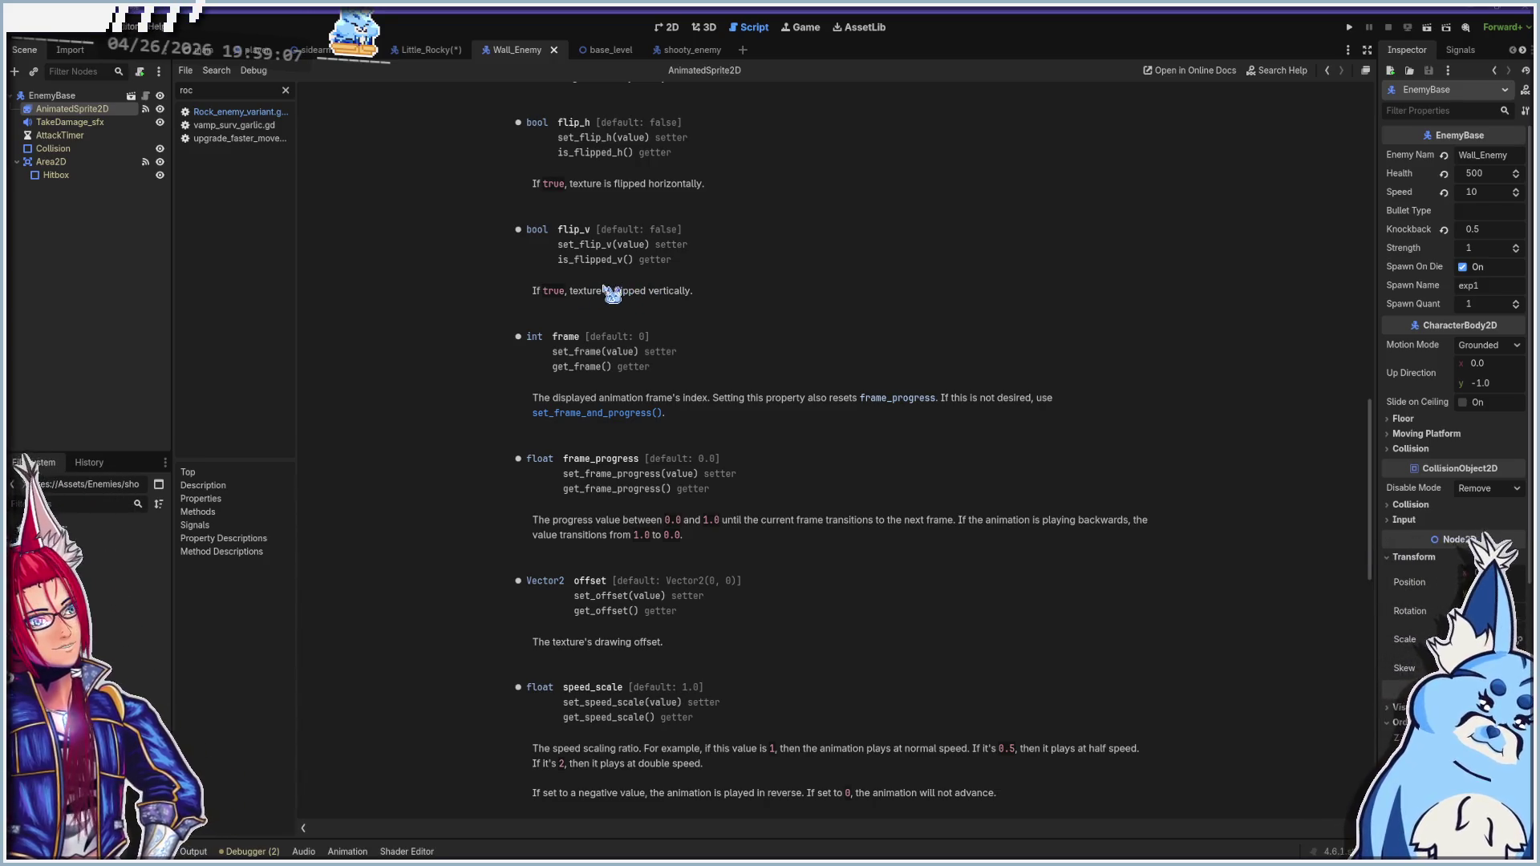
pyautogui.moveTo(570, 292); pyautogui.dragTo(600, 292)
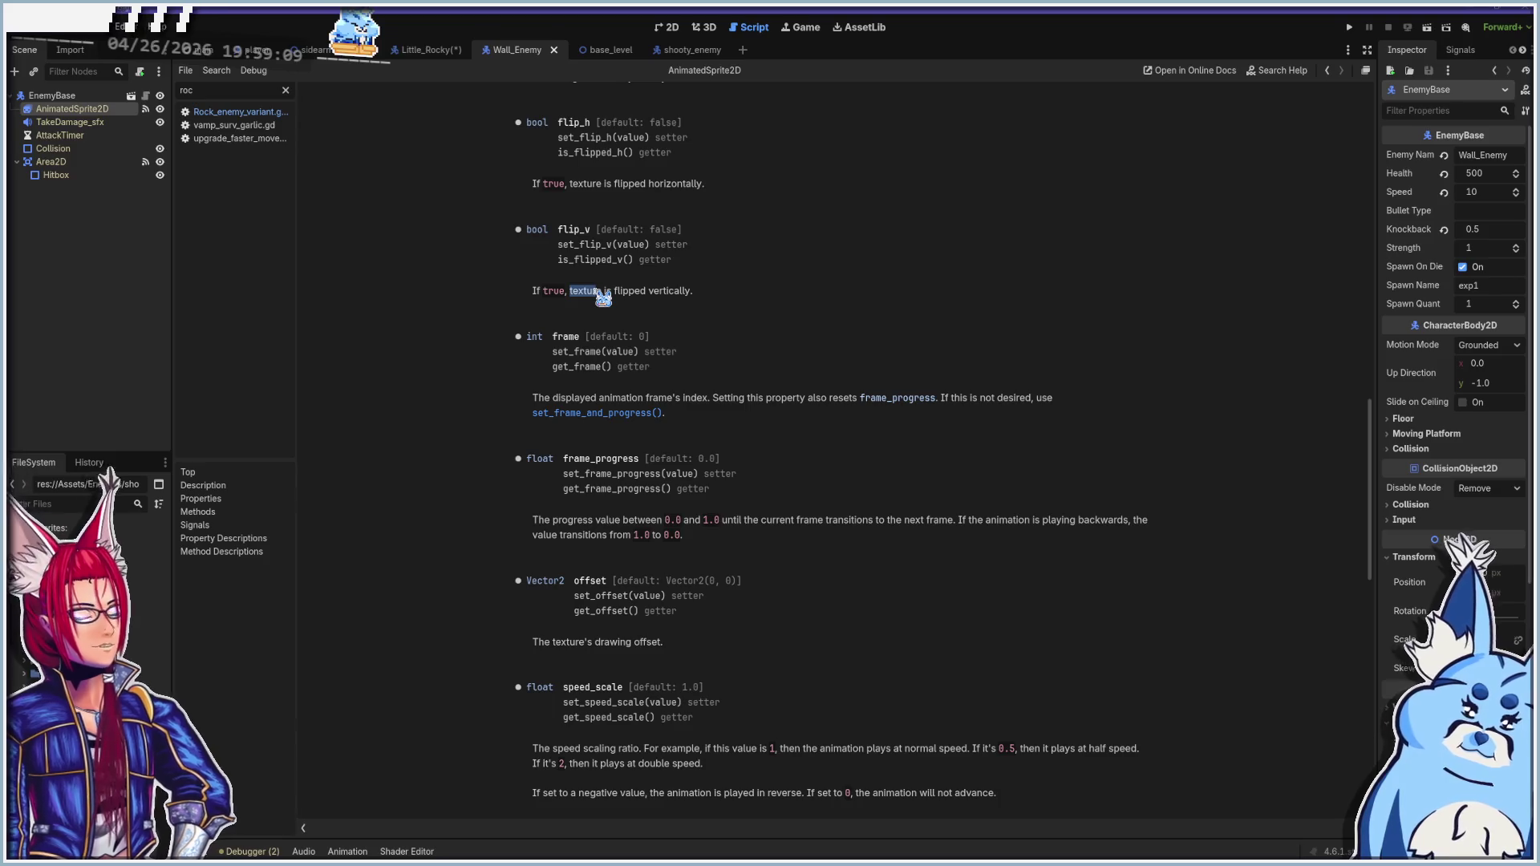
pyautogui.scroll(5, 604, 299)
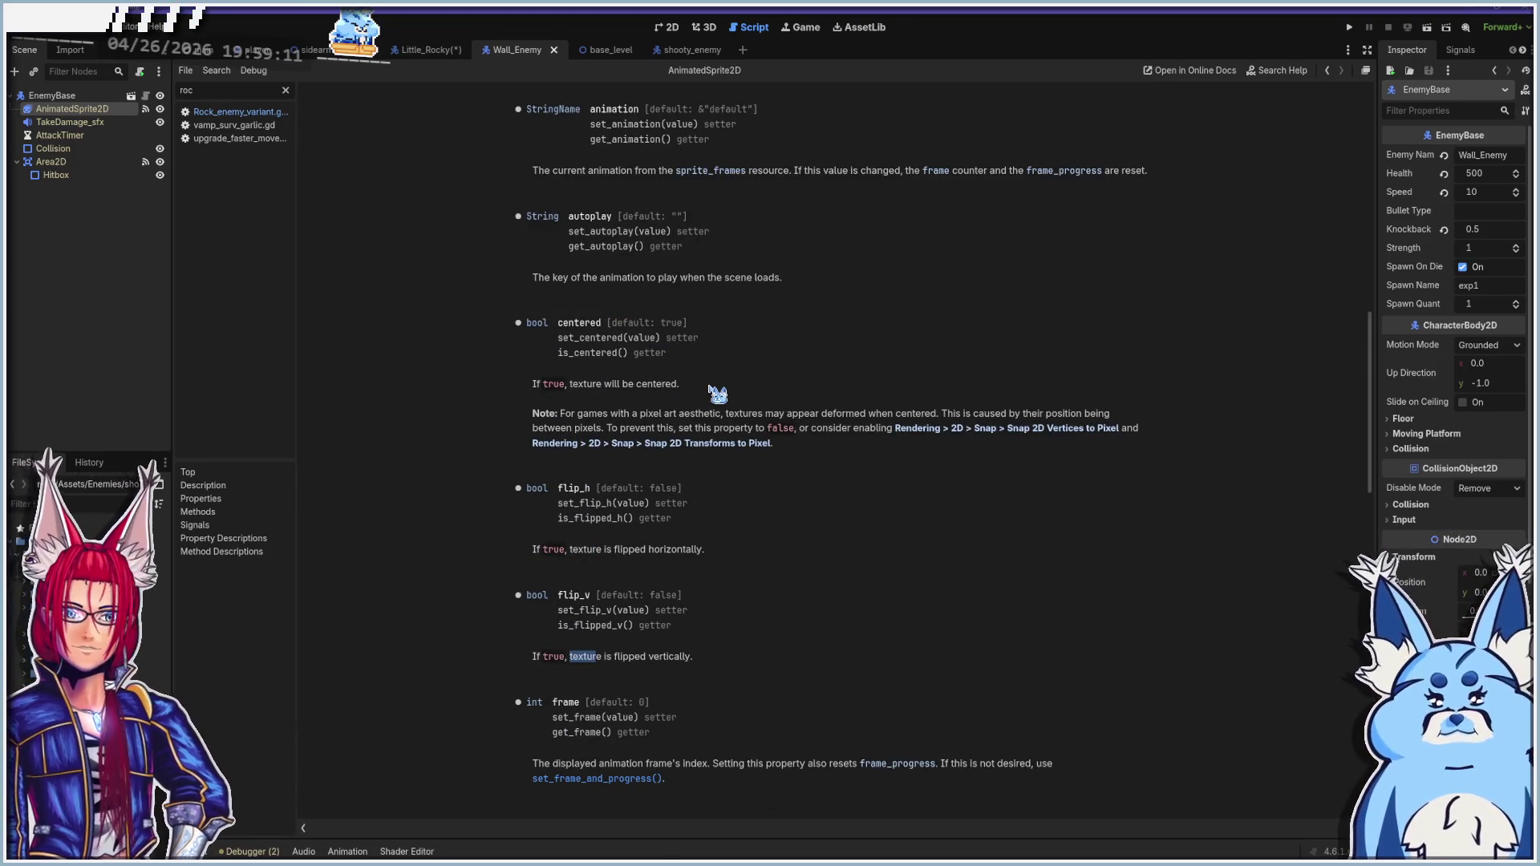
pyautogui.scroll(1, 718, 394)
pyautogui.scroll(2, 718, 394)
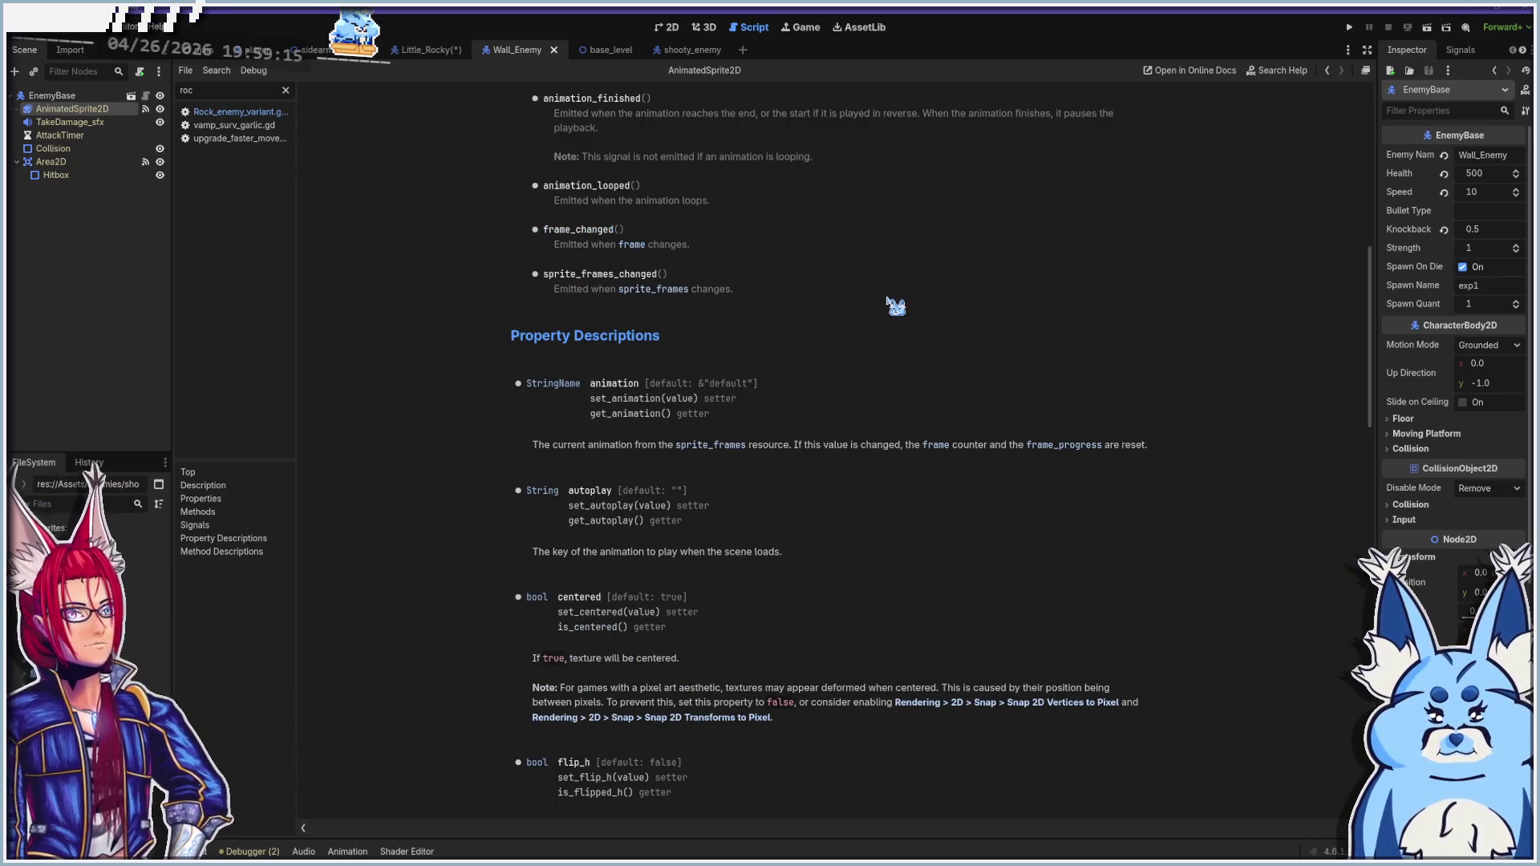
pyautogui.hotkey('ctrl', 'f')
# Search the AnimatedSprite2D page for 'texture', step through all 7 matches, then jump to sprite_frames
pyautogui.write('texture')
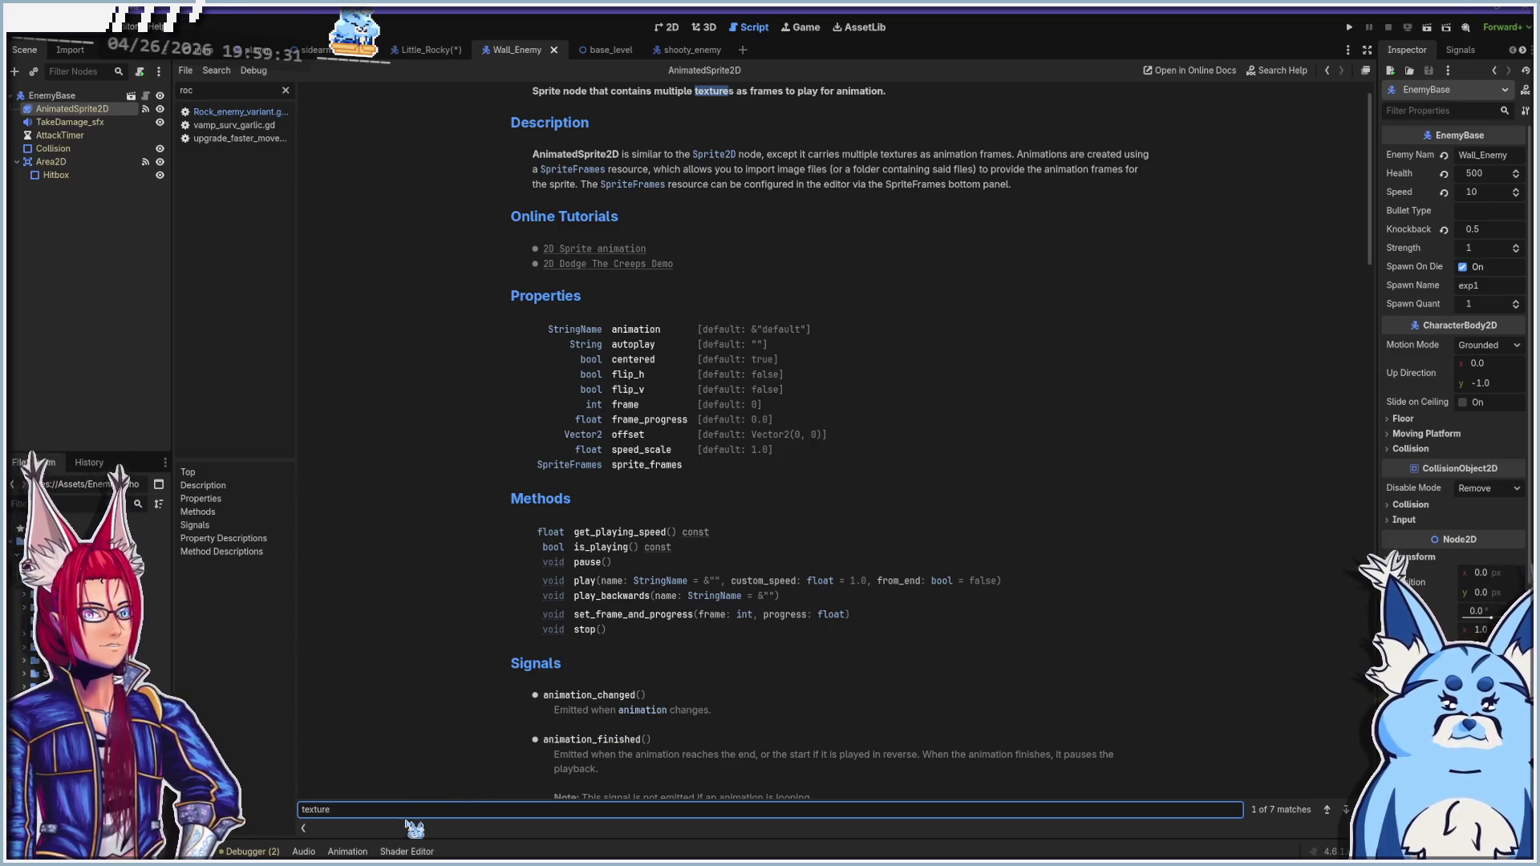
pyautogui.press('Return')
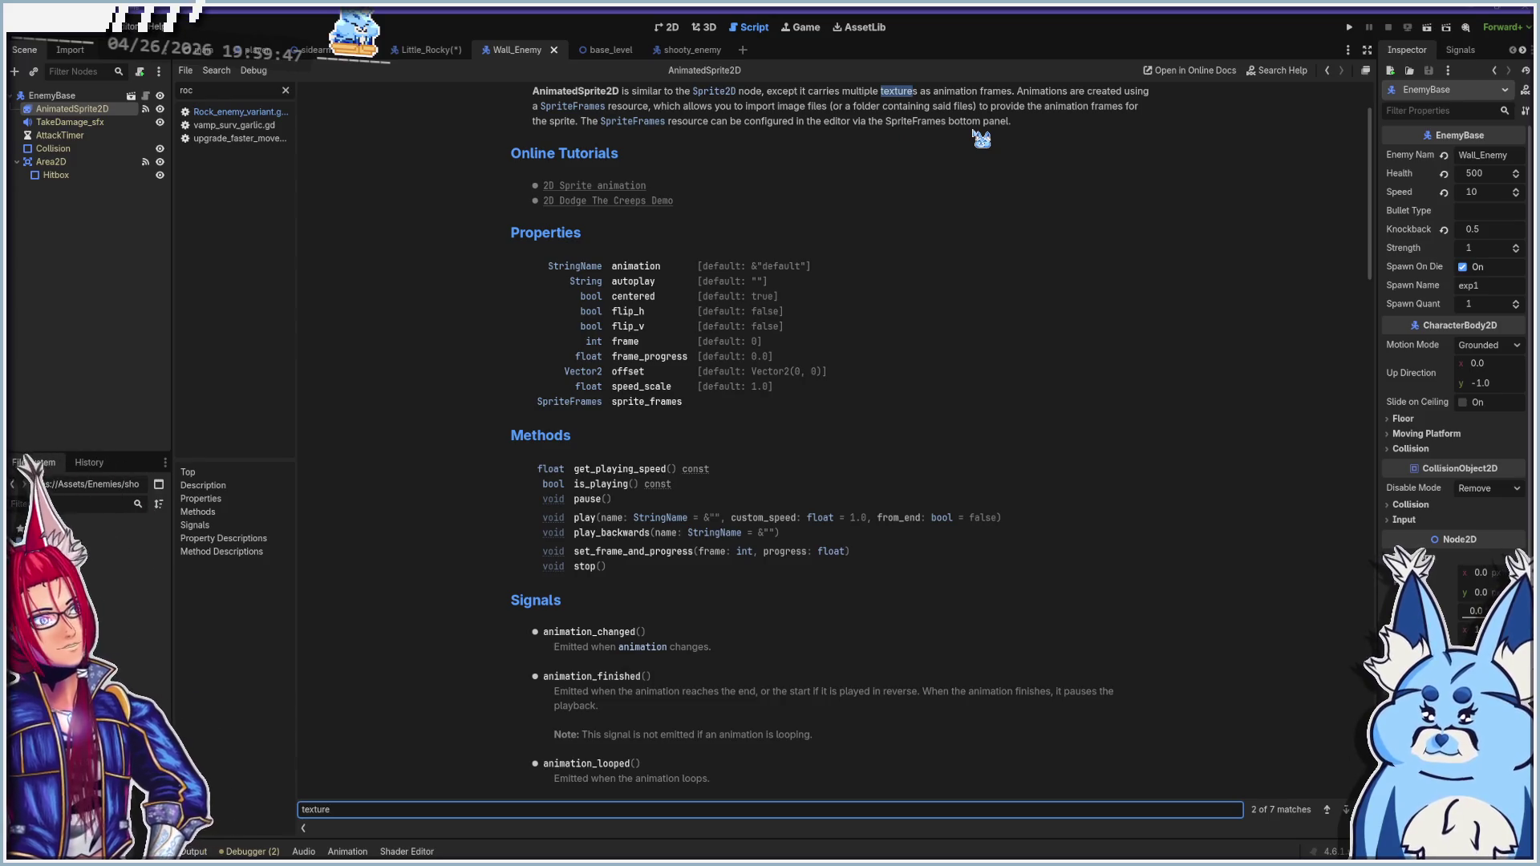
pyautogui.press('Return')
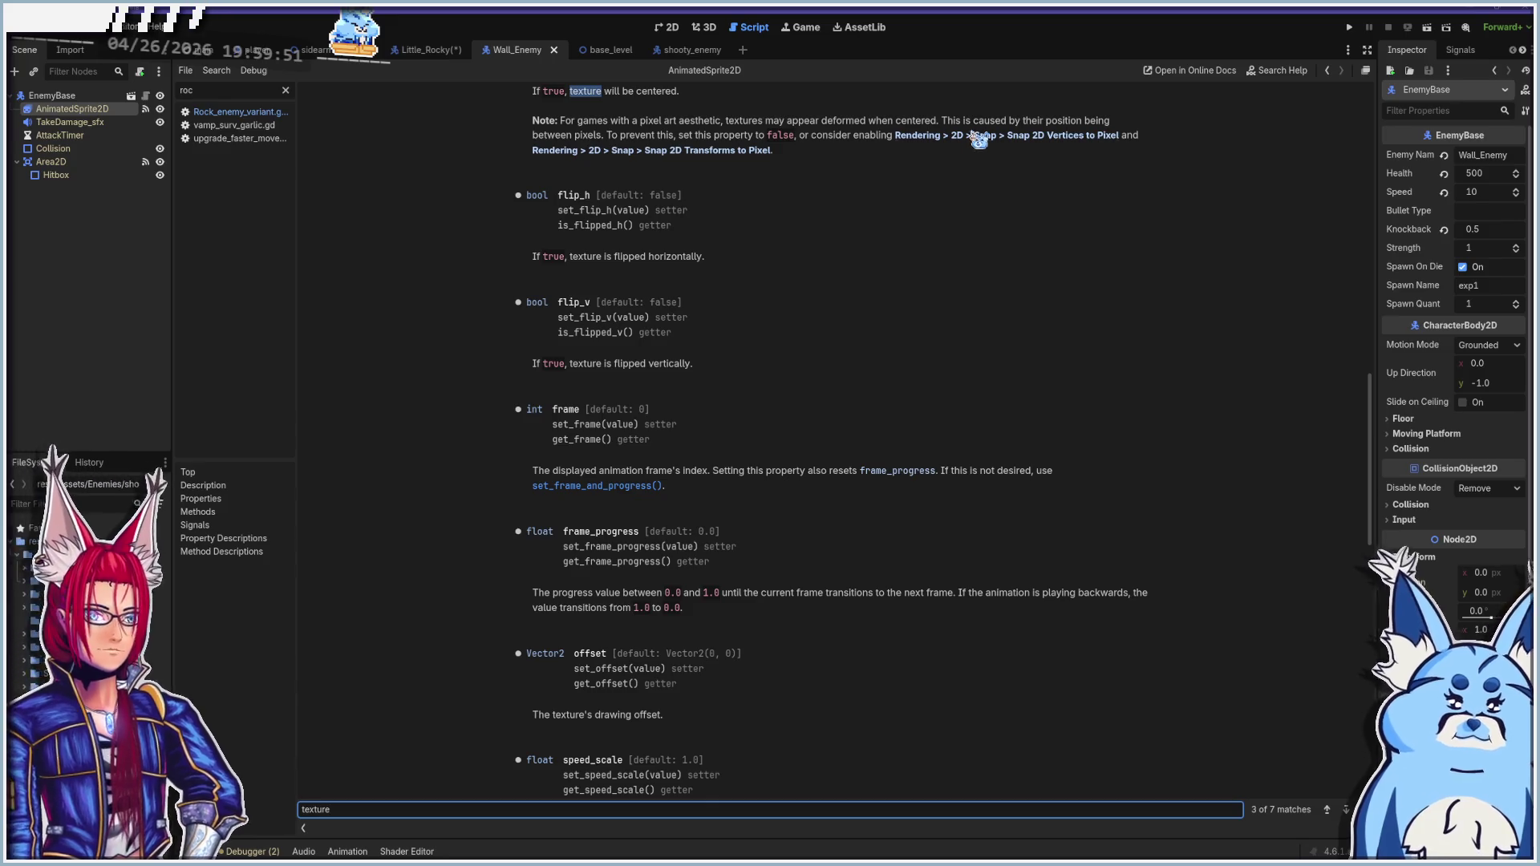
pyautogui.press('Return')
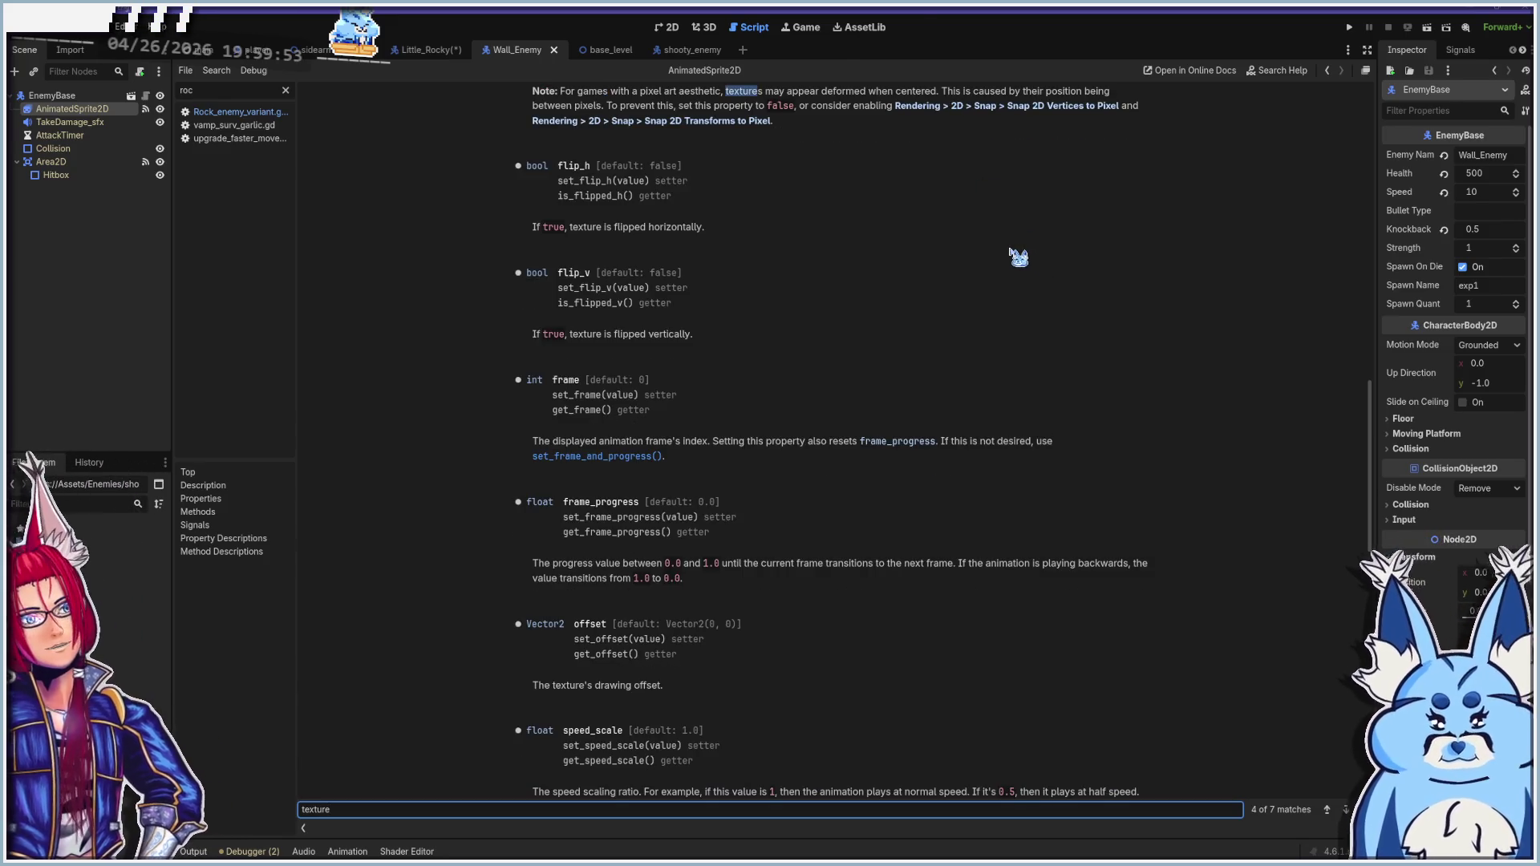
pyautogui.press('Return')
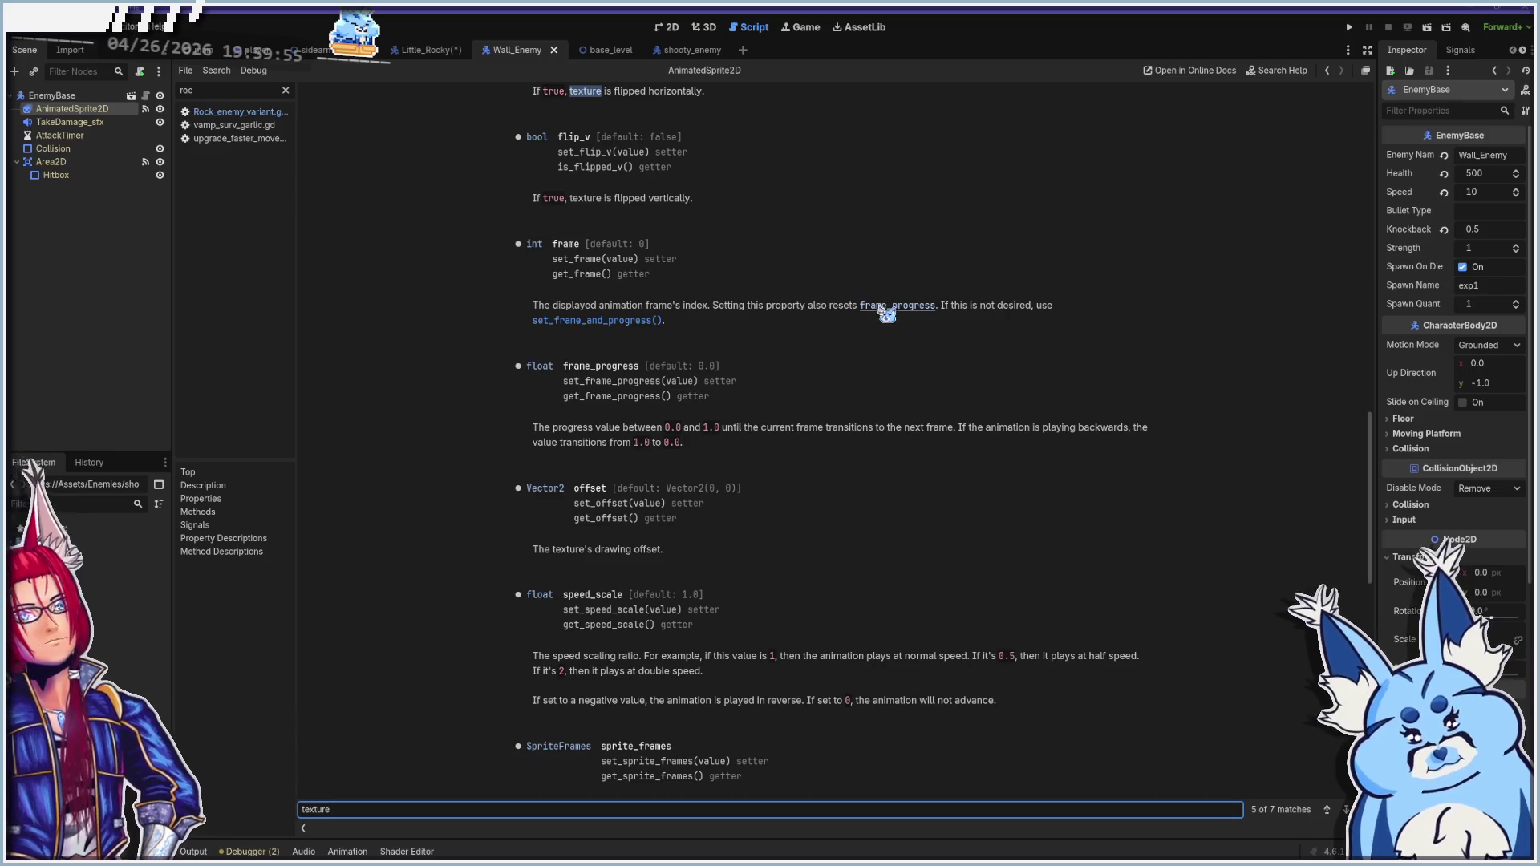
pyautogui.press('Return')
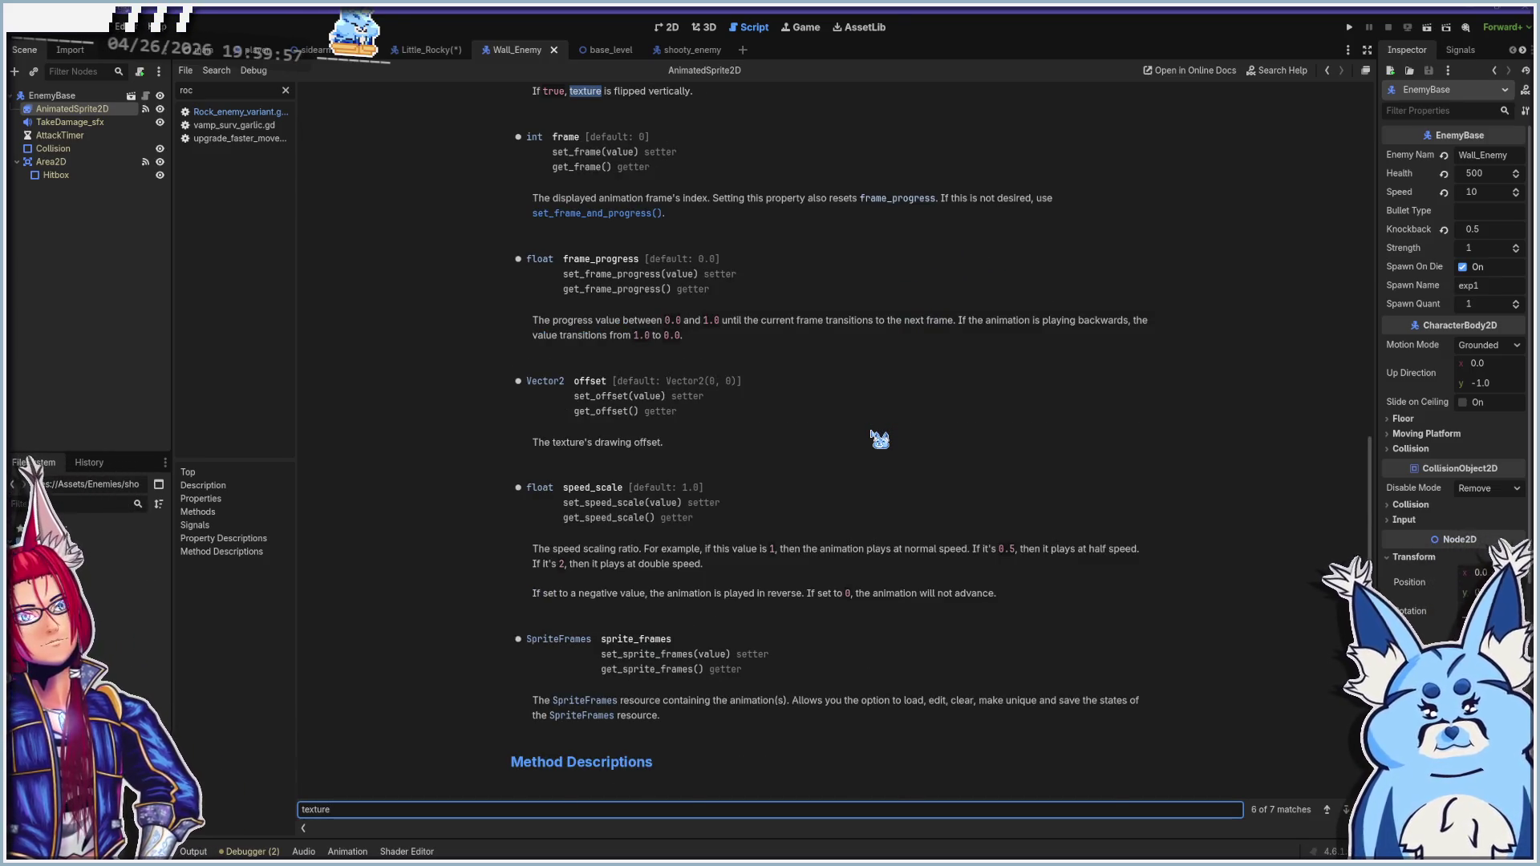
pyautogui.press('Return')
pyautogui.press('Return')
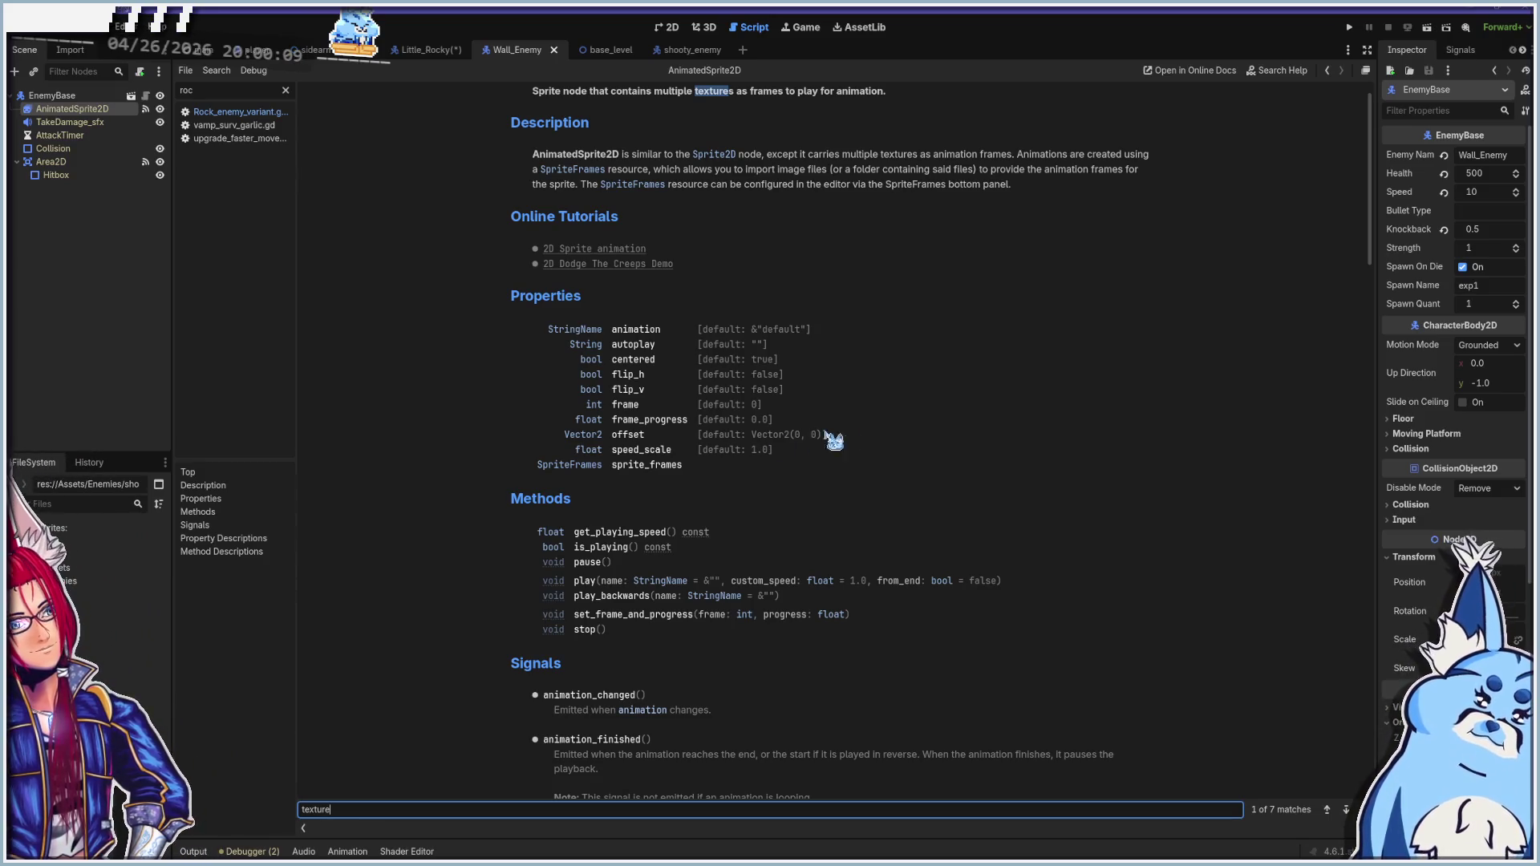
pyautogui.click(649, 466)
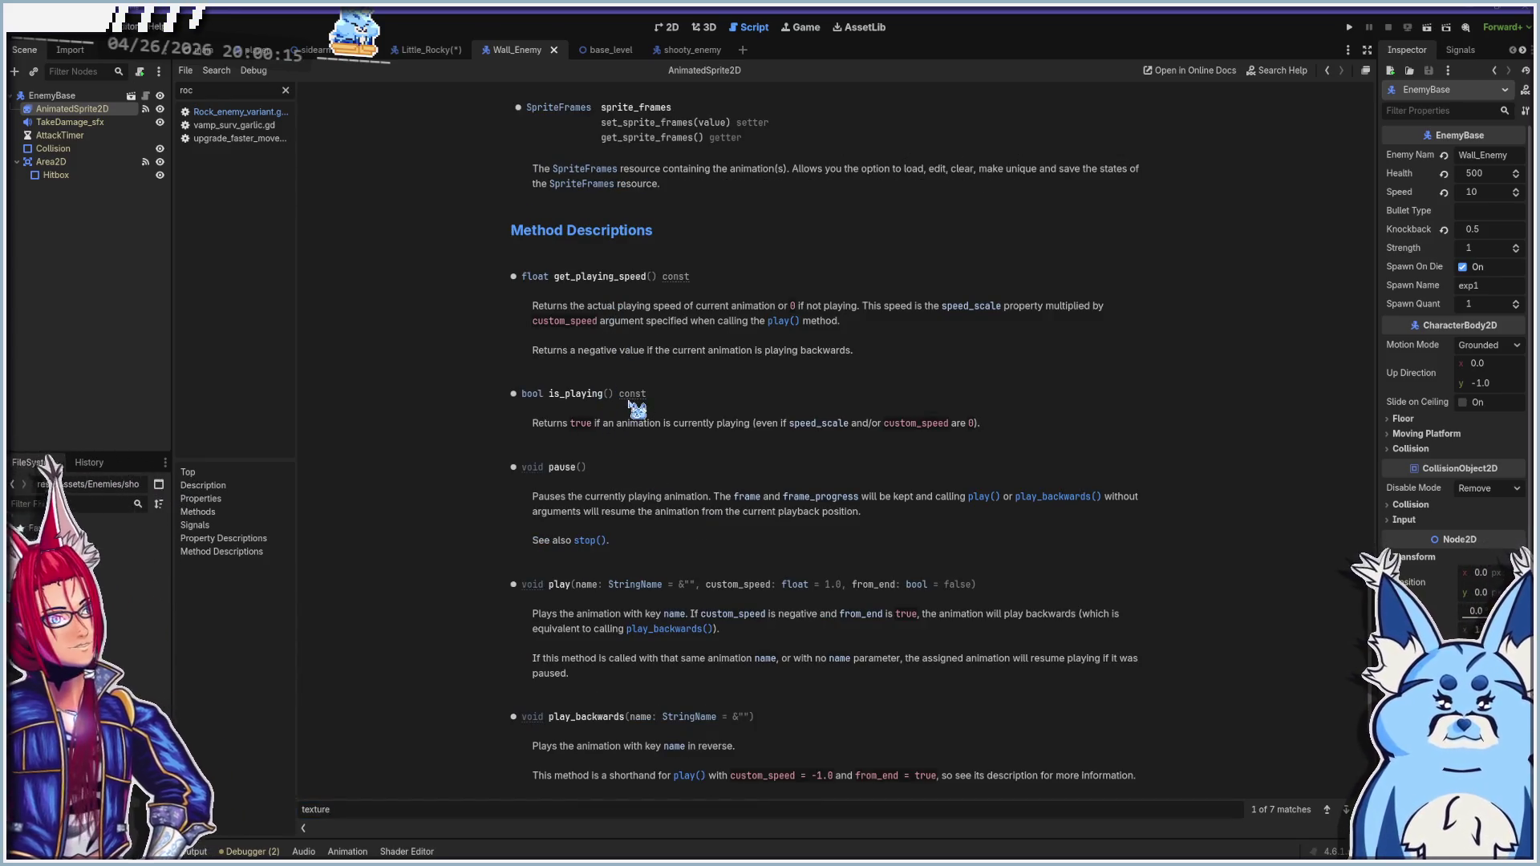
# Scroll the method descriptions, dismiss the Copy menu, and return to the Little_Rocky scene in 2D
pyautogui.scroll(-4, 628, 405)
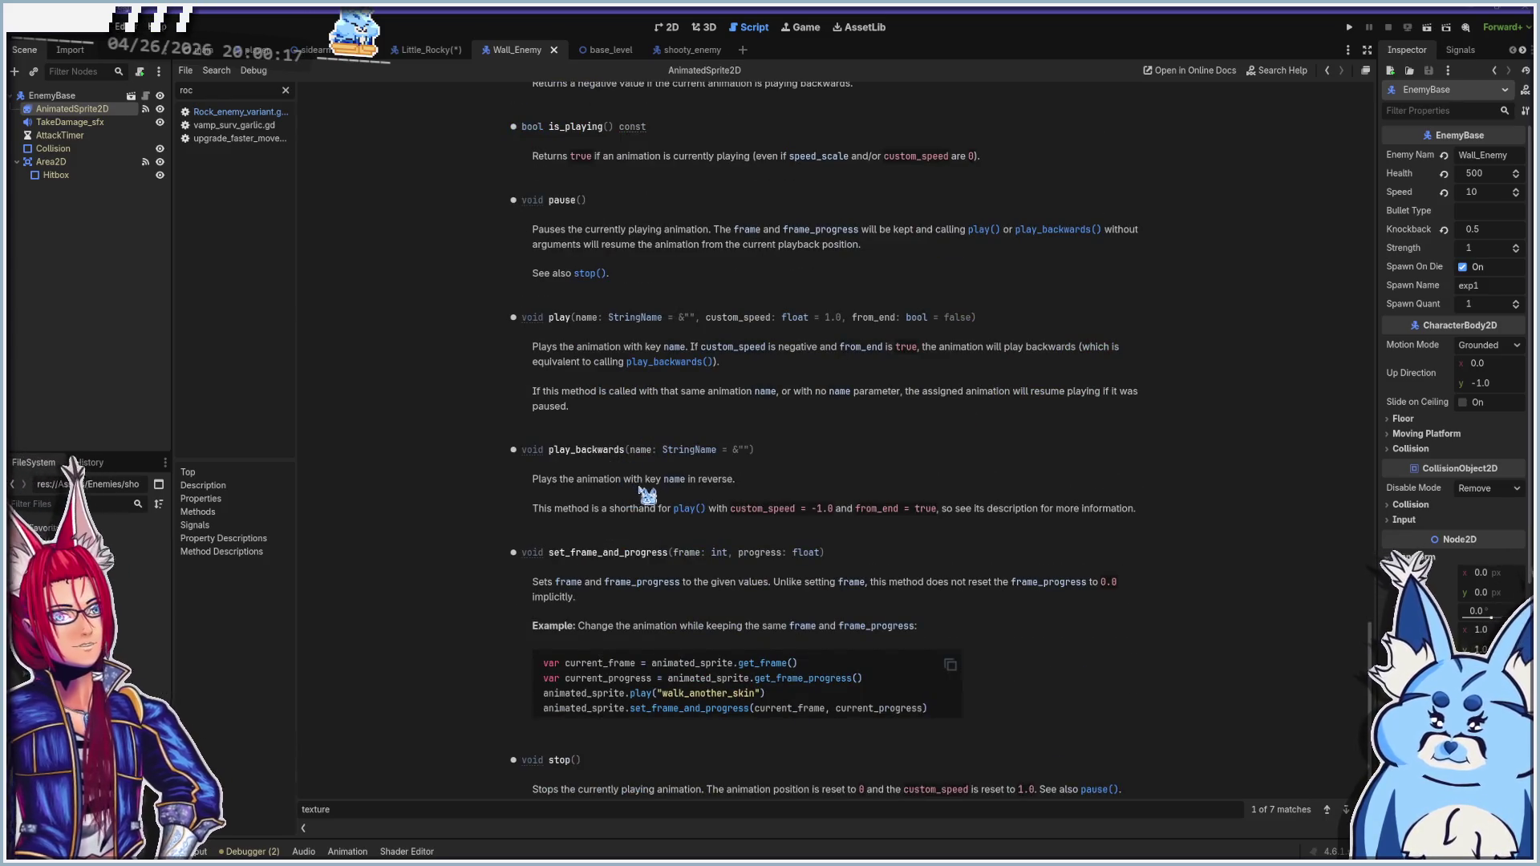
pyautogui.scroll(-1, 642, 494)
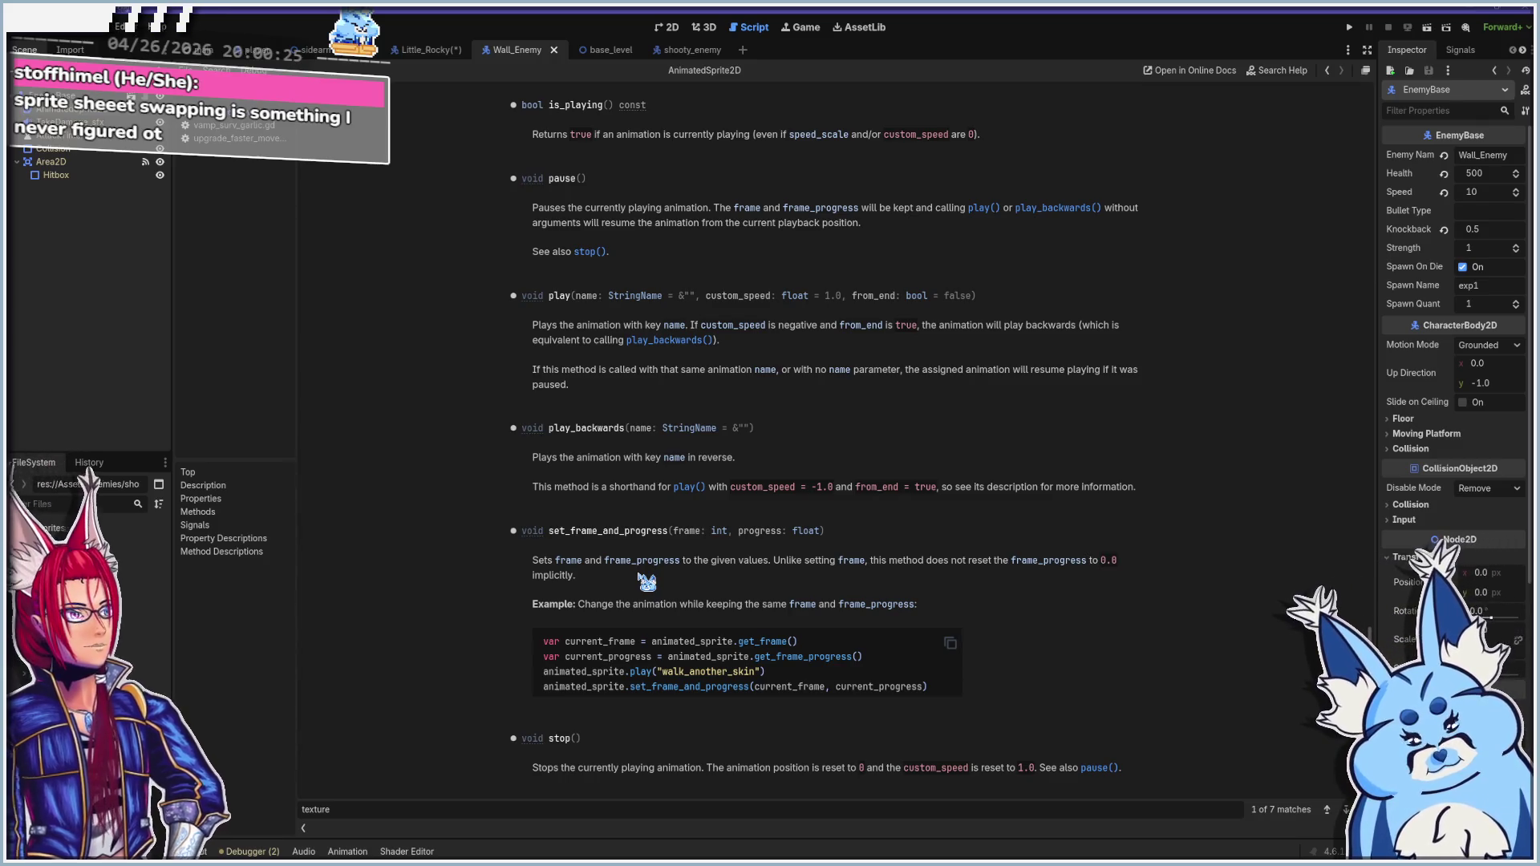
pyautogui.scroll(1, 647, 580)
pyautogui.scroll(2, 646, 576)
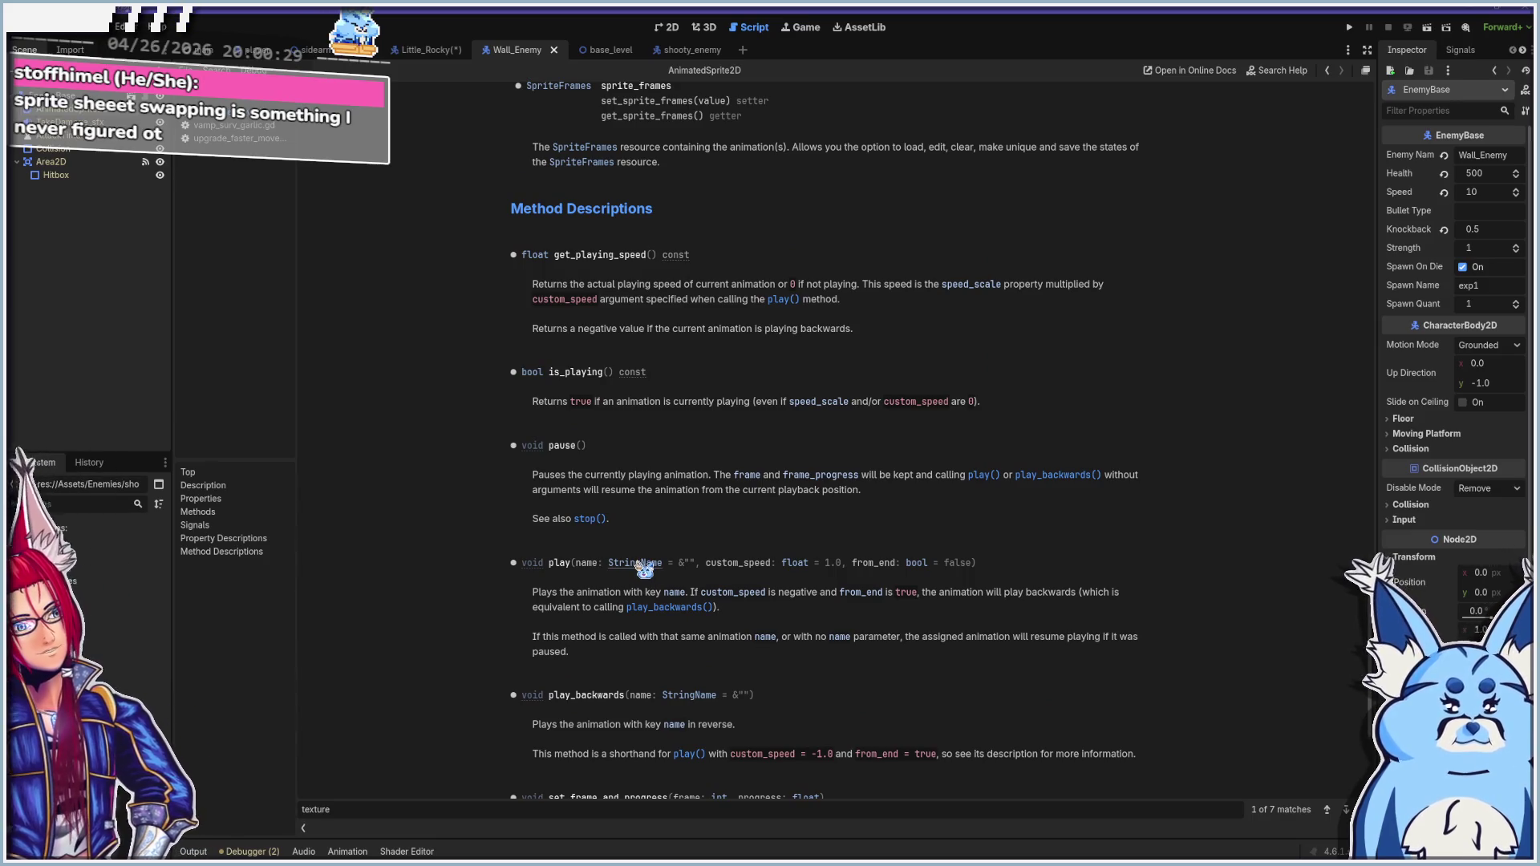
pyautogui.scroll(1, 645, 569)
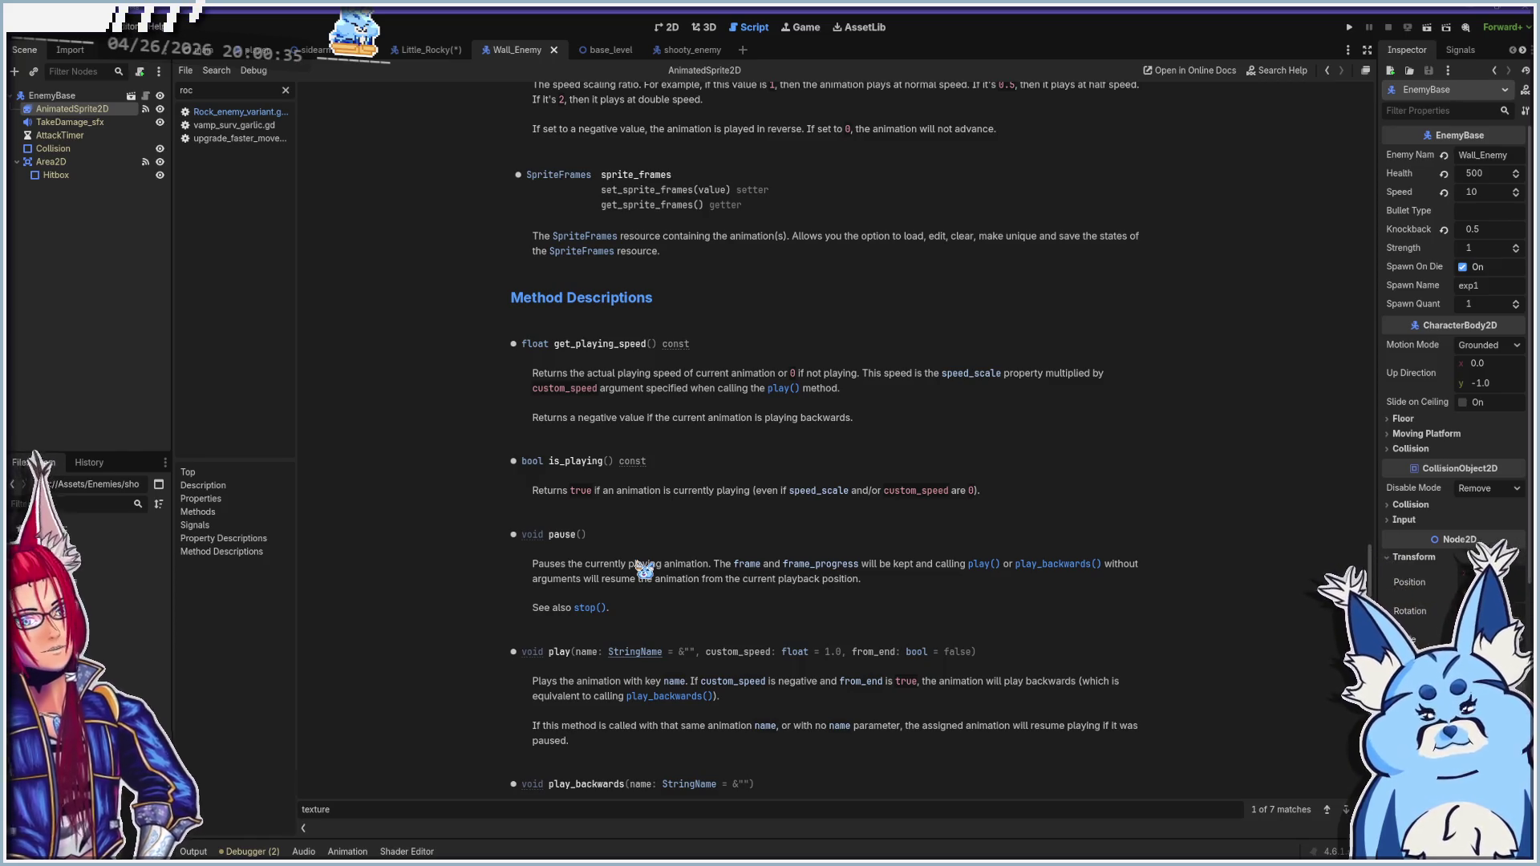
pyautogui.rightClick(642, 532)
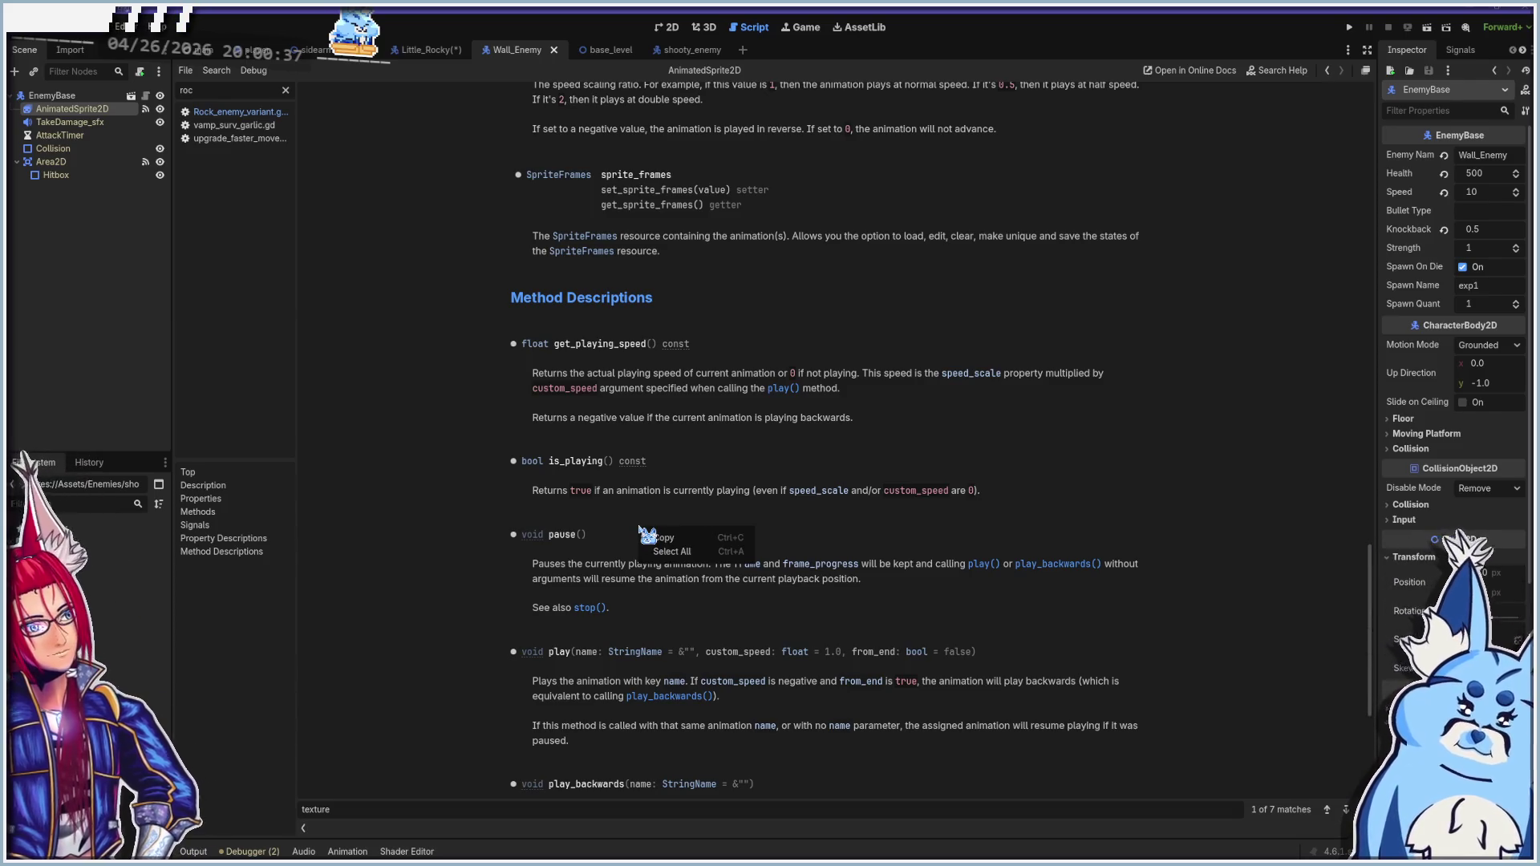
pyautogui.click(621, 566)
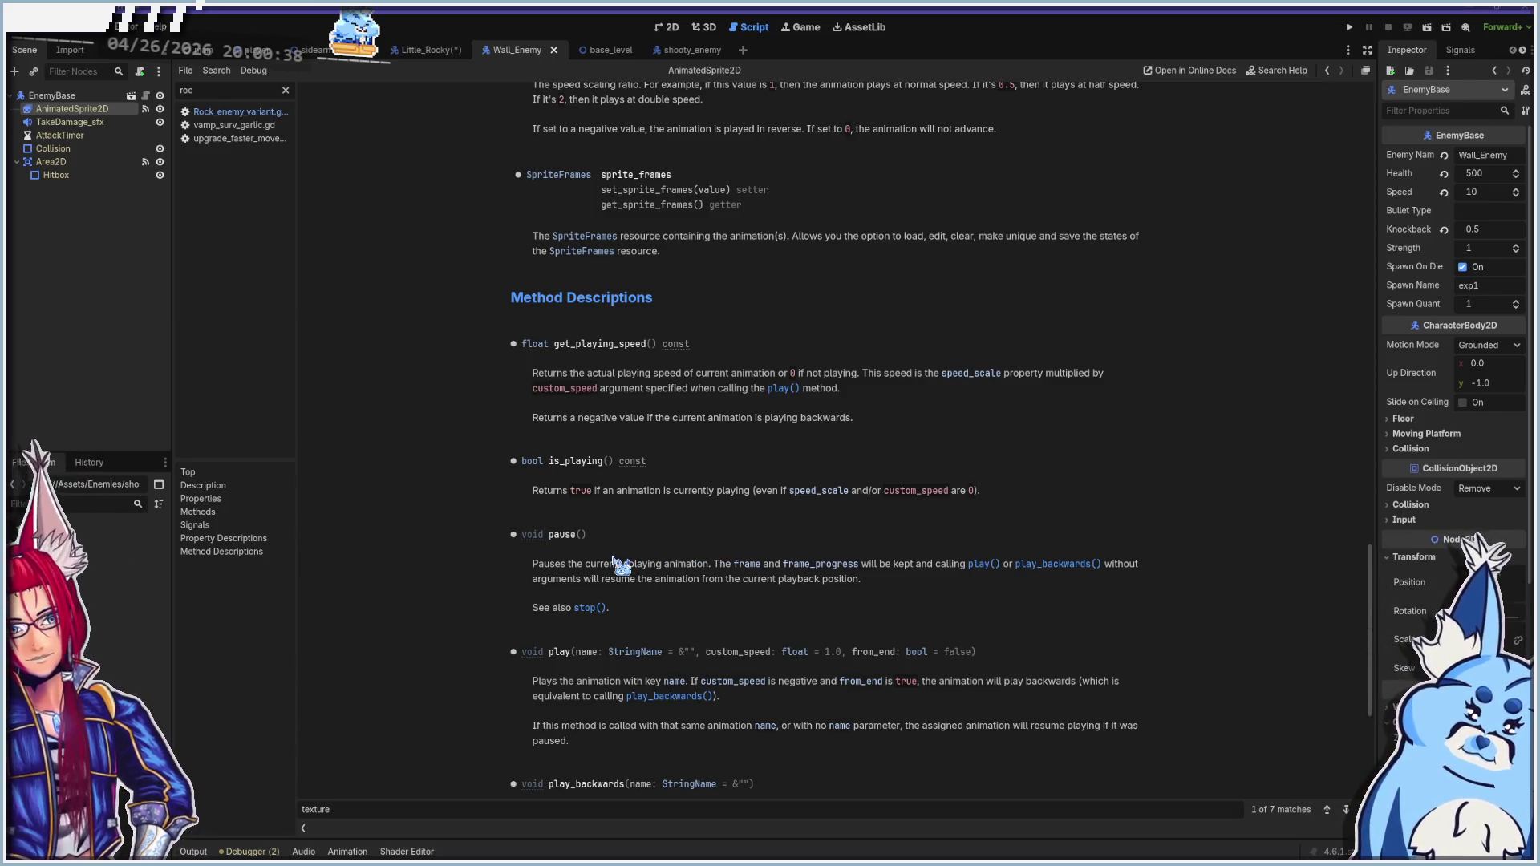
pyautogui.click(670, 28)
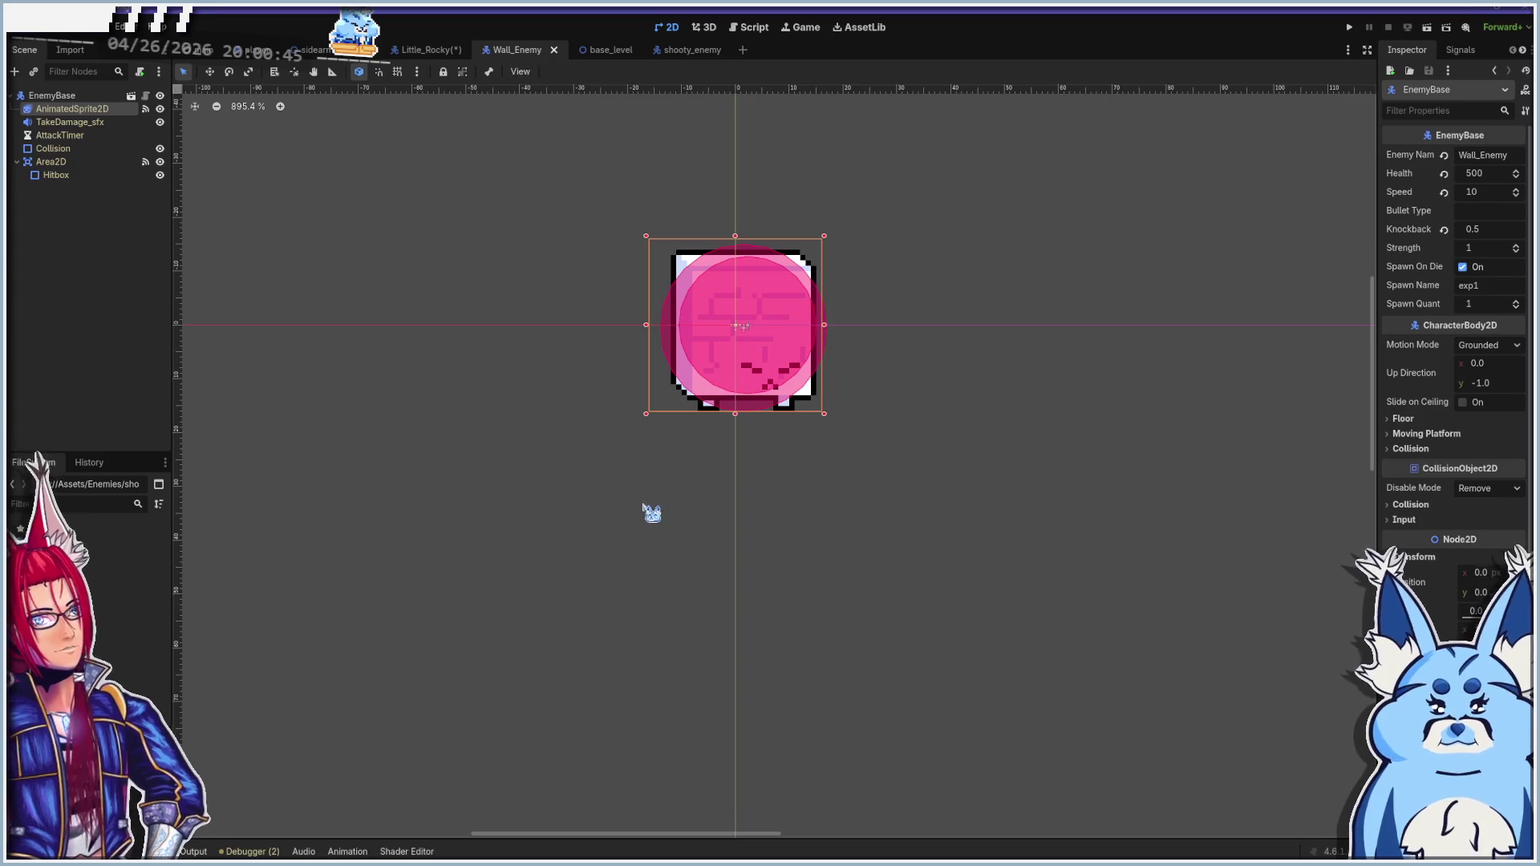
pyautogui.click(431, 52)
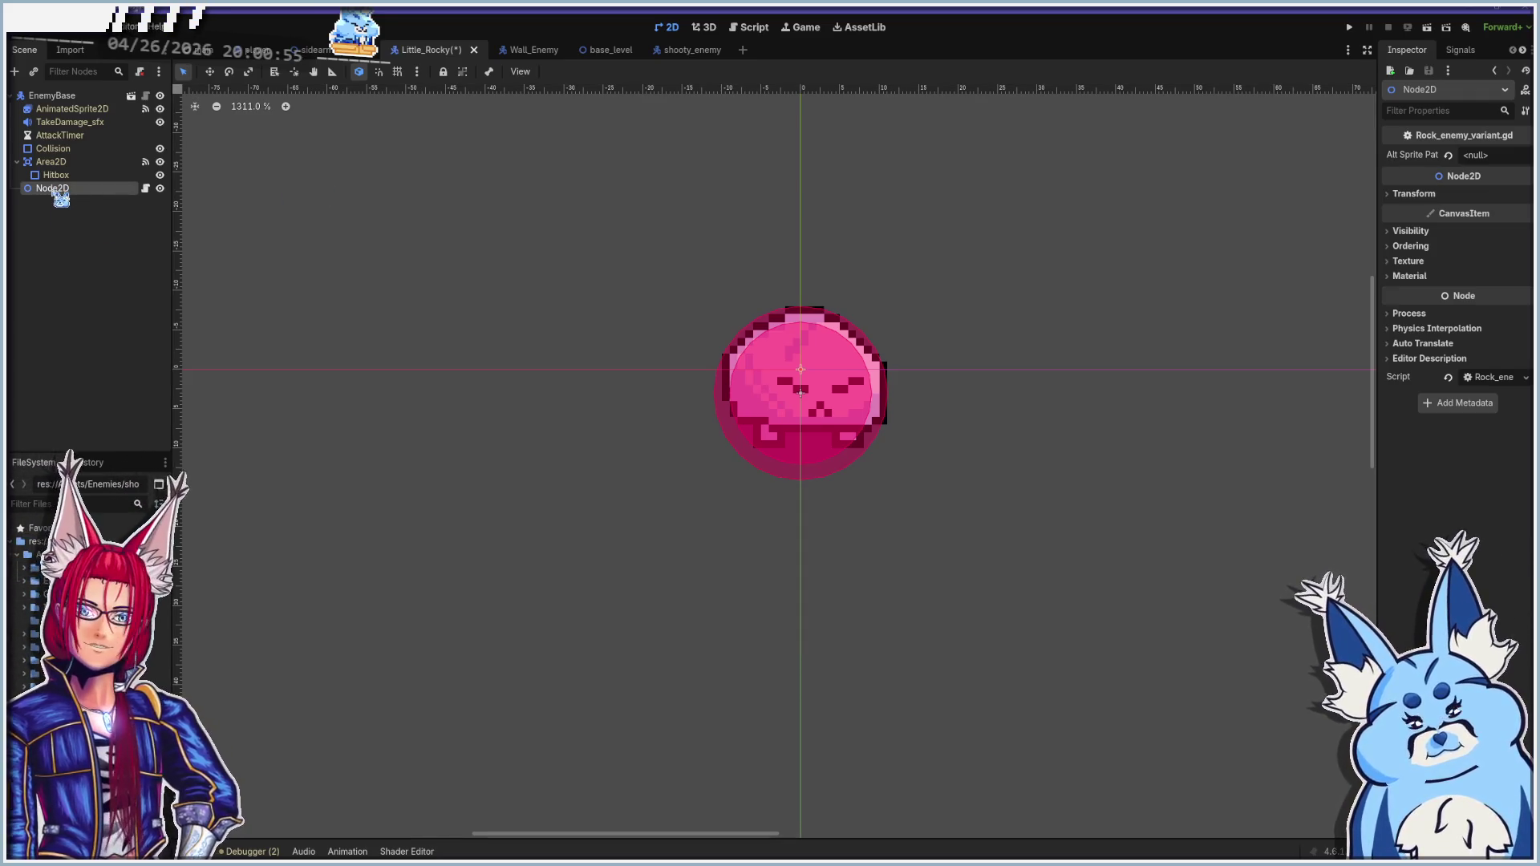
# Delete the Node2D child from Little_Rocky and open a new unsaved scene based on EnemyBase
pyautogui.rightClick(53, 189)
pyautogui.click(112, 540)
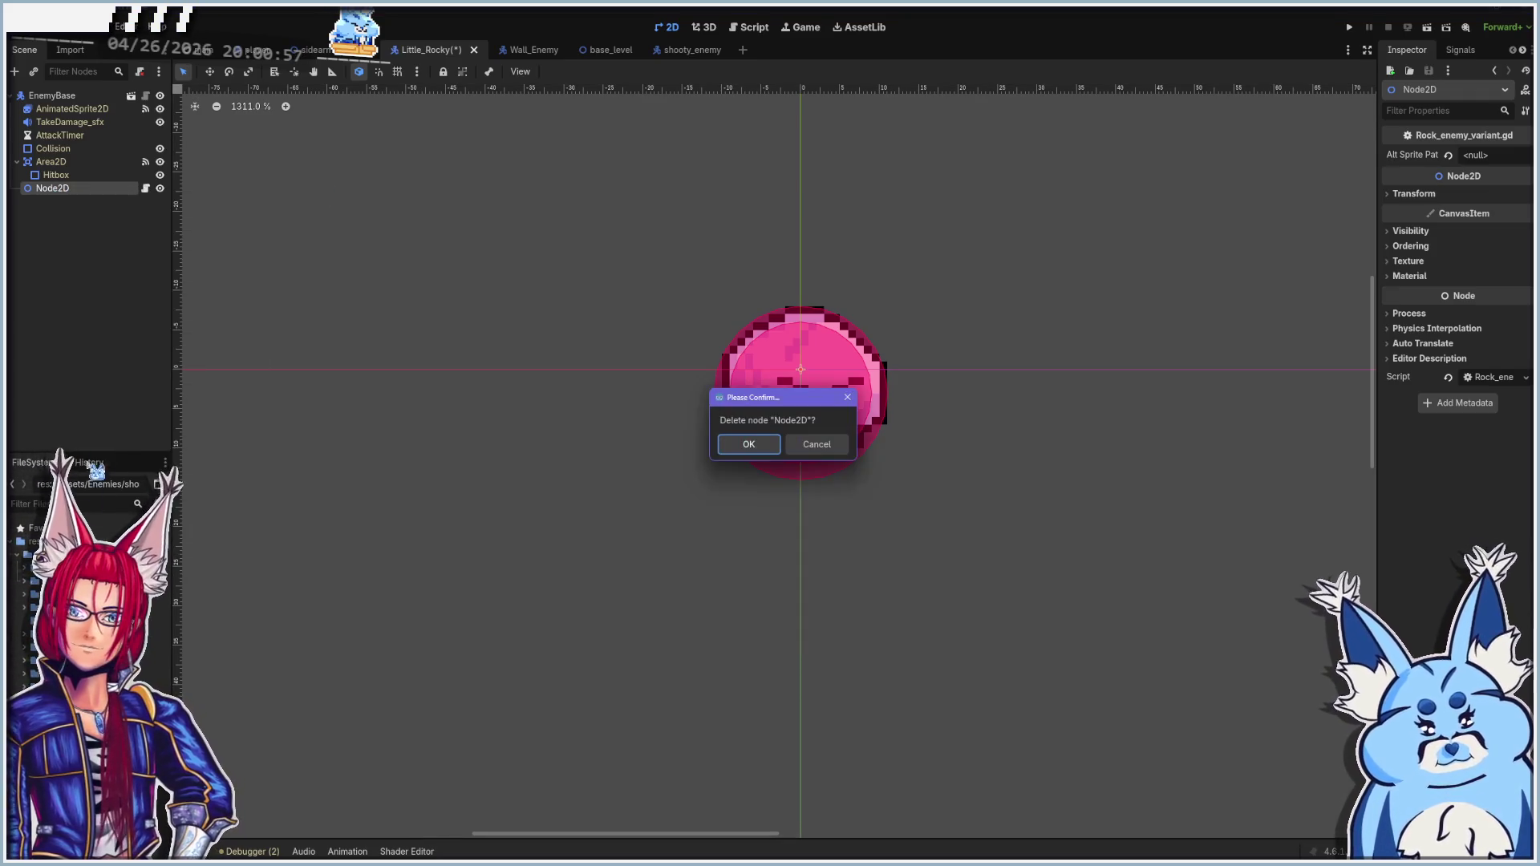
pyautogui.click(747, 444)
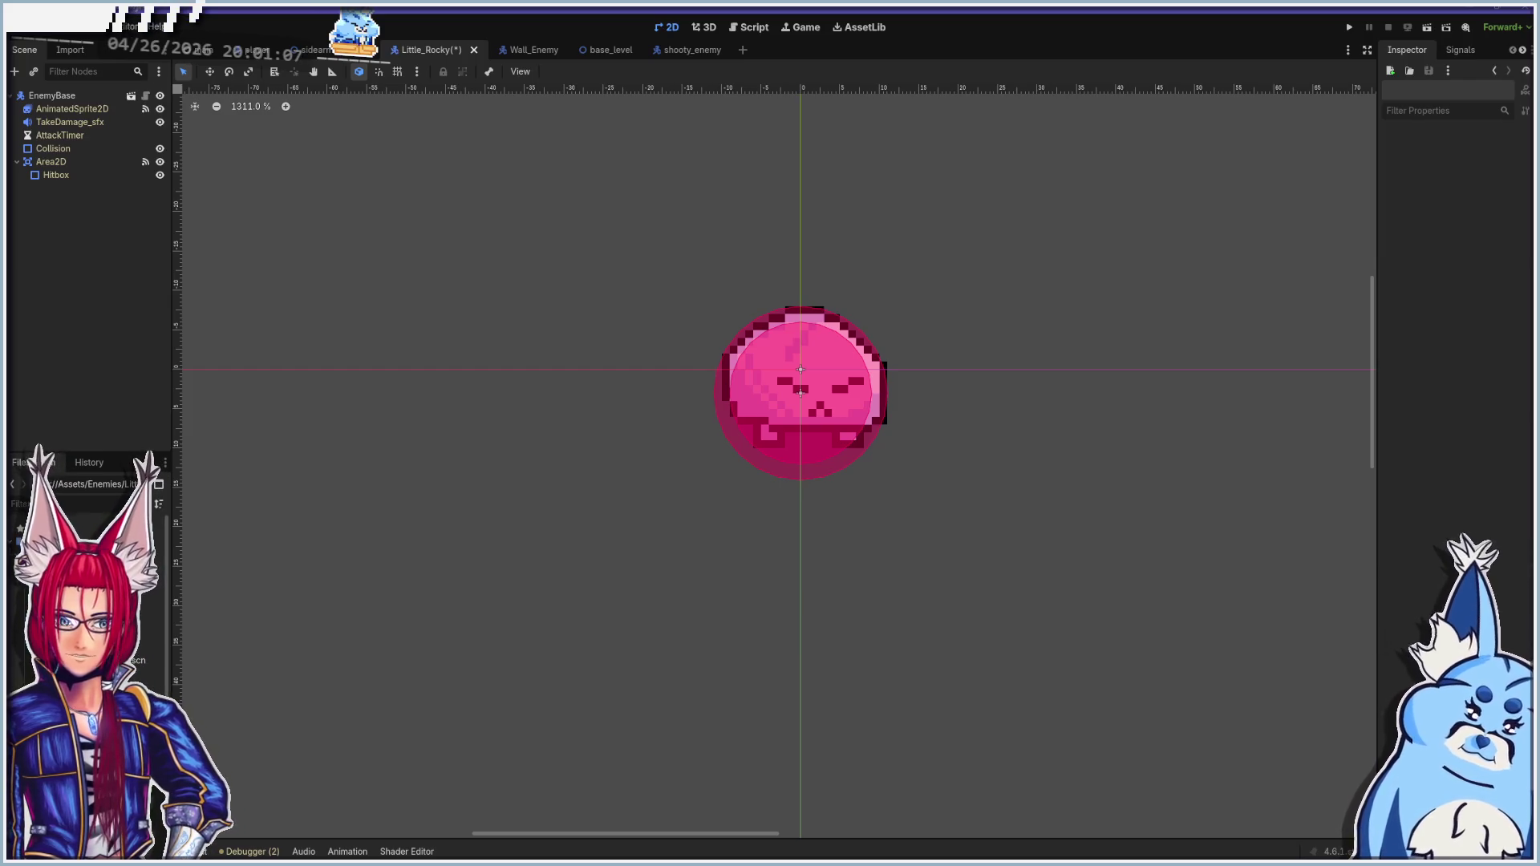
pyautogui.doubleClick(167, 616)
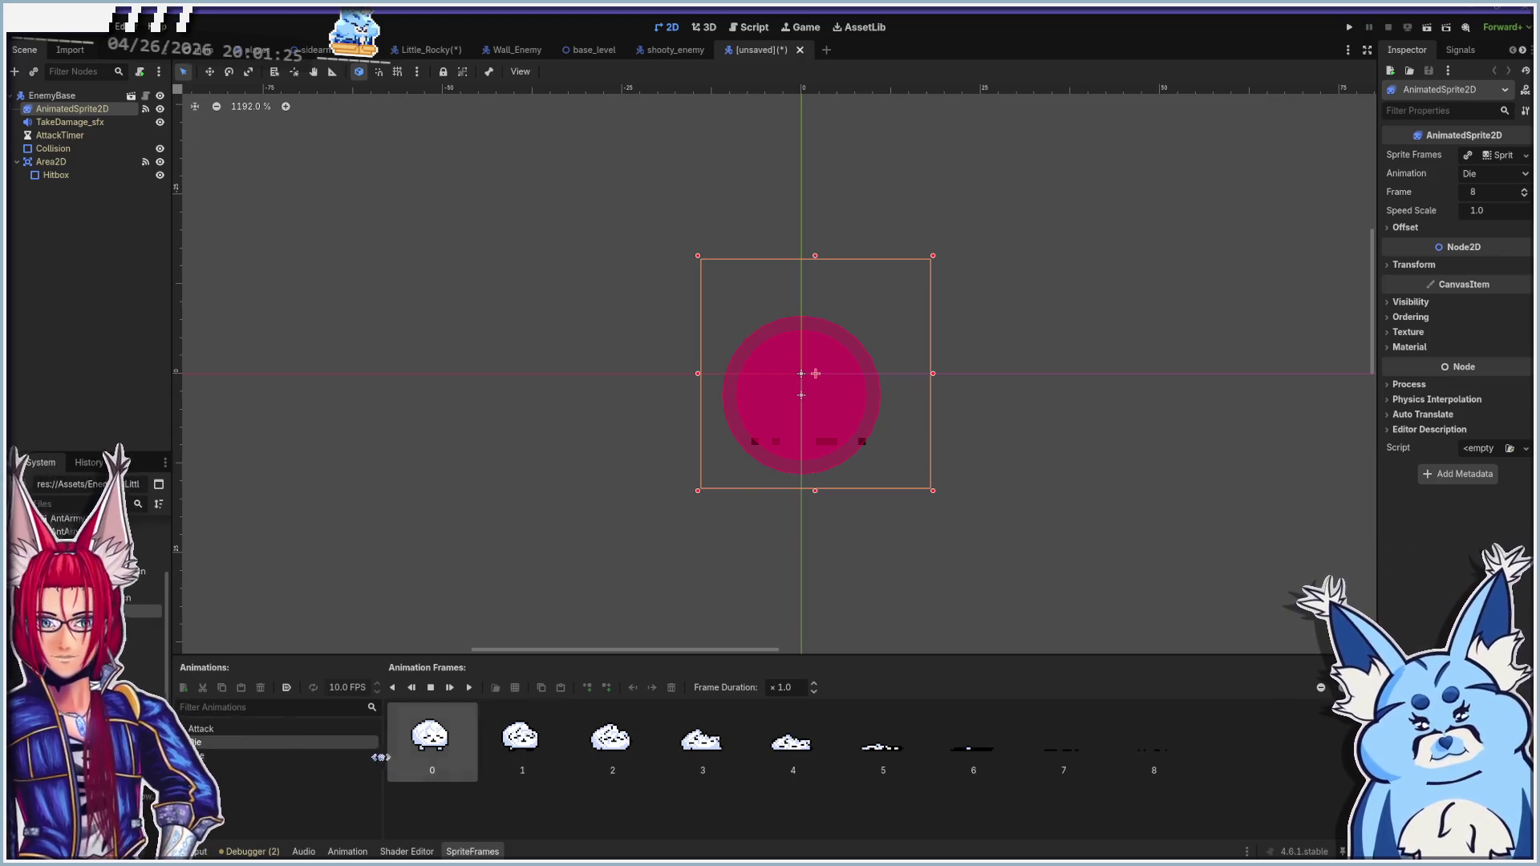
# Select all the old Attack animation frames and delete them
pyautogui.click(277, 729)
pyautogui.keyDown('shift'); pyautogui.click(913, 754); pyautogui.keyUp('shift')
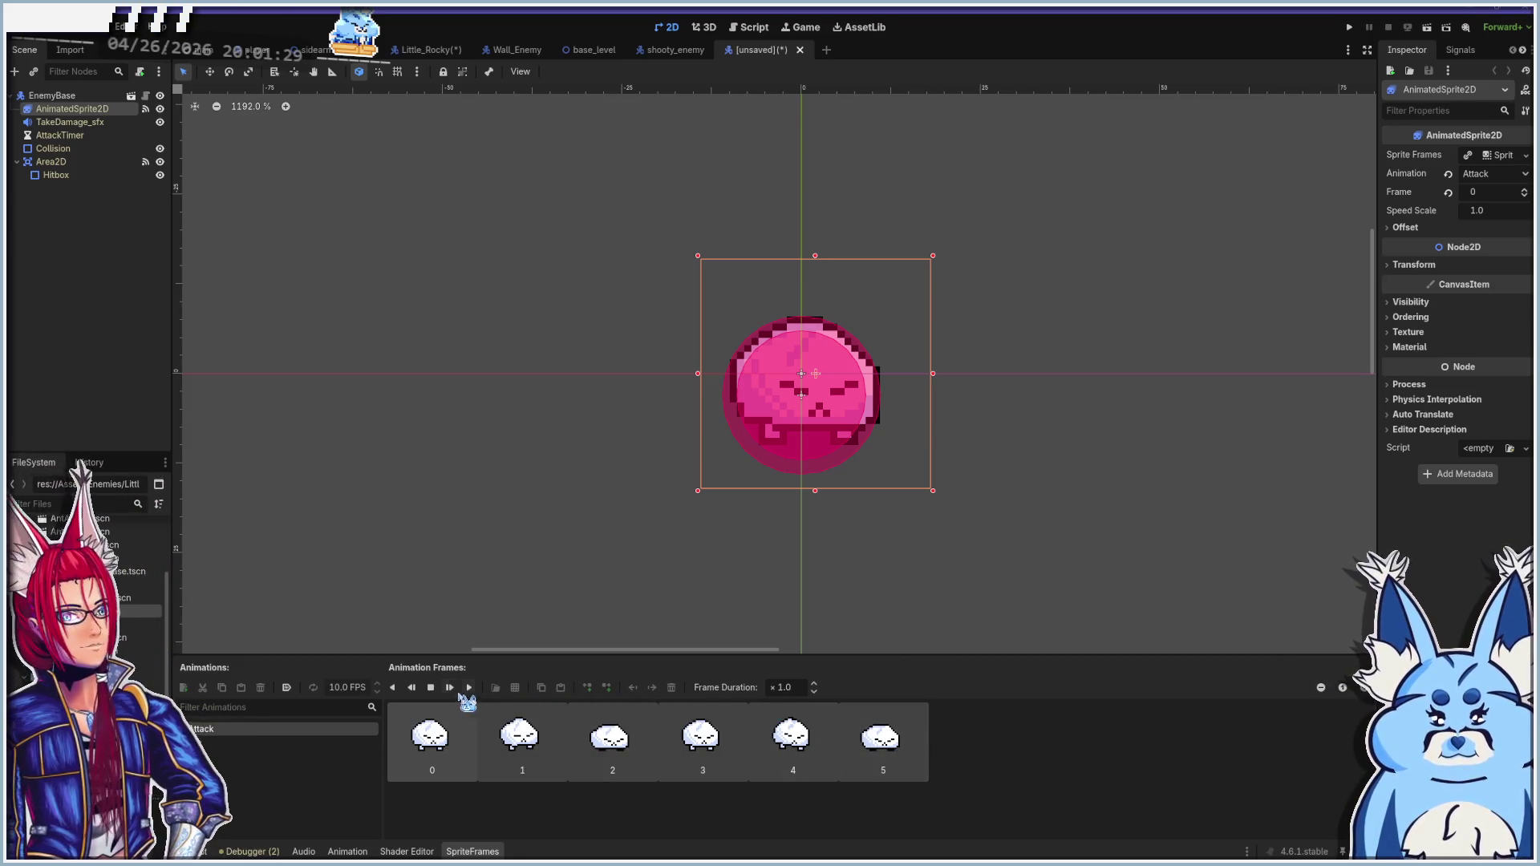
pyautogui.click(893, 738)
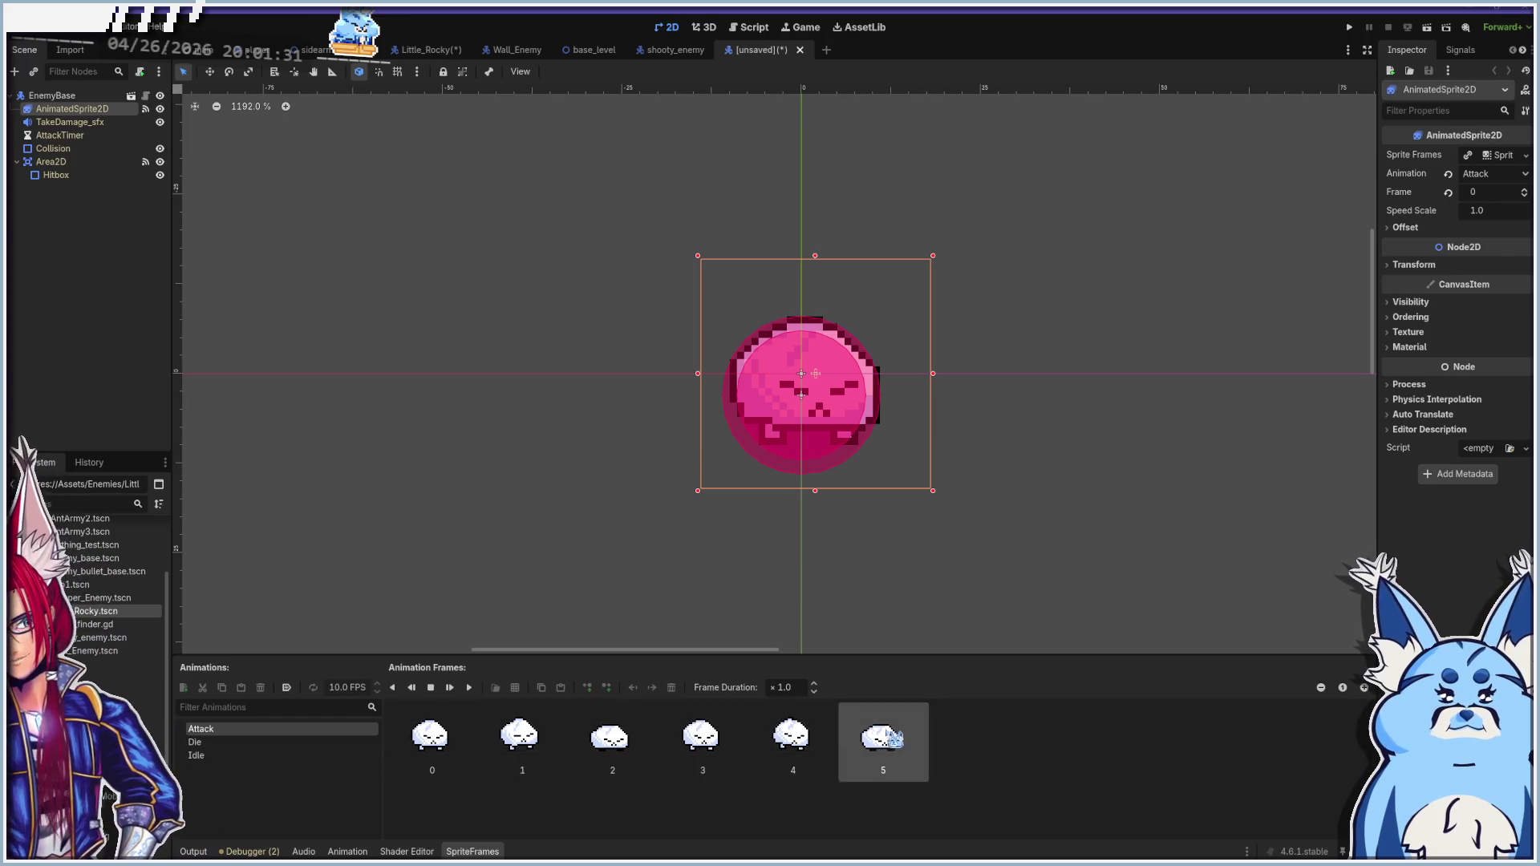
pyautogui.click(432, 737)
pyautogui.keyDown('shift'); pyautogui.click(883, 738); pyautogui.keyUp('shift')
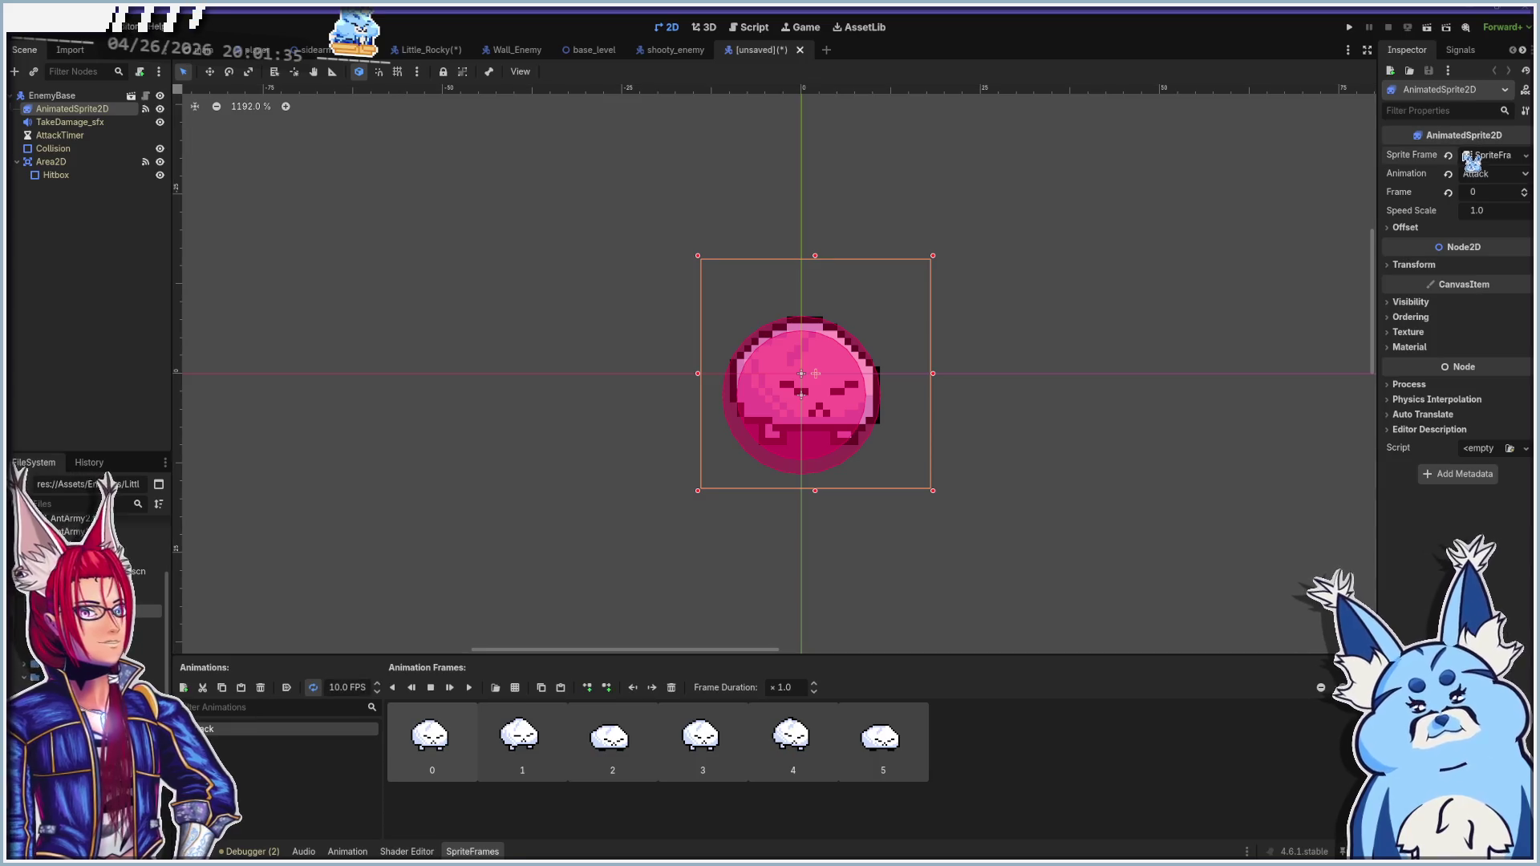
pyautogui.click(672, 688)
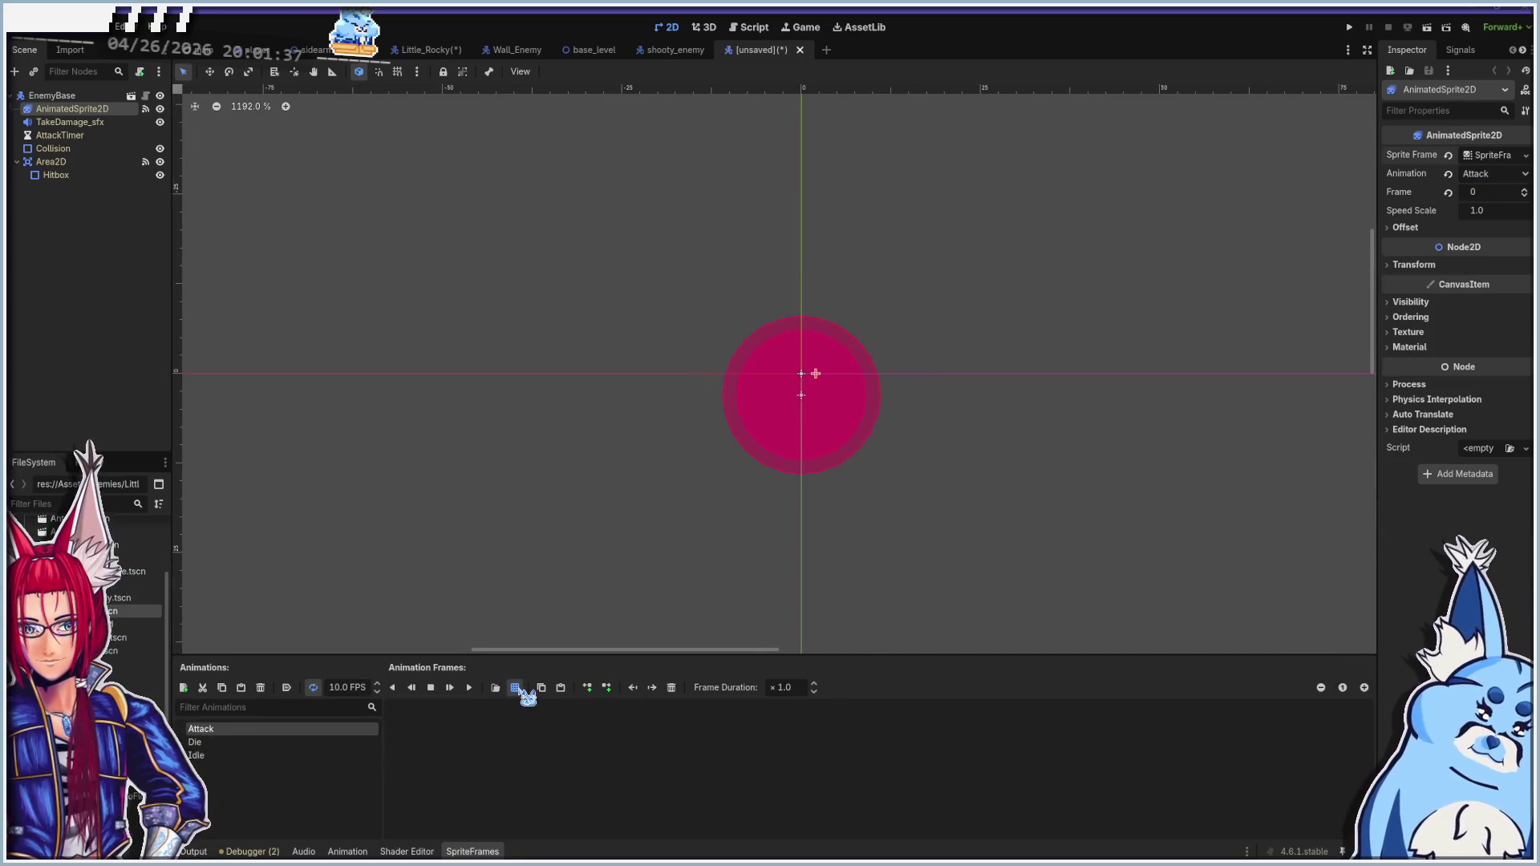
# Add the first row plus two extra flower frames from SmallRockMob_Flower.png to Attack
pyautogui.click(516, 689)
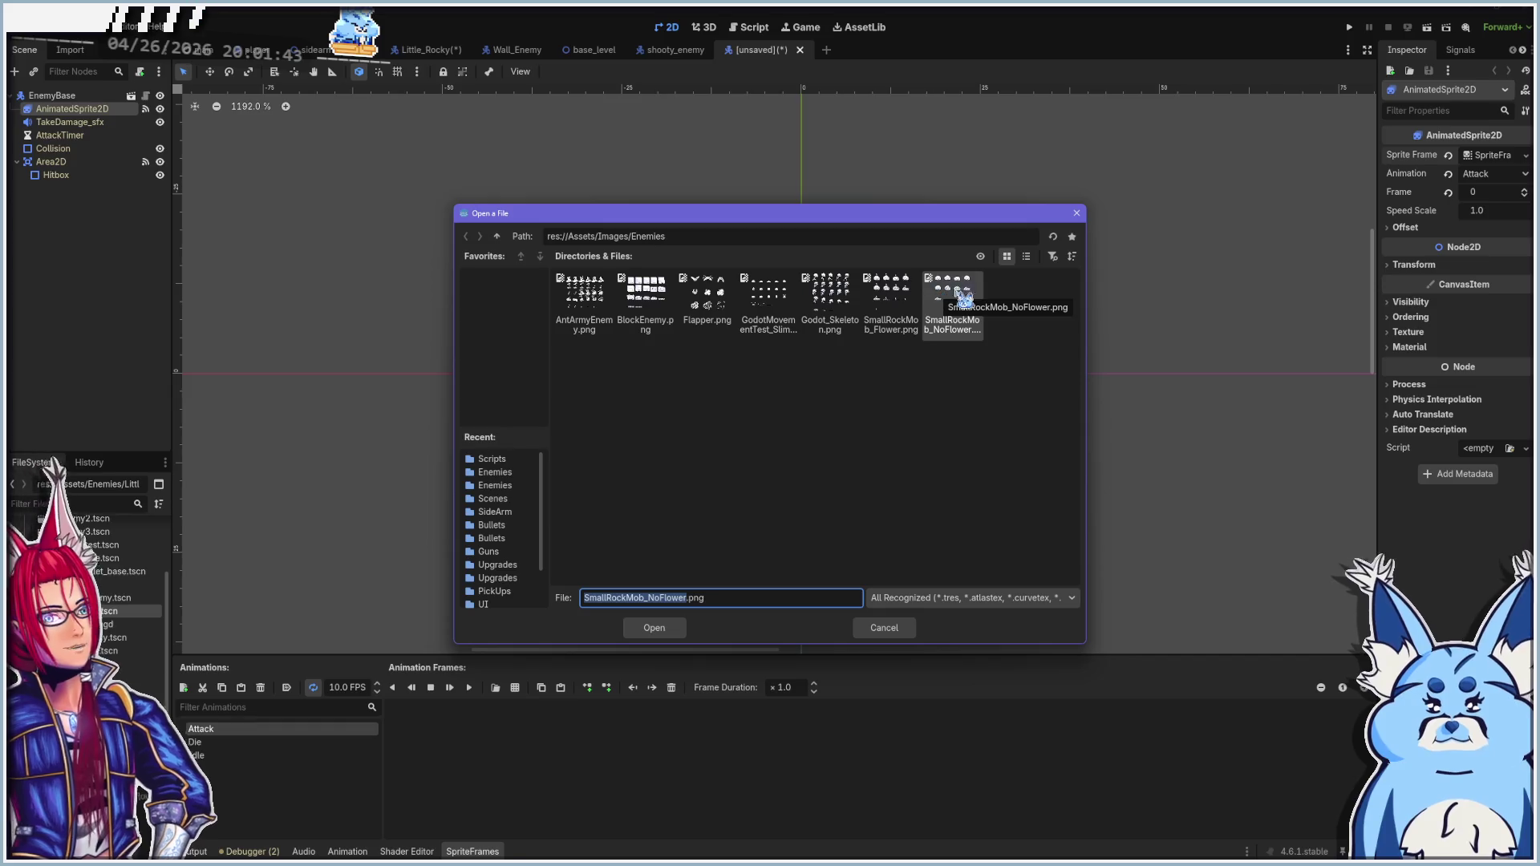
pyautogui.click(890, 295)
pyautogui.click(662, 624)
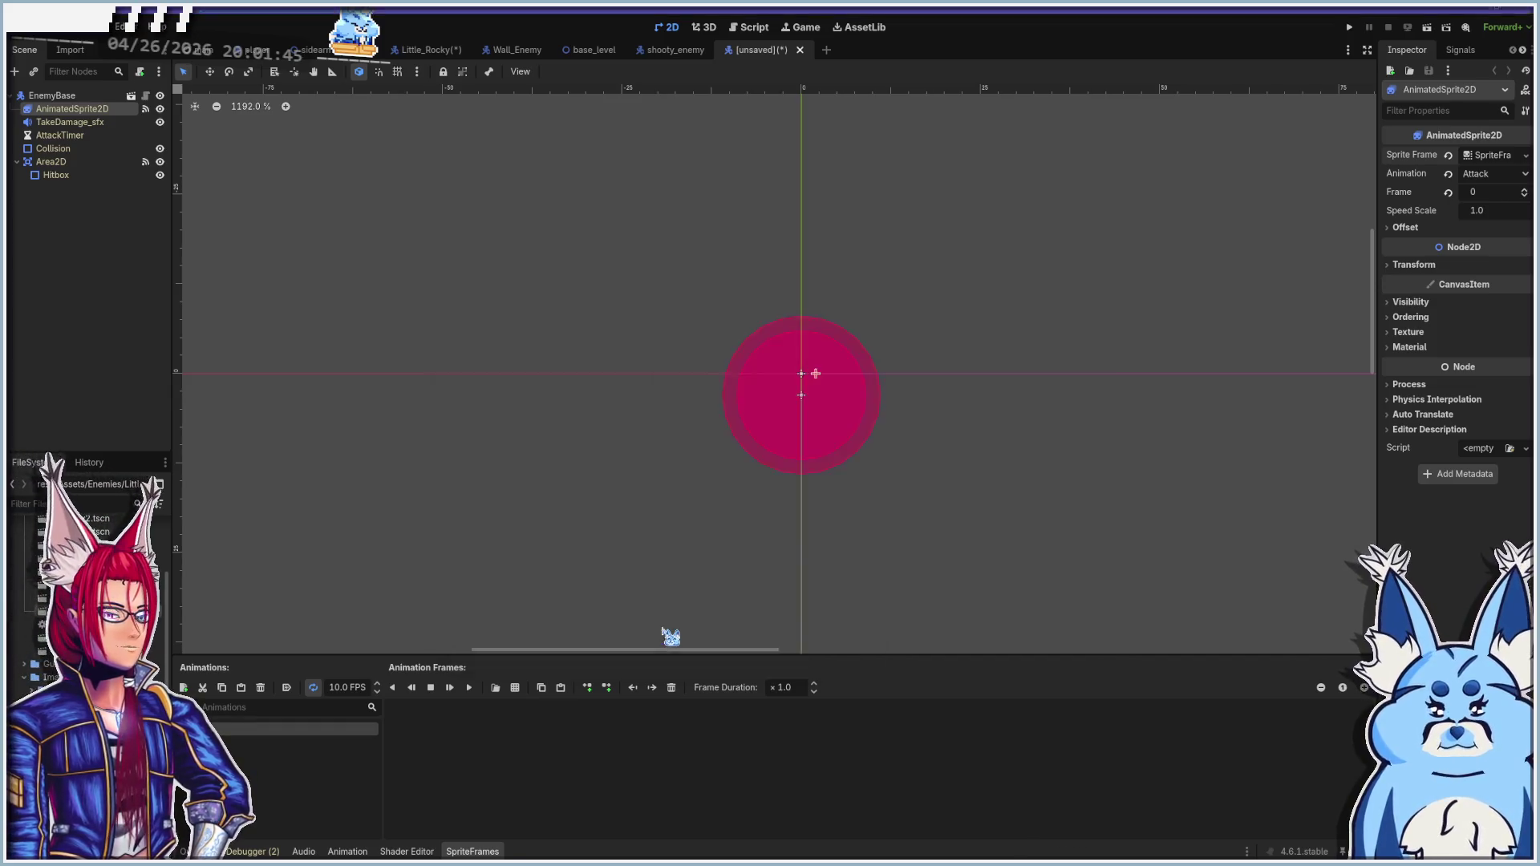
pyautogui.moveTo(578, 299); pyautogui.dragTo(886, 284)
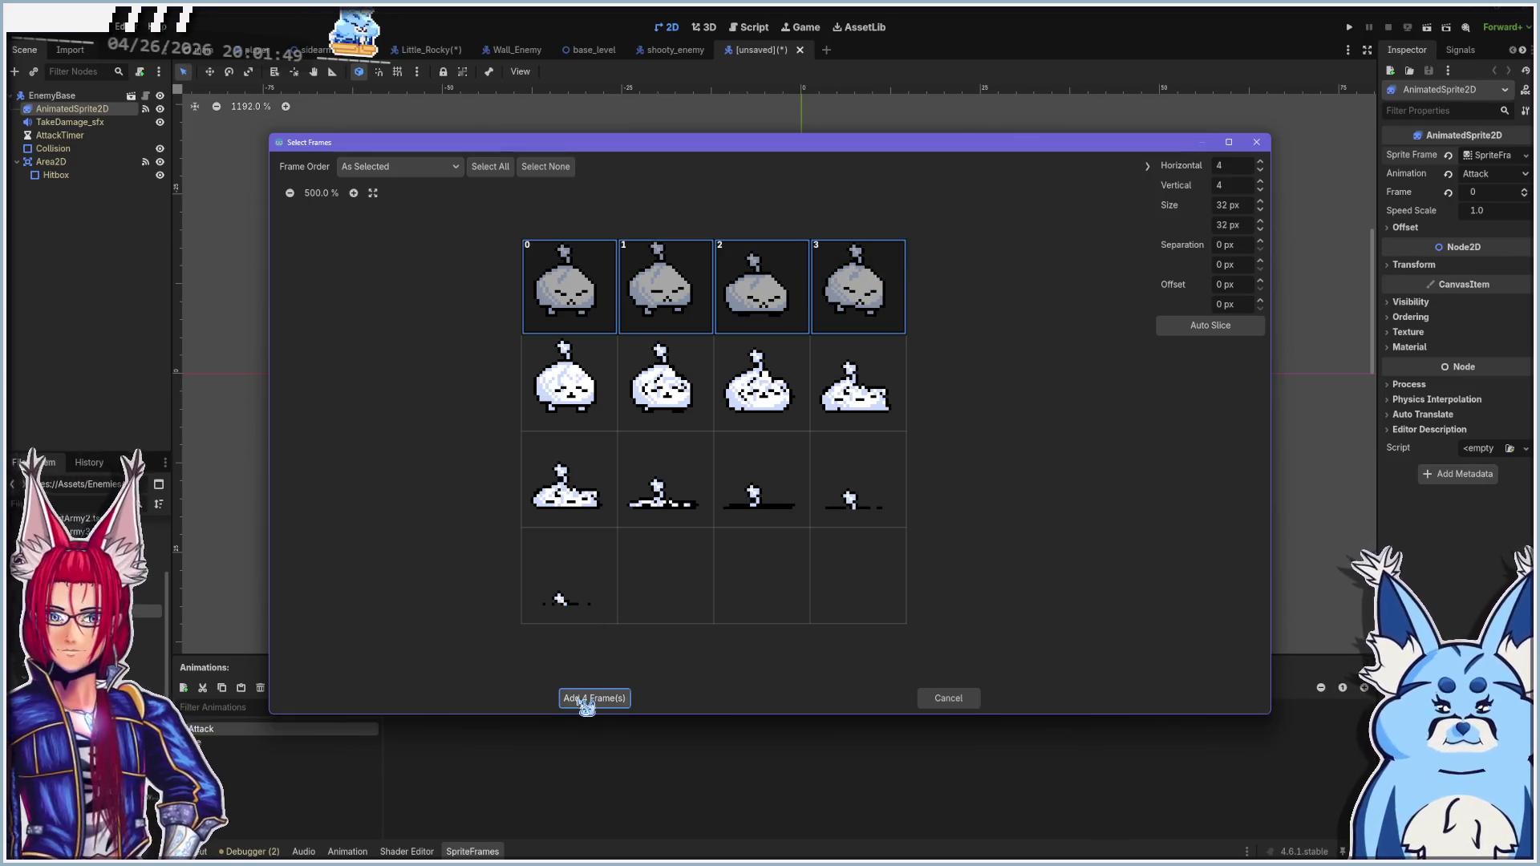
pyautogui.click(588, 698)
pyautogui.click(515, 687)
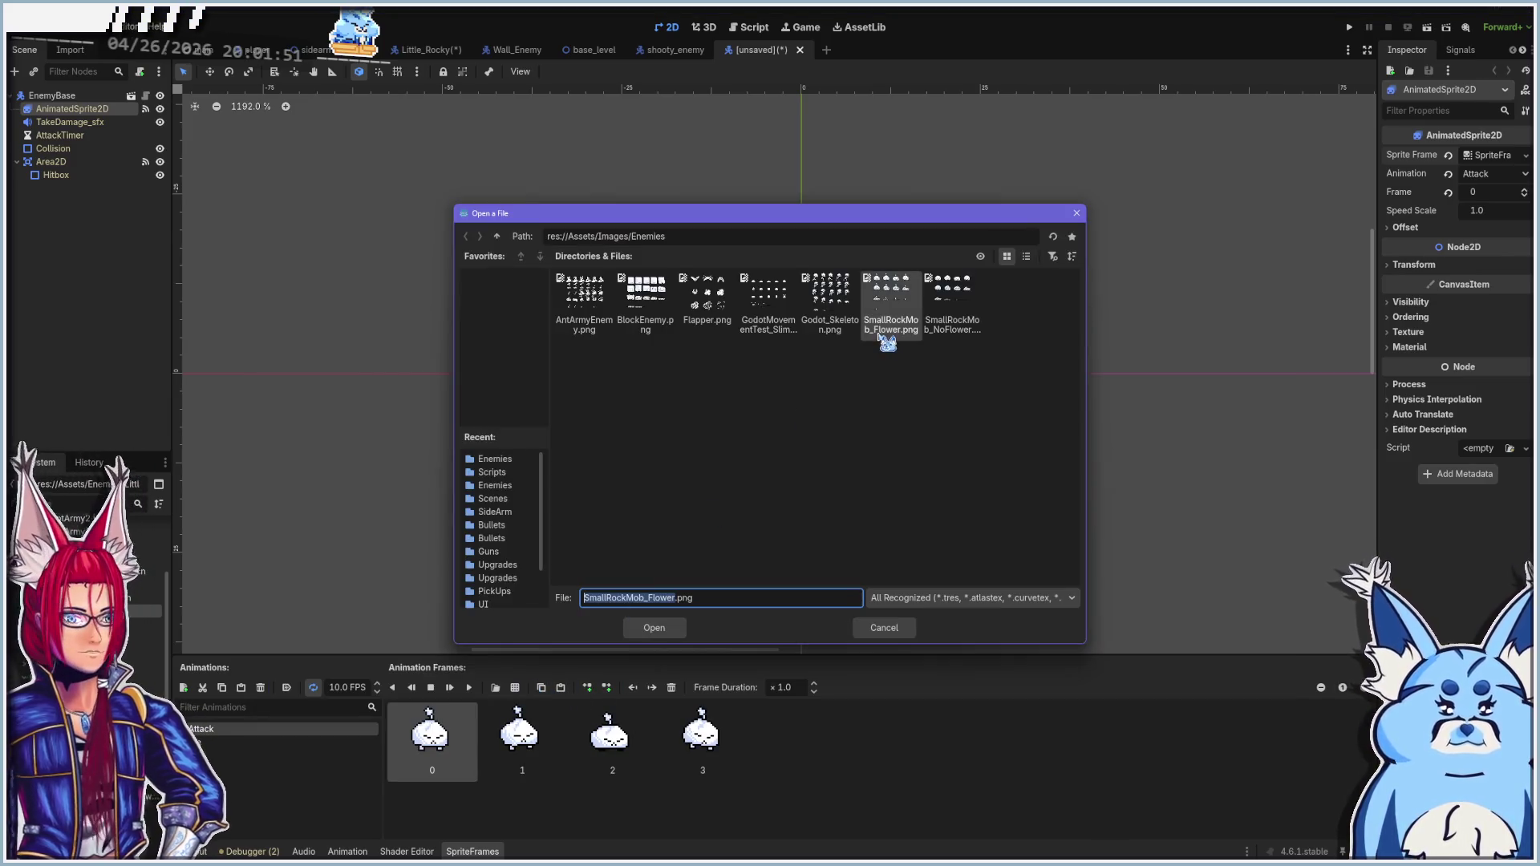
pyautogui.click(654, 629)
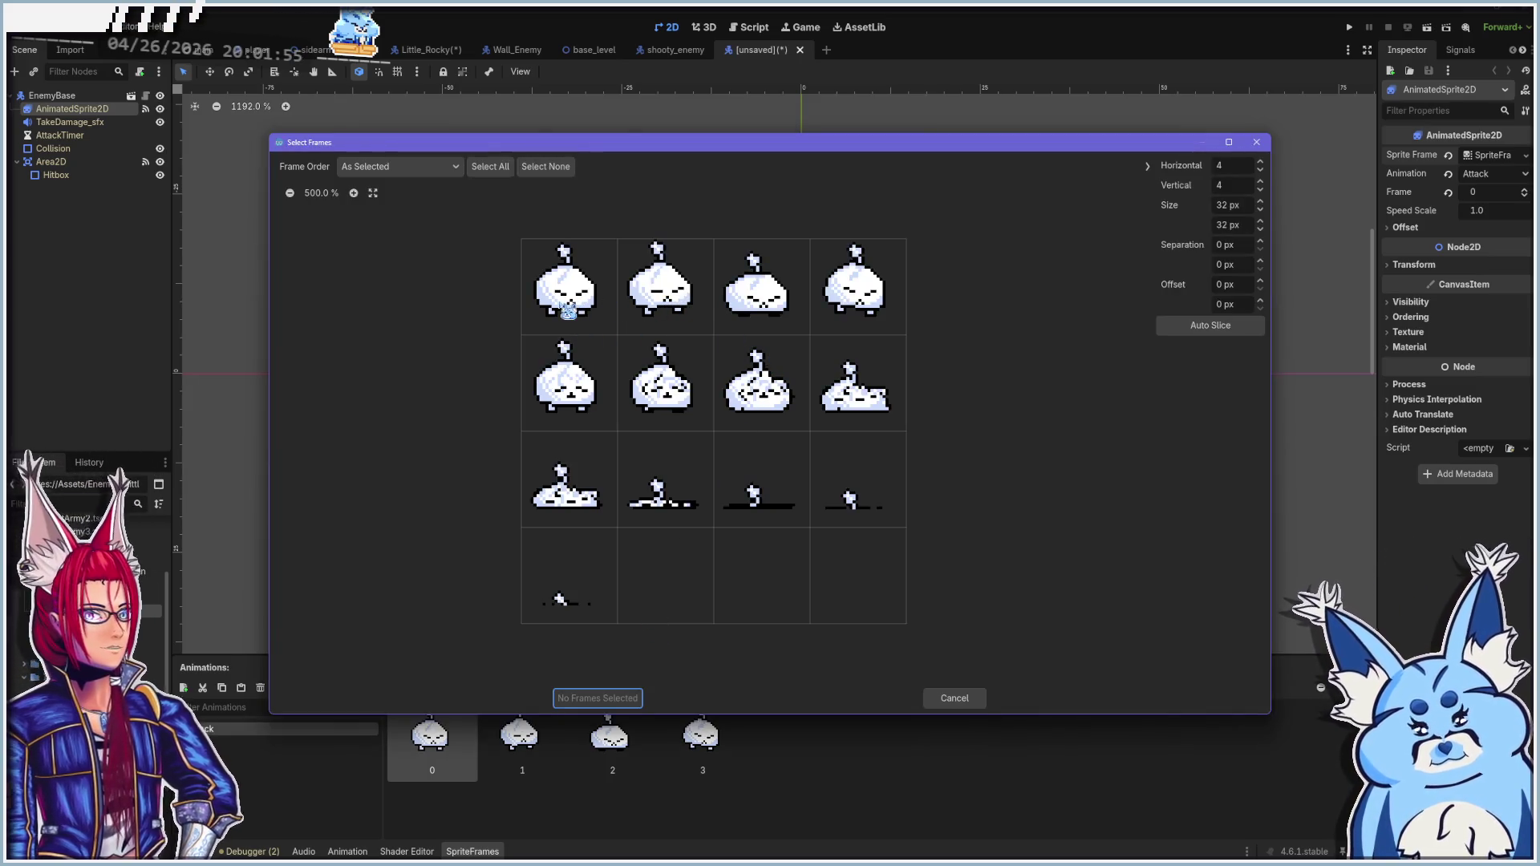
pyautogui.click(566, 306)
pyautogui.click(775, 297)
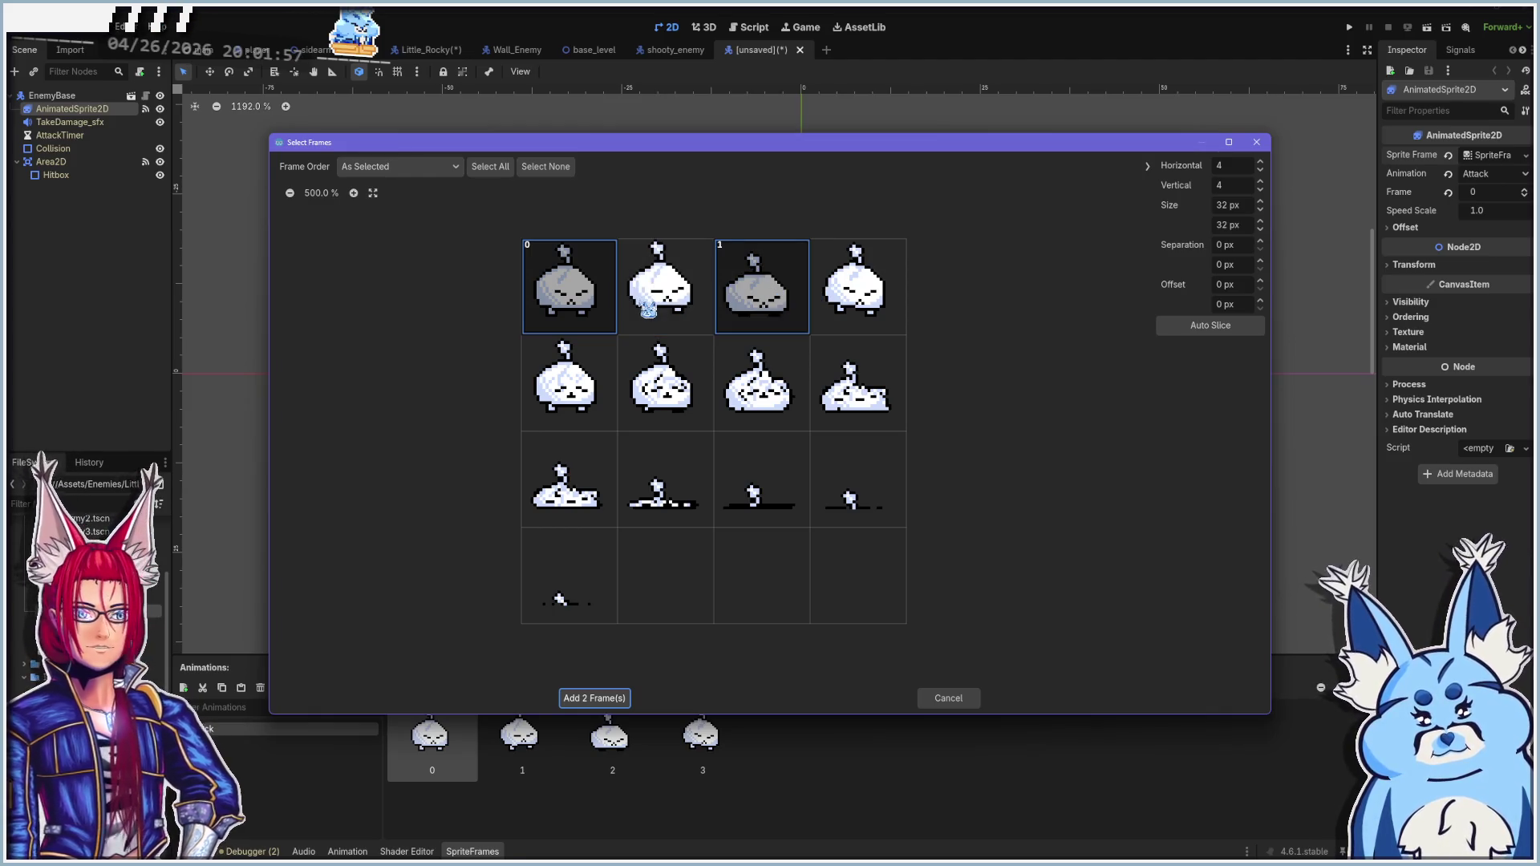
pyautogui.click(594, 698)
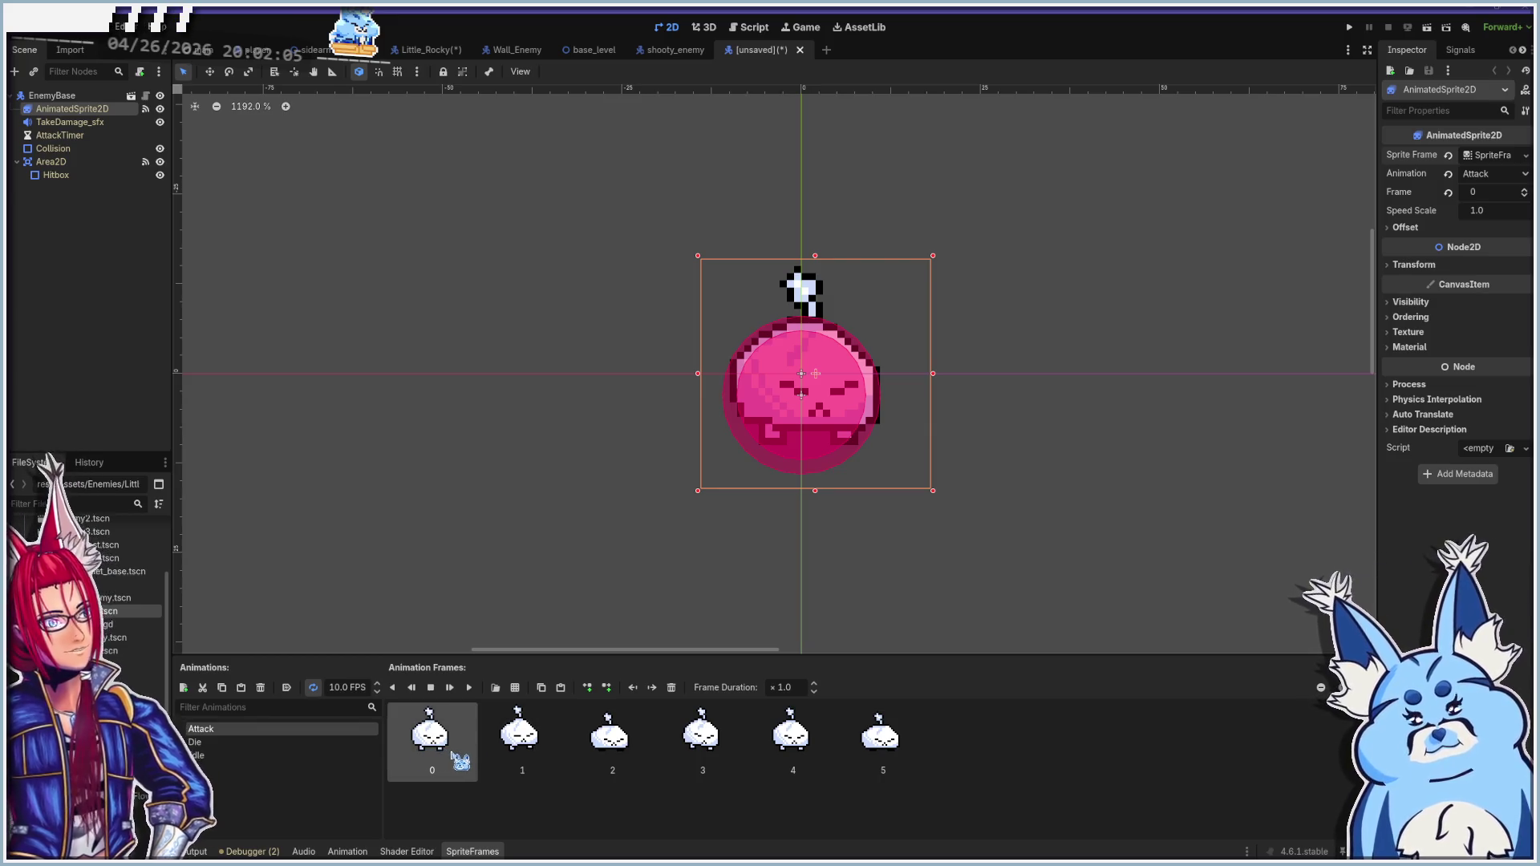
# Move frame 4 toward slot 3 and preview the new flower Attack animation
pyautogui.click(526, 753)
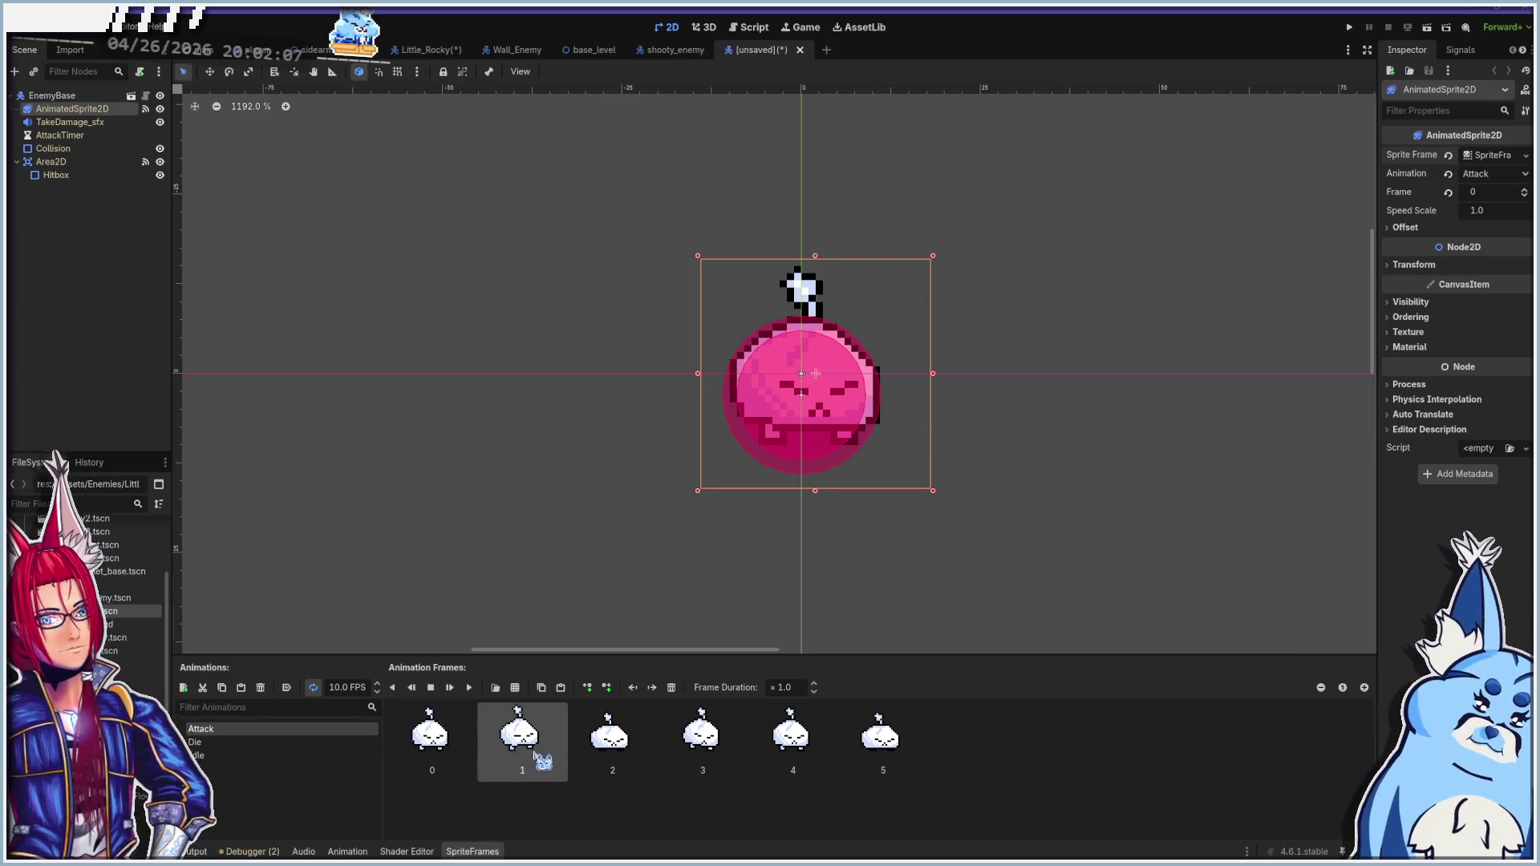
pyautogui.click(605, 750)
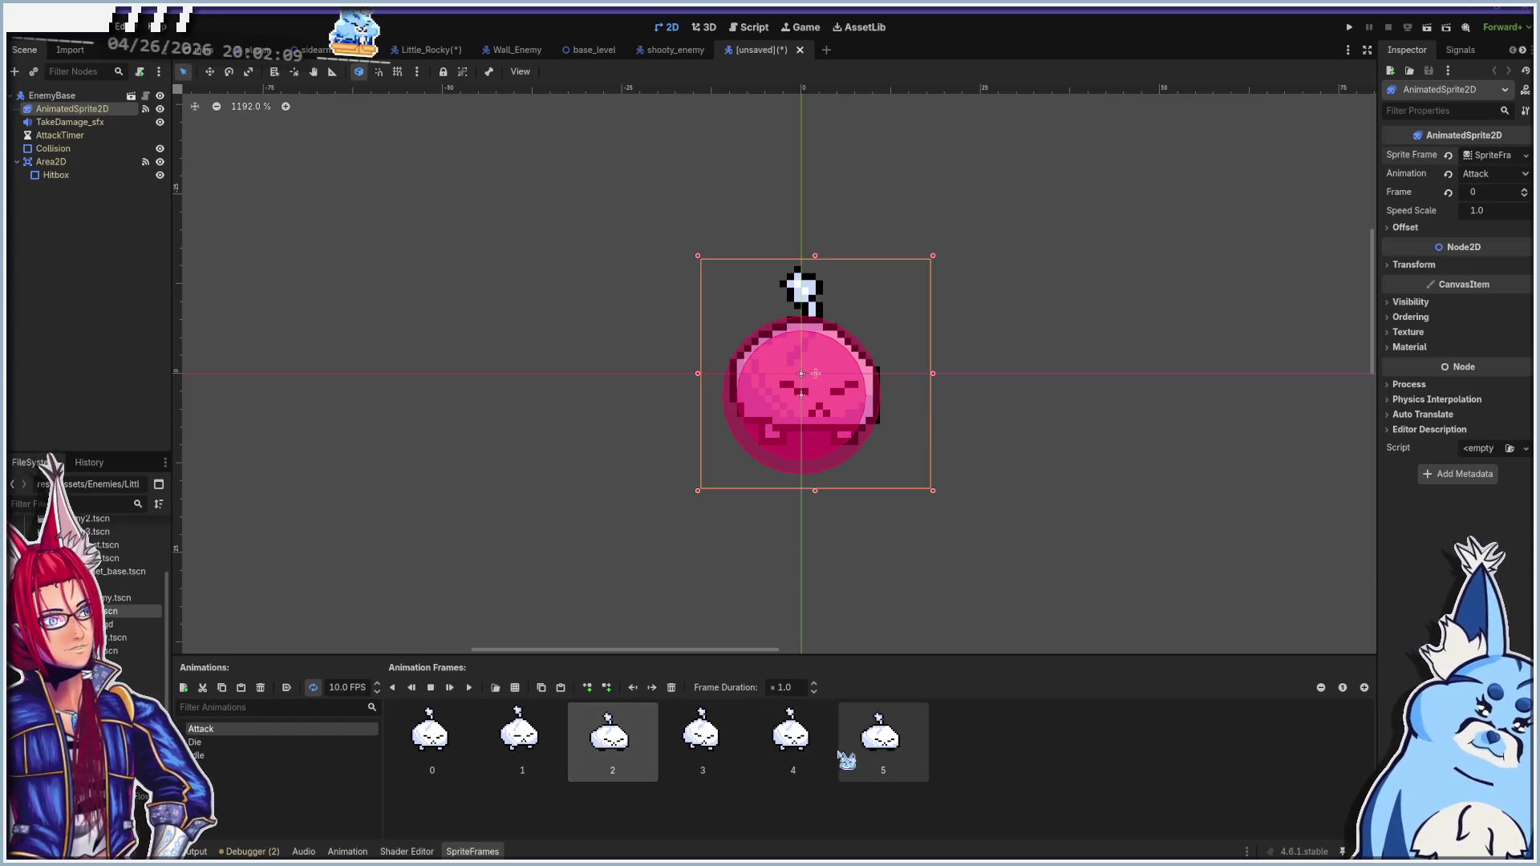
pyautogui.click(782, 753)
pyautogui.moveTo(798, 756)
pyautogui.mouseDown()
pyautogui.moveTo(668, 758)
pyautogui.moveTo(802, 760)
pyautogui.mouseUp()
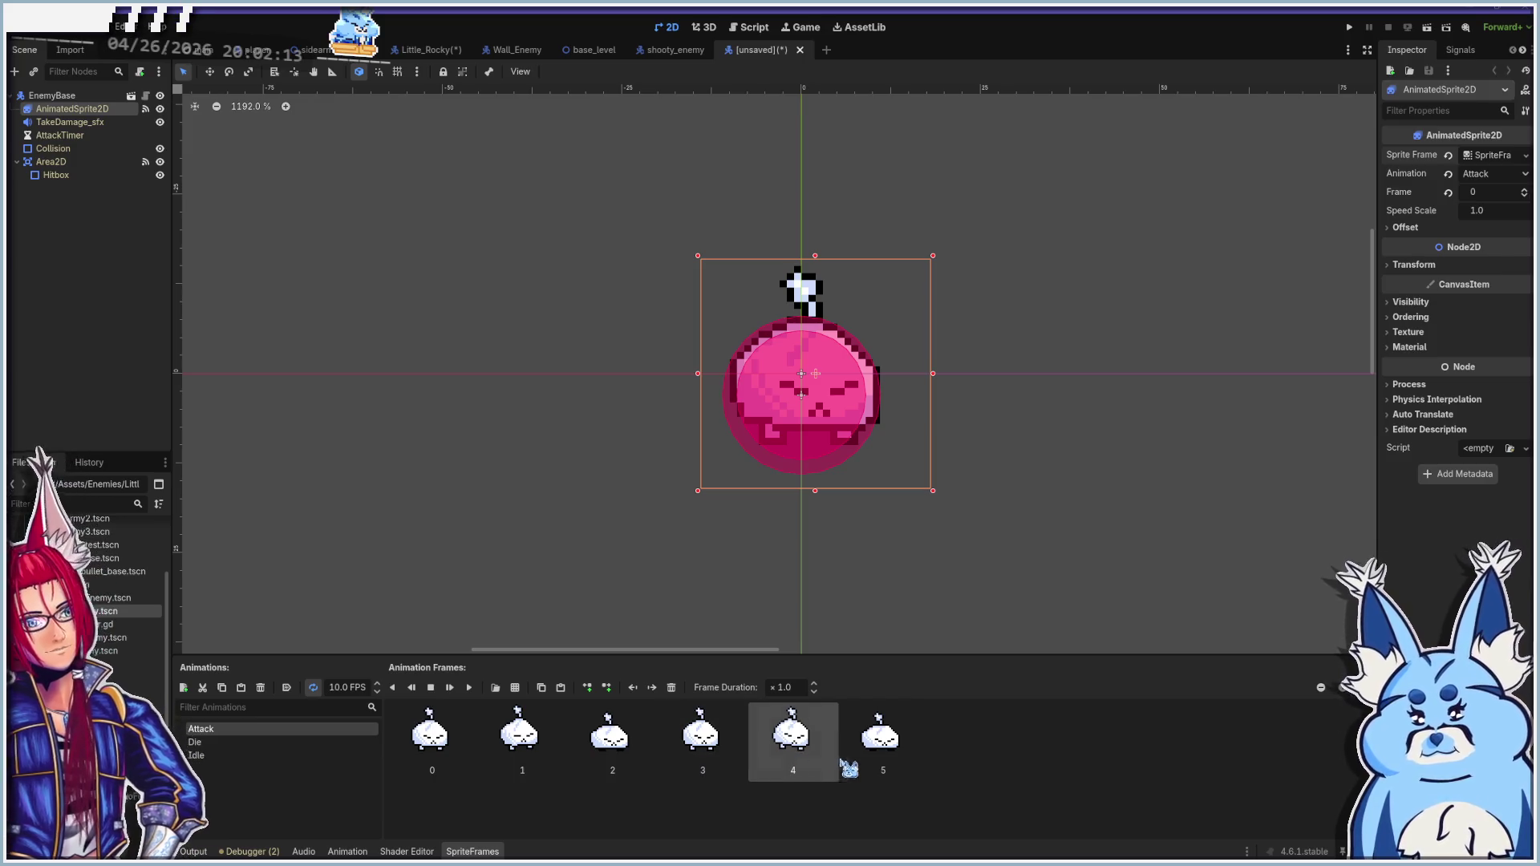
pyautogui.click(887, 750)
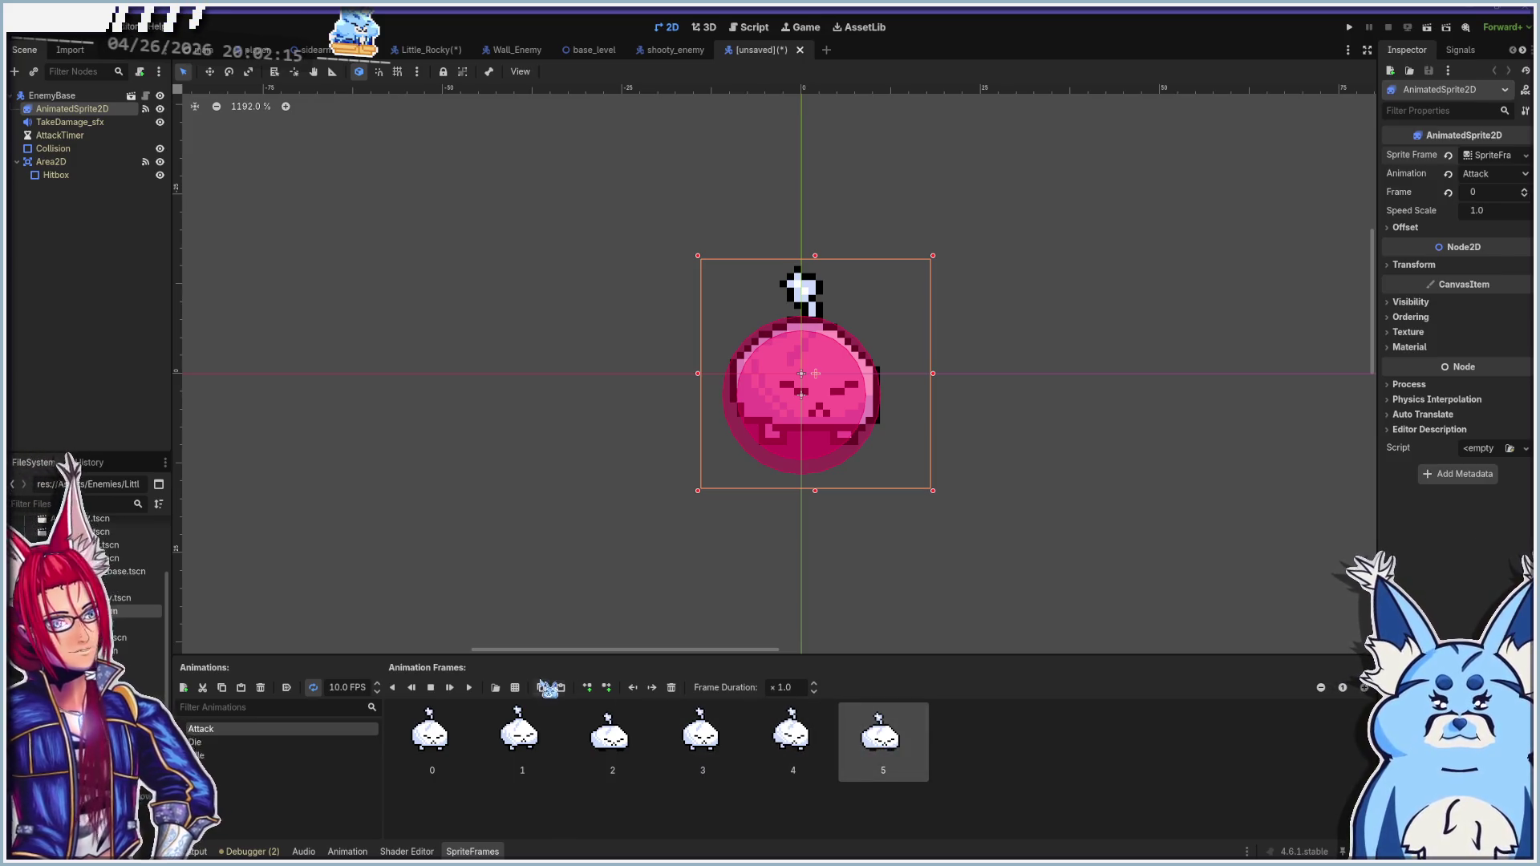
pyautogui.click(470, 688)
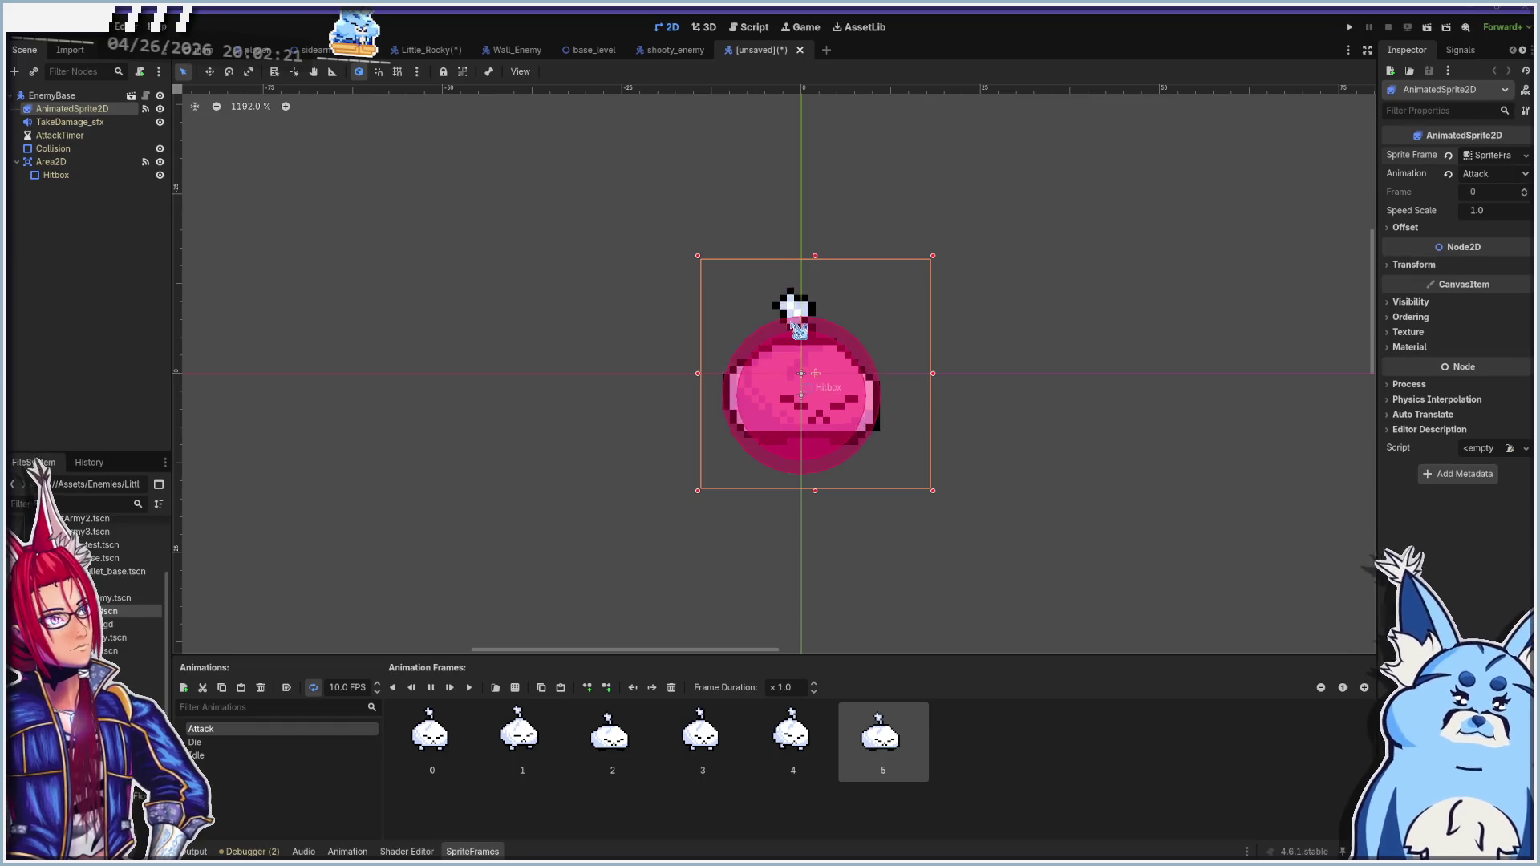
pyautogui.click(210, 743)
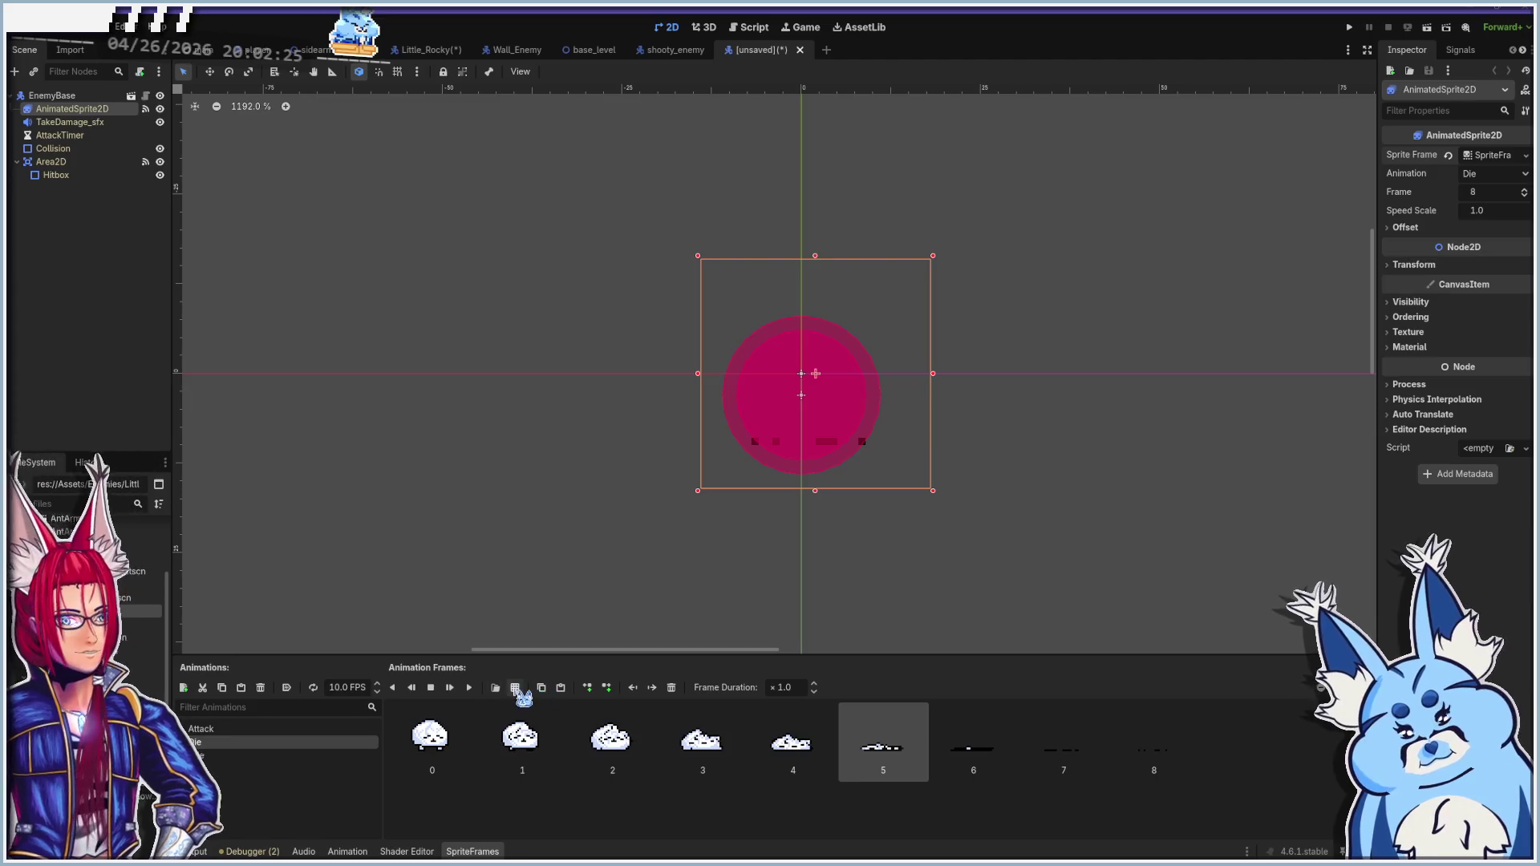
# Replace the Die frames with nine dying frames from SmallRockMob_Flower.png, preview them, and save
pyautogui.click(425, 734)
pyautogui.keyDown('shift'); pyautogui.click(1163, 758); pyautogui.keyUp('shift')
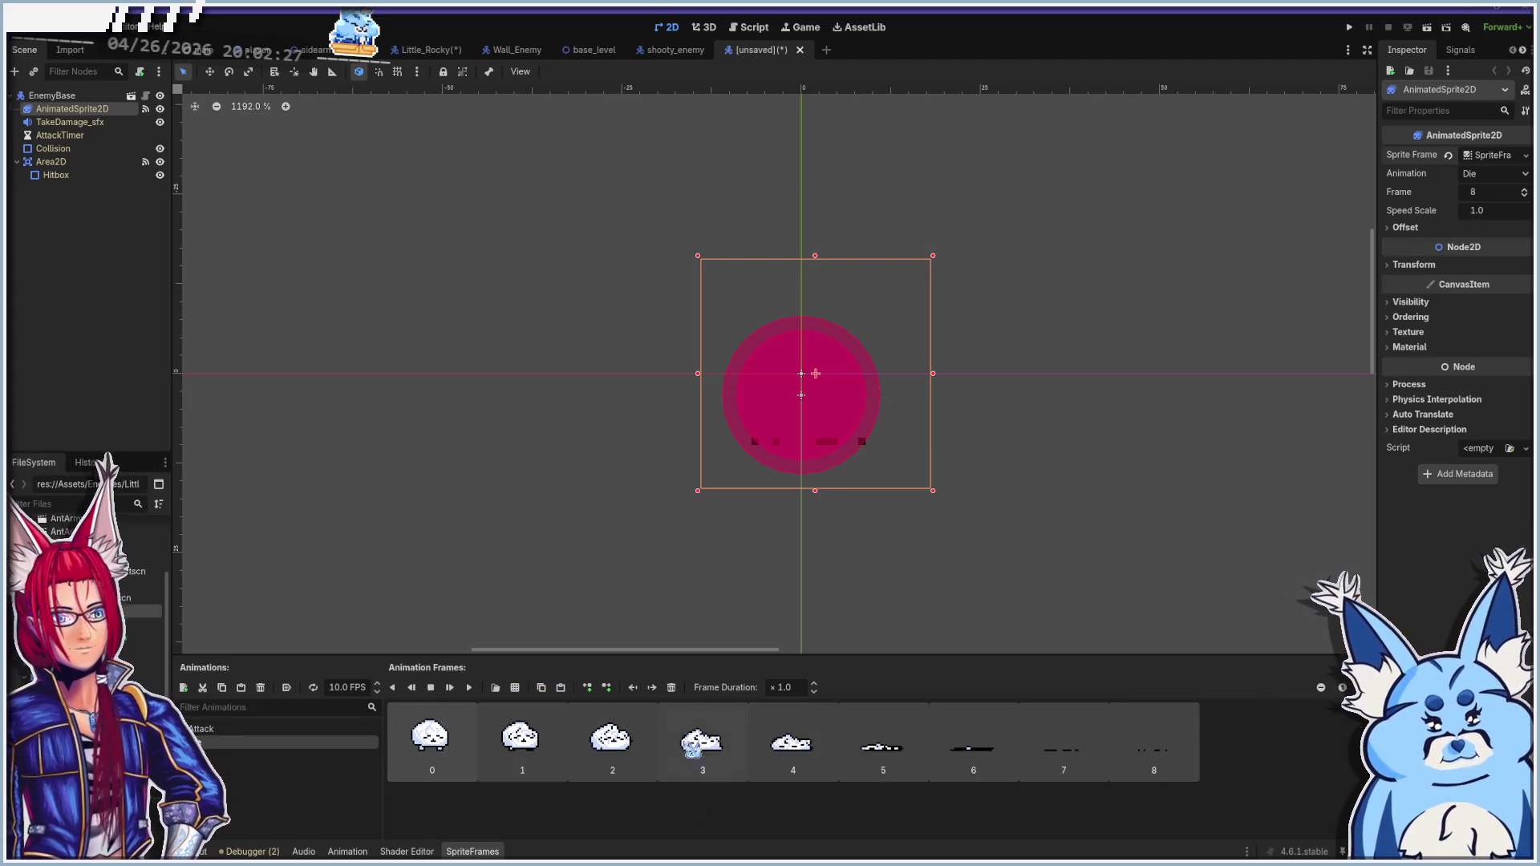
pyautogui.click(671, 687)
pyautogui.click(515, 688)
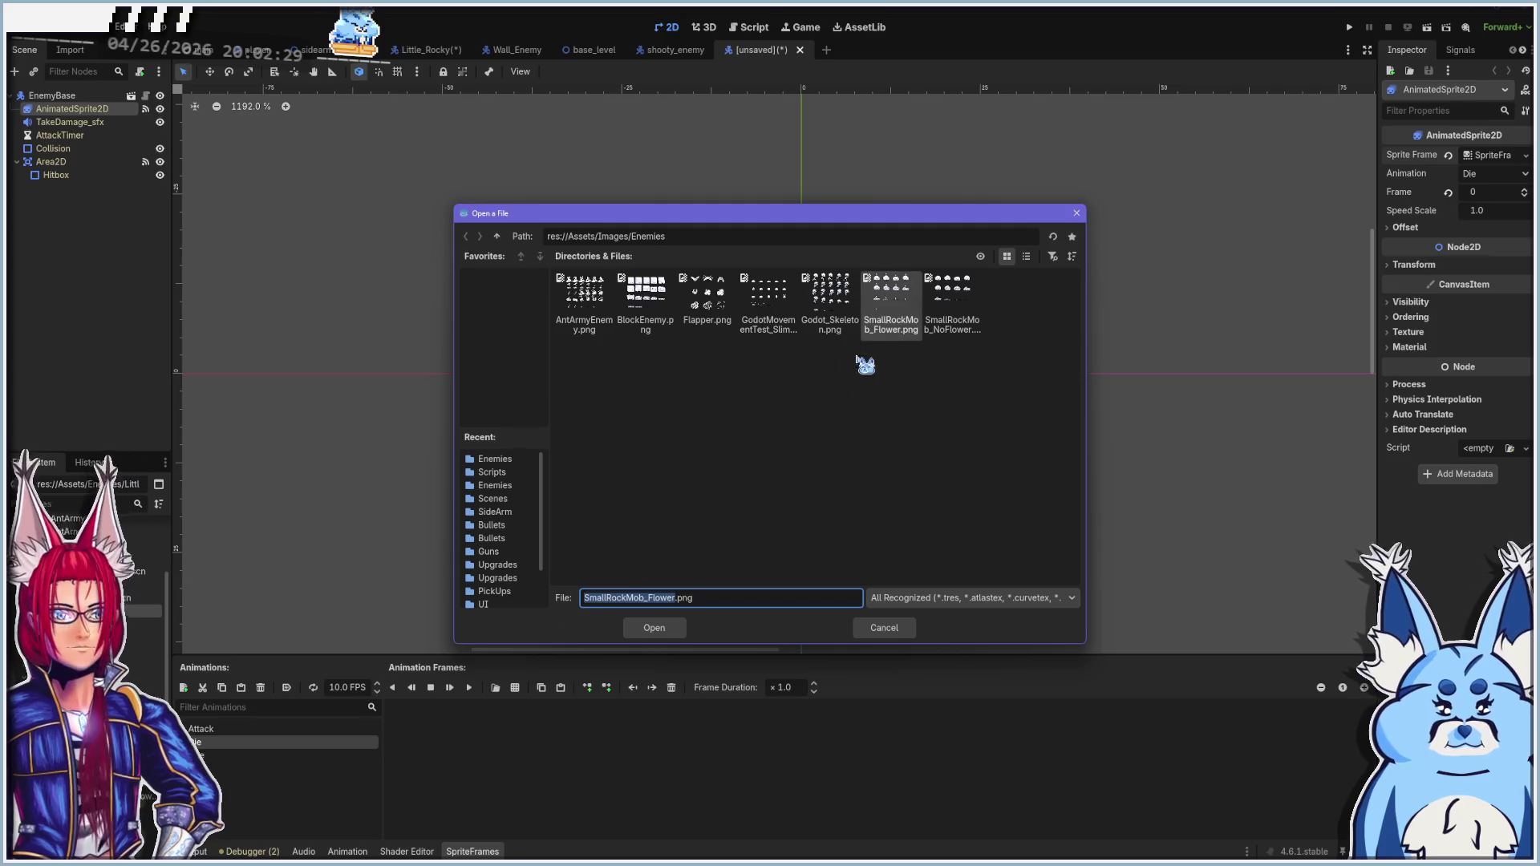
pyautogui.click(642, 626)
pyautogui.moveTo(594, 392)
pyautogui.mouseDown()
pyautogui.moveTo(678, 393)
pyautogui.moveTo(767, 458)
pyautogui.moveTo(868, 475)
pyautogui.moveTo(782, 486)
pyautogui.mouseUp()
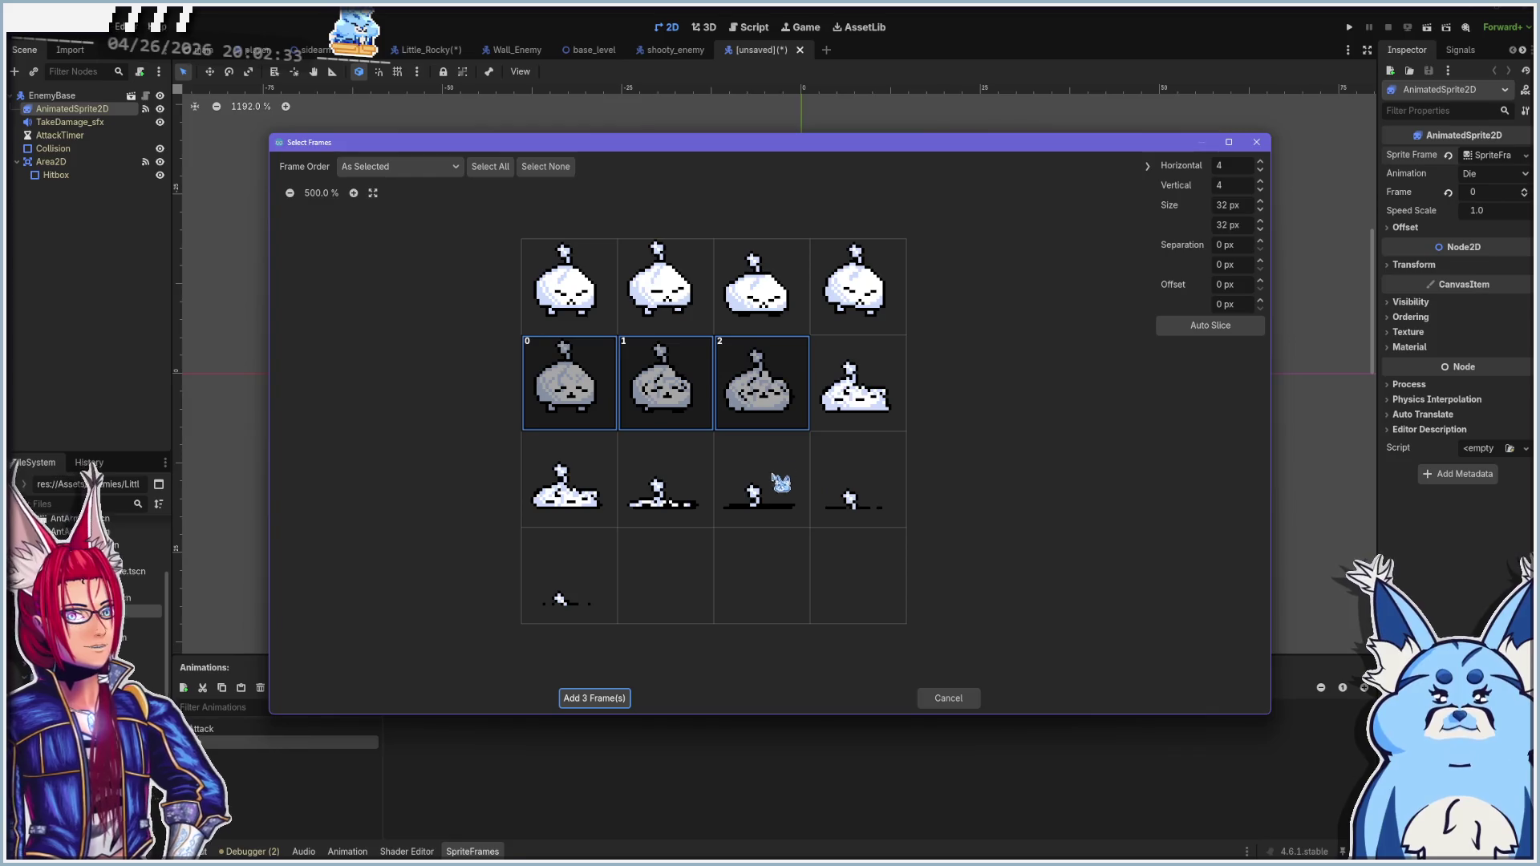
pyautogui.click(856, 371)
pyautogui.moveTo(586, 492); pyautogui.dragTo(842, 497)
pyautogui.click(560, 598)
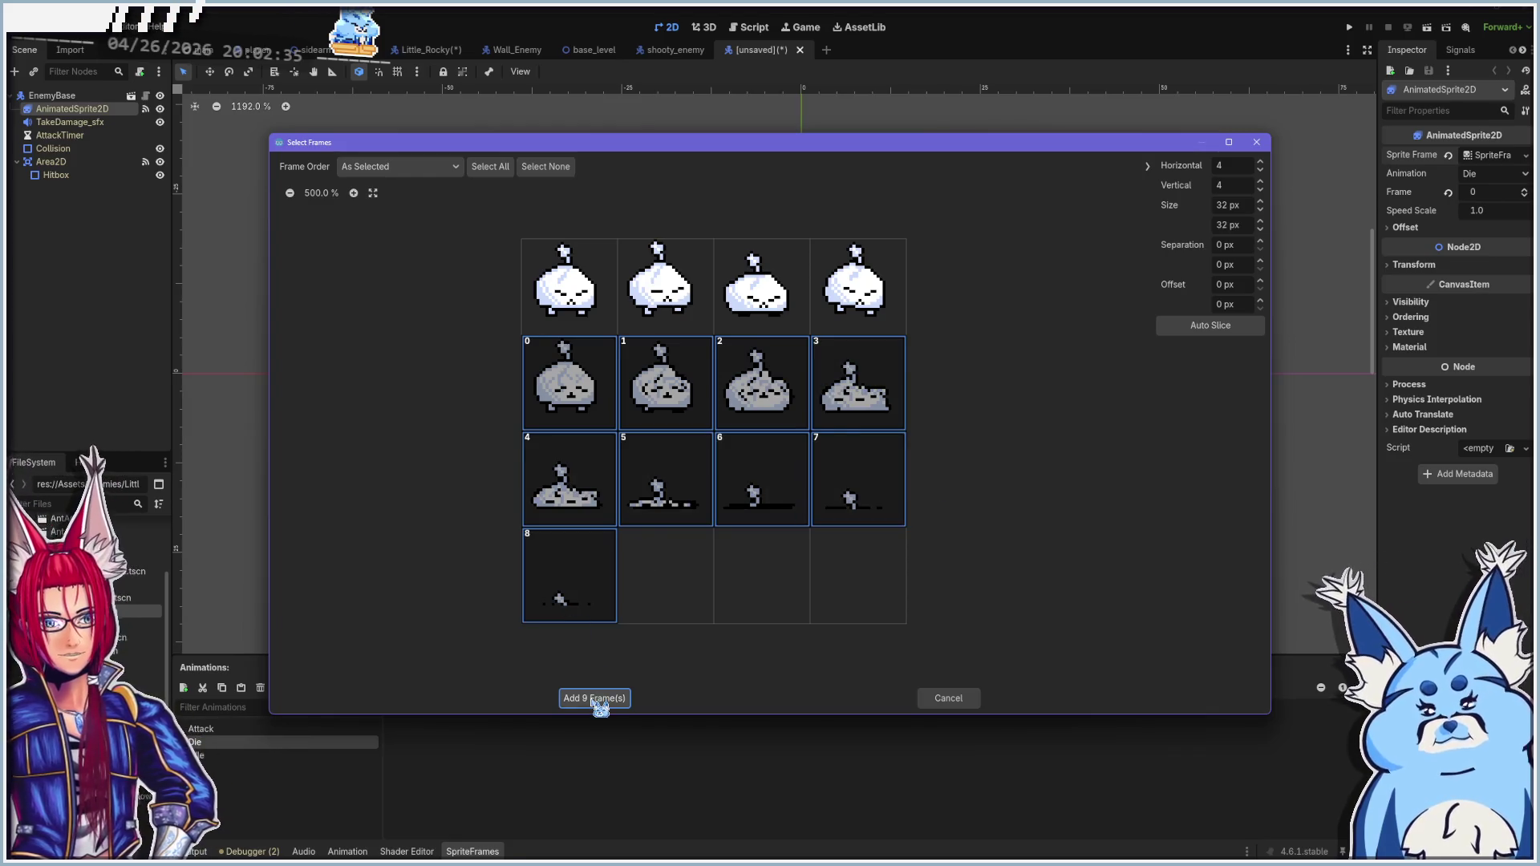
pyautogui.click(595, 698)
pyautogui.click(468, 689)
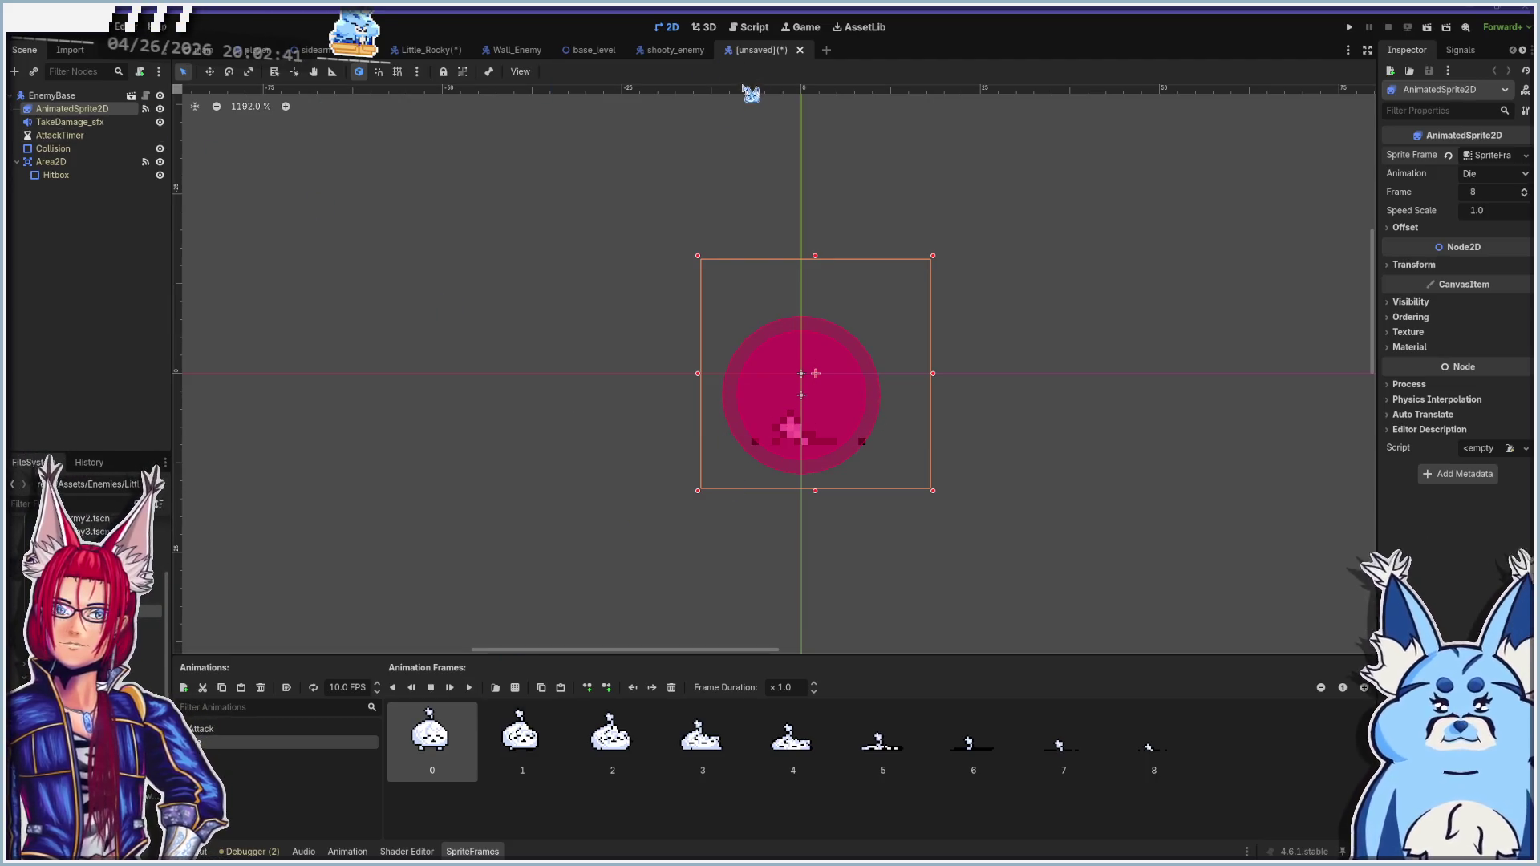
pyautogui.hotkey('ctrl', 's')
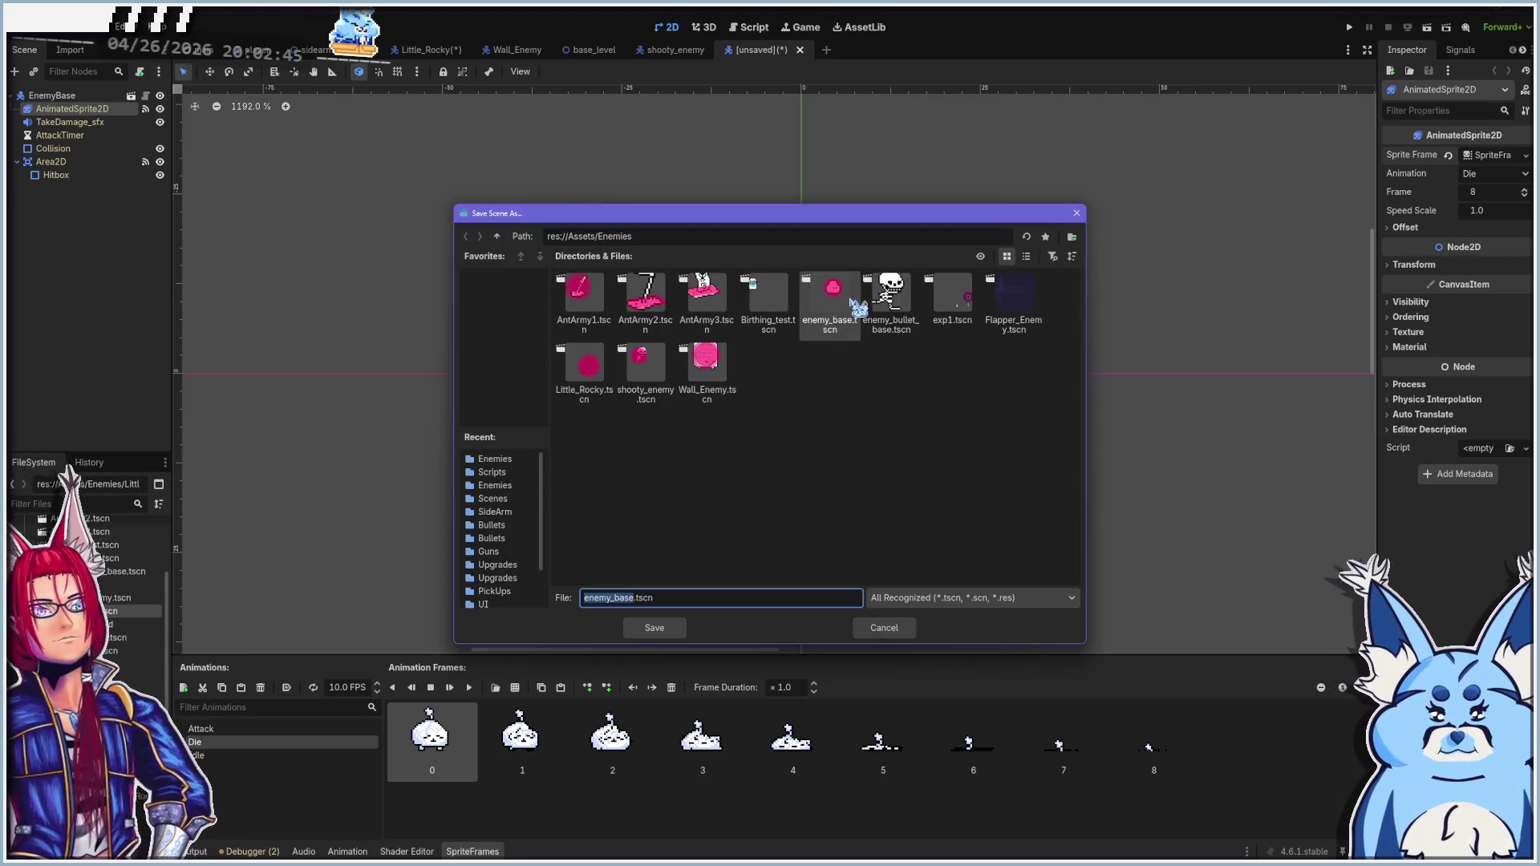
# Save the flower variant as Little_Rocky_Flower.tscn, then save the Little_Rocky scene too
pyautogui.click(602, 381)
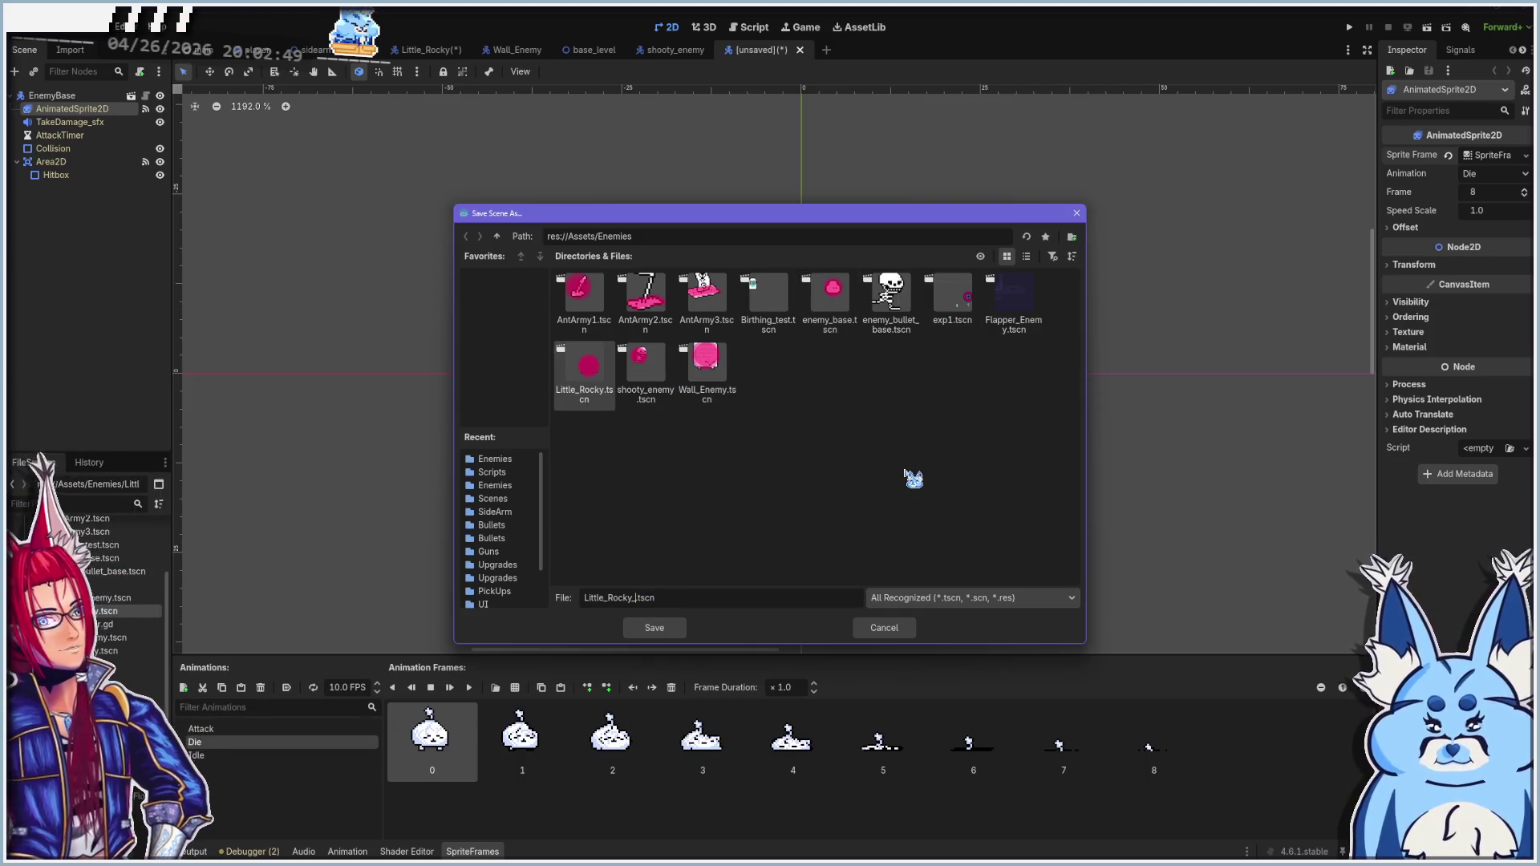
pyautogui.click(653, 629)
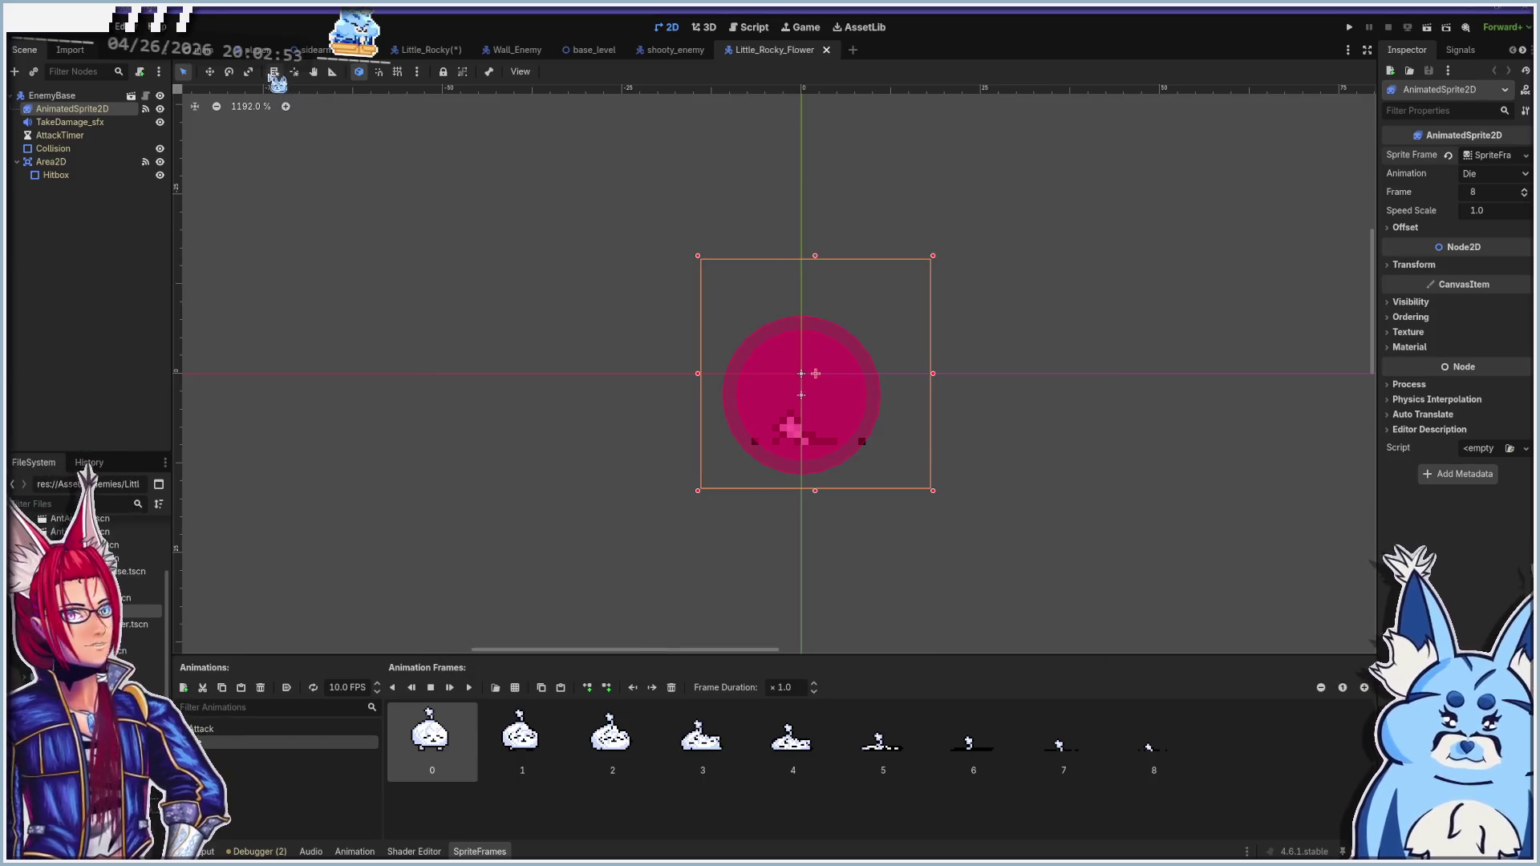
pyautogui.click(430, 49)
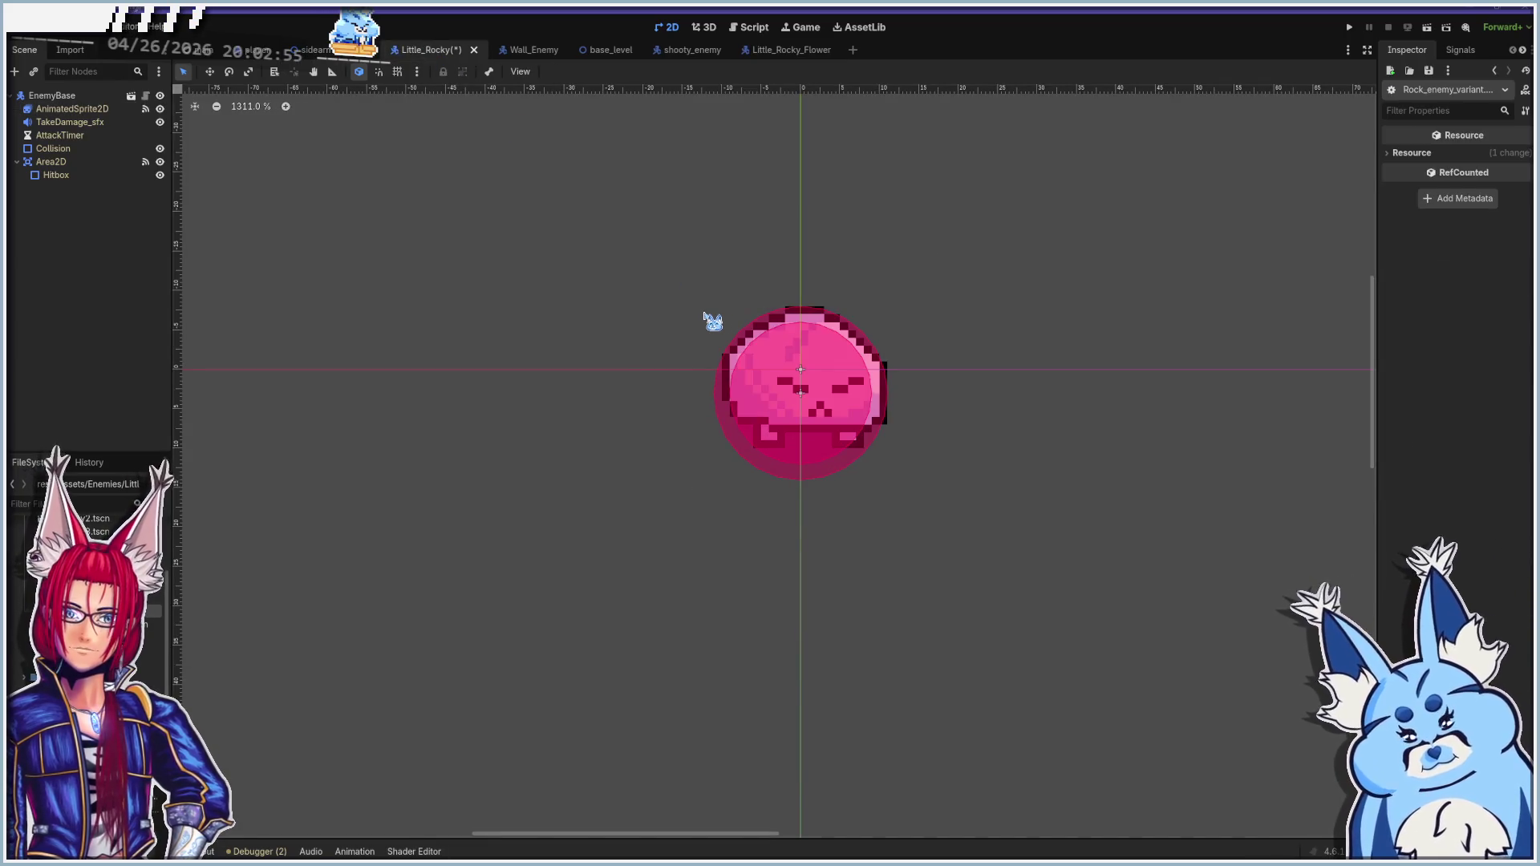
pyautogui.hotkey('ctrl', 's')
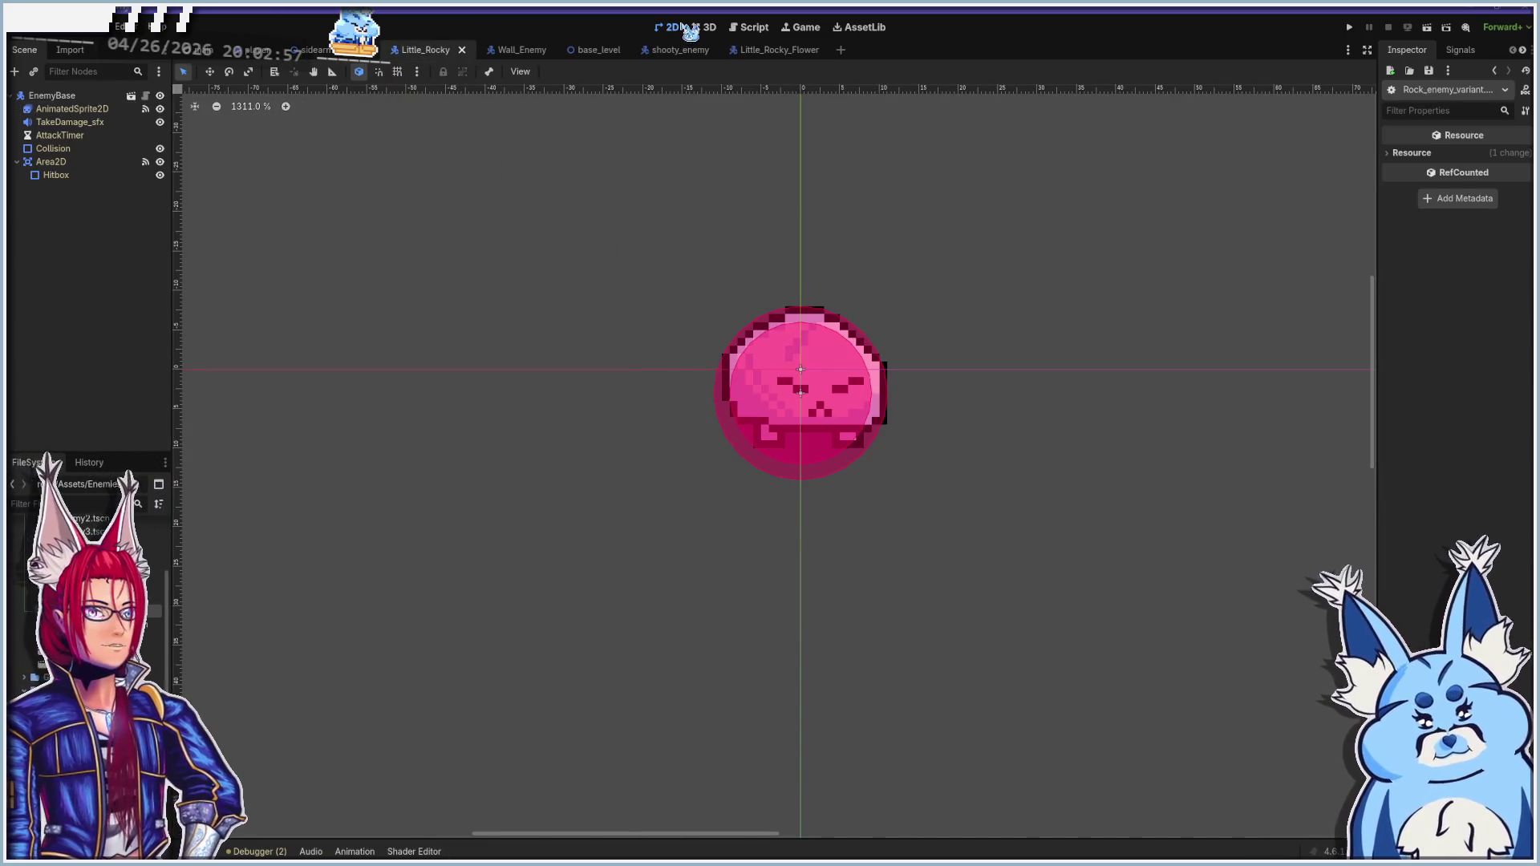
# Open the base_level.gd script in the script editor
pyautogui.click(755, 27)
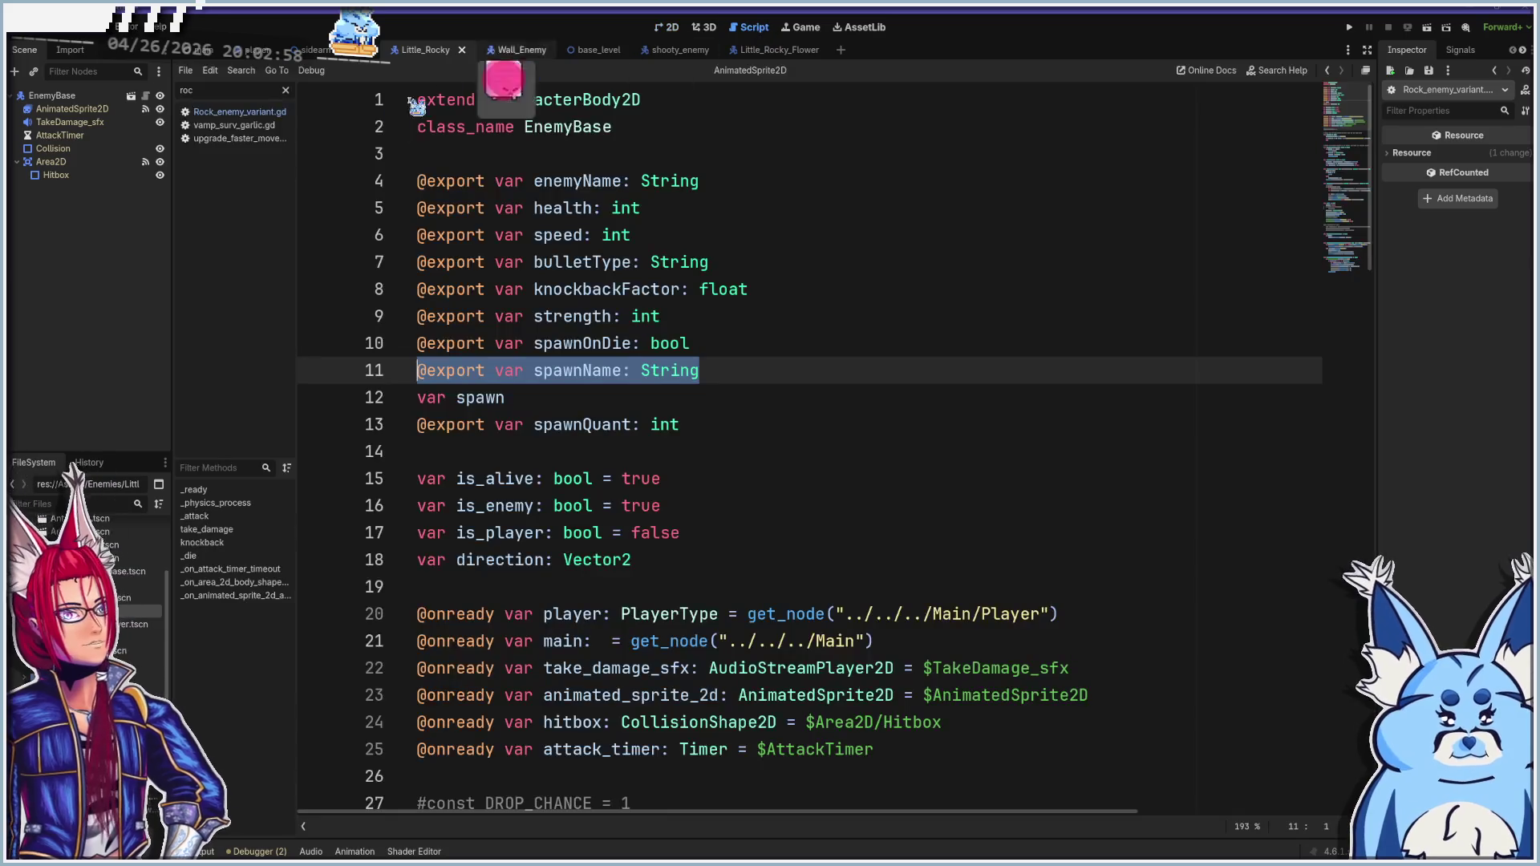
pyautogui.click(285, 90)
pyautogui.write('level')
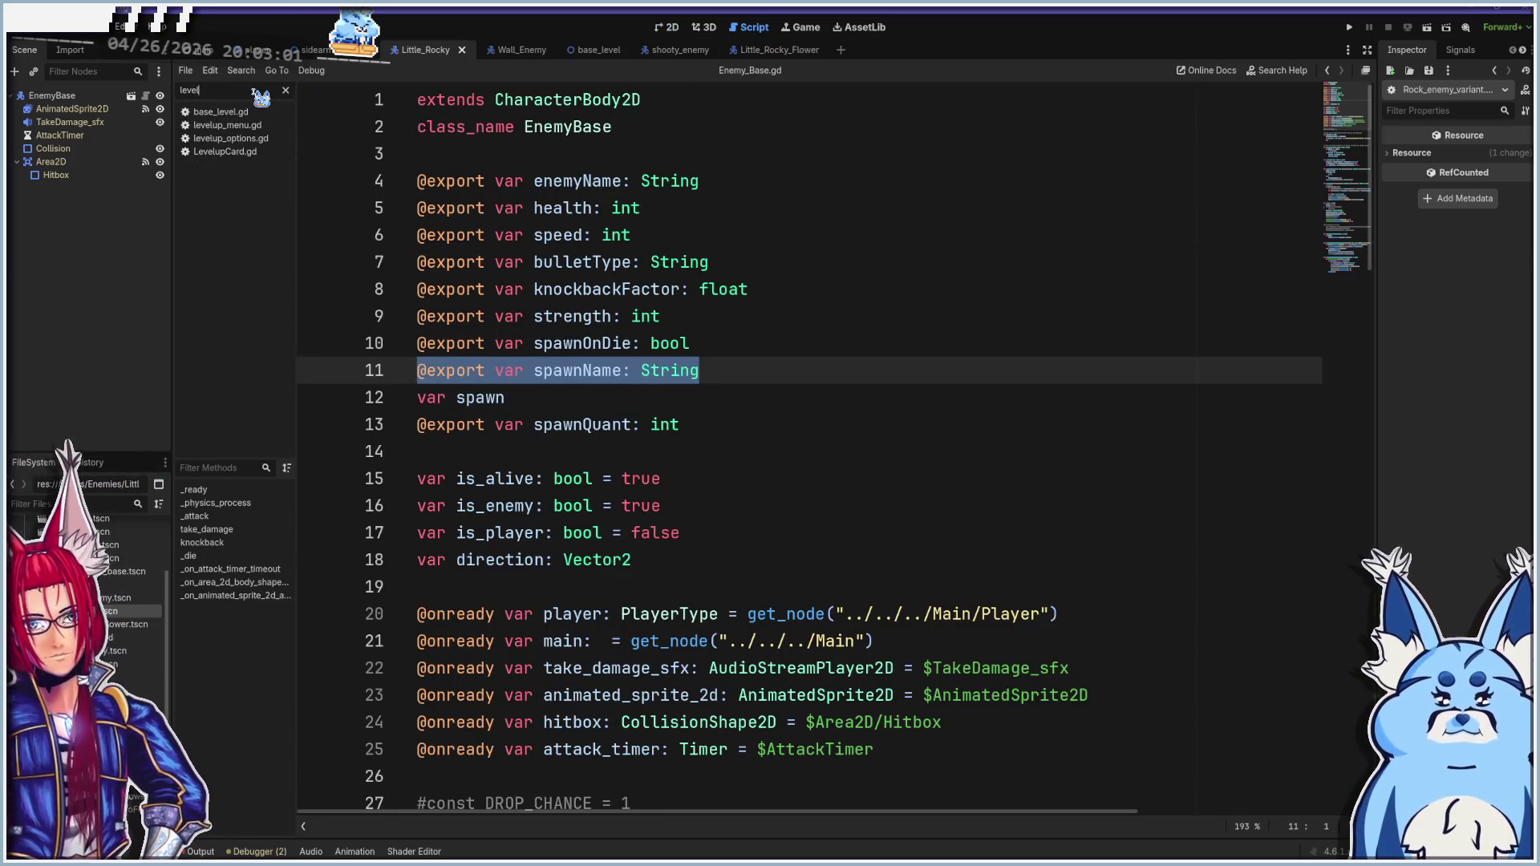
pyautogui.click(264, 114)
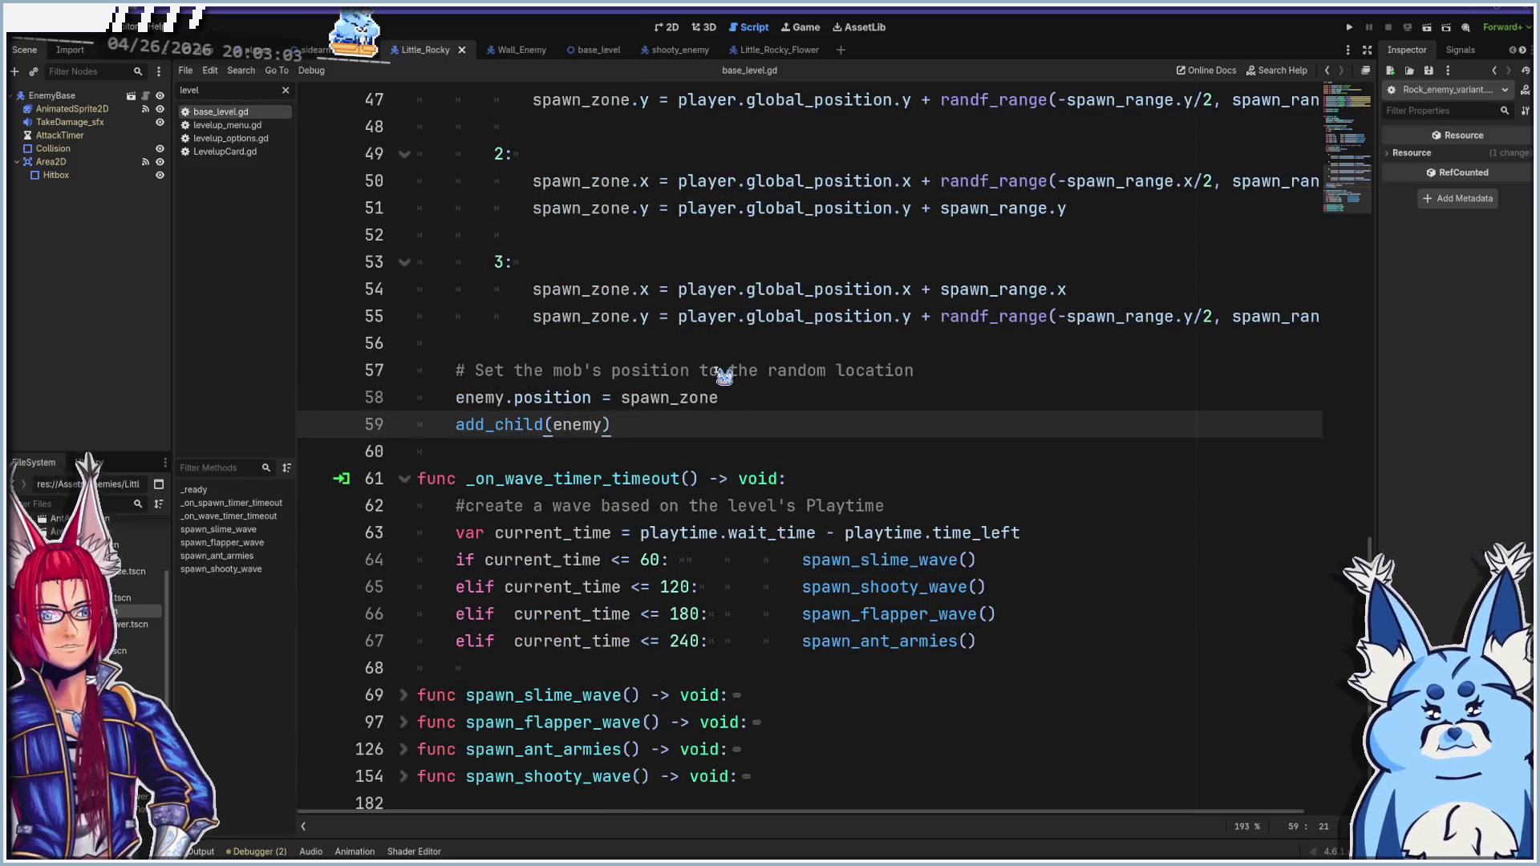
pyautogui.scroll(15, 696, 458)
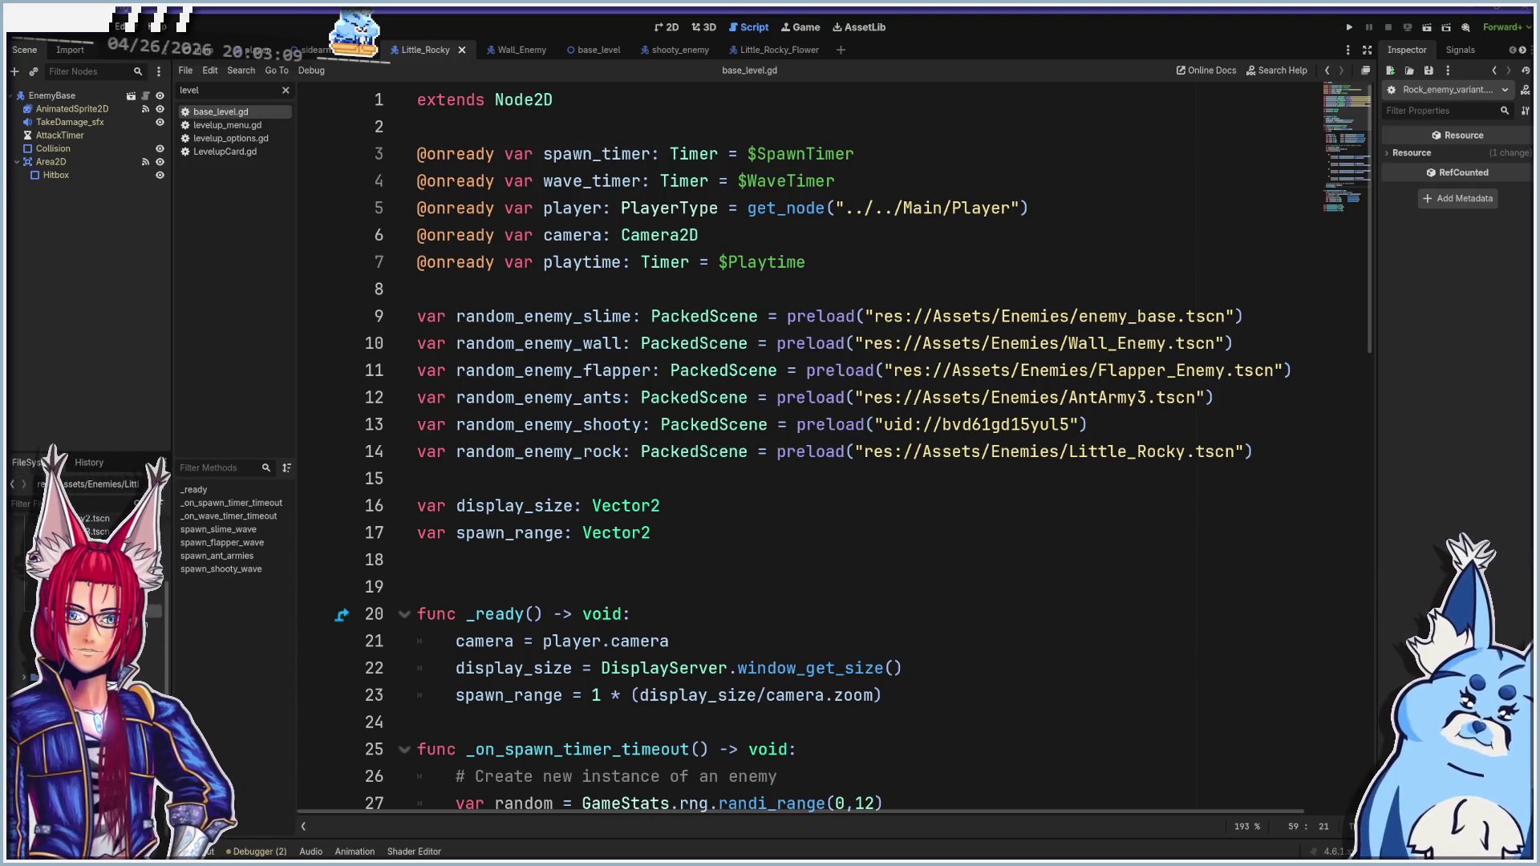
# Preload Little_Rocky_Flower.tscn as var random_enemy_rock_flower: PackedScene
pyautogui.moveTo(184, 618)
pyautogui.mouseDown()
pyautogui.moveTo(545, 506)
pyautogui.moveTo(514, 480)
pyautogui.mouseUp()
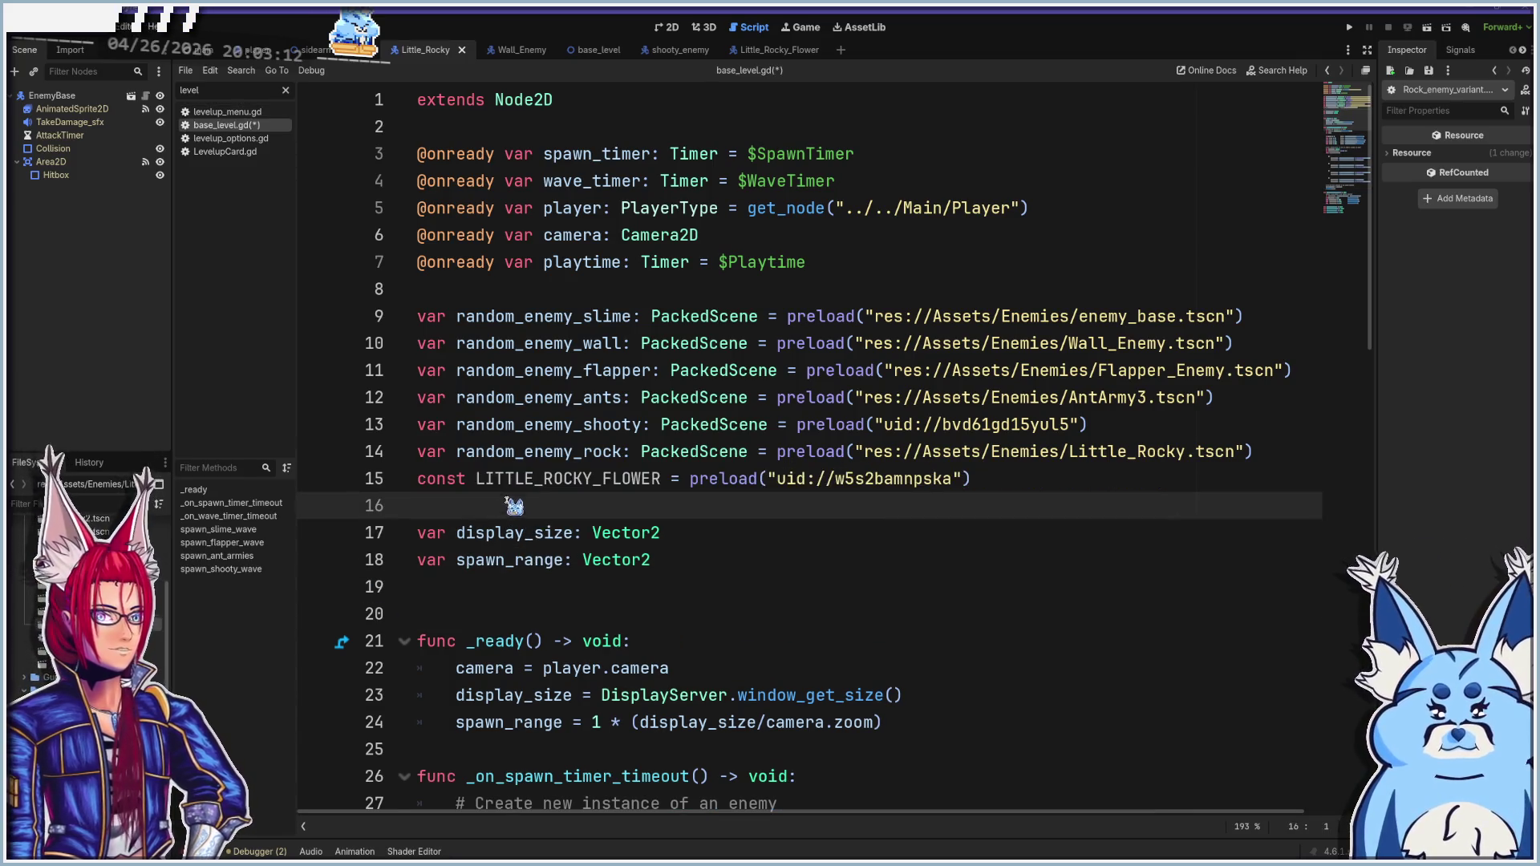
pyautogui.click(667, 479)
pyautogui.hotkey('shift', 'Home')
pyautogui.write('var ra')
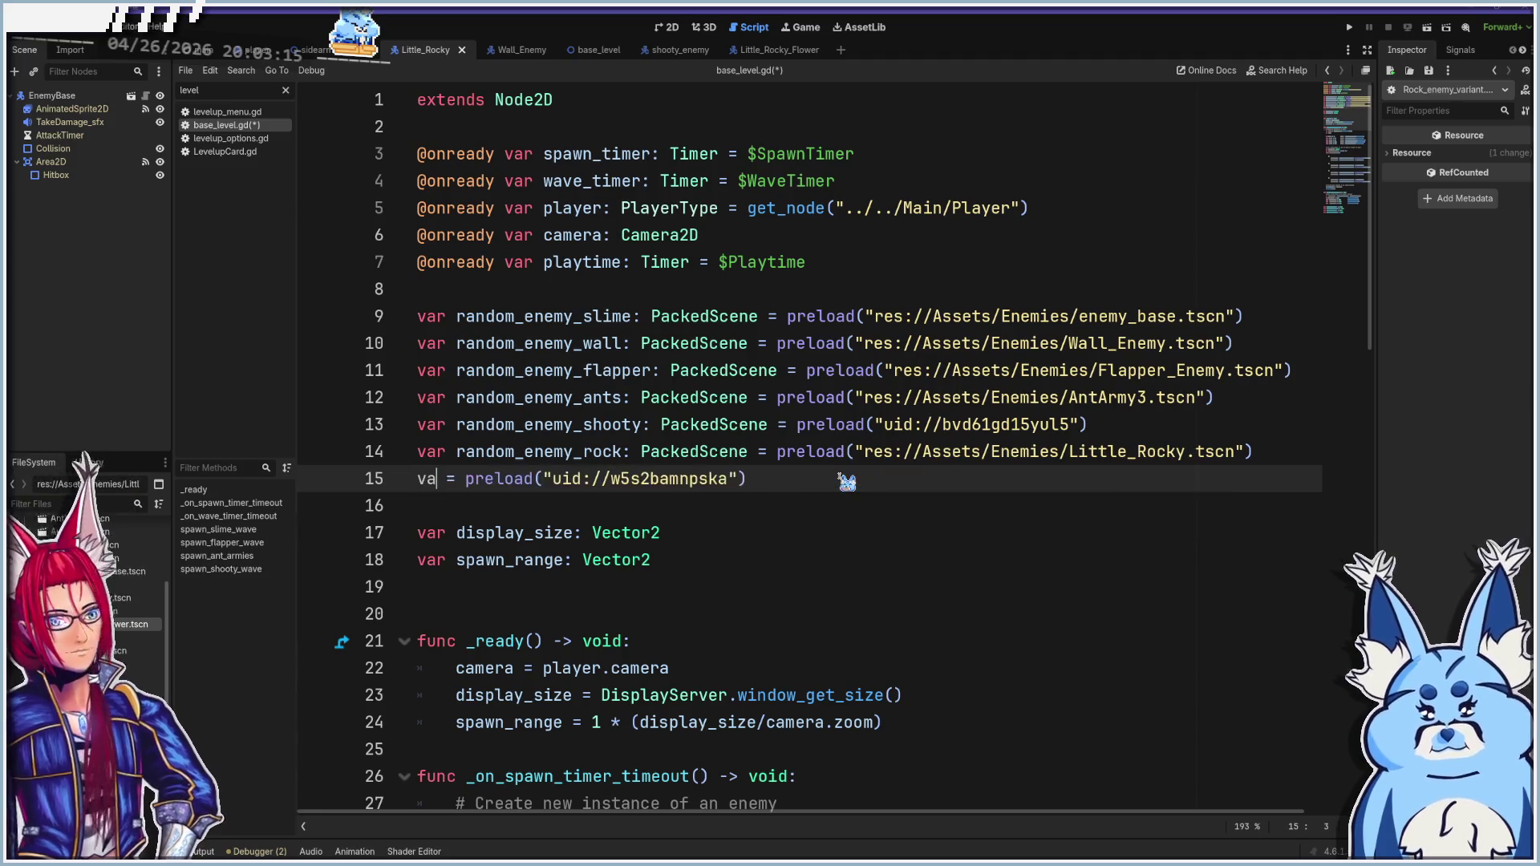
pyautogui.write('ndom')
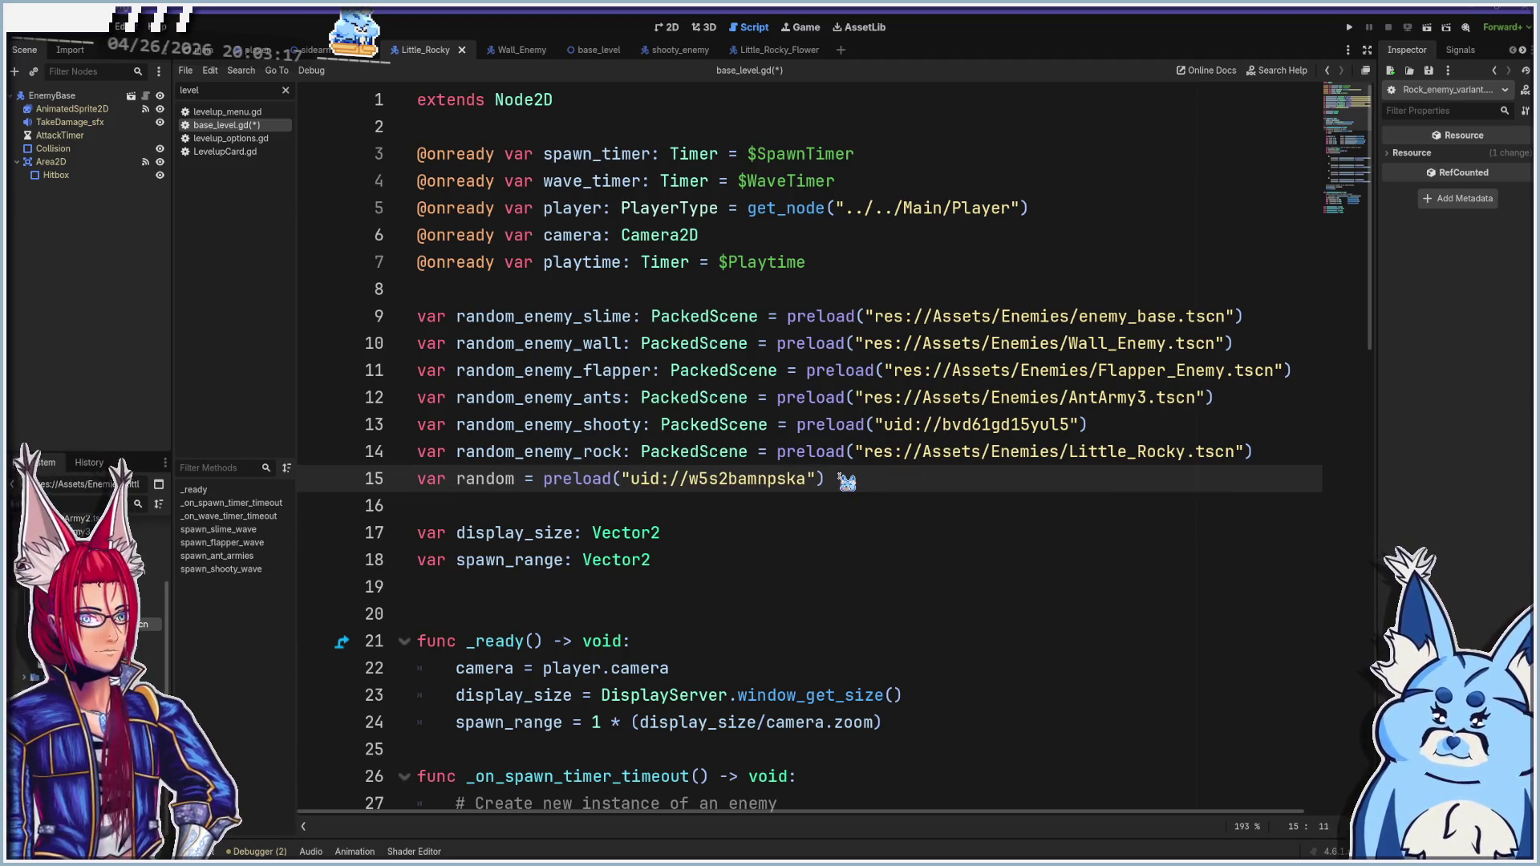
pyautogui.write('_enemy_ro')
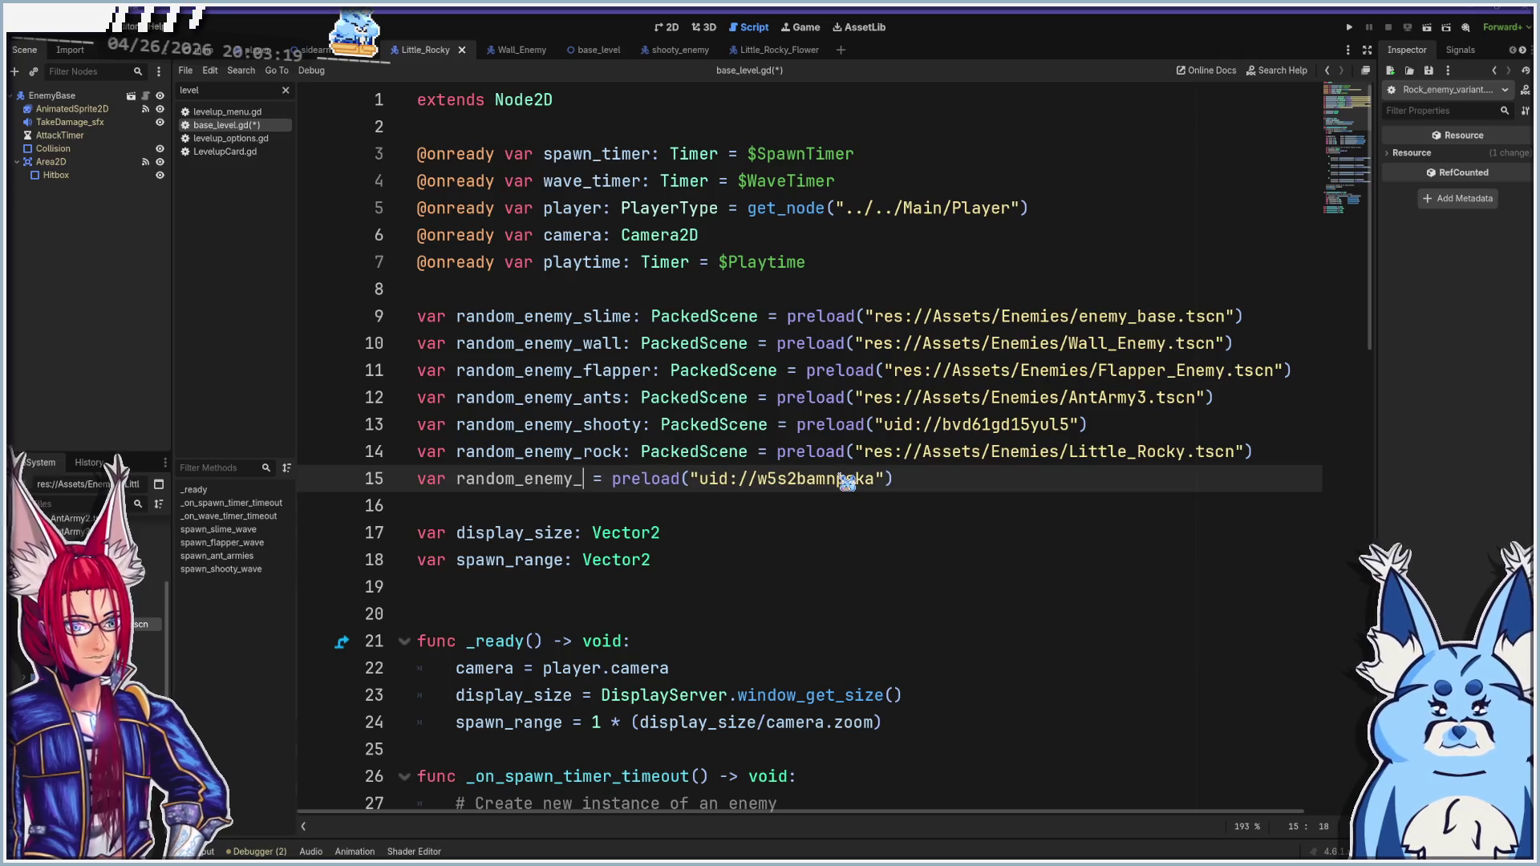
pyautogui.write('ck_flower')
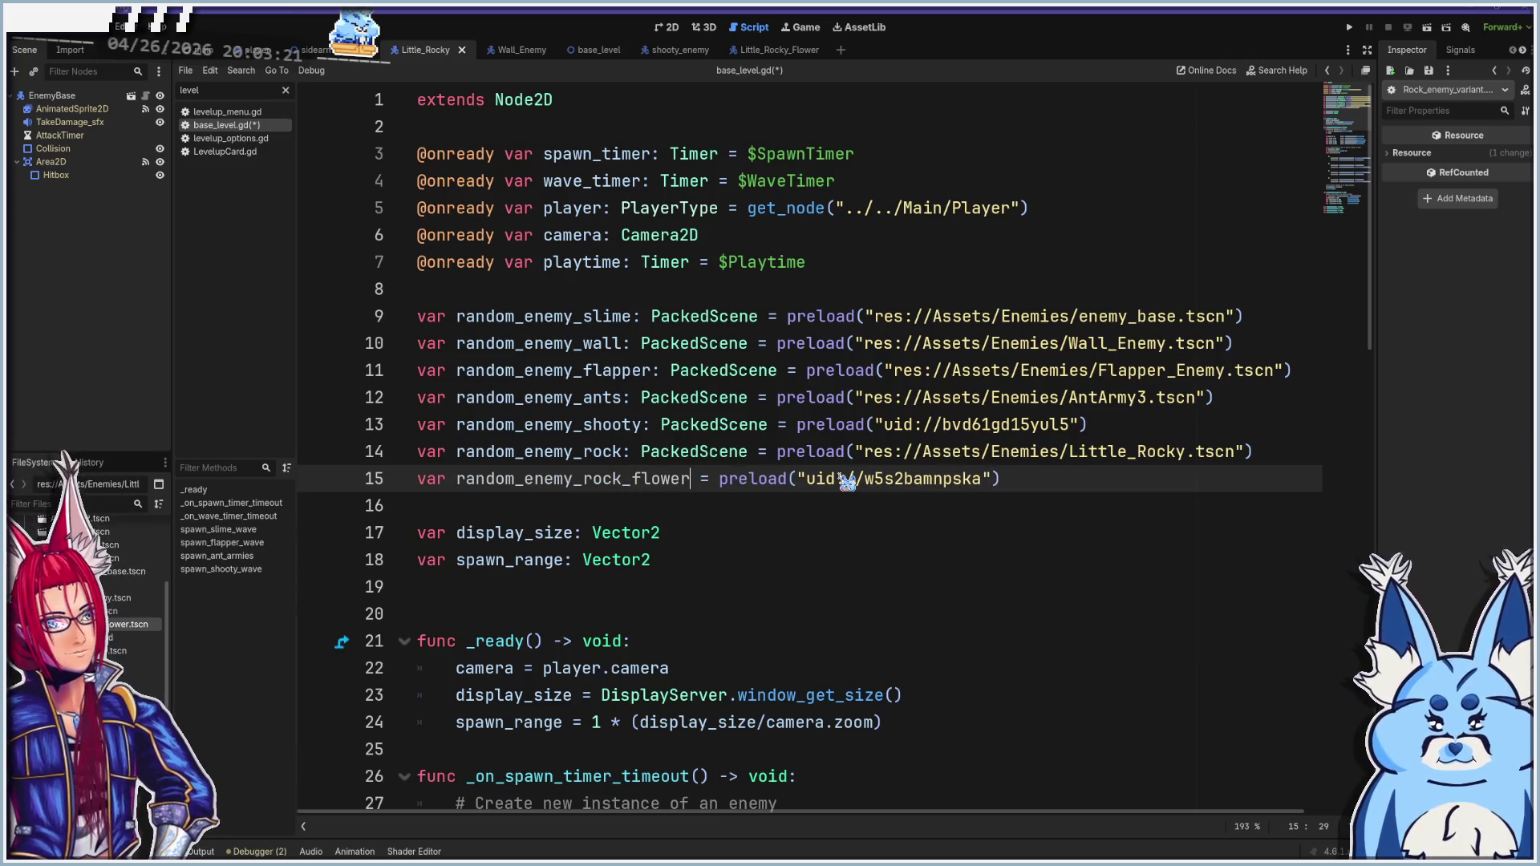
pyautogui.write(': Packed')
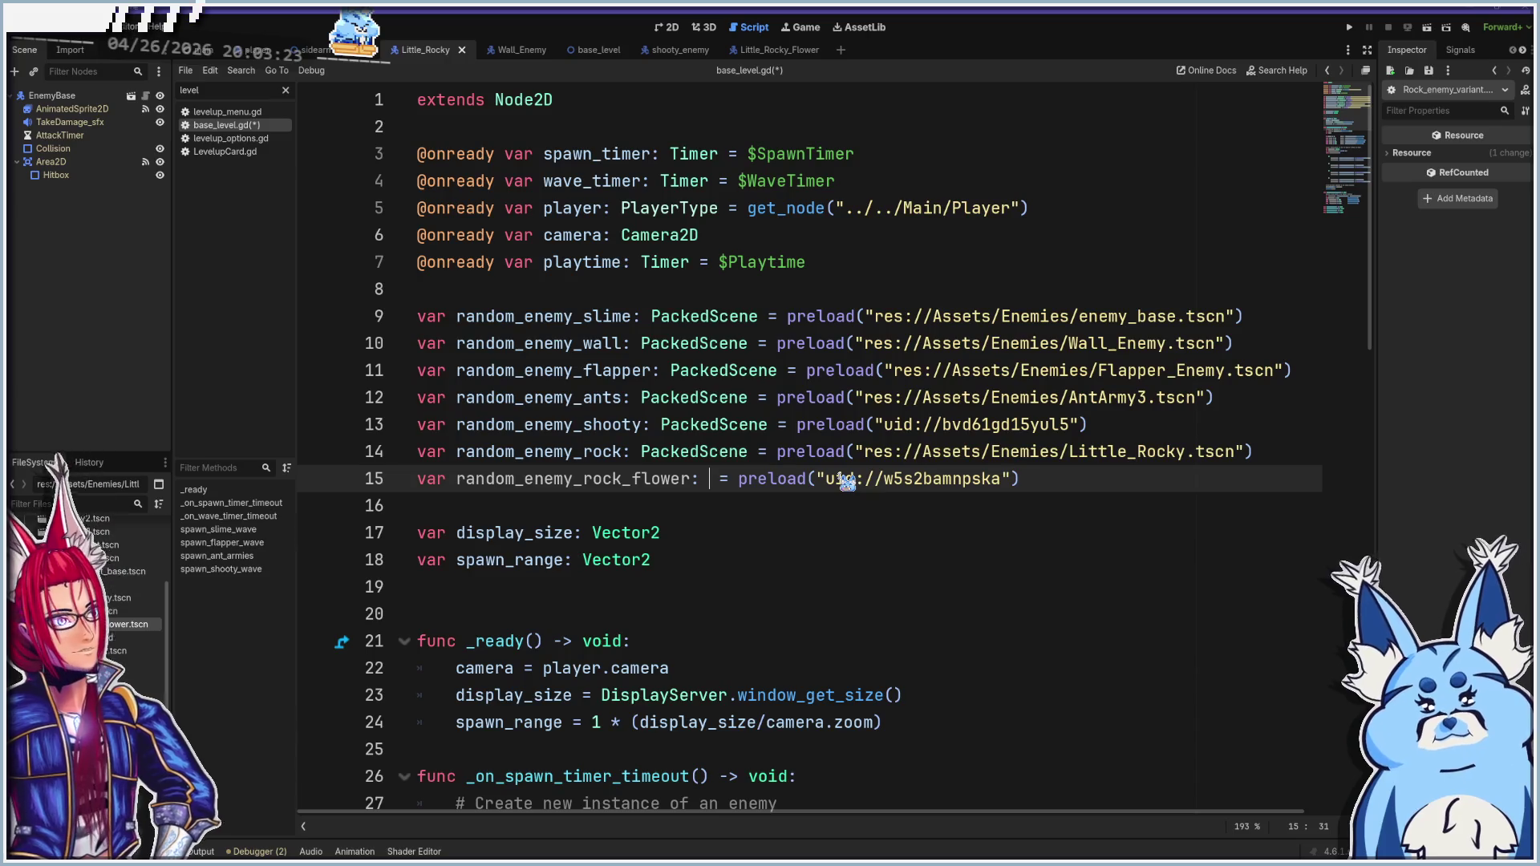
pyautogui.write('Scene')
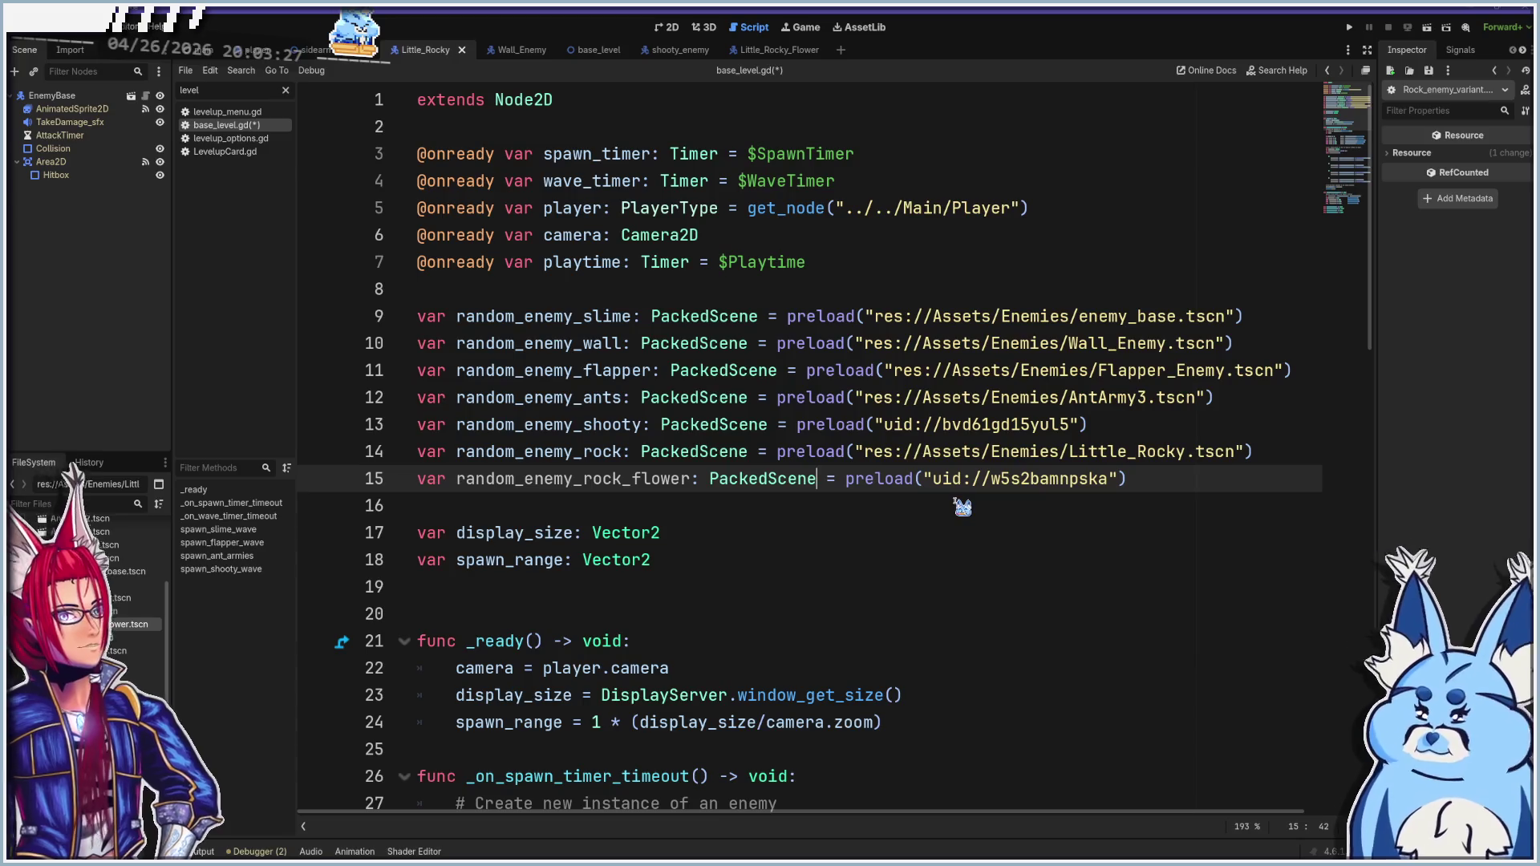
# Change the enemy roll from randi_range(0,12) to randi_range(0,13)
pyautogui.scroll(-8, 954, 511)
pyautogui.scroll(2, 954, 511)
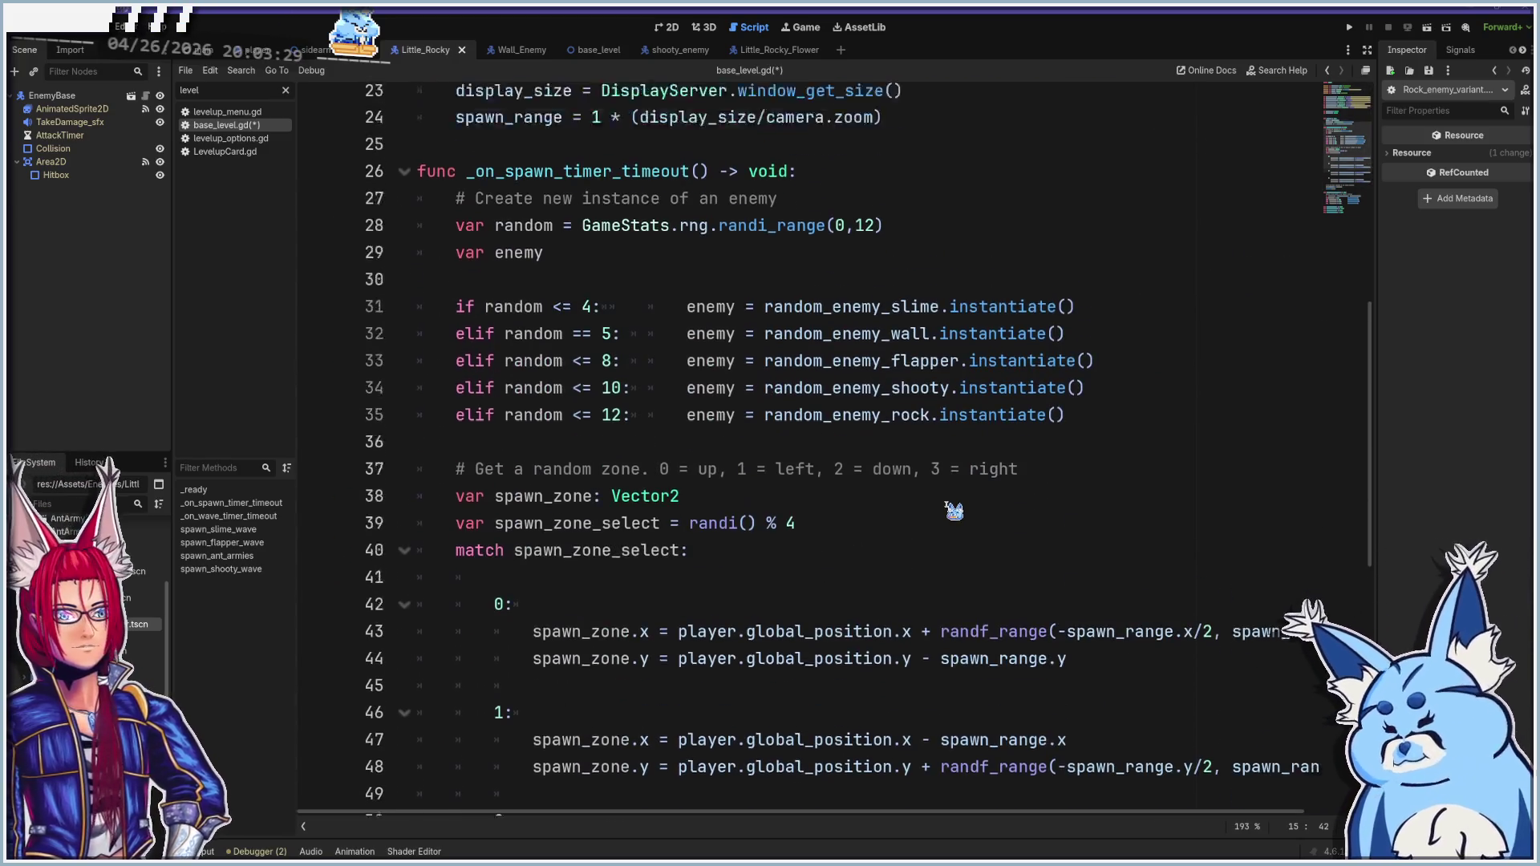
pyautogui.scroll(-3, 953, 511)
pyautogui.scroll(-7, 954, 511)
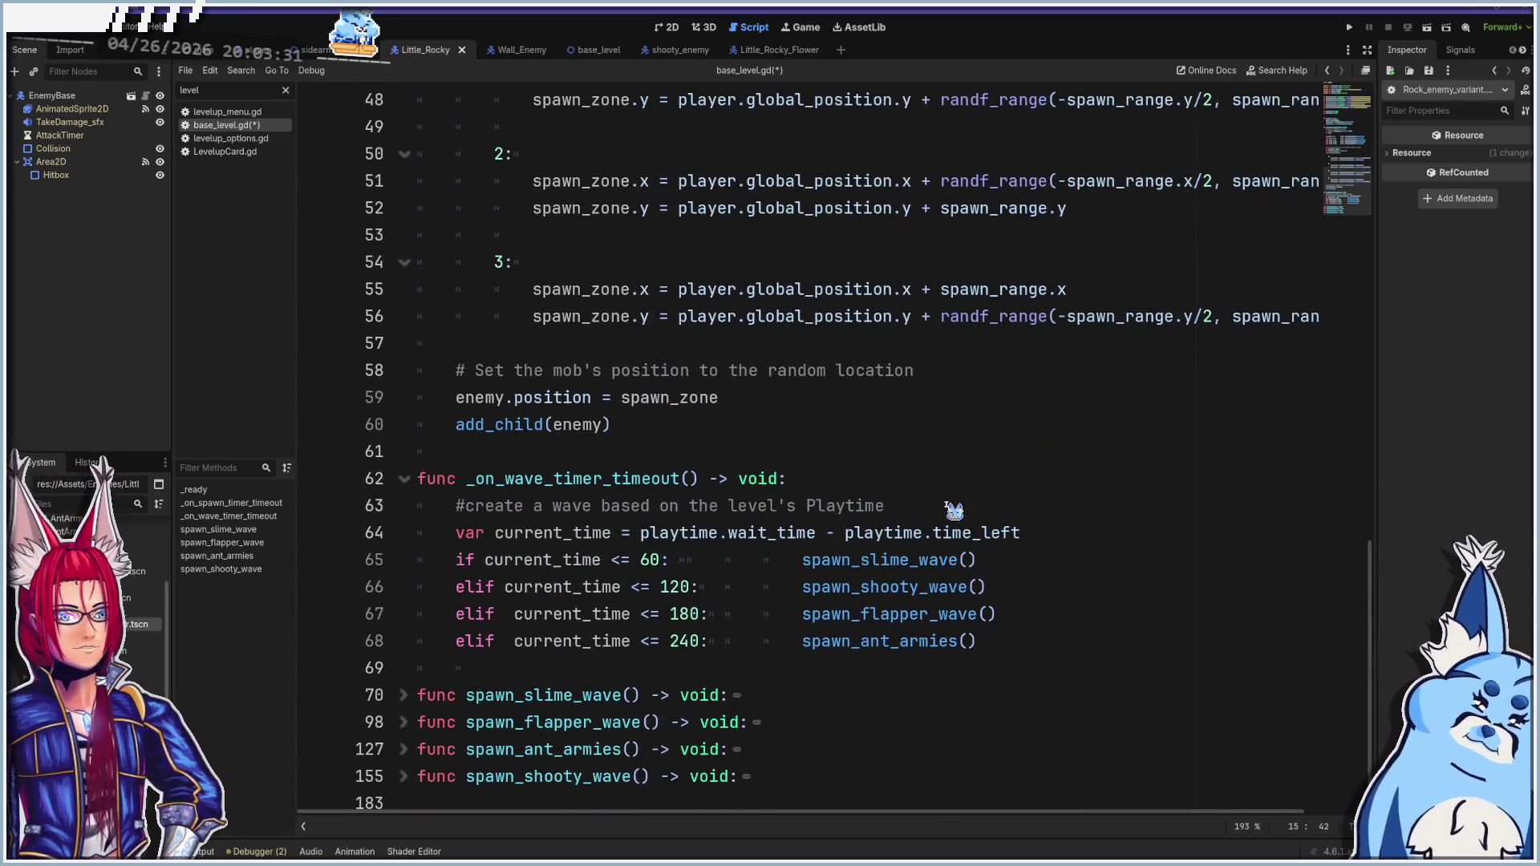
pyautogui.scroll(8, 940, 514)
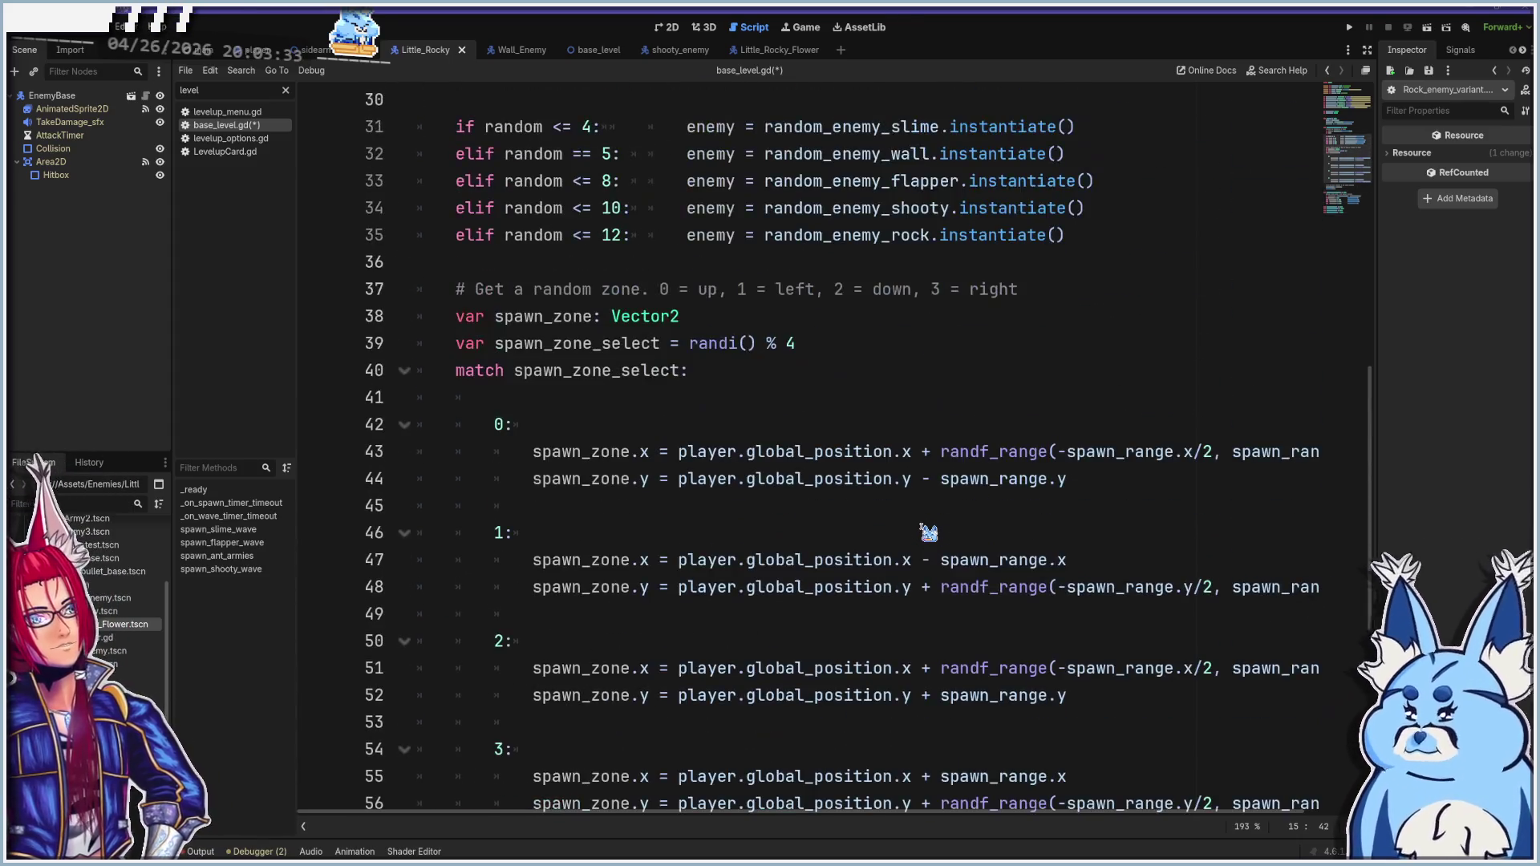
pyautogui.scroll(2, 844, 538)
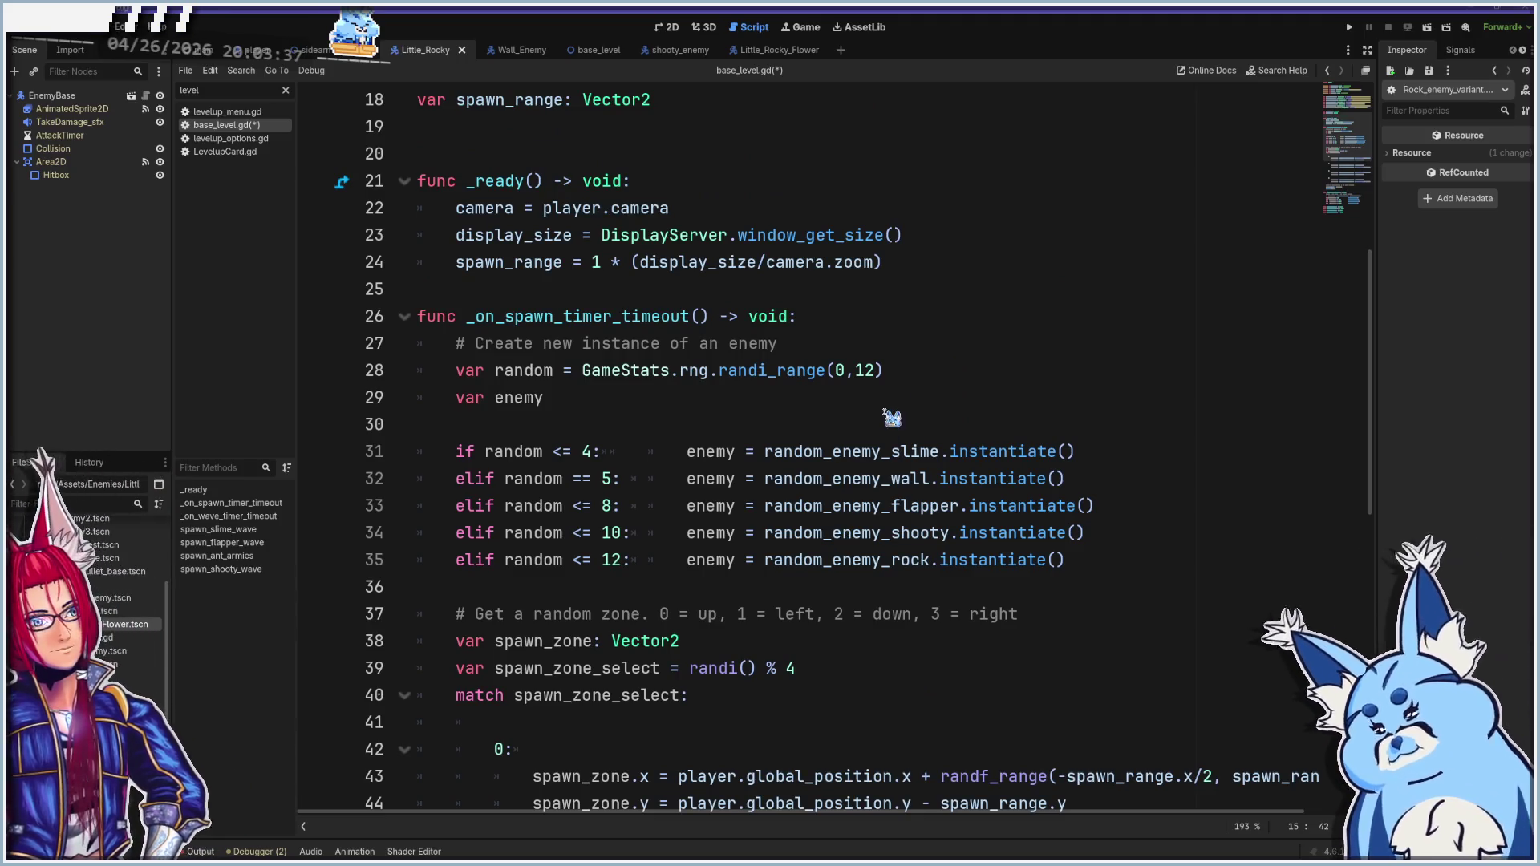
pyautogui.click(865, 370)
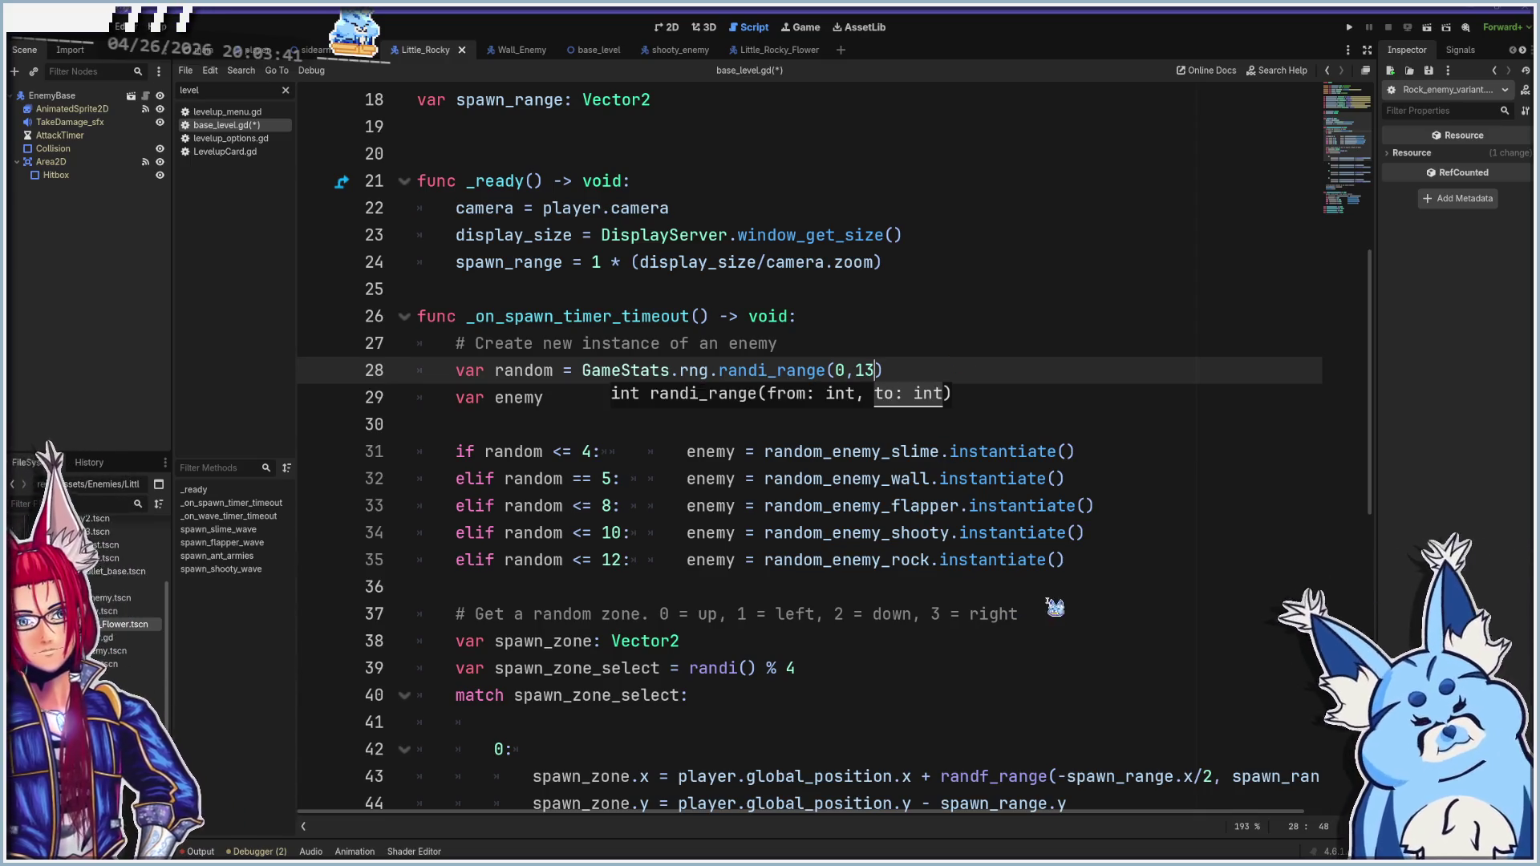
# Add an elif for 13 instantiating random_enemy_rock_flower, save the script, and run the game
pyautogui.click(1132, 550)
pyautogui.press('Return')
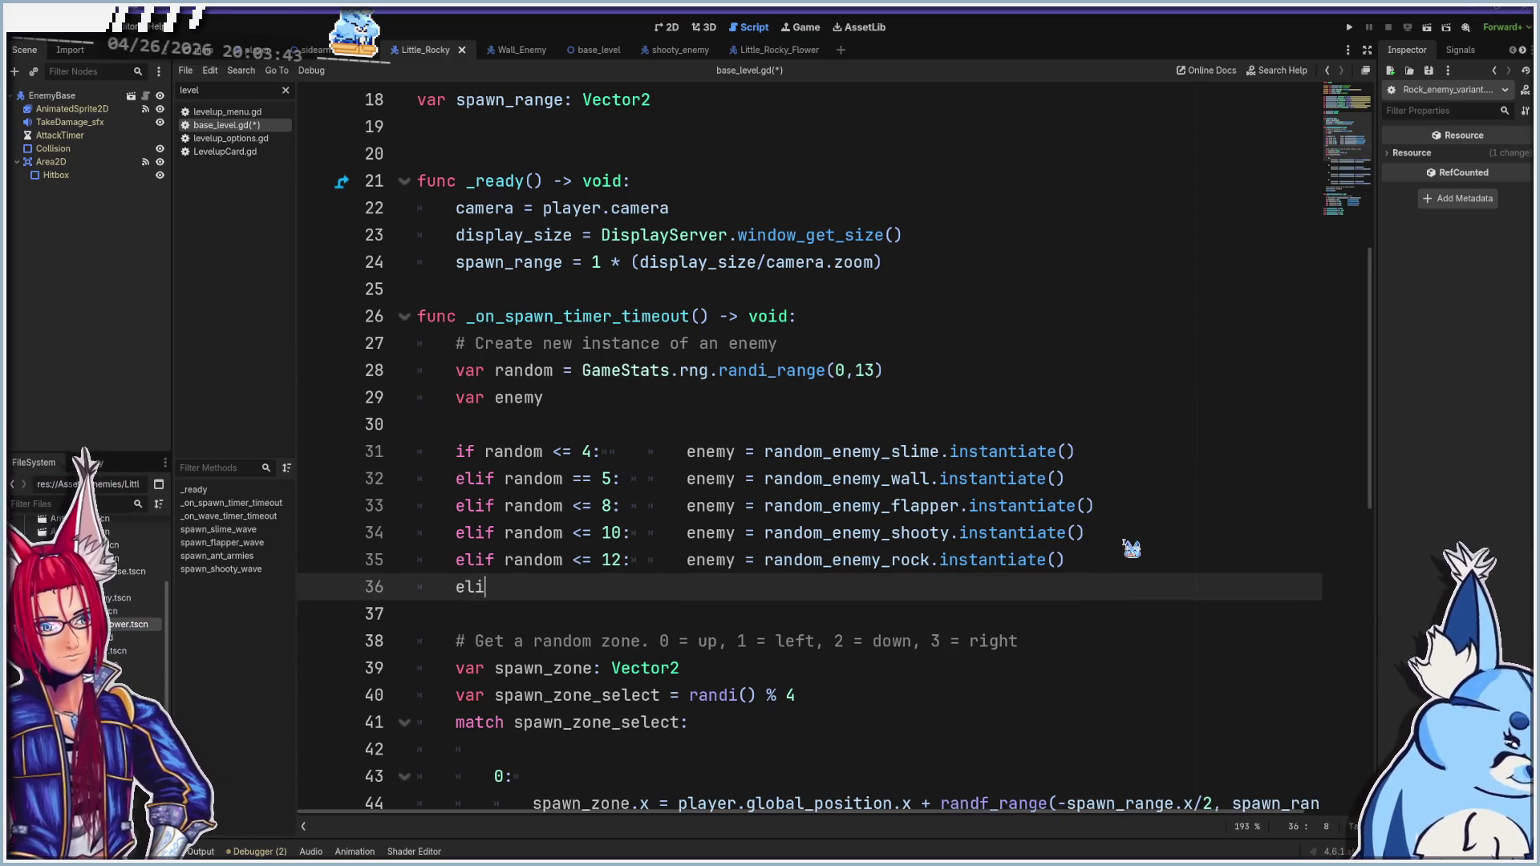
pyautogui.write('== 13:\t\tene')
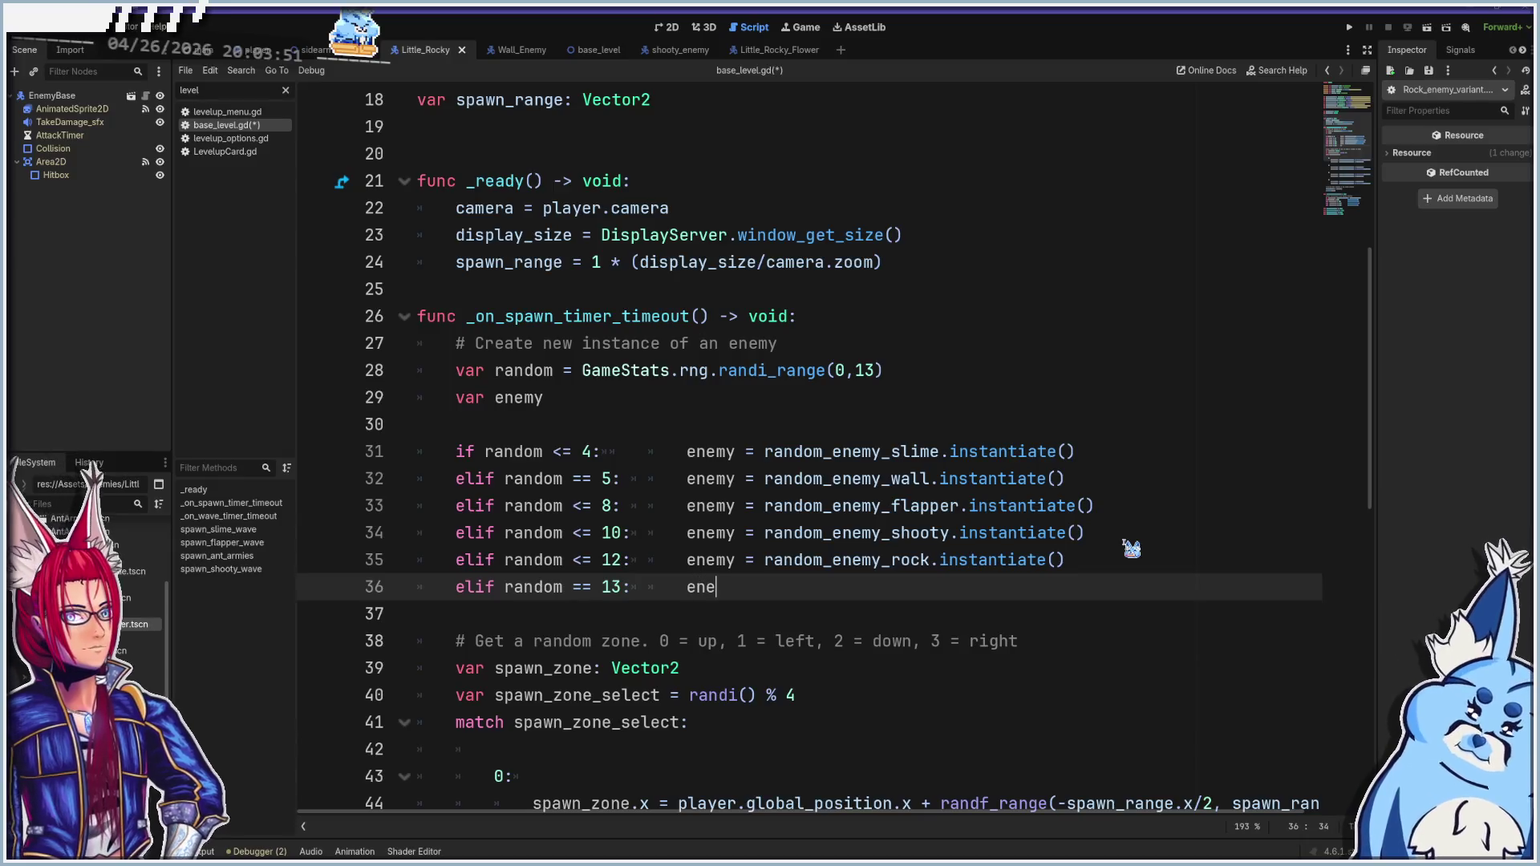
pyautogui.write(' = random')
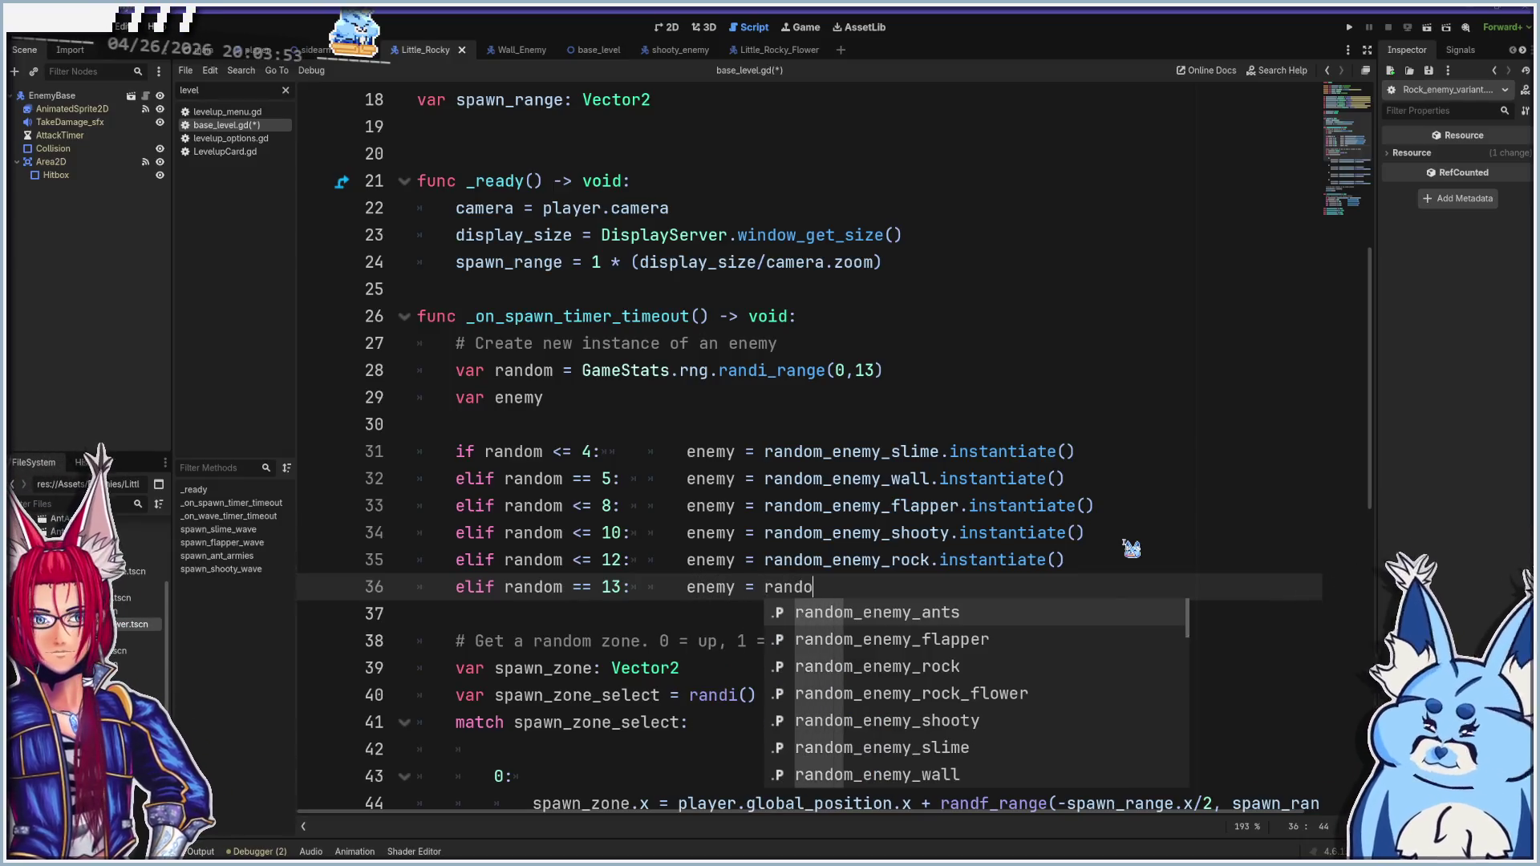
pyautogui.write('_enemy_rock')
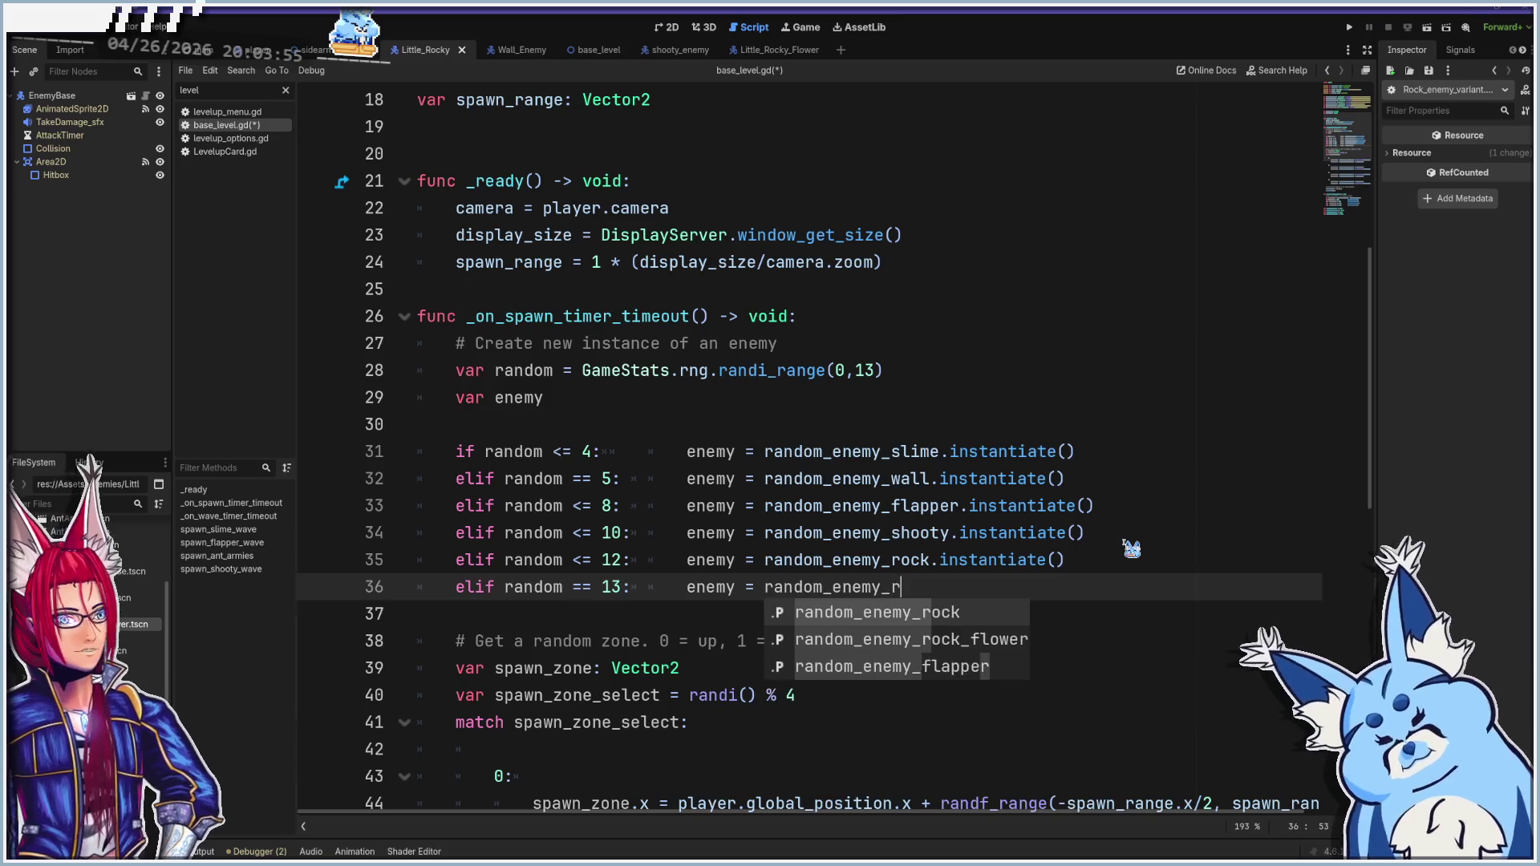
pyautogui.write('+')
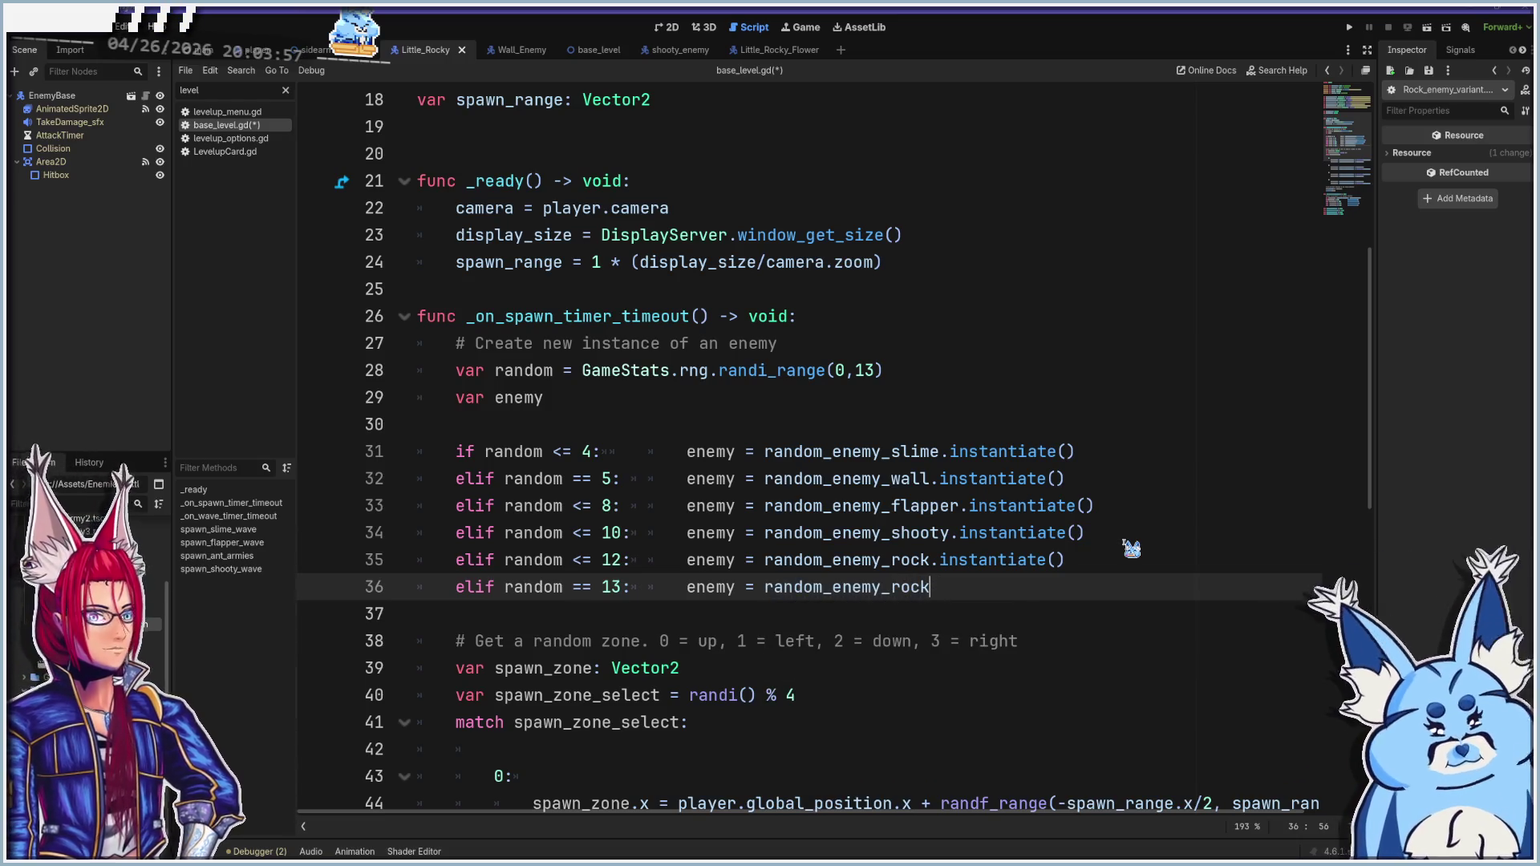
pyautogui.write('_flower')
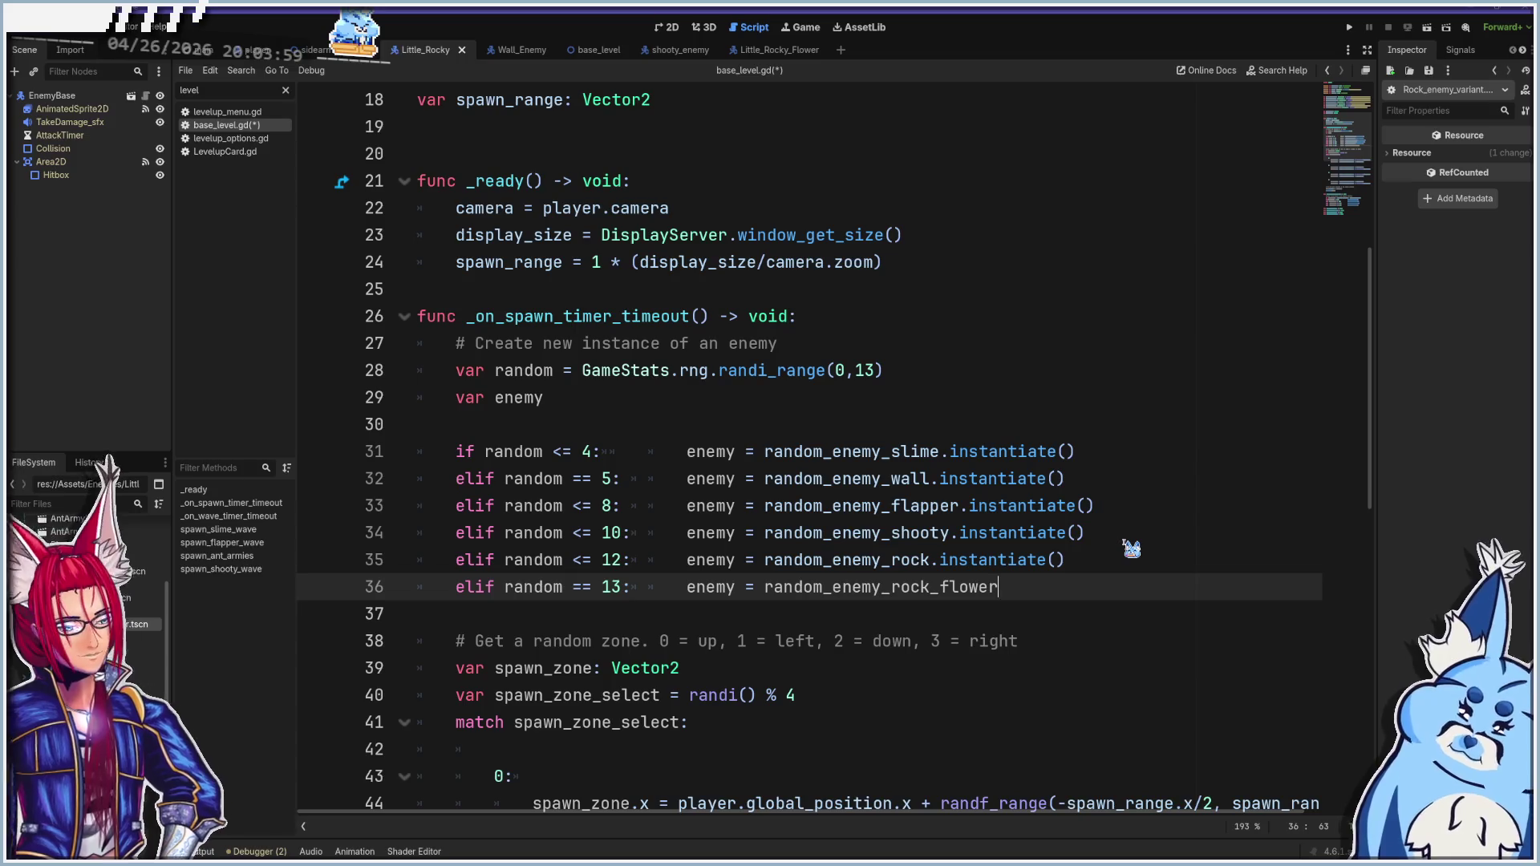
pyautogui.write('in')
pyautogui.press('Return')
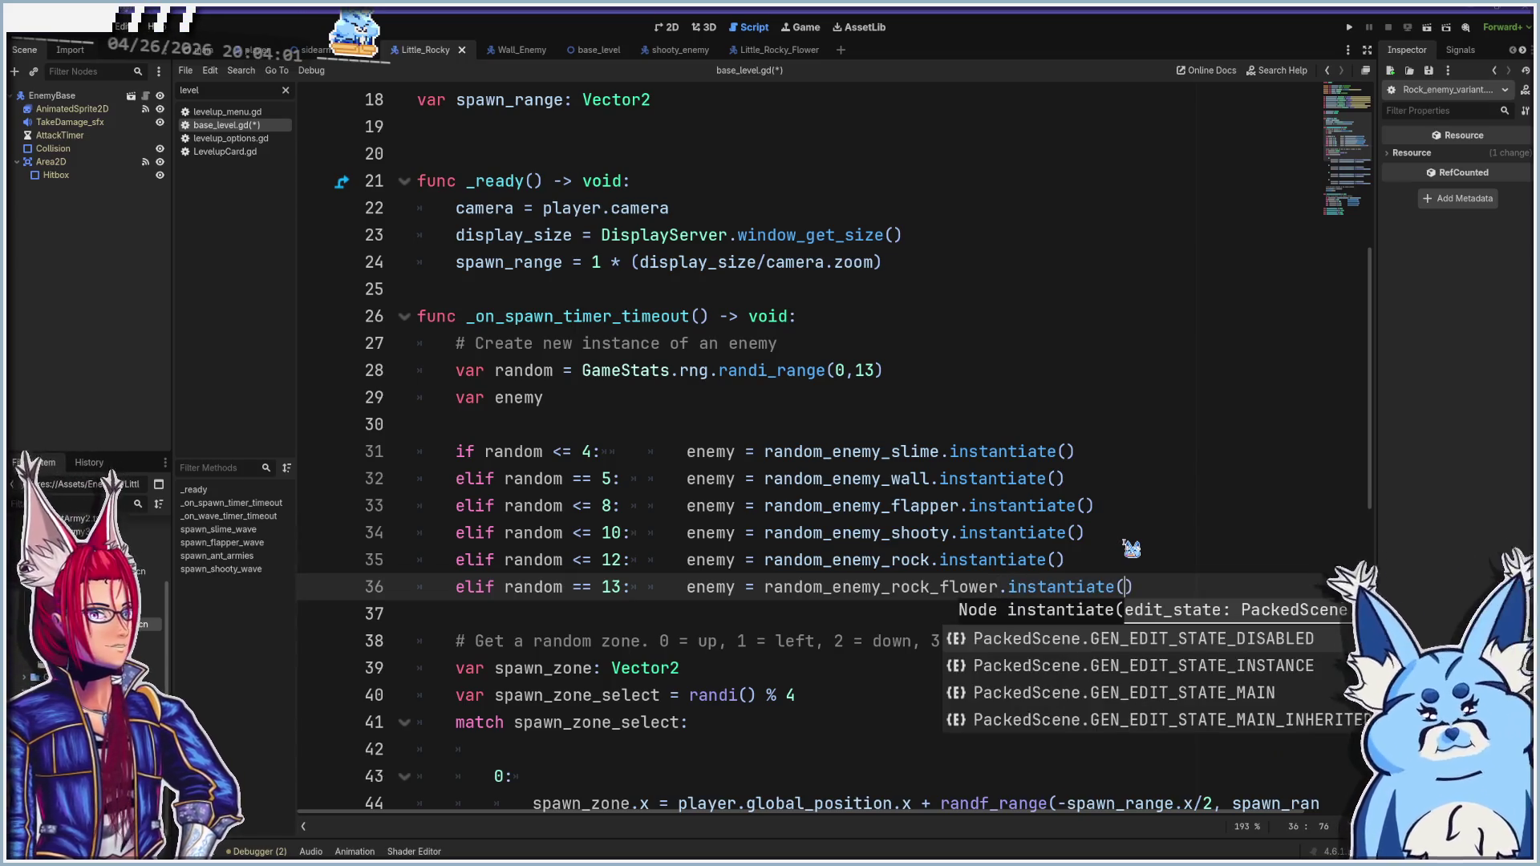
pyautogui.hotkey('ctrl', 's')
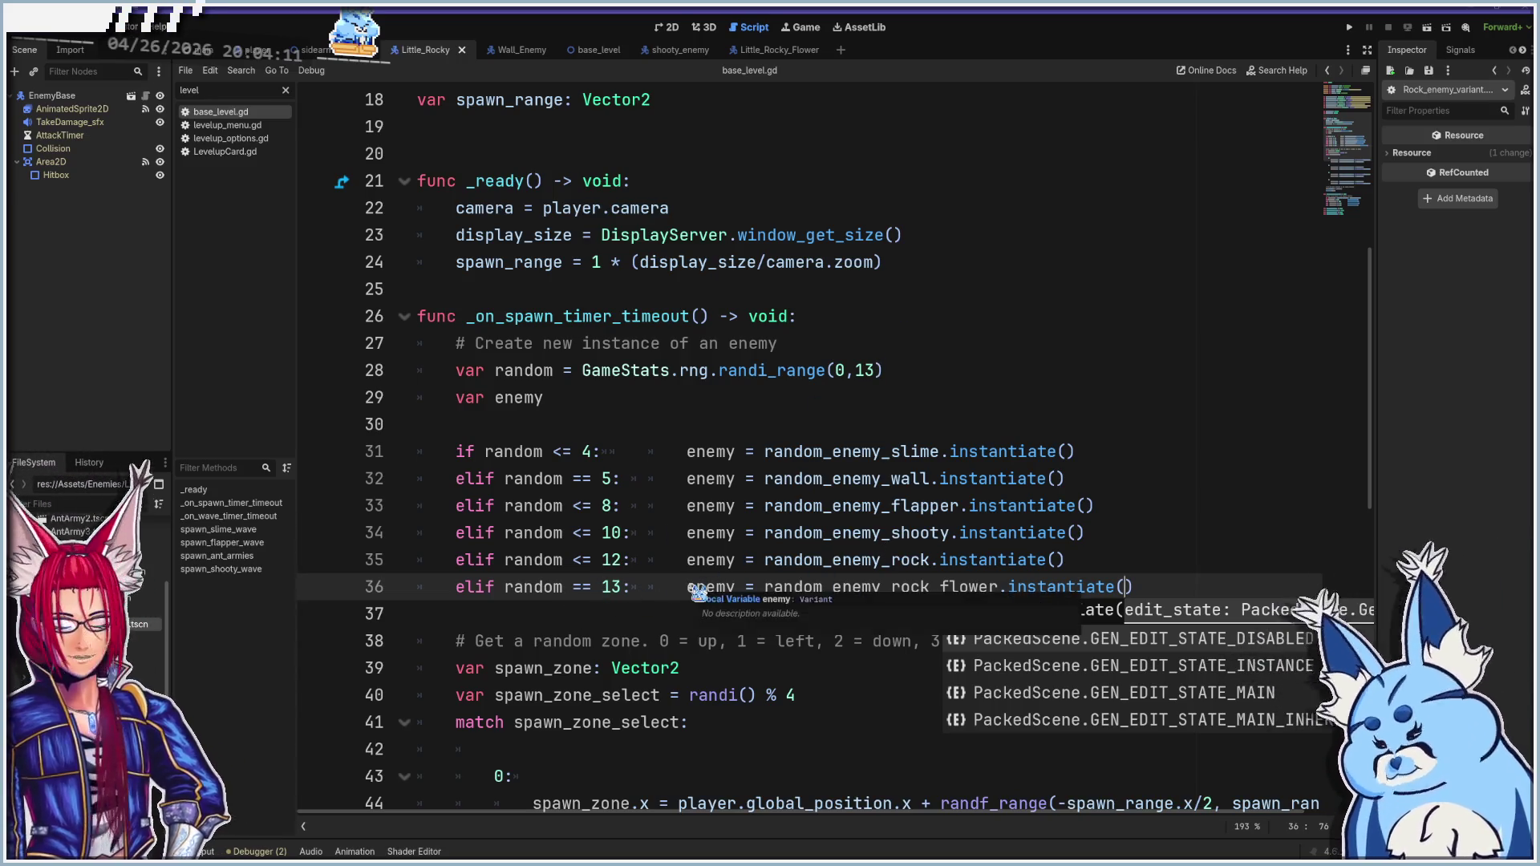
pyautogui.press('F5')
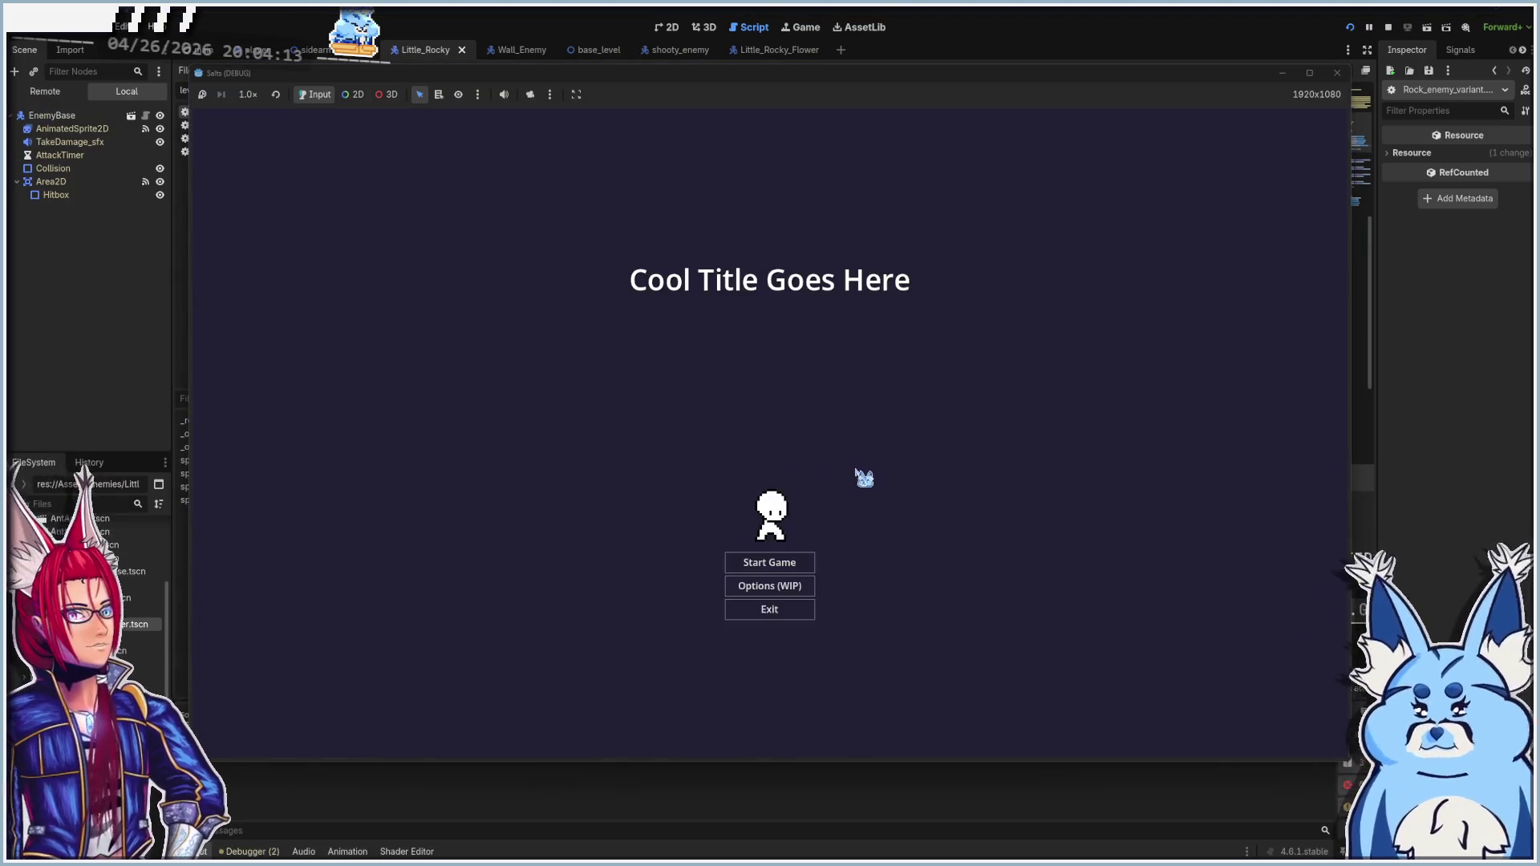
# Start a game with the Fireball weapon, shoot the enemies, then close the game window
pyautogui.click(766, 567)
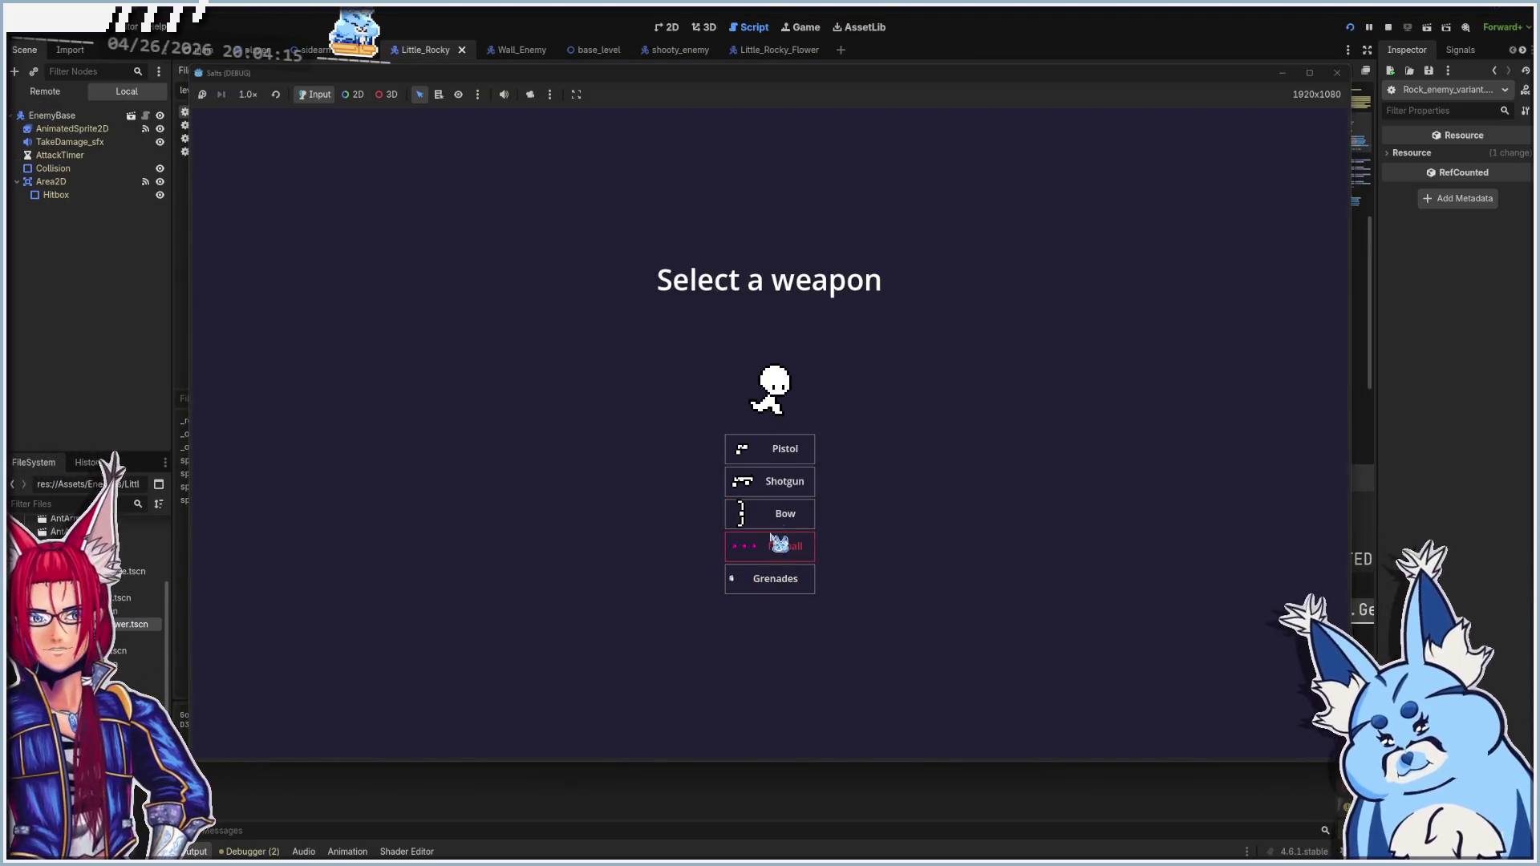
pyautogui.click(771, 541)
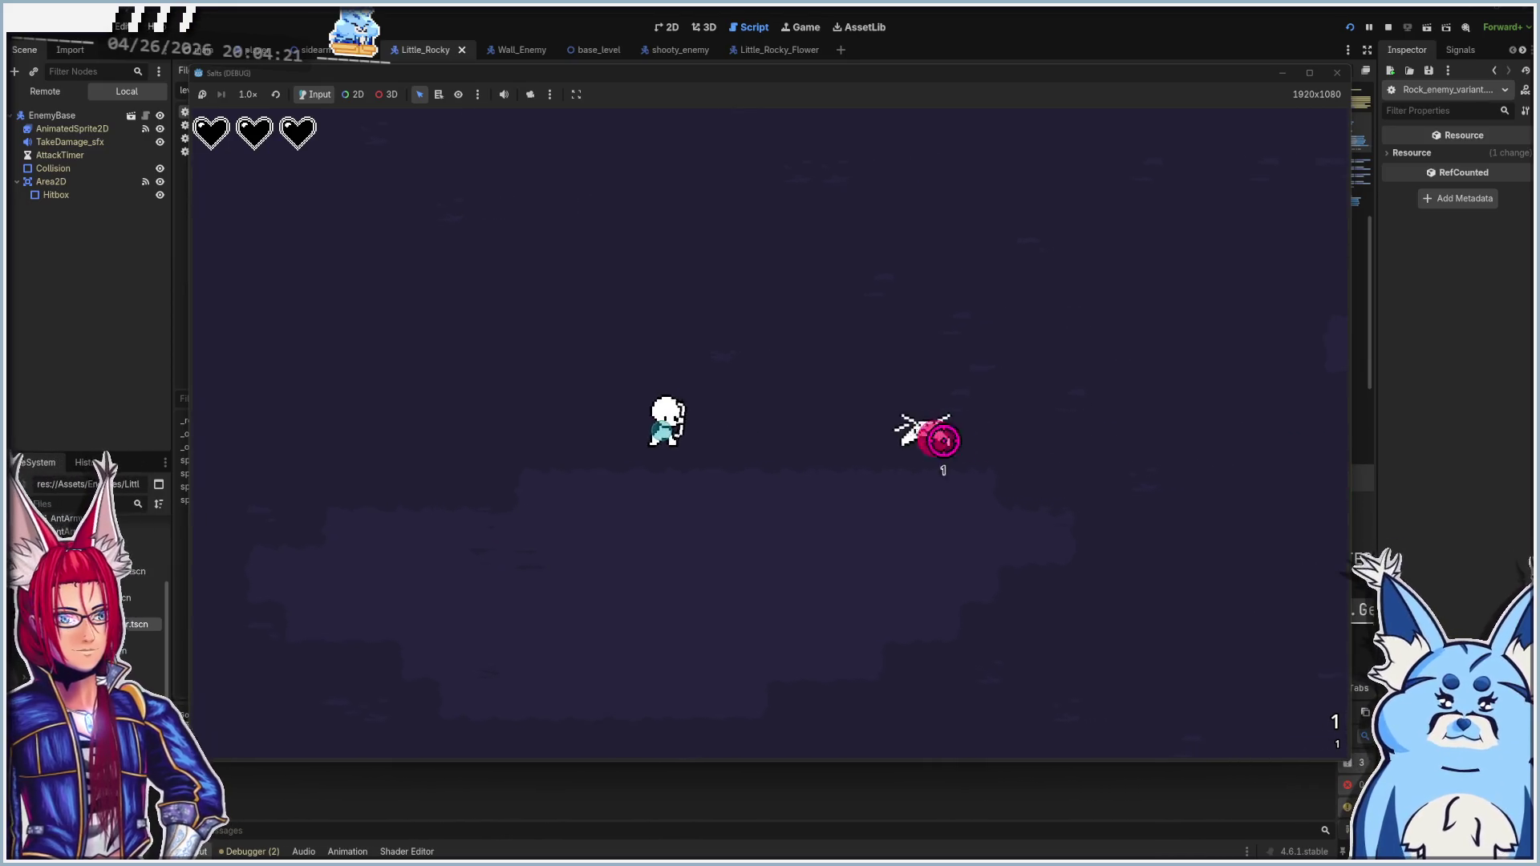
pyautogui.click(888, 440)
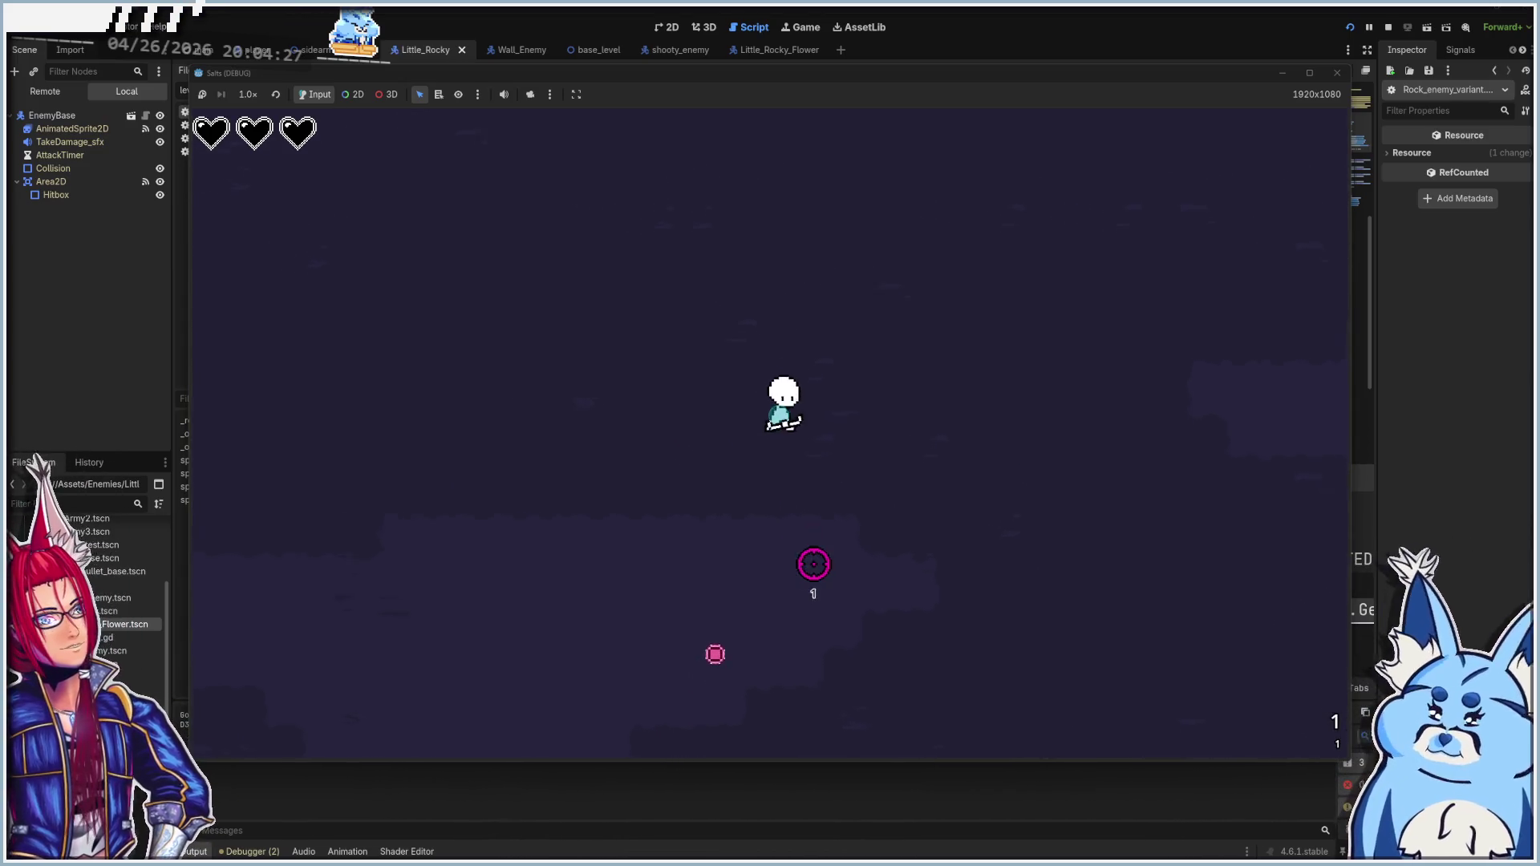
pyautogui.click(629, 605)
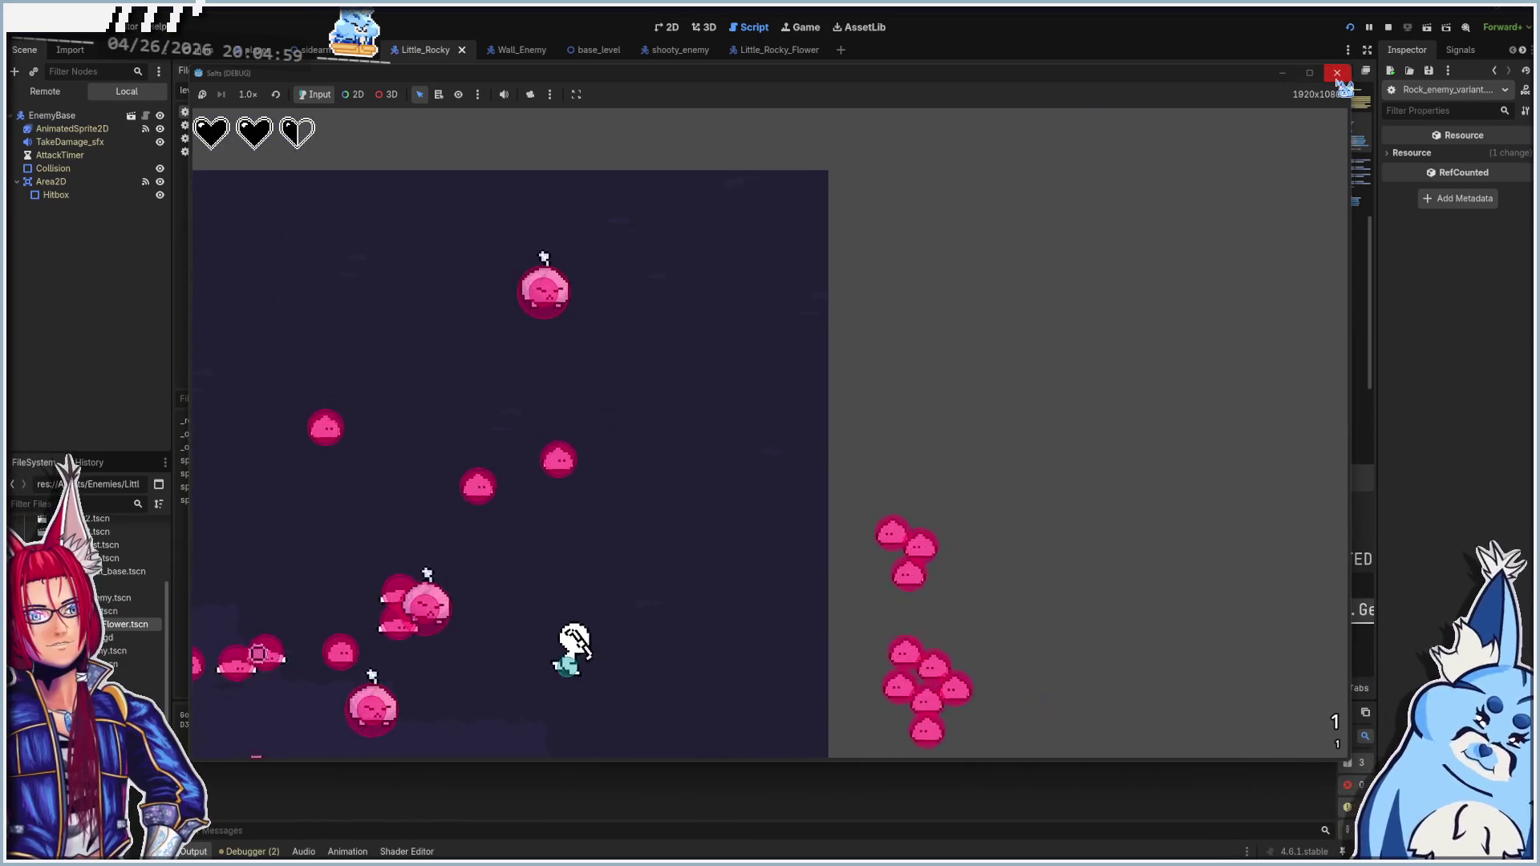
pyautogui.click(1337, 73)
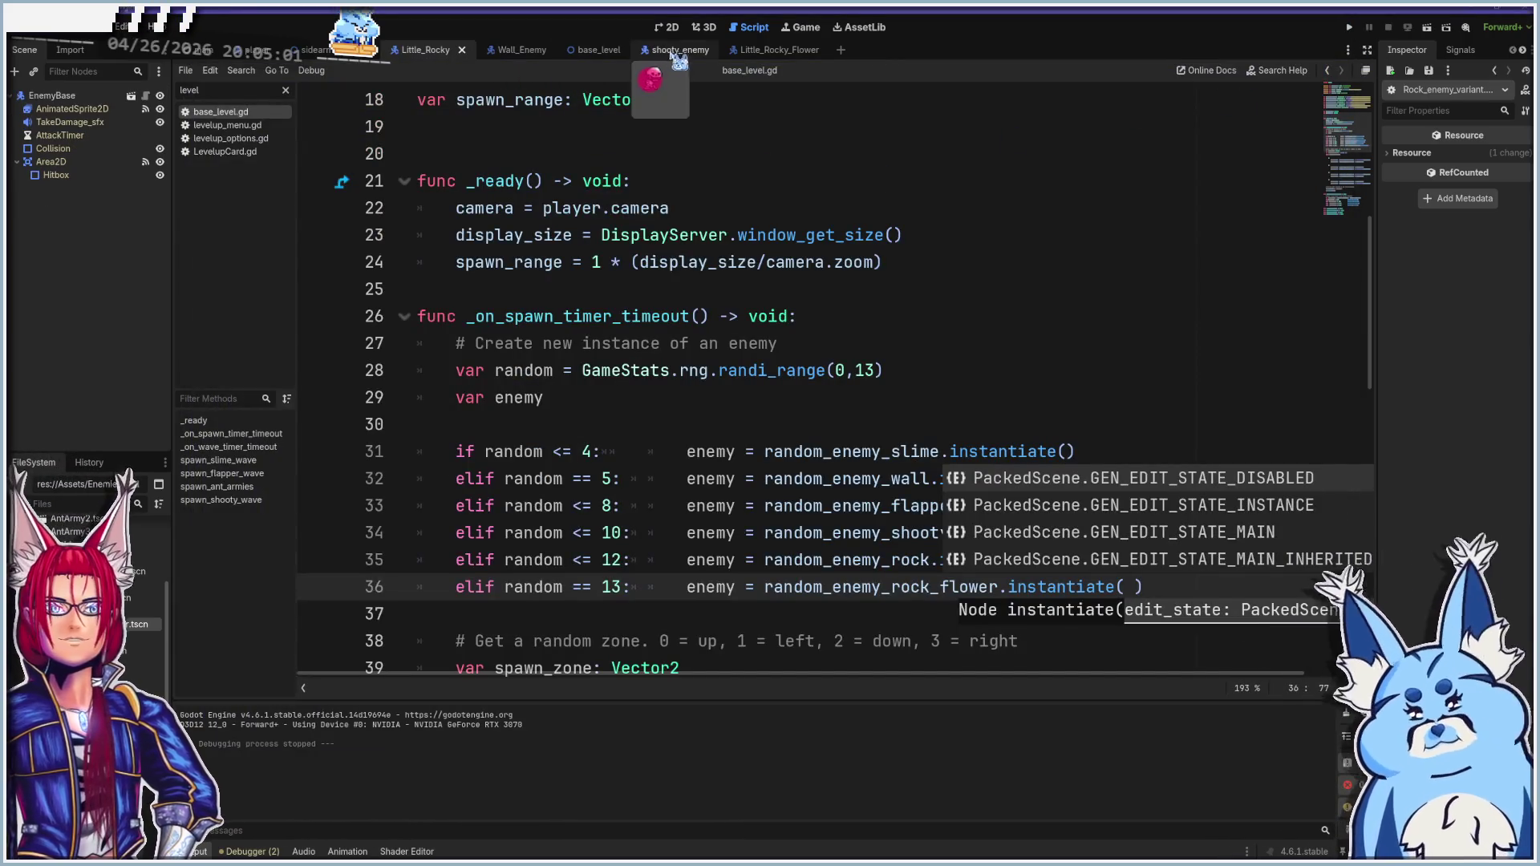
# Check the Little_Rocky_Flower sprite, save the Little_Rocky scene, and launch the game with F5
pyautogui.click(770, 50)
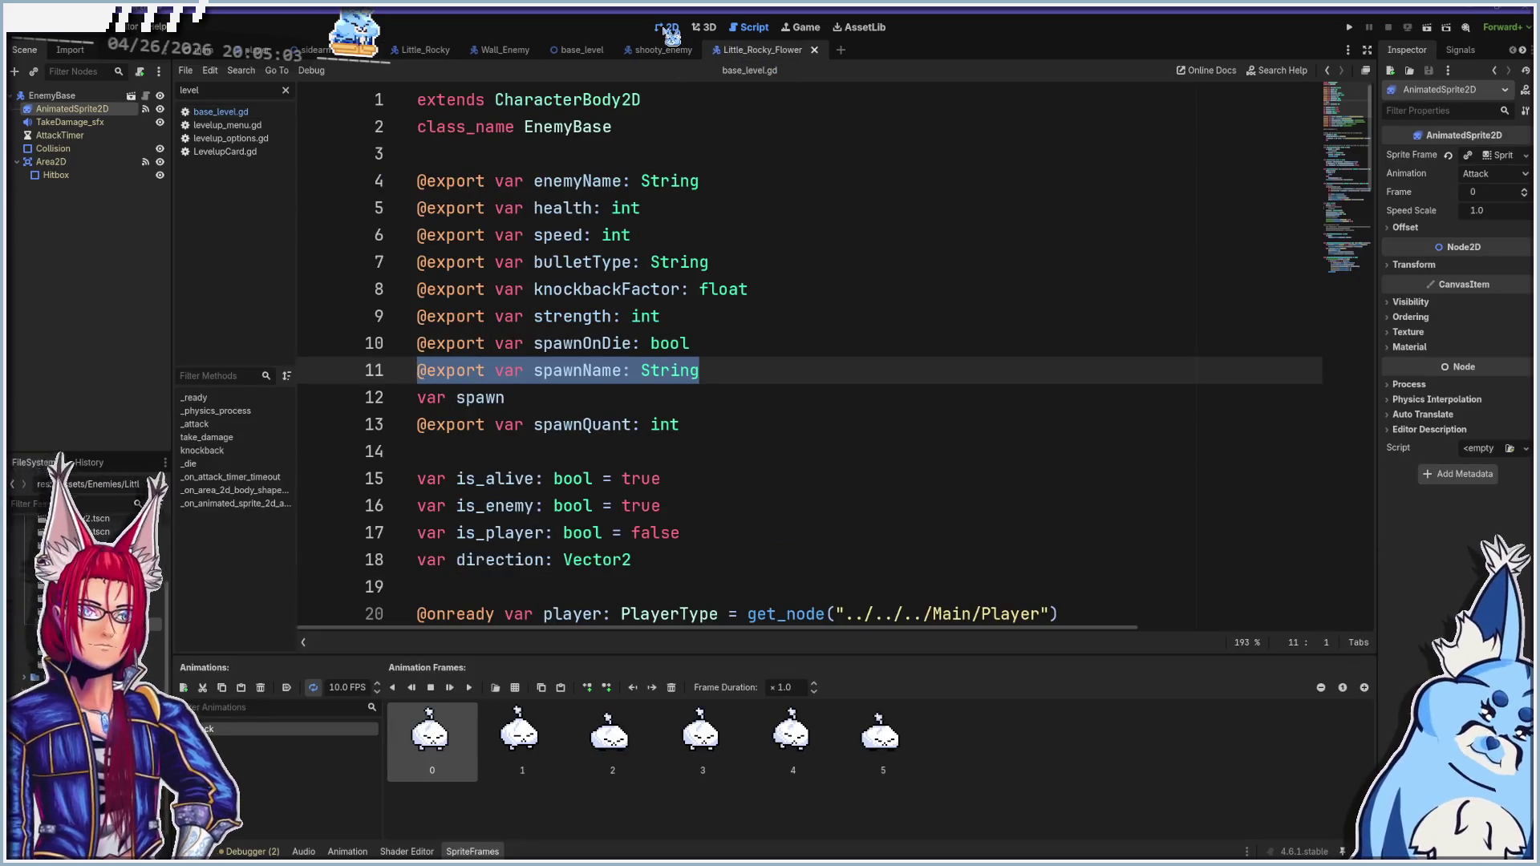
pyautogui.click(666, 29)
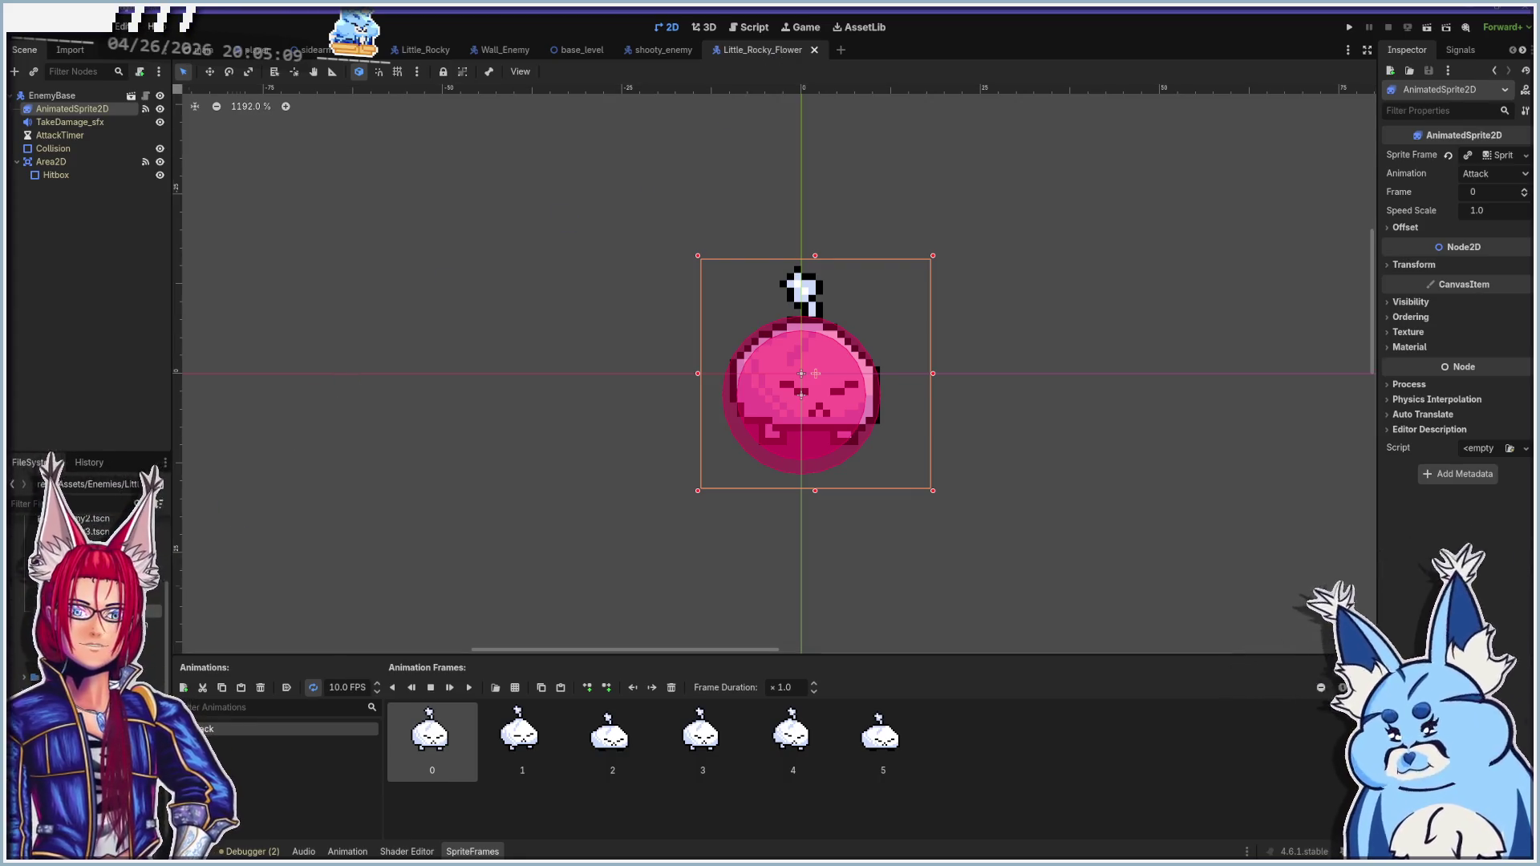
pyautogui.hotkey('ctrl', 'shift', 'Tab')
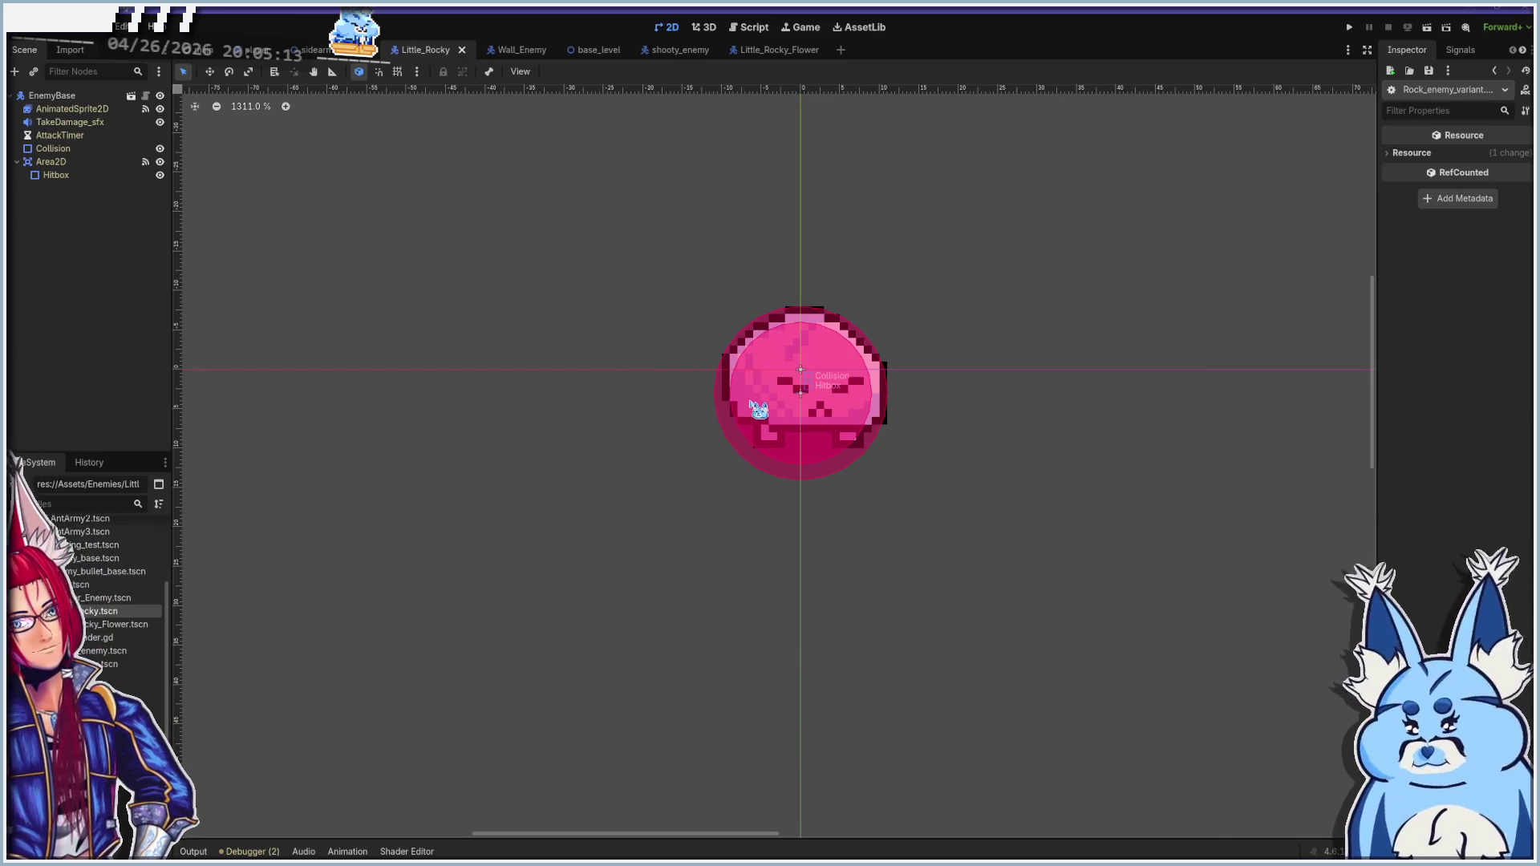
pyautogui.hotkey('ctrl', 's')
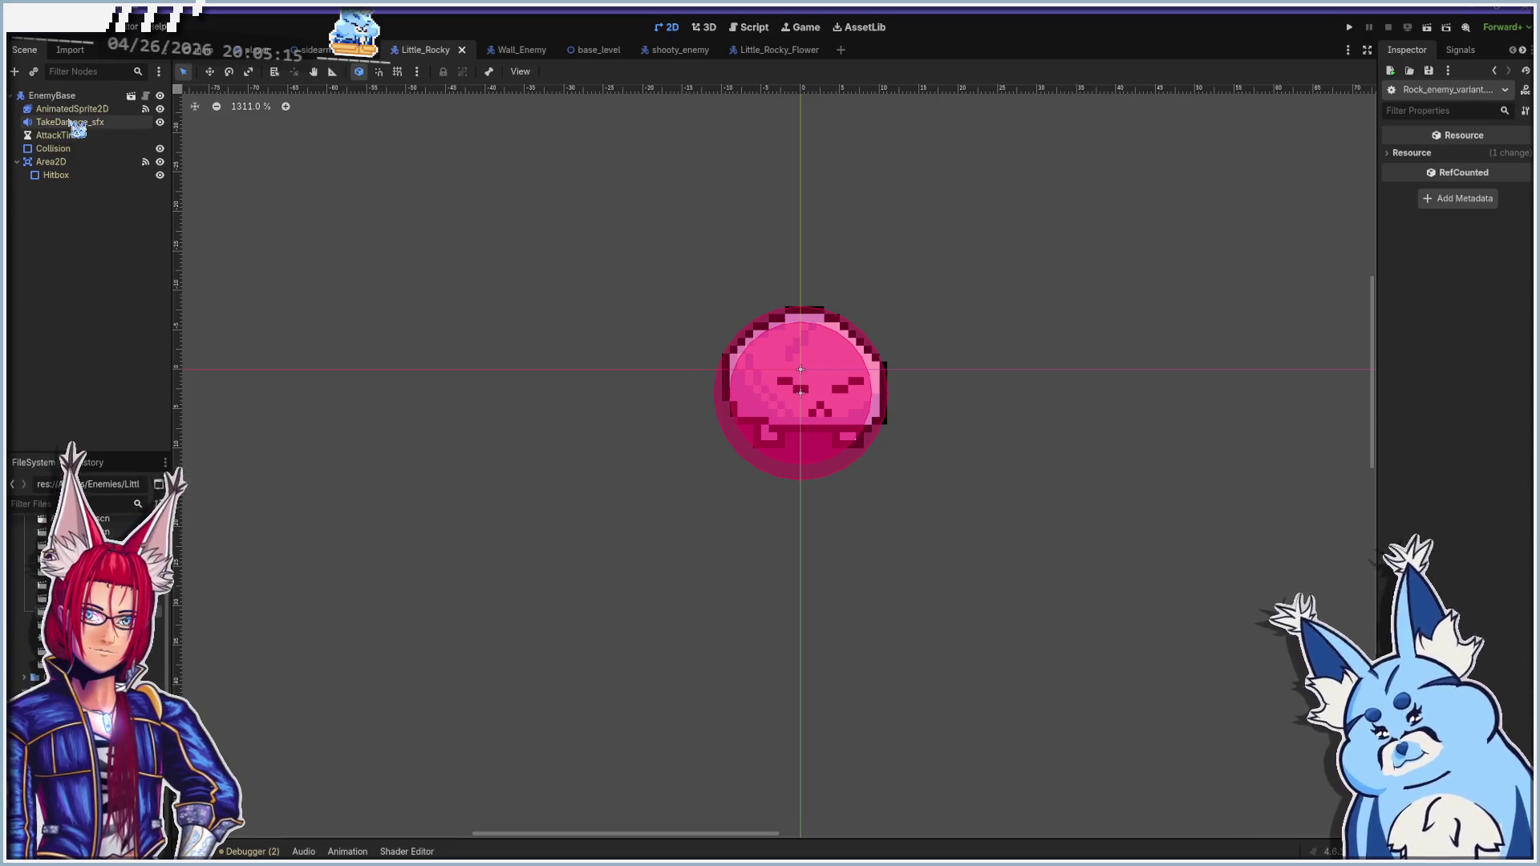
pyautogui.click(69, 110)
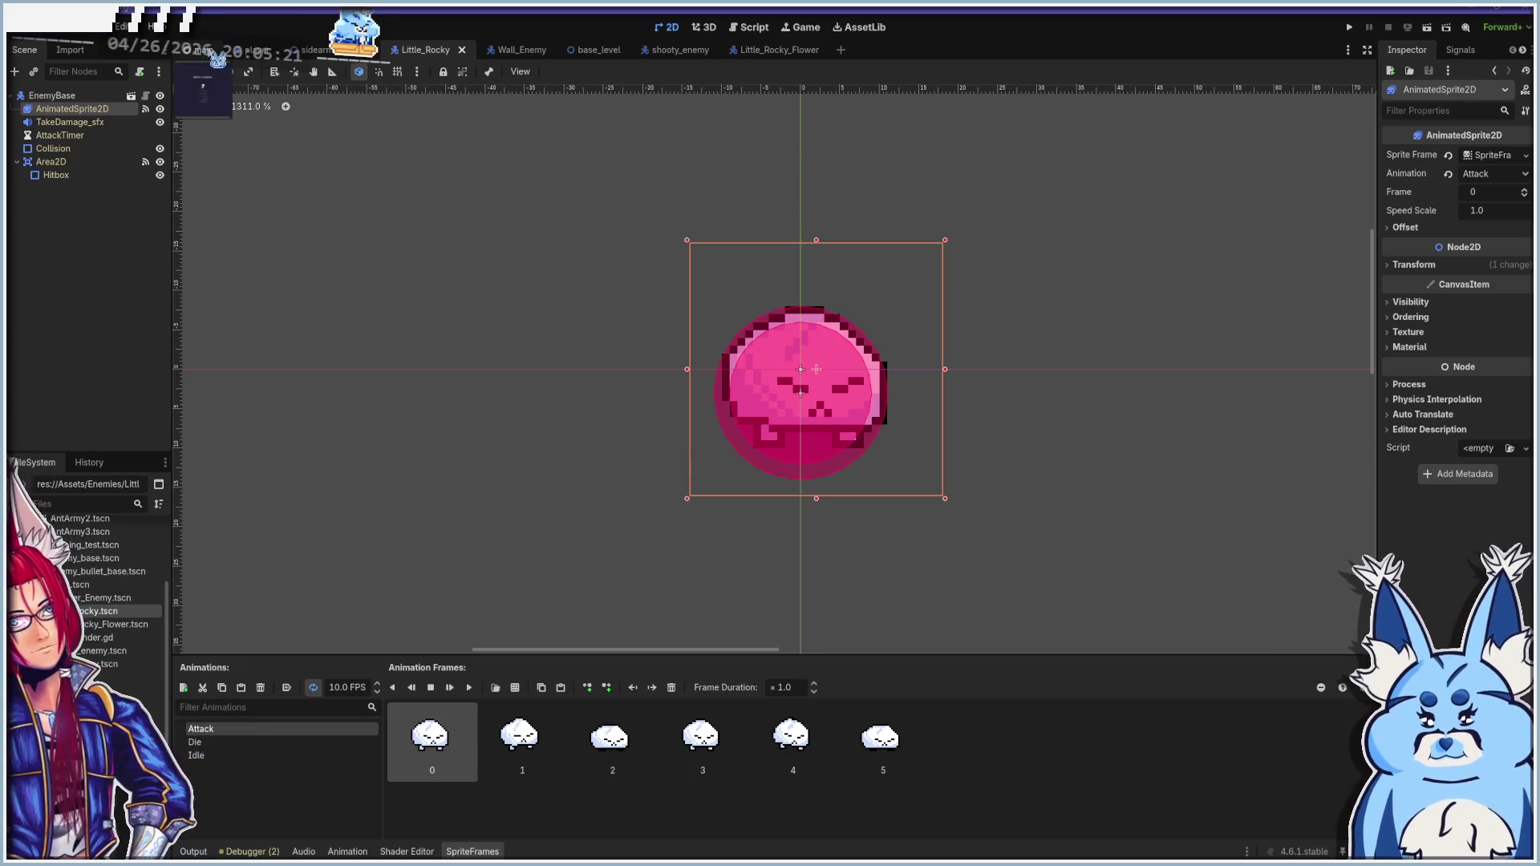
pyautogui.press('F5')
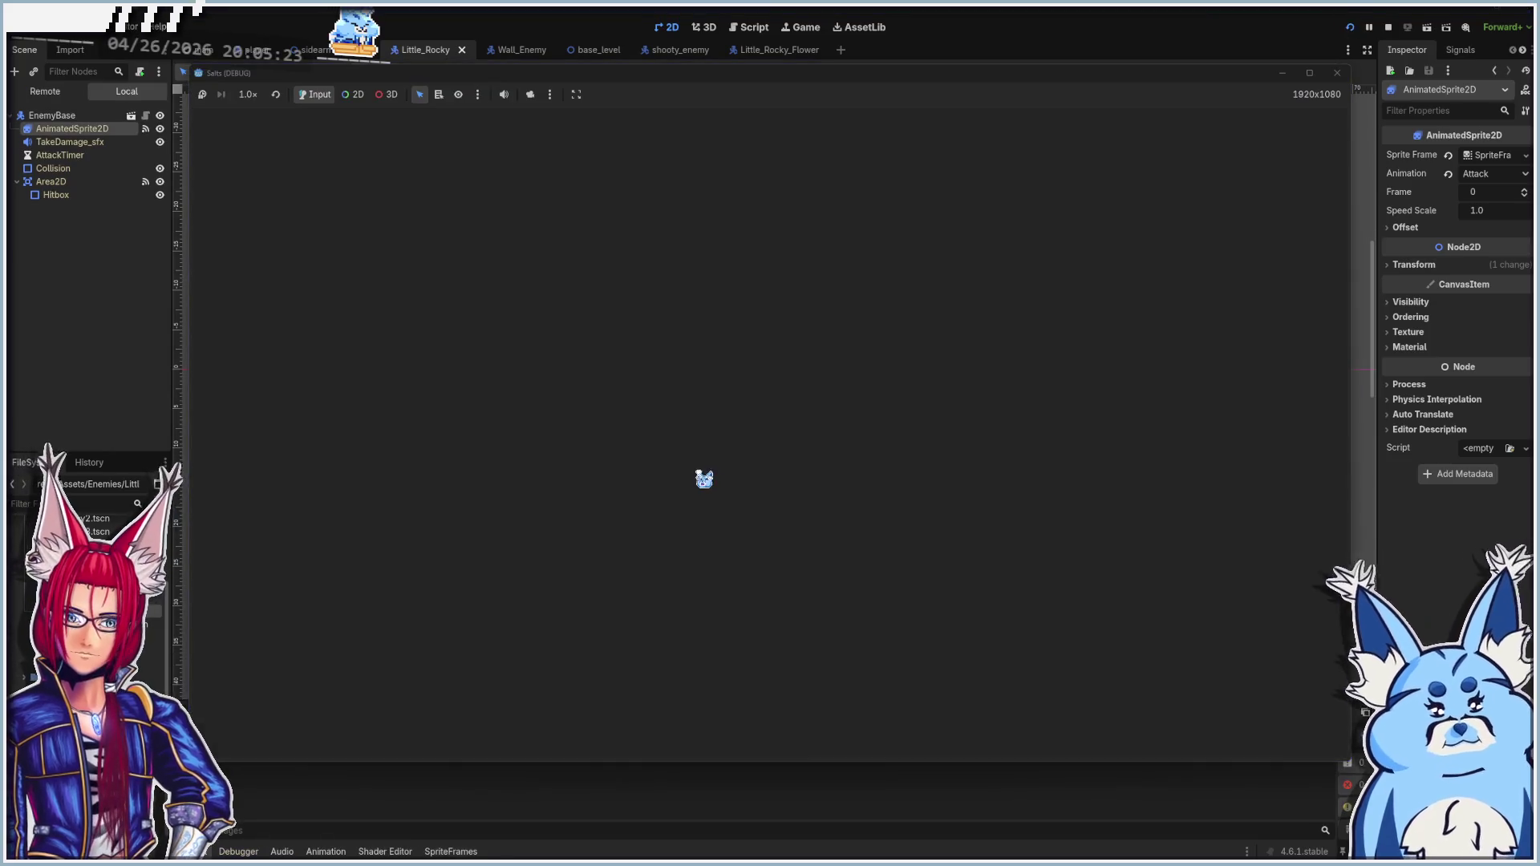
# Start a new game with the Shotgun and fire at the approaching pink rock enemies
pyautogui.click(771, 566)
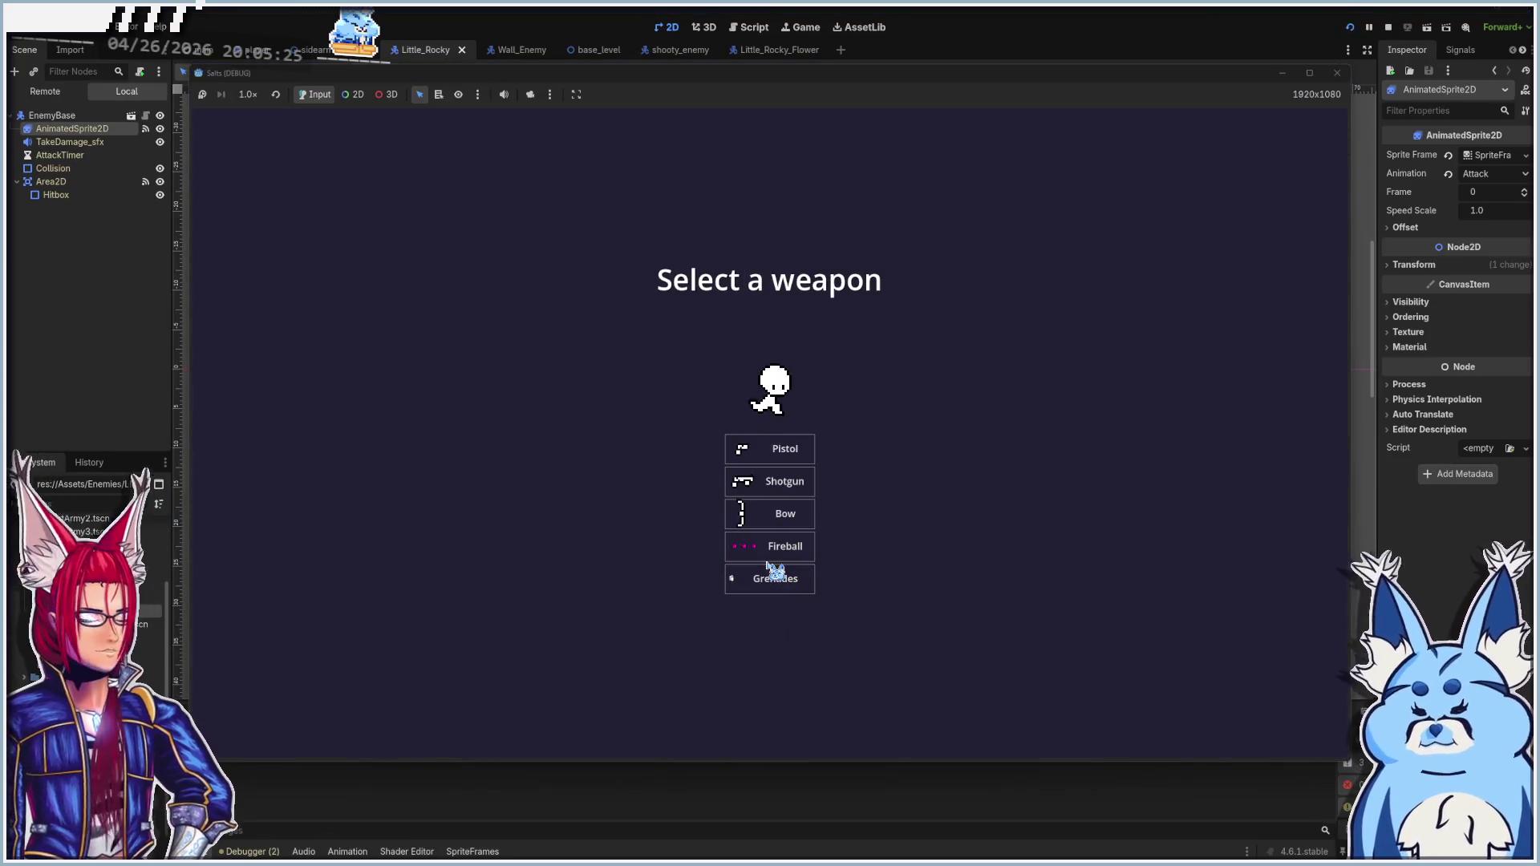
pyautogui.click(773, 484)
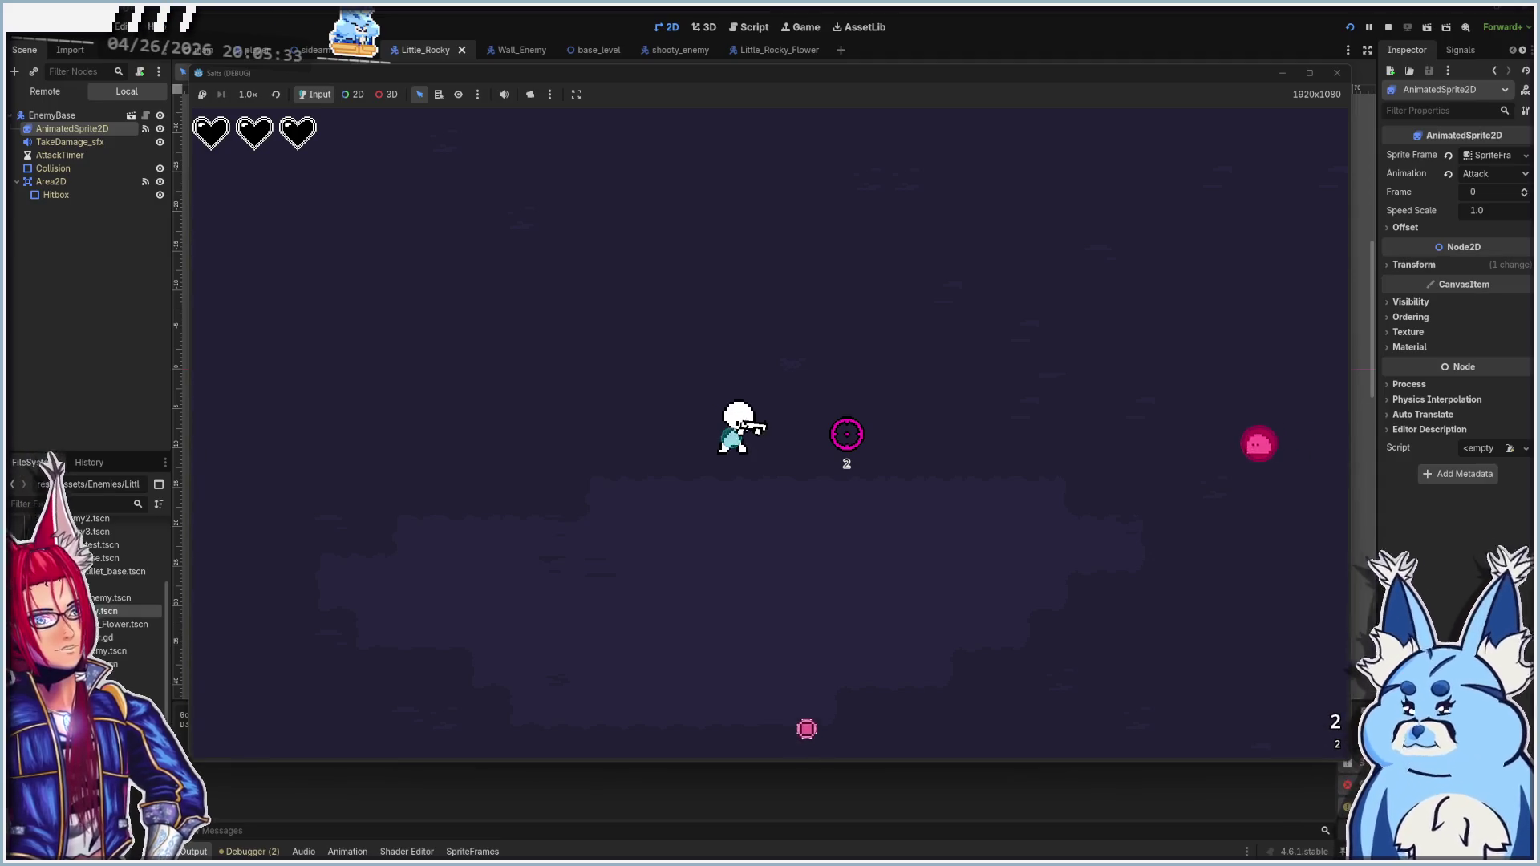
pyautogui.click(922, 433)
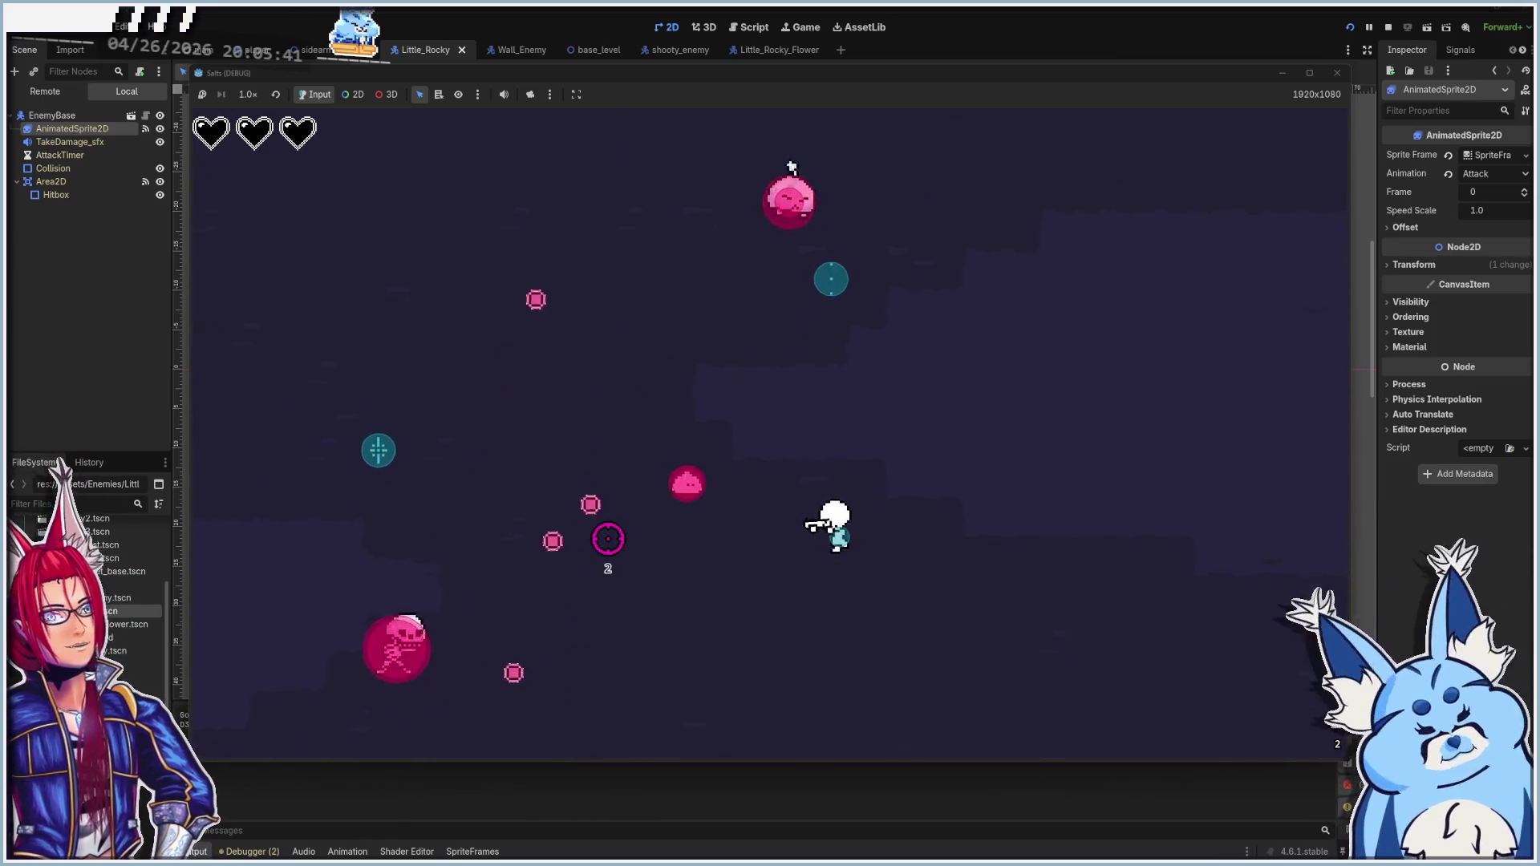
pyautogui.click(790, 357)
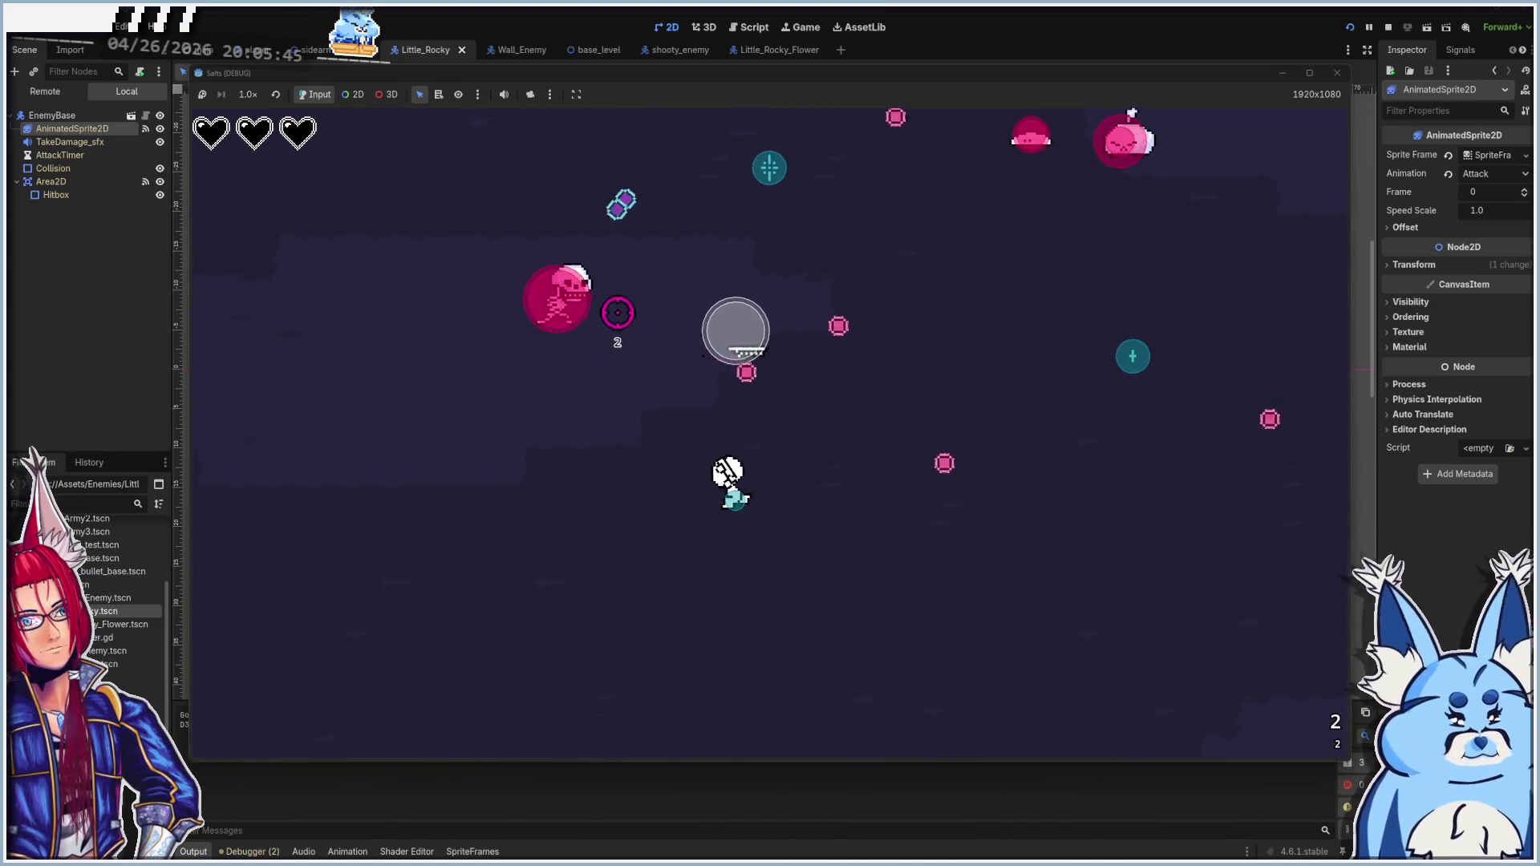
pyautogui.click(586, 296)
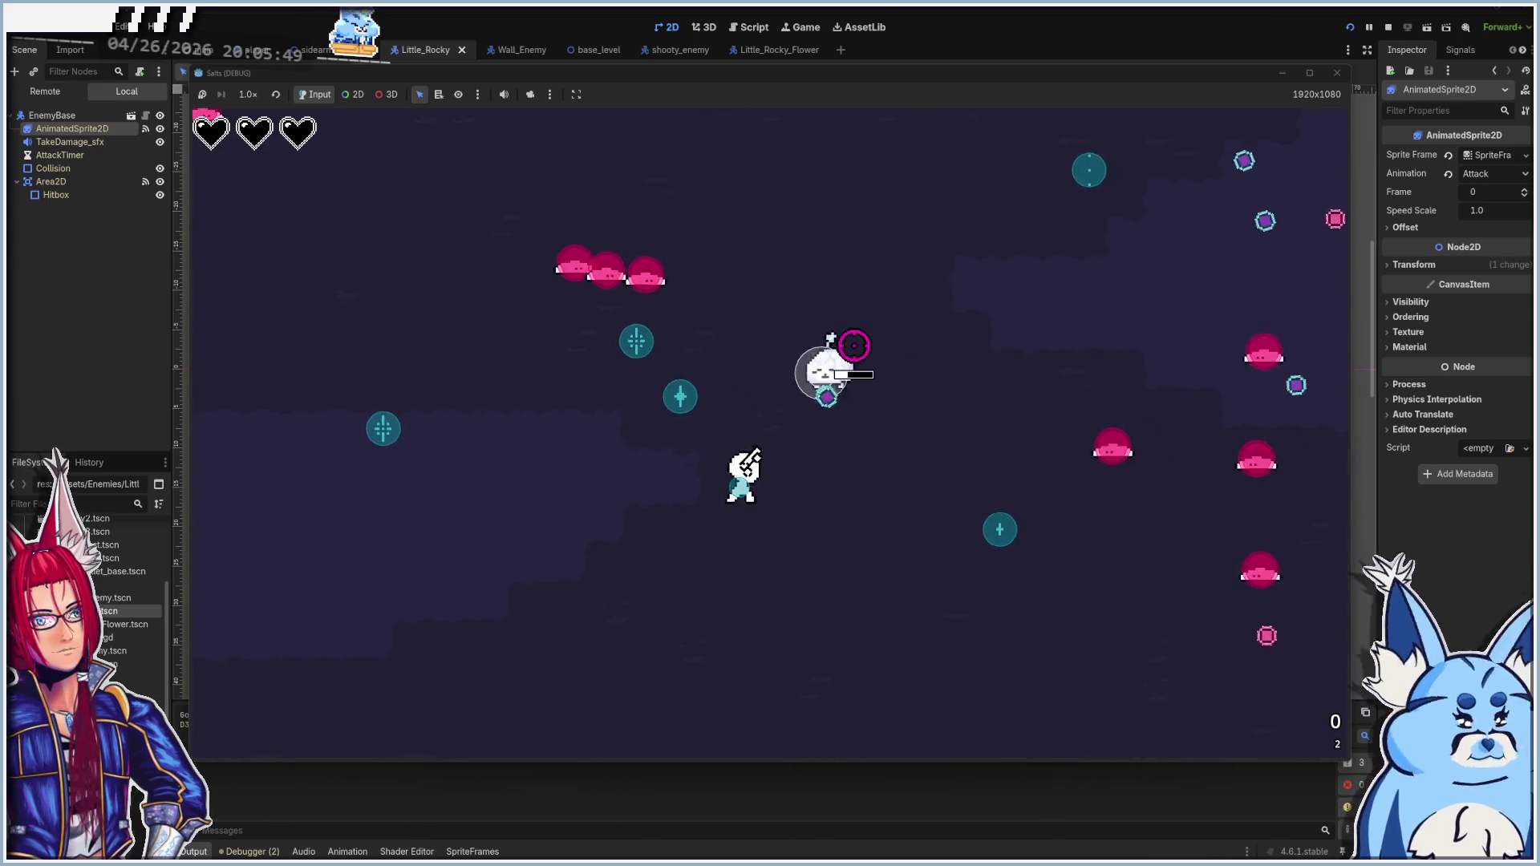
pyautogui.click(914, 425)
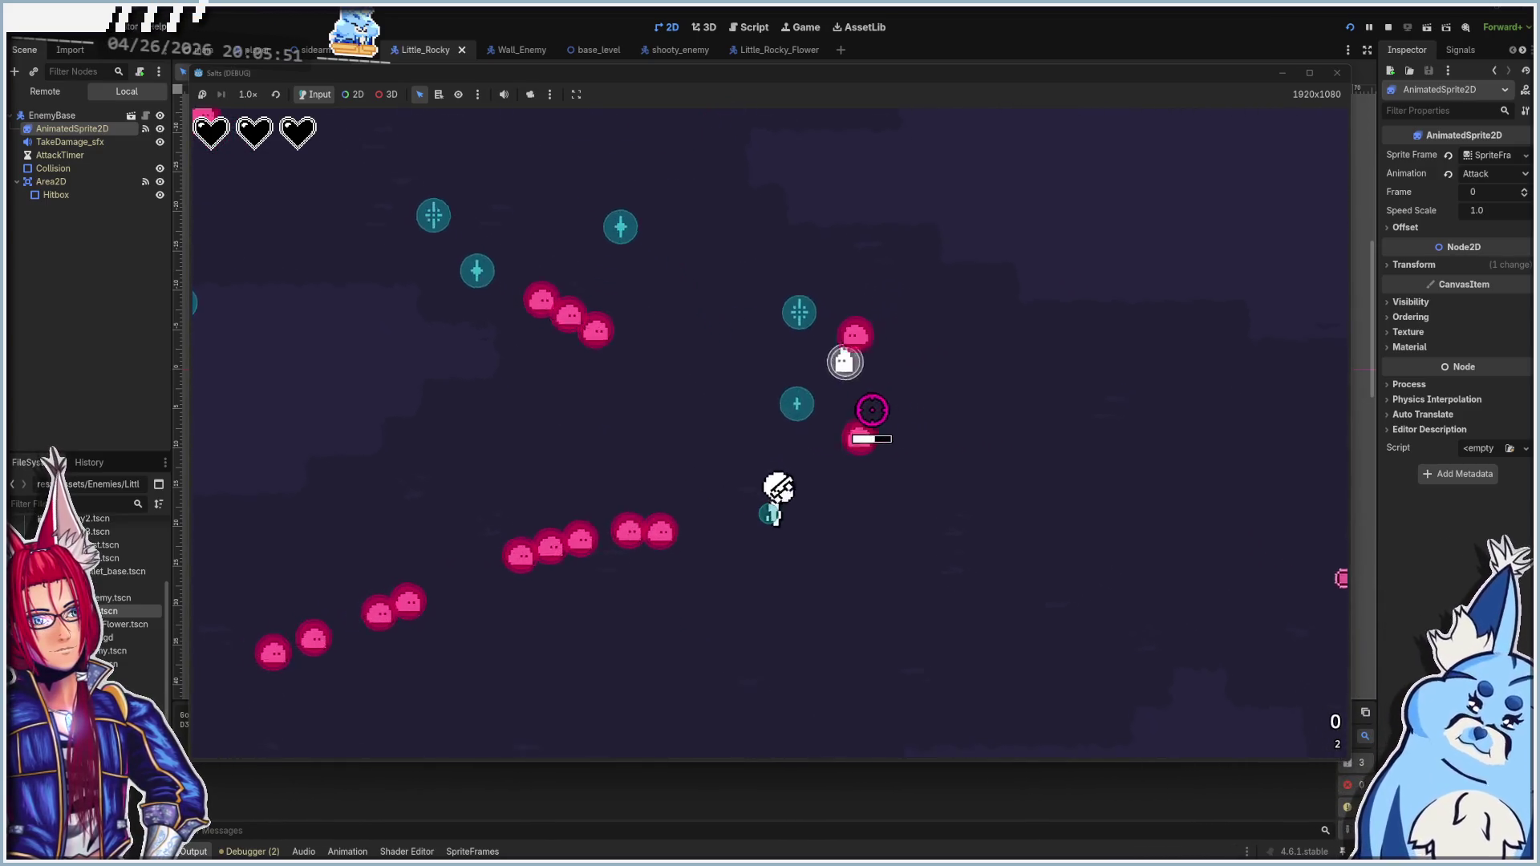
pyautogui.click(570, 508)
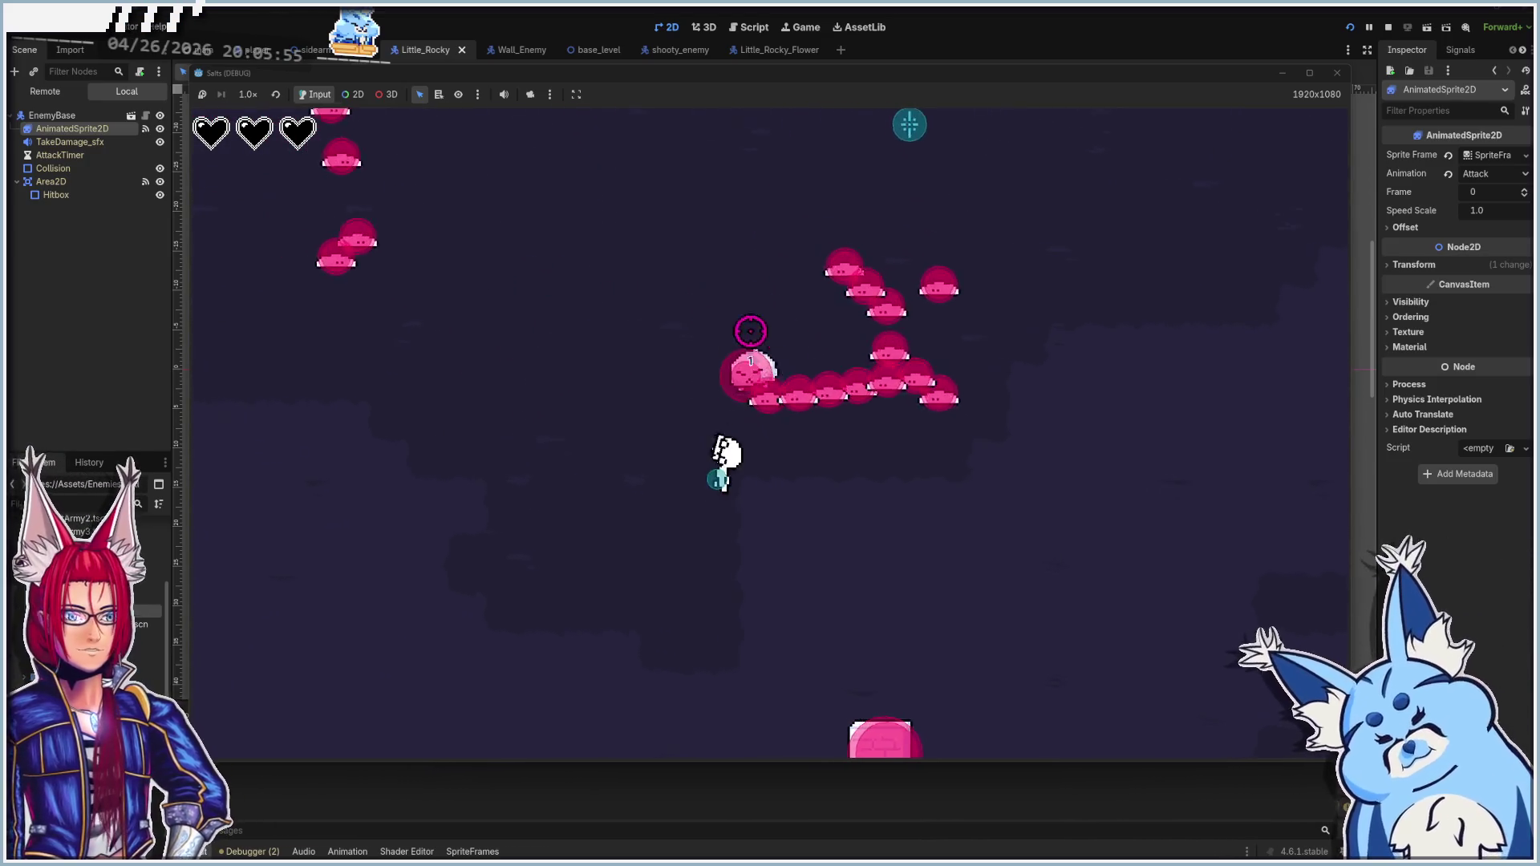
pyautogui.click(883, 365)
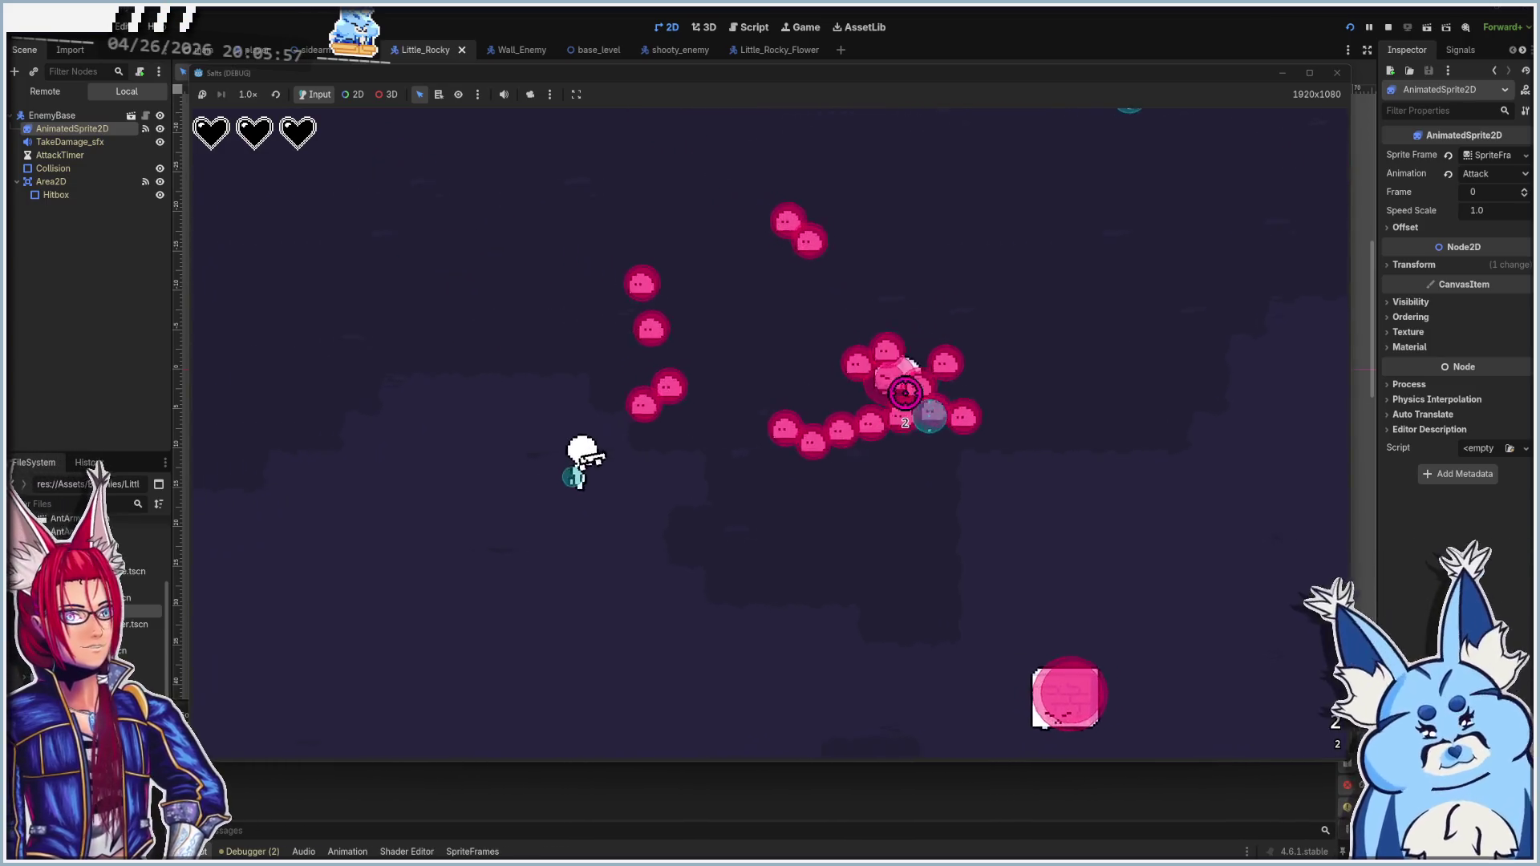
pyautogui.click(904, 391)
pyautogui.click(923, 421)
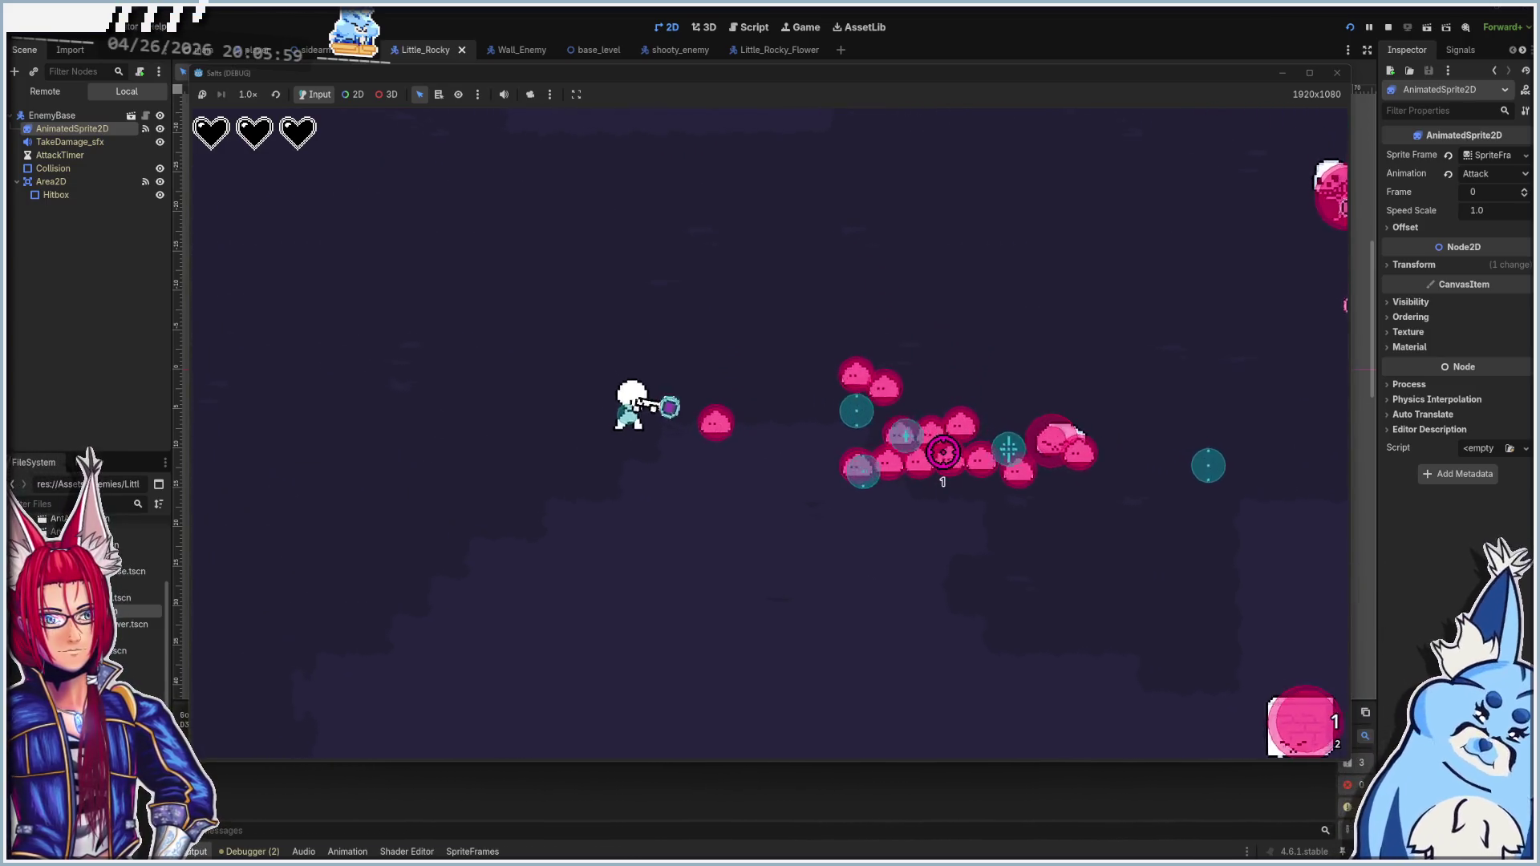
# Dodge the pink rock swarm with WASD movement while shooting at it
pyautogui.press('d')
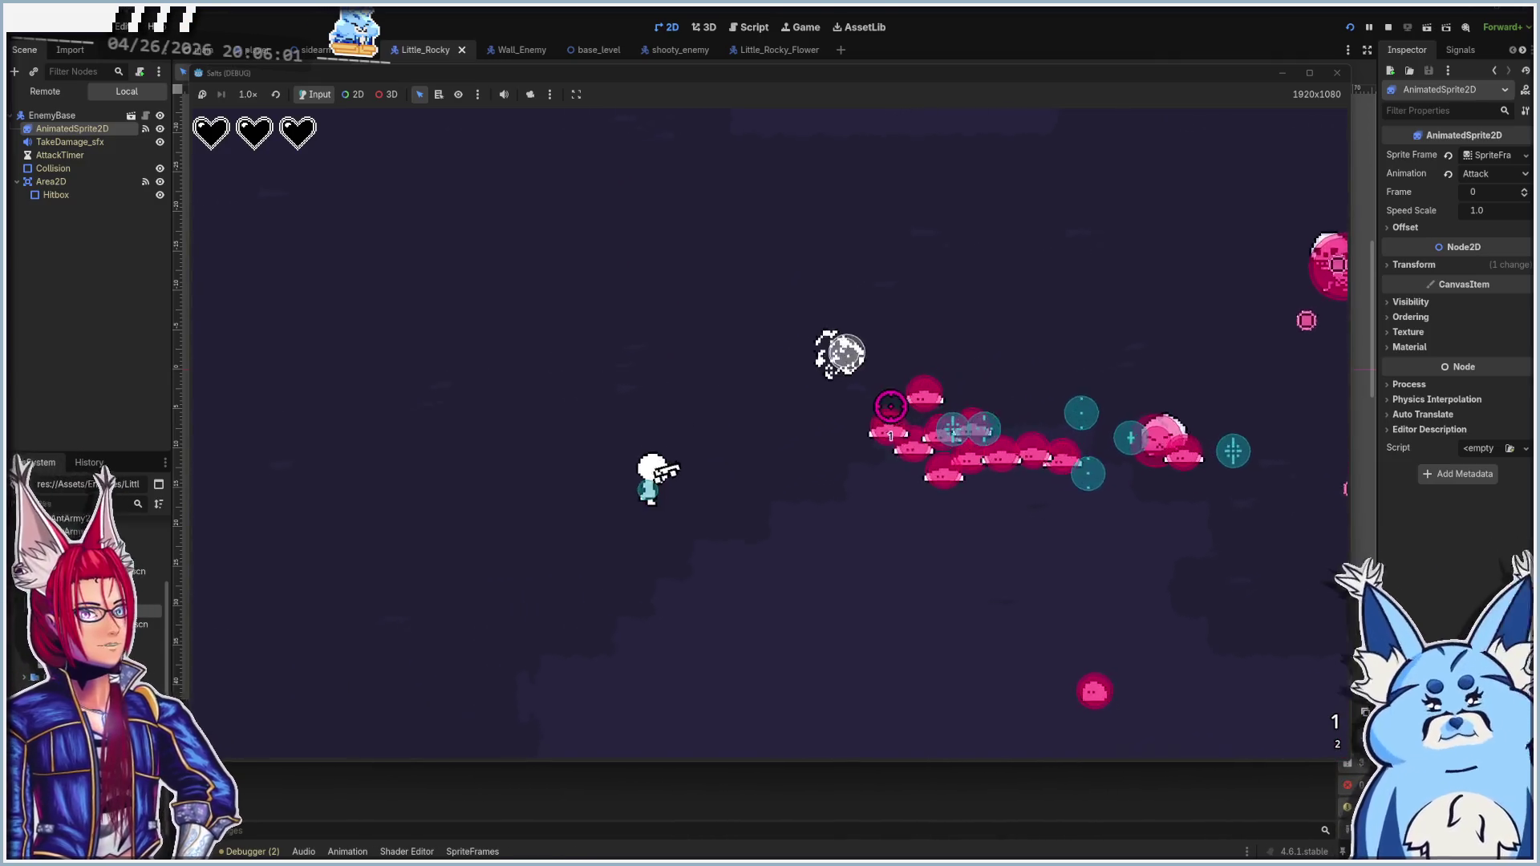
pyautogui.click(949, 437)
pyautogui.press('a')
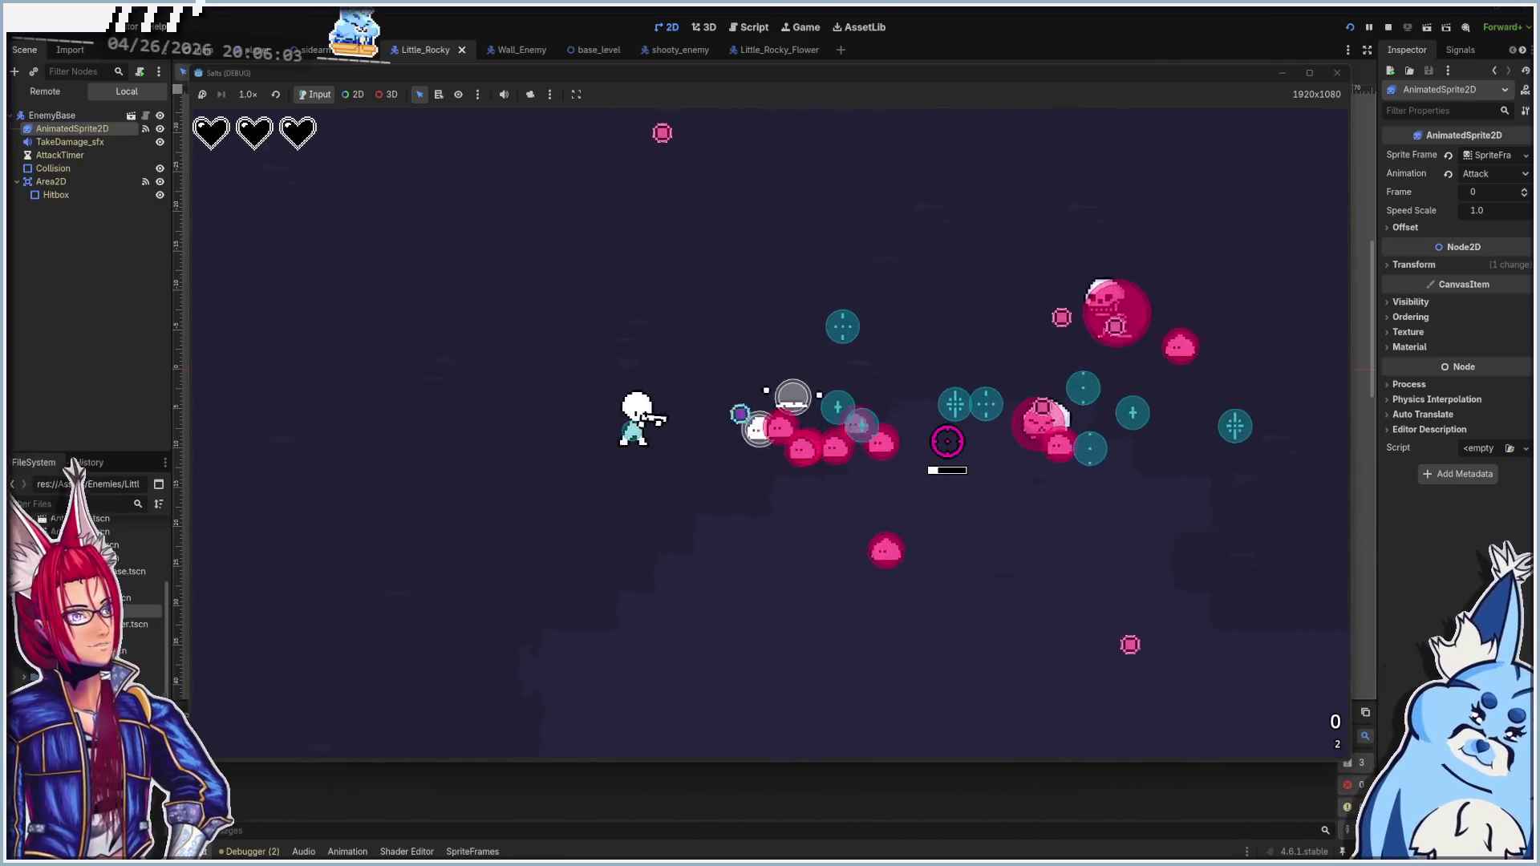
pyautogui.press('a')
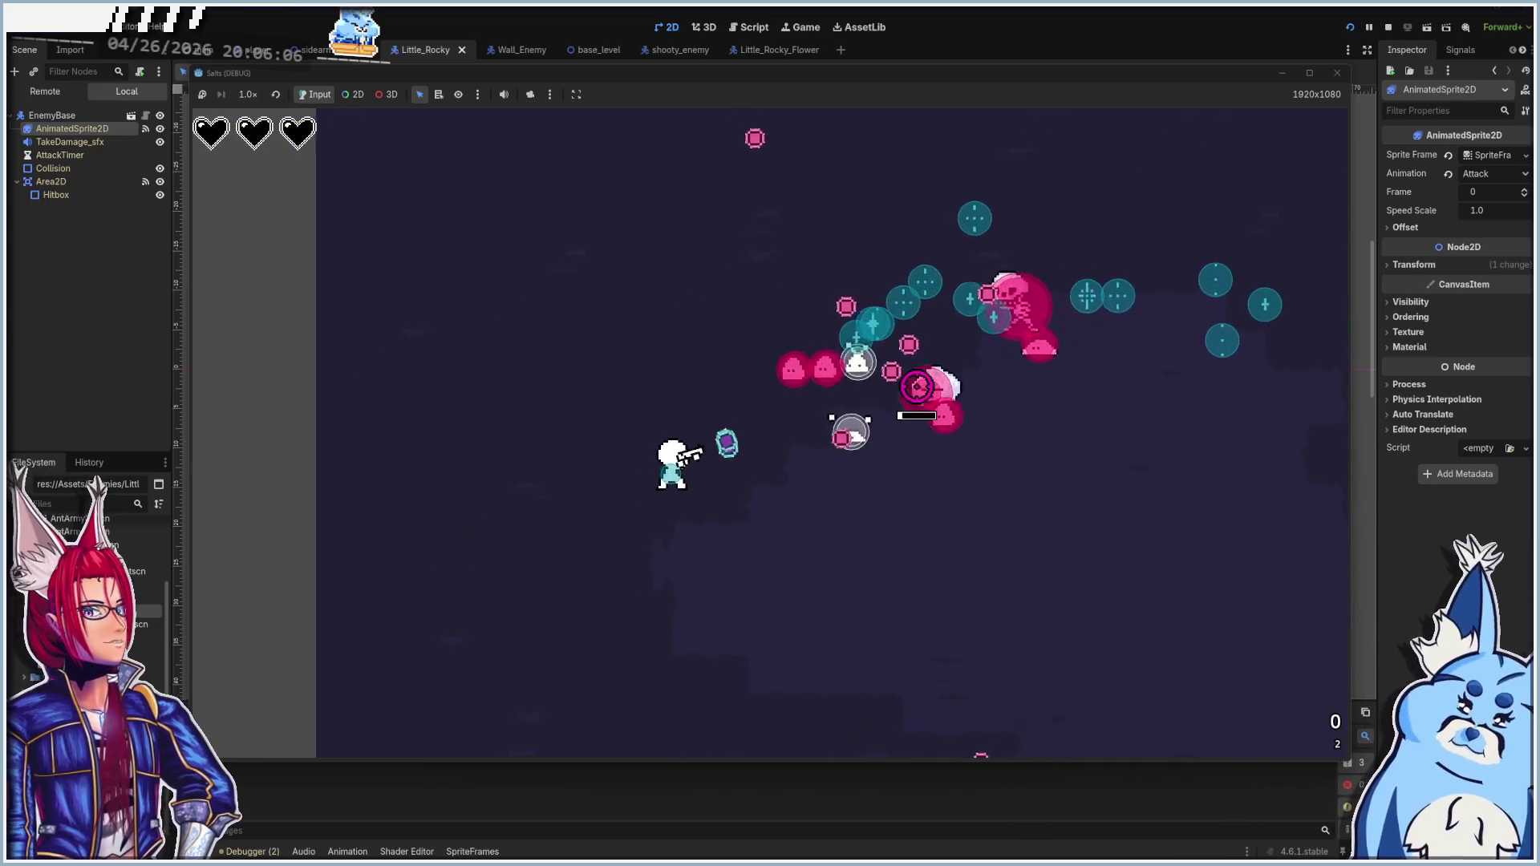
pyautogui.press('a')
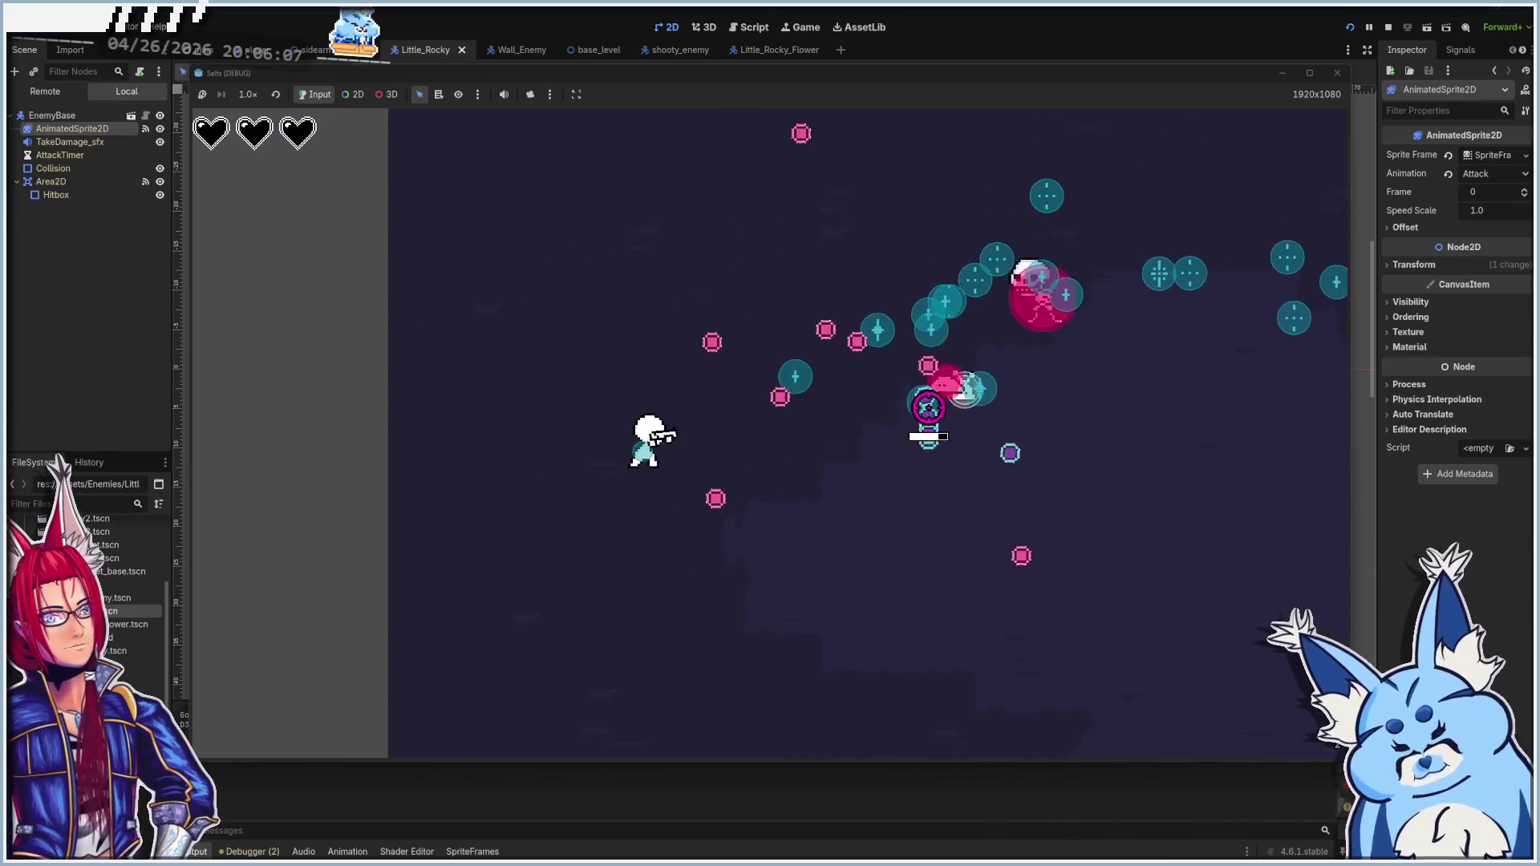
pyautogui.press('d')
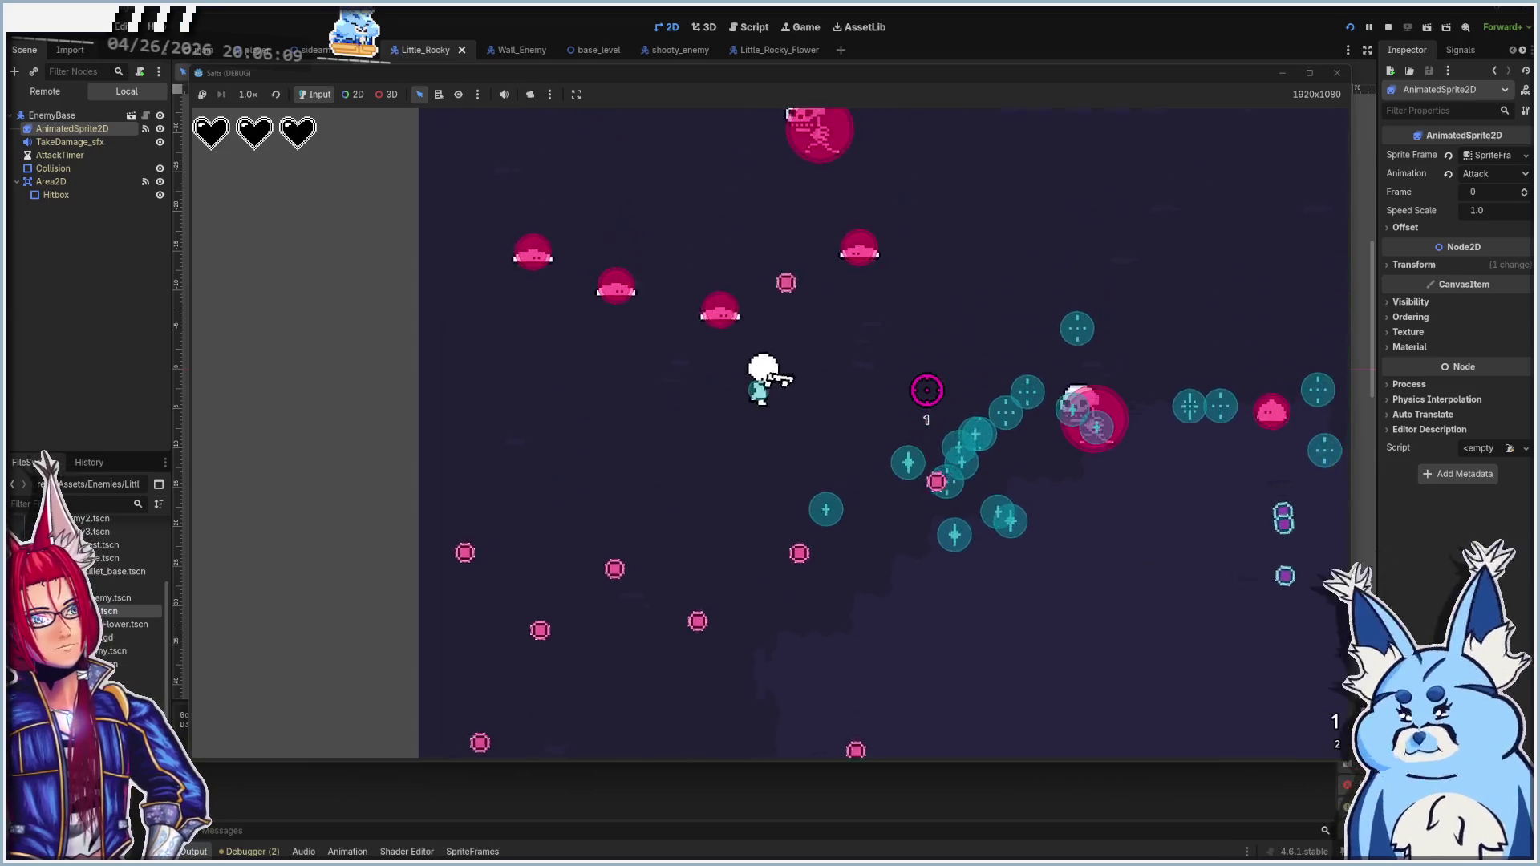
pyautogui.press('a')
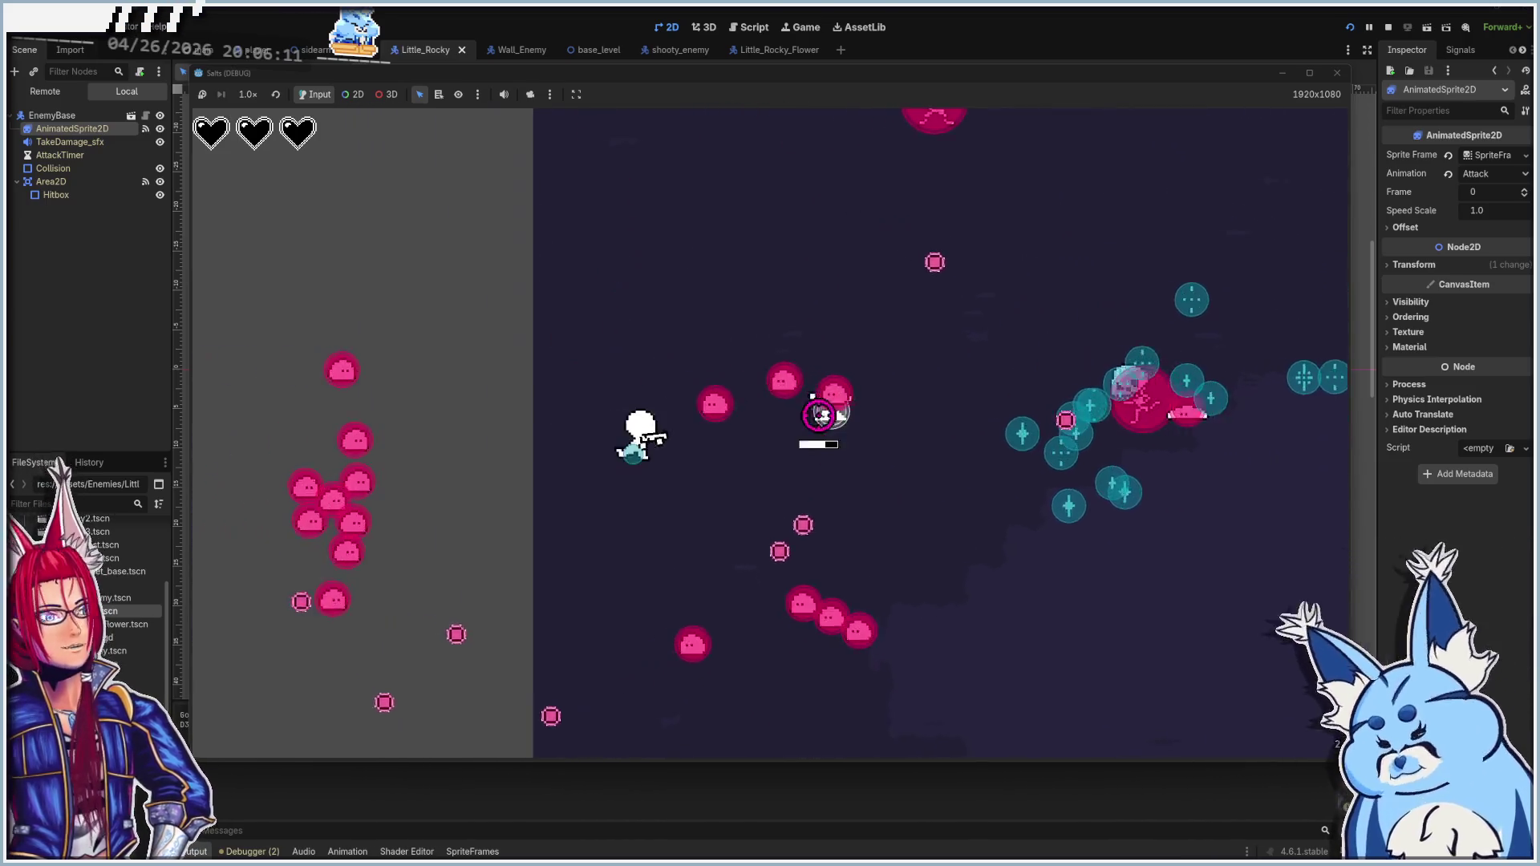
pyautogui.press('d')
pyautogui.click(874, 466)
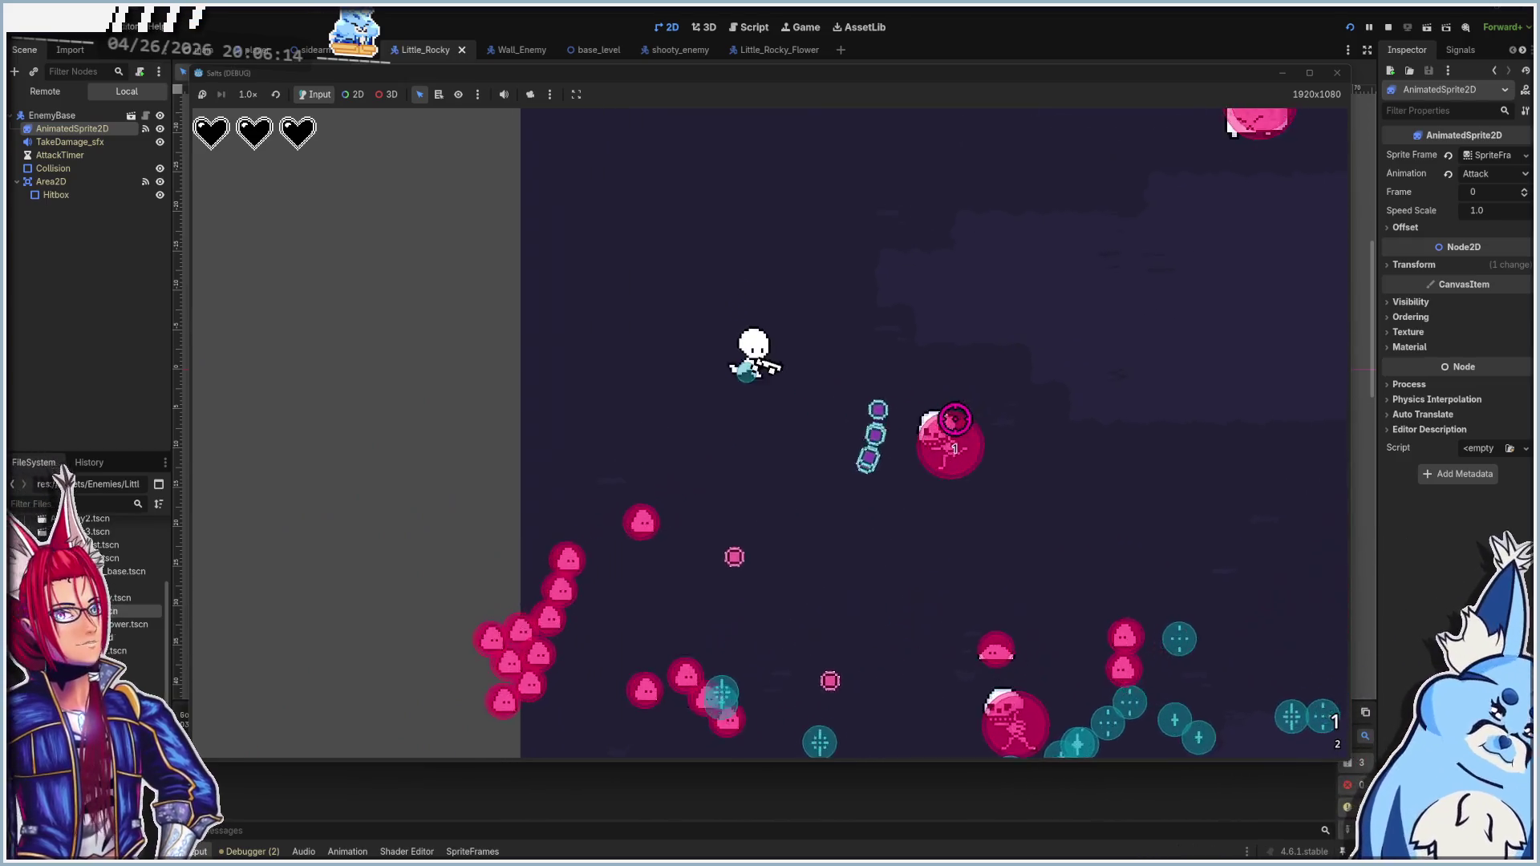
pyautogui.press('a')
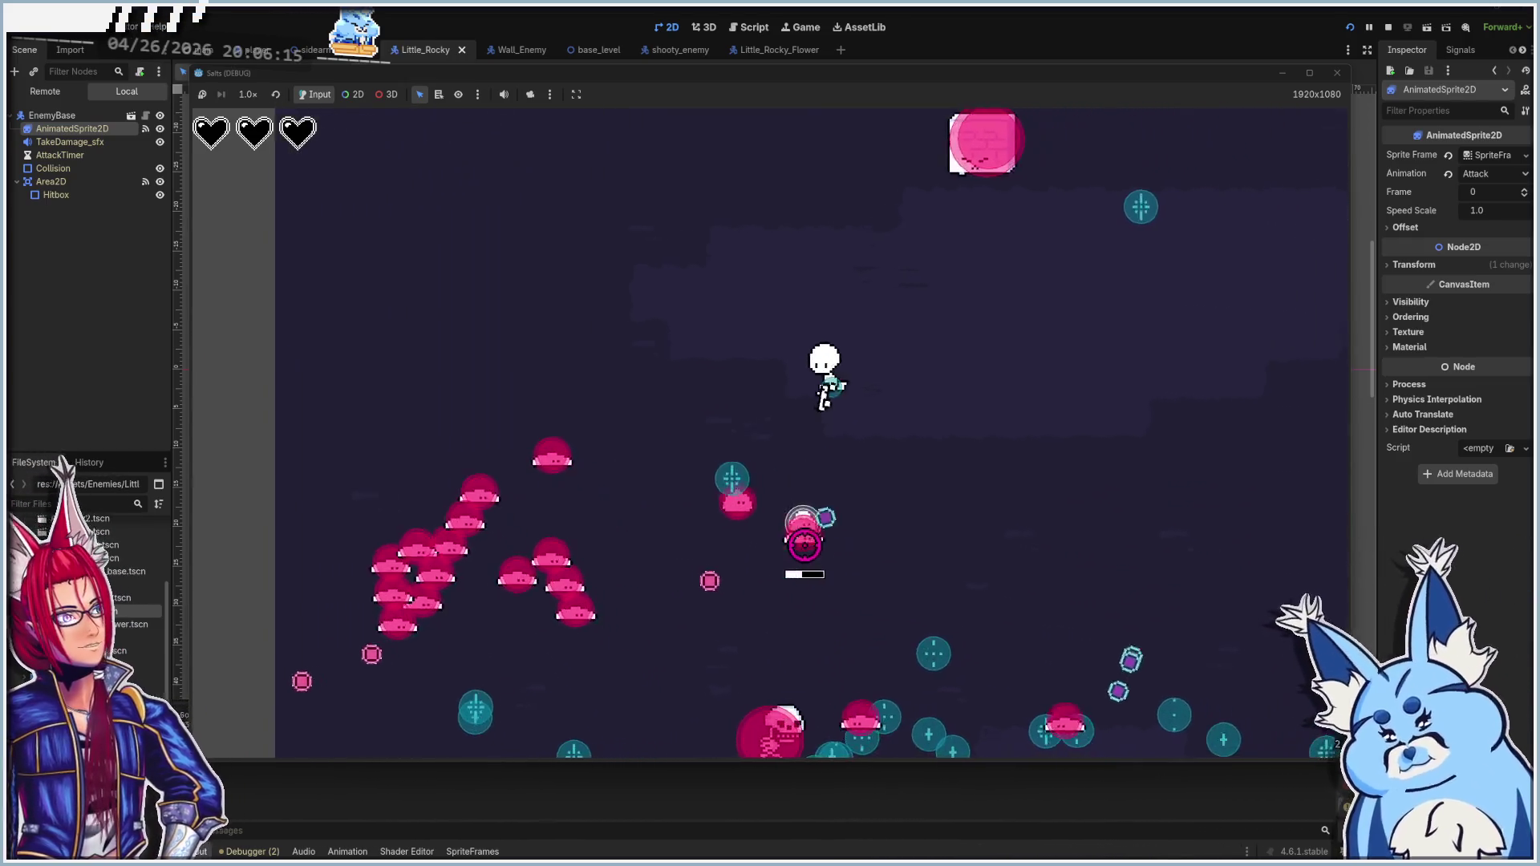
pyautogui.press('s')
pyautogui.press('d')
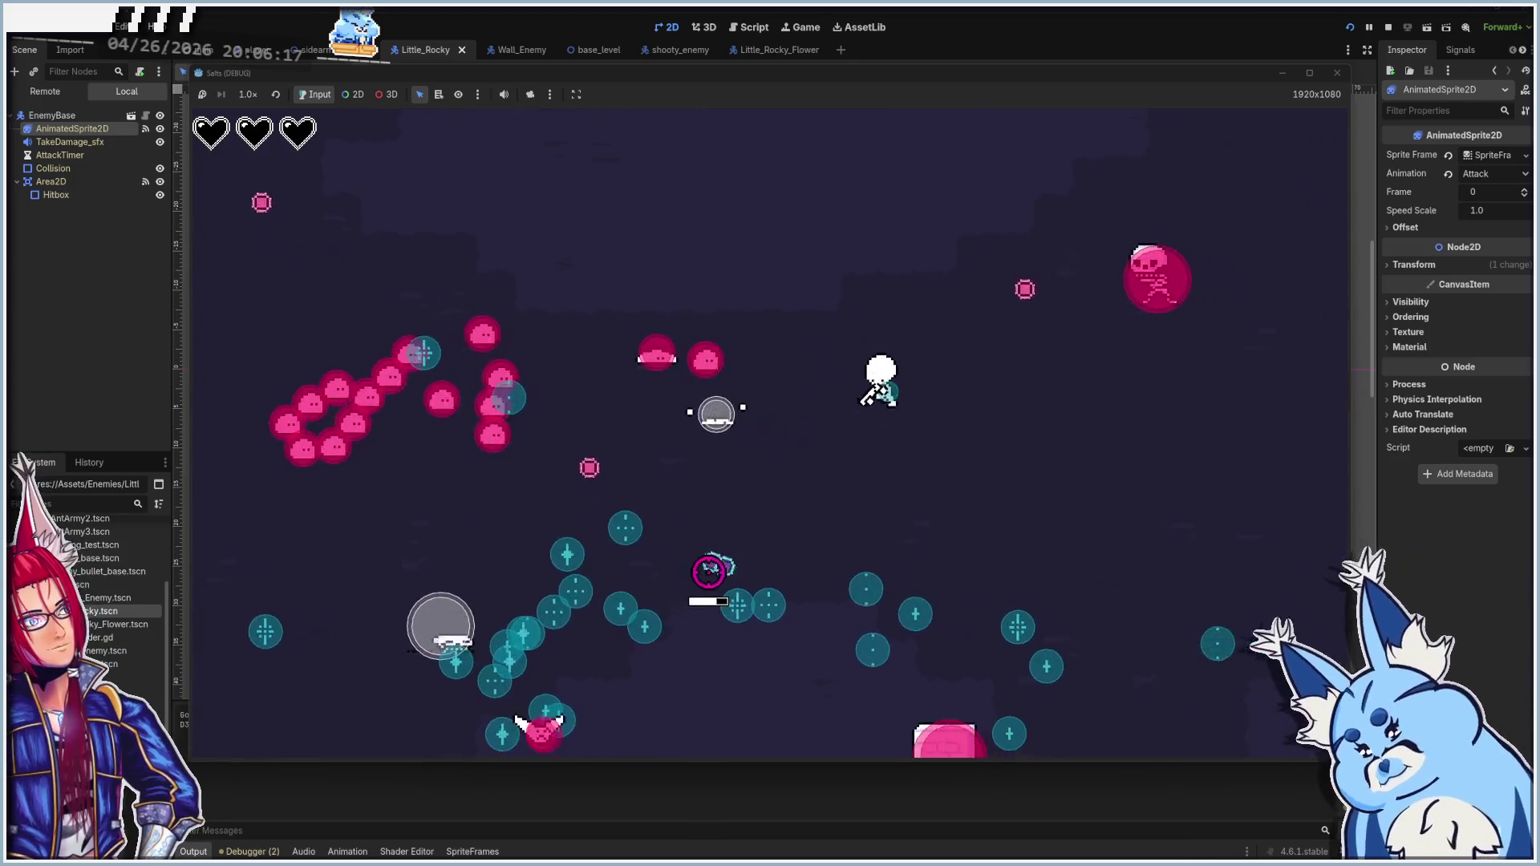
pyautogui.click(866, 626)
pyautogui.press('s')
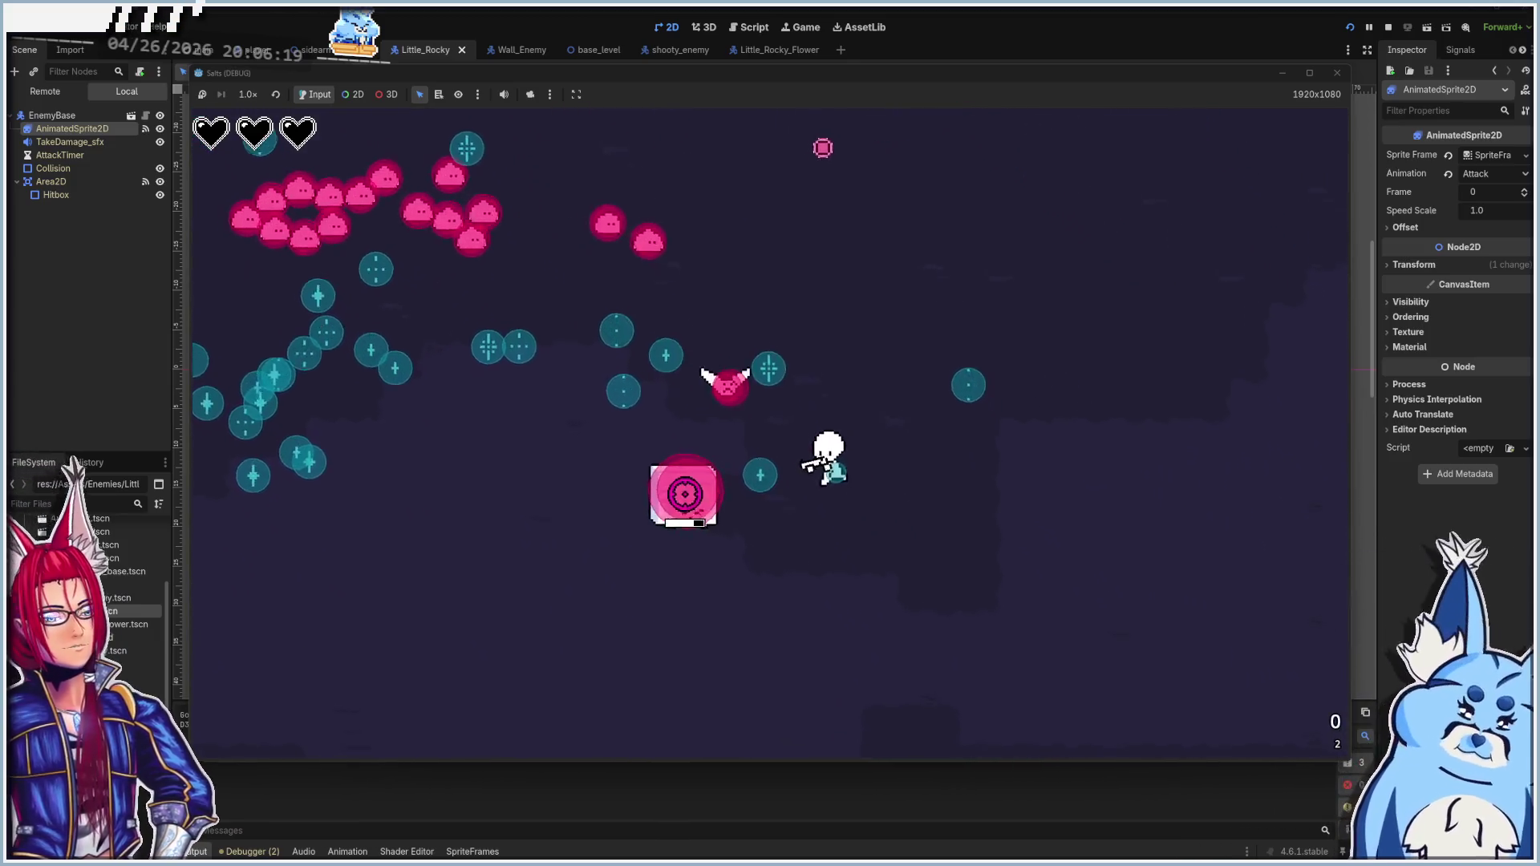
pyautogui.press('s')
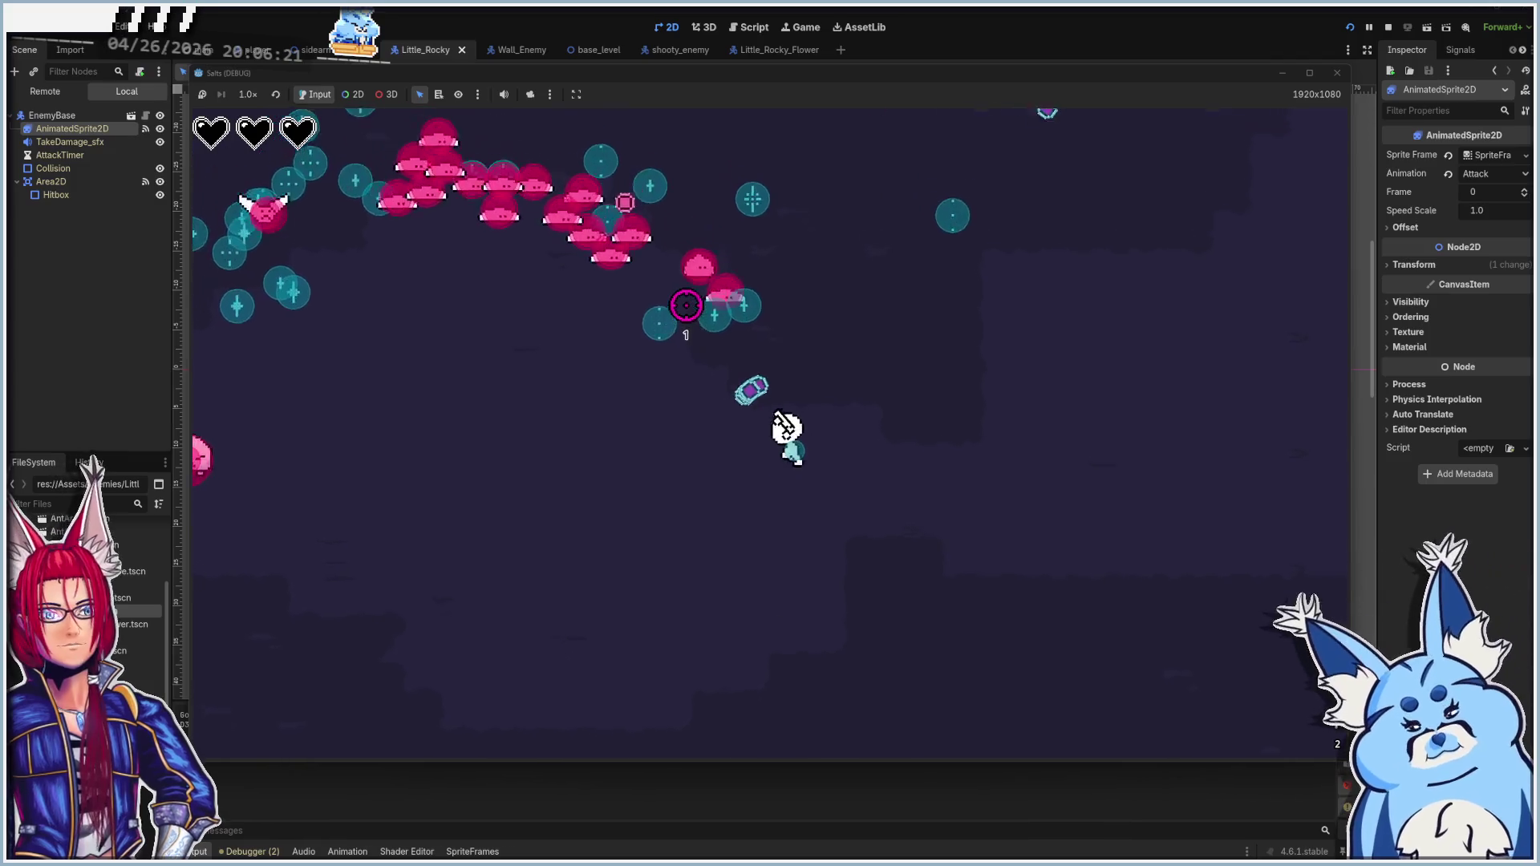
pyautogui.press('s')
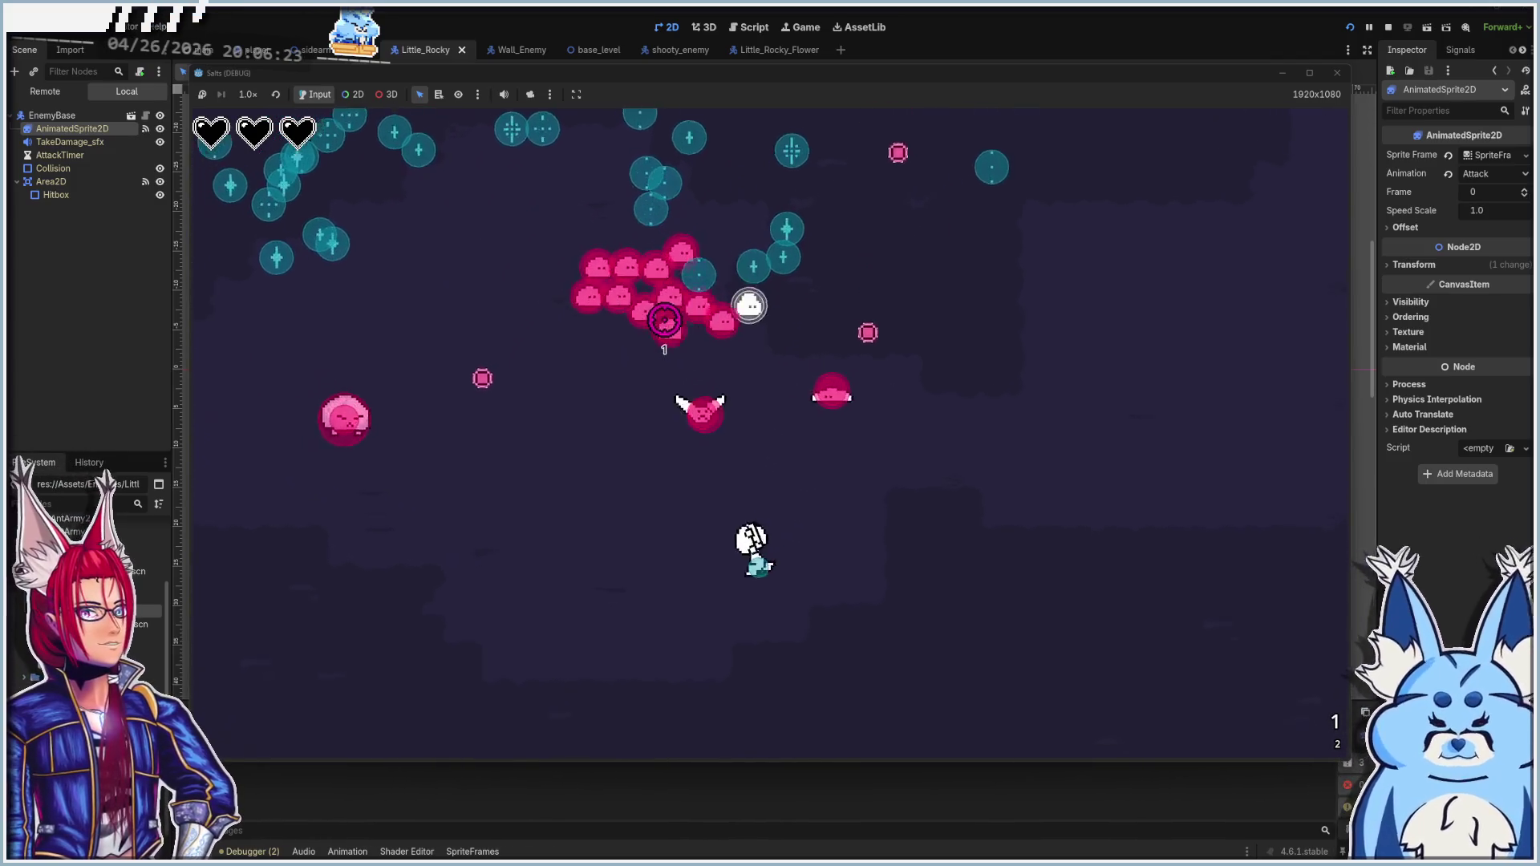
# Steer the player toward the lower-left level edge, then stop the game with F8 and save Little_Rocky
pyautogui.press('w')
pyautogui.press('a')
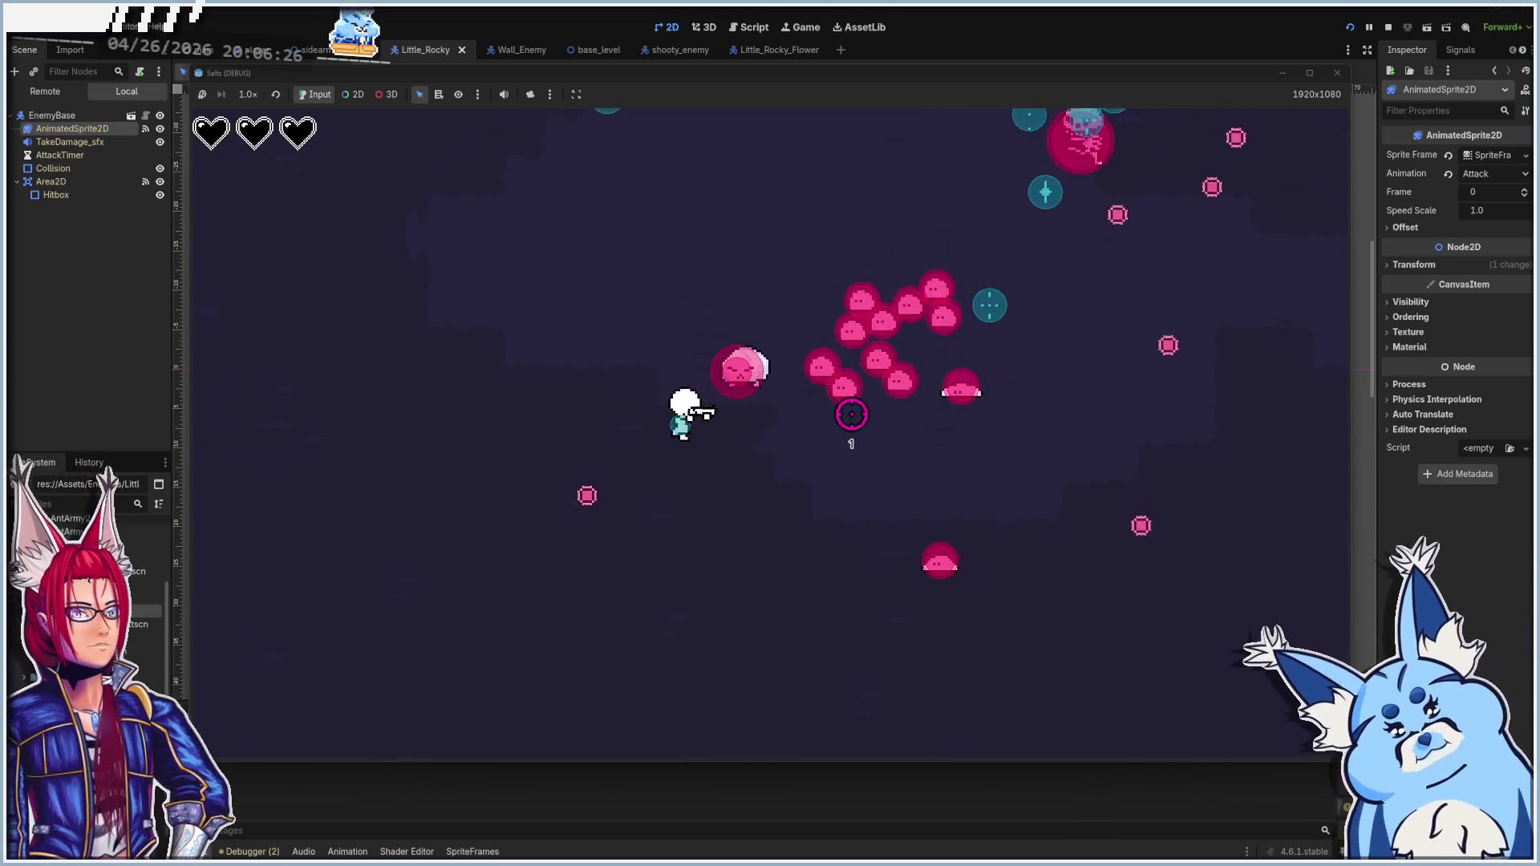
pyautogui.press('a')
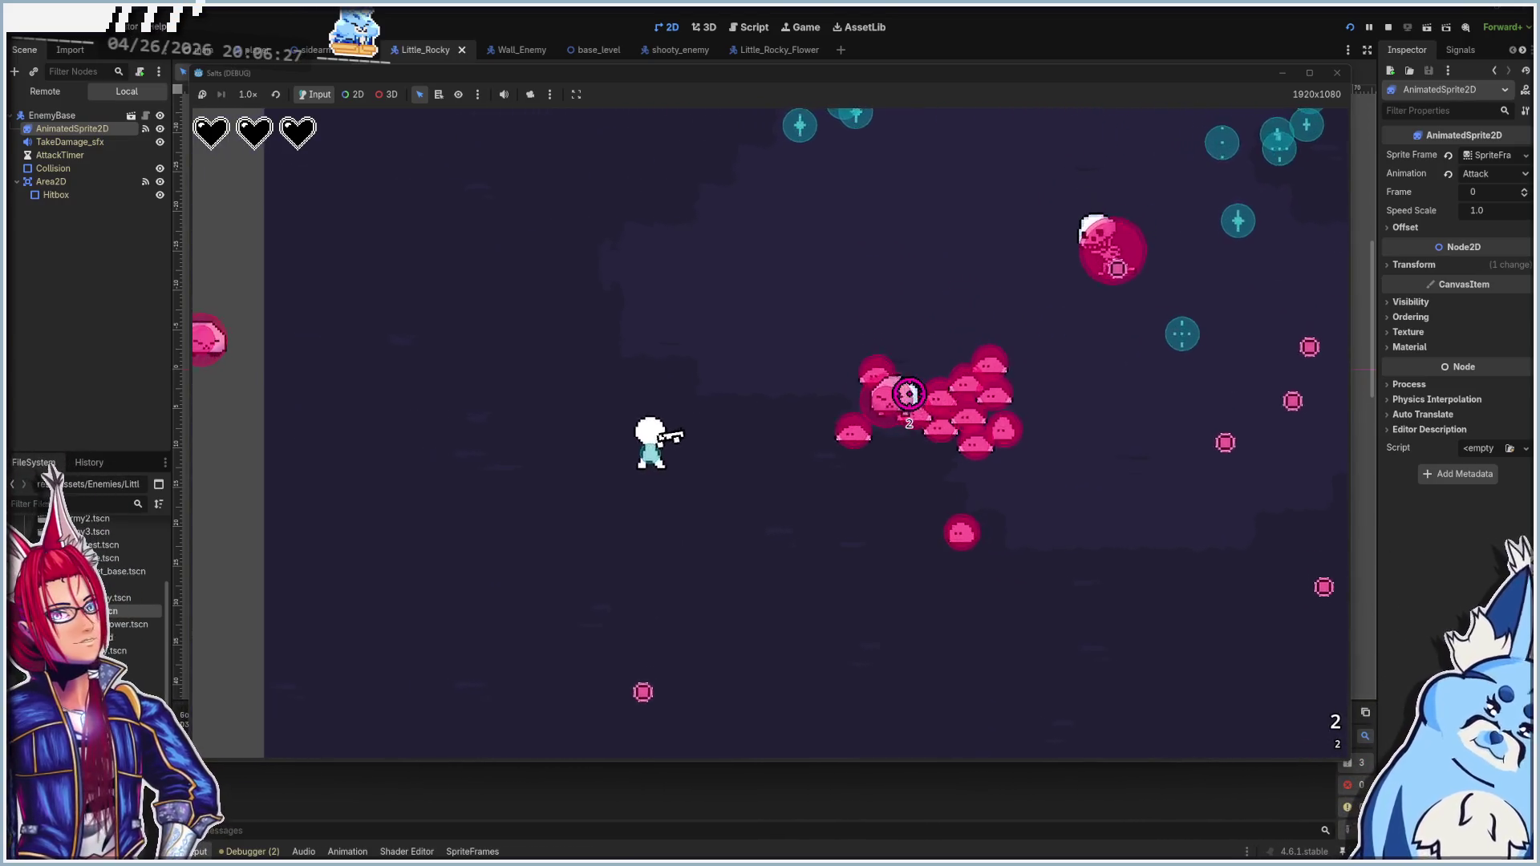
pyautogui.press('a')
pyautogui.press('s')
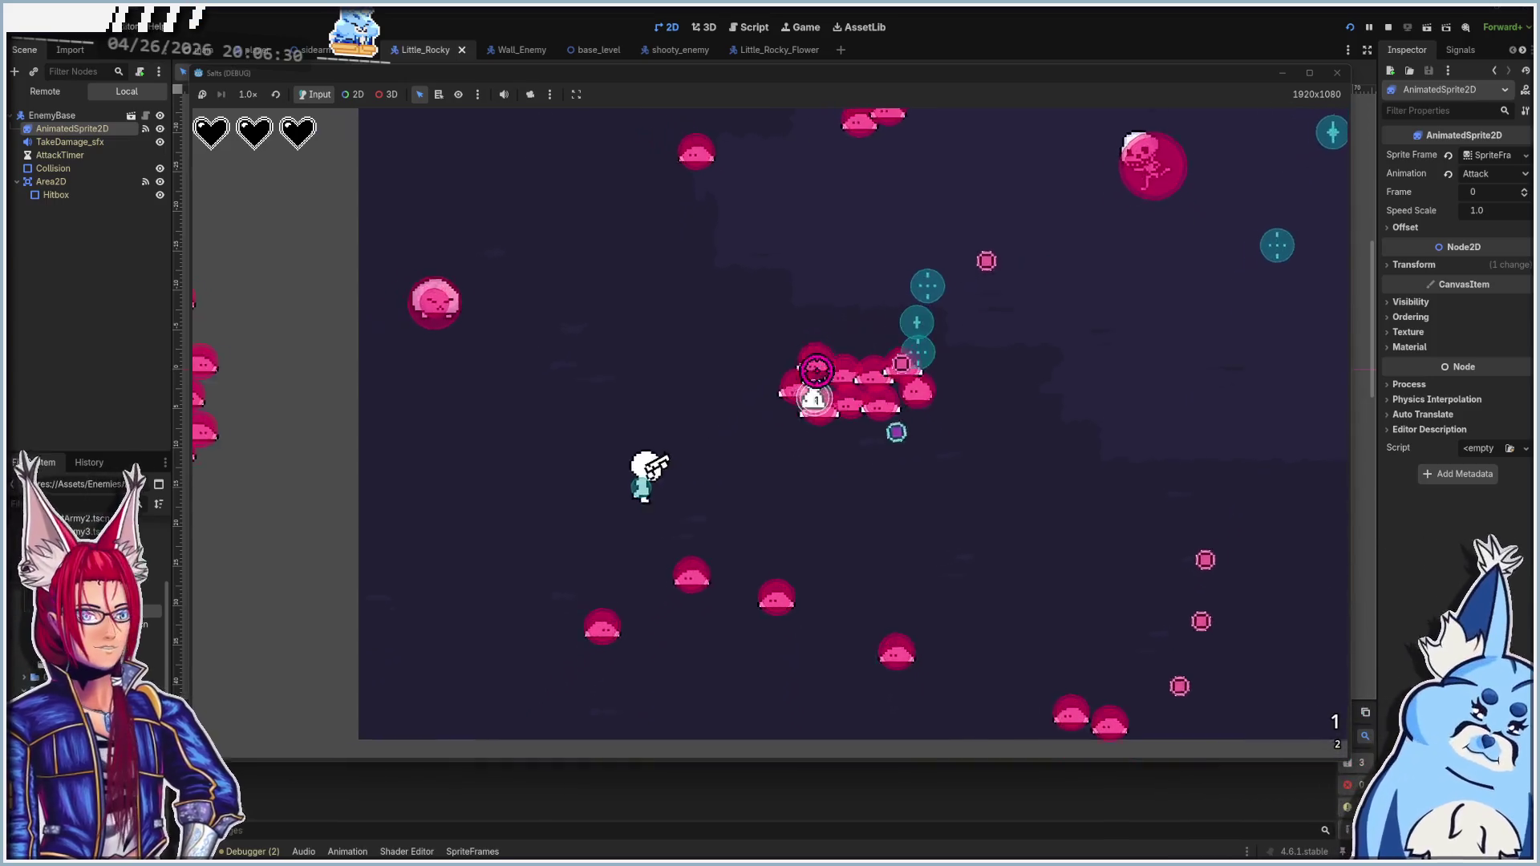
pyautogui.press('a')
pyautogui.press('s')
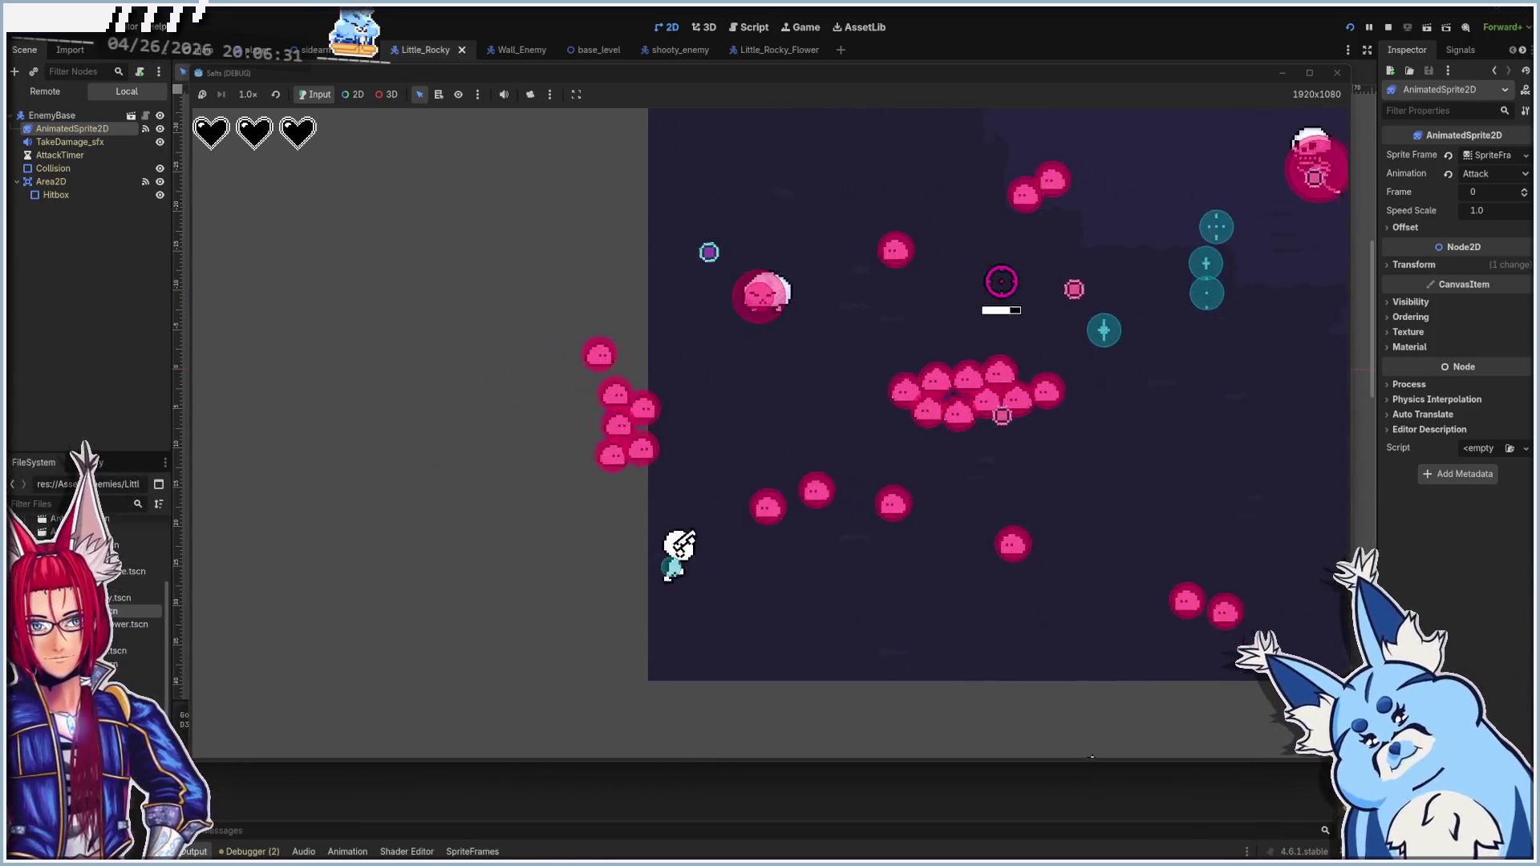
pyautogui.press('a')
pyautogui.press('F8')
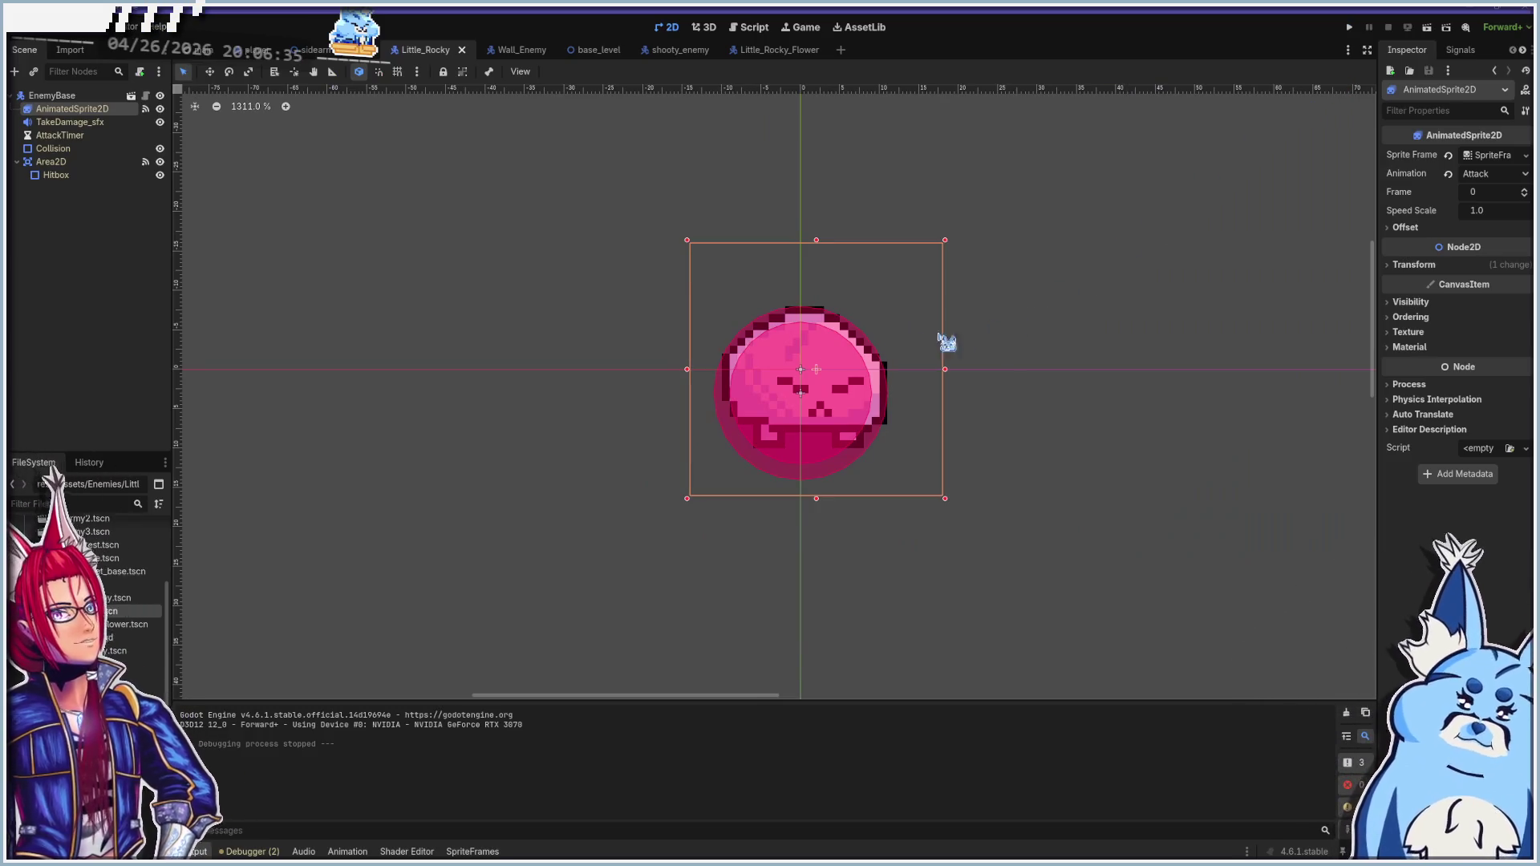
pyautogui.hotkey('ctrl', 's')
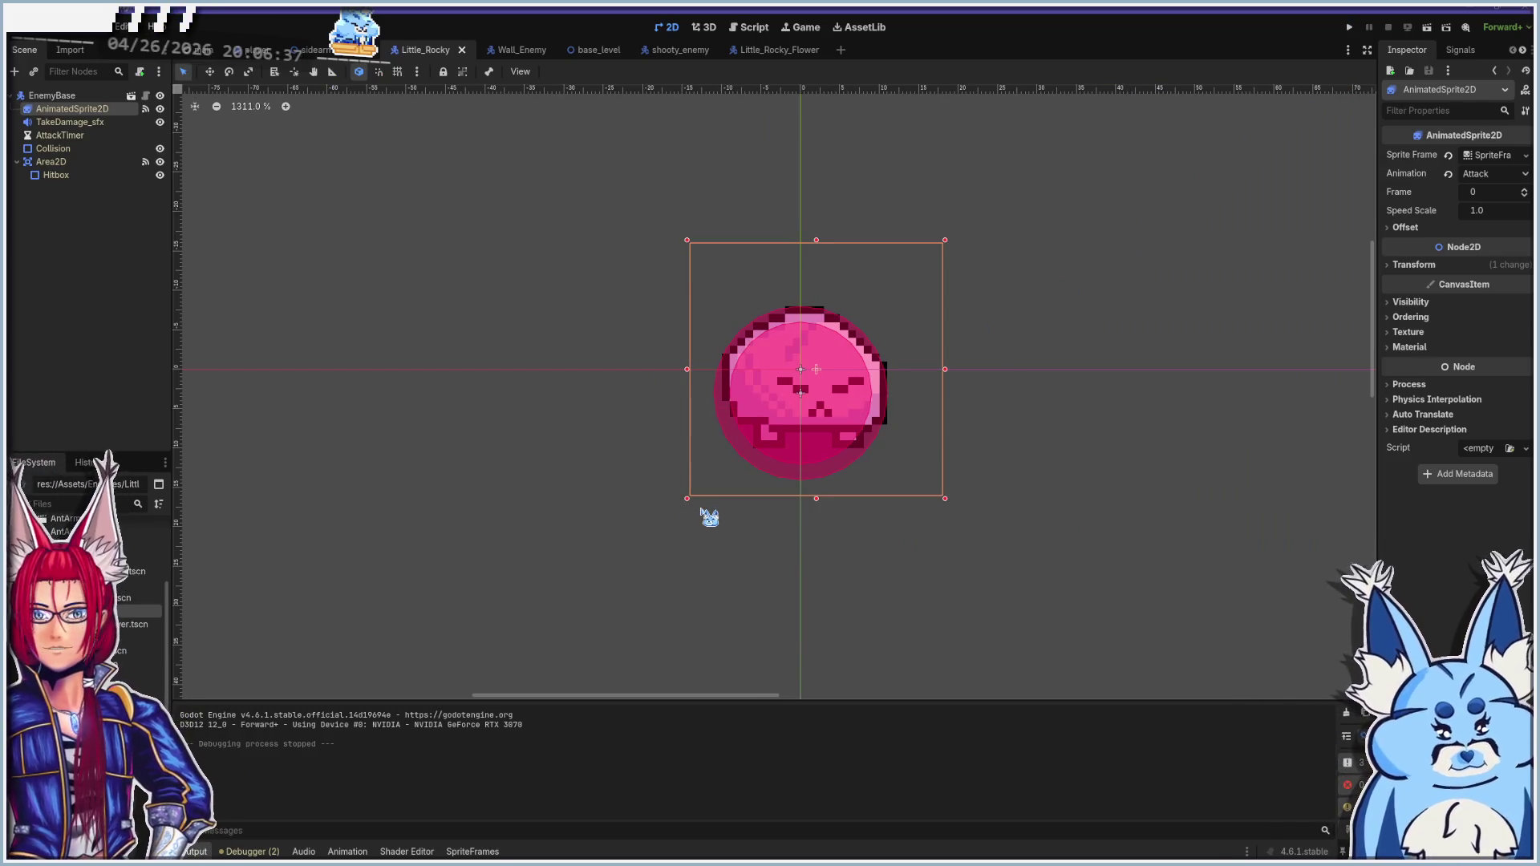
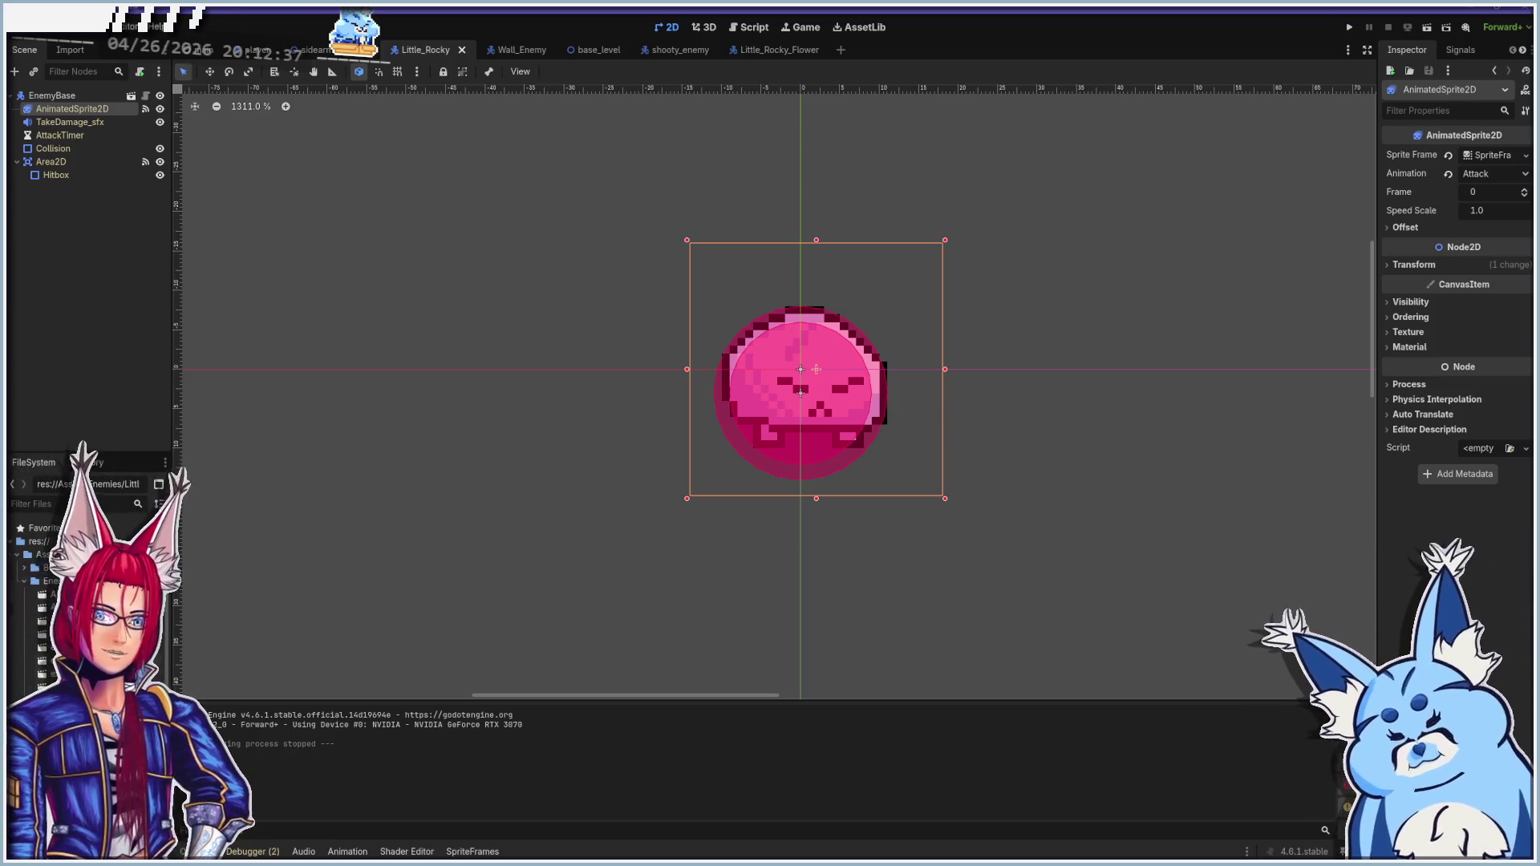
# Create a New Inherited Scene from the EnemyBase scene file in the FileSystem dock
pyautogui.rightClick(152, 648)
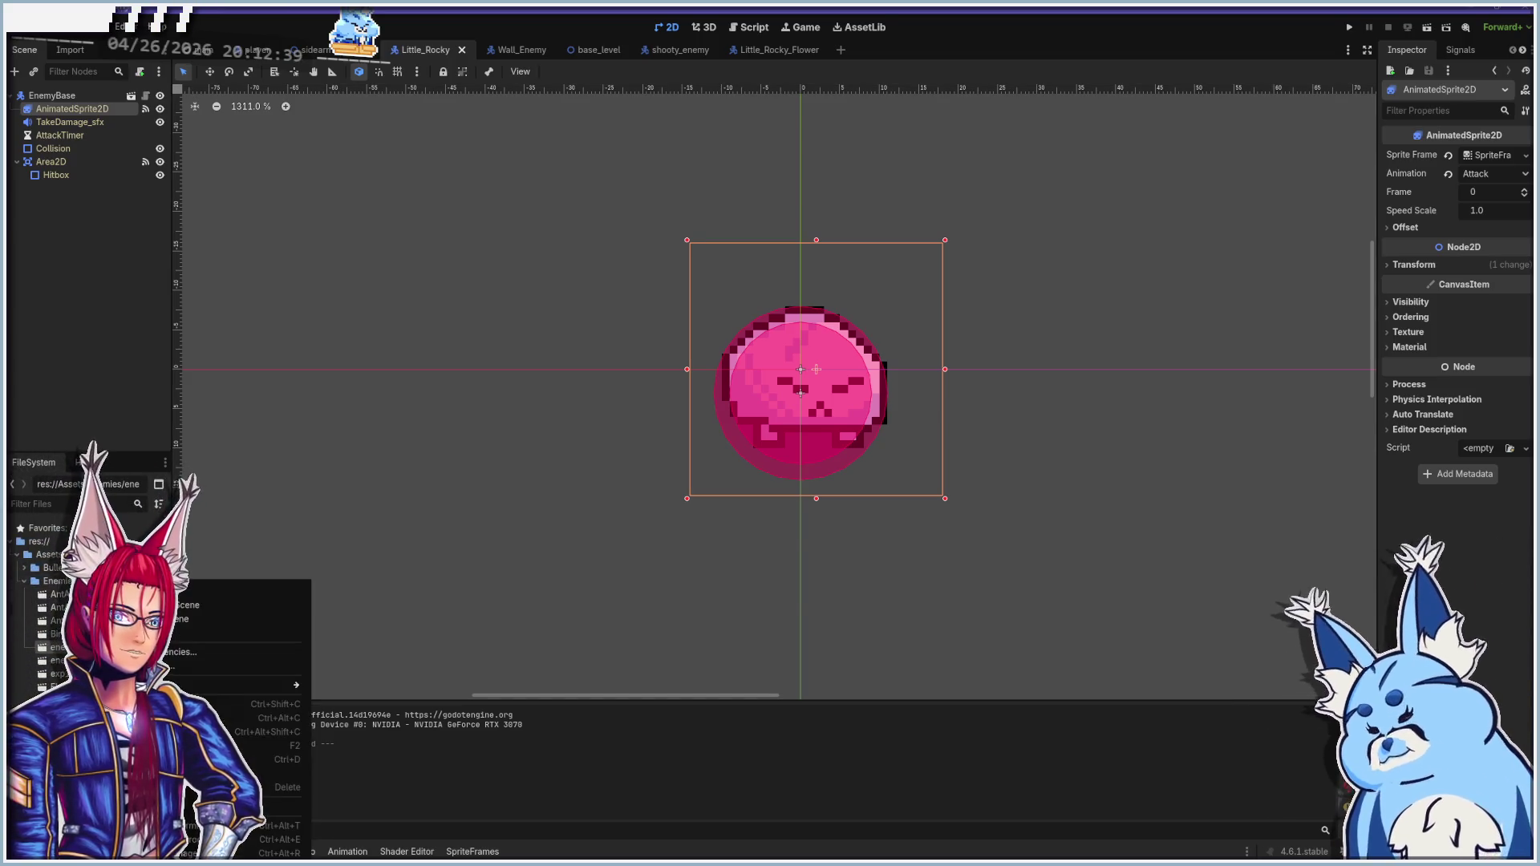
pyautogui.click(180, 605)
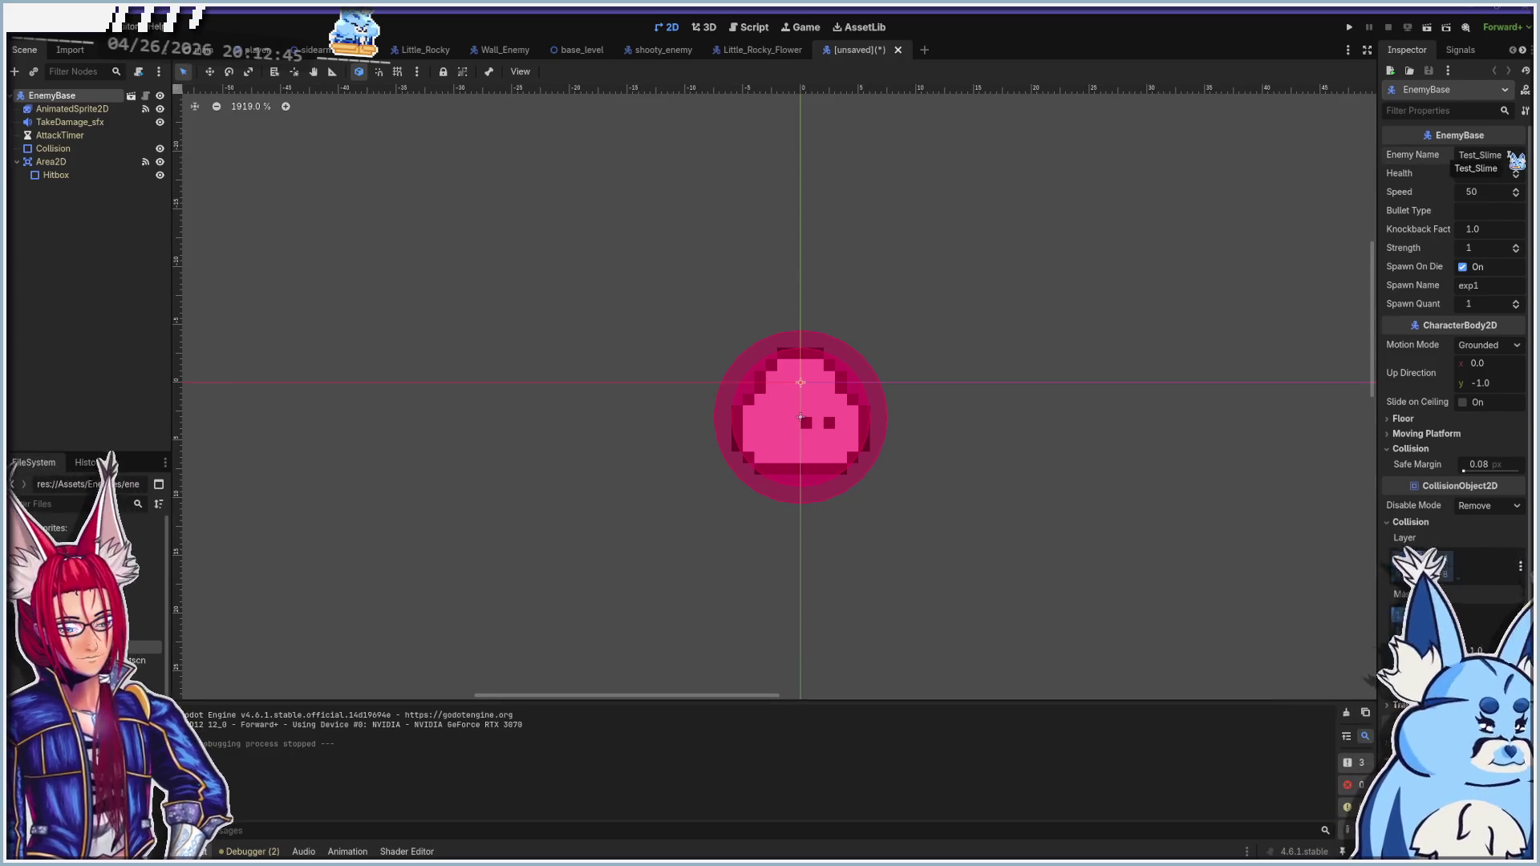
# Set the enemy's Enemy Name to WalkingBomb, Speed to 60 and Strength to 2
pyautogui.doubleClick(1476, 154)
pyautogui.write('Walking')
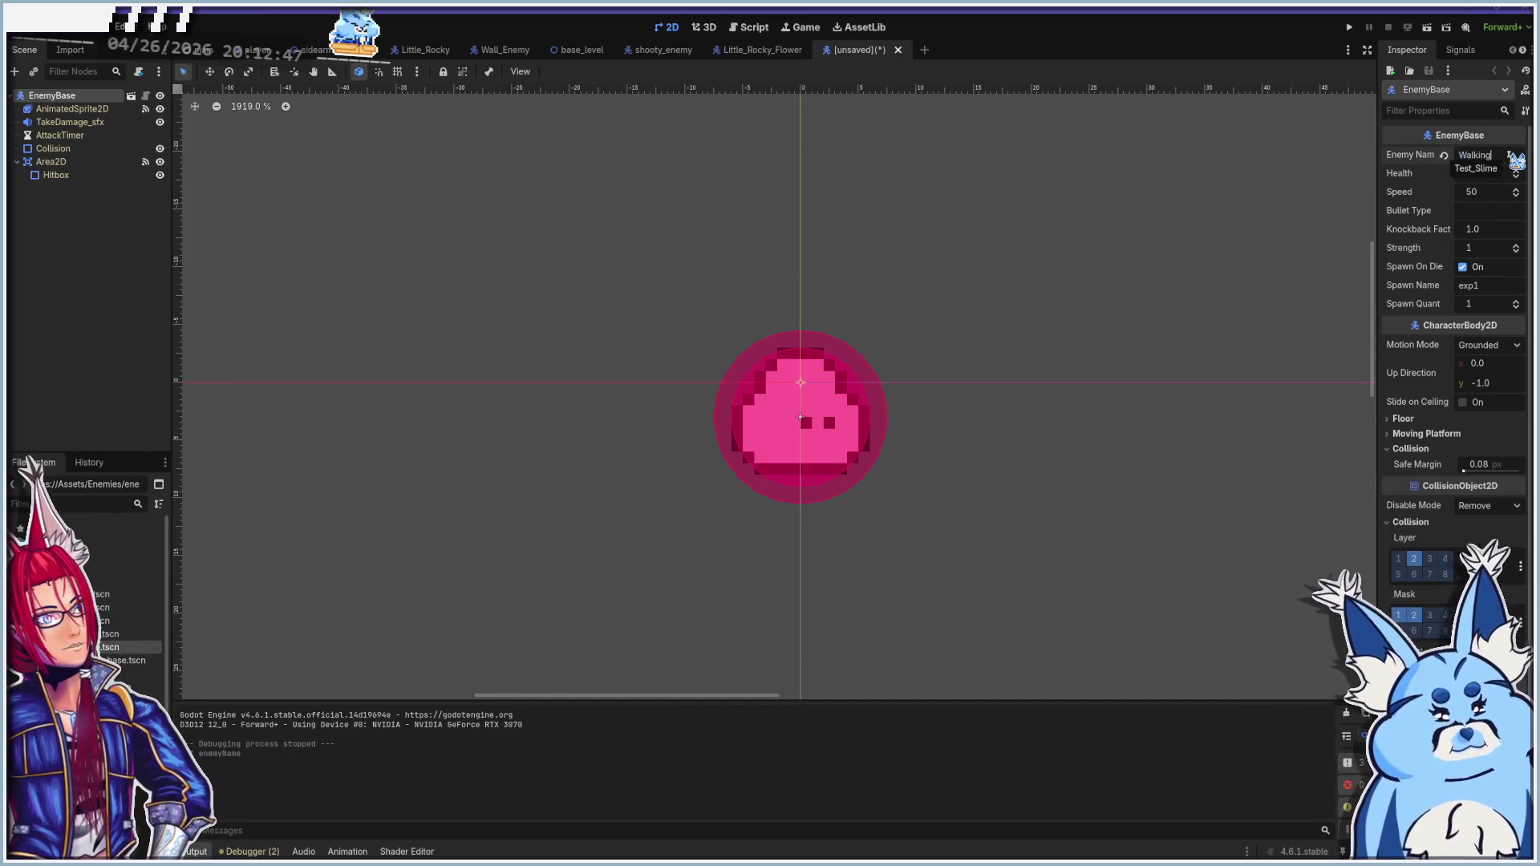
pyautogui.write('Bomb')
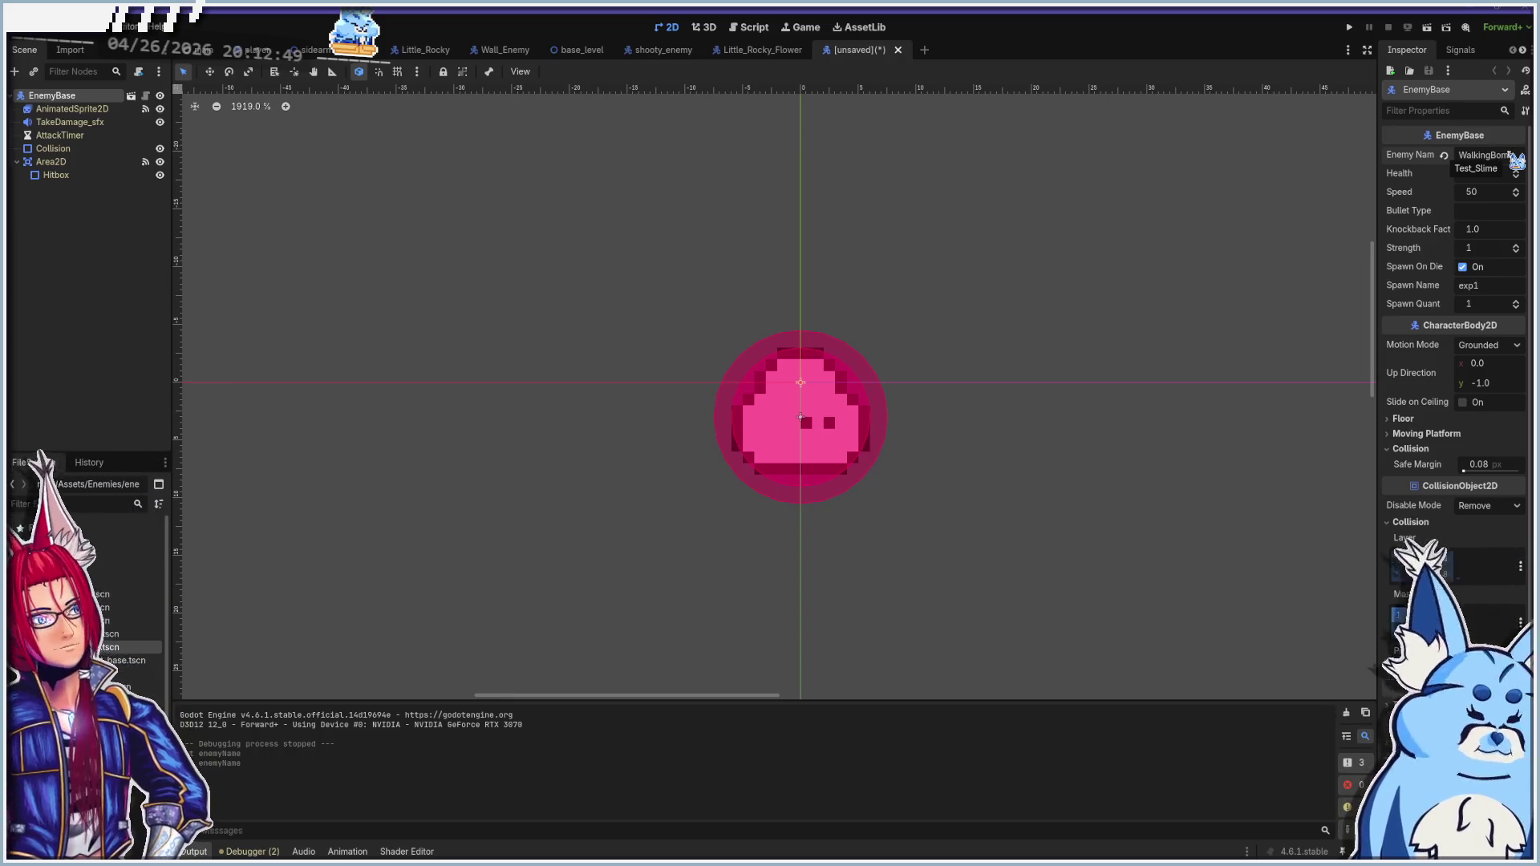
pyautogui.press('Return')
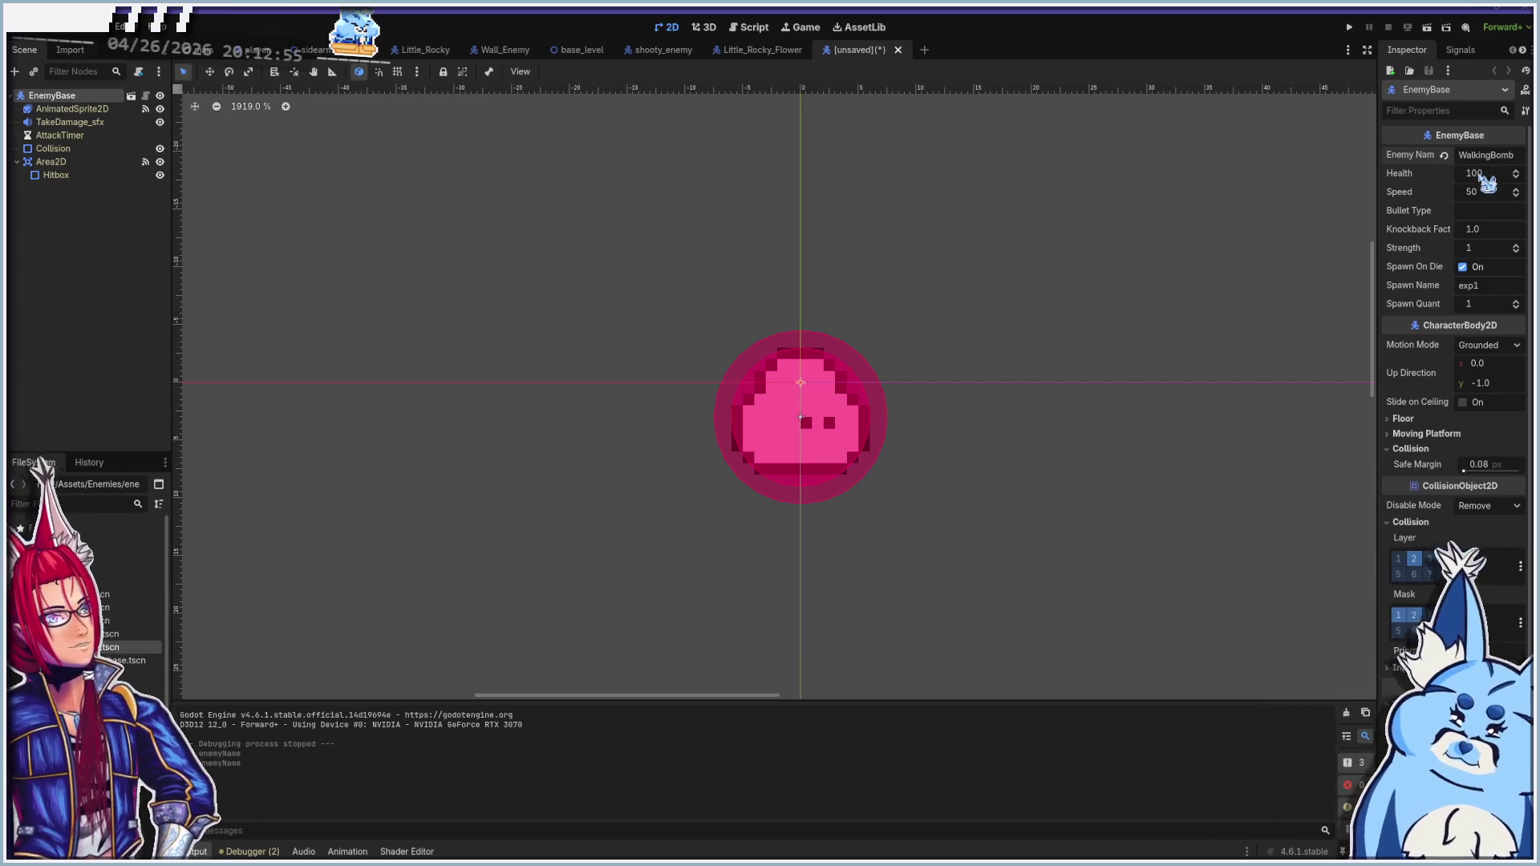
pyautogui.click(1494, 191)
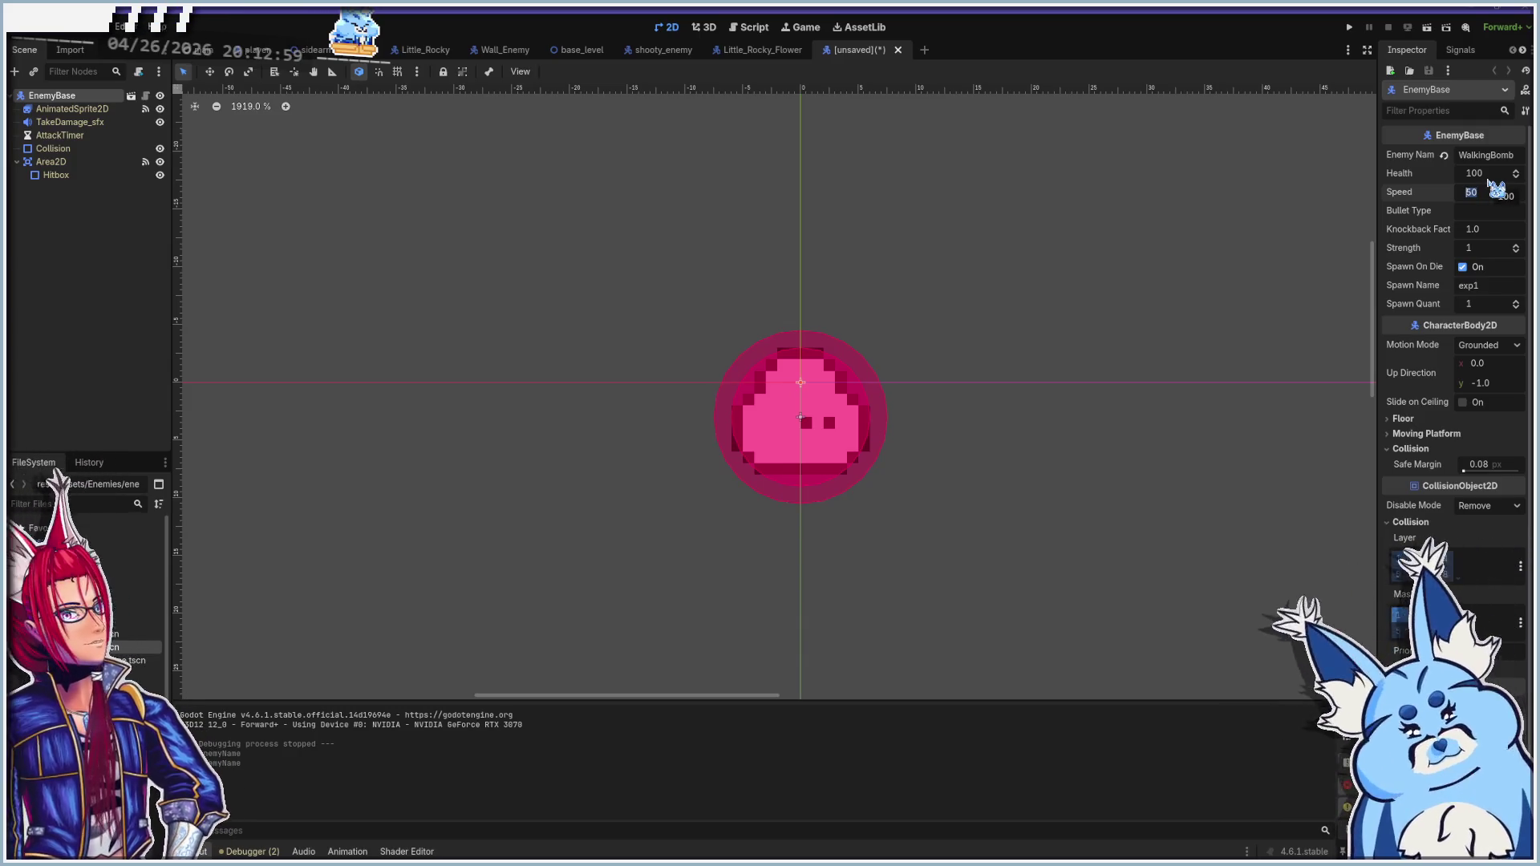
pyautogui.write('60')
pyautogui.press('Return')
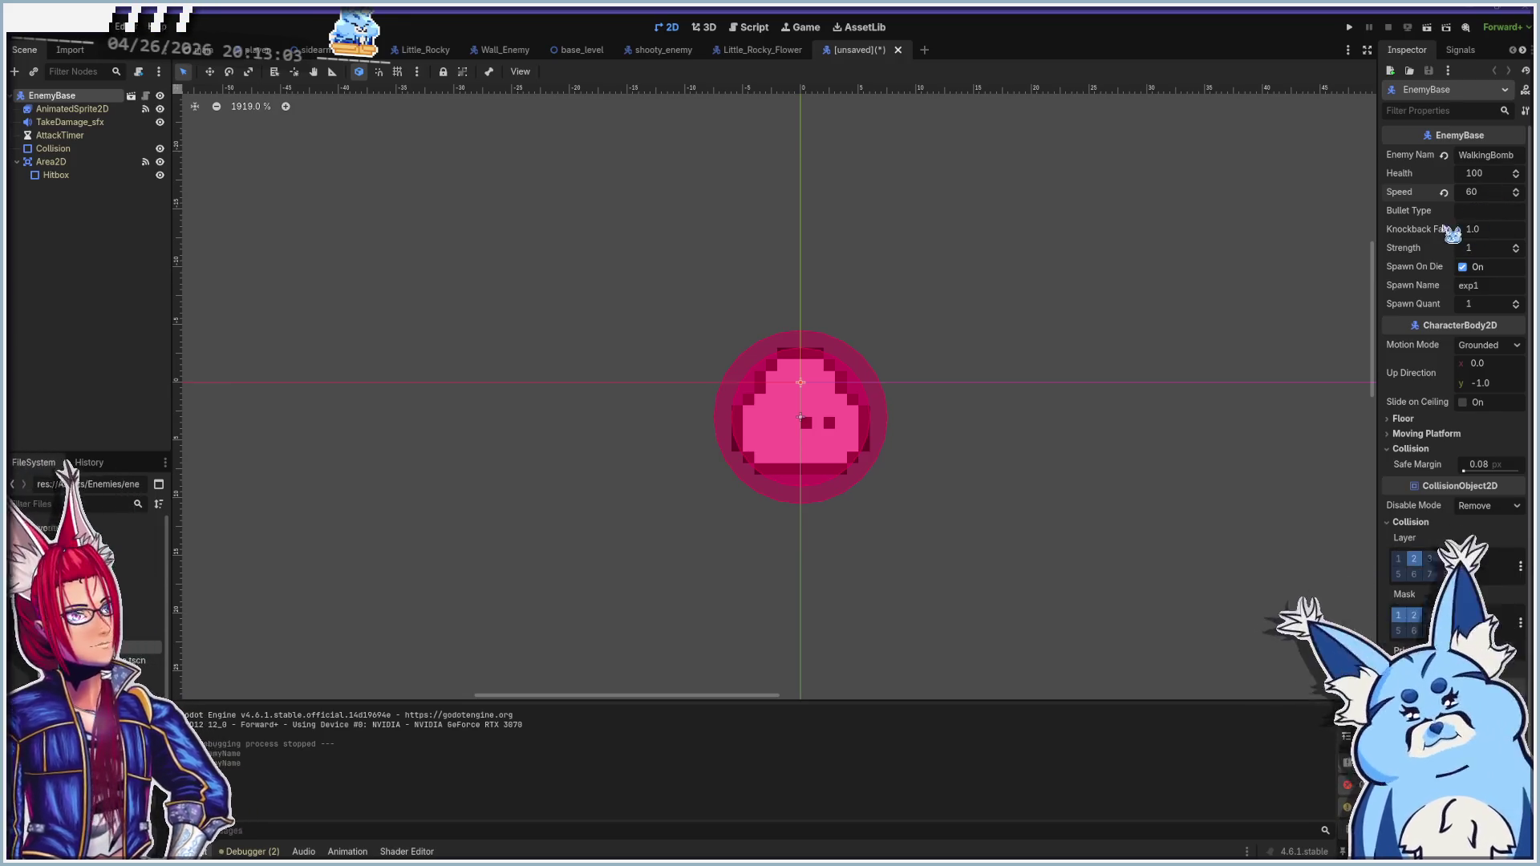
pyautogui.click(1490, 251)
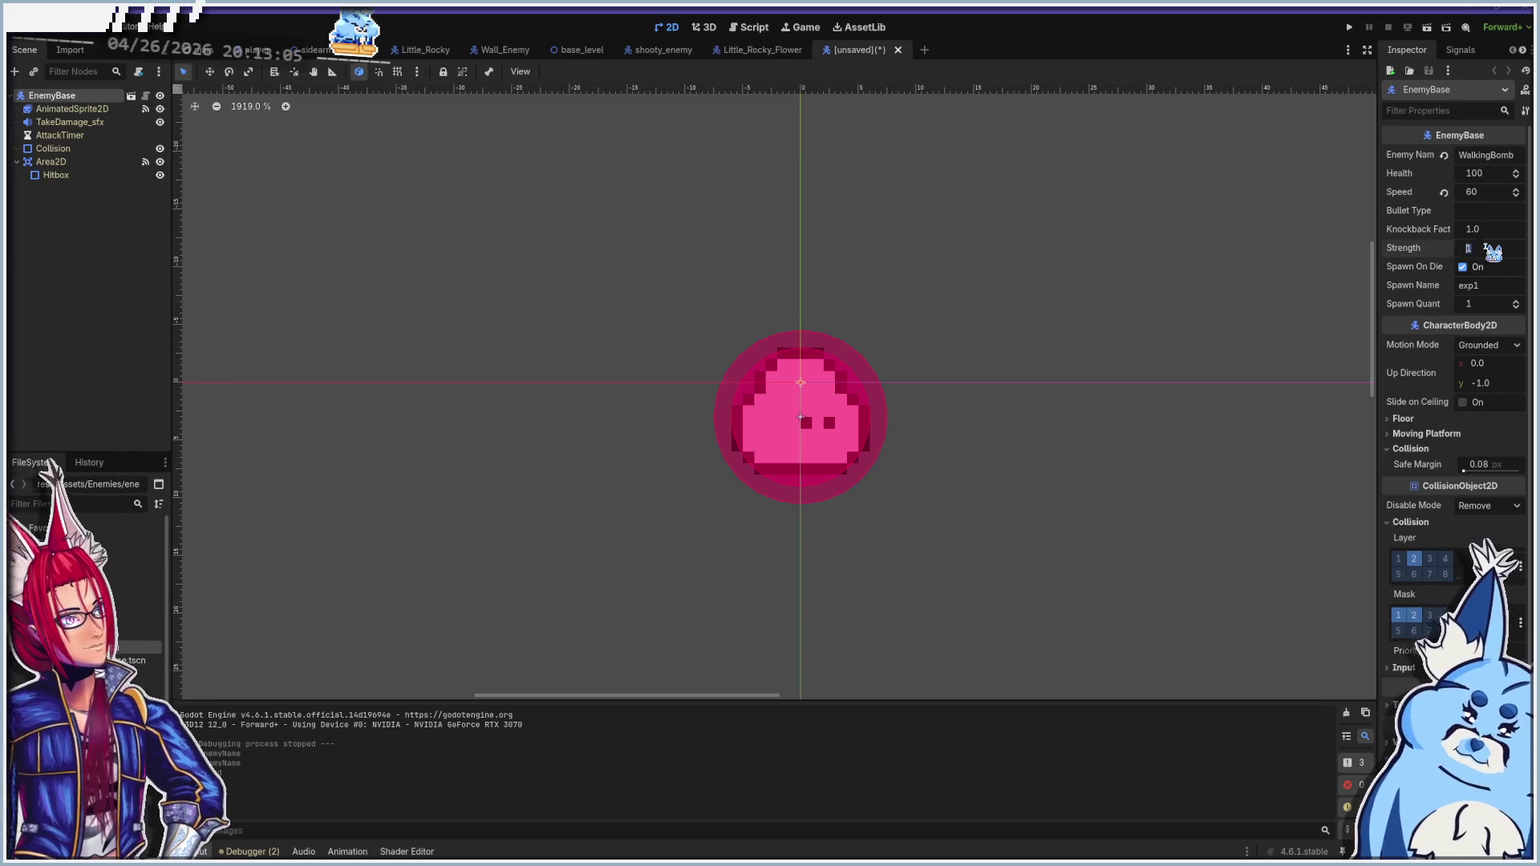
pyautogui.write('2')
pyautogui.press('Return')
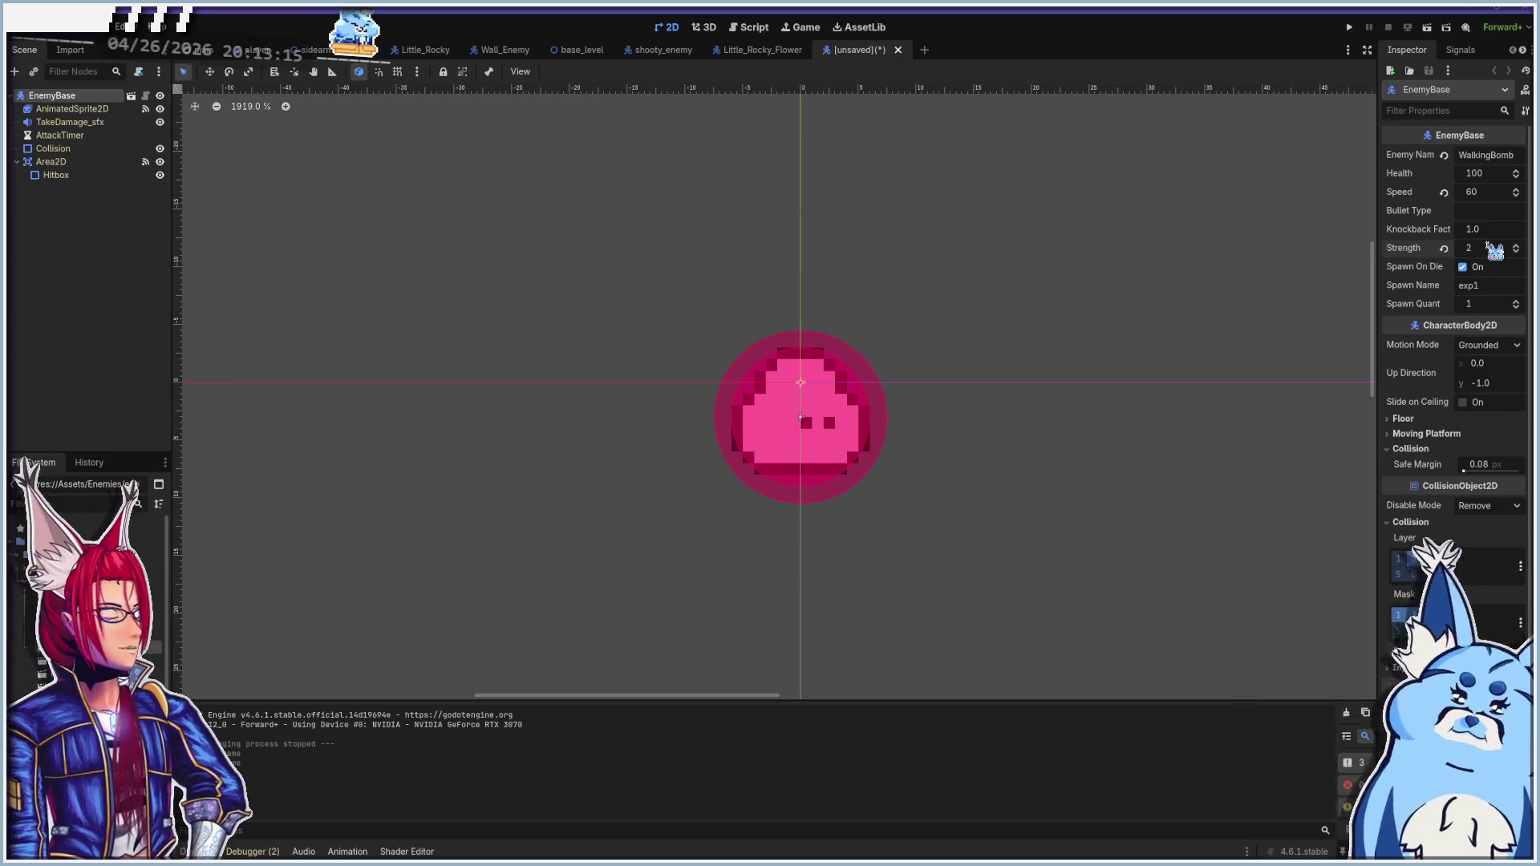
# Save the scene as WalkingBomb.tscn and run the project
pyautogui.press('F5')
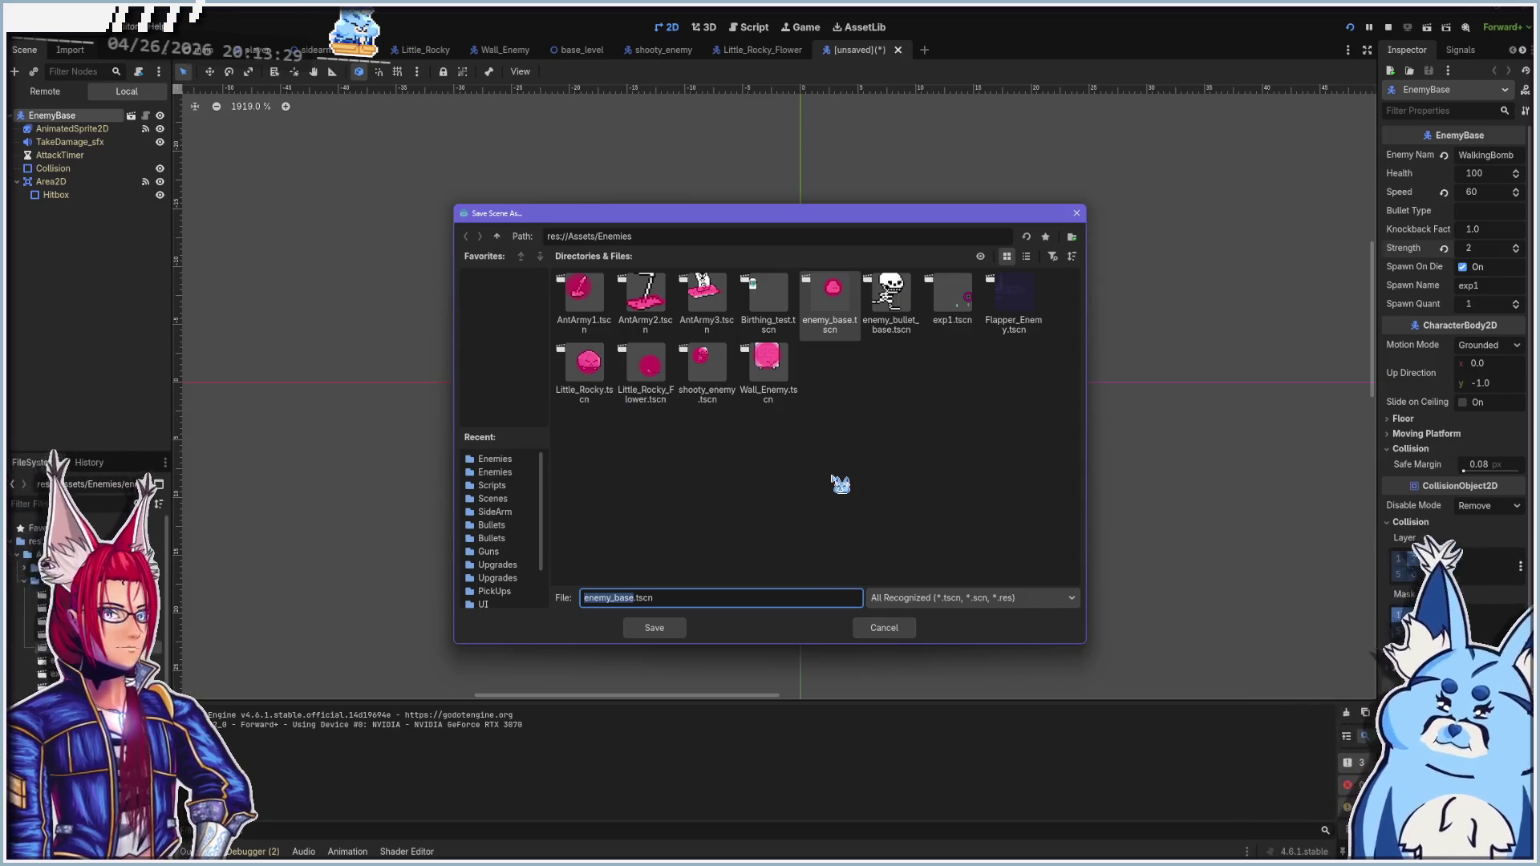
pyautogui.write('WalkingBomb')
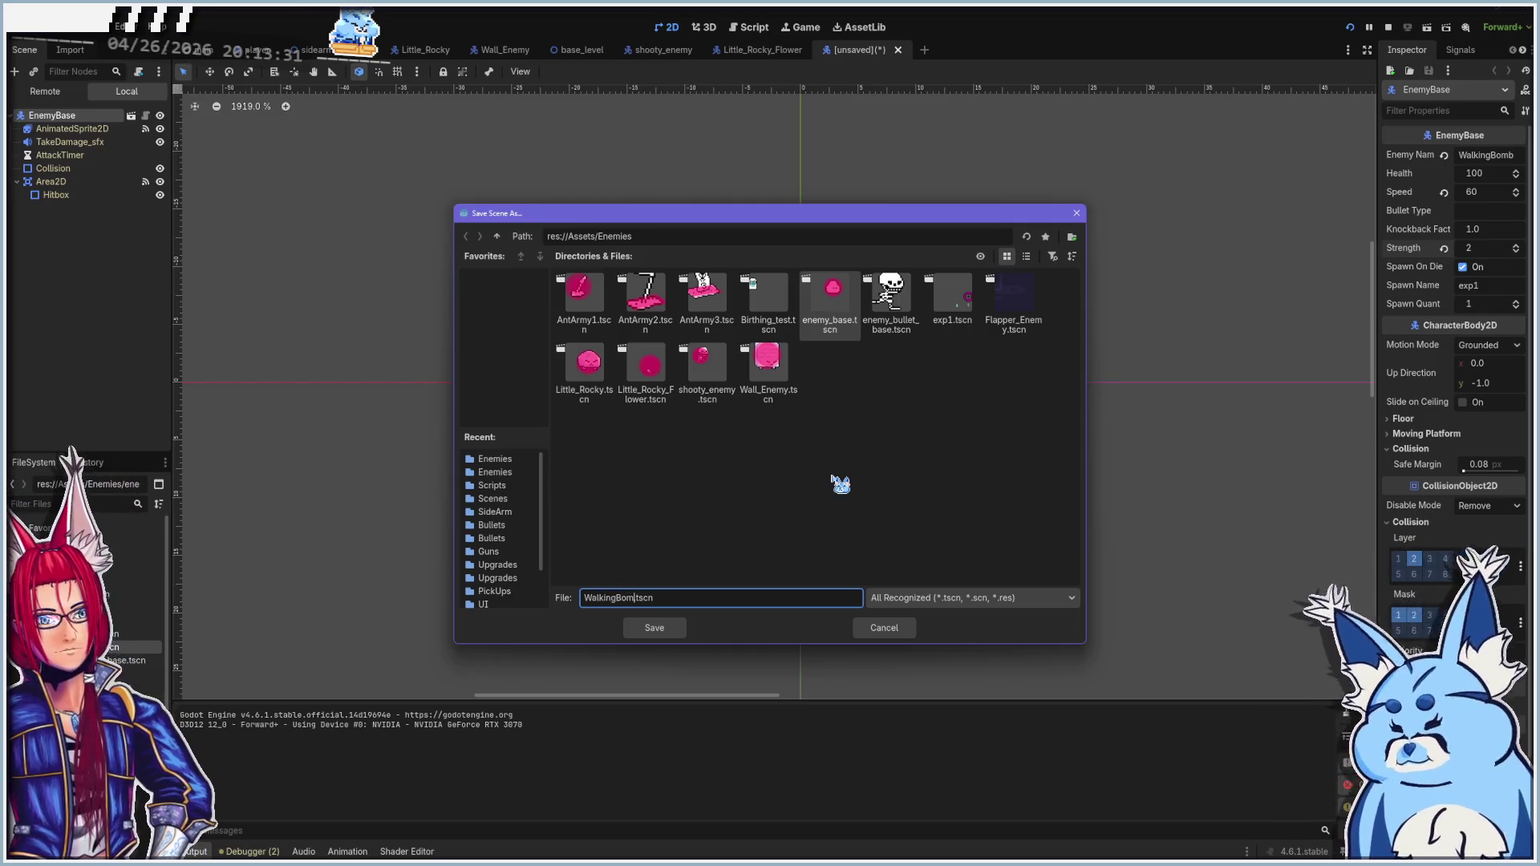
pyautogui.press('Return')
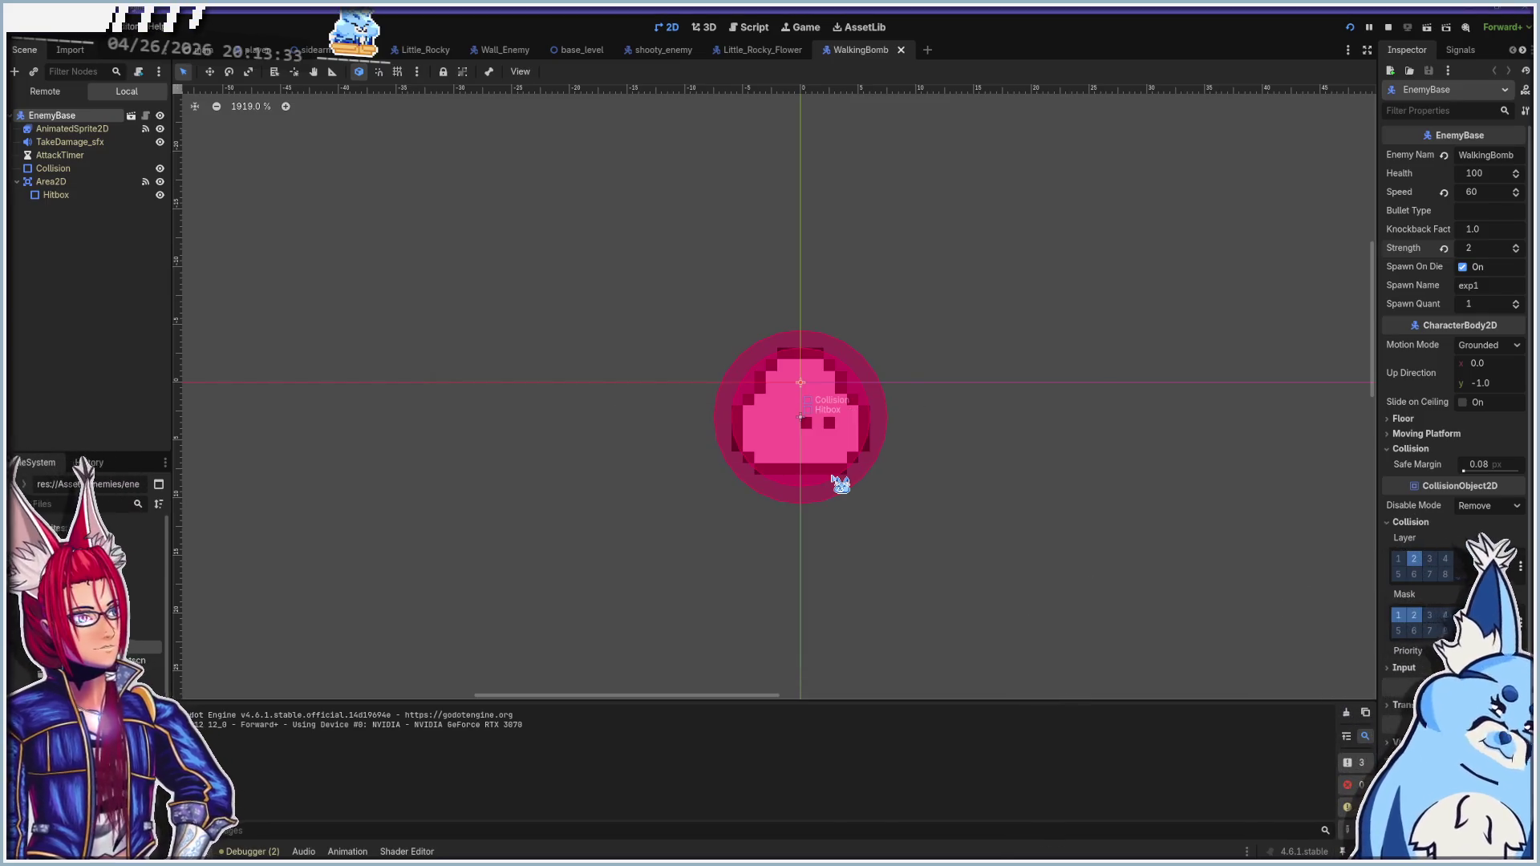
pyautogui.press('F5')
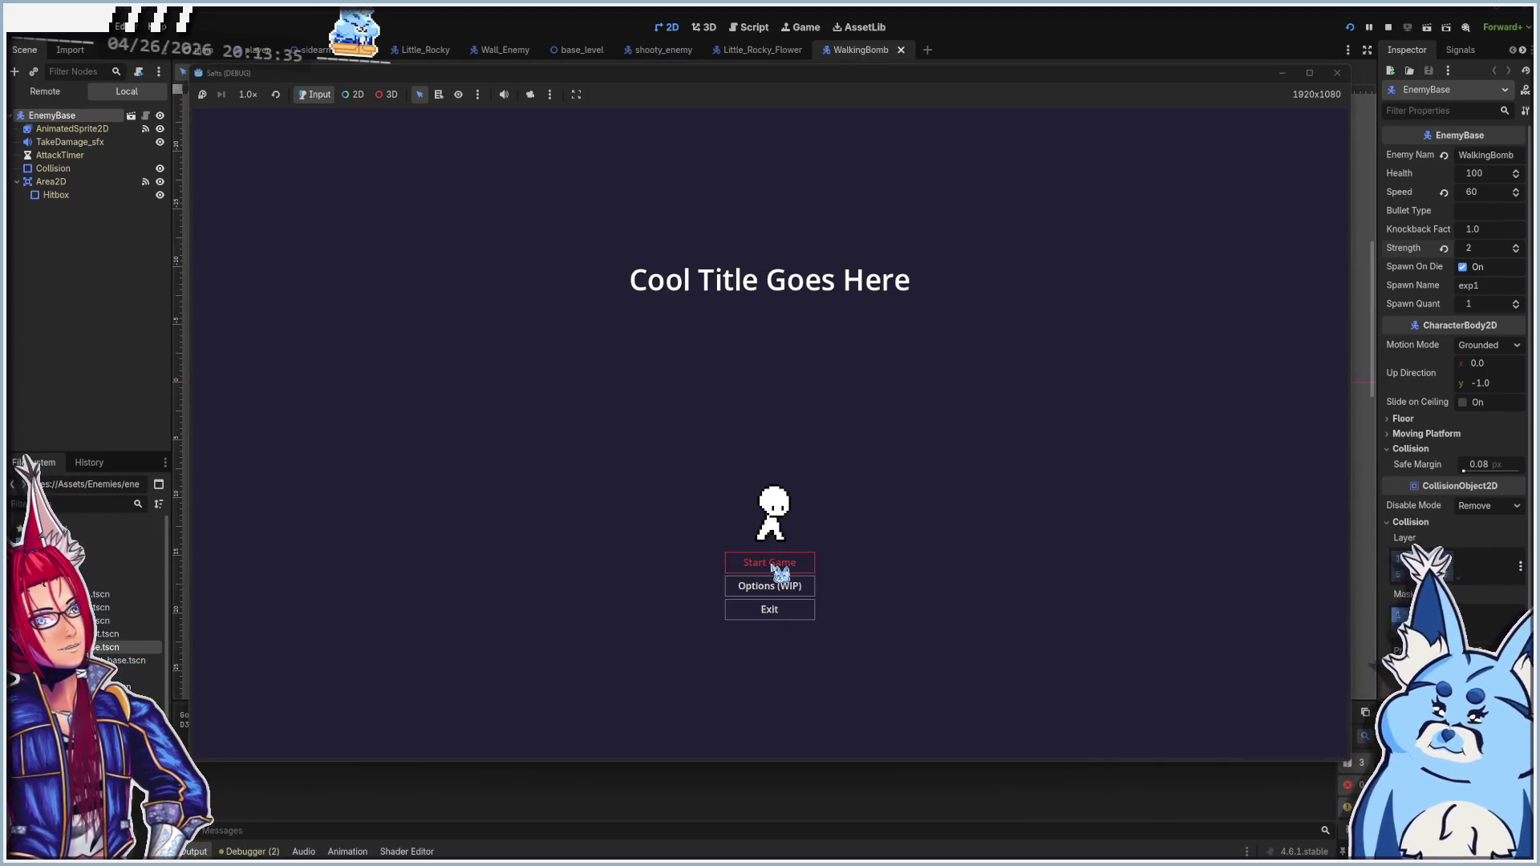
# Start a new game with the pistol, then move around and shoot the WalkingBomb enemies
pyautogui.click(778, 562)
pyautogui.click(774, 448)
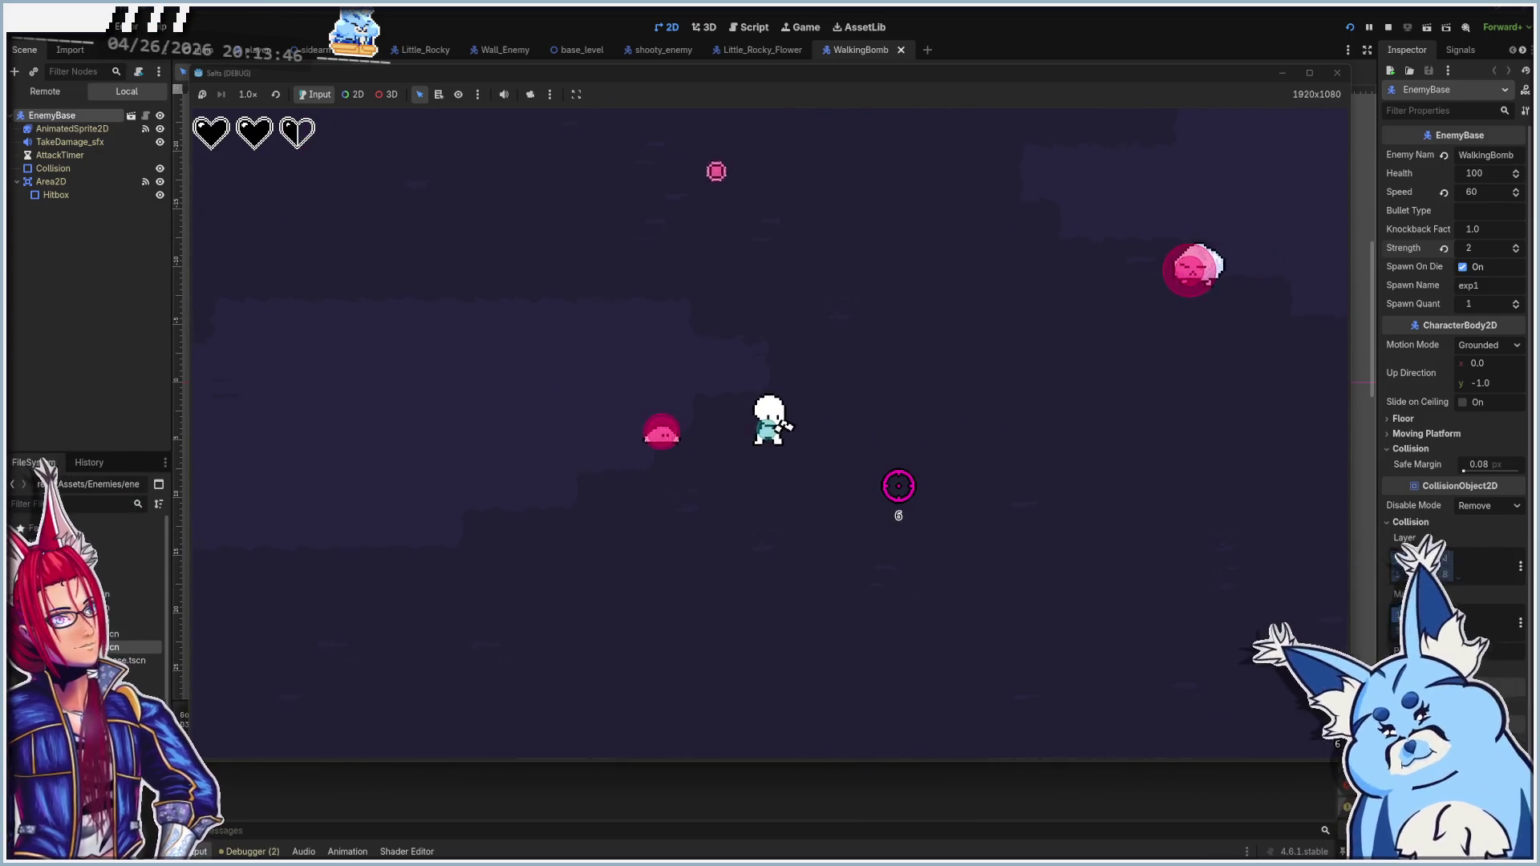
pyautogui.press('w')
pyautogui.press('a')
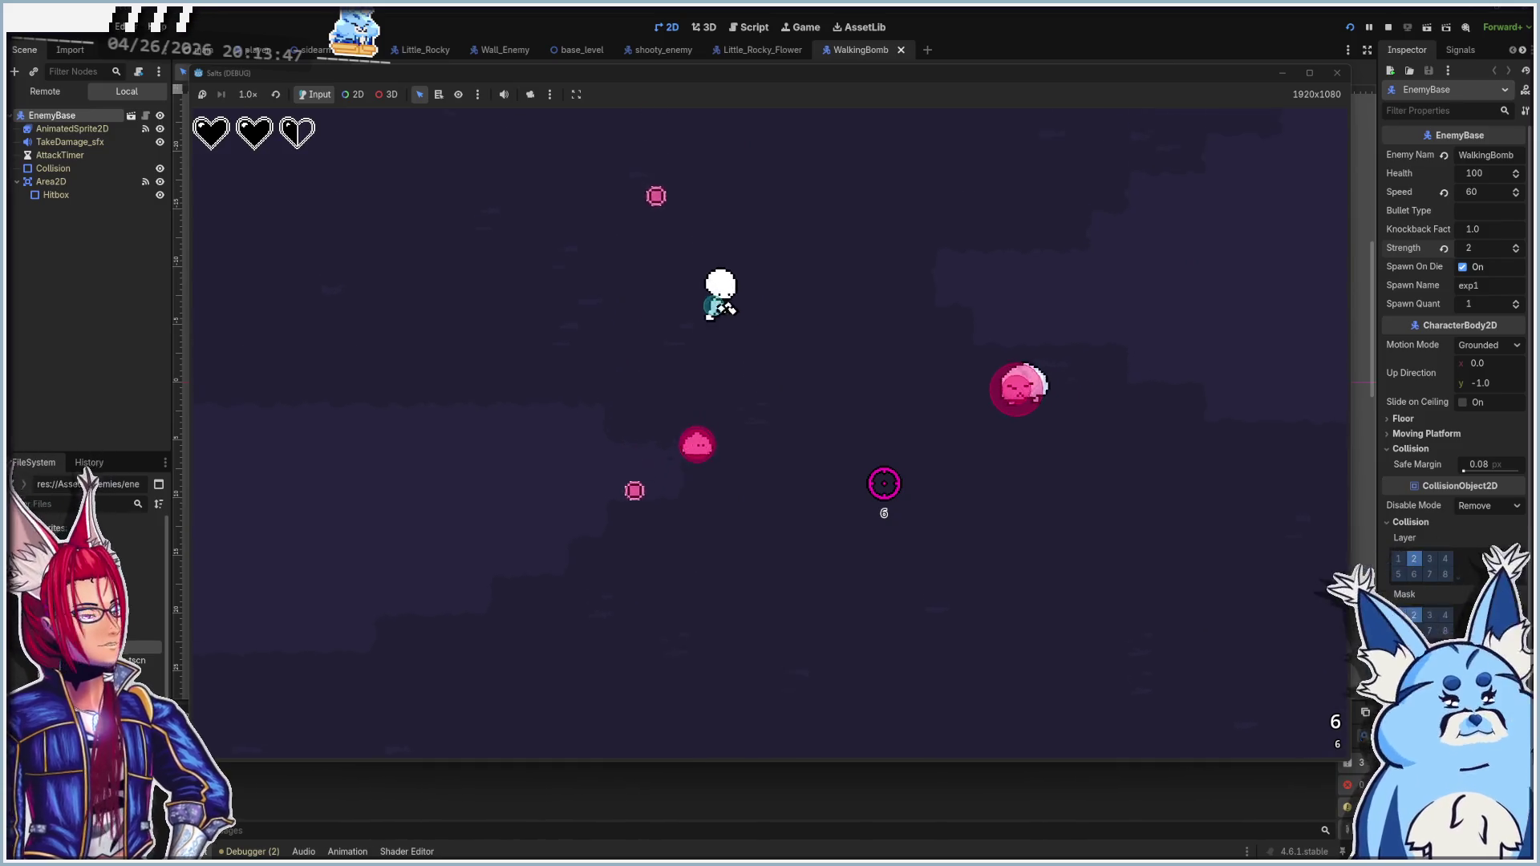
pyautogui.press('w')
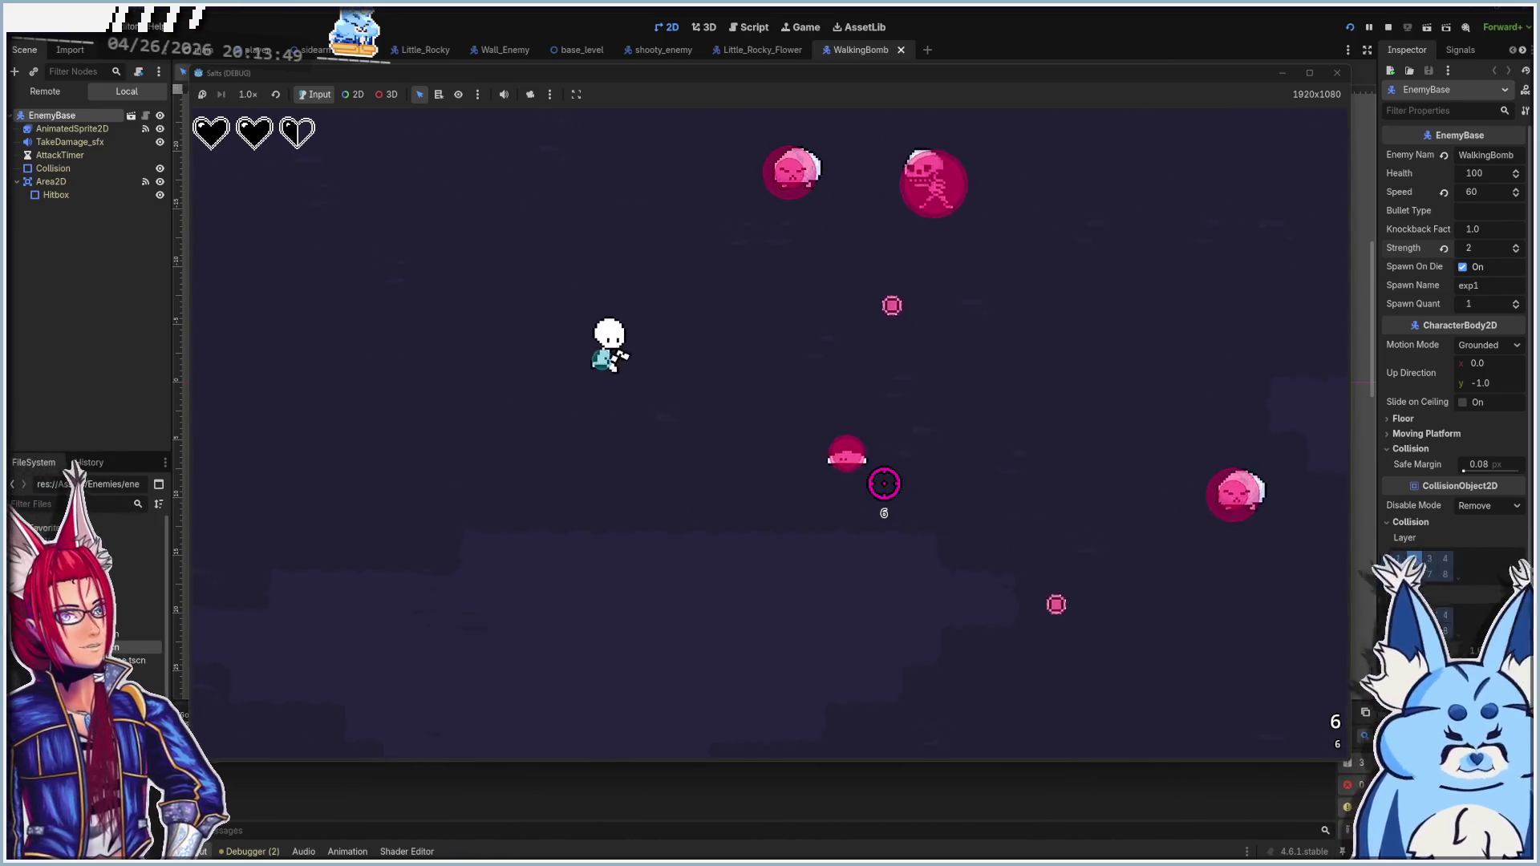
pyautogui.press('s')
pyautogui.press('d')
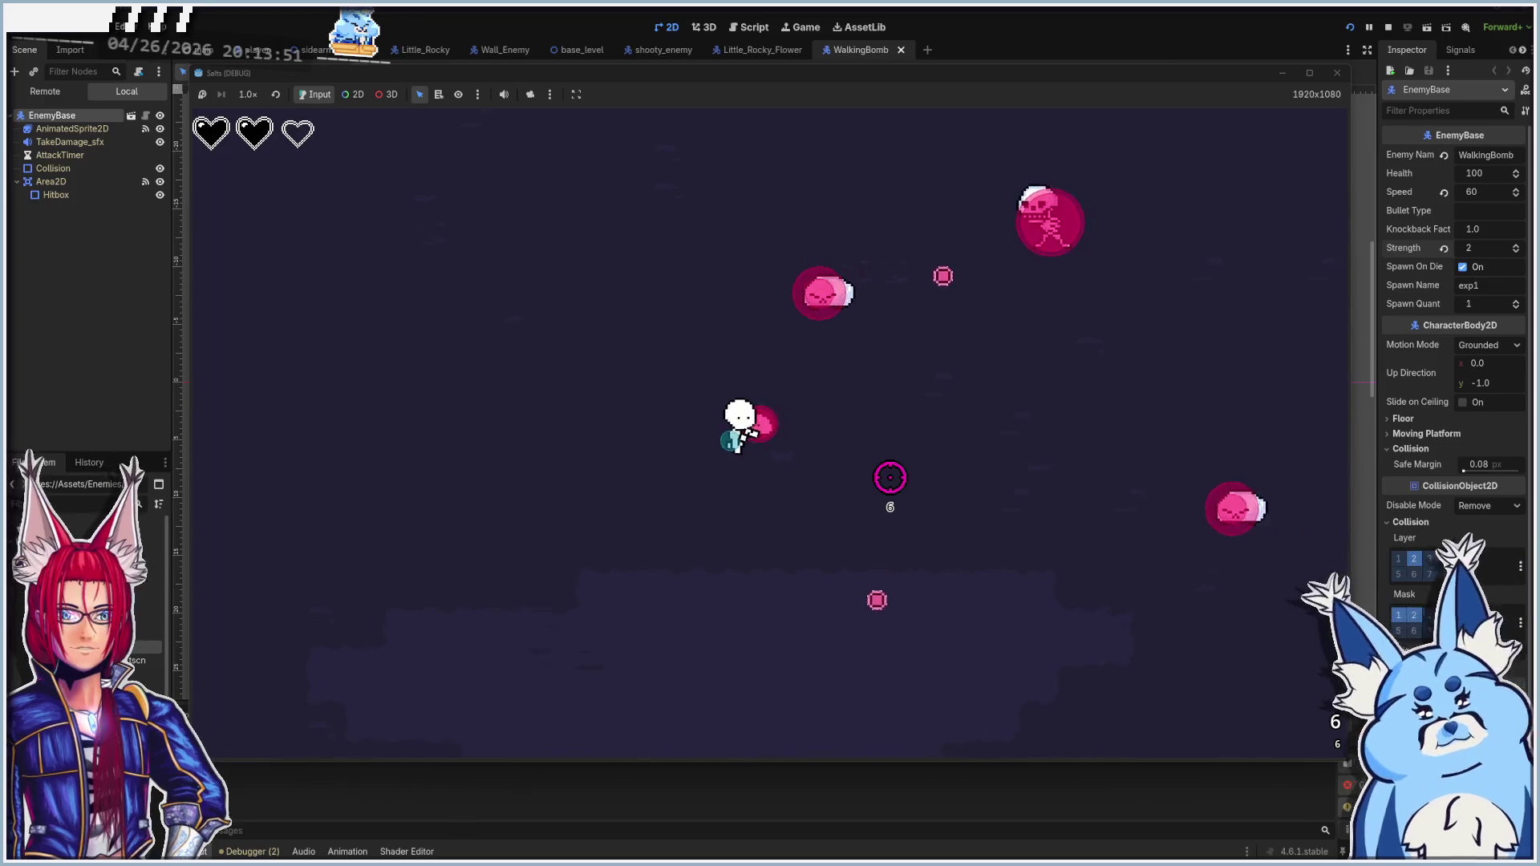
pyautogui.press('s')
pyautogui.press('d')
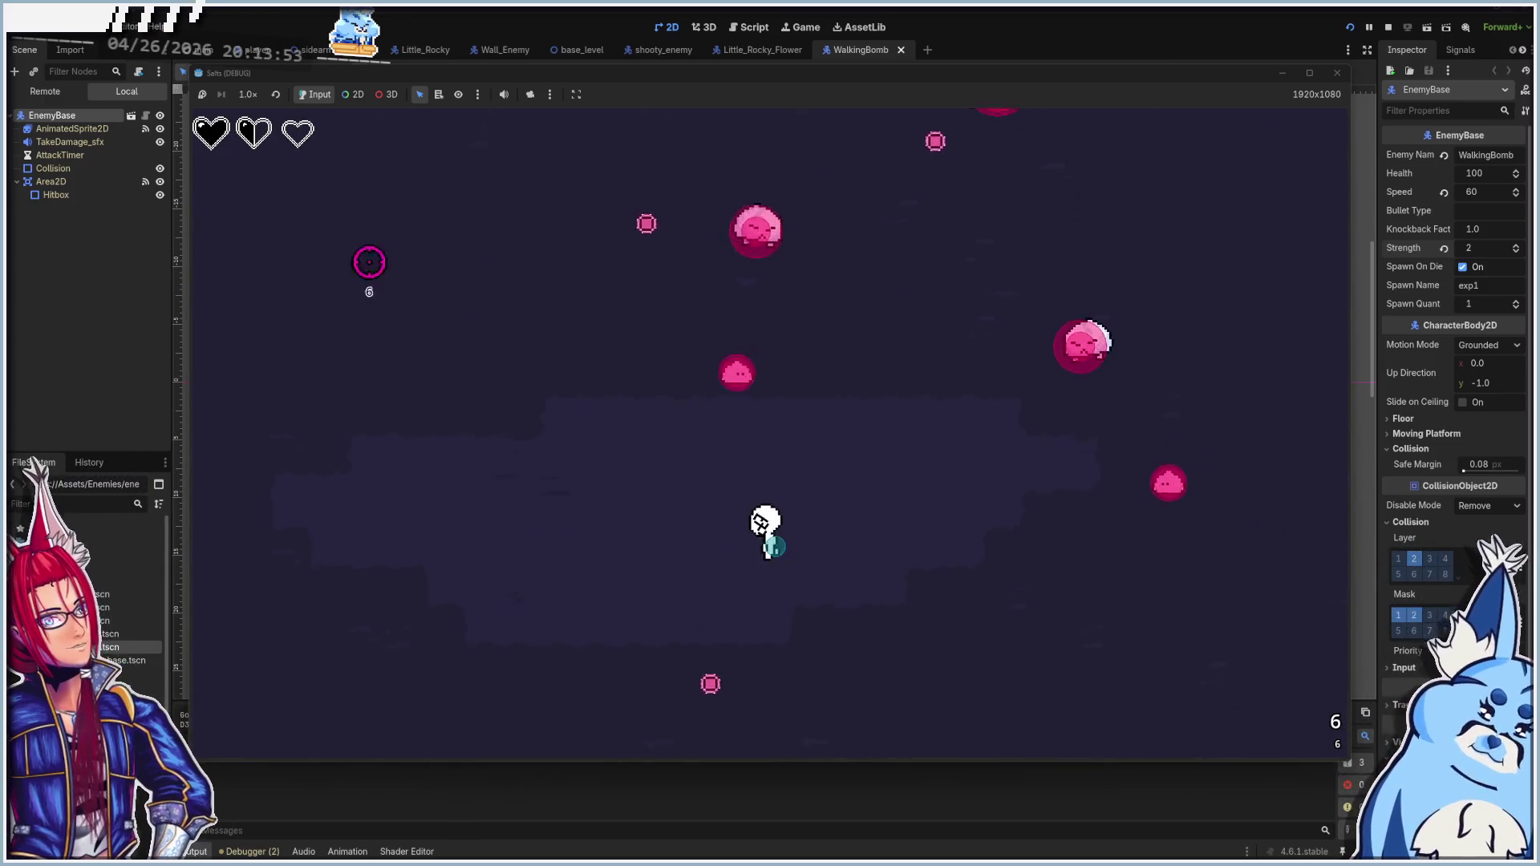
pyautogui.press('w')
pyautogui.press('a')
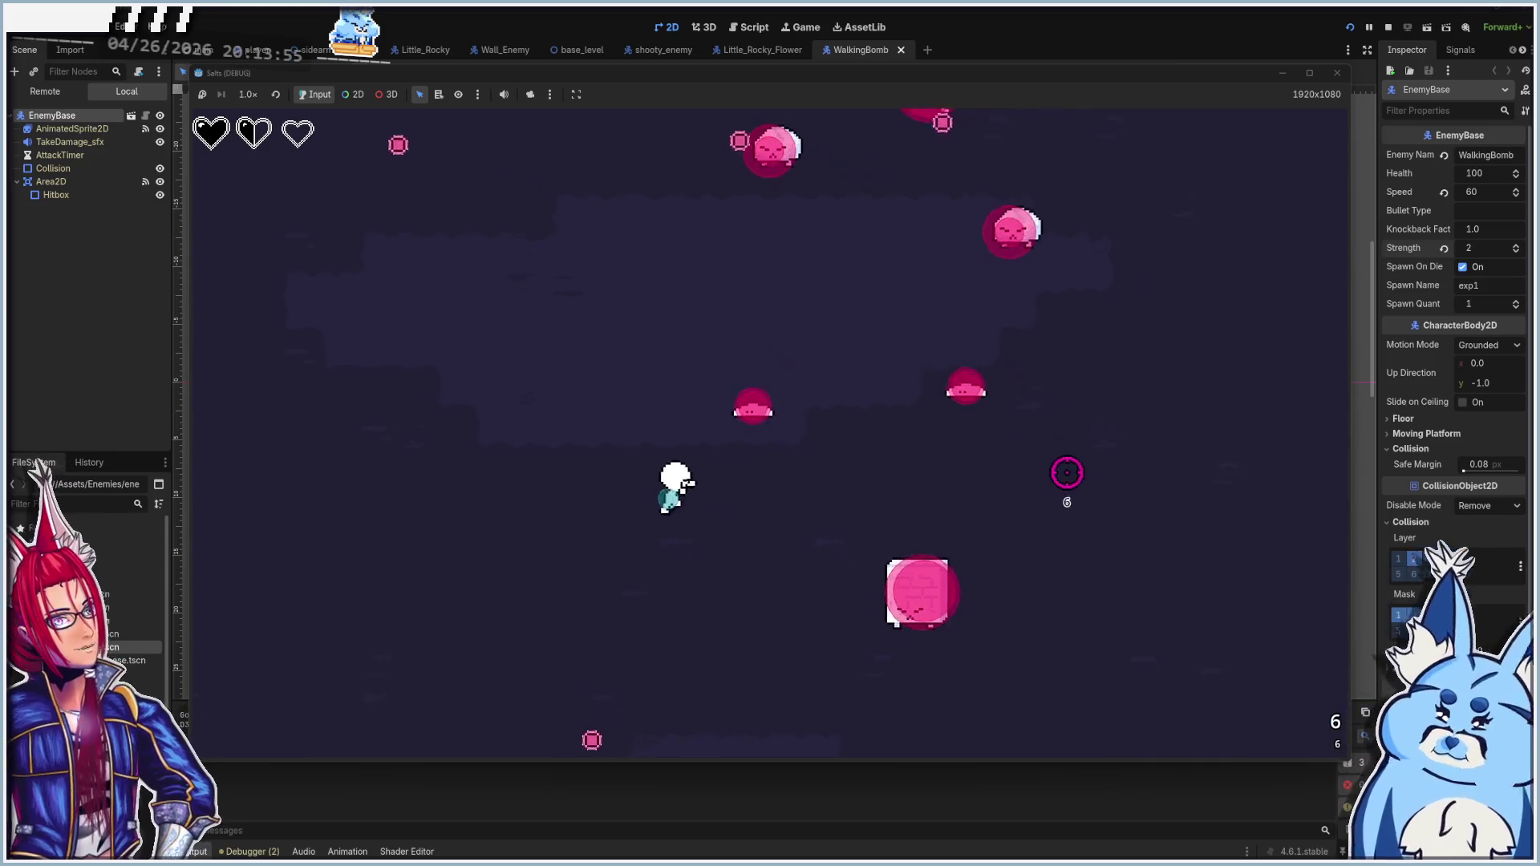
pyautogui.press('d')
pyautogui.click(901, 420)
pyautogui.press('s')
pyautogui.click(897, 401)
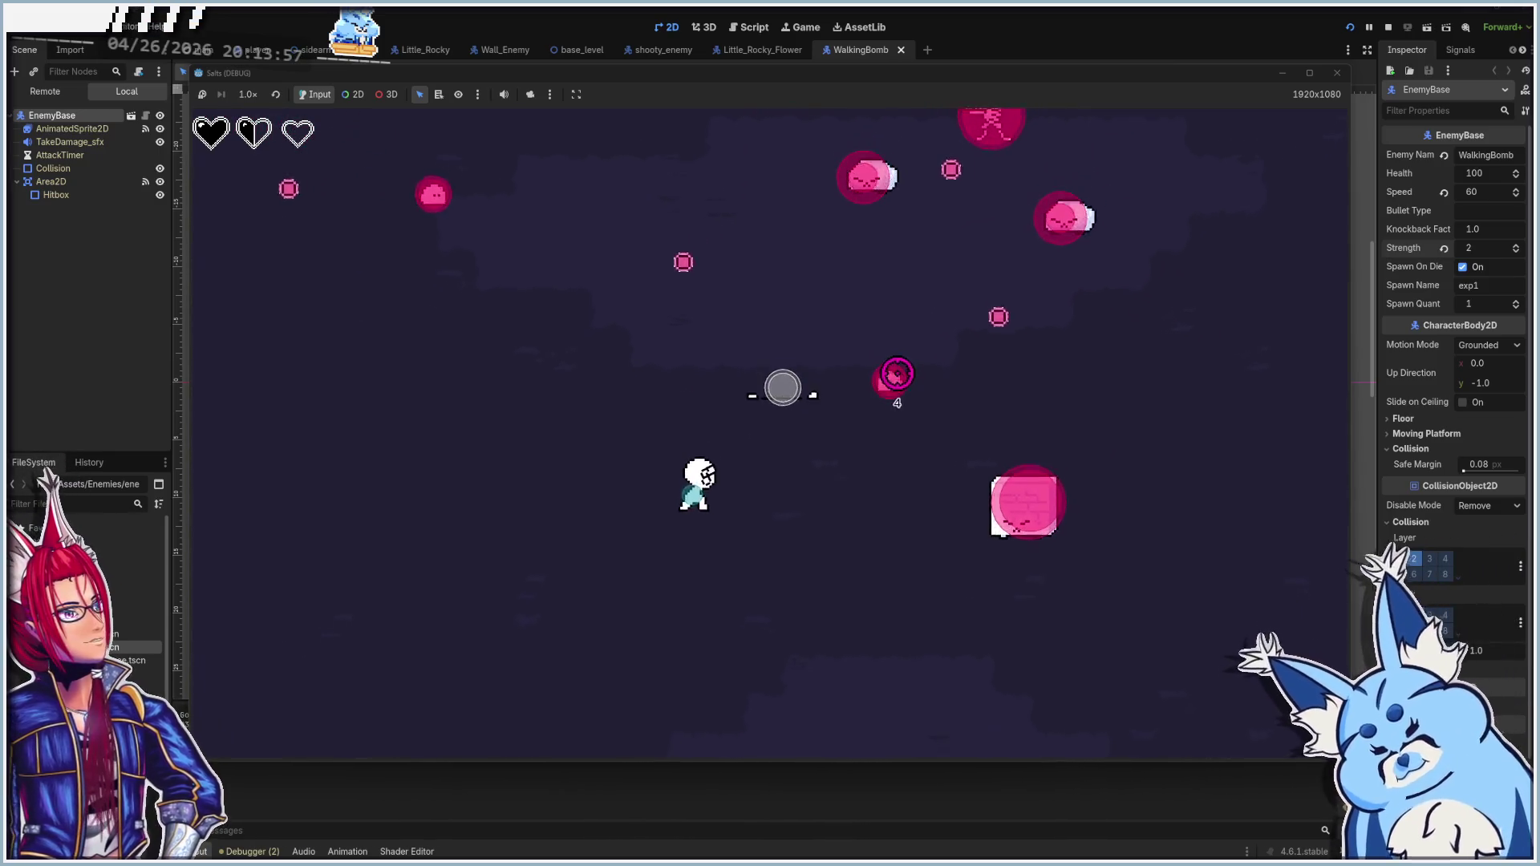
pyautogui.click(895, 378)
pyautogui.press('a')
pyautogui.click(900, 380)
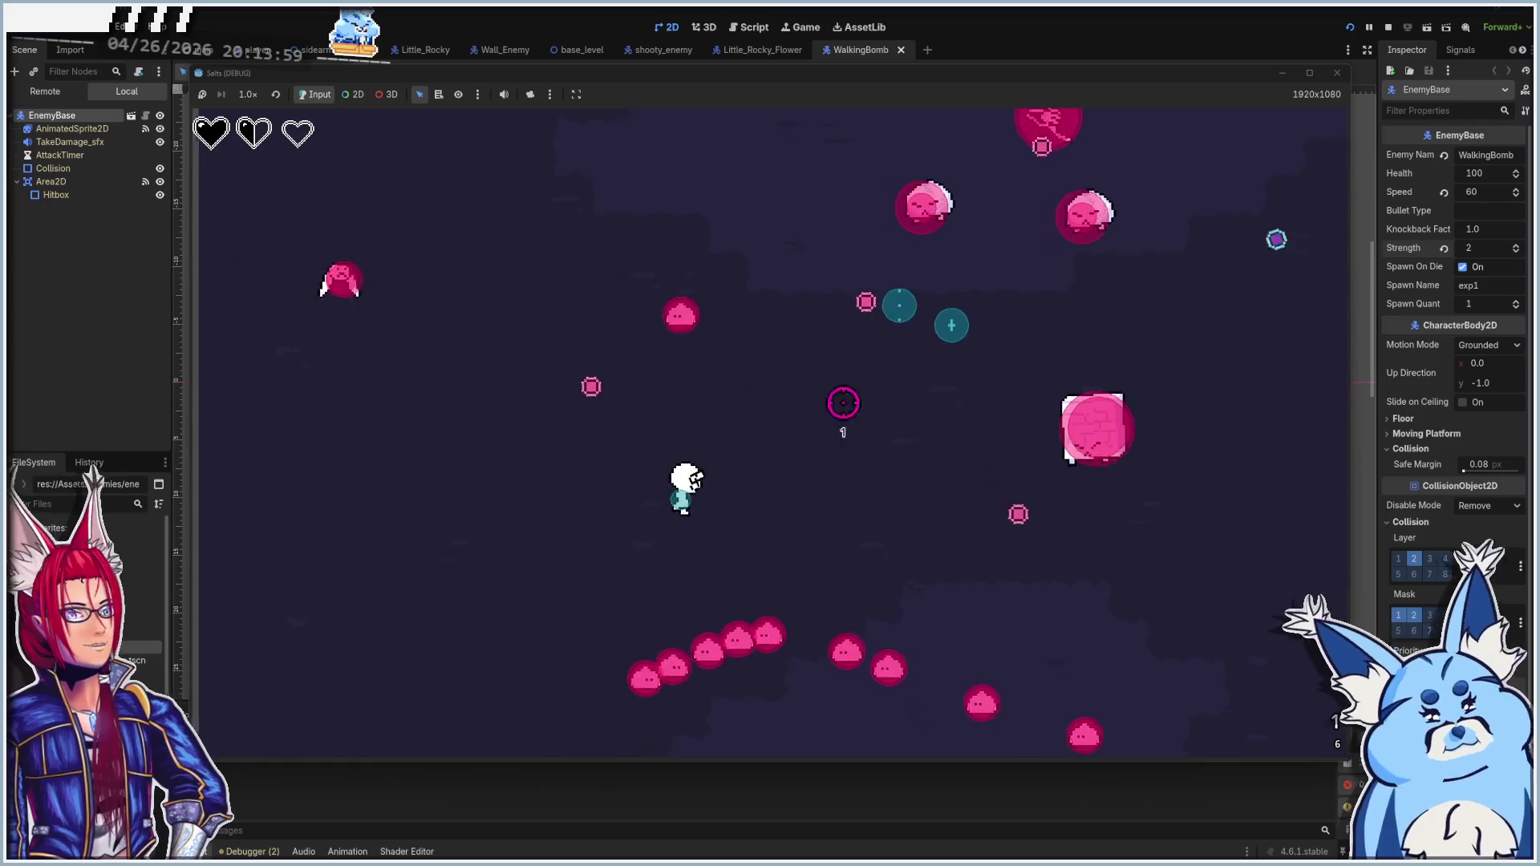
pyautogui.press('s')
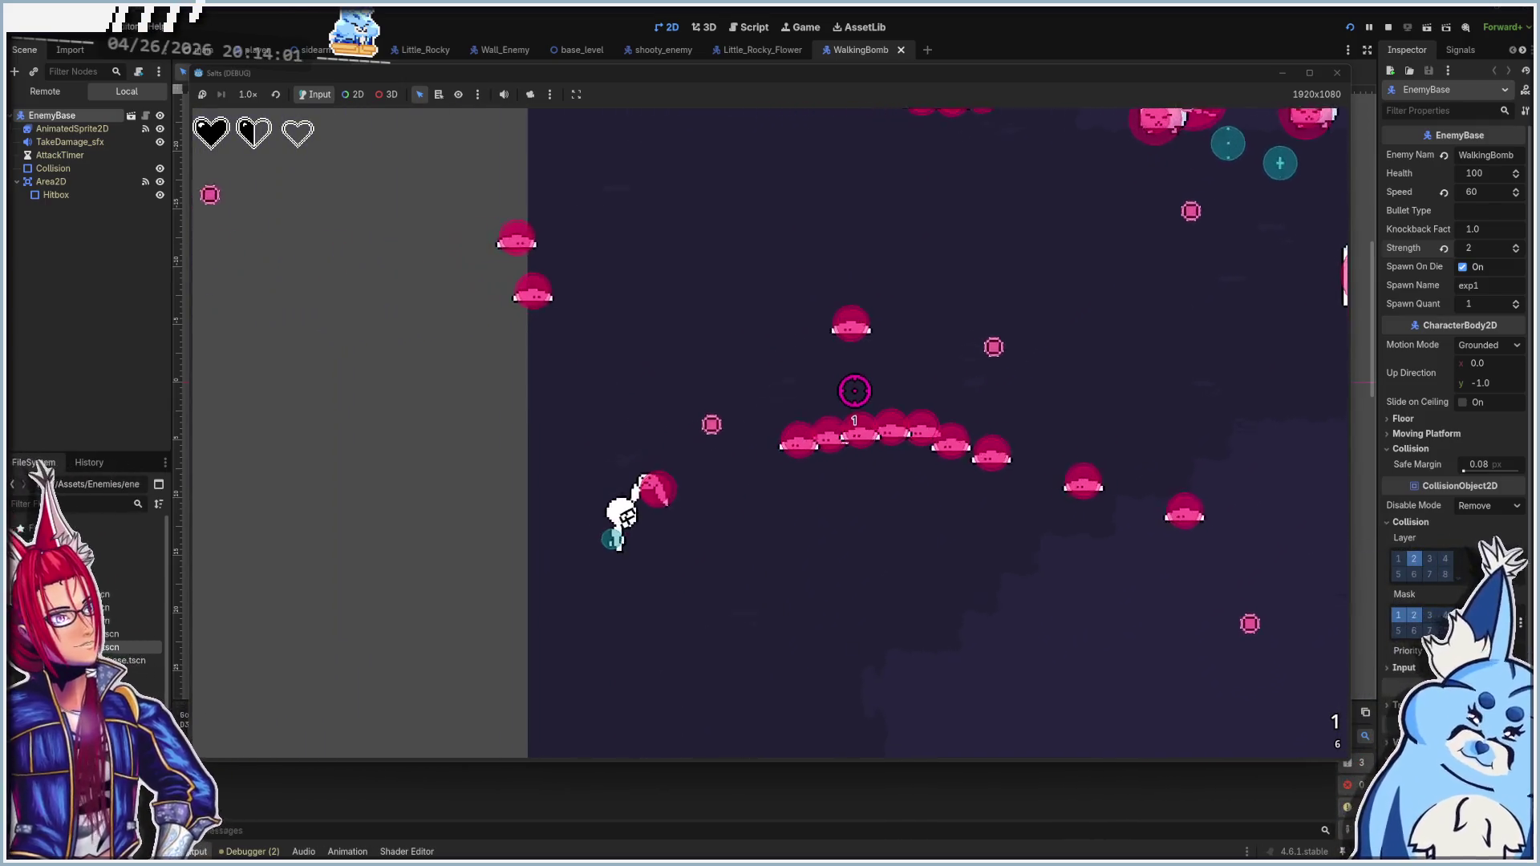
pyautogui.press('a')
pyautogui.press('r')
pyautogui.click(864, 378)
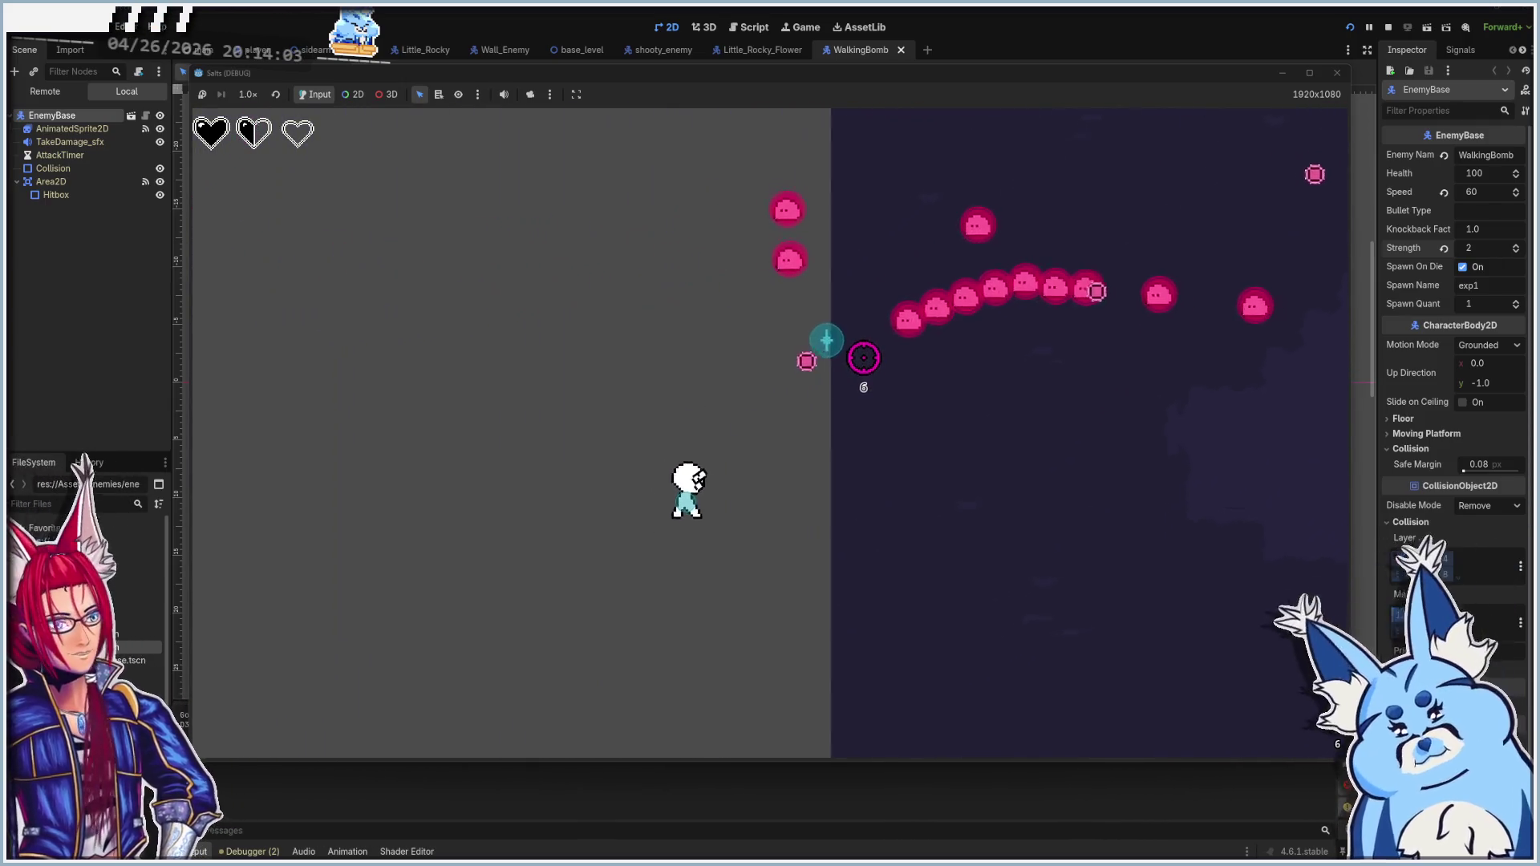
pyautogui.press('d')
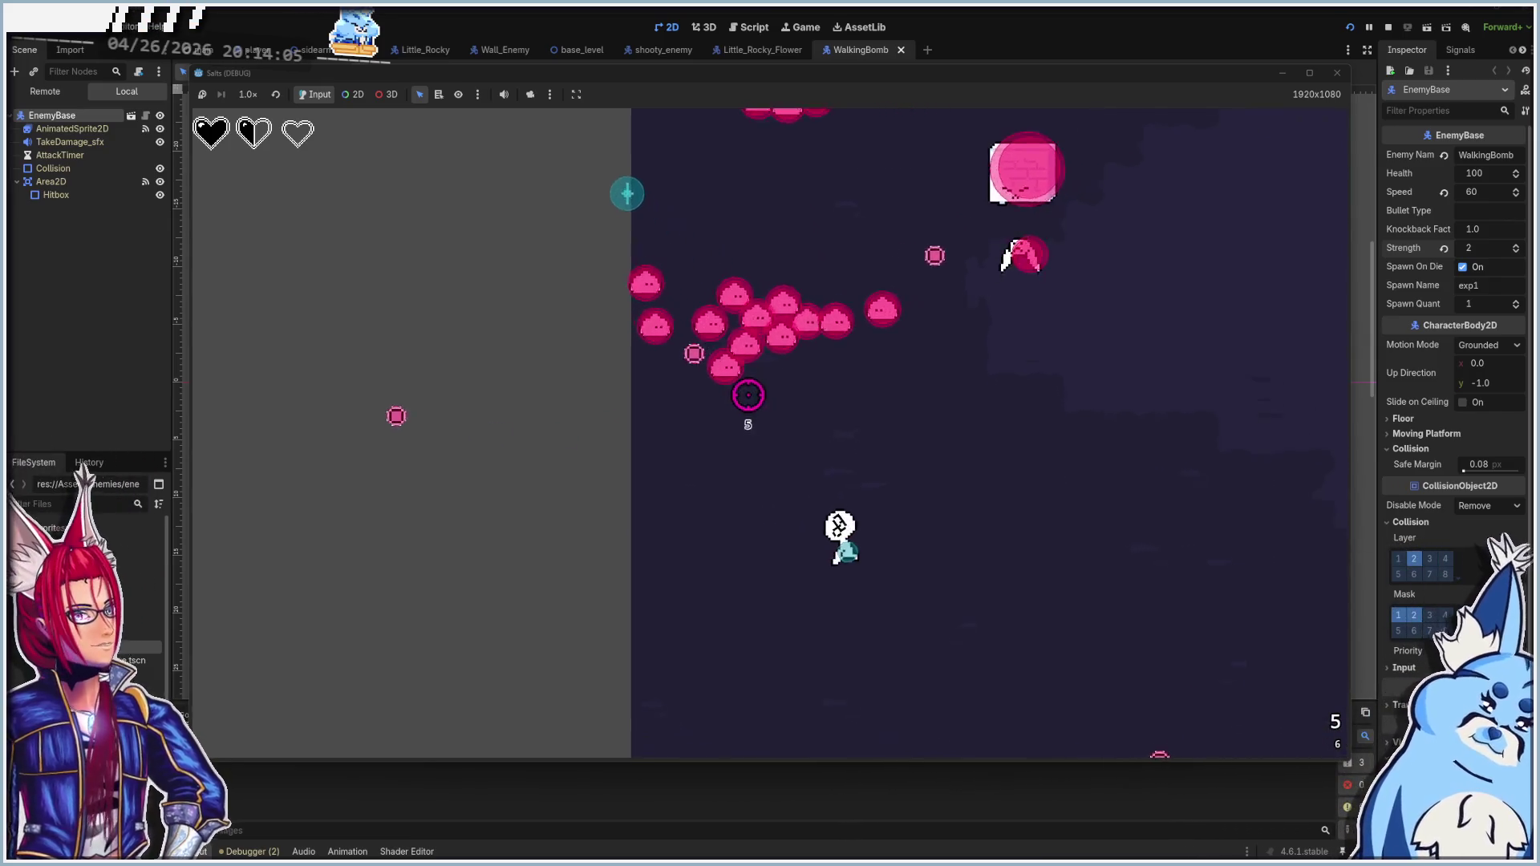
pyautogui.press('s')
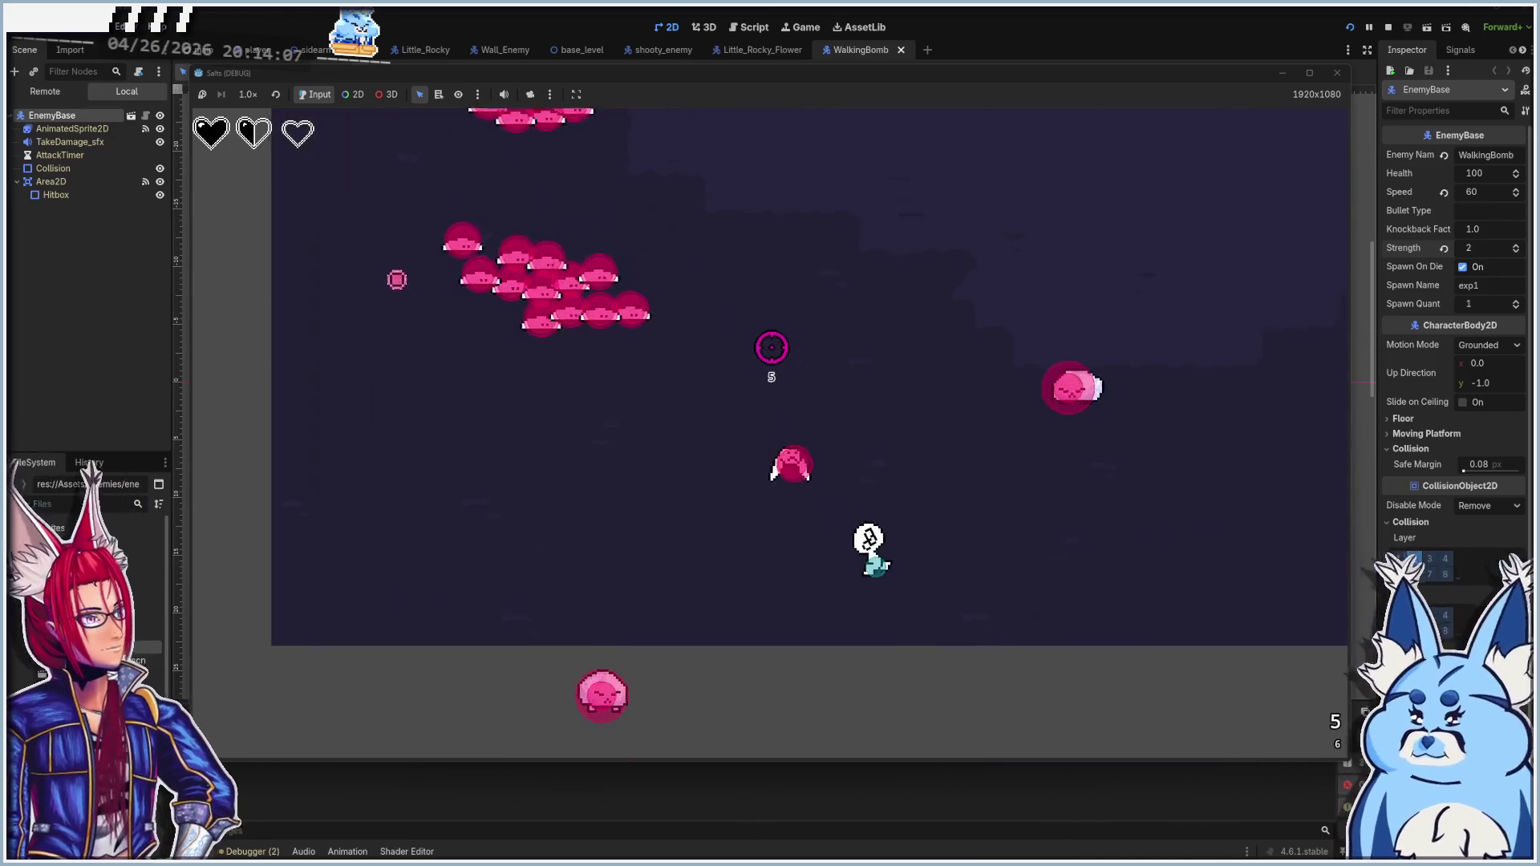
pyautogui.click(778, 430)
# Run and jump through the level among the enemies, then stop the playtest with F8
pyautogui.press('s')
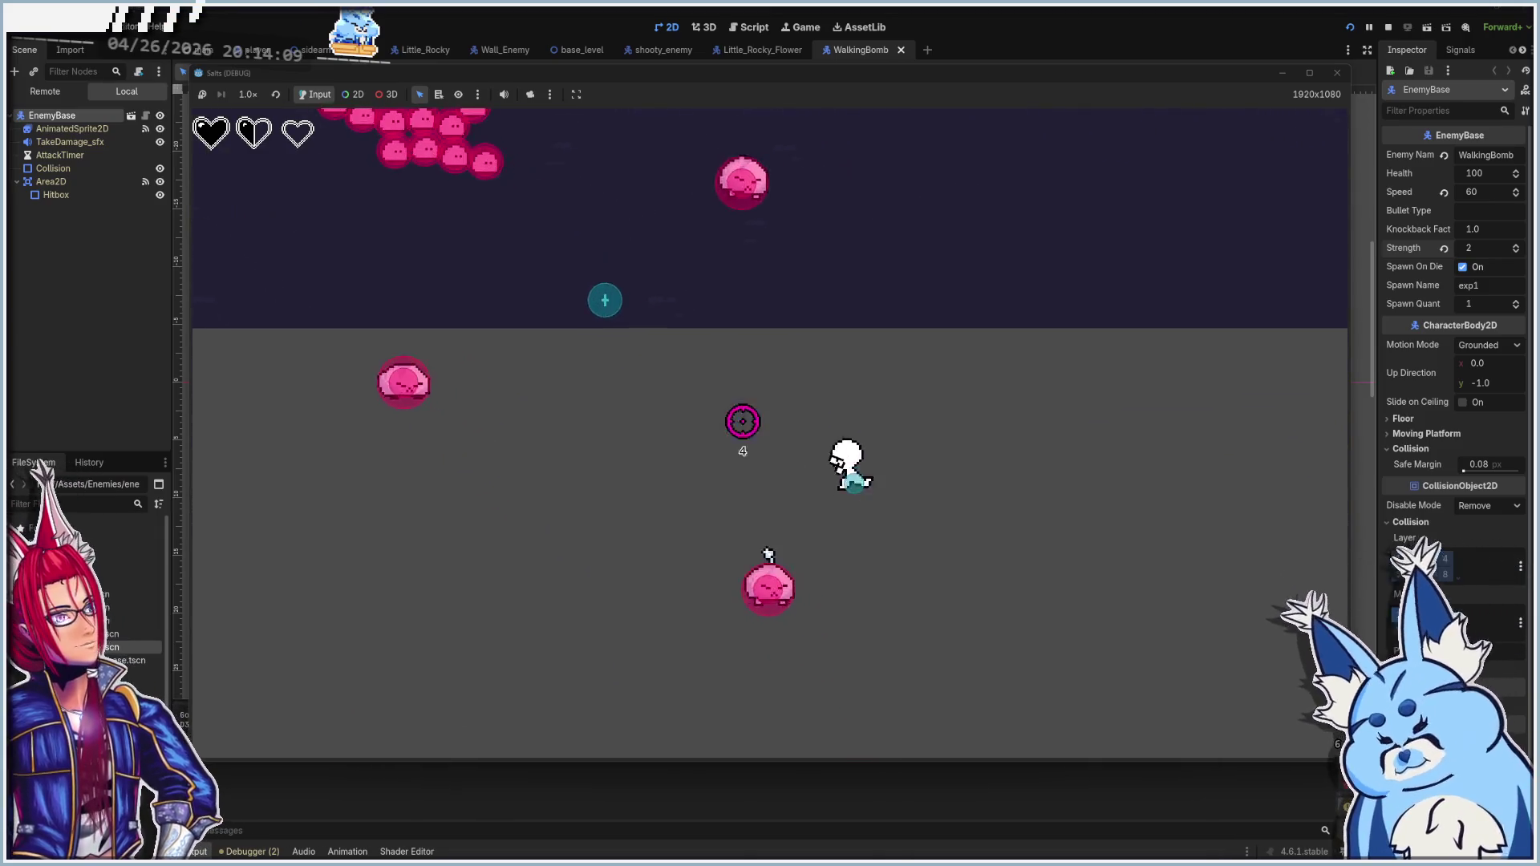
pyautogui.press('w')
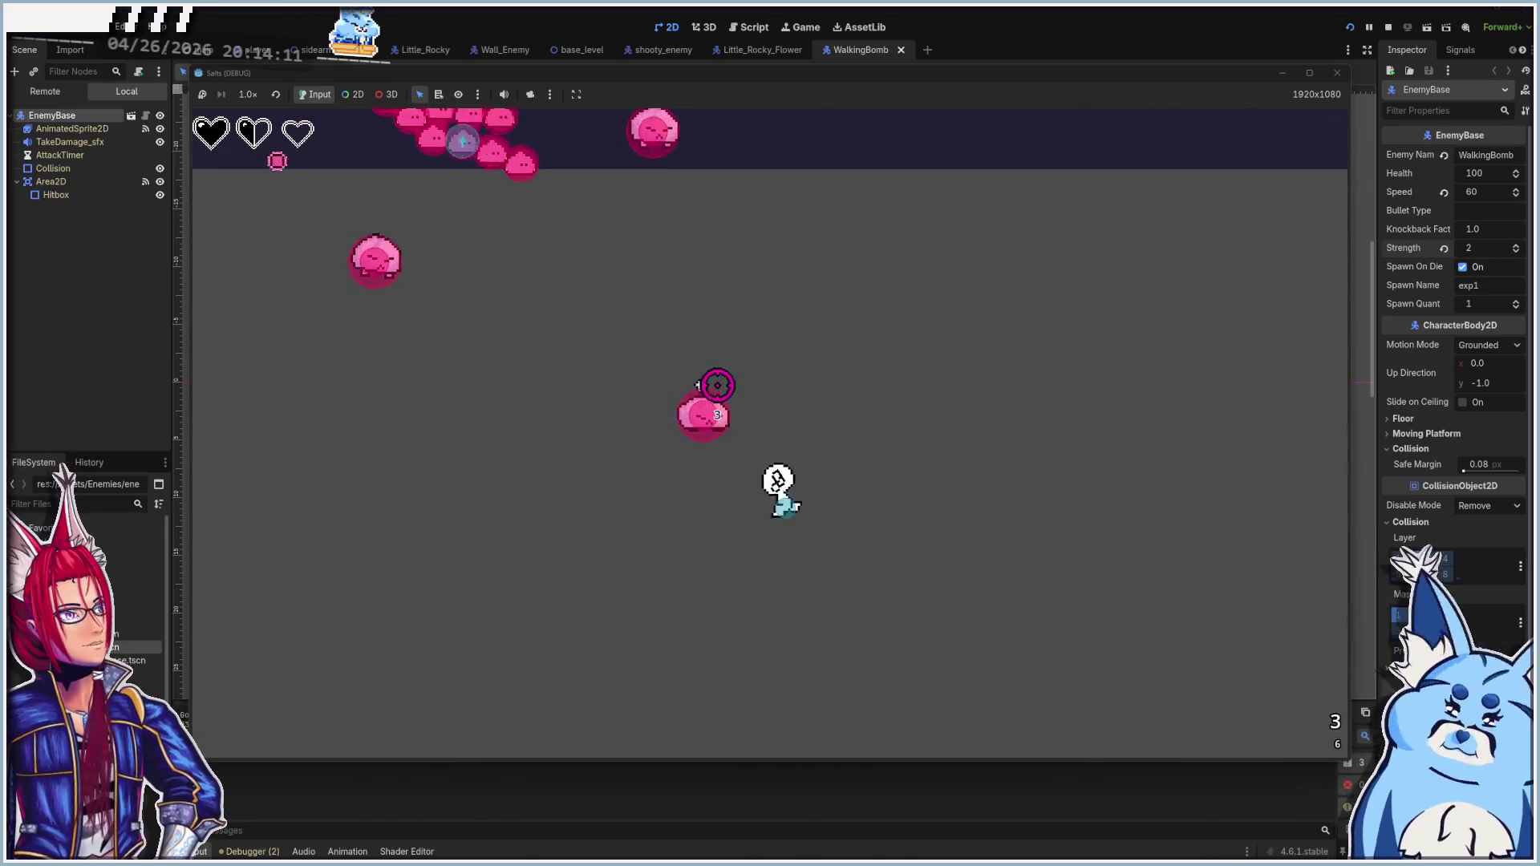
pyautogui.press('w')
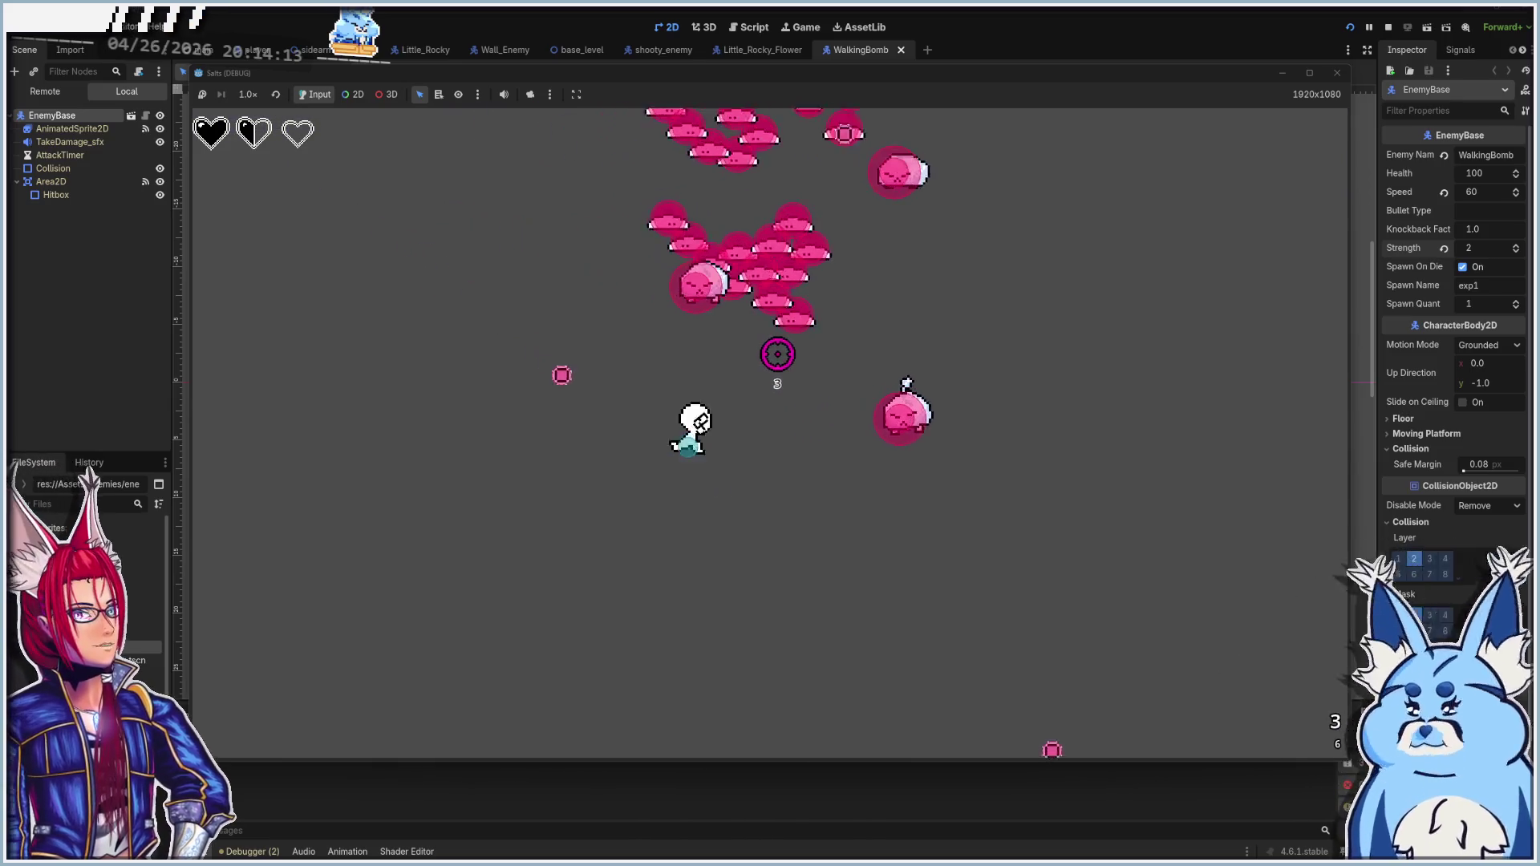
pyautogui.press('w')
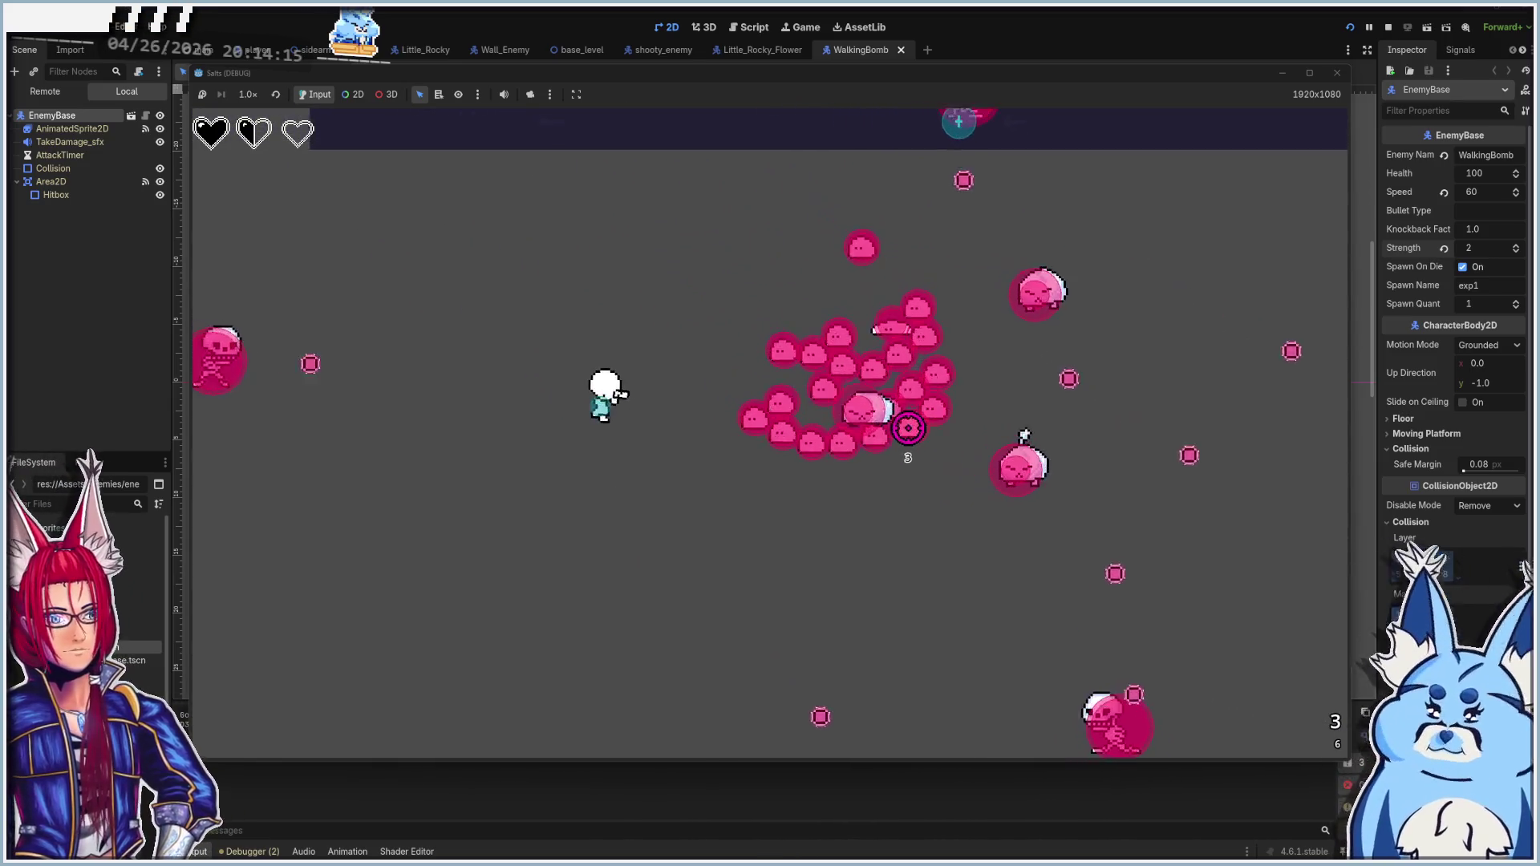
pyautogui.press('w')
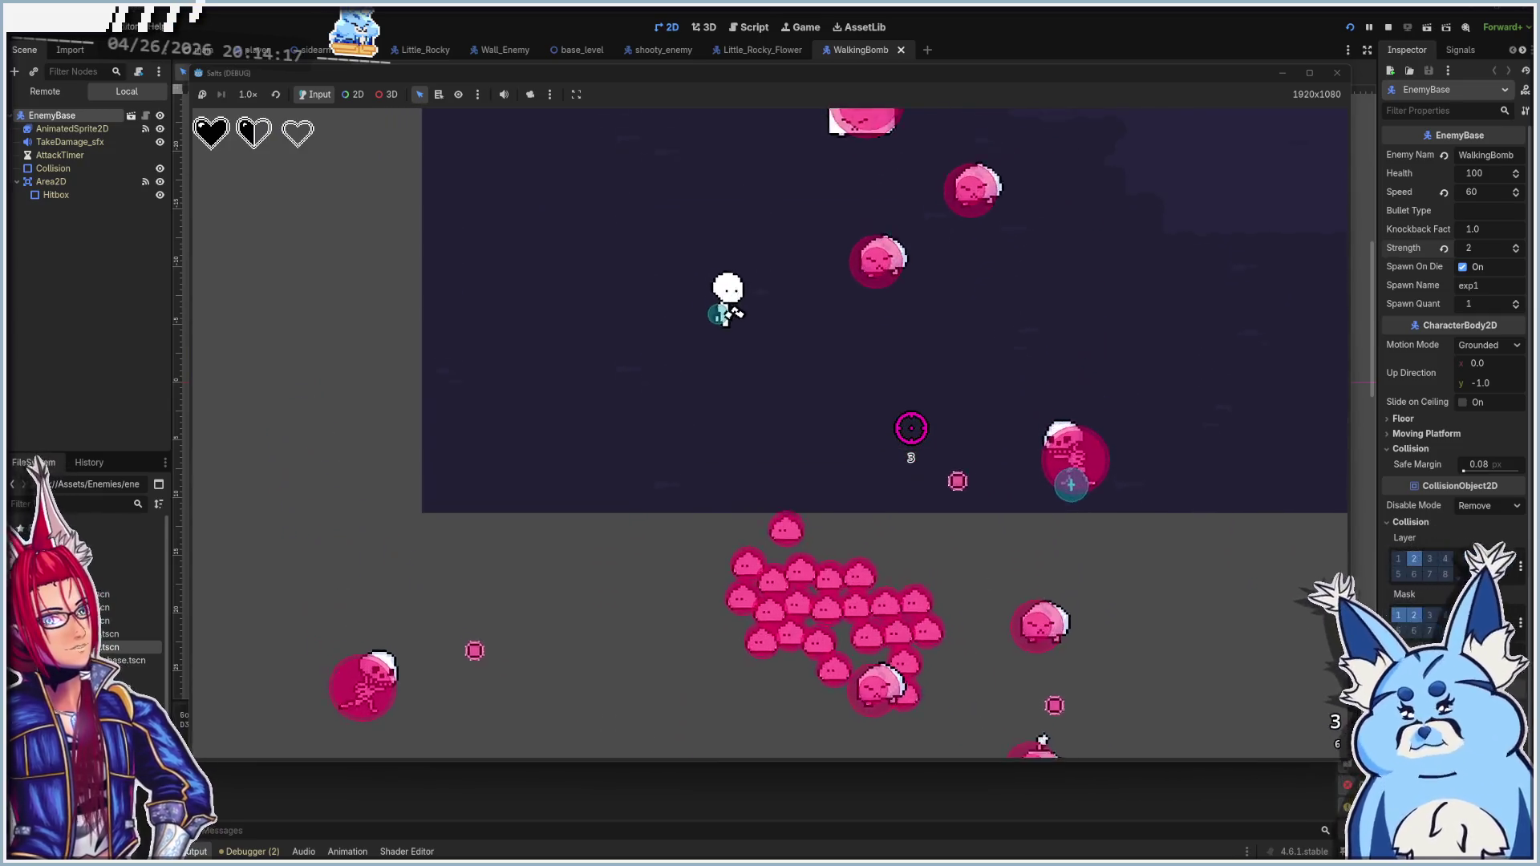
pyautogui.press('a')
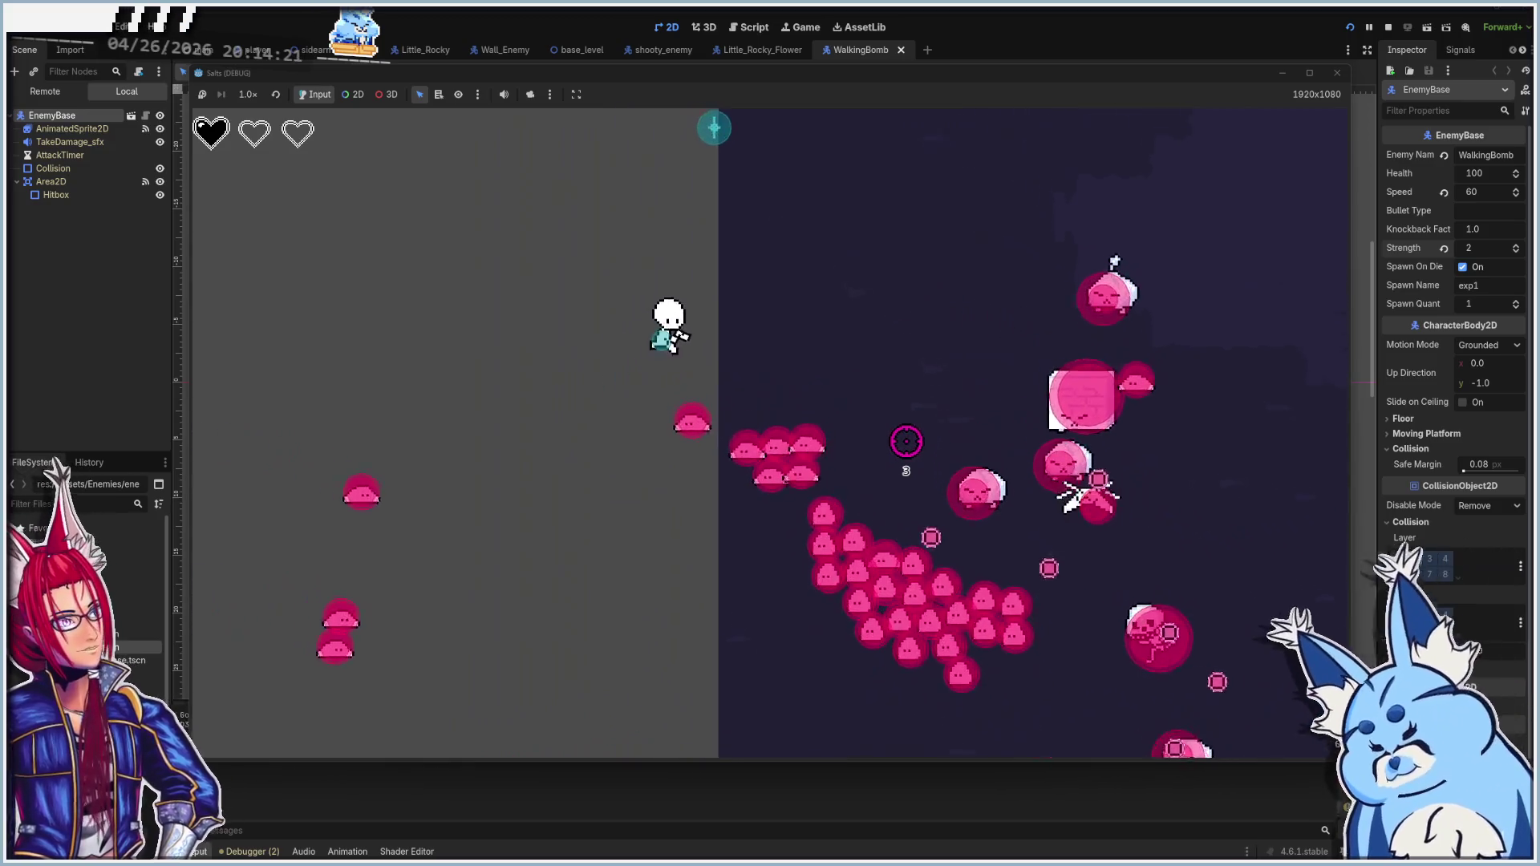
pyautogui.press('d')
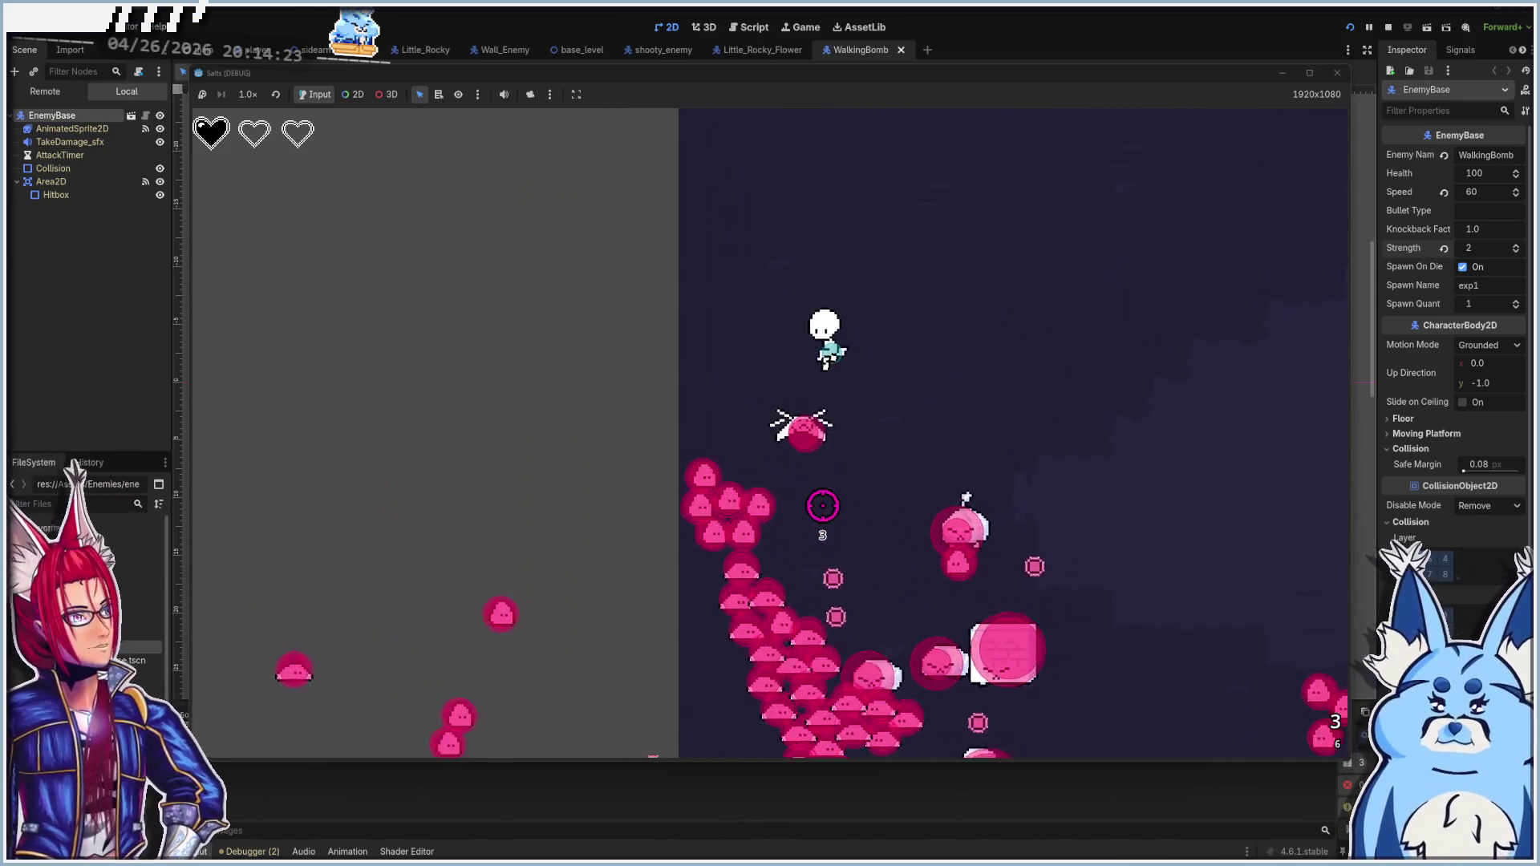
pyautogui.press('d')
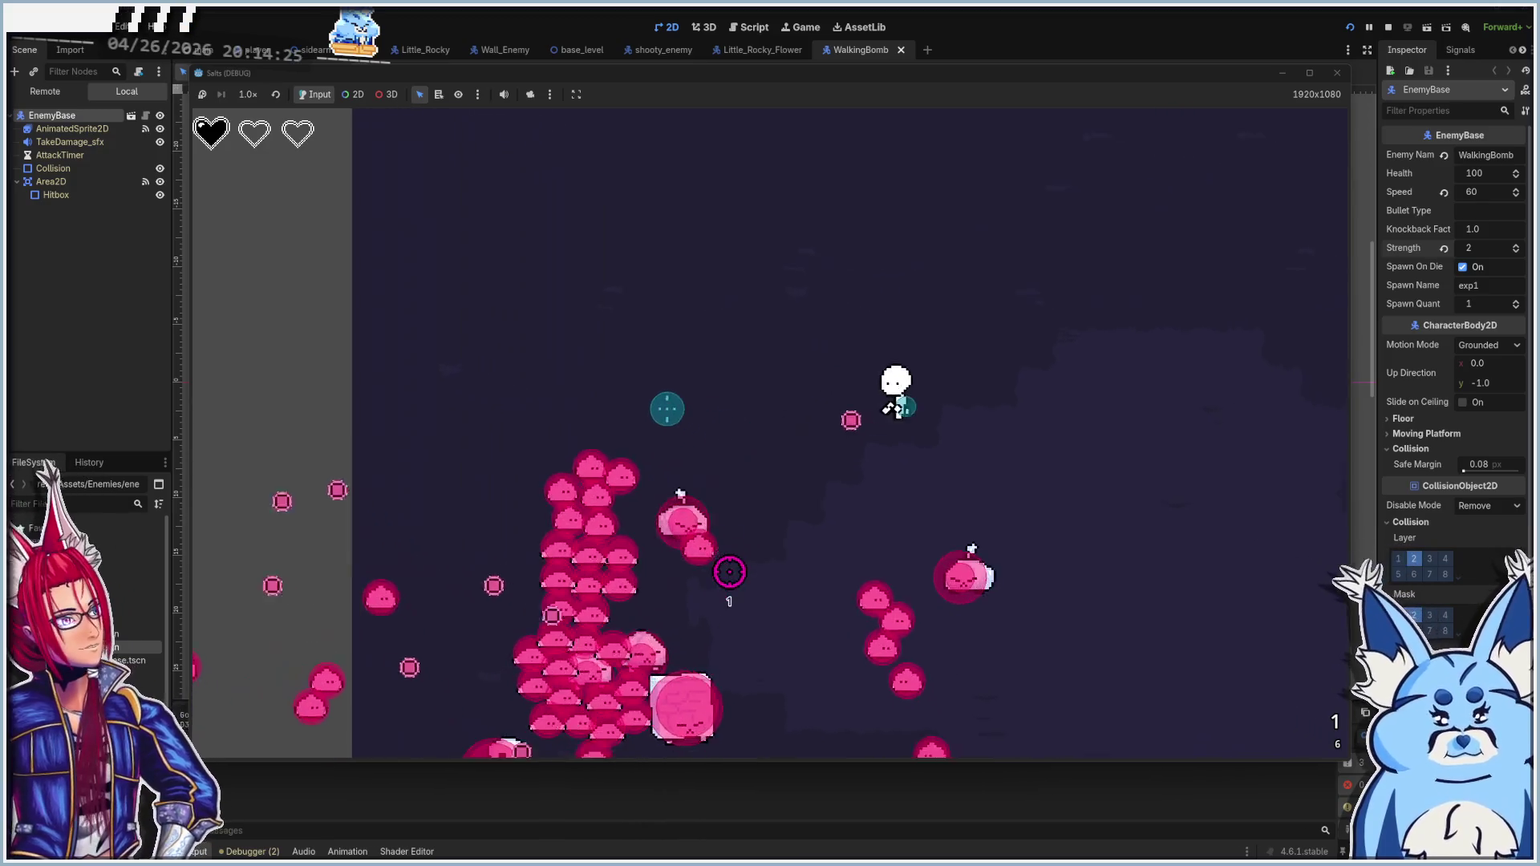
pyautogui.press('d')
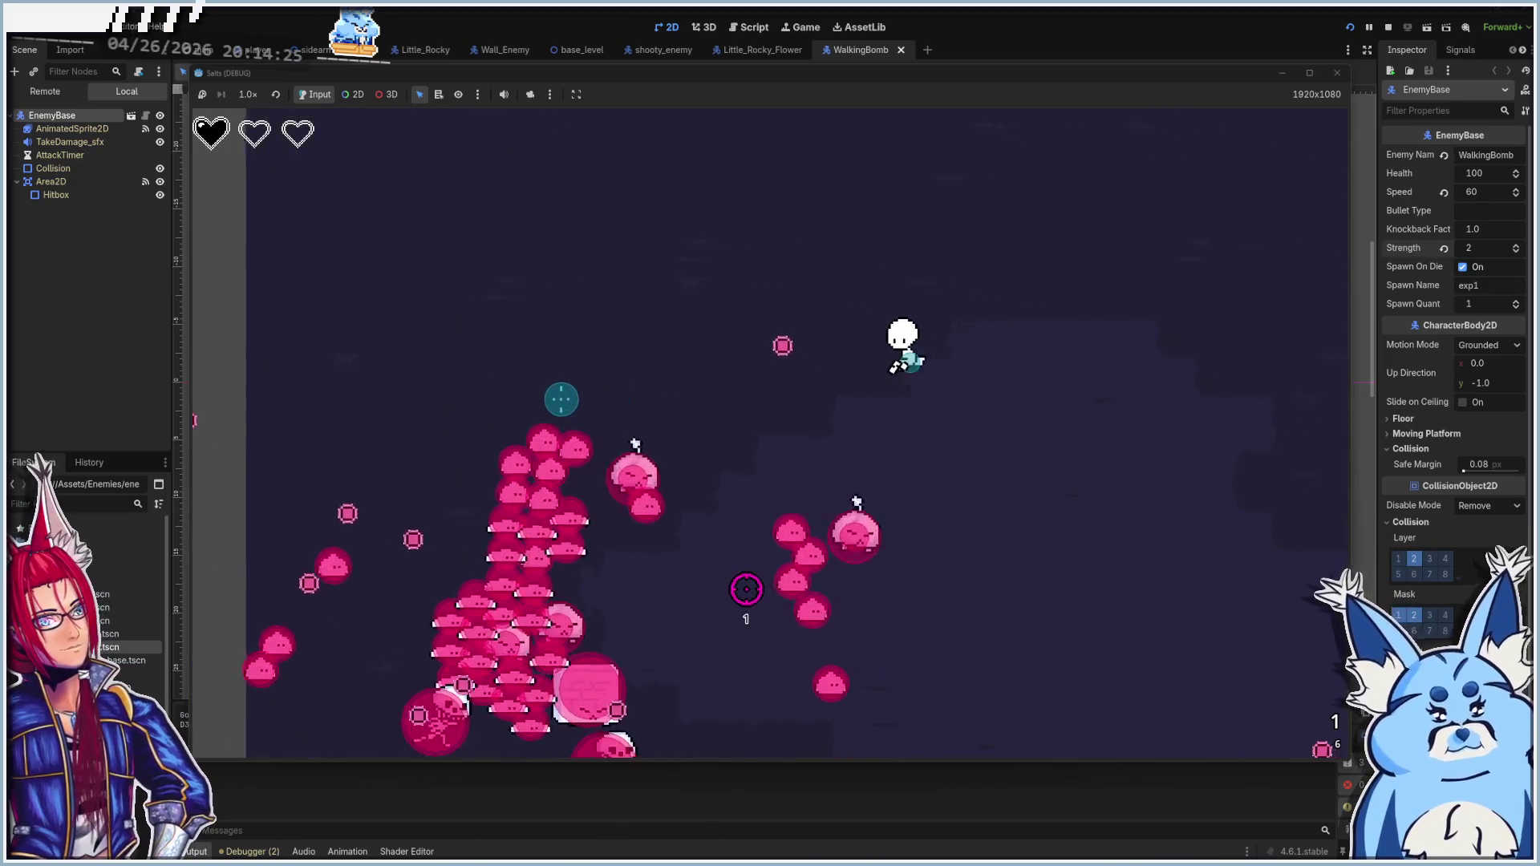
pyautogui.press('s')
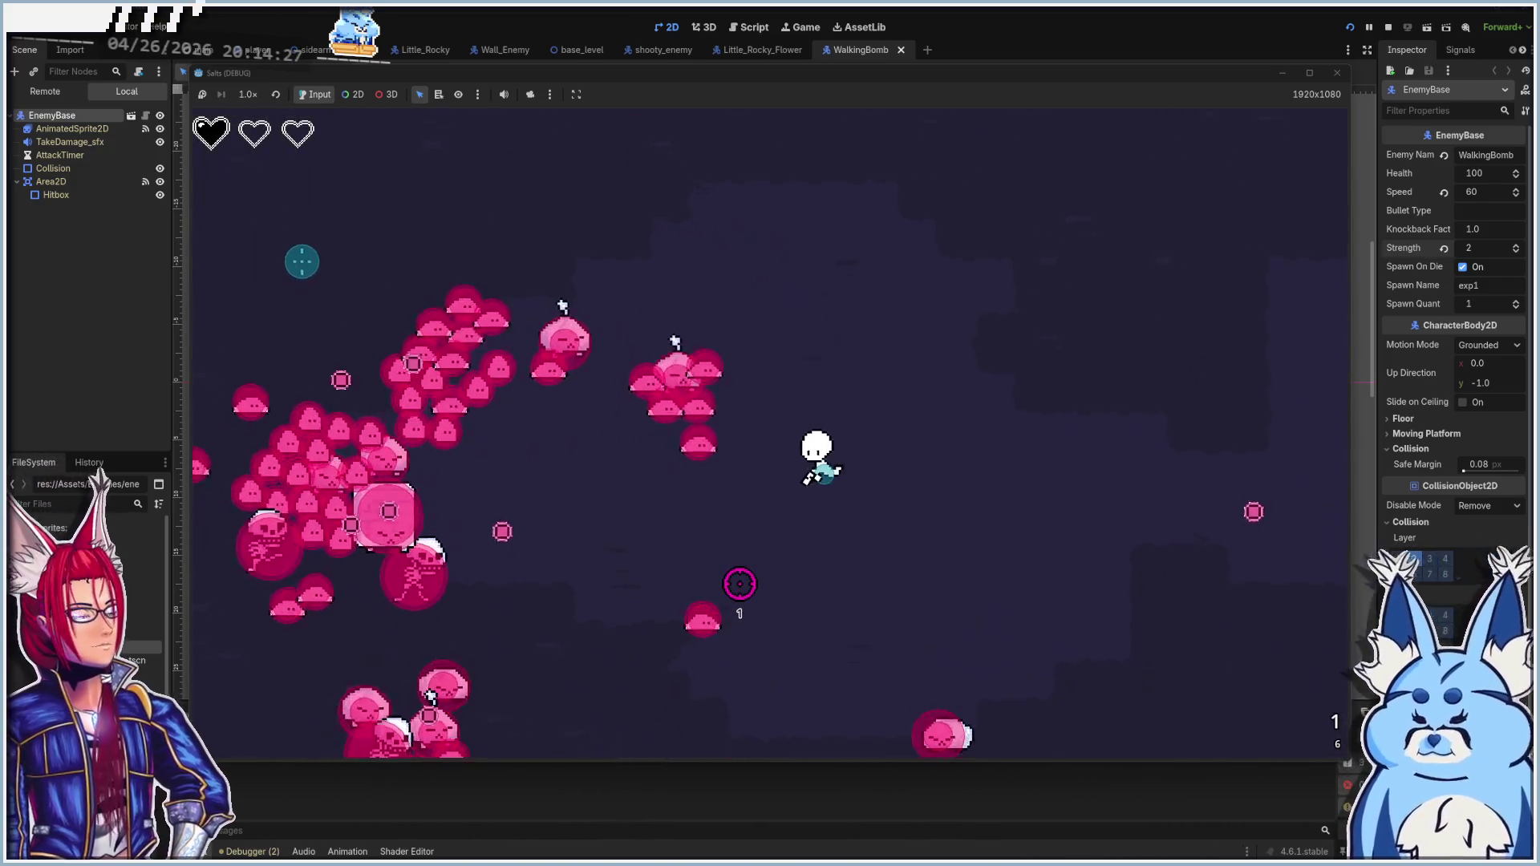
pyautogui.press('d')
pyautogui.press('s')
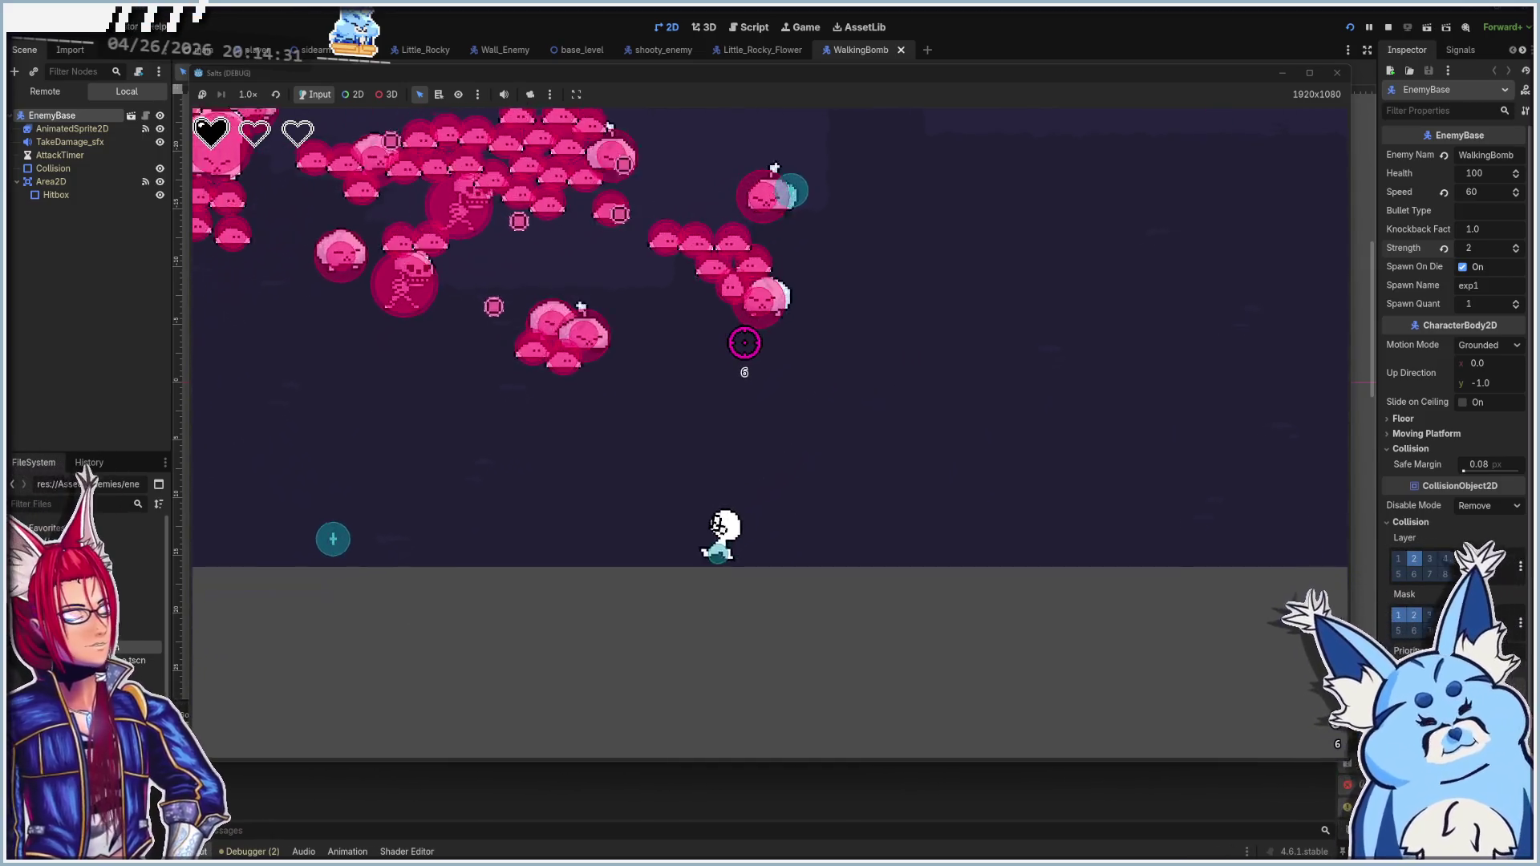
pyautogui.press('a')
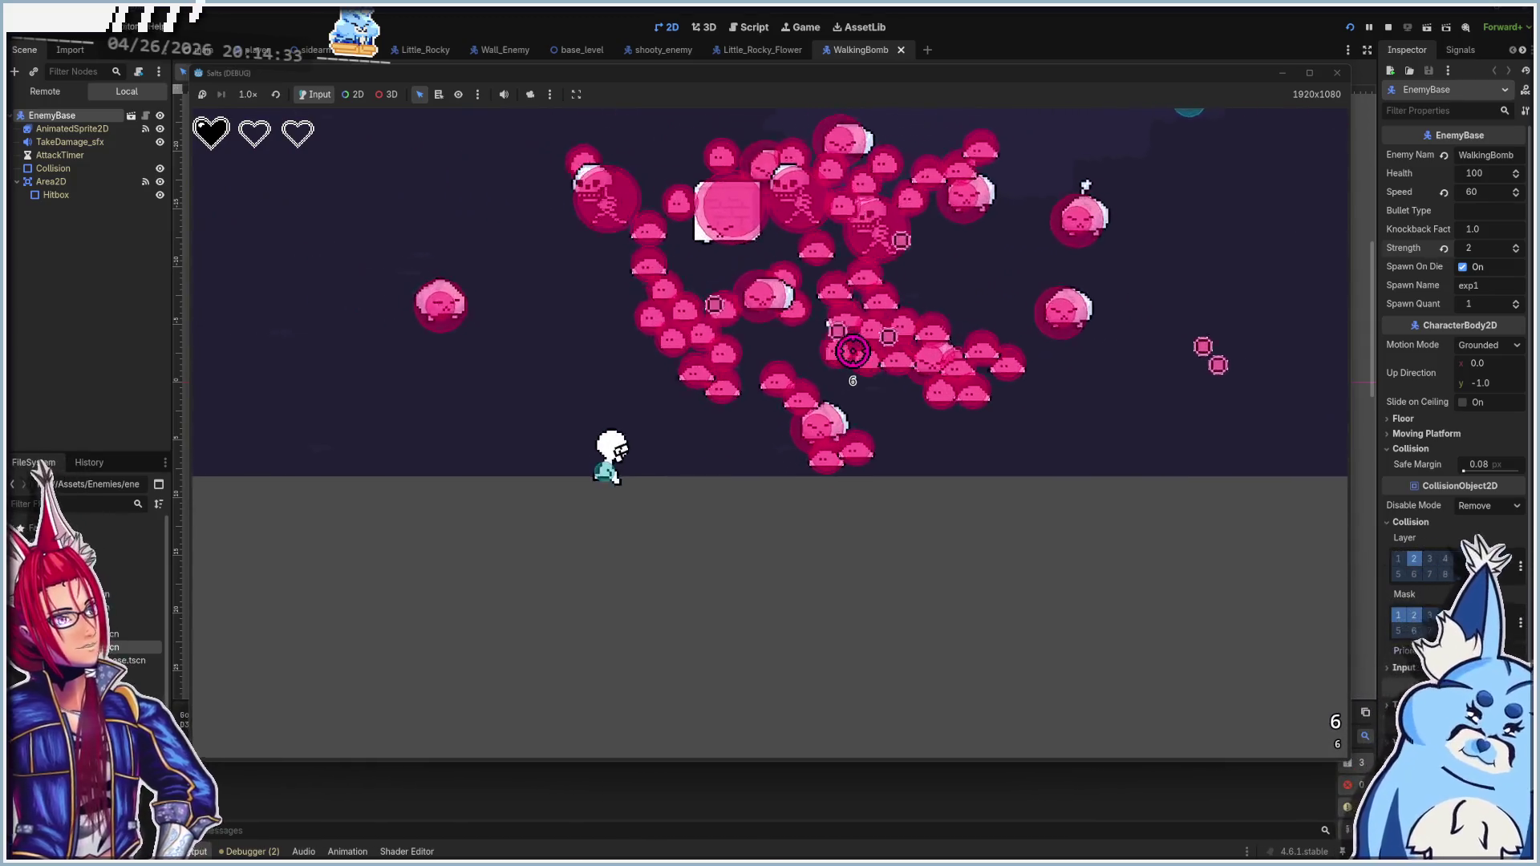
pyautogui.press('space')
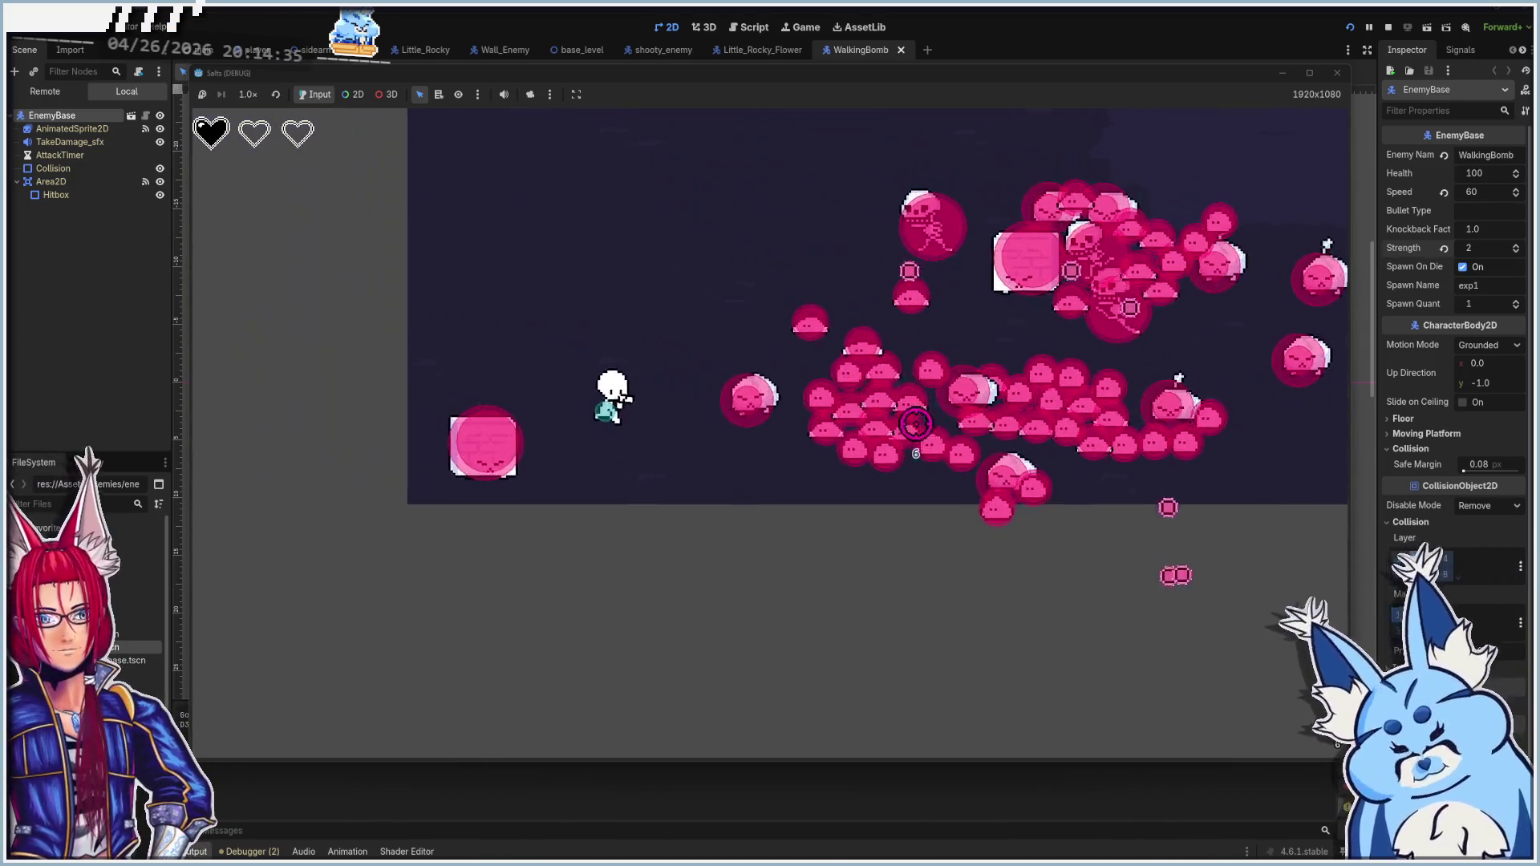
pyautogui.press('d')
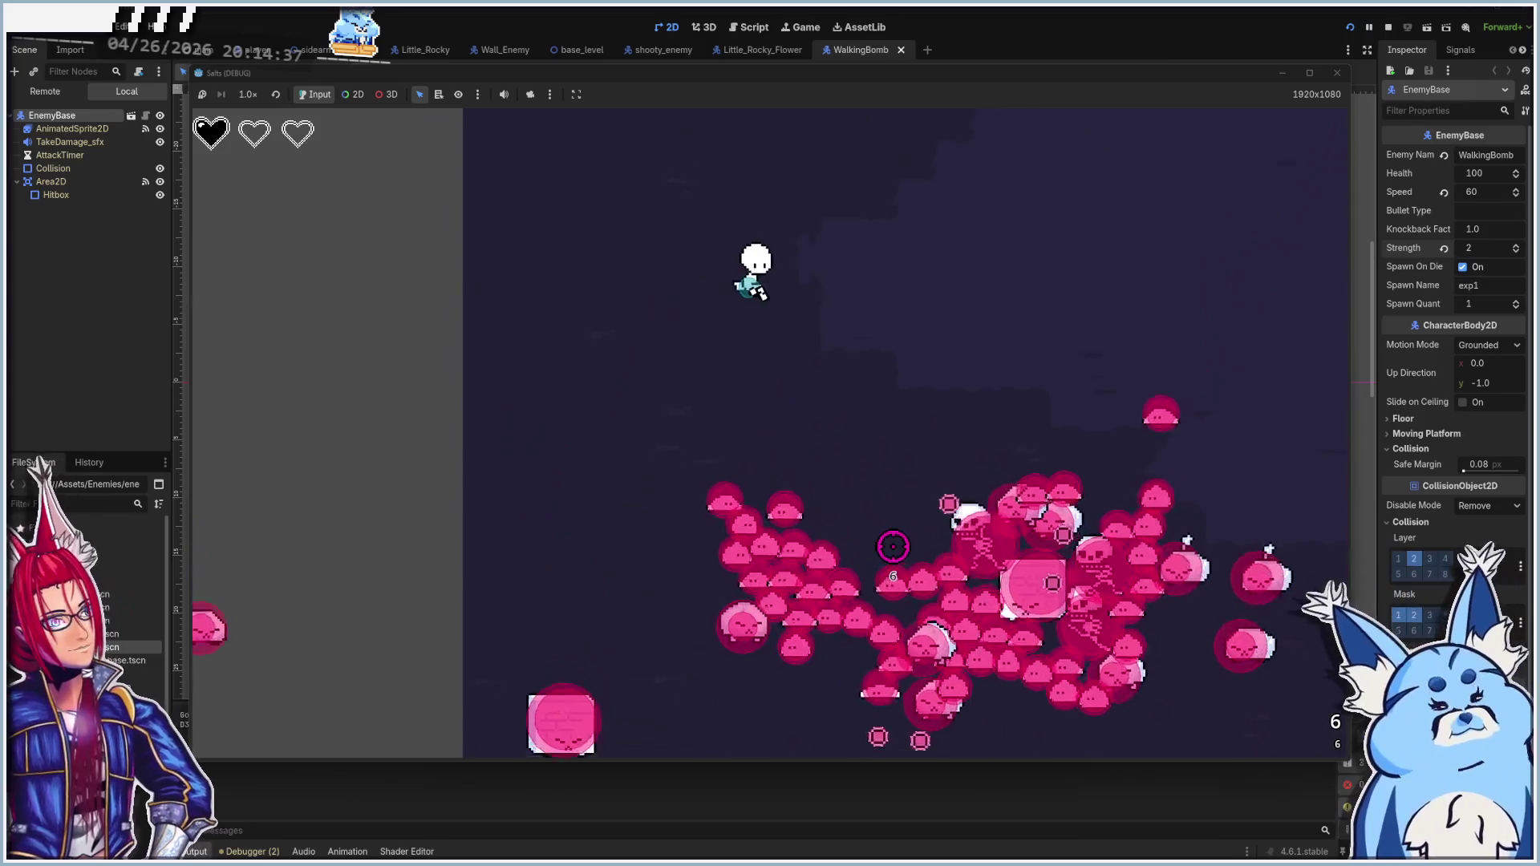
pyautogui.press('d')
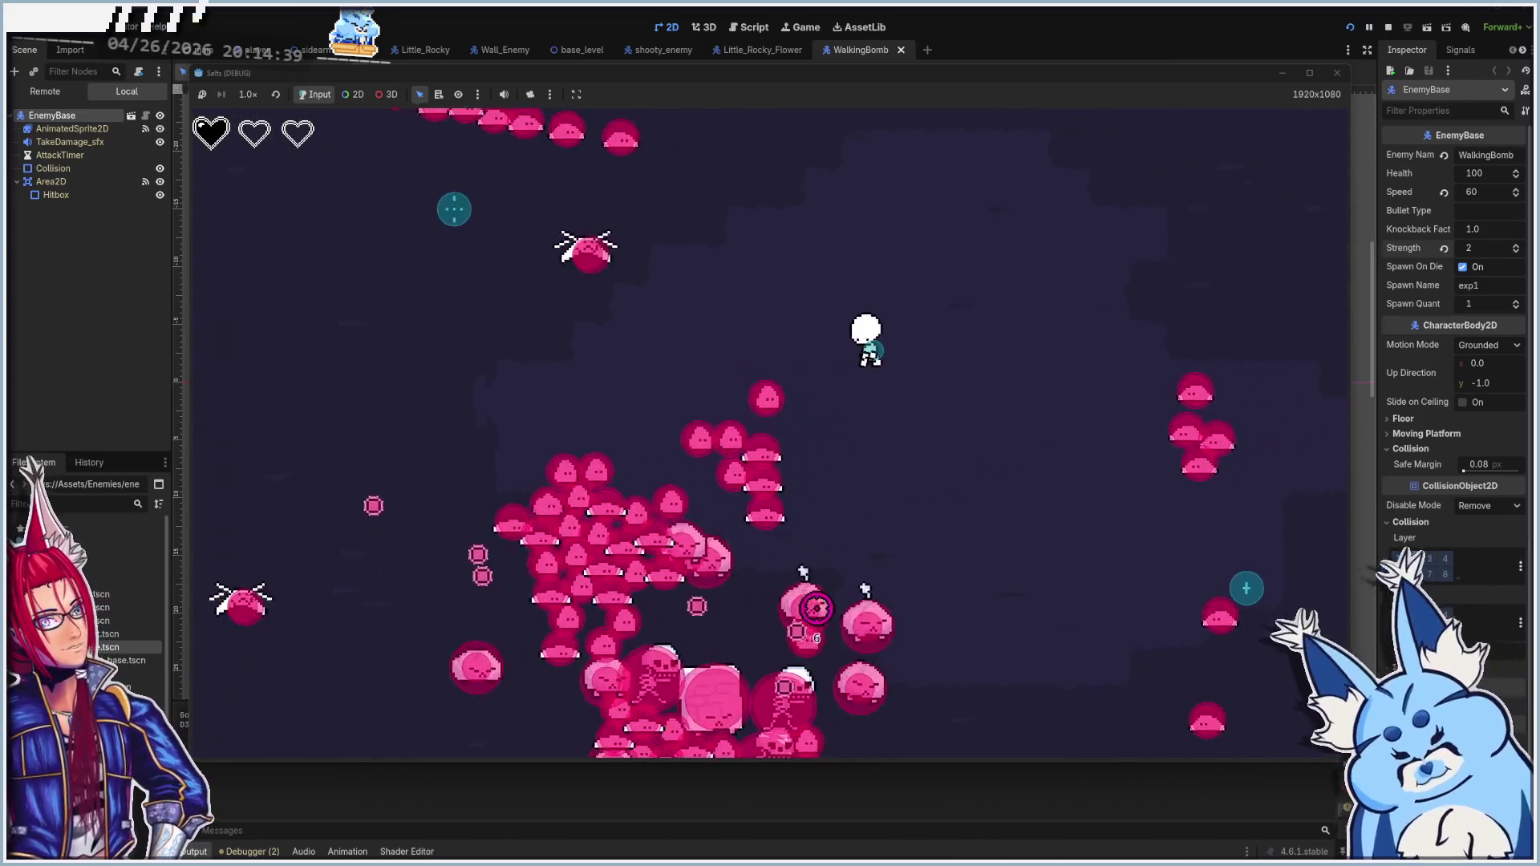
pyautogui.press('d')
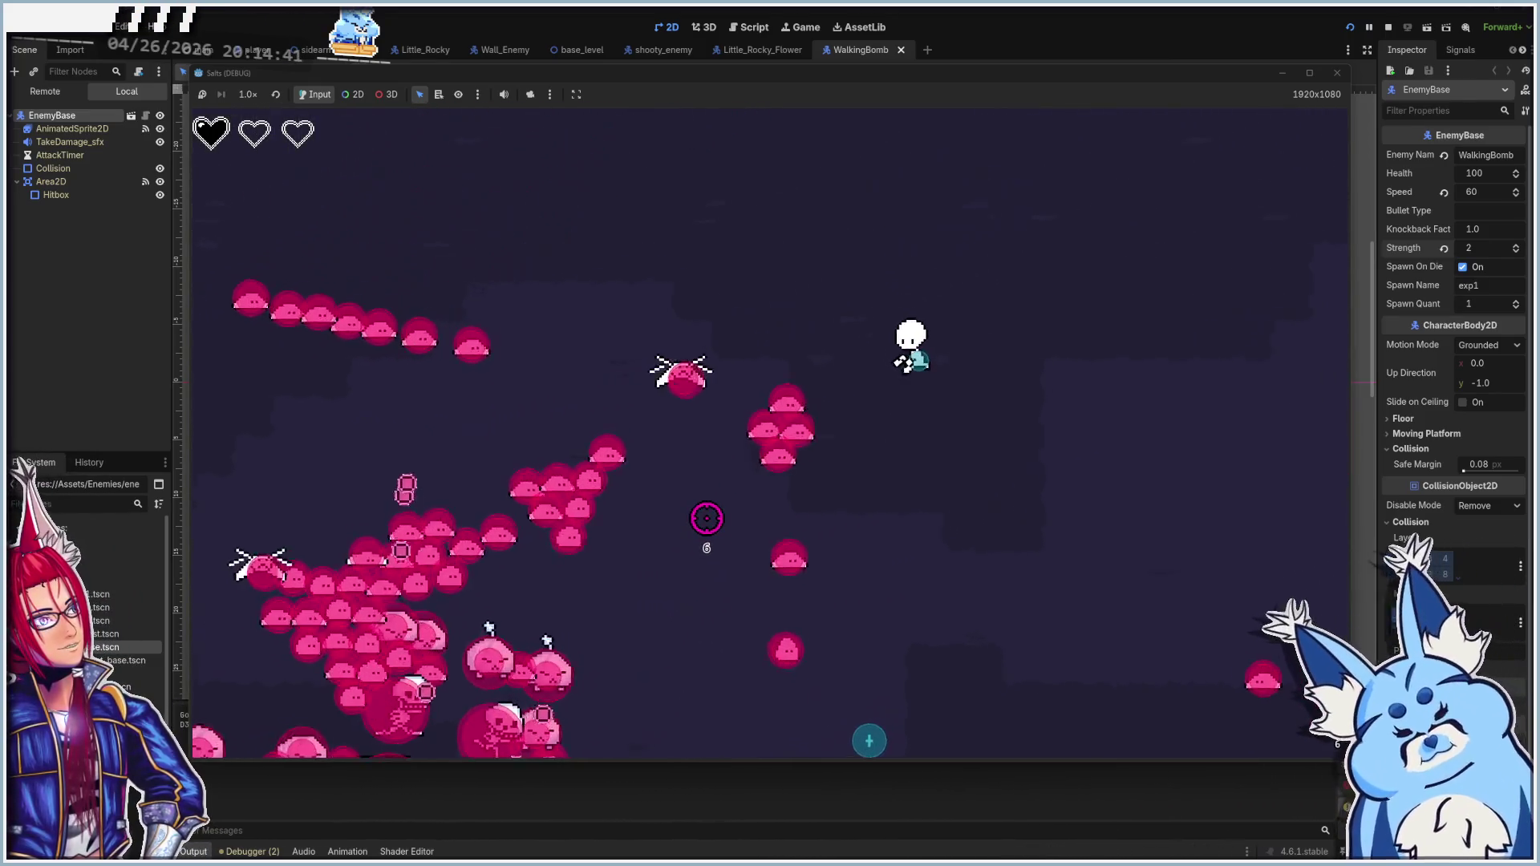
pyautogui.press('a')
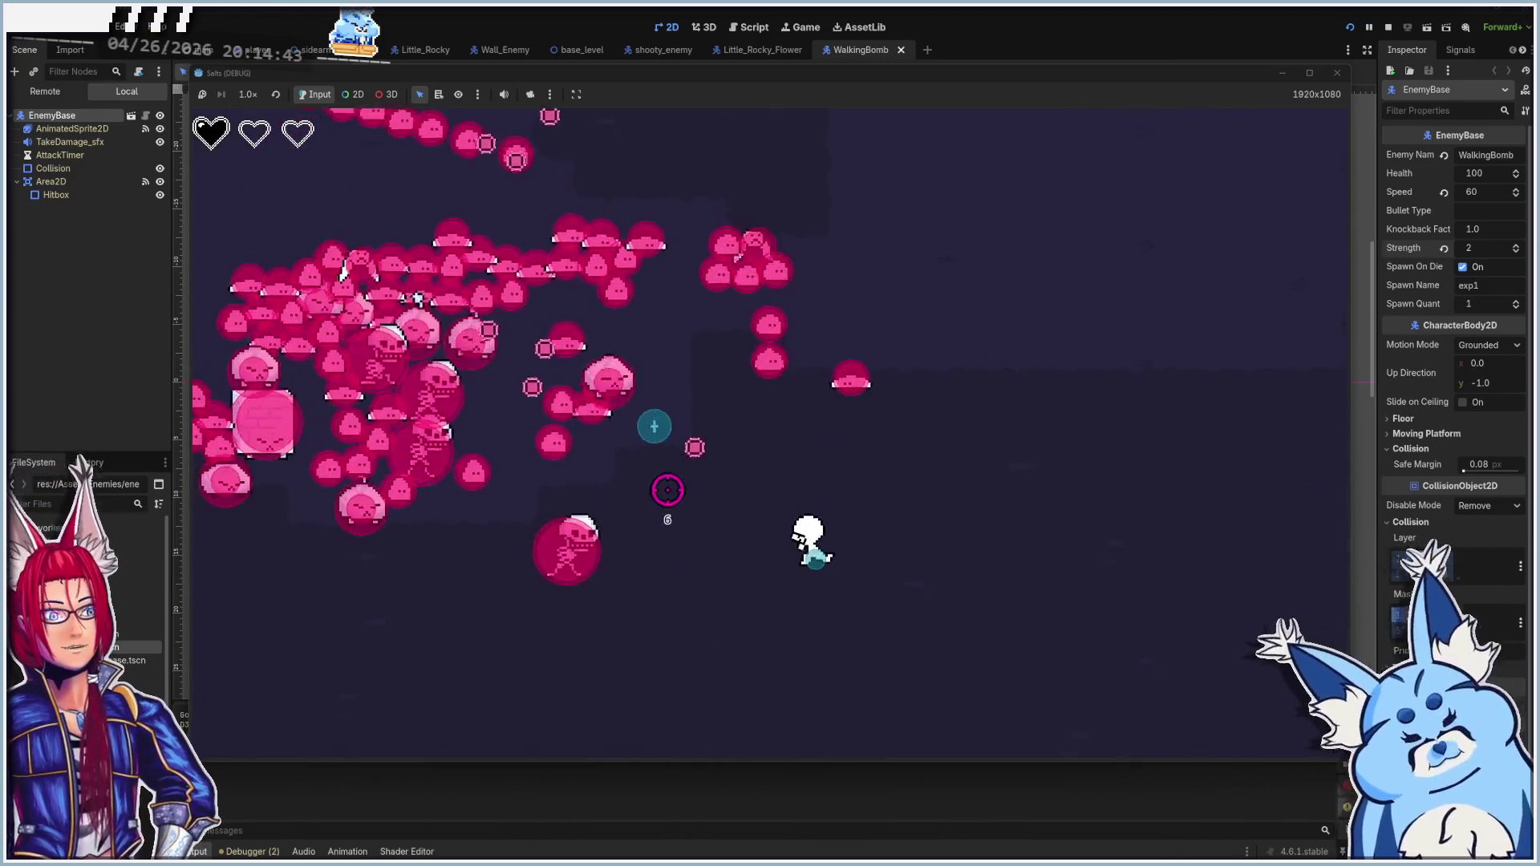
pyautogui.press('a')
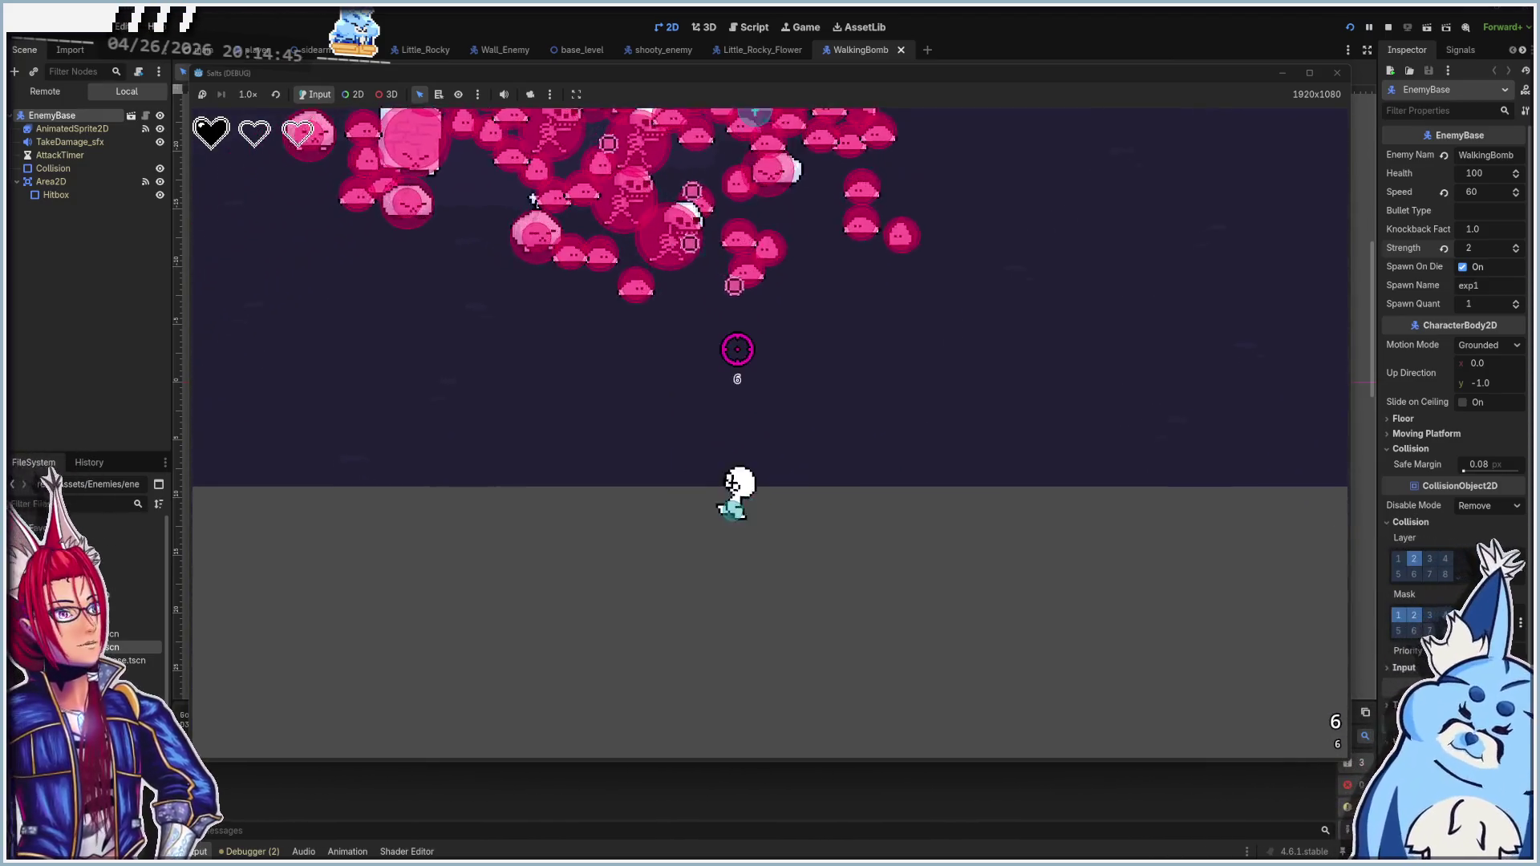
pyautogui.press('a')
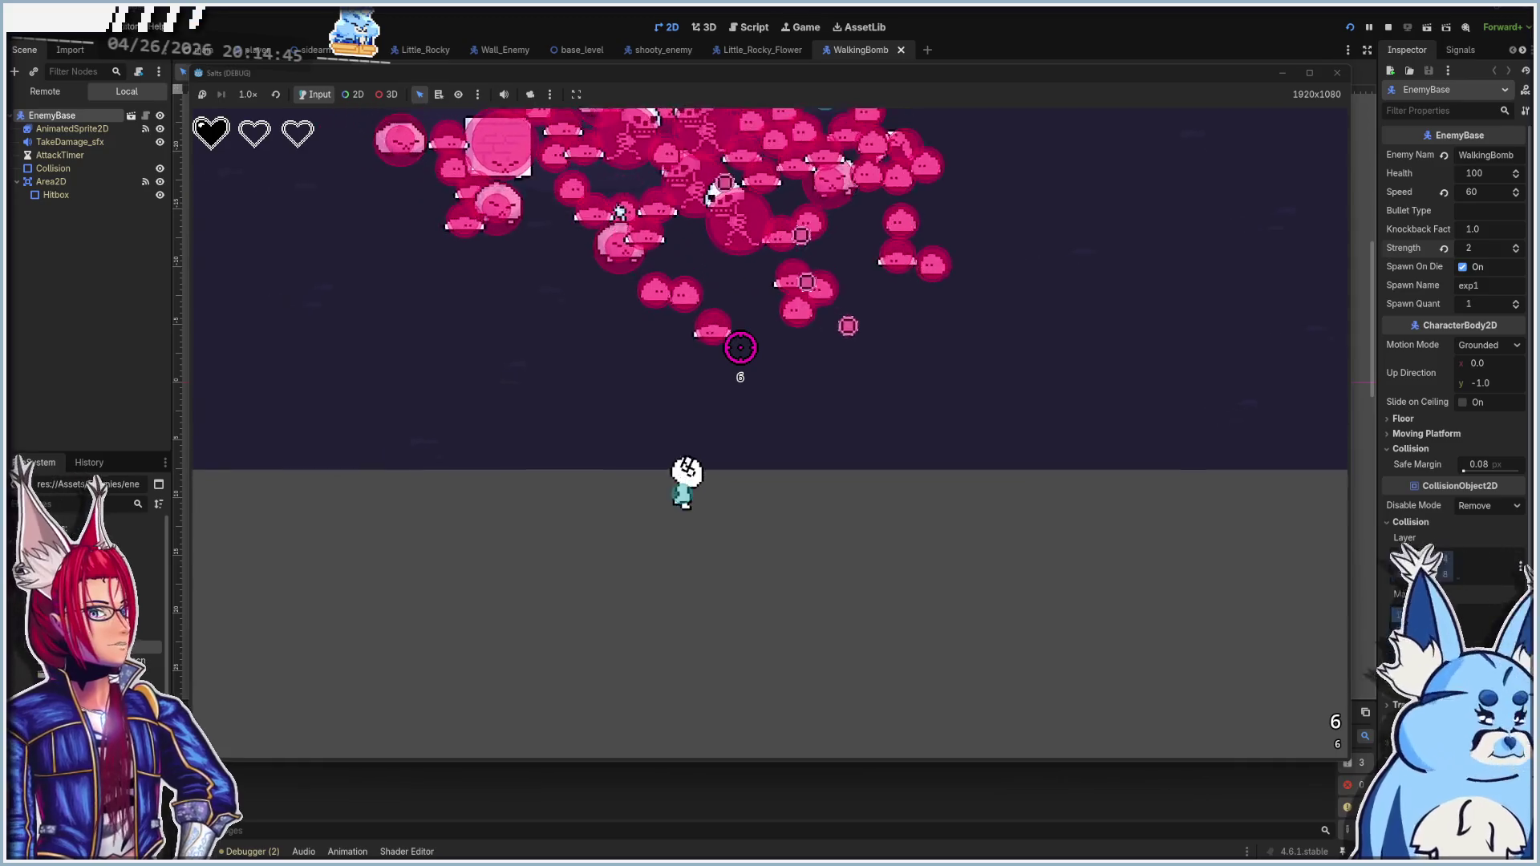
pyautogui.press('a')
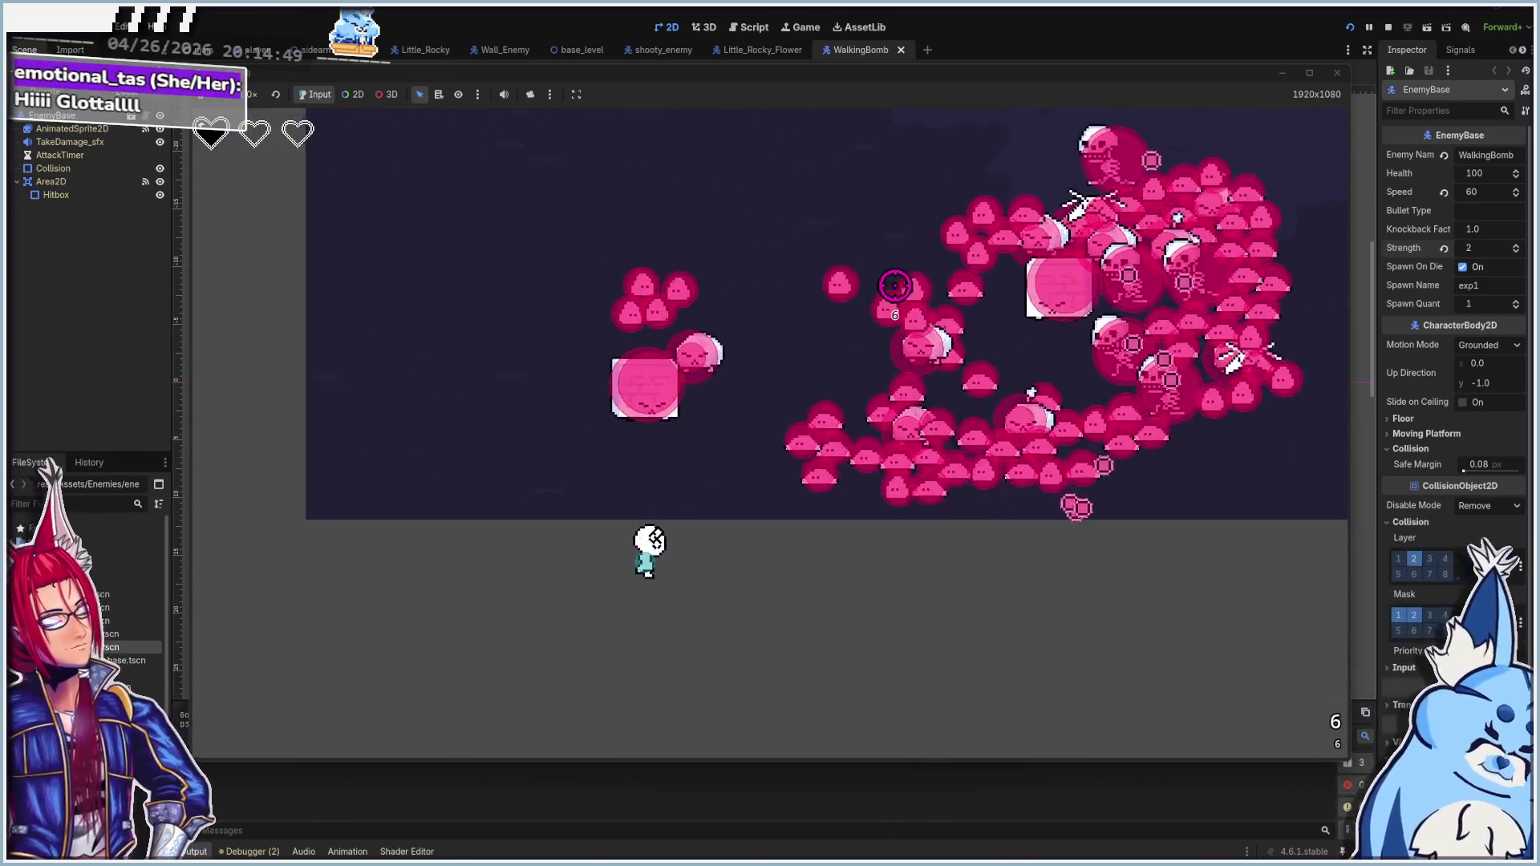
pyautogui.press('a')
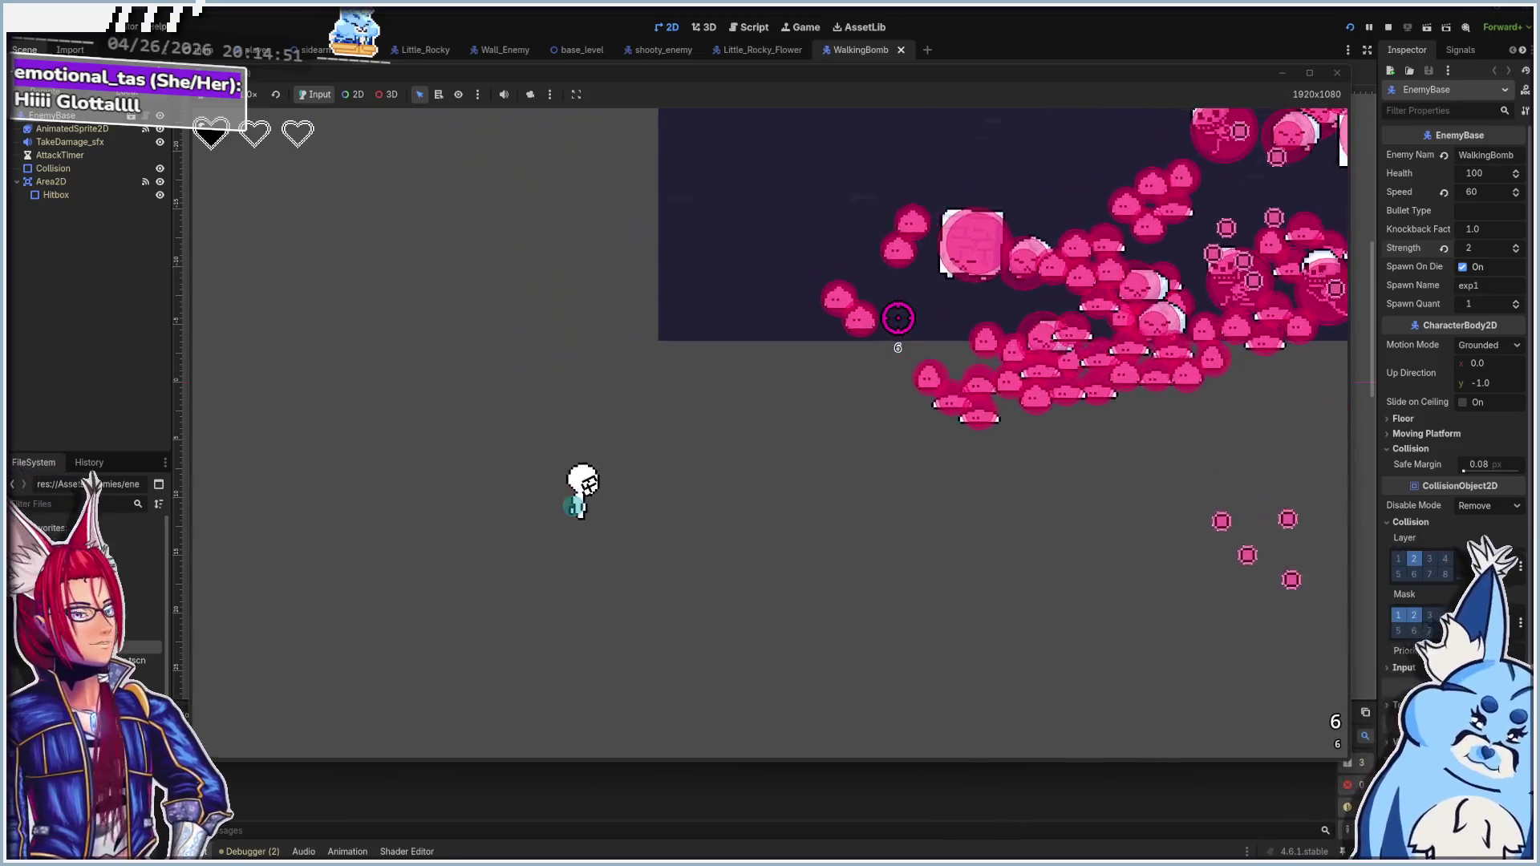
pyautogui.press('w')
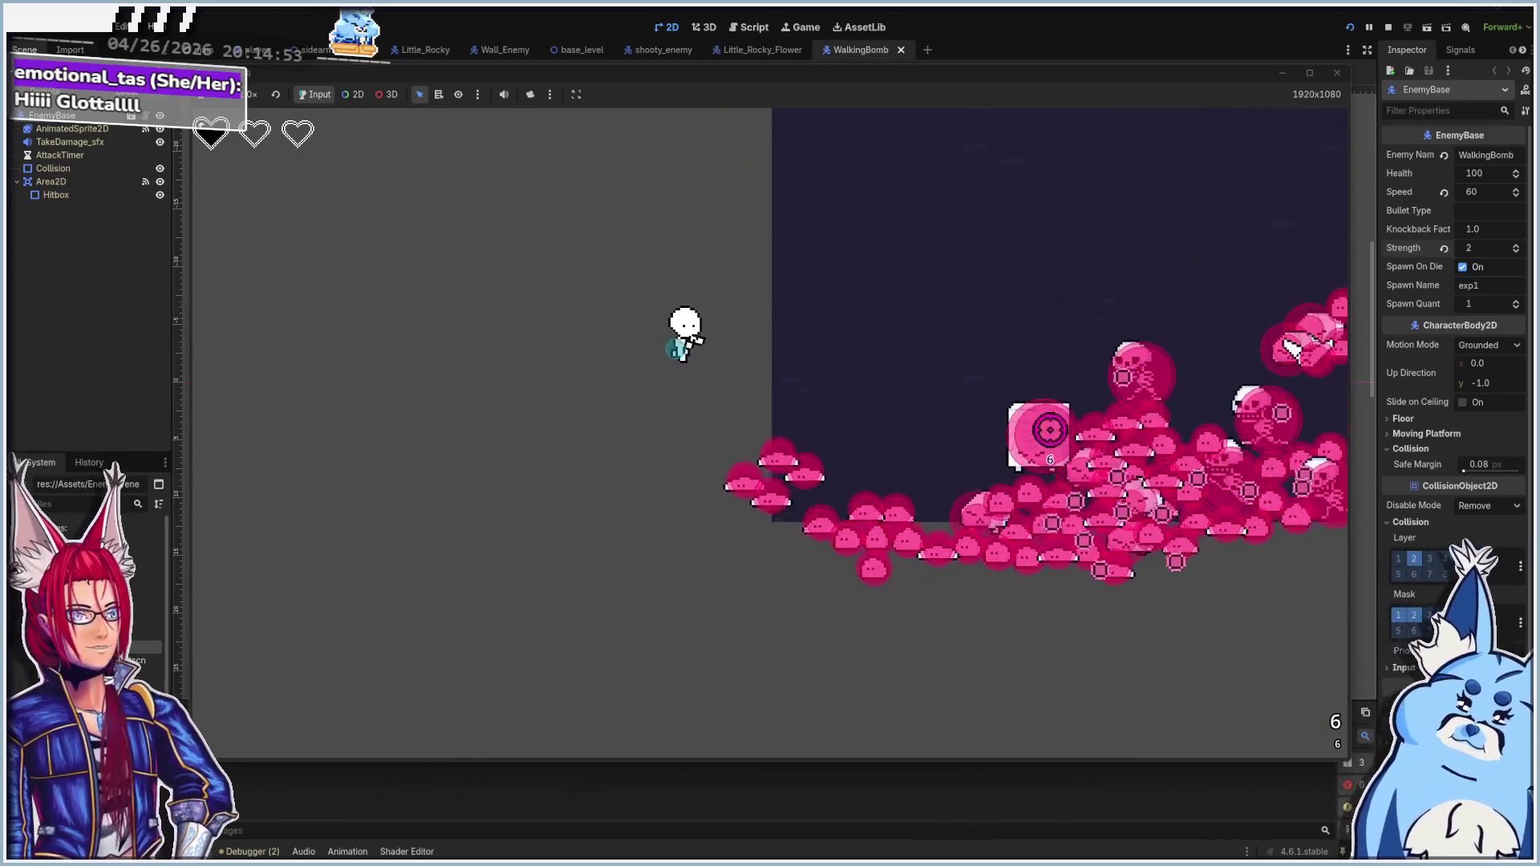
pyautogui.press('w')
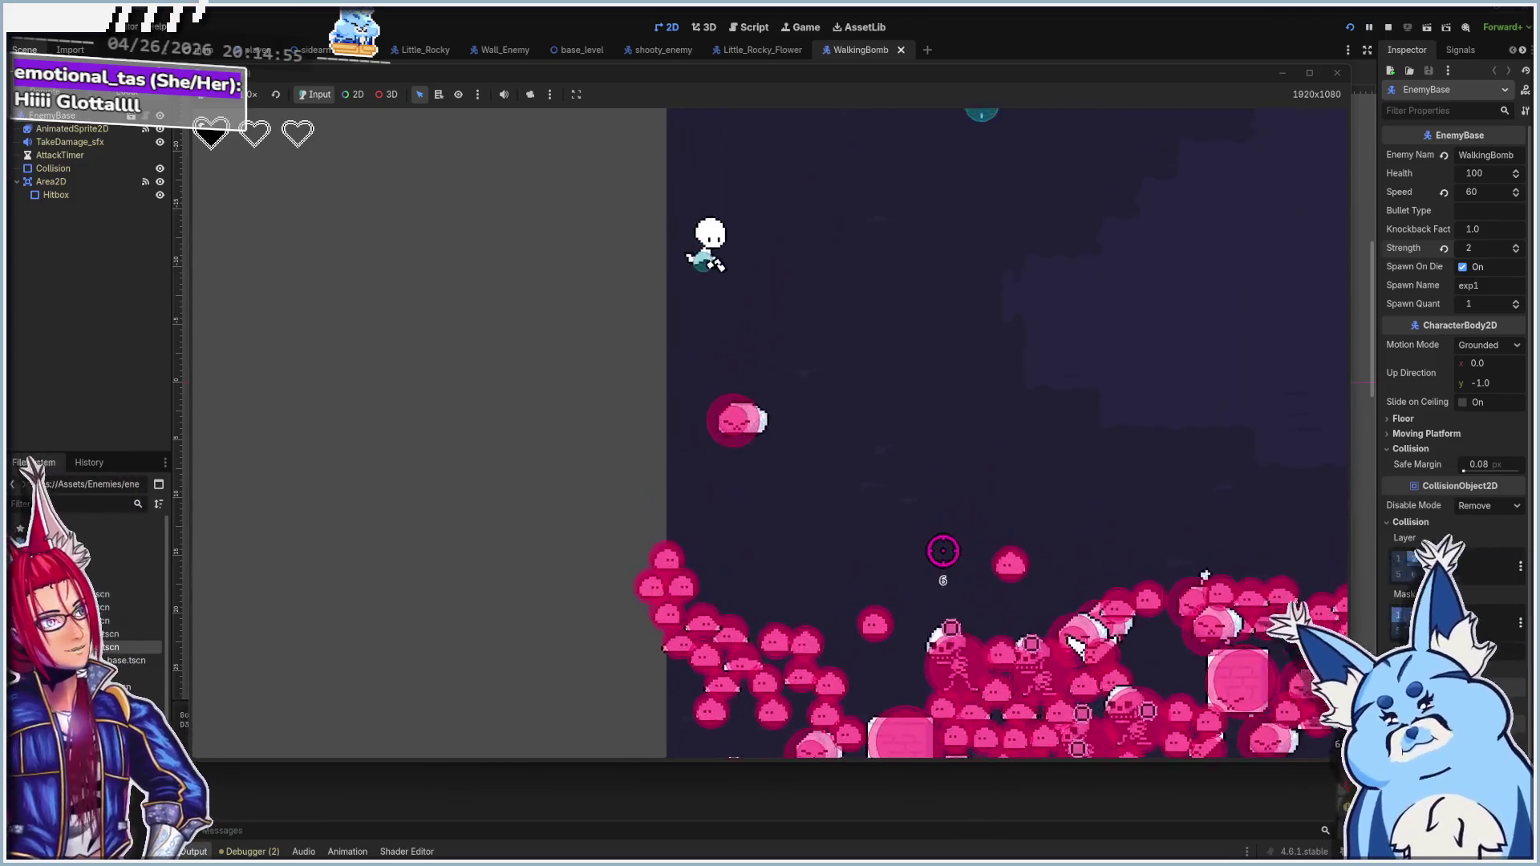
pyautogui.press('d')
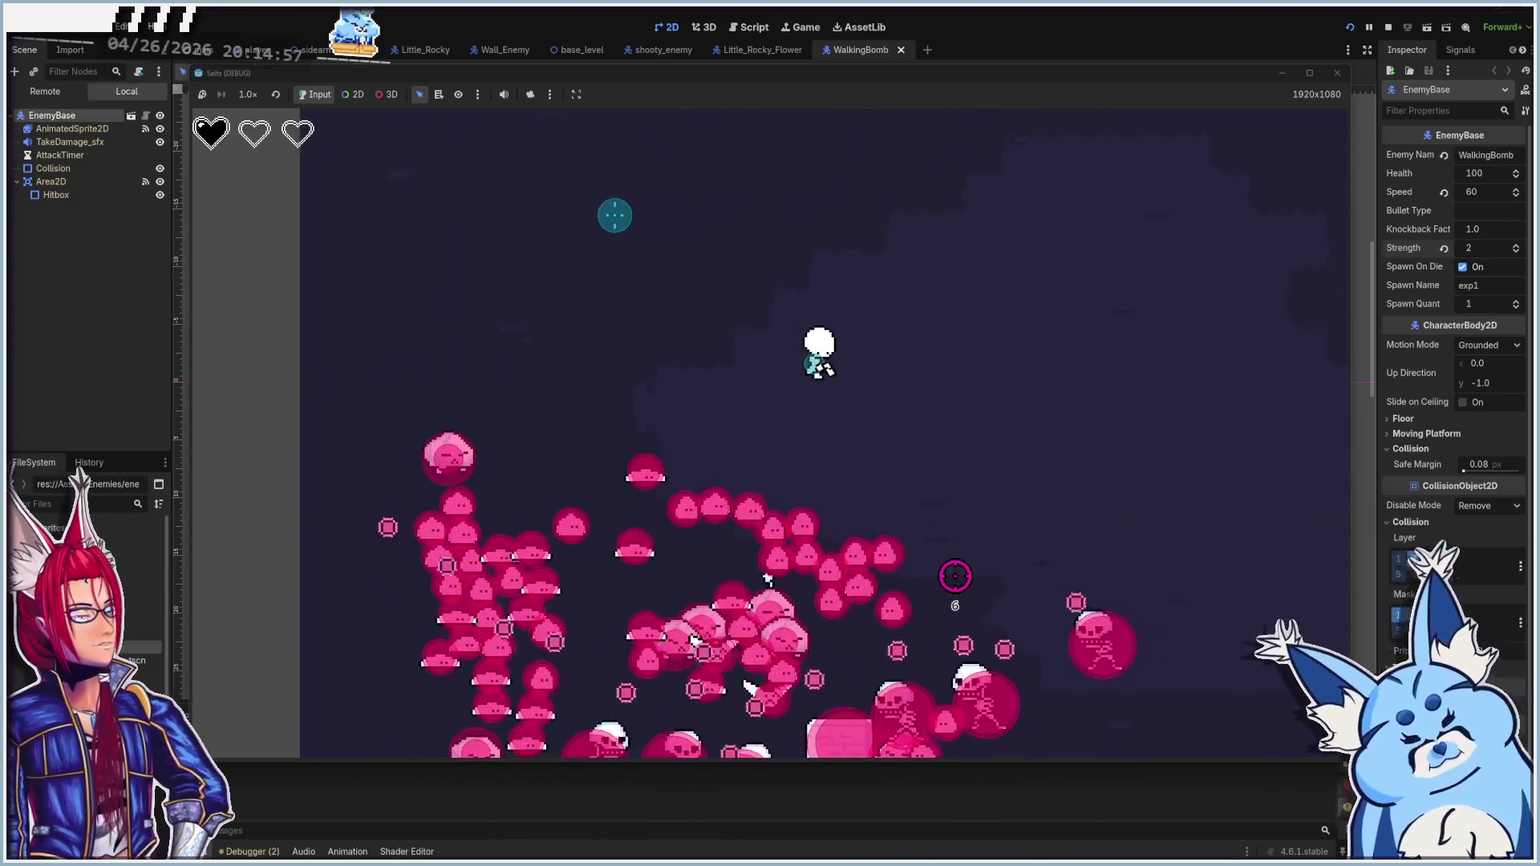
pyautogui.press('d')
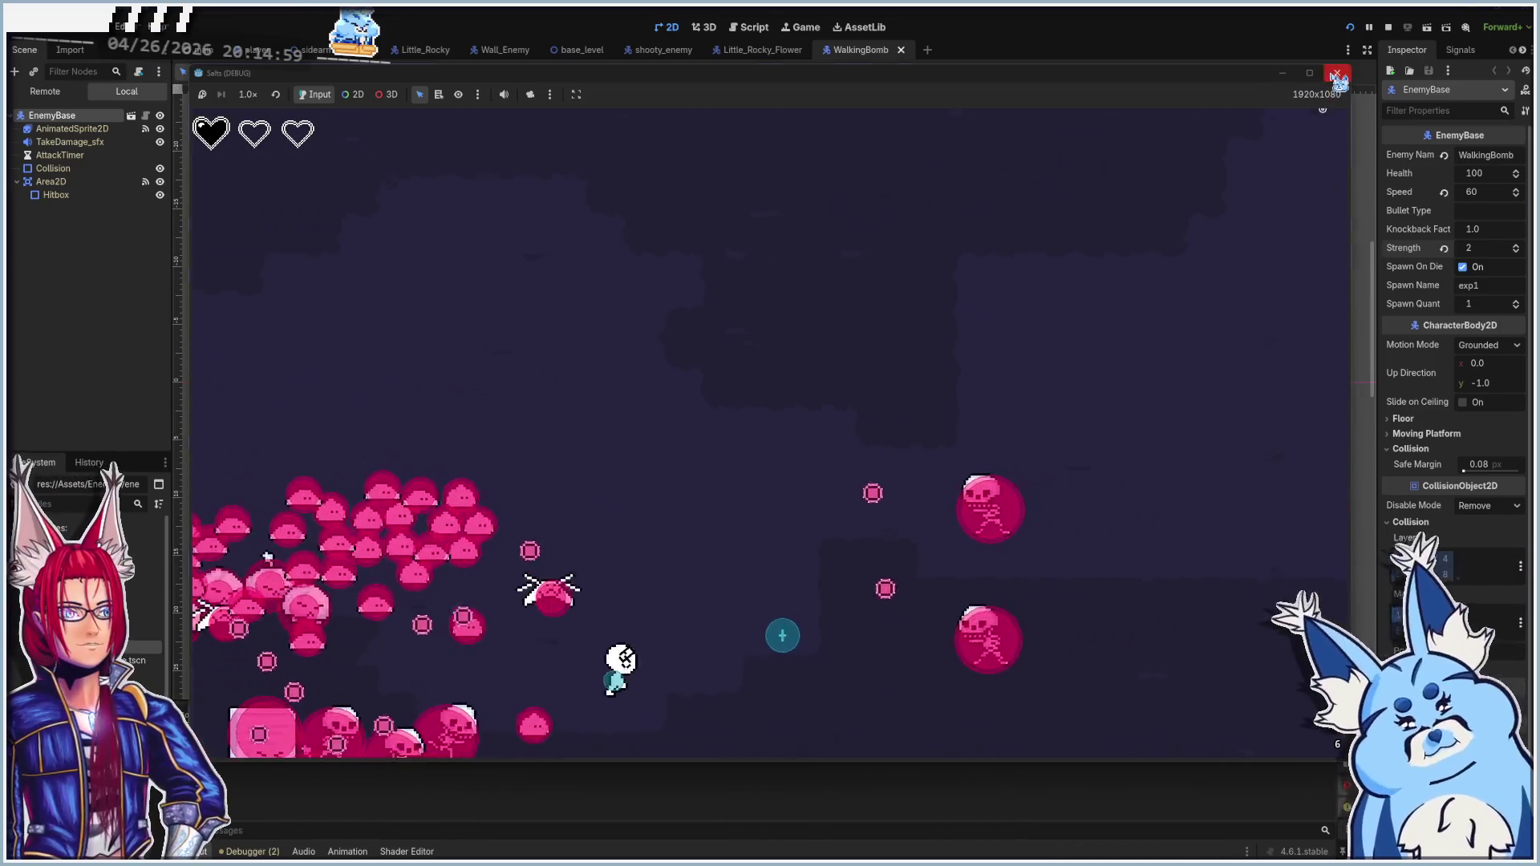
pyautogui.press('F8')
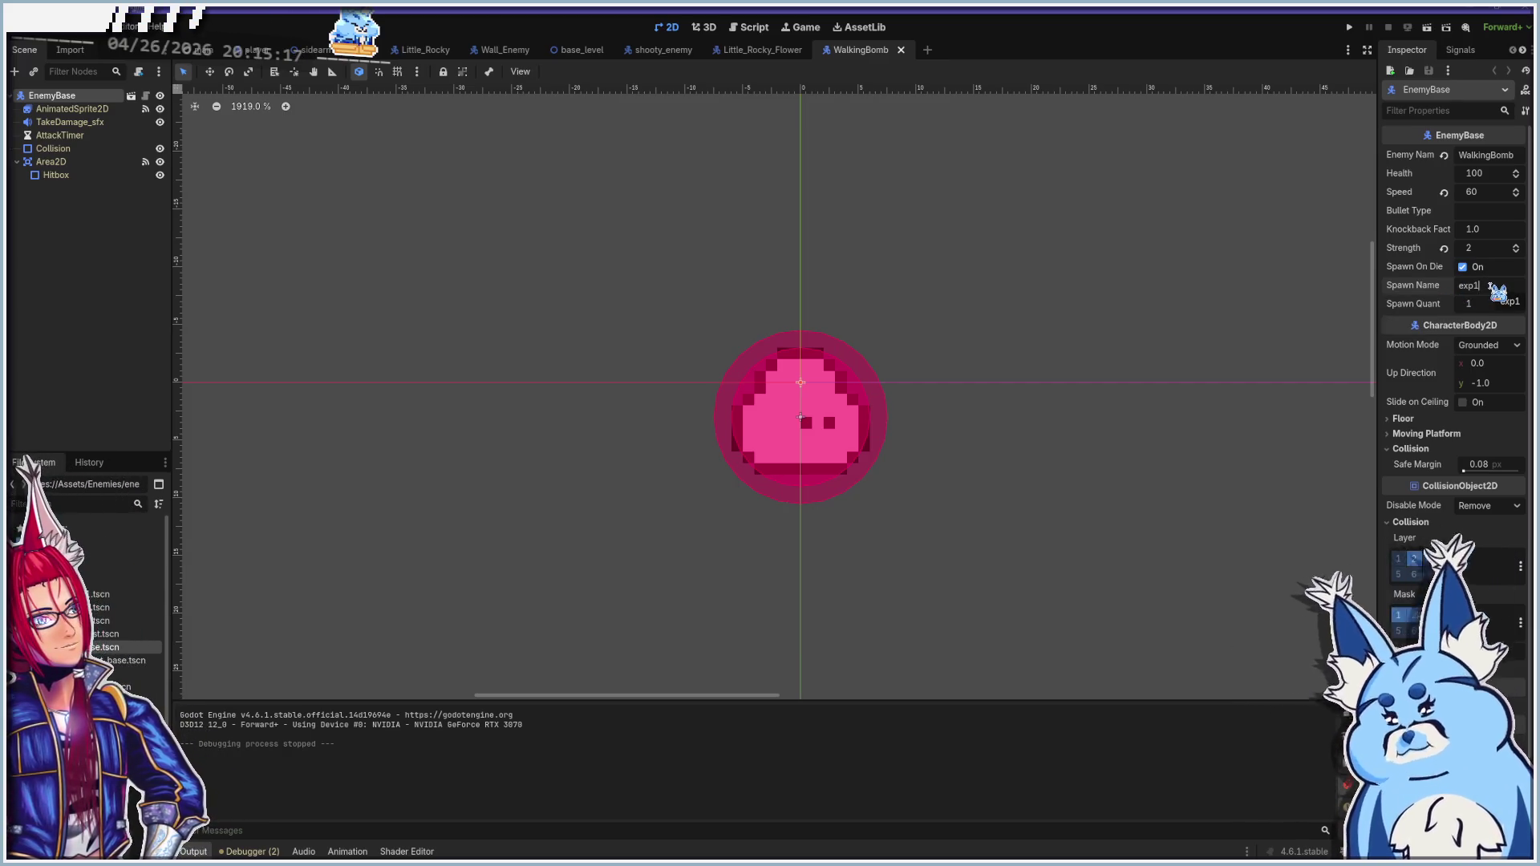
# Lower WalkingBomb's Strength from 2 to 1 and start a new empty scene
pyautogui.click(1475, 288)
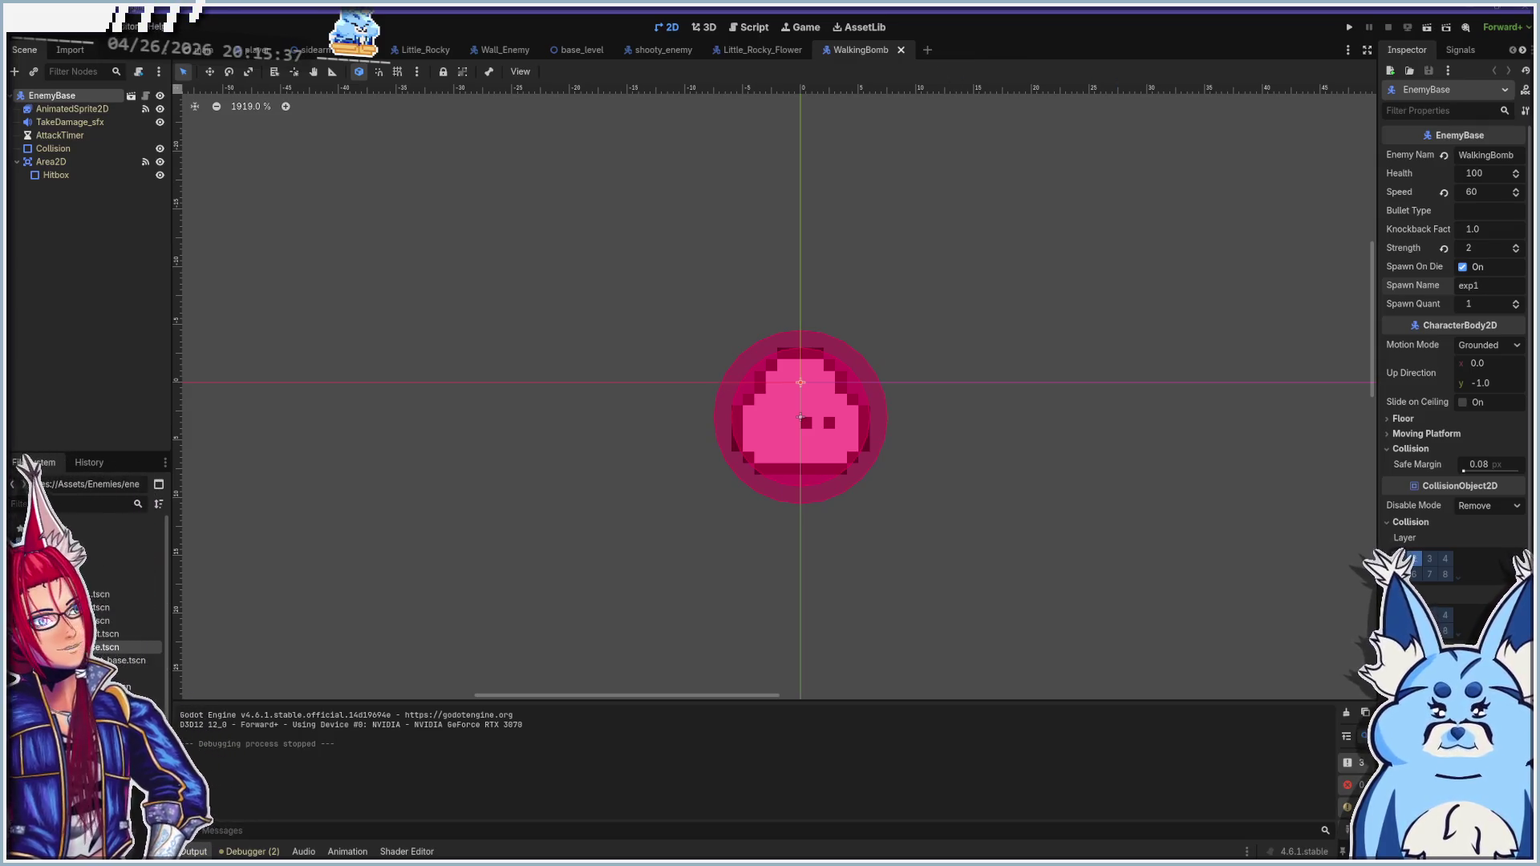
pyautogui.click(1481, 248)
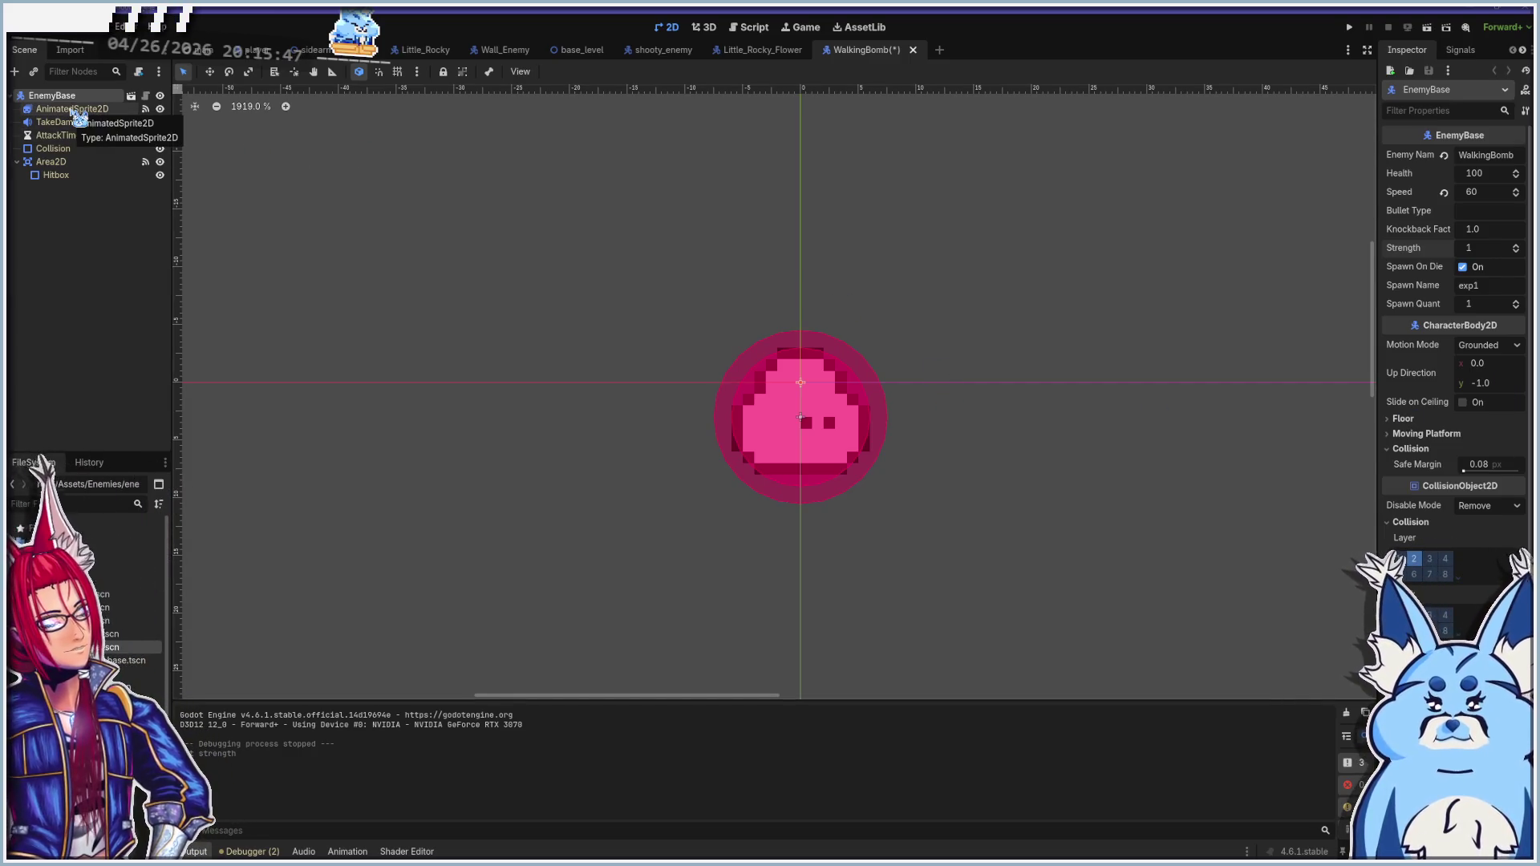
pyautogui.click(940, 51)
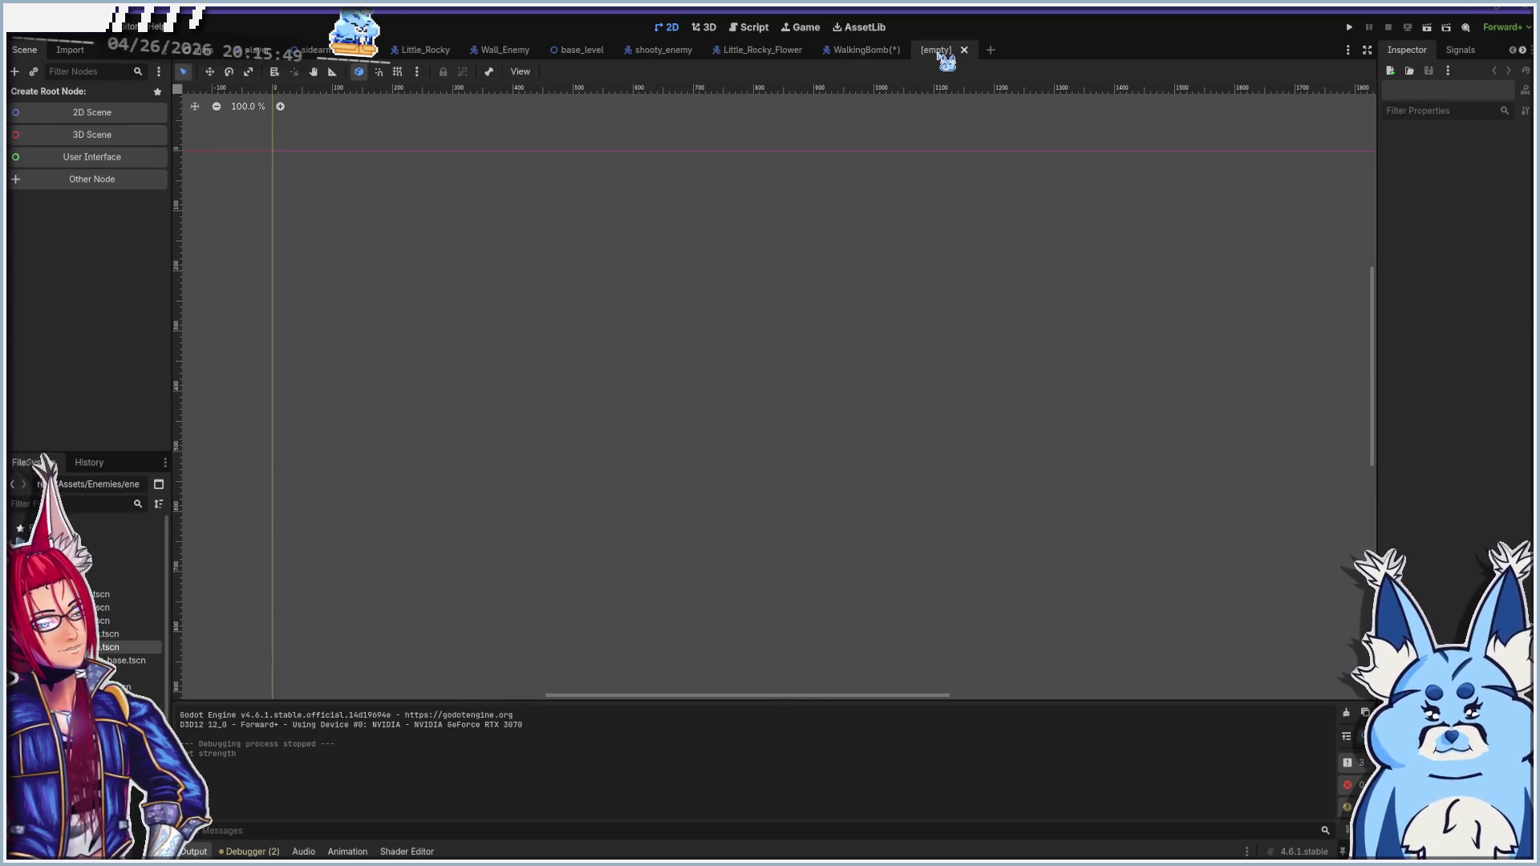
# Create a 2D scene rooted at WalkingBomb_Explosion and save it in res://Assets/Enemies
pyautogui.click(127, 118)
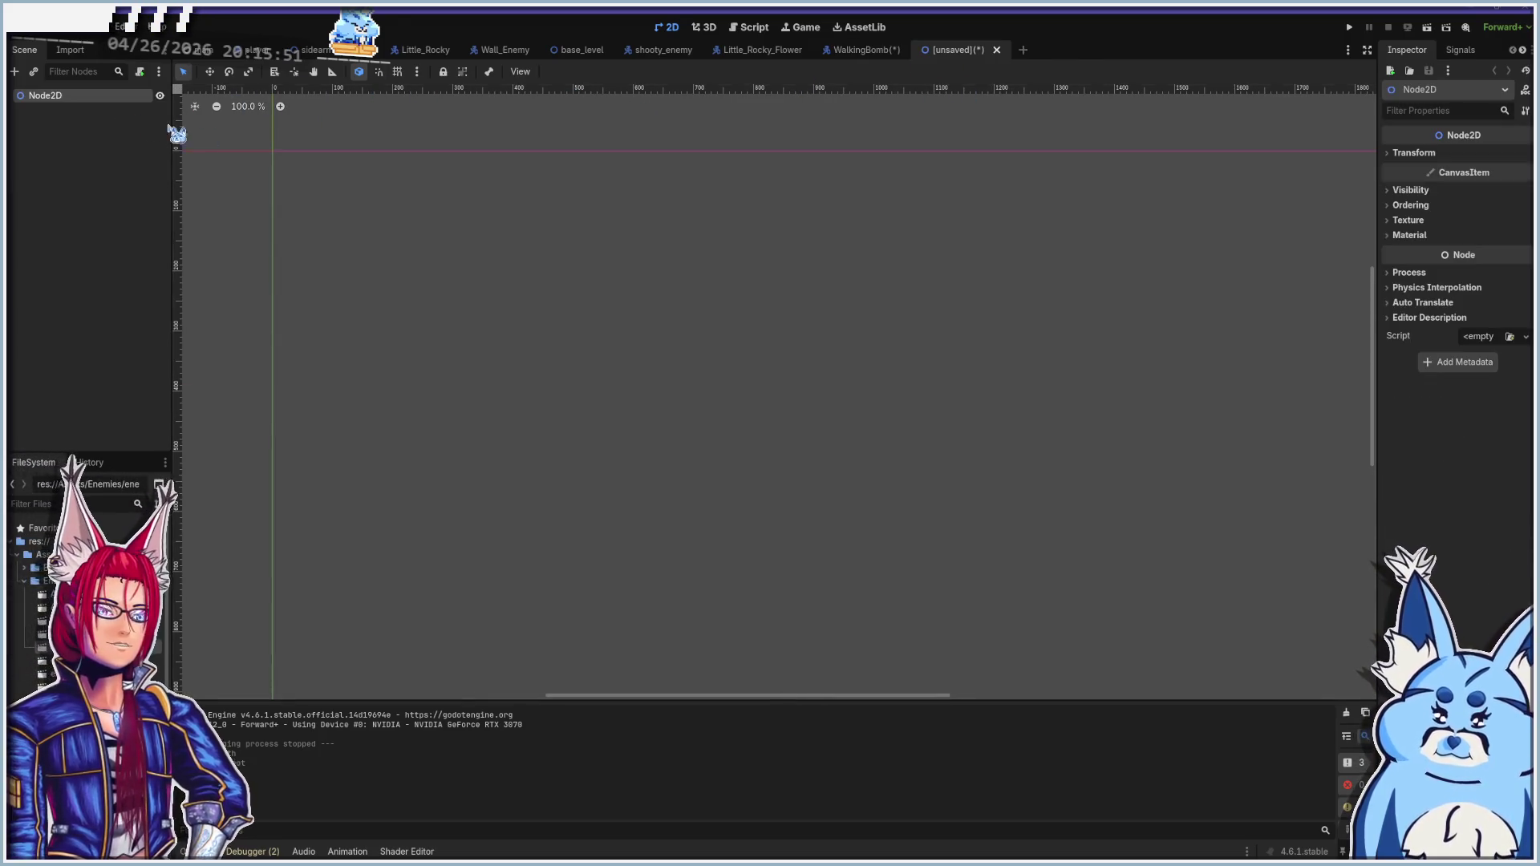
pyautogui.doubleClick(85, 97)
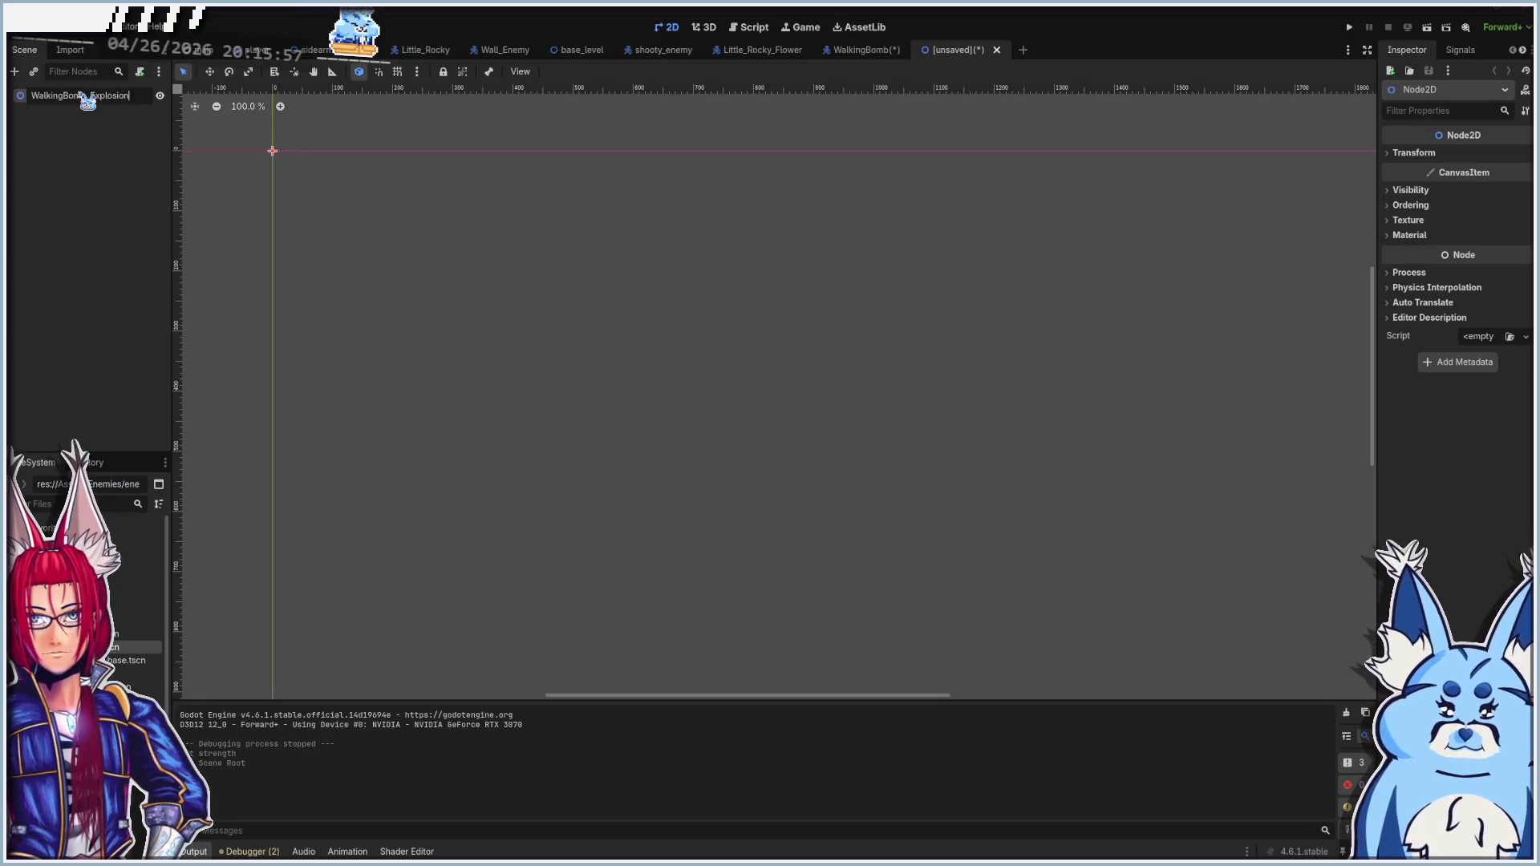
pyautogui.press('Return')
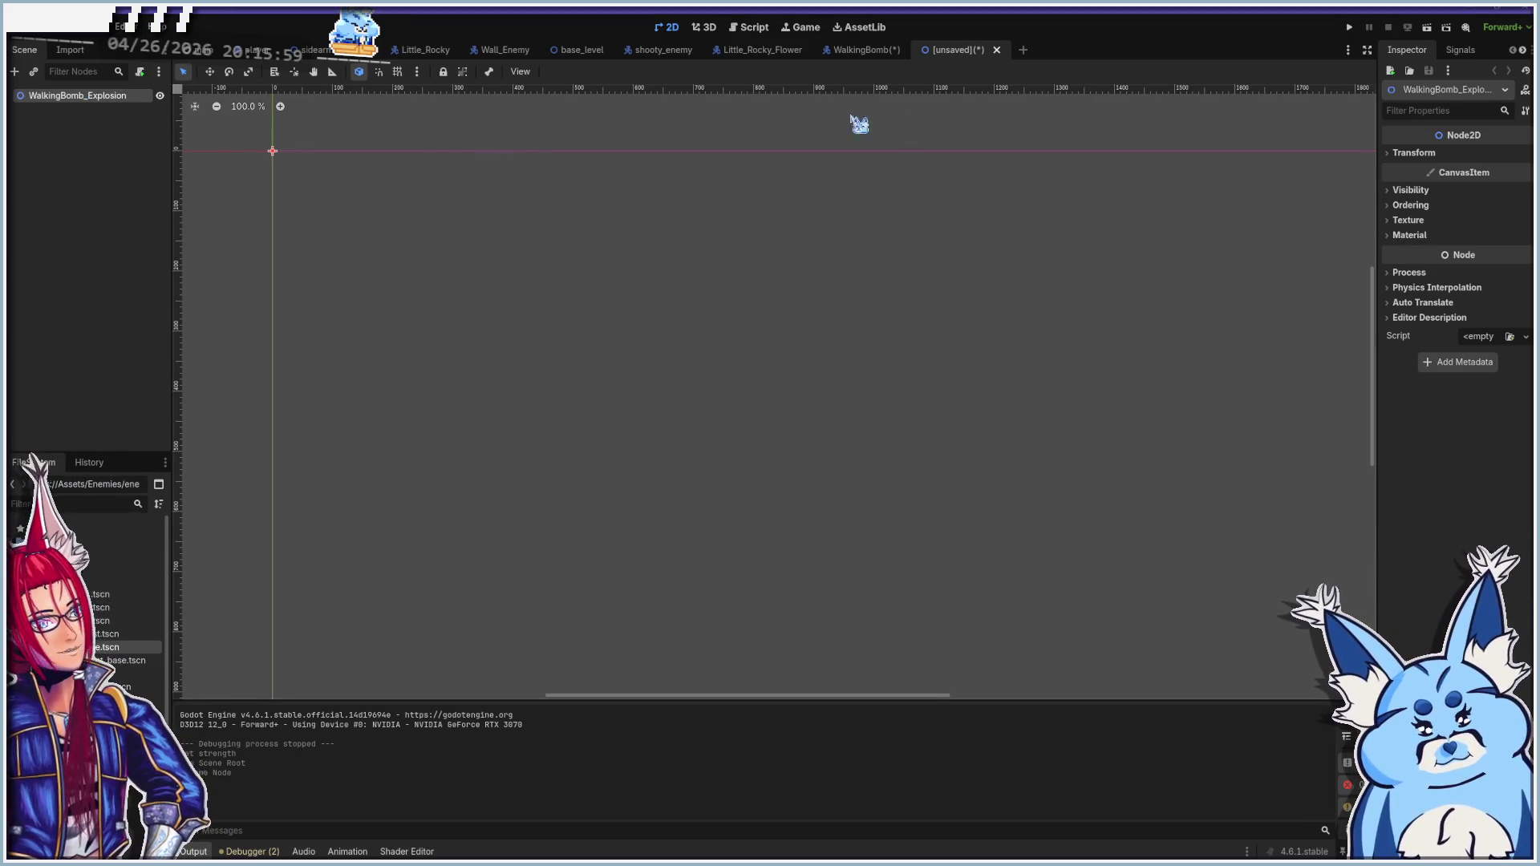
pyautogui.hotkey('ctrl', 's')
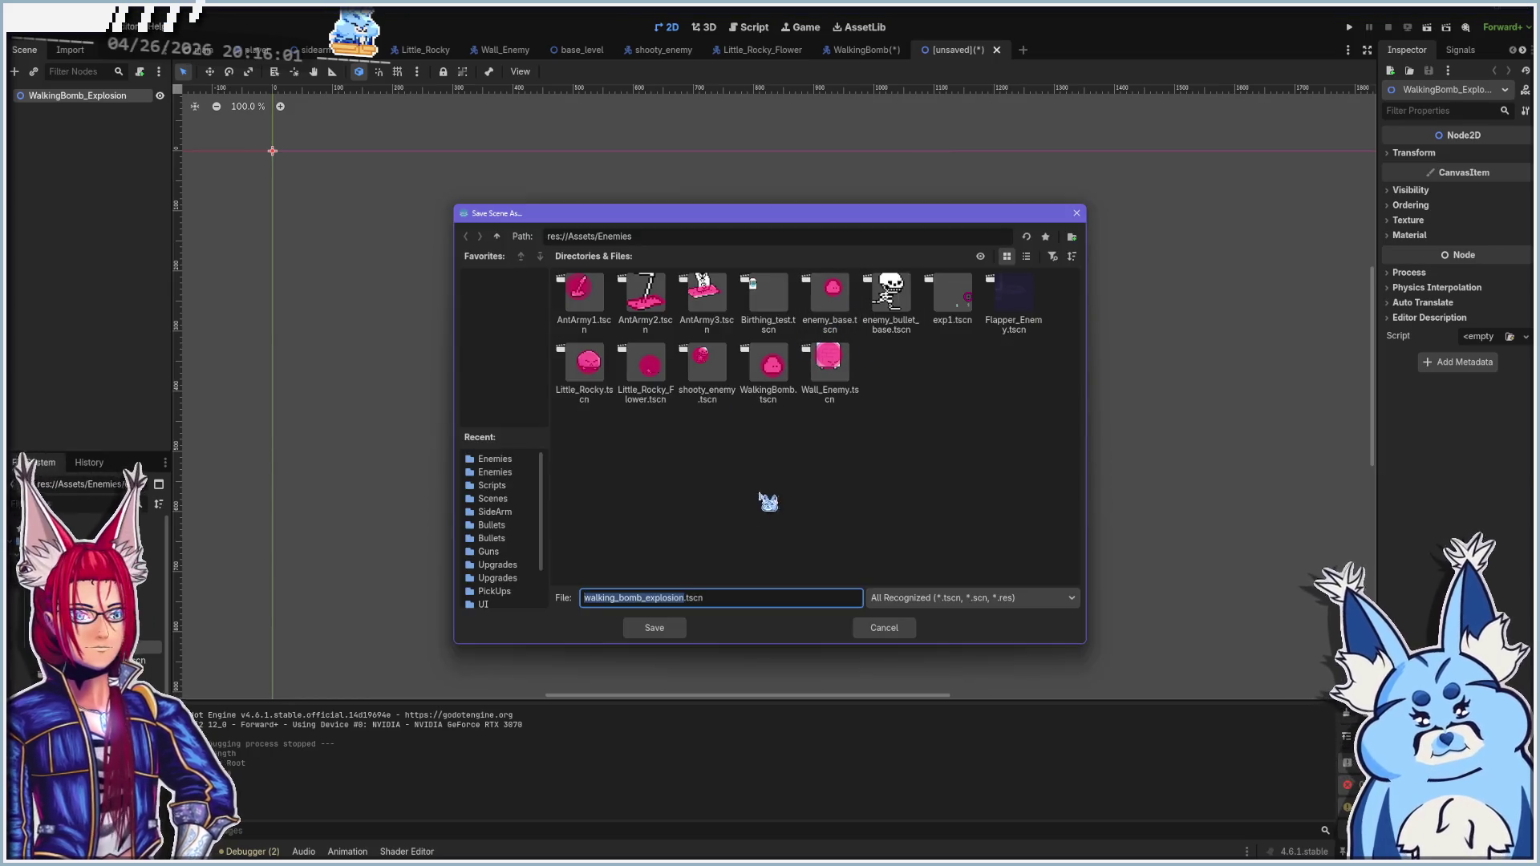
pyautogui.click(632, 606)
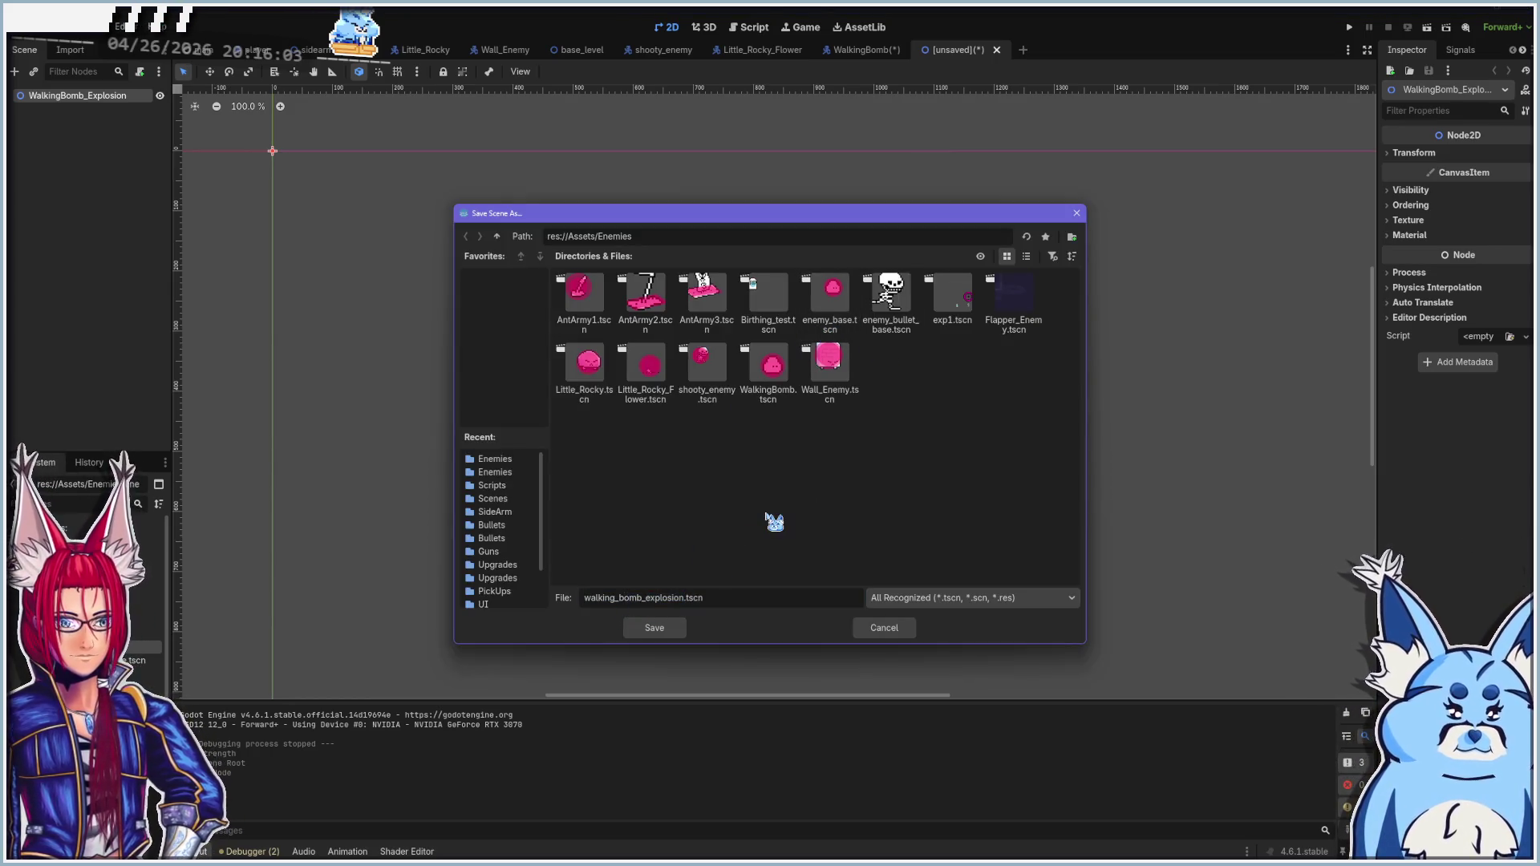
pyautogui.click(656, 627)
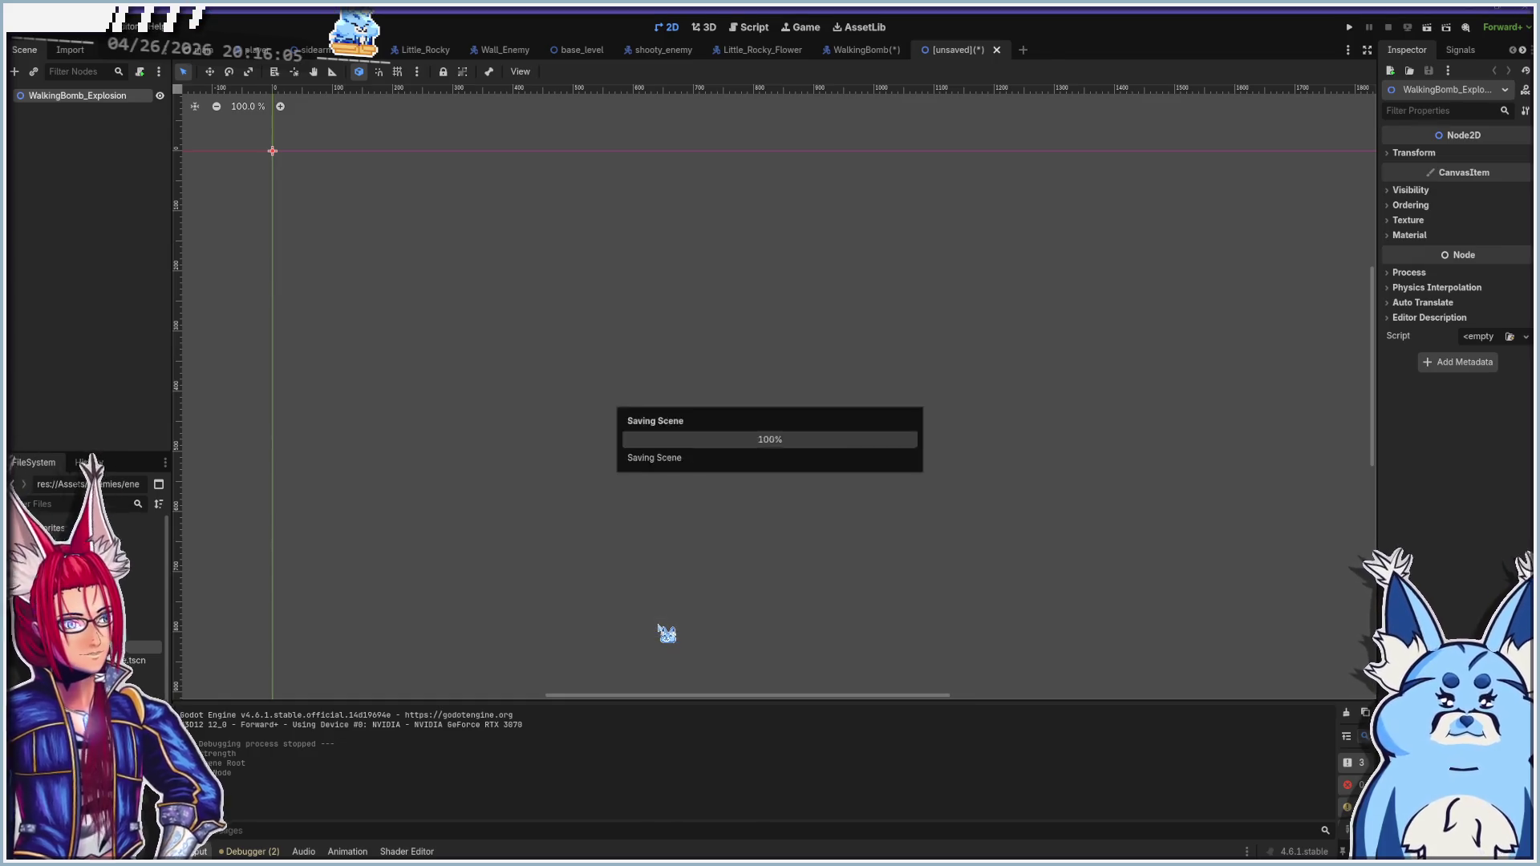
pyautogui.click(863, 50)
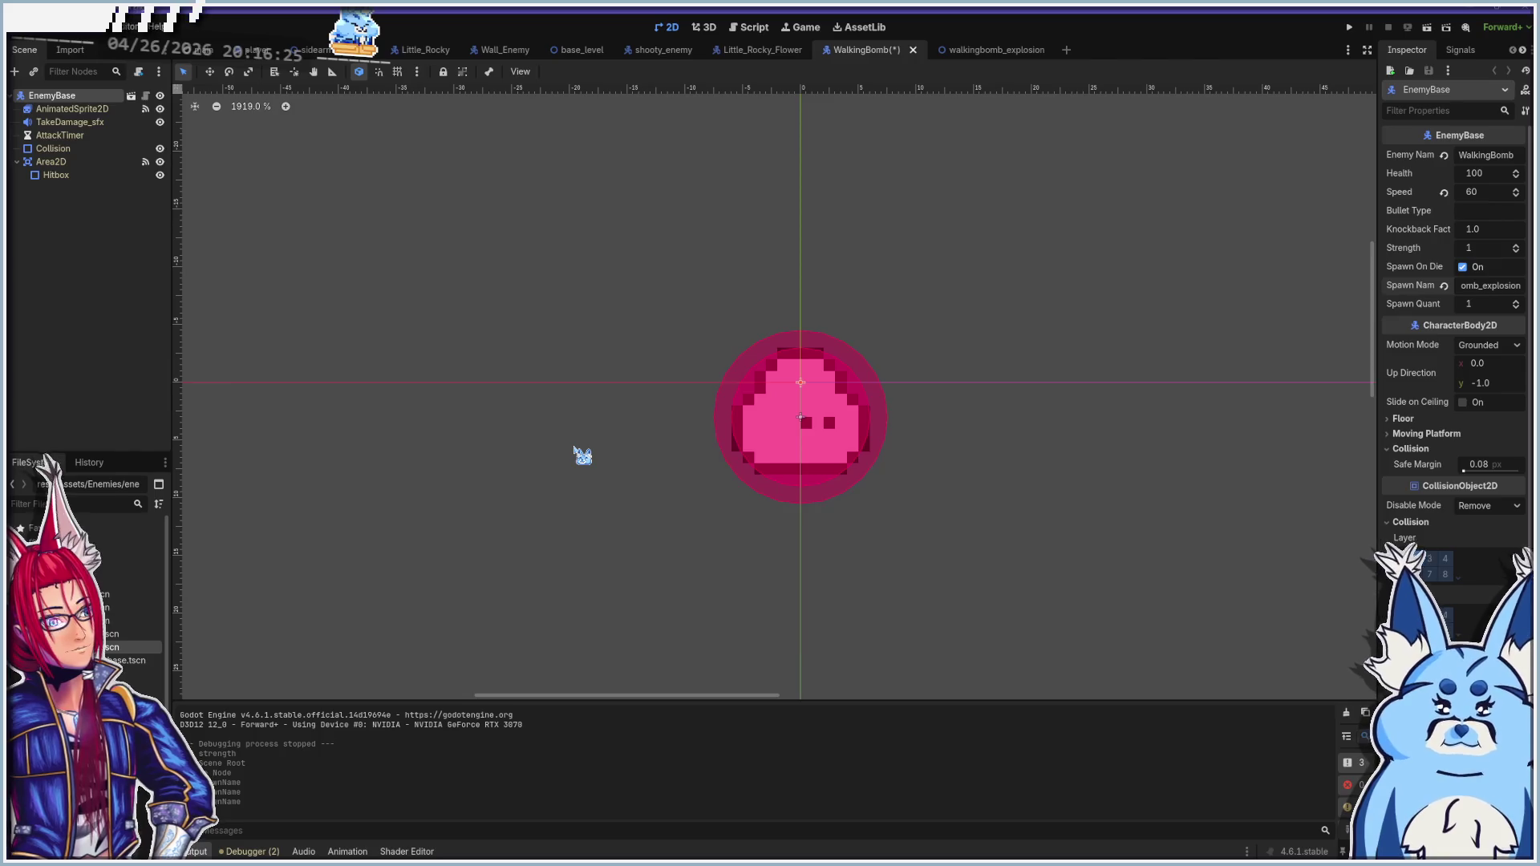
# Select WalkingBomb's AnimatedSprite2D and make its SpriteFrames resource unique
pyautogui.click(68, 109)
pyautogui.click(1469, 156)
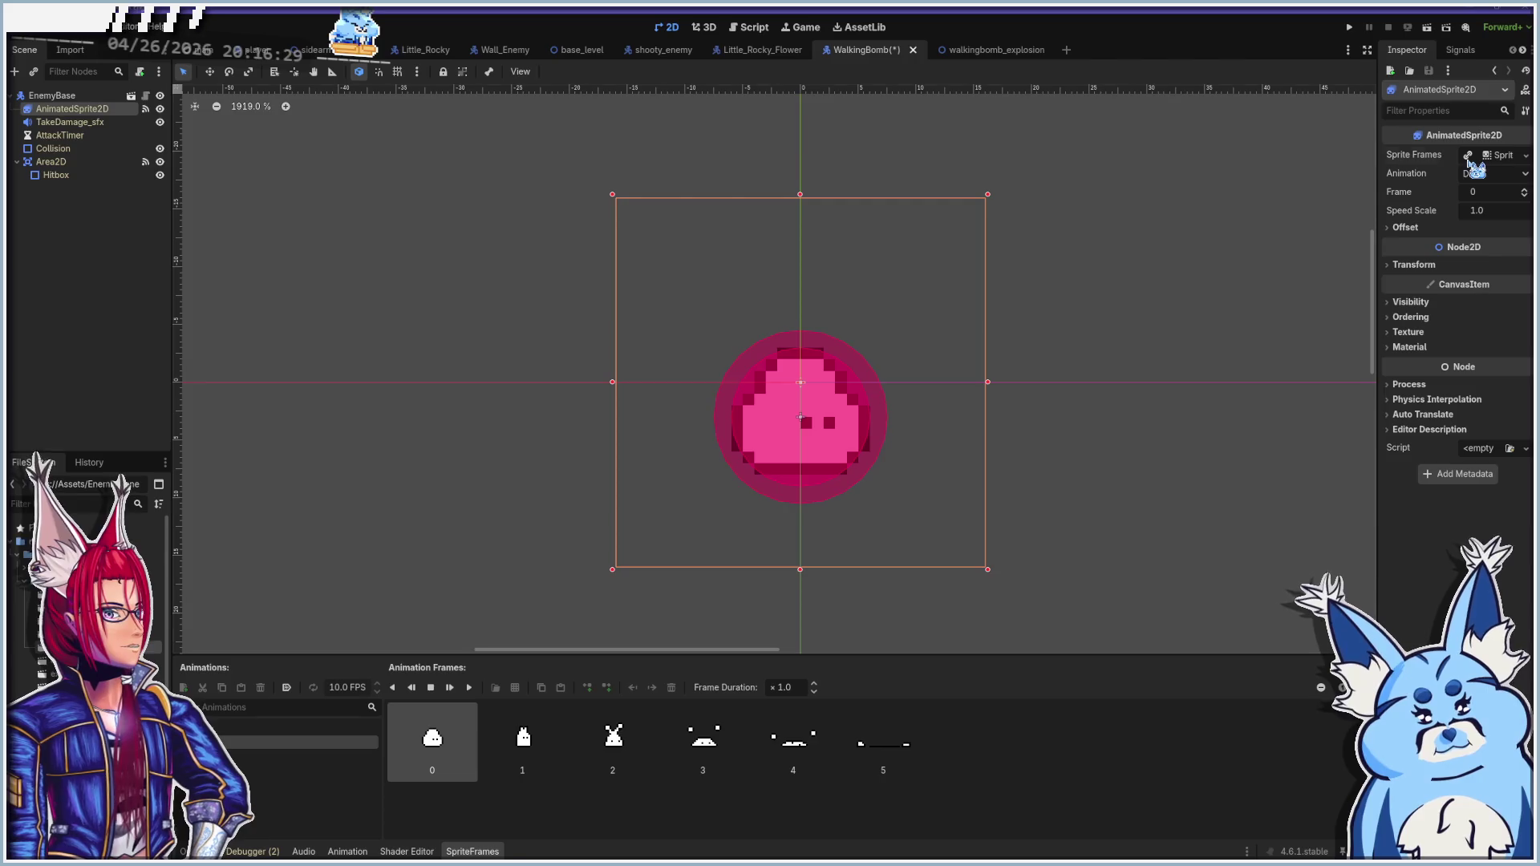
# Select and delete all Die animation frames, cancelling the sprite sheet file dialog
pyautogui.keyDown('shift'); pyautogui.click(894, 740); pyautogui.keyUp('shift')
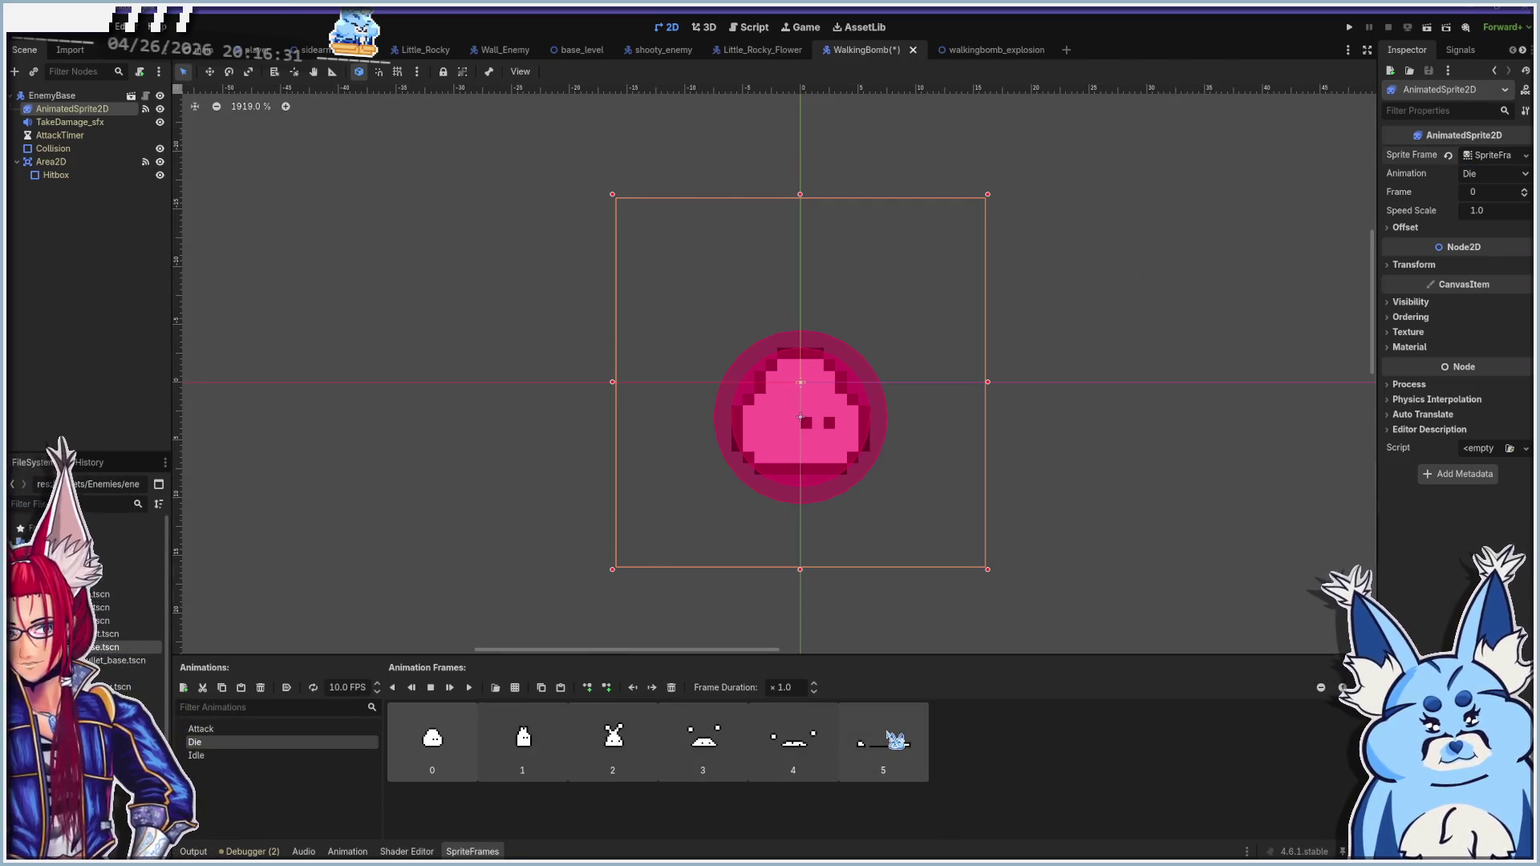
pyautogui.click(671, 687)
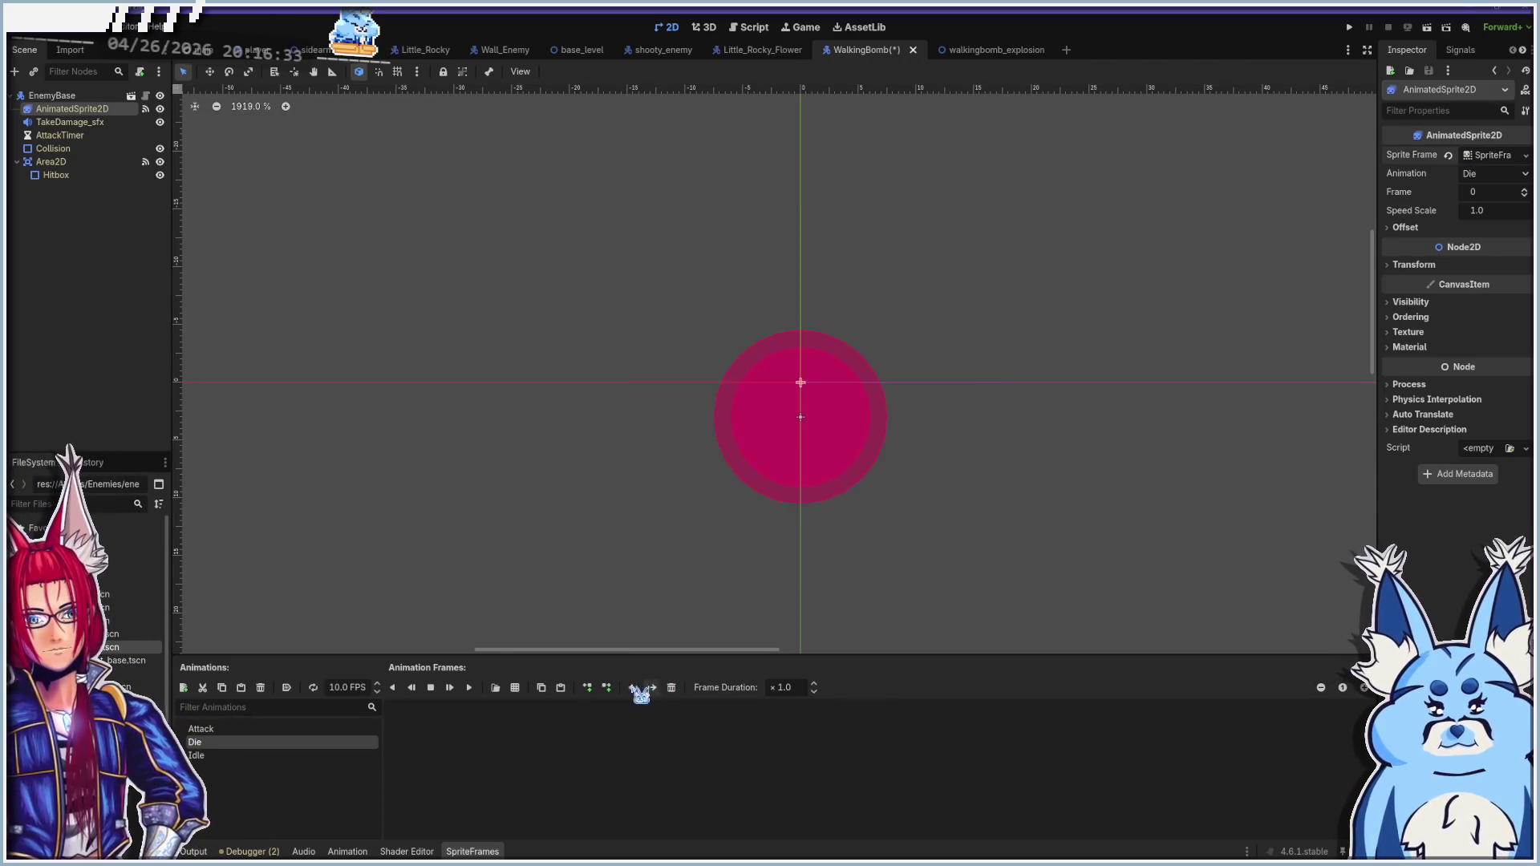
pyautogui.click(515, 688)
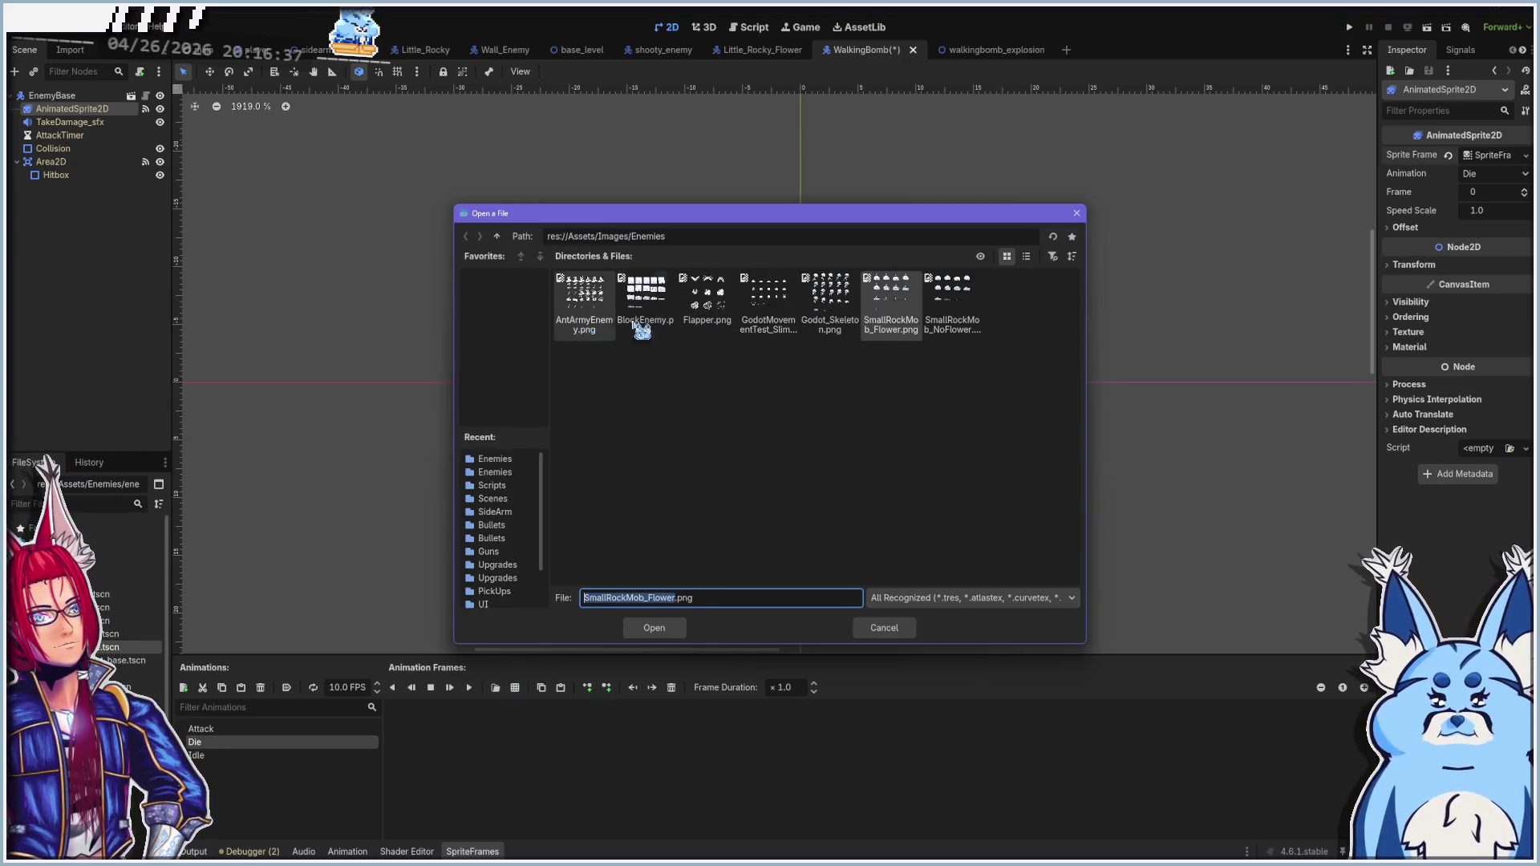
pyautogui.click(884, 628)
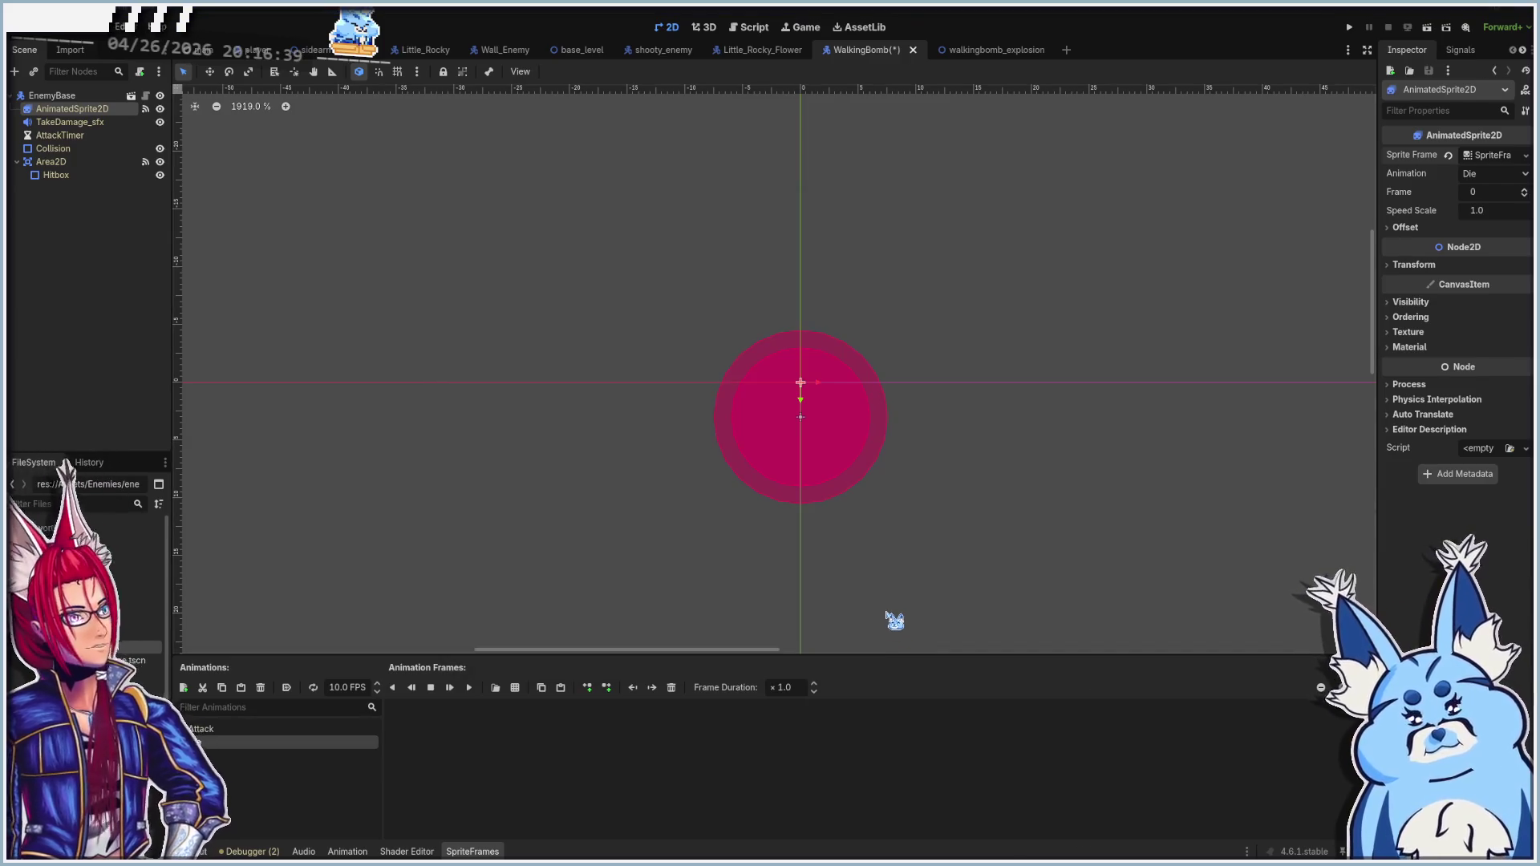